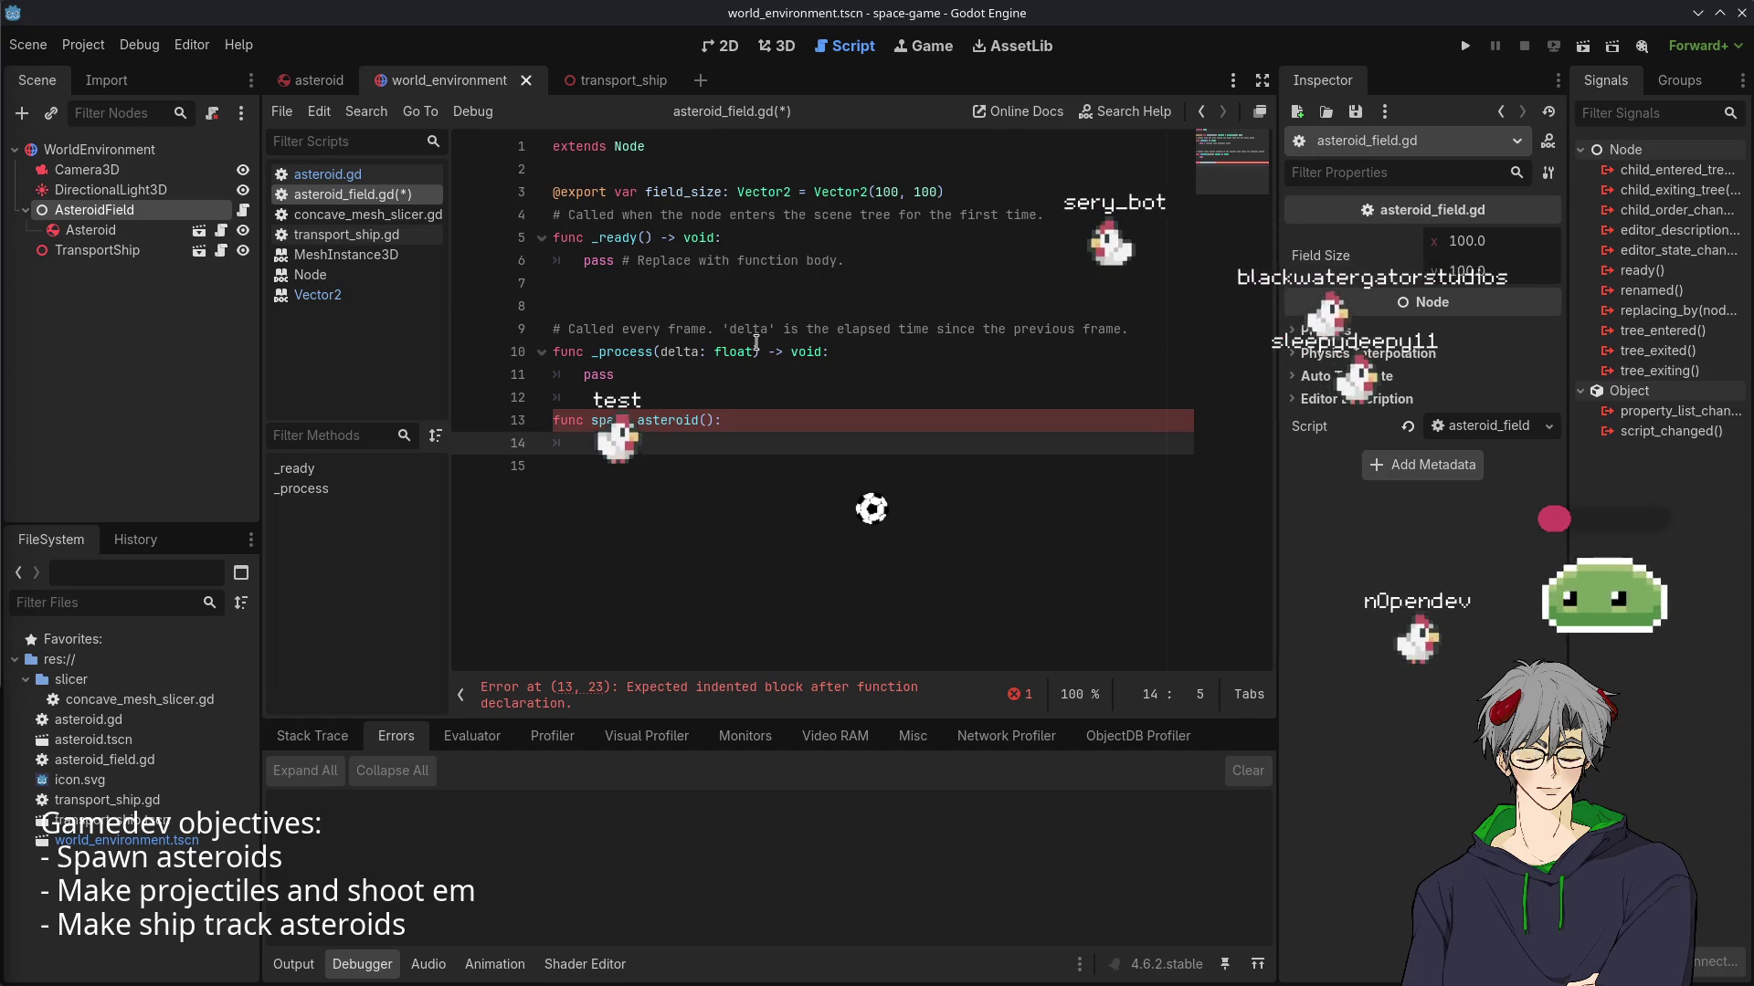
# - Drop asteroid.tscn onto line 2 to add a preload constant named ASTEROID
pyautogui.click(741, 428)
pyautogui.click(713, 445)
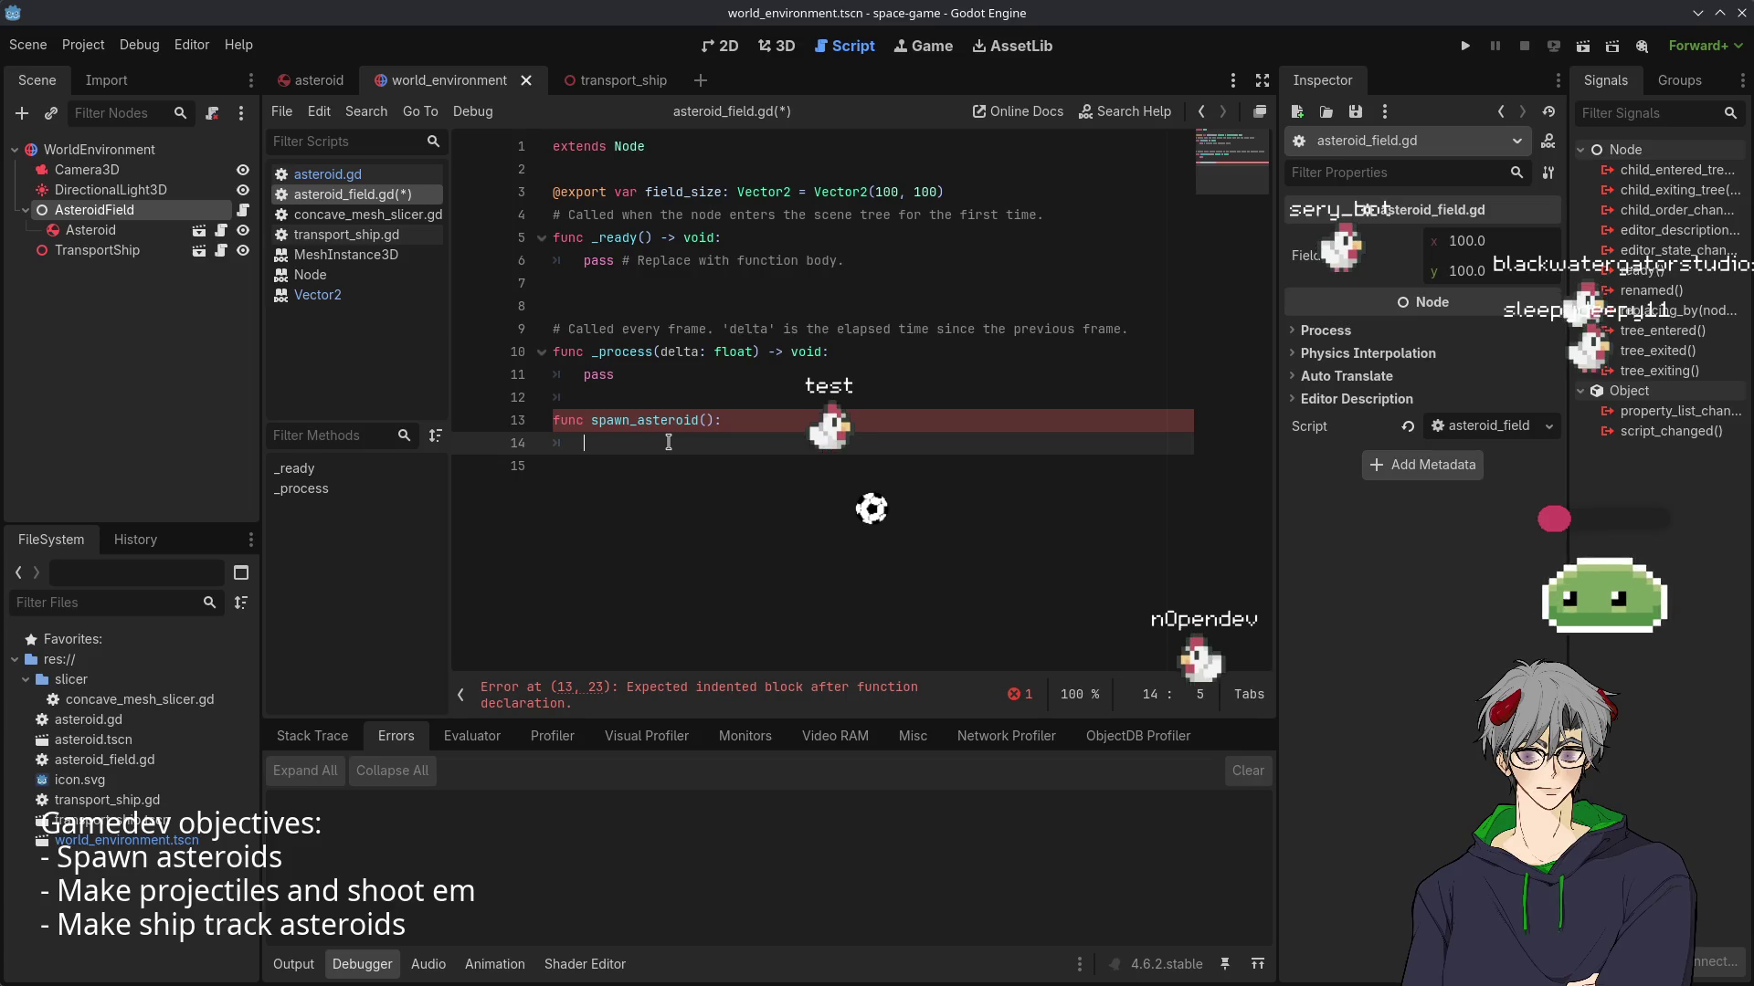
pyautogui.click(722, 173)
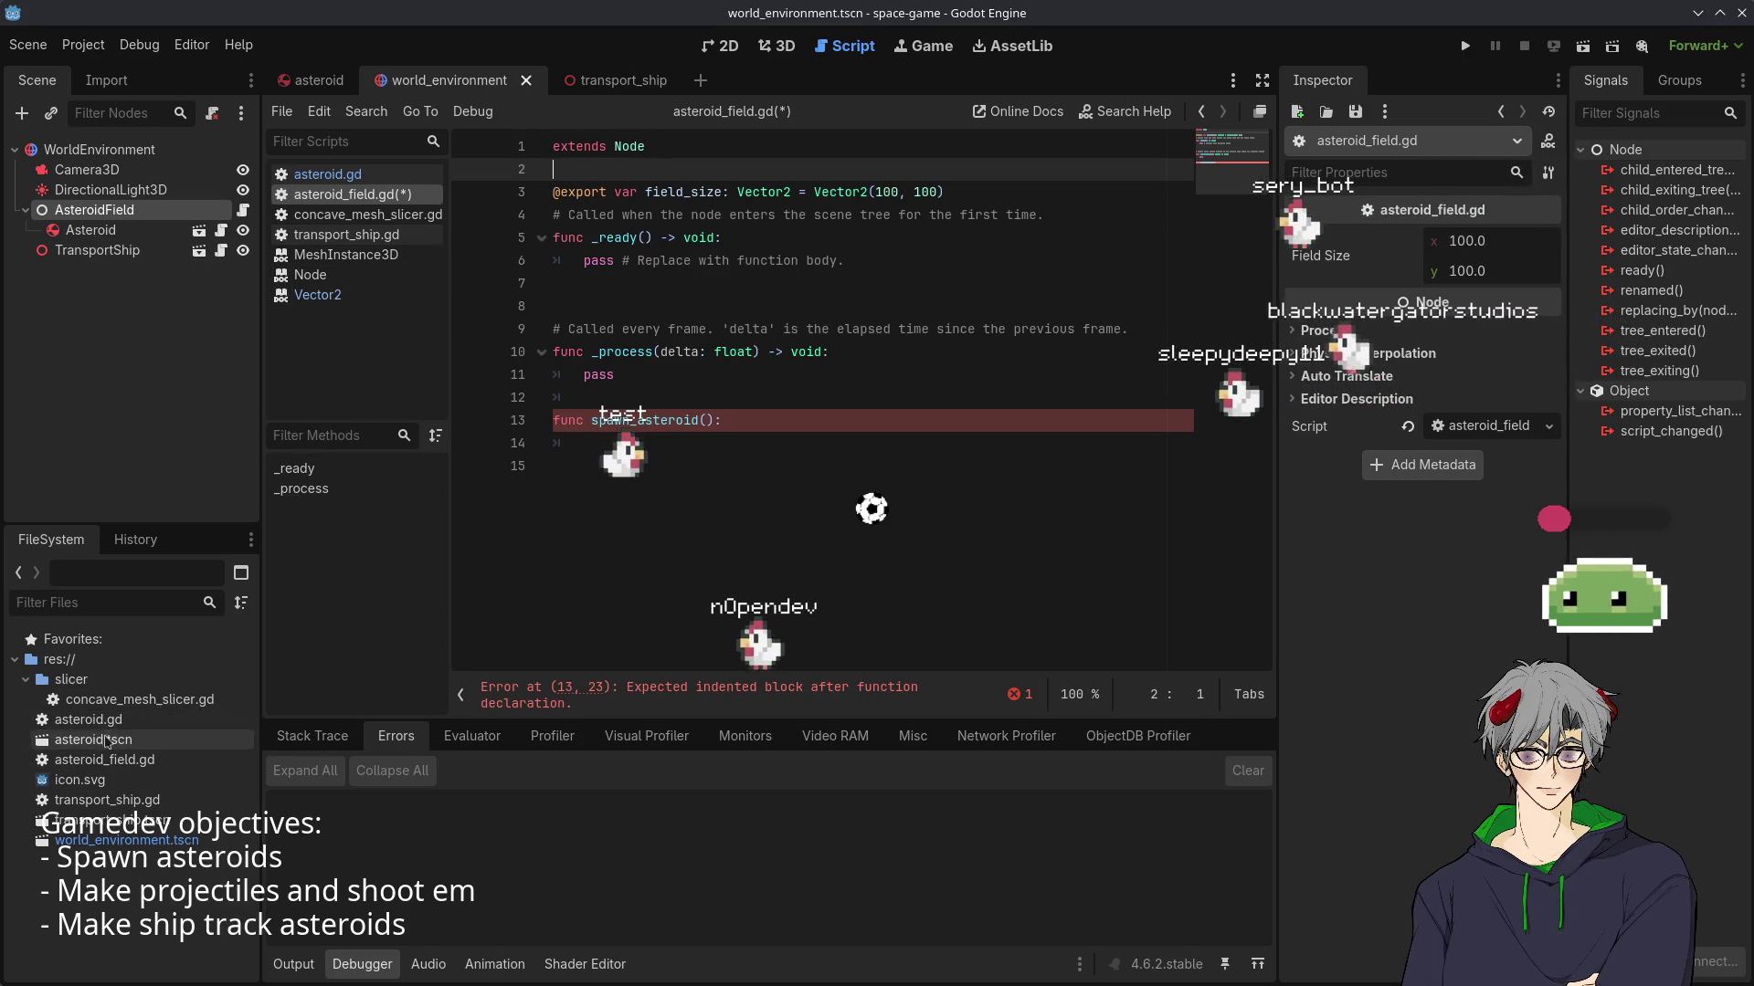
pyautogui.moveTo(107, 740); pyautogui.dragTo(650, 173)
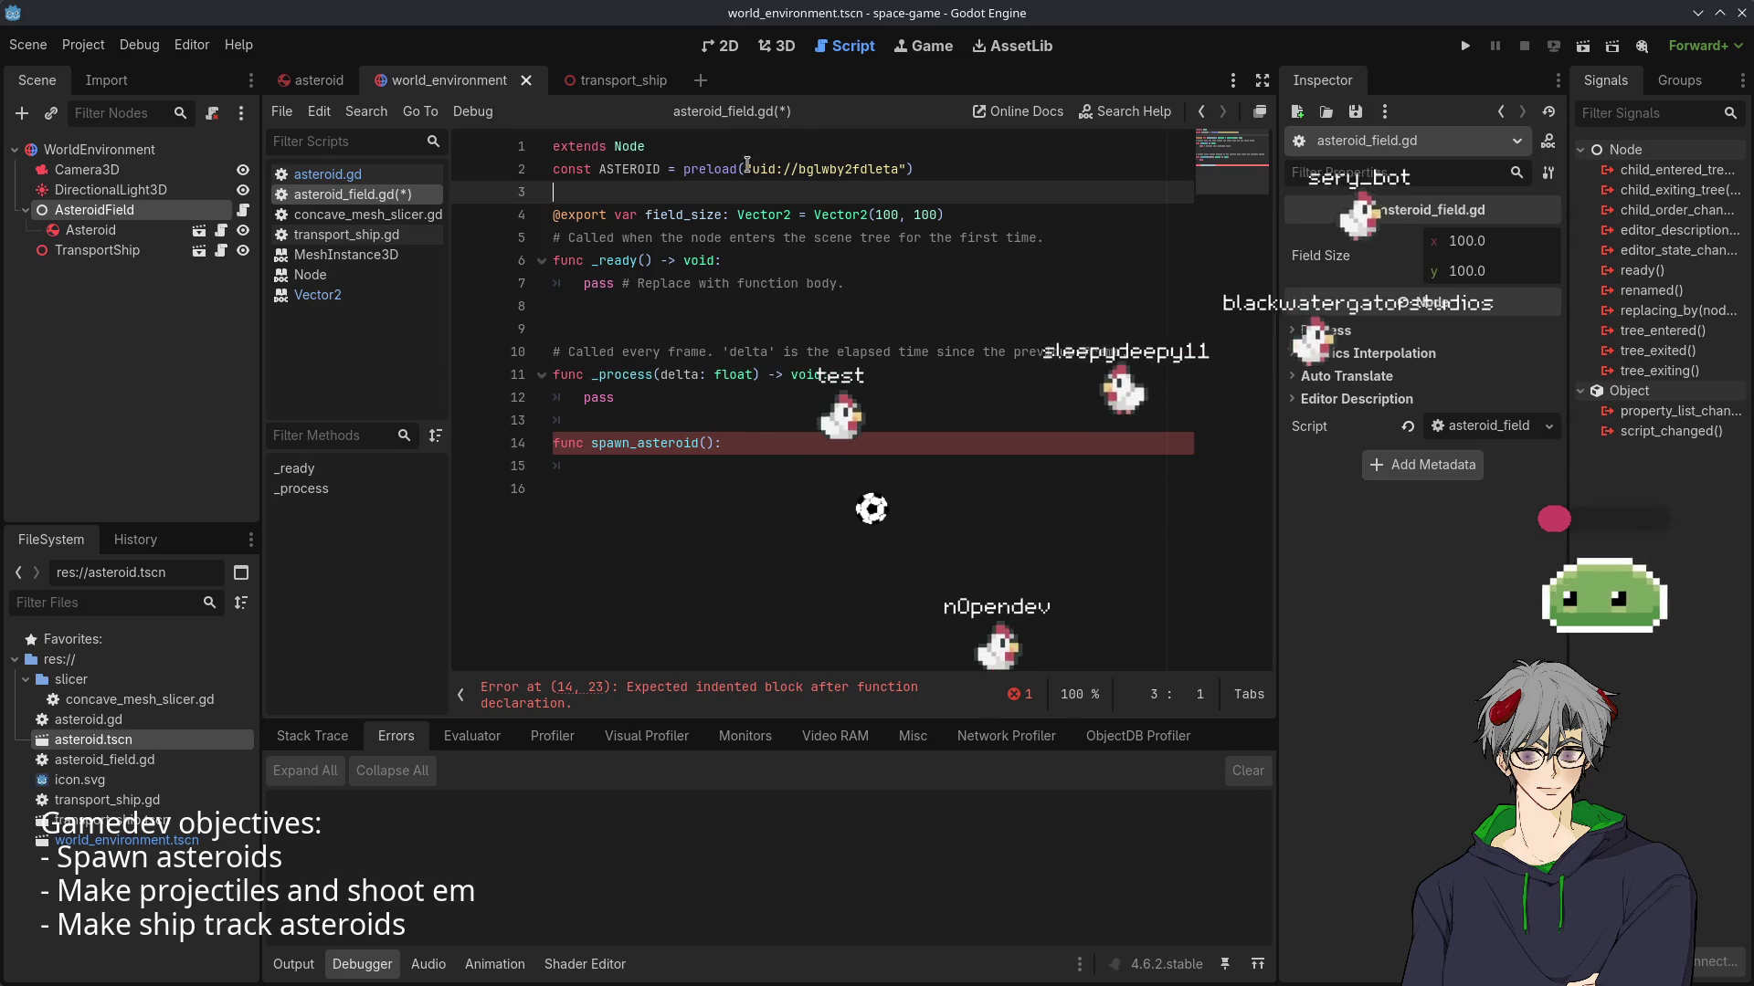
# - Write var asteroid = ASTEROID.instantiate() inside spawn_asteroid
pyautogui.doubleClick(630, 169)
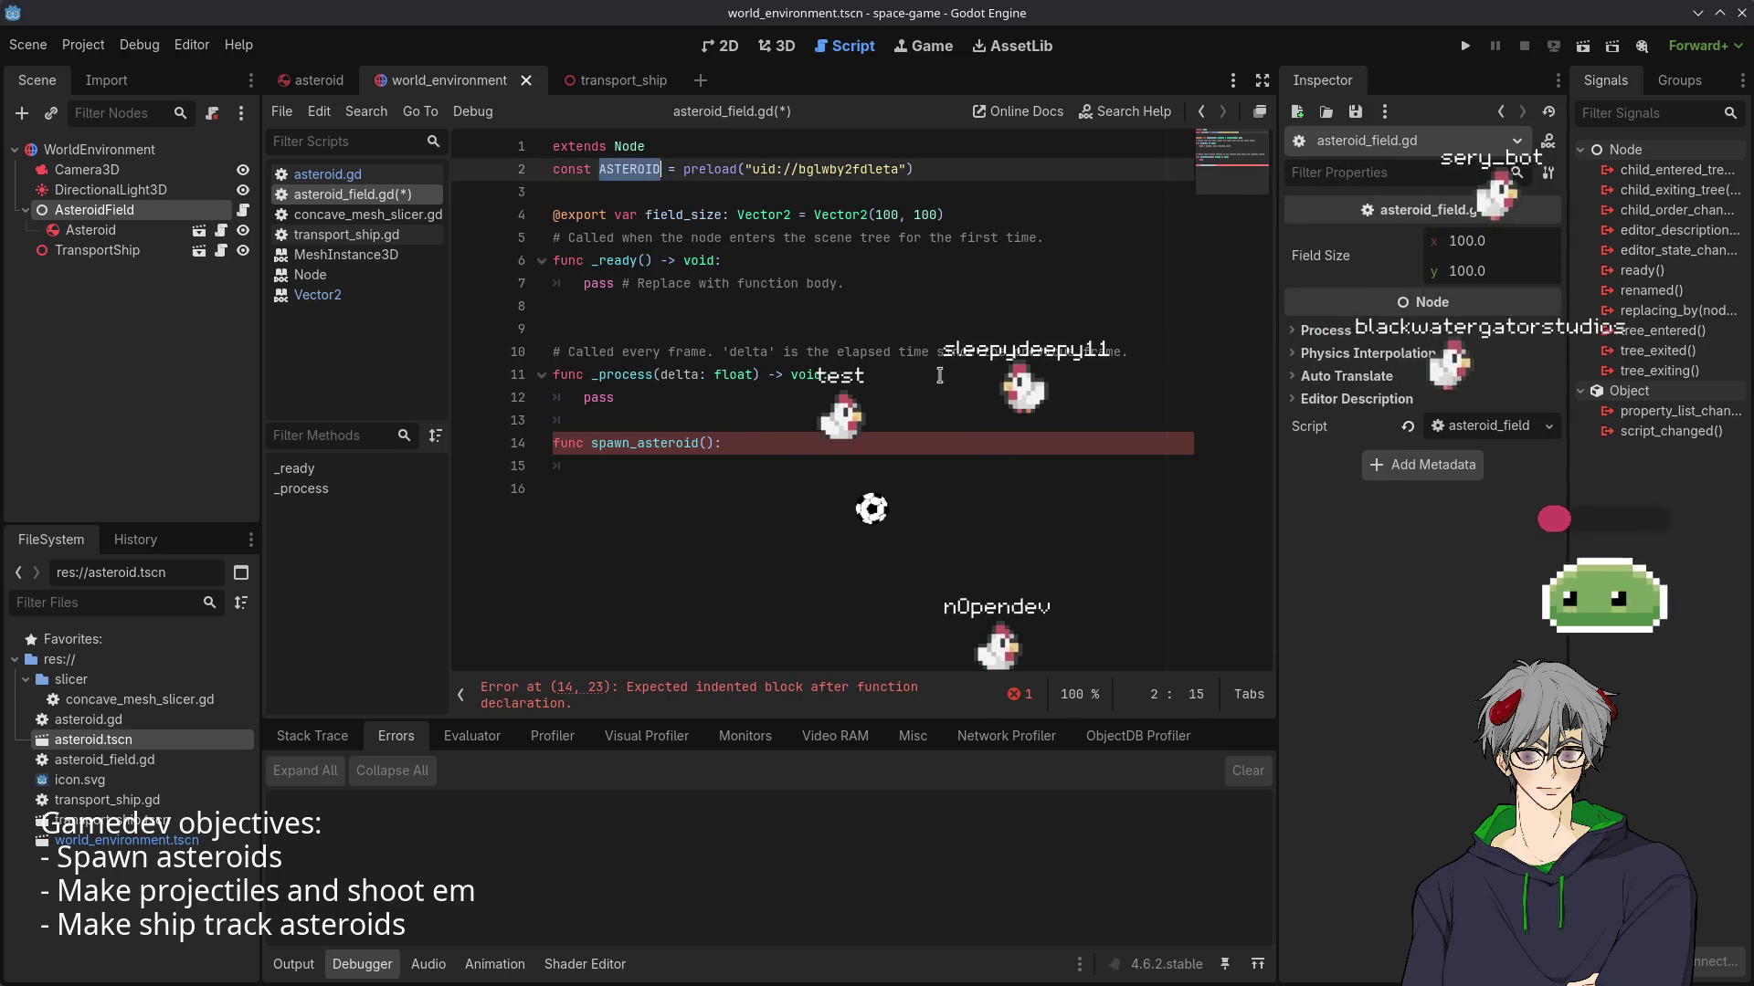
pyautogui.hotkey('ctrl', 'c')
pyautogui.click(859, 466)
pyautogui.hotkey('ctrl', 'v')
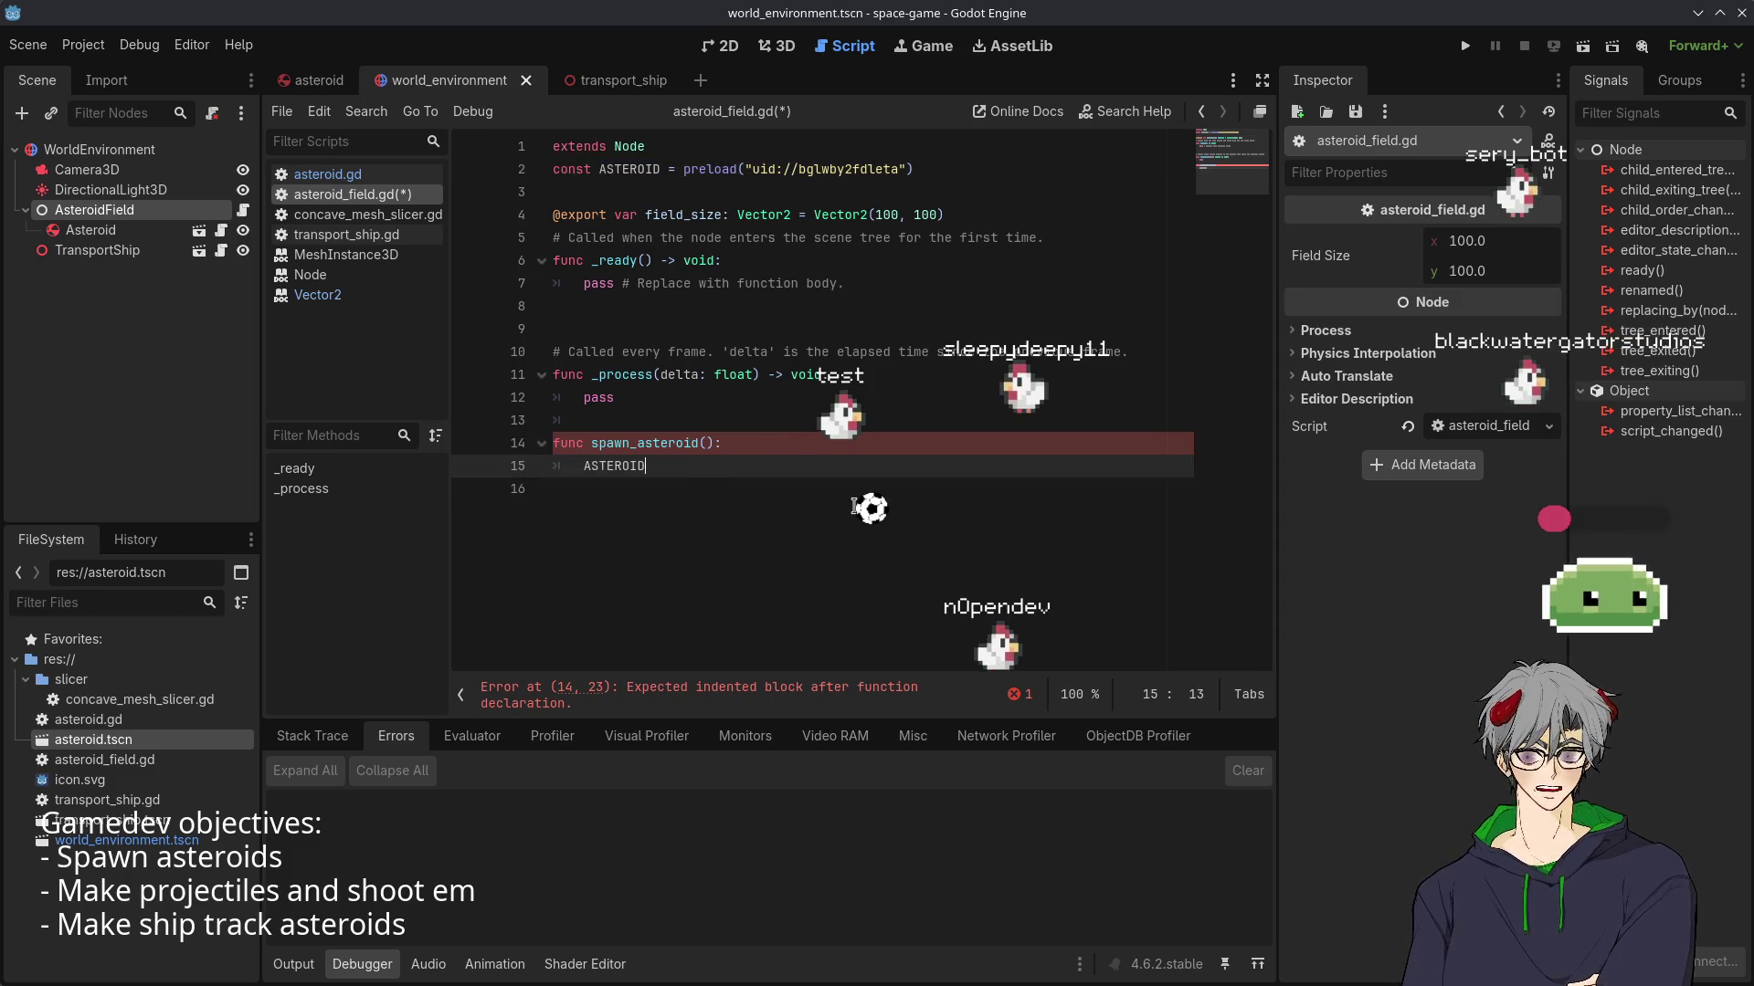
pyautogui.write('.')
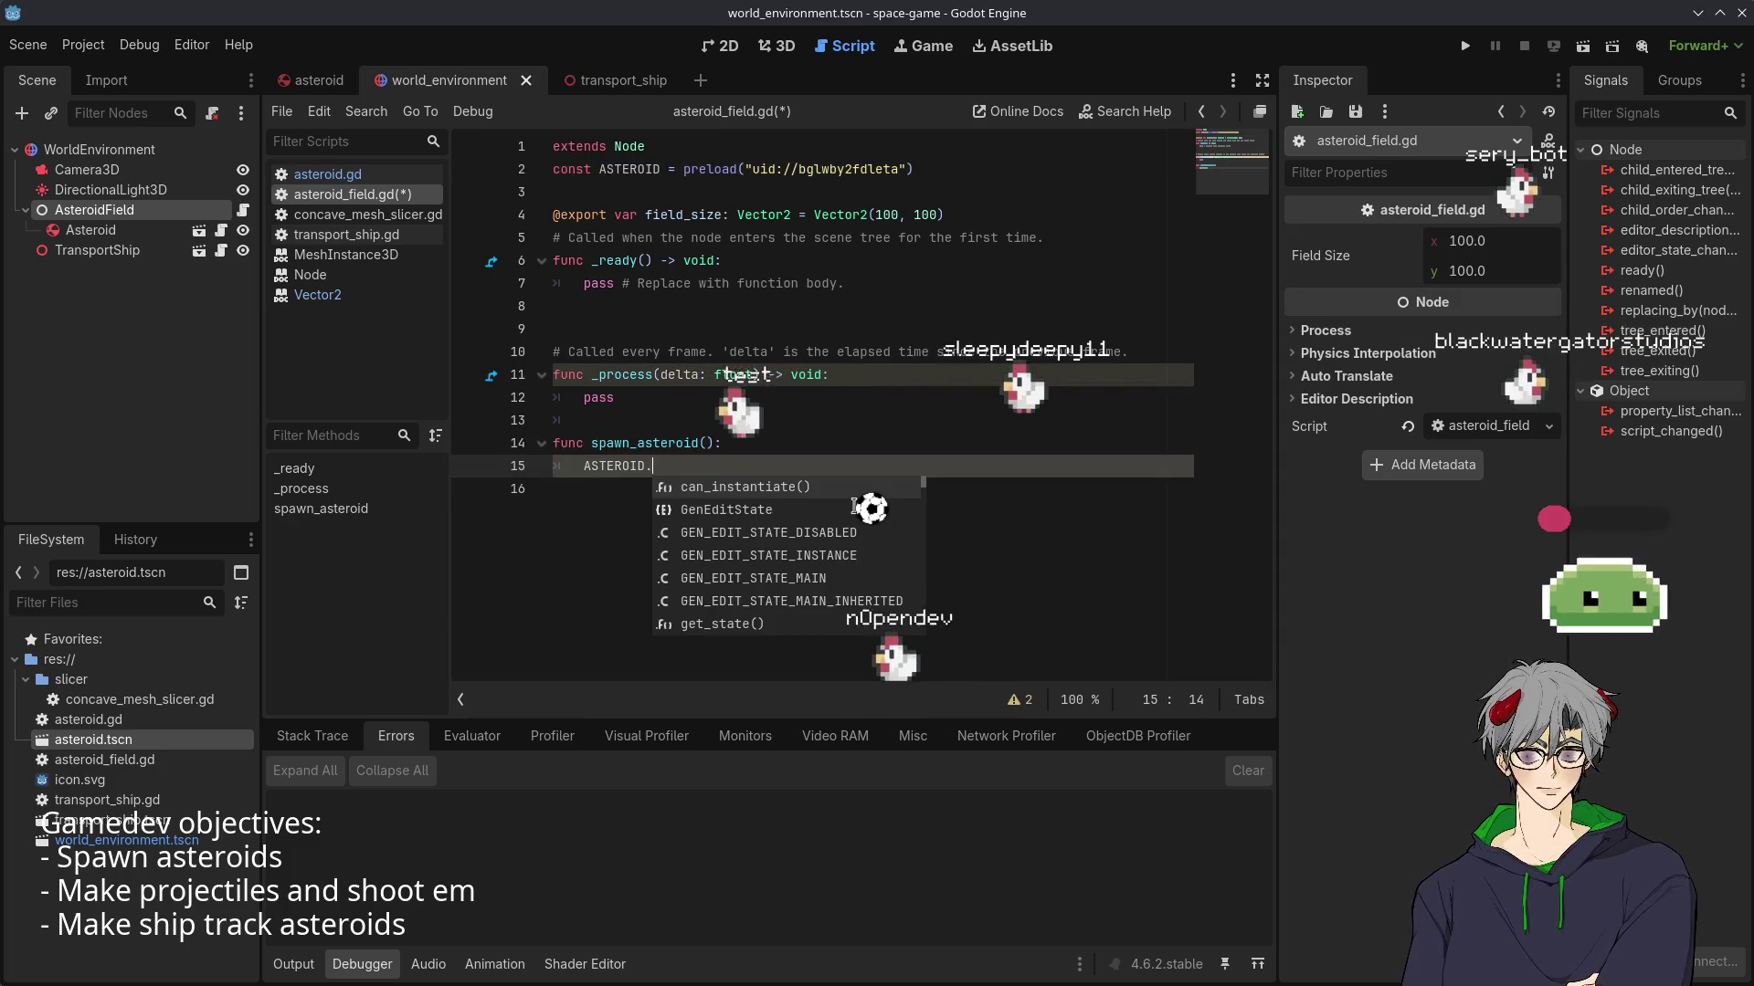
pyautogui.write('in')
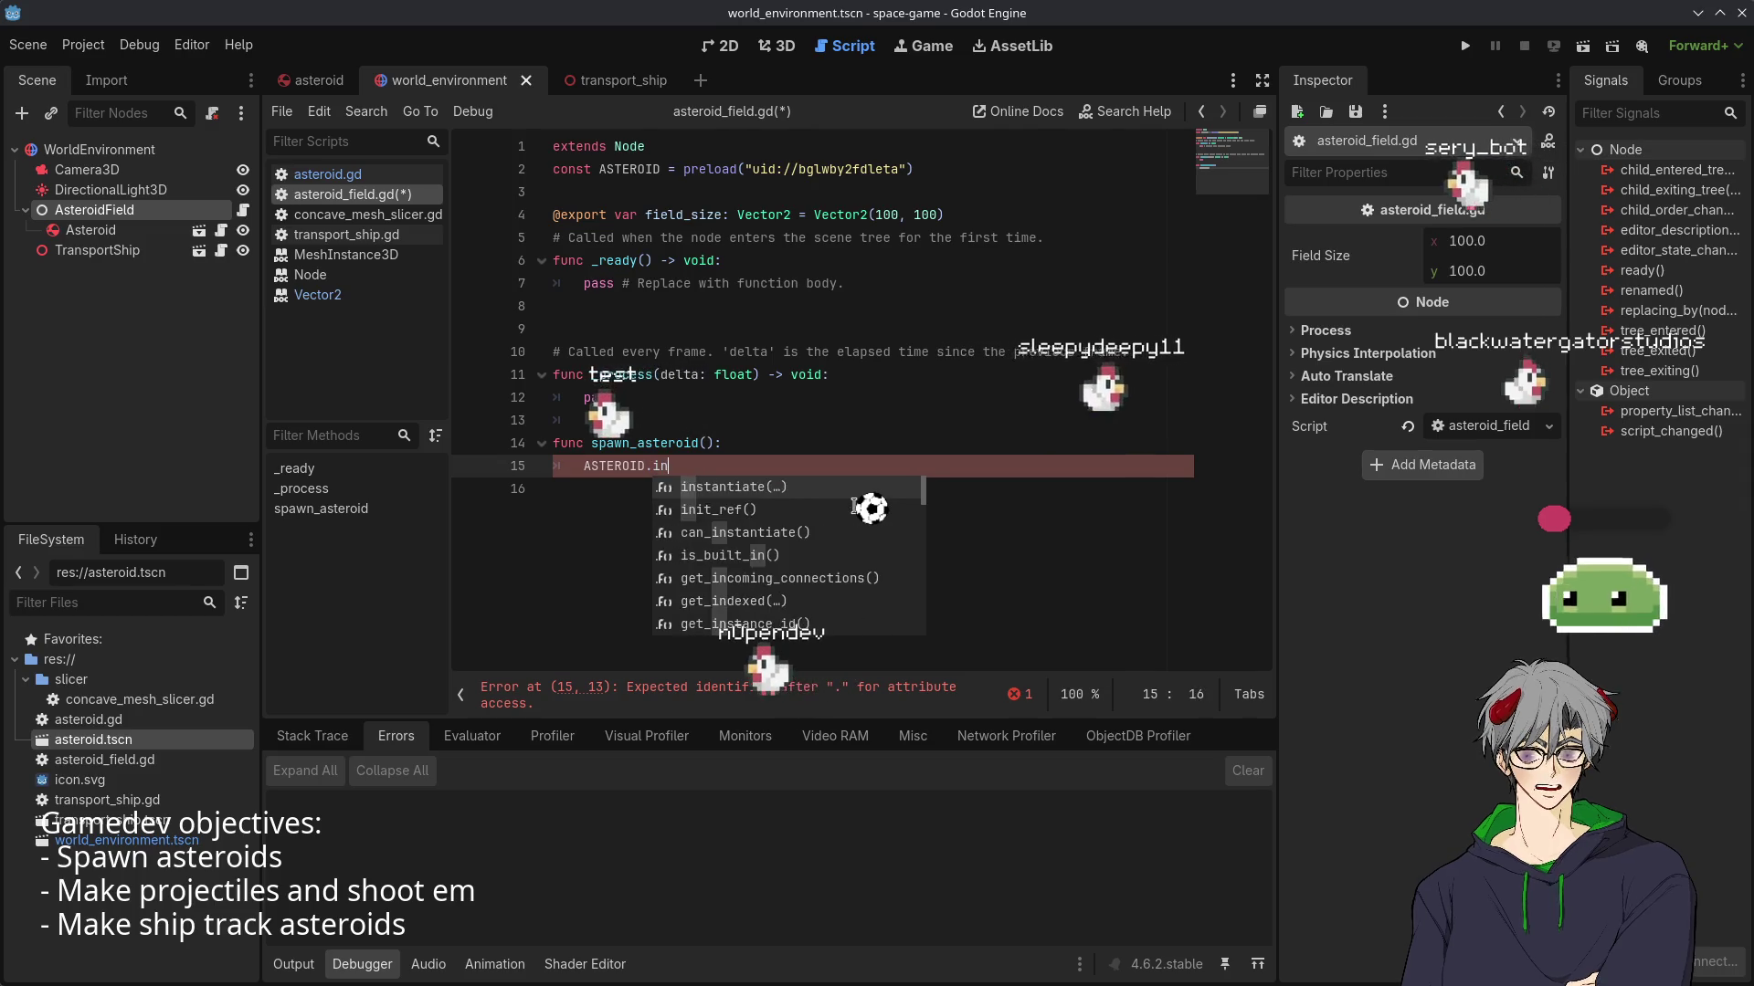
pyautogui.press('Return')
pyautogui.press('Home')
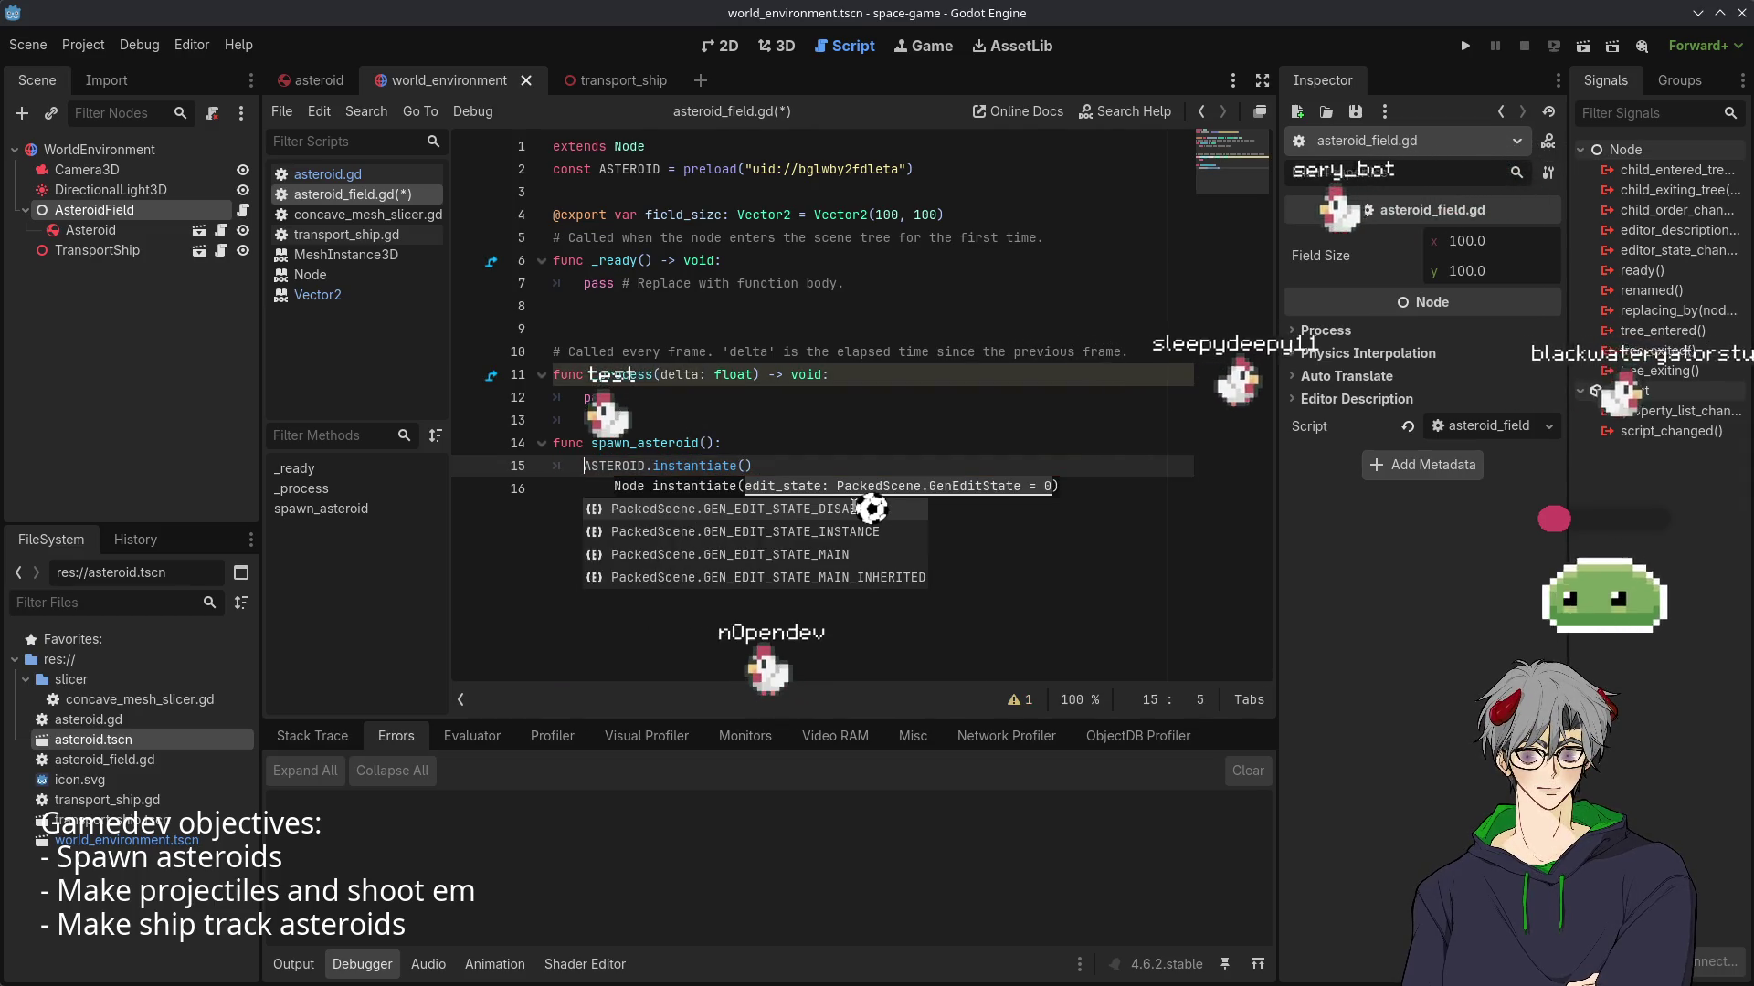
pyautogui.write('var new')
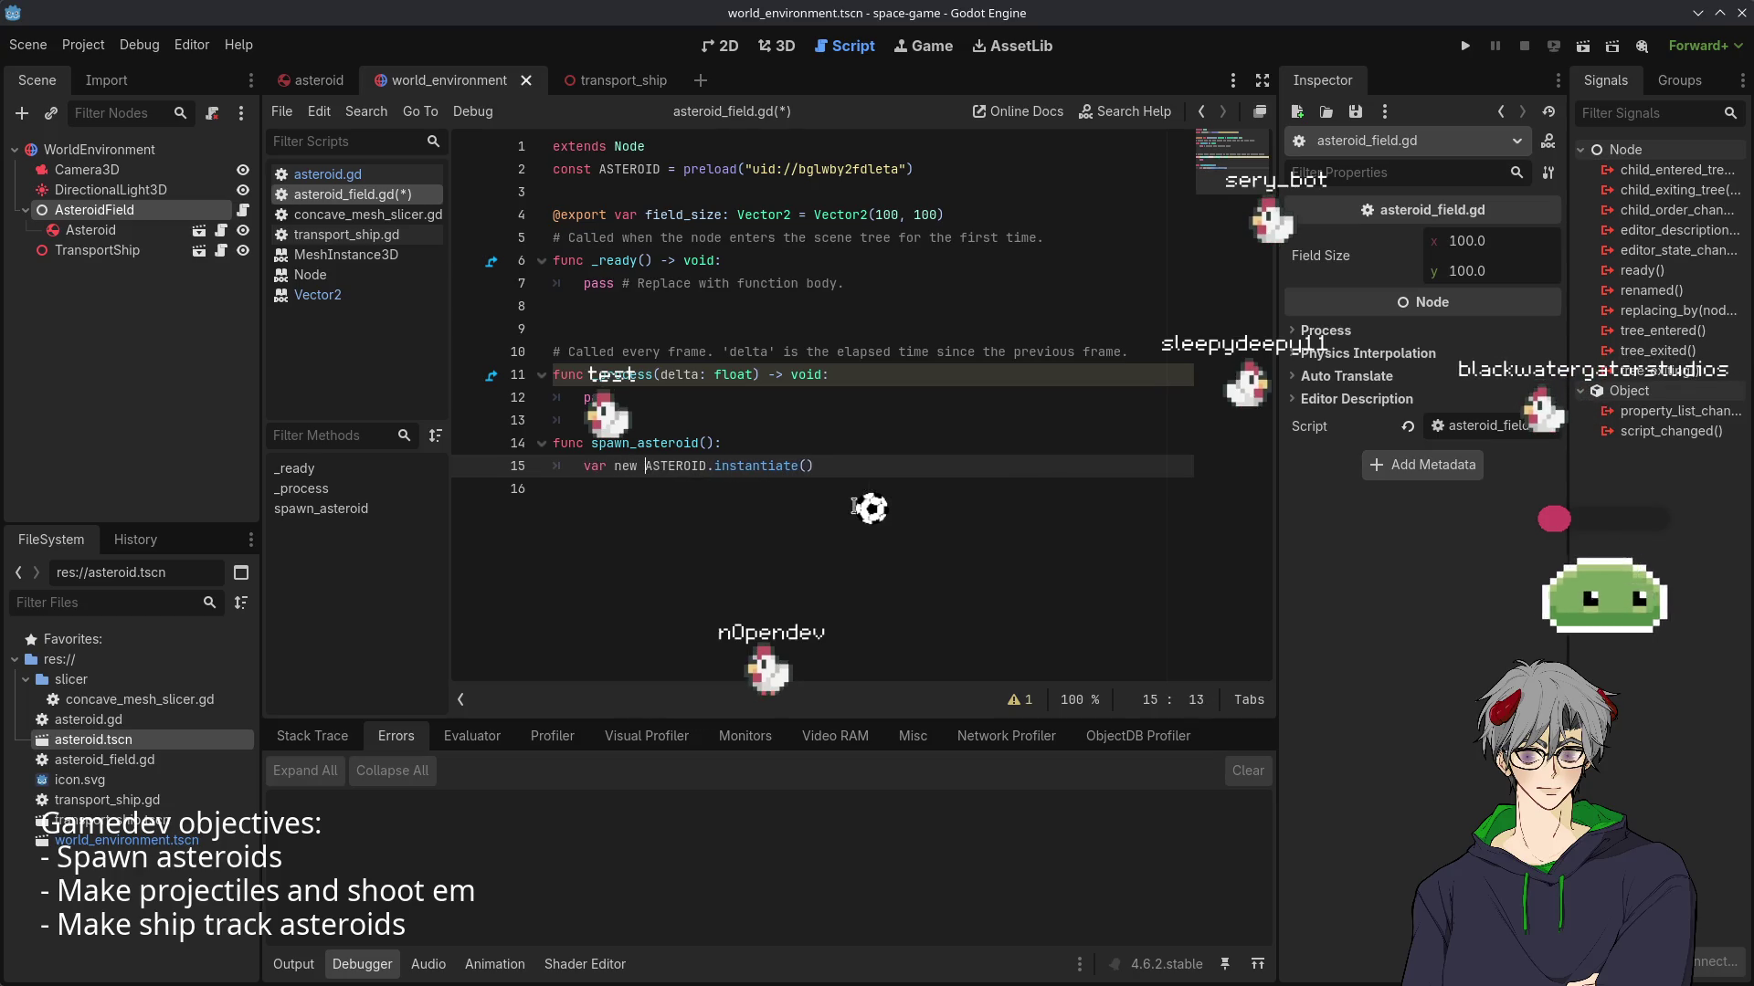
pyautogui.press('BackSpace')
pyautogui.write('_astero')
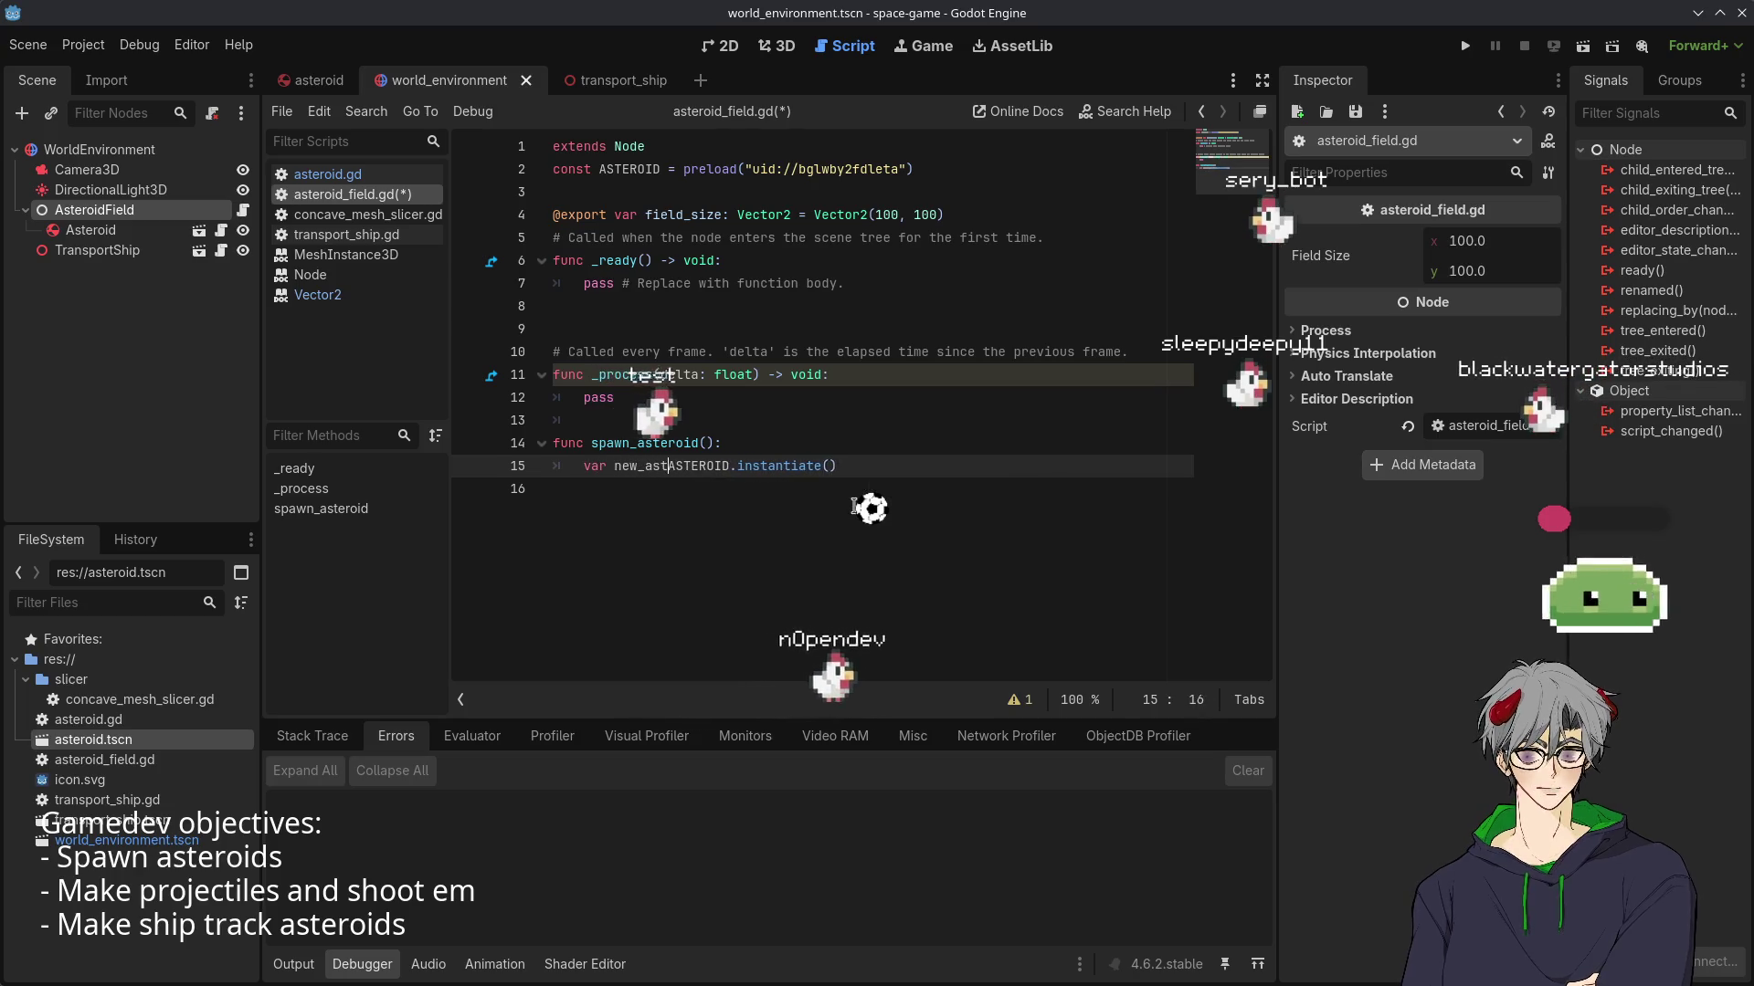
pyautogui.write('id =')
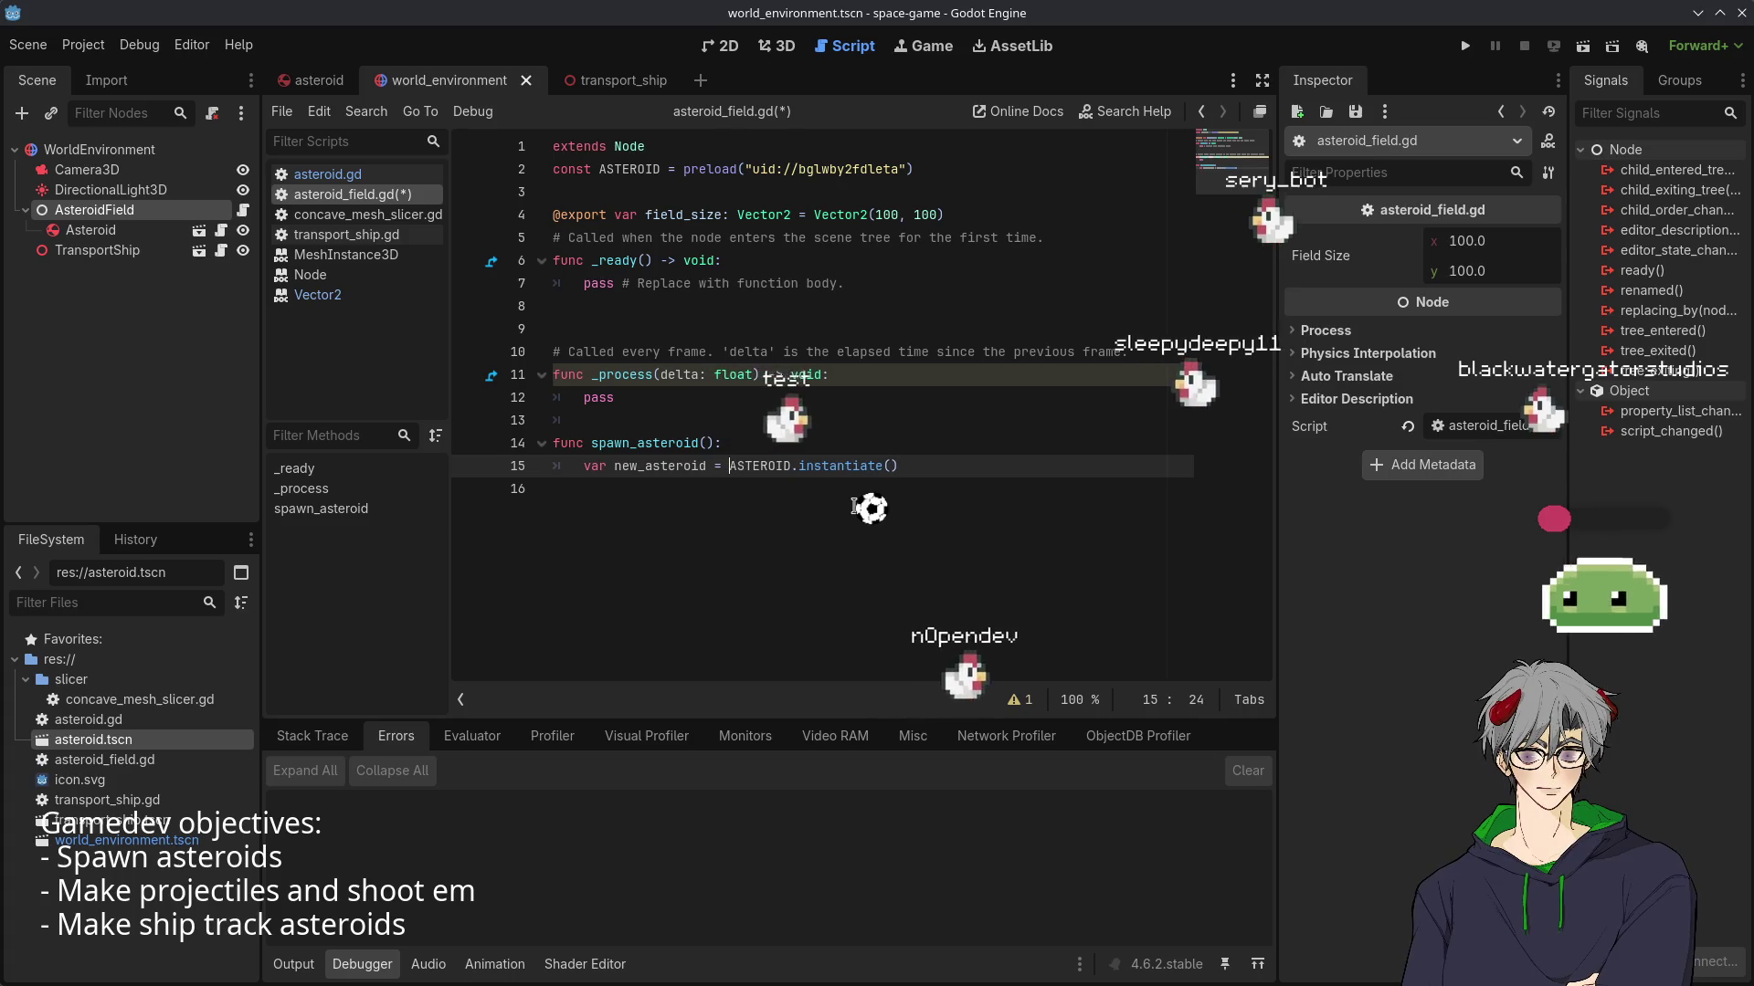
pyautogui.press('BackSpace')
pyautogui.press('BackSpace')
pyautogui.press('BackSpace')
pyautogui.write('asteroid')
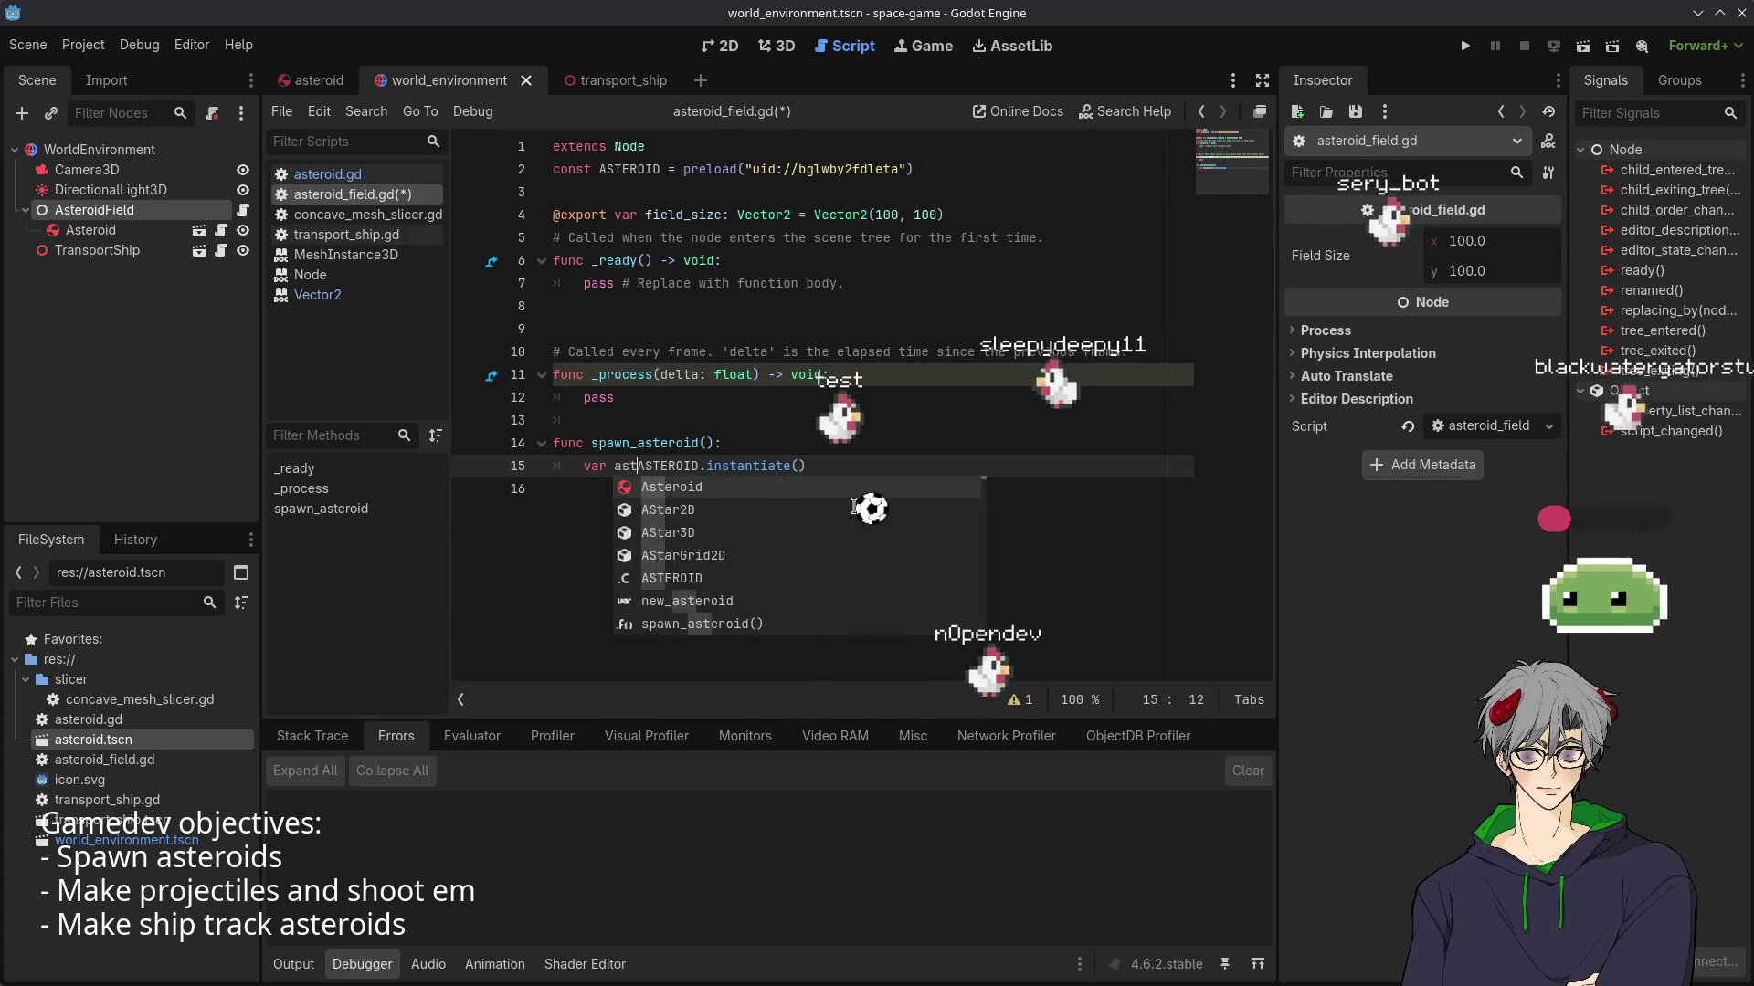
pyautogui.write(' =')
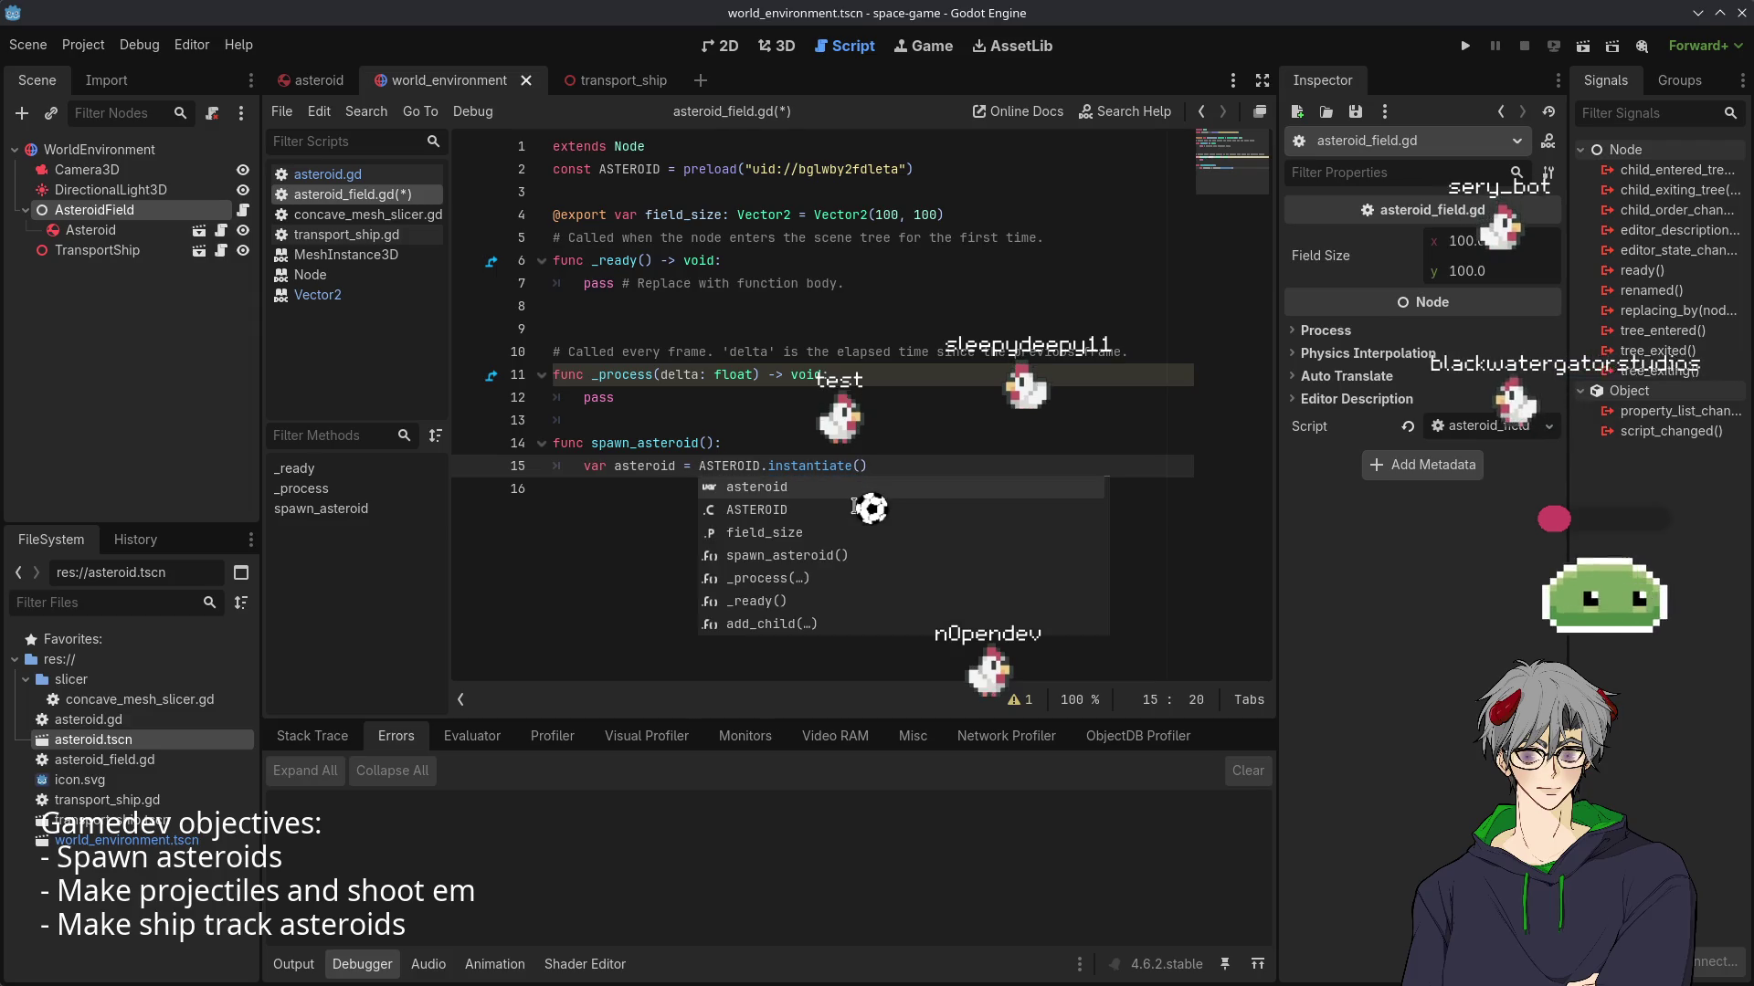
pyautogui.click(936, 468)
pyautogui.press('Return')
pyautogui.write('p')
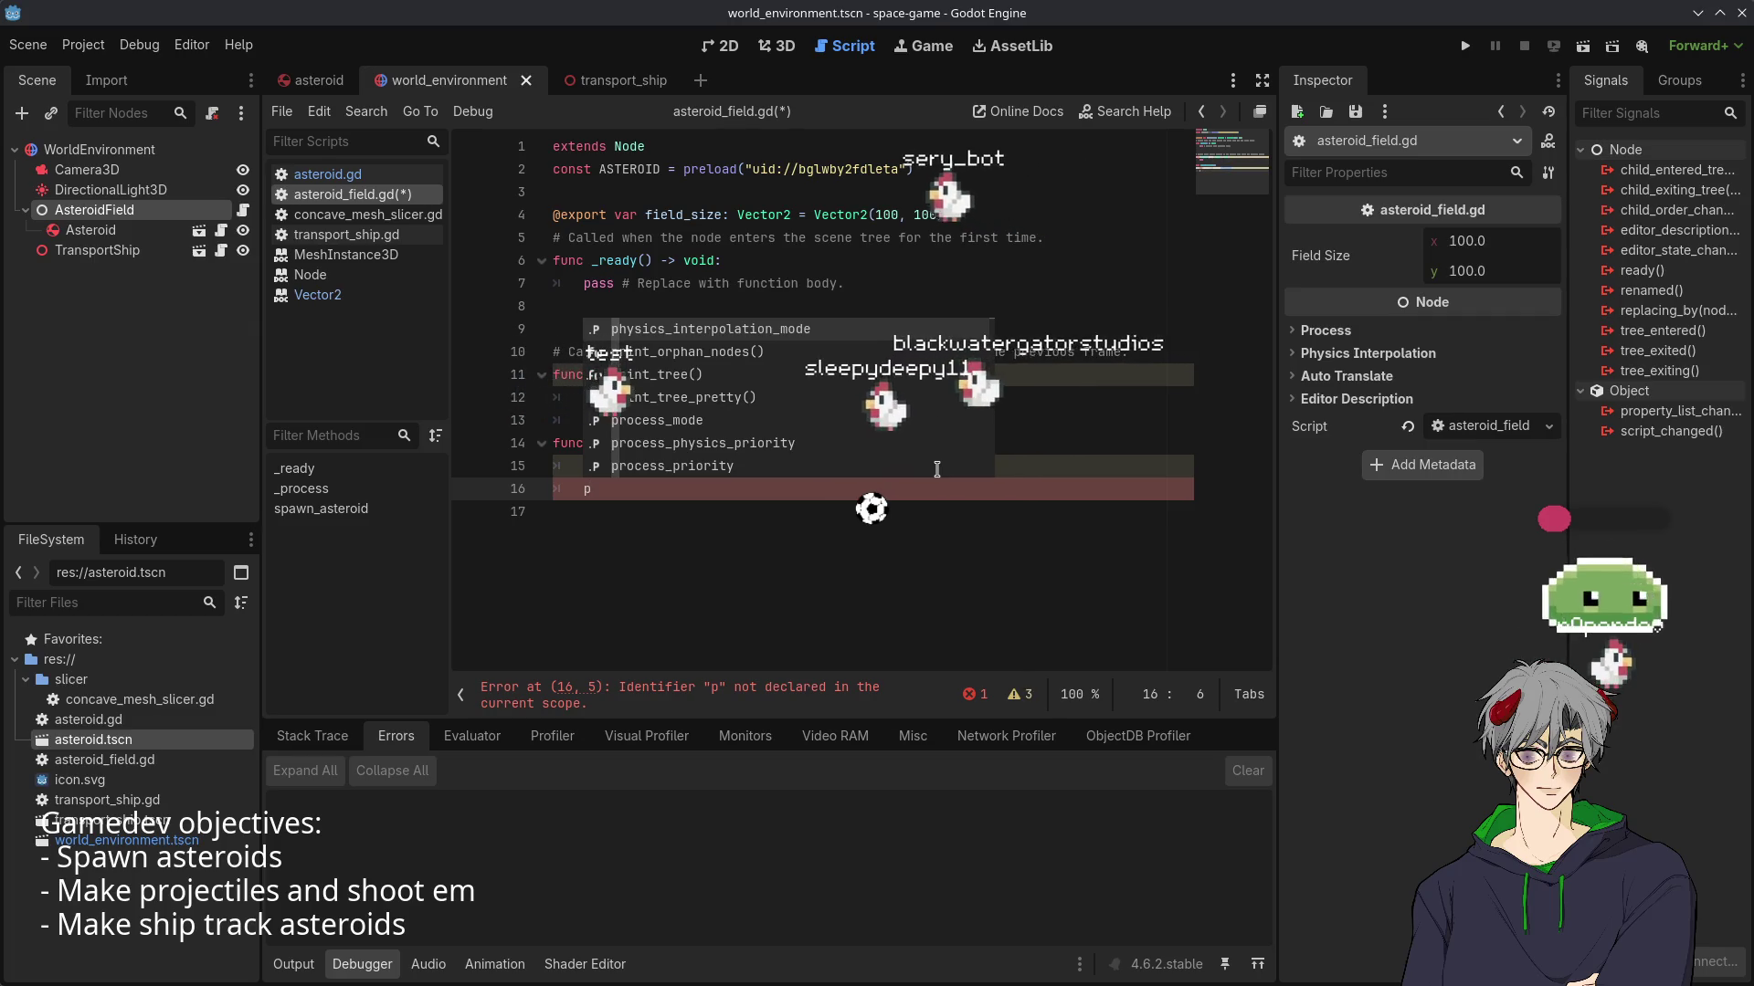
pyautogui.press('BackSpace')
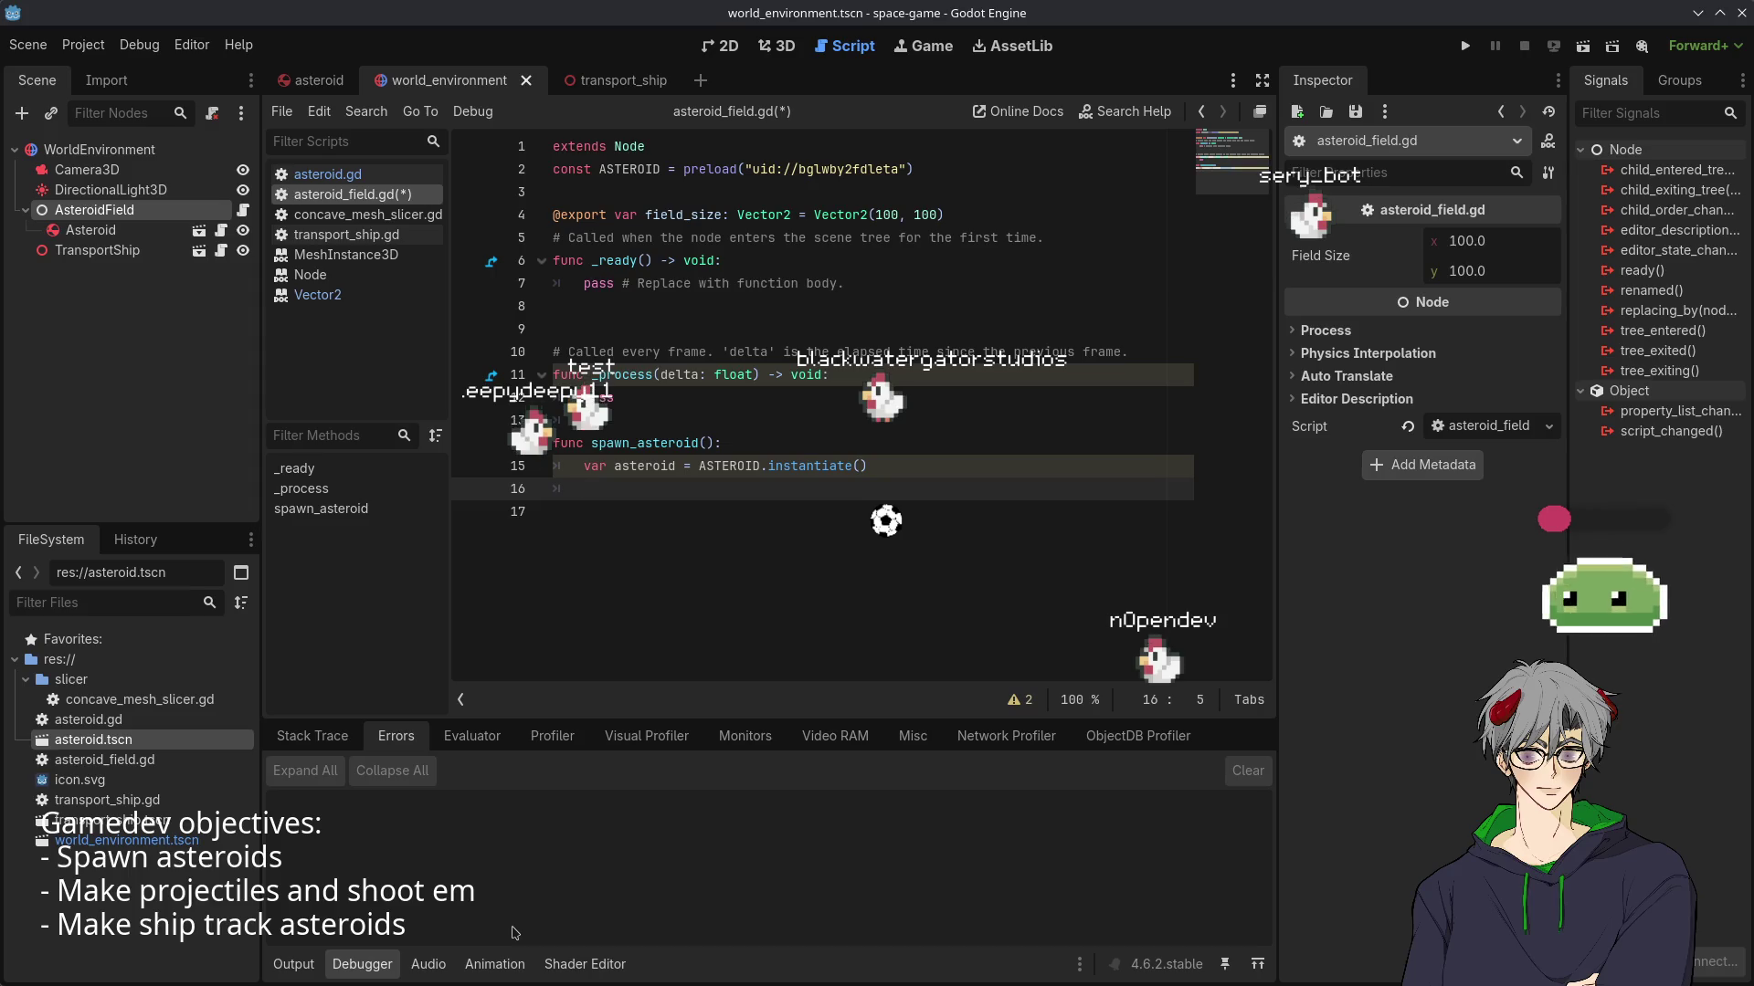
pyautogui.write('v')
# - Try asteroid method completions on line 16, then clear back to the asteroid name
pyautogui.press('BackSpace')
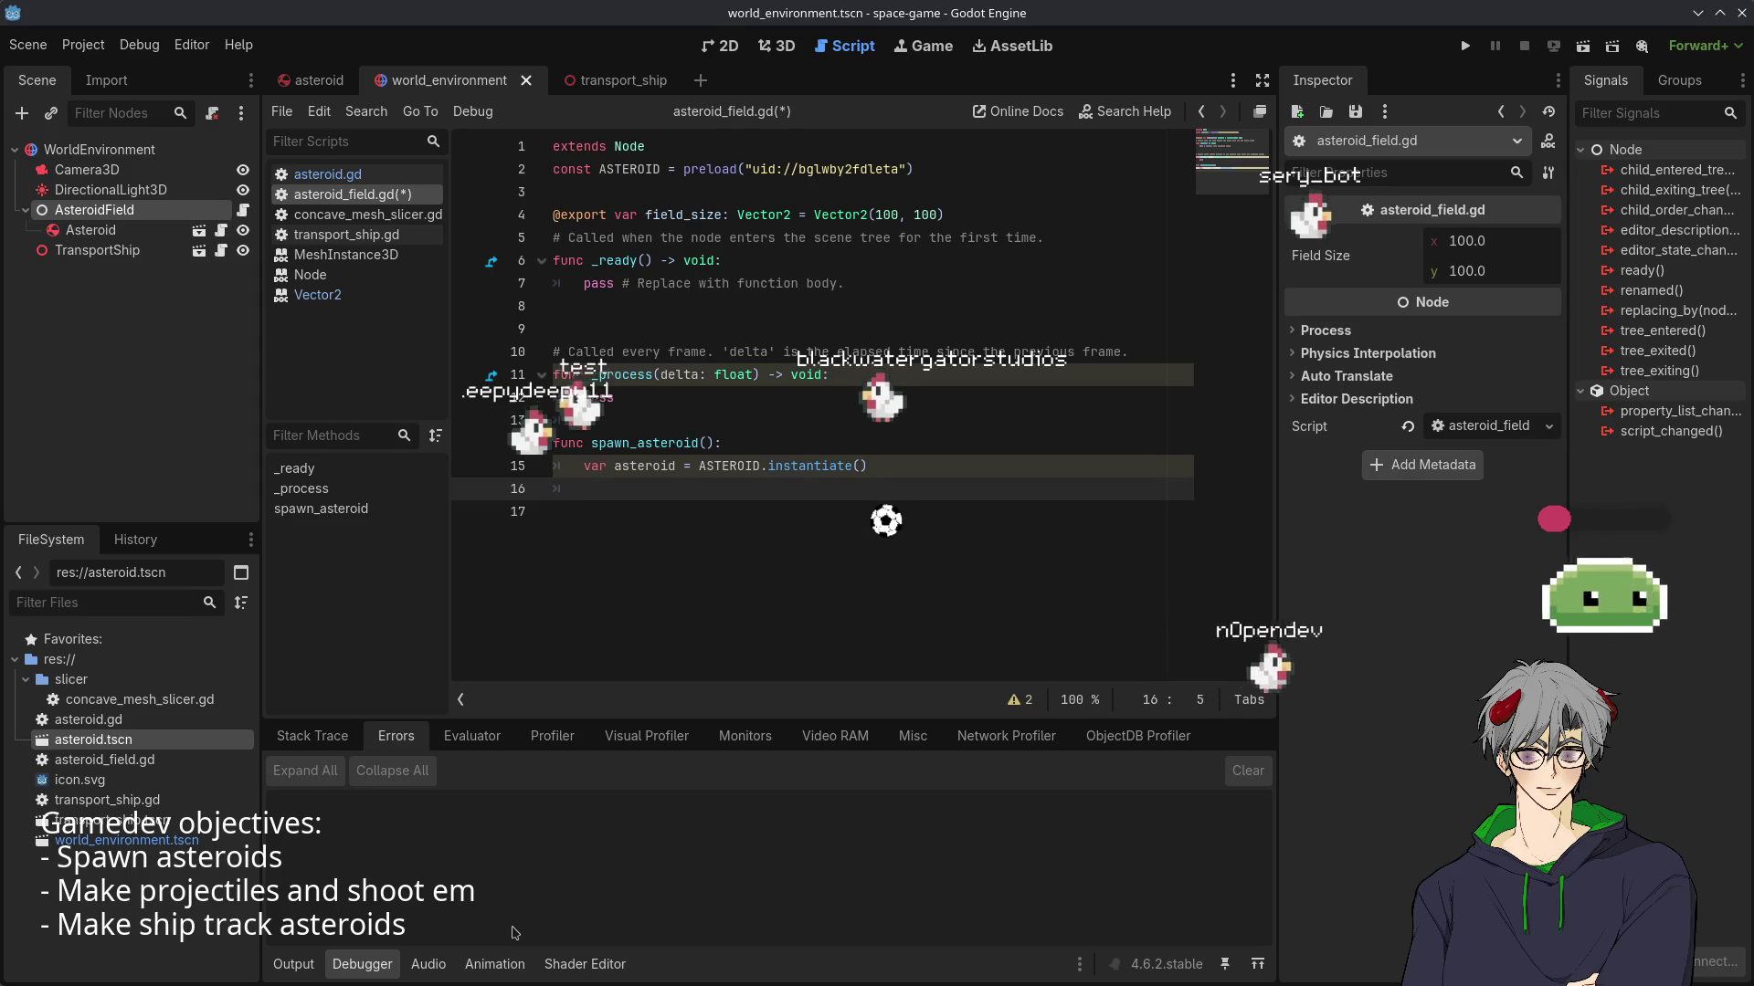
pyautogui.write('asteo')
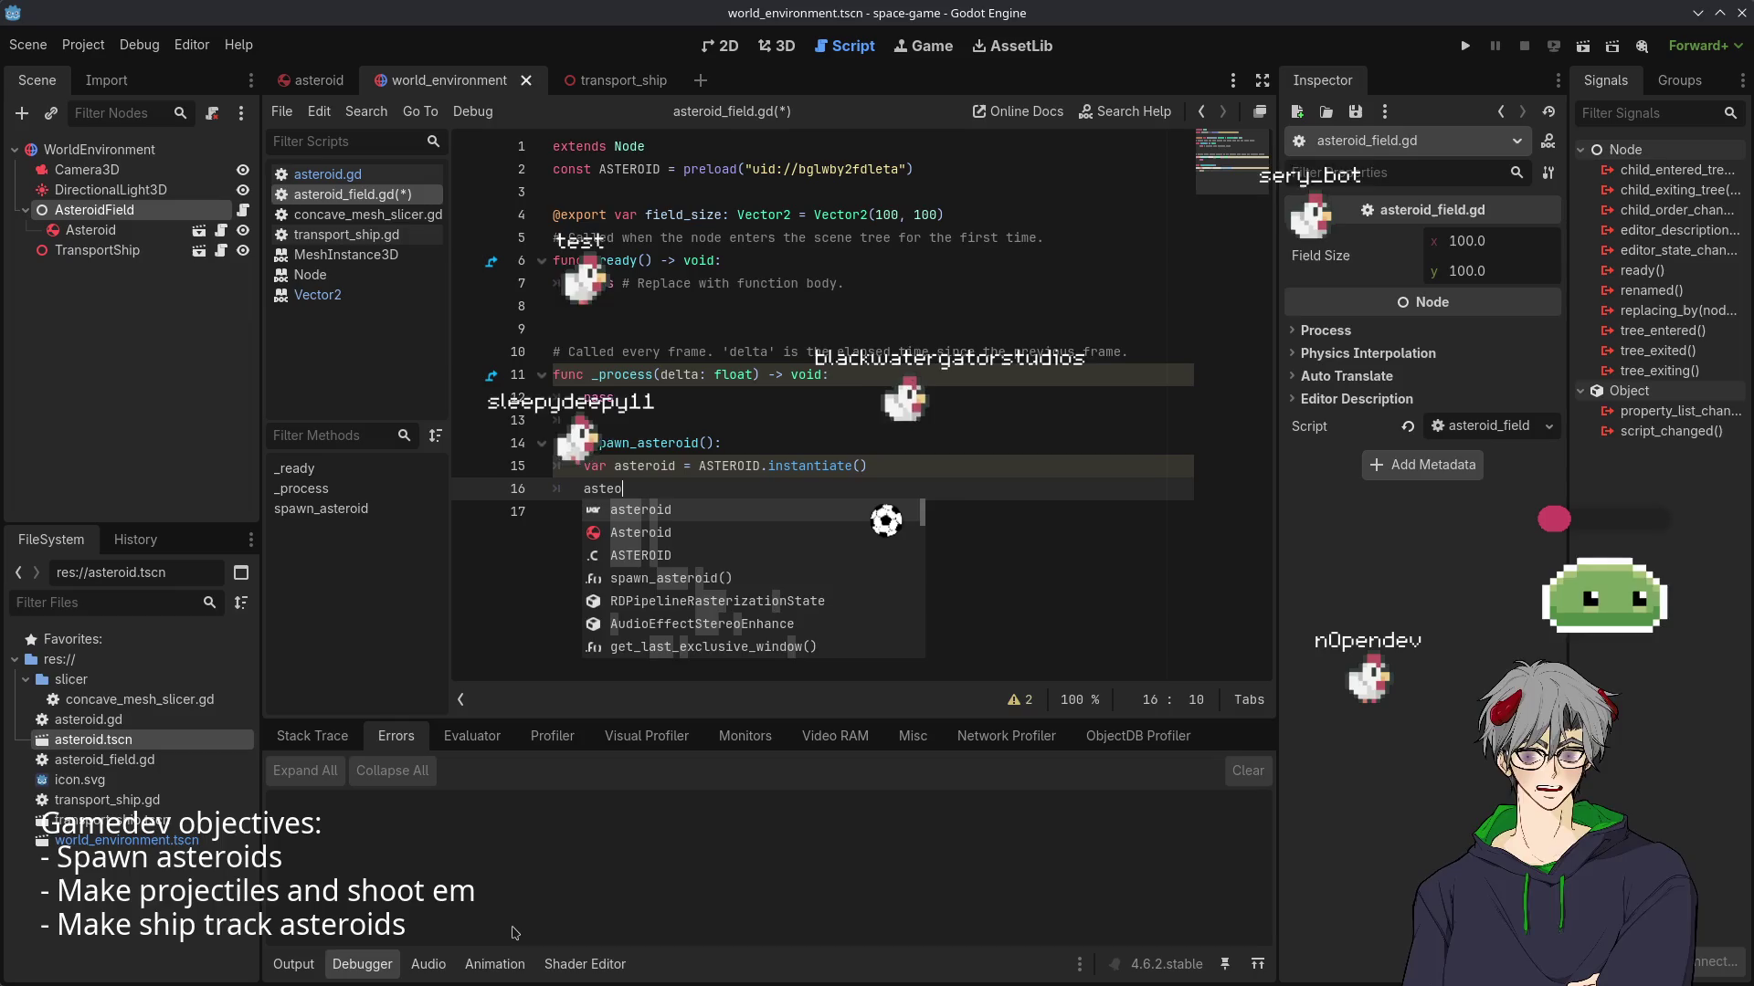
pyautogui.press('BackSpace')
pyautogui.write('roid.set_')
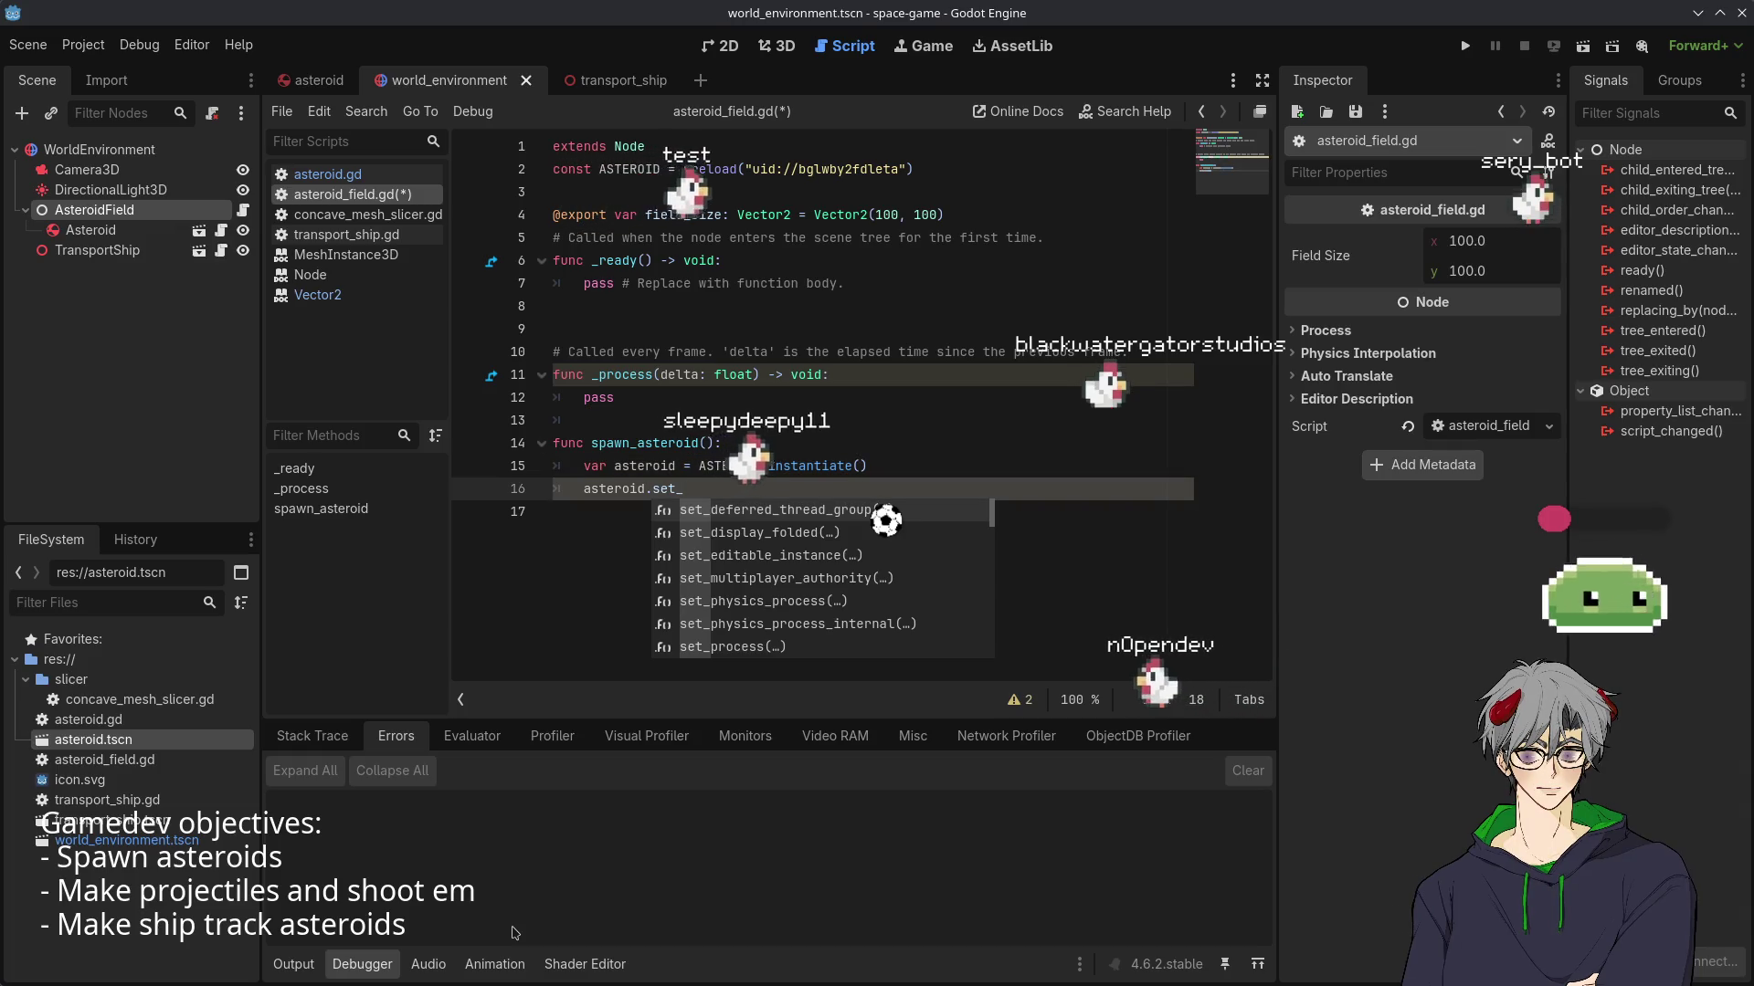
pyautogui.hotkey('ctrl', 'BackSpace')
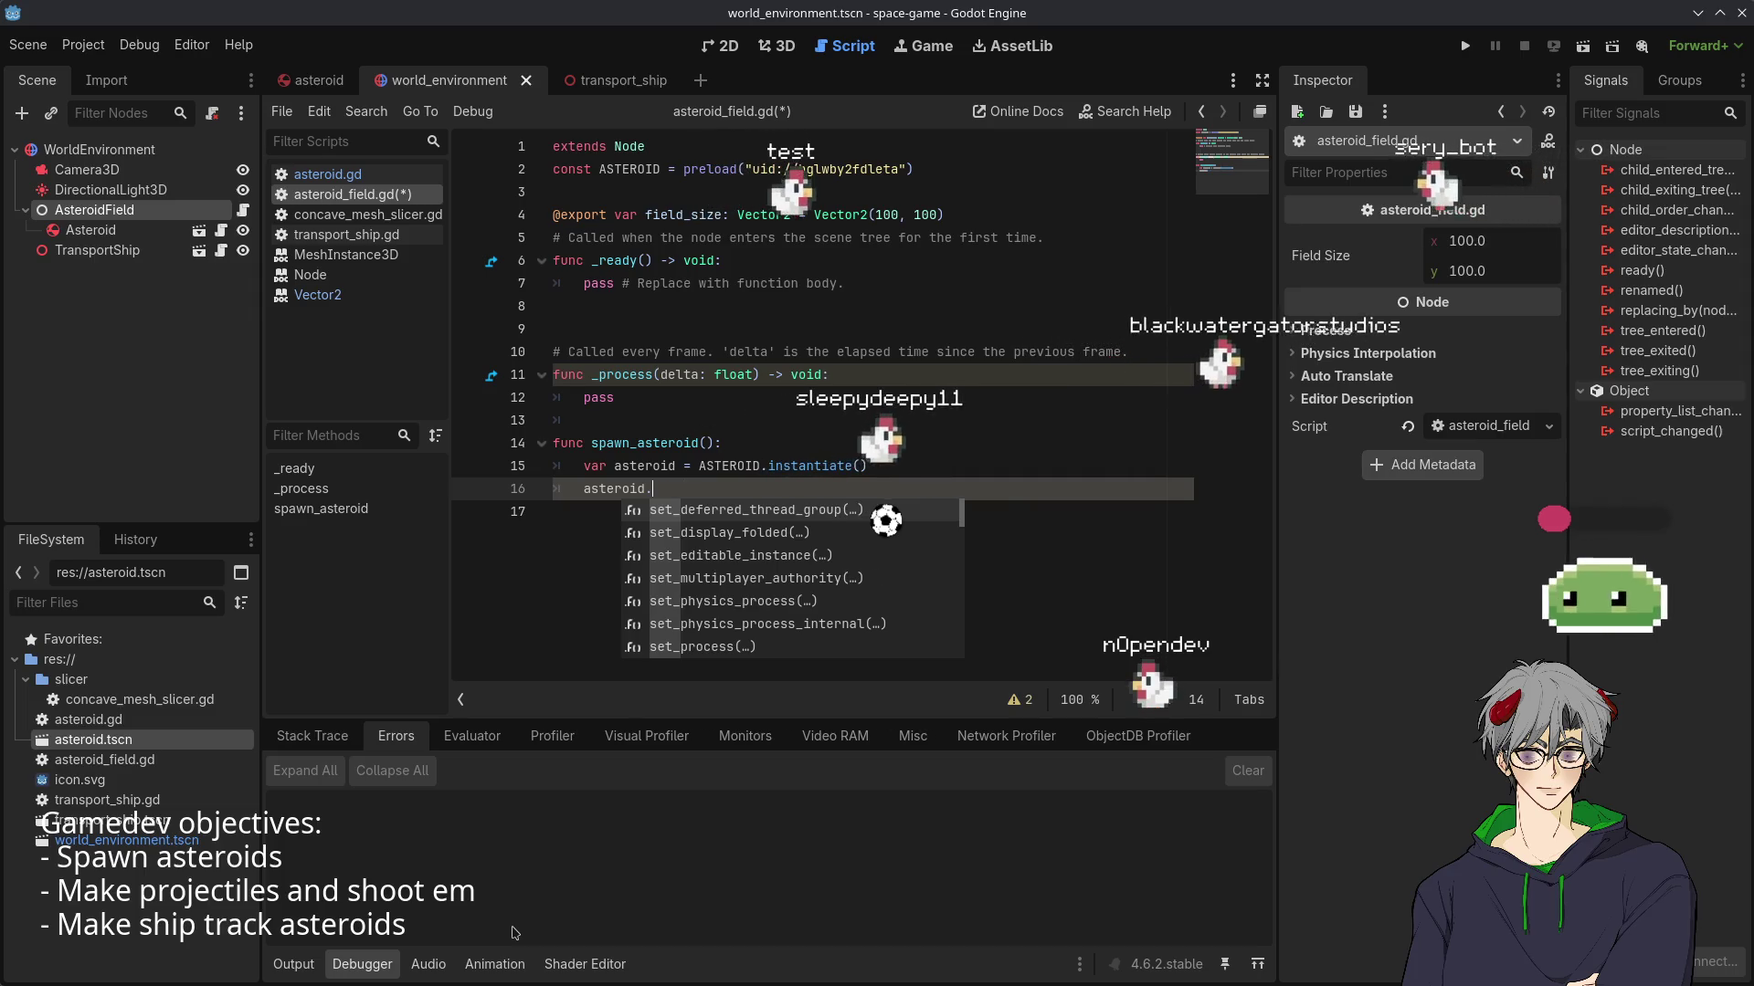
pyautogui.write('p')
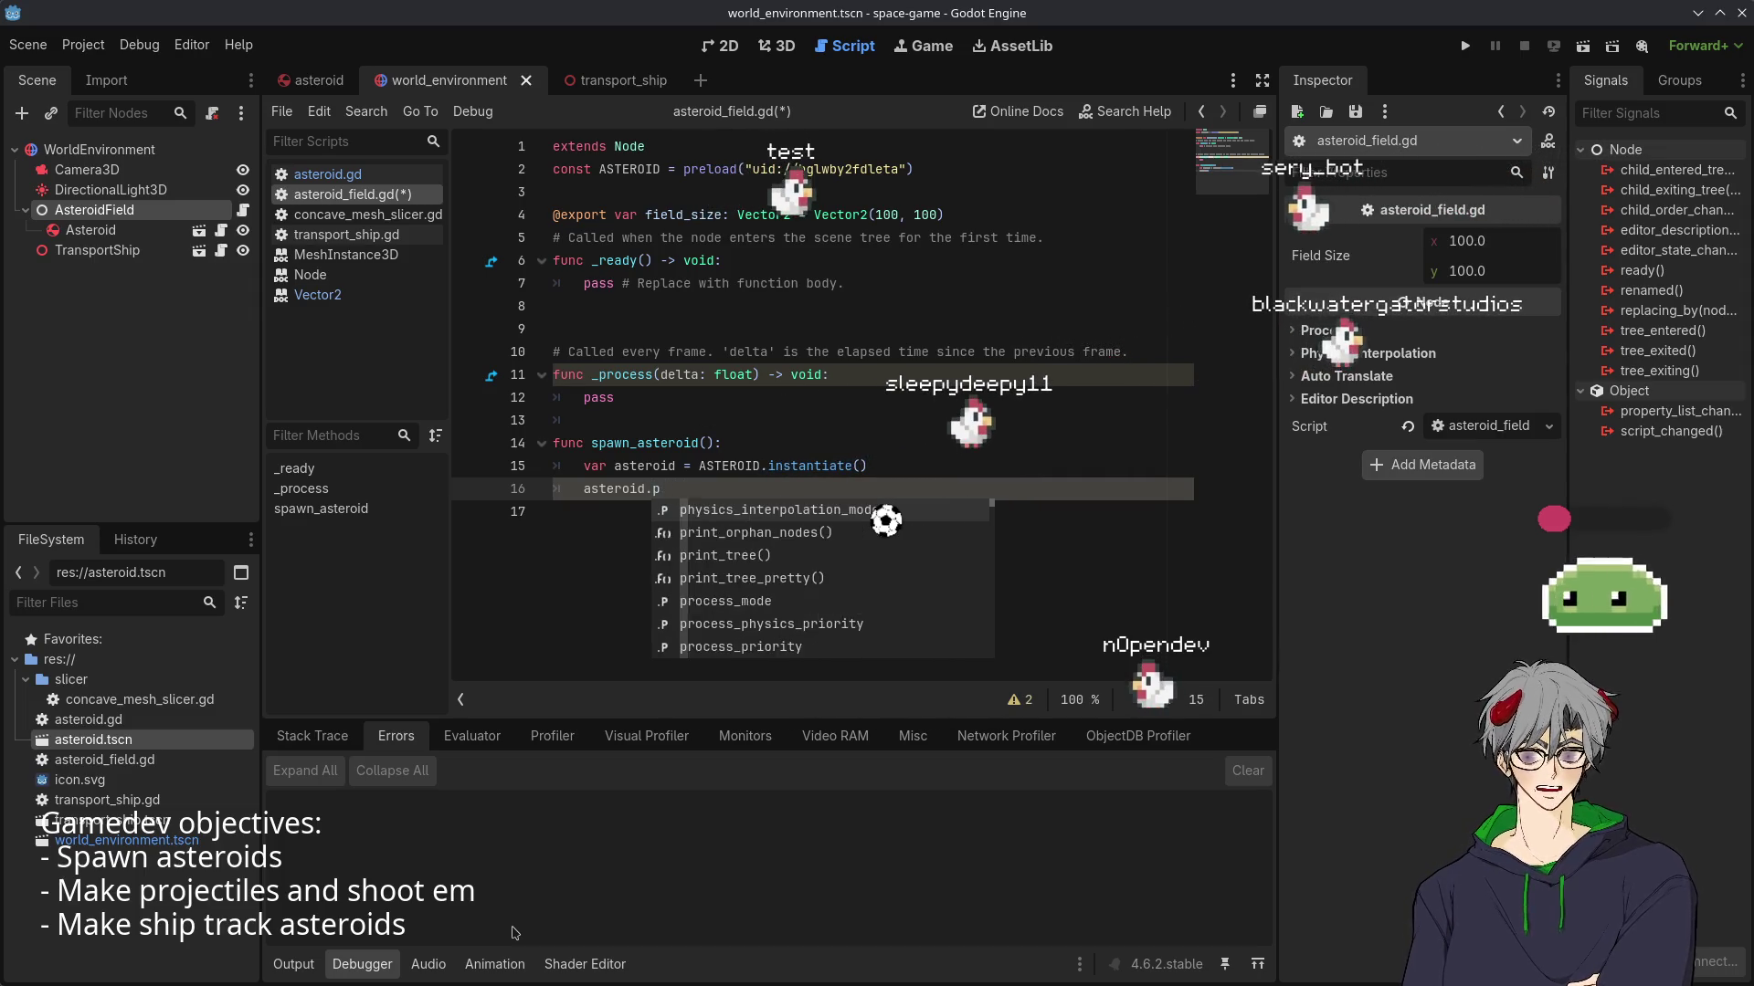
pyautogui.press('BackSpace')
pyautogui.write('tran')
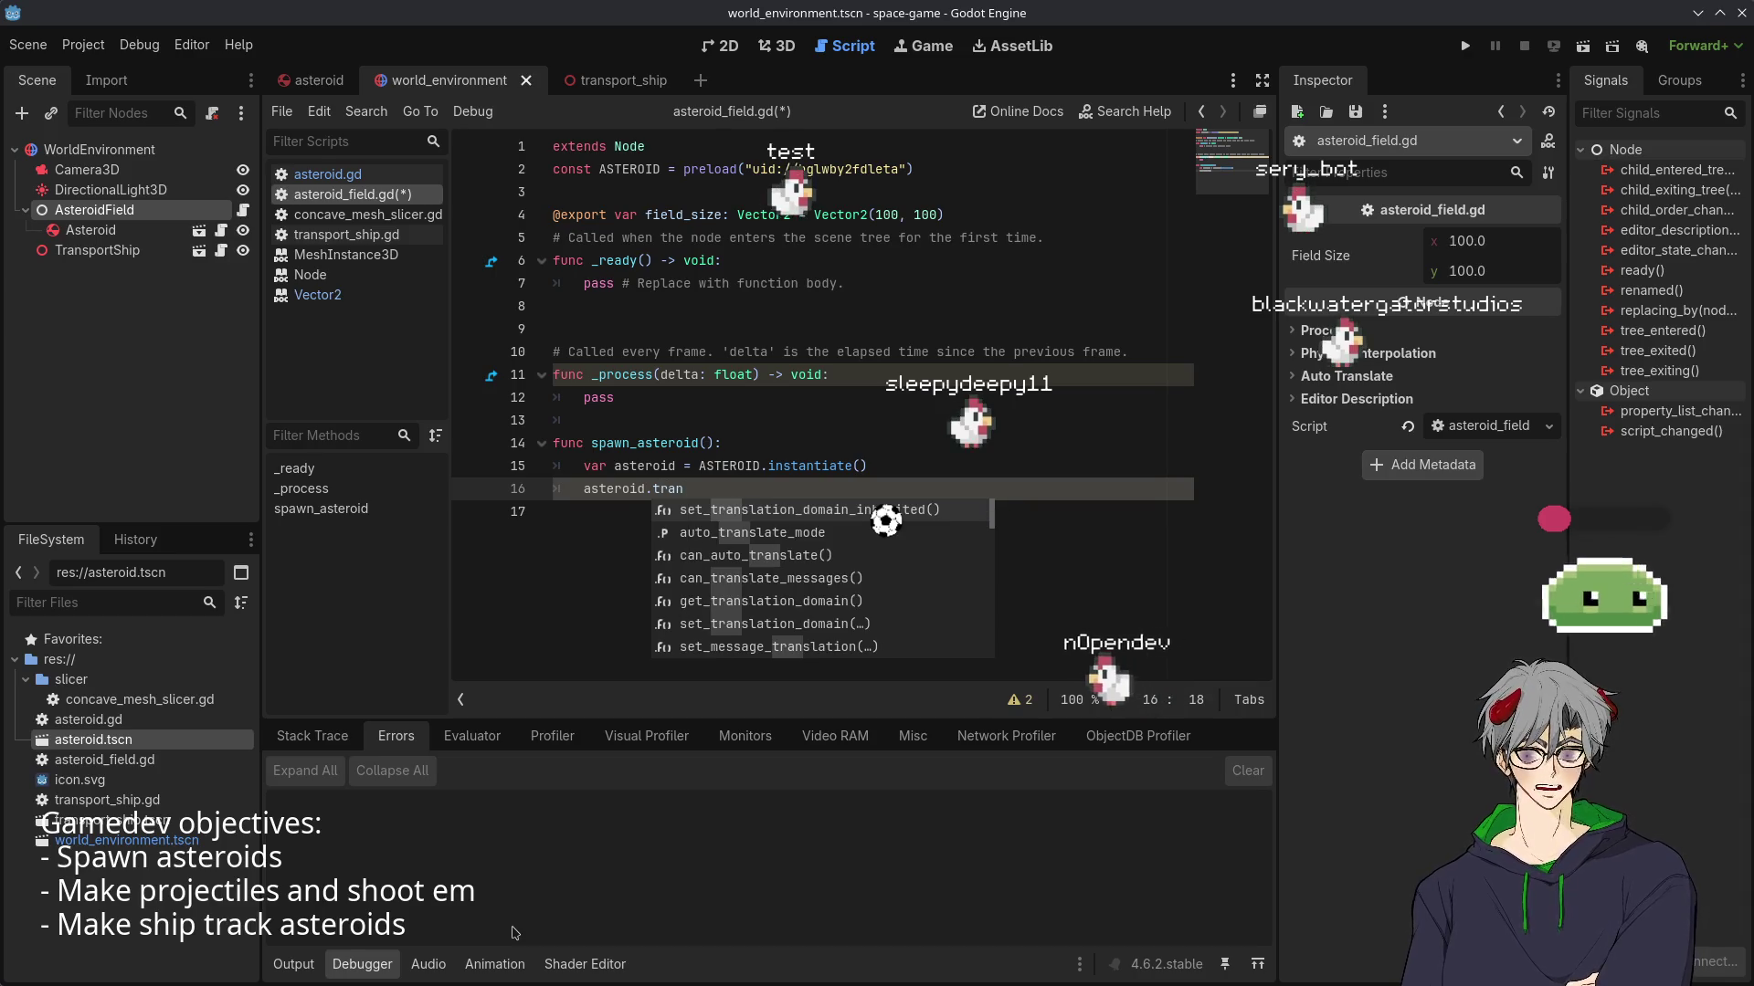
pyautogui.hotkey('ctrl', 'BackSpace')
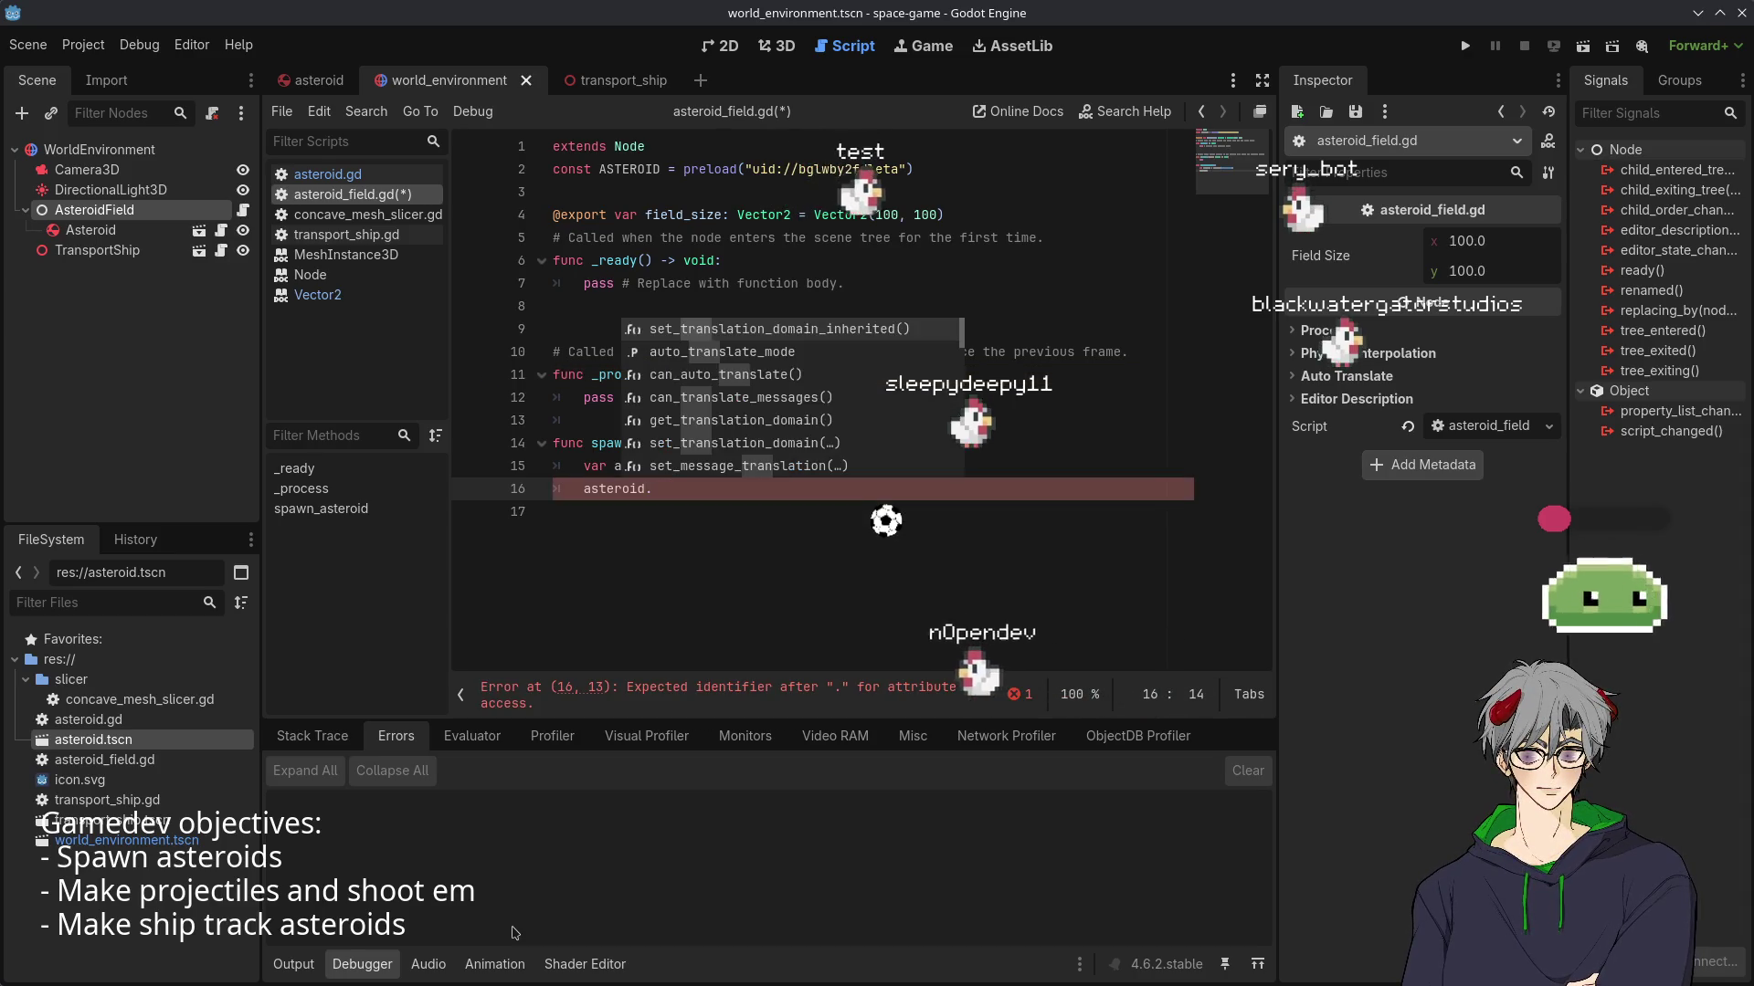
pyautogui.press('BackSpace')
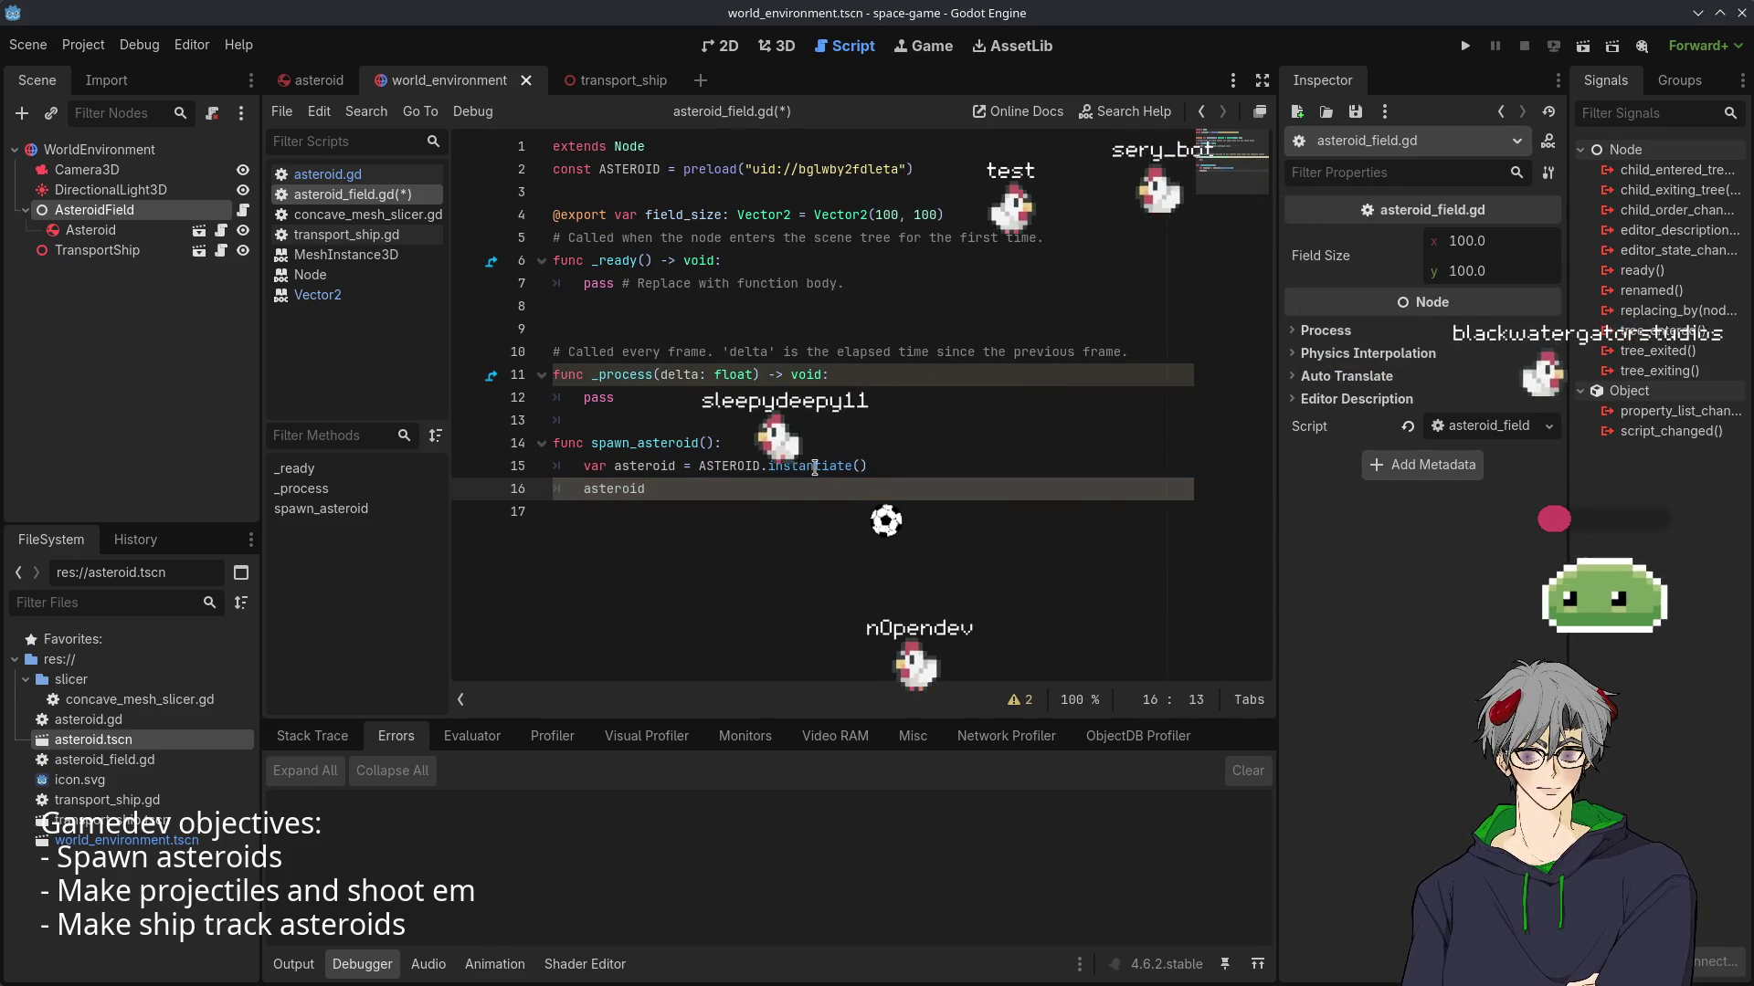
# - Type the asteroid variable as Asteroid and begin asteroid.position = Vector3( on line 16
pyautogui.moveTo(816, 468)
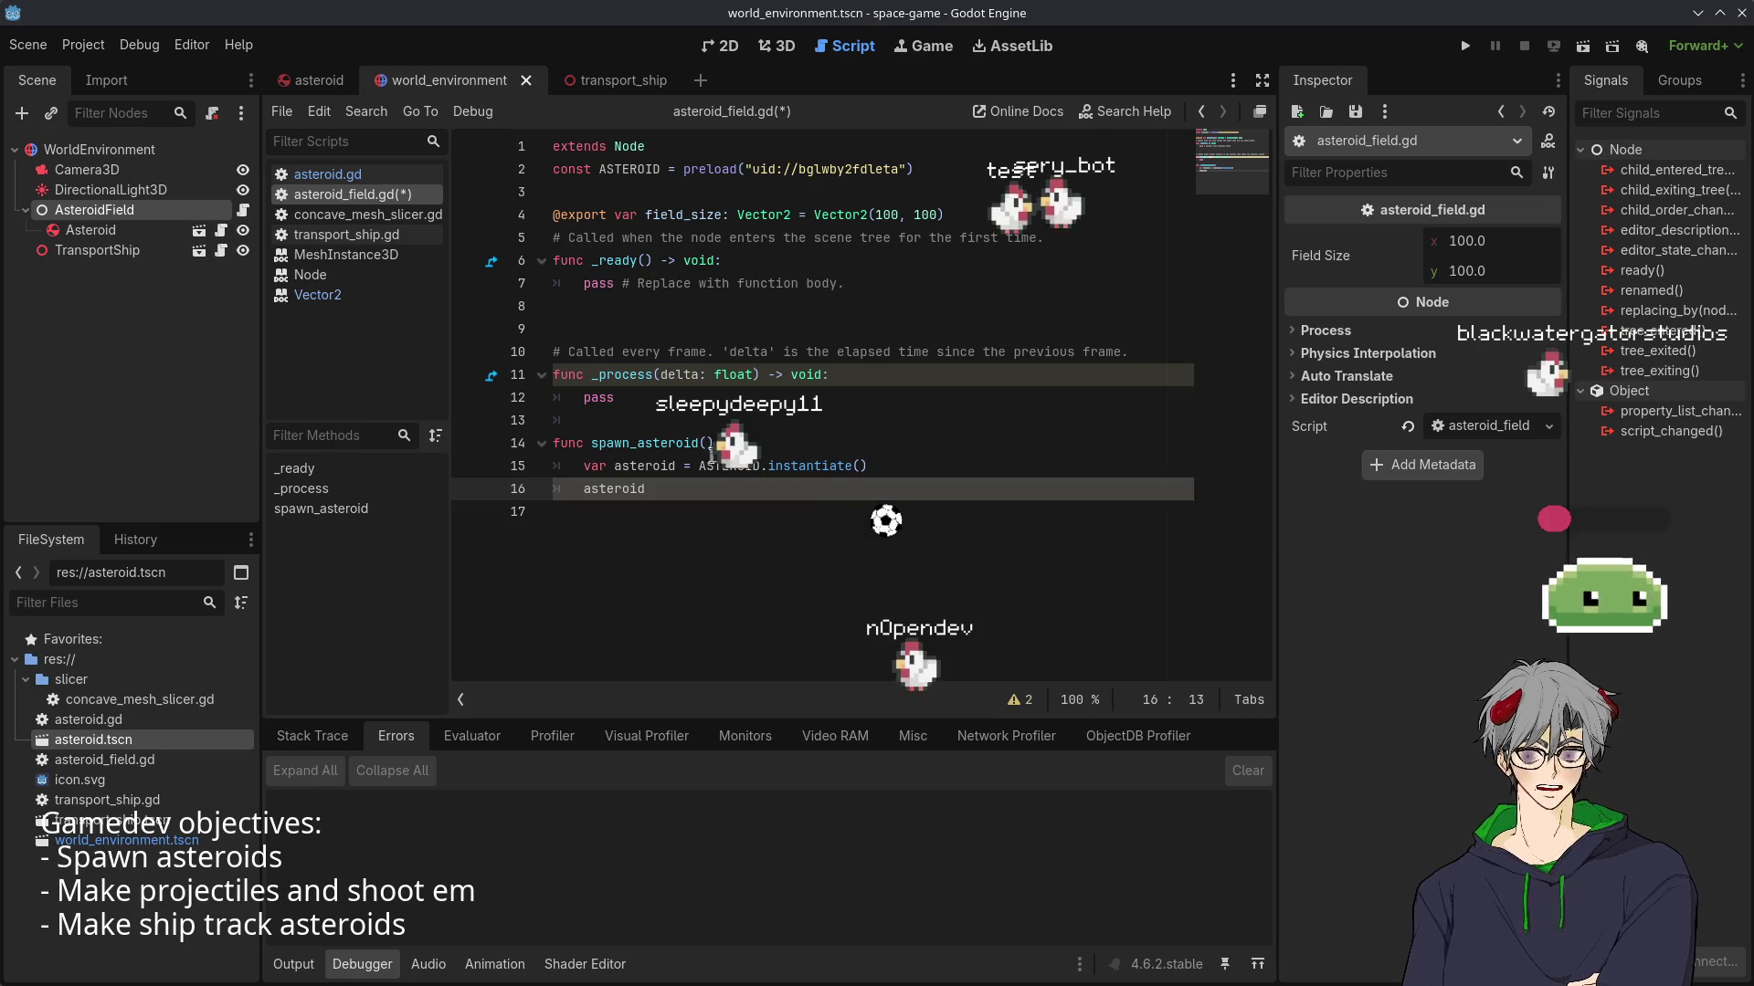
pyautogui.click(676, 465)
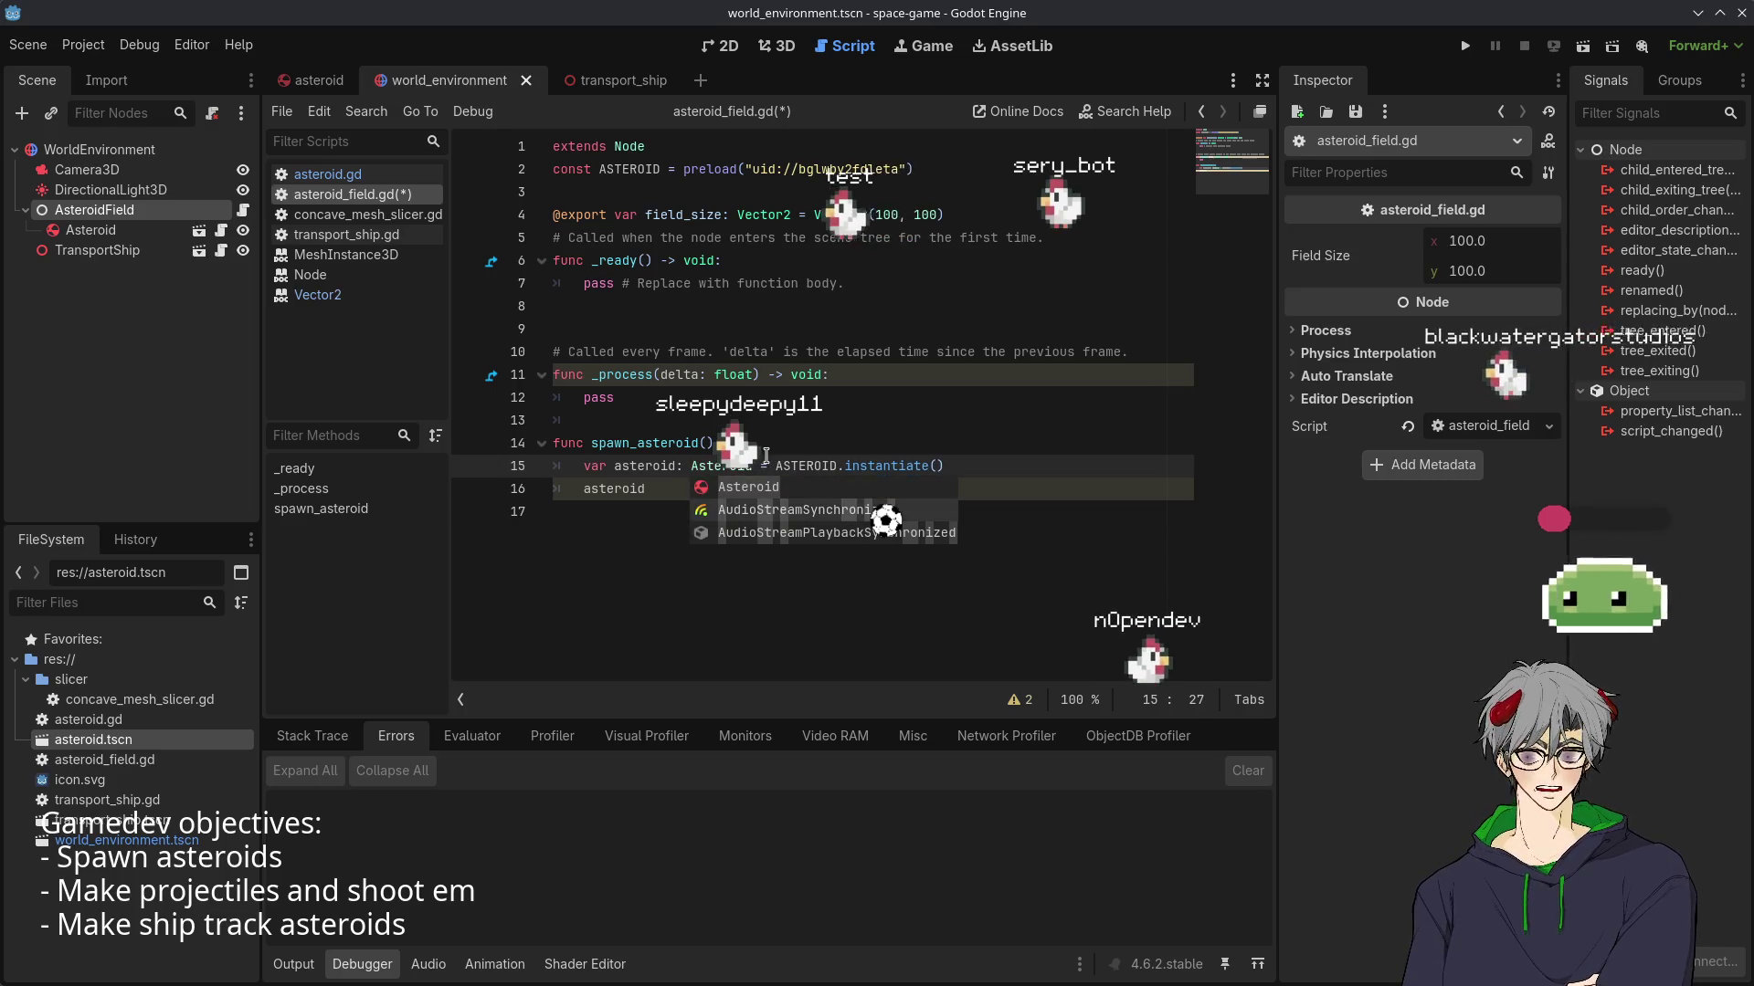
pyautogui.press('Escape')
pyautogui.press('Down')
pyautogui.write('-')
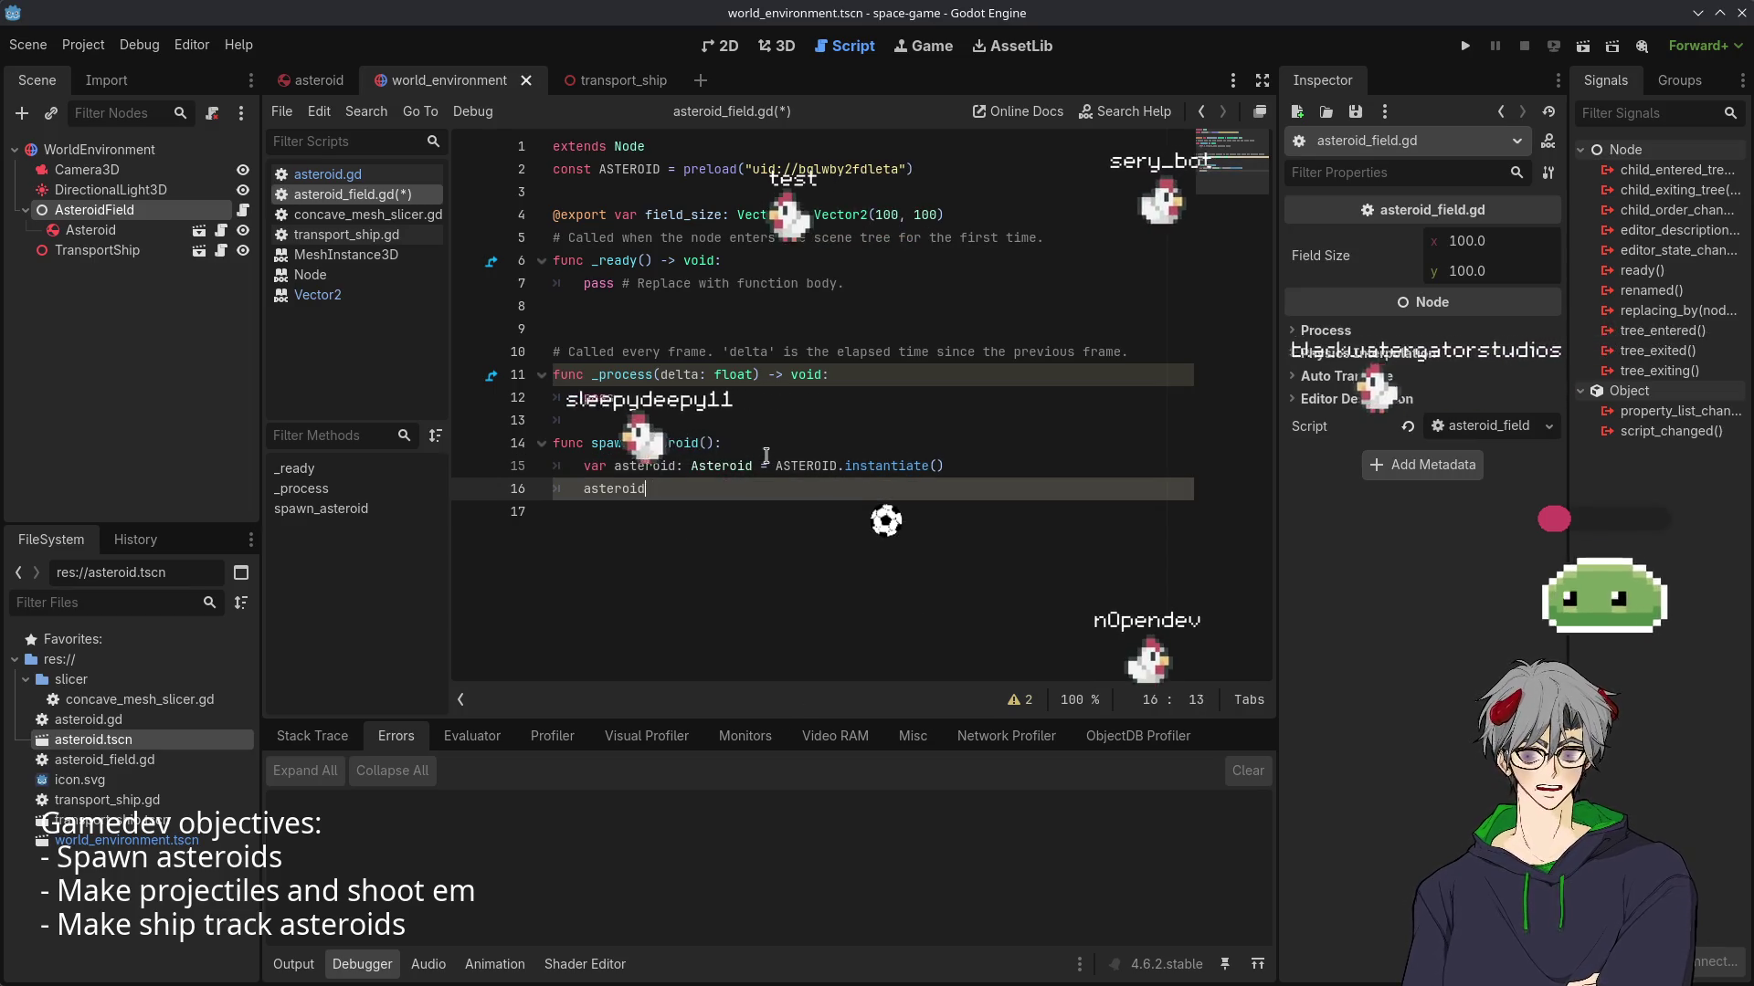
pyautogui.press('BackSpace')
pyautogui.write('.')
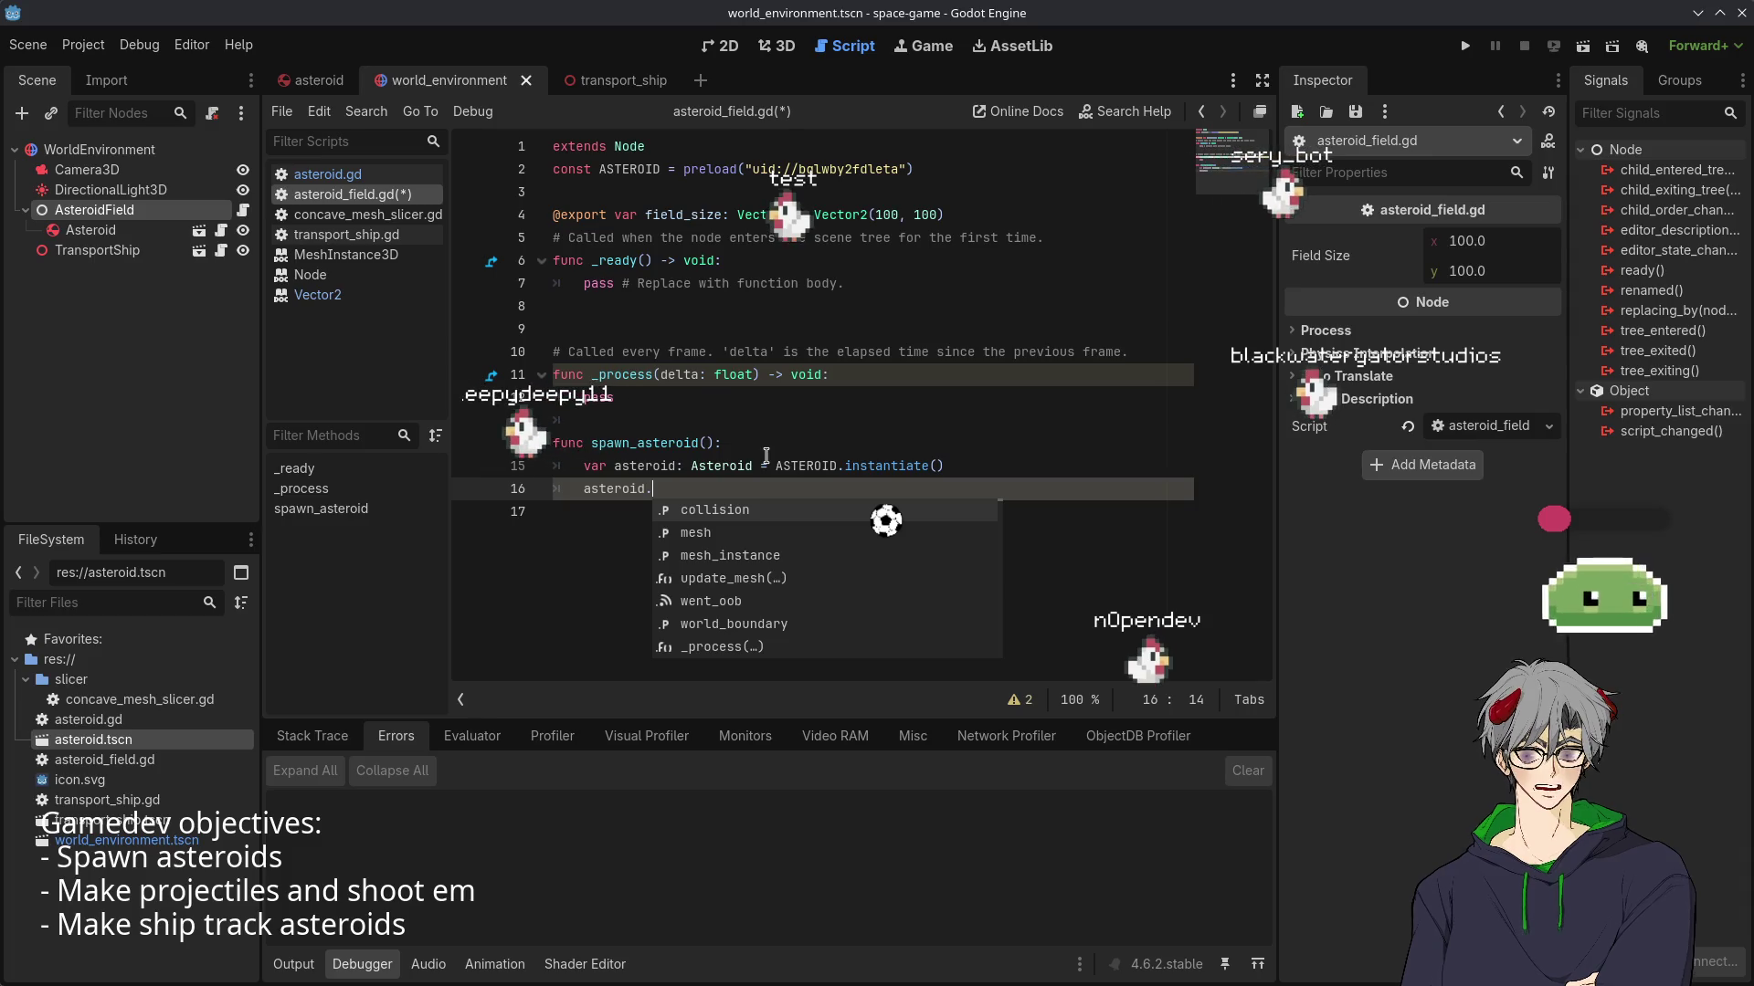
pyautogui.write('pos')
pyautogui.press('Return')
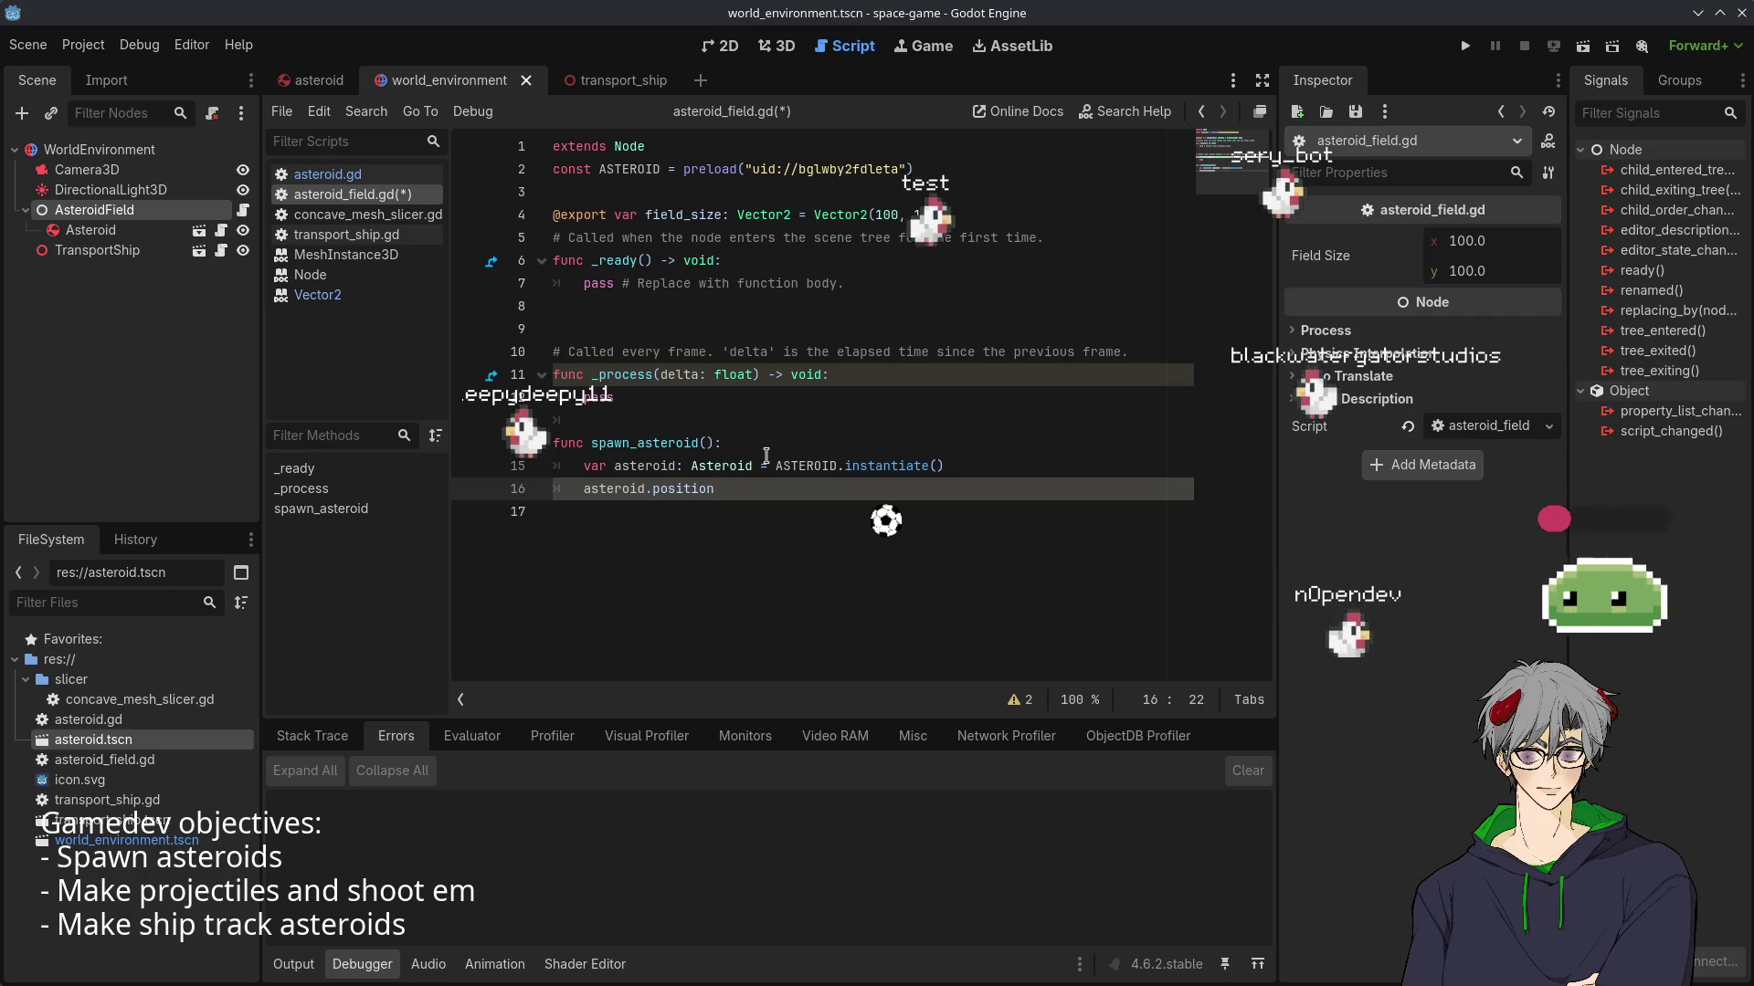
pyautogui.write('Vec')
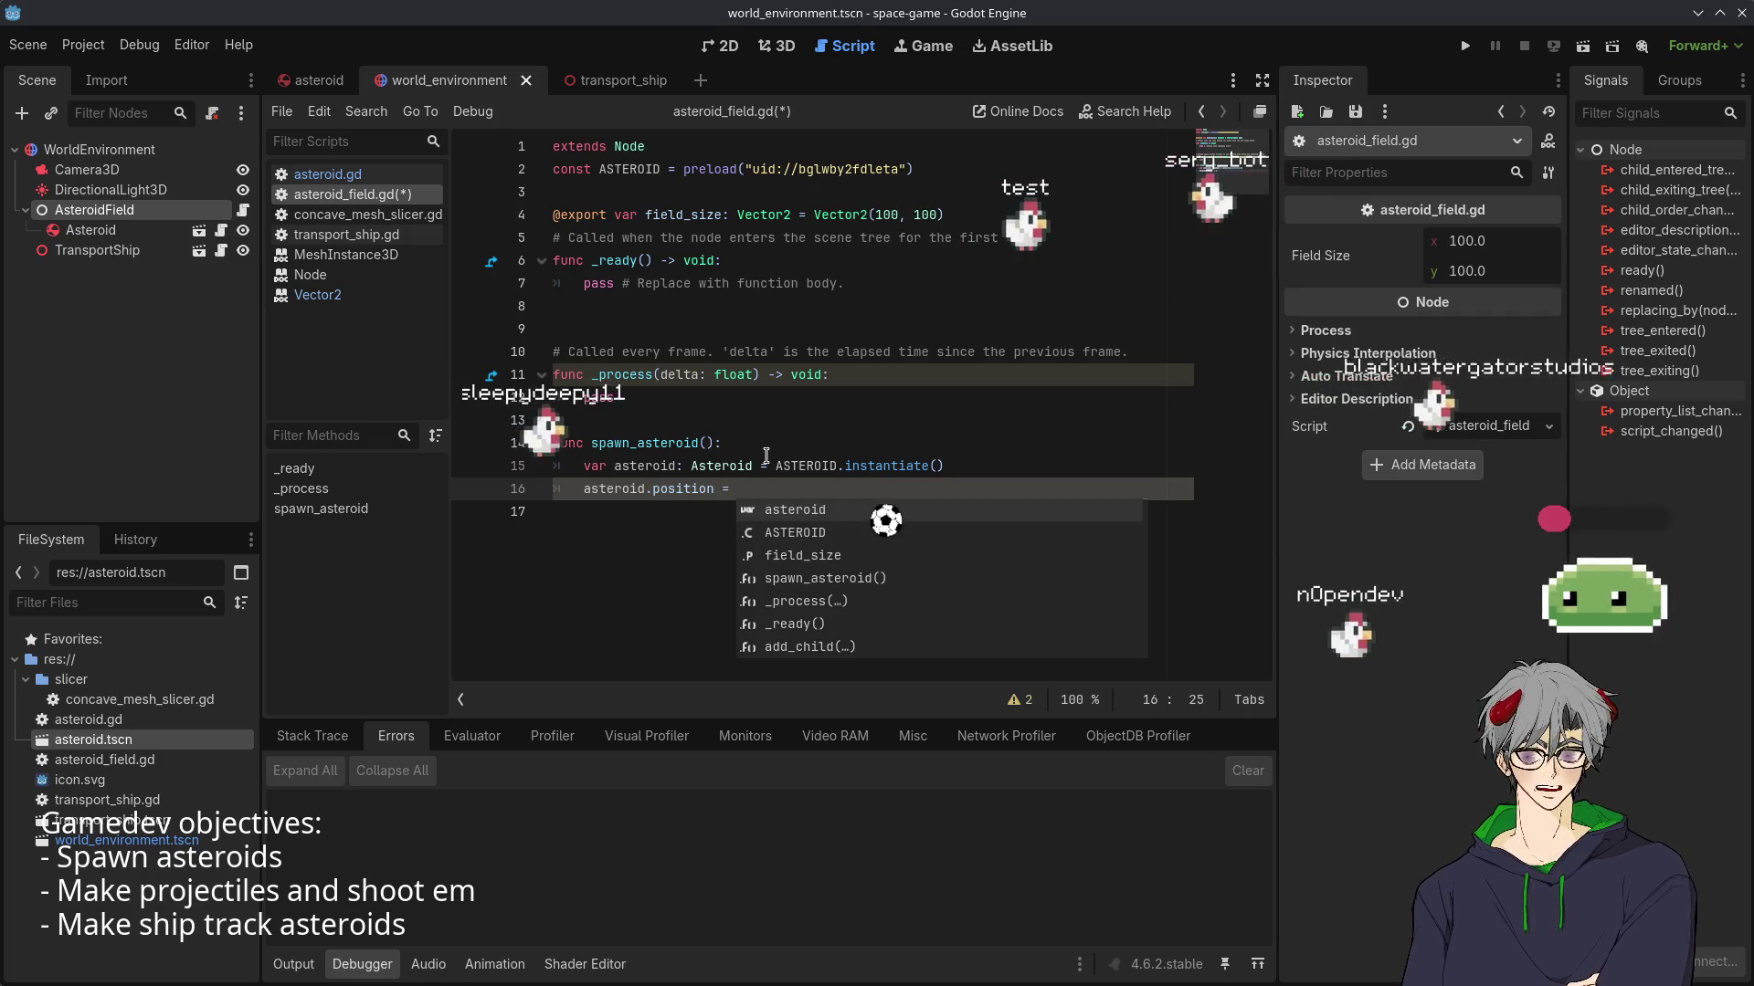
pyautogui.write('tor3(/')
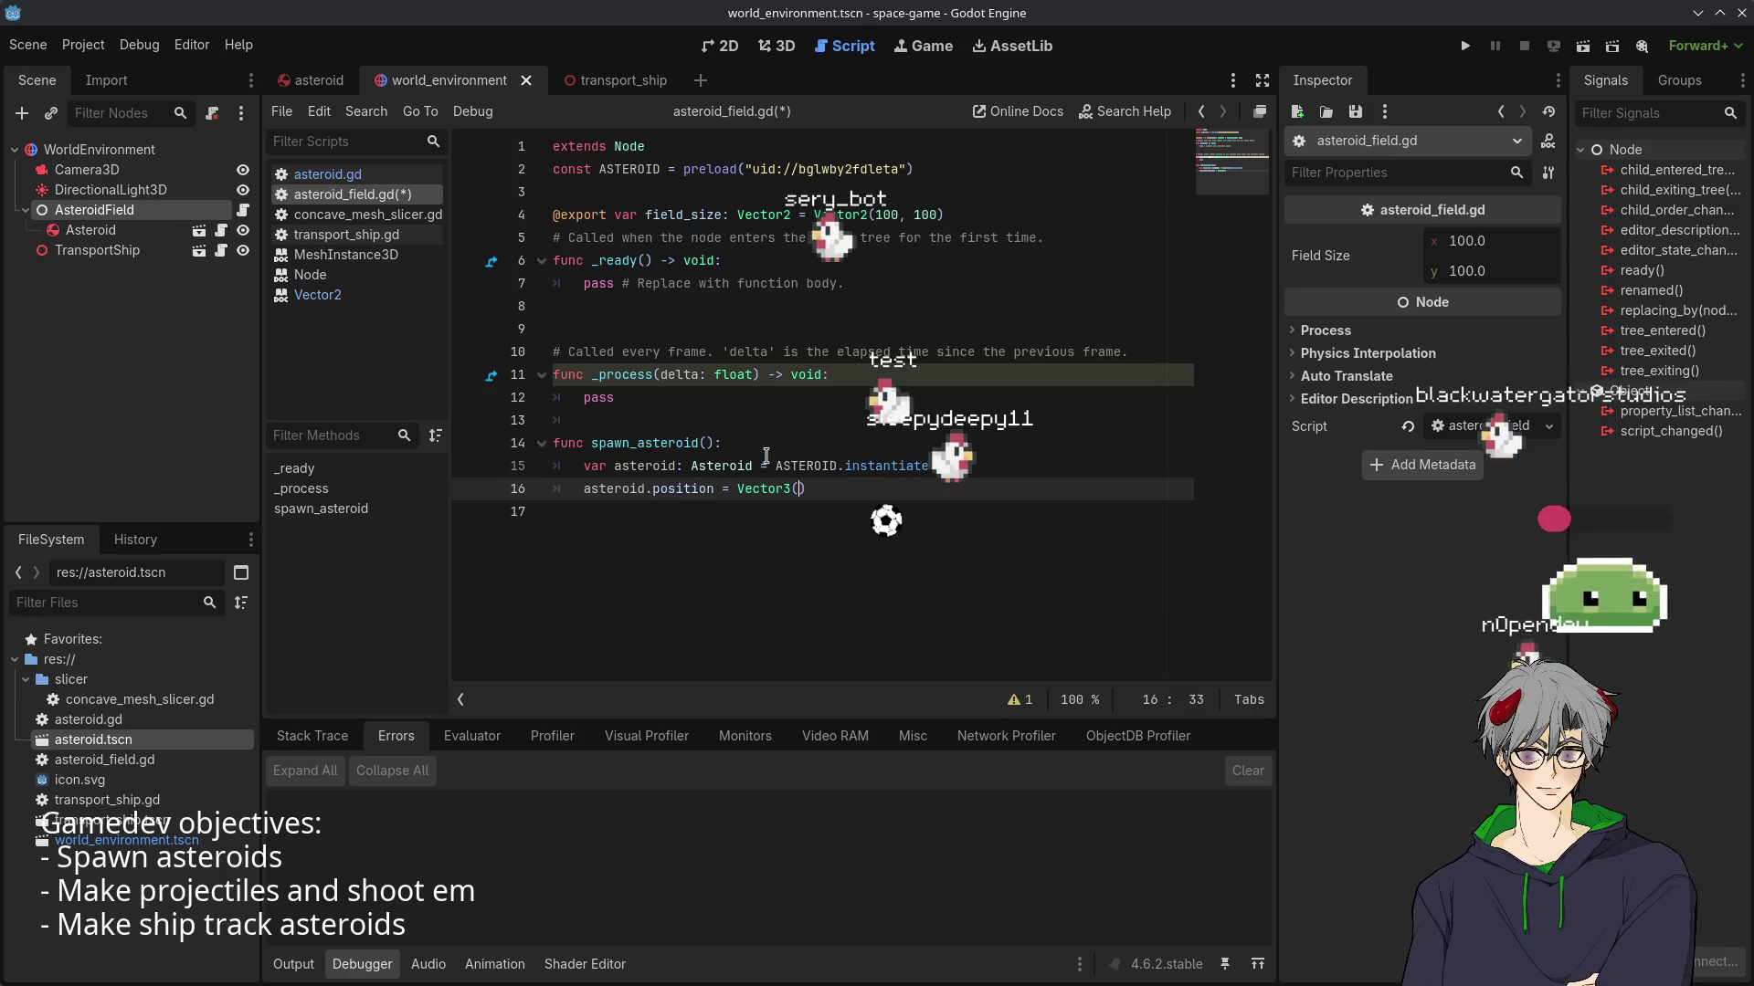
# - Fill the position's x with randf_range(-field_size.x, field_size.x) and y with 0
pyautogui.write('ndf')
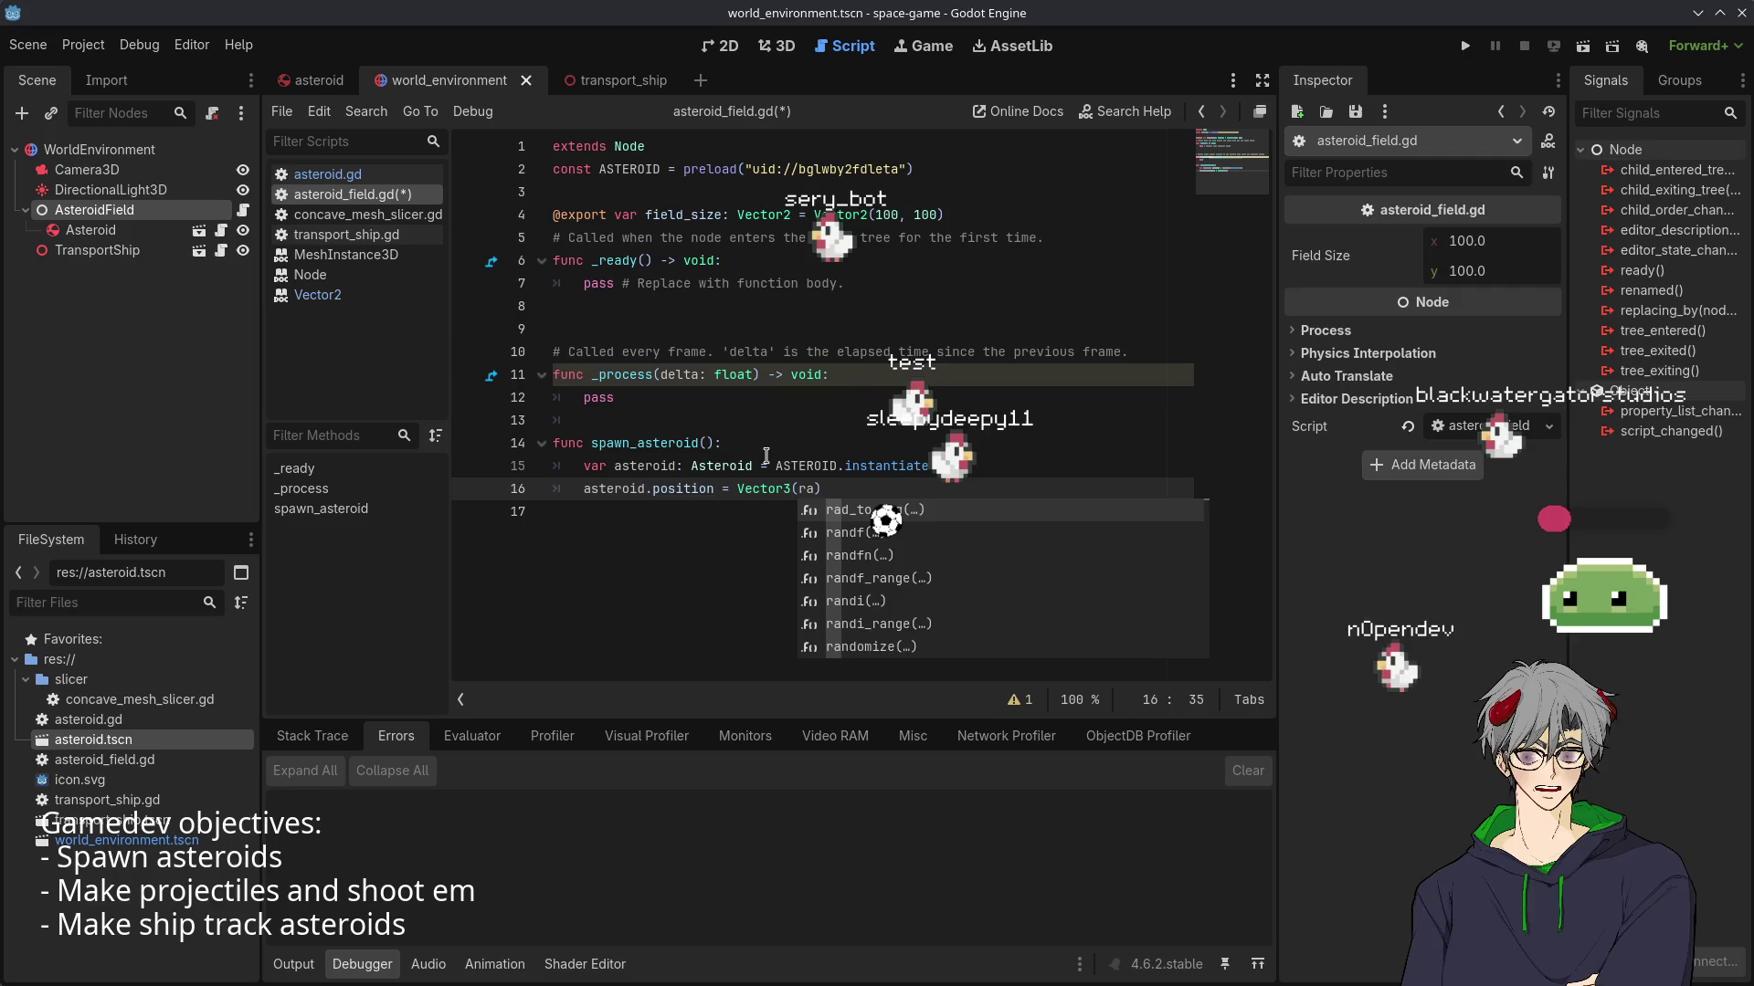
pyautogui.write('_r')
pyautogui.press('Return')
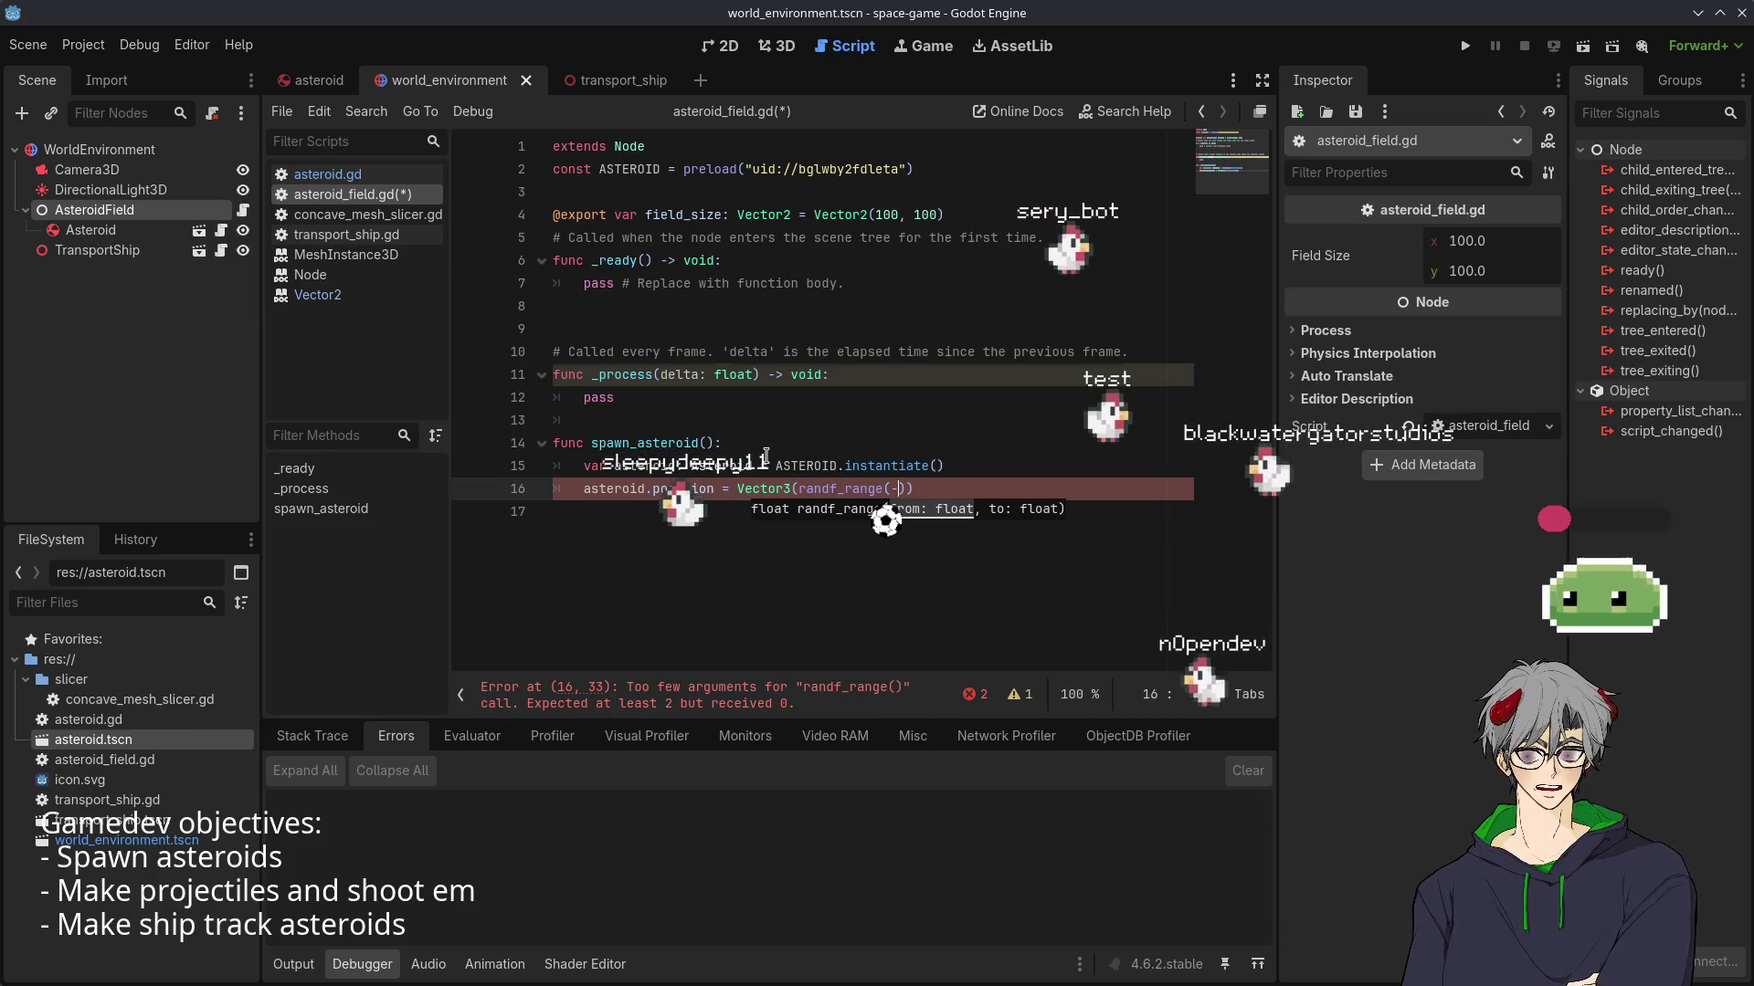
pyautogui.write('fie')
pyautogui.press('Return')
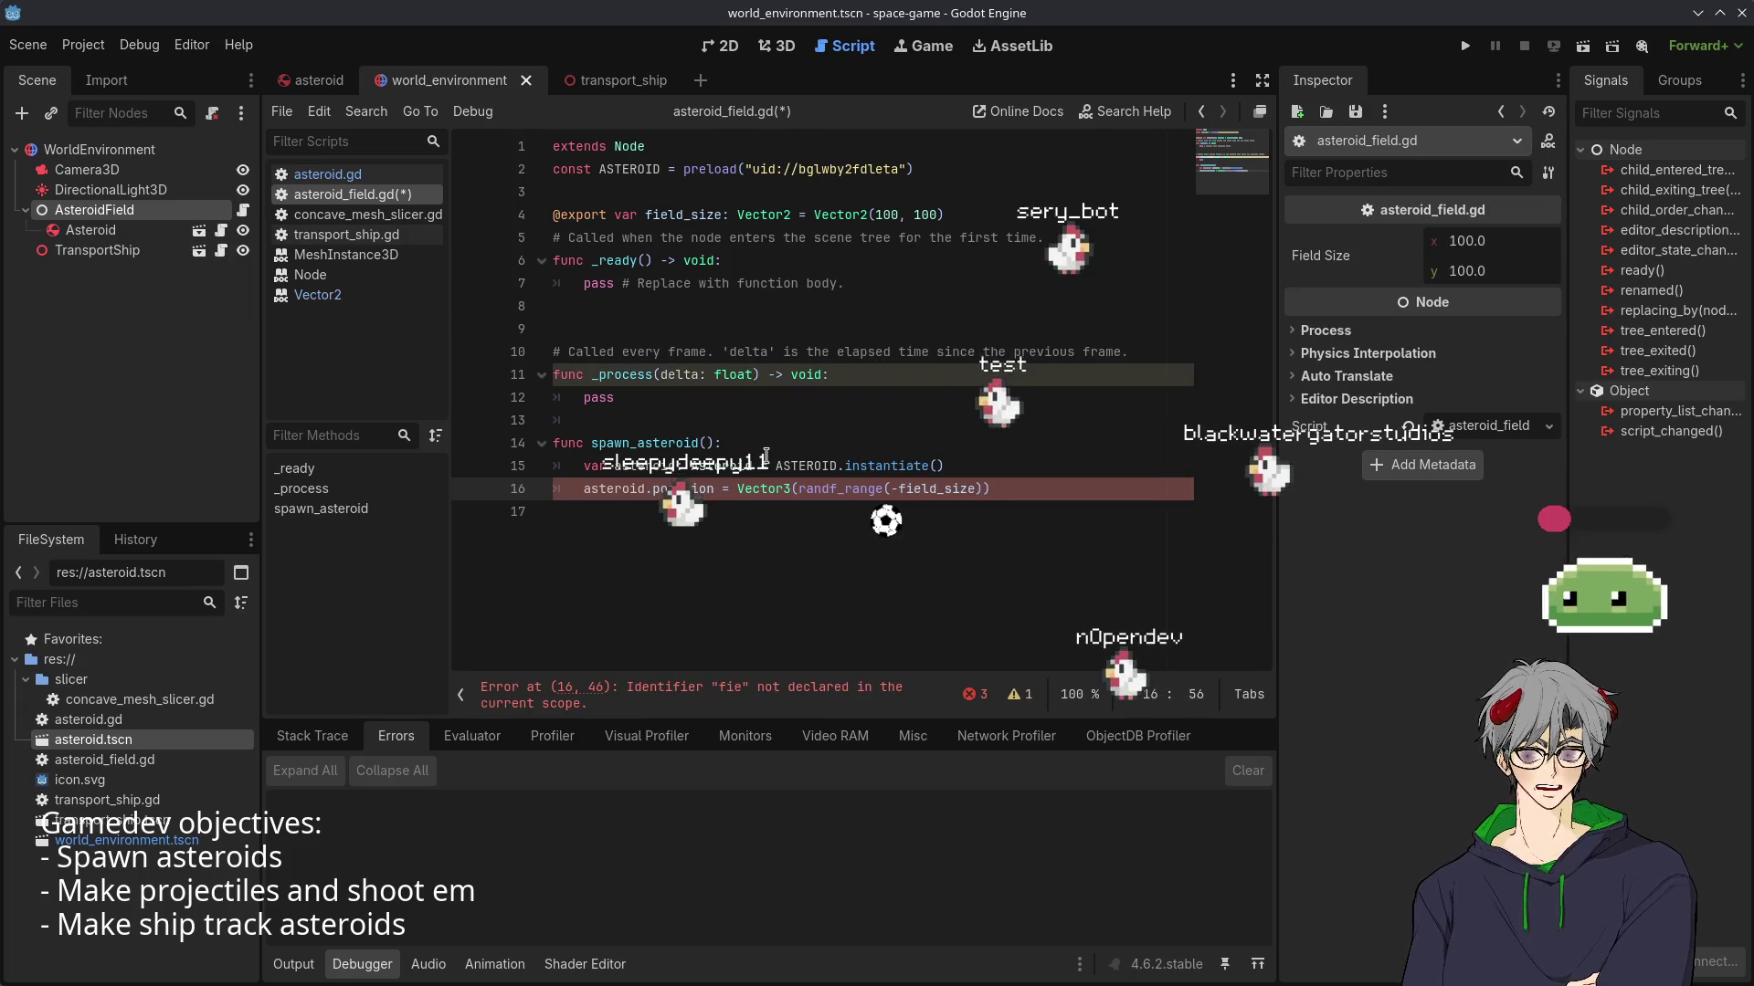
pyautogui.write('.x')
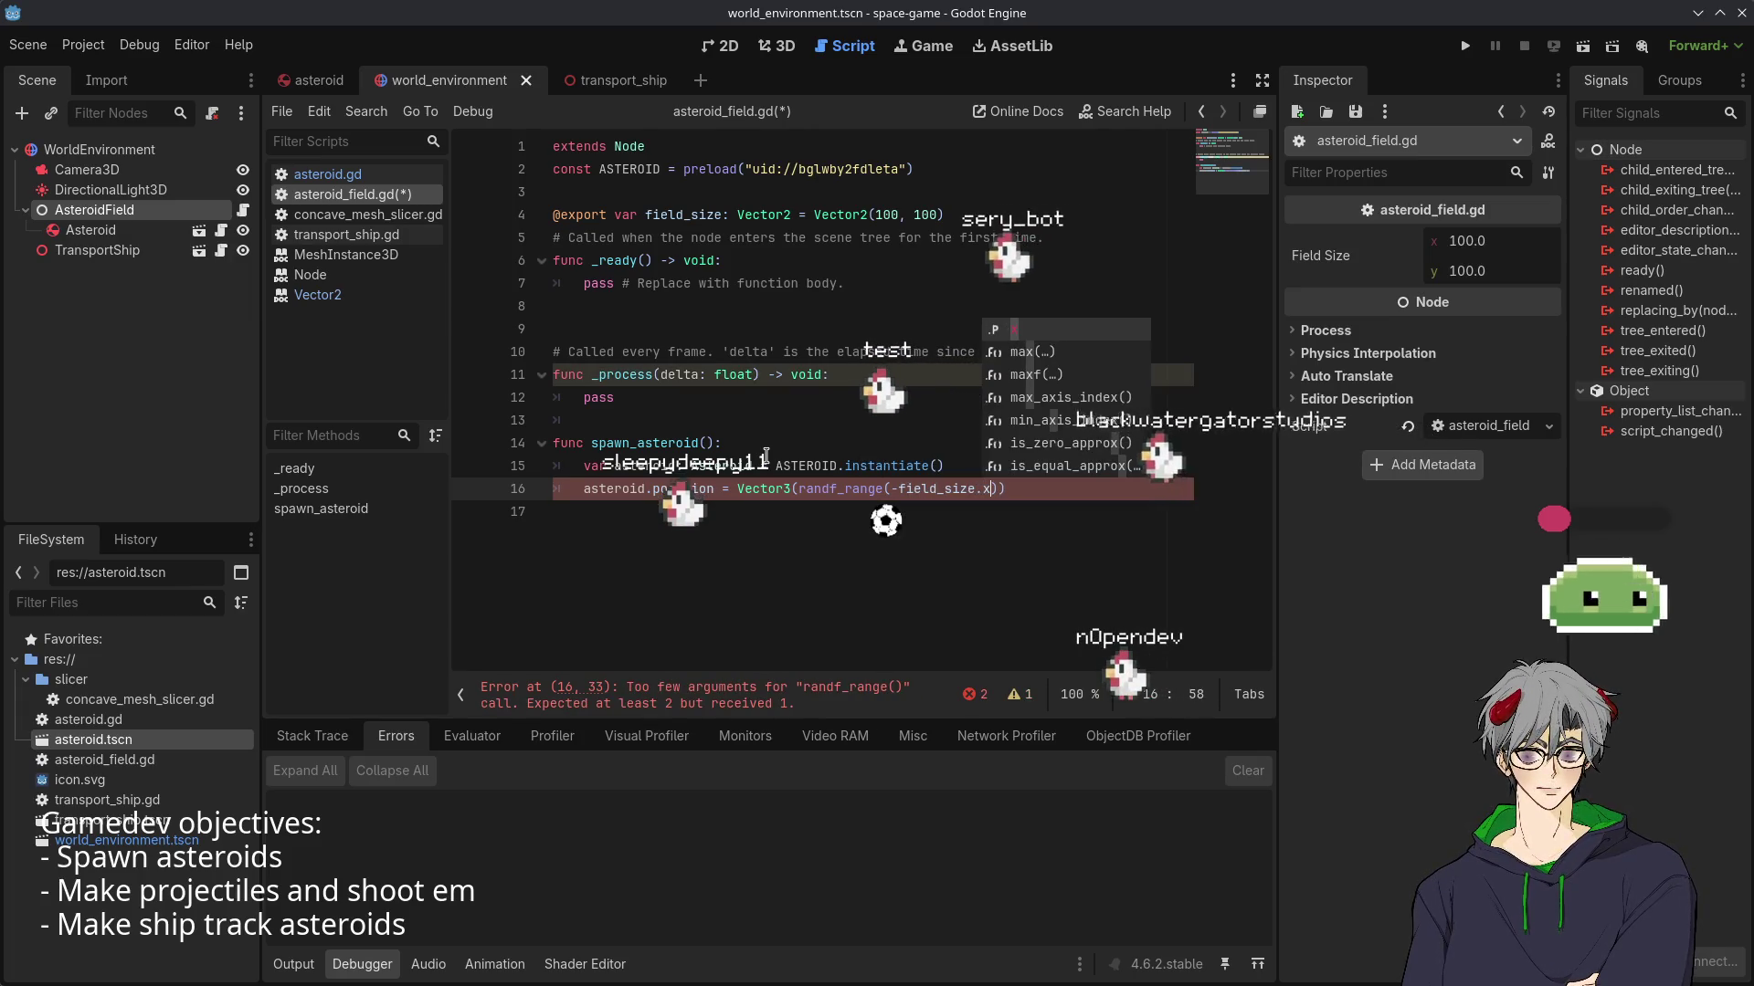
pyautogui.write(', fi')
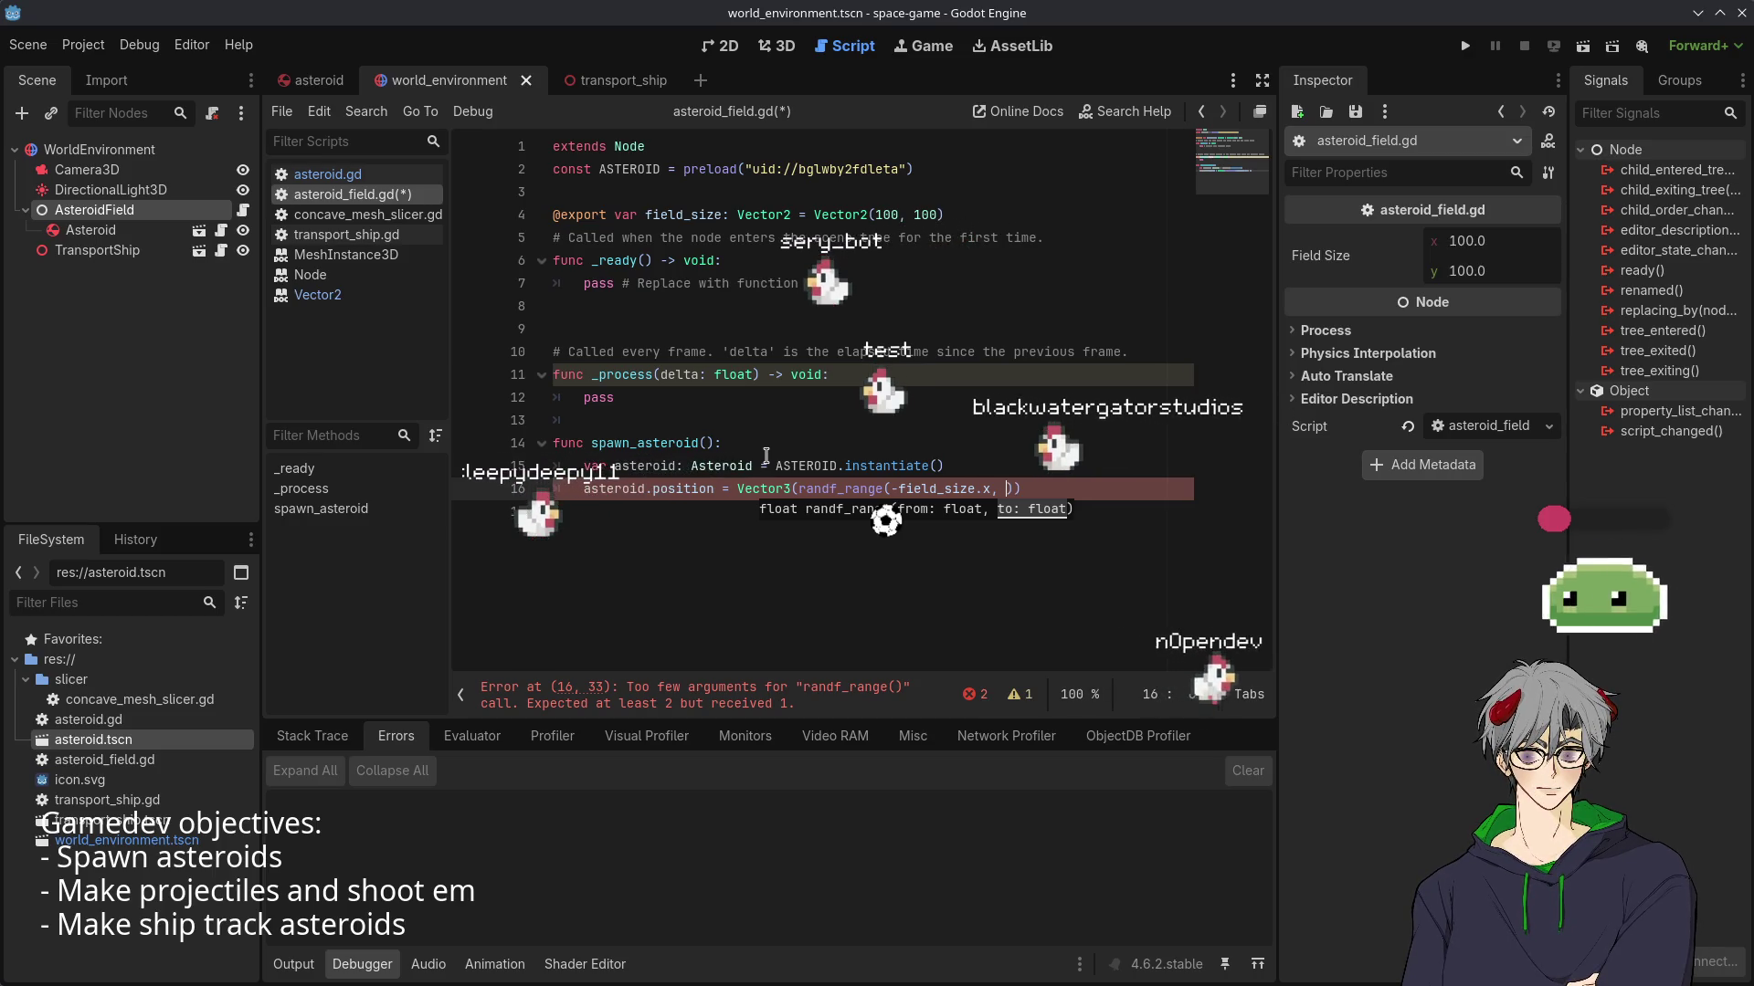
pyautogui.write('el')
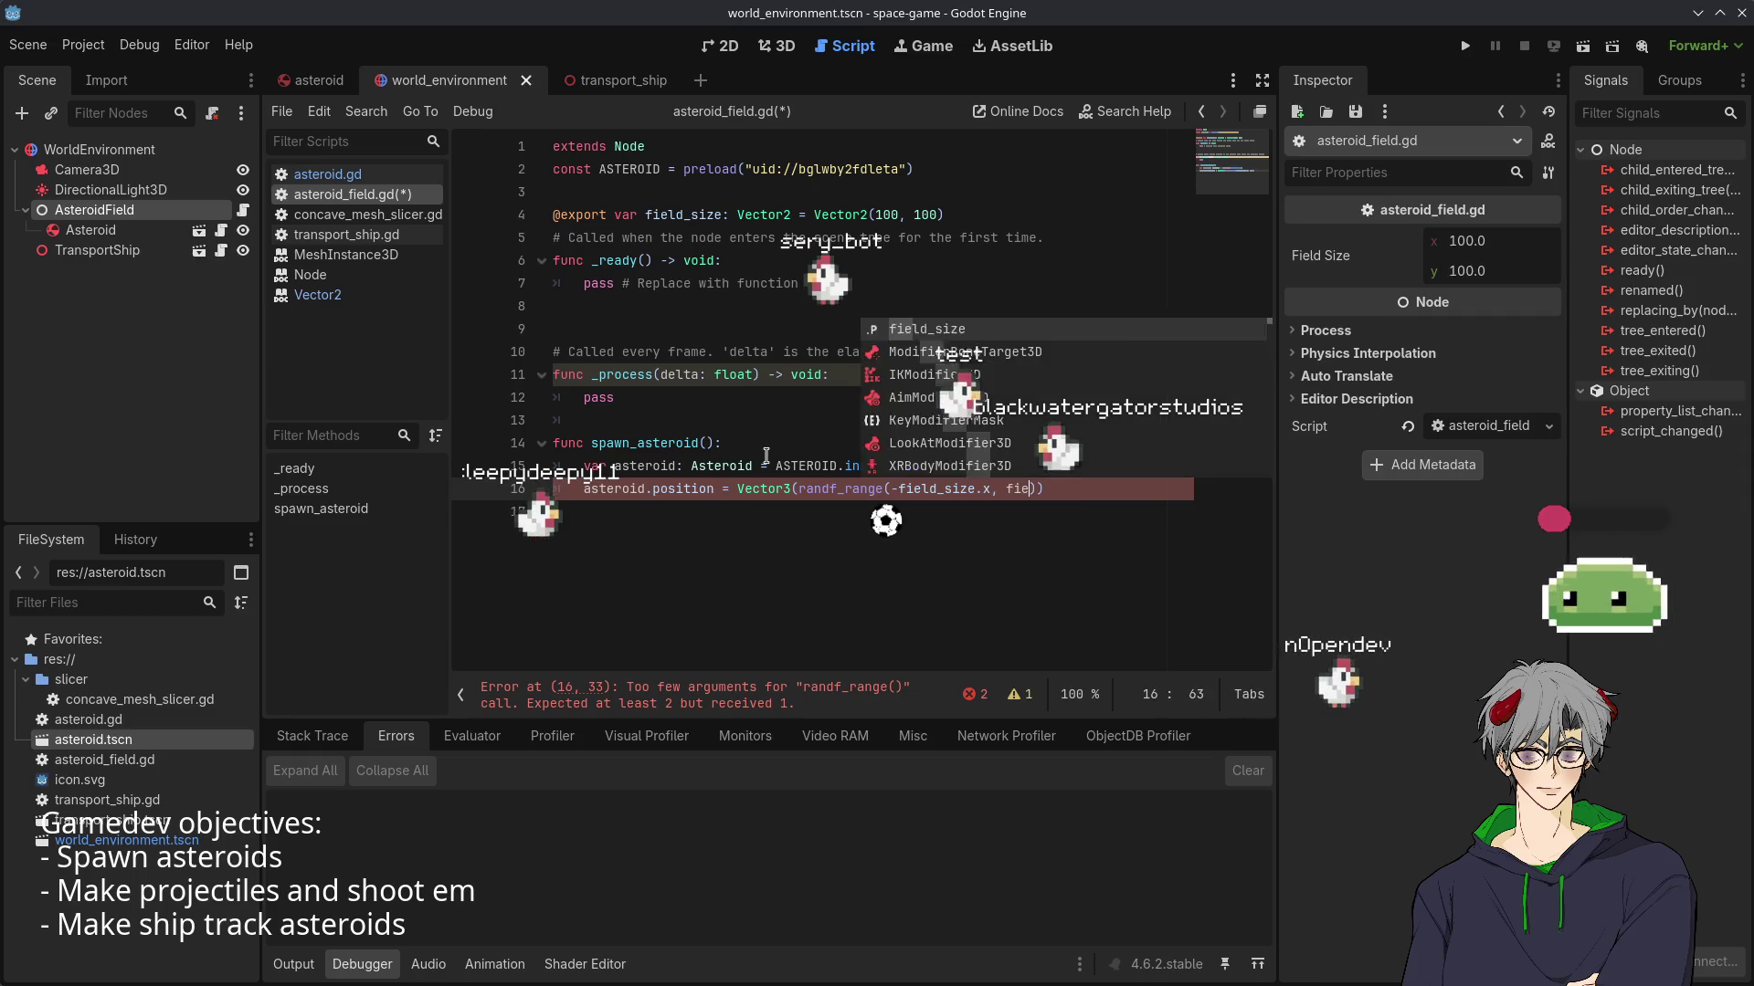
pyautogui.press('Return')
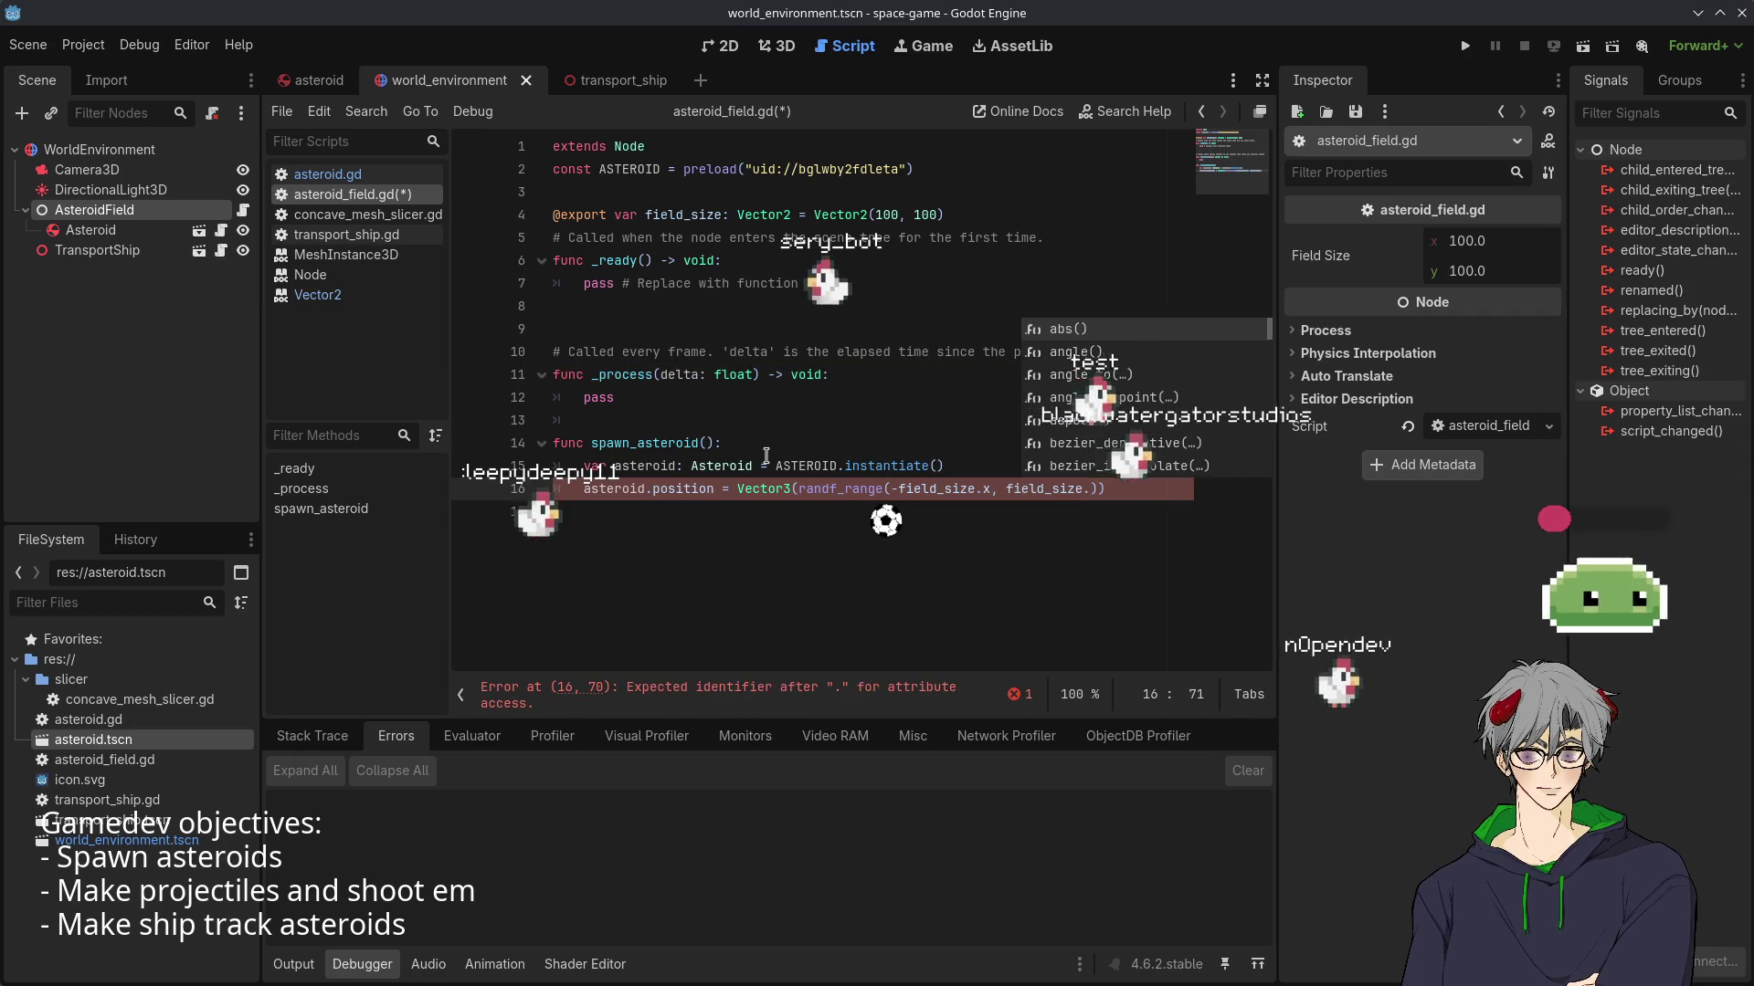
pyautogui.write('x')
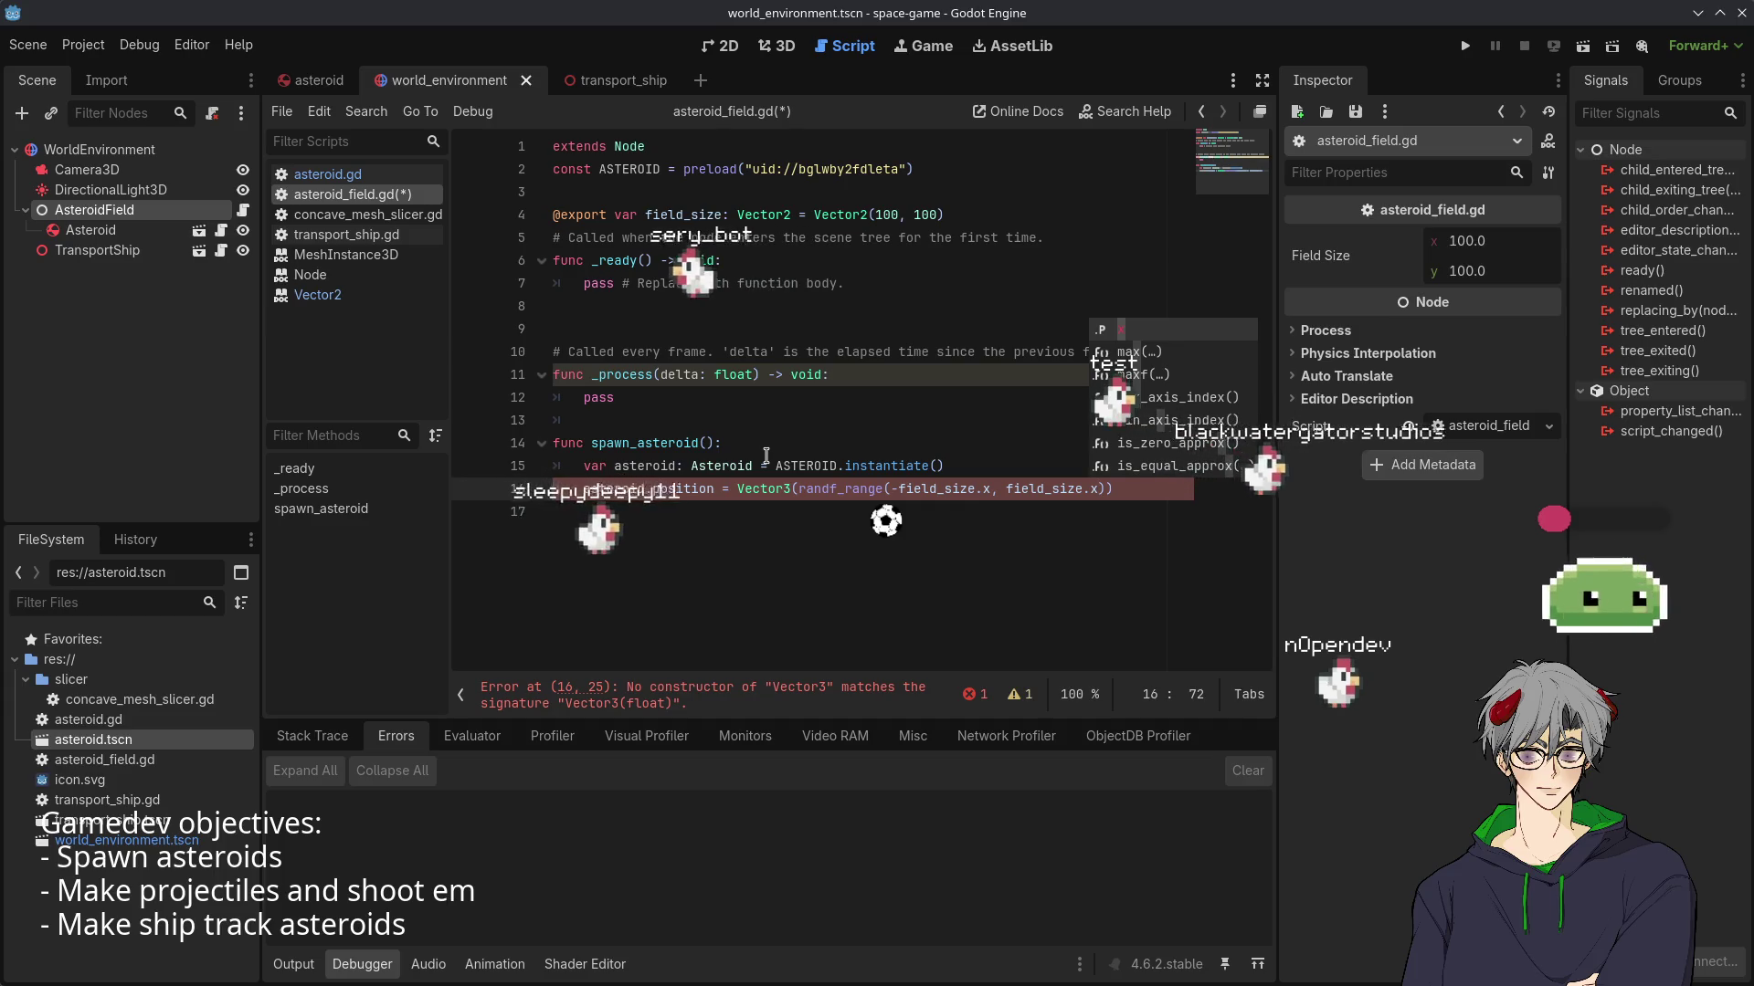
pyautogui.write(')')
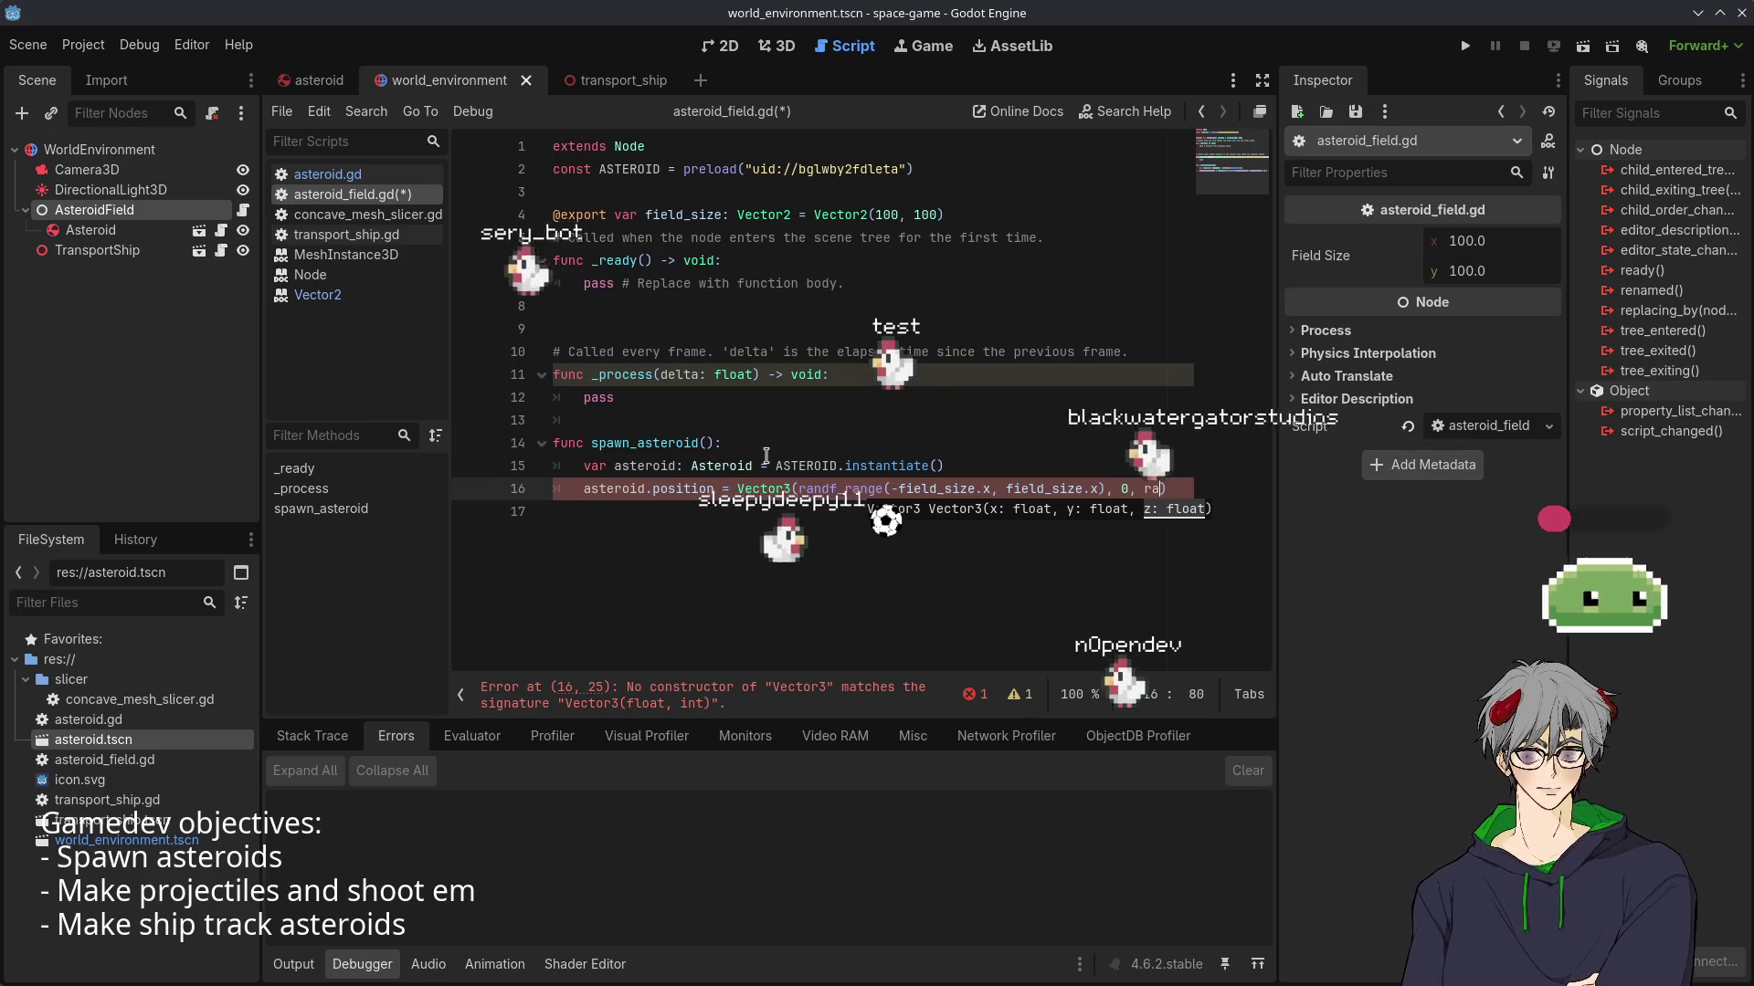
# - Complete the Vector3 with z as randf_range(-field_size.y, field_size.y)
pyautogui.write('rand_')
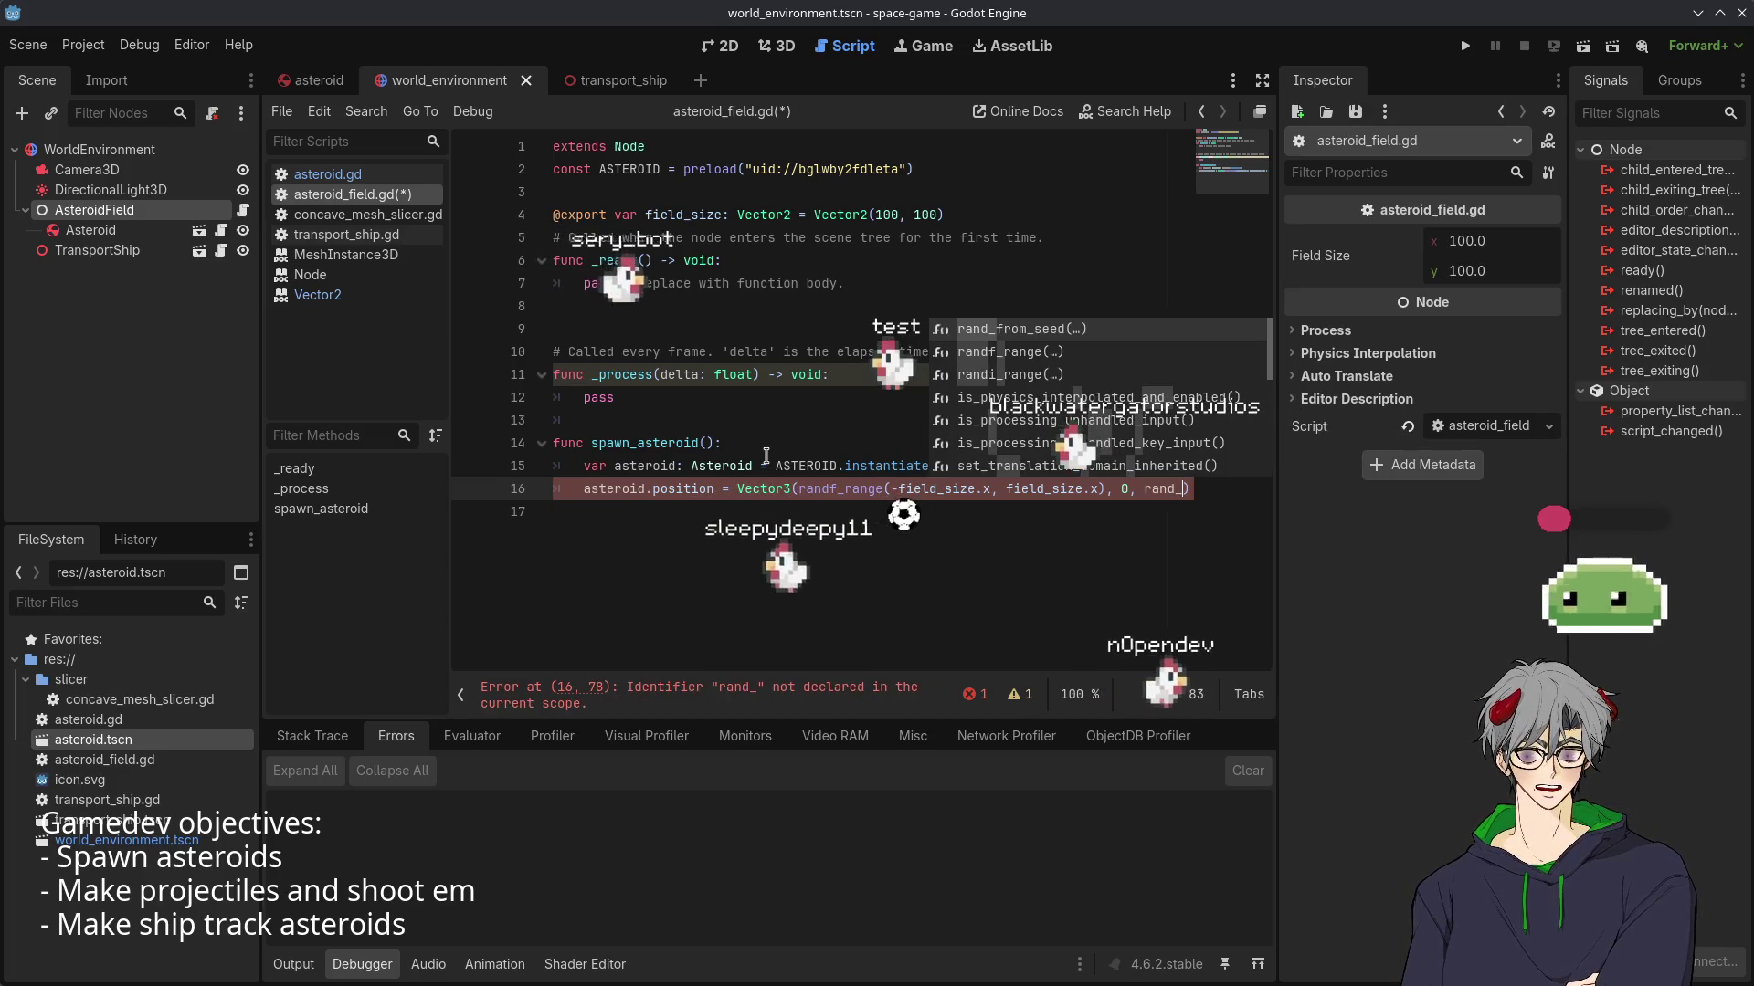
pyautogui.press('BackSpace')
pyautogui.press('BackSpace')
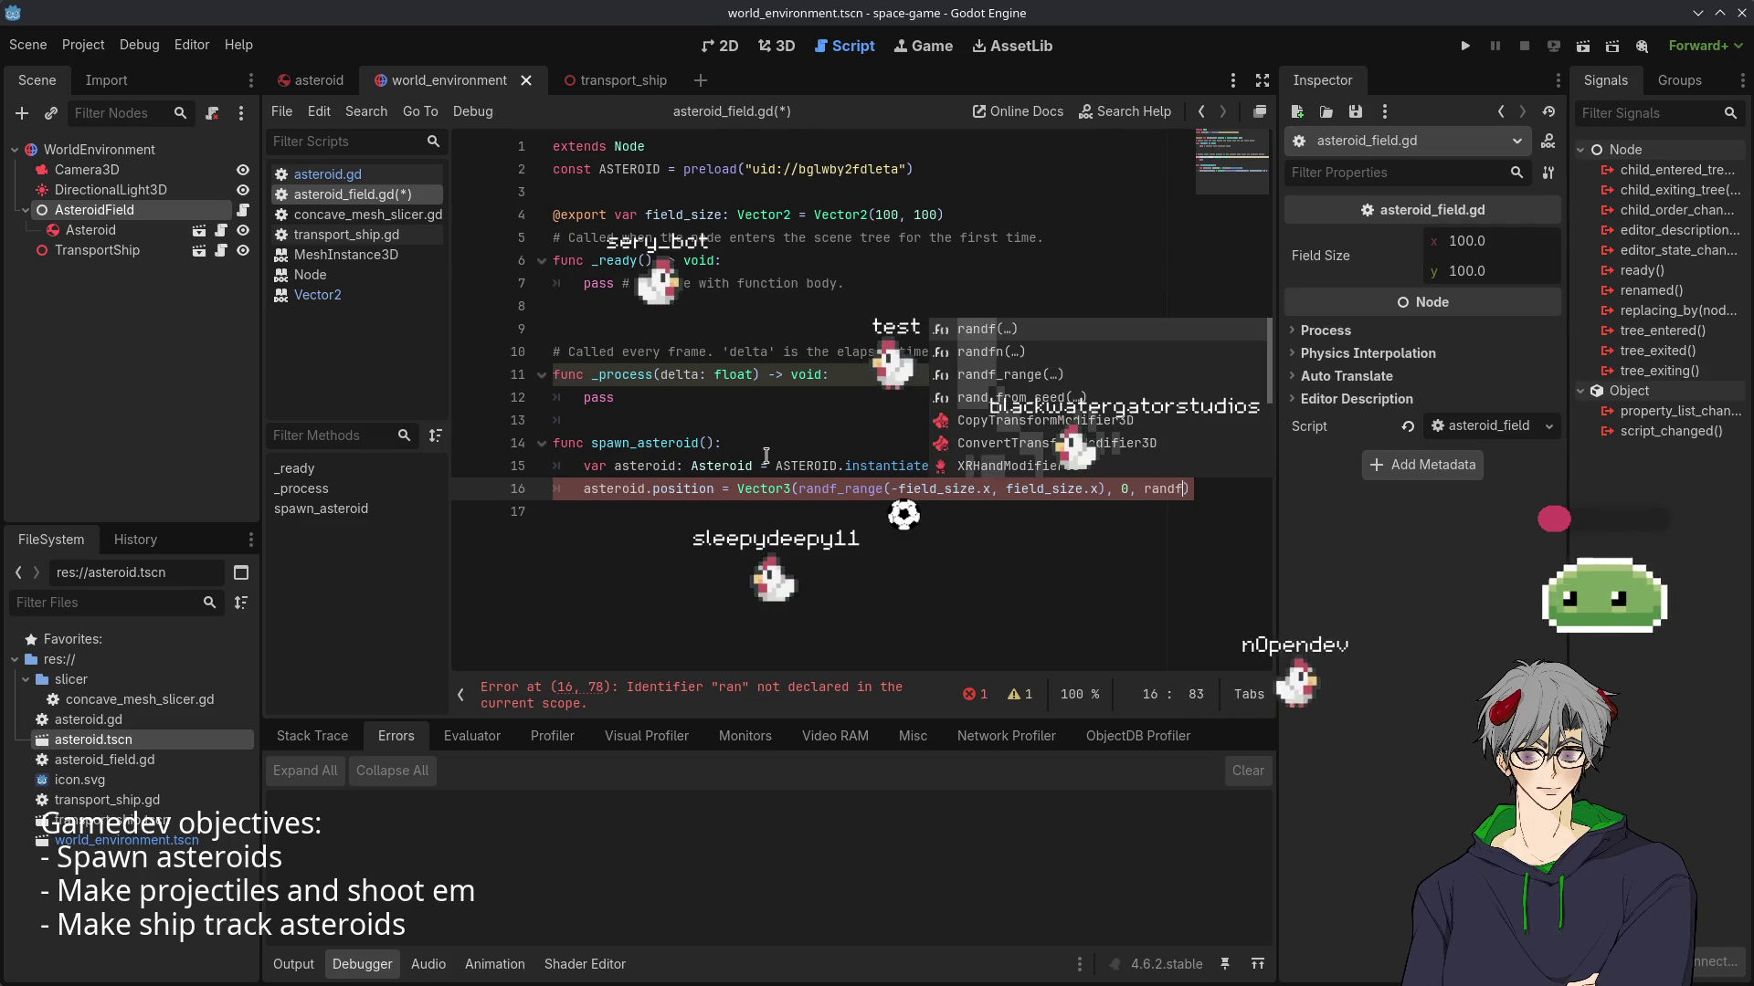
pyautogui.write('df_r')
pyautogui.press('Return')
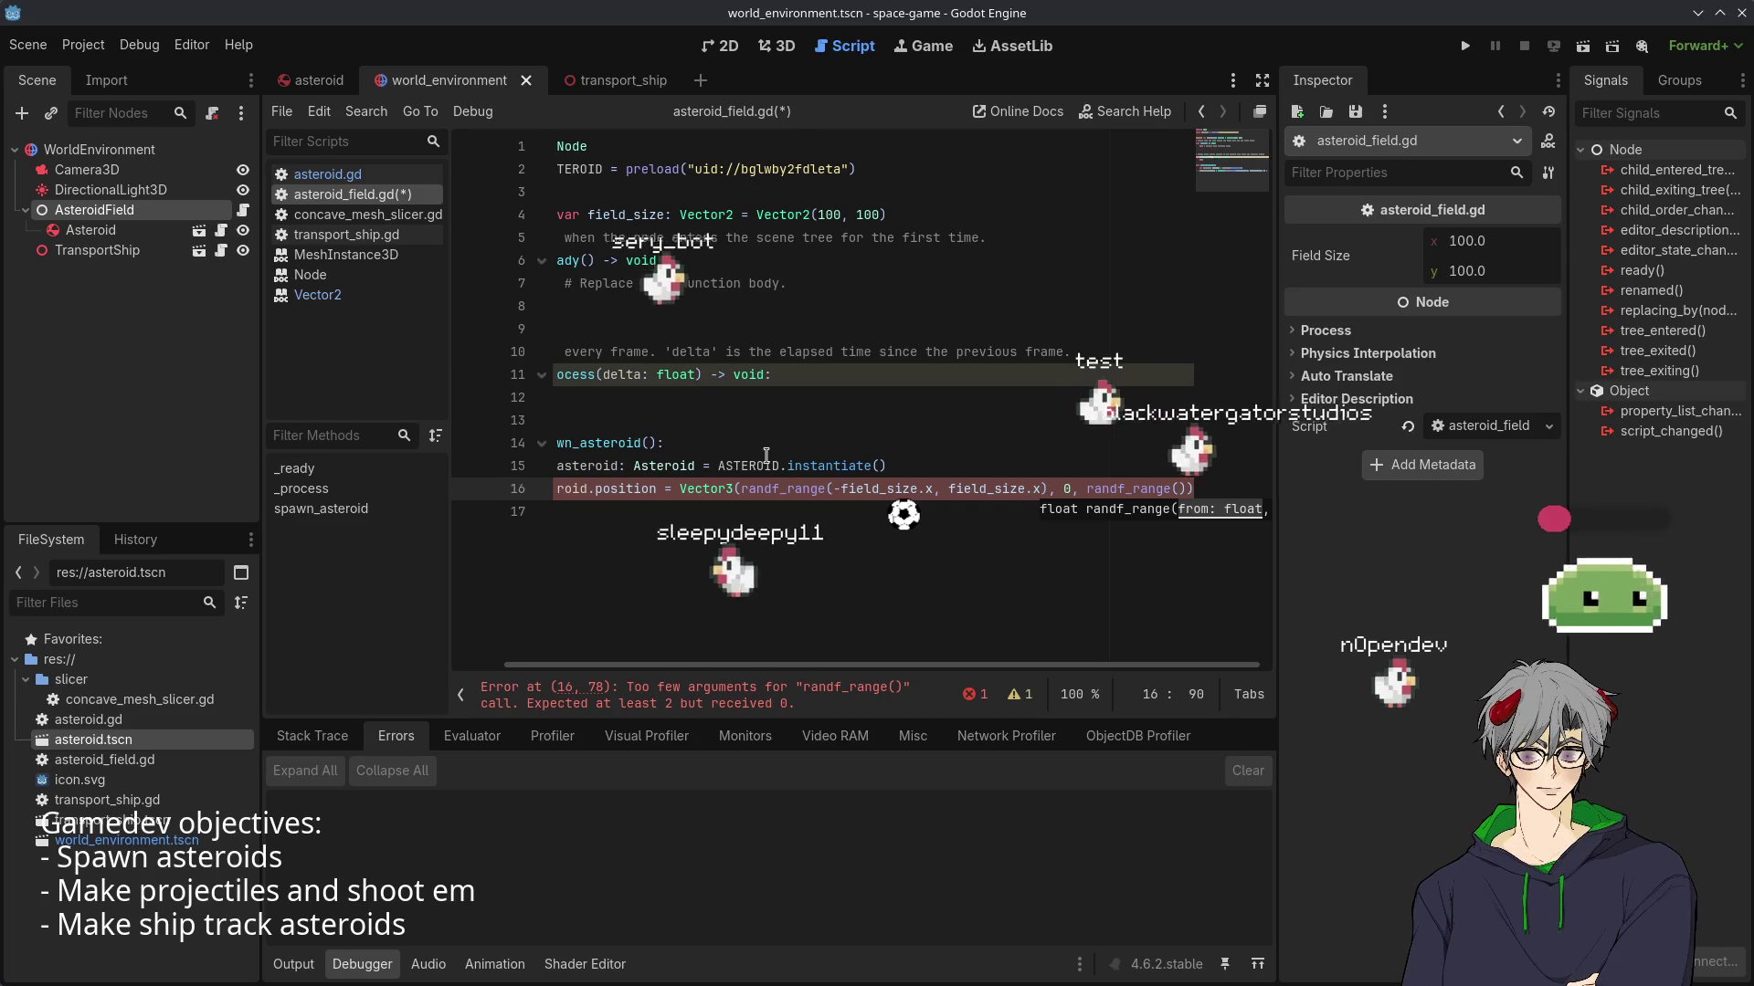
pyautogui.write('-field')
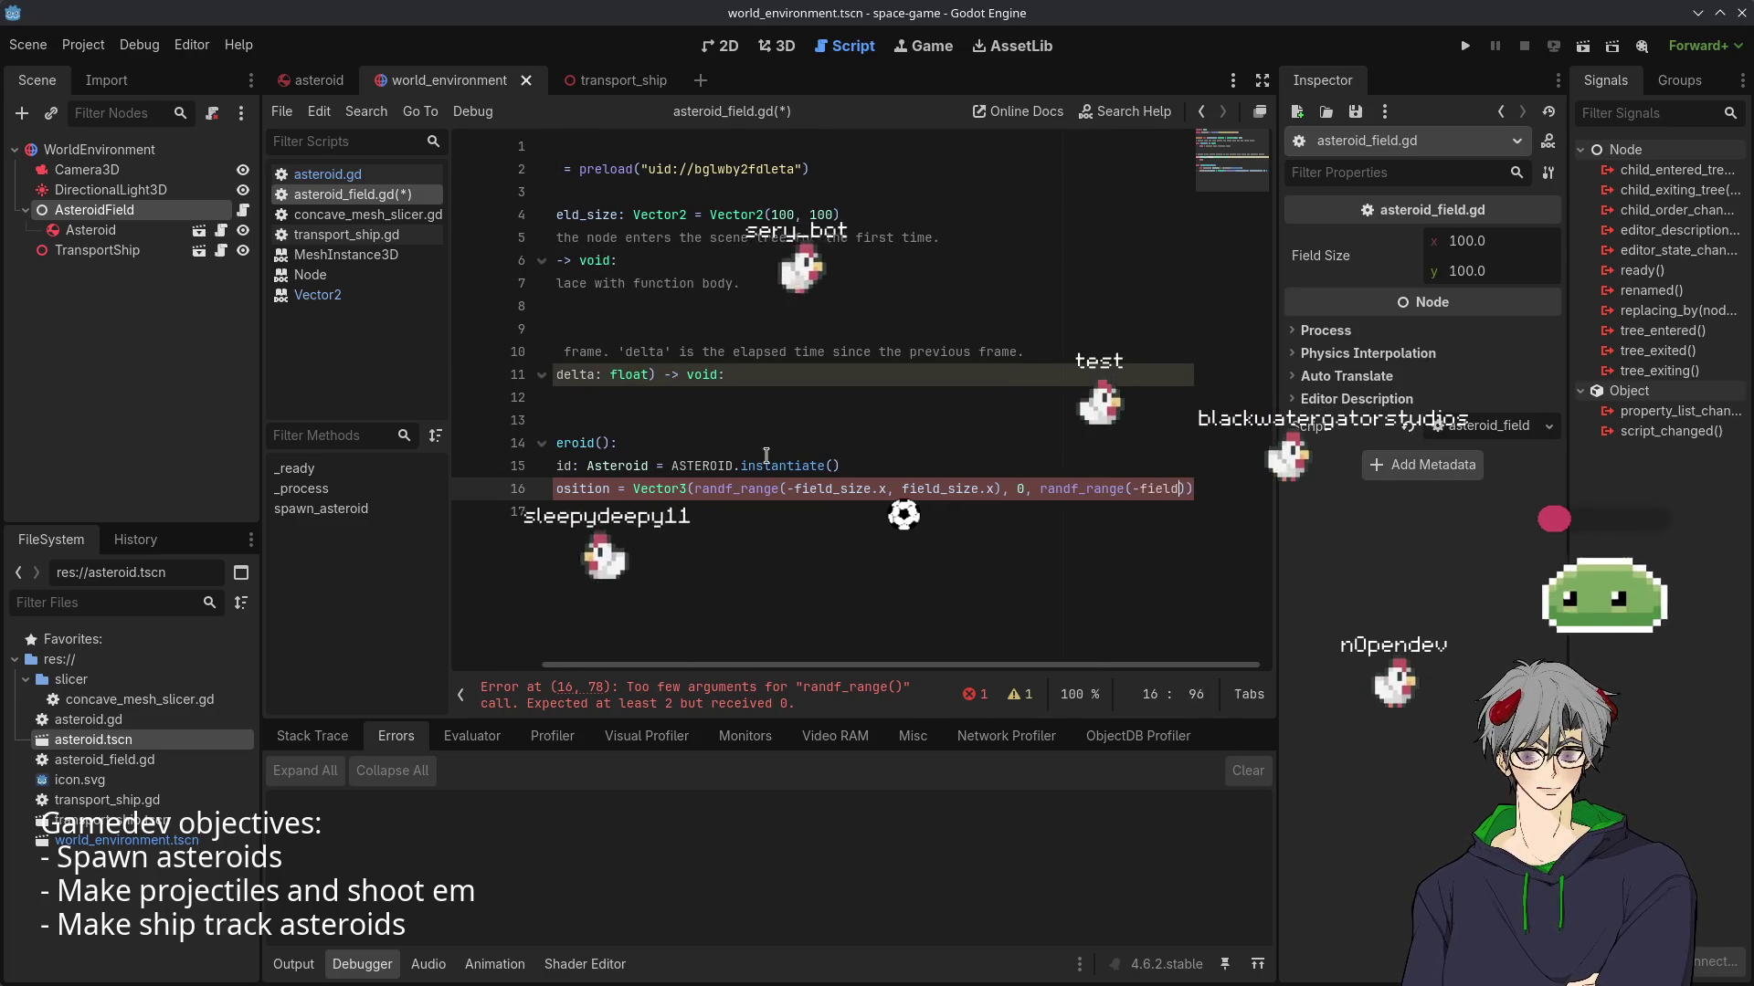
pyautogui.write('_size')
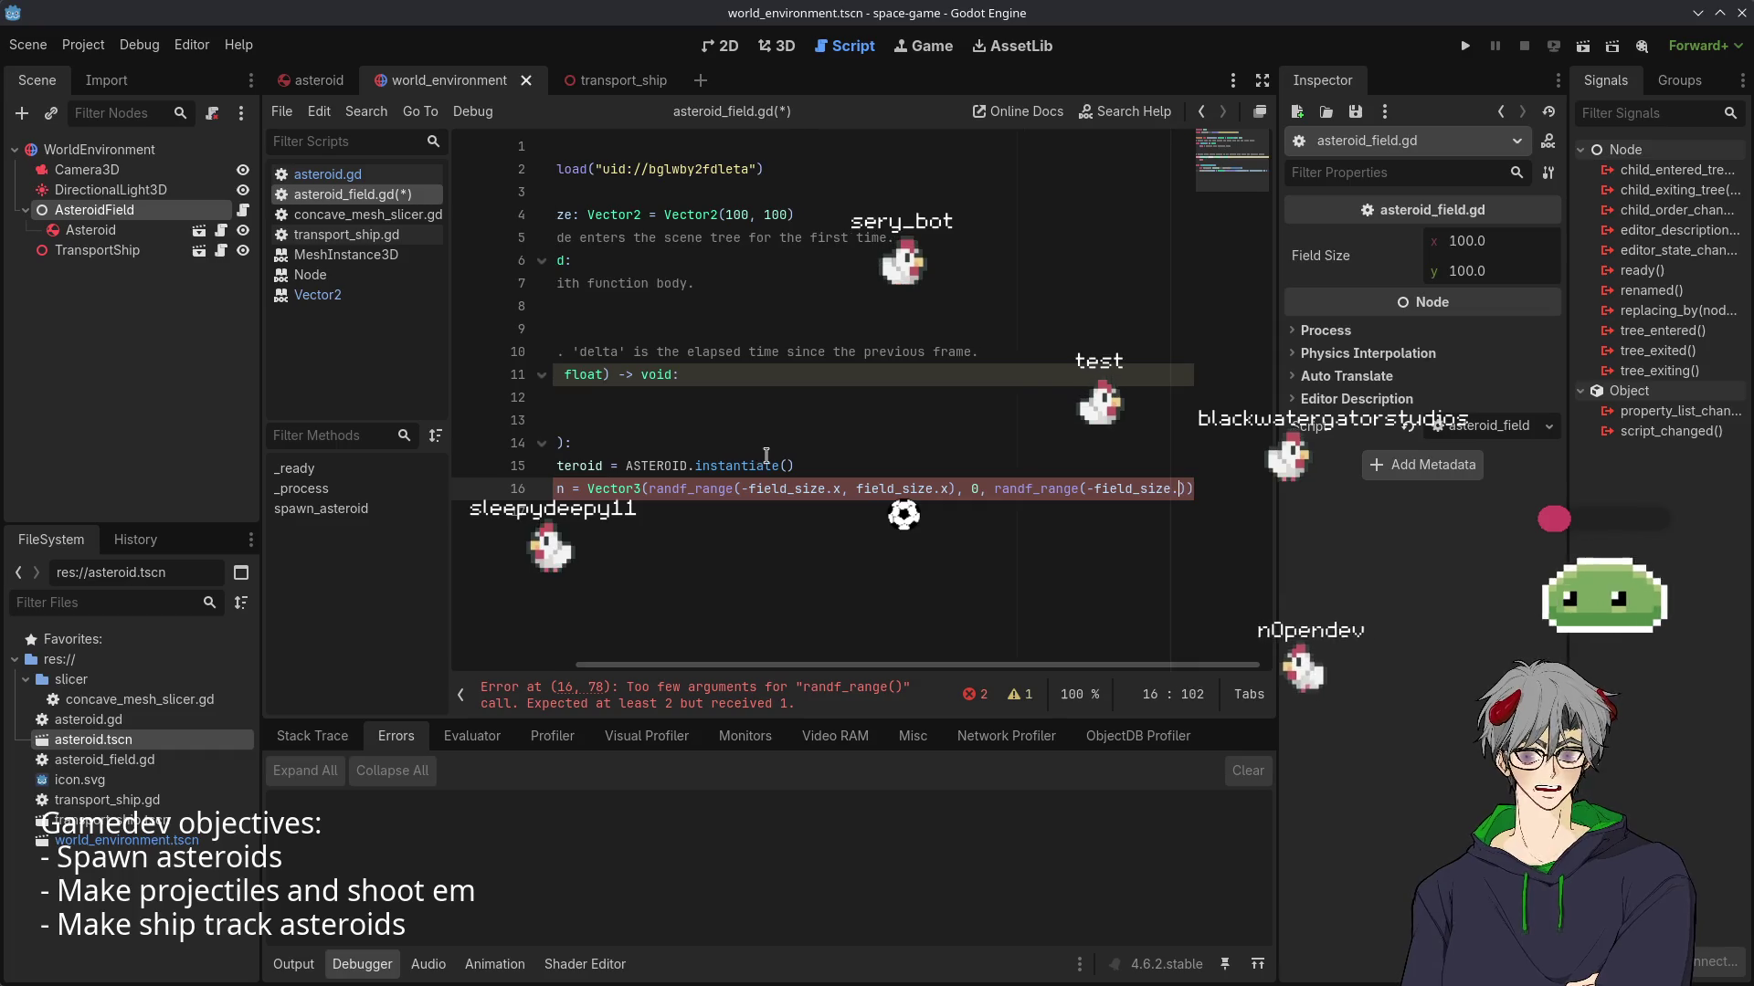
pyautogui.write('.y')
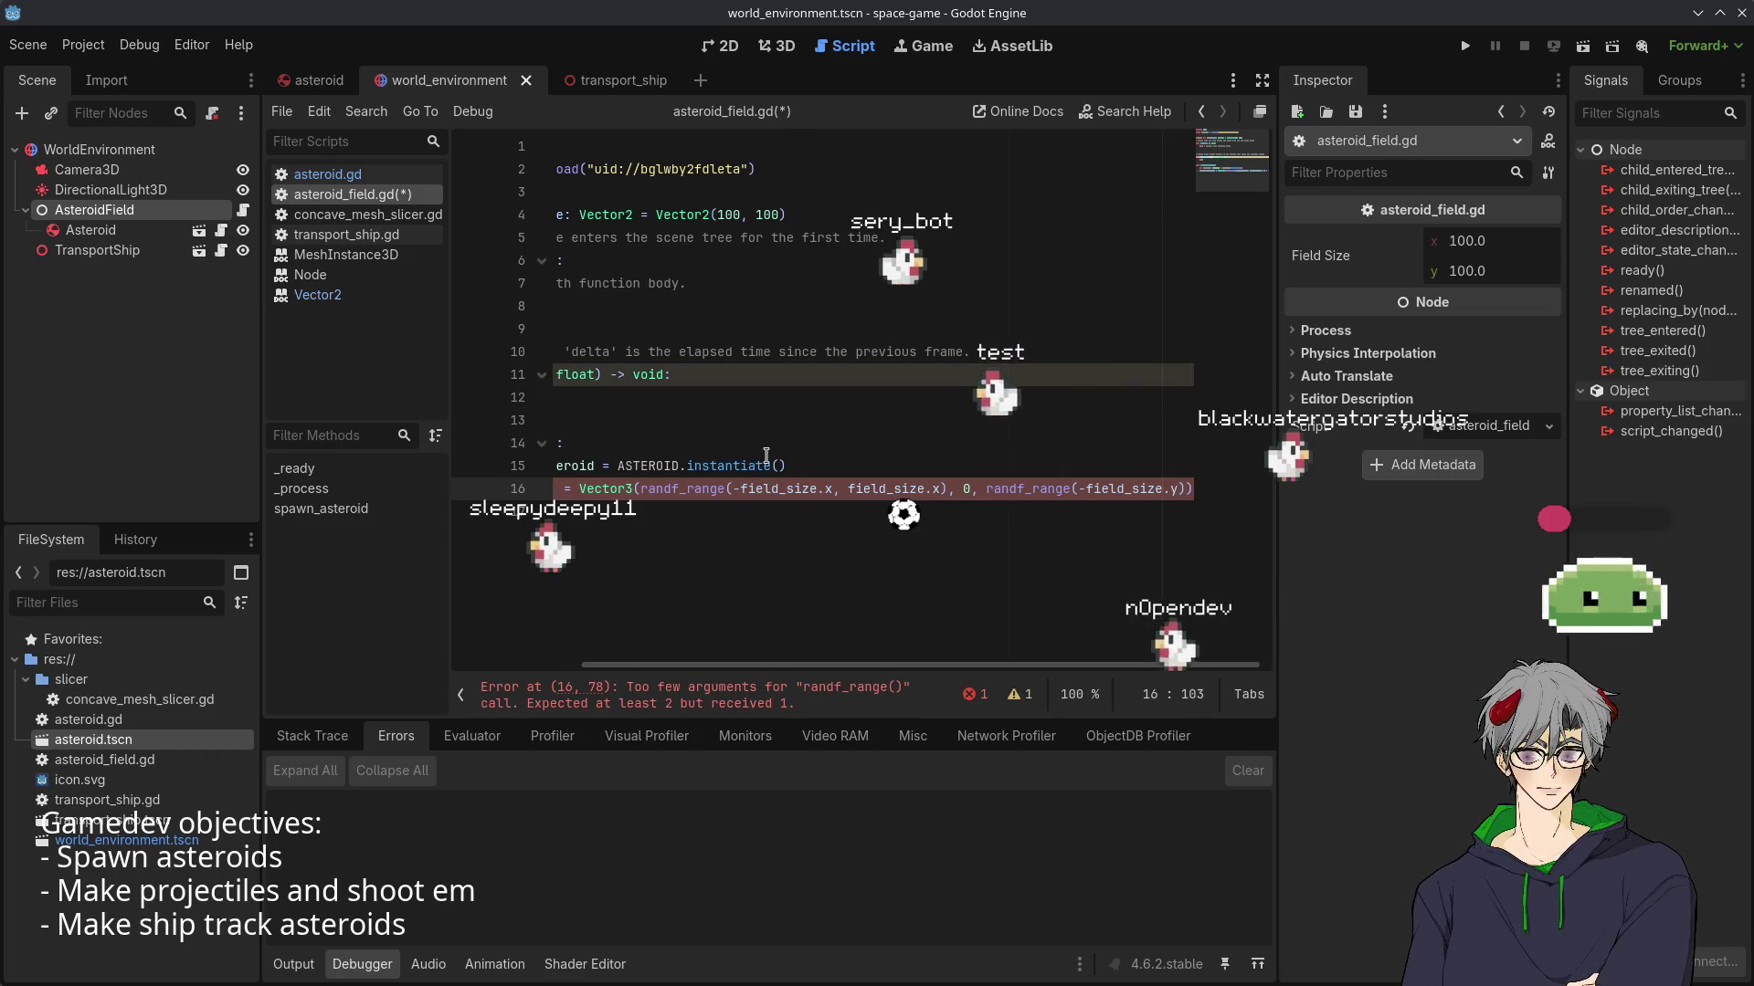
pyautogui.write(', field_size.')
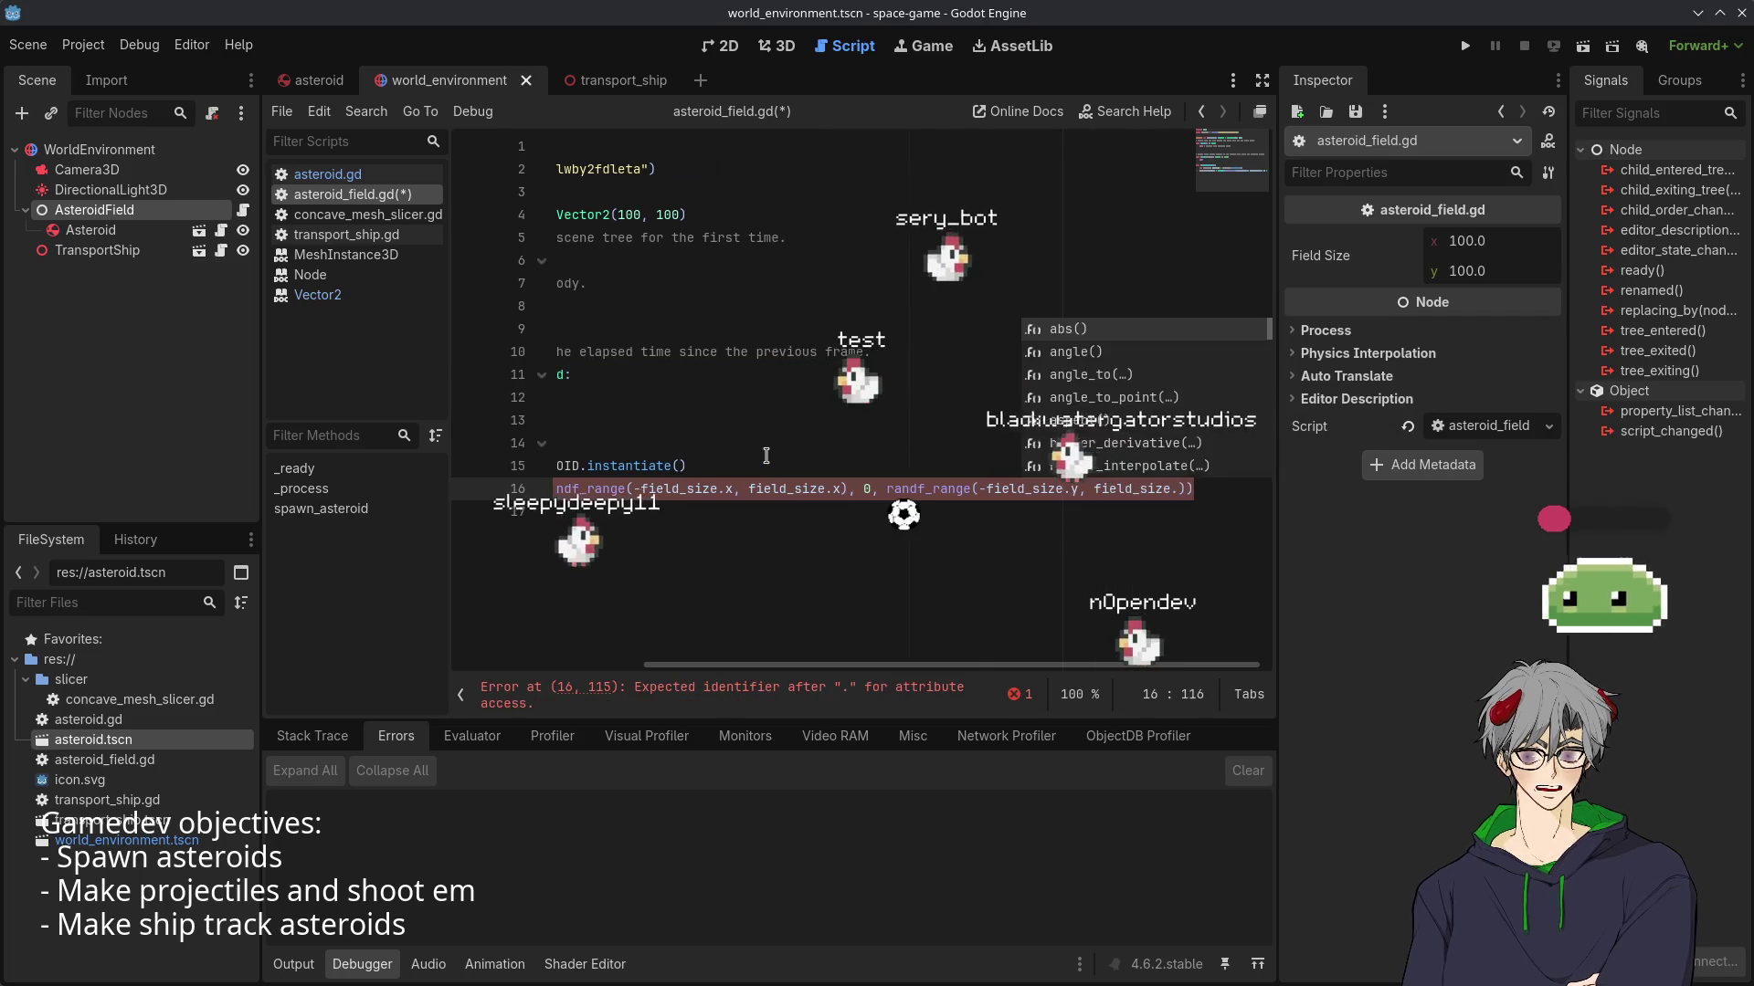
pyautogui.write('y')
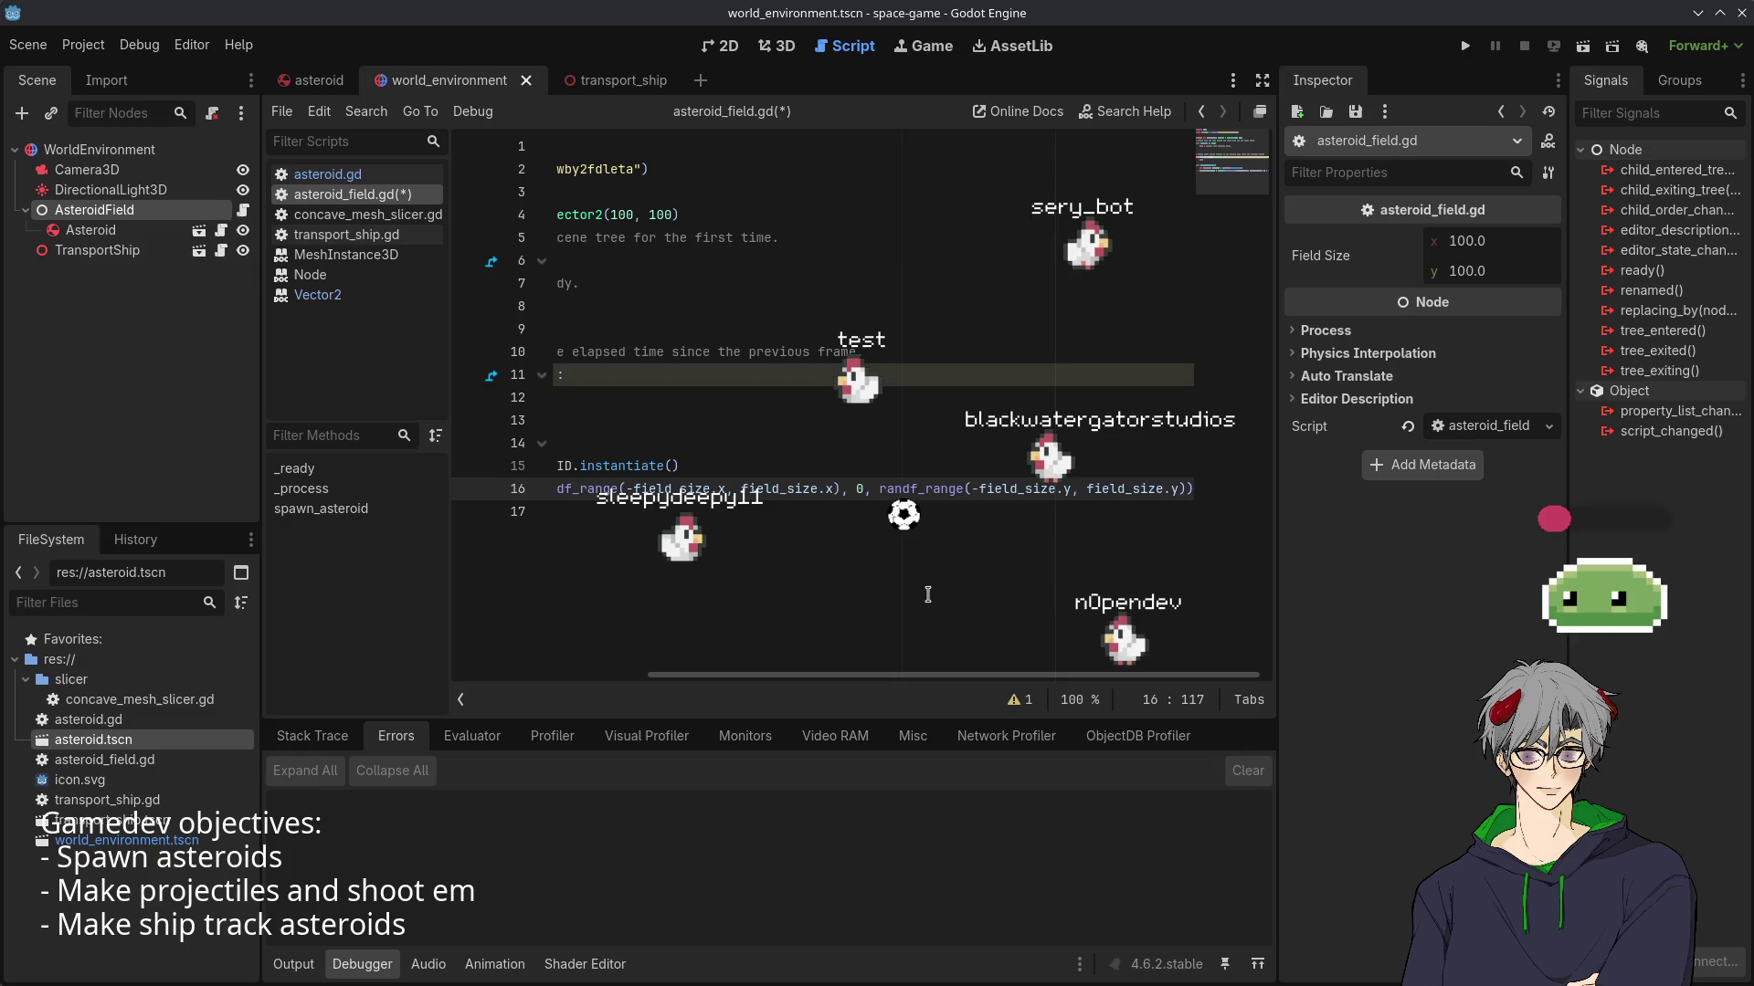
pyautogui.moveTo(827, 676)
pyautogui.mouseDown()
pyautogui.moveTo(311, 711)
pyautogui.moveTo(1246, 774)
pyautogui.mouseUp()
pyautogui.moveTo(1118, 767); pyautogui.dragTo(900, 747)
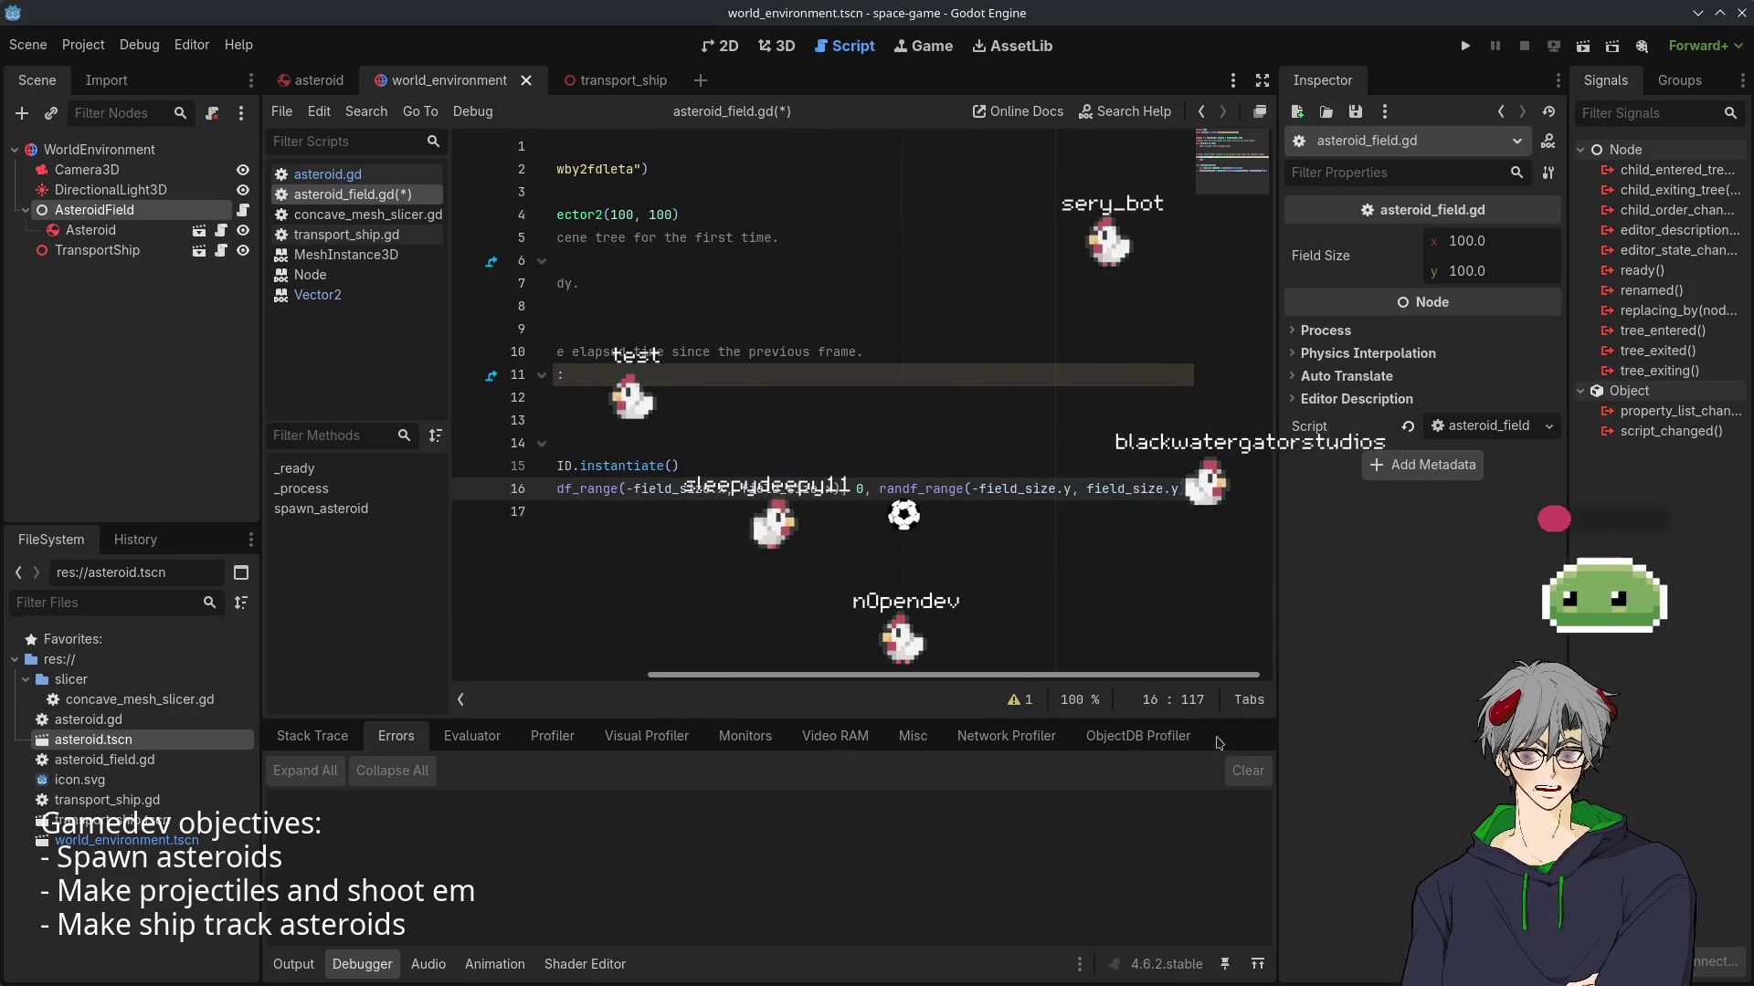
pyautogui.click(706, 549)
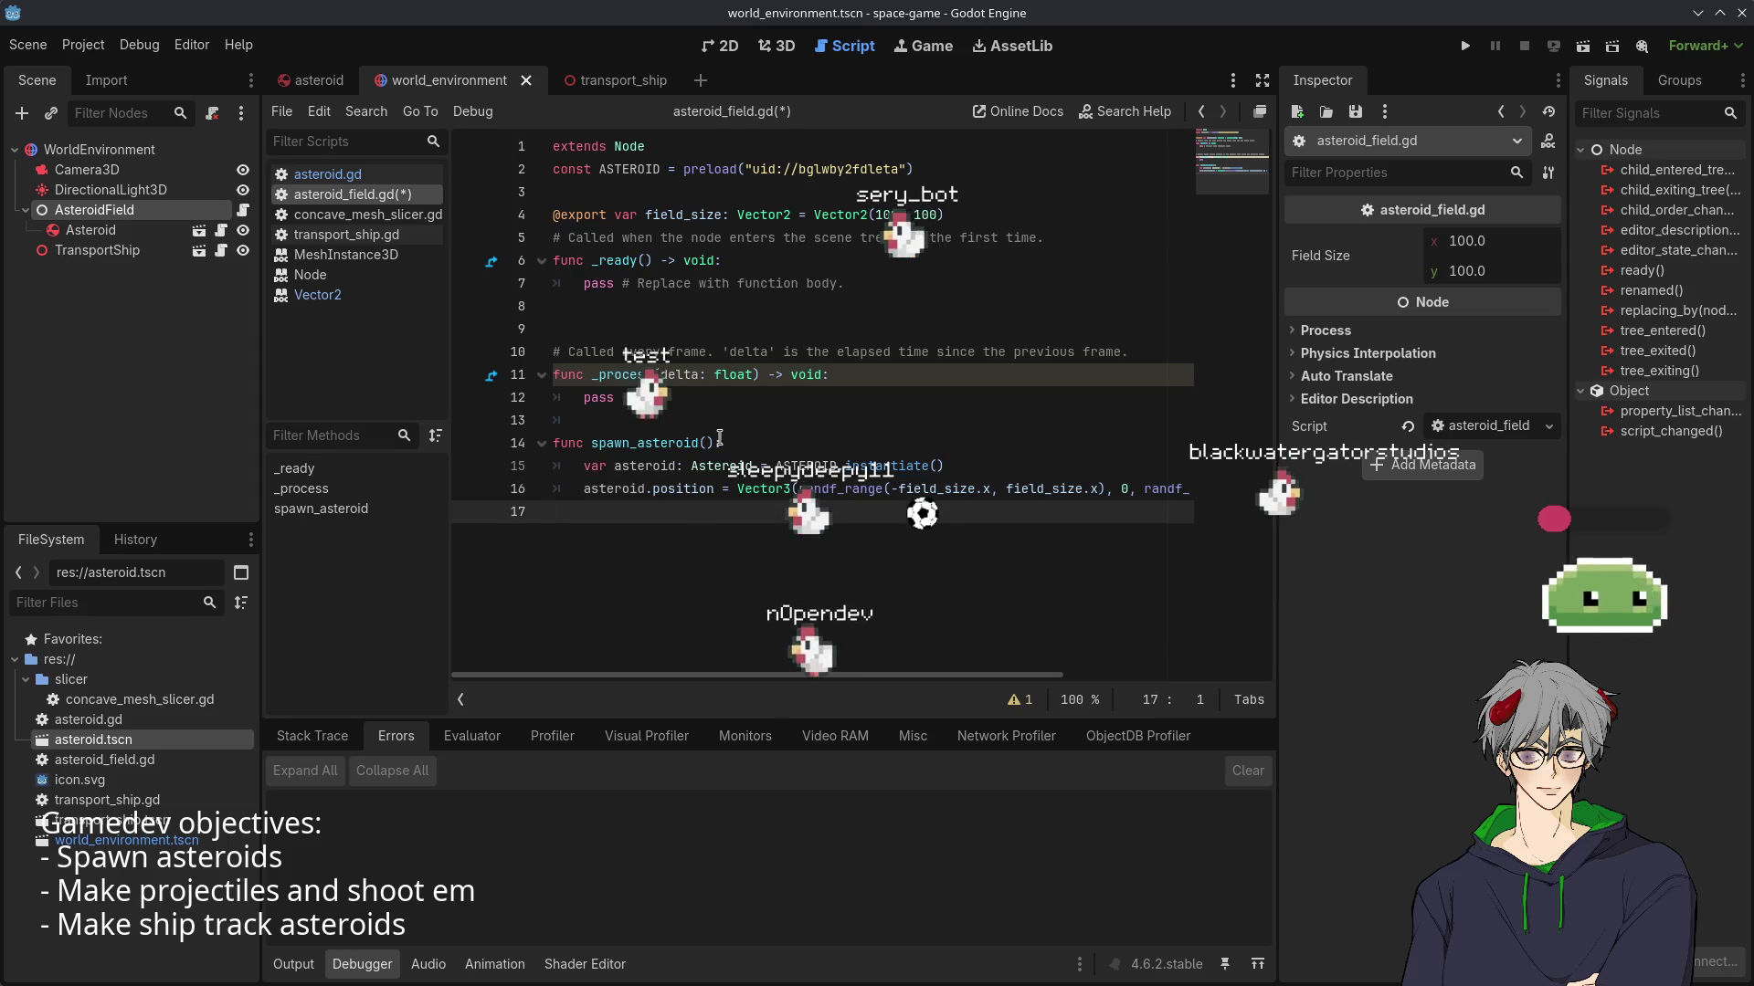
# - Select pass in _process, then bring up the AsteroidField node's context menu in the Scene dock
pyautogui.doubleClick(678, 398)
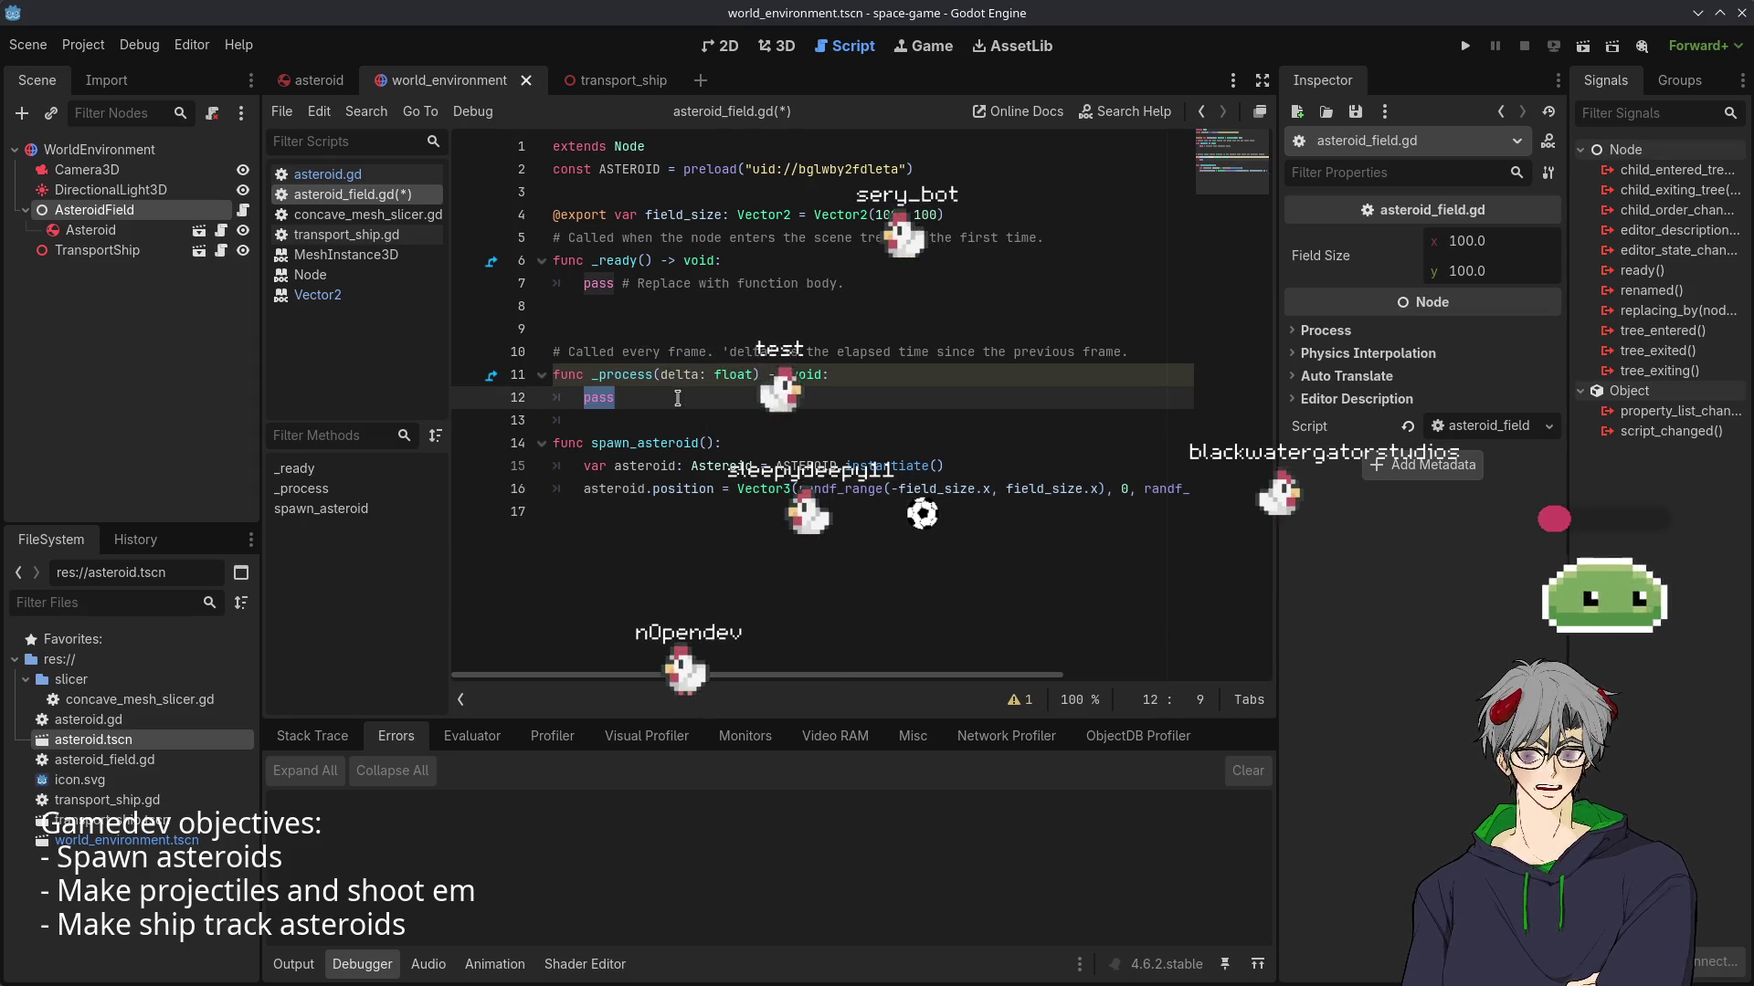
pyautogui.rightClick(99, 211)
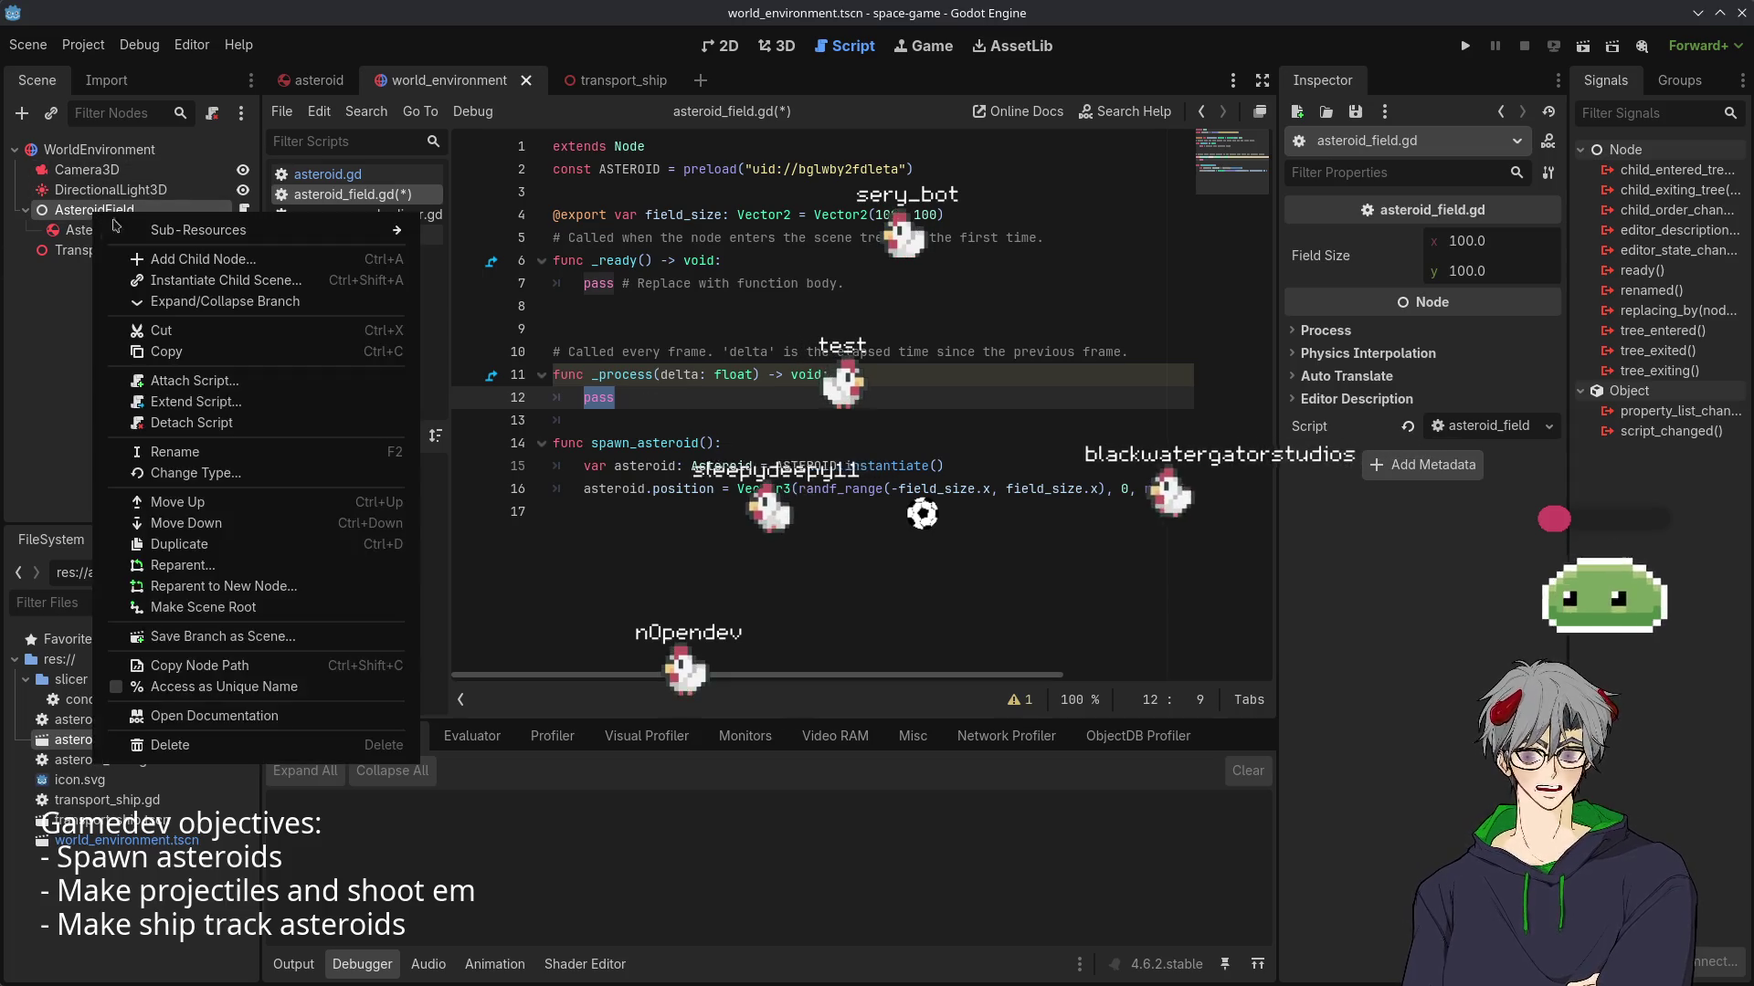
pyautogui.click(24, 213)
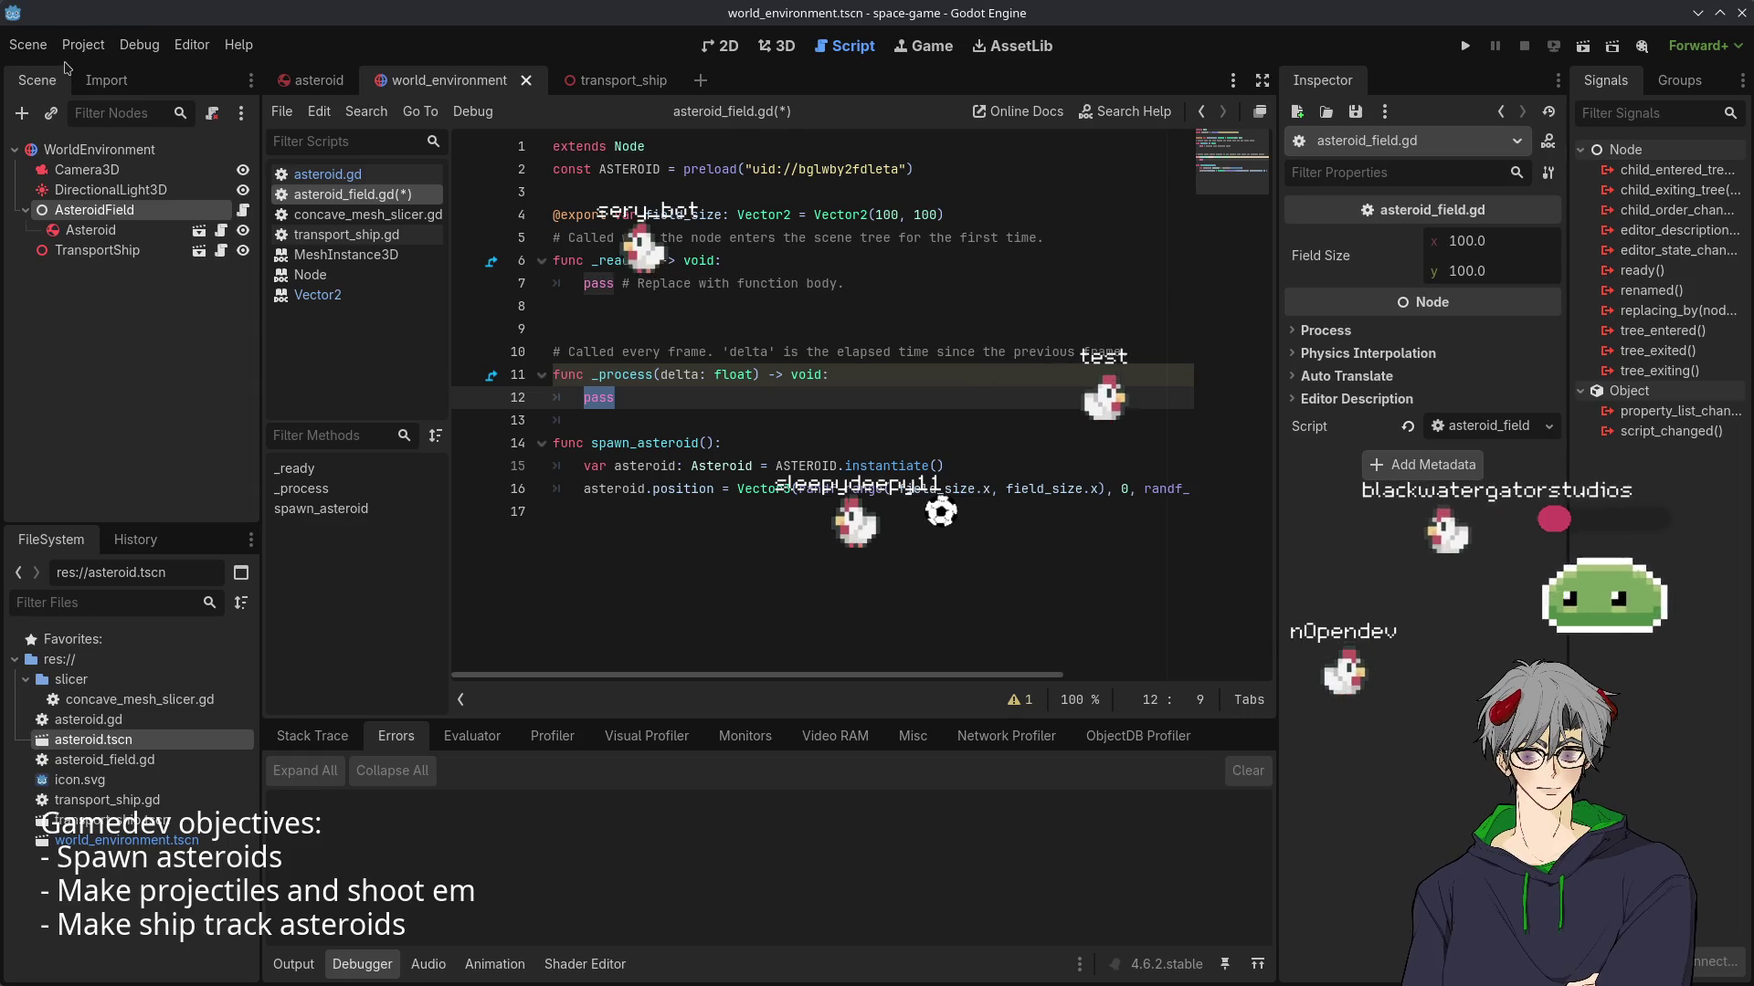
pyautogui.rightClick(97, 216)
pyautogui.press('Escape')
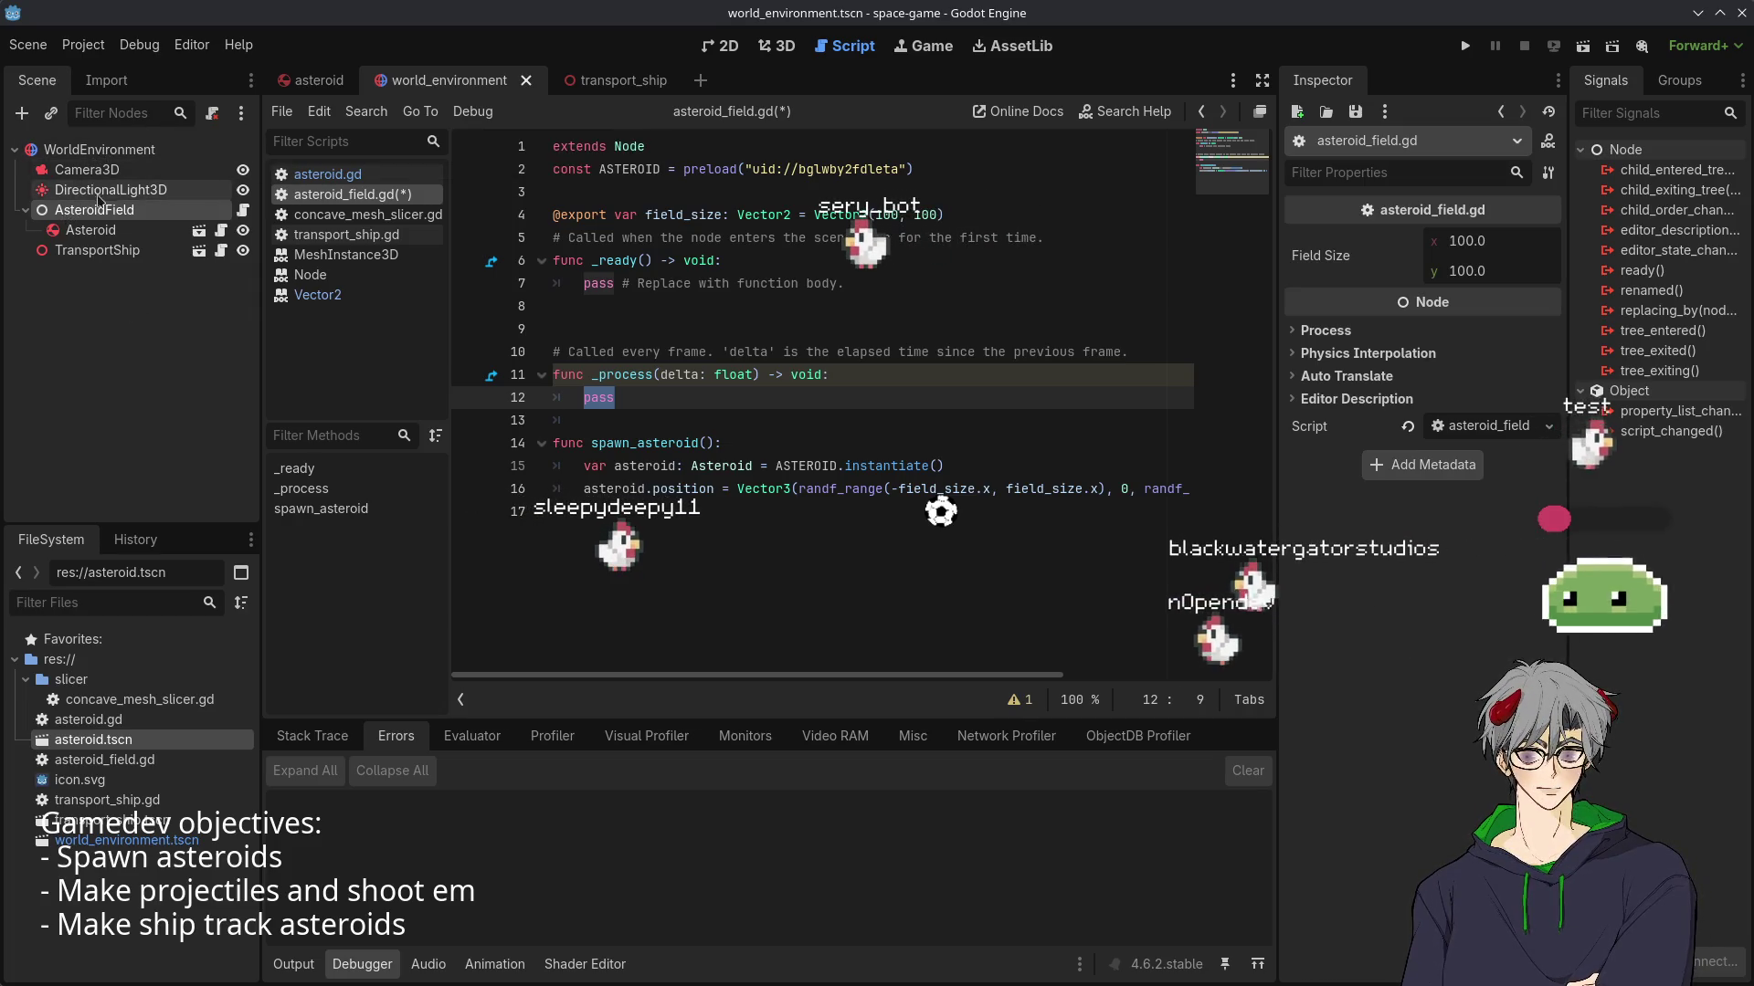
pyautogui.rightClick(93, 212)
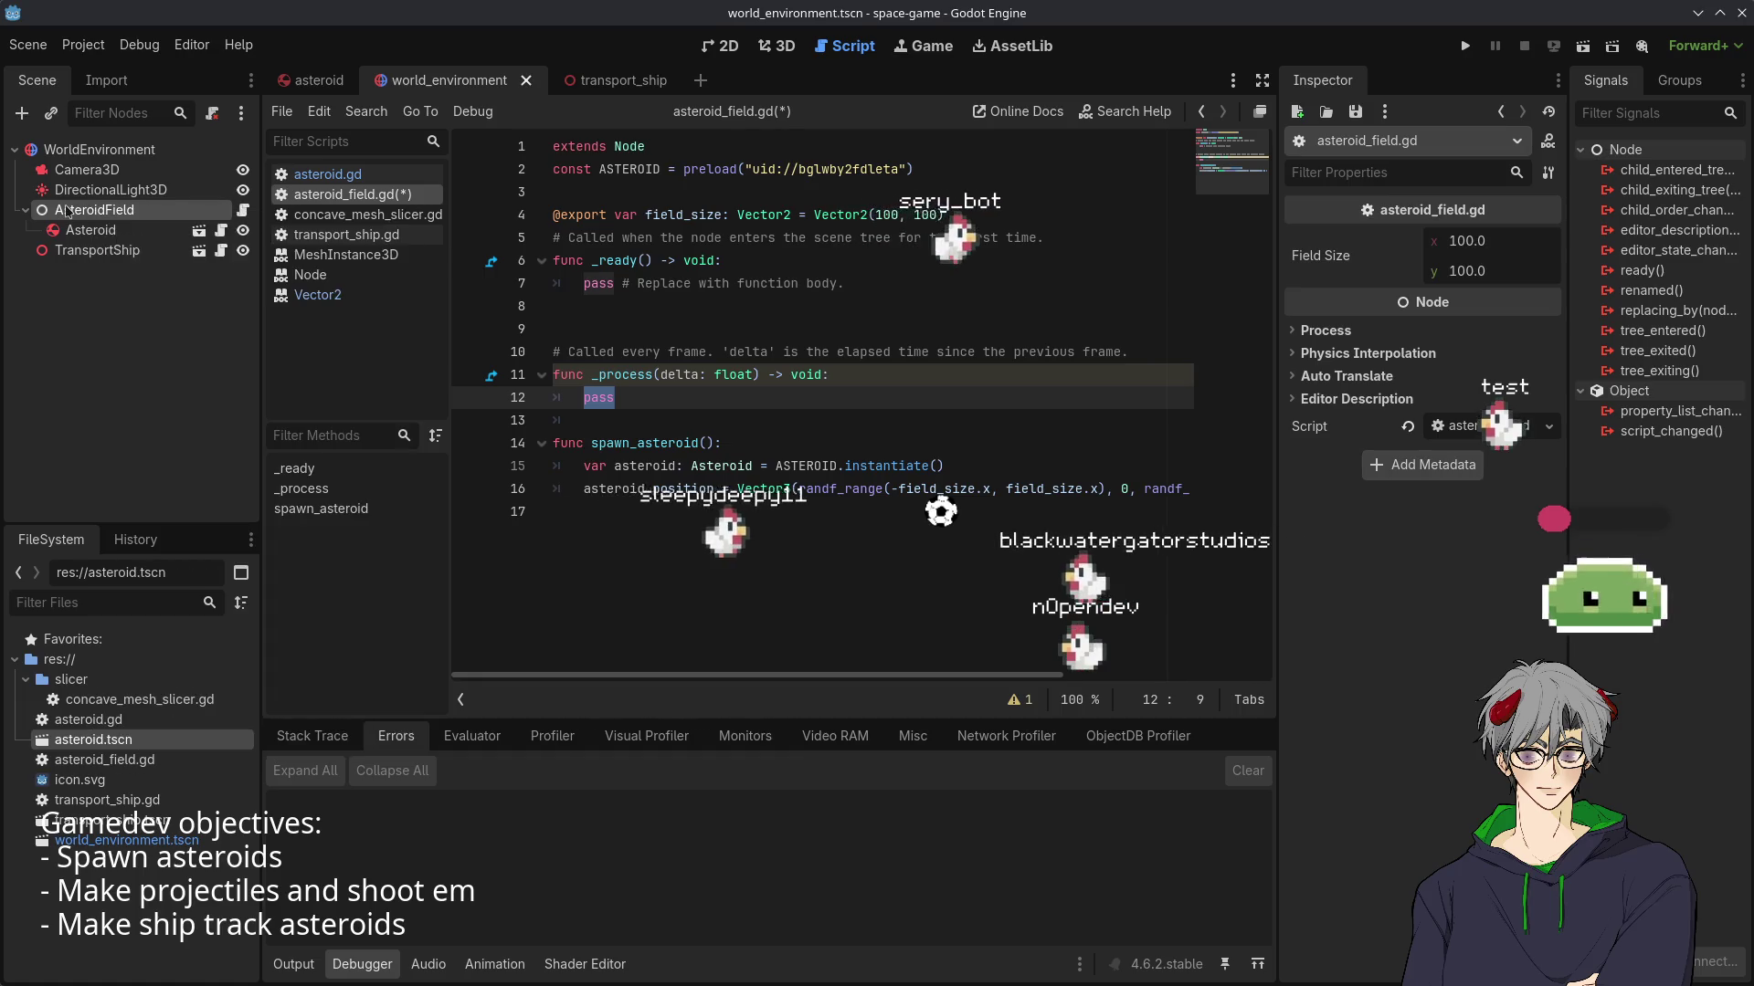
pyautogui.click(67, 211)
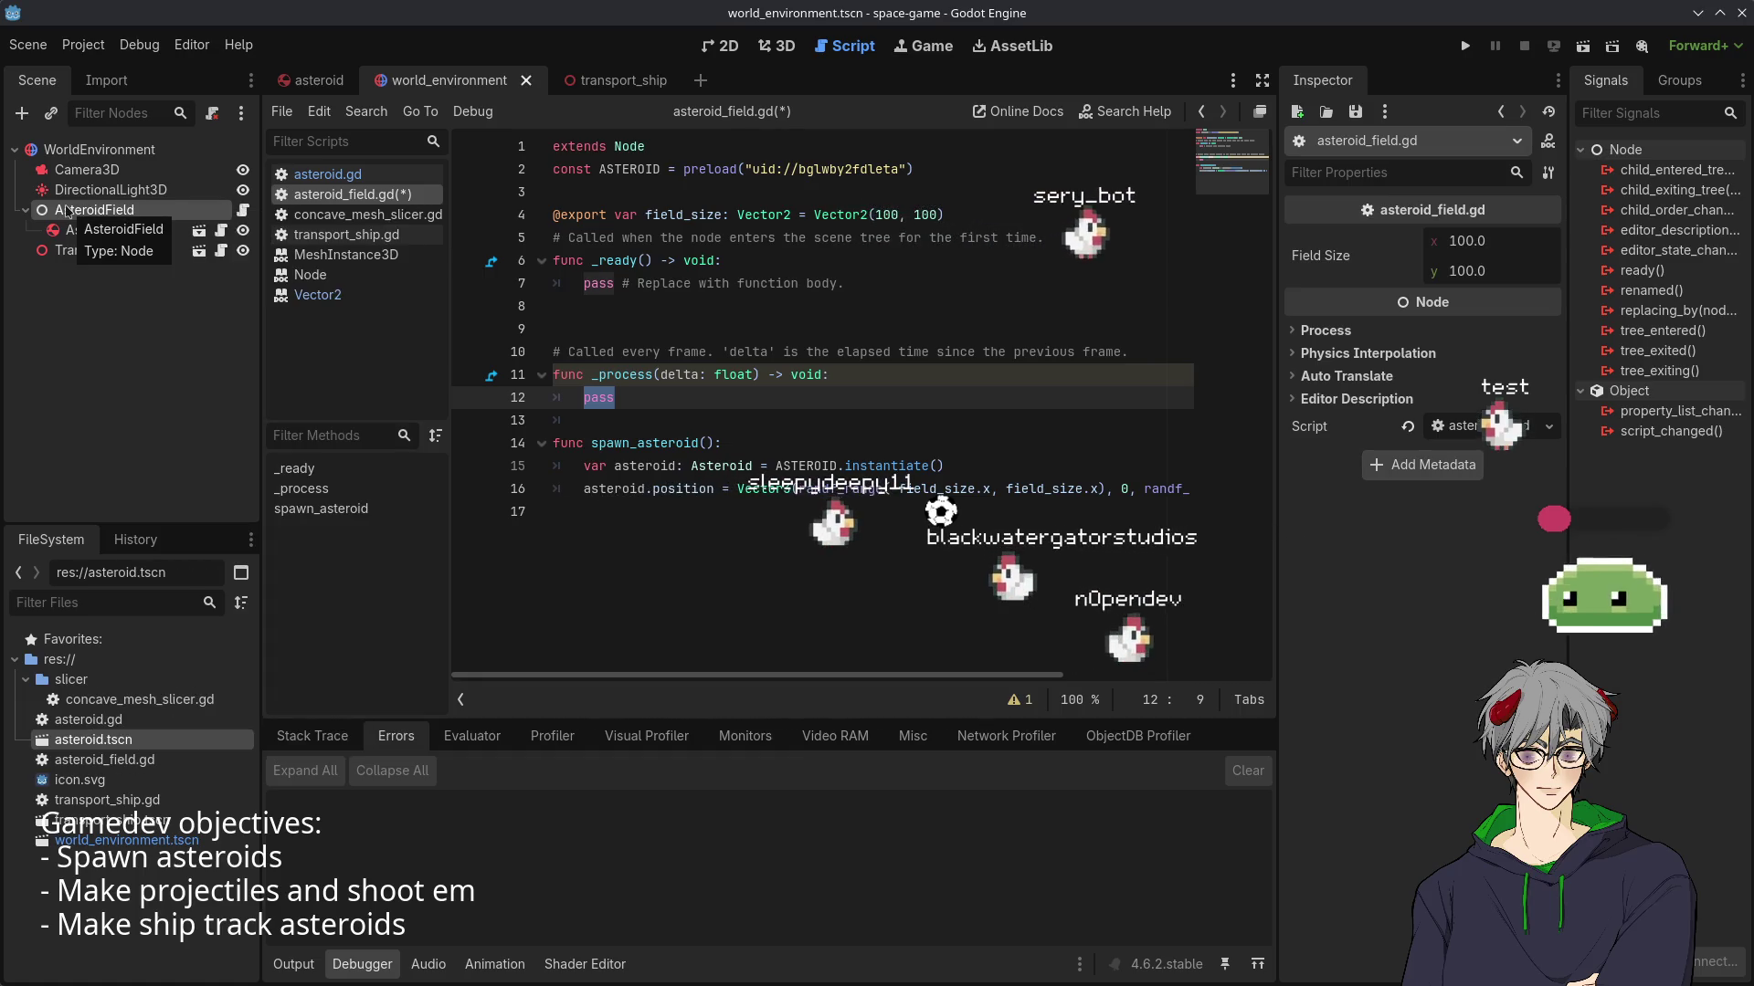
pyautogui.rightClick(67, 212)
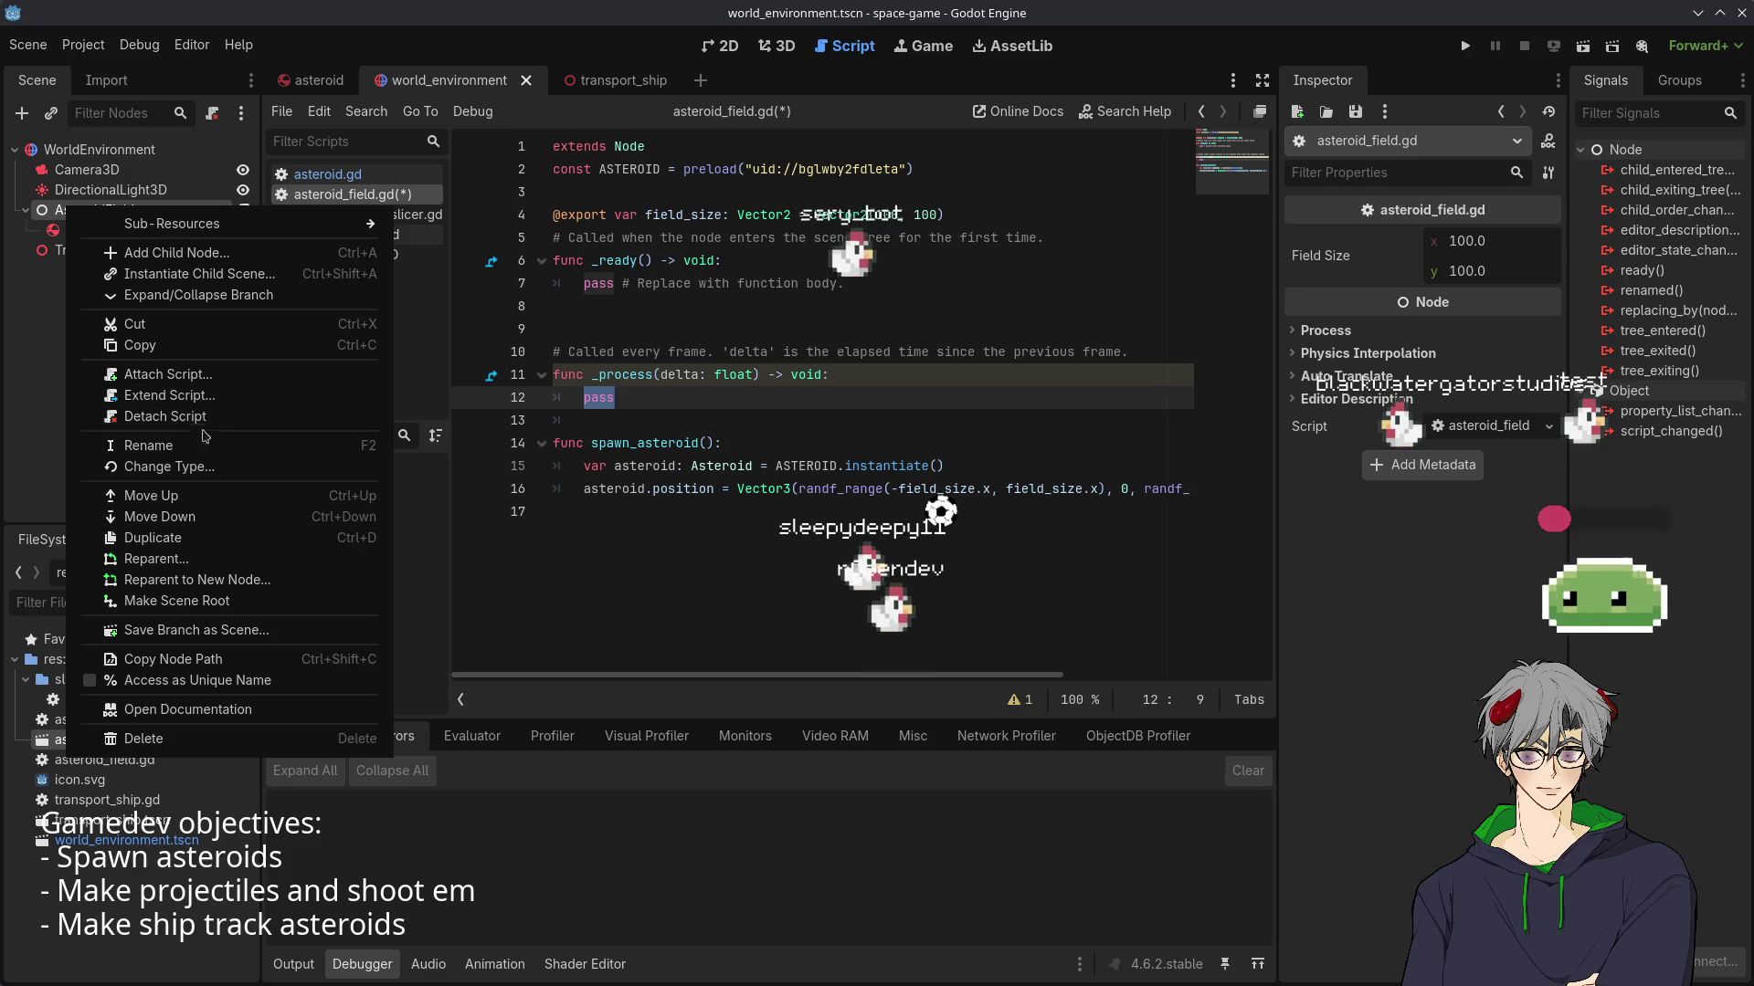
# - Add a Timer child to AsteroidField and place it above Asteroid
pyautogui.click(333, 253)
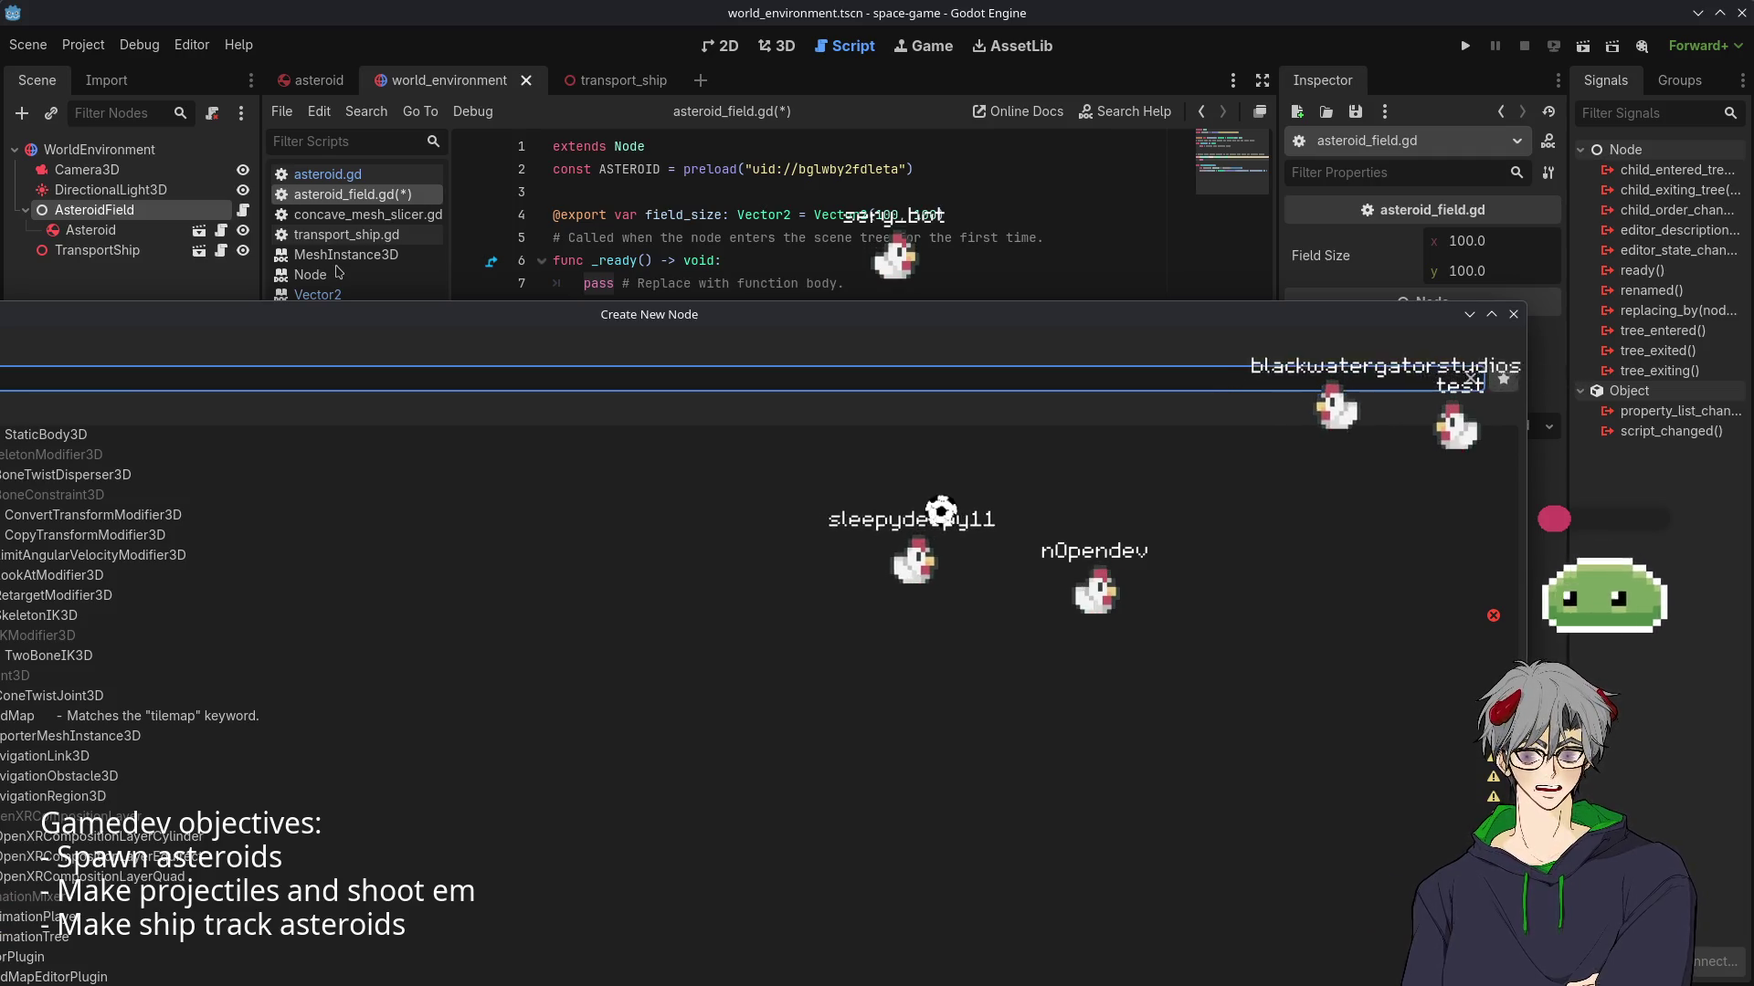
pyautogui.write('imer')
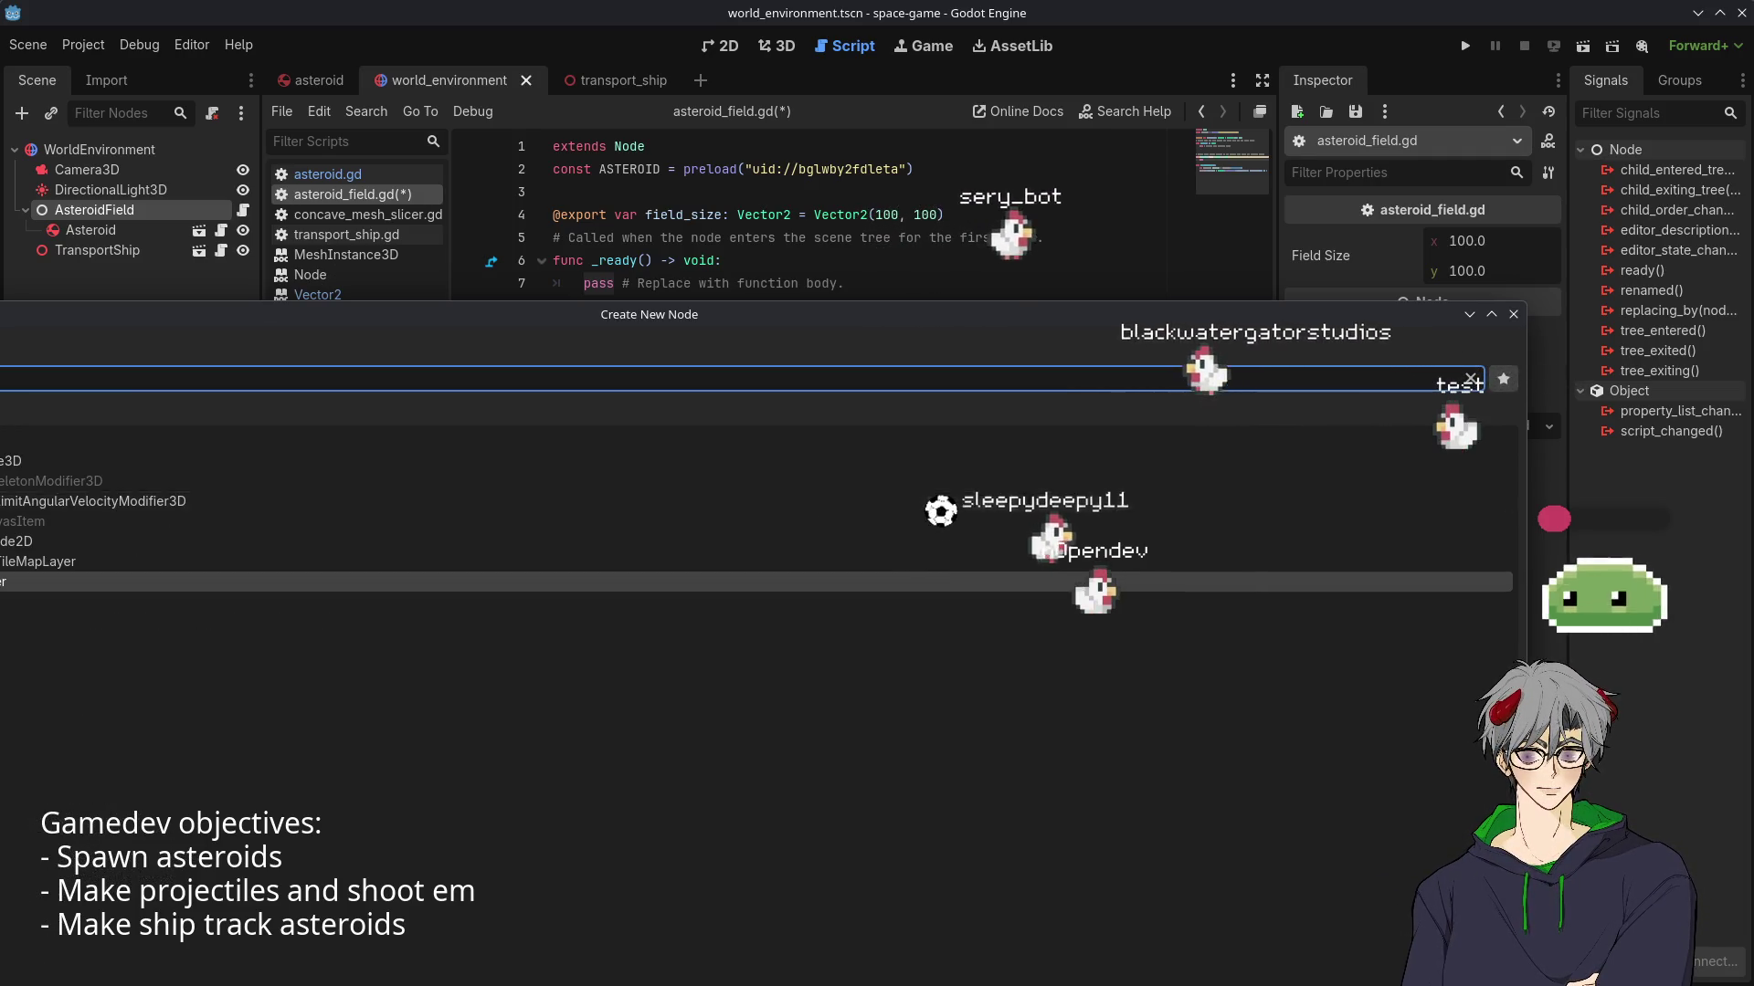
pyautogui.moveTo(213, 315)
pyautogui.mouseDown()
pyautogui.moveTo(456, 146)
pyautogui.moveTo(454, 54)
pyautogui.mouseUp()
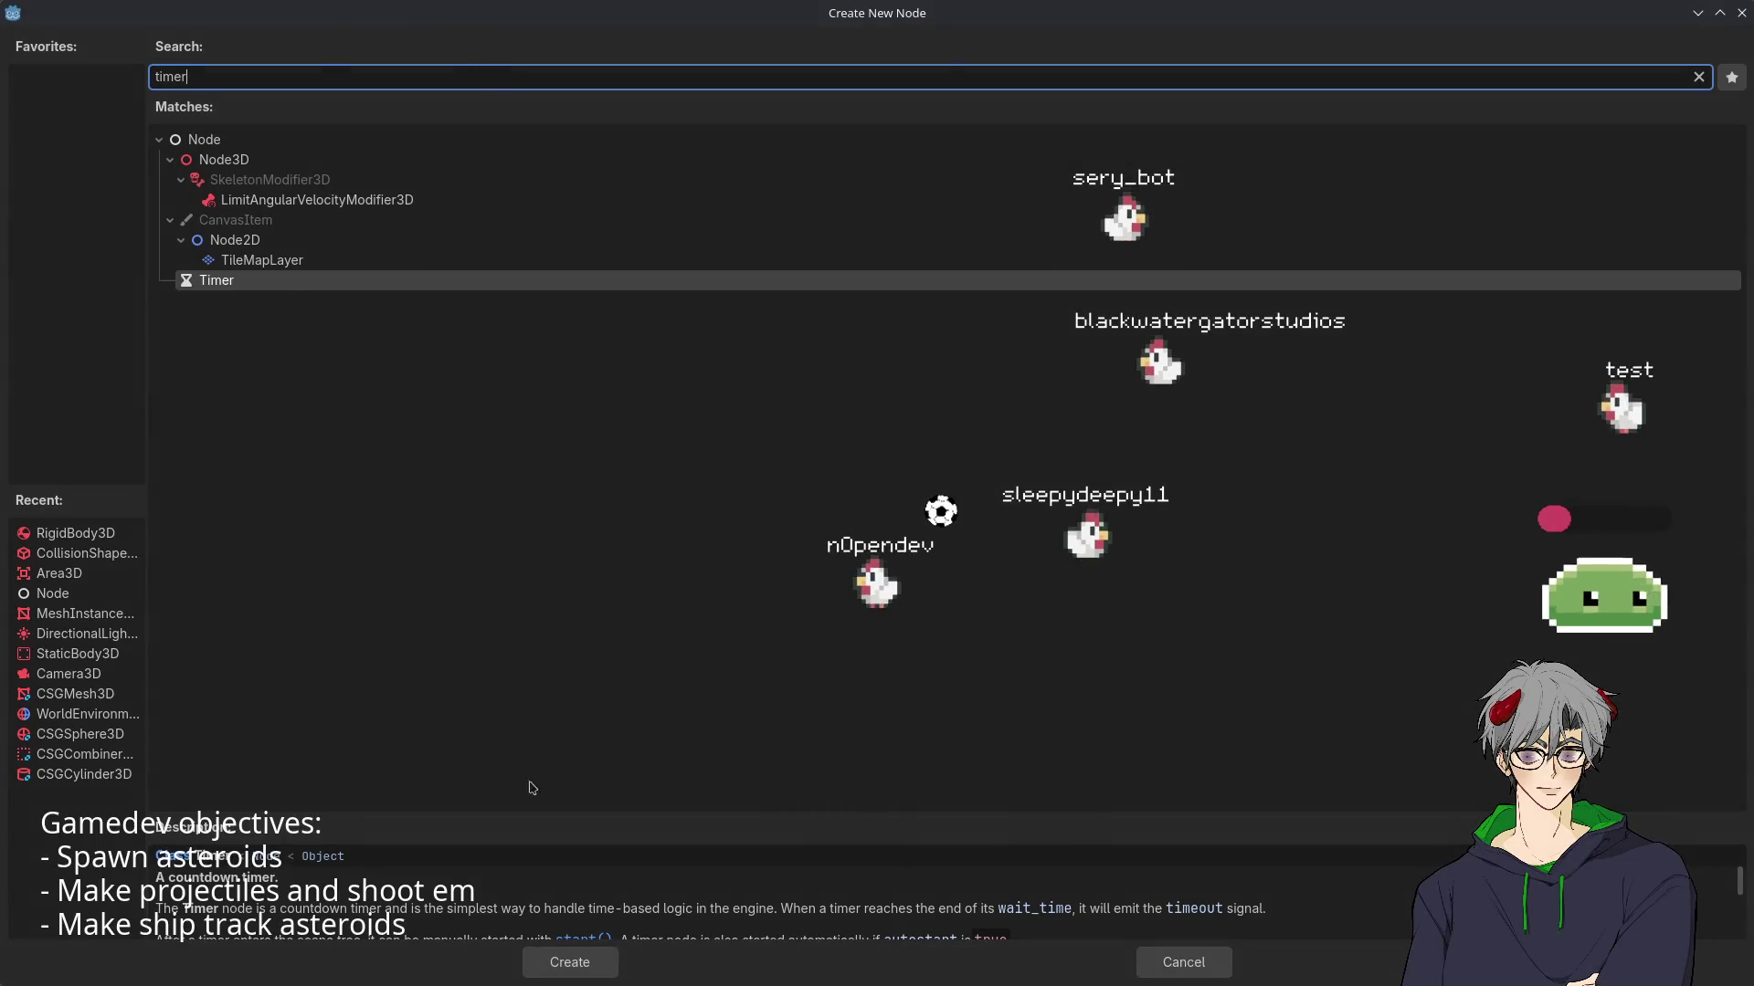
pyautogui.click(568, 961)
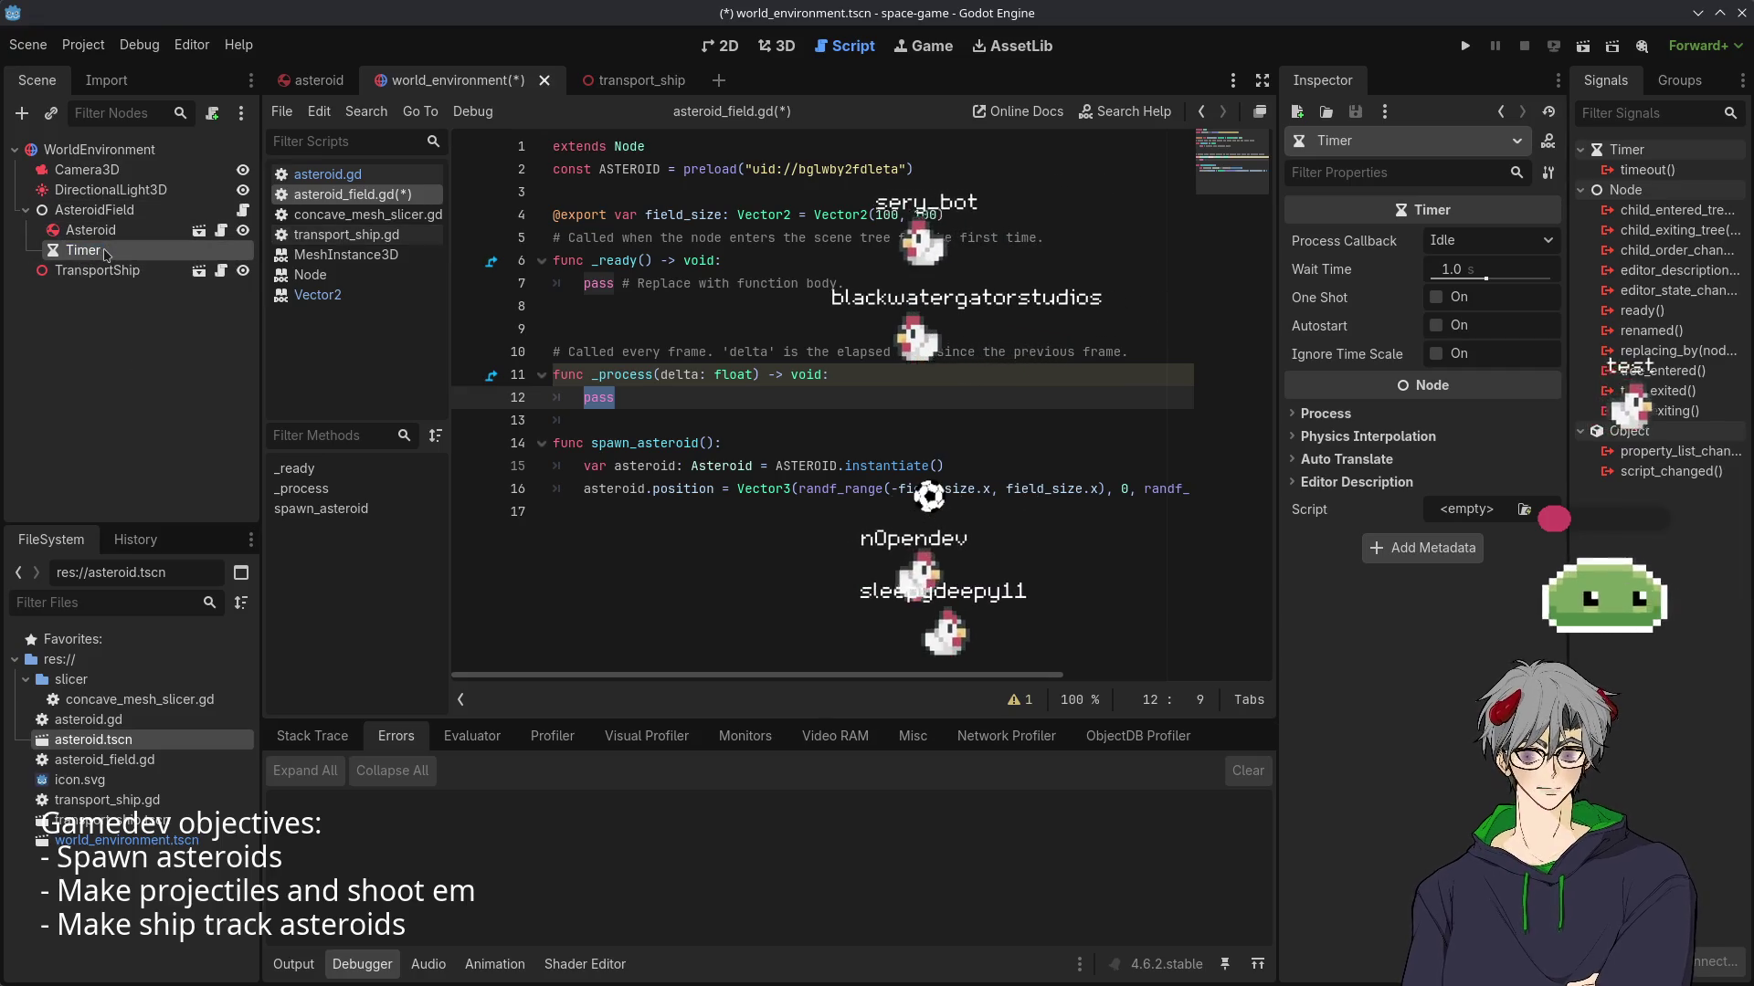
pyautogui.moveTo(106, 255); pyautogui.dragTo(95, 222)
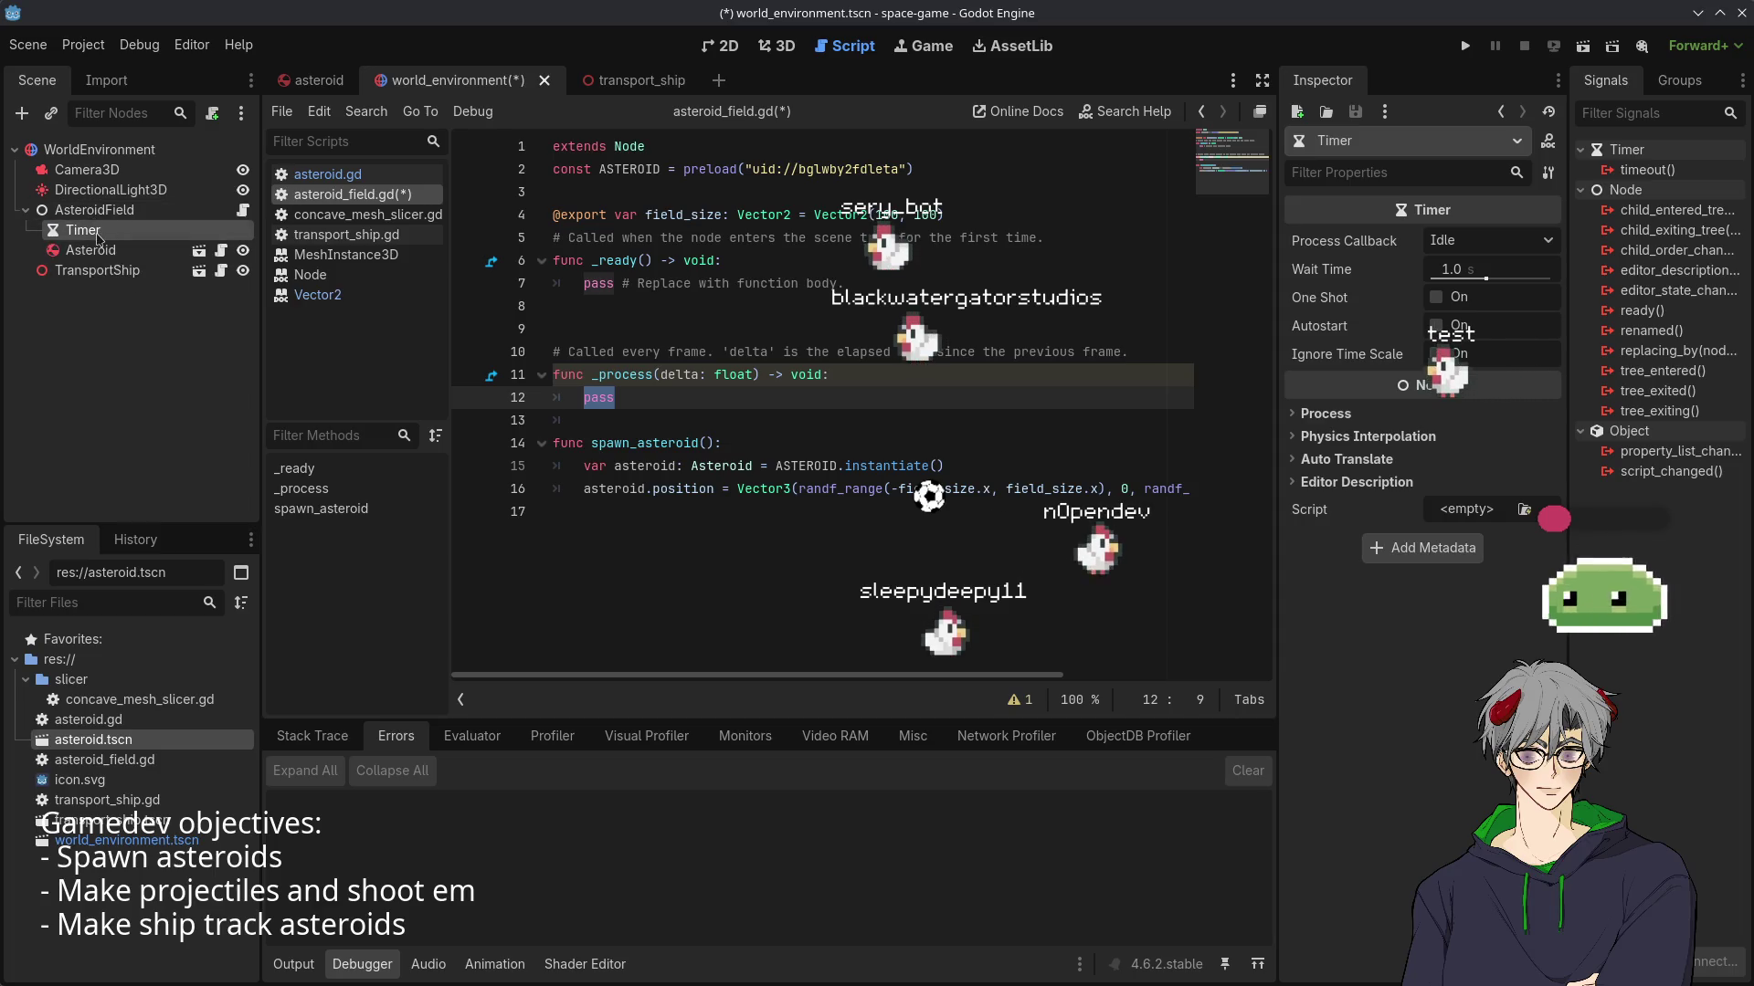
pyautogui.press('Escape')
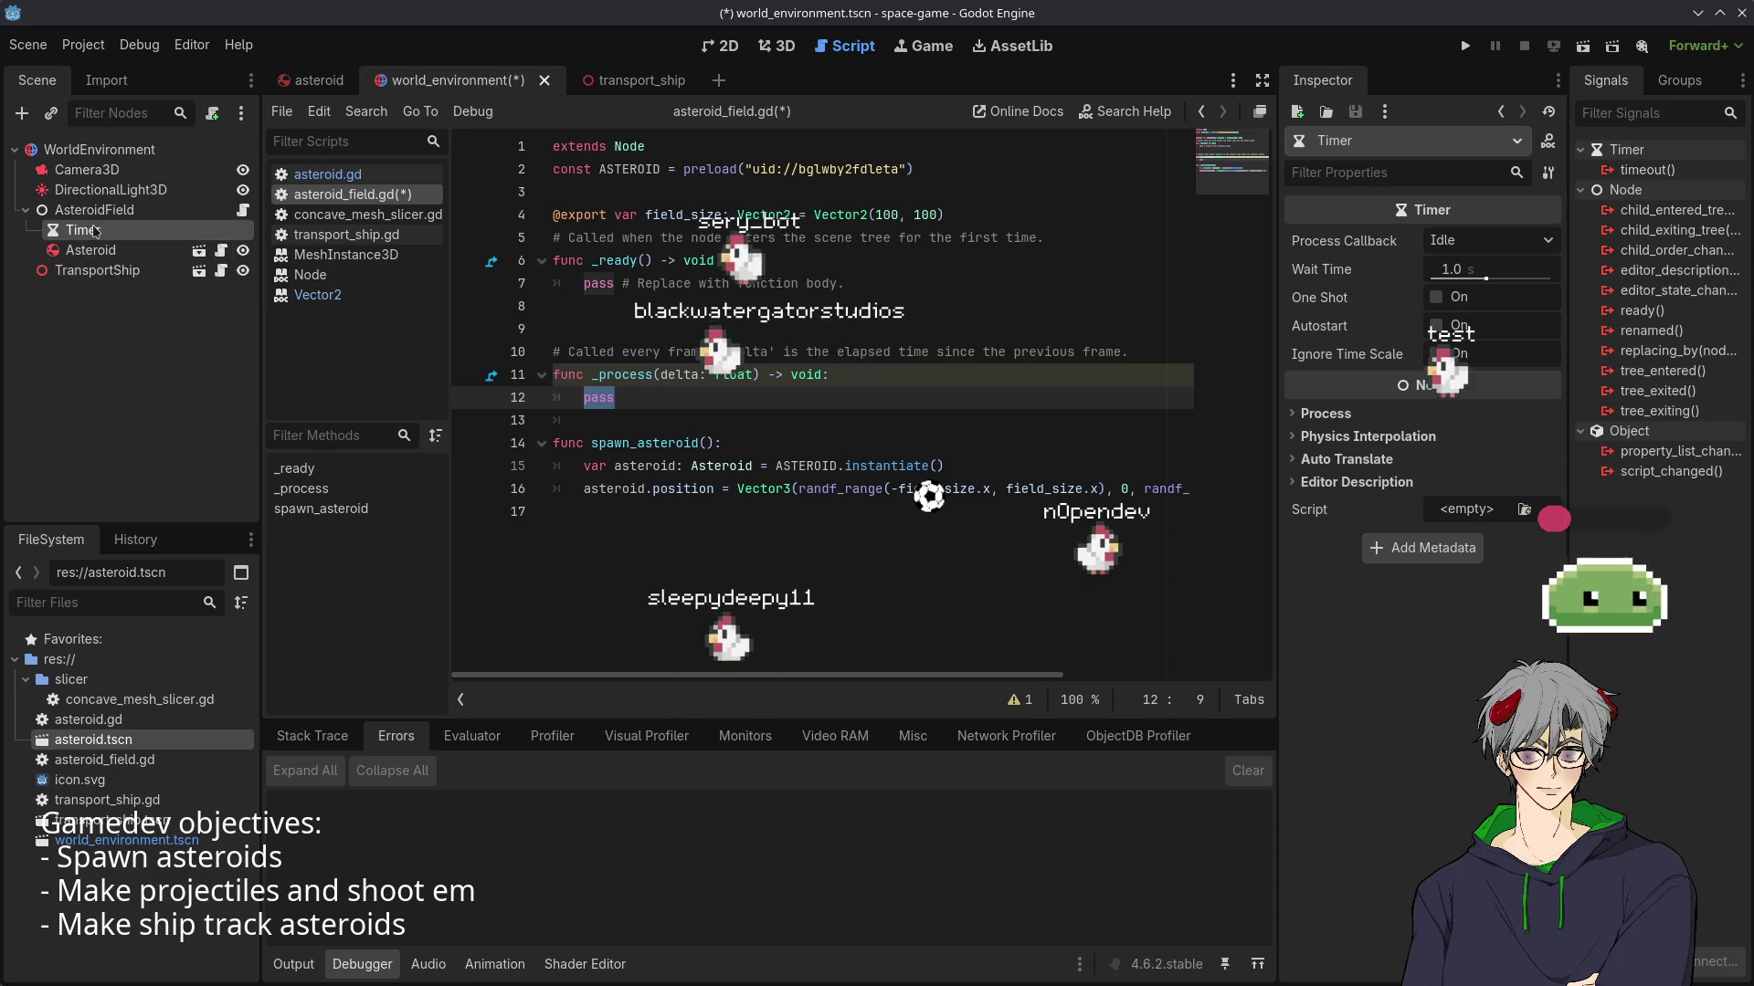
# - Set the Timer's Wait Time to 3 seconds and enable Autostart
pyautogui.click(1456, 271)
pyautogui.write('3')
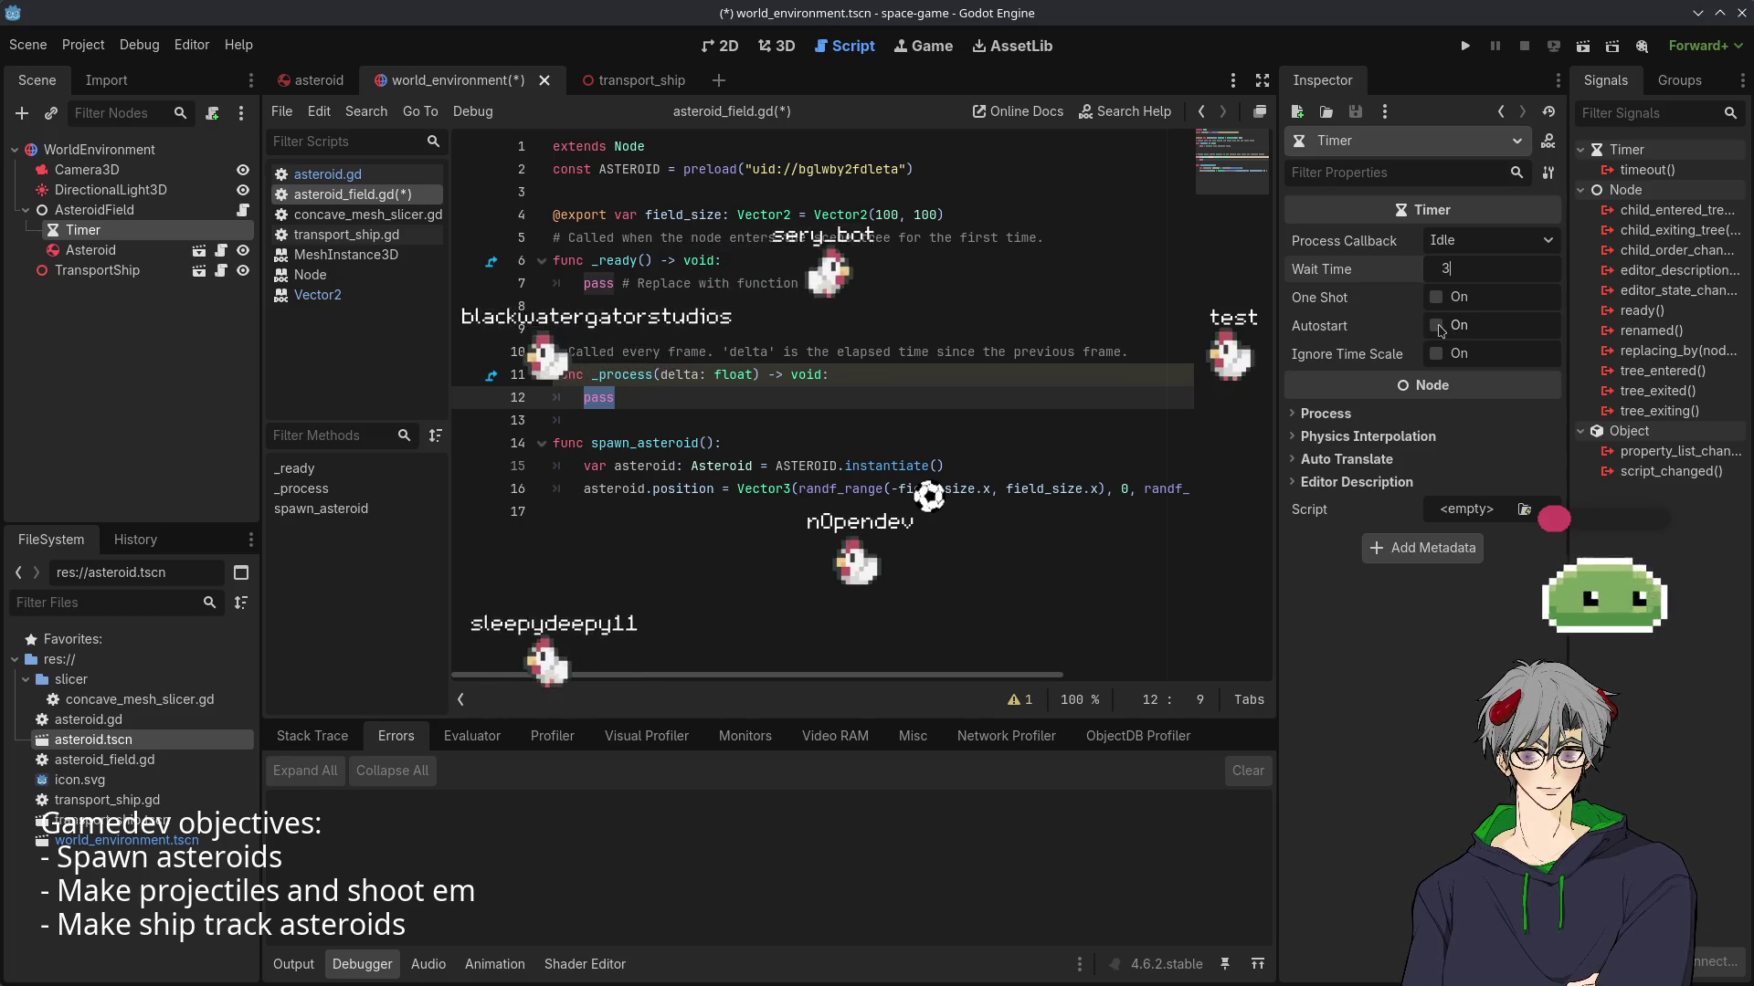
pyautogui.click(1439, 326)
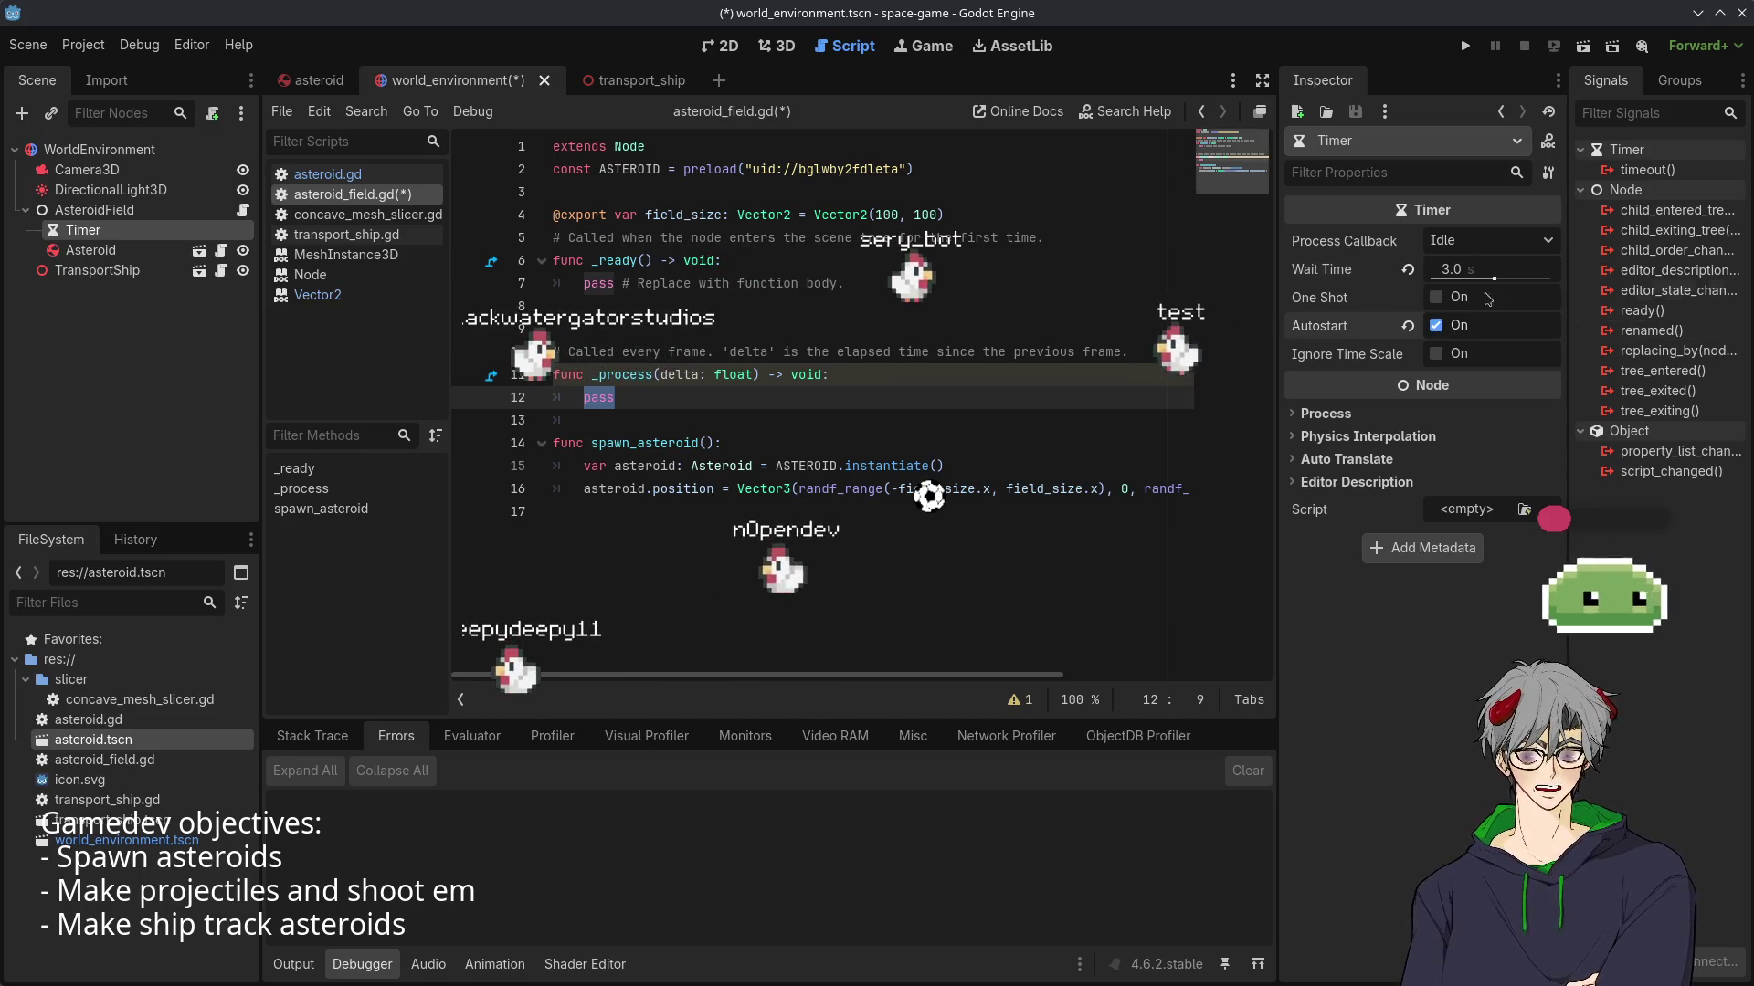
pyautogui.click(1004, 397)
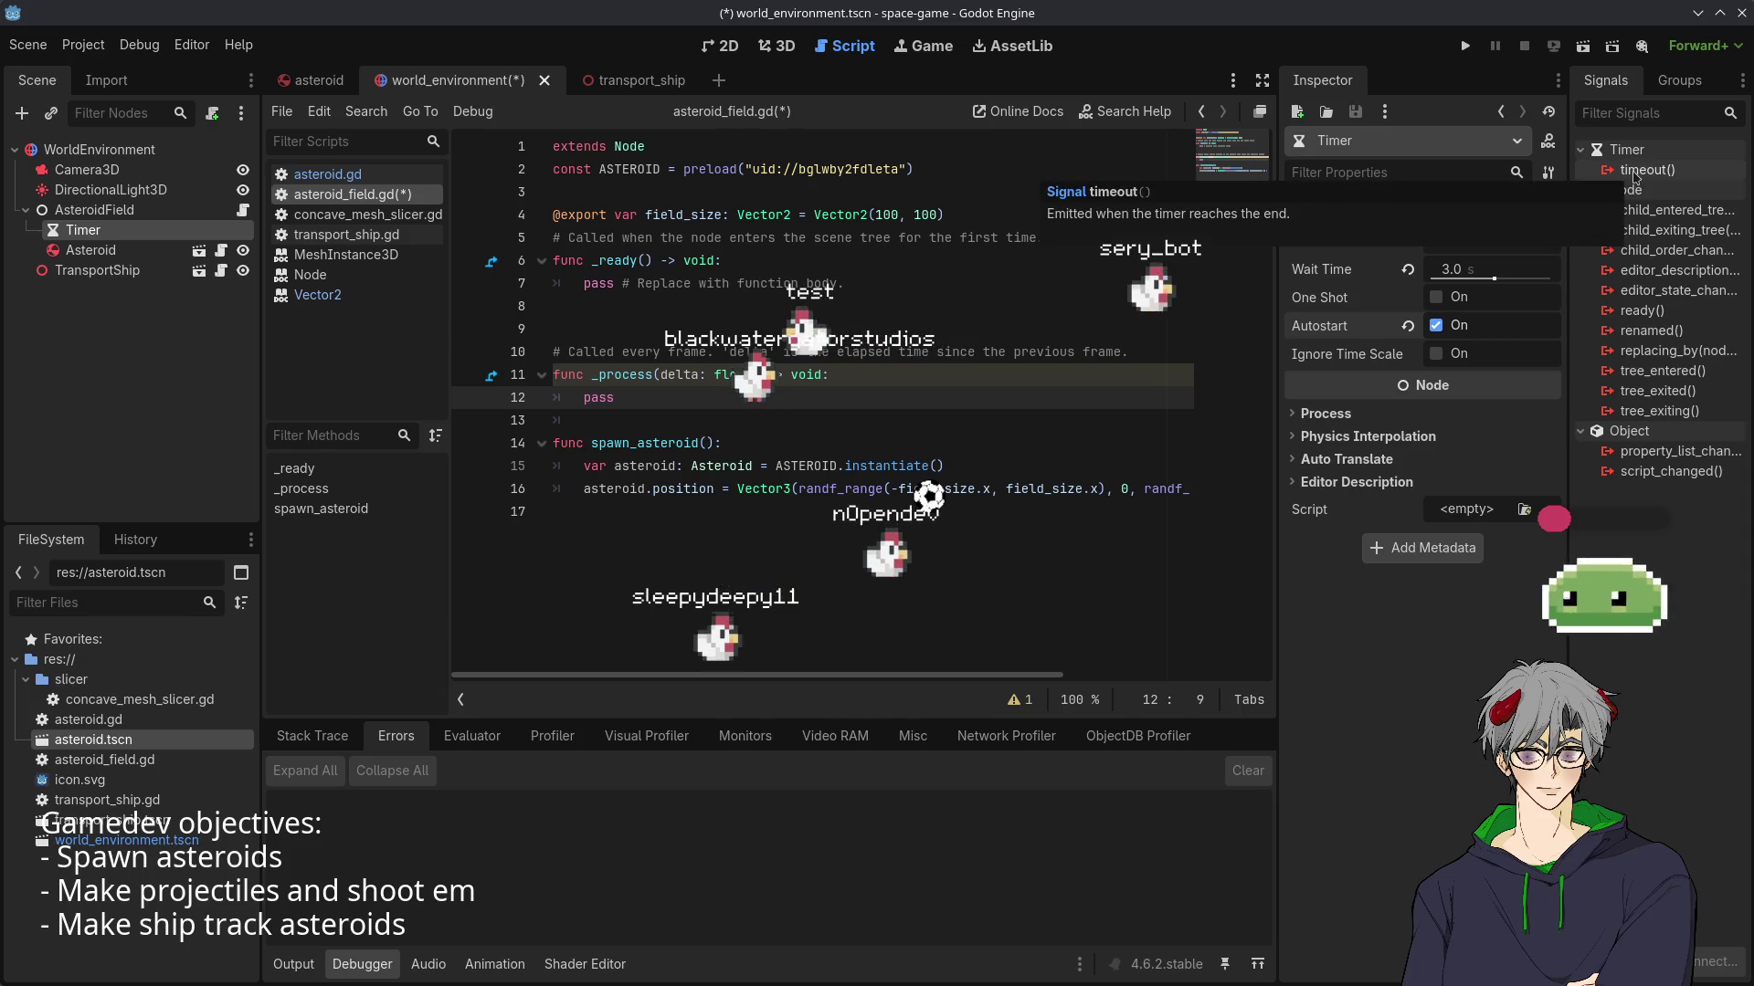
# - Connect the Timer's timeout() signal to AsteroidField's script, creating the _on_timer_timeout stub
pyautogui.doubleClick(1634, 172)
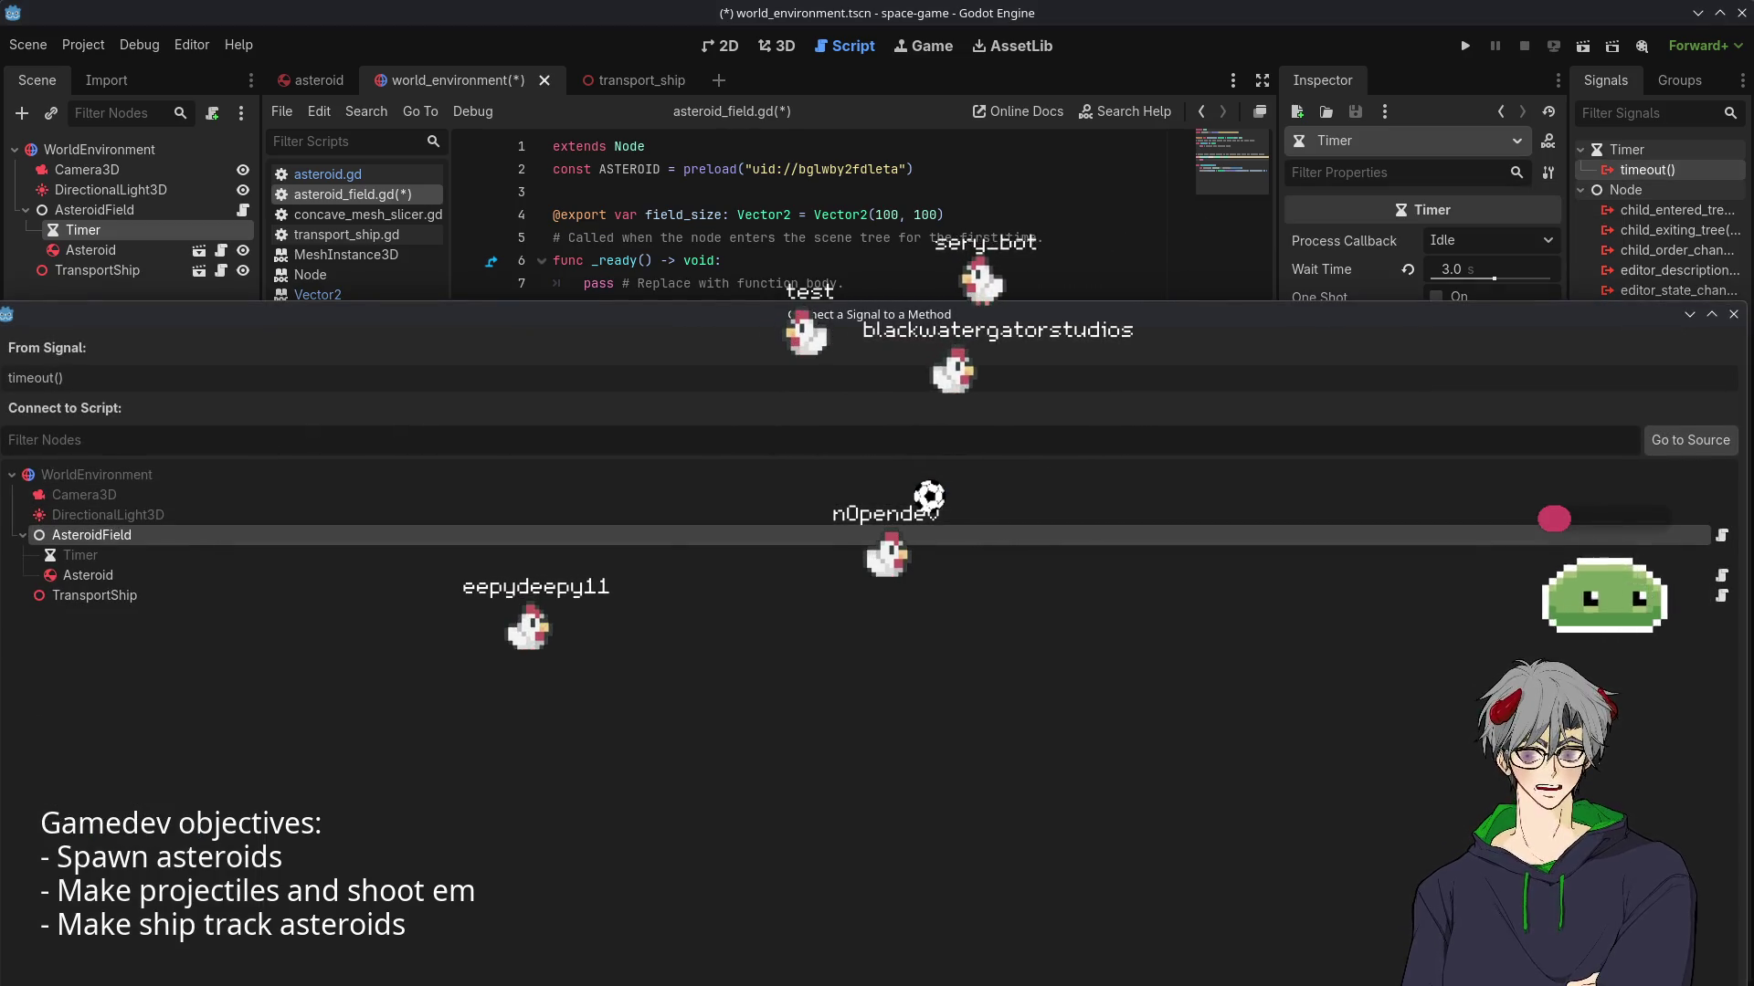
pyautogui.press('Return')
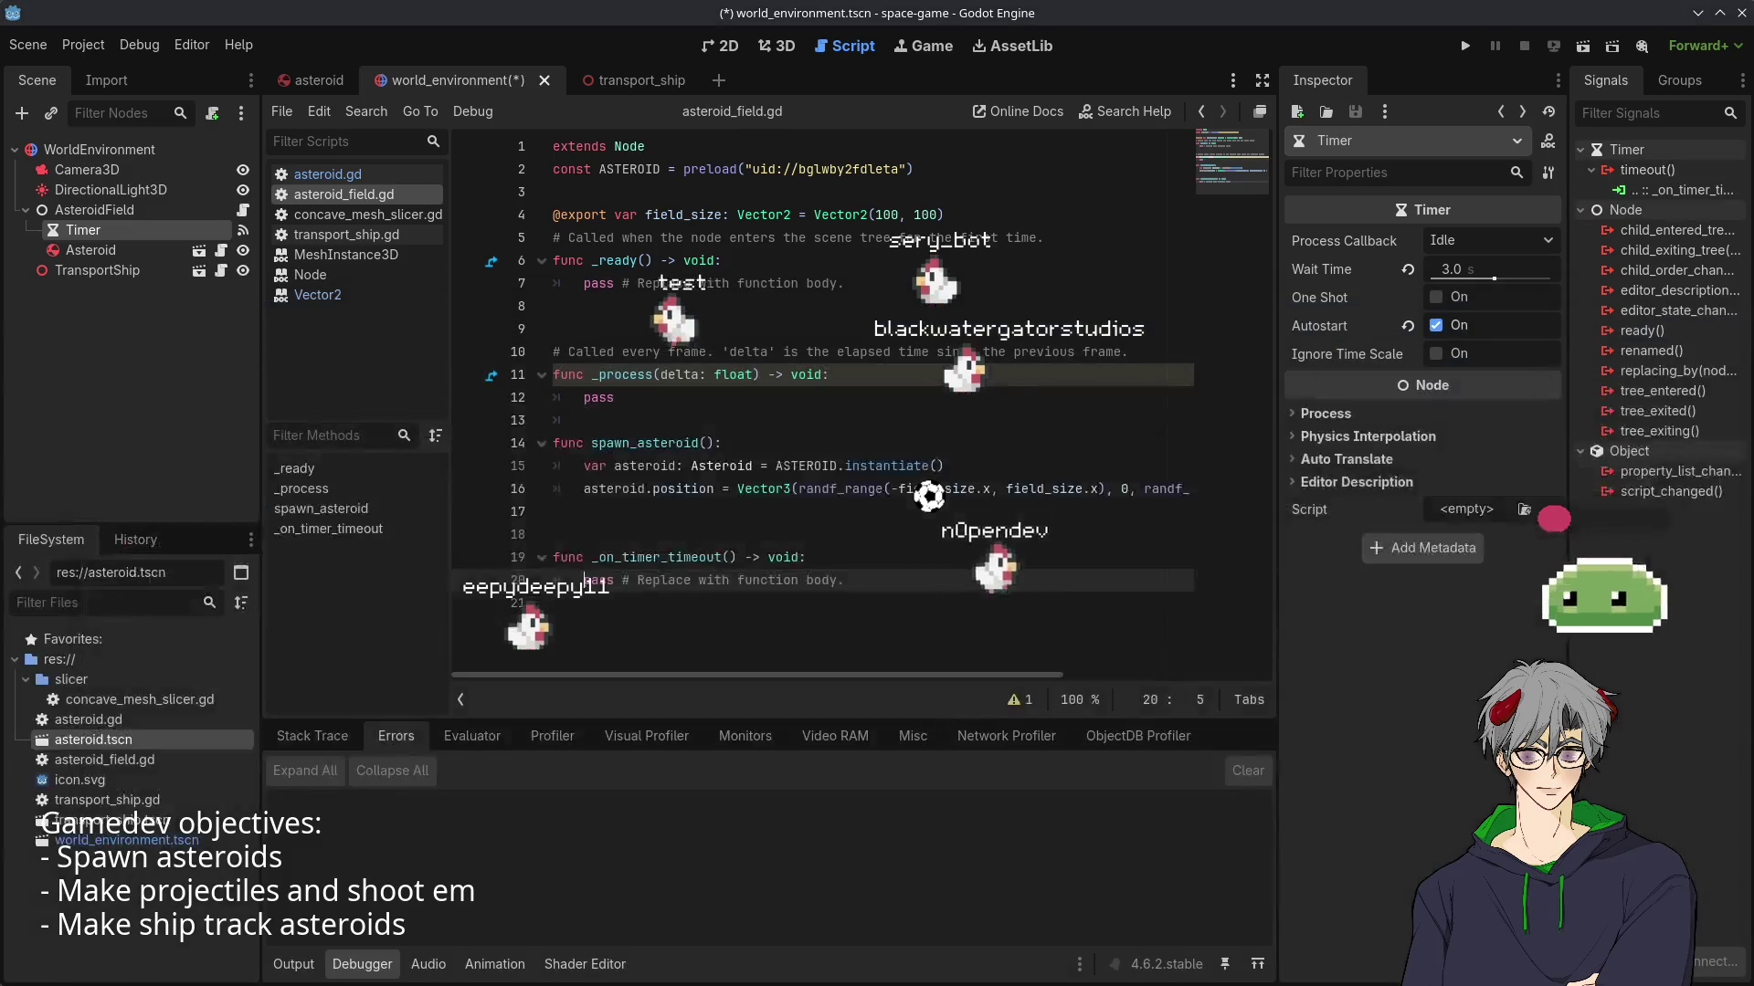
pyautogui.doubleClick(644, 443)
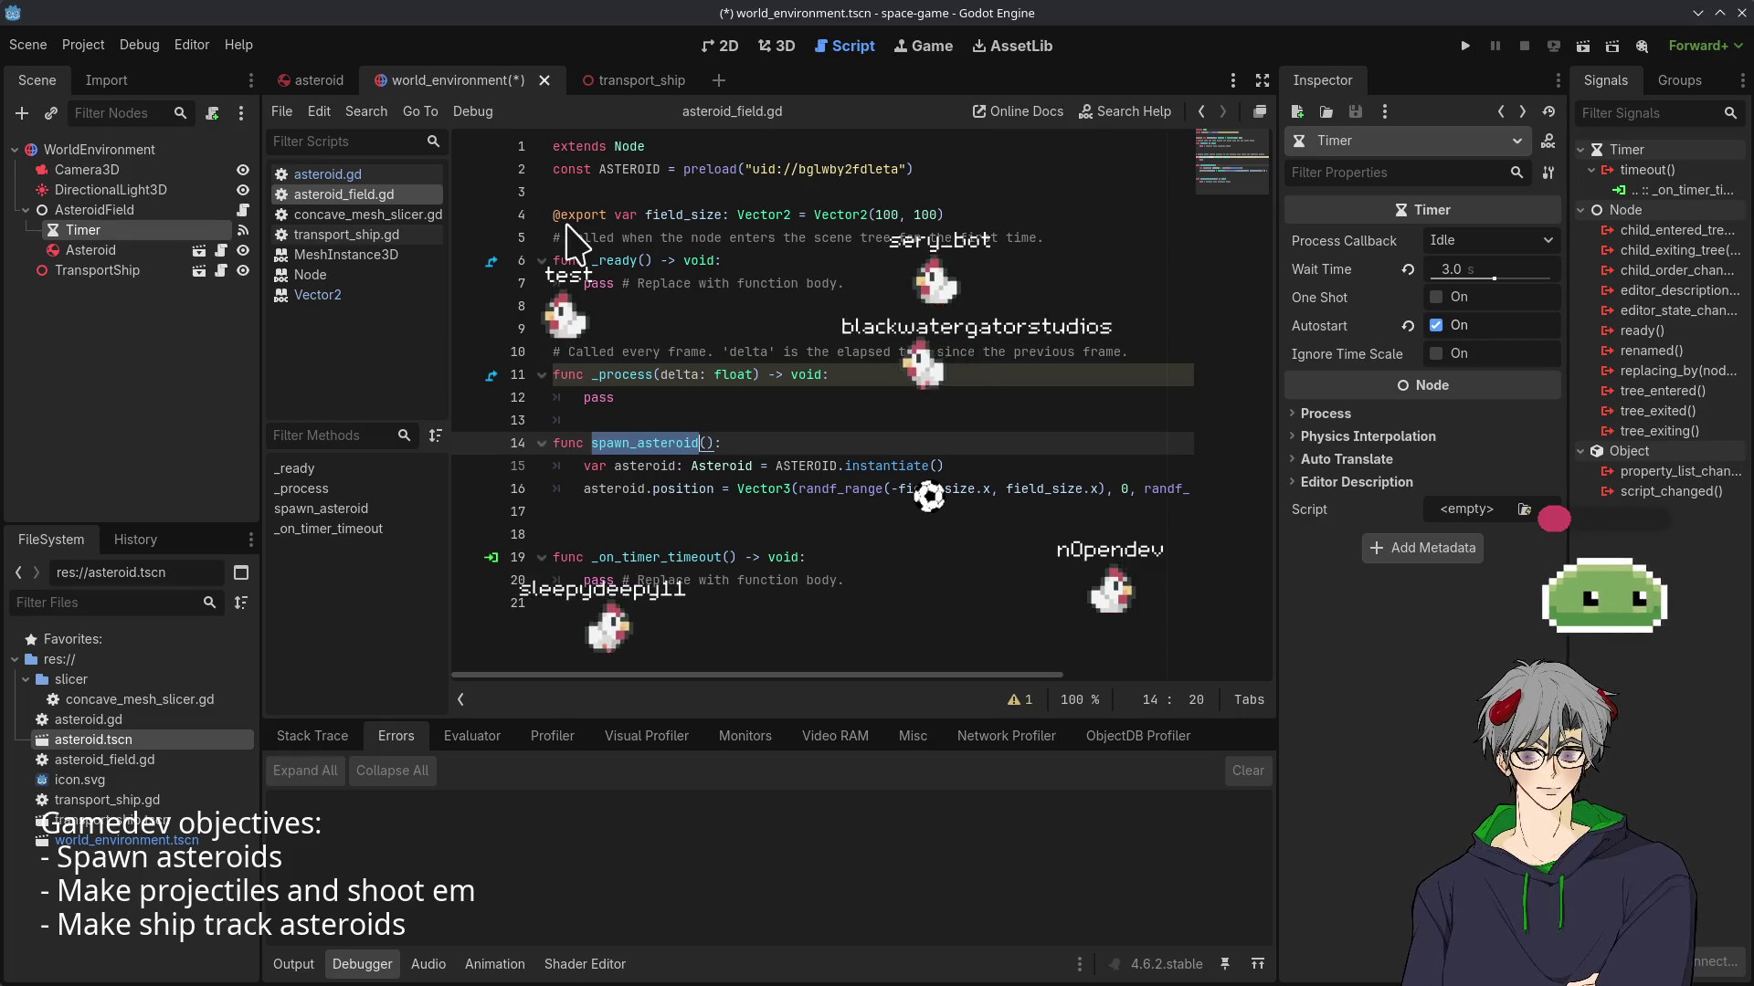
pyautogui.moveTo(563, 226)
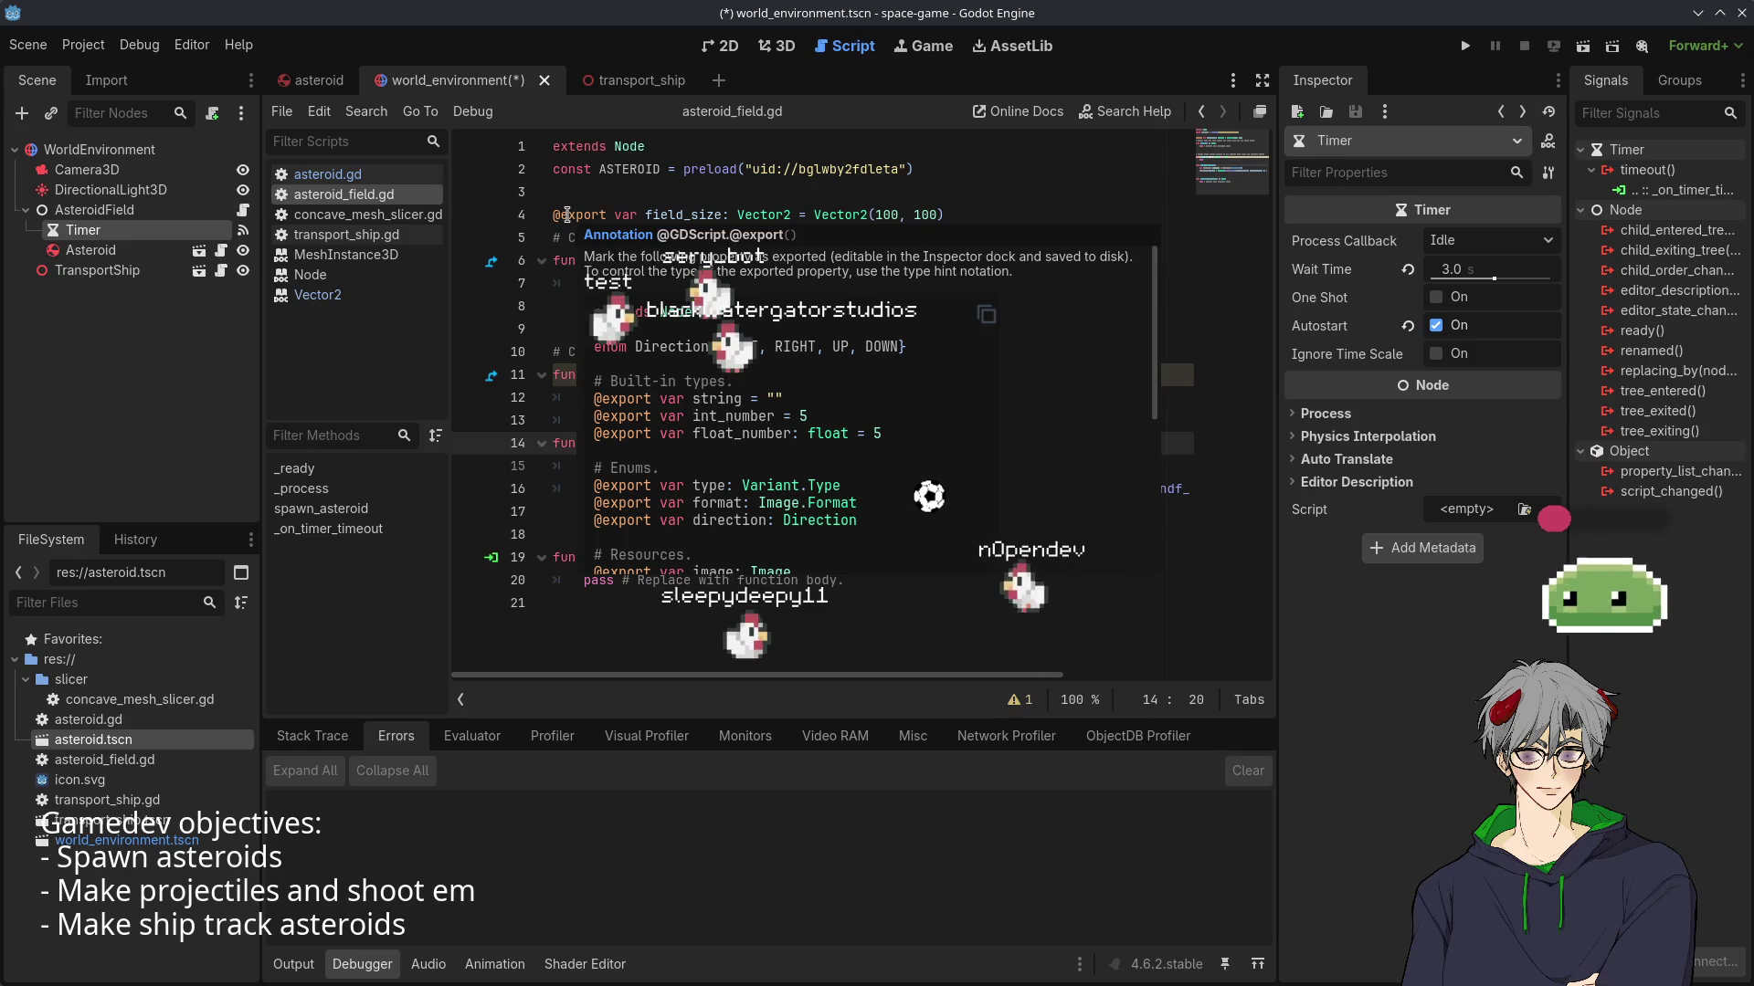
pyautogui.click(842, 559)
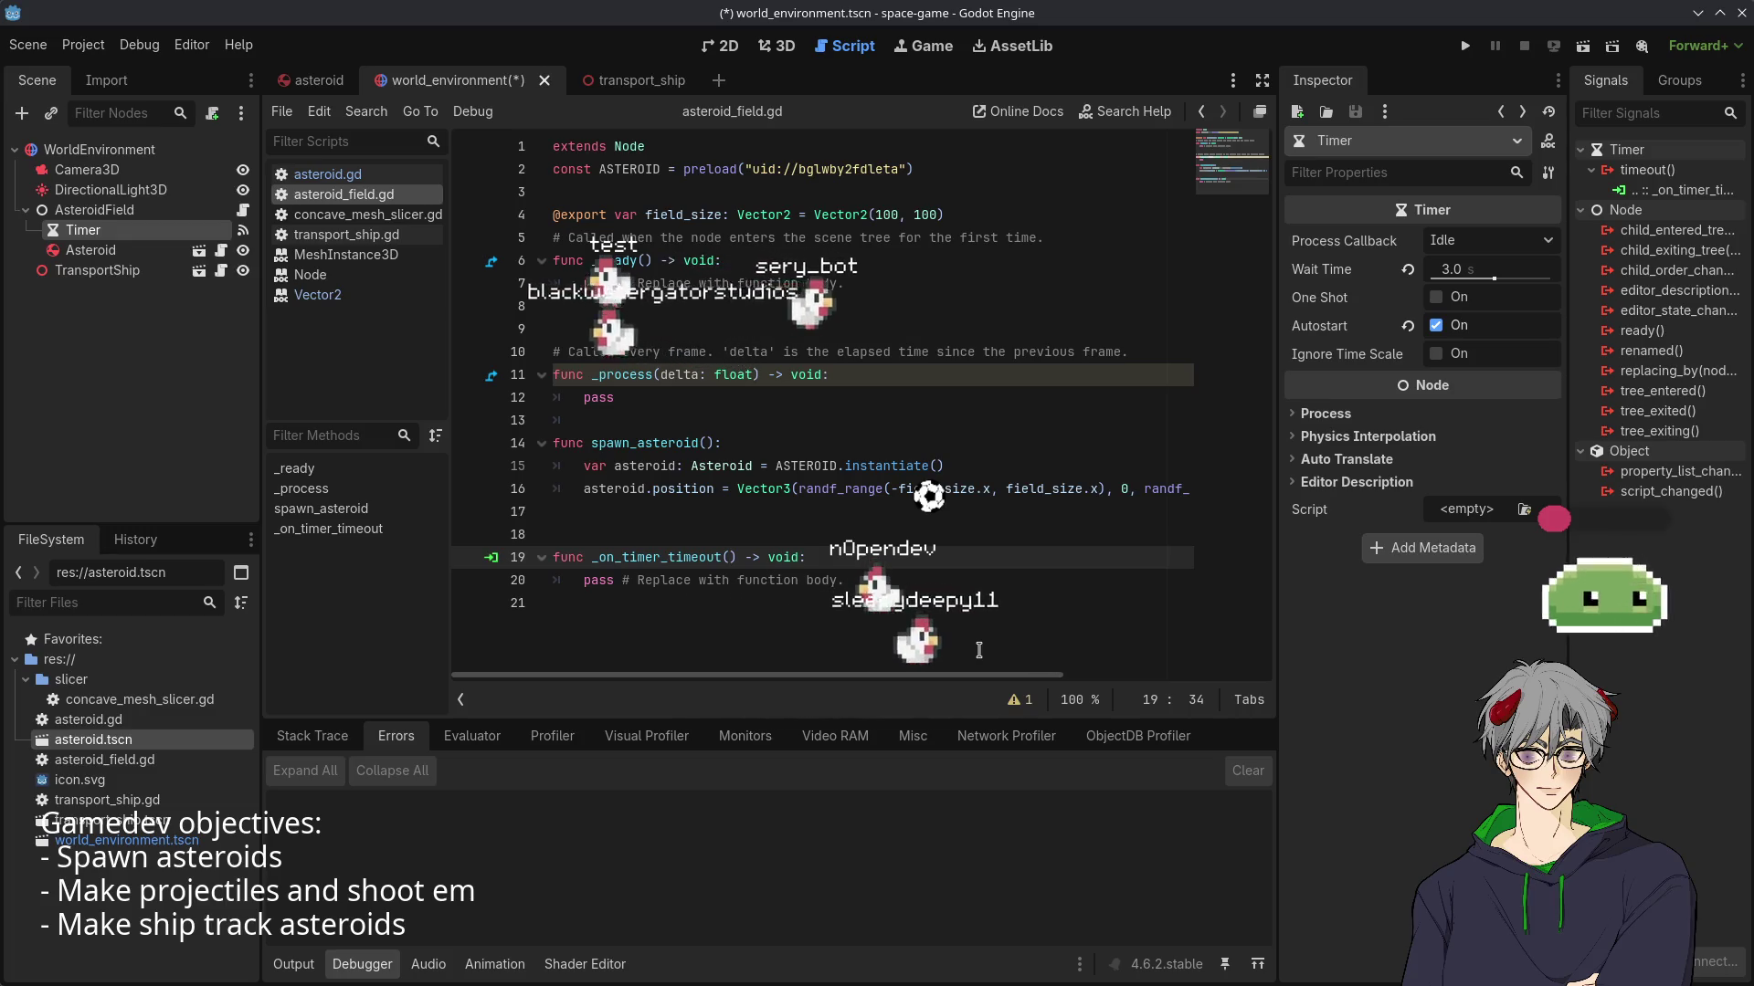
# - Add a get_child_count() call in _on_timer_timeout and move the Timer under WorldEnvironment above AsteroidField
pyautogui.press('Return')
pyautogui.write('get_')
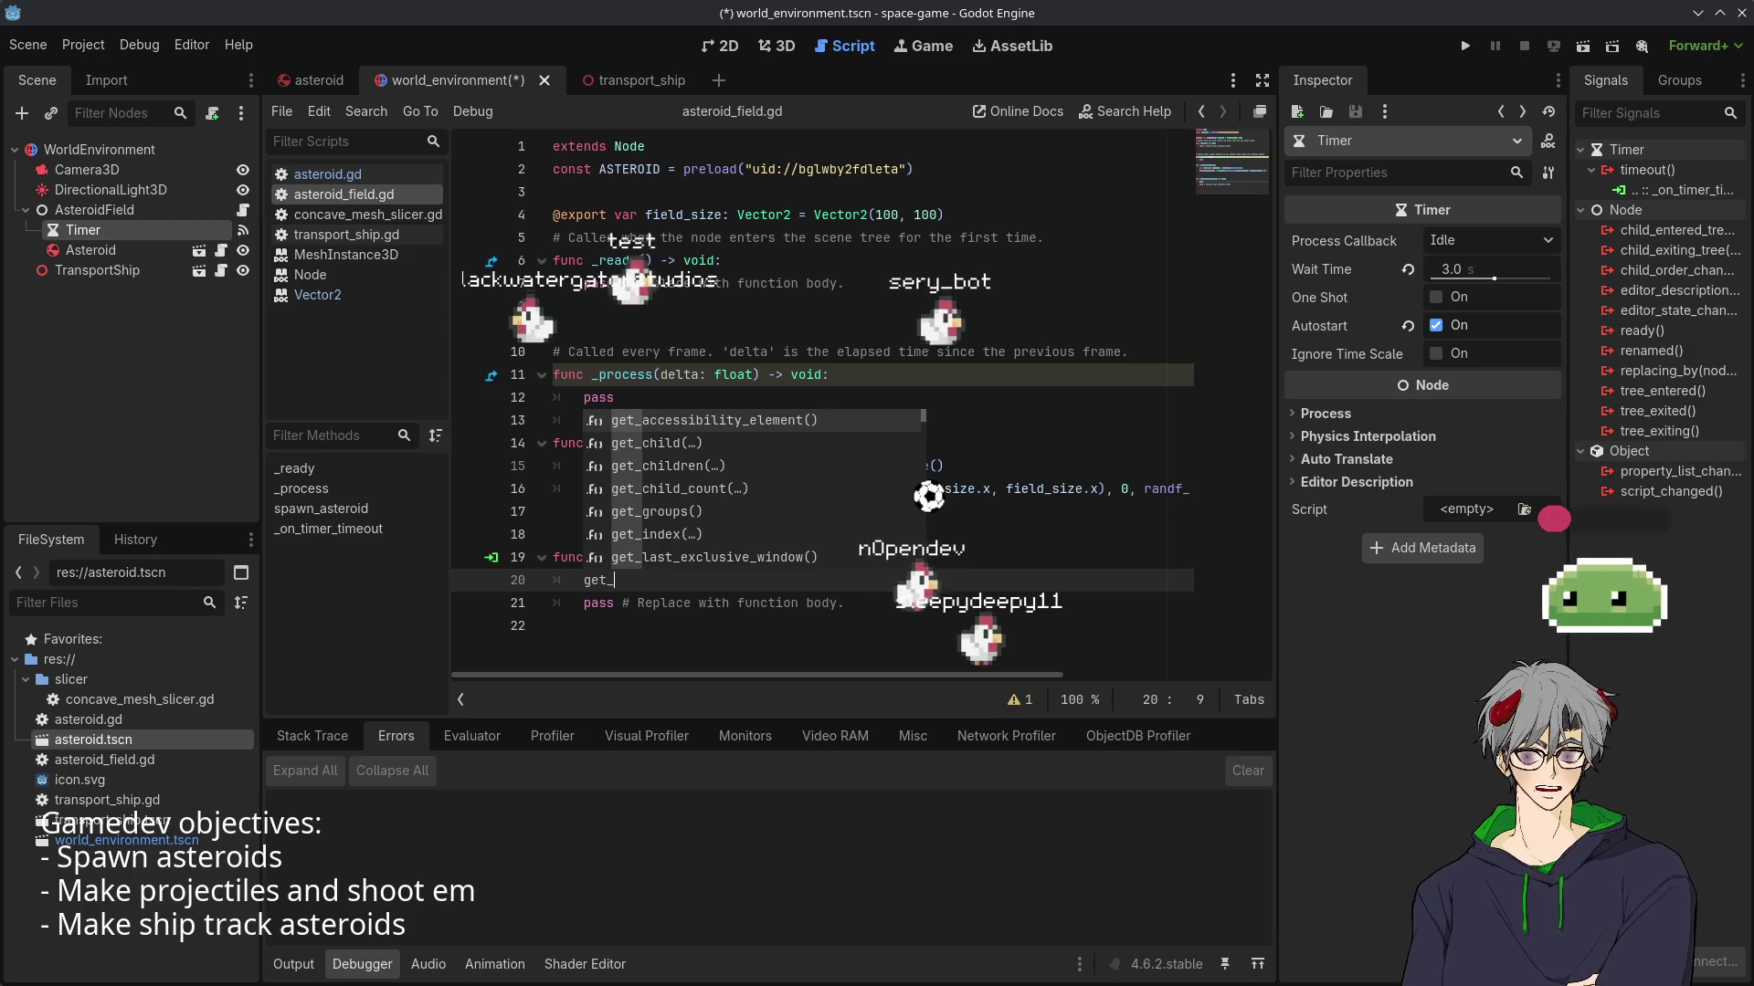
pyautogui.write('get_chy')
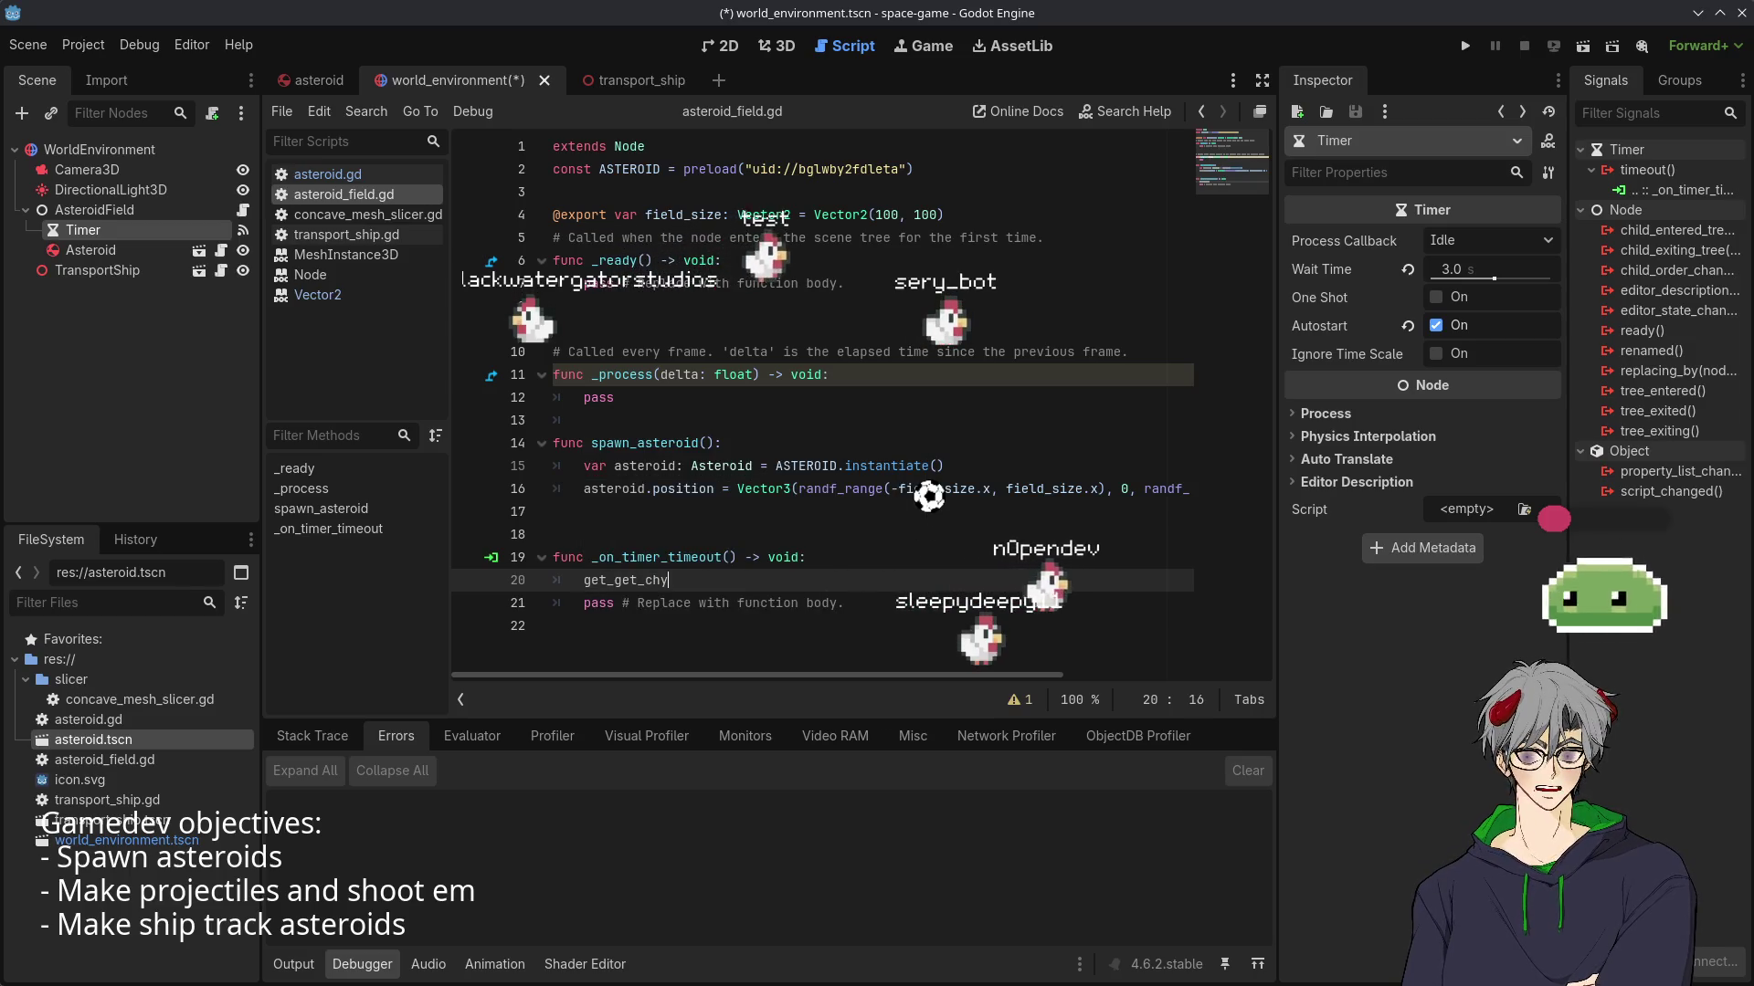
pyautogui.press('BackSpace')
pyautogui.press('BackSpace')
pyautogui.write('get_c')
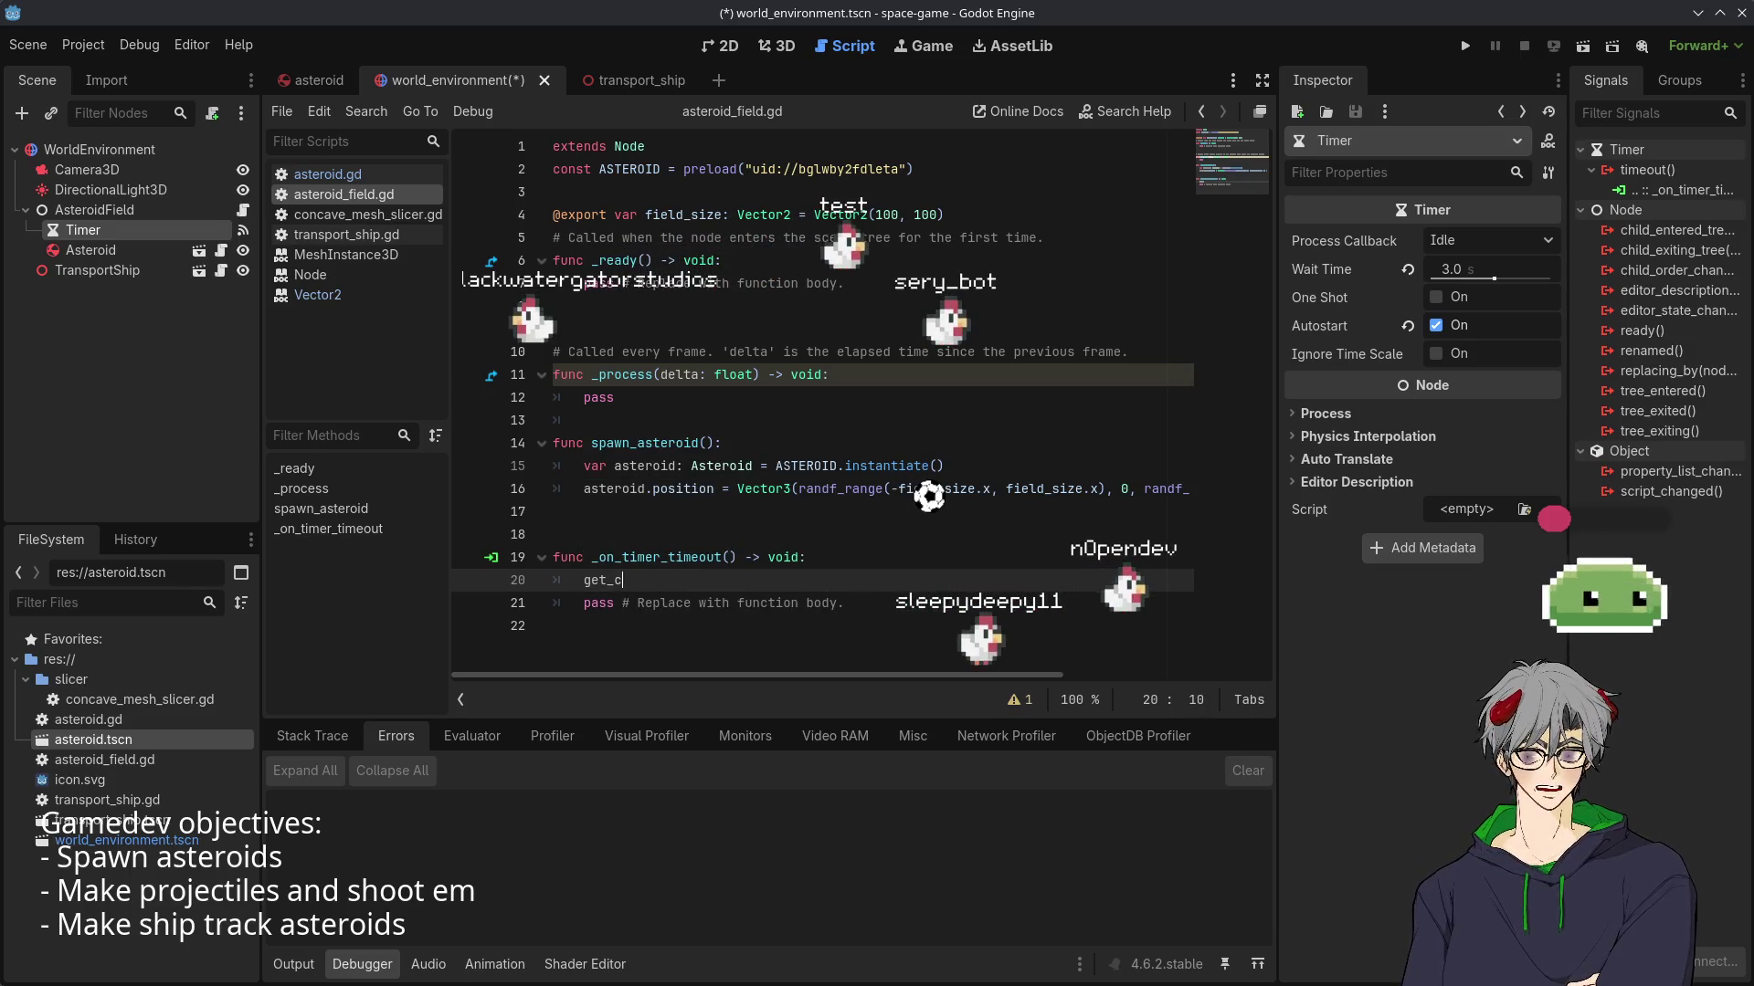
pyautogui.write('hi')
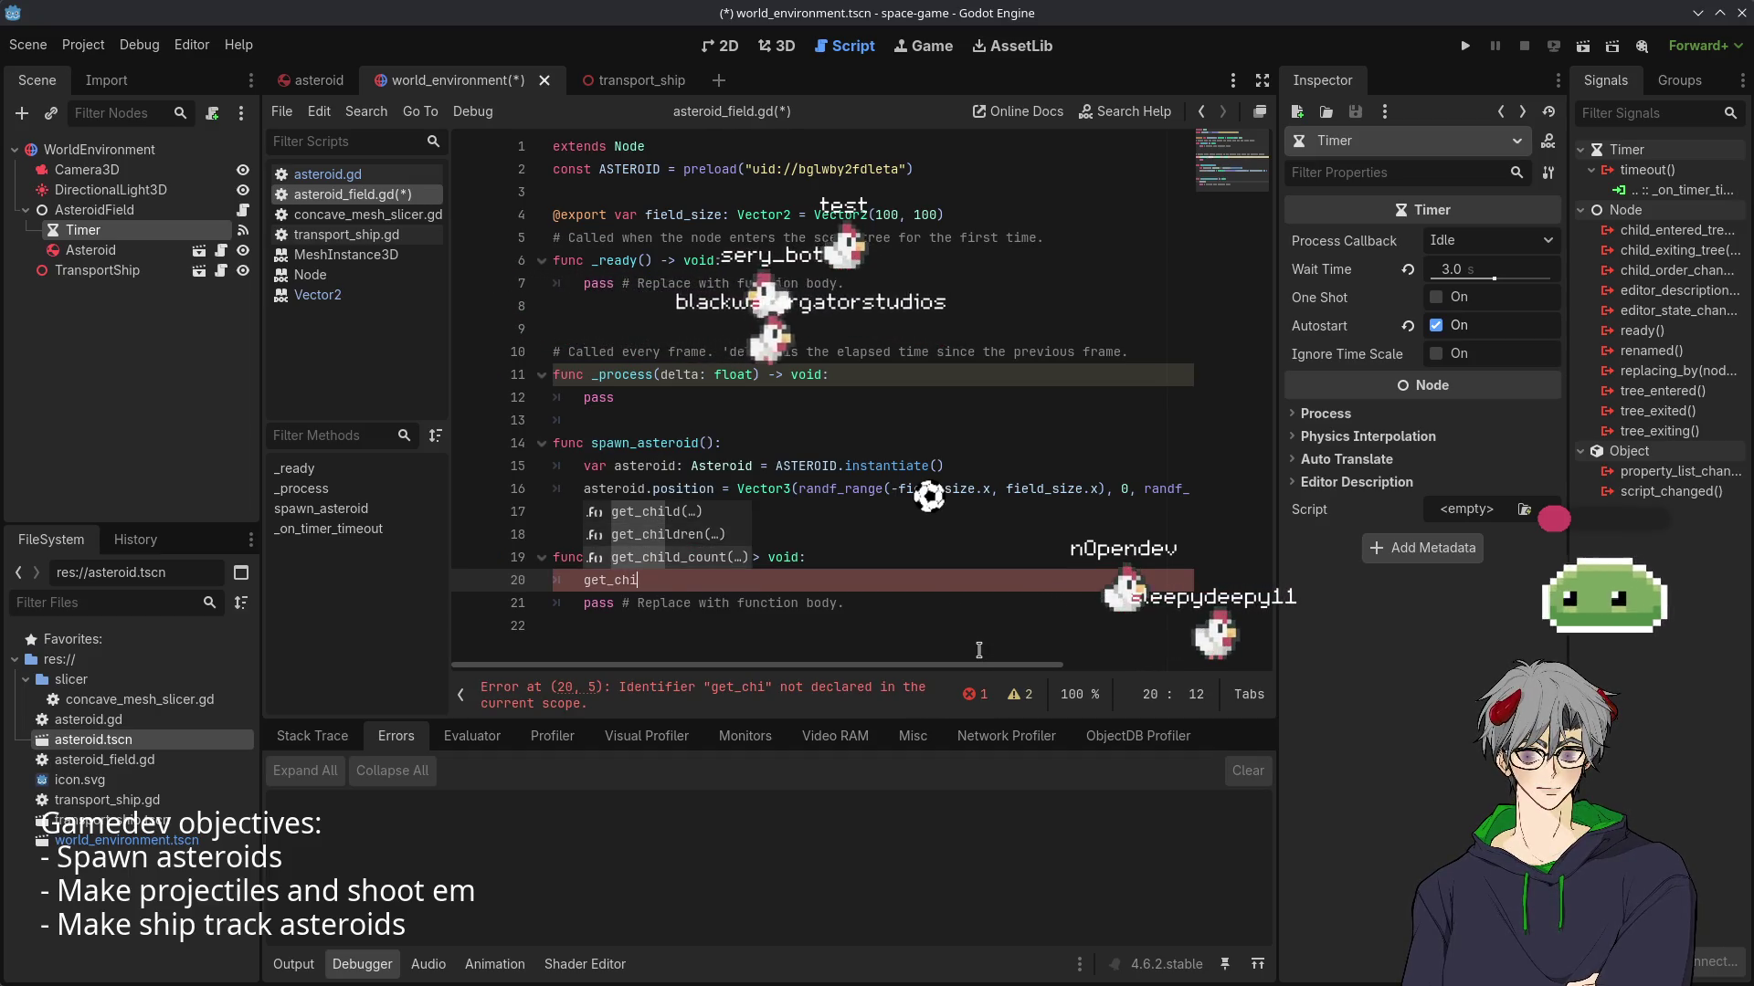
pyautogui.press('Down')
pyautogui.press('Down')
pyautogui.press('Return')
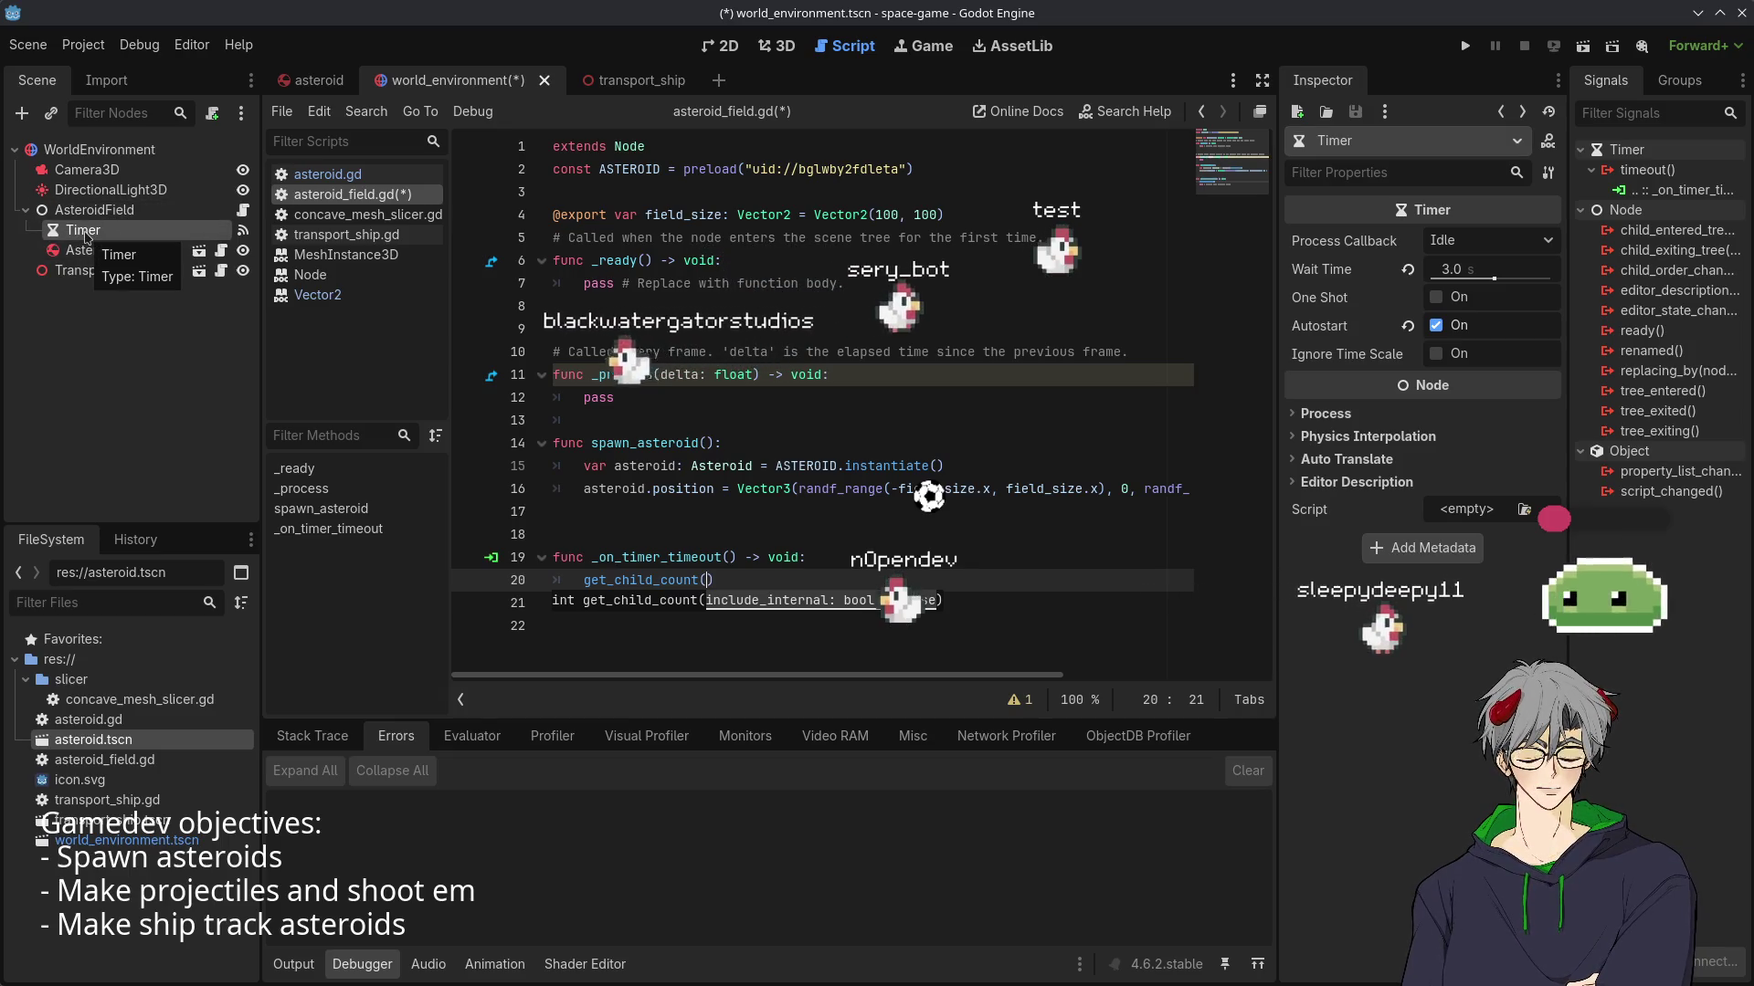
pyautogui.moveTo(88, 237); pyautogui.dragTo(78, 202)
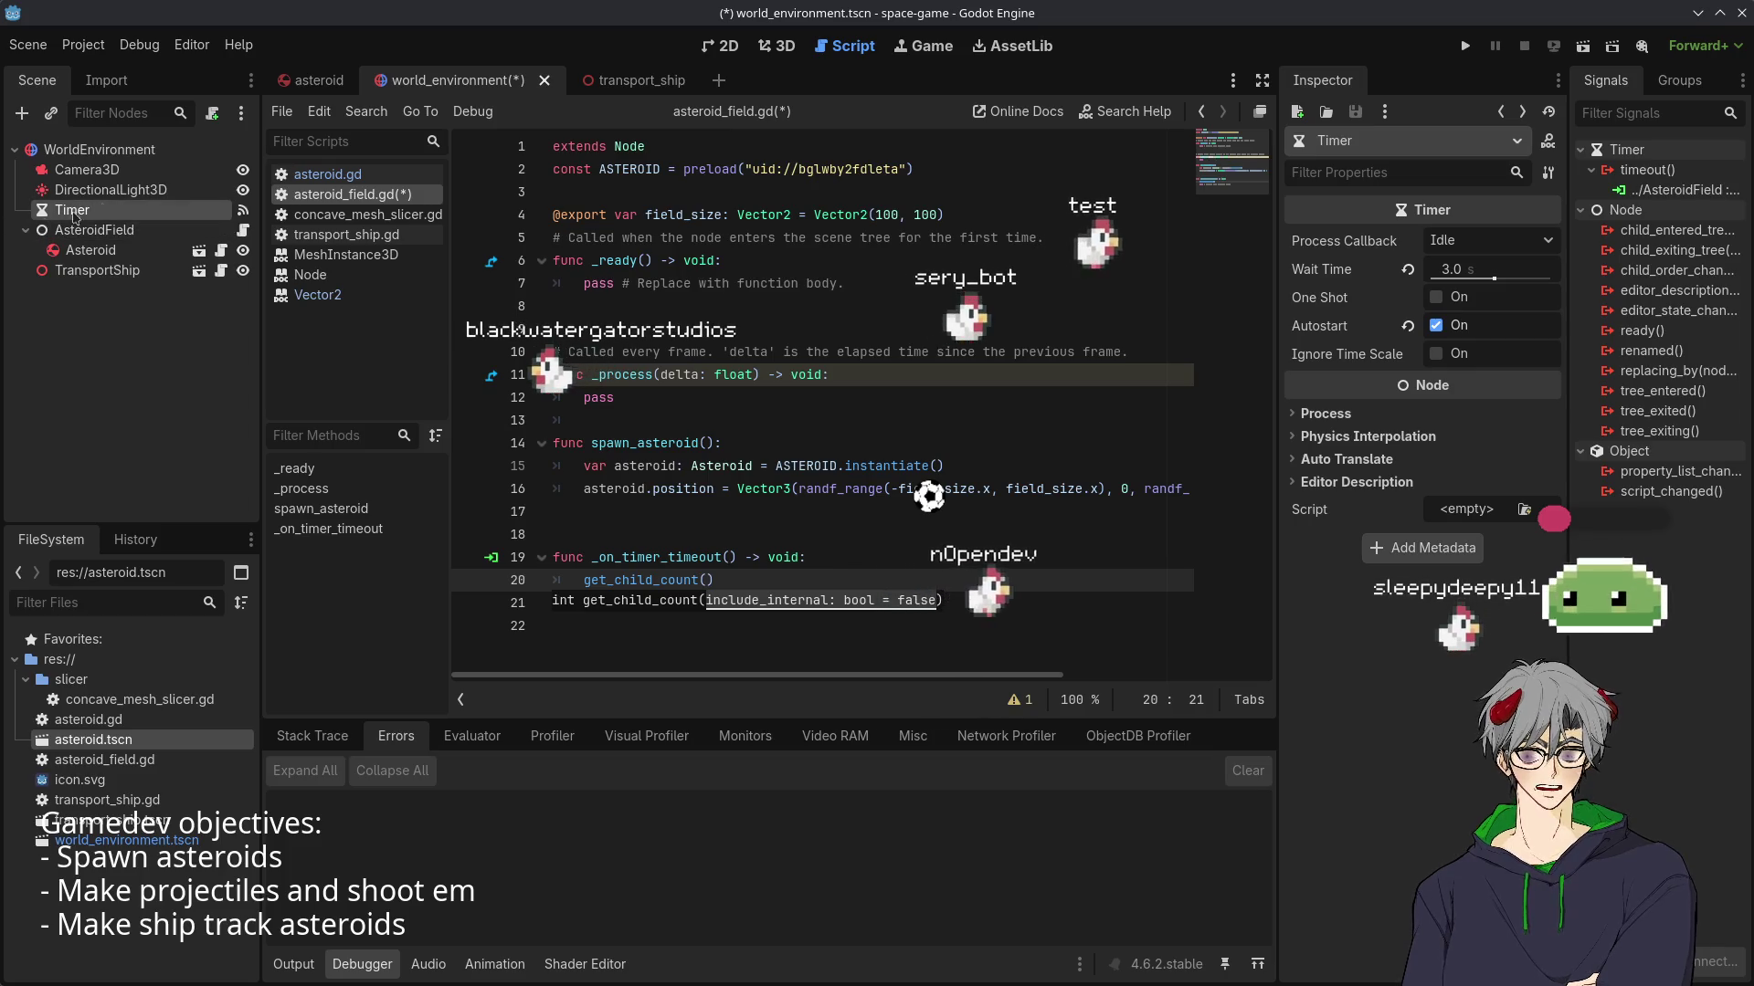
# - Rename the Timer node to AsteroidTimer
pyautogui.doubleClick(119, 211)
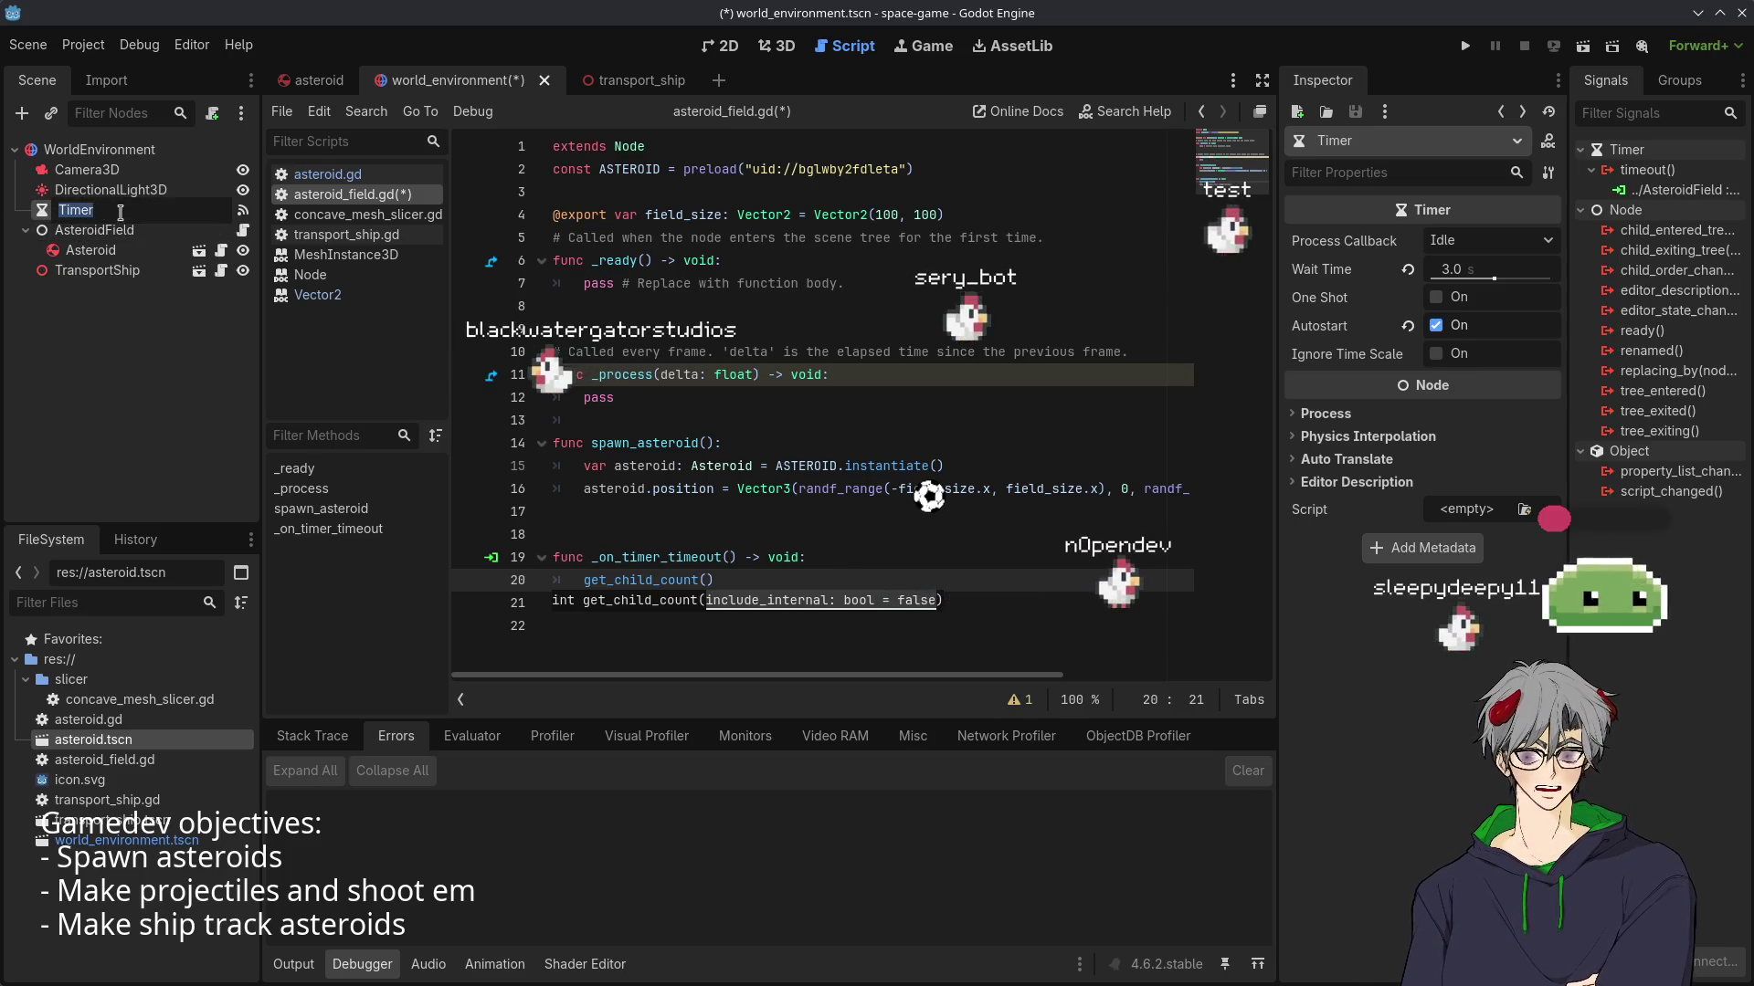
pyautogui.write('Asteroid')
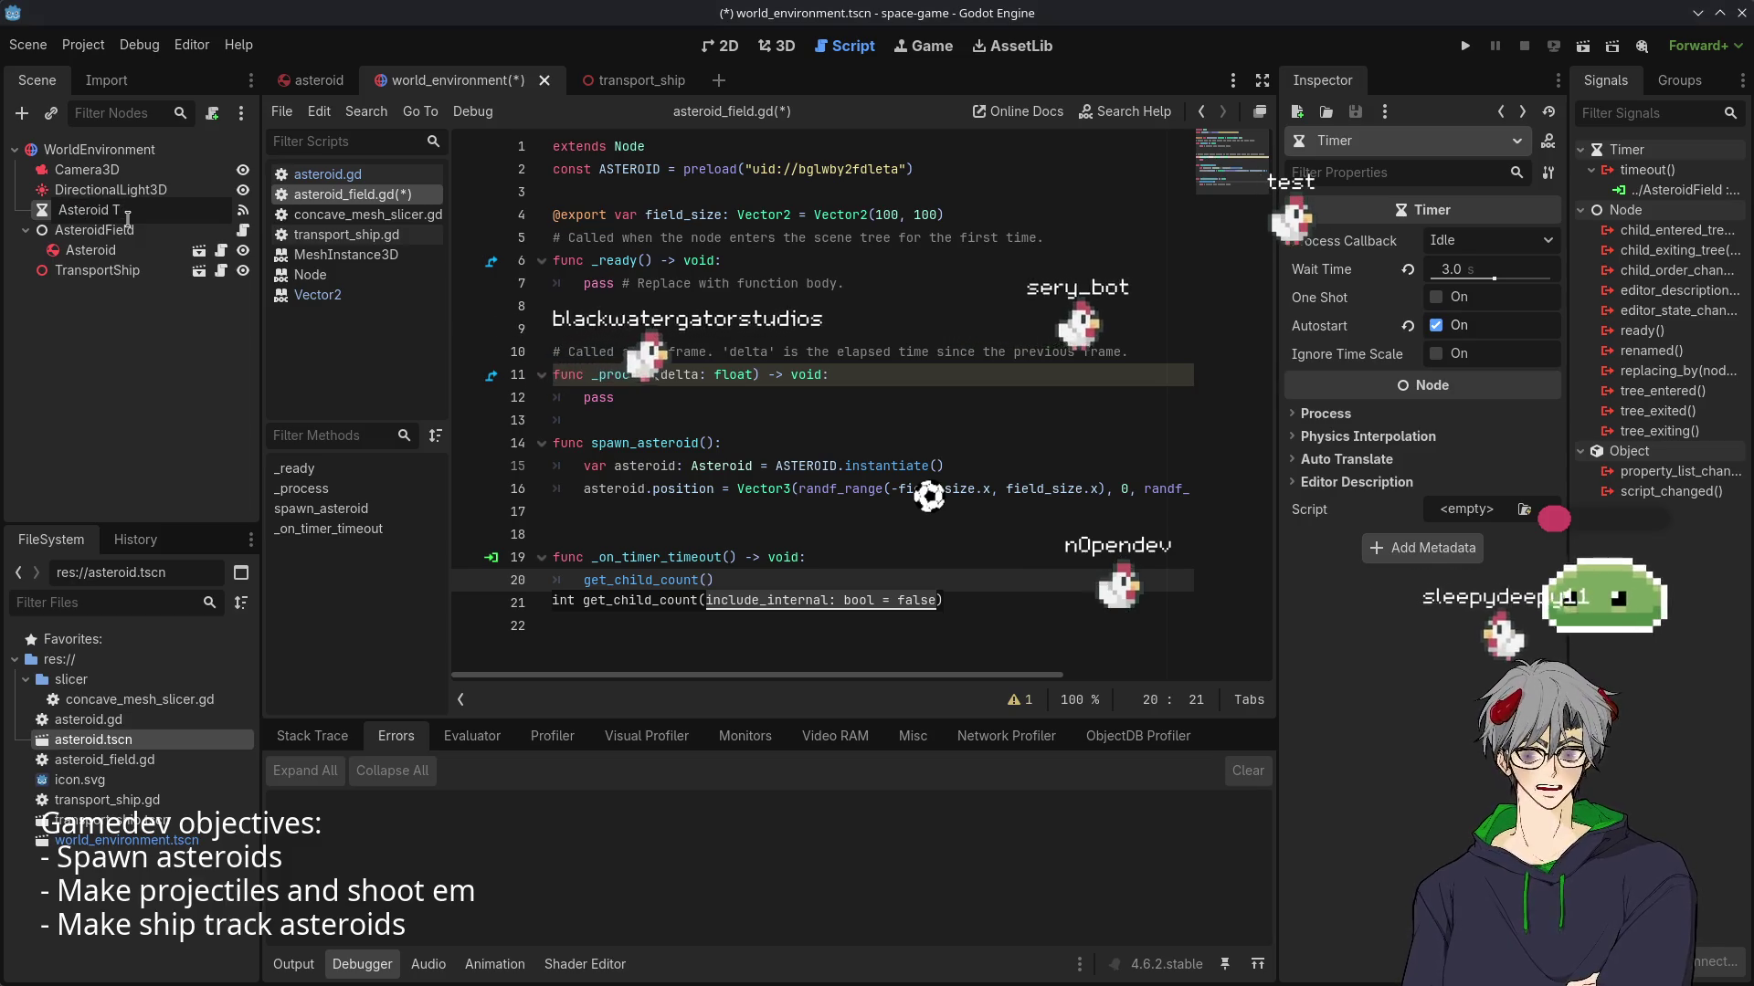
pyautogui.write('imer')
pyautogui.press('Return')
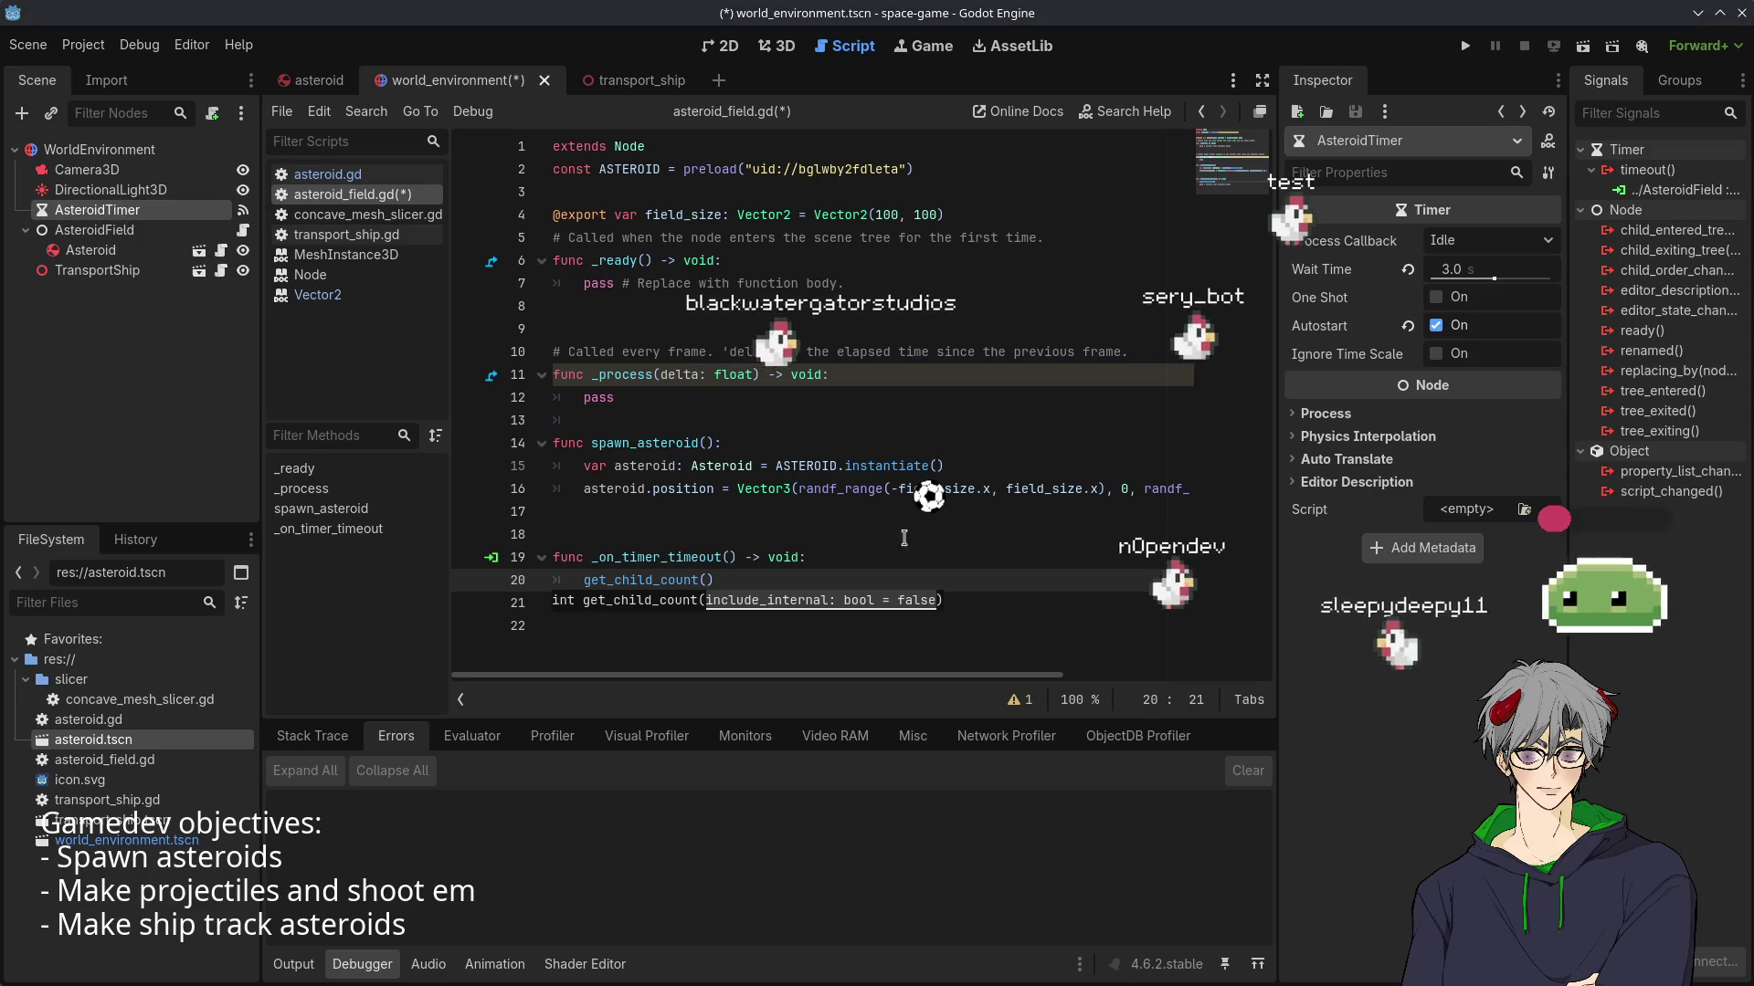
# - Turn line 20 into if get_child_count() < max_asteroids
pyautogui.click(706, 544)
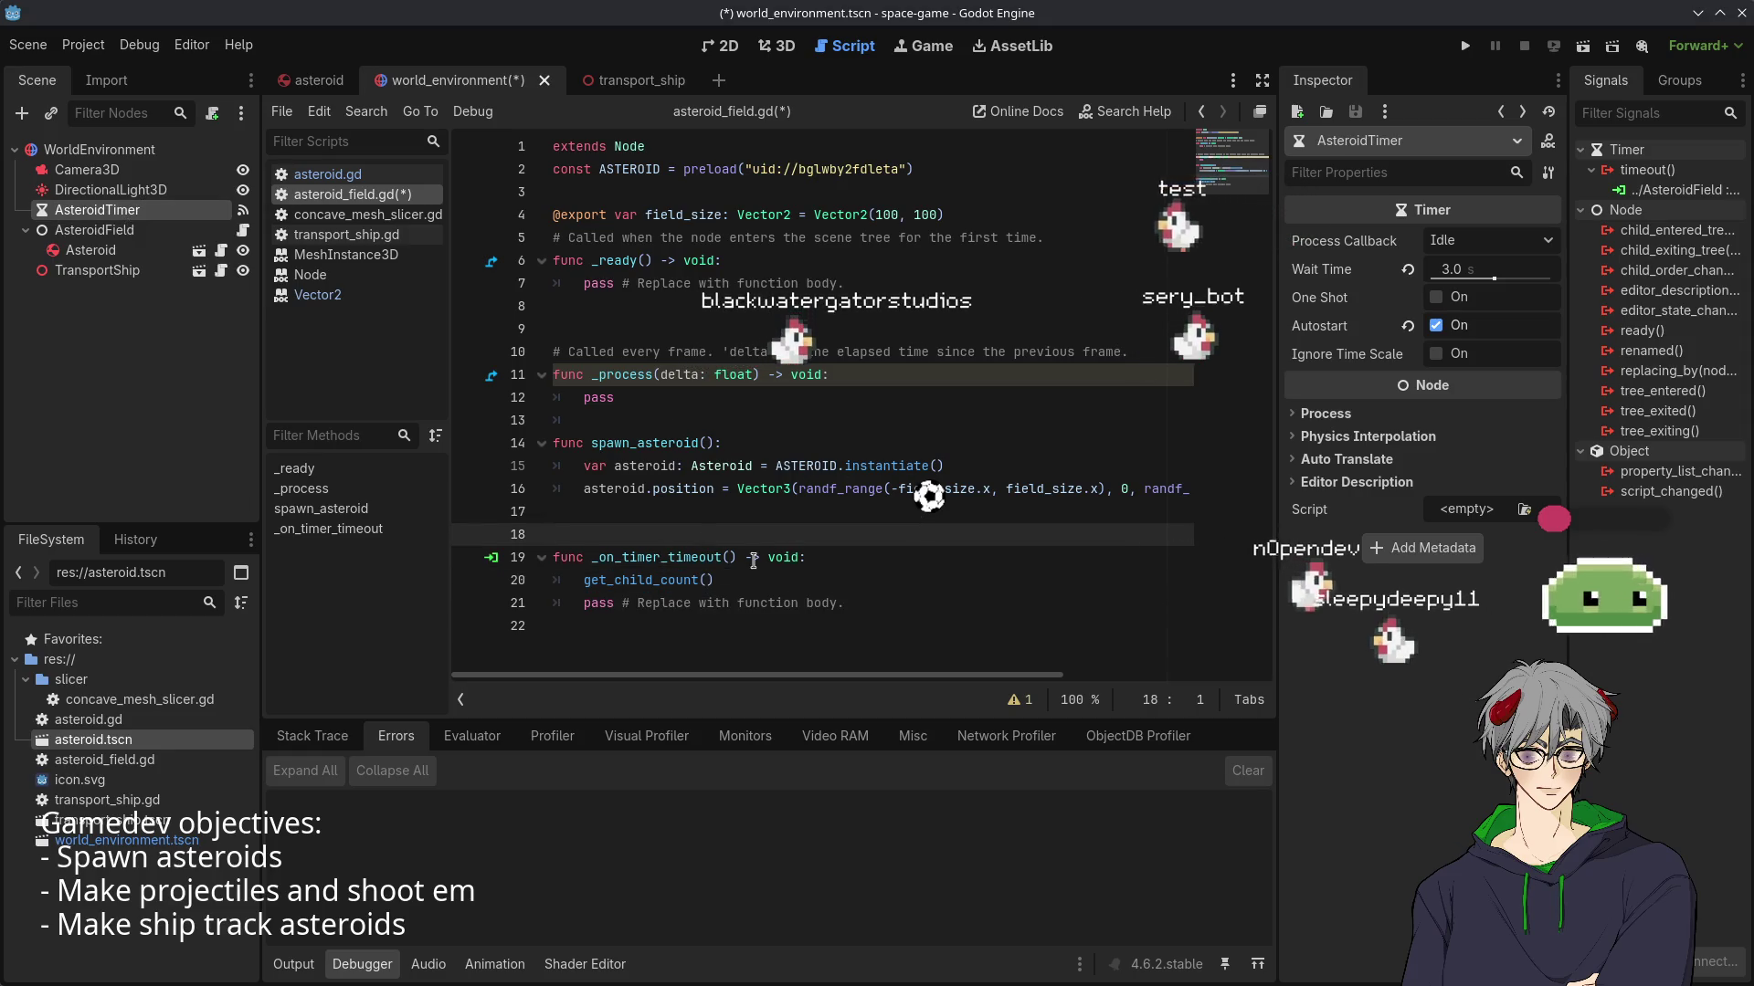
pyautogui.click(729, 579)
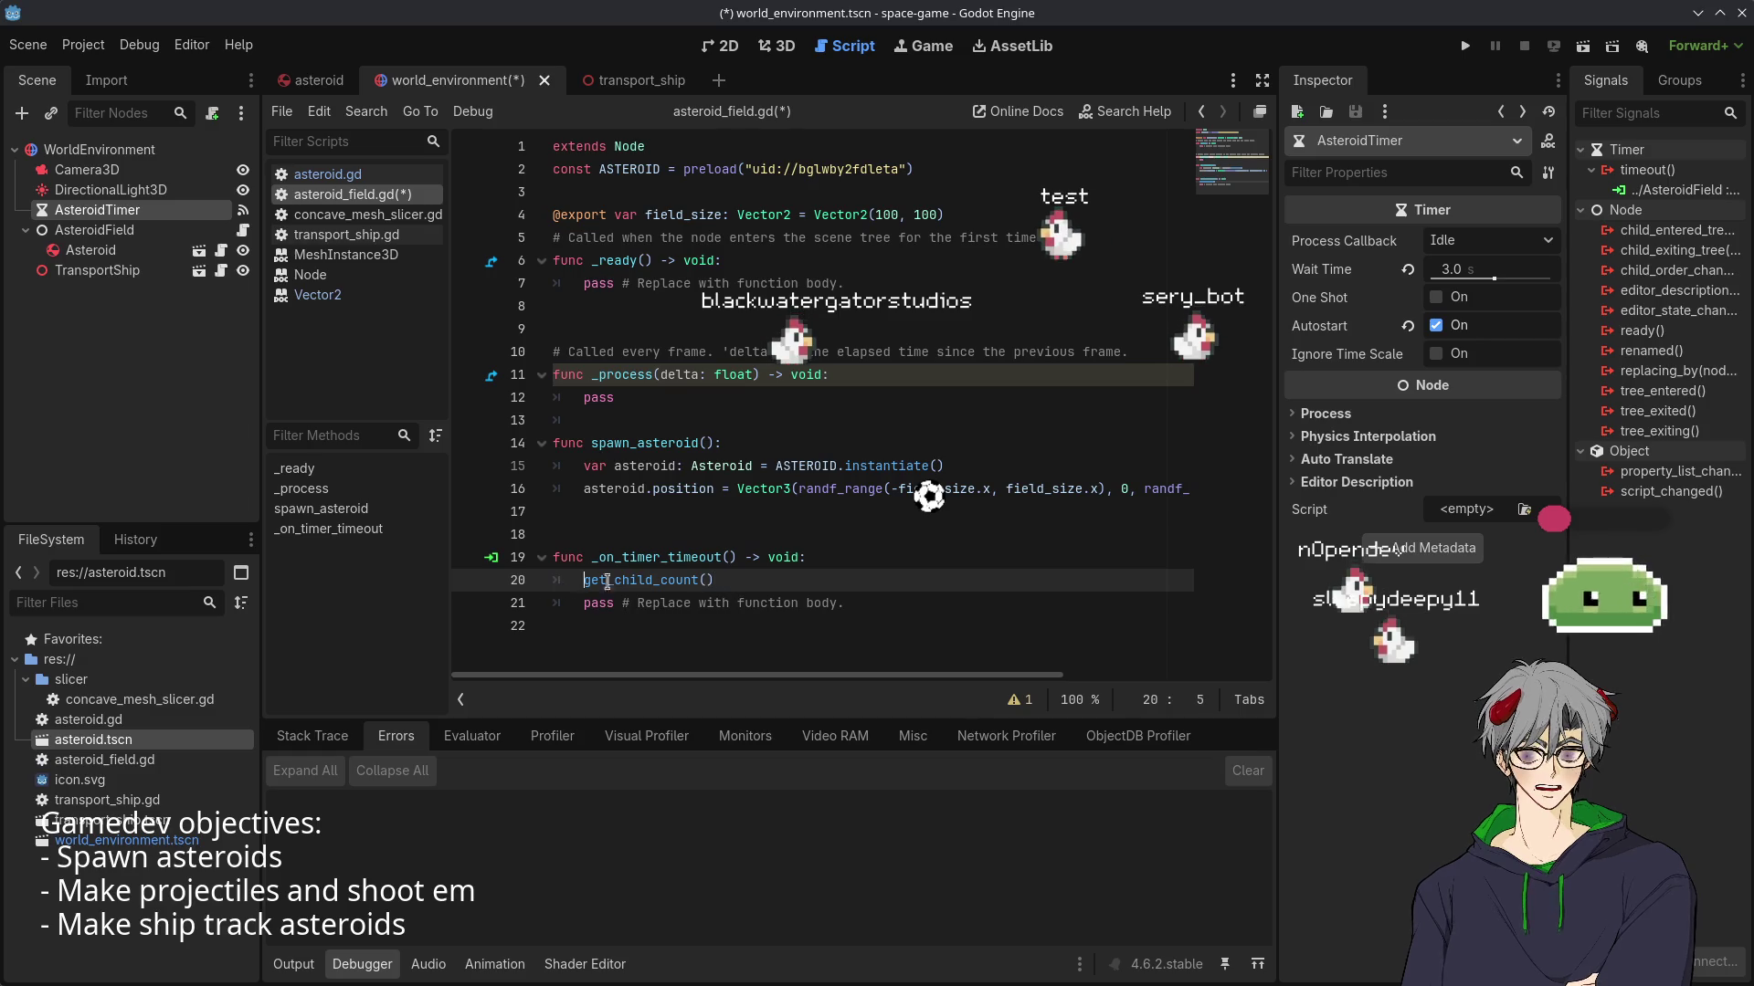
pyautogui.write('if')
pyautogui.press('End')
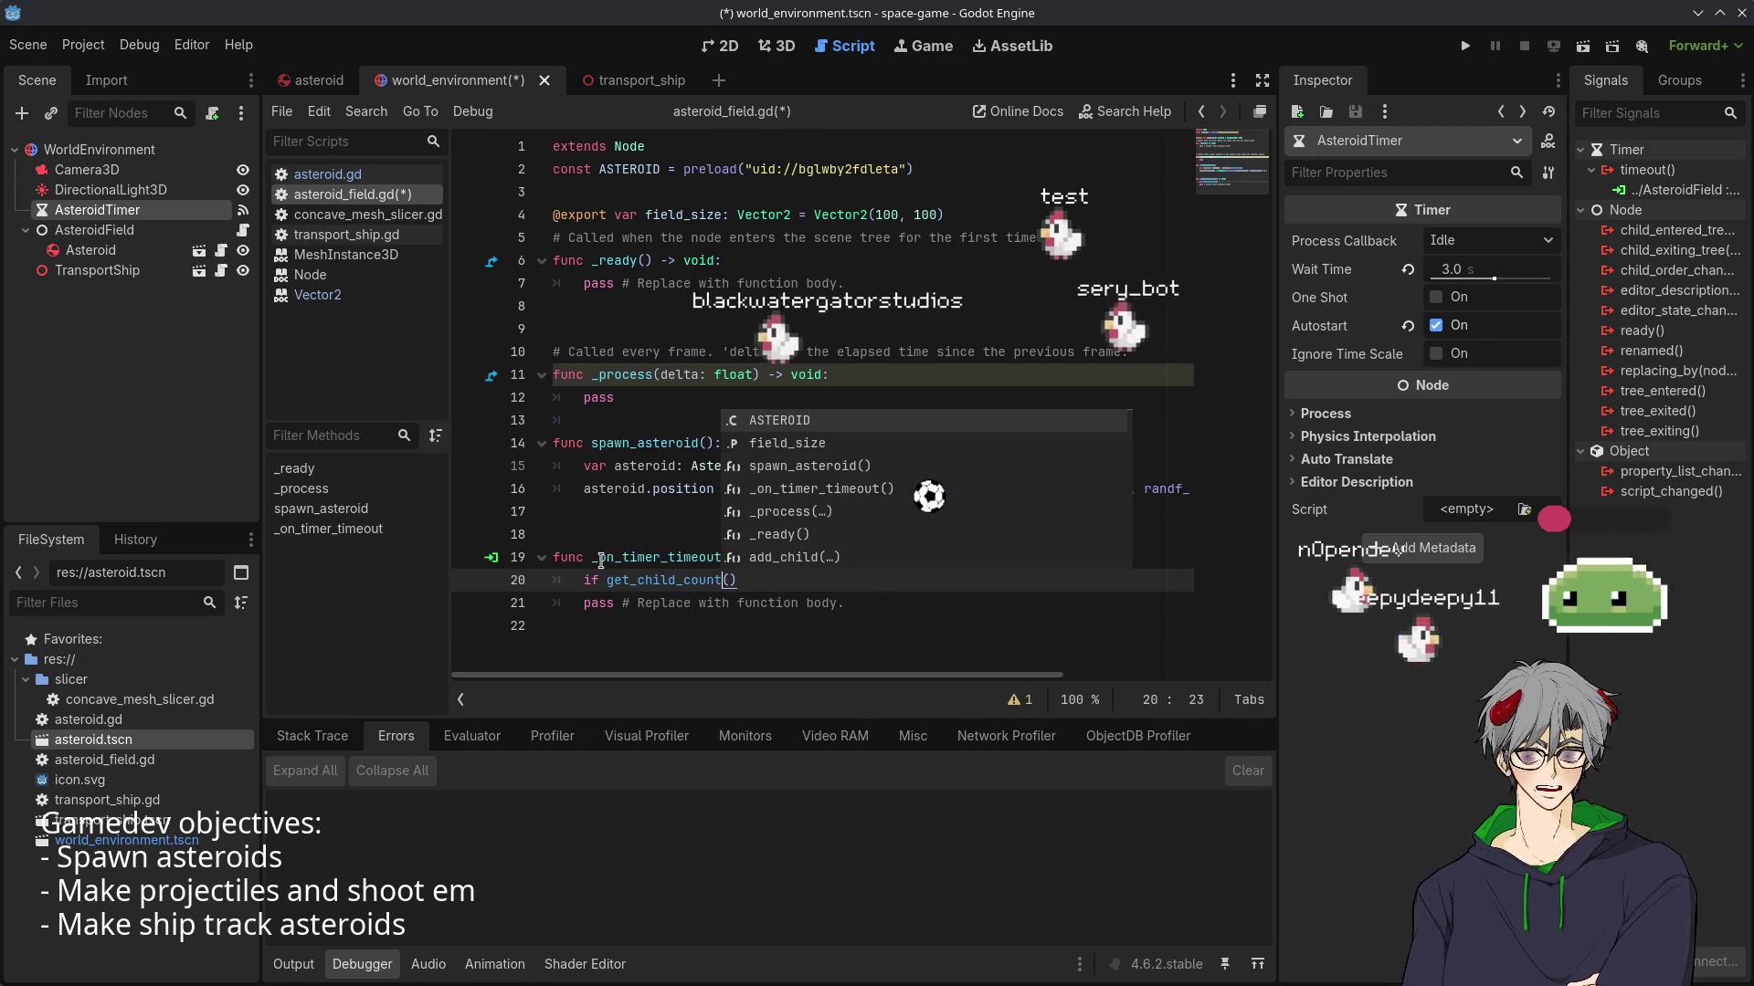
pyautogui.write('m')
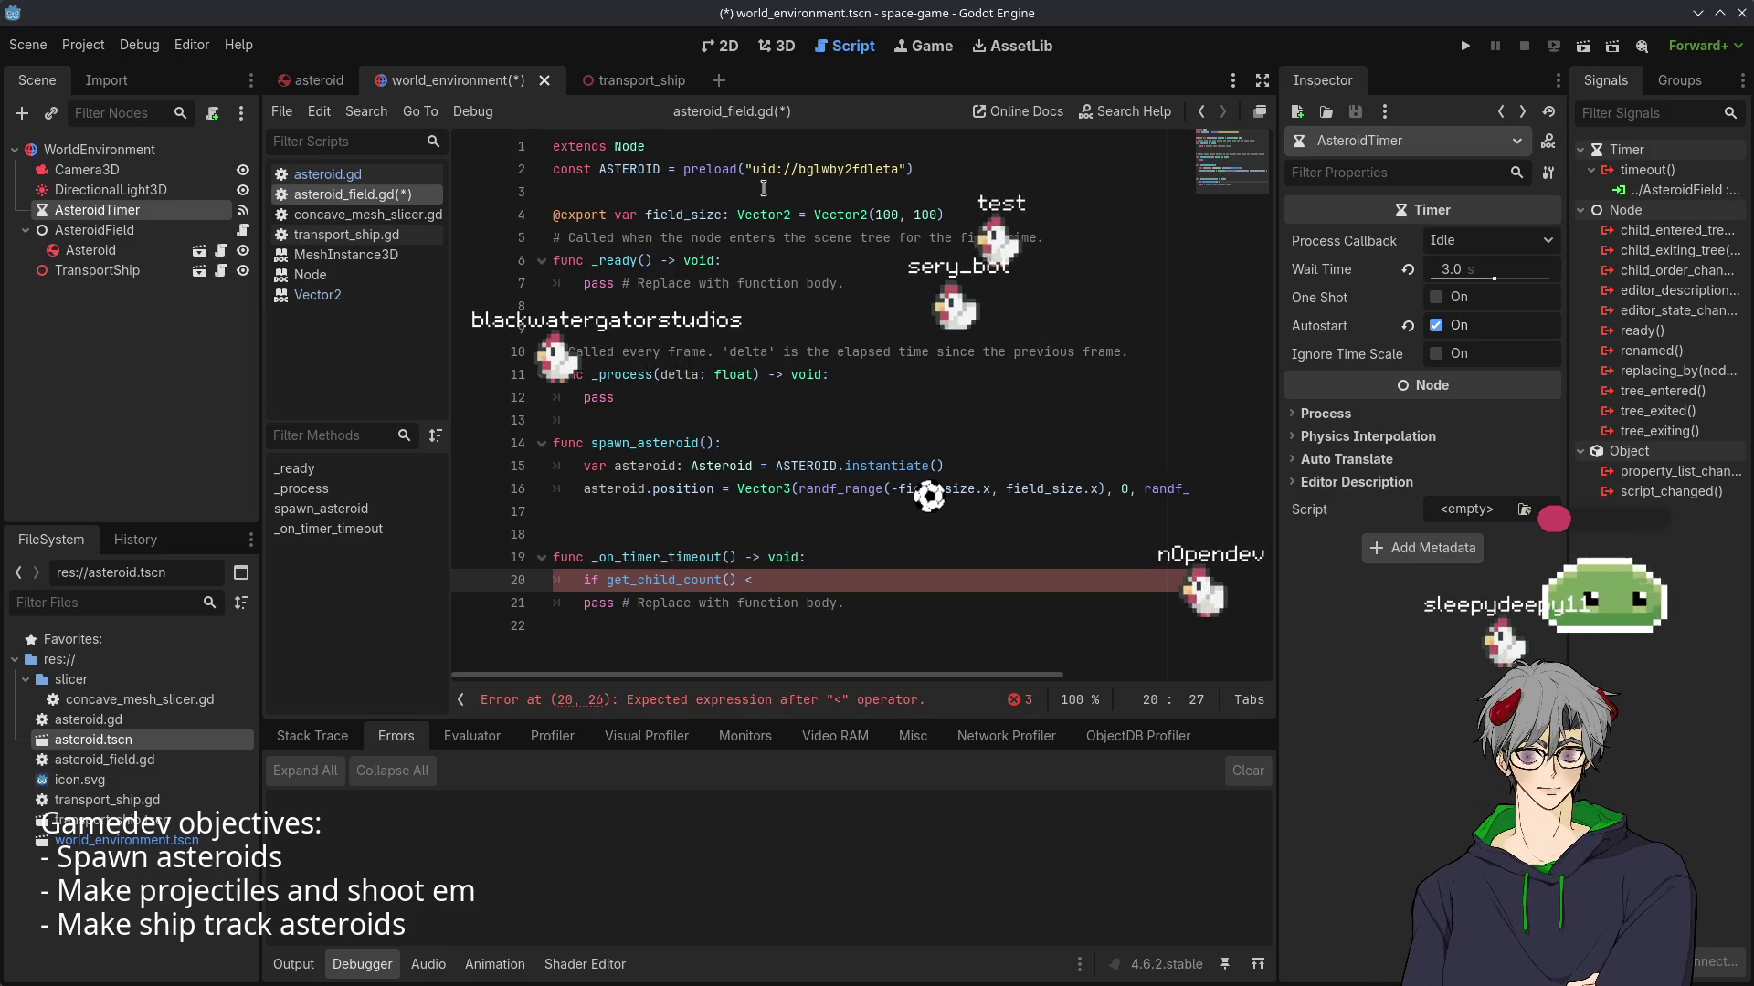
pyautogui.write('ax_a')
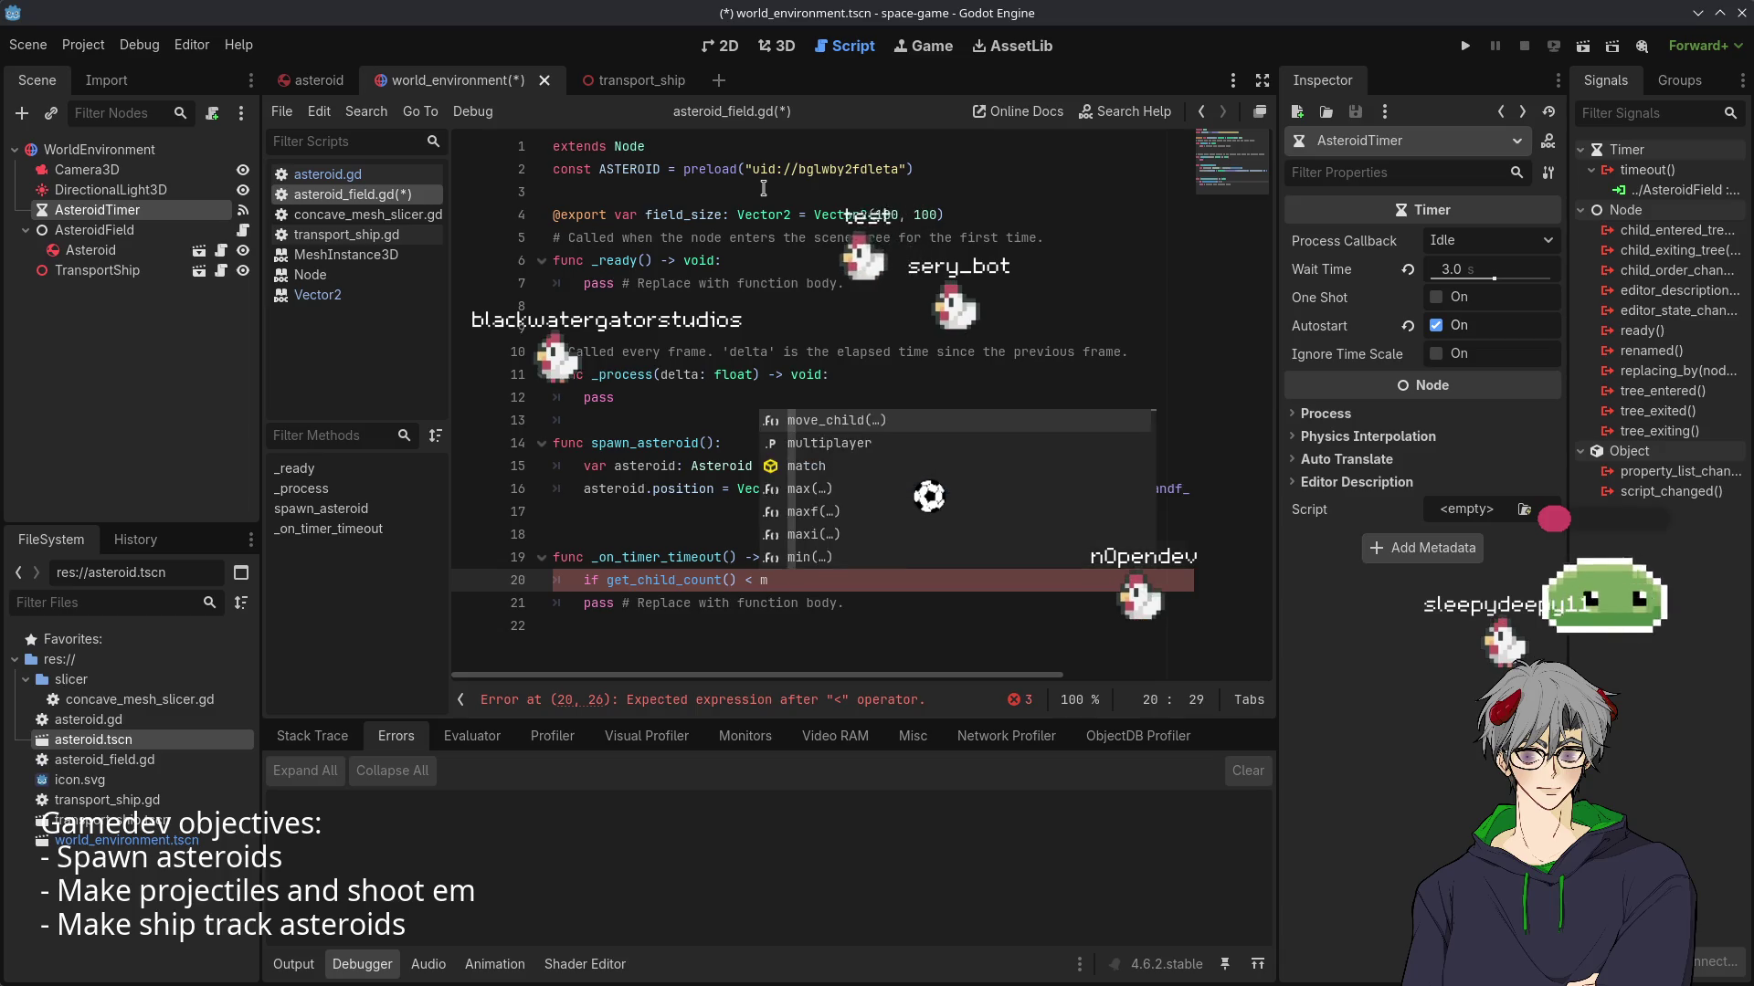
pyautogui.write('ster')
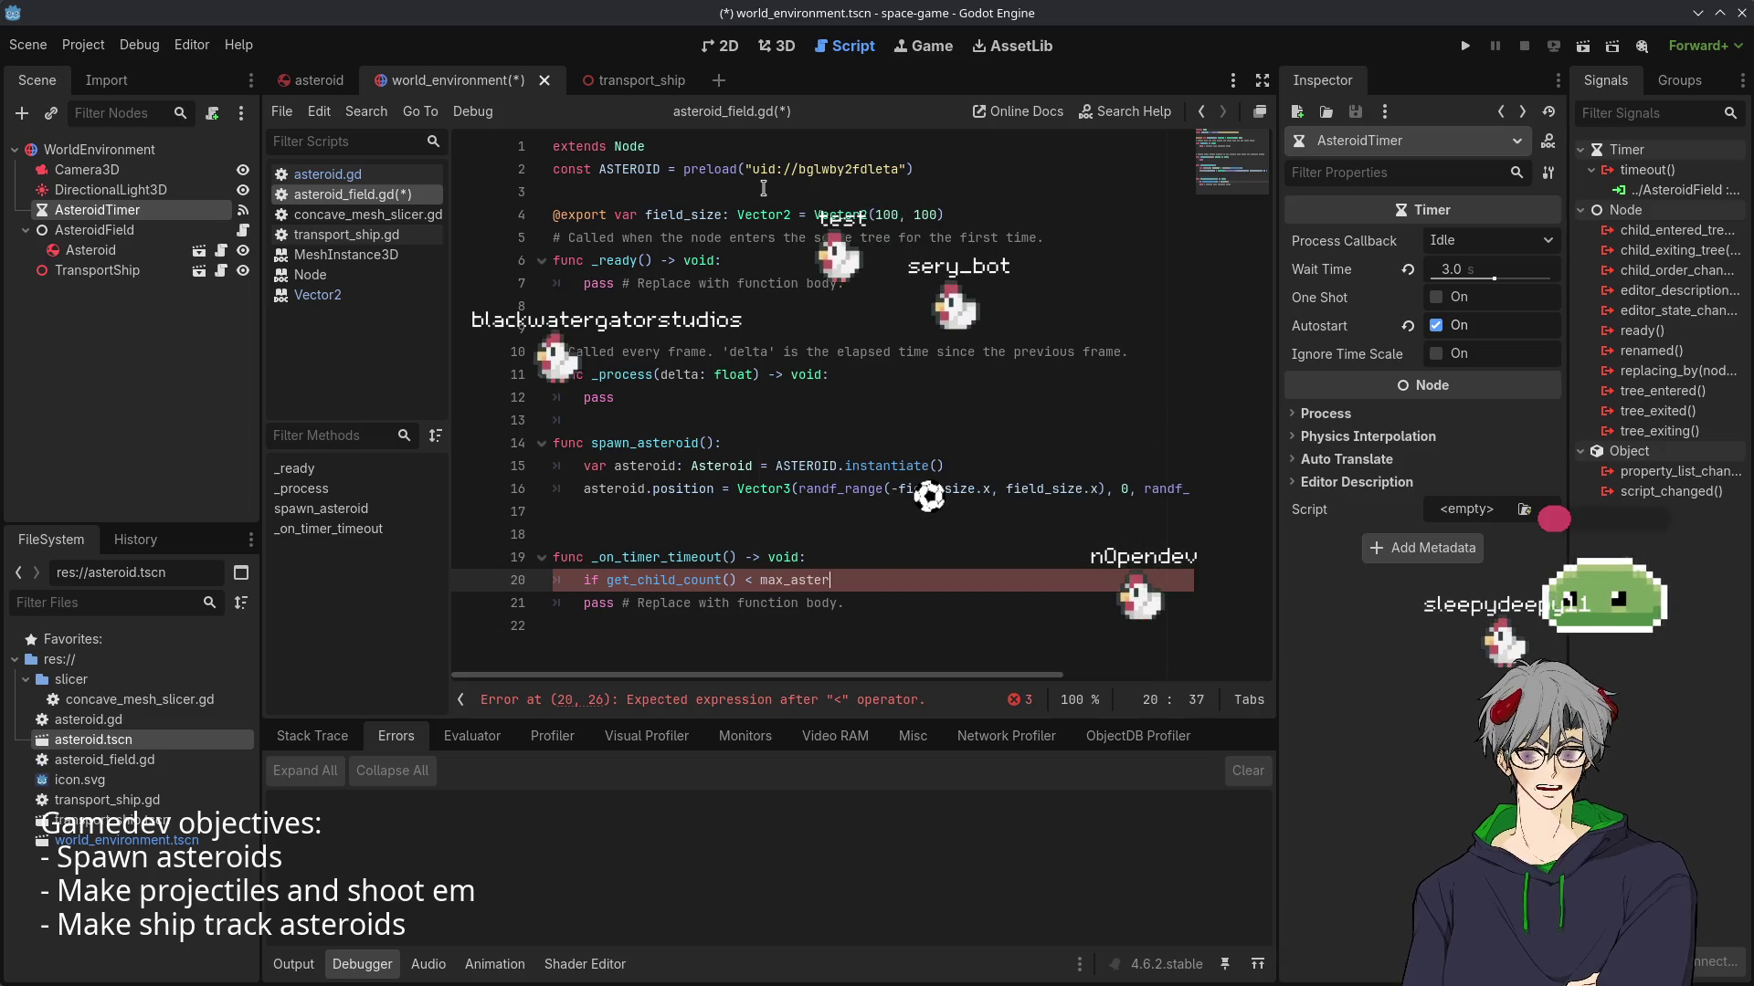
pyautogui.write('oids')
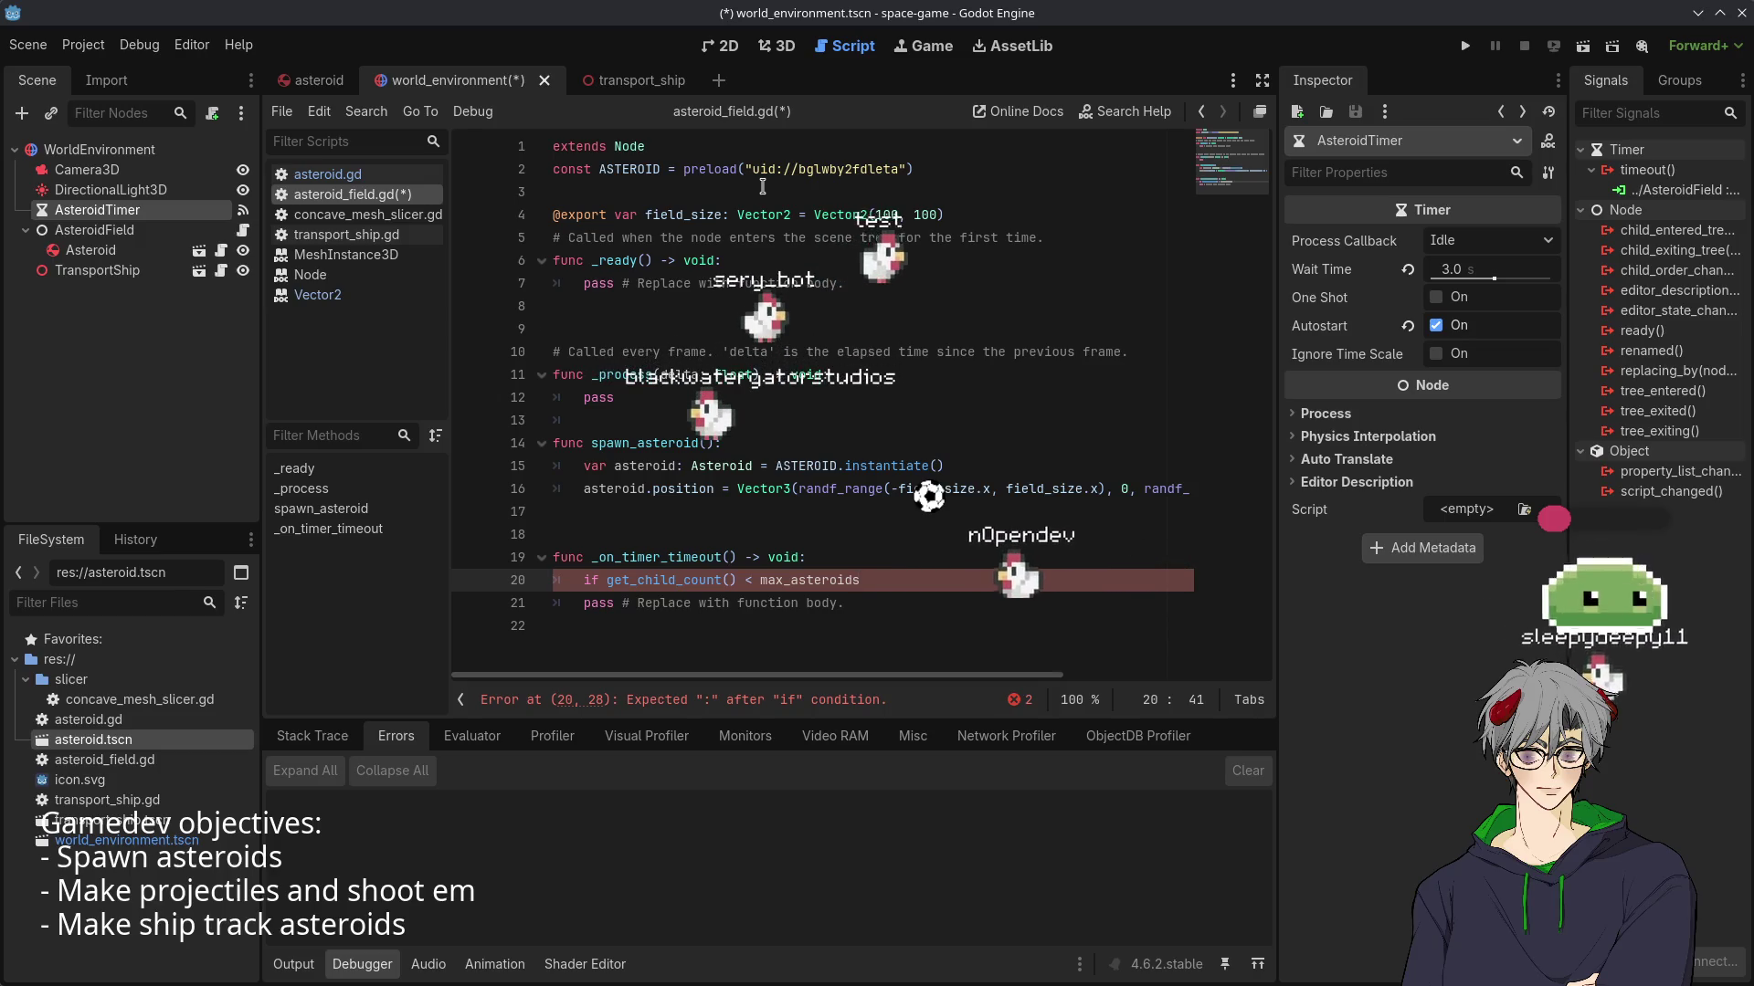
pyautogui.click(967, 218)
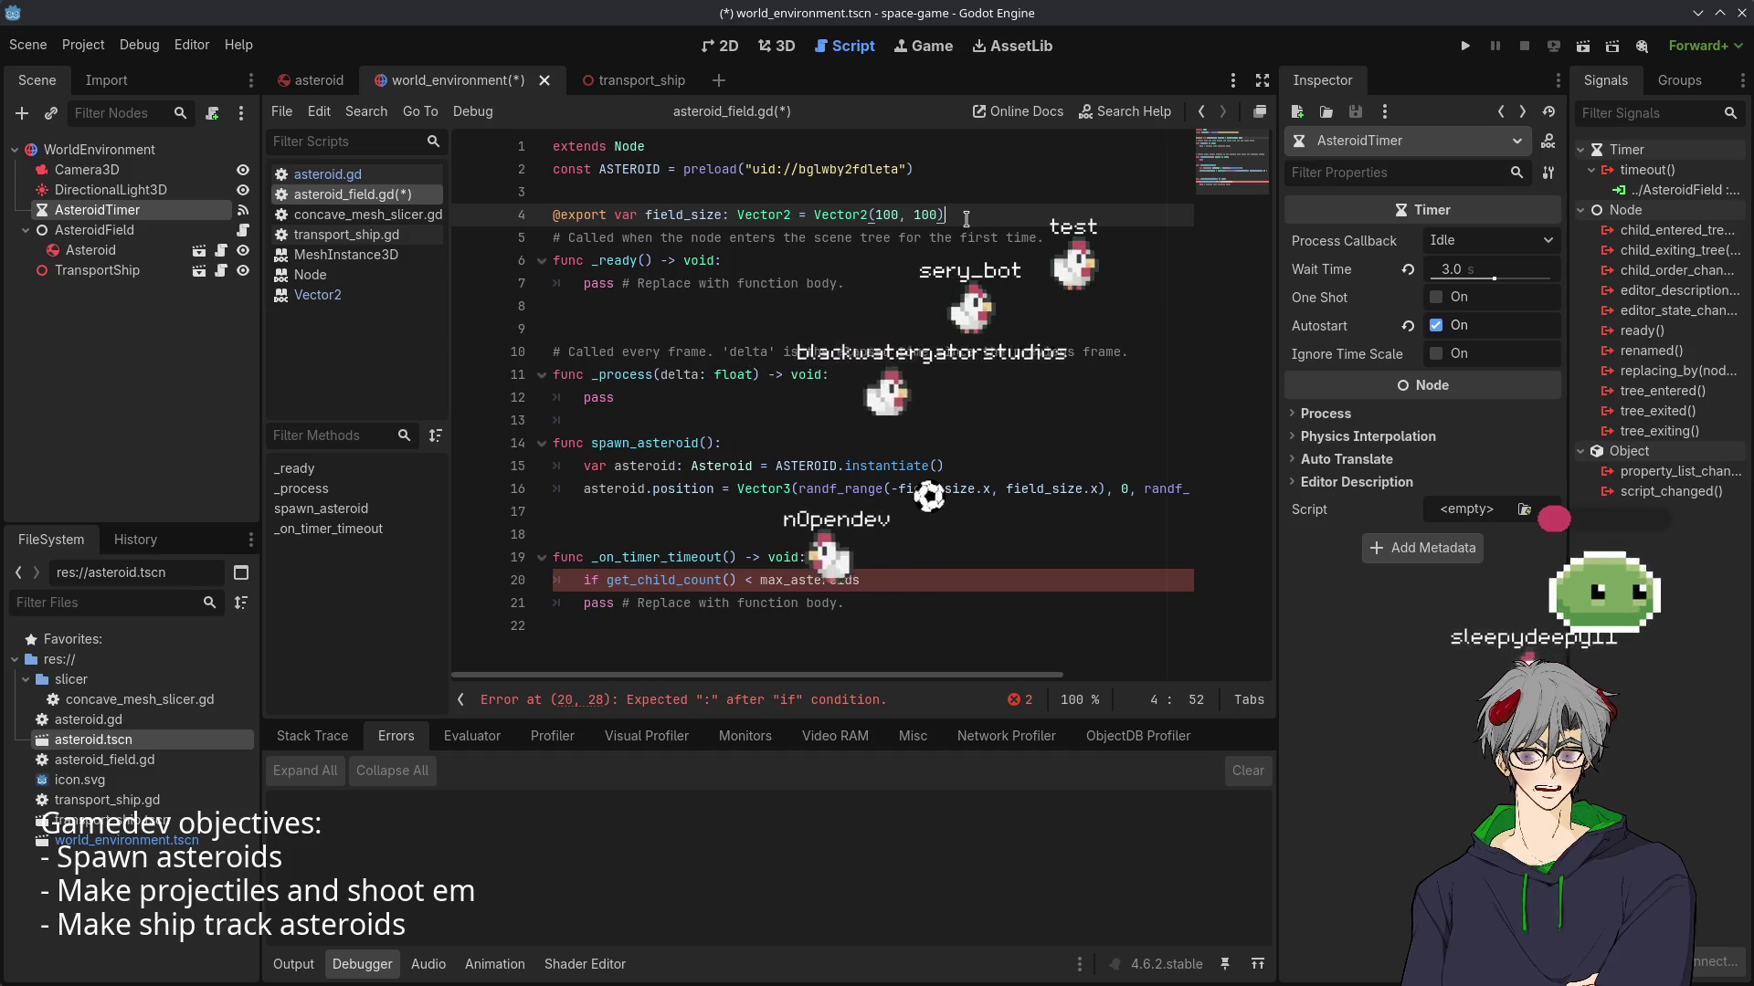
# - Declare var max_asteroids := 20 on line 5, below the field_size export
pyautogui.press('Return')
pyautogui.write('max_asteroids')
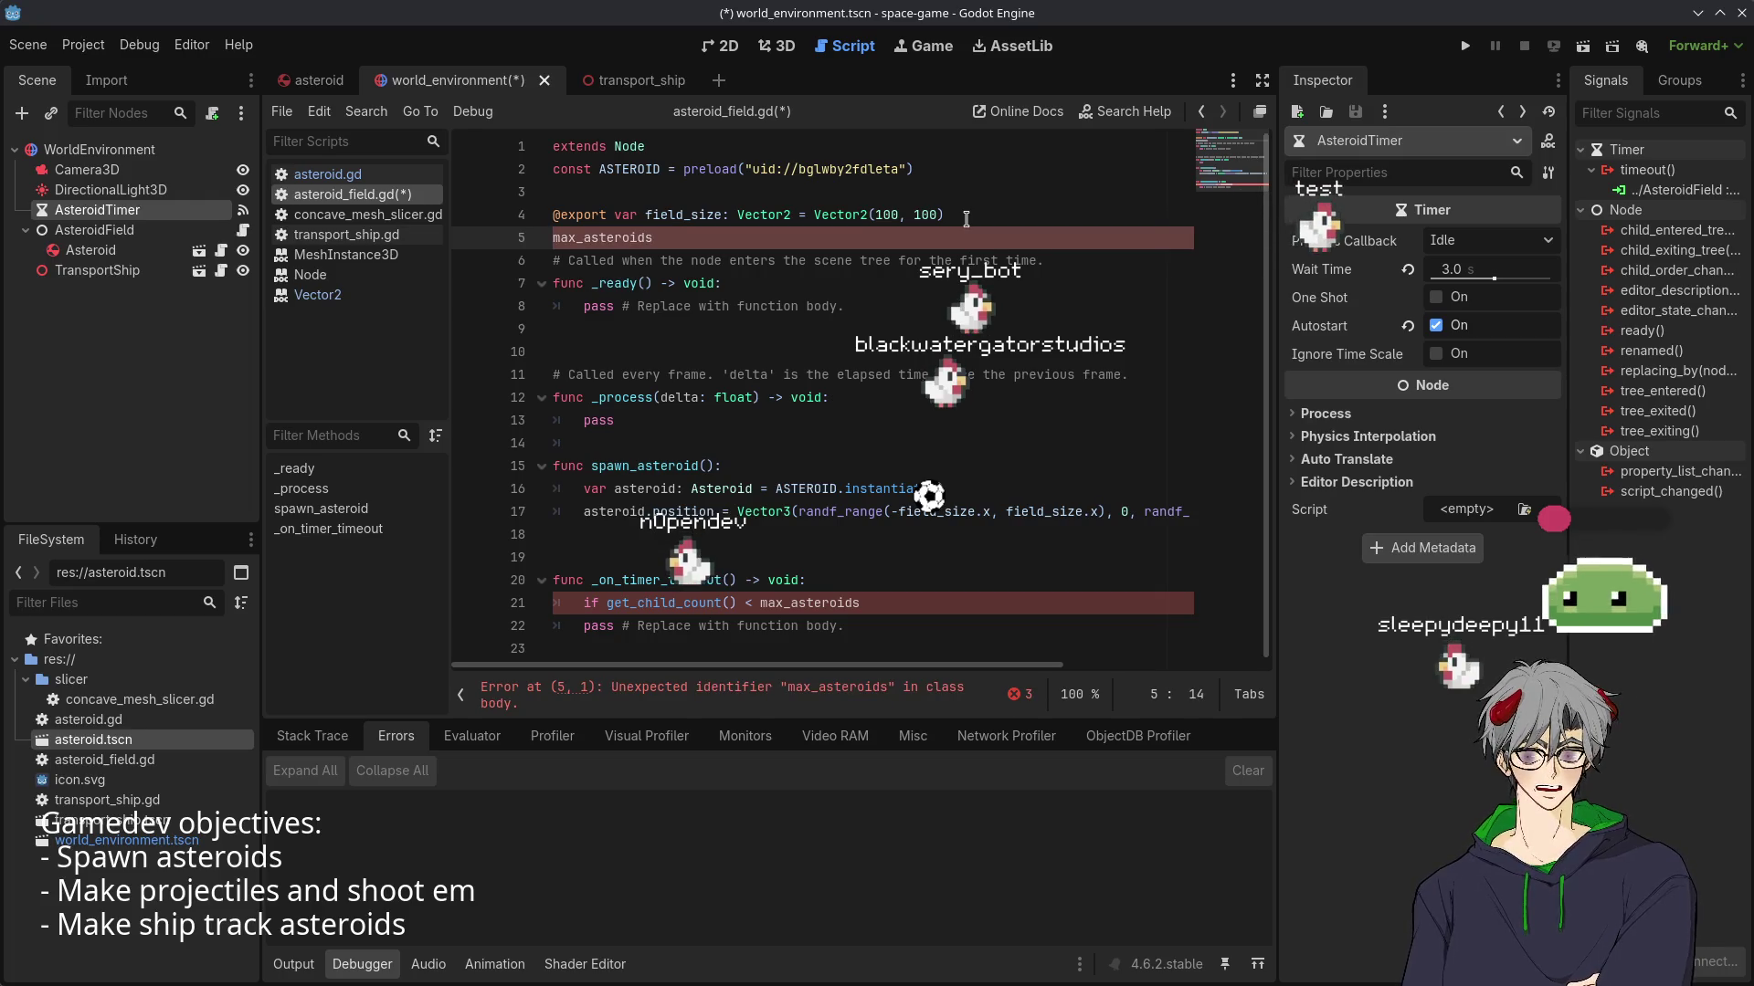
pyautogui.write('var ')
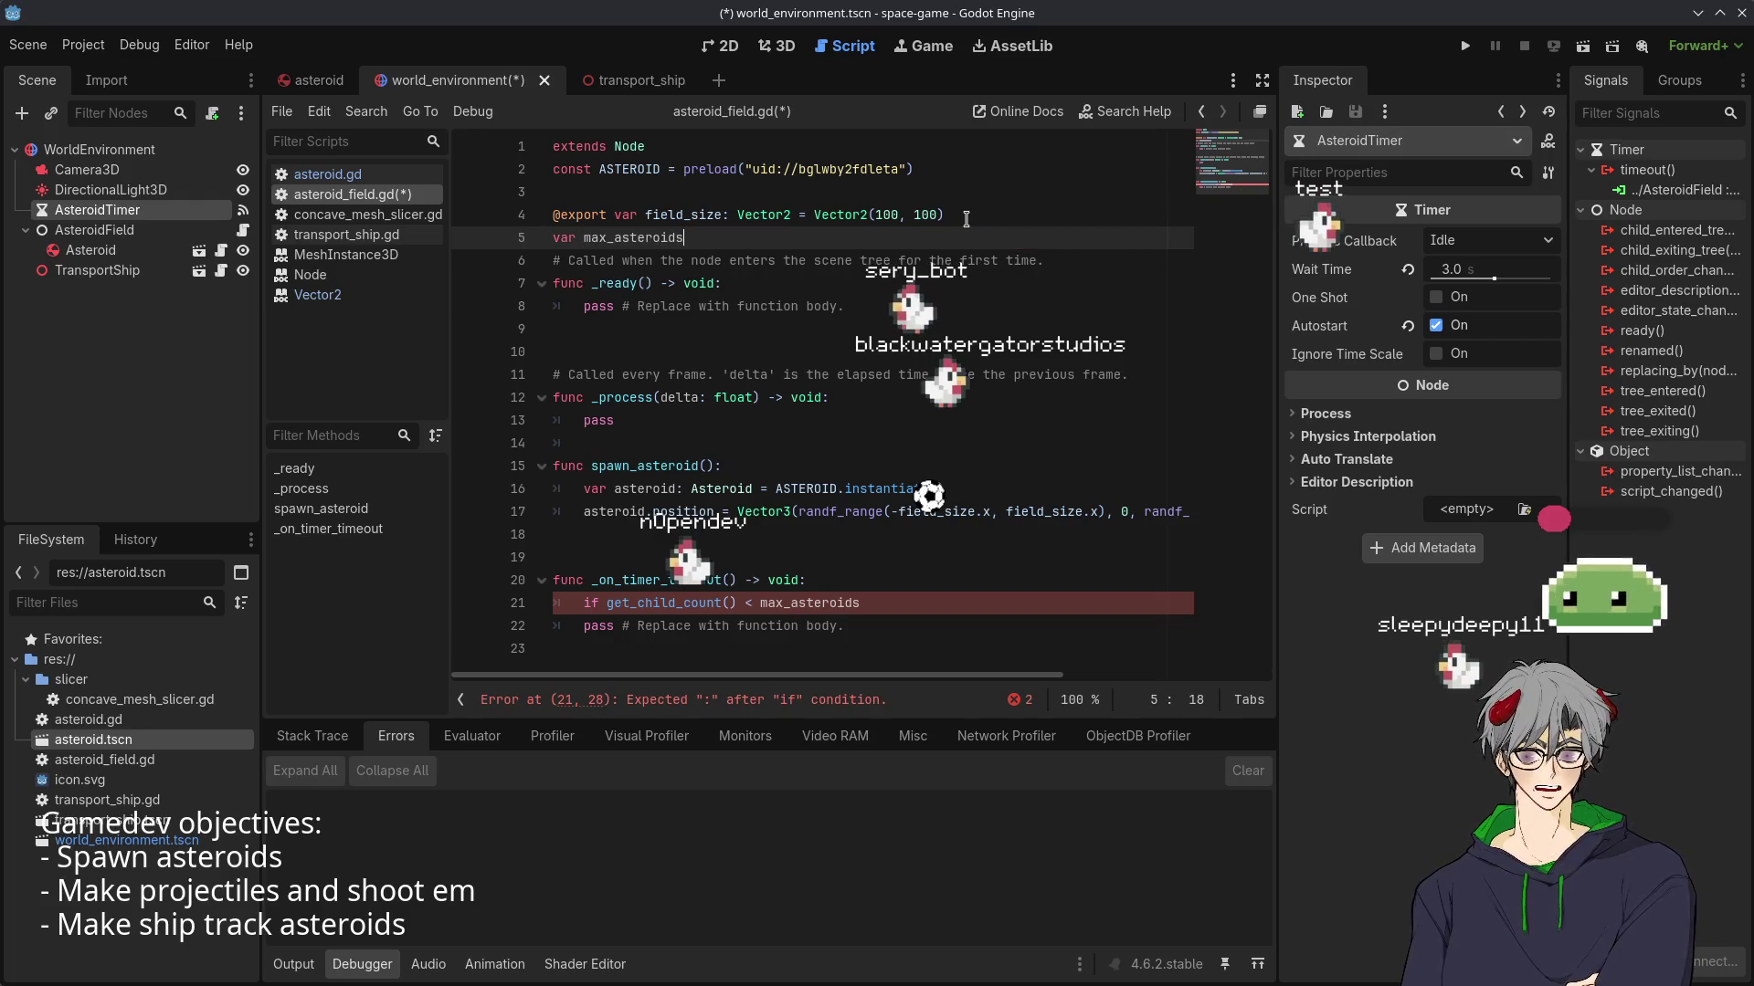
pyautogui.write(':')
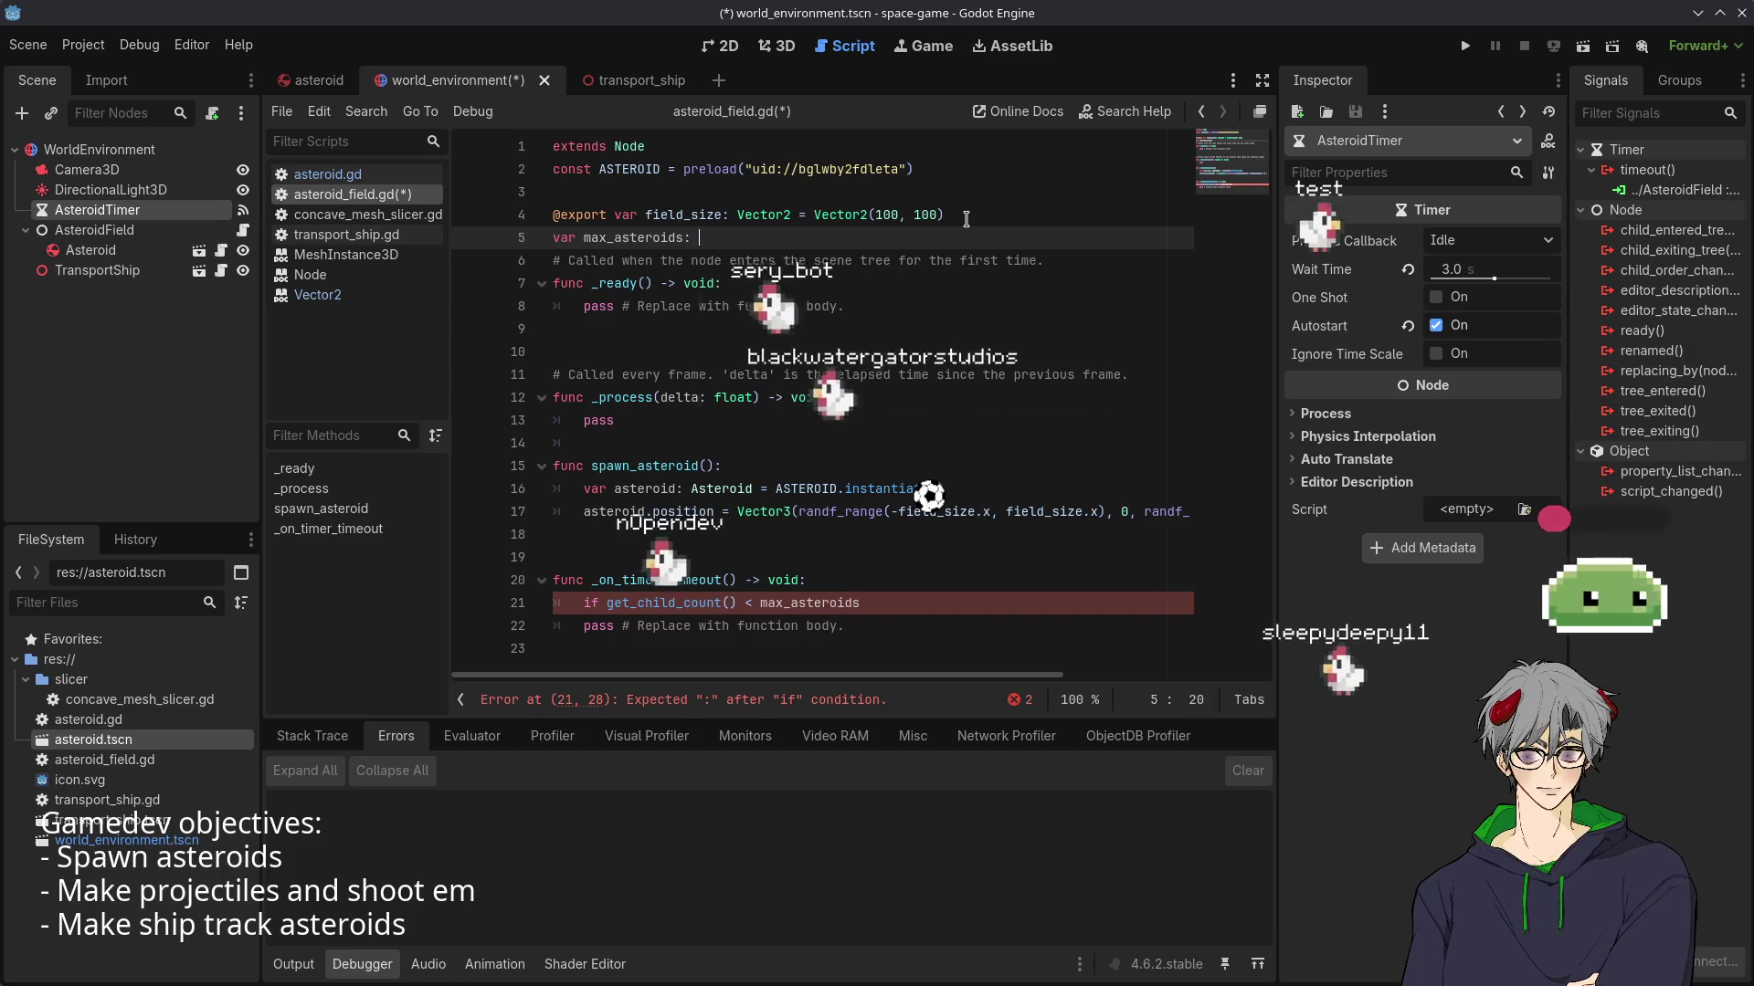
pyautogui.press('BackSpace')
pyautogui.press('BackSpace')
pyautogui.write(':= 20')
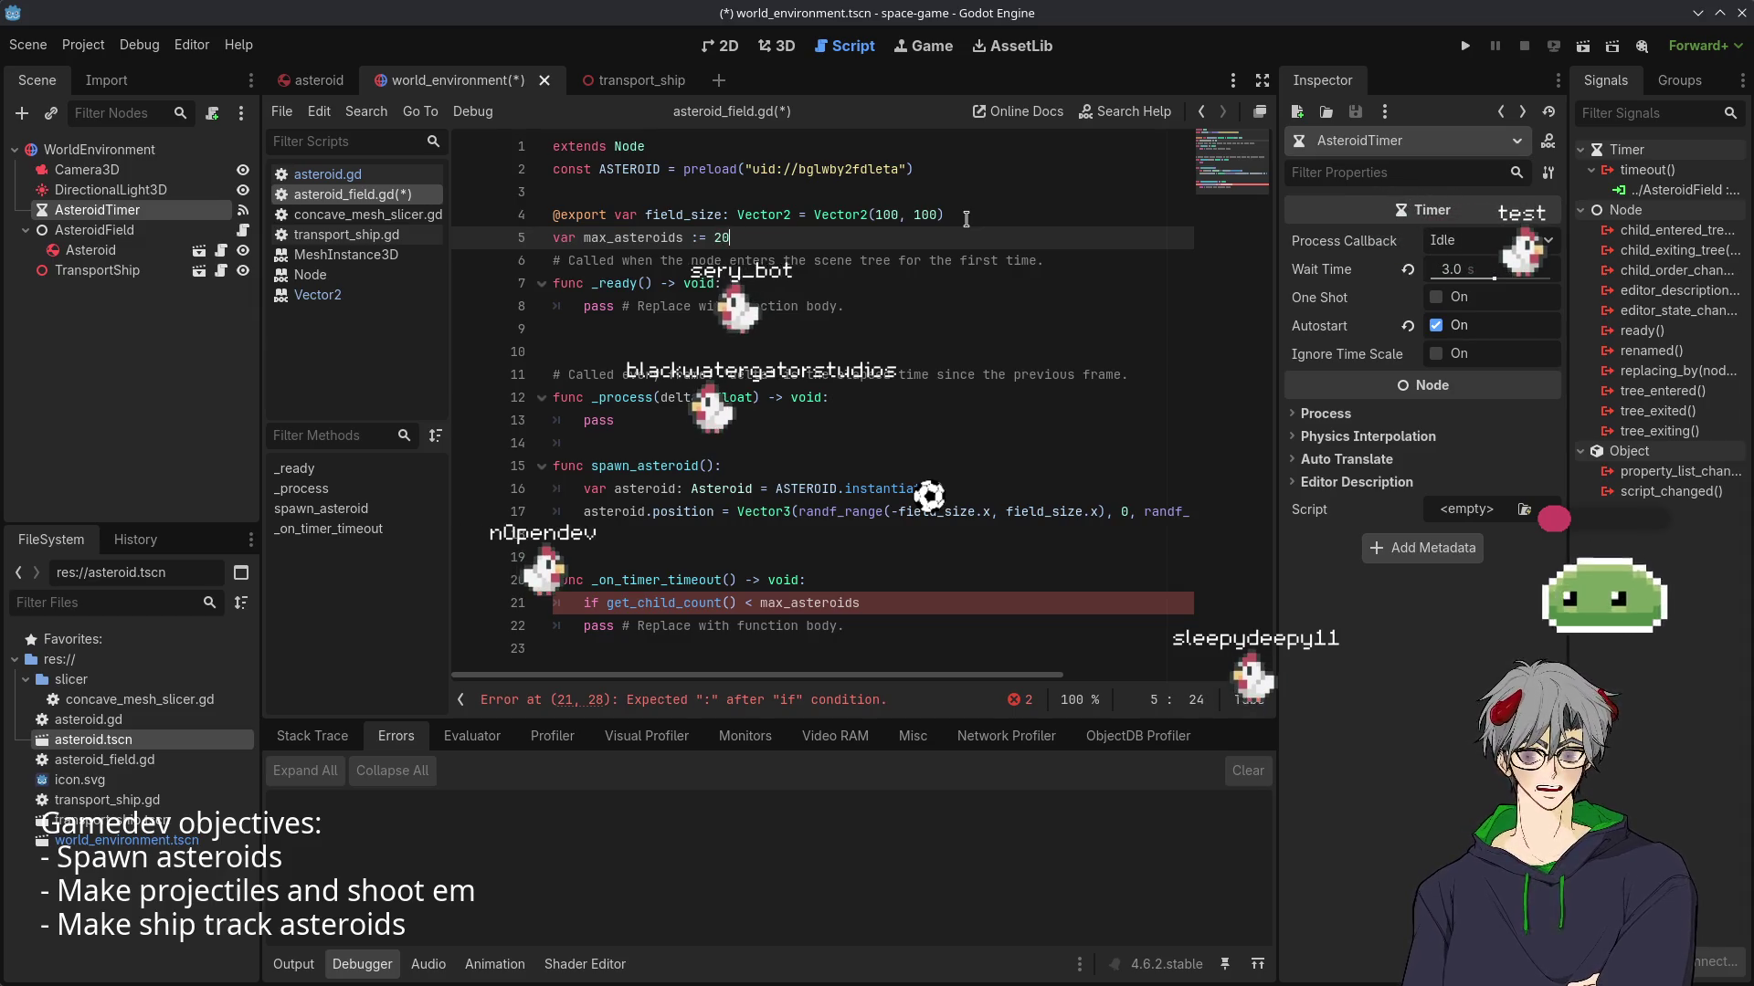
pyautogui.click(815, 632)
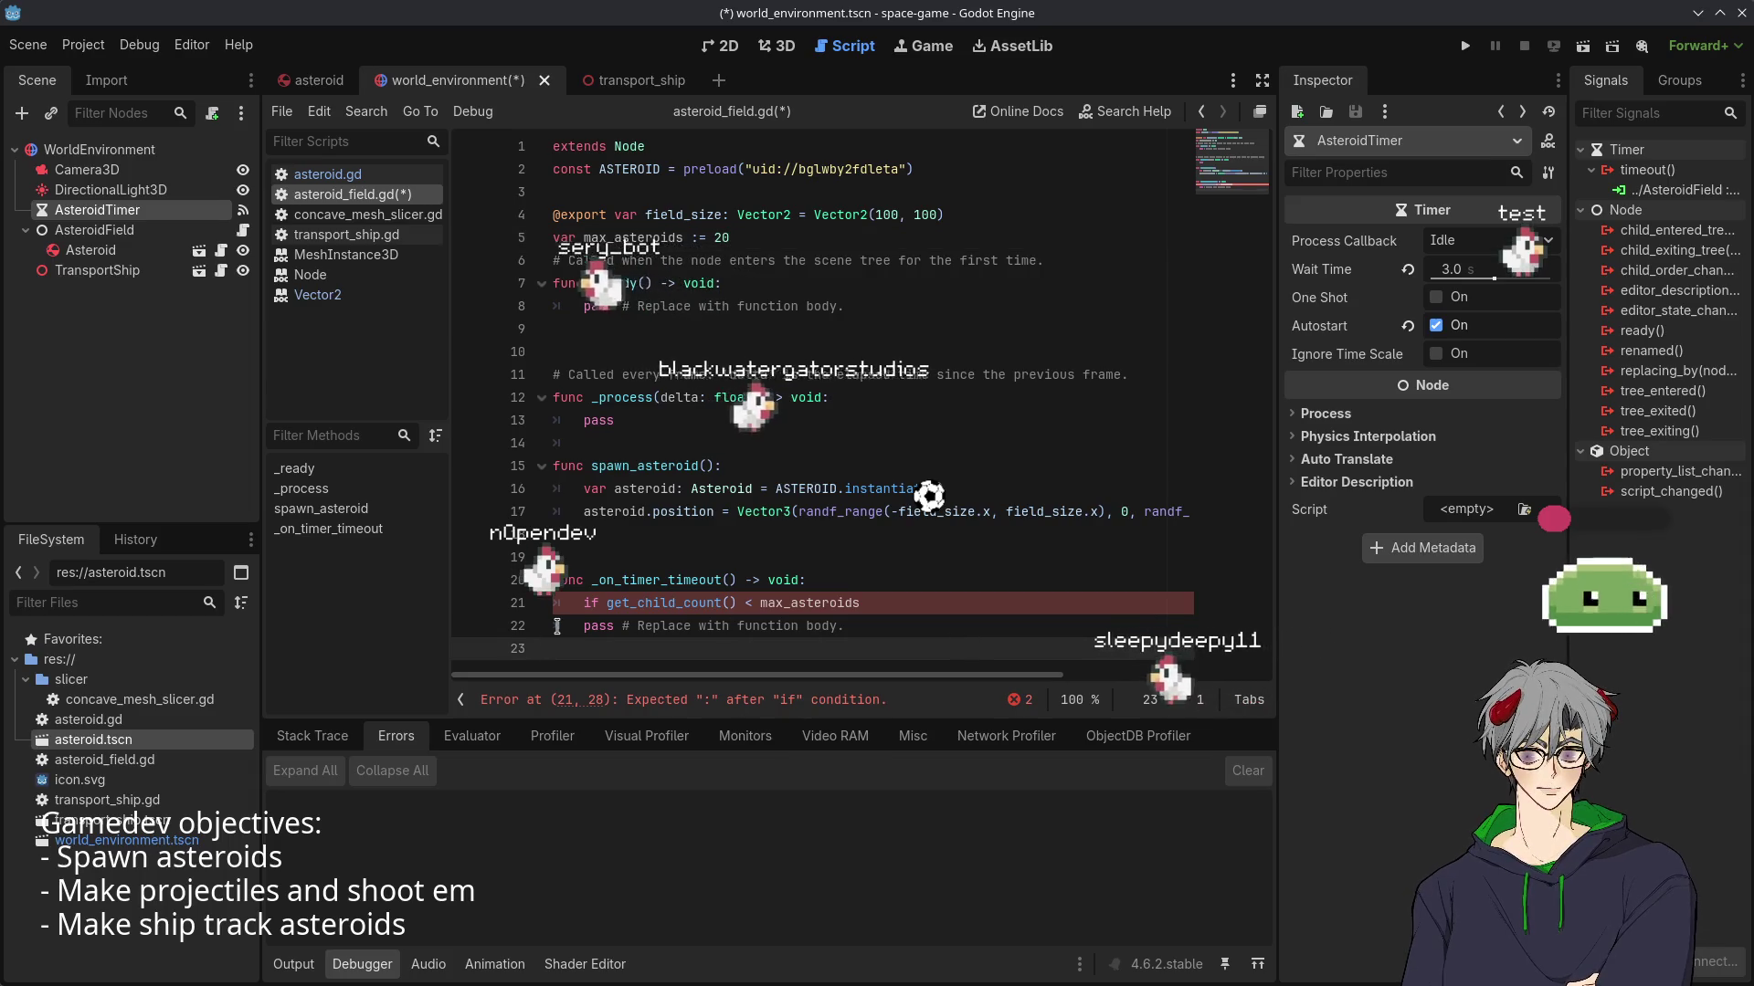
# - Delete the pass line, end the if with a colon, and call spawn_asteroid() inside it
pyautogui.press('Home')
pyautogui.hotkey('shift', 'End')
pyautogui.press('BackSpace')
pyautogui.press('Up')
pyautogui.press('End')
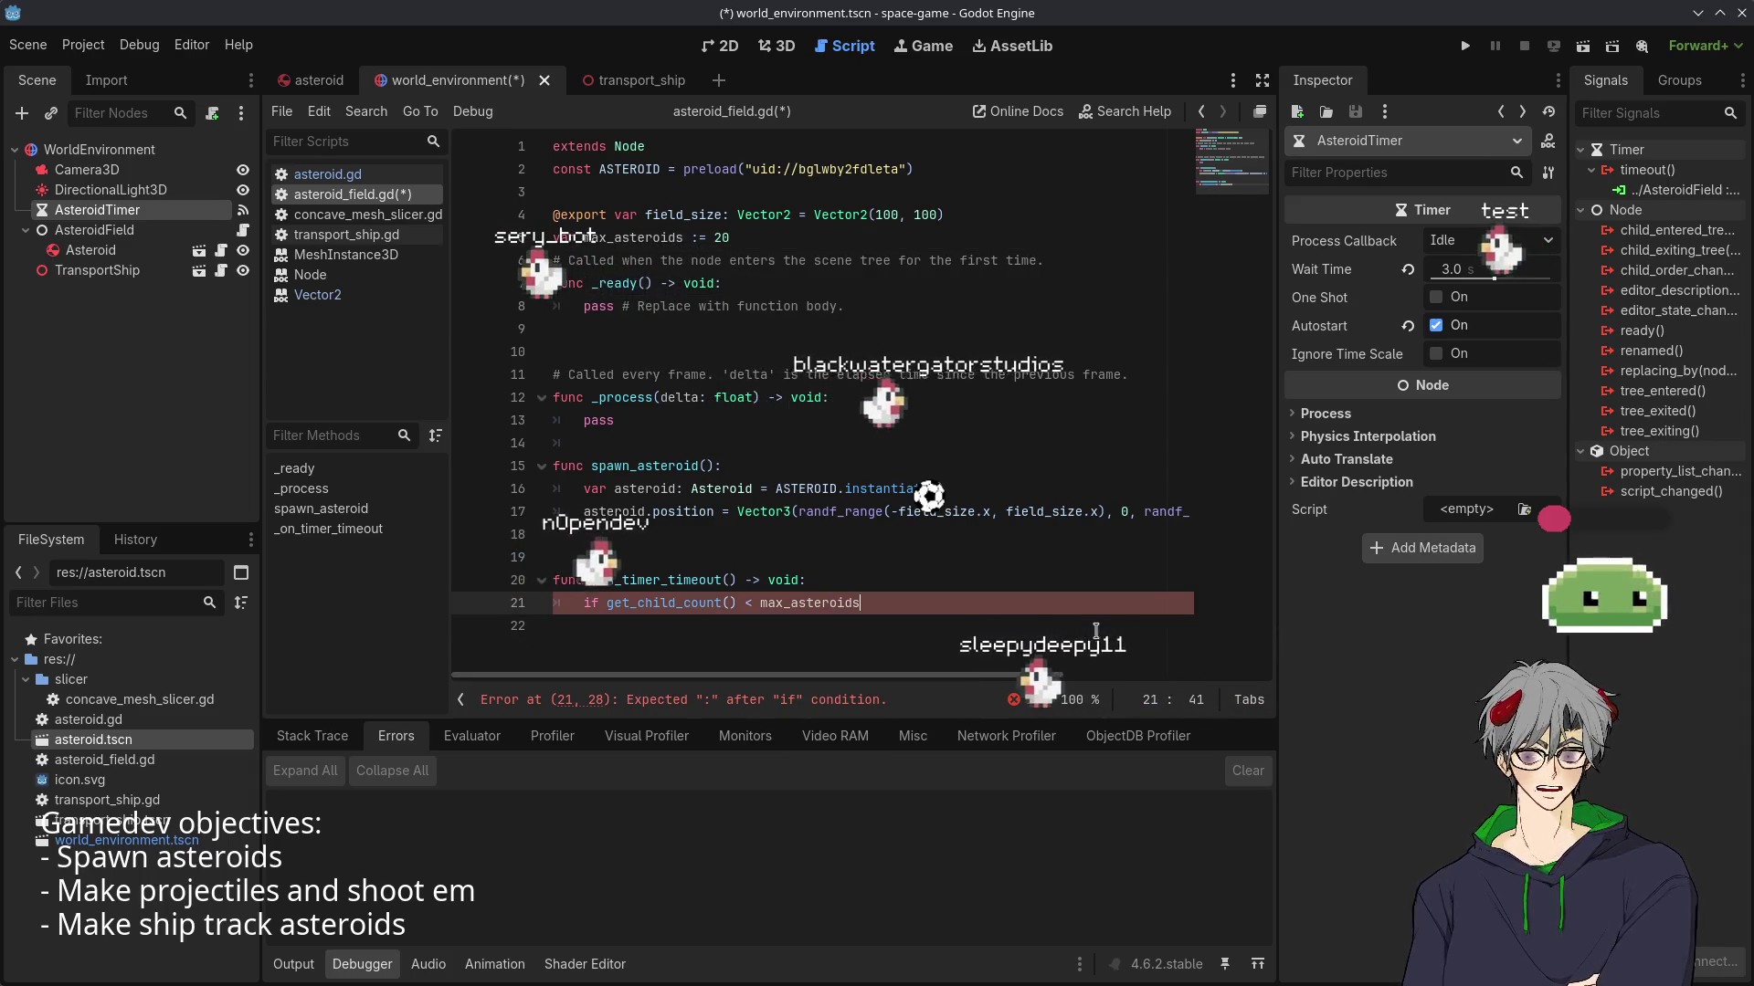
pyautogui.write(':')
pyautogui.press('Down')
pyautogui.press('Tab')
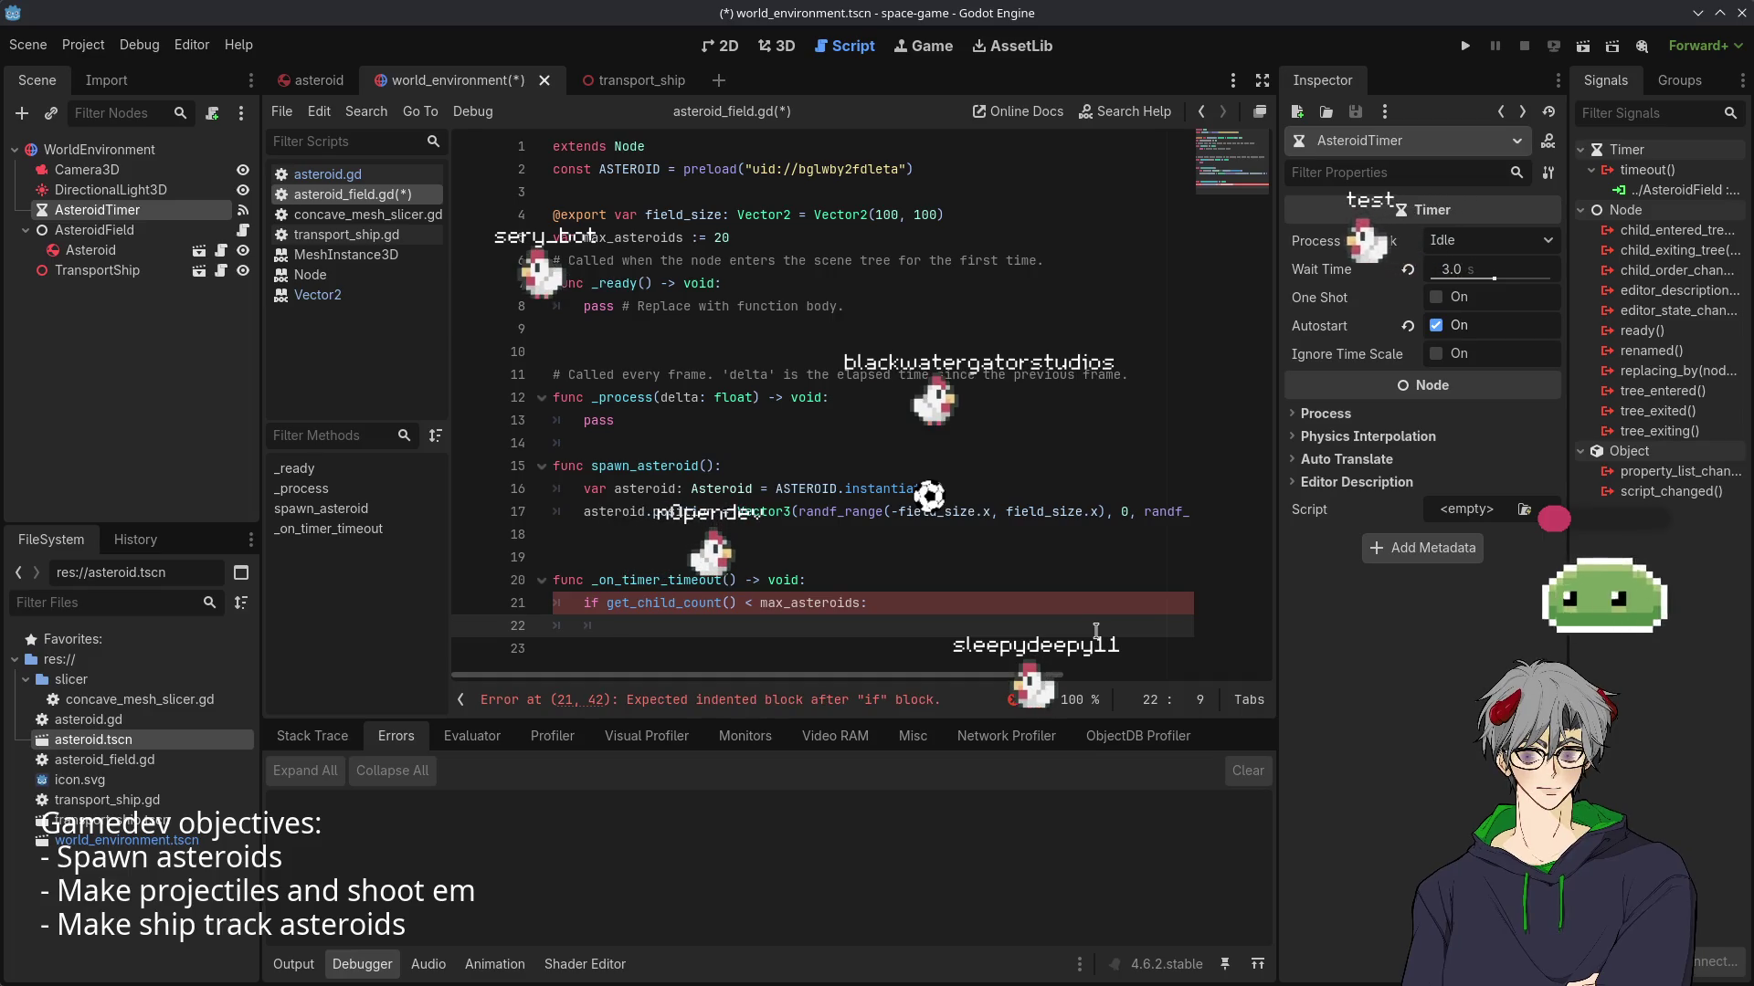
pyautogui.write('spawn_asteroid(')
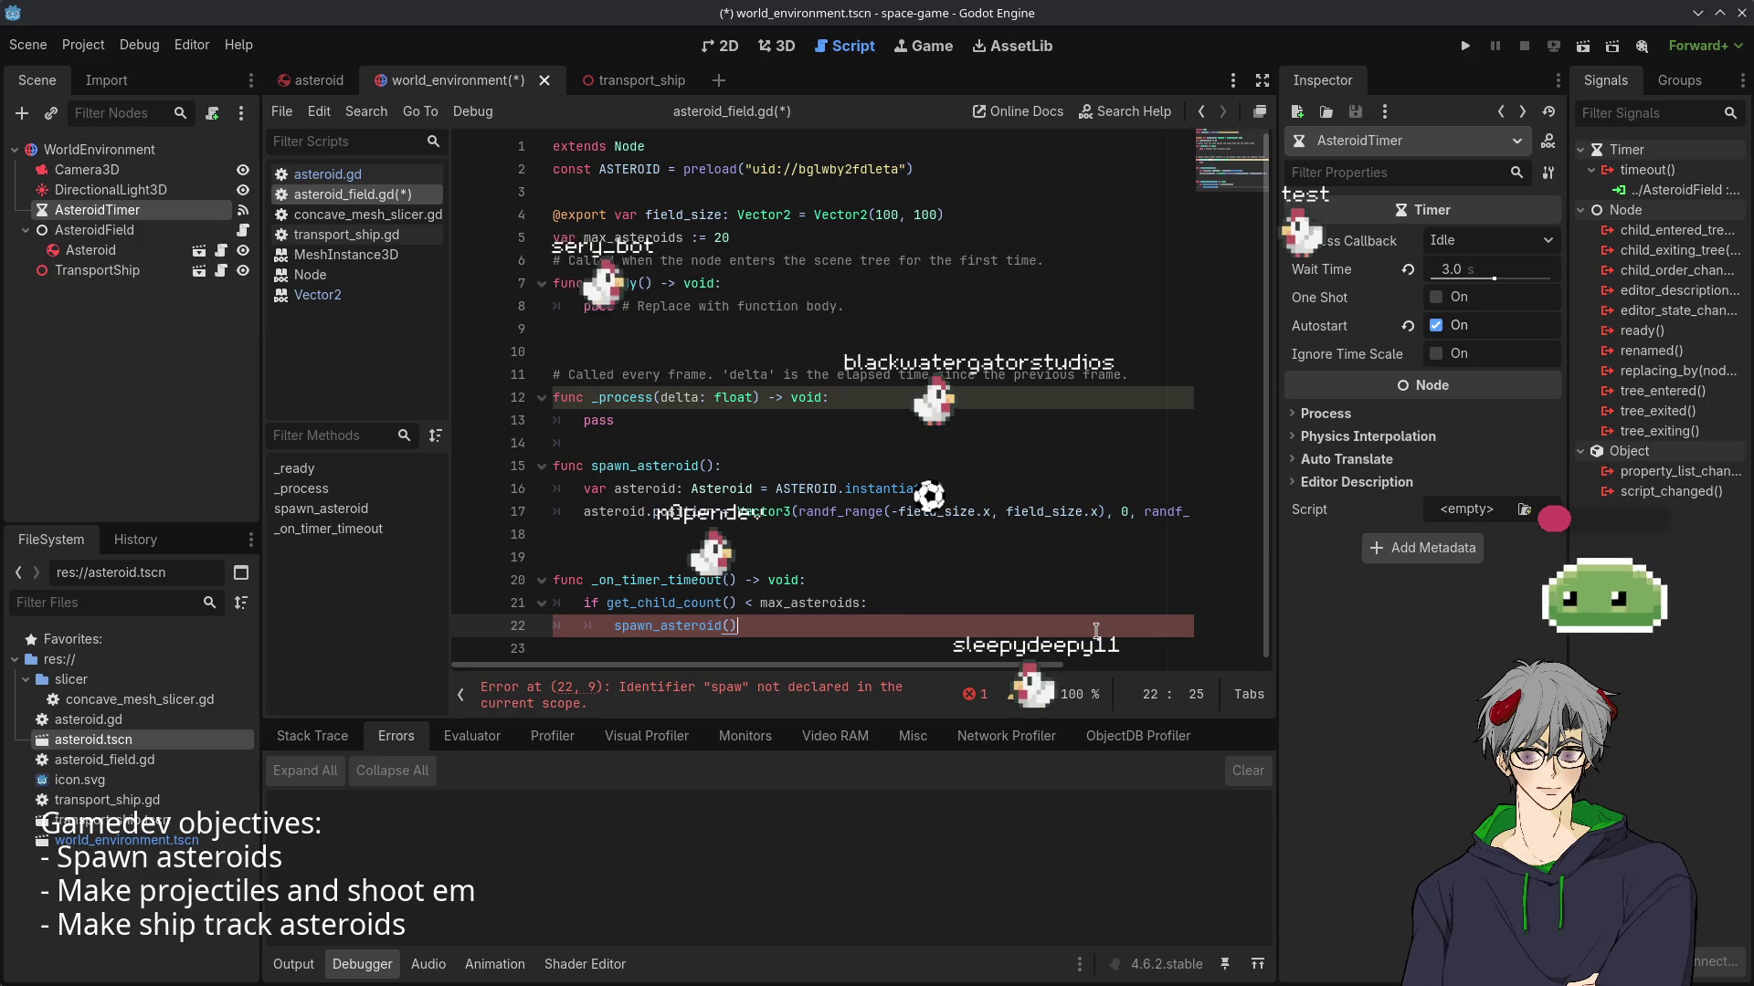
pyautogui.press('Return')
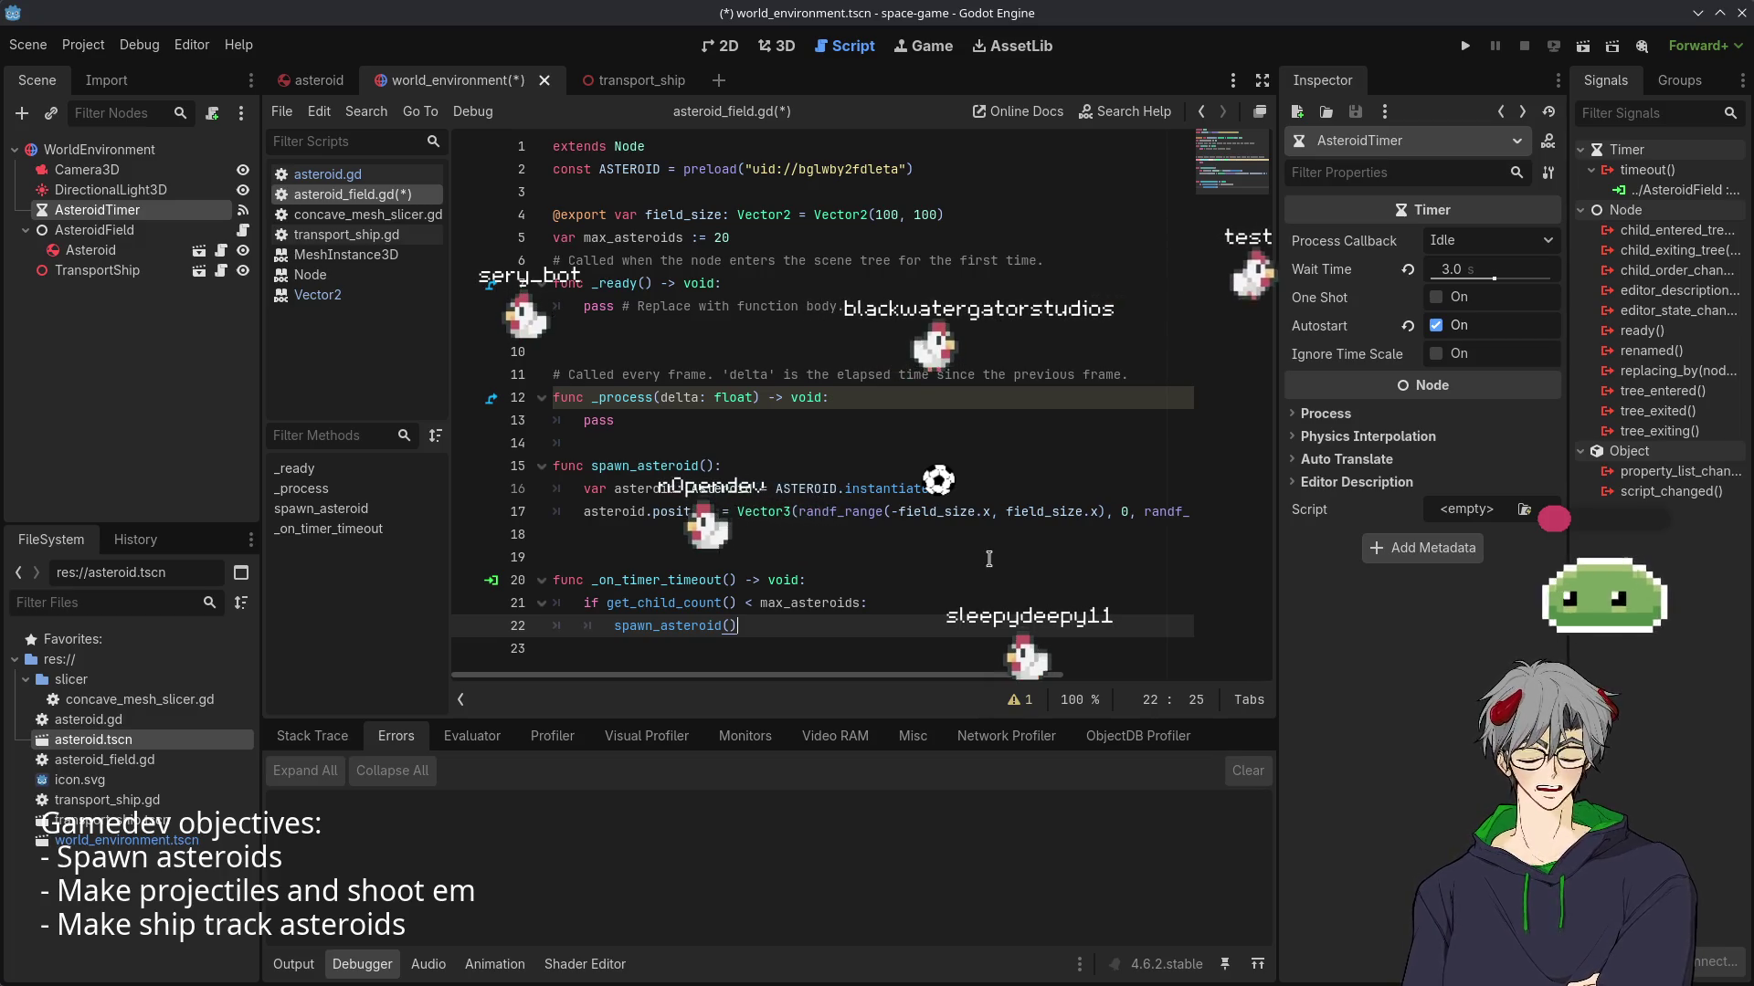
pyautogui.click(840, 421)
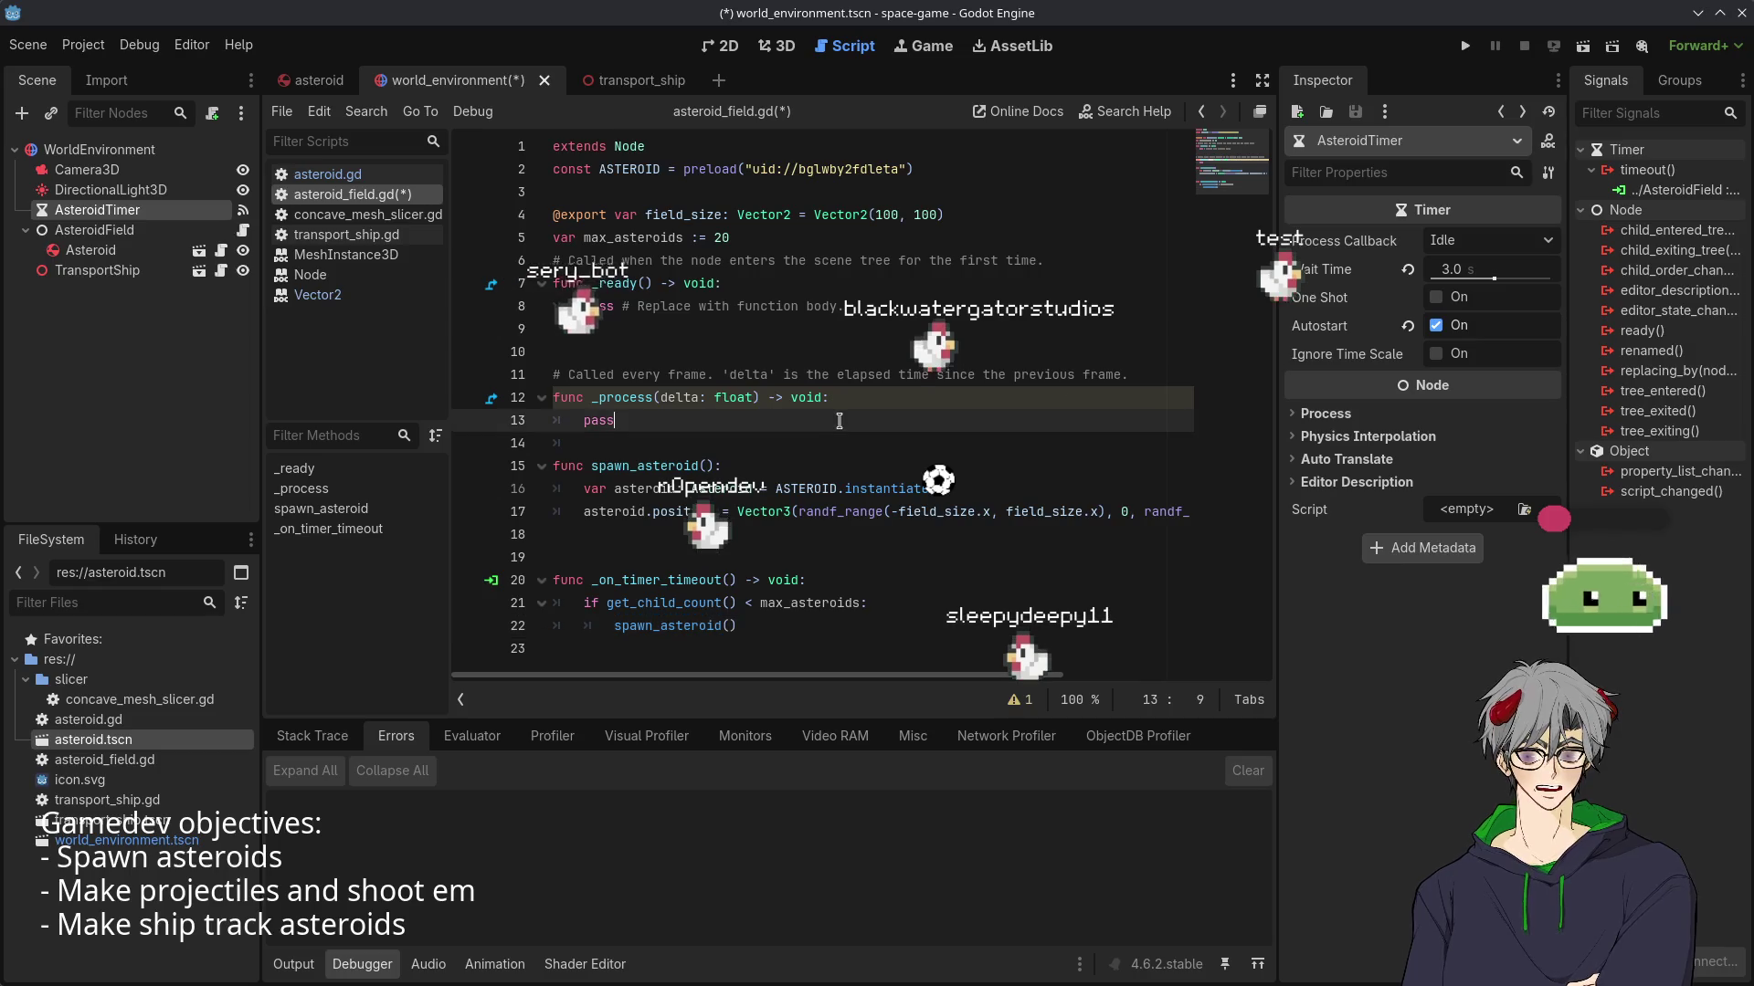
pyautogui.click(652, 533)
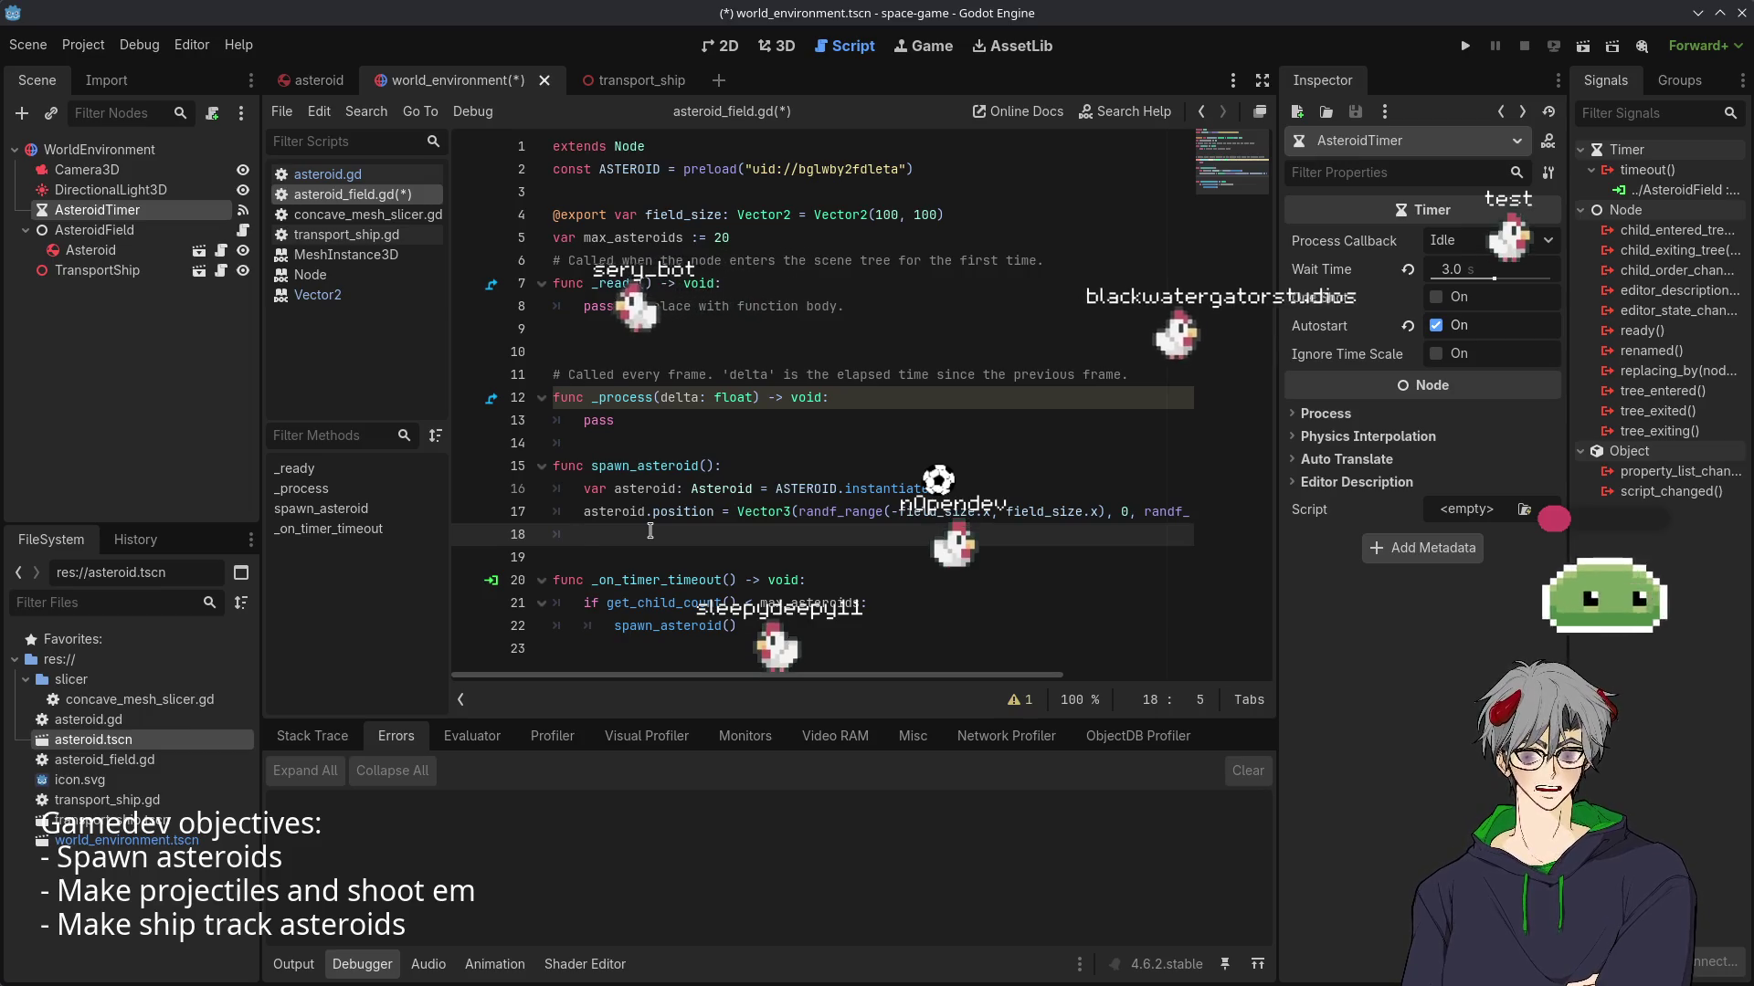
# - End spawn_asteroid with add_child(asteroid) so each new asteroid joins the field
pyautogui.write('add_c')
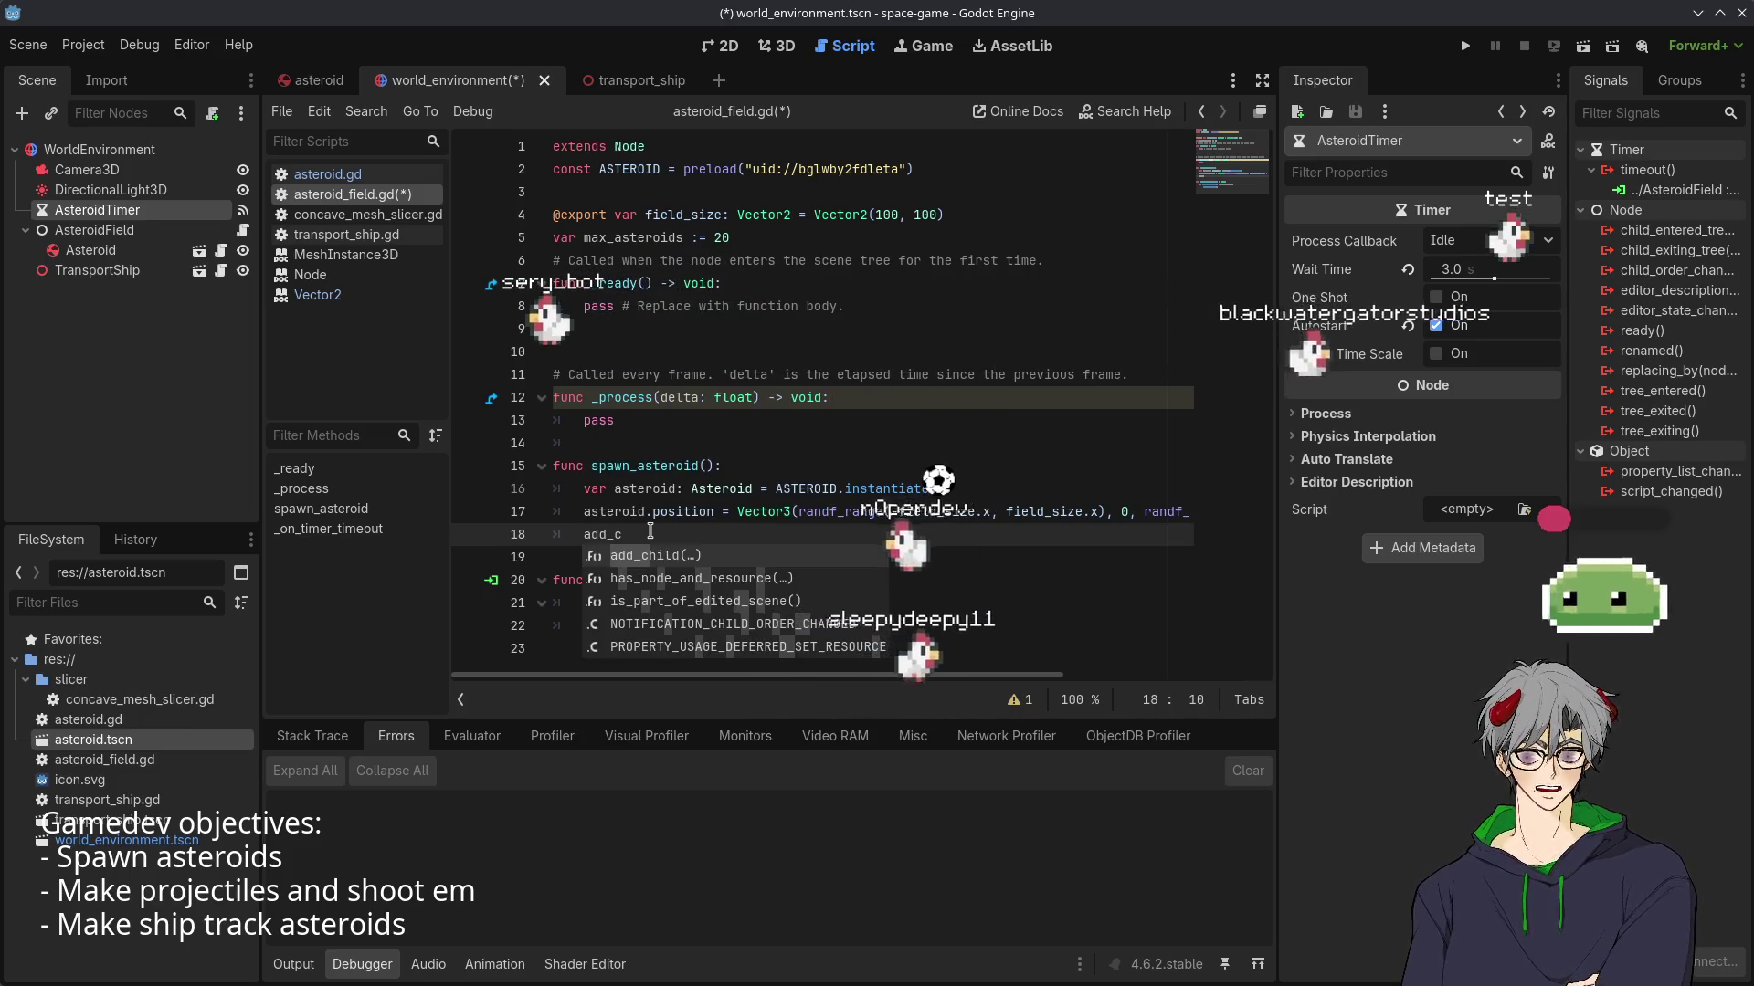
pyautogui.press('Return')
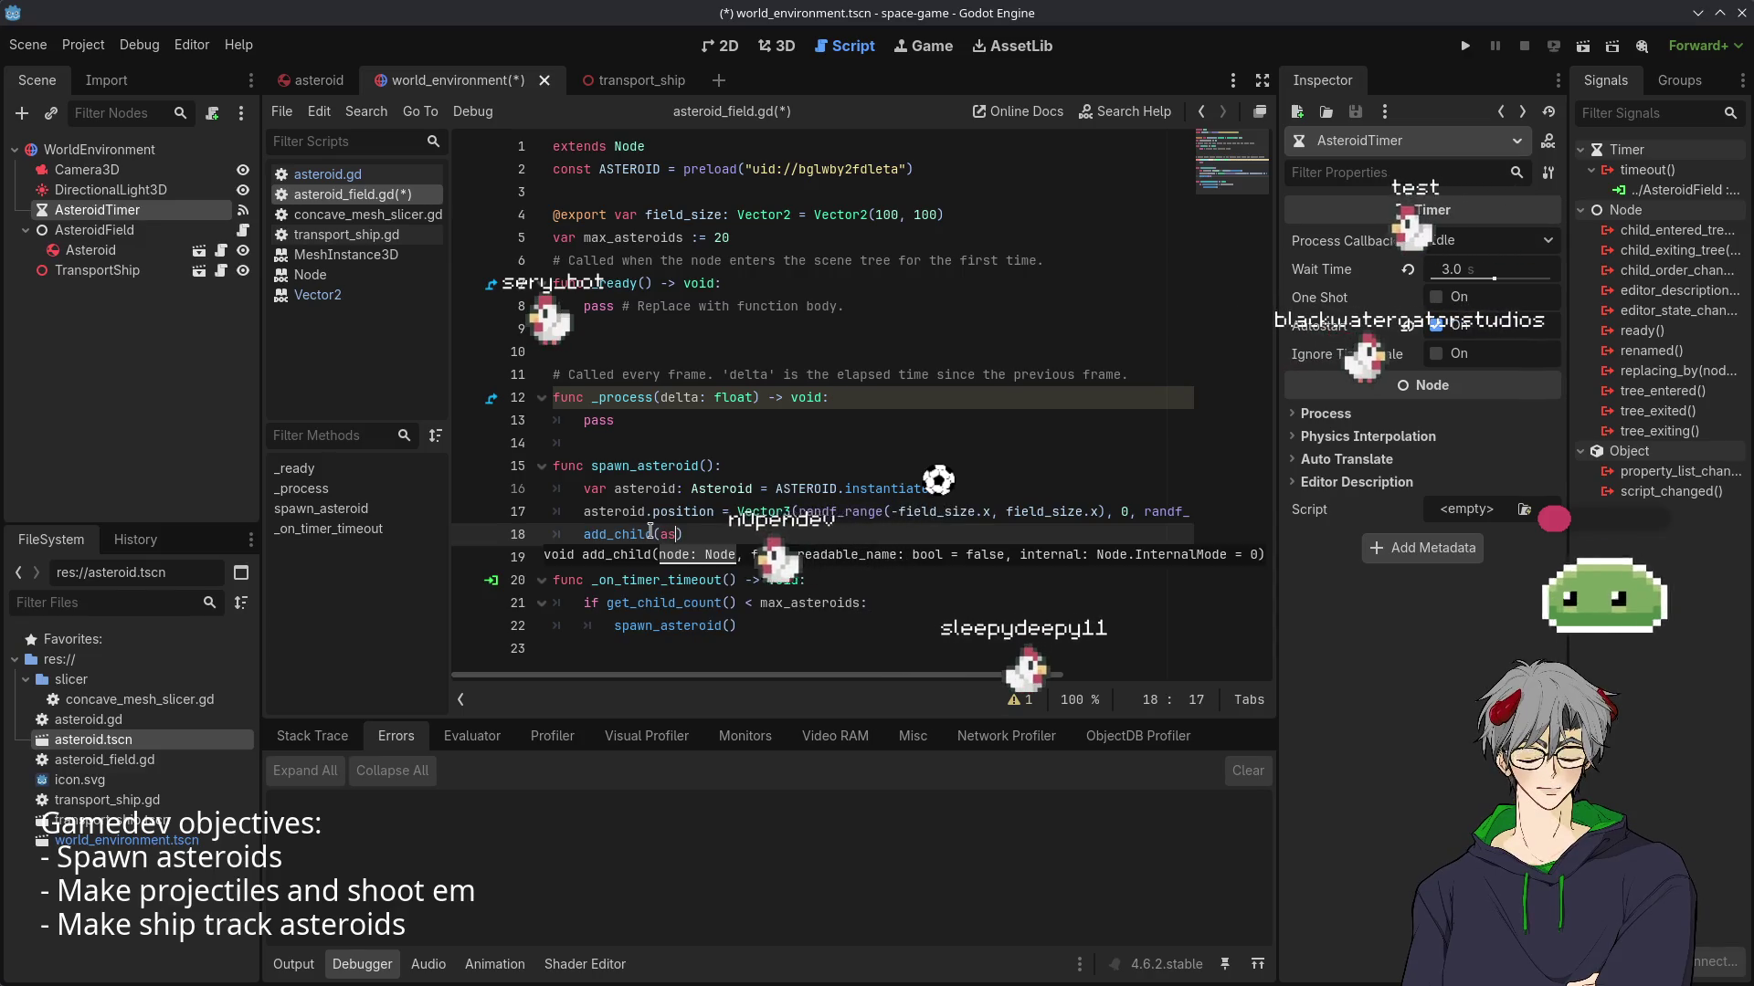
pyautogui.write('as')
pyautogui.press('Escape')
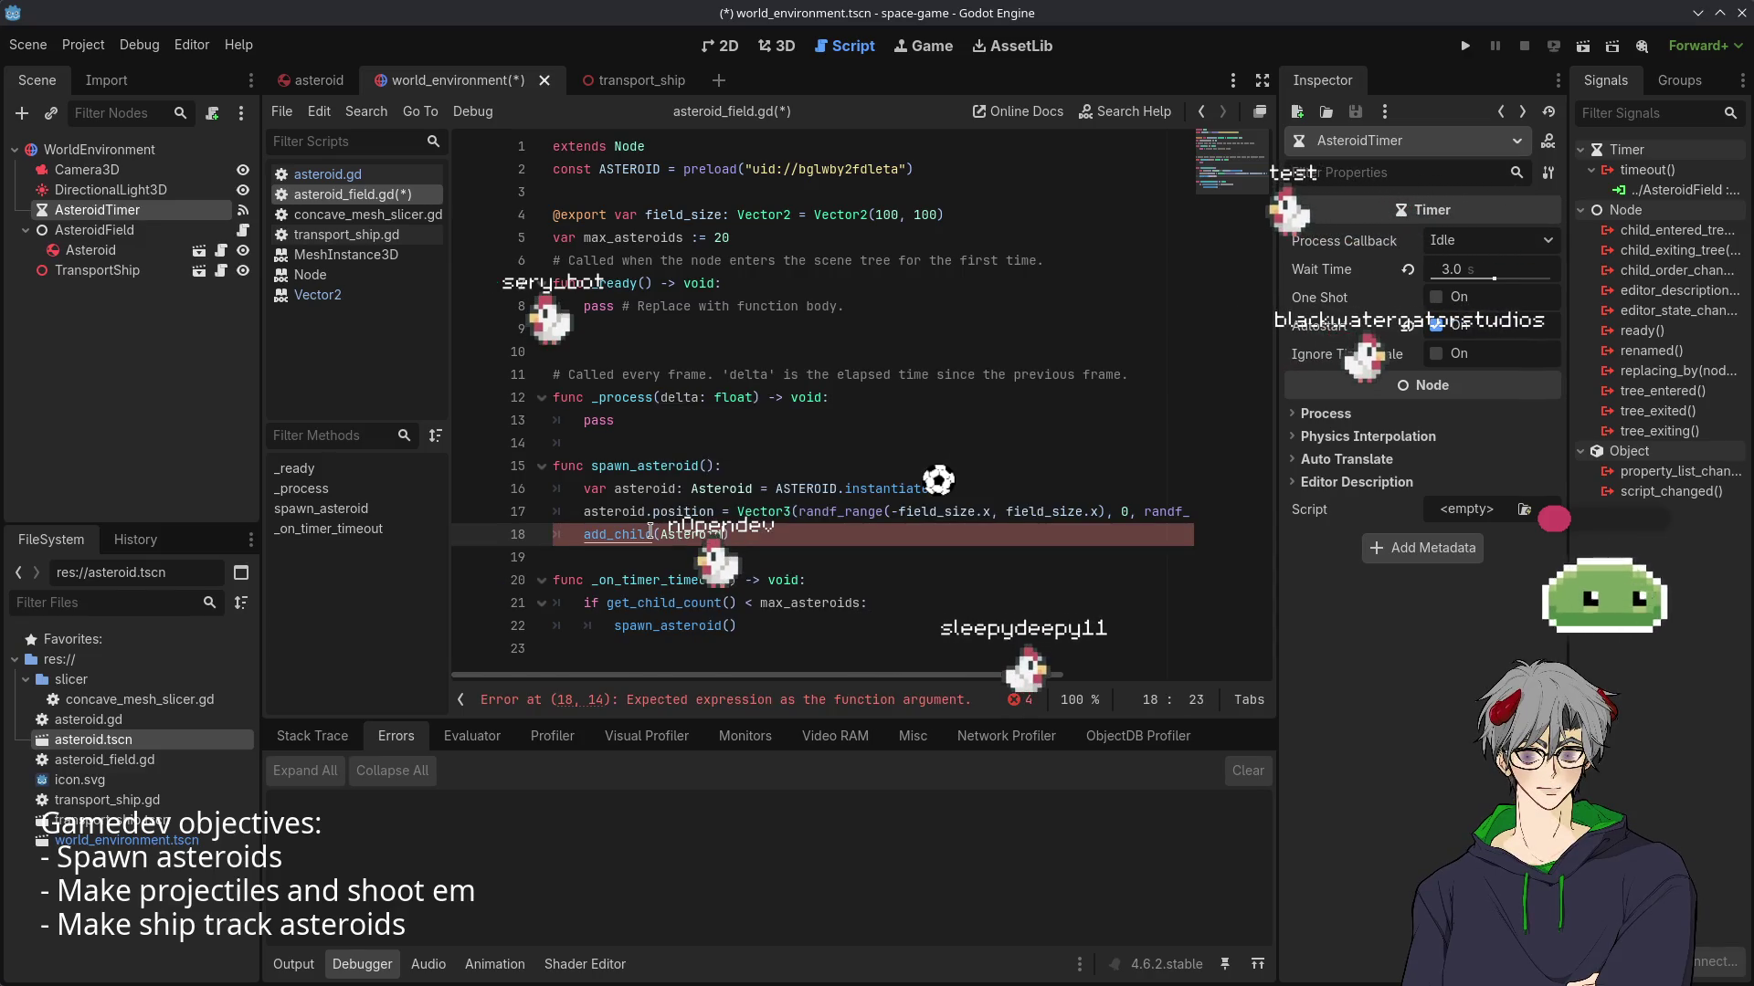
pyautogui.press('BackSpace')
pyautogui.write('t')
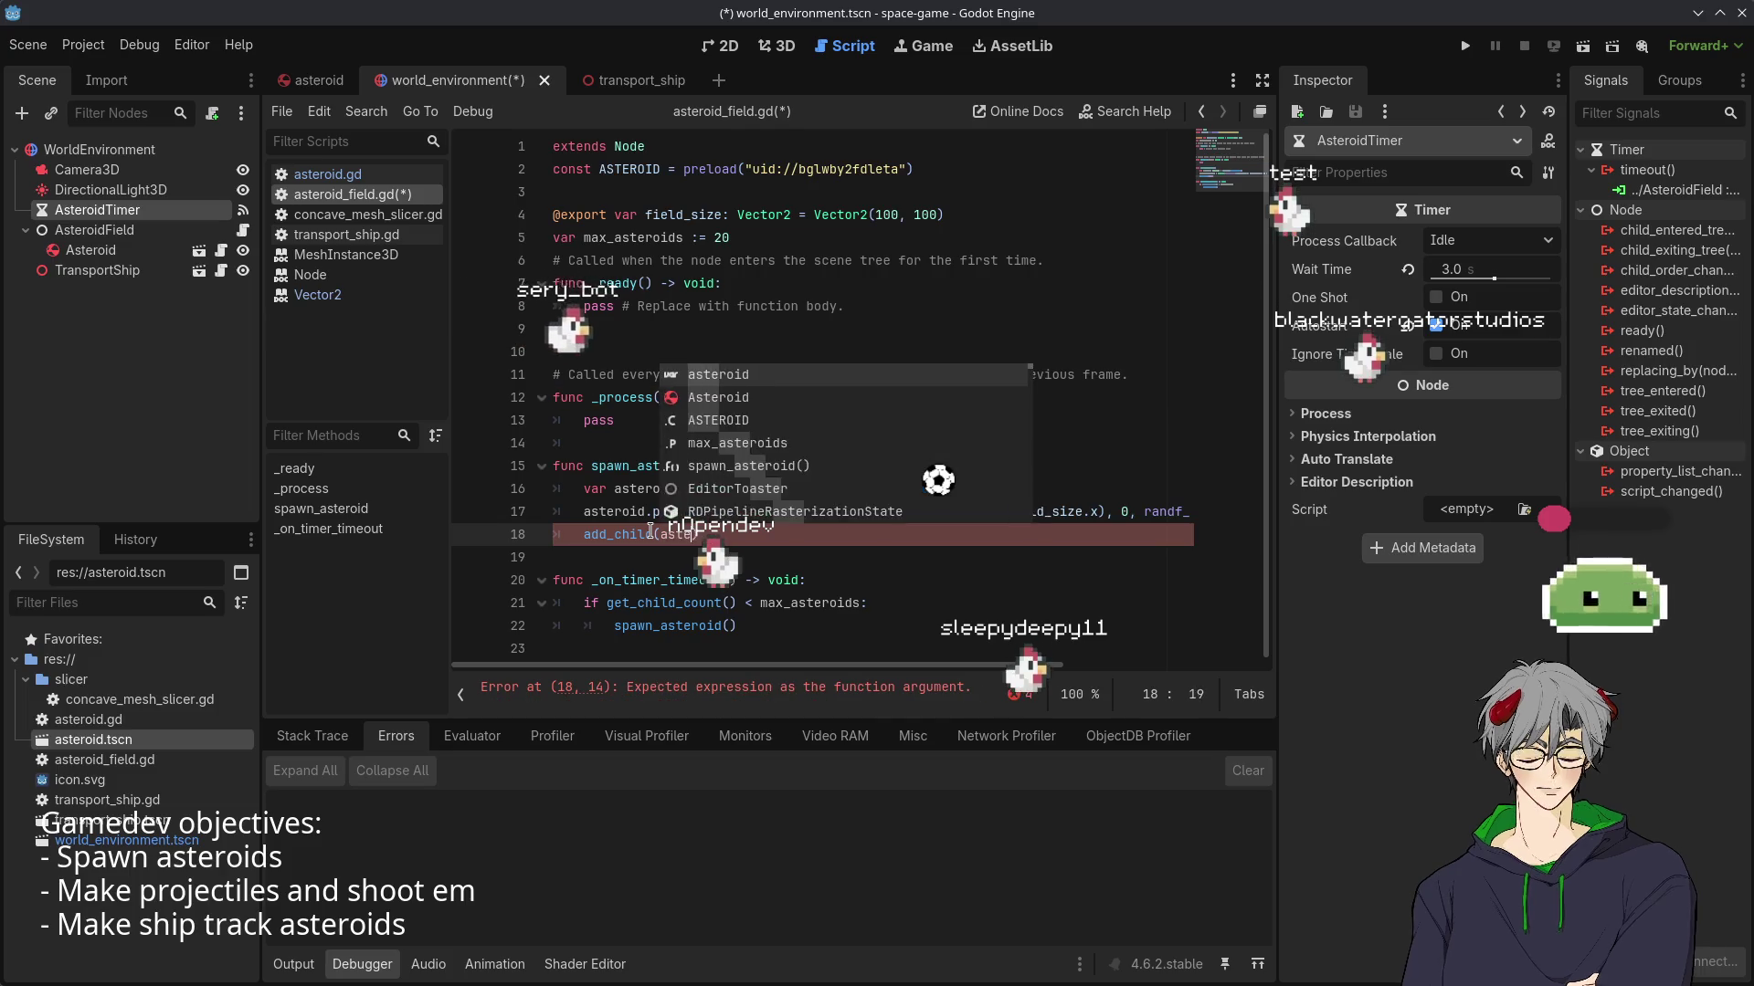
pyautogui.press('Return')
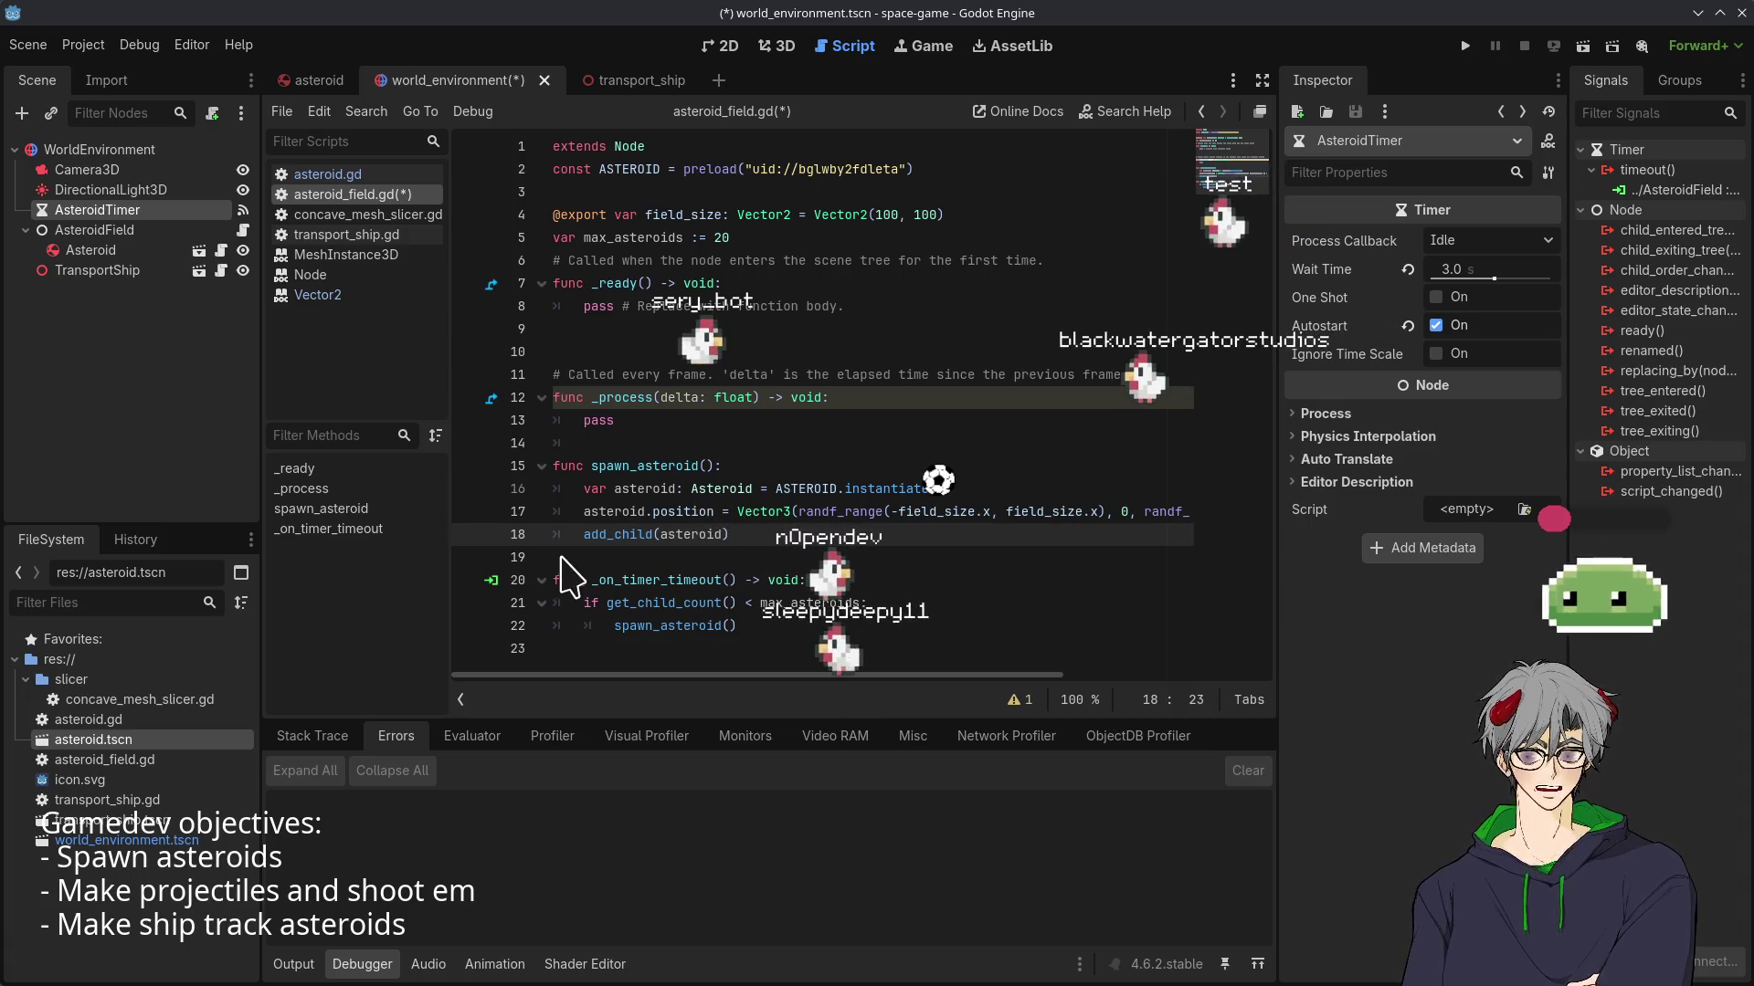
pyautogui.moveTo(733, 676)
pyautogui.mouseDown()
pyautogui.moveTo(850, 676)
pyautogui.moveTo(637, 666)
pyautogui.mouseUp()
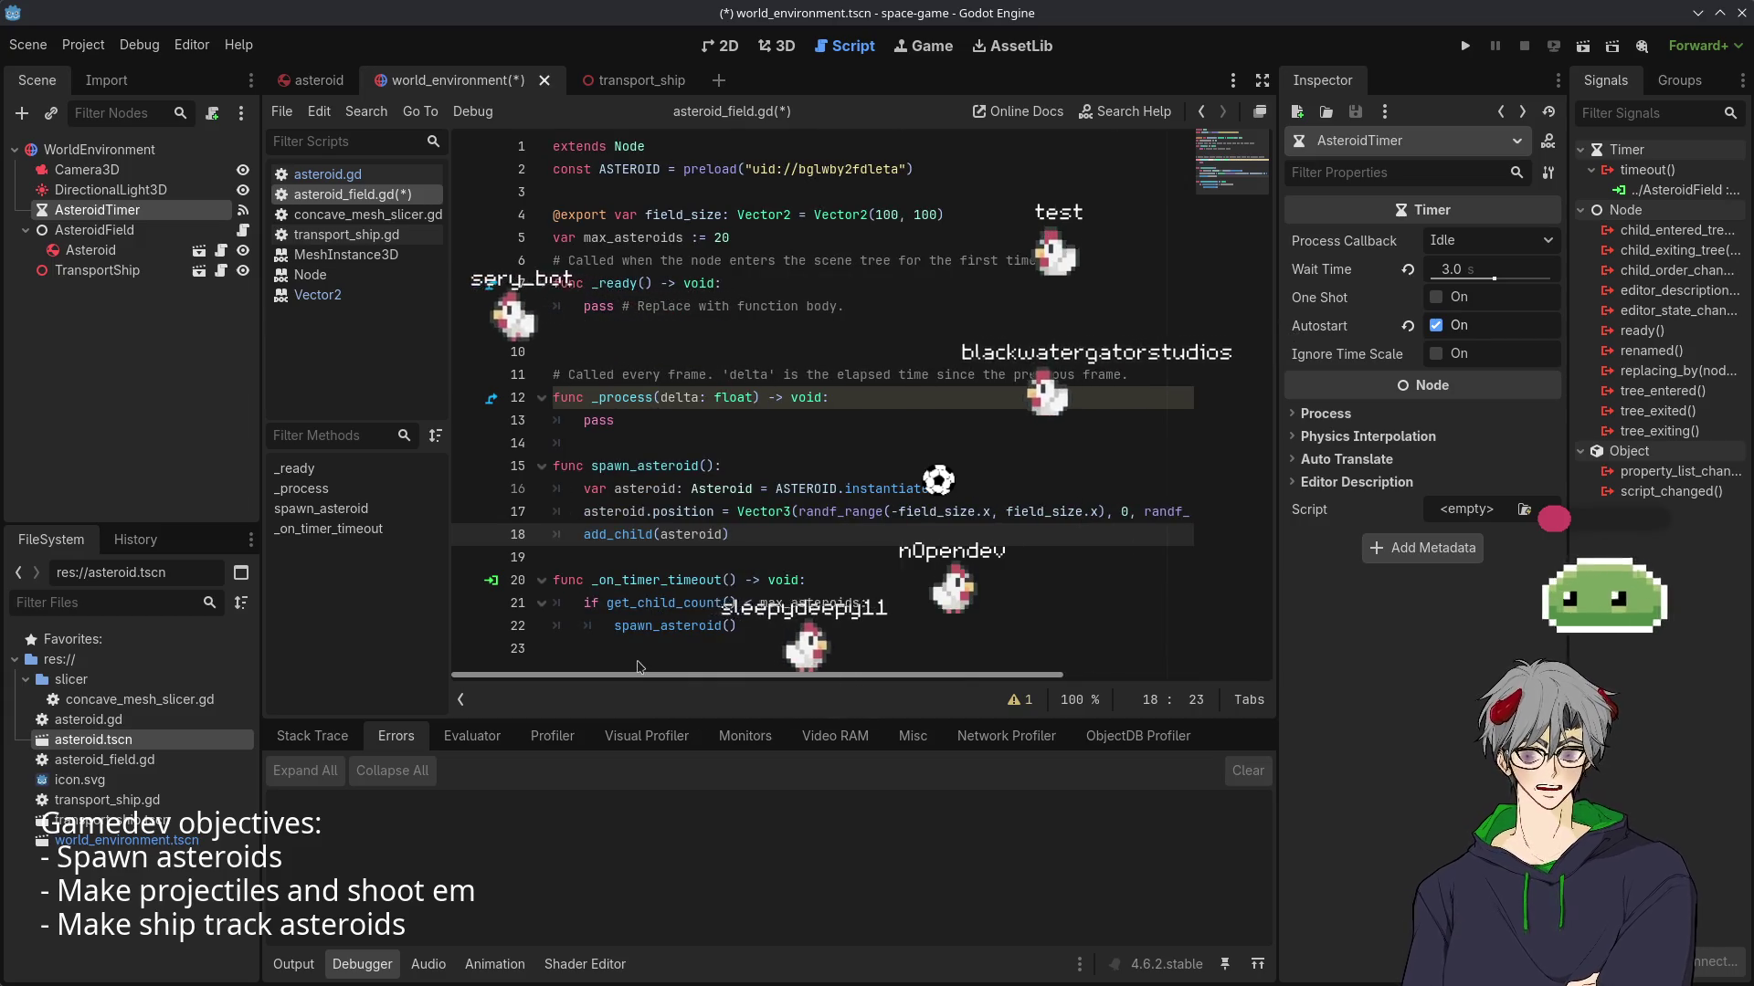
pyautogui.moveTo(636, 667); pyautogui.dragTo(1126, 685)
pyautogui.moveTo(869, 680); pyautogui.dragTo(644, 664)
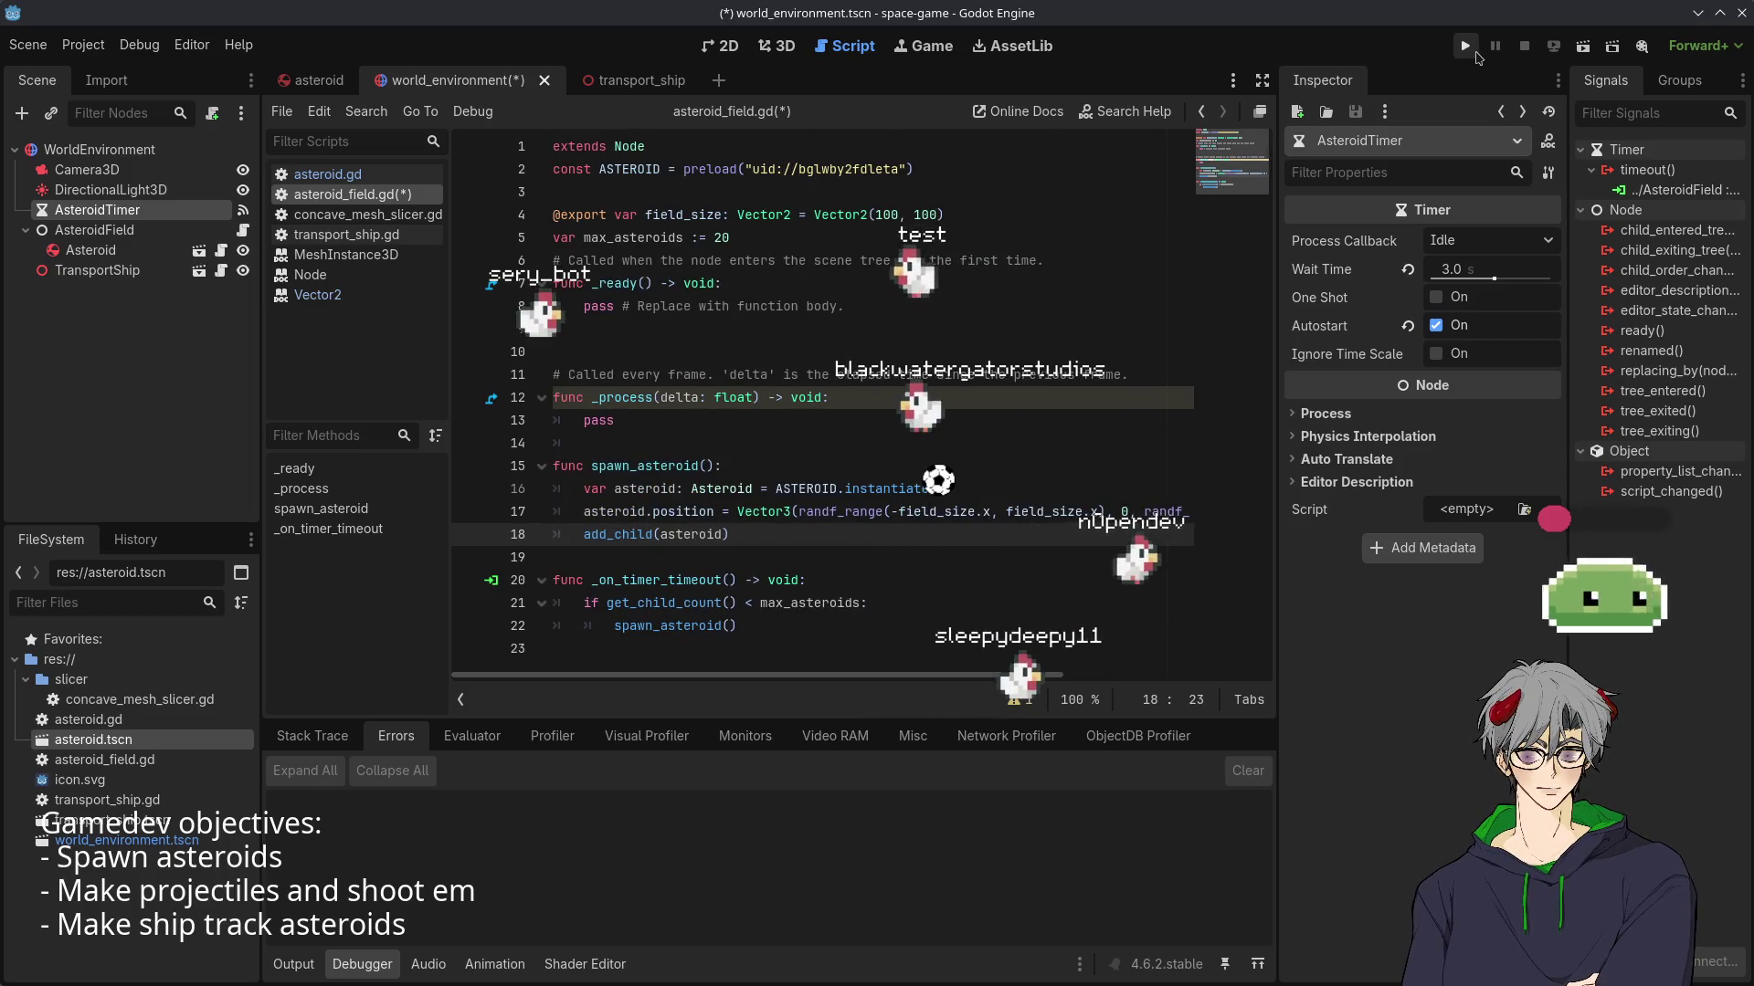
# - Run the project to watch the asteroids spawn, then stop the game with F8
pyautogui.click(1465, 46)
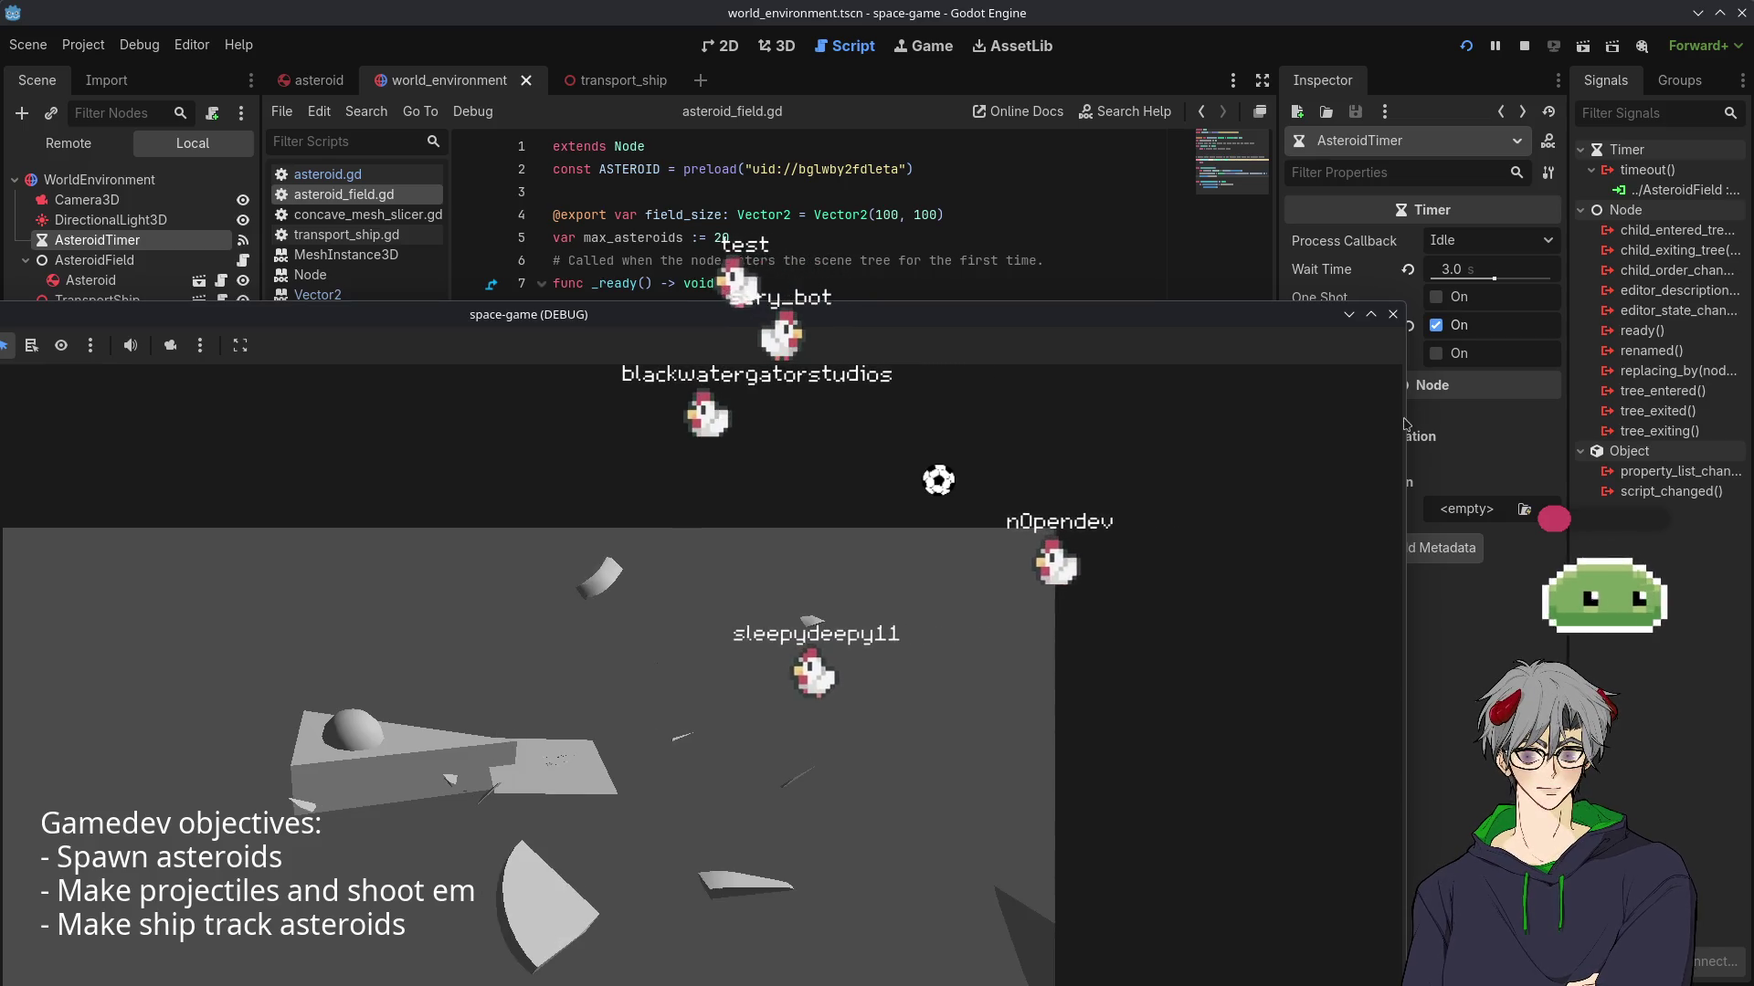
pyautogui.hotkey('alt', 'Tab')
pyautogui.press('F8')
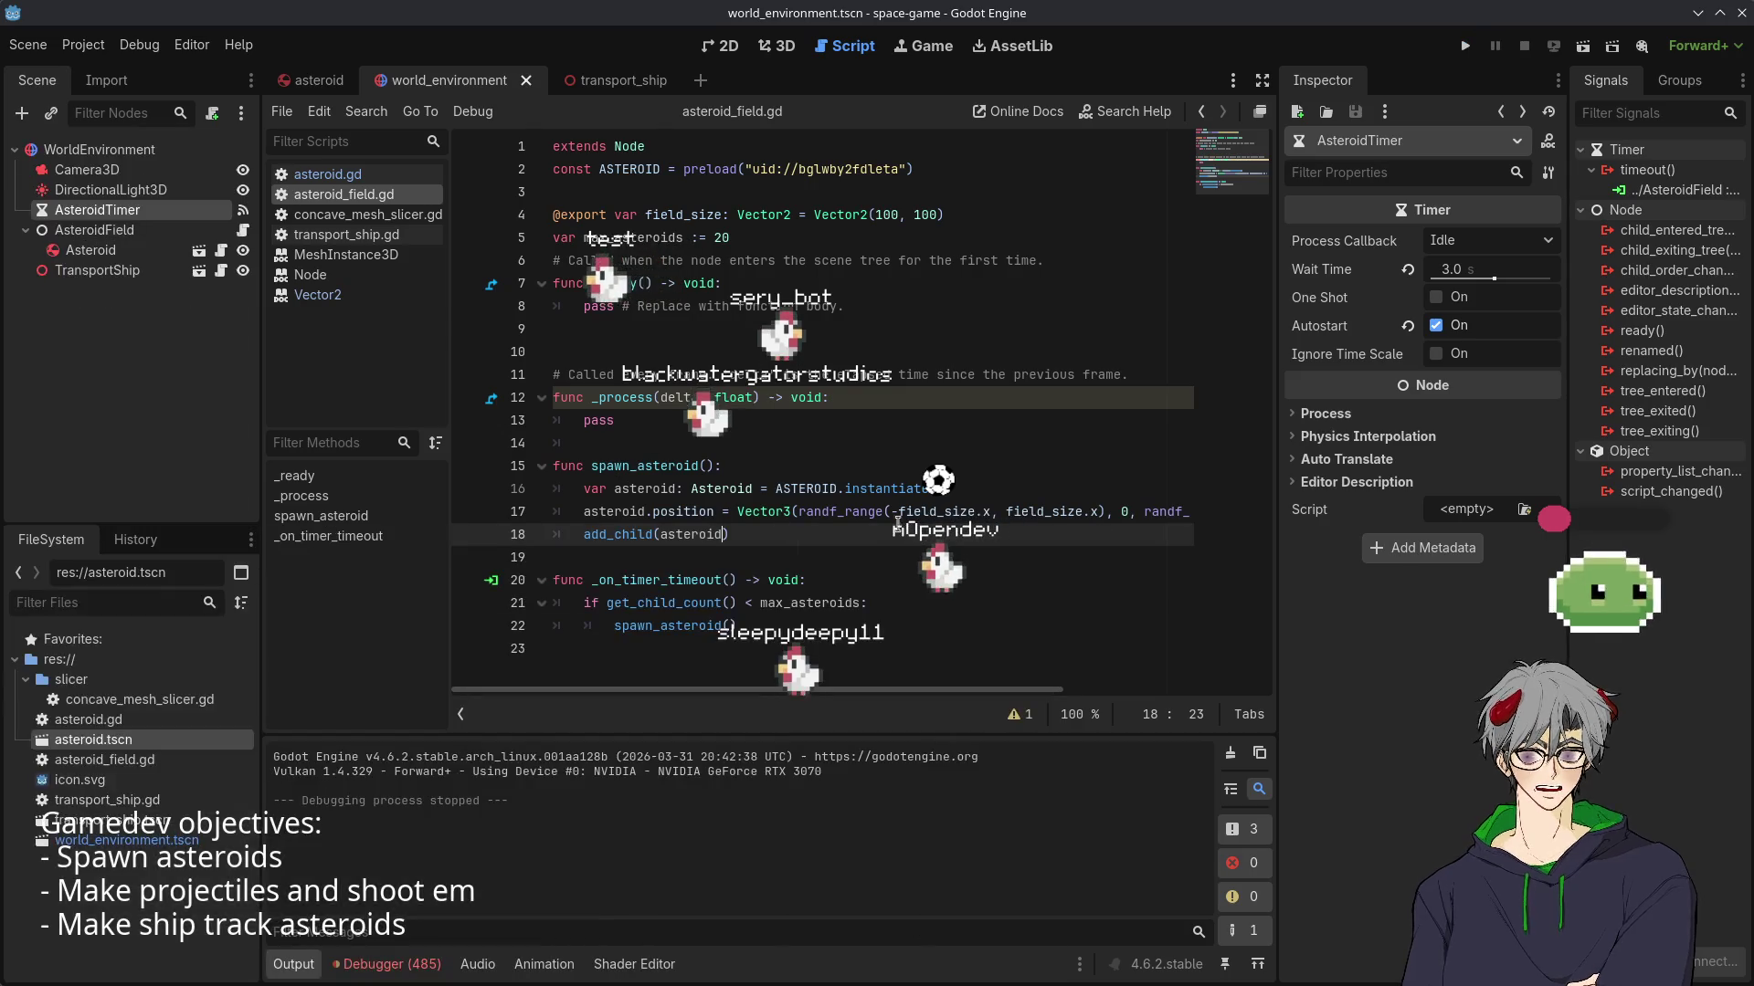
# - Leave asteroid_field.gd and inspect the transport_ship scene's script
pyautogui.click(762, 511)
pyautogui.click(845, 326)
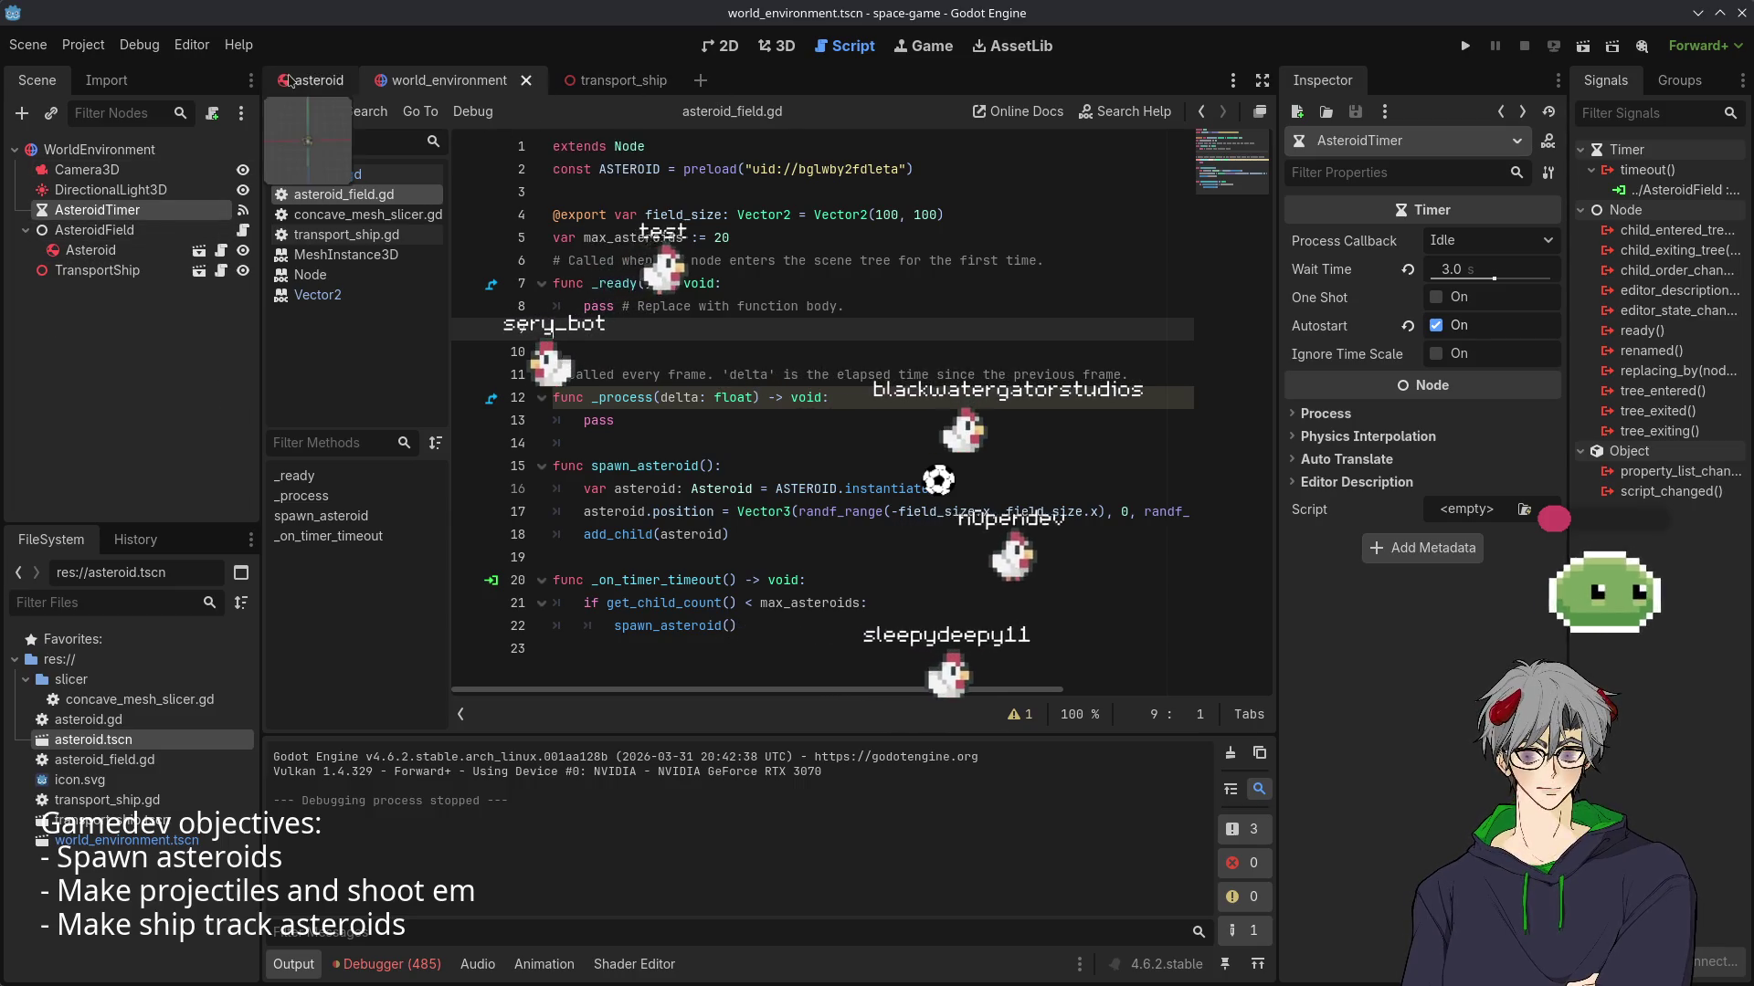
pyautogui.click(627, 79)
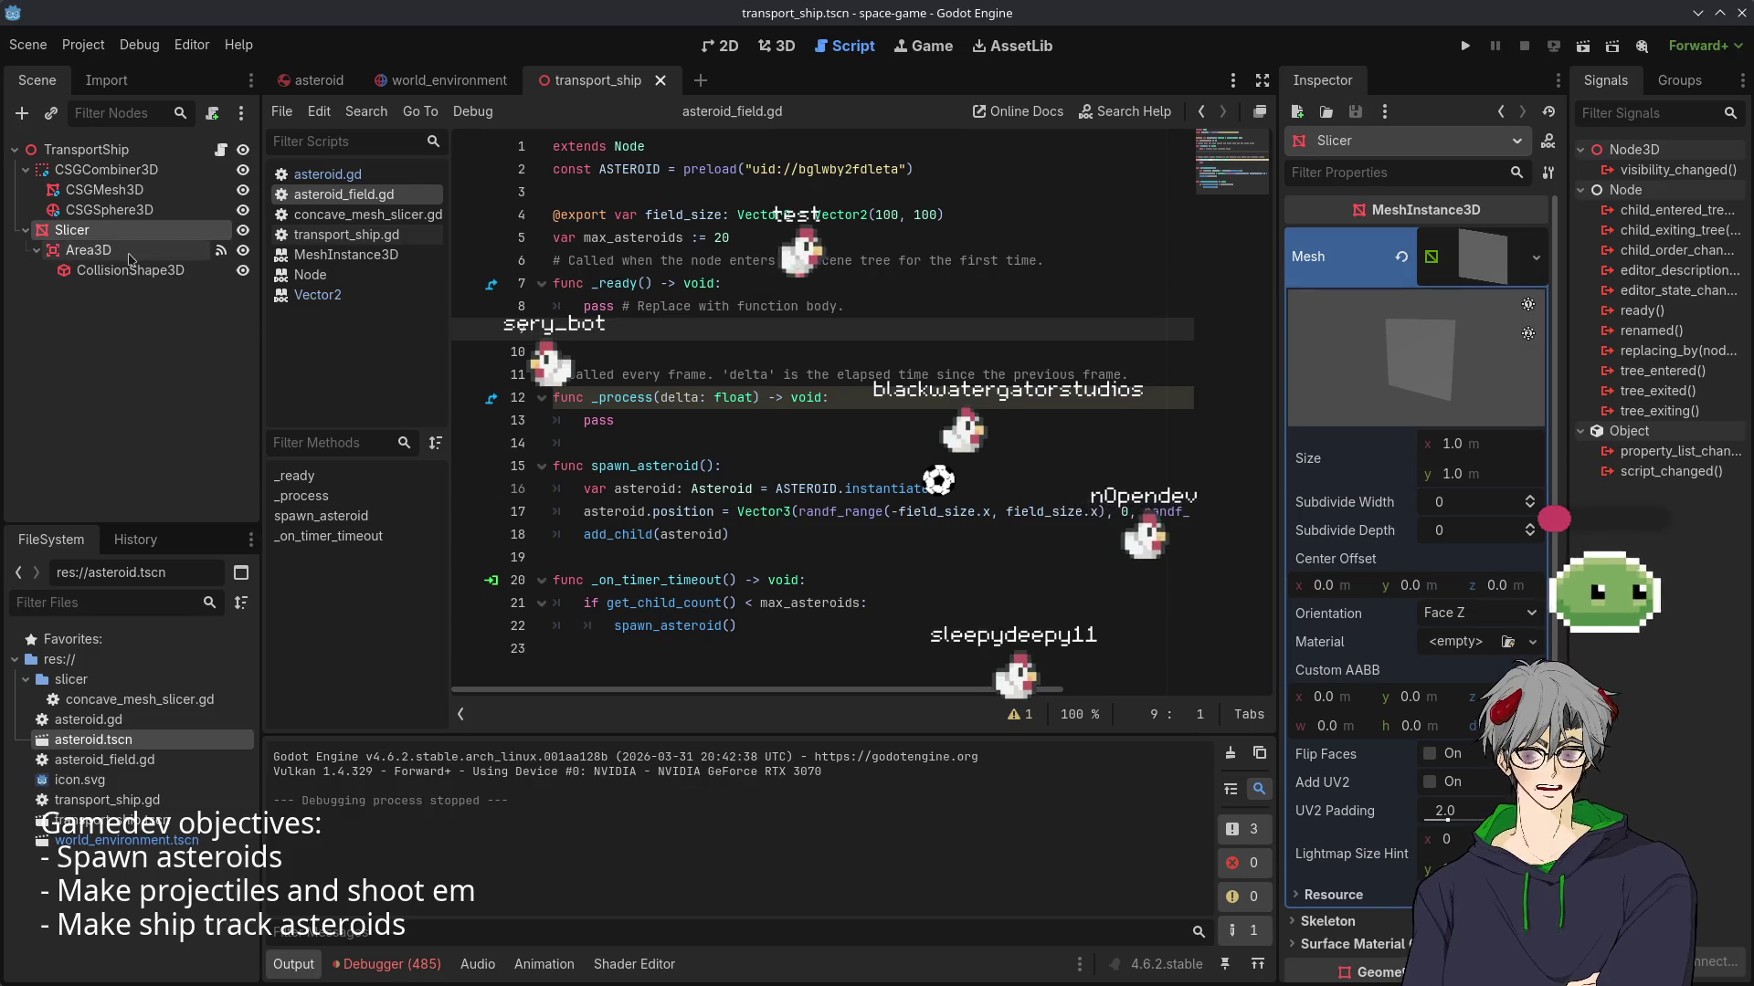
pyautogui.click(915, 557)
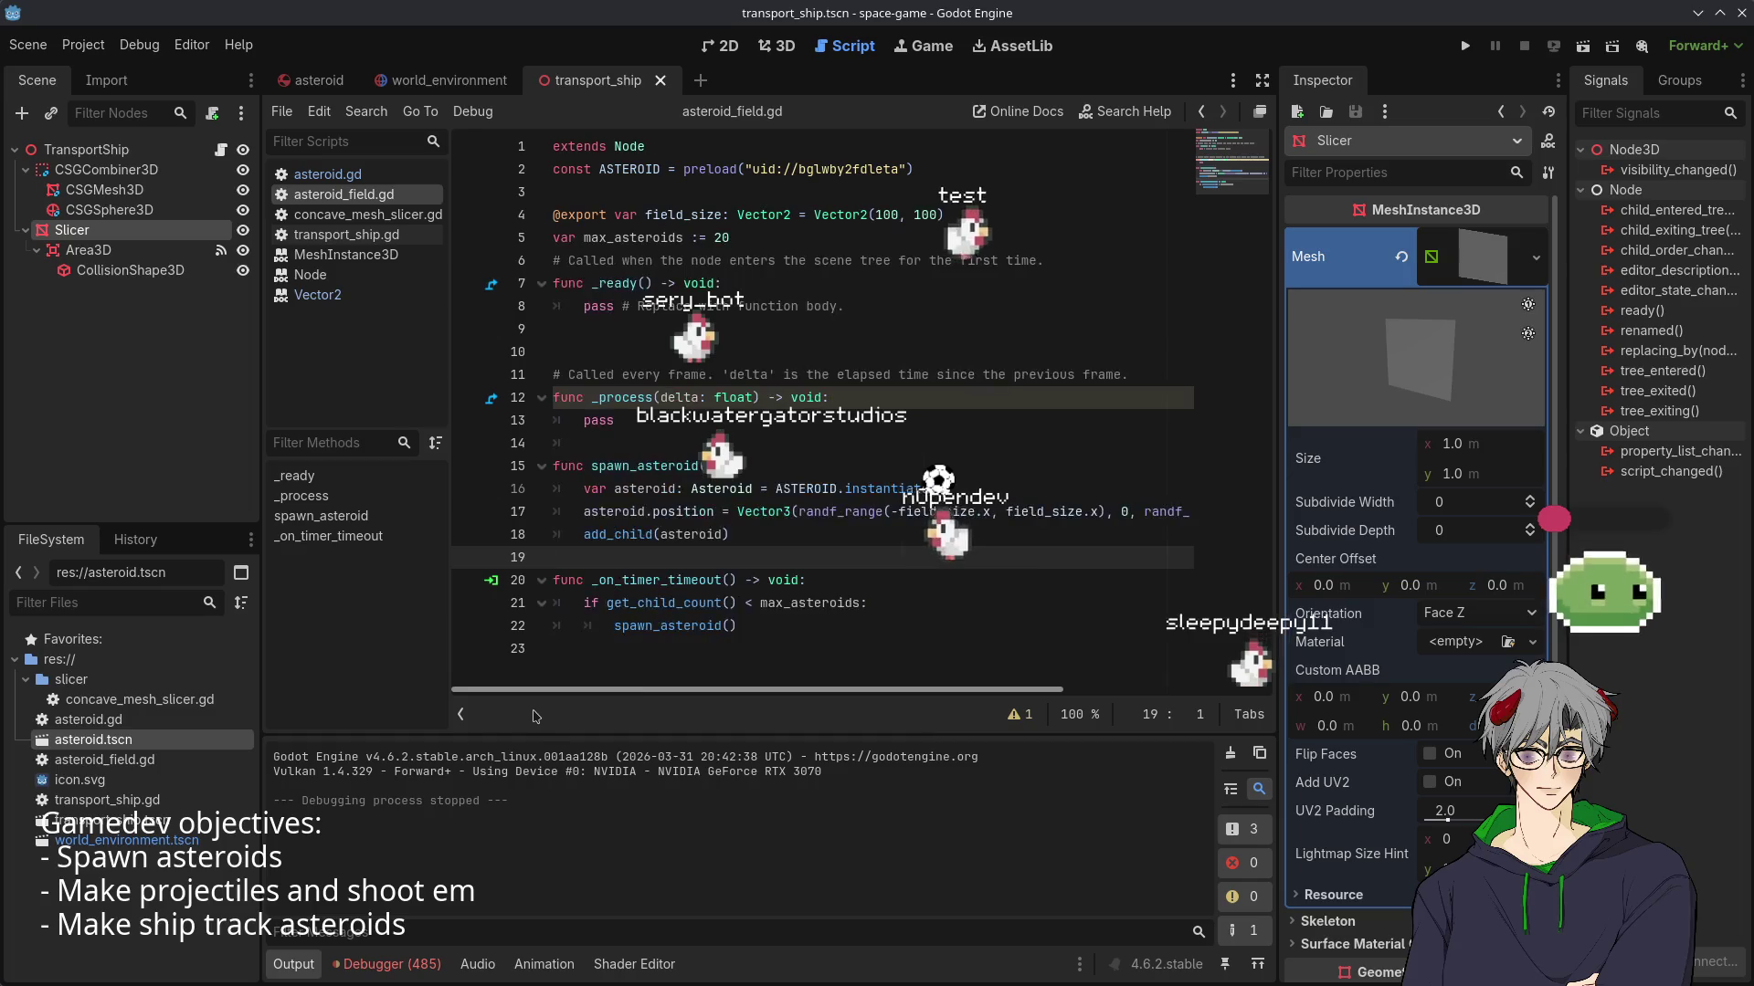
pyautogui.hscroll(3, 811, 699)
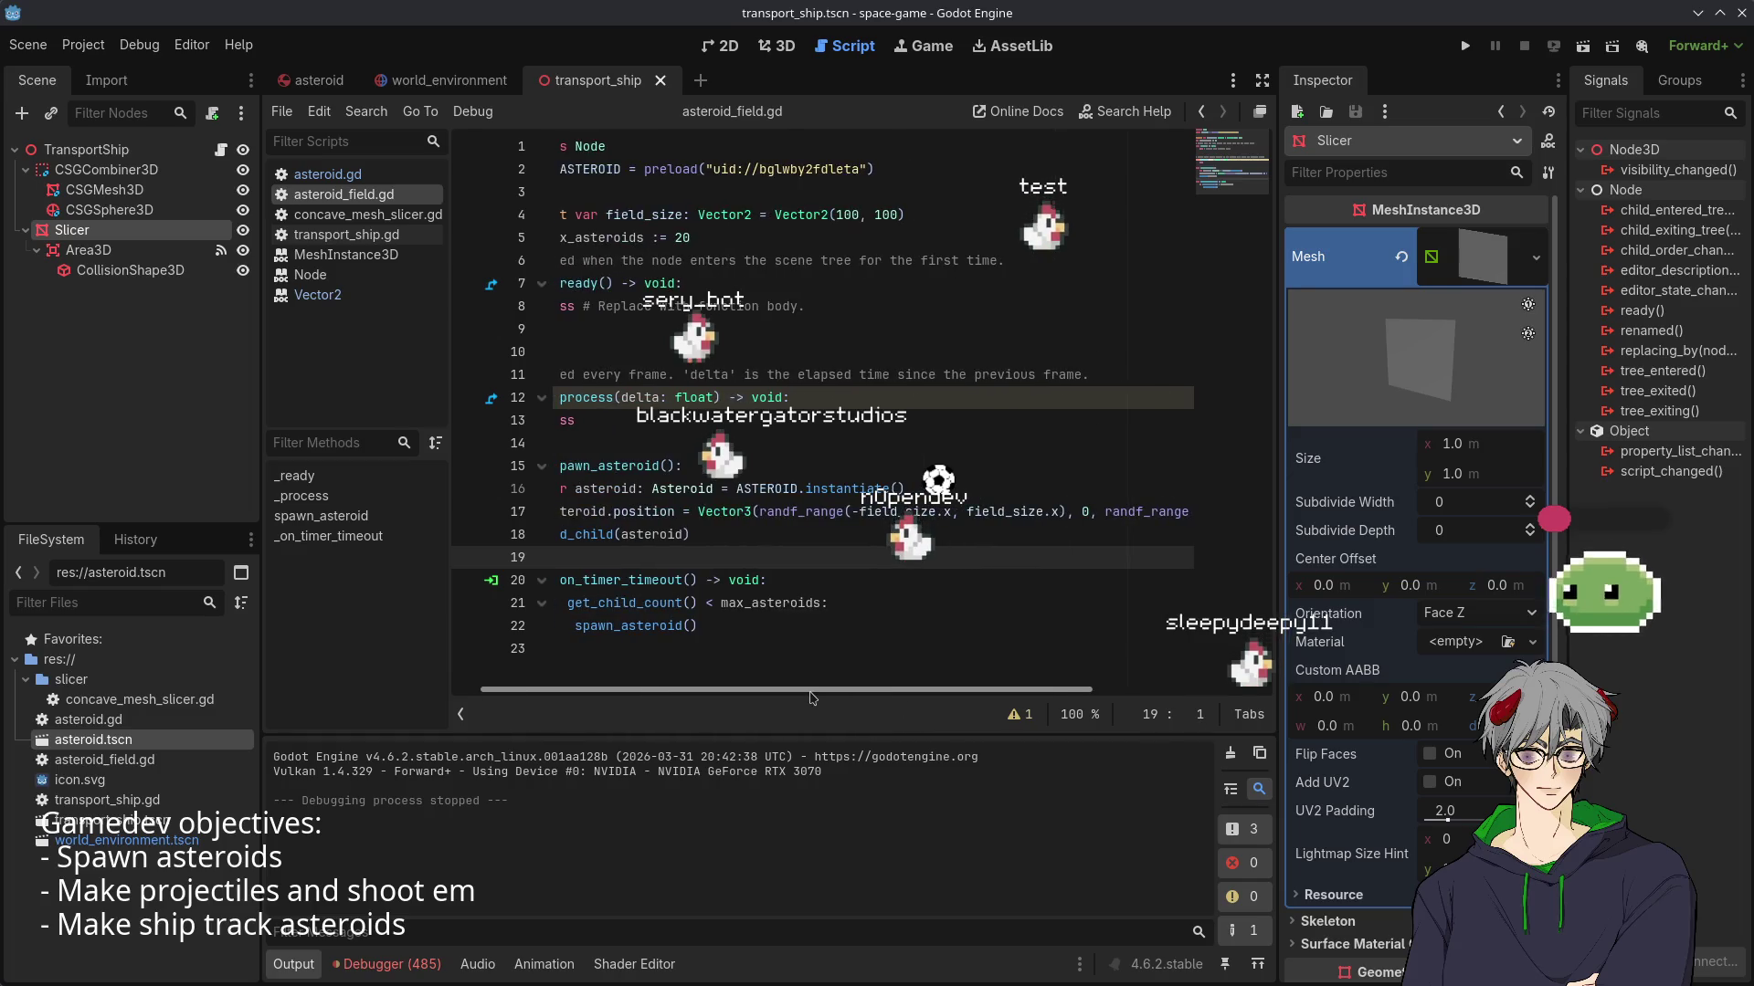
pyautogui.hscroll(-3, 678, 701)
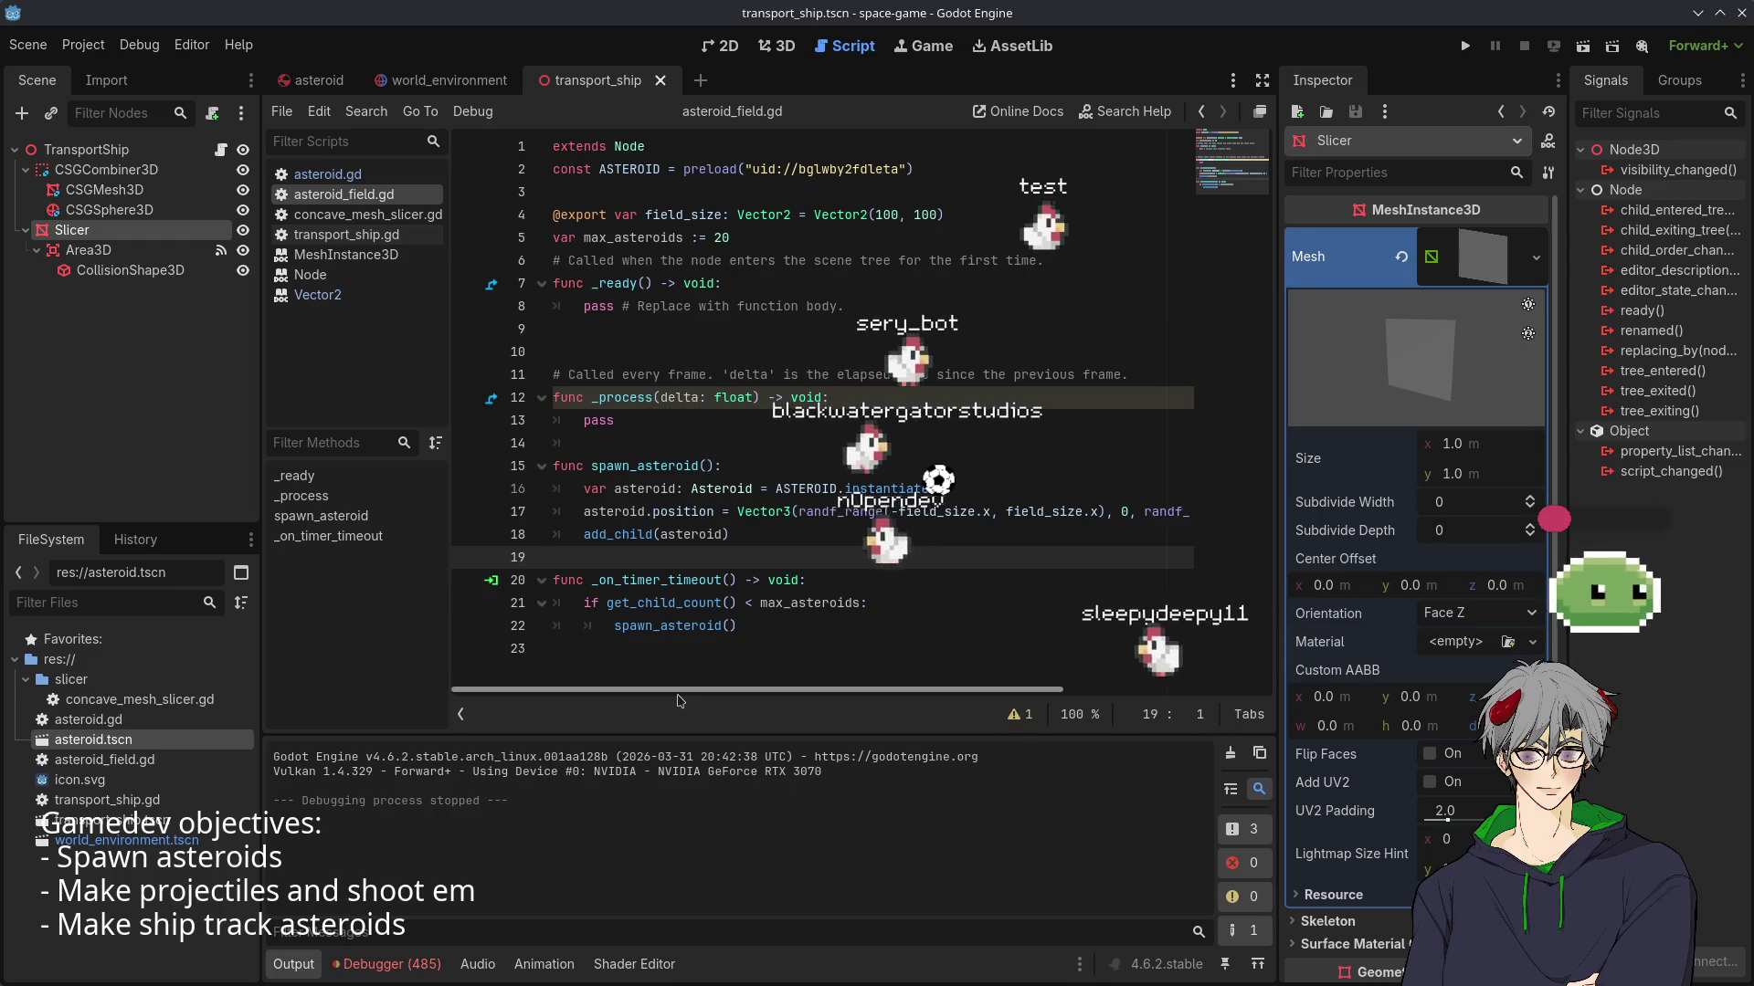
pyautogui.moveTo(680, 691)
pyautogui.mouseDown()
pyautogui.moveTo(1204, 711)
pyautogui.moveTo(674, 680)
pyautogui.mouseUp()
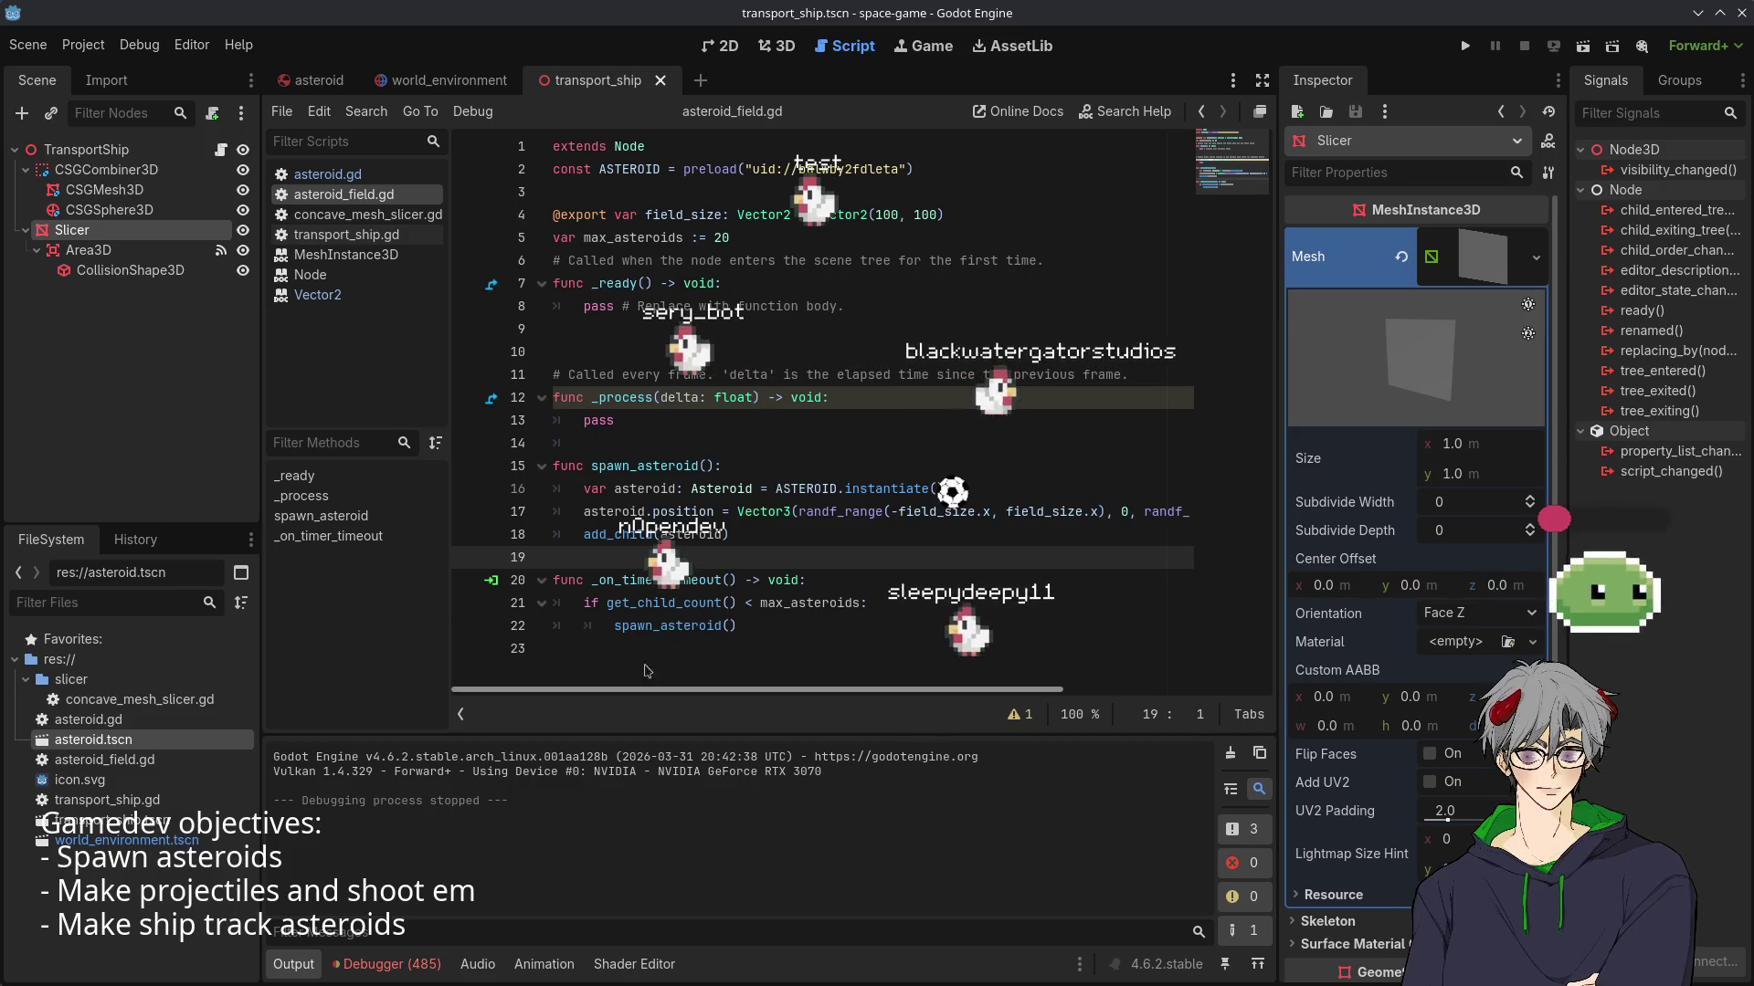
# - Comment out transport_ship.gd's create_timer(0.1) line and save the script
pyautogui.click(340, 174)
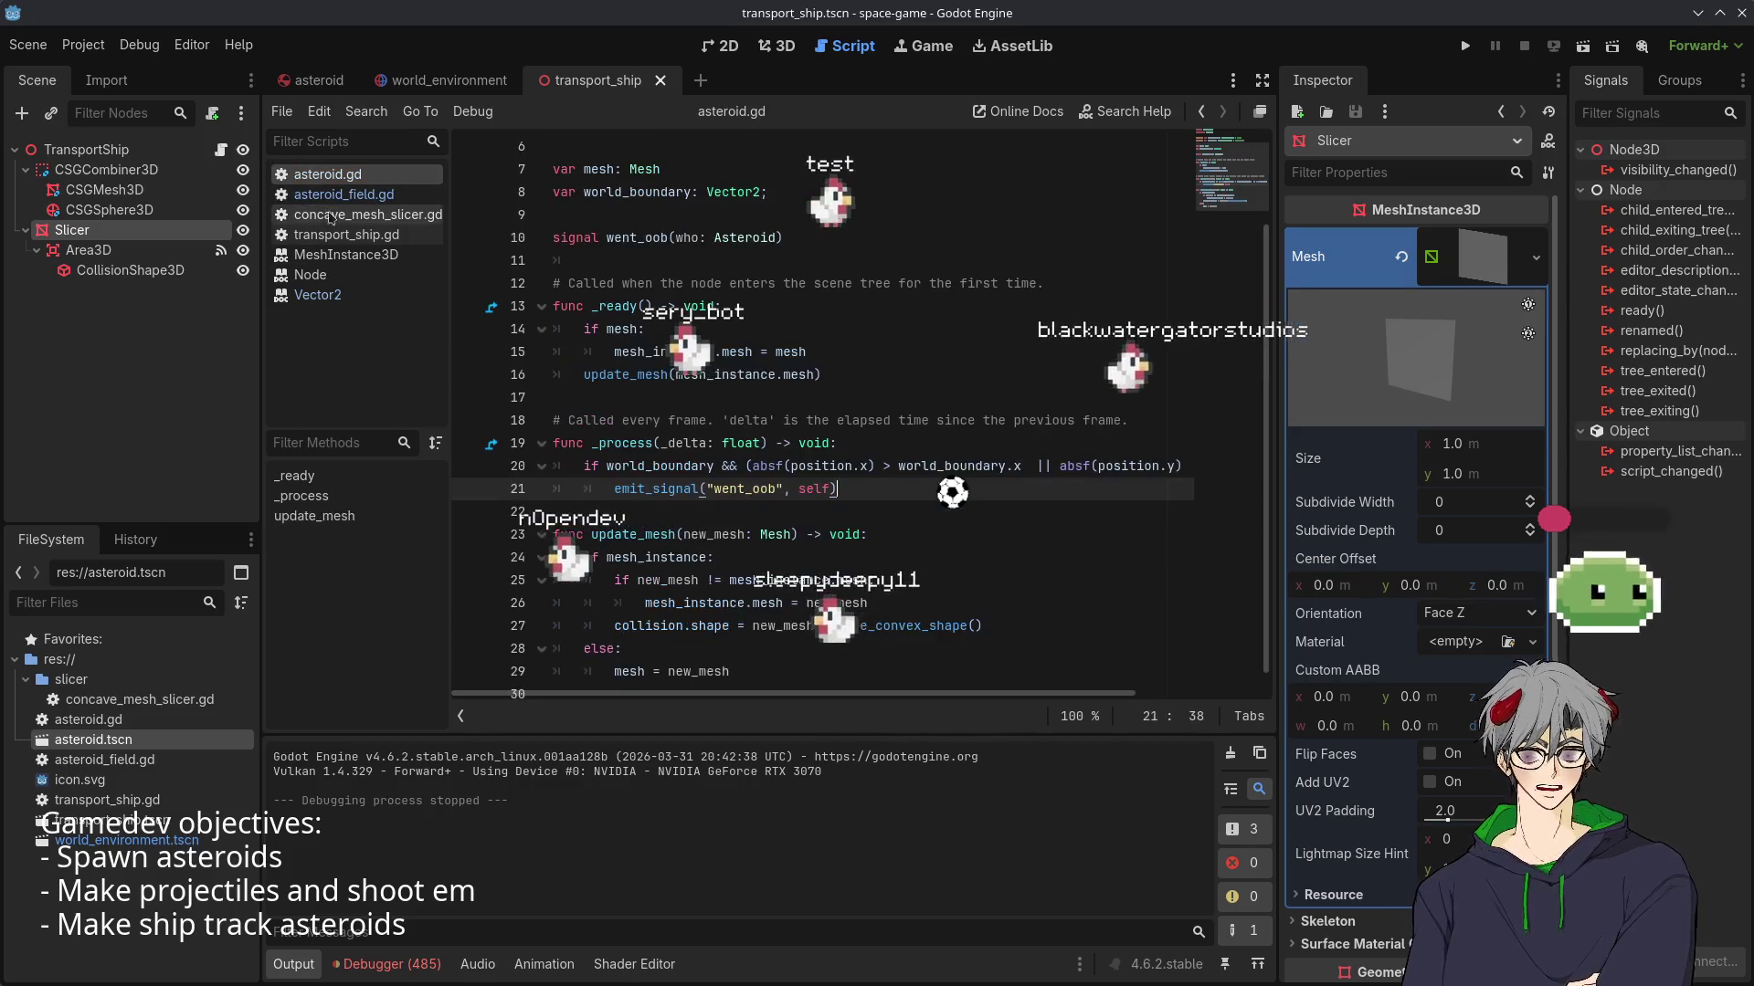
pyautogui.click(346, 235)
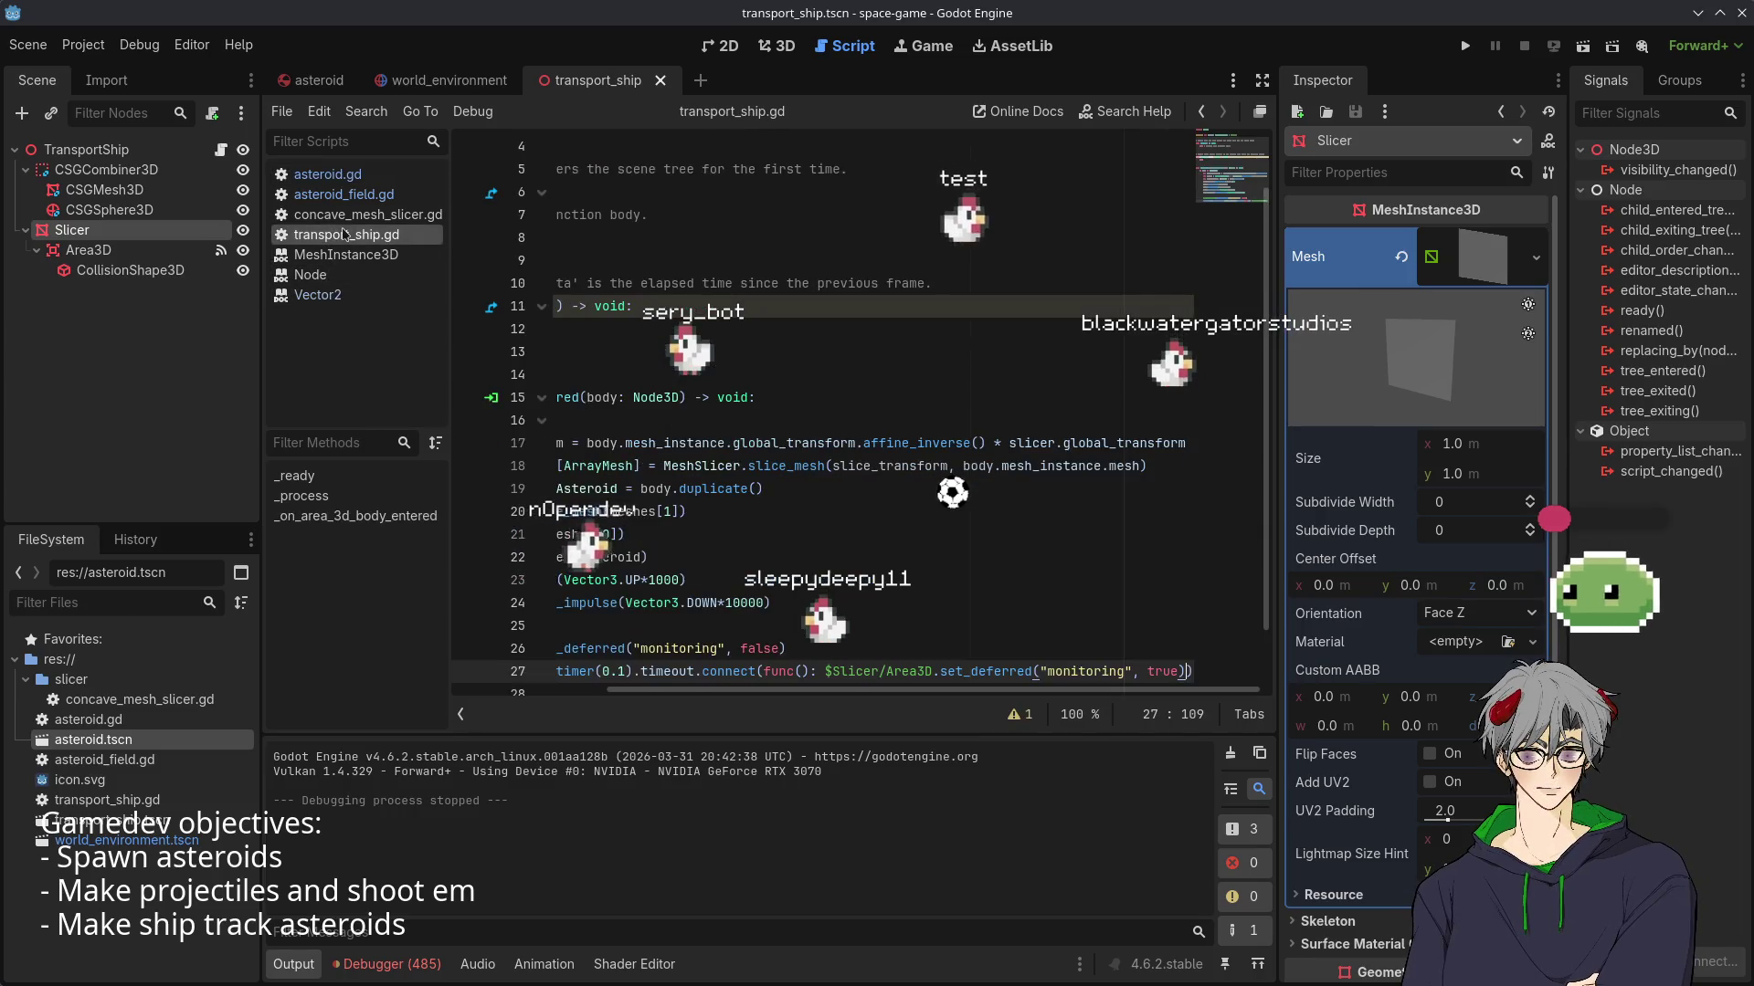
pyautogui.moveTo(694, 706); pyautogui.dragTo(533, 700)
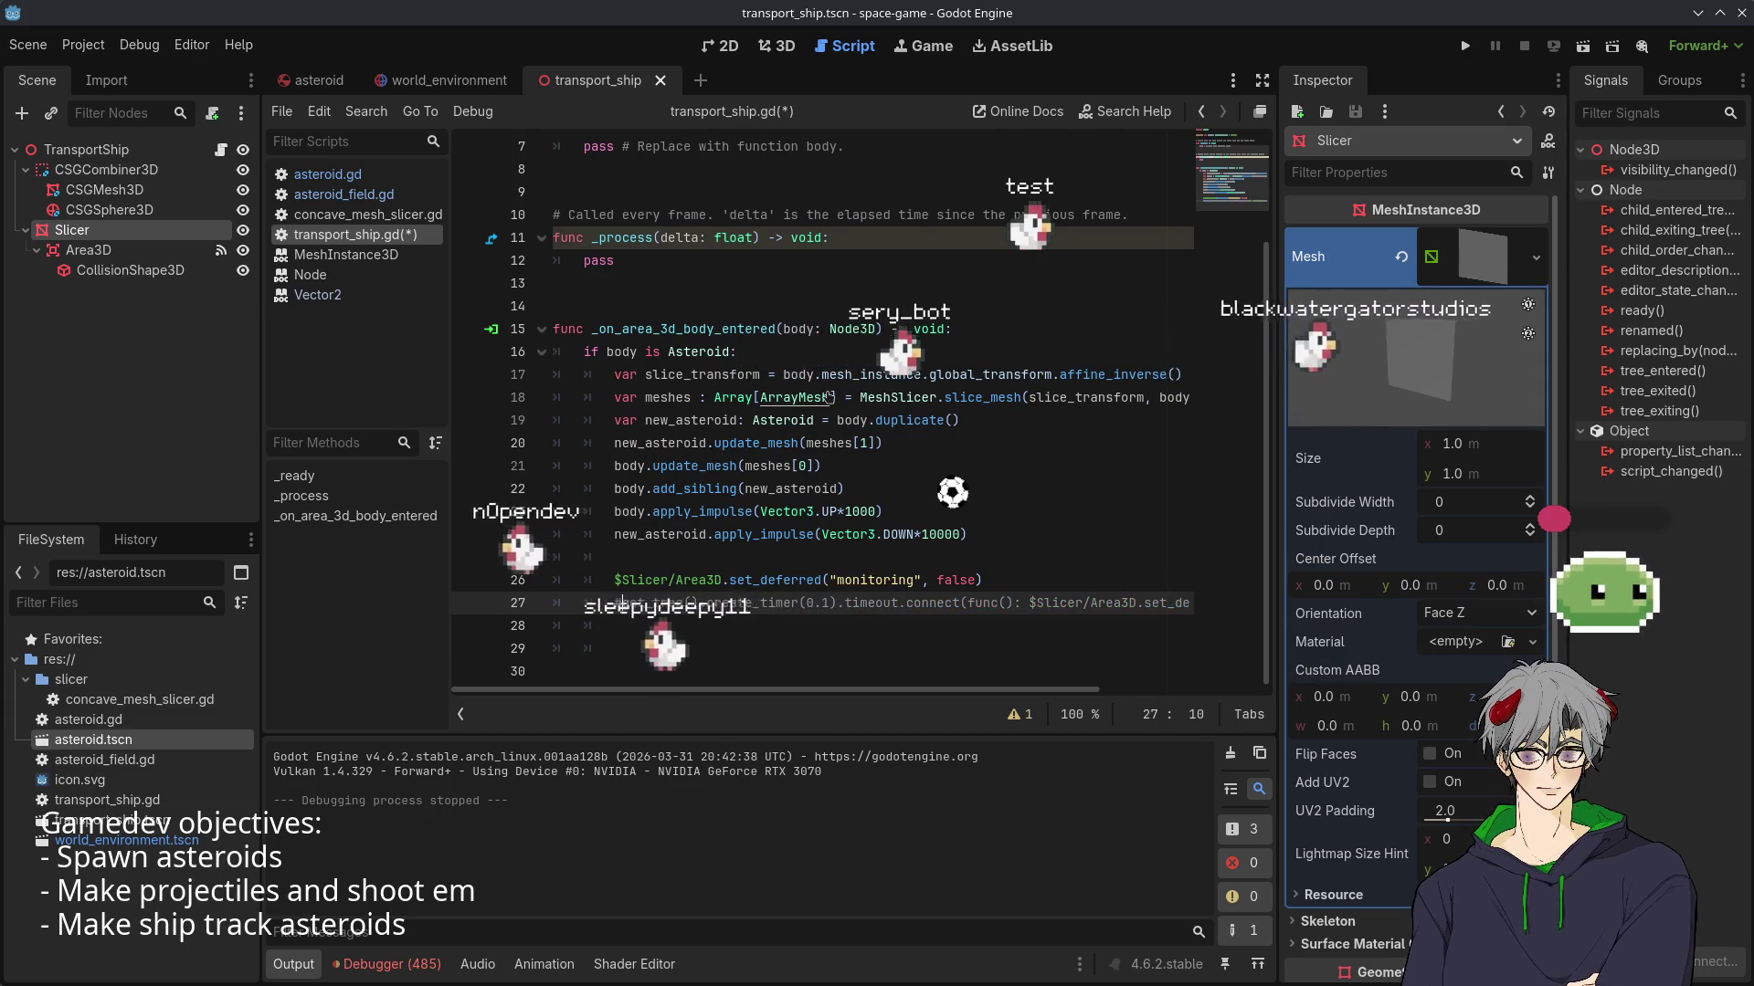
pyautogui.hotkey('ctrl', 's')
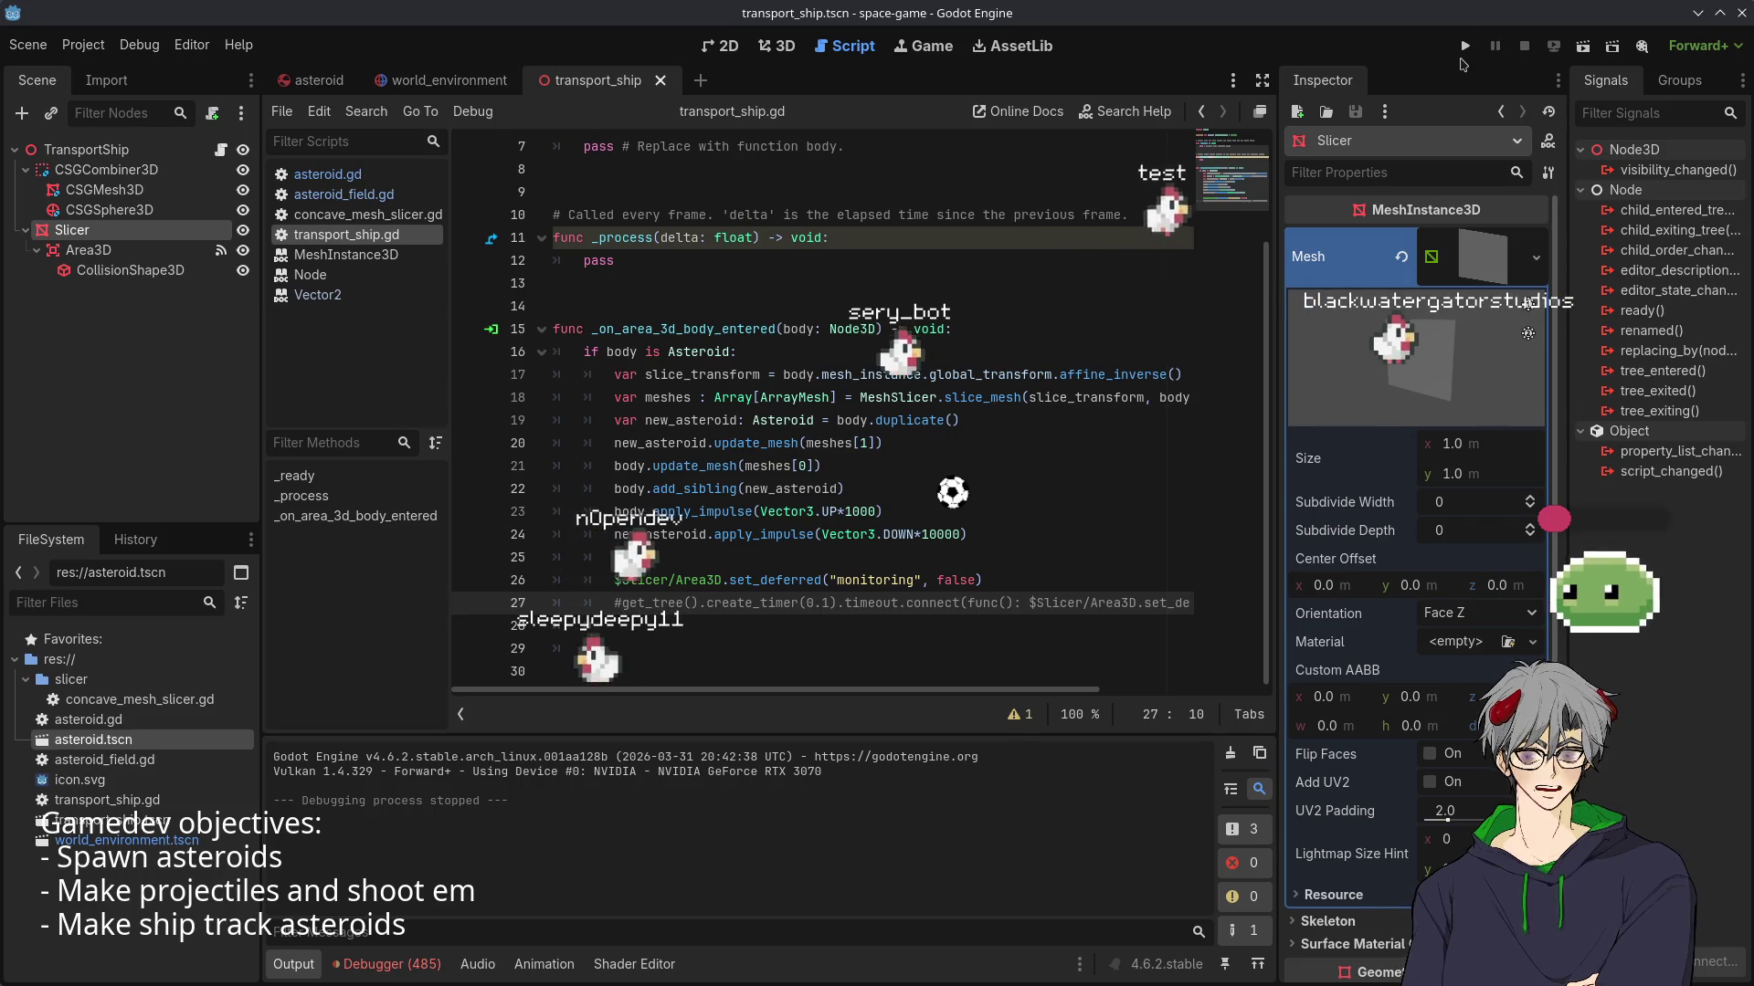
# - Test-run the game, close the game window, and switch to the asteroid scene
pyautogui.click(1464, 46)
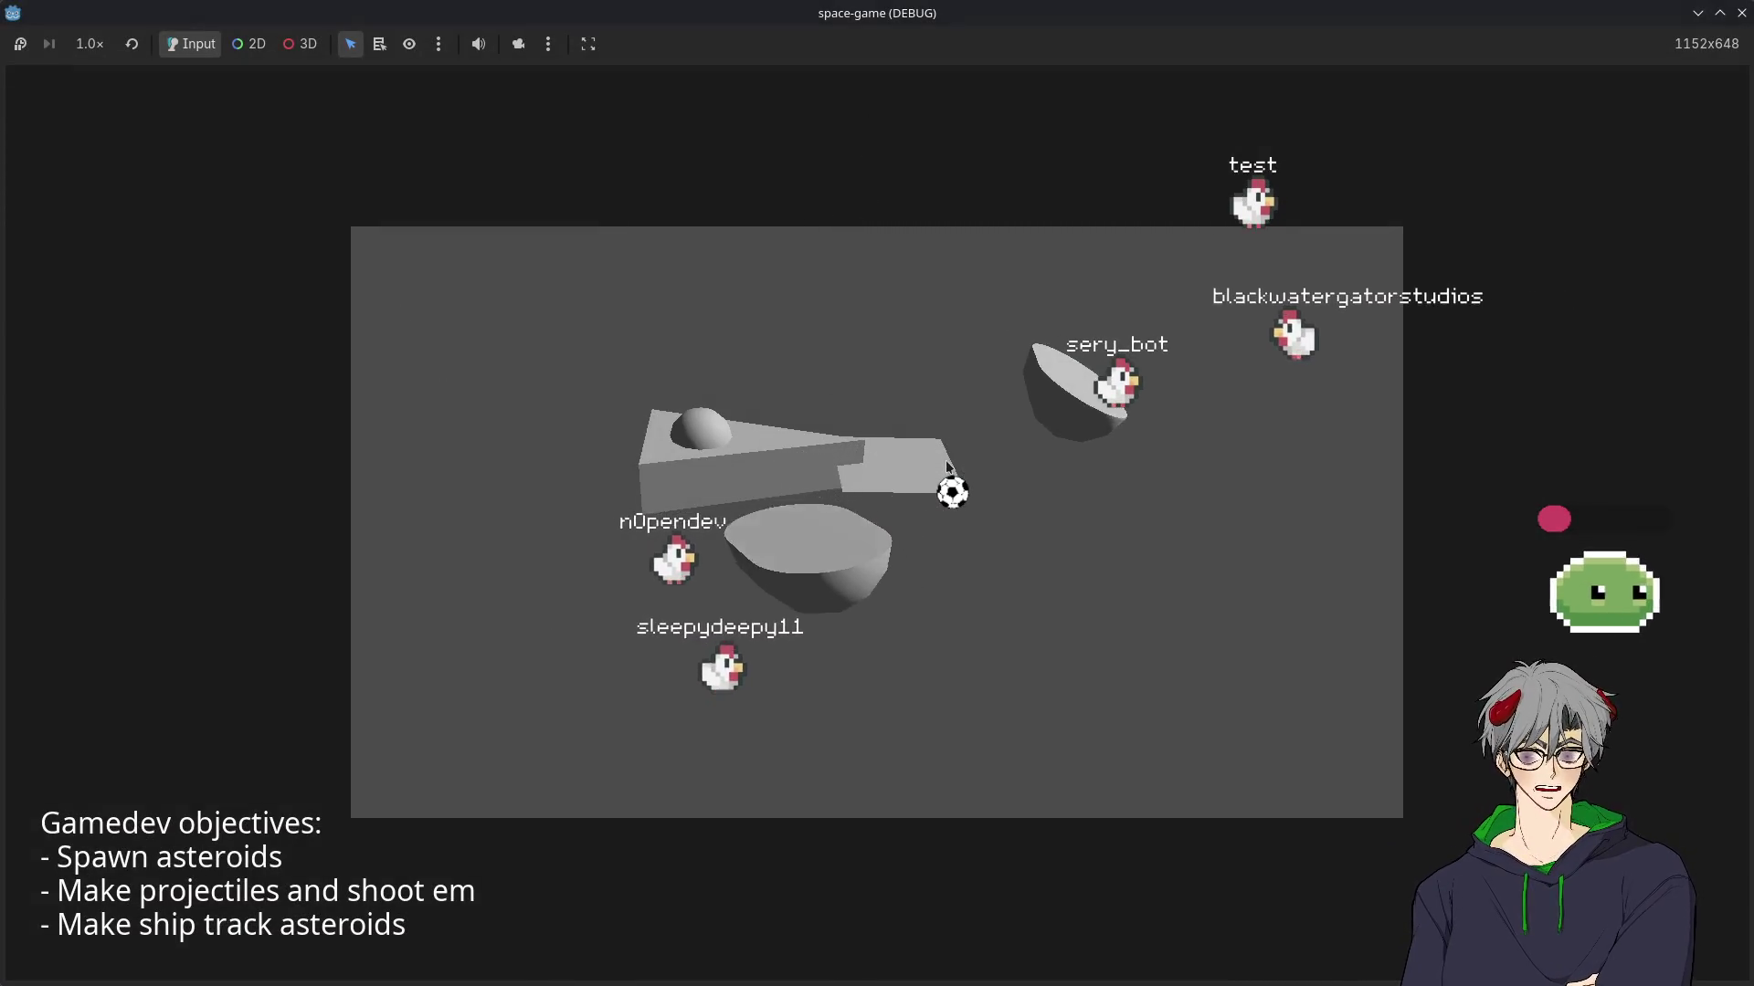
pyautogui.click(1740, 24)
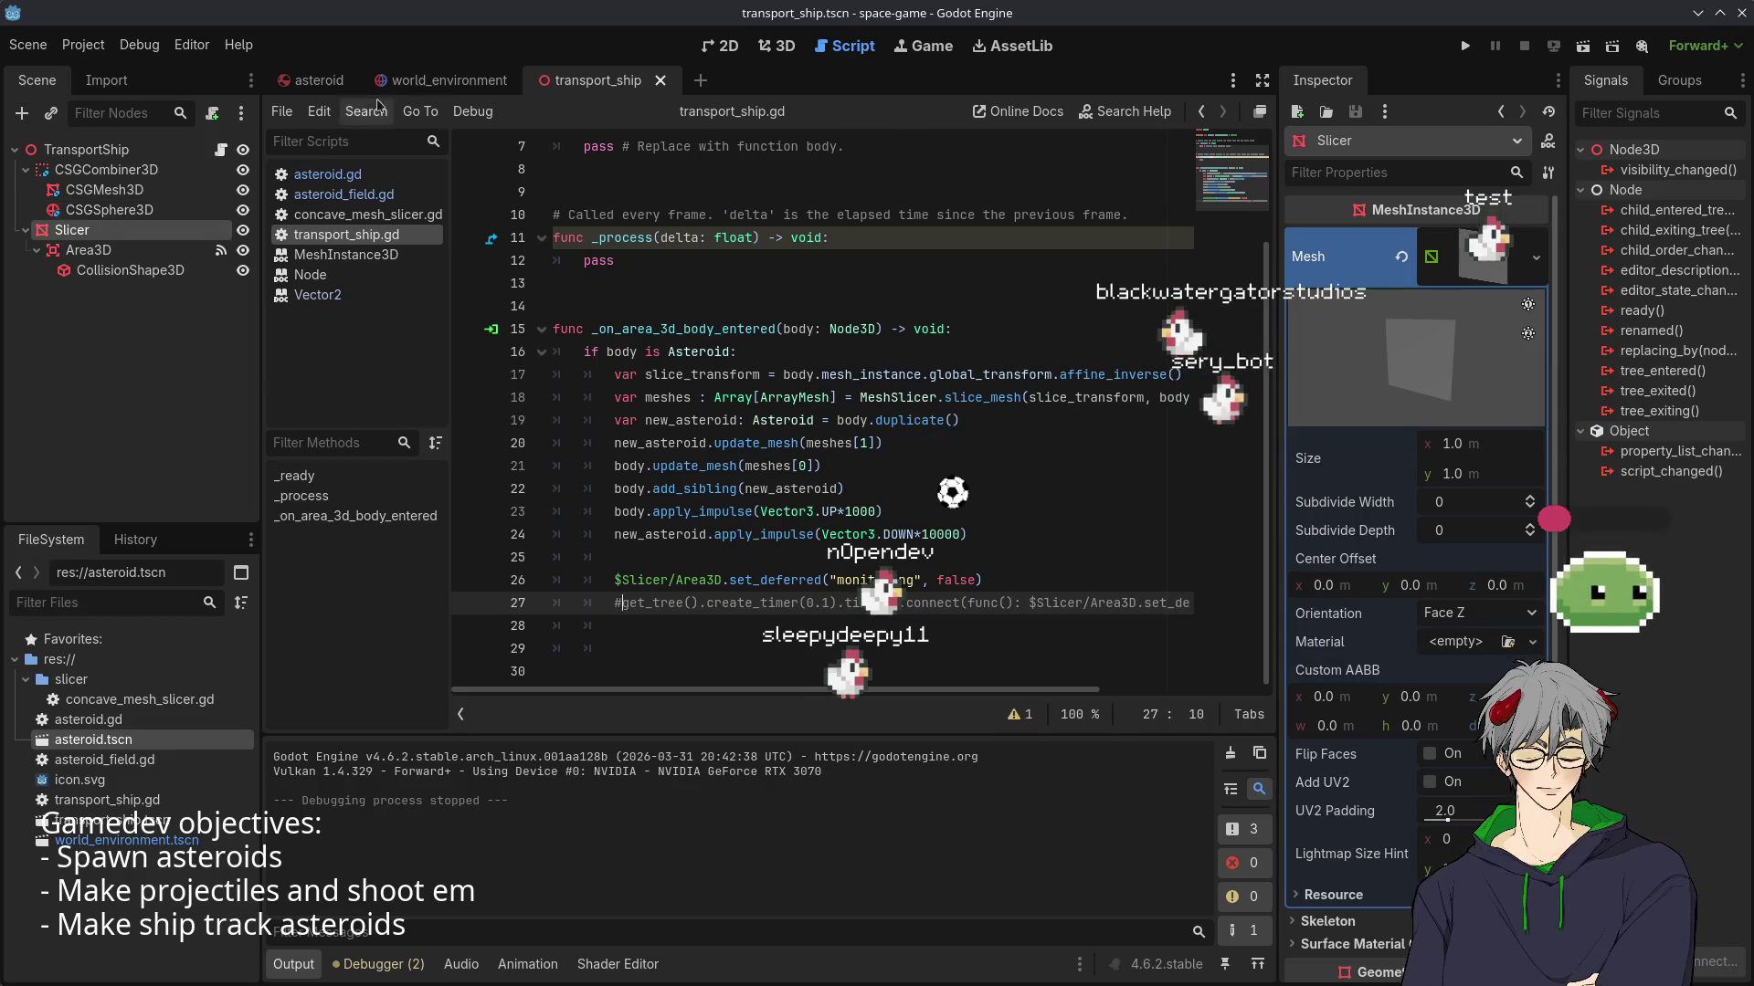
pyautogui.click(311, 80)
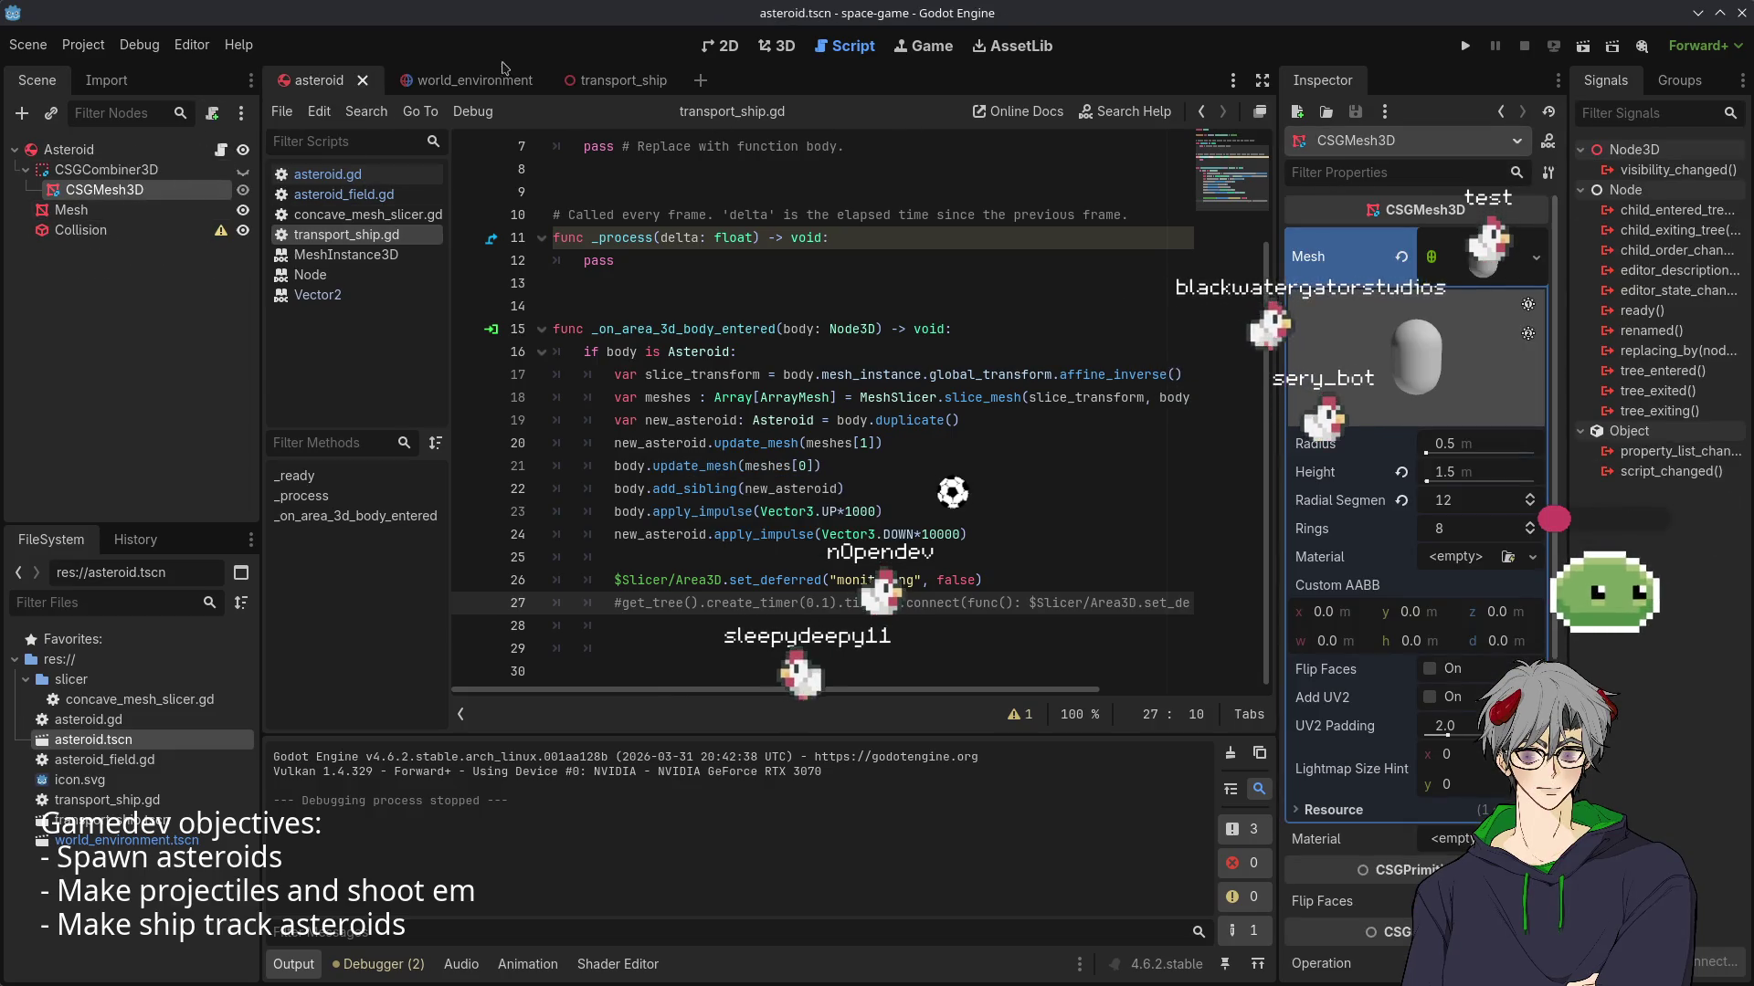
# - Switch to world_environment, review asteroid_field.gd, then show the scene in the 3D view
pyautogui.click(503, 78)
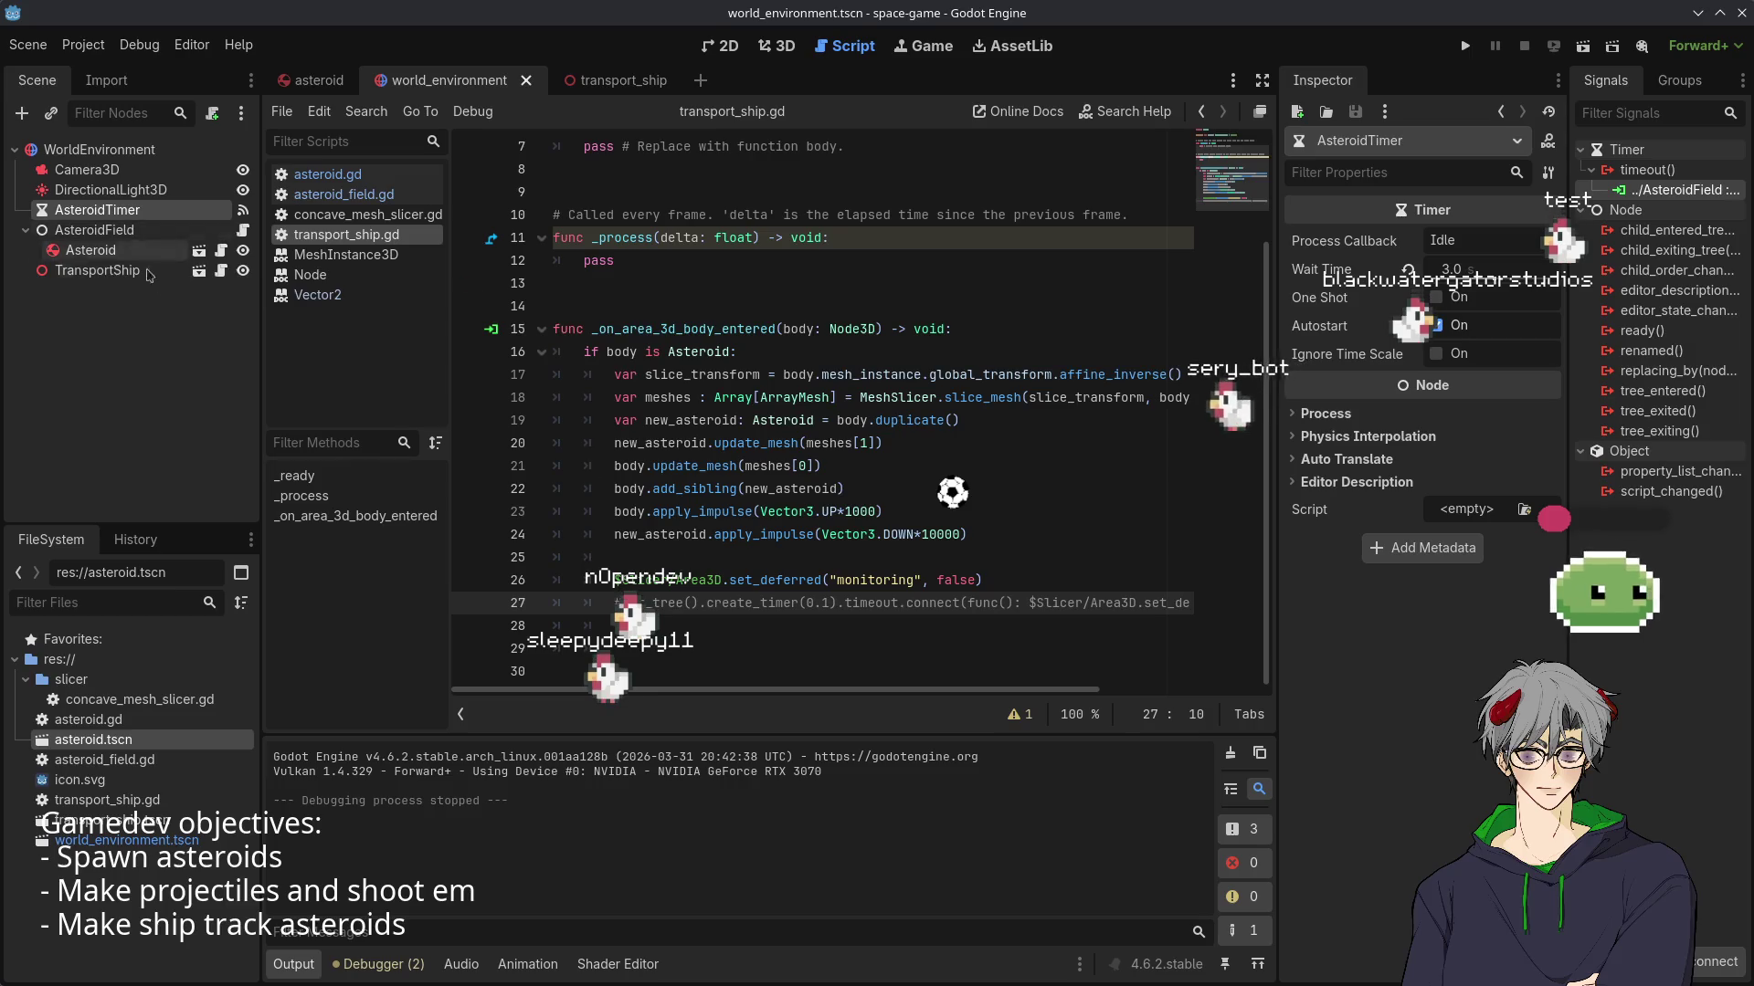
pyautogui.click(245, 234)
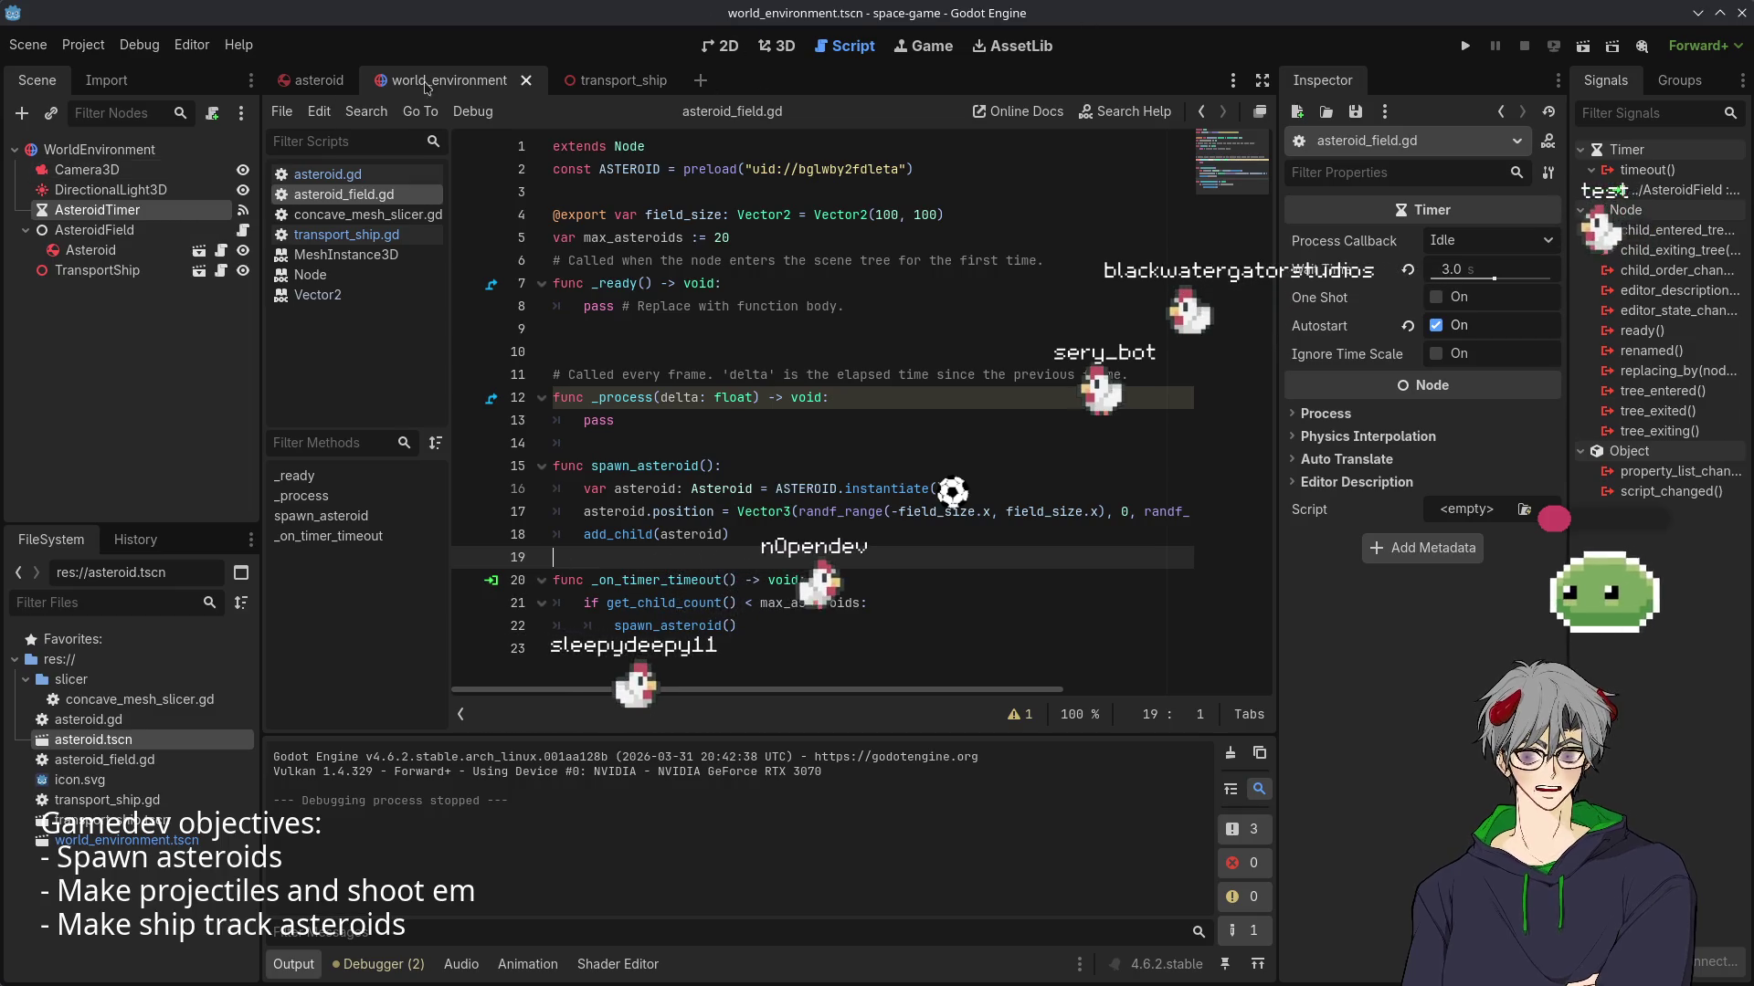
pyautogui.click(778, 45)
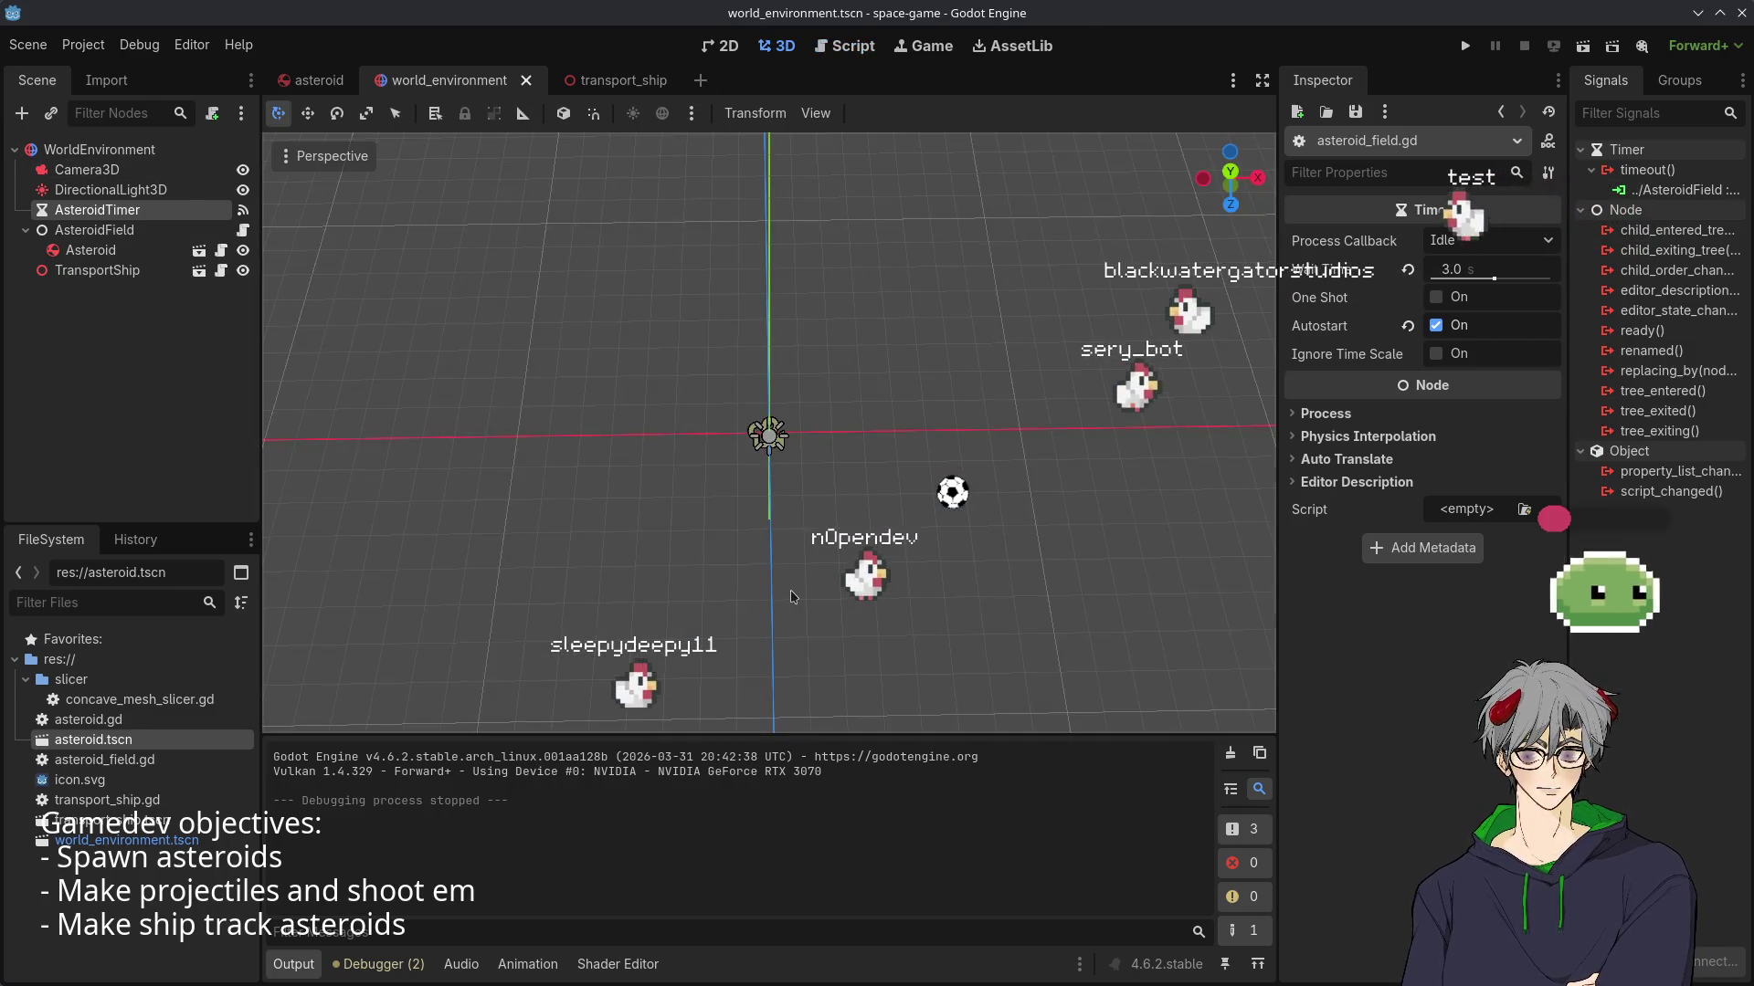
# - Select the Camera3D, frame it, and raise it along its Y axis
pyautogui.scroll(-2, 792, 597)
pyautogui.moveTo(792, 598)
pyautogui.mouseDown()
pyautogui.moveTo(825, 543)
pyautogui.moveTo(548, 475)
pyautogui.mouseUp()
pyautogui.click(512, 458)
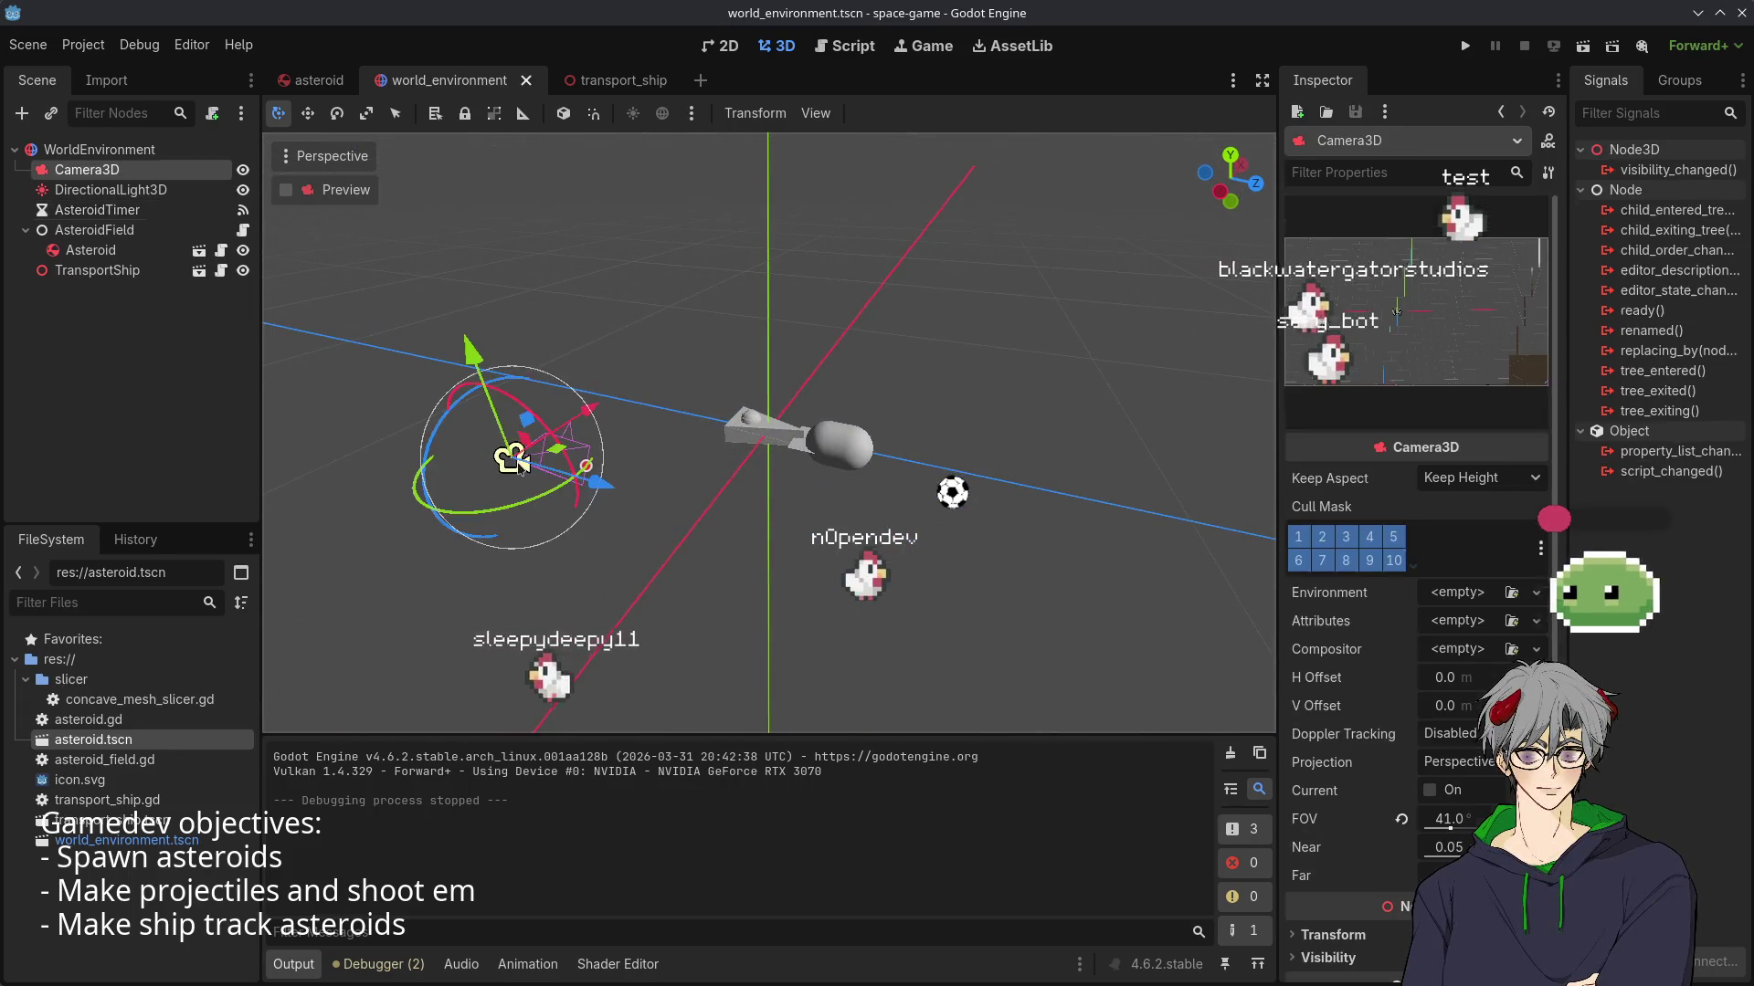
pyautogui.press('f')
pyautogui.moveTo(722, 358); pyautogui.dragTo(735, 137)
pyautogui.scroll(-3, 414, 626)
pyautogui.moveTo(759, 498); pyautogui.dragTo(877, 315)
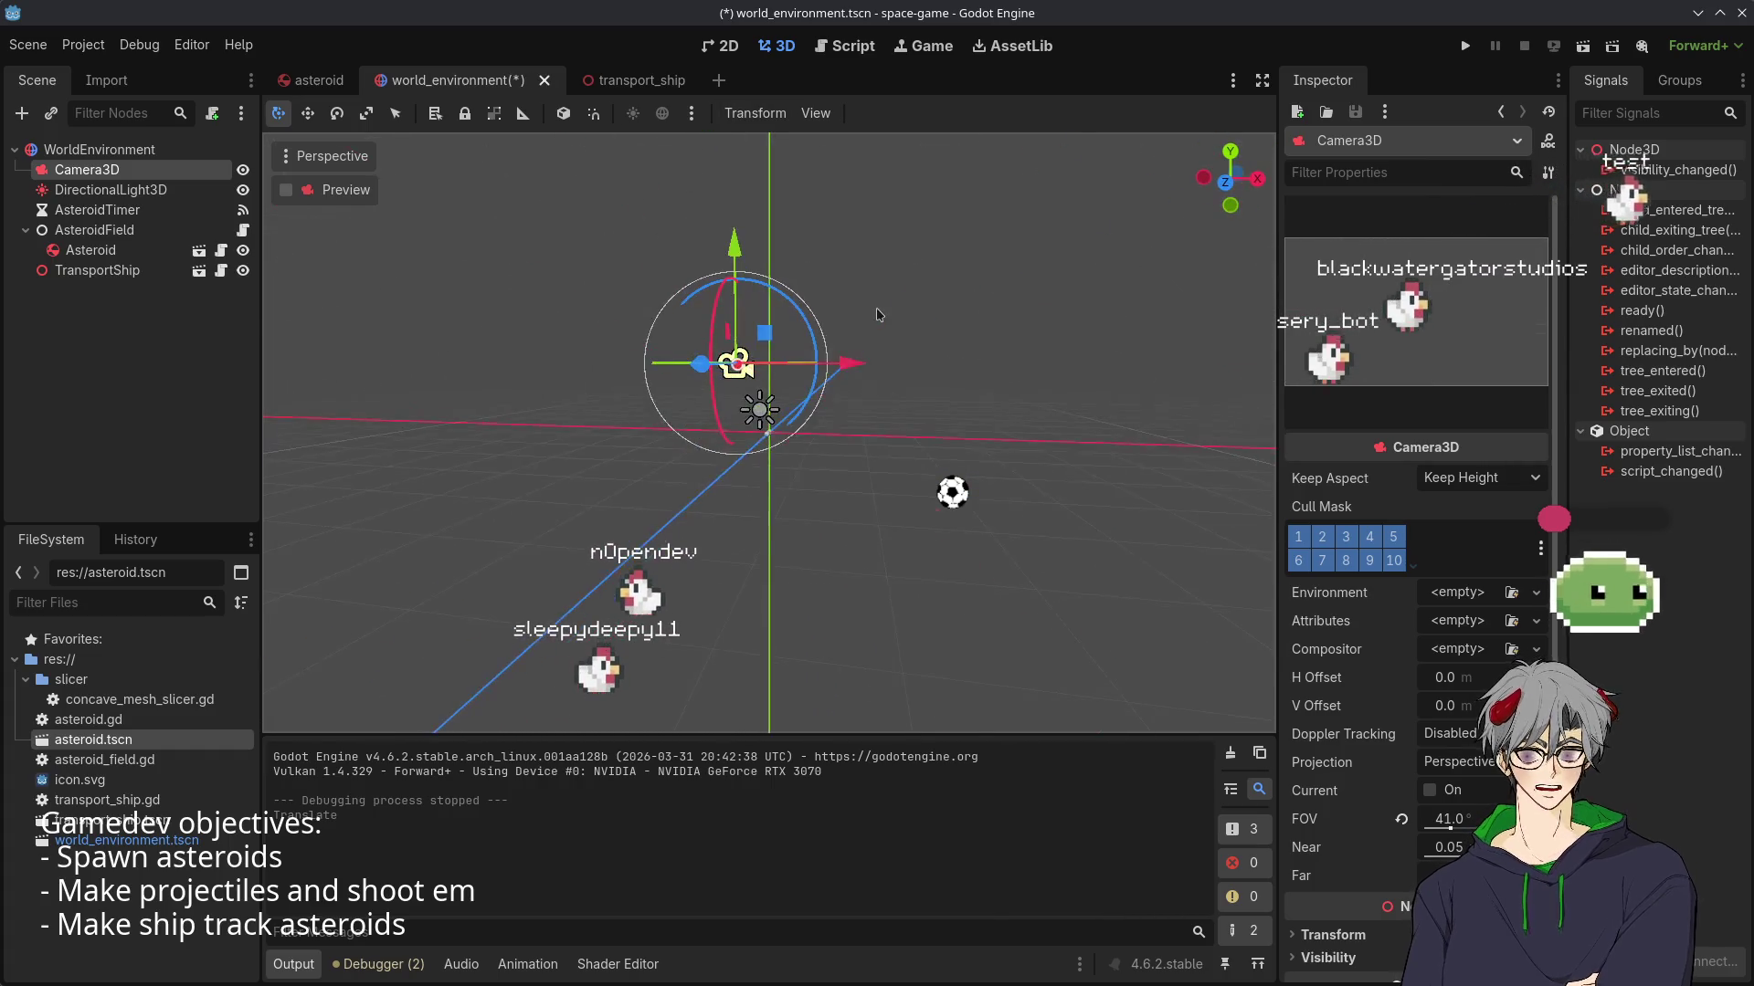
pyautogui.moveTo(683, 257)
pyautogui.mouseDown()
pyautogui.moveTo(884, 423)
pyautogui.moveTo(810, 265)
pyautogui.mouseUp()
pyautogui.scroll(-3, 813, 366)
pyautogui.click(884, 423)
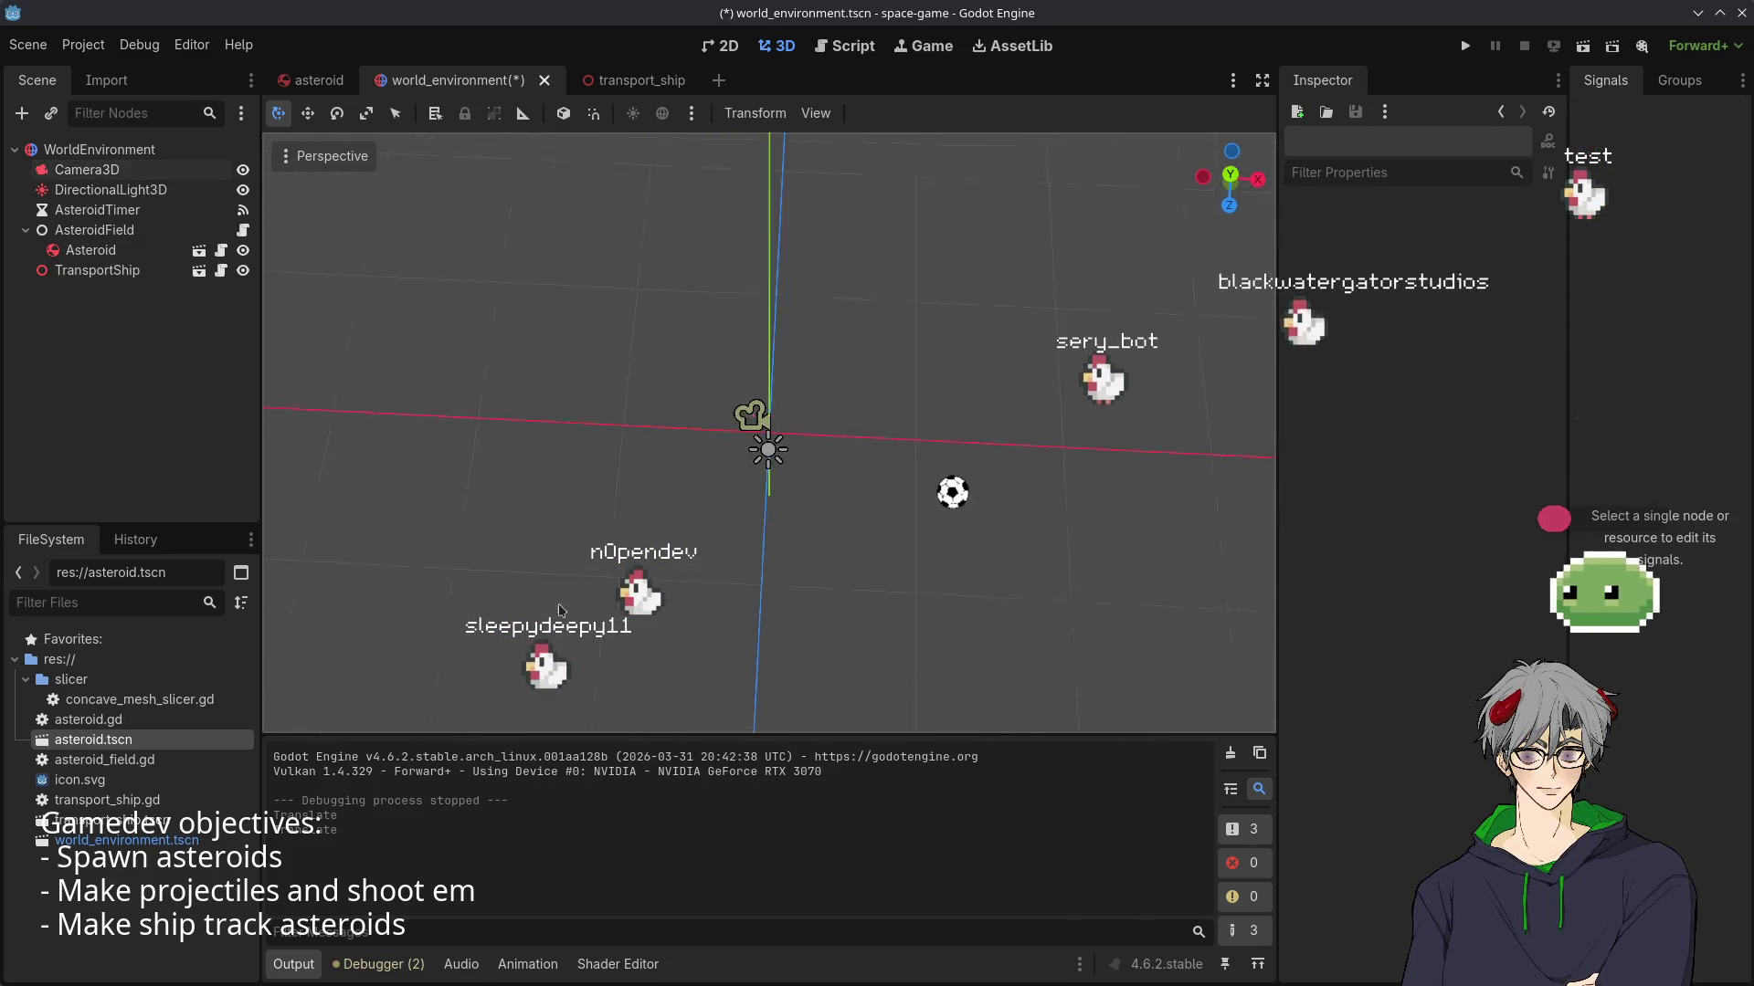
pyautogui.click(766, 368)
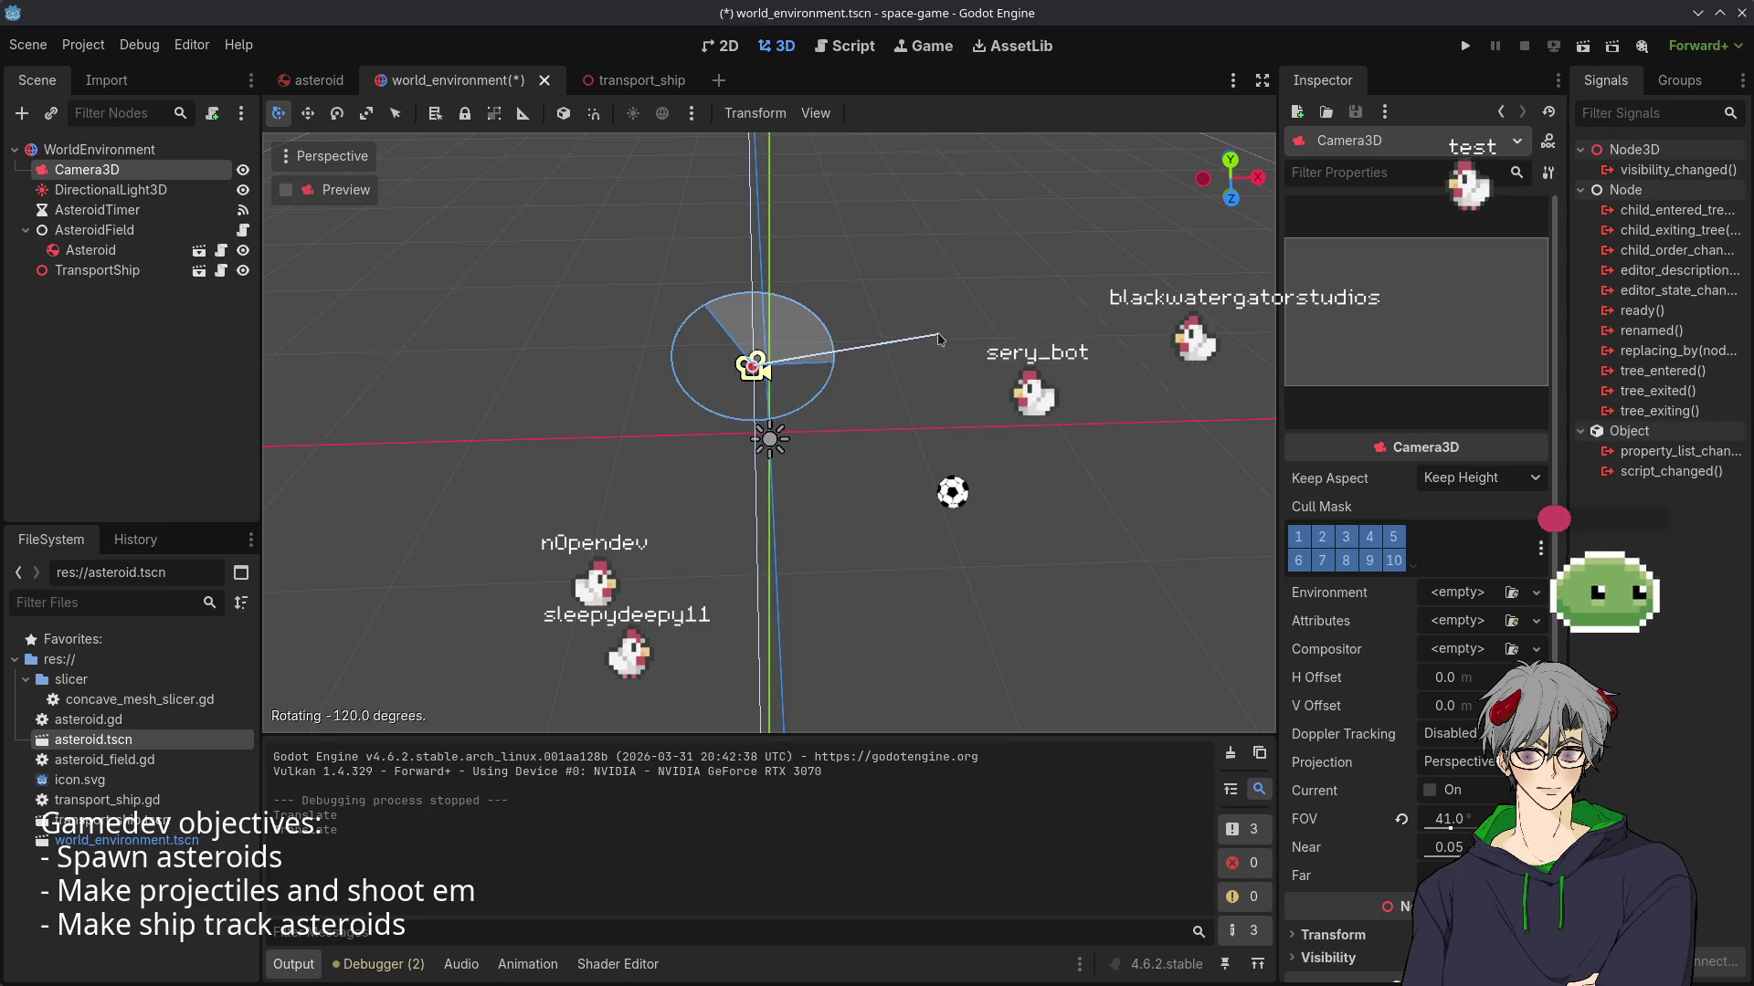
pyautogui.scroll(-5, 912, 272)
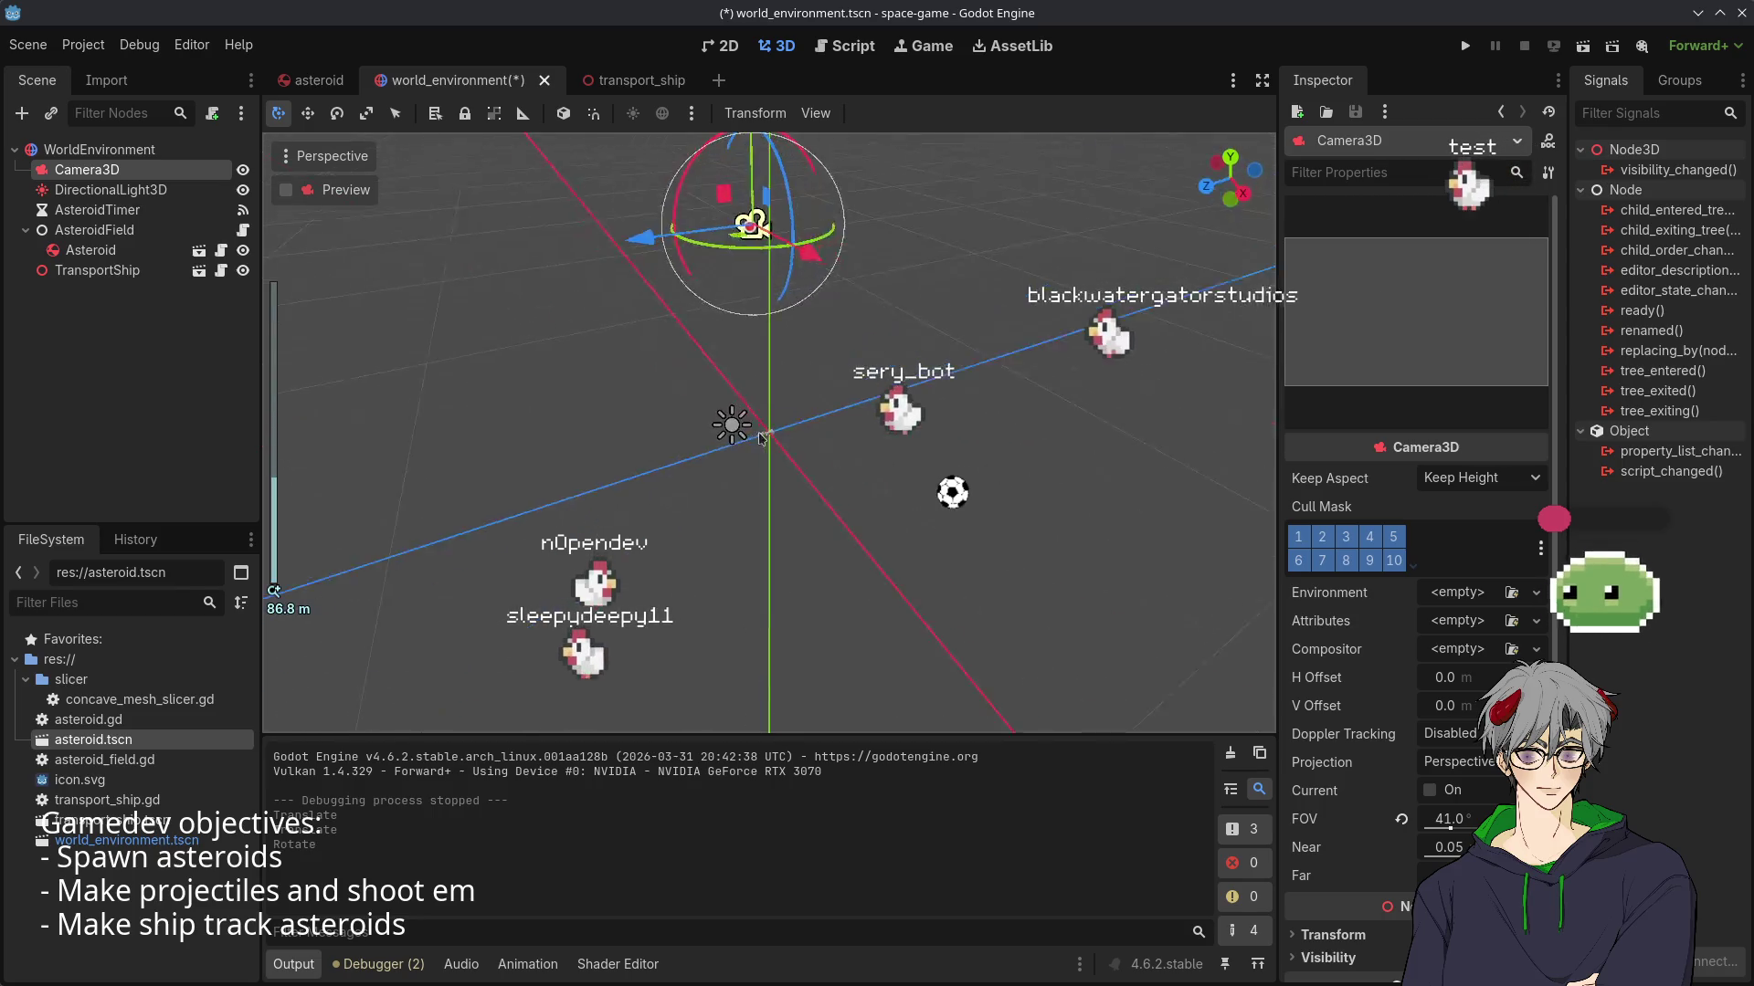
pyautogui.scroll(-3, 823, 356)
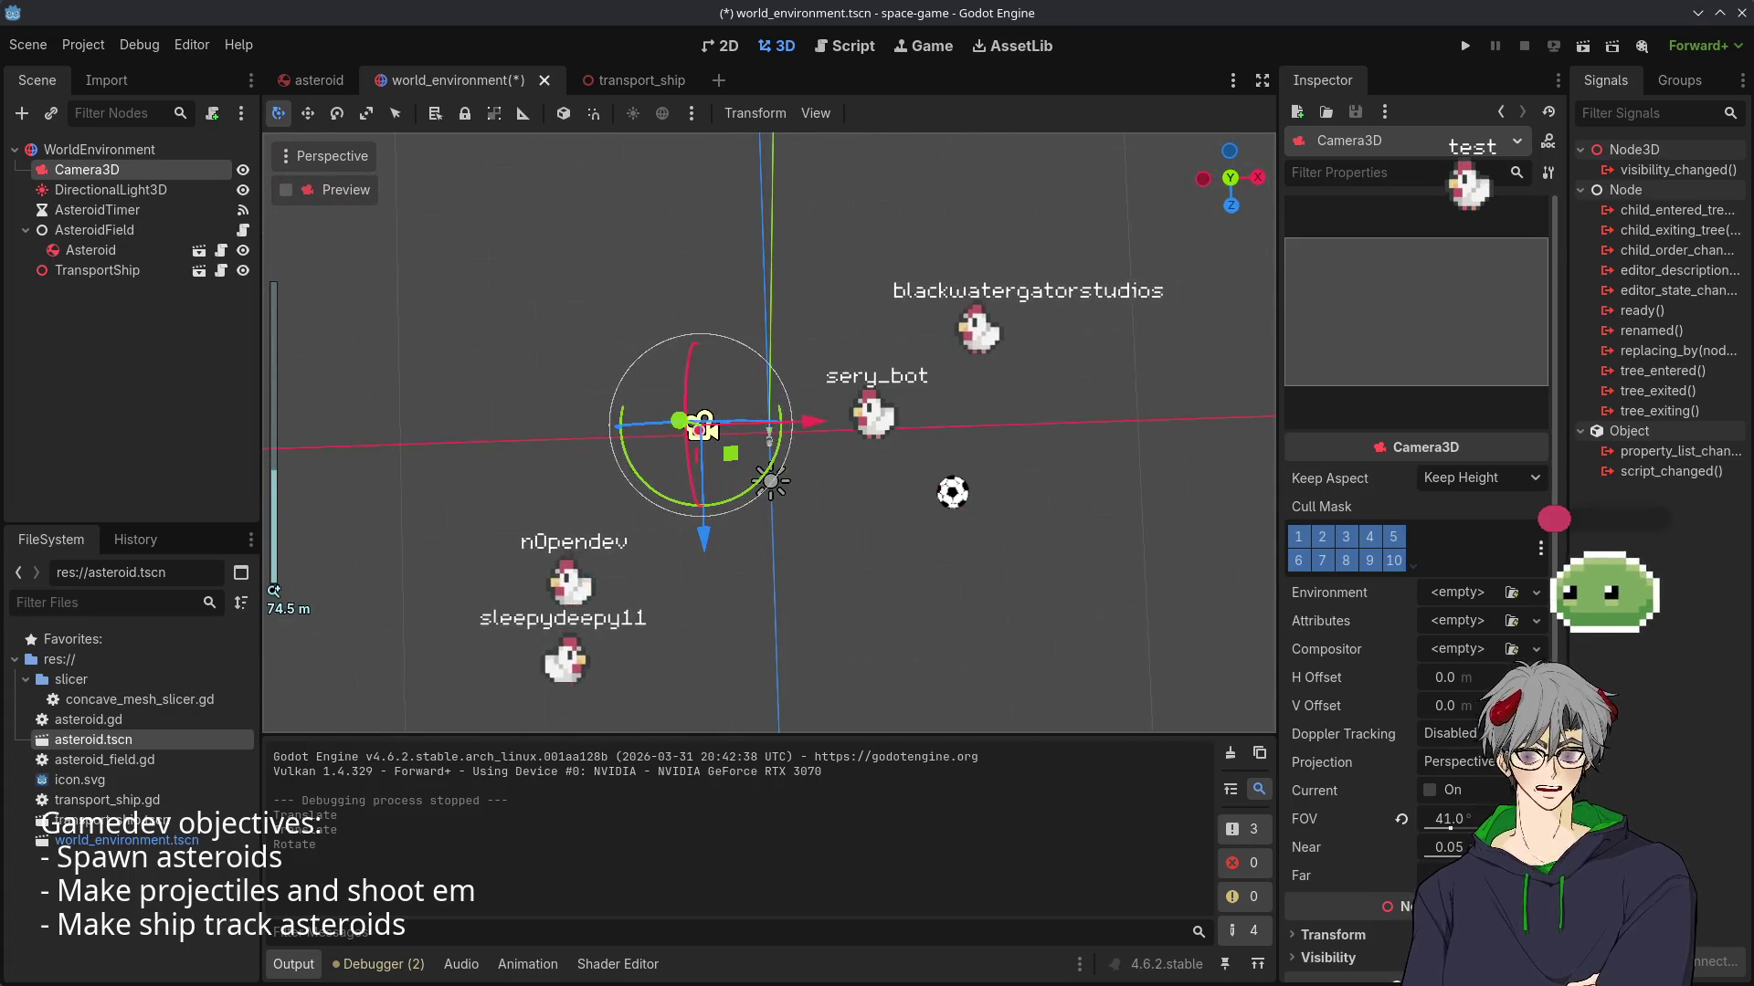
pyautogui.scroll(-4, 1332, 740)
# - Raise the camera higher above the field and tilt it to point downward
pyautogui.click(1333, 748)
pyautogui.press('o')
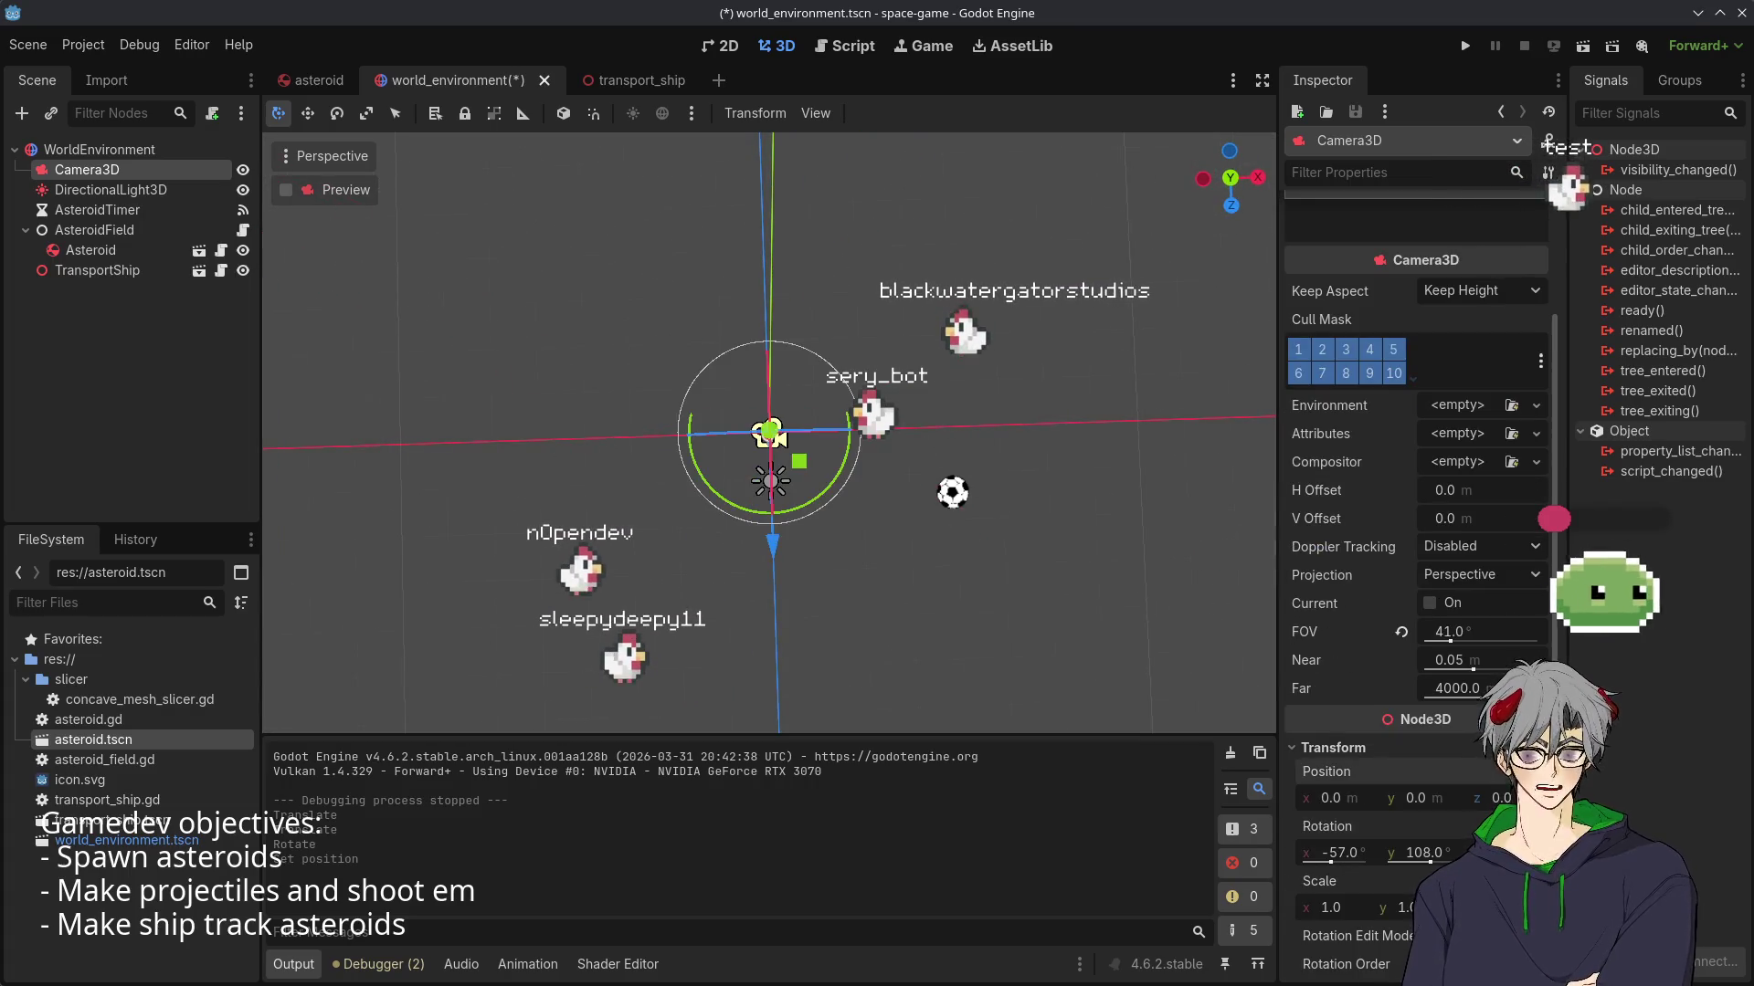
pyautogui.moveTo(848, 423); pyautogui.dragTo(895, 461)
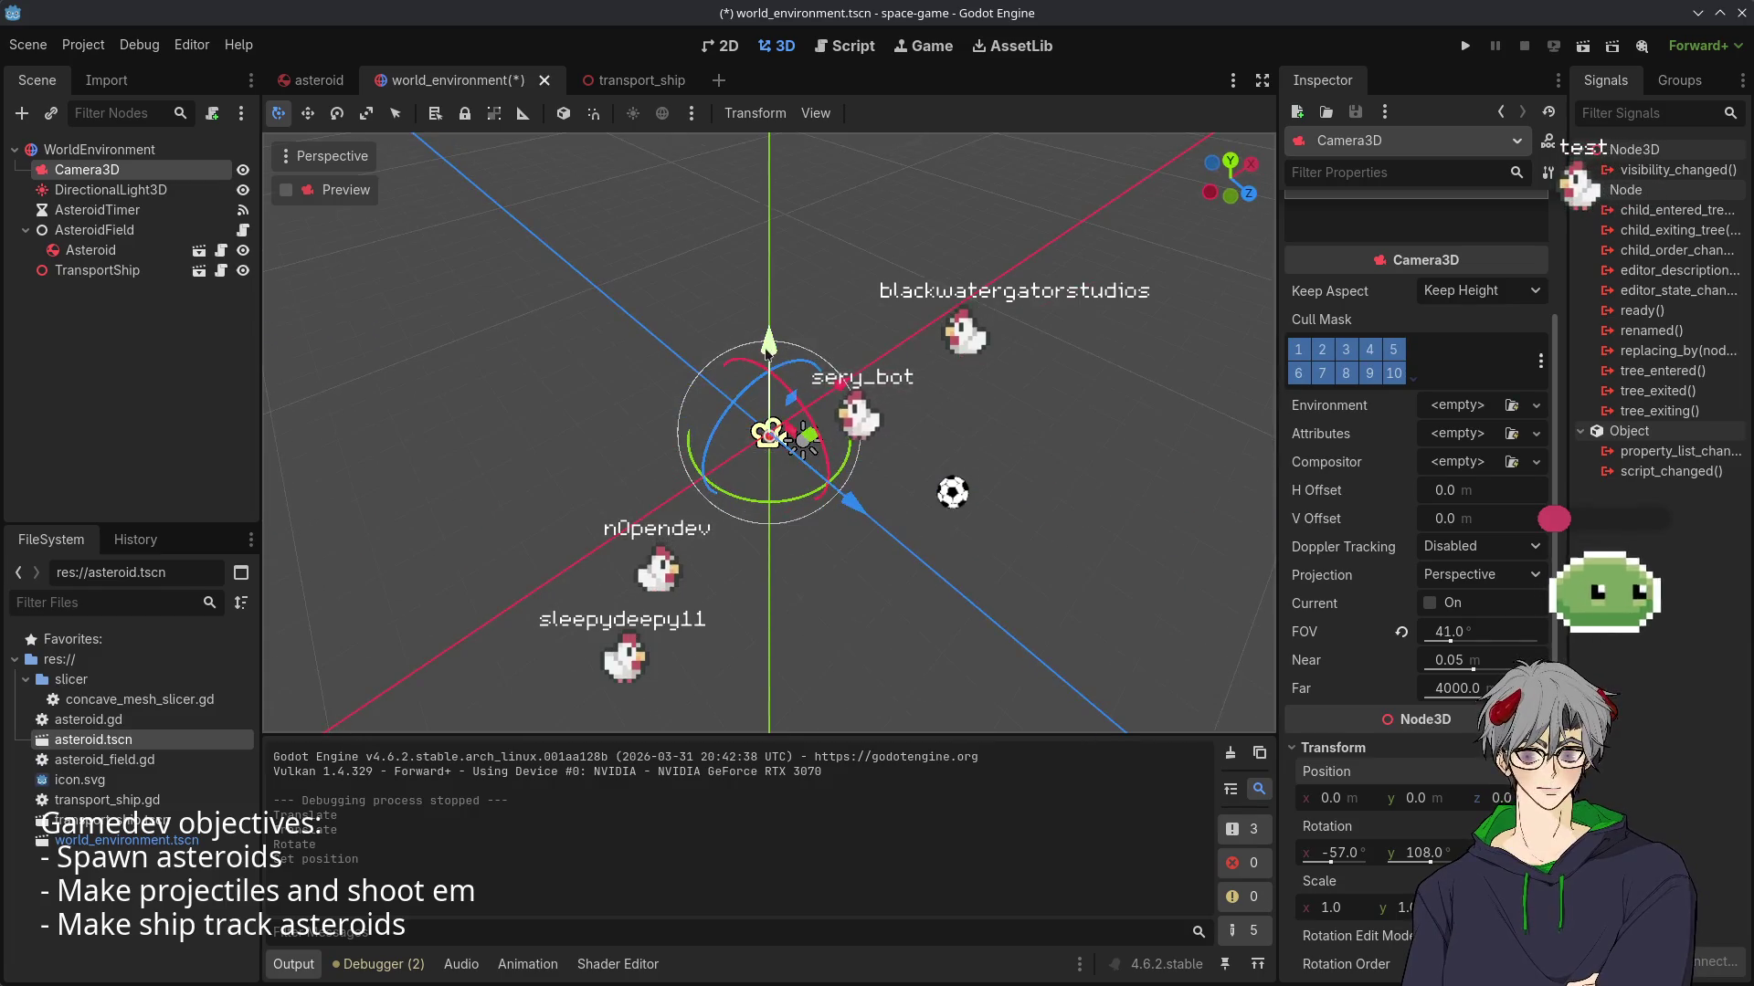
pyautogui.moveTo(796, 176)
pyautogui.mouseDown()
pyautogui.moveTo(844, 301)
pyautogui.moveTo(772, 436)
pyautogui.mouseUp()
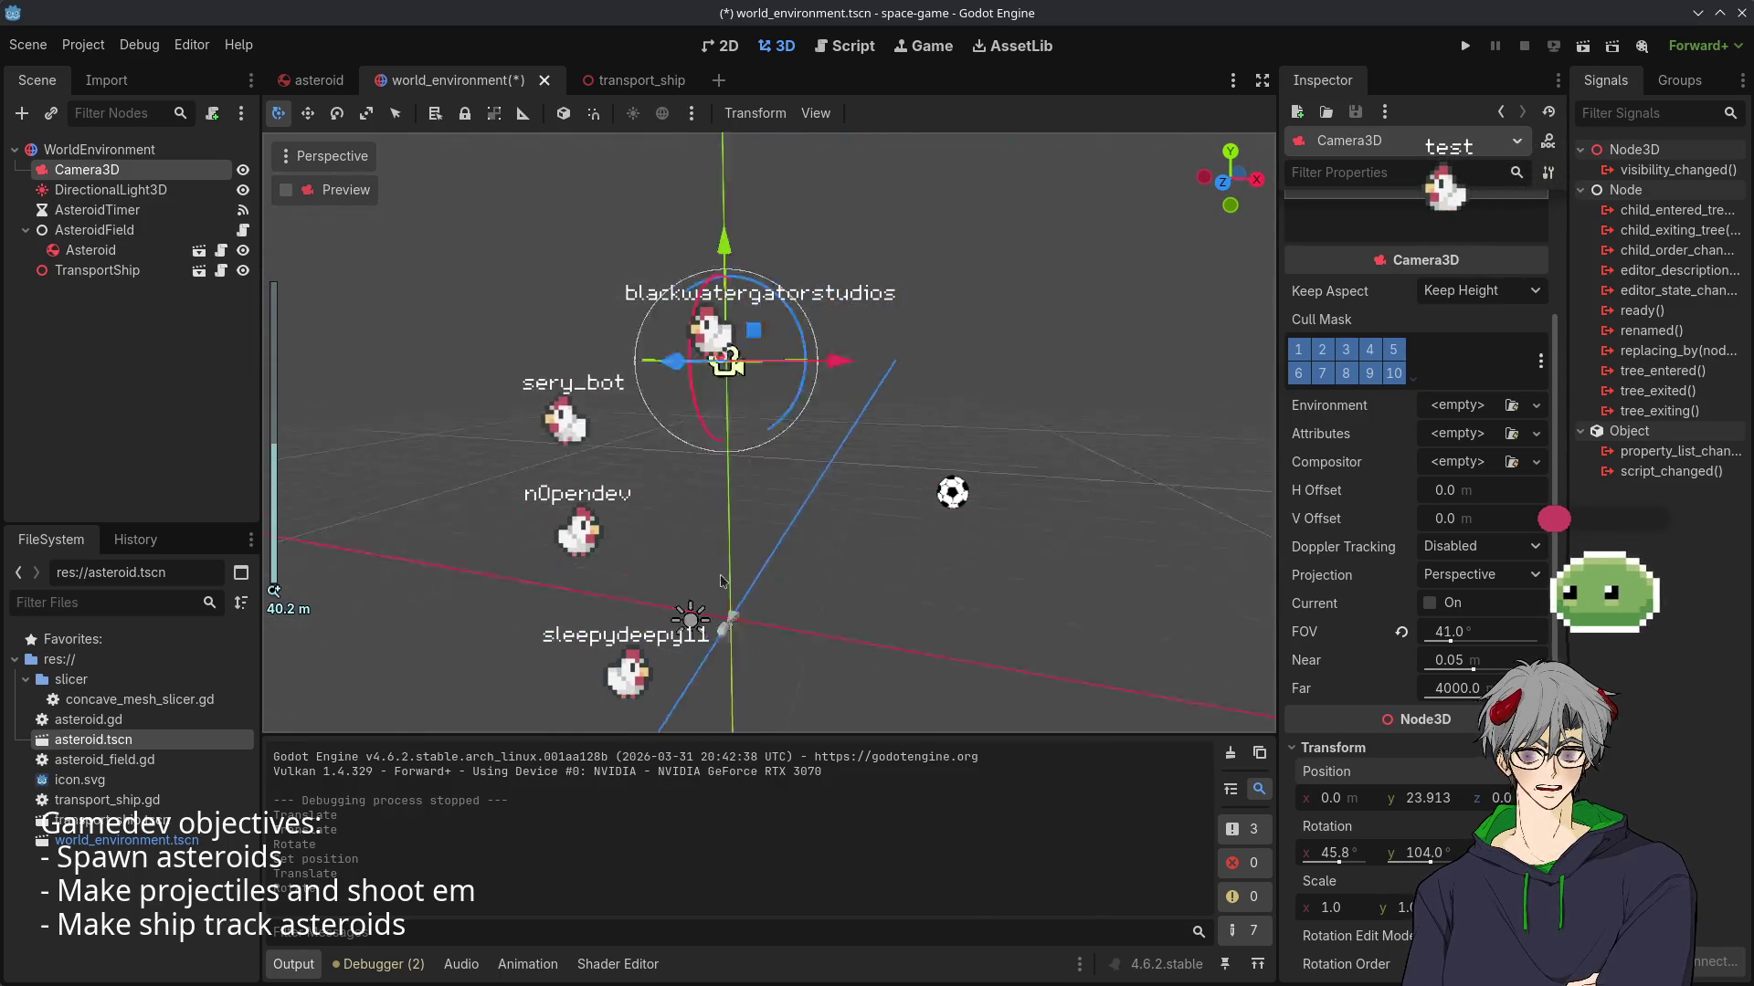
pyautogui.scroll(2, 713, 666)
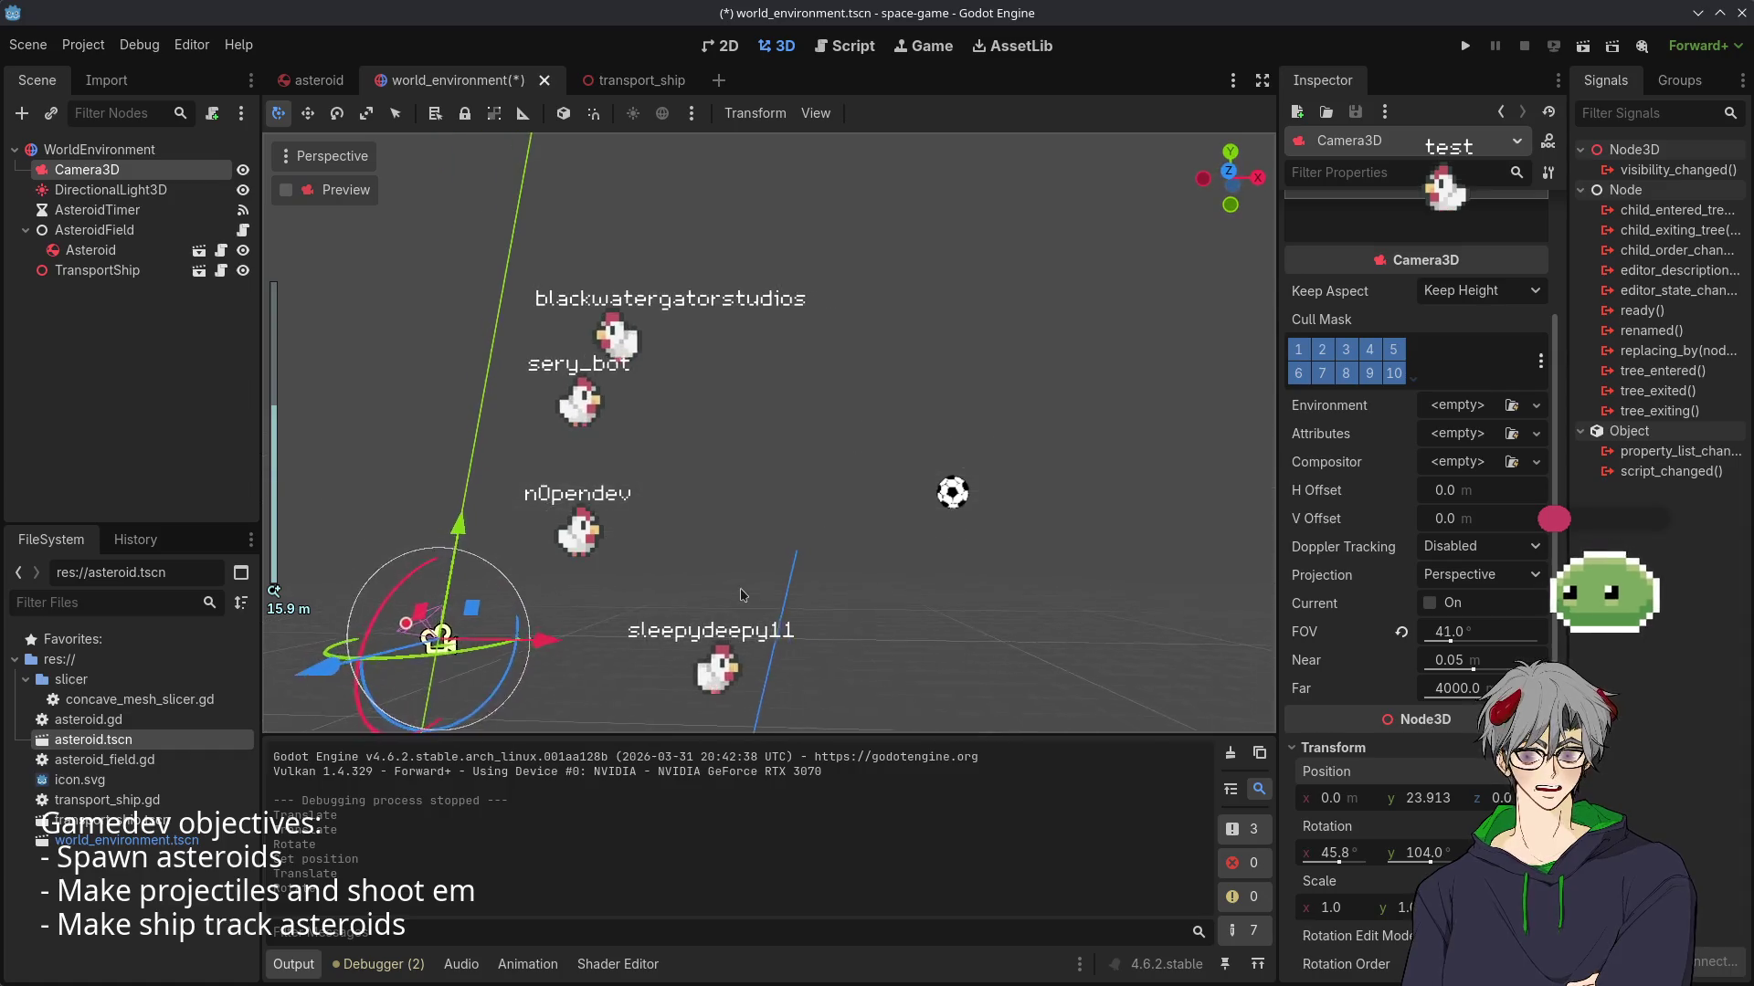
pyautogui.moveTo(525, 677); pyautogui.dragTo(507, 496)
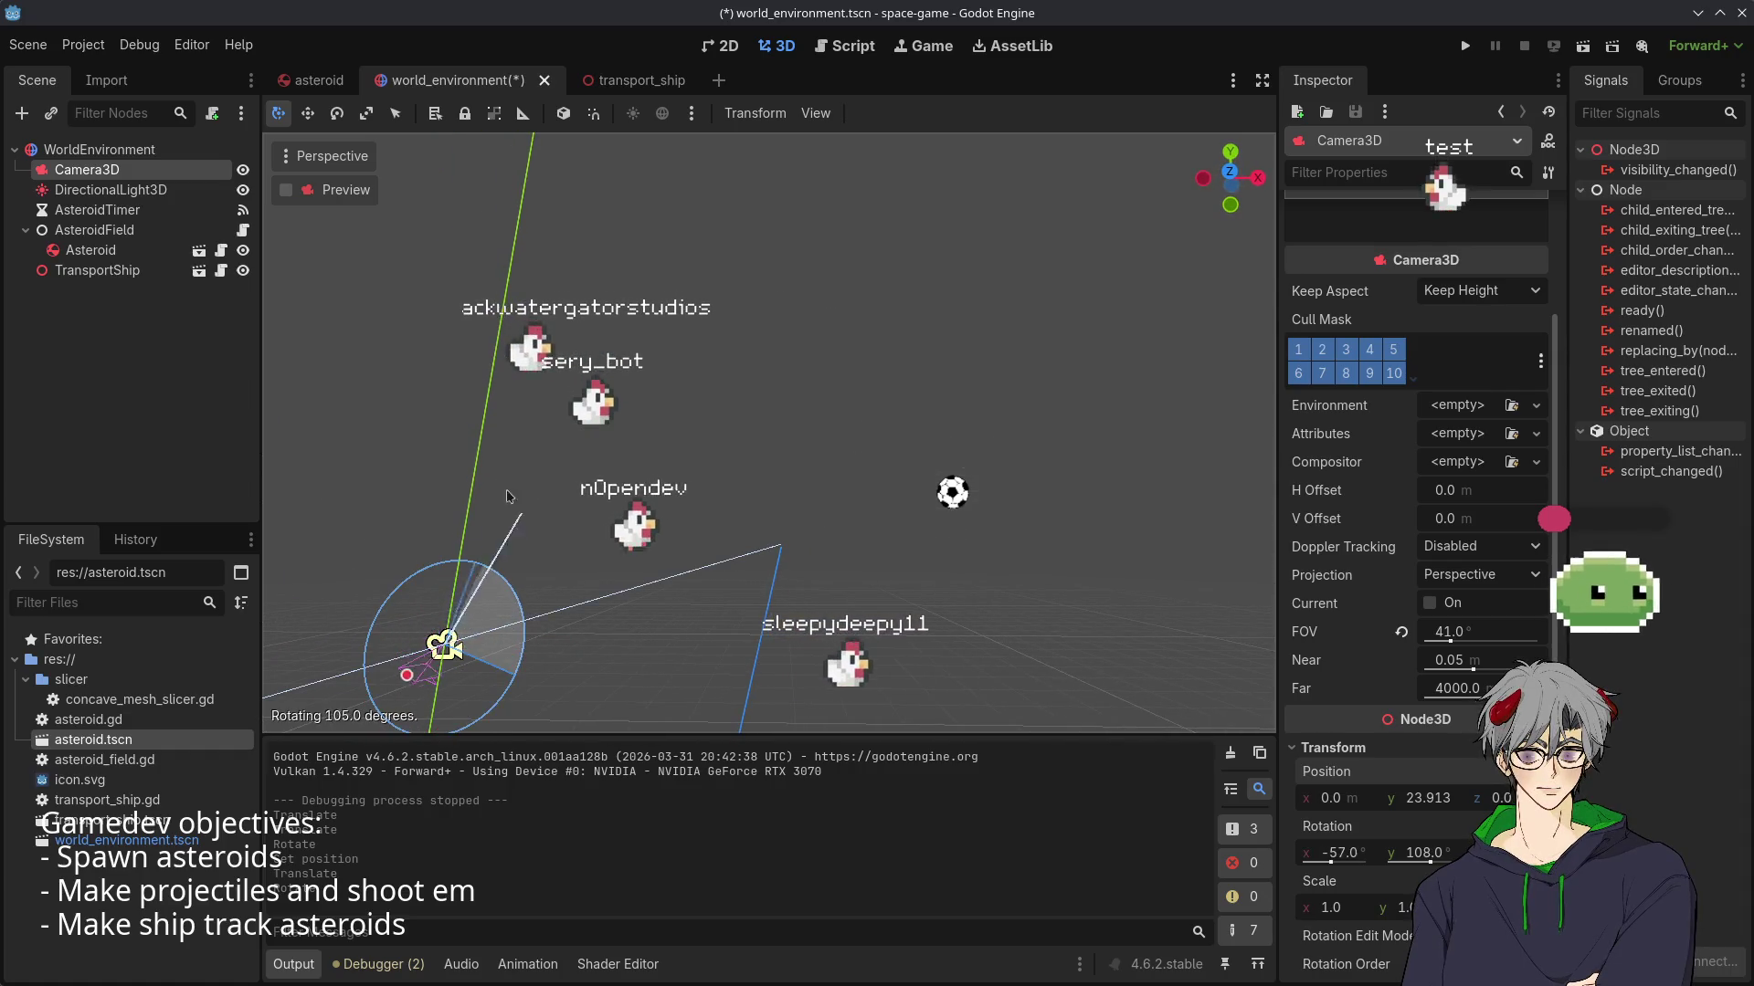
pyautogui.press('f')
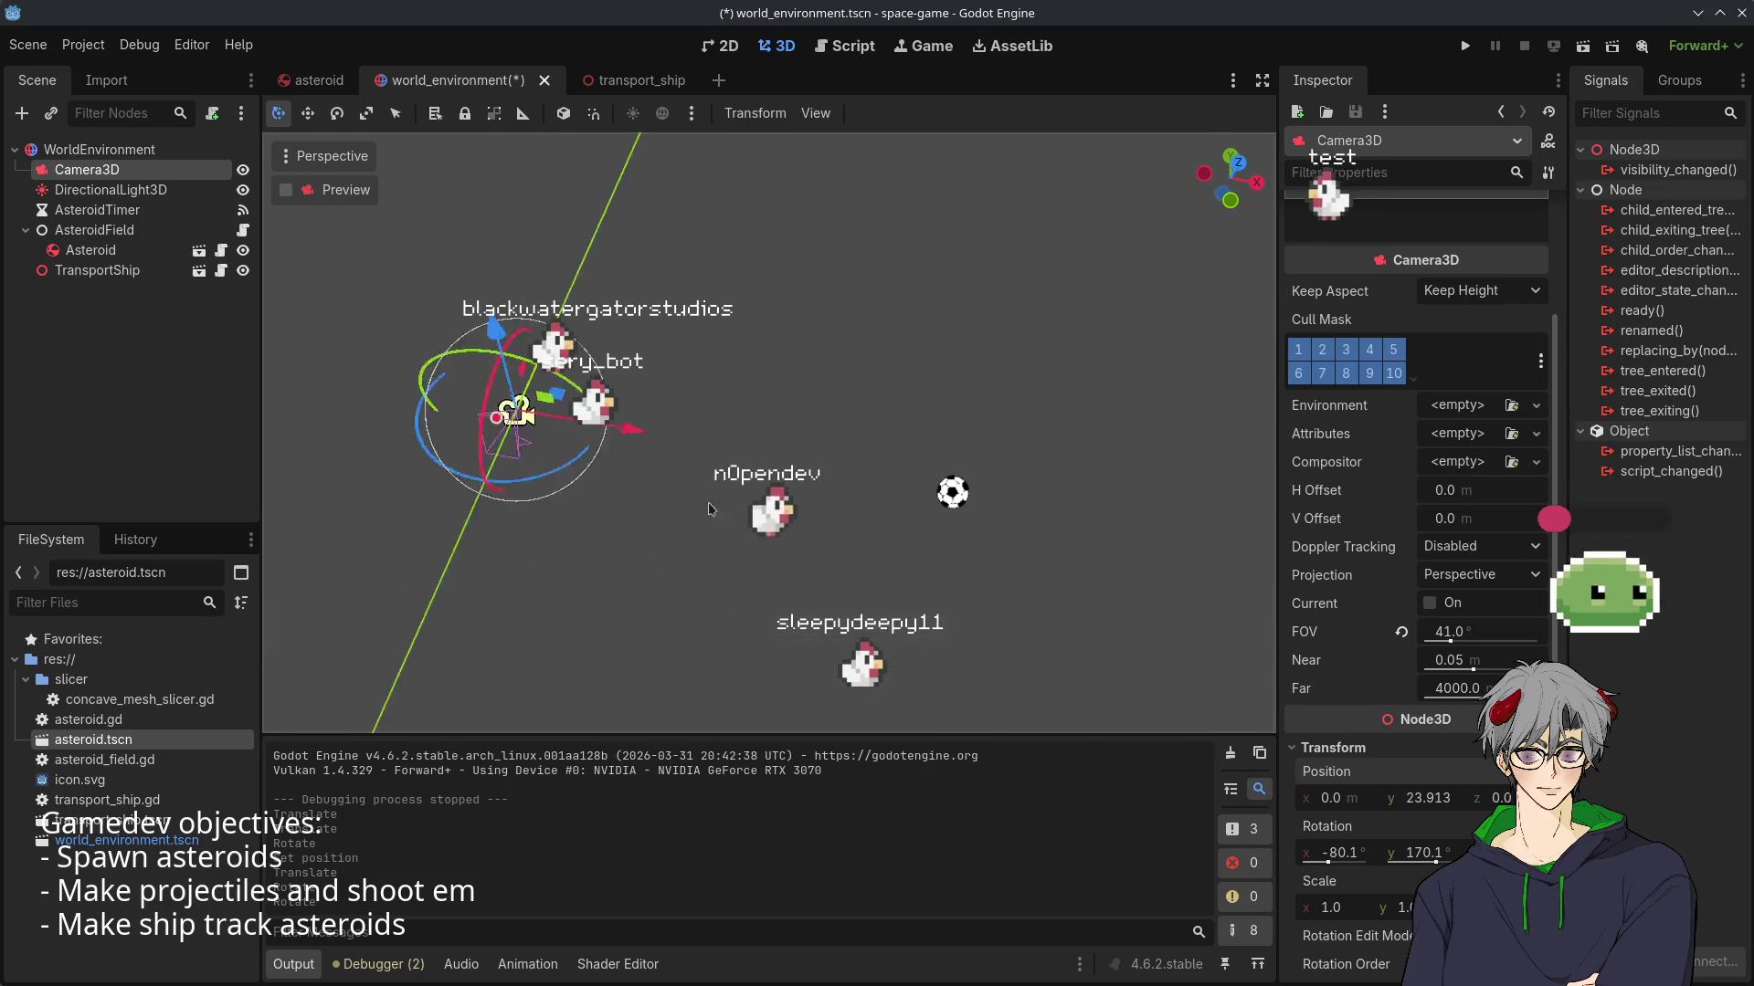
pyautogui.scroll(-5, 617, 572)
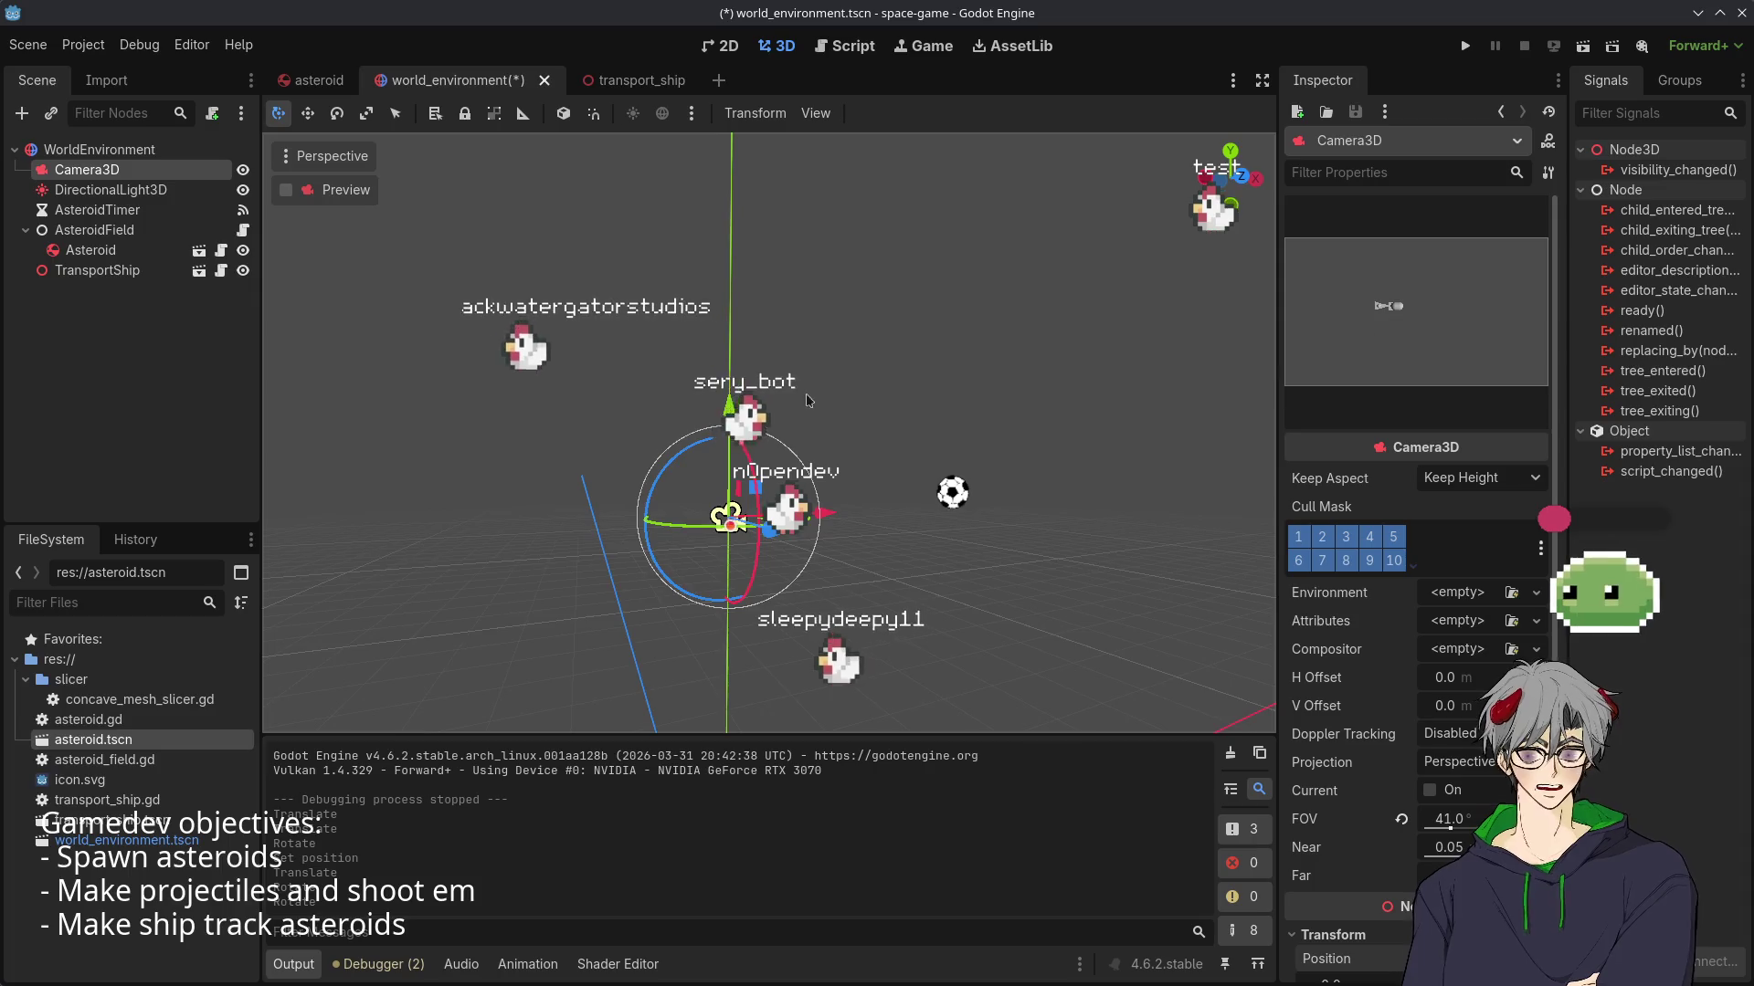
pyautogui.moveTo(776, 429)
pyautogui.mouseDown()
pyautogui.moveTo(728, 384)
pyautogui.moveTo(744, 306)
pyautogui.mouseUp()
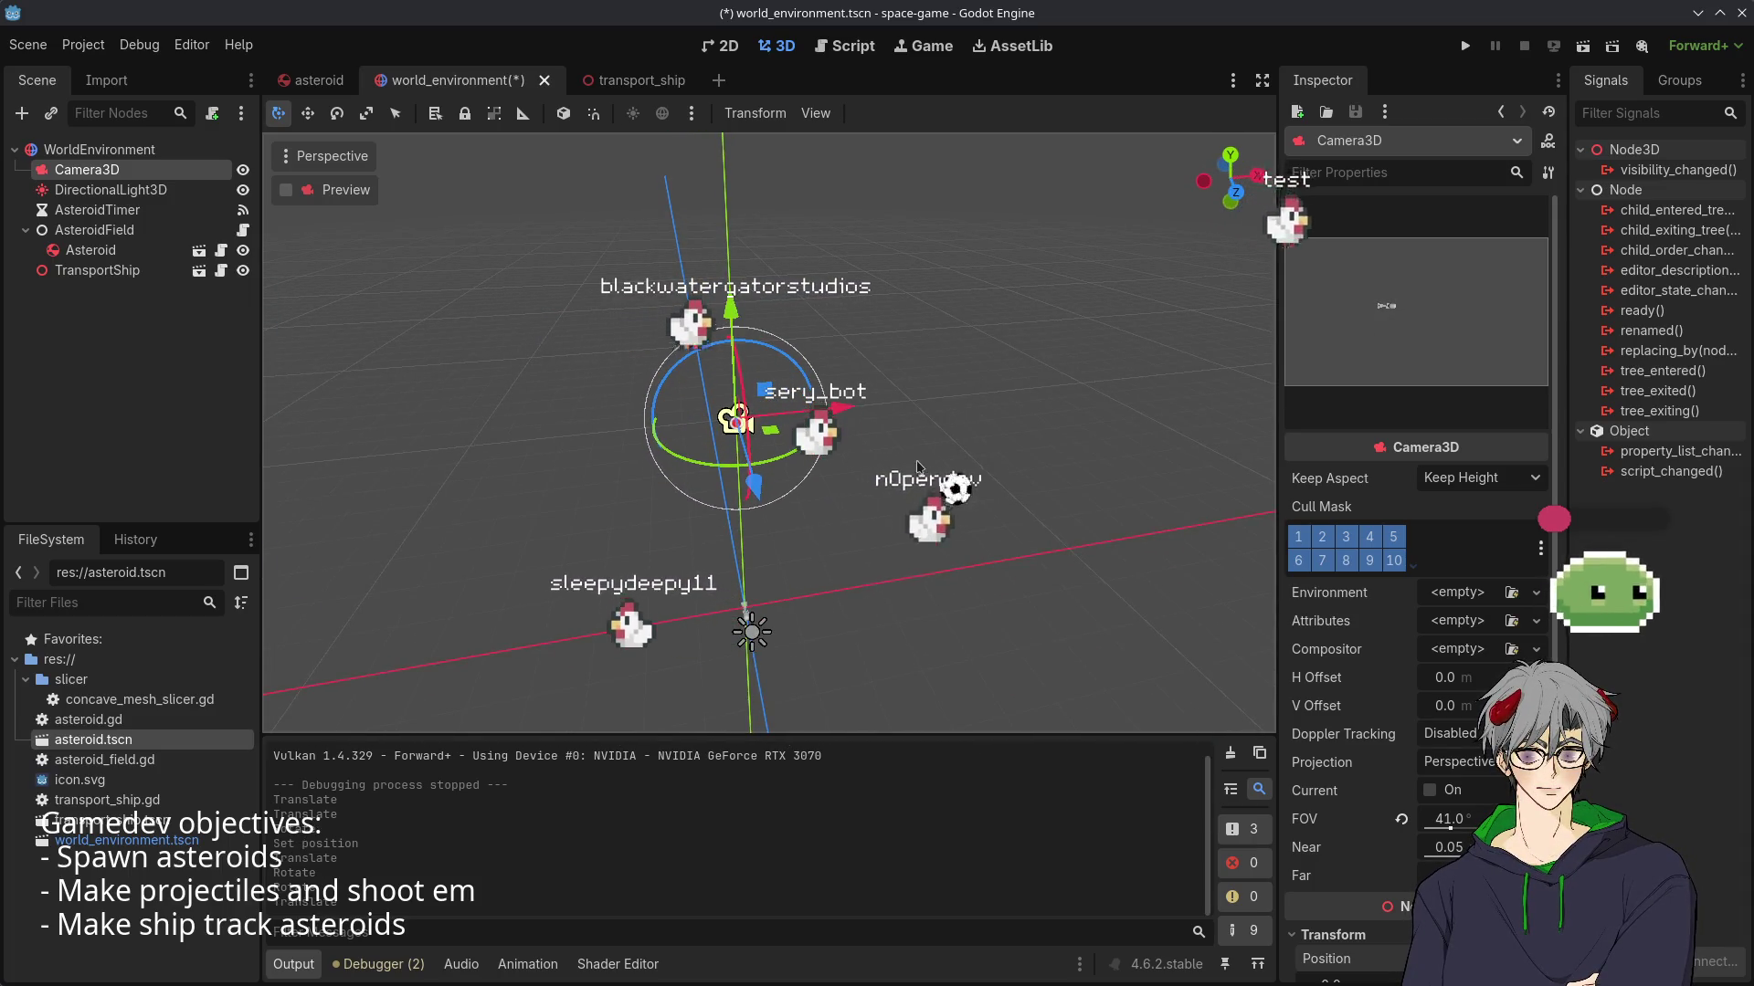
pyautogui.scroll(5, 918, 466)
pyautogui.scroll(-5, 1437, 736)
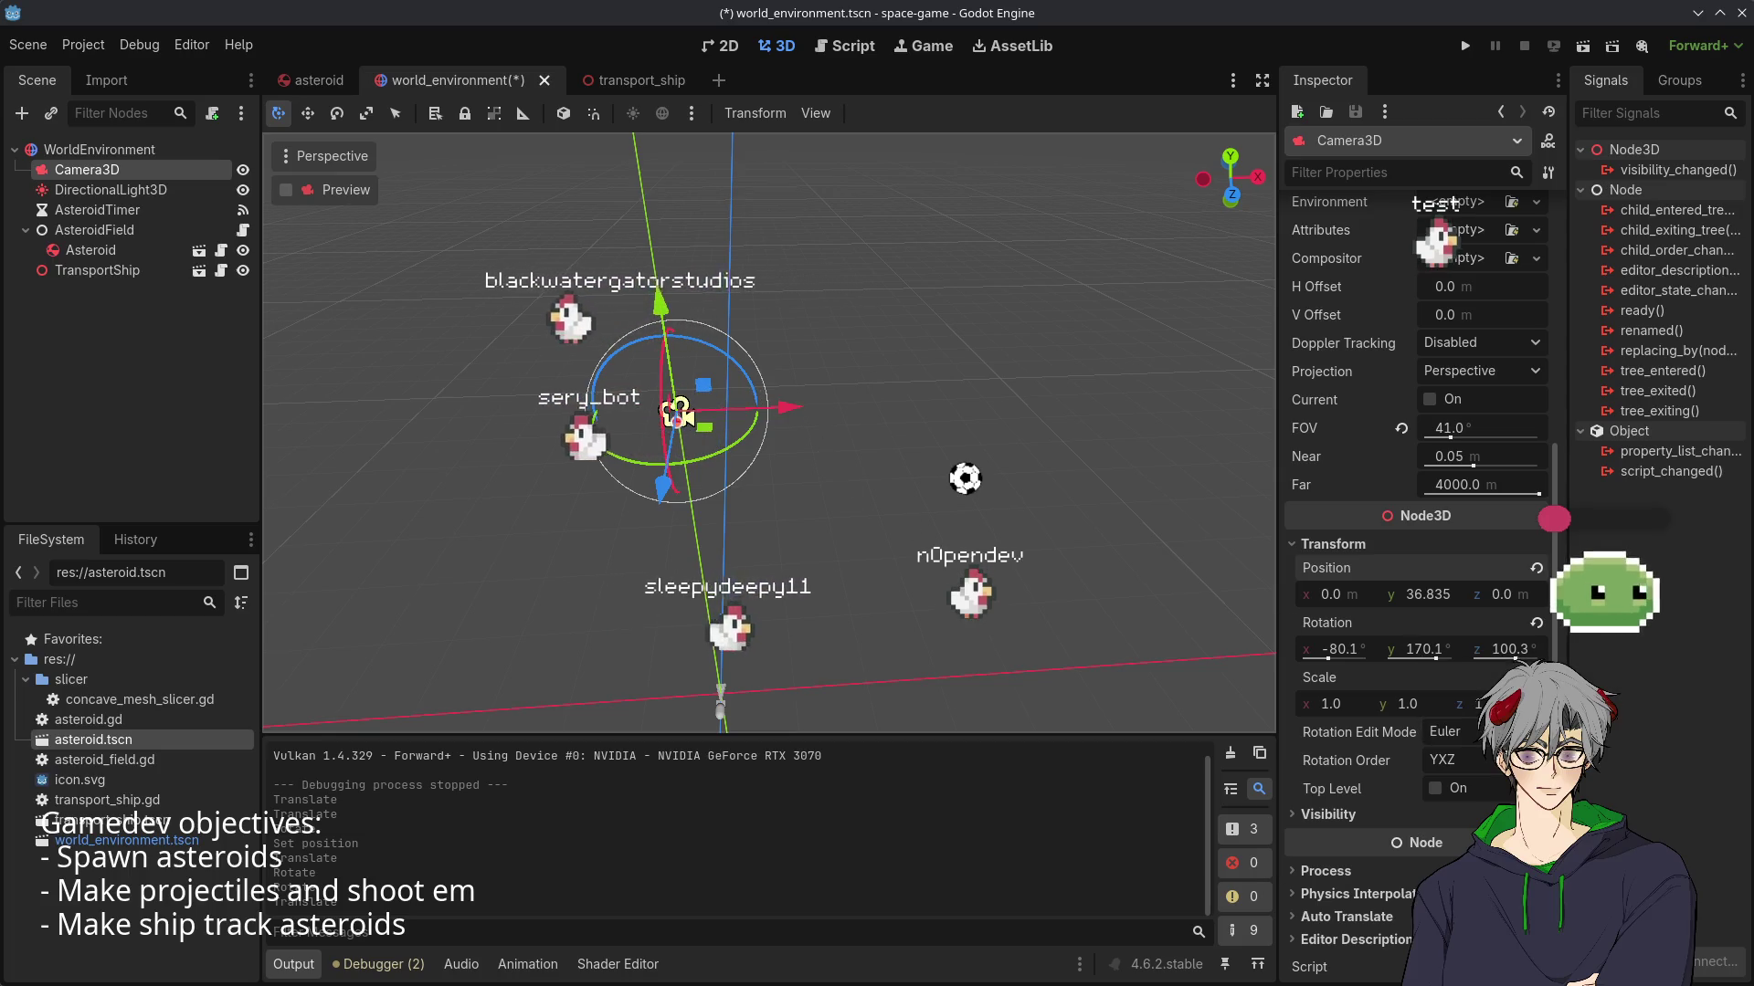
# - Reset the camera rotation, try Z rotations of -90, 90 and 180, then undo
pyautogui.click(1536, 622)
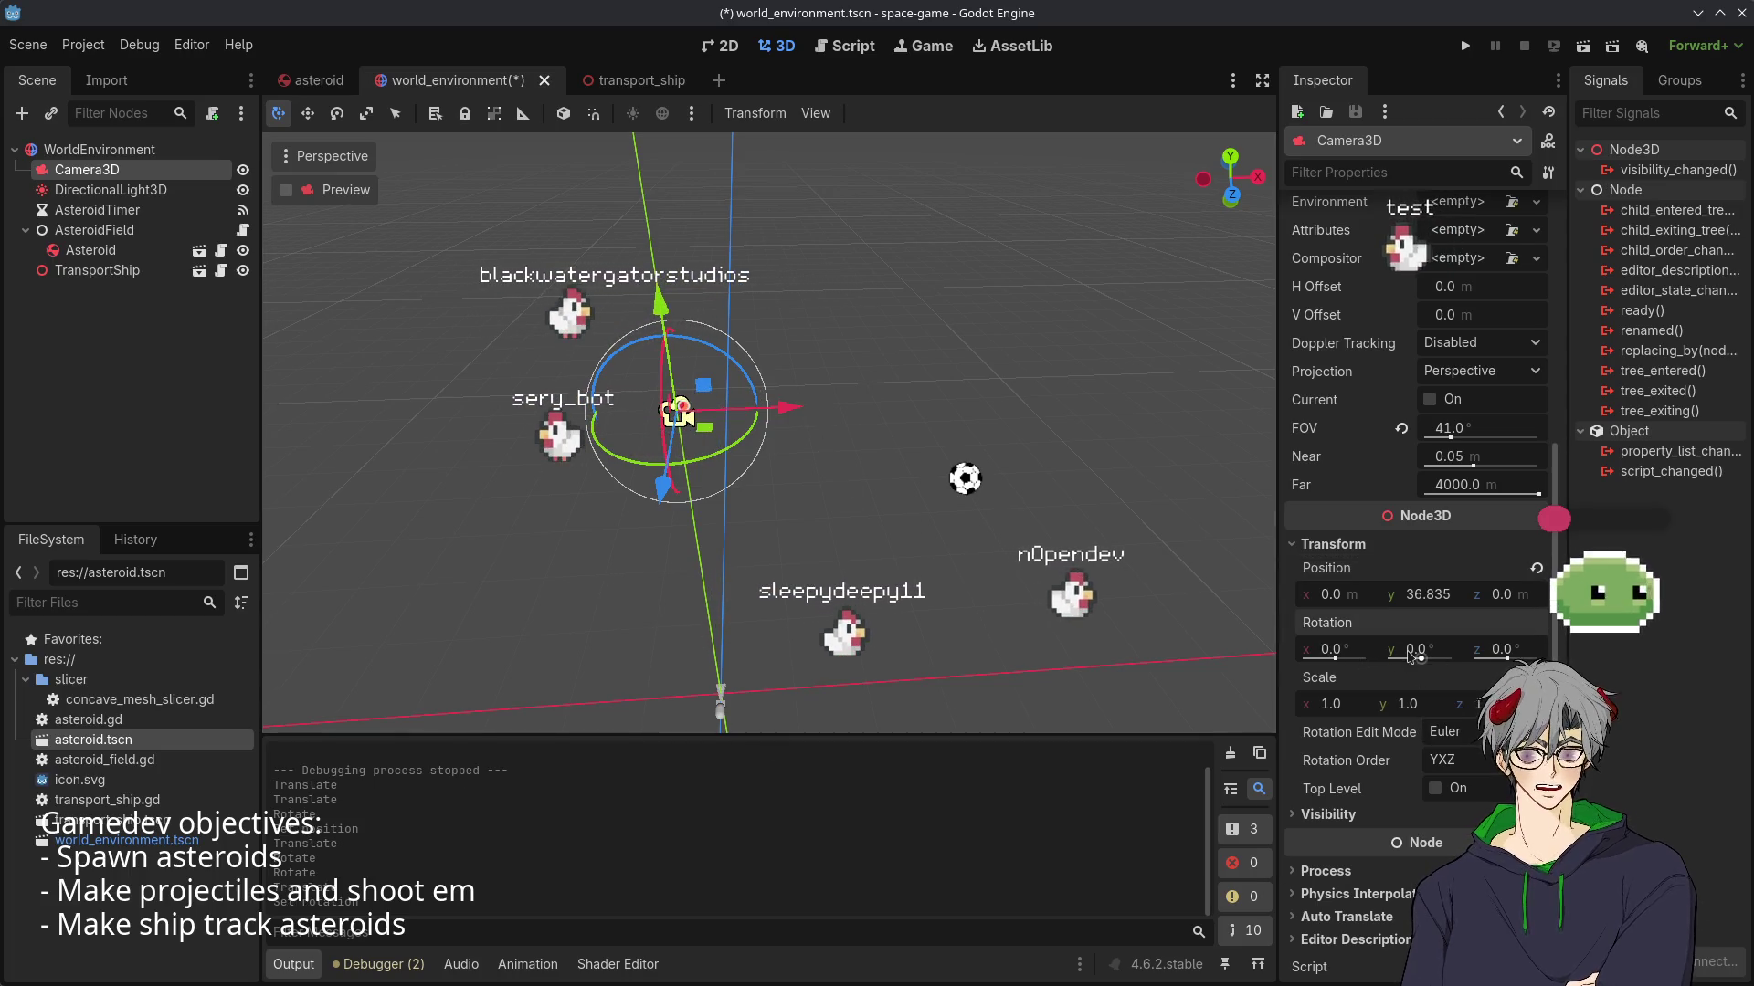
pyautogui.moveTo(785, 429); pyautogui.dragTo(817, 414)
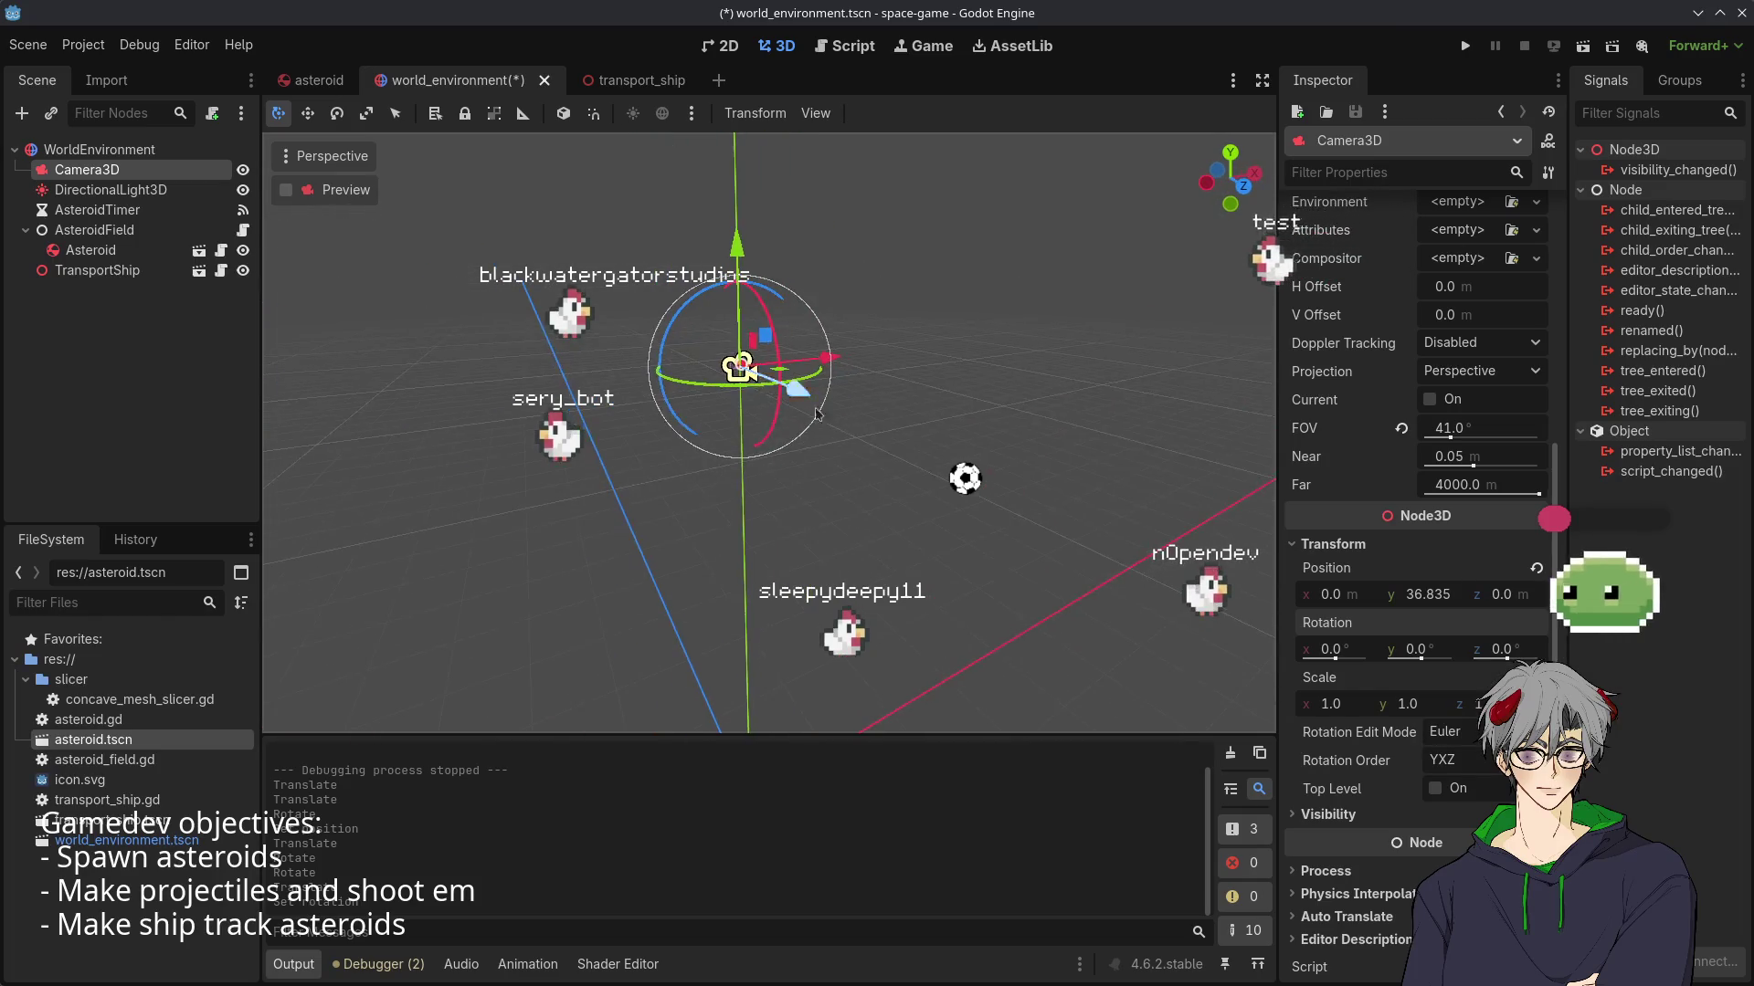
pyautogui.moveTo(677, 309); pyautogui.dragTo(671, 321)
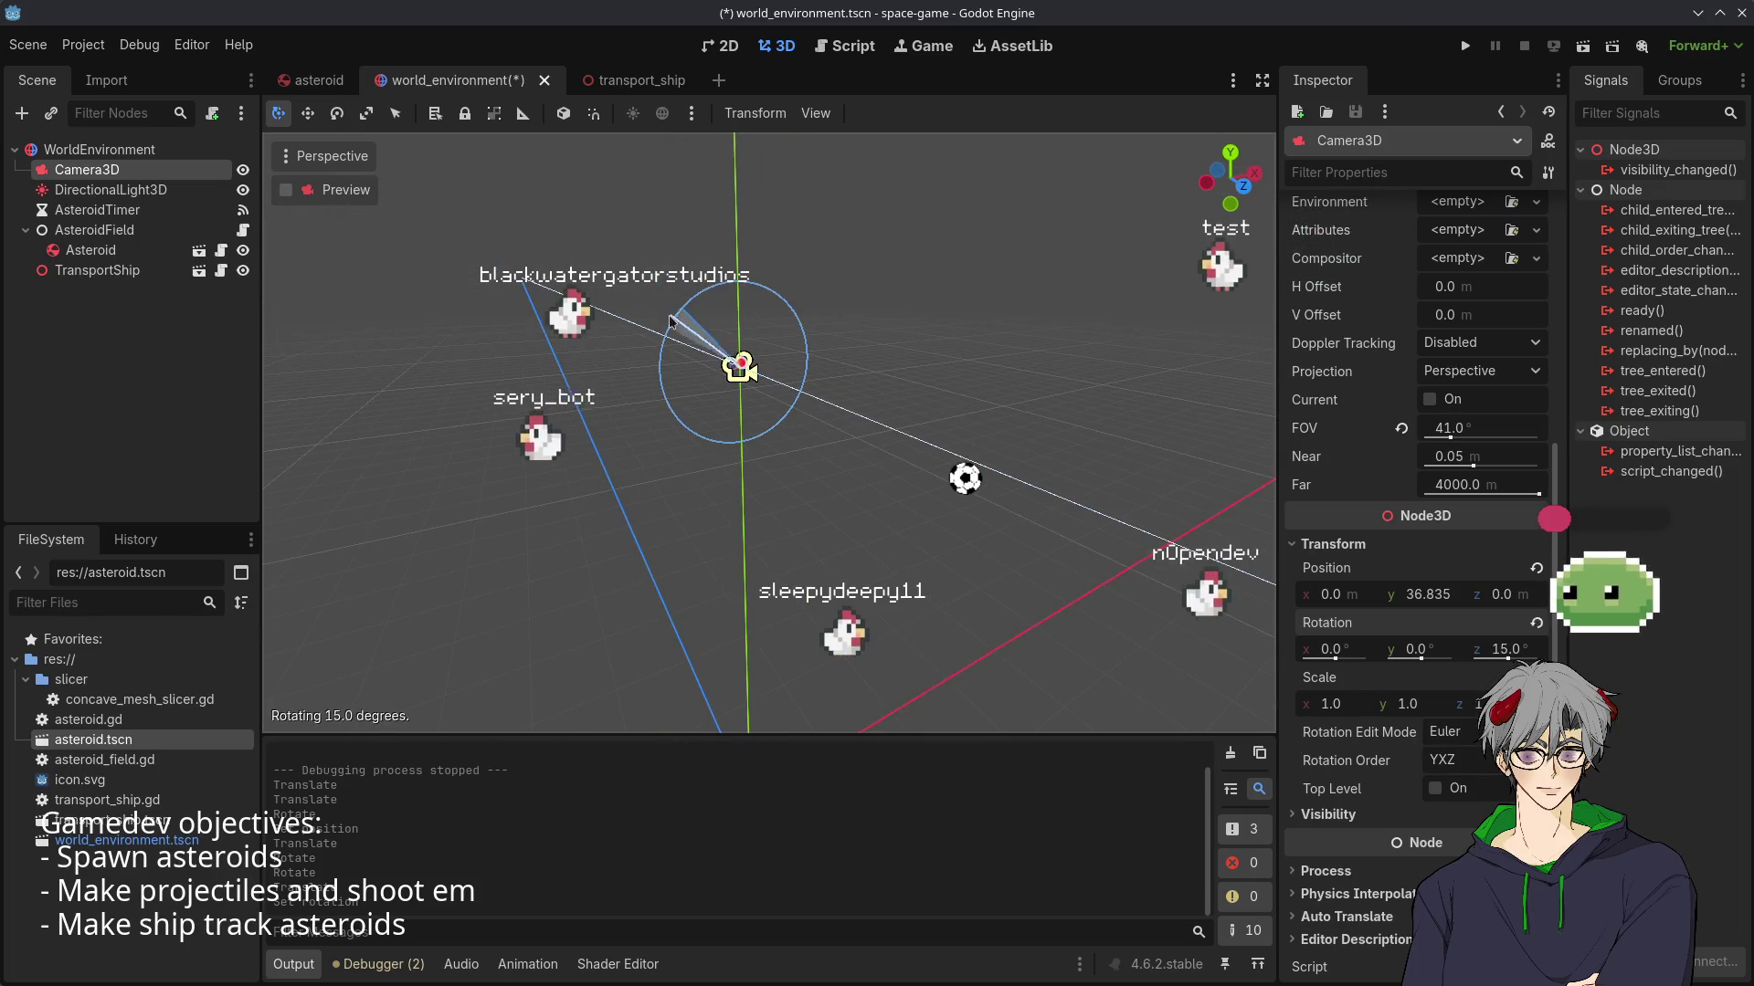
pyautogui.moveTo(603, 445); pyautogui.dragTo(779, 527)
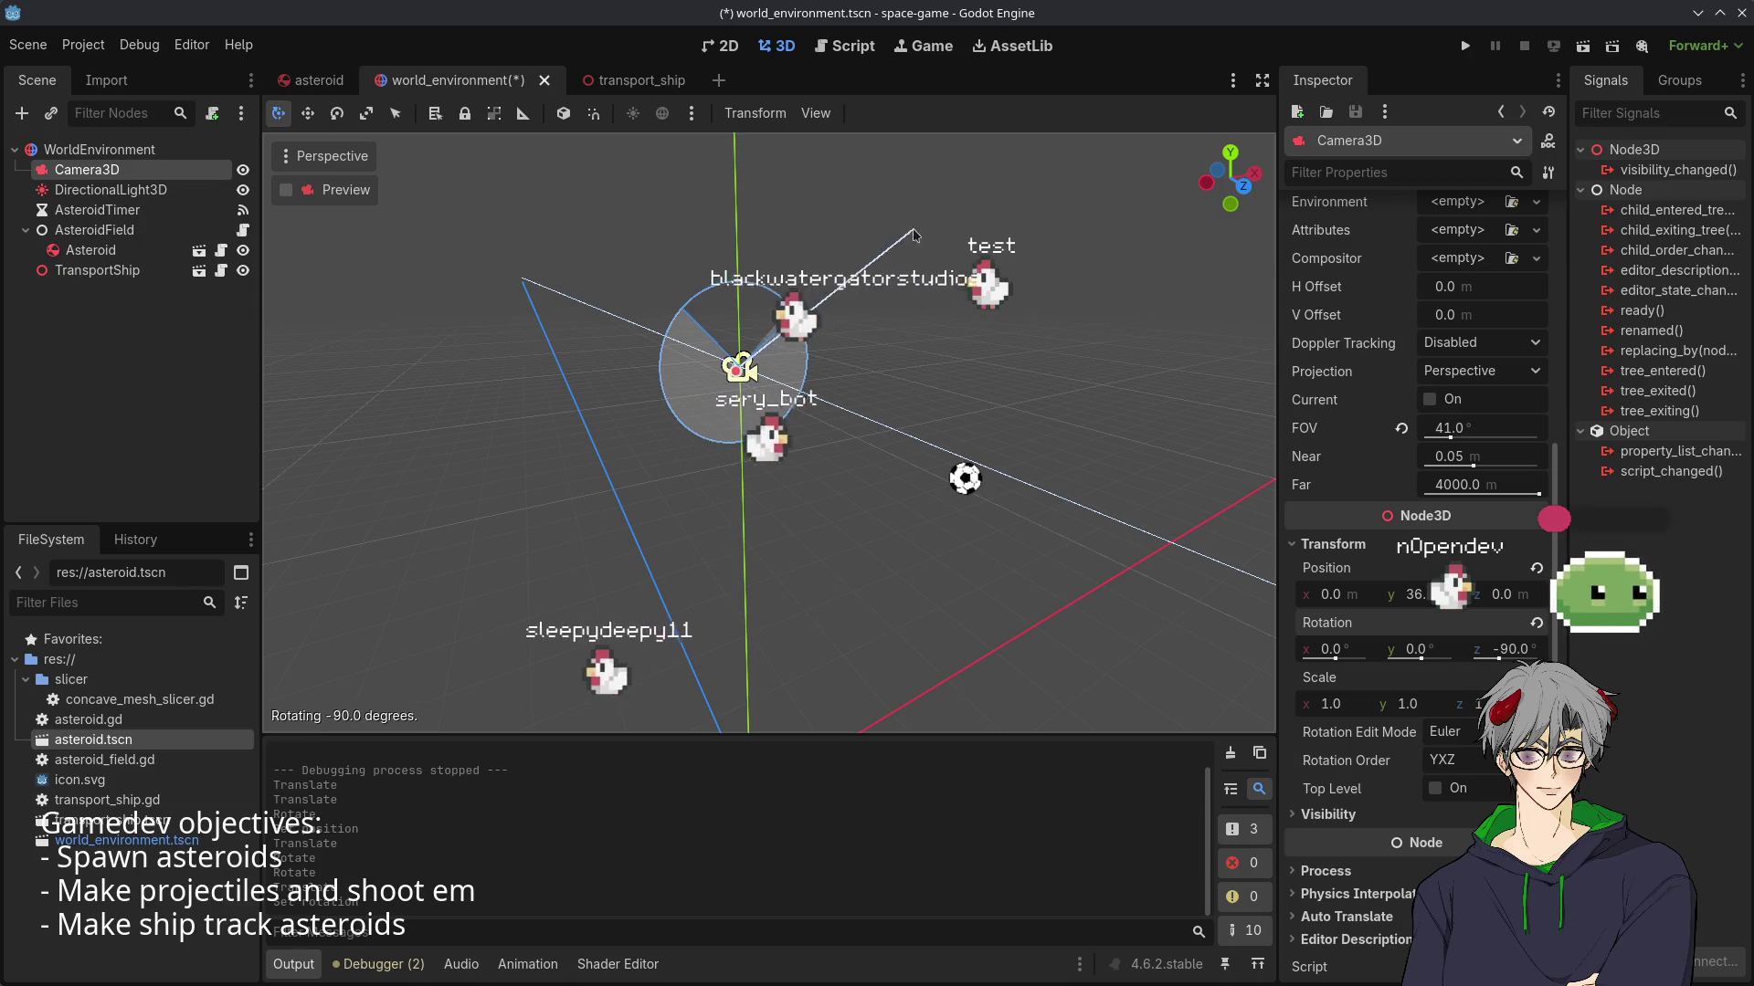
pyautogui.moveTo(867, 215); pyautogui.dragTo(866, 219)
pyautogui.scroll(3, 833, 351)
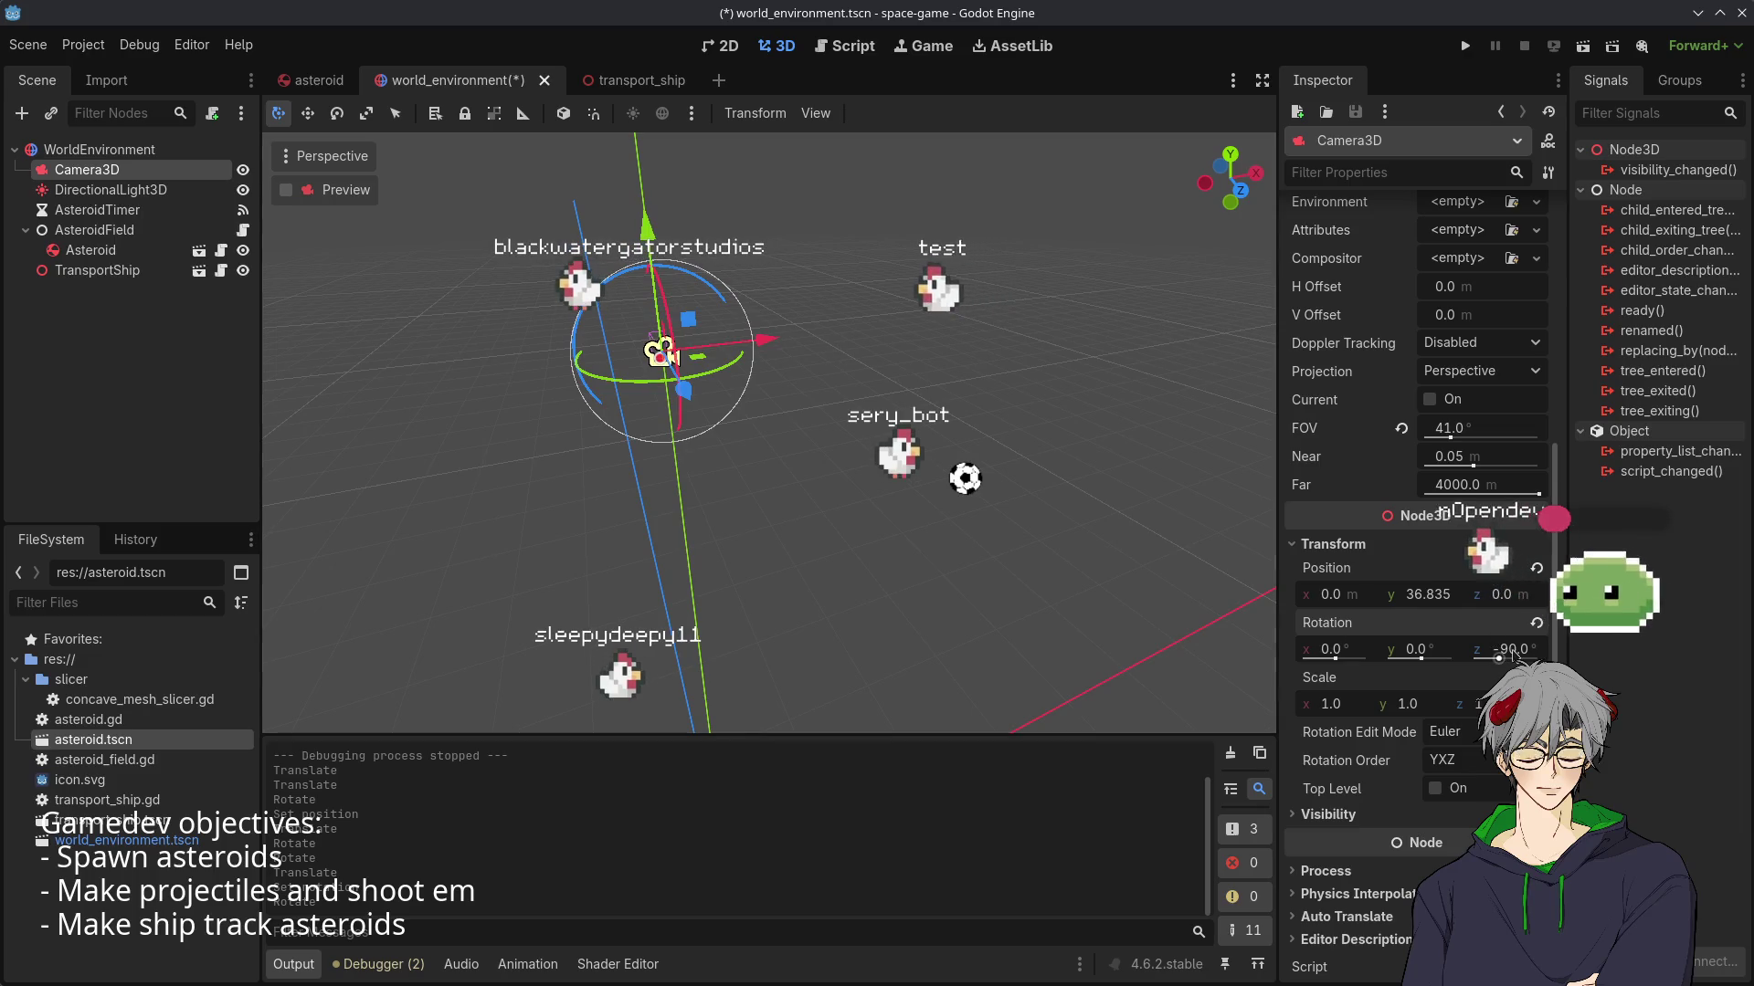
pyautogui.write('90')
pyautogui.press('Return')
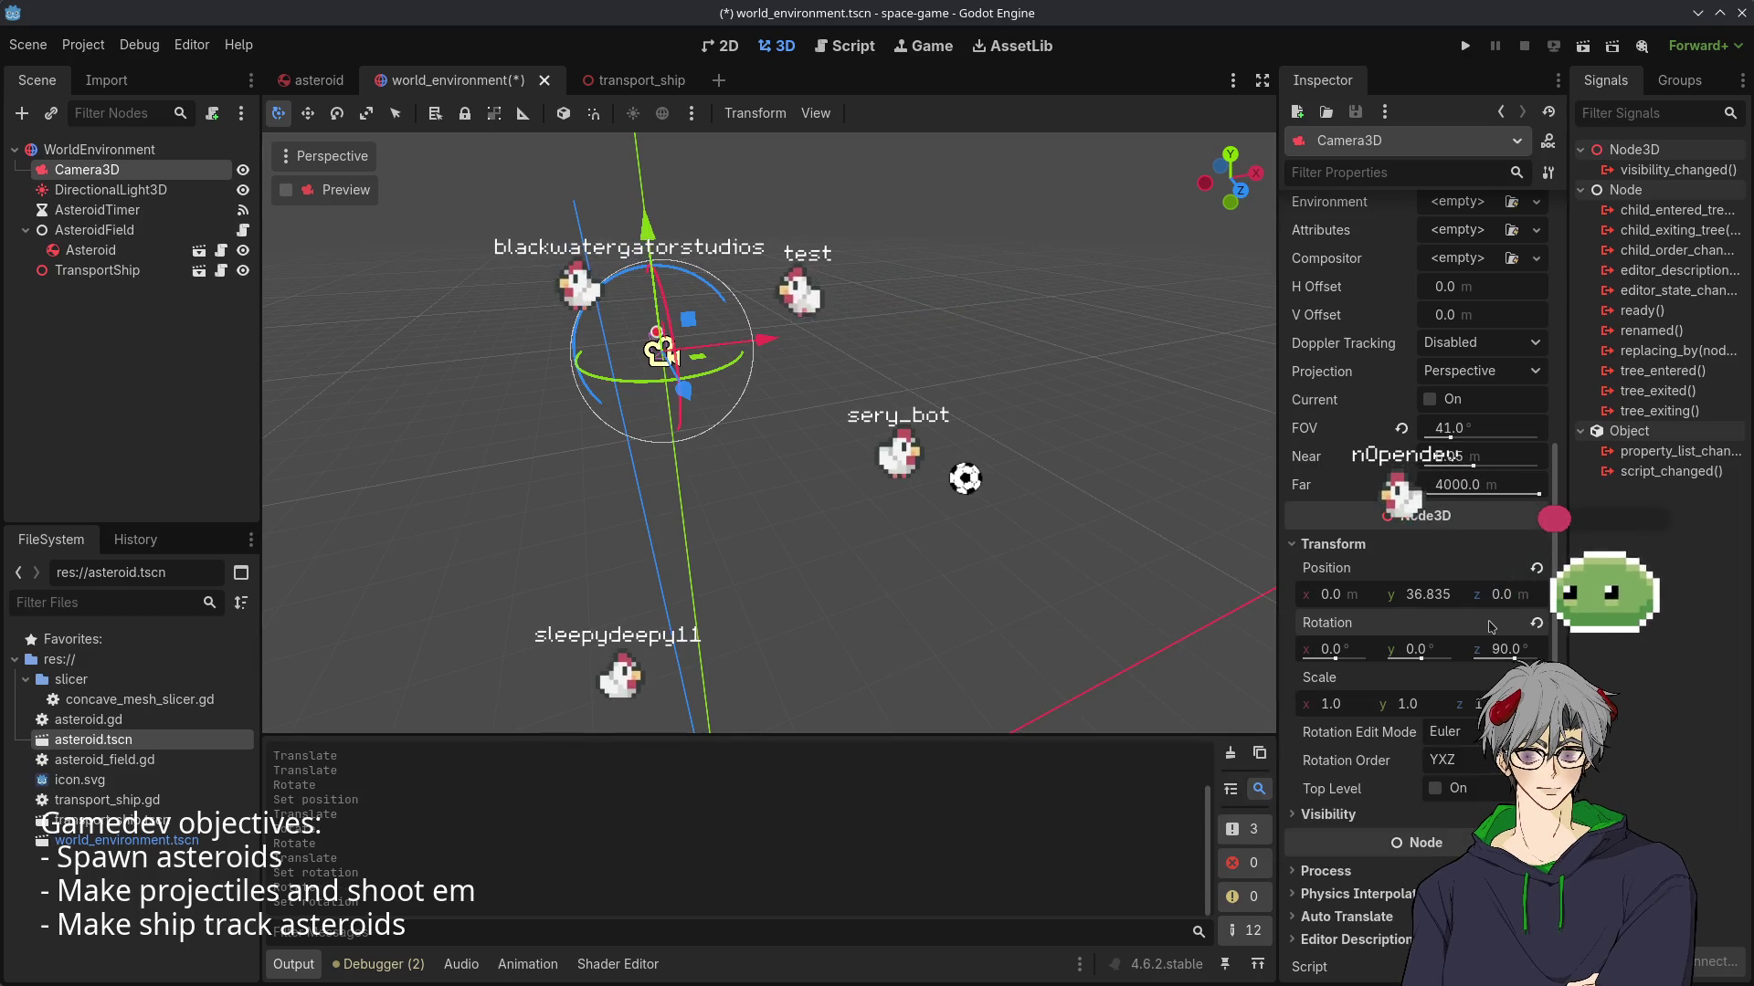
pyautogui.moveTo(571, 619); pyautogui.dragTo(763, 603)
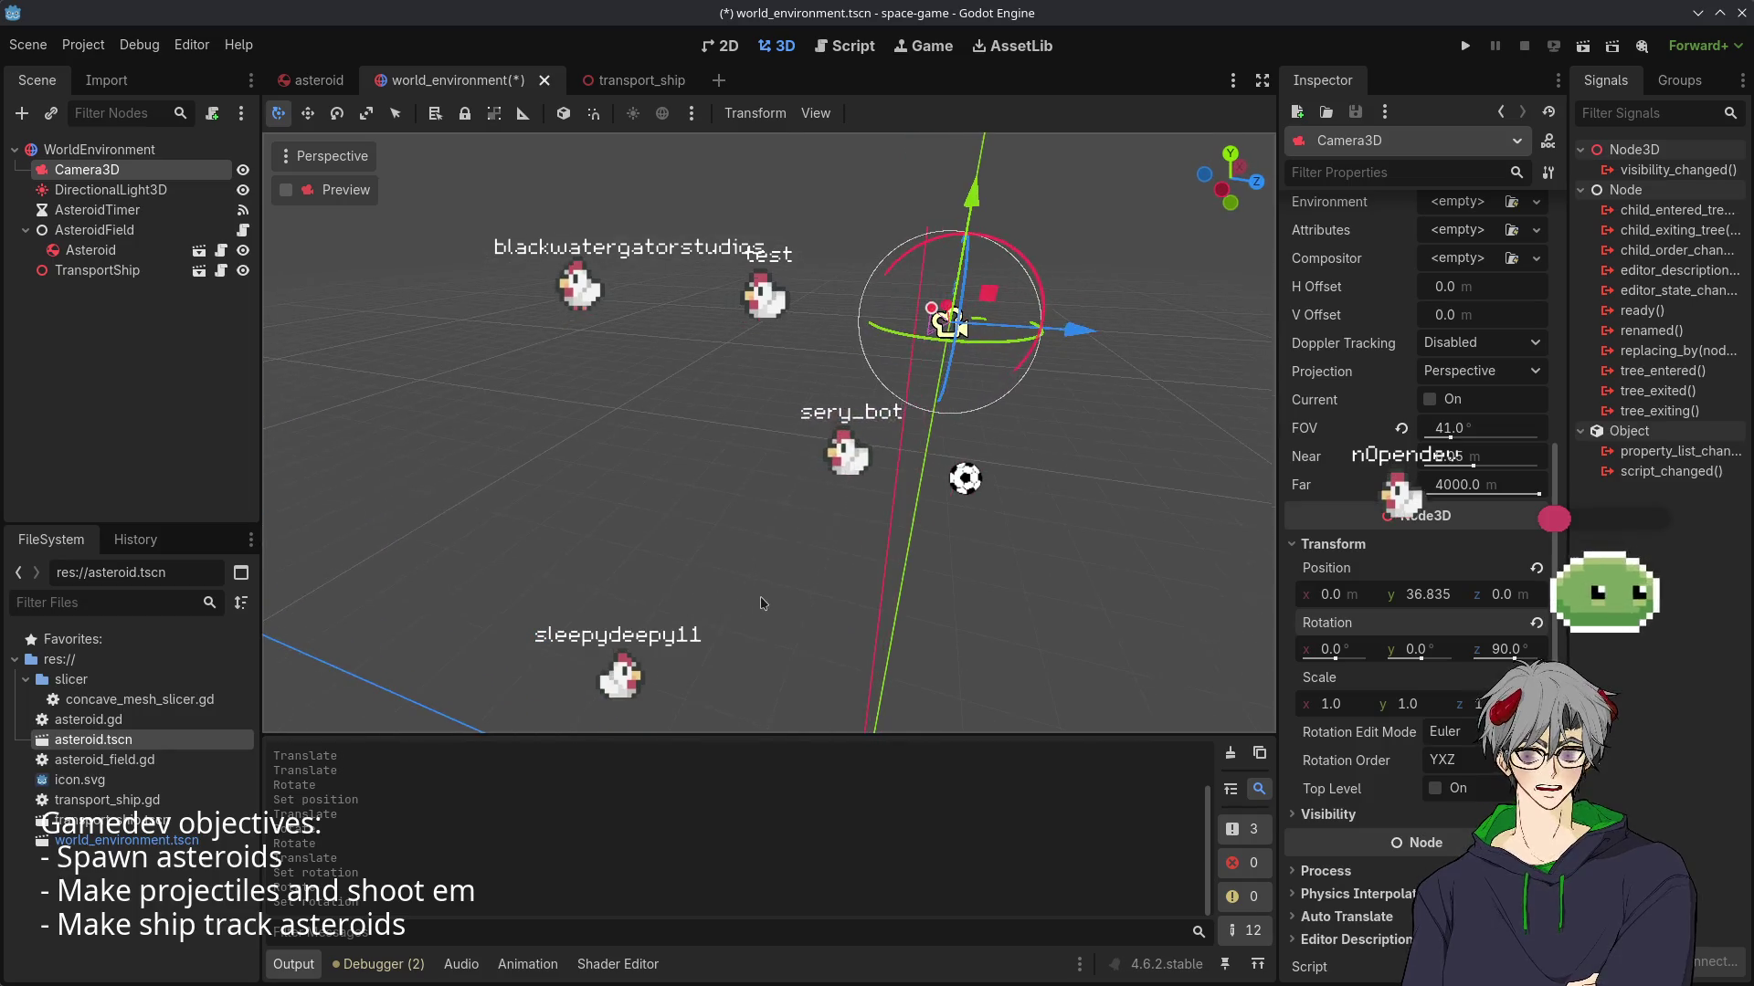
pyautogui.click(1512, 645)
pyautogui.write('180')
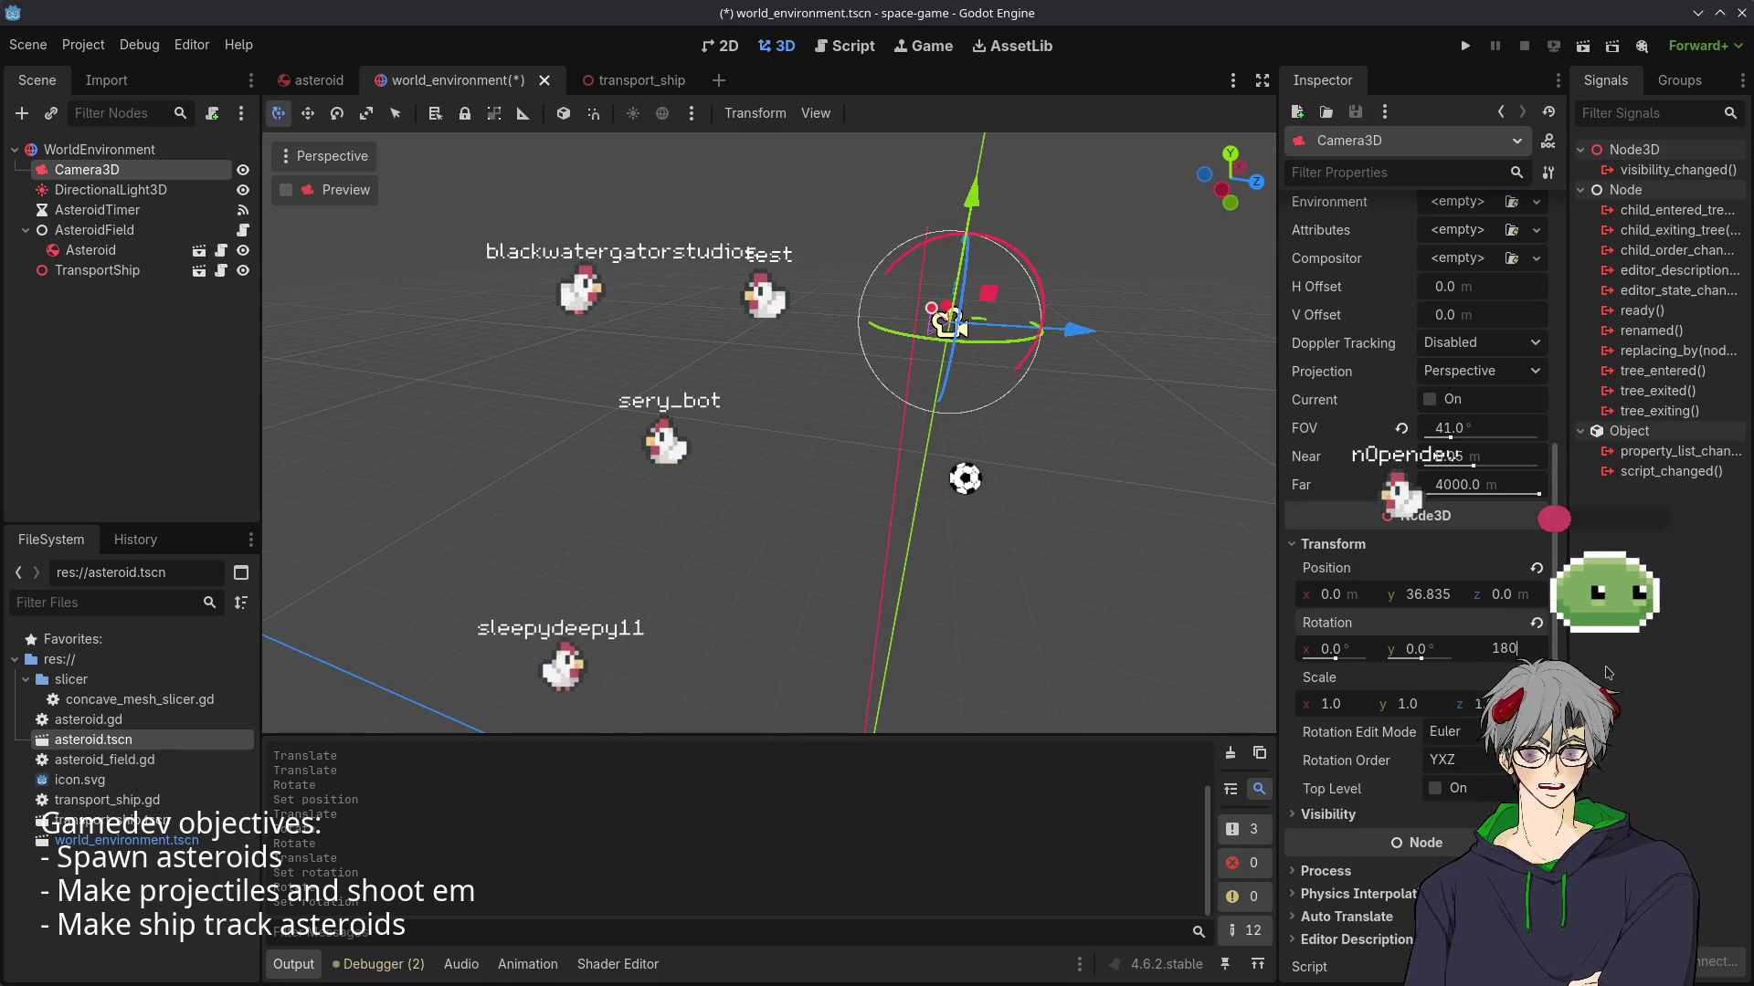
pyautogui.press('Return')
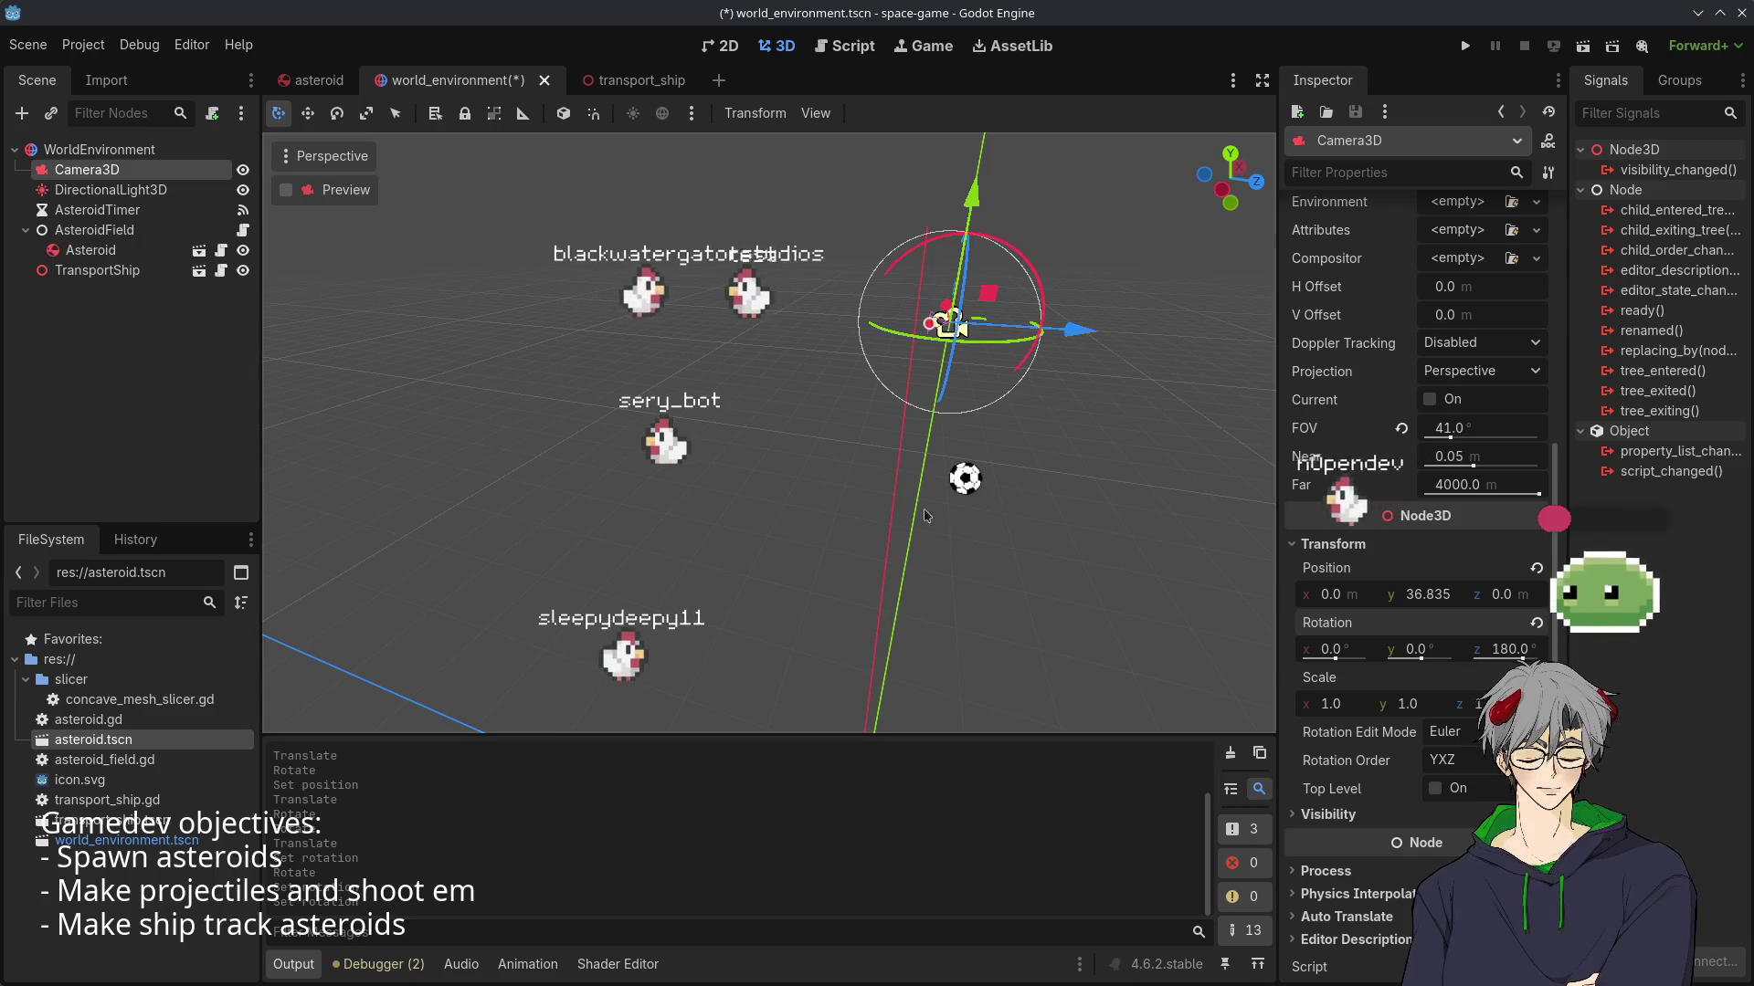
pyautogui.moveTo(1014, 585); pyautogui.dragTo(968, 526)
pyautogui.scroll(-2, 968, 525)
pyautogui.hotkey('ctrl', 'z')
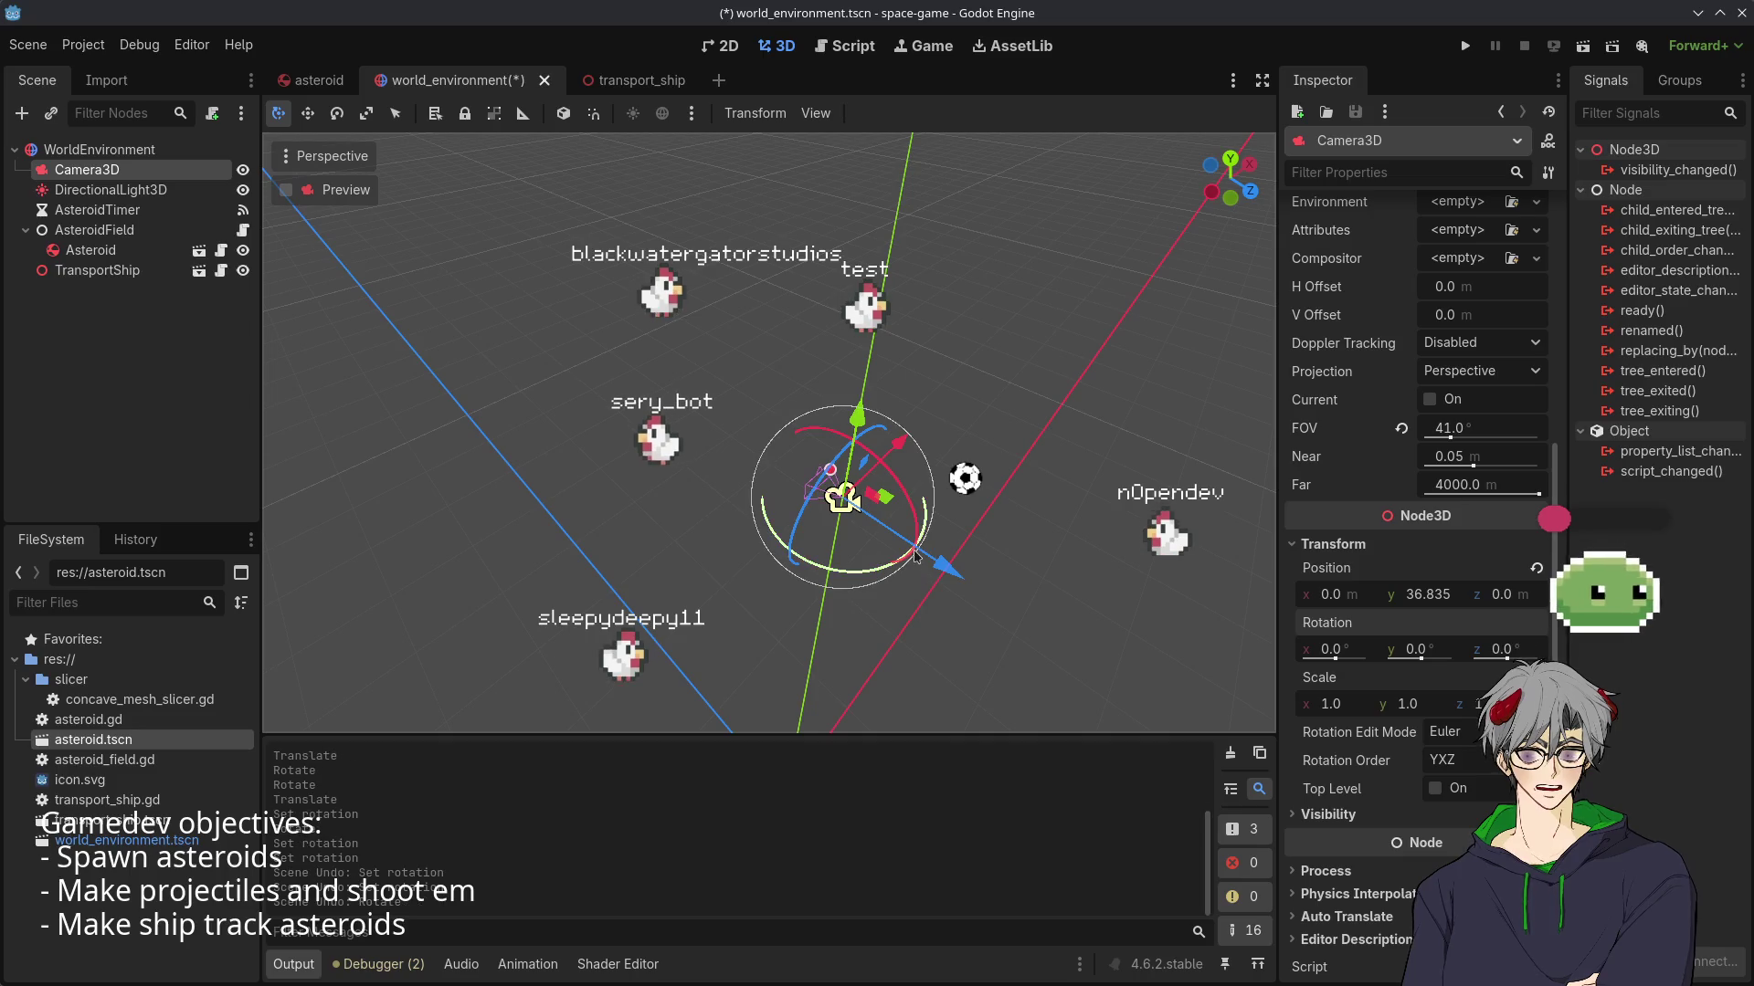
# - Tilt the camera to -90° about X so it looks straight down
pyautogui.moveTo(875, 699); pyautogui.dragTo(1175, 254)
pyautogui.moveTo(1104, 302)
pyautogui.mouseDown()
pyautogui.moveTo(1050, 265)
pyautogui.moveTo(911, 247)
pyautogui.moveTo(959, 252)
pyautogui.mouseUp()
pyautogui.press('f')
pyautogui.scroll(2, 1437, 411)
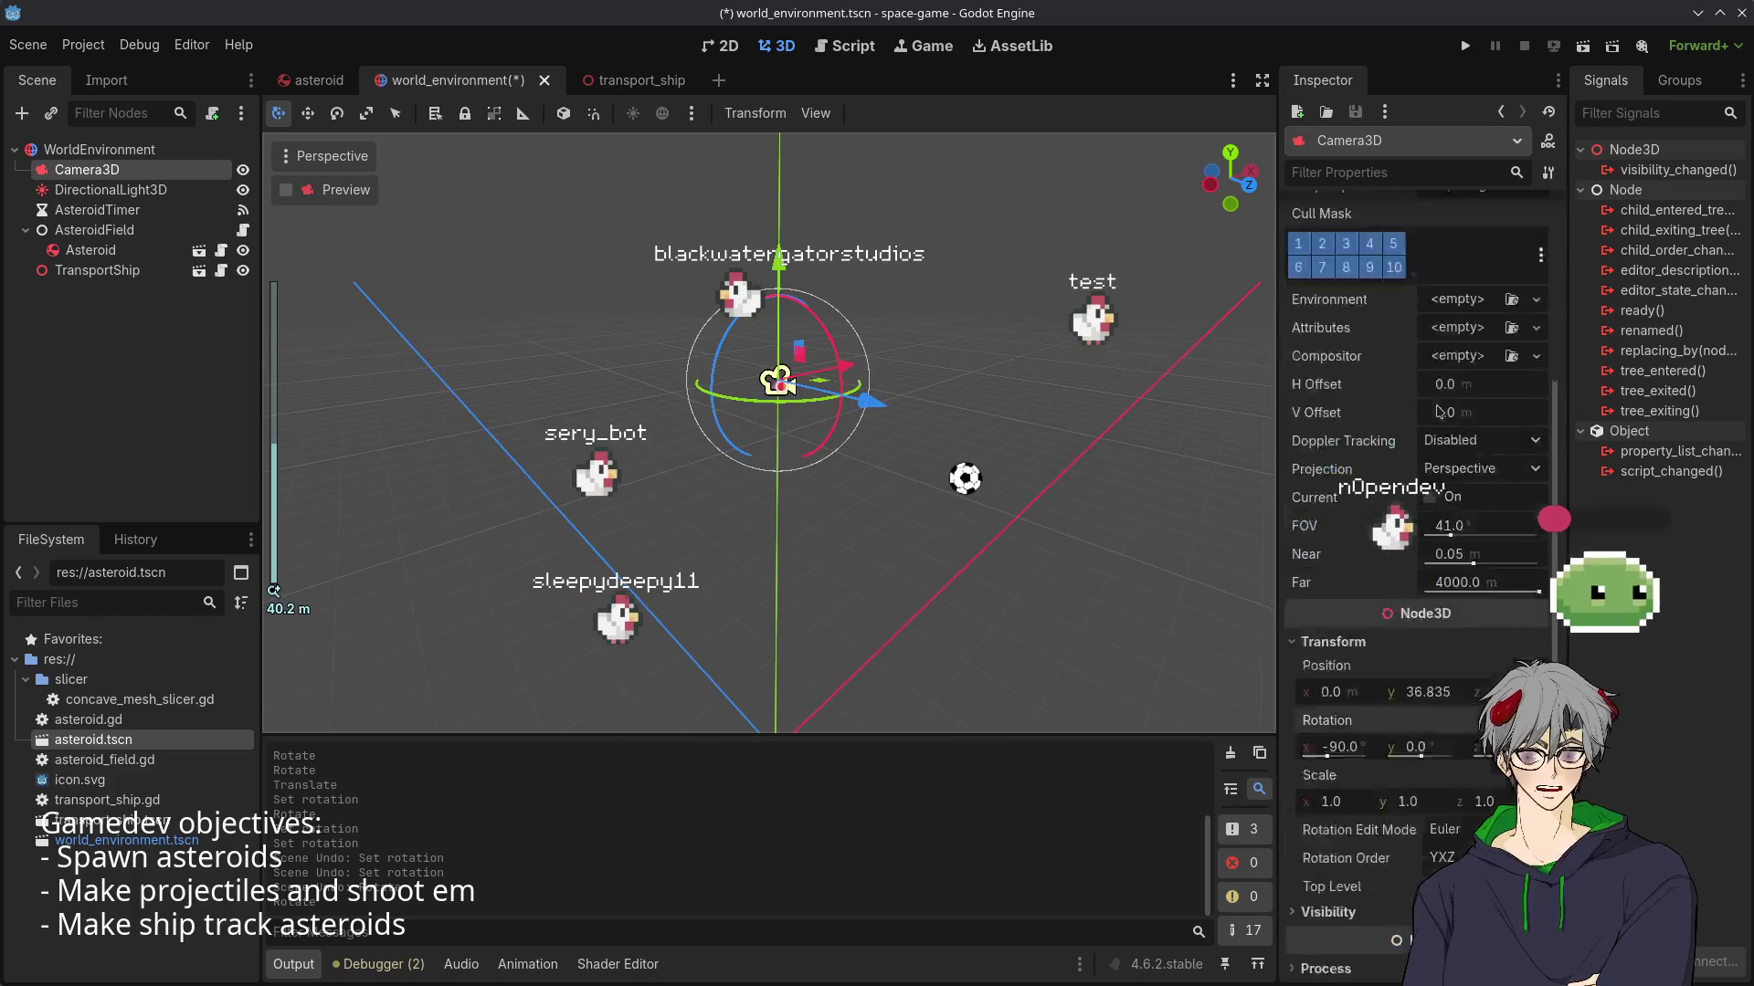
pyautogui.scroll(4, 1437, 411)
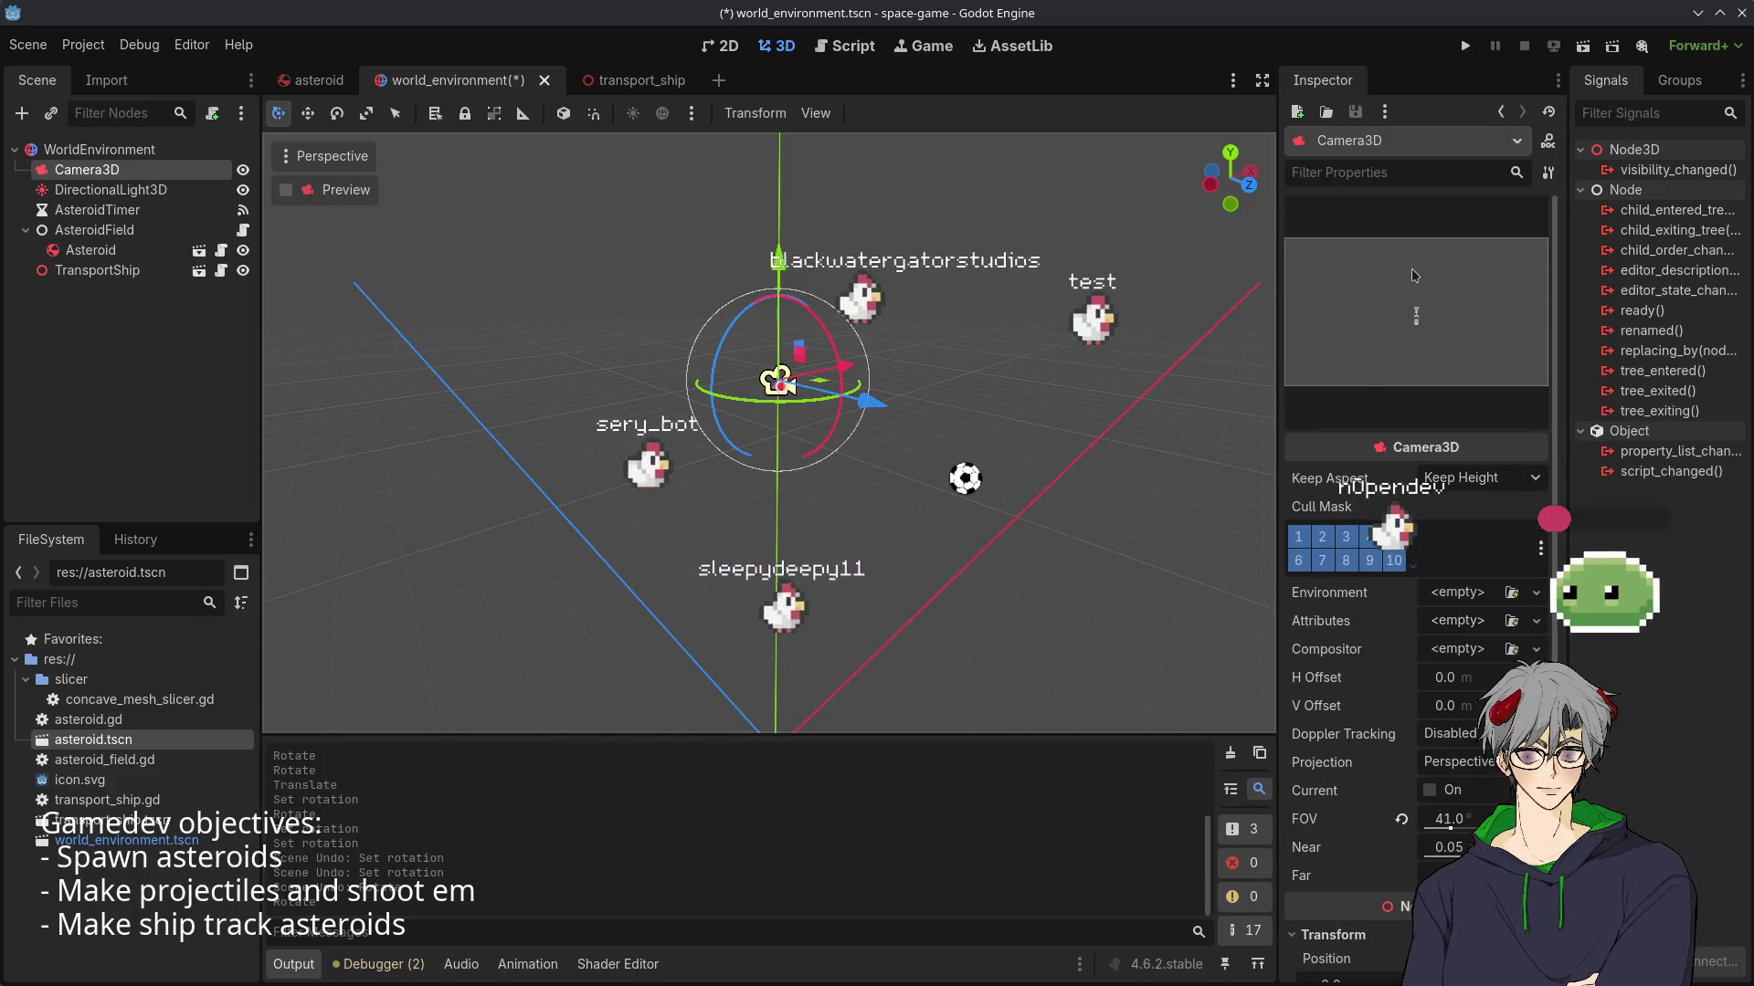
pyautogui.scroll(-5, 1169, 169)
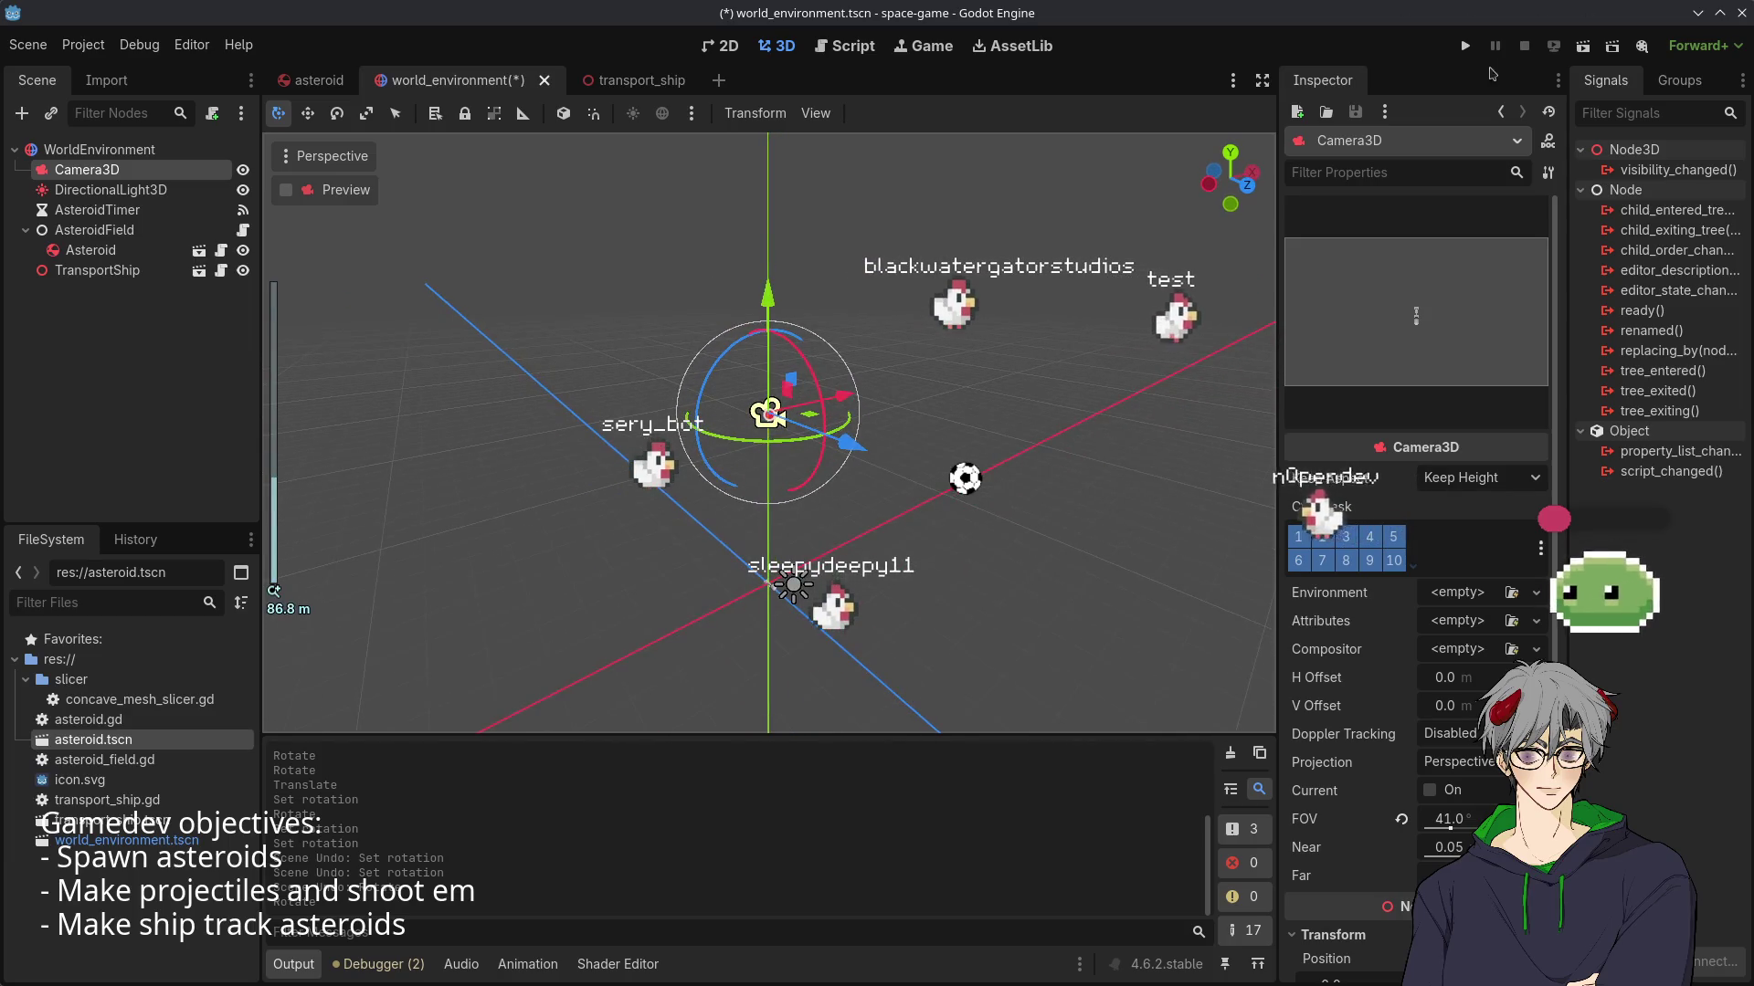
# - Run the game from the overhead camera, then stop it with F8
pyautogui.click(1465, 45)
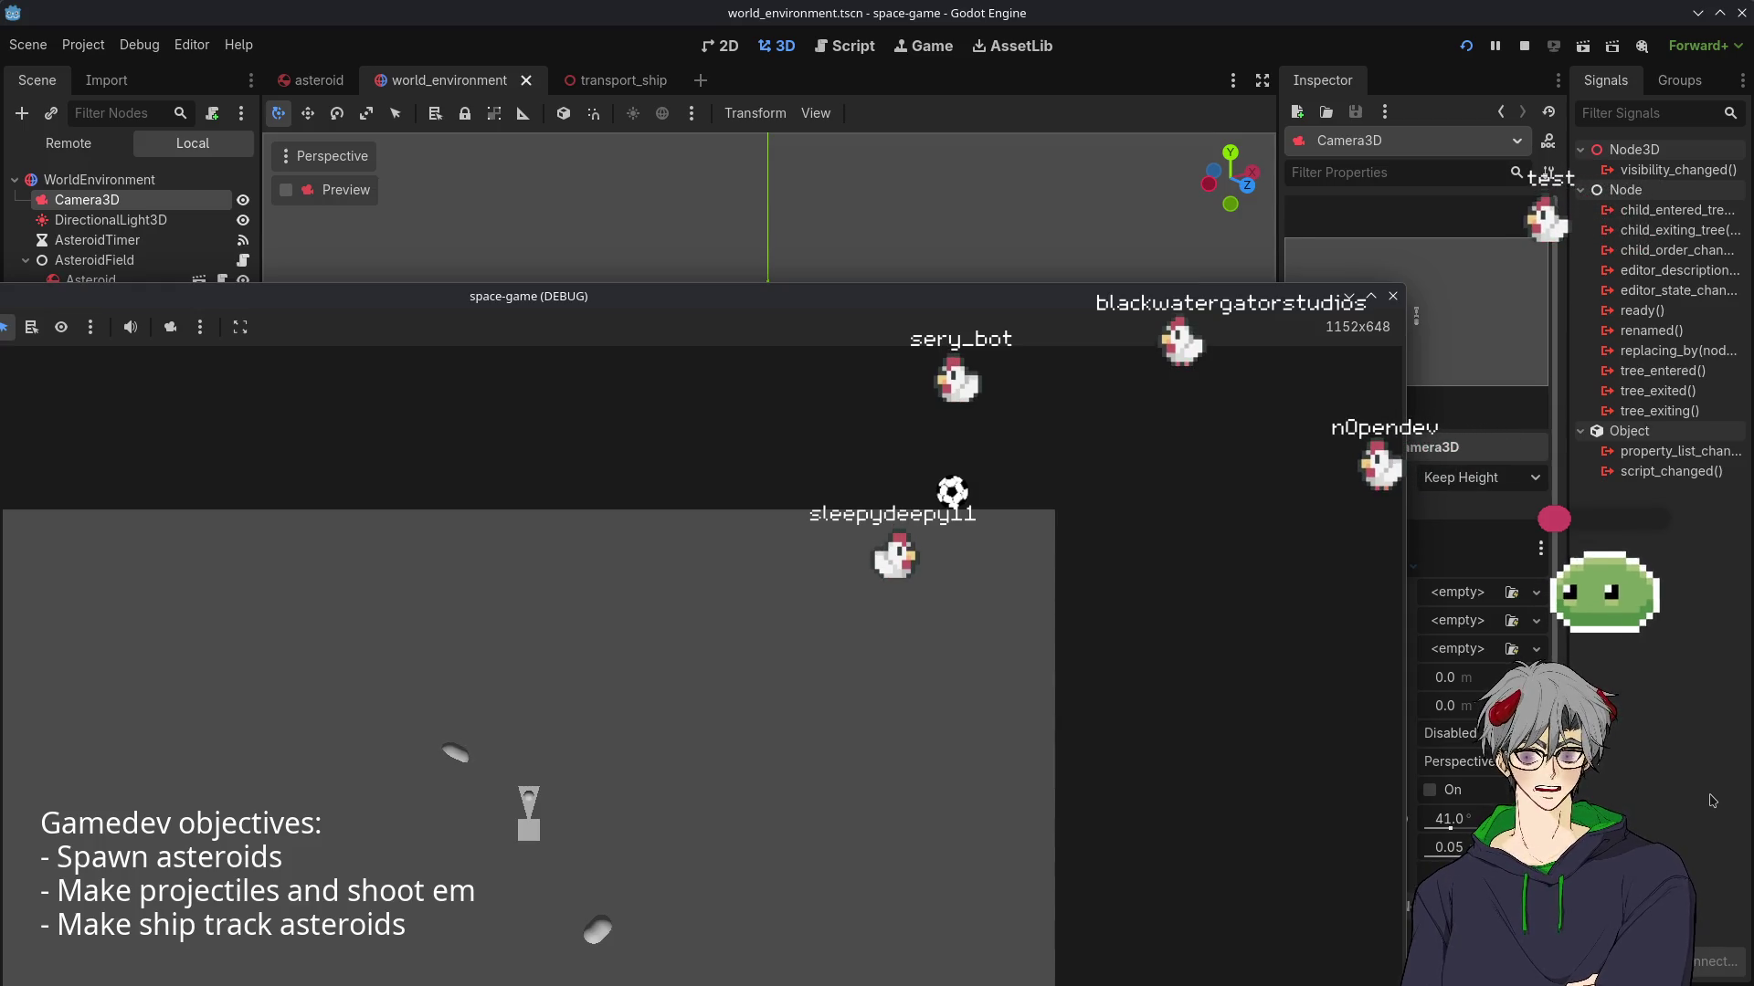
pyautogui.press('F8')
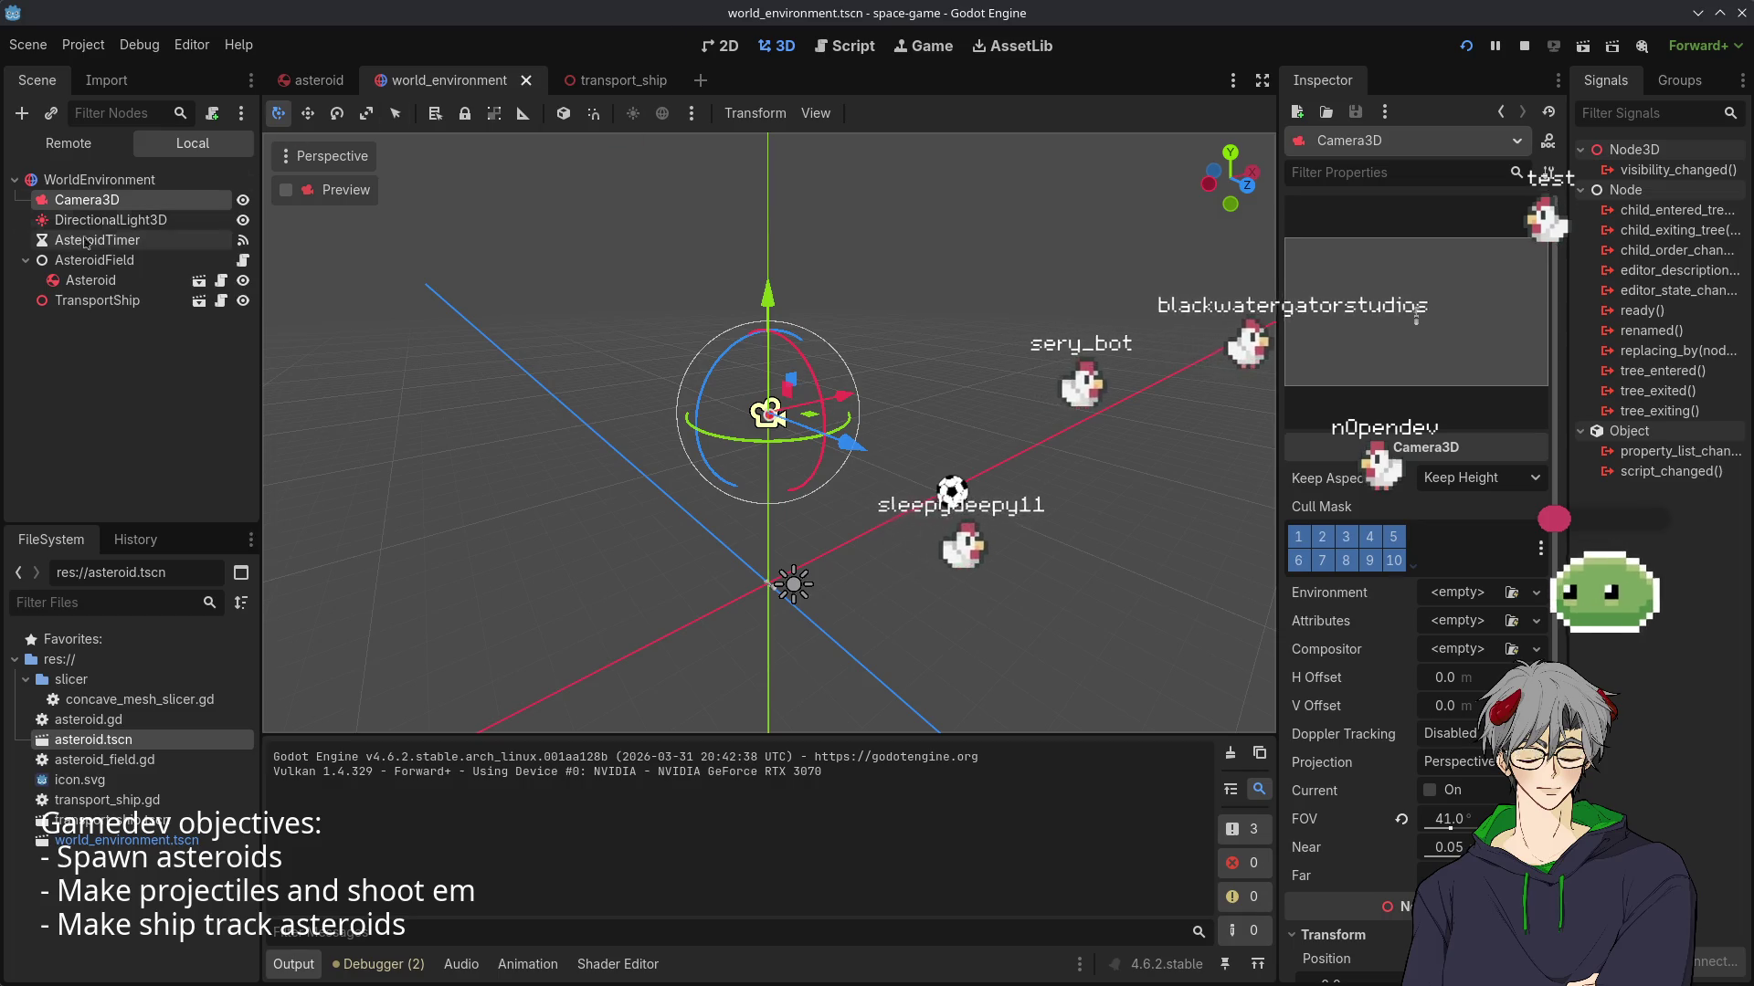
# - Compare the asteroid, transport_ship and world_environment scenes, then open the Asteroid node's asteroid.gd
pyautogui.click(315, 81)
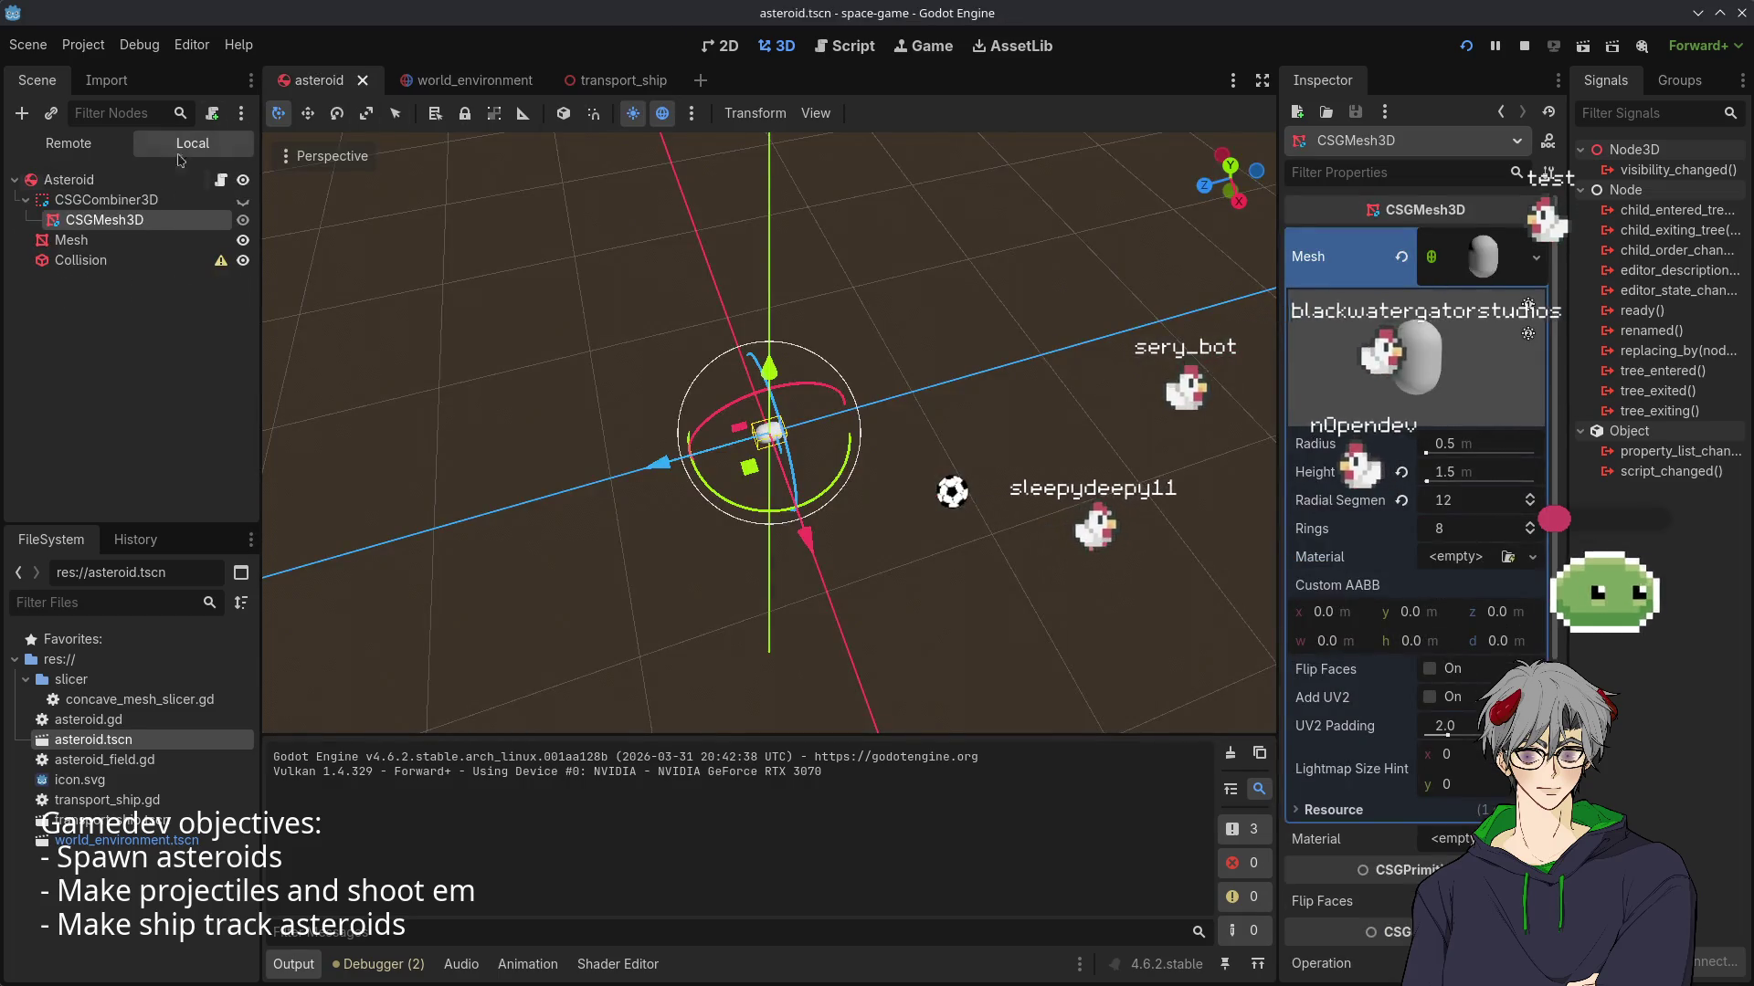
pyautogui.click(454, 84)
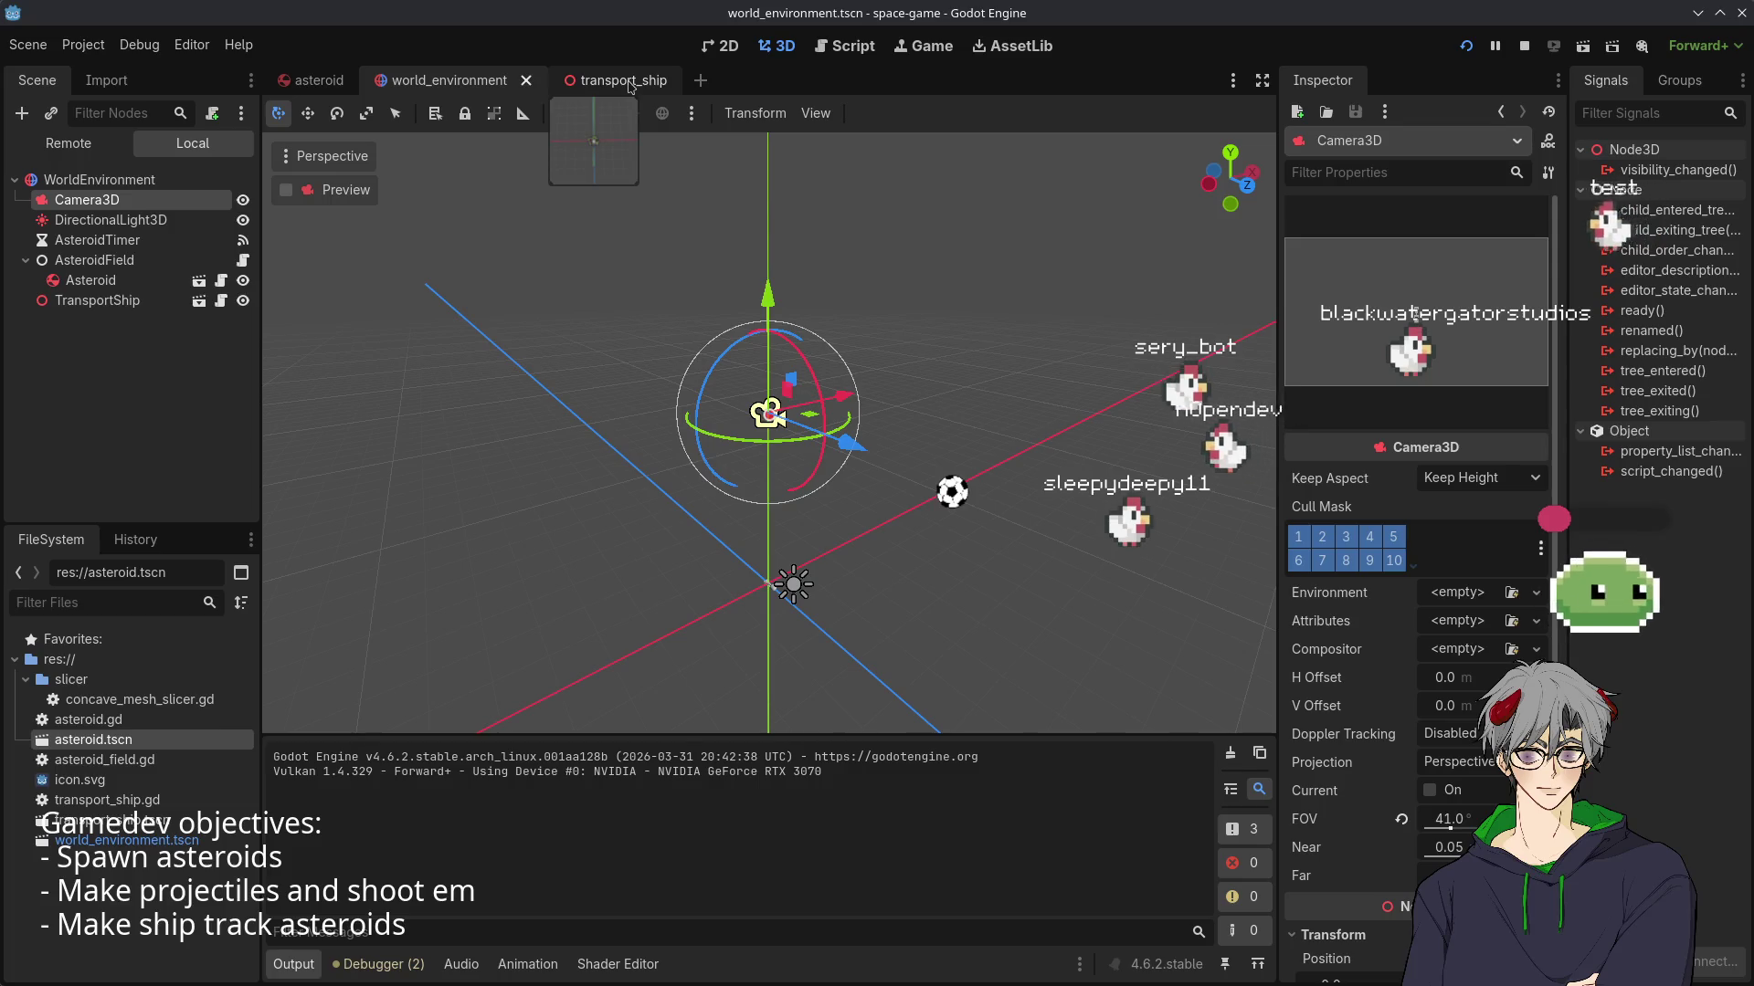
pyautogui.click(626, 82)
pyautogui.click(505, 84)
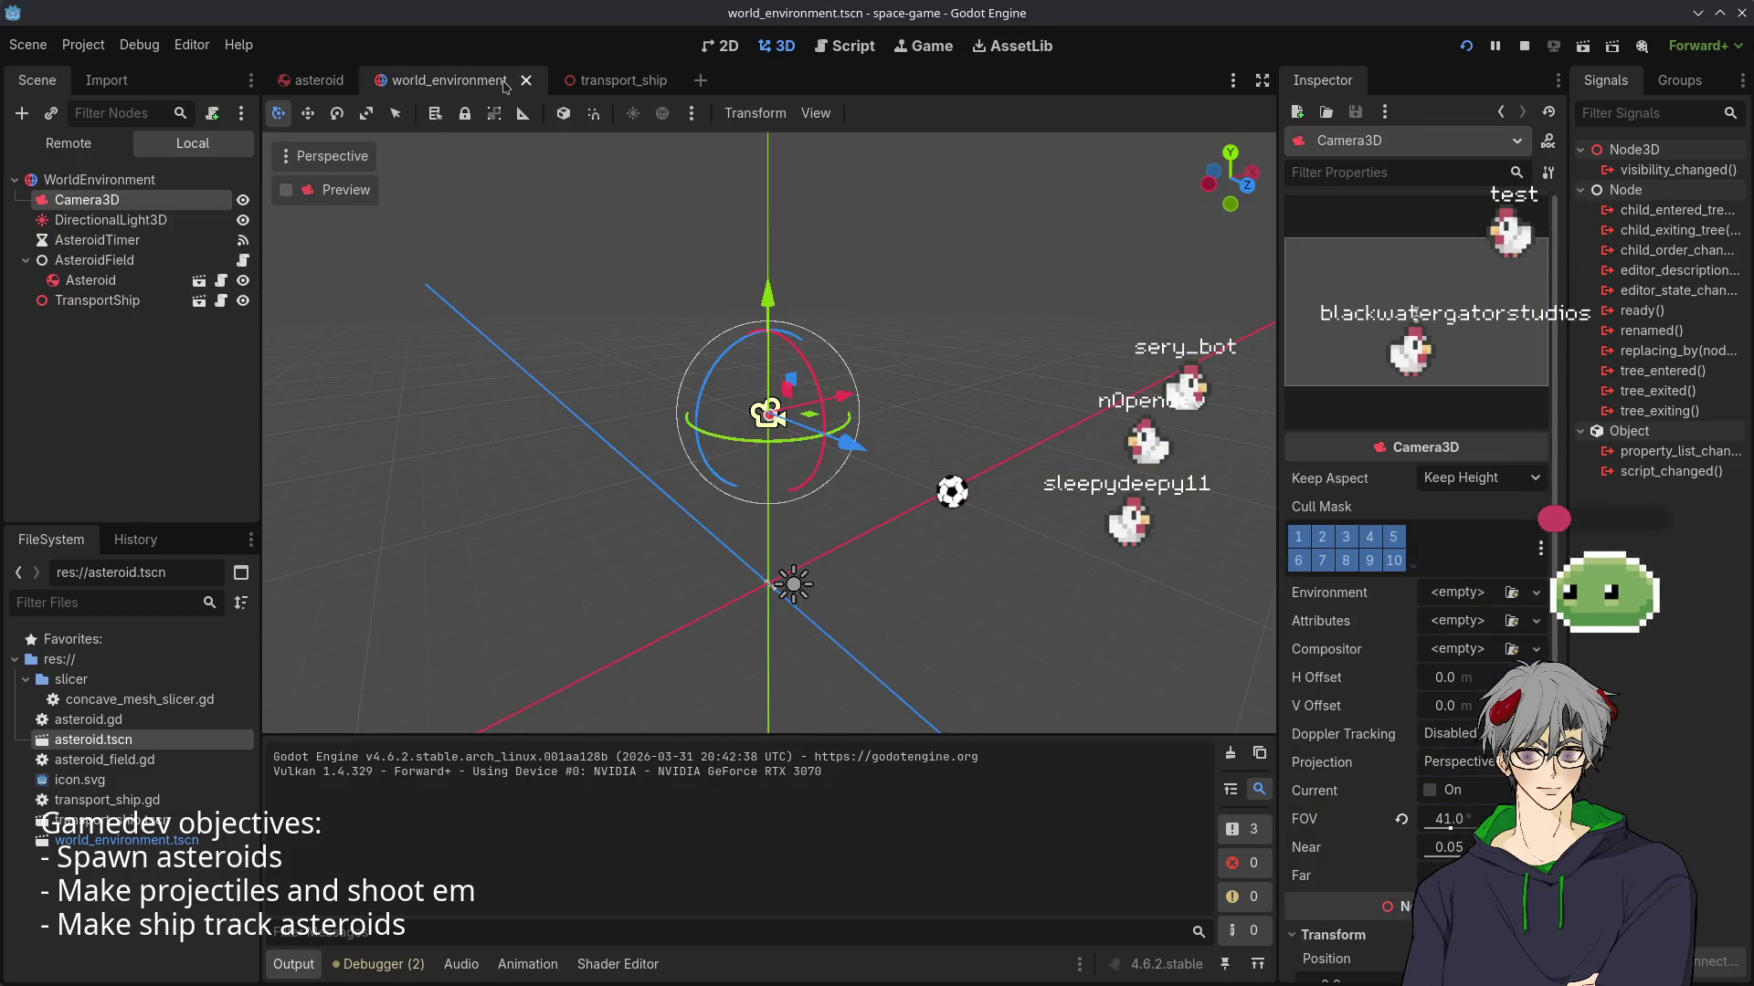
pyautogui.click(302, 82)
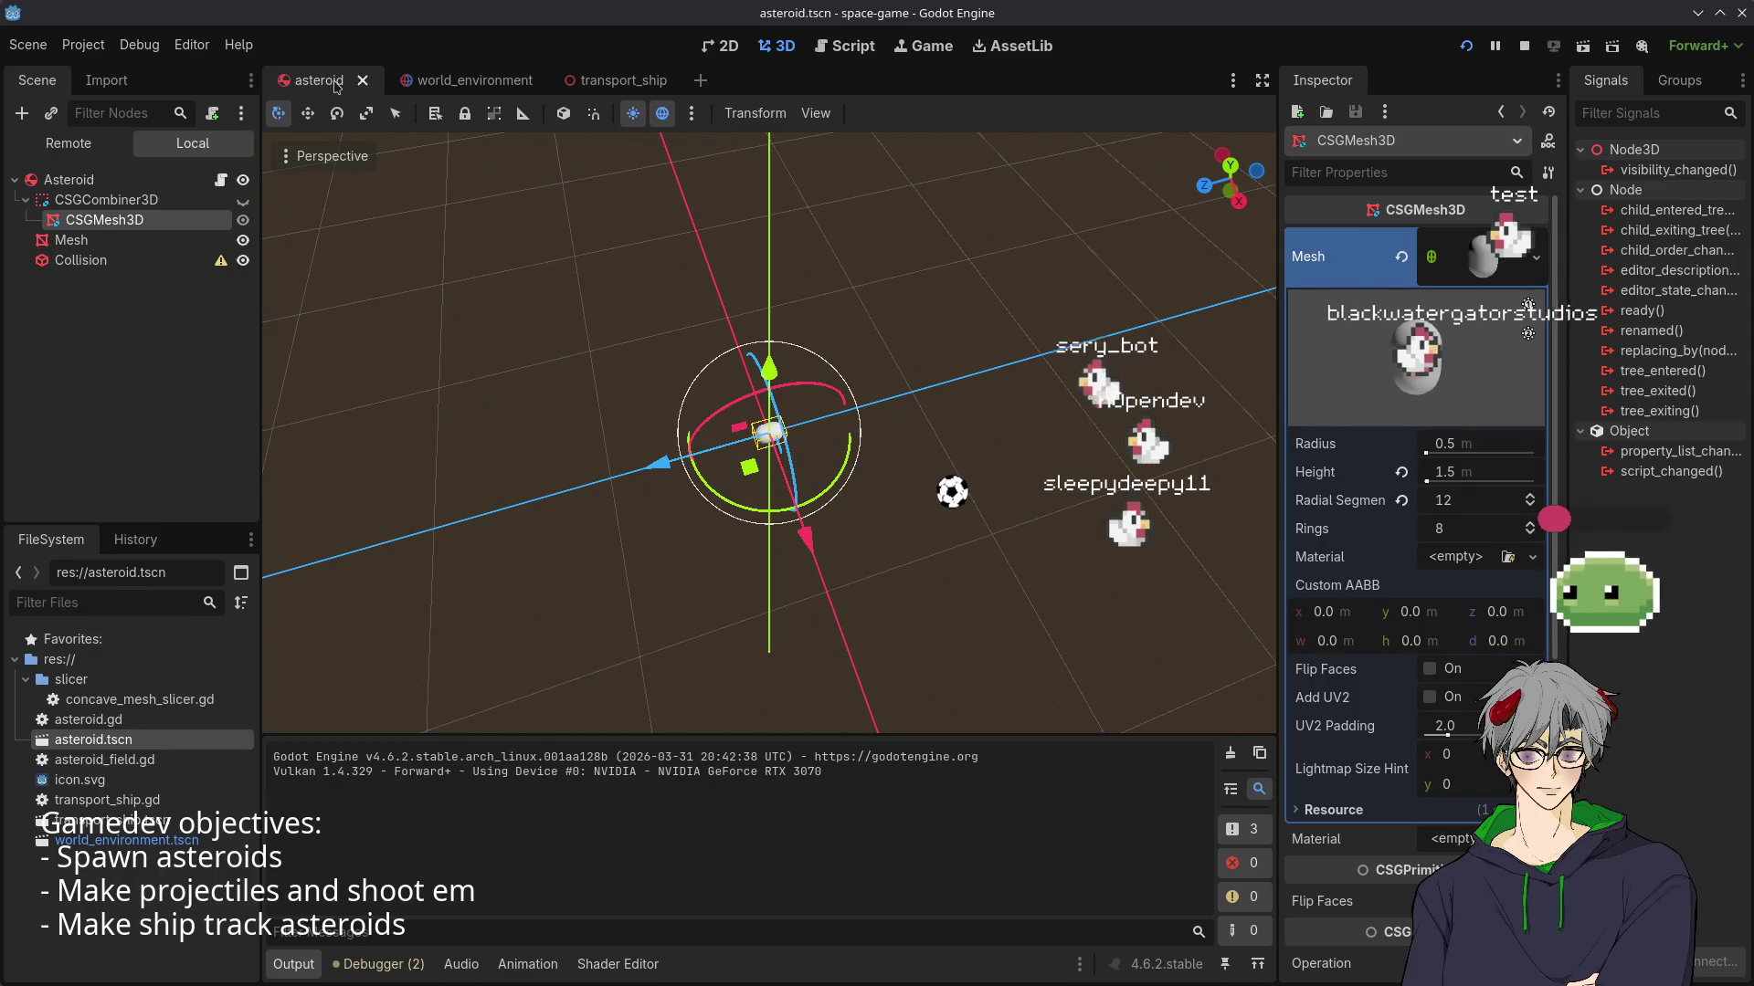
pyautogui.click(603, 82)
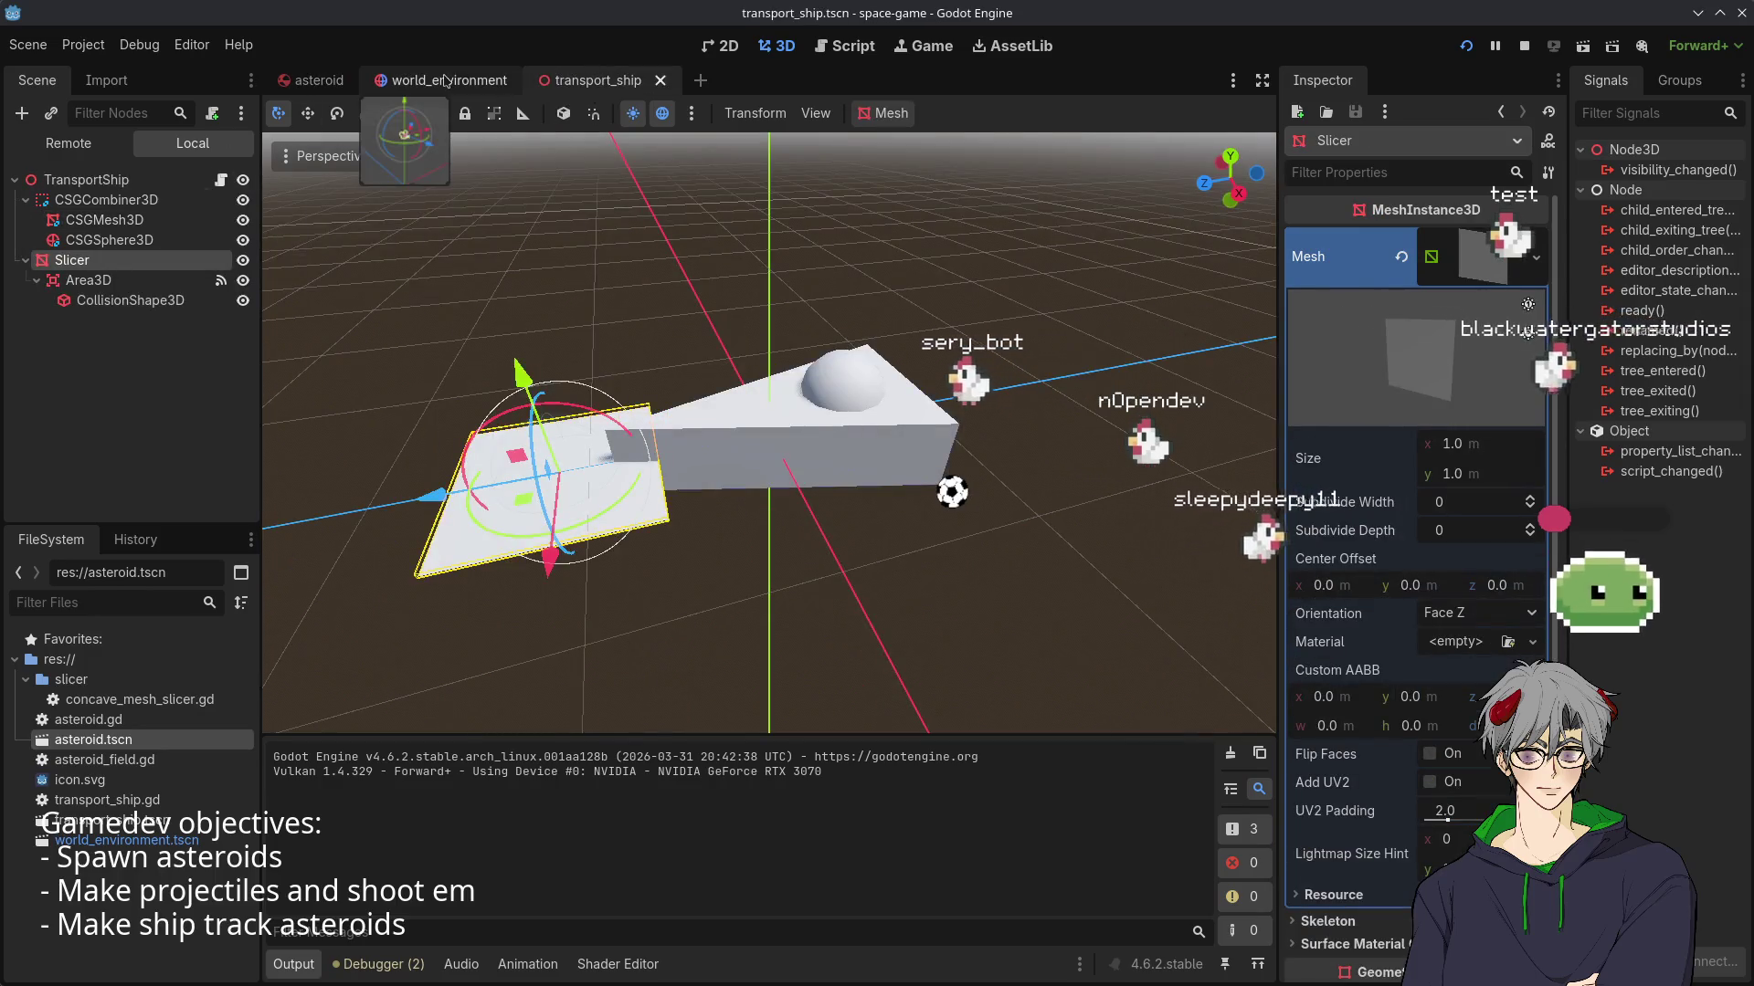
pyautogui.hotkey('ctrl', 'Tab')
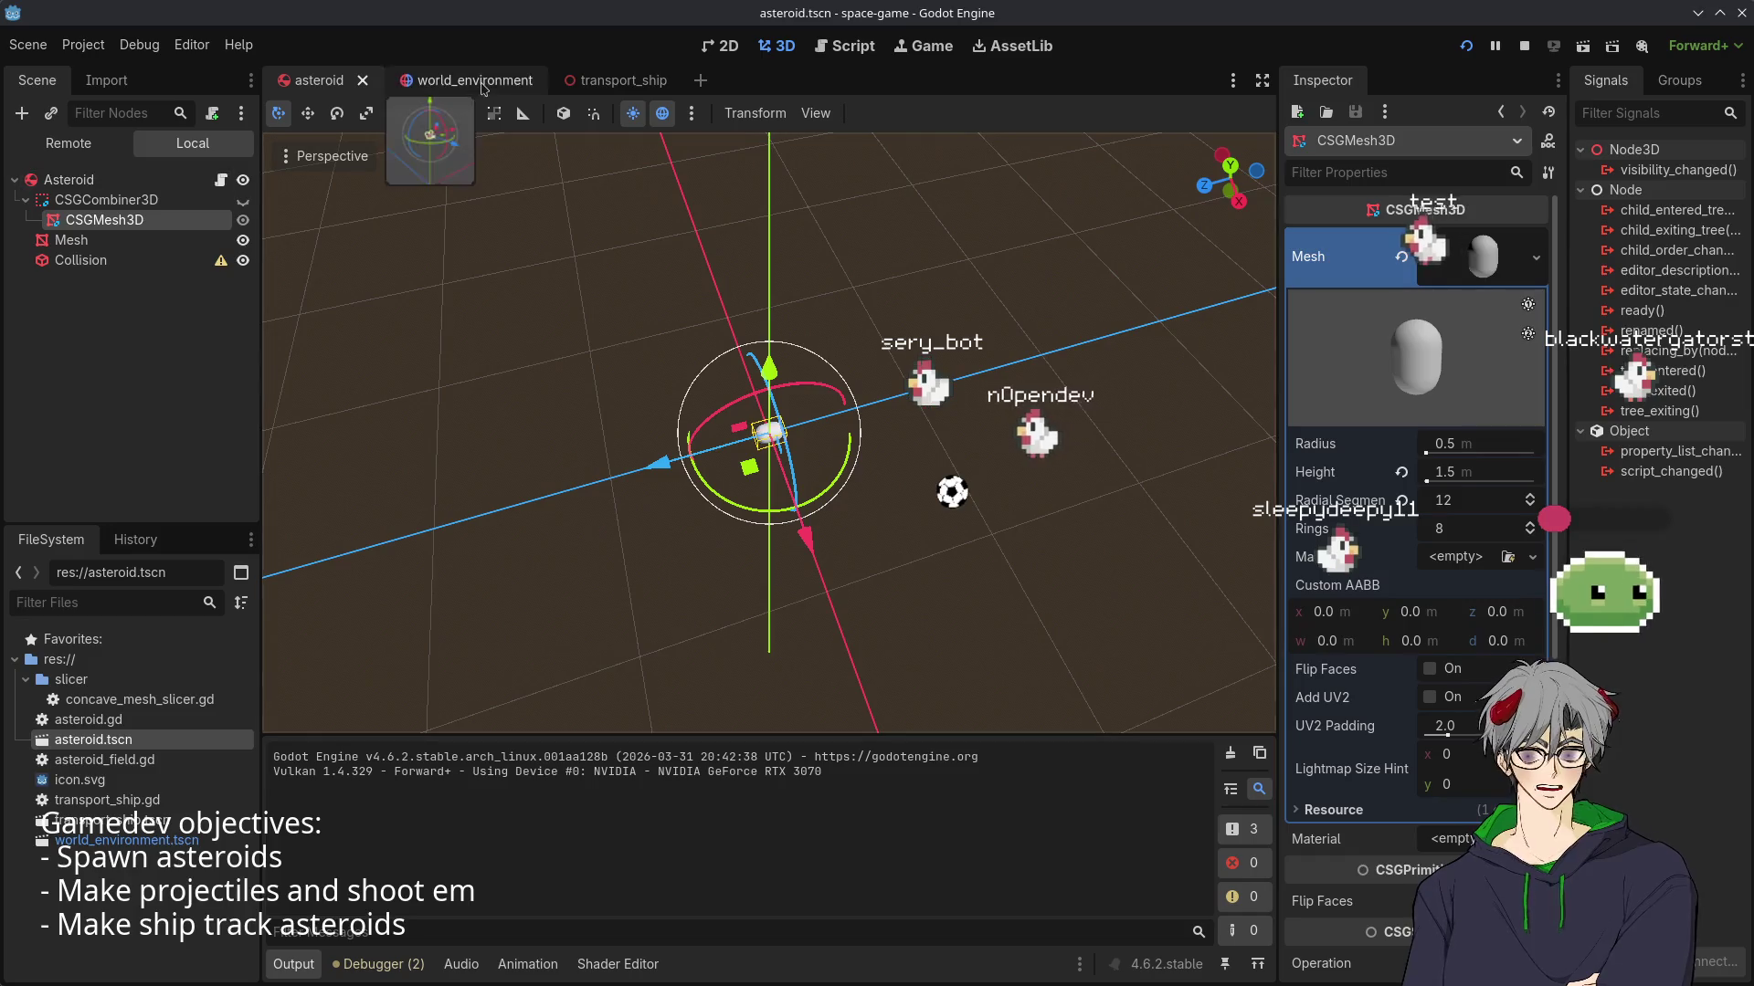
pyautogui.click(484, 88)
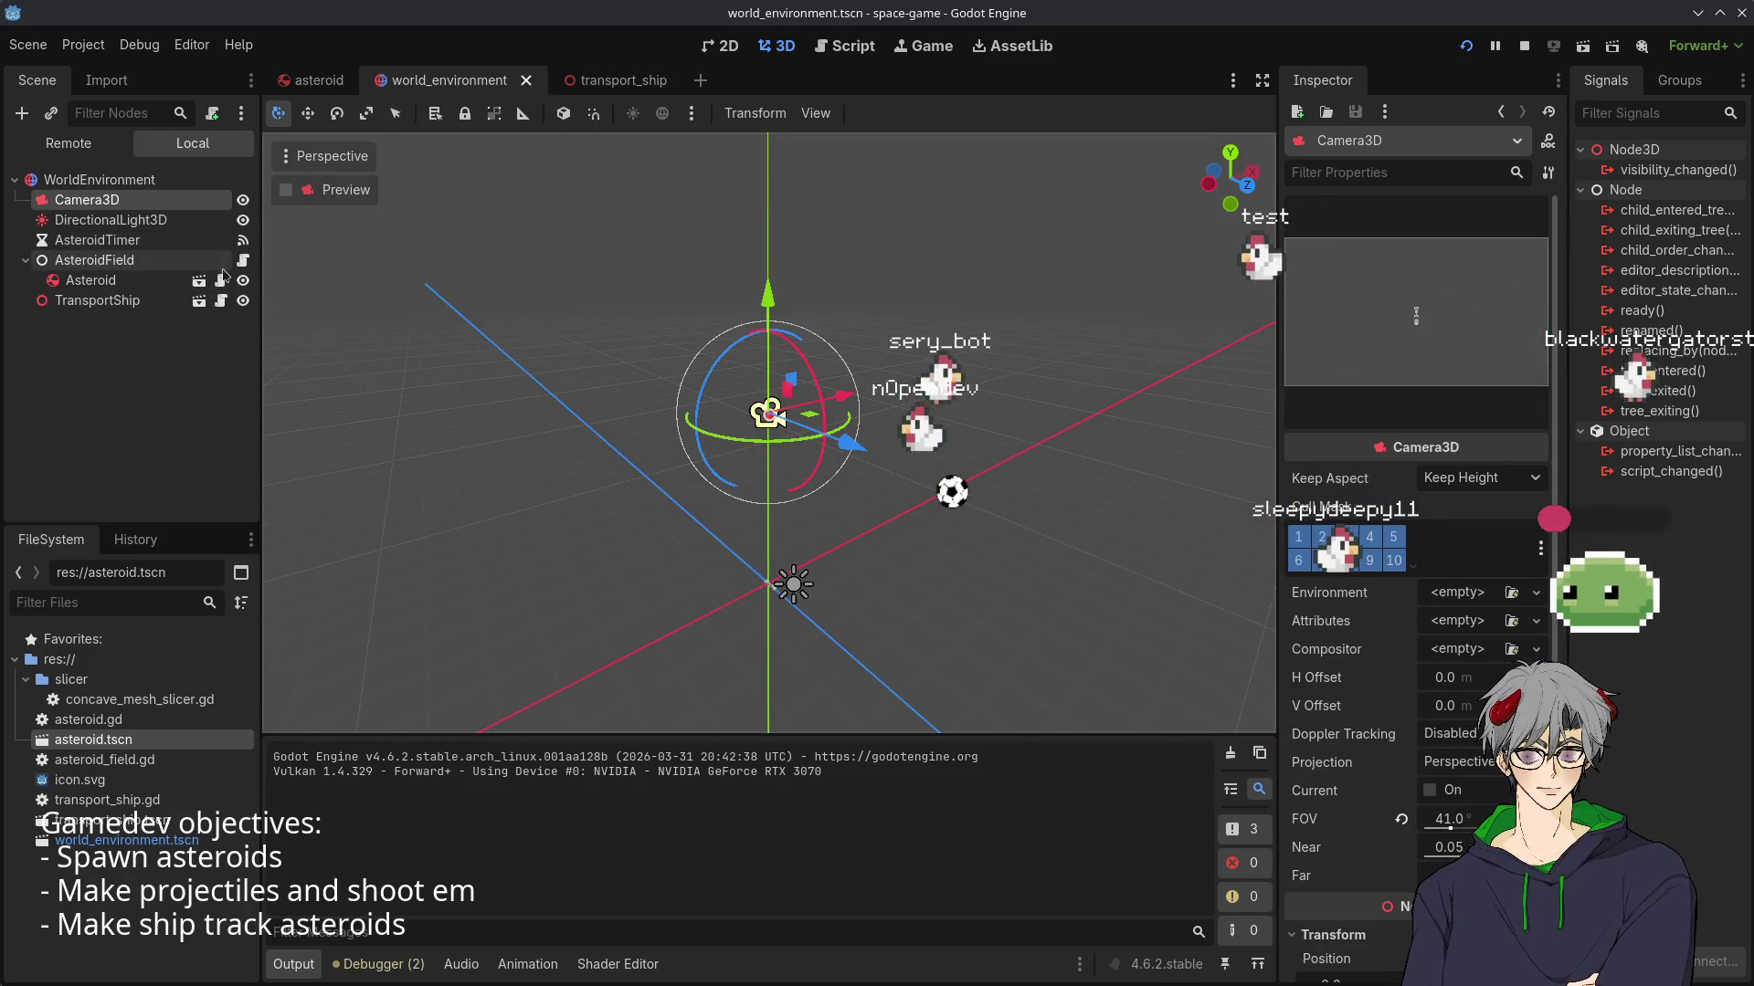
pyautogui.click(221, 278)
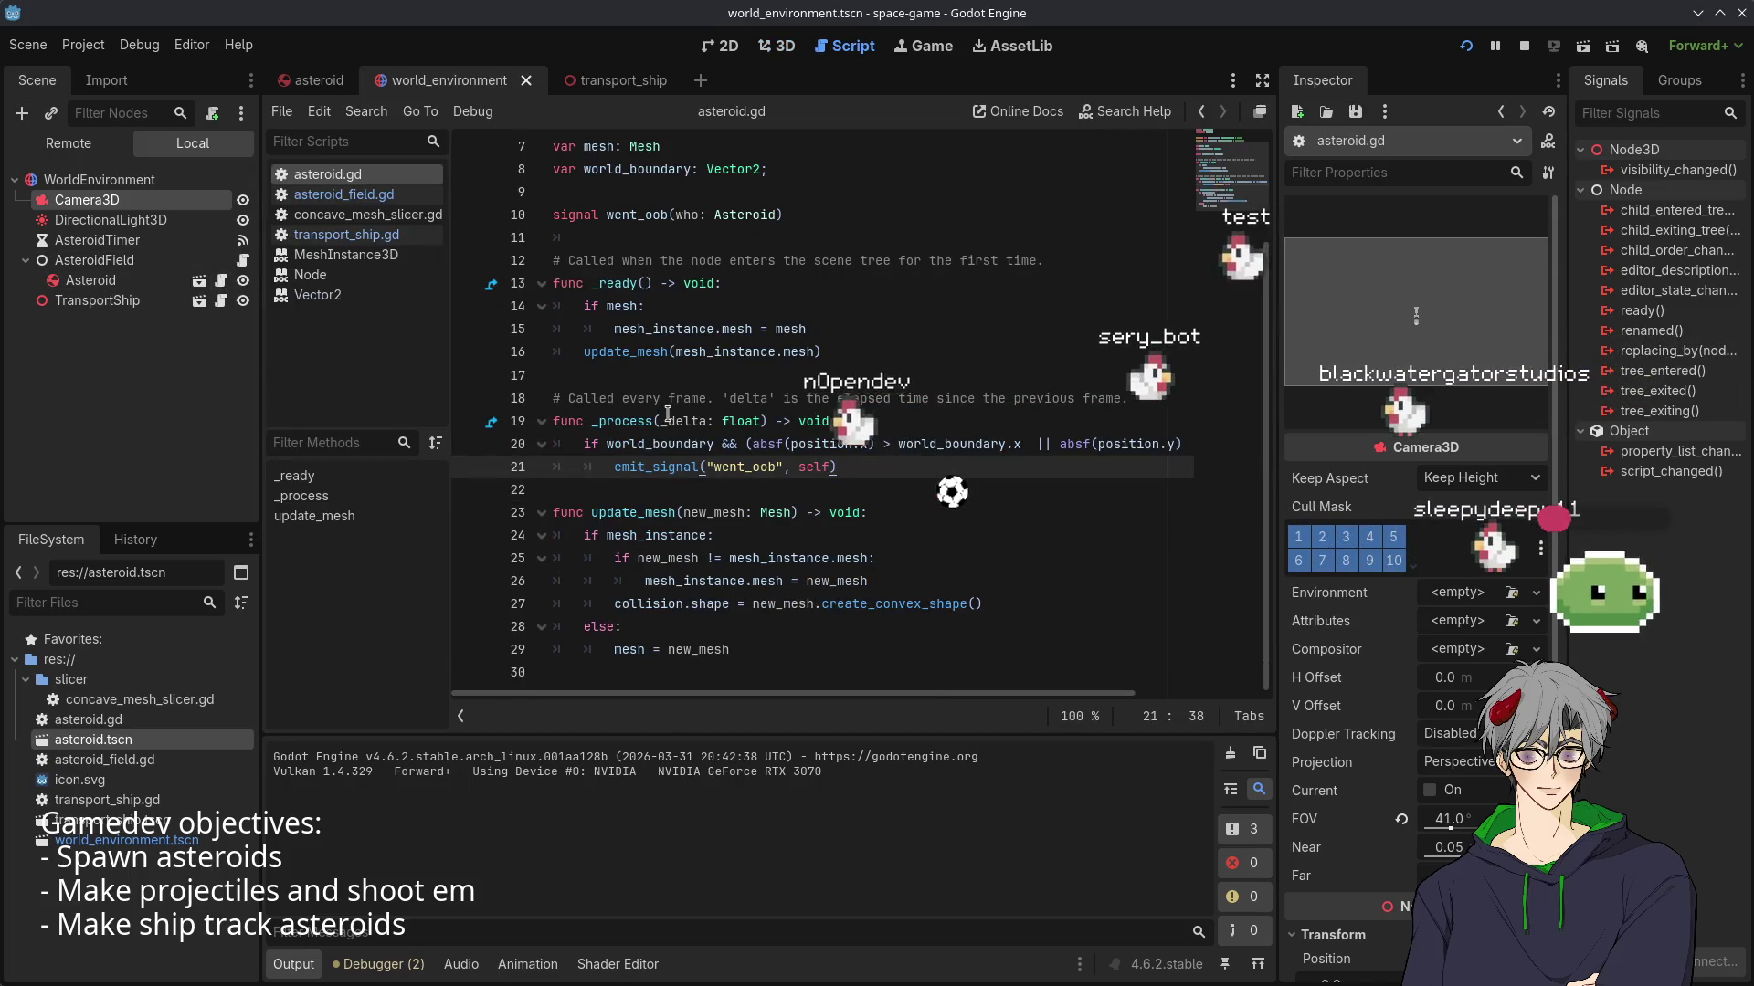
# - Review transport_ship.gd and asteroid.gd, select Asteroid, then open asteroid_field.gd
pyautogui.click(222, 304)
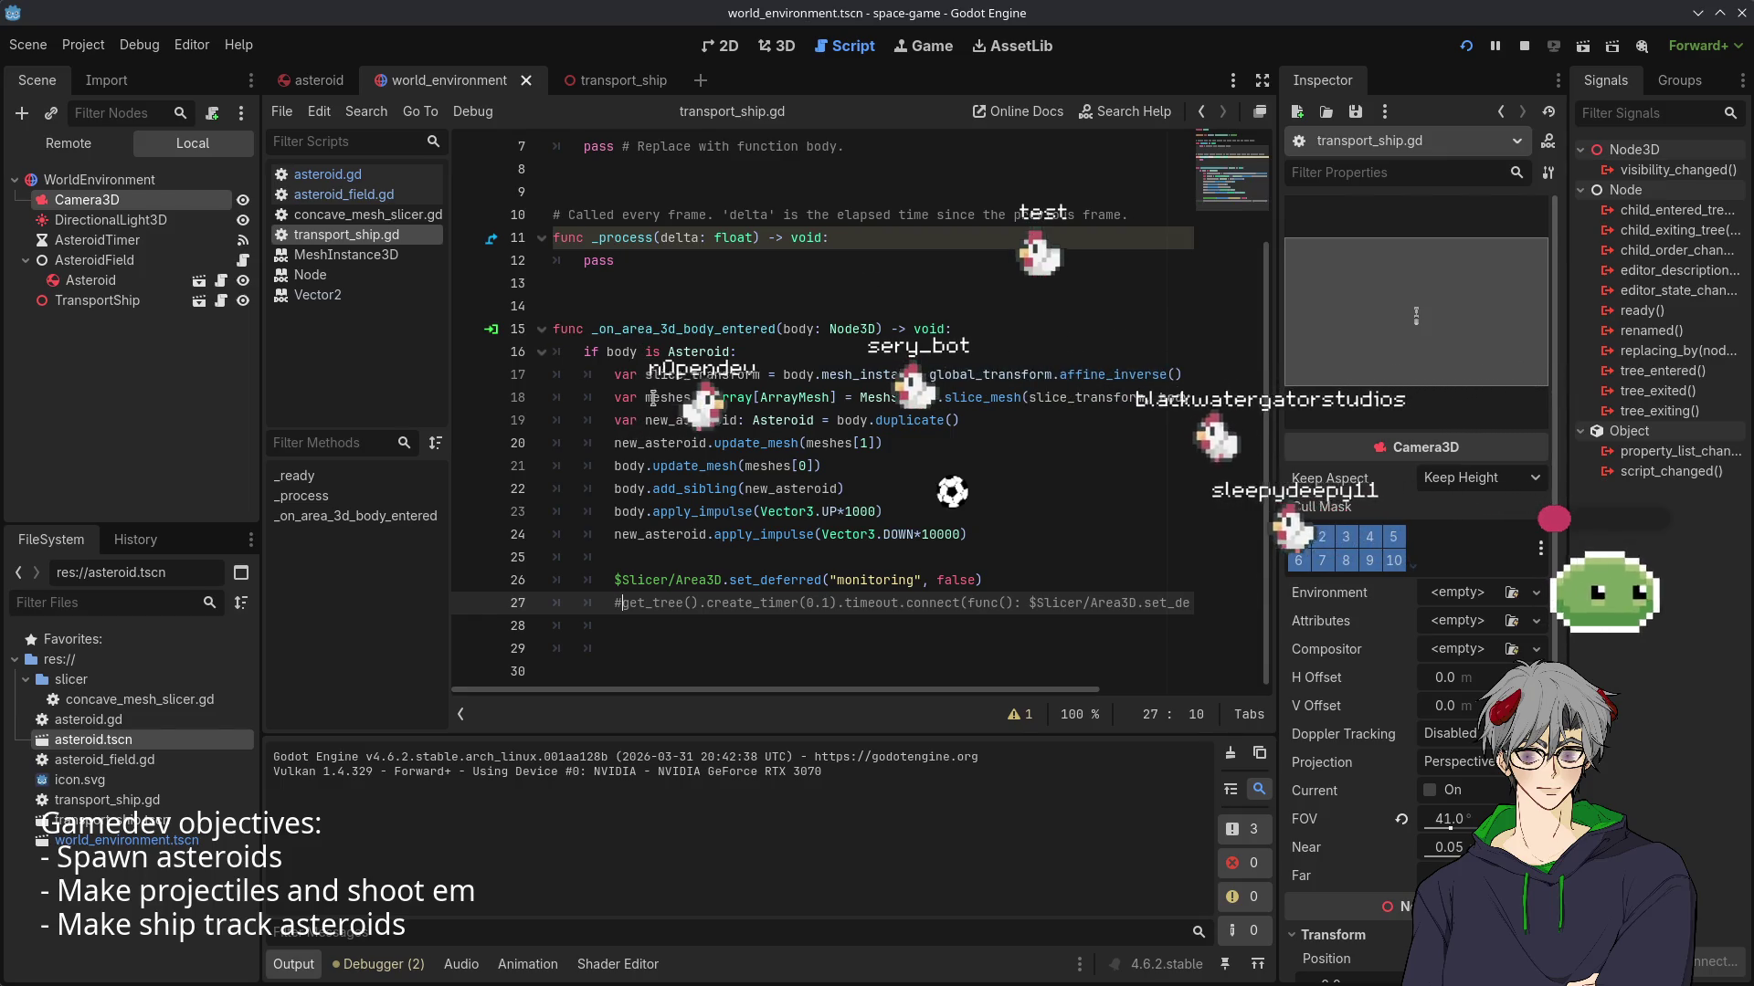
pyautogui.click(221, 279)
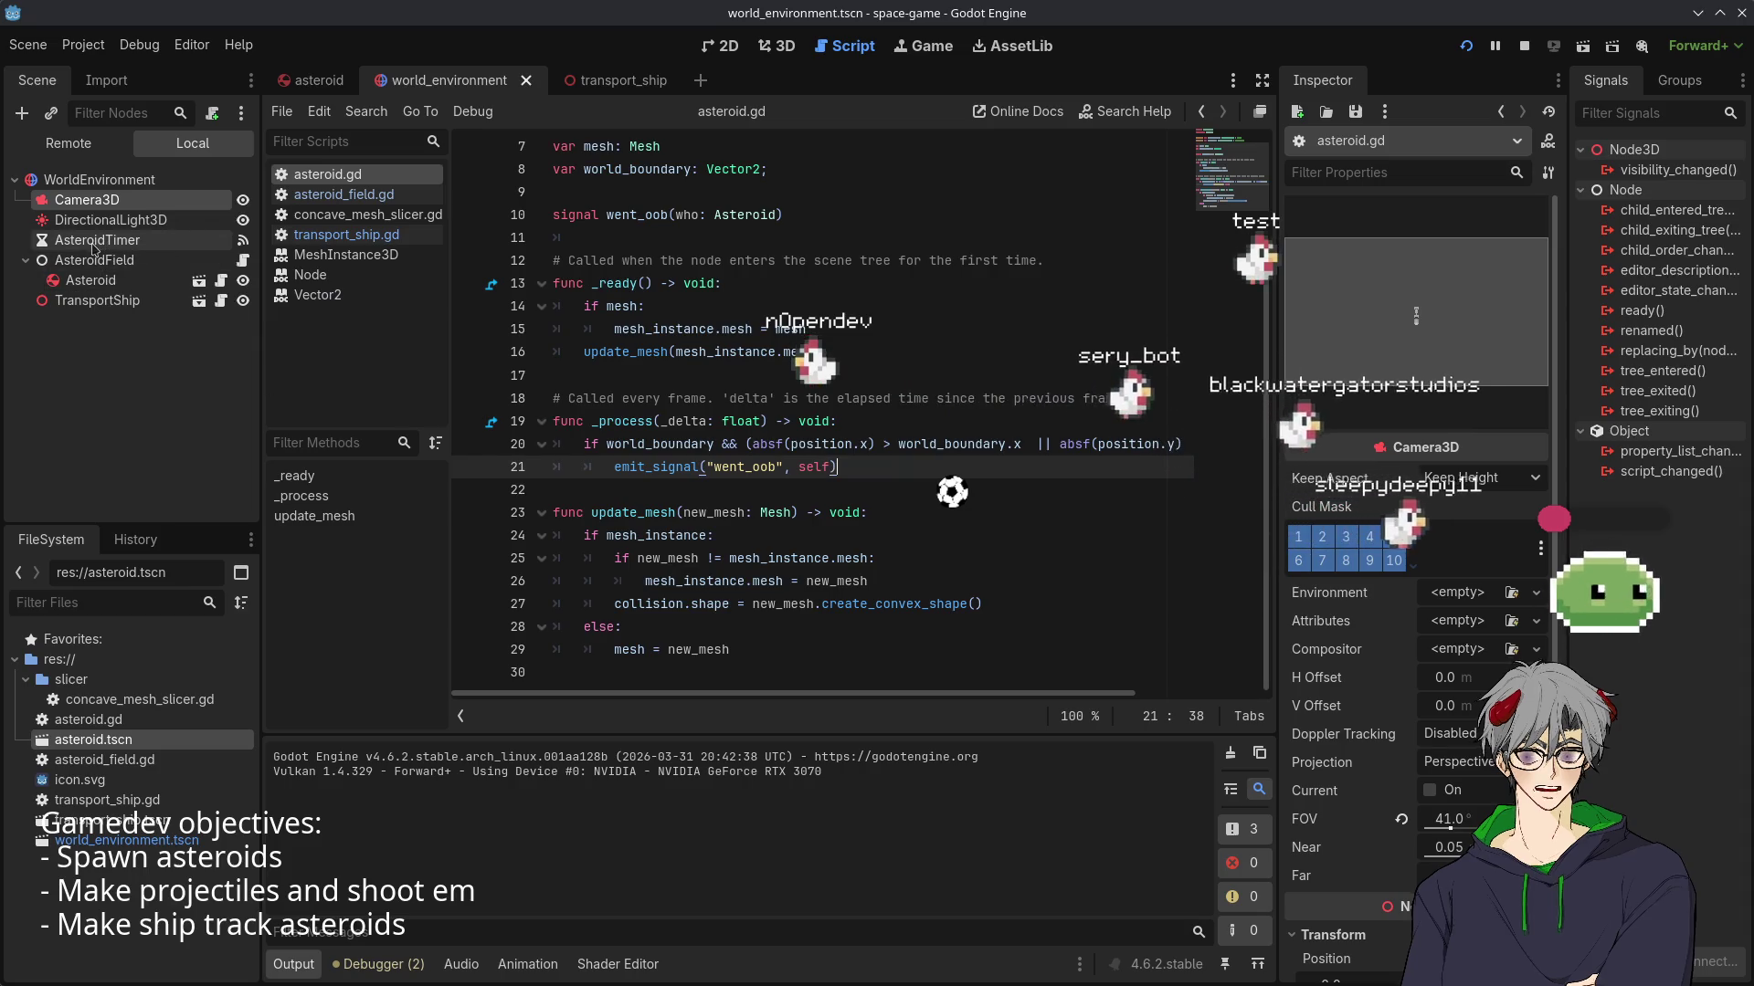
pyautogui.click(91, 280)
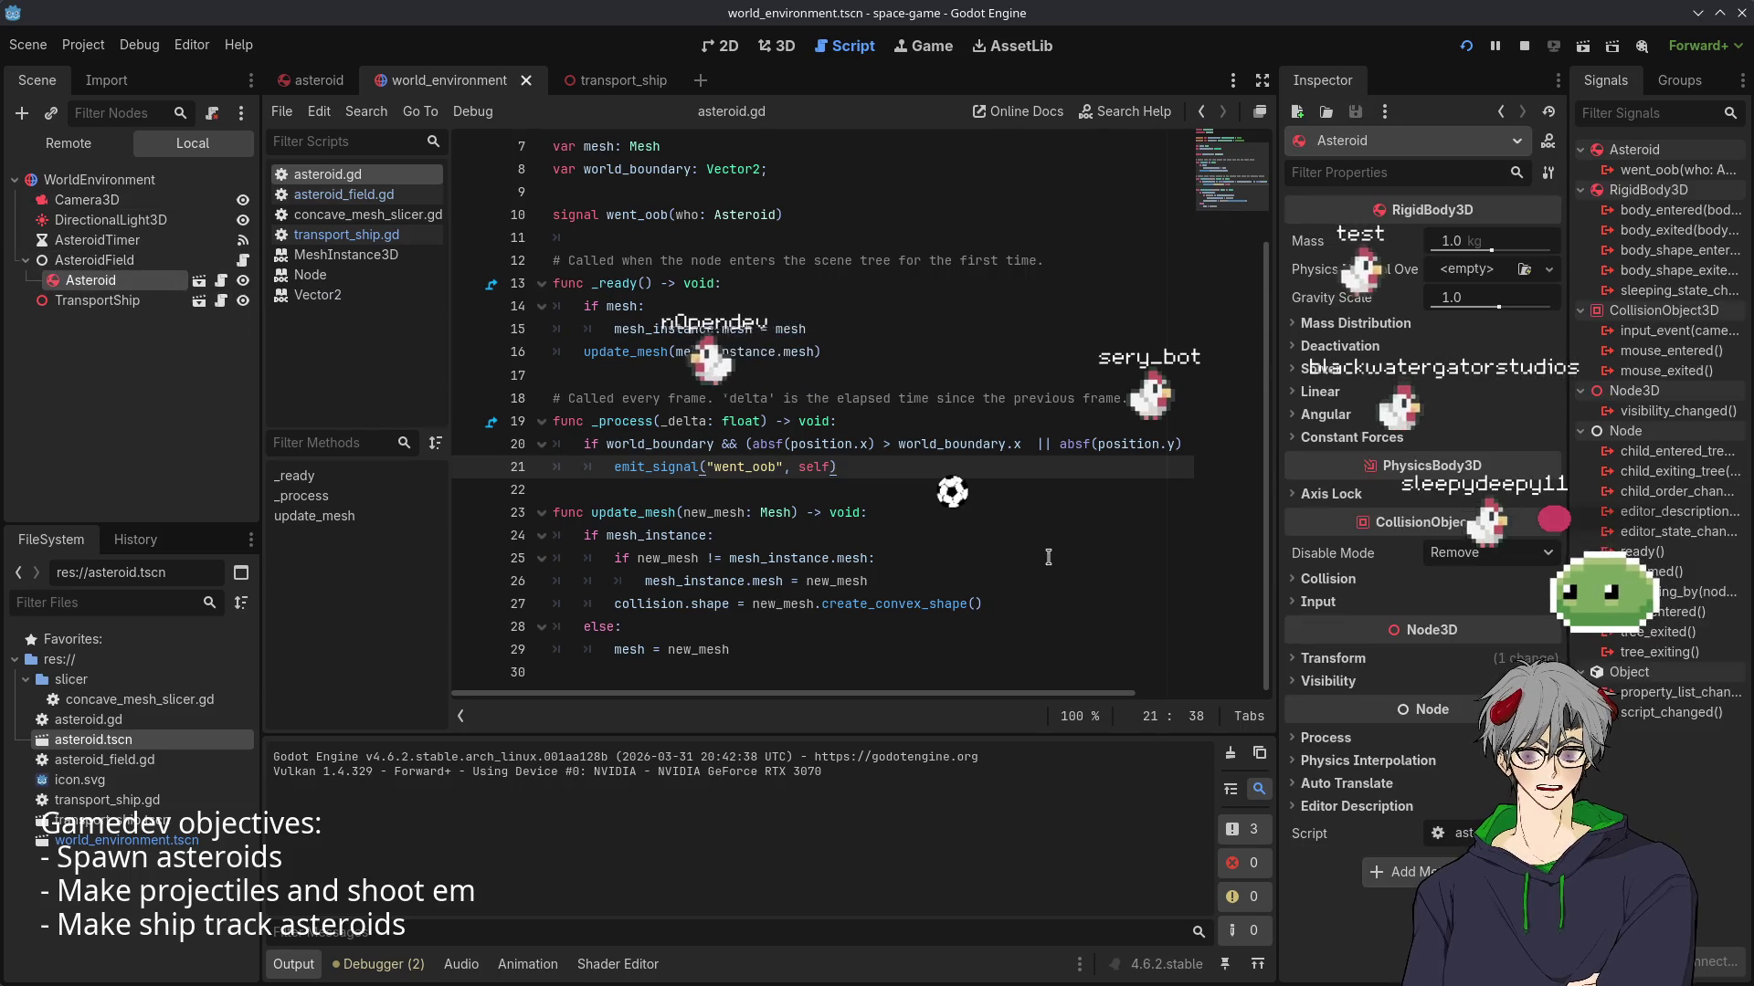
pyautogui.scroll(1, 822, 439)
pyautogui.scroll(-1, 639, 383)
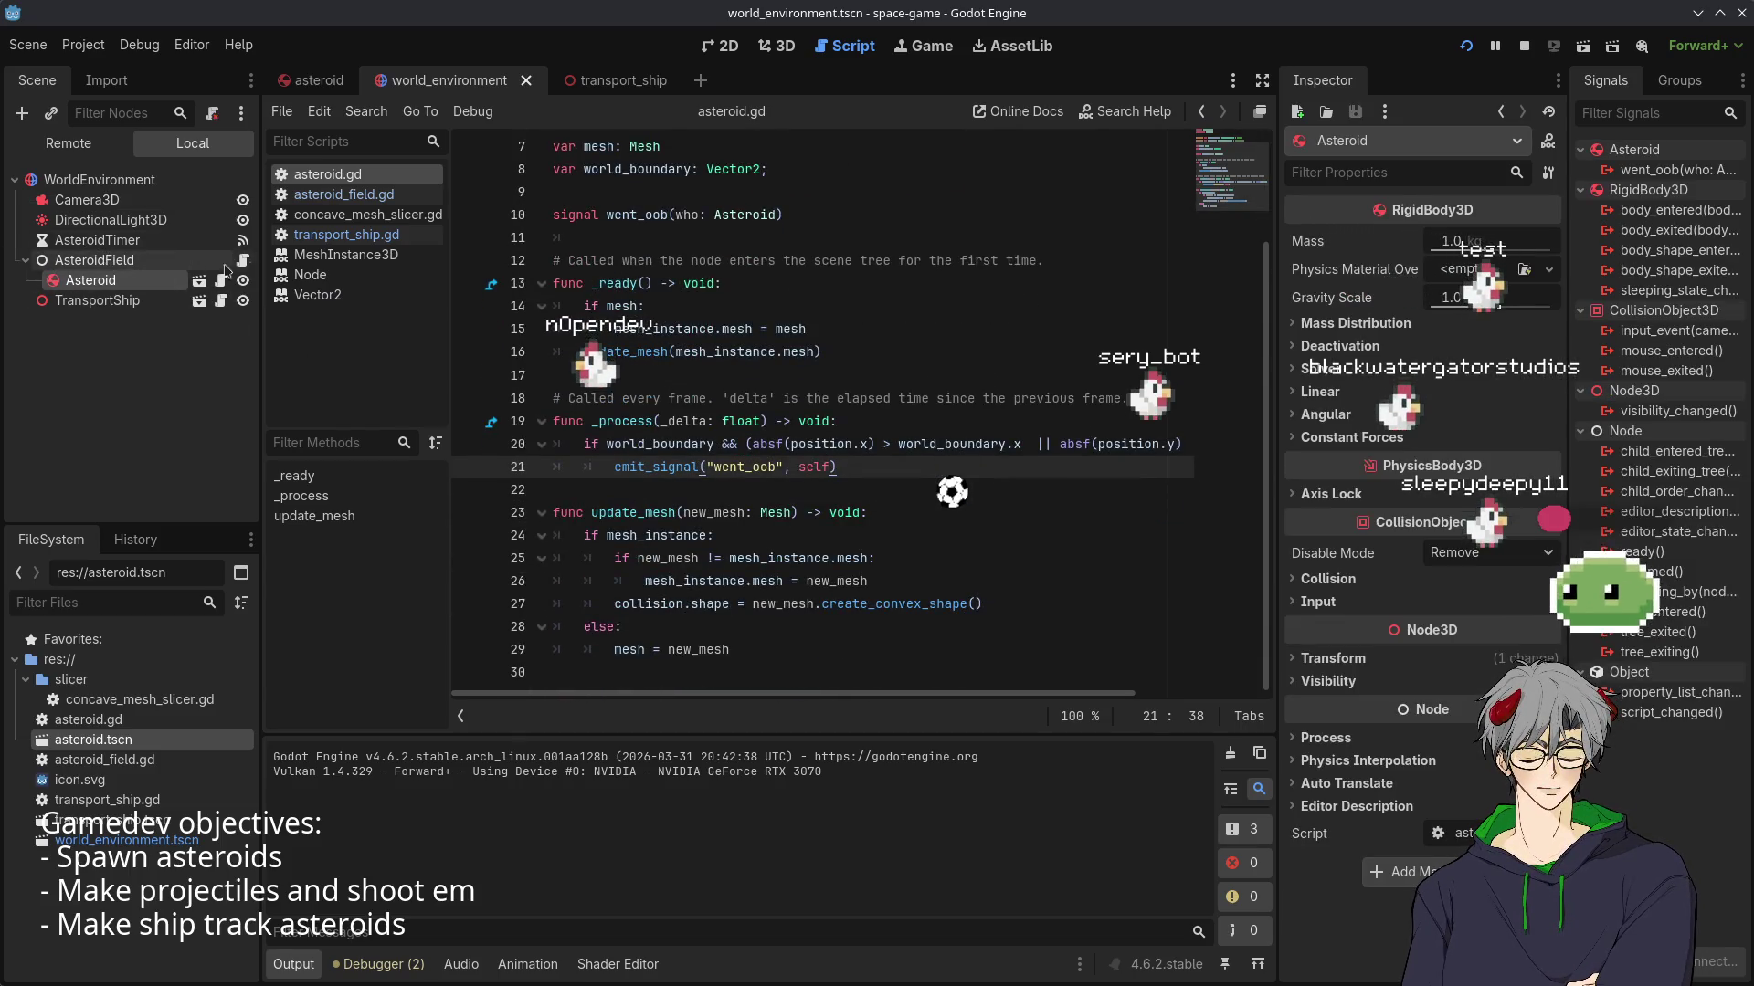
pyautogui.click(244, 261)
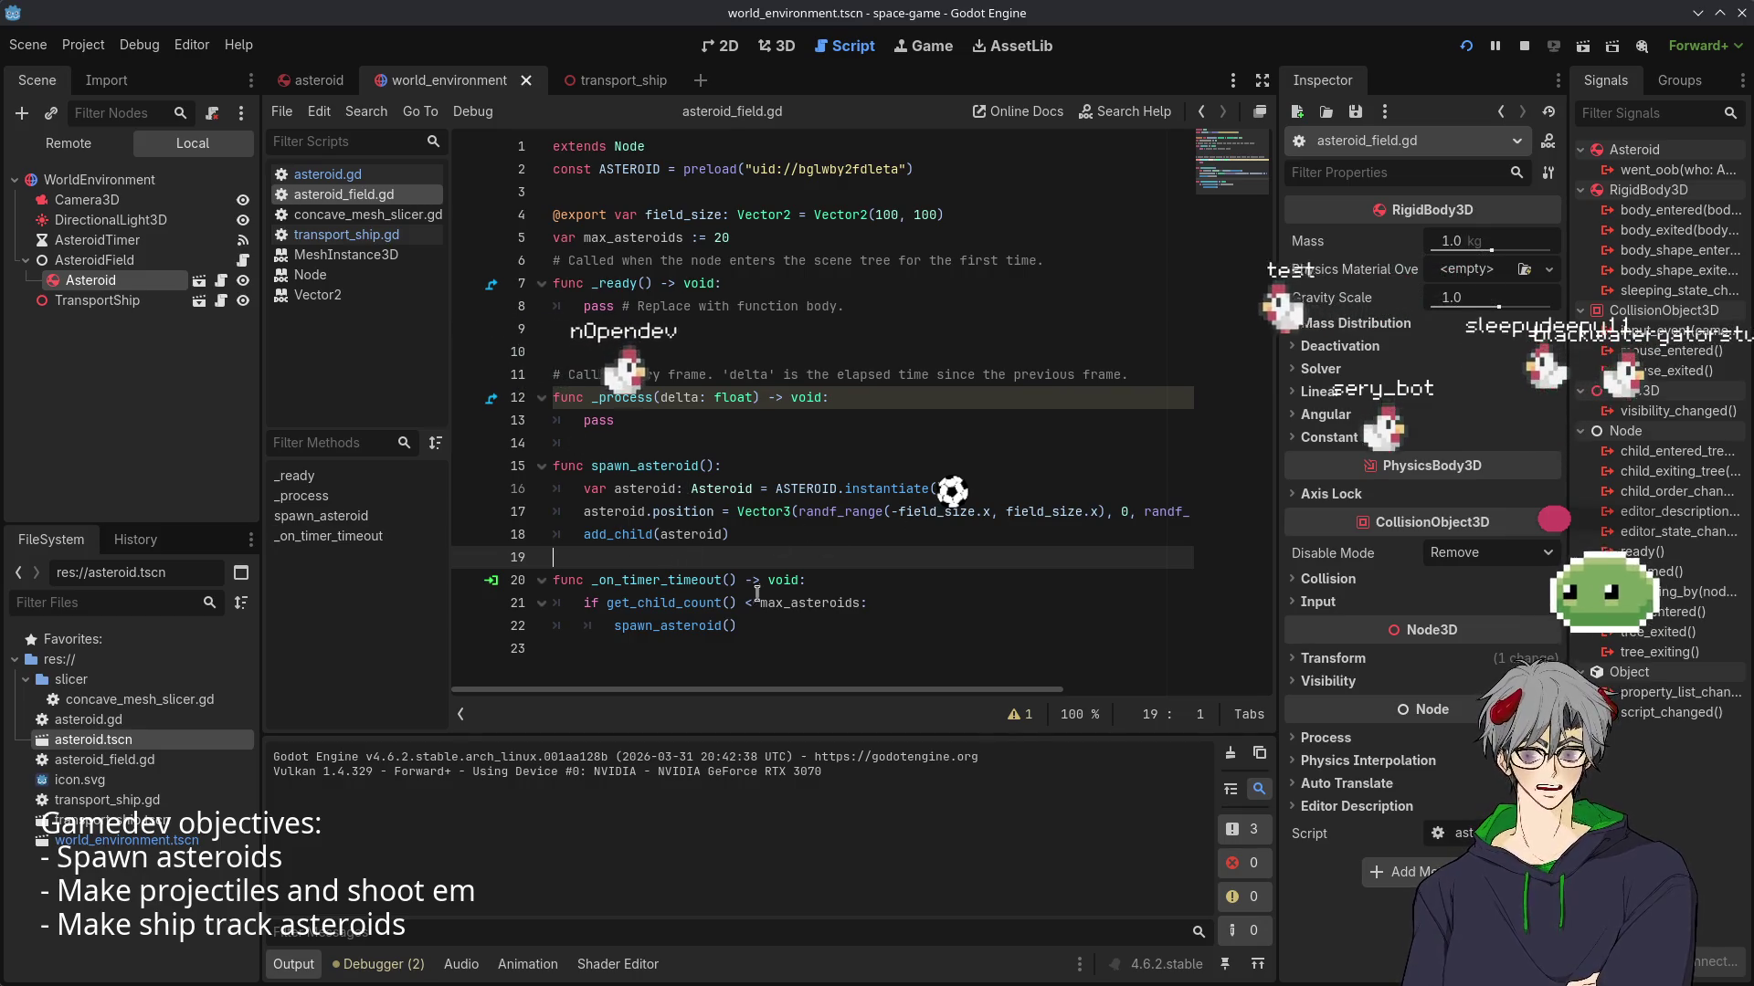
# - Add asteroid.world_boundary = field_size above add_child, then start shrinking field_size to Vector2(10, 10)
pyautogui.press('Left')
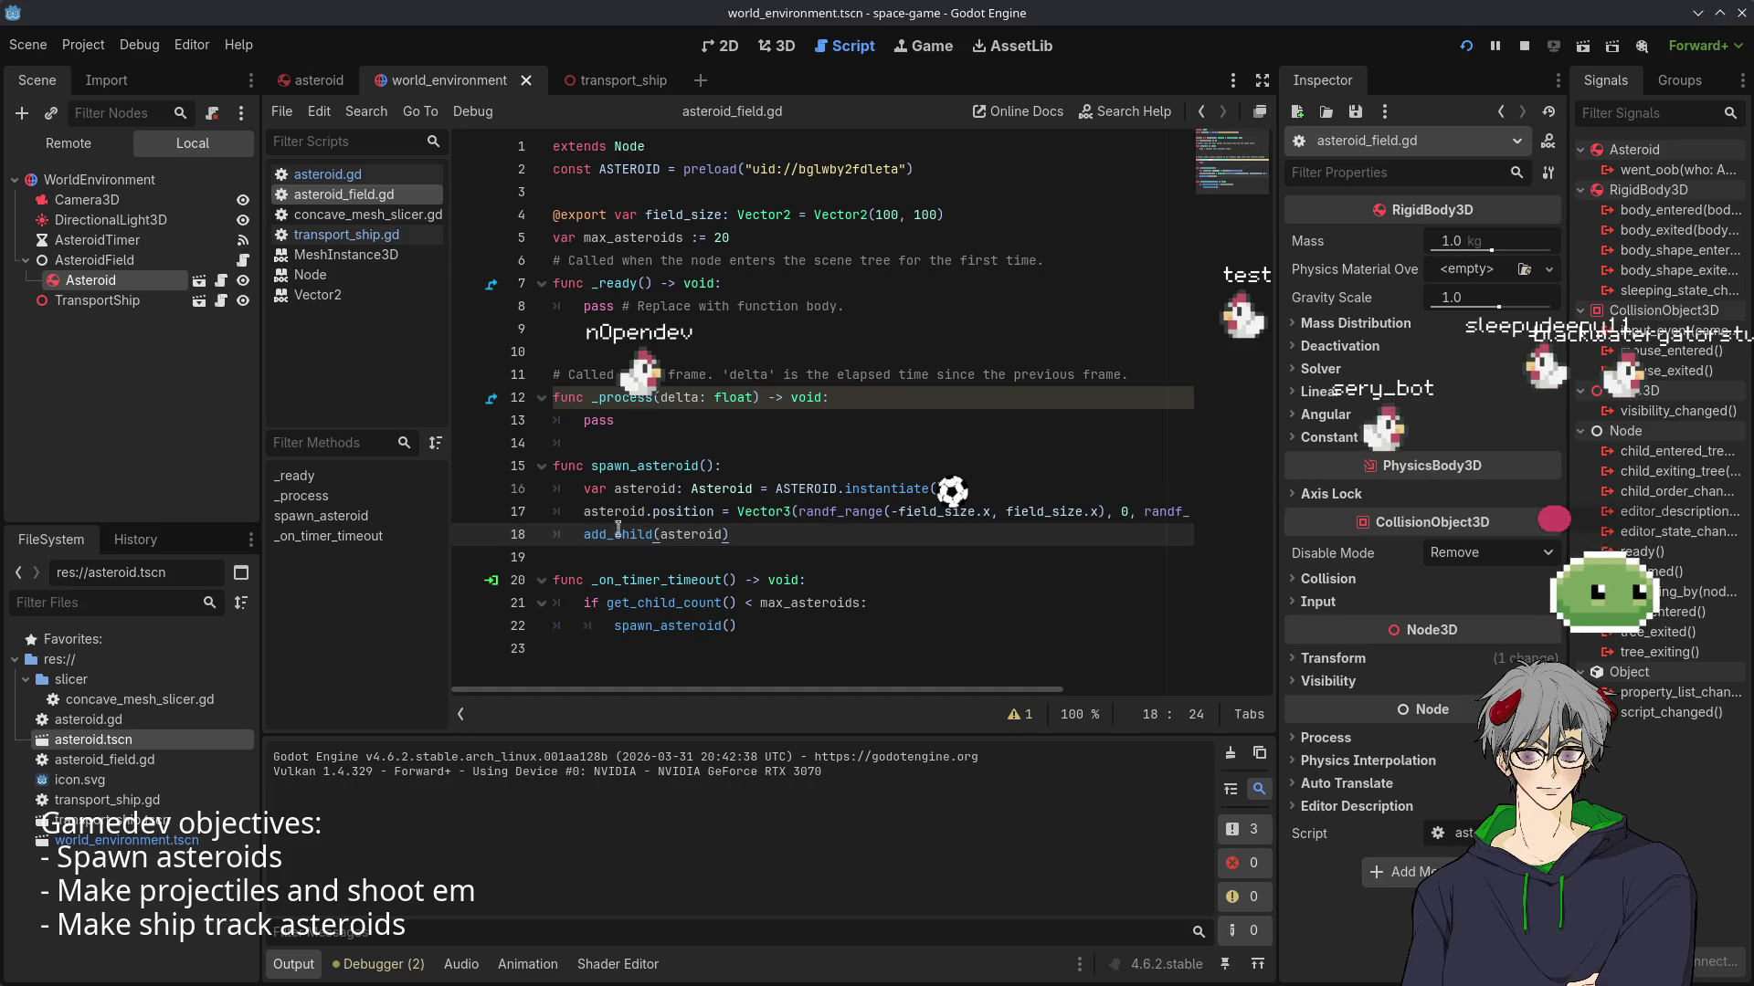
pyautogui.press('Return')
pyautogui.press('Up')
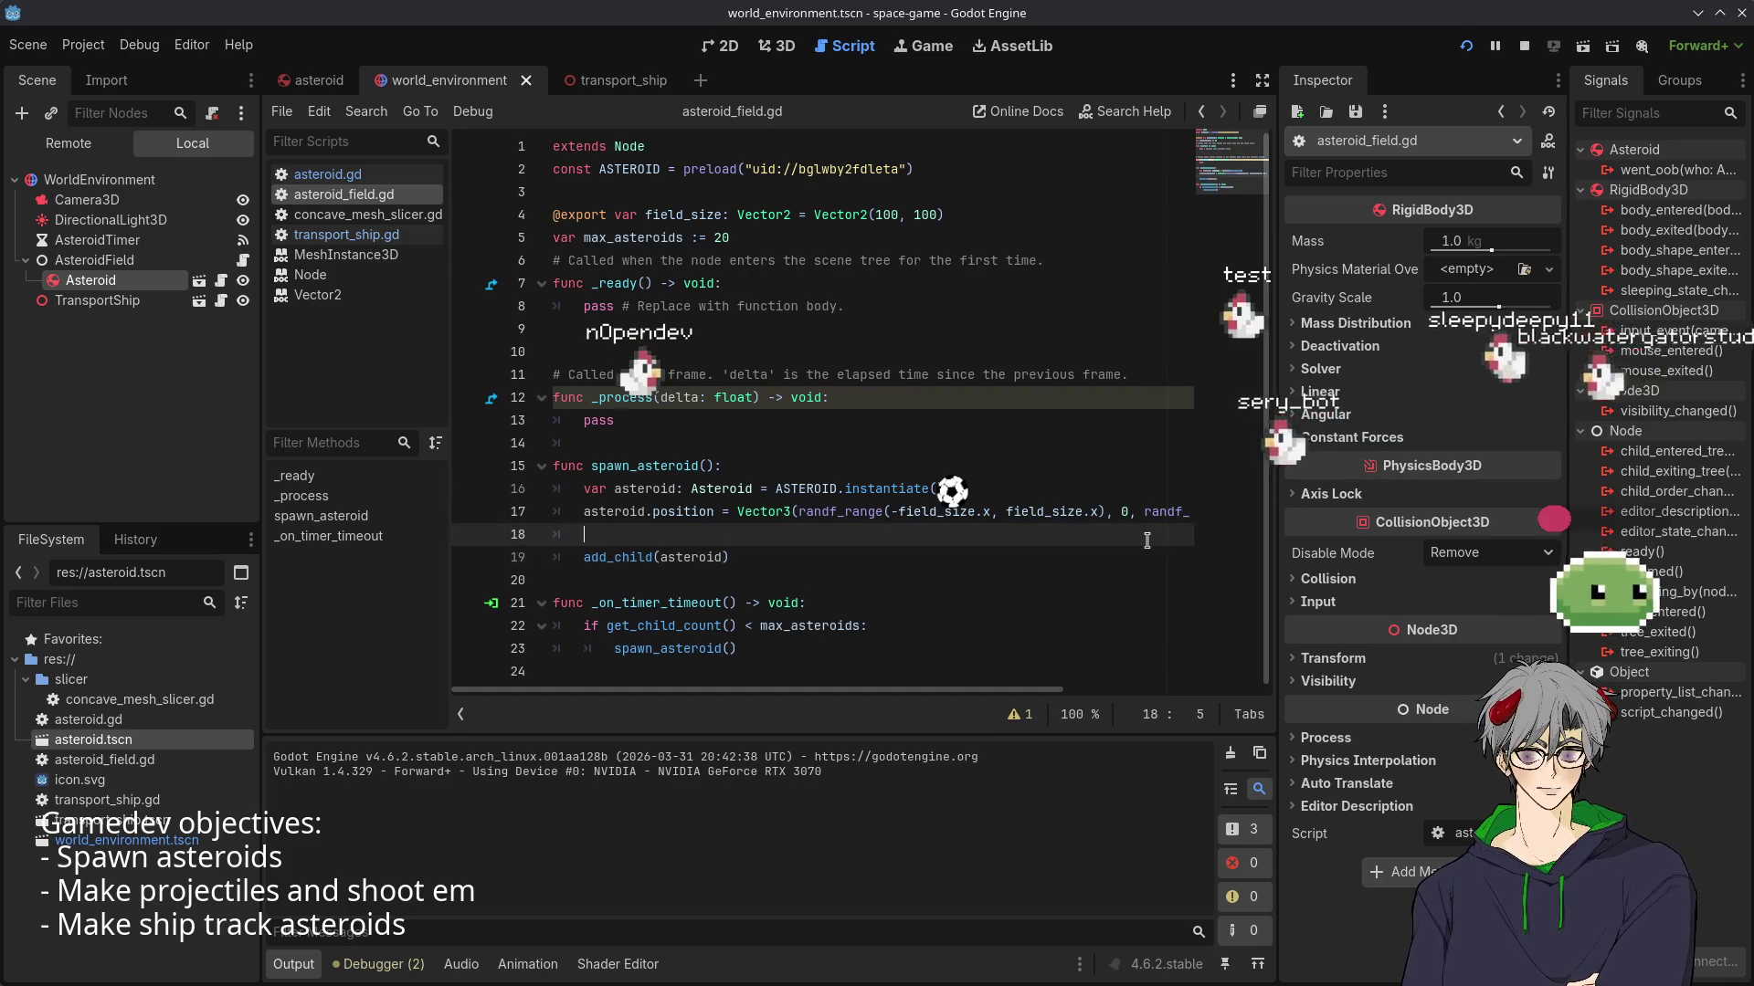
pyautogui.write('asteroid')
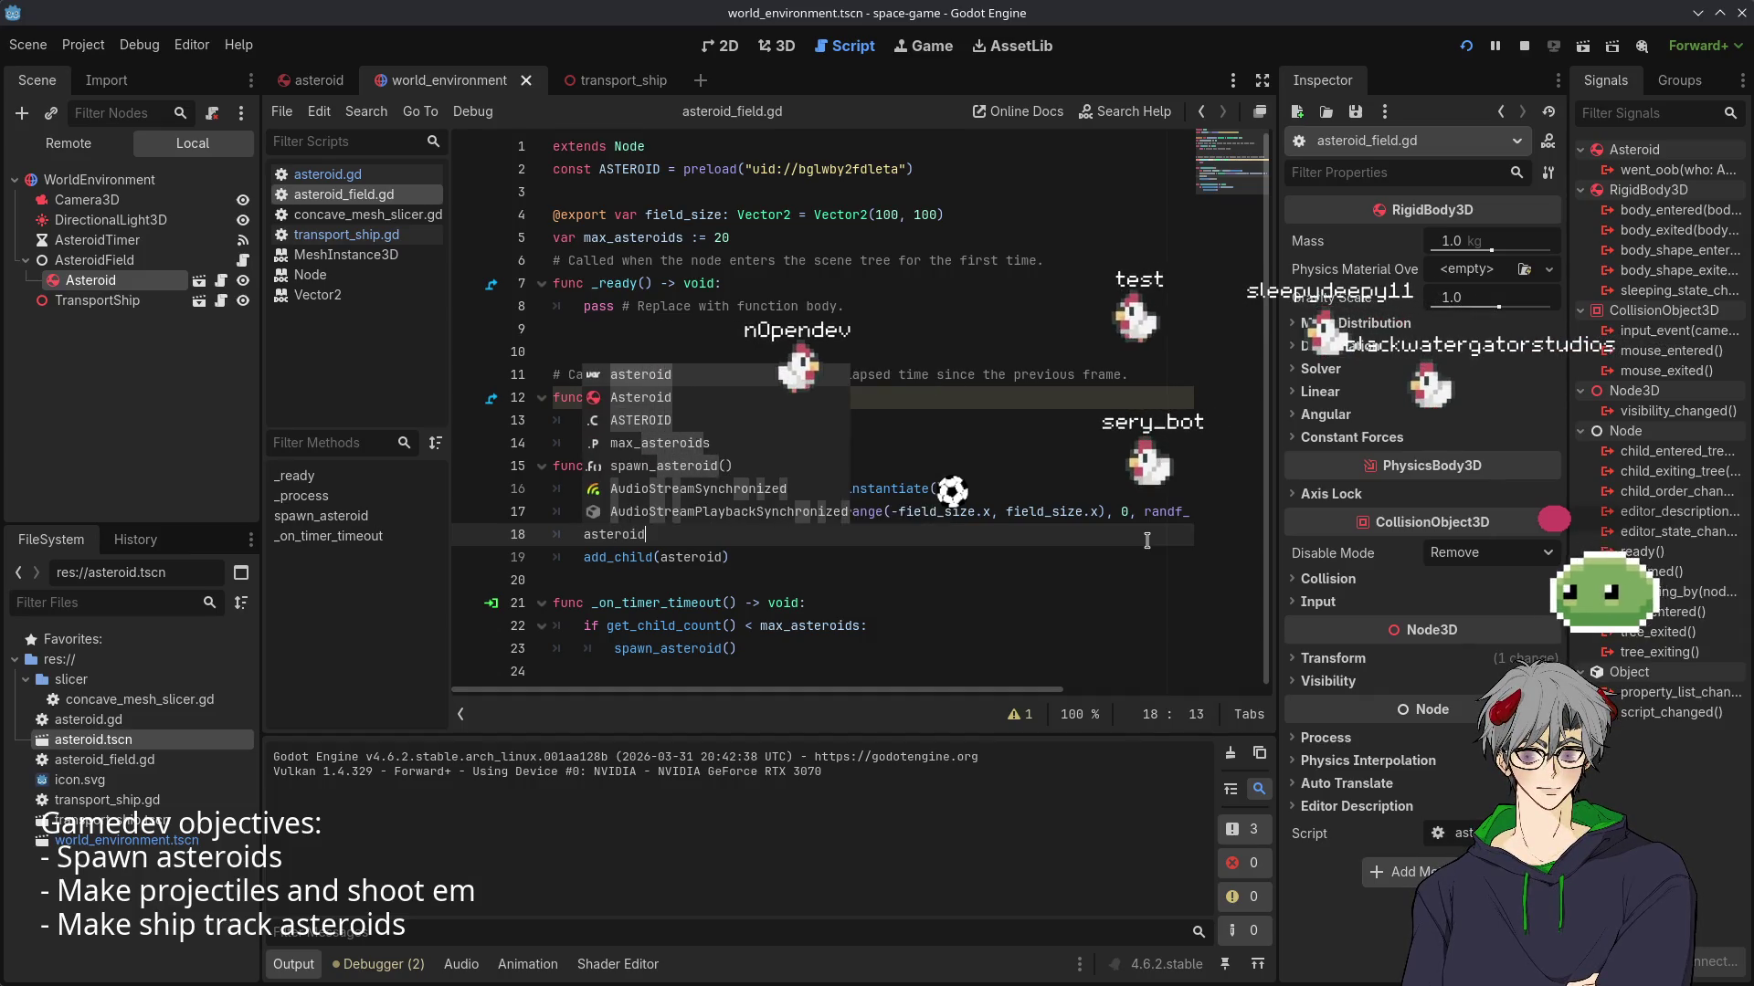
pyautogui.press('Return')
pyautogui.write(',')
pyautogui.write('n')
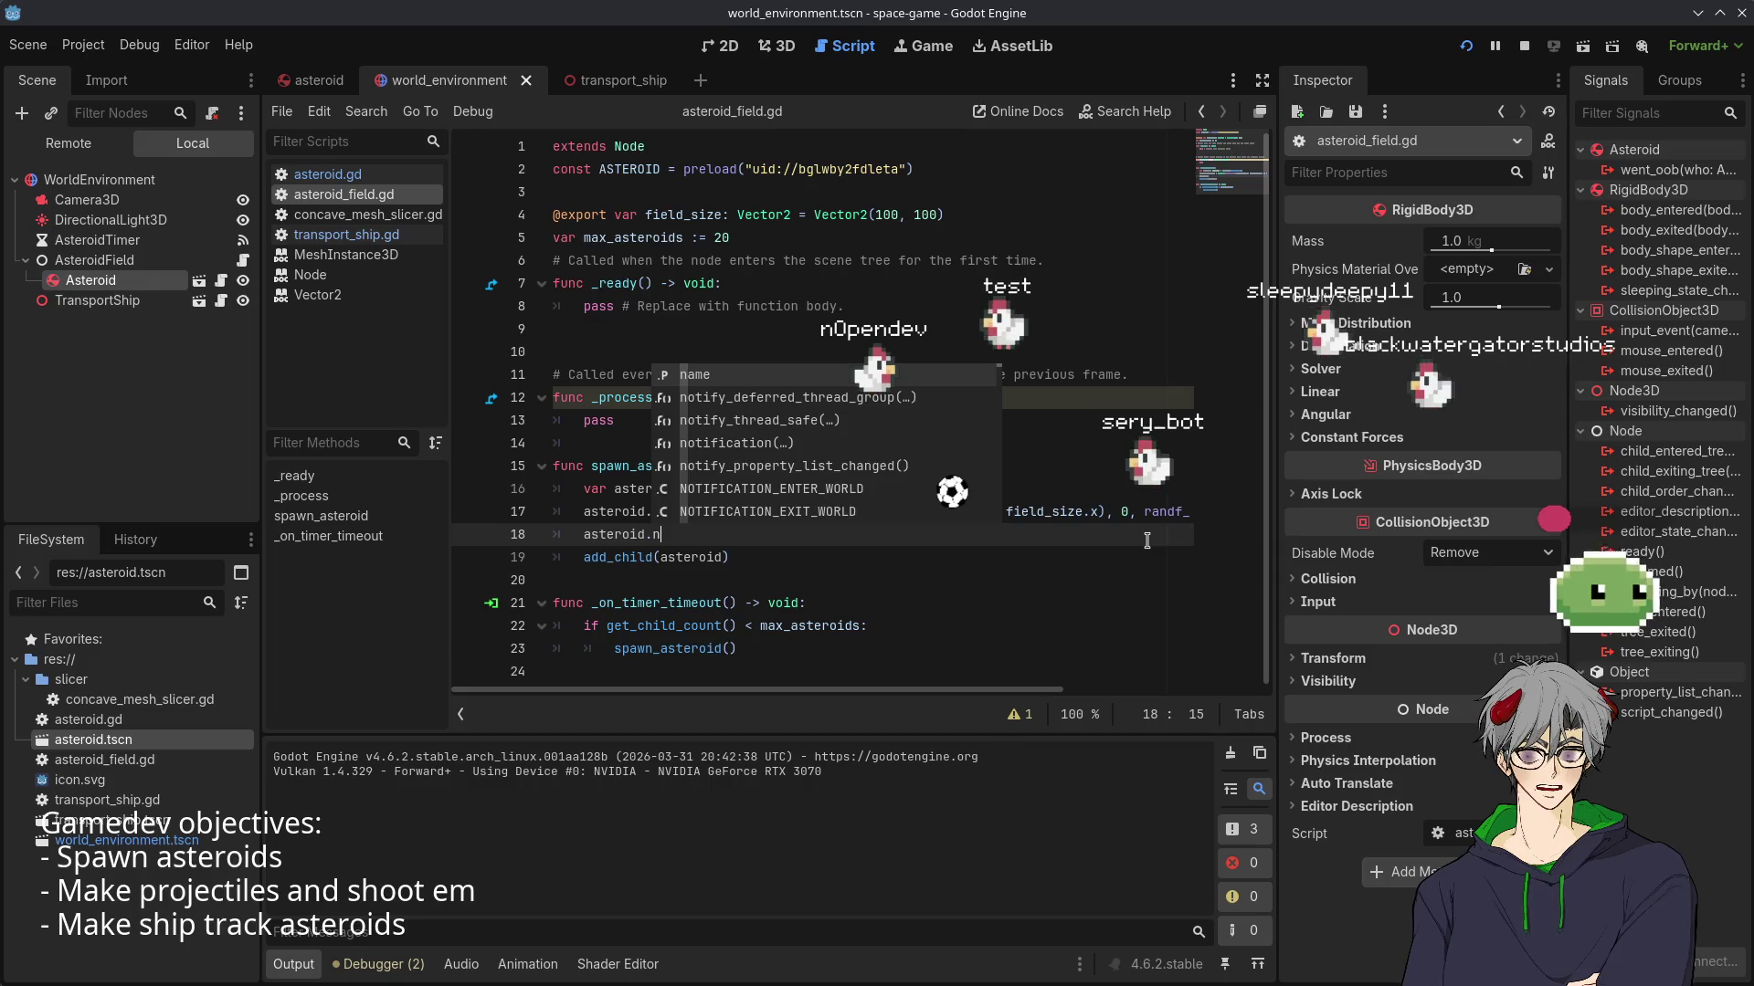
pyautogui.press('BackSpace')
pyautogui.write('bou')
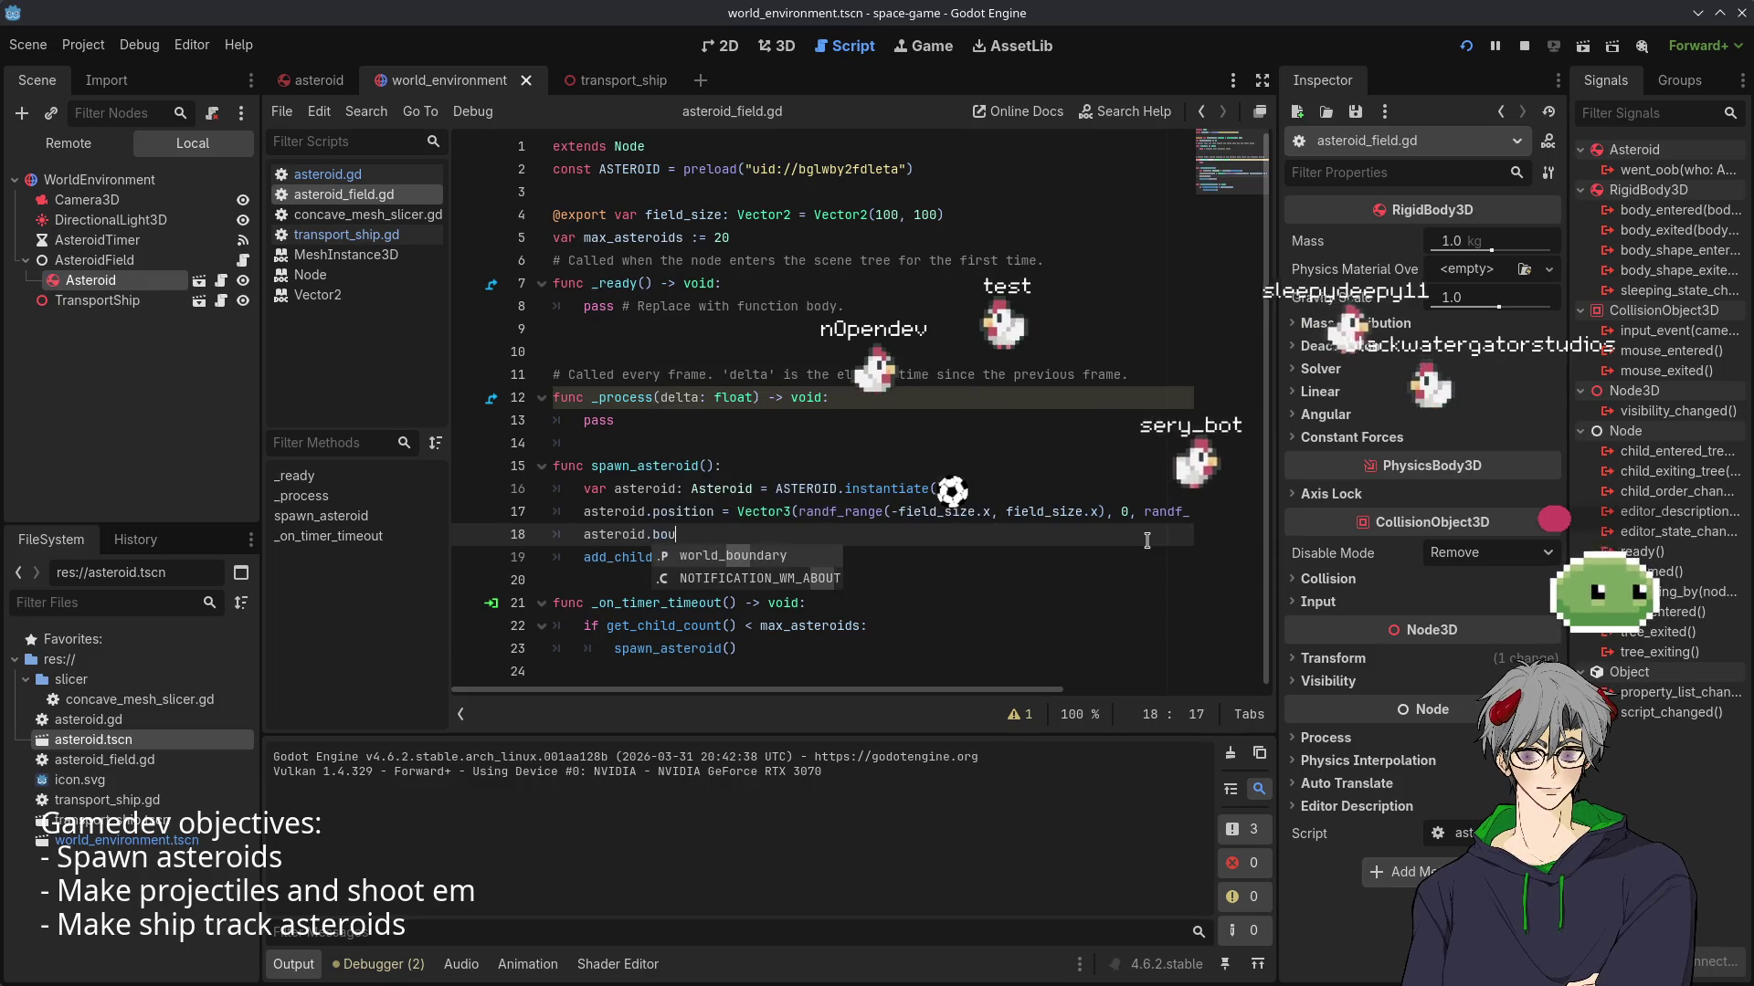
pyautogui.press('Return')
pyautogui.write('= ')
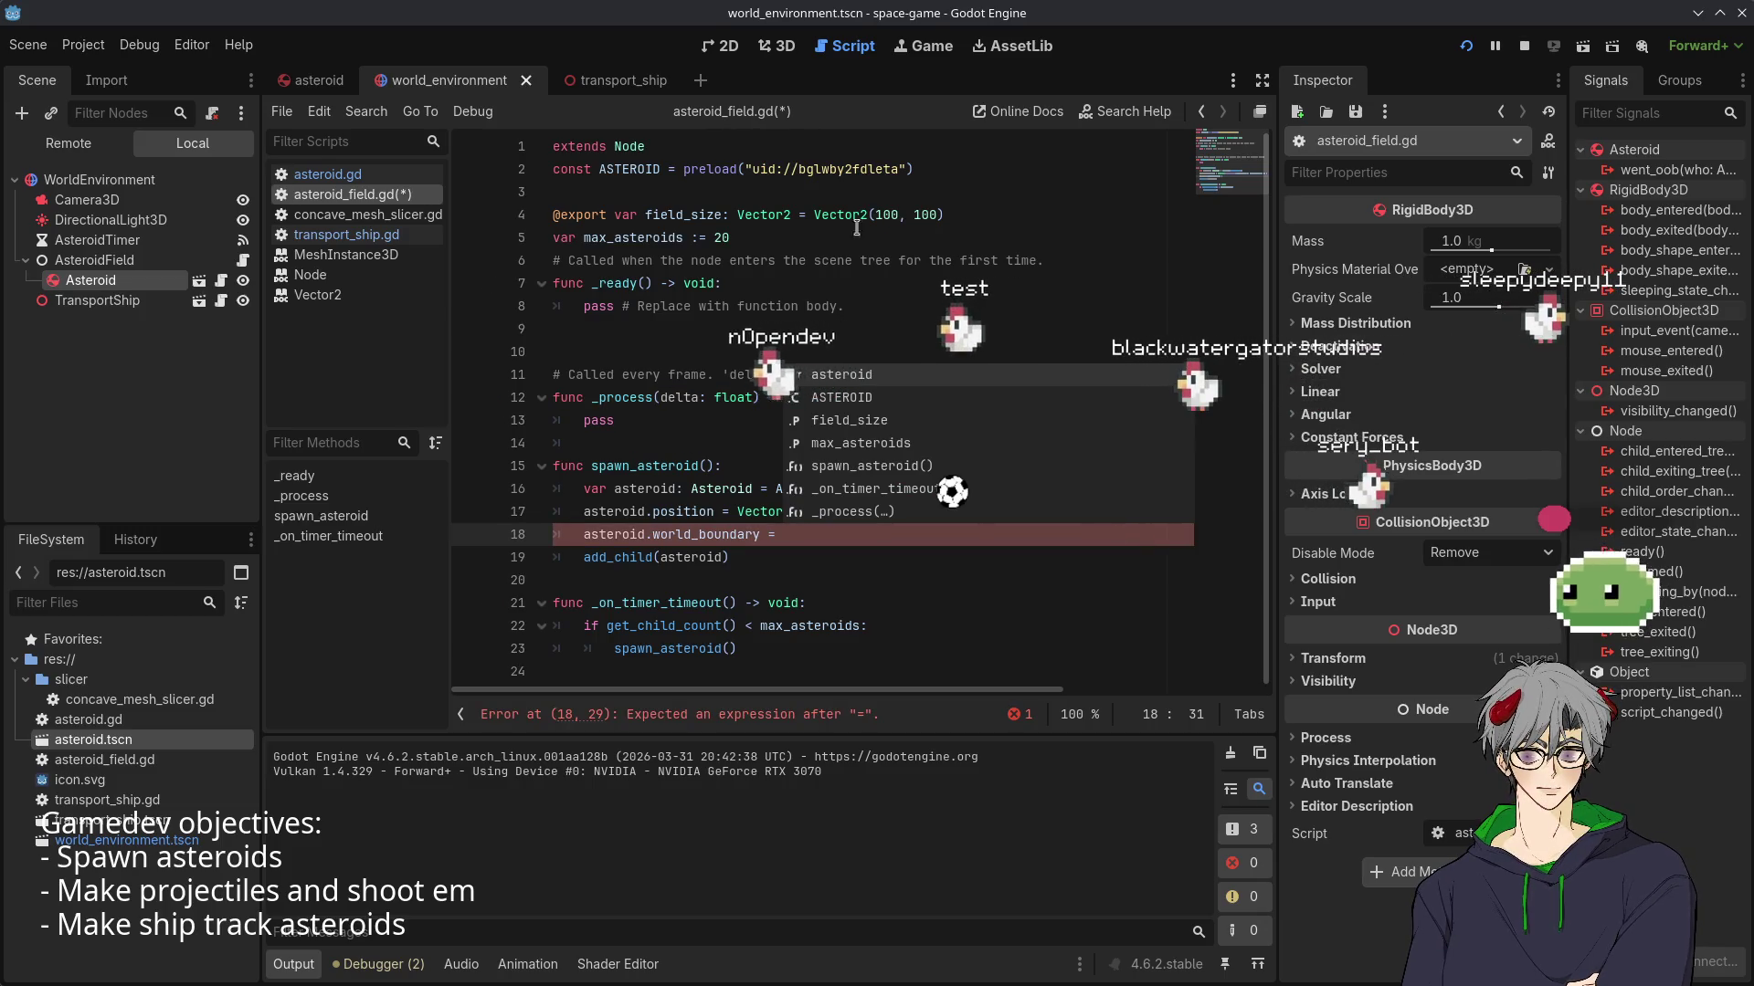
pyautogui.write('fiel')
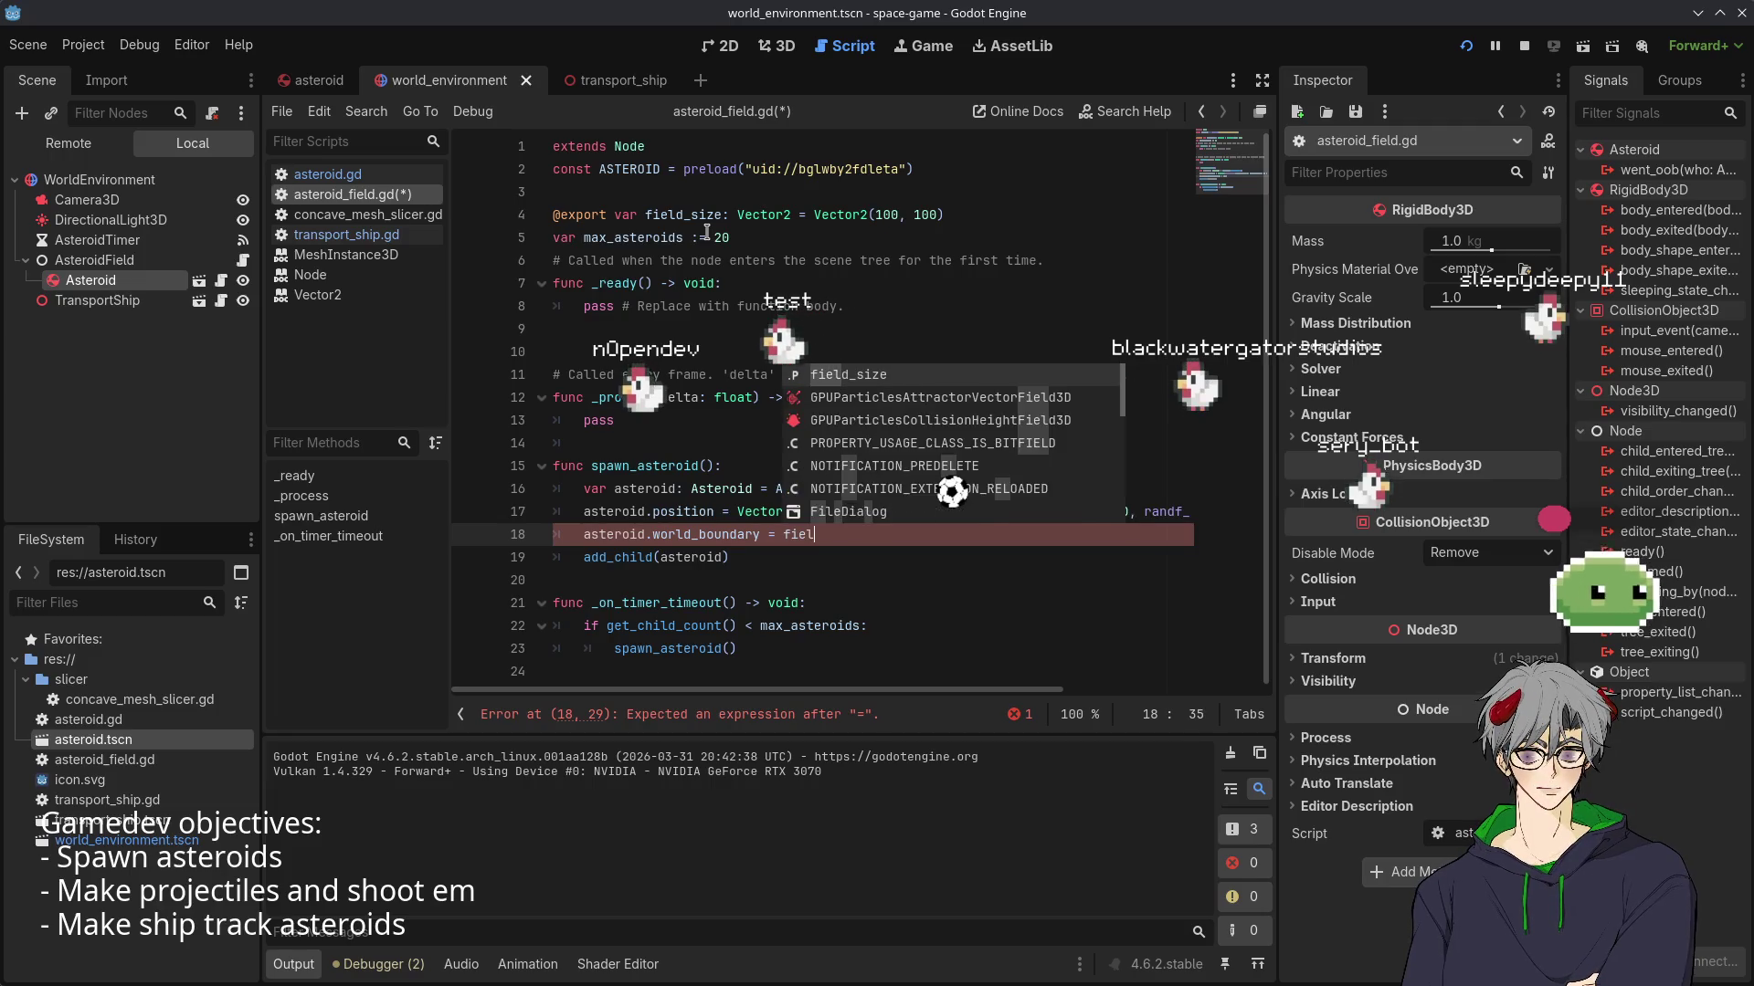
pyautogui.press('Return')
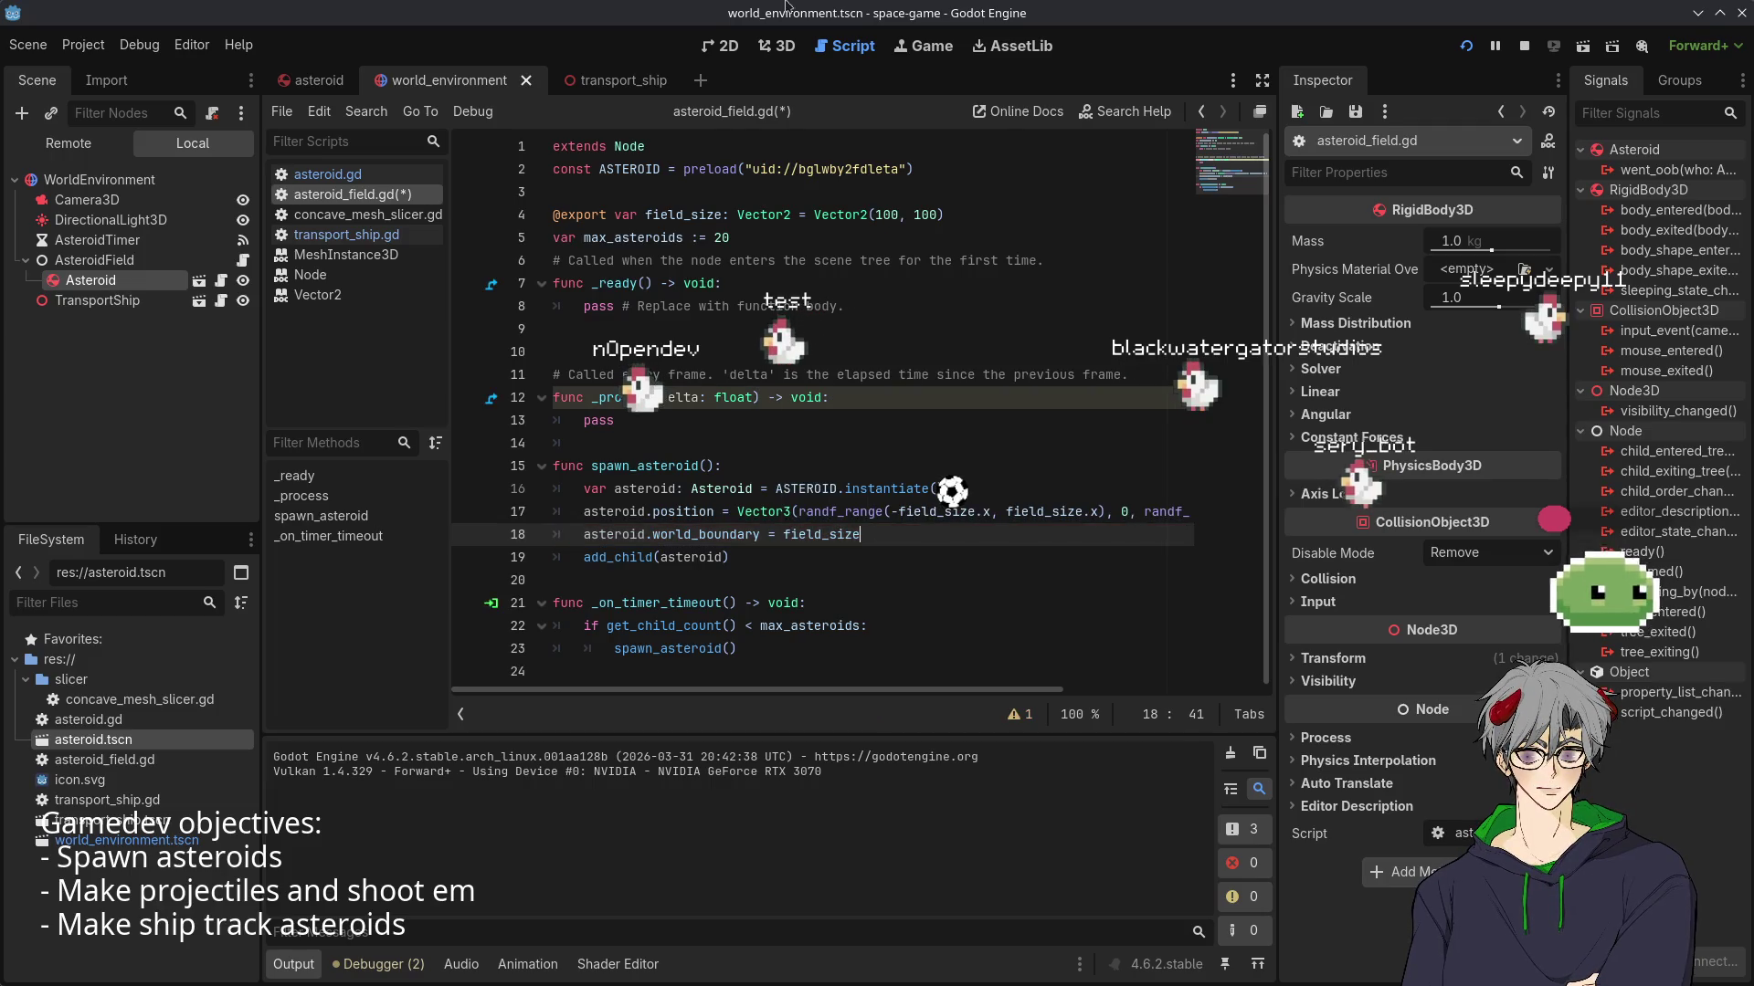
pyautogui.click(899, 214)
pyautogui.write('000')
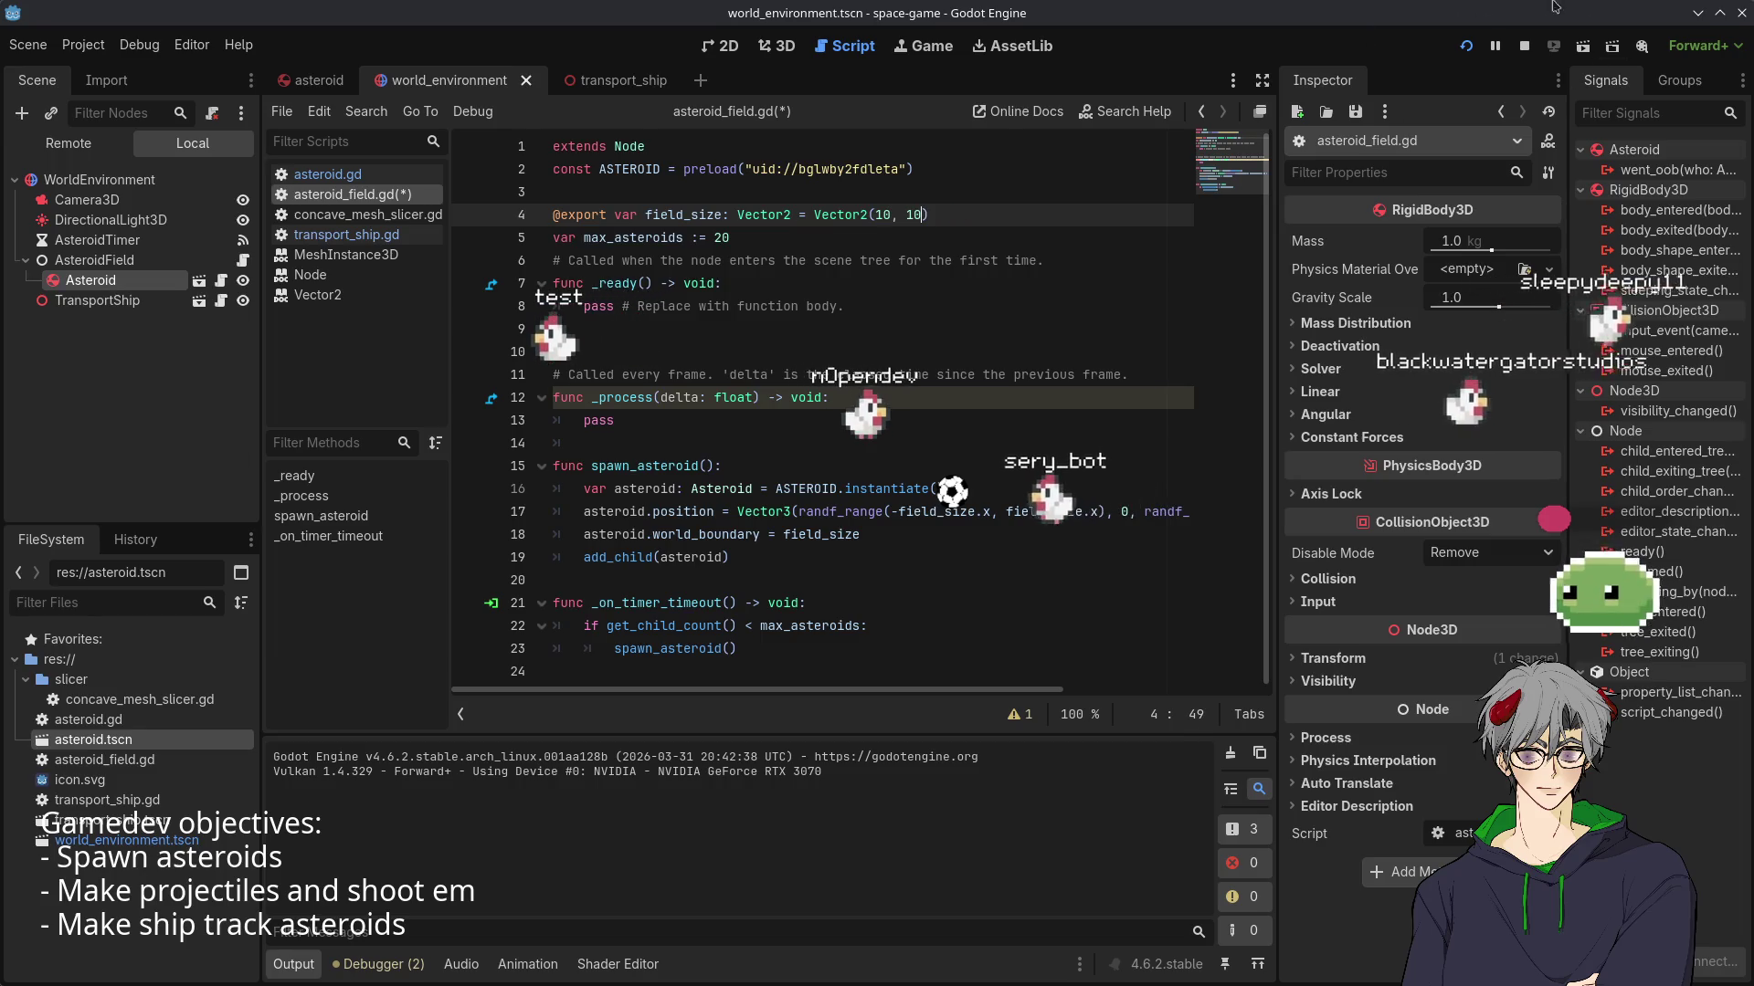
# - Save asteroid_field.gd, then play a test run with field_size Vector2(10, 10) and close it
pyautogui.press('F5')
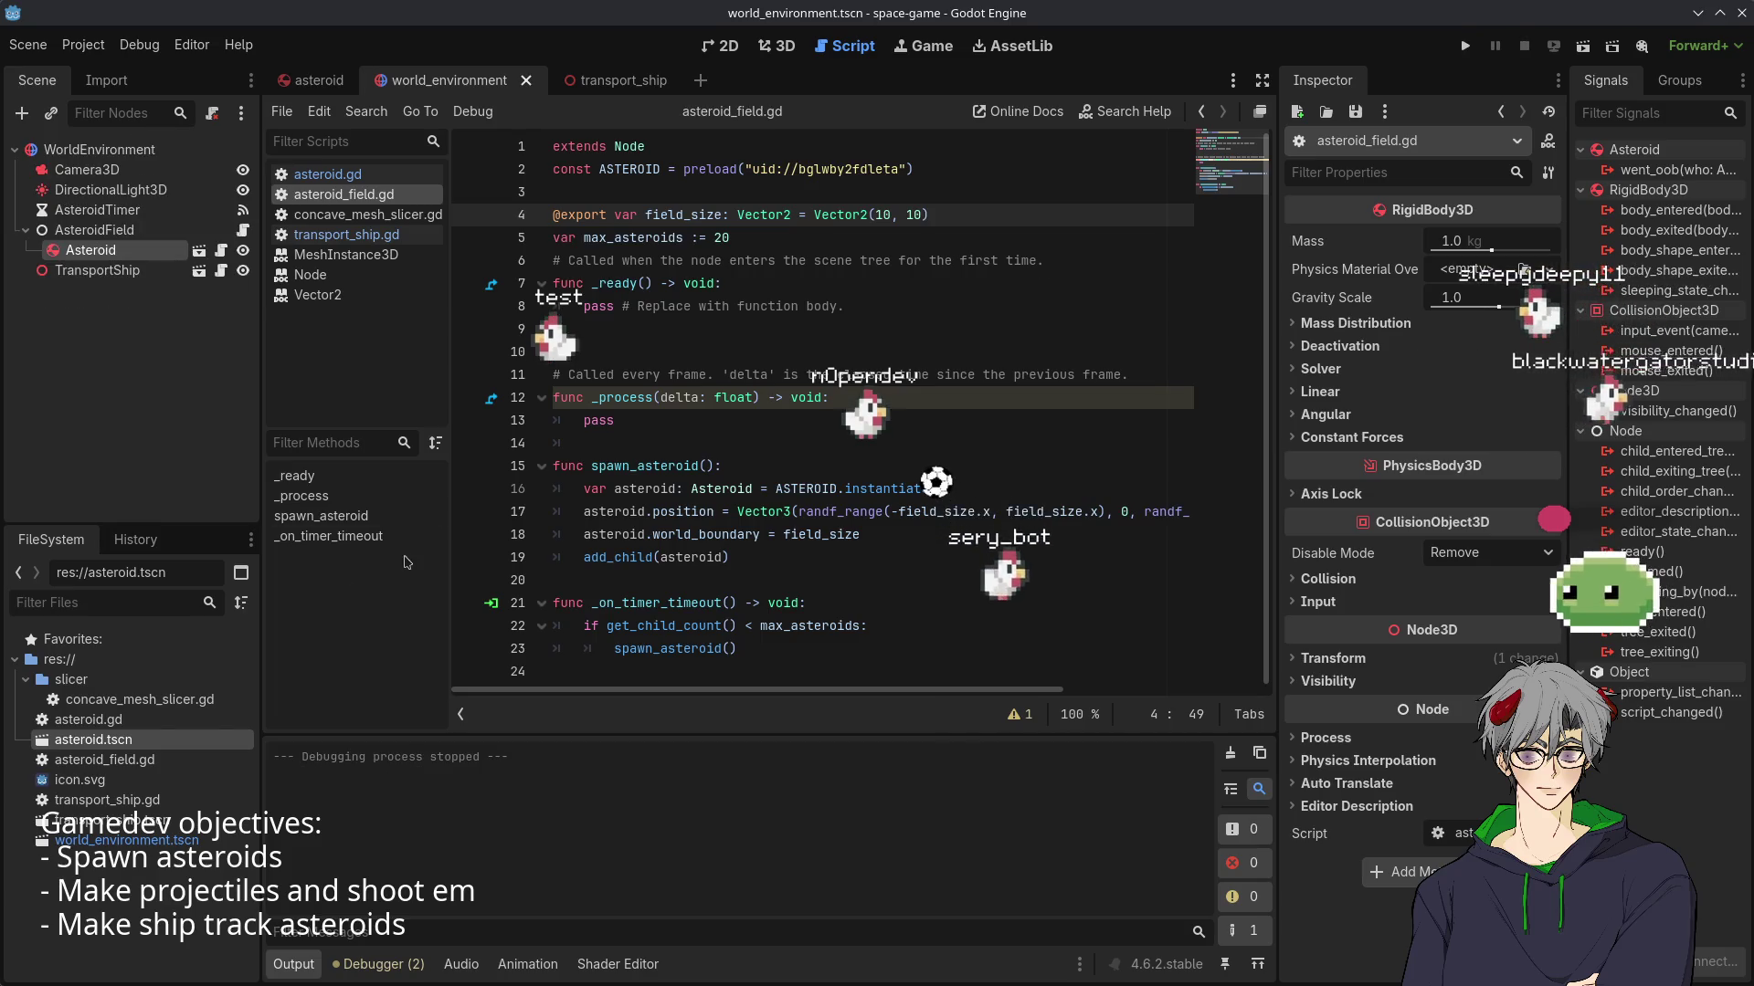
pyautogui.click(1464, 47)
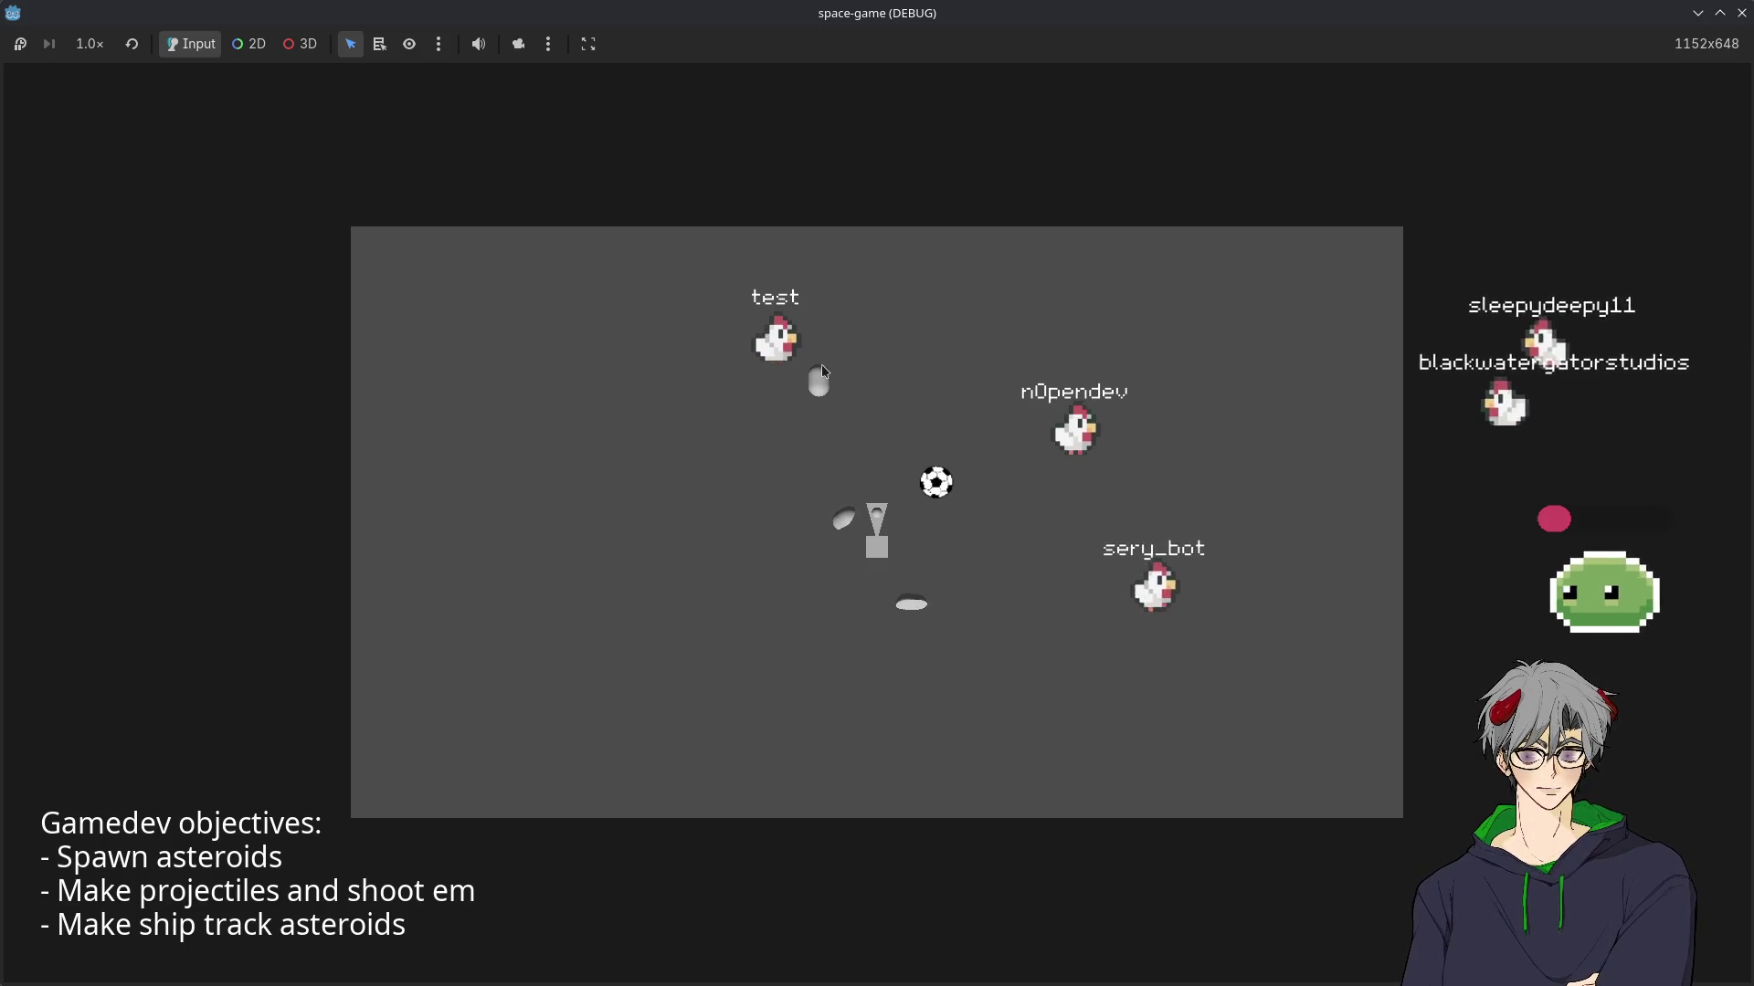
pyautogui.click(825, 556)
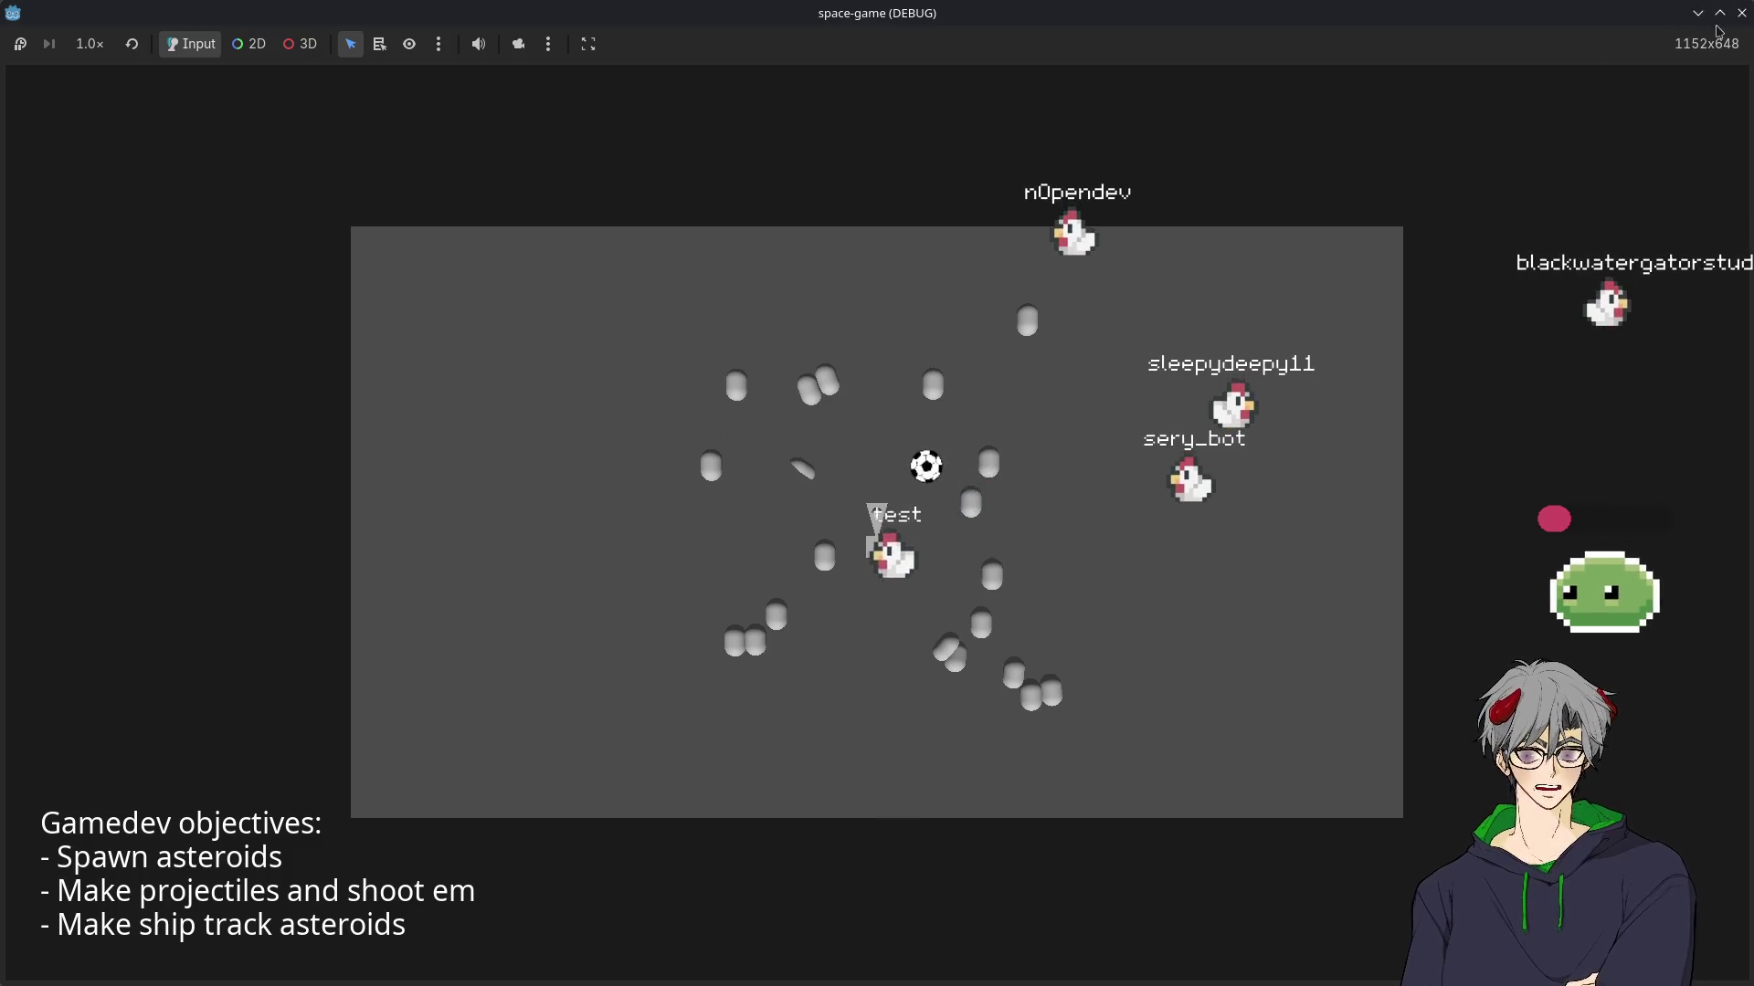
pyautogui.click(1743, 14)
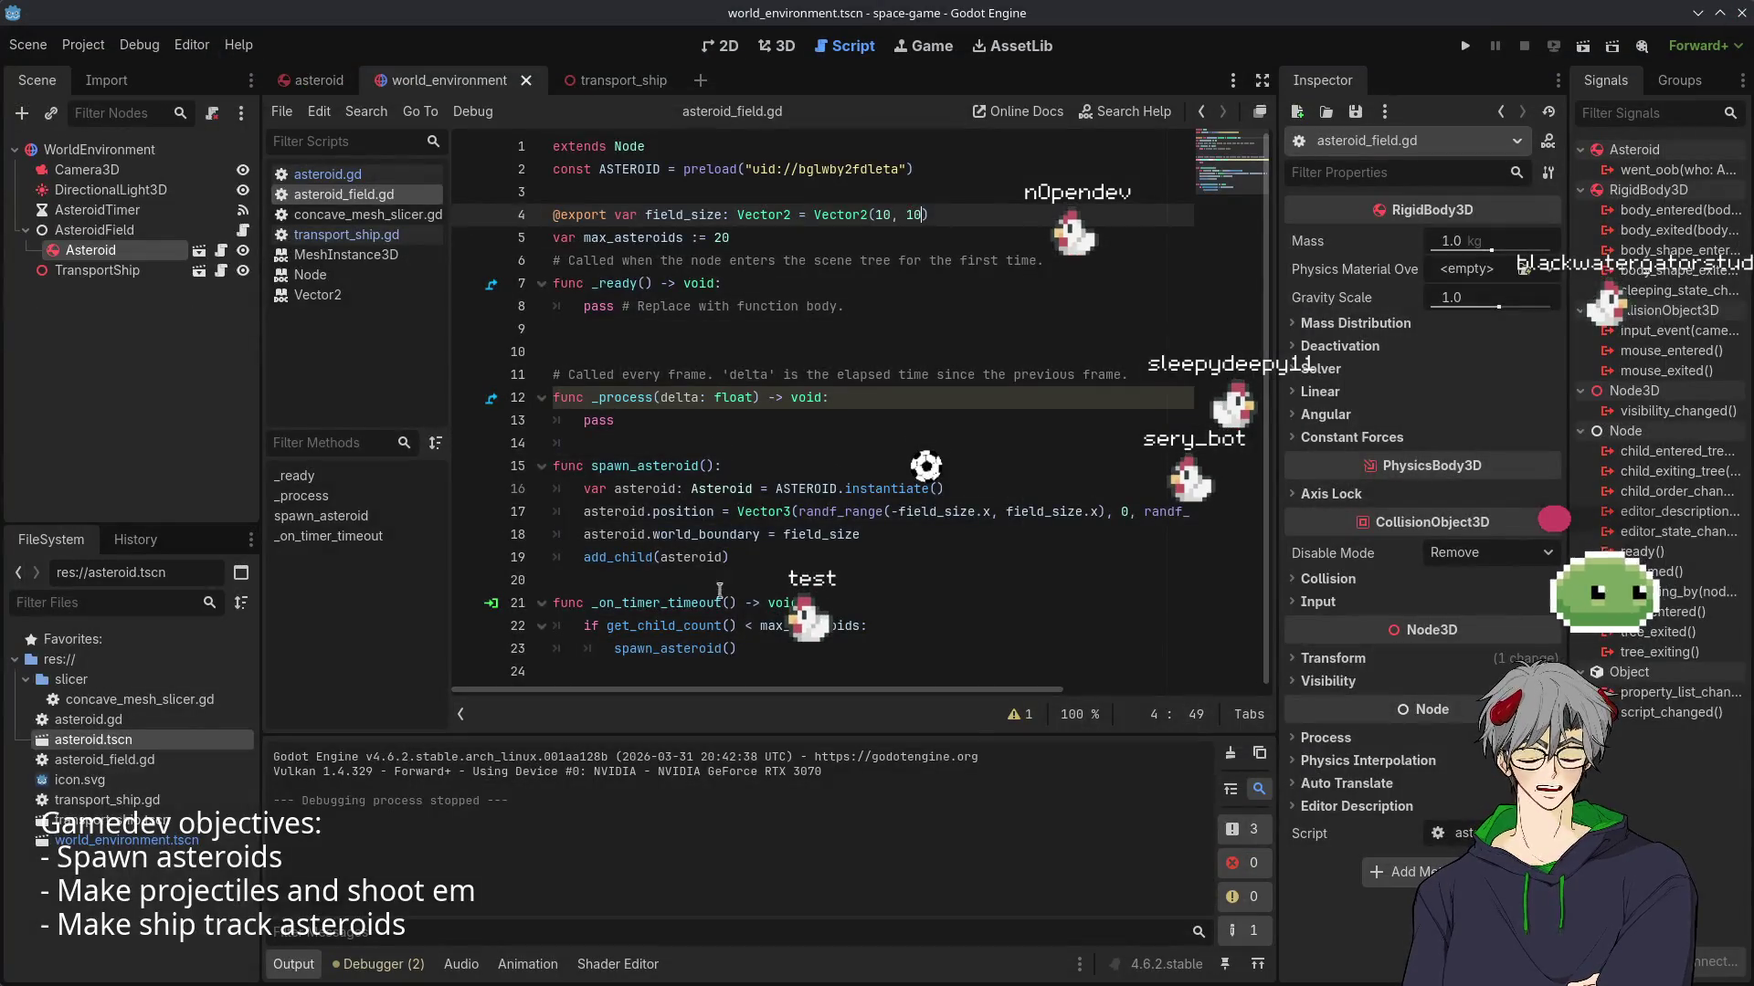
# - Add a new line after the world_boundary assignment that begins 'asteroid.linear_velocity = '
pyautogui.click(751, 575)
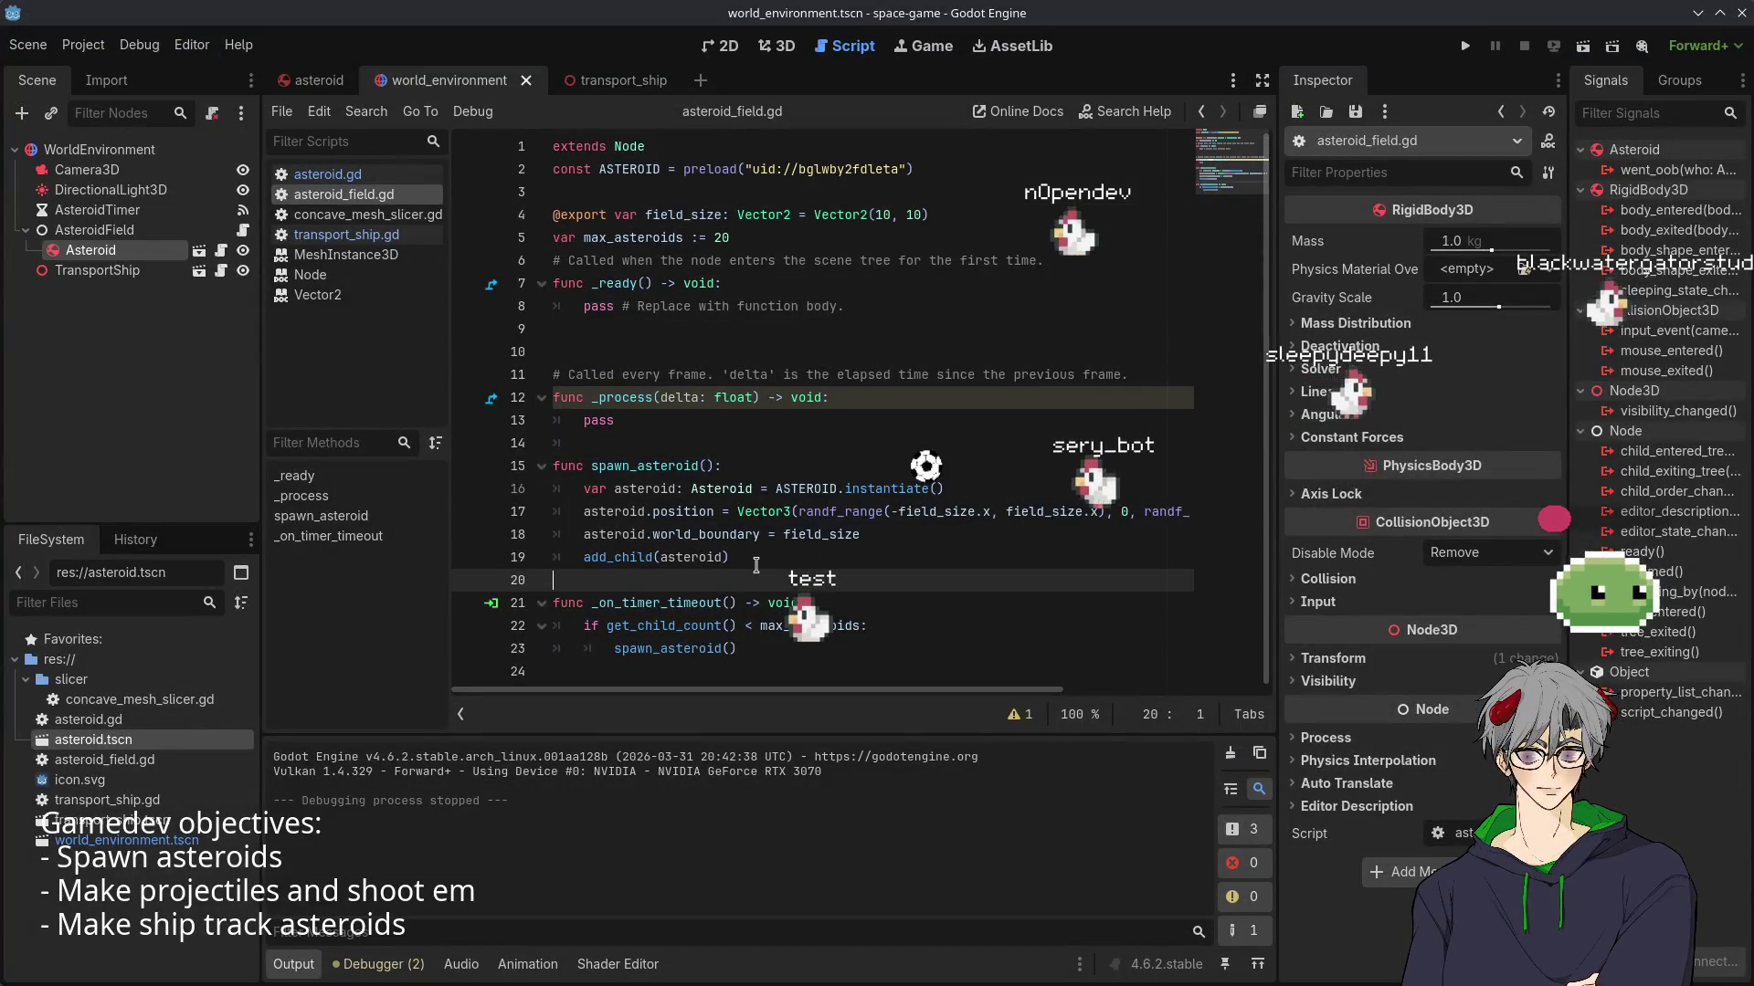
pyautogui.press('Up')
pyautogui.press('Up')
pyautogui.press('End')
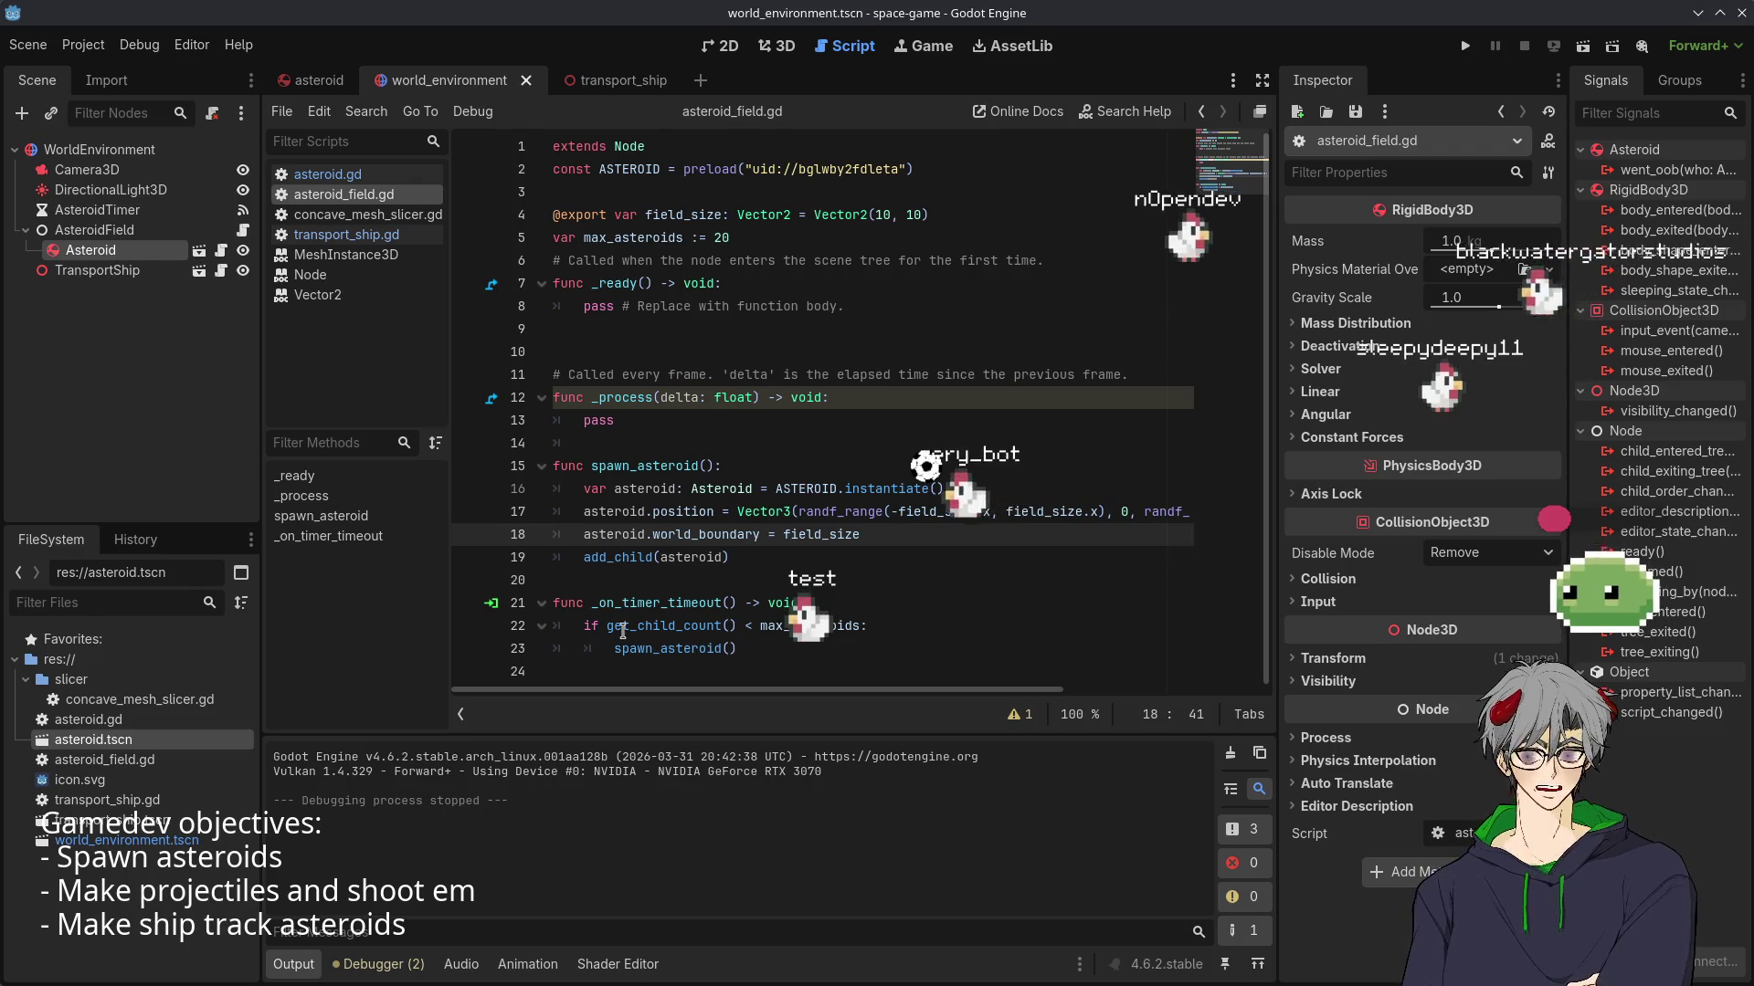
pyautogui.press('Return')
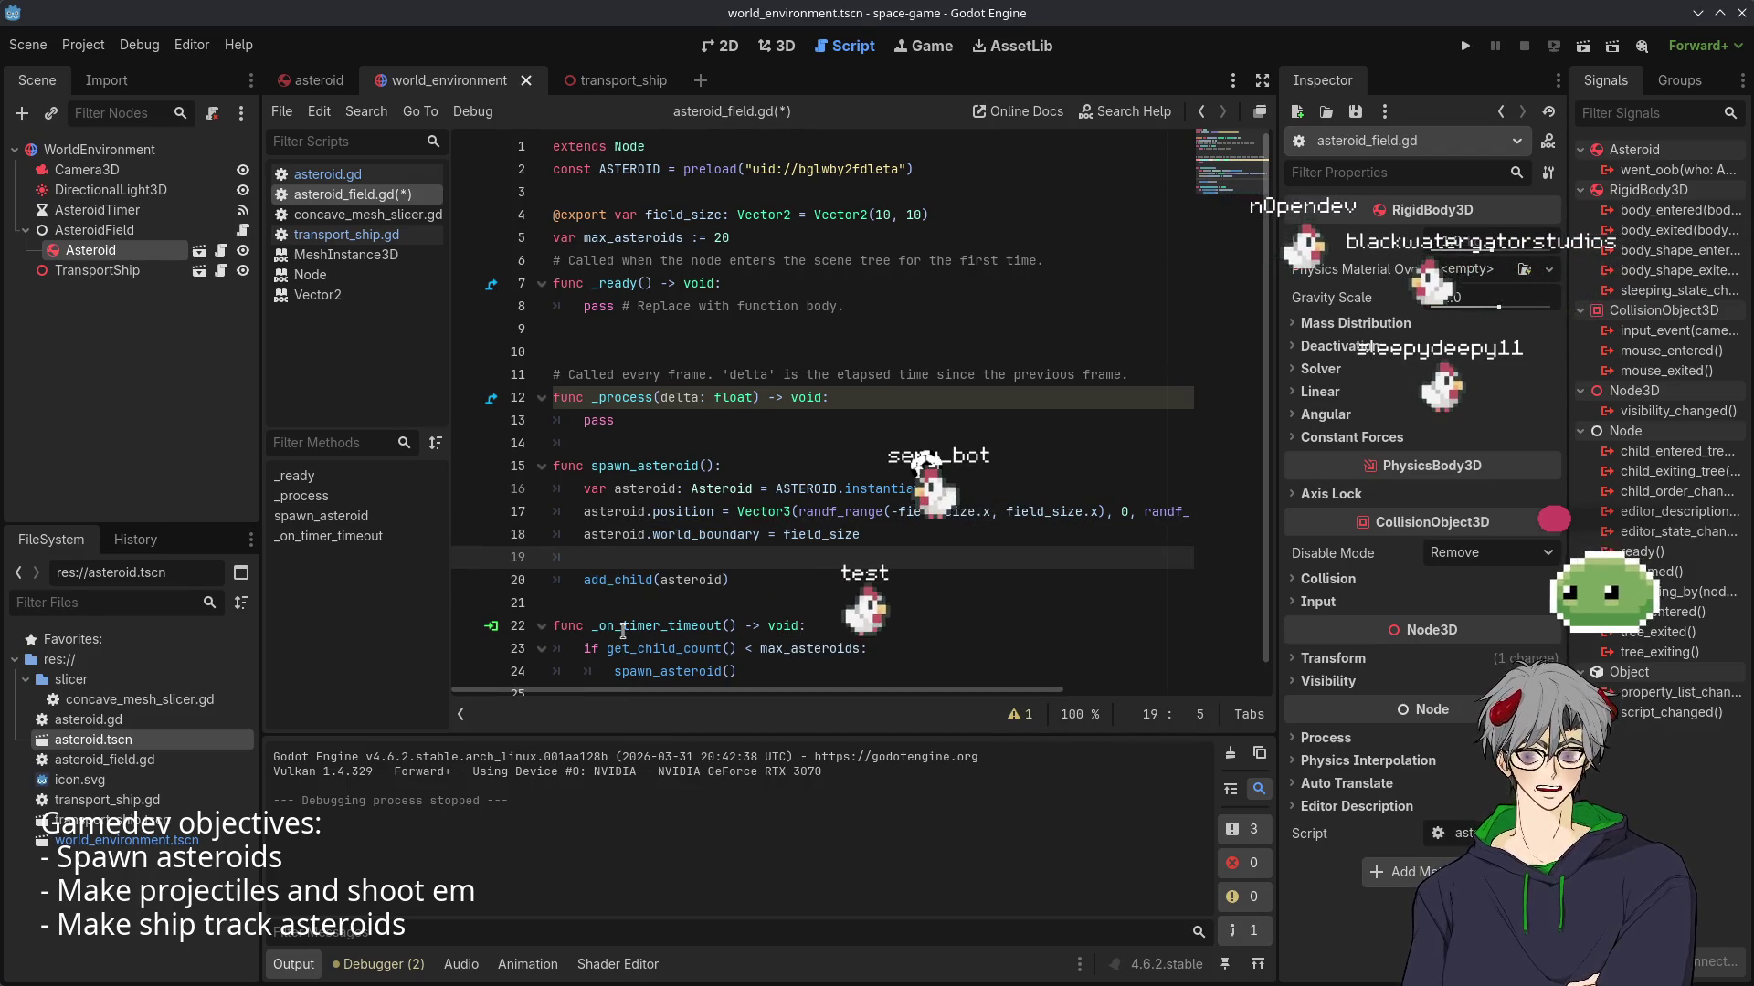
pyautogui.write('asteroid.linear_velocity = Random')
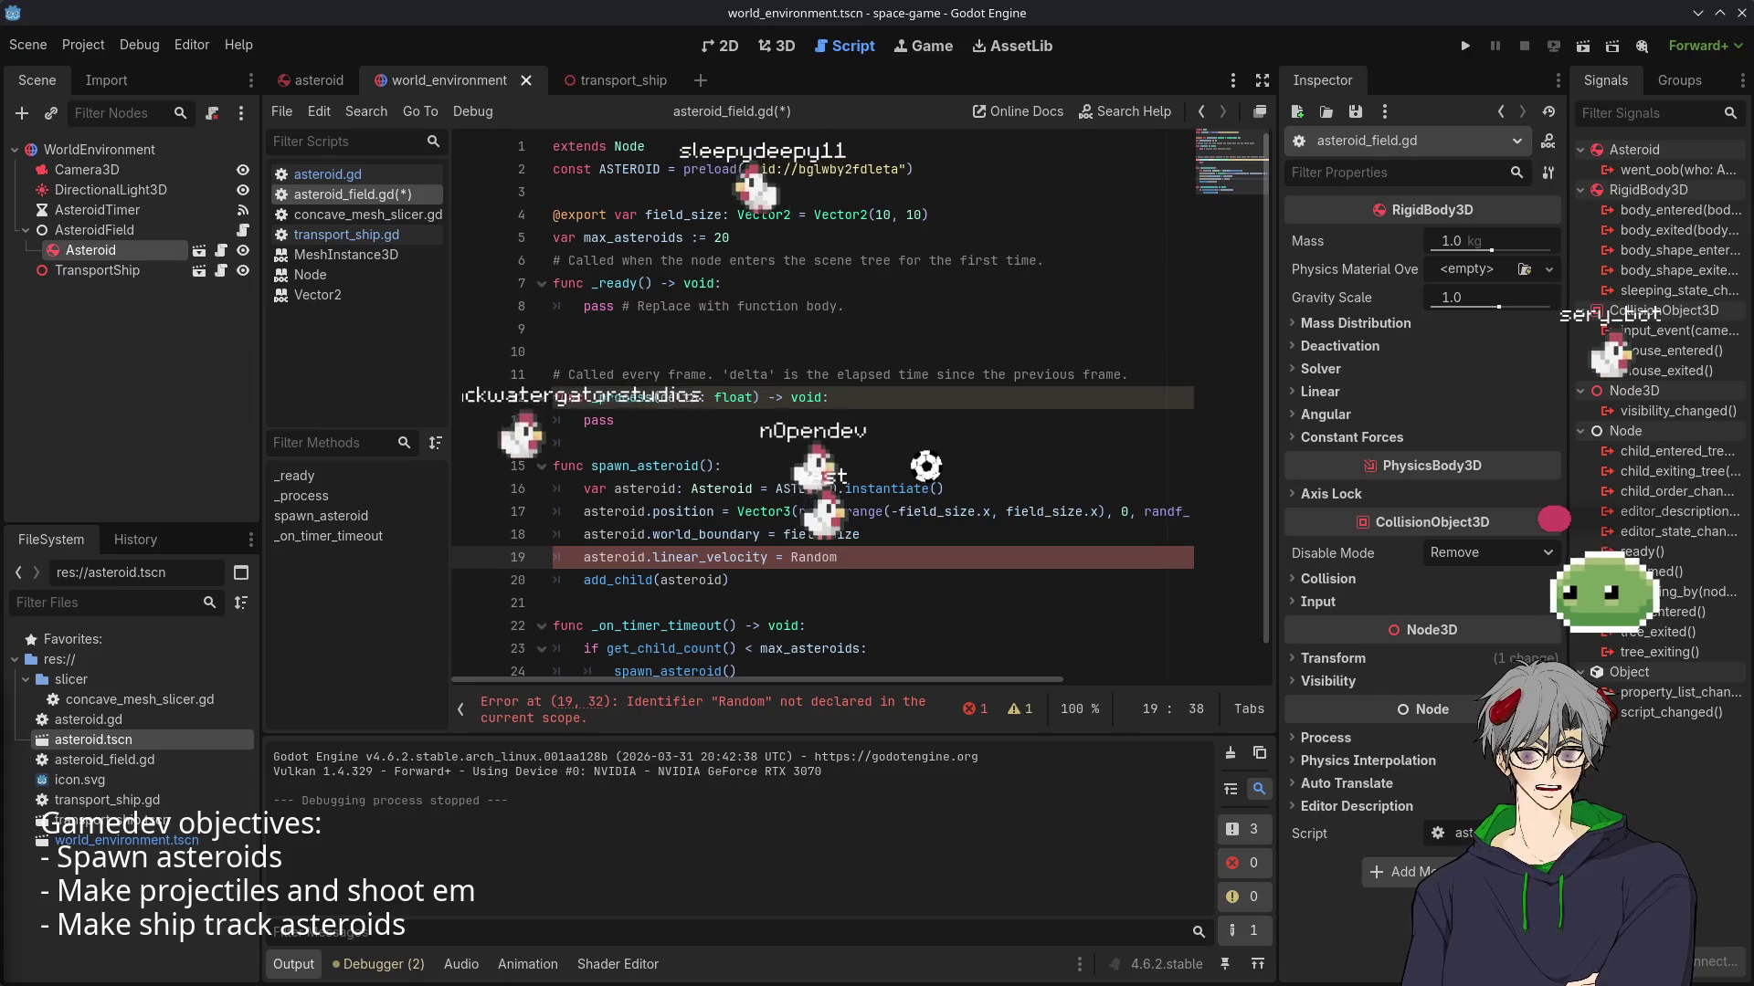
# - Delete the pass statement in _process and return to the unfinished velocity line
pyautogui.click(614, 420)
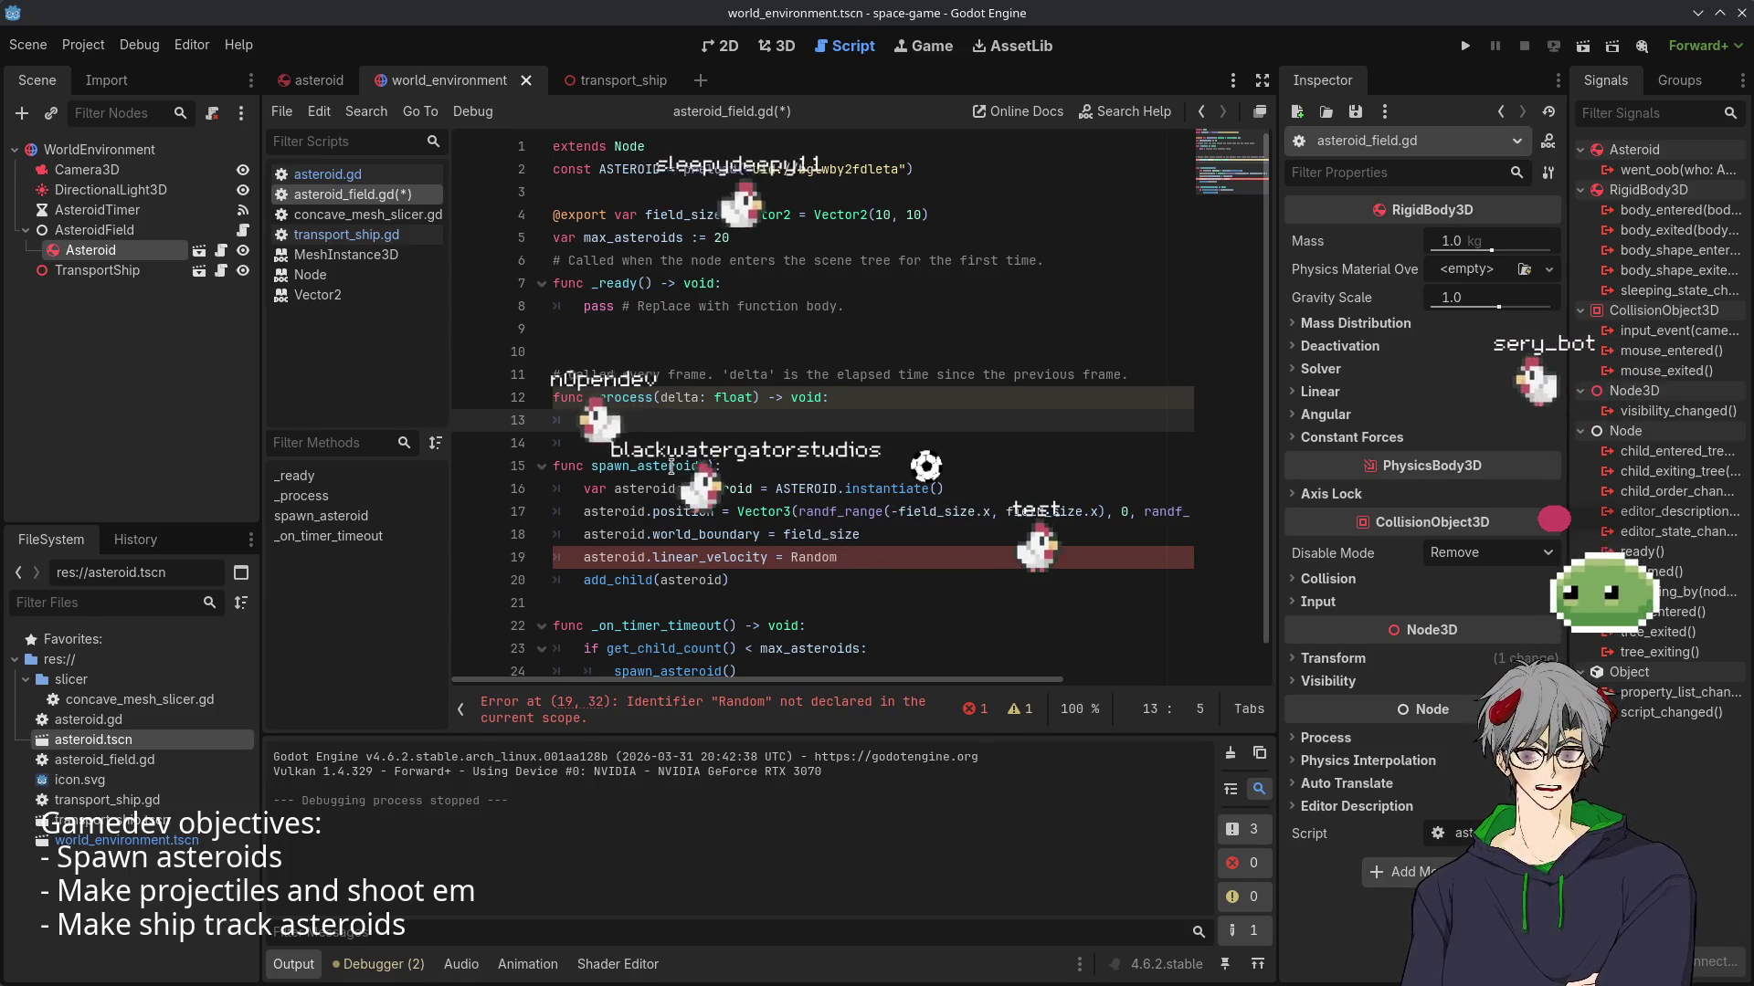
pyautogui.press('BackSpace')
pyautogui.press('BackSpace')
pyautogui.press('BackSpace')
pyautogui.write('pass')
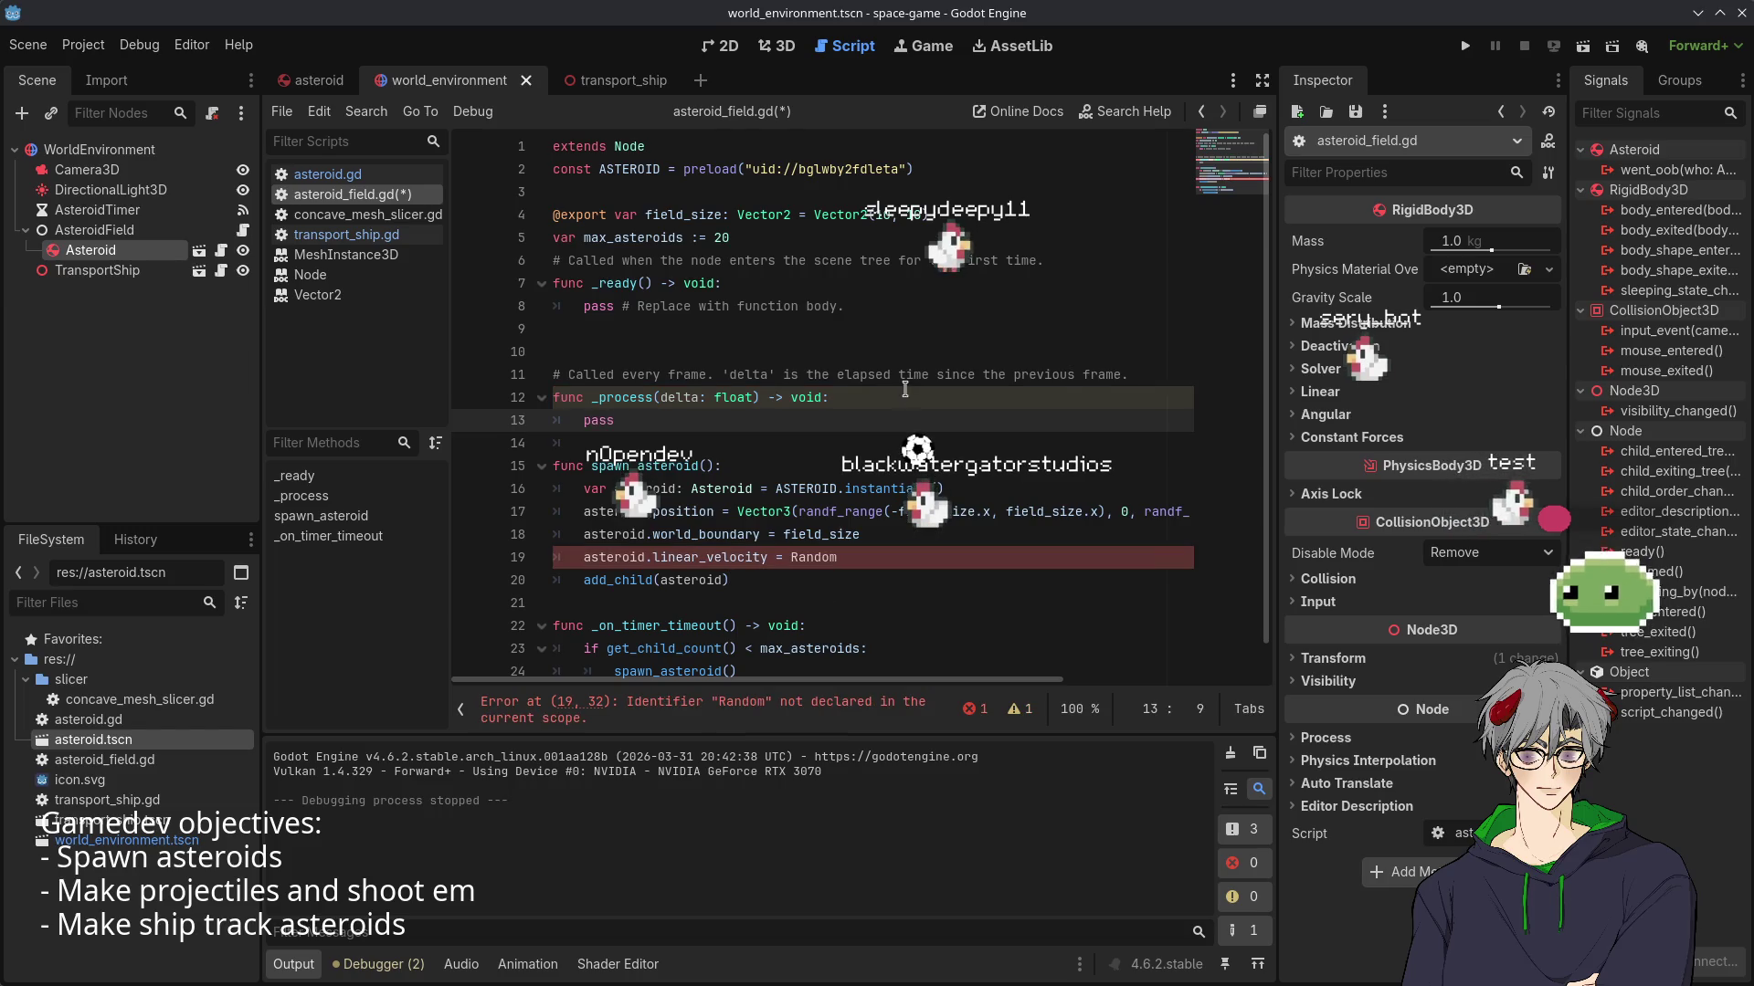
pyautogui.scroll(-1, 822, 548)
pyautogui.click(864, 517)
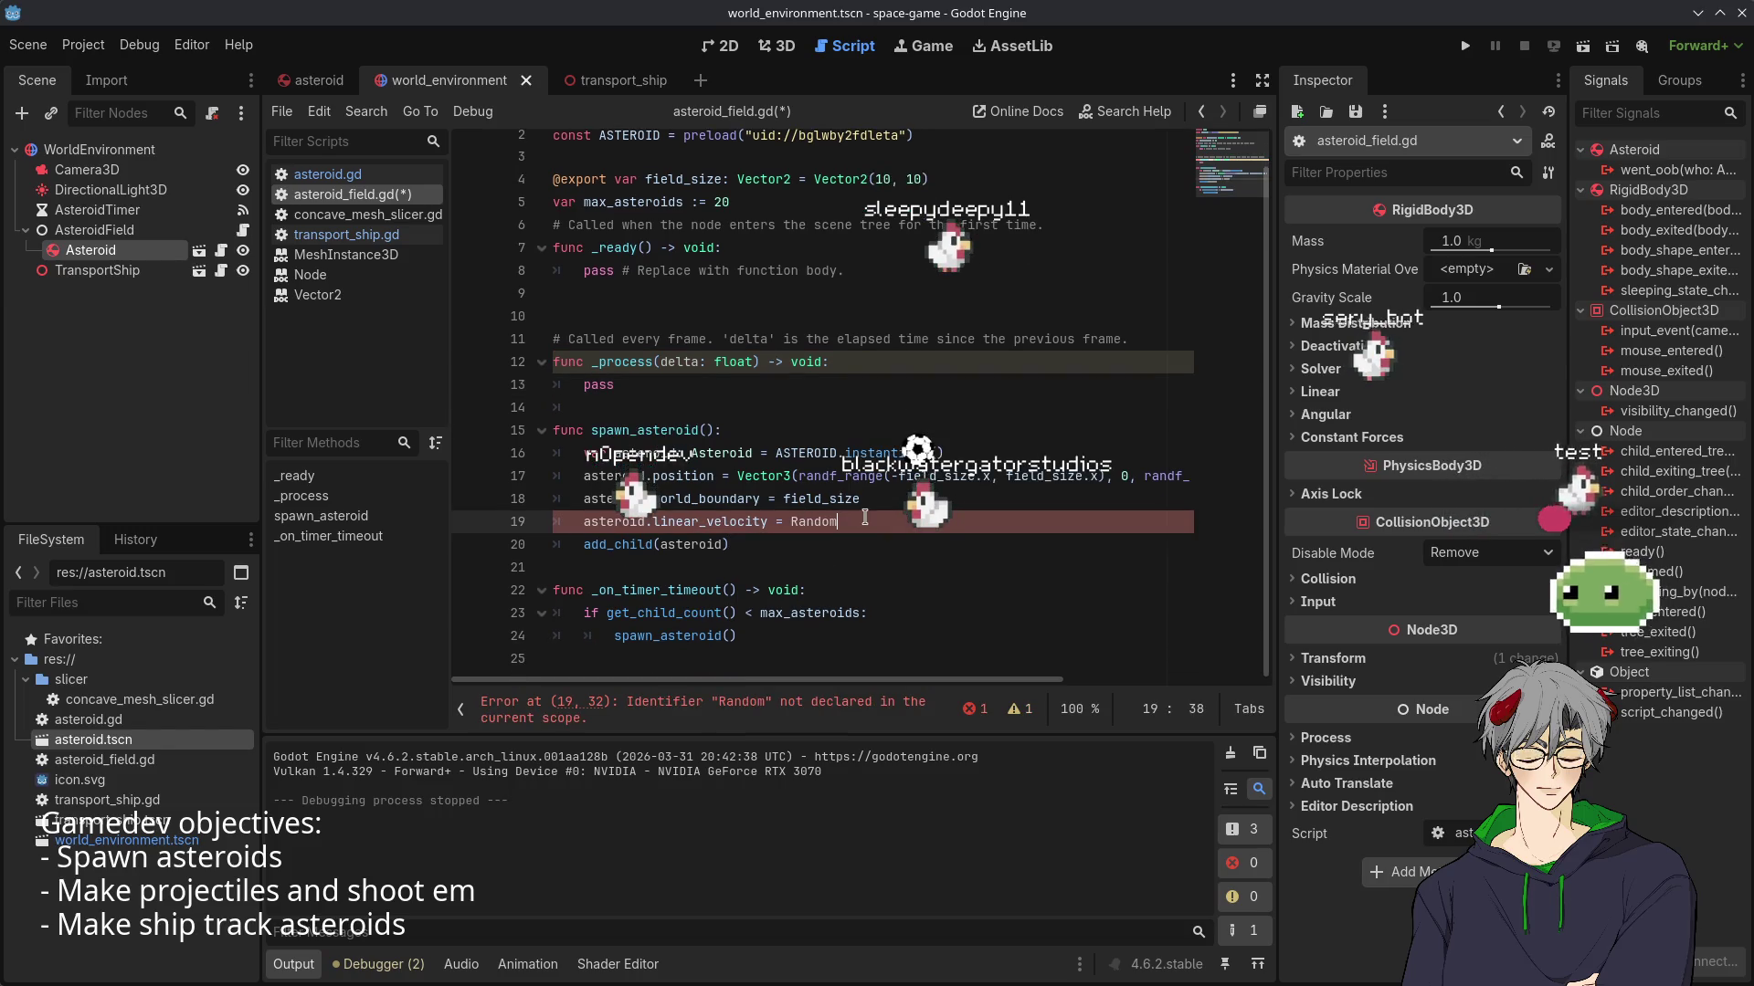
pyautogui.scroll(1, 928, 506)
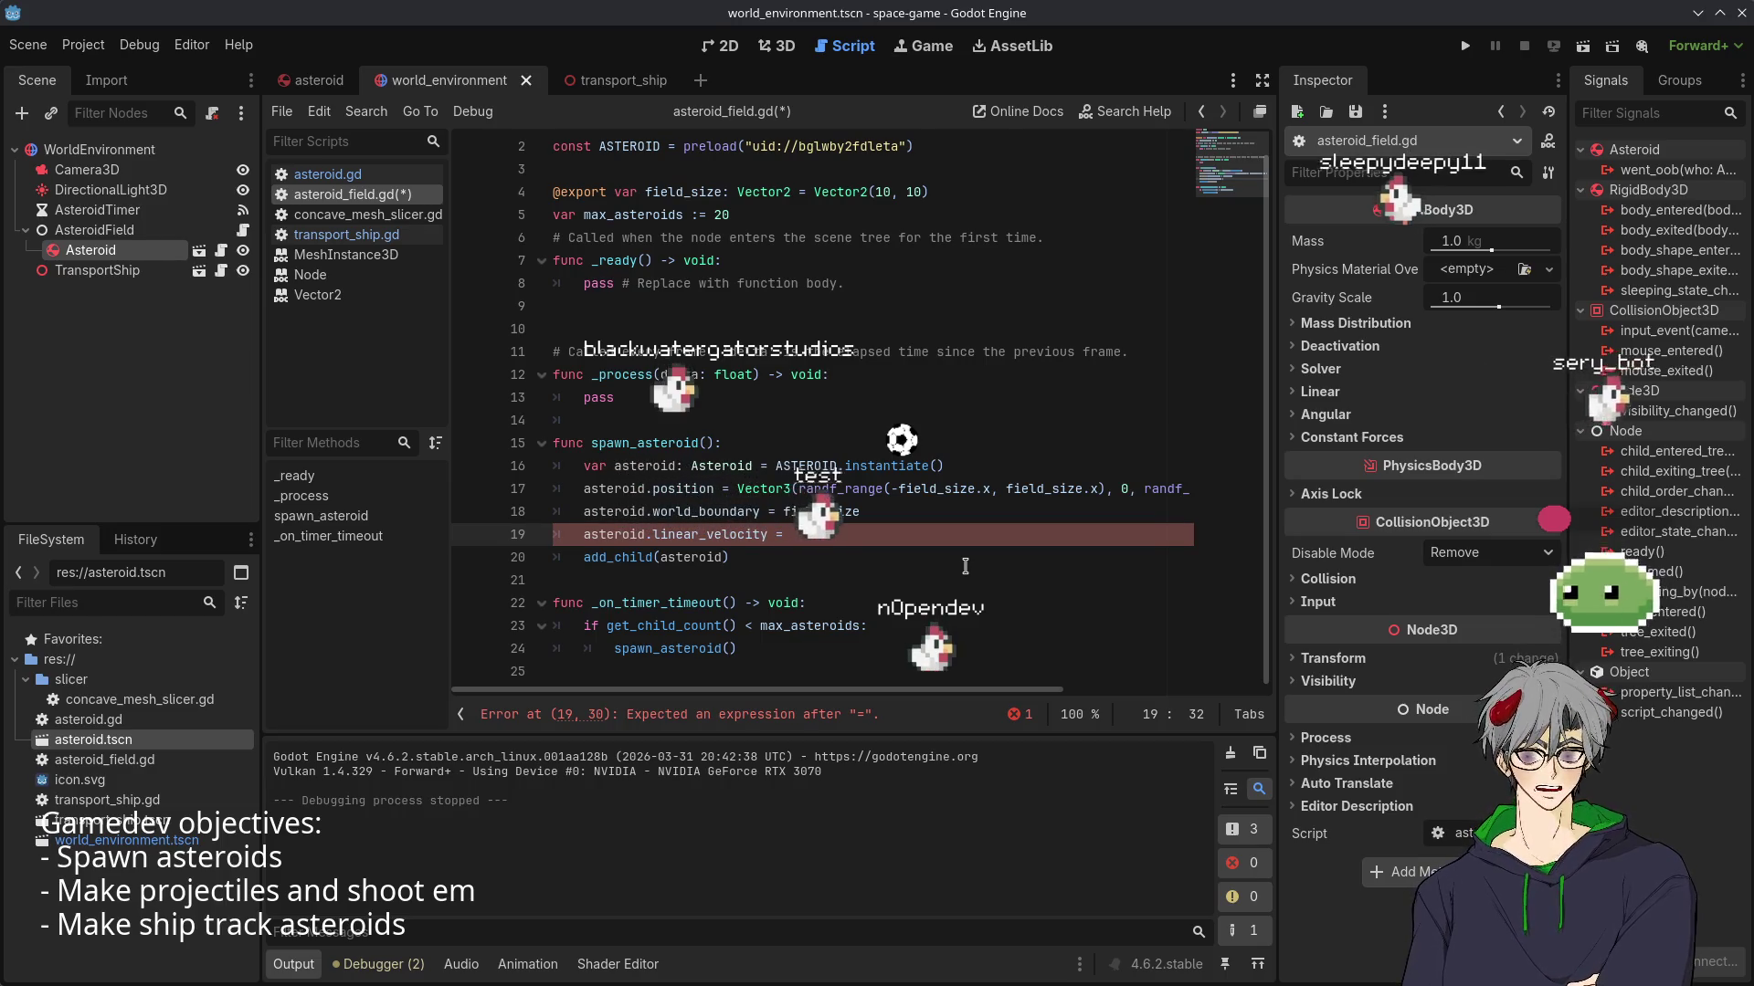
# - Rewrite line 19 as 'asteroid.linear_velocity.x = randf_range(-1,1)' with autocomplete
pyautogui.write('V')
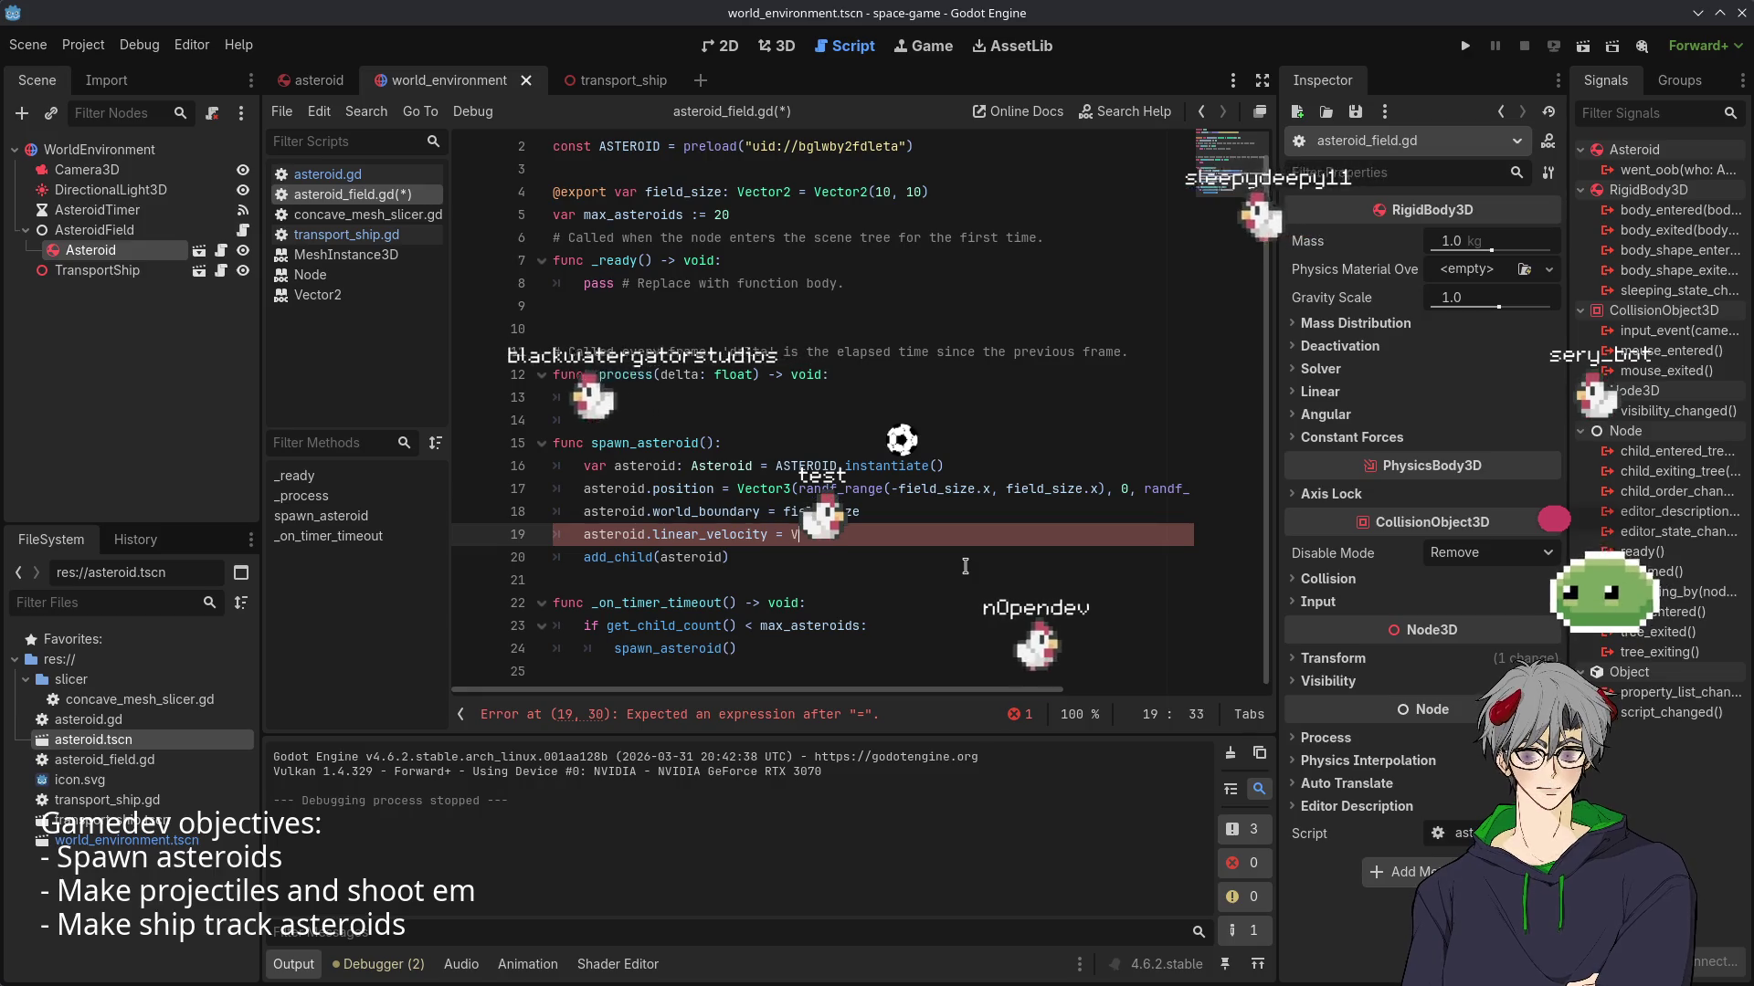
pyautogui.write('ector')
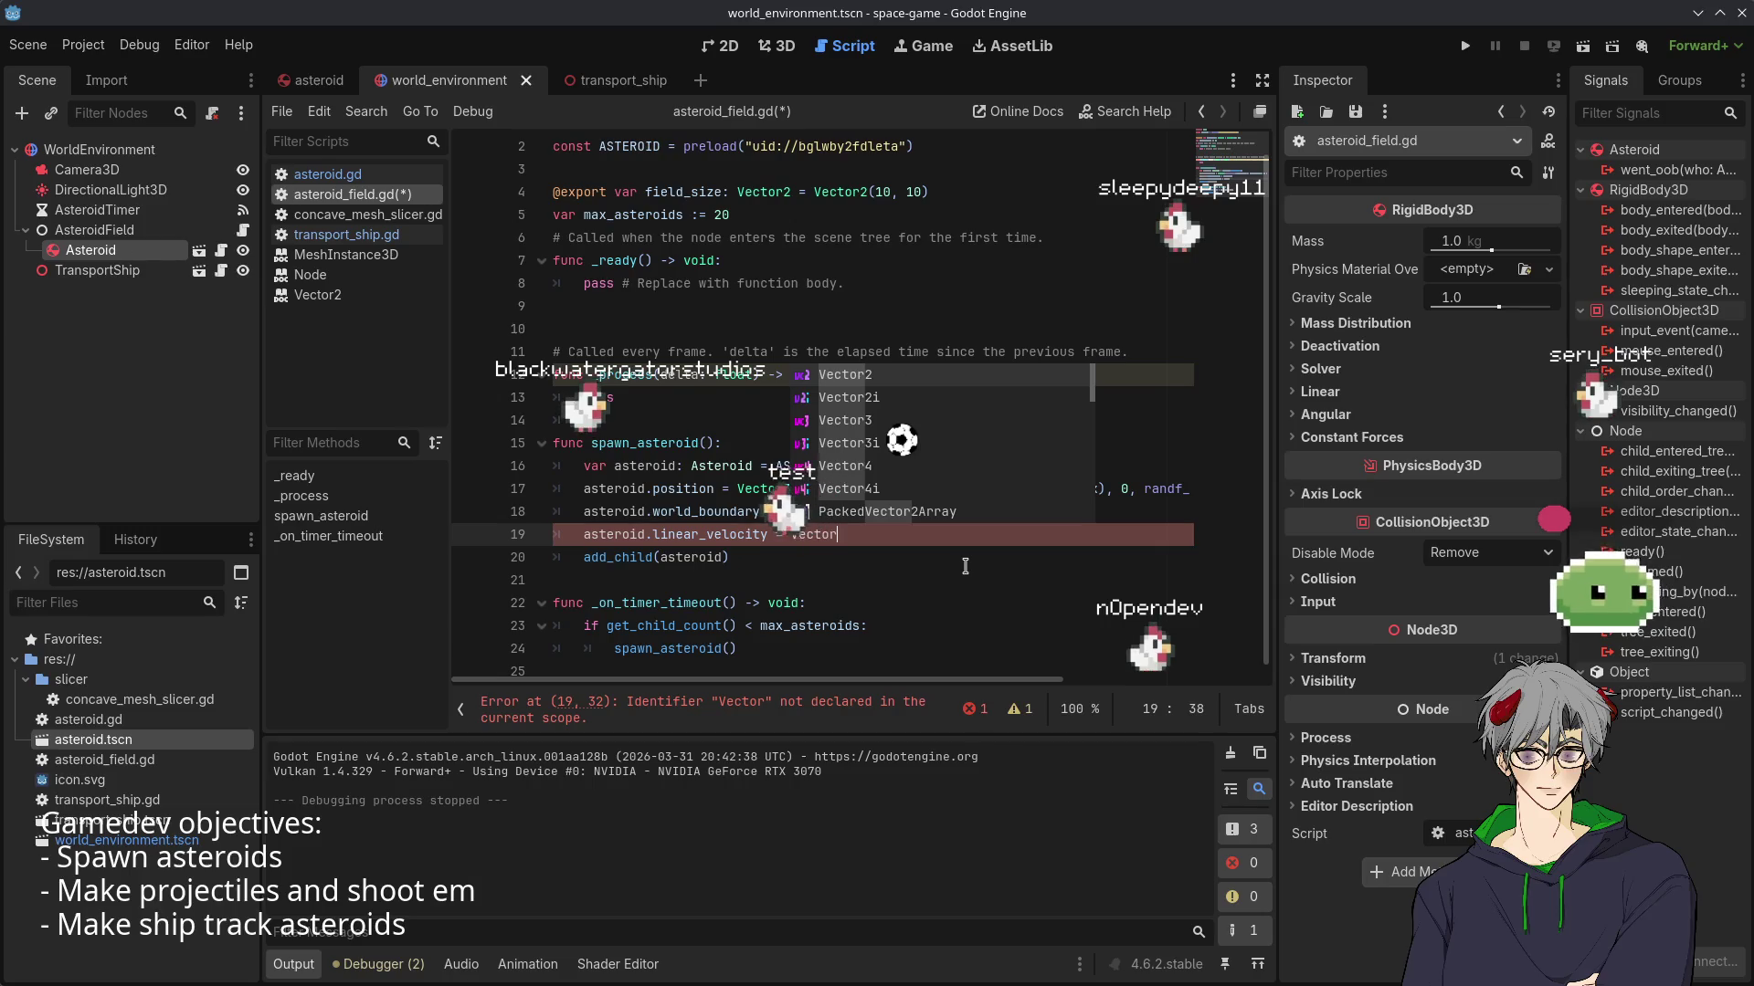
pyautogui.press('Escape')
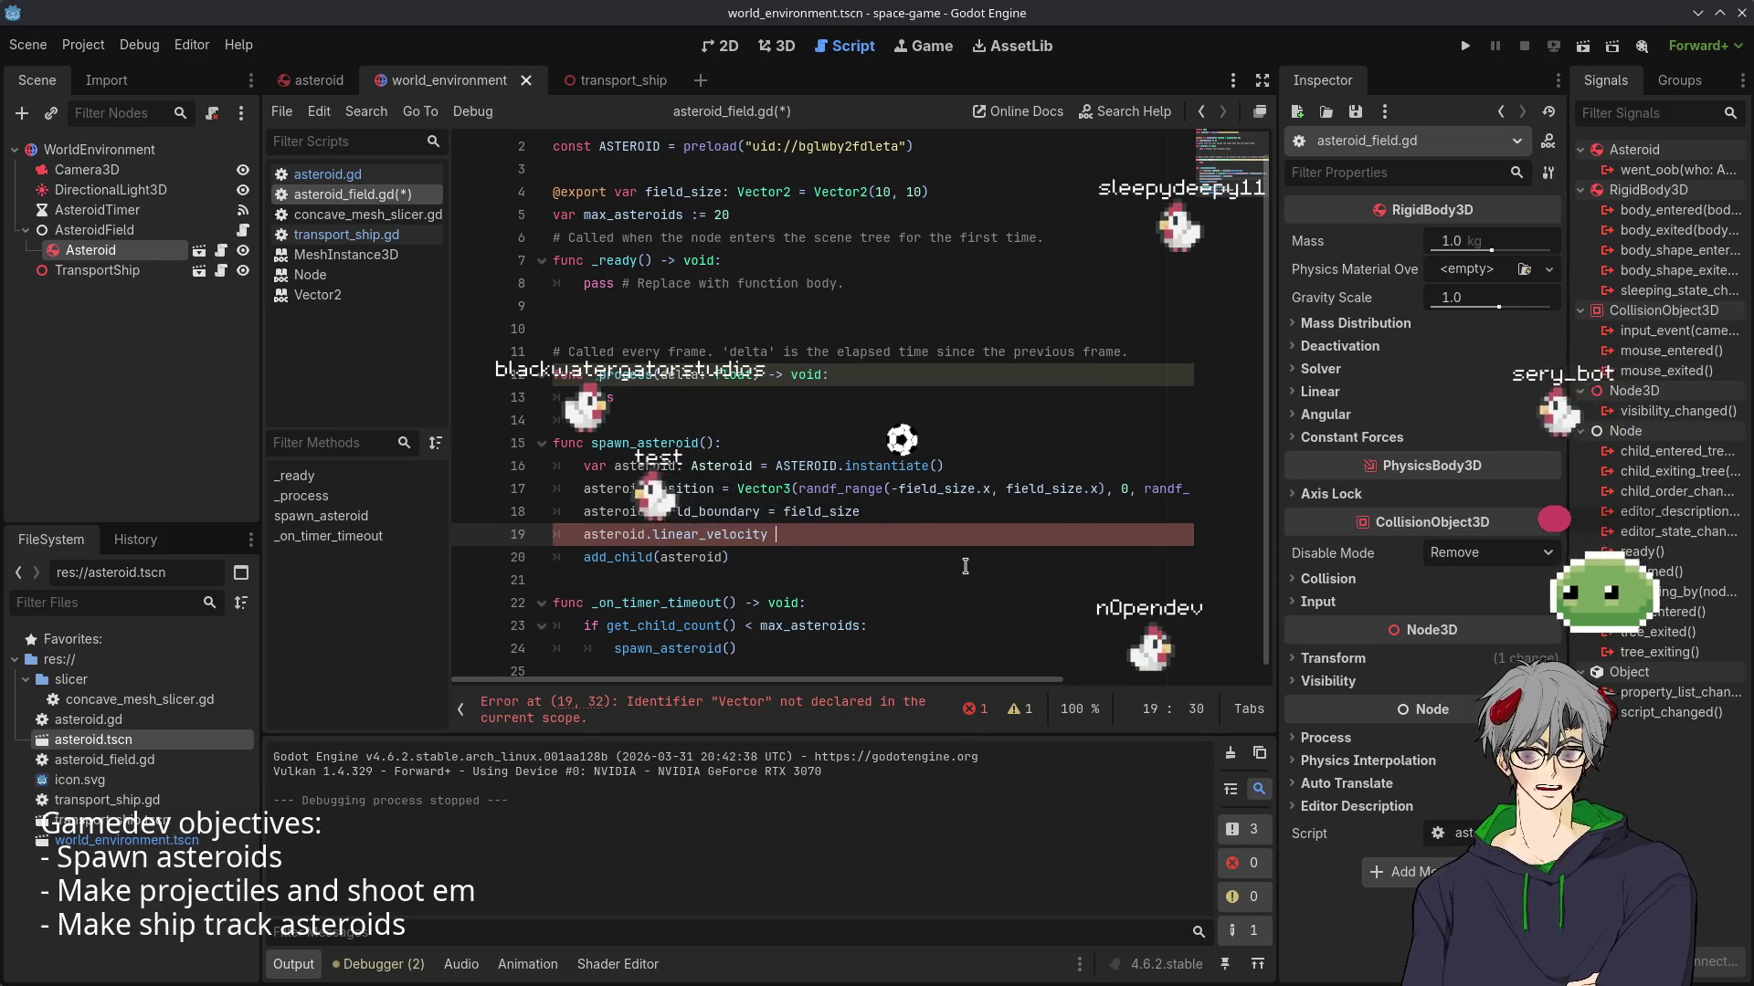
pyautogui.press('BackSpace')
pyautogui.press('BackSpace')
pyautogui.press('BackSpace')
pyautogui.write('.')
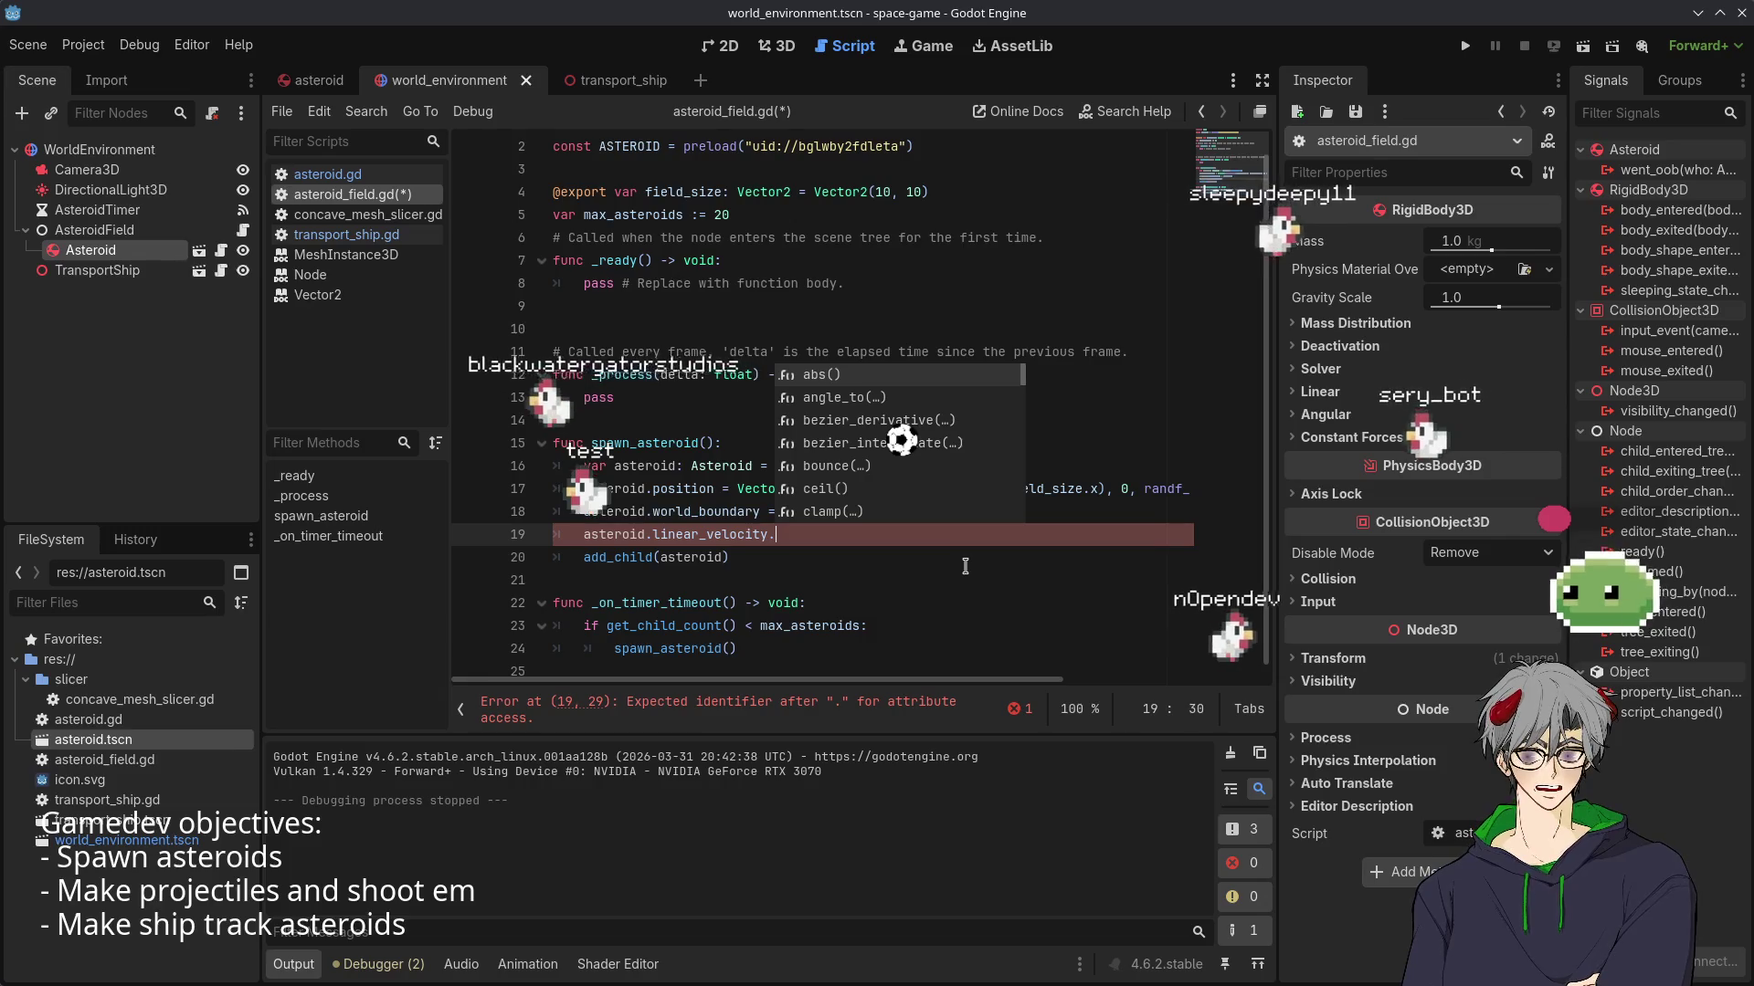
pyautogui.write('x ')
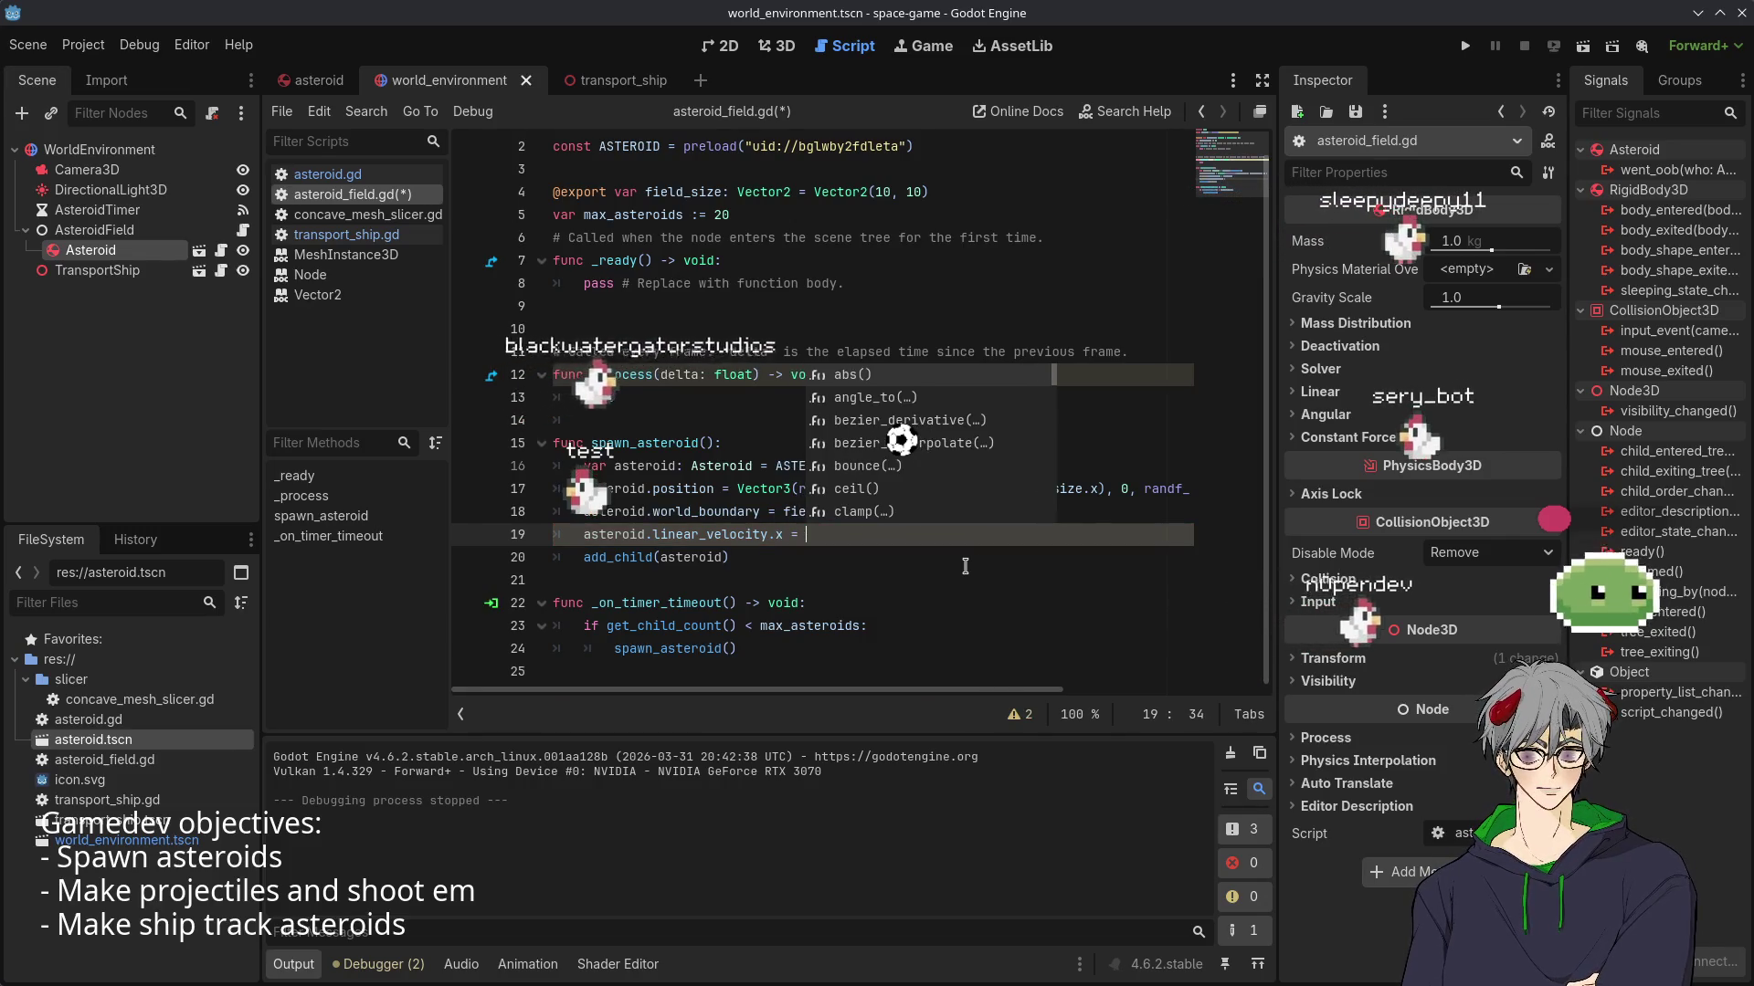
pyautogui.write('= ran')
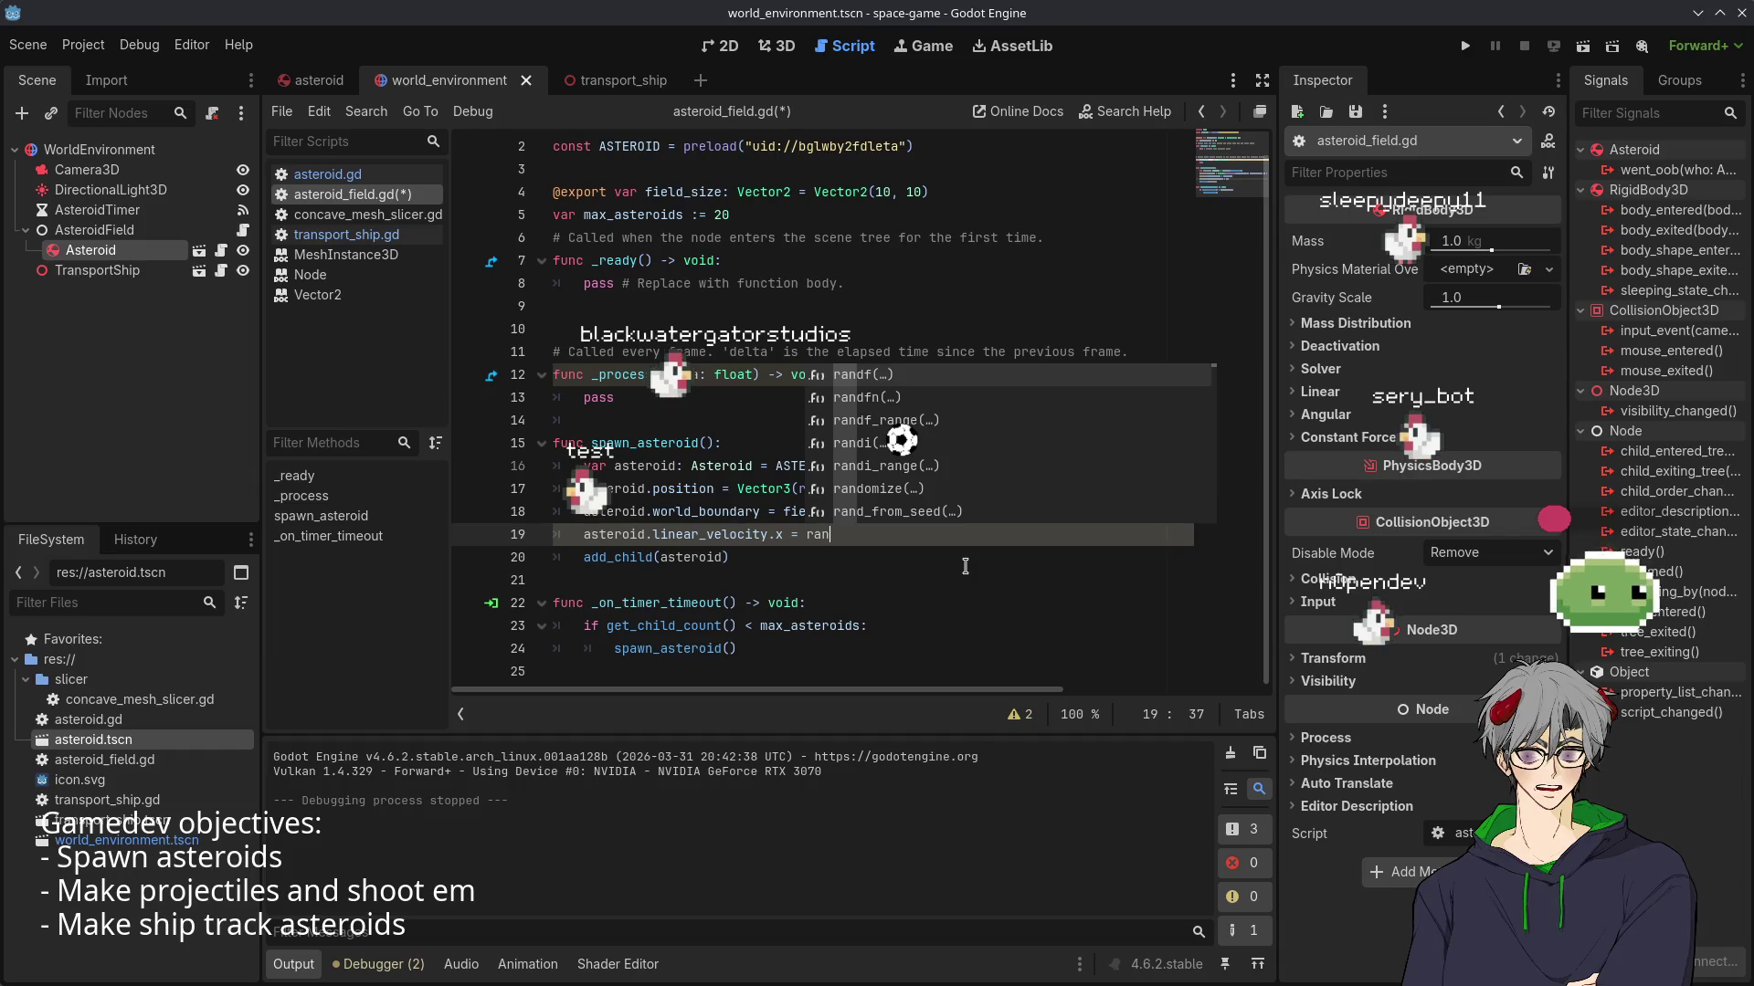
pyautogui.write('df(')
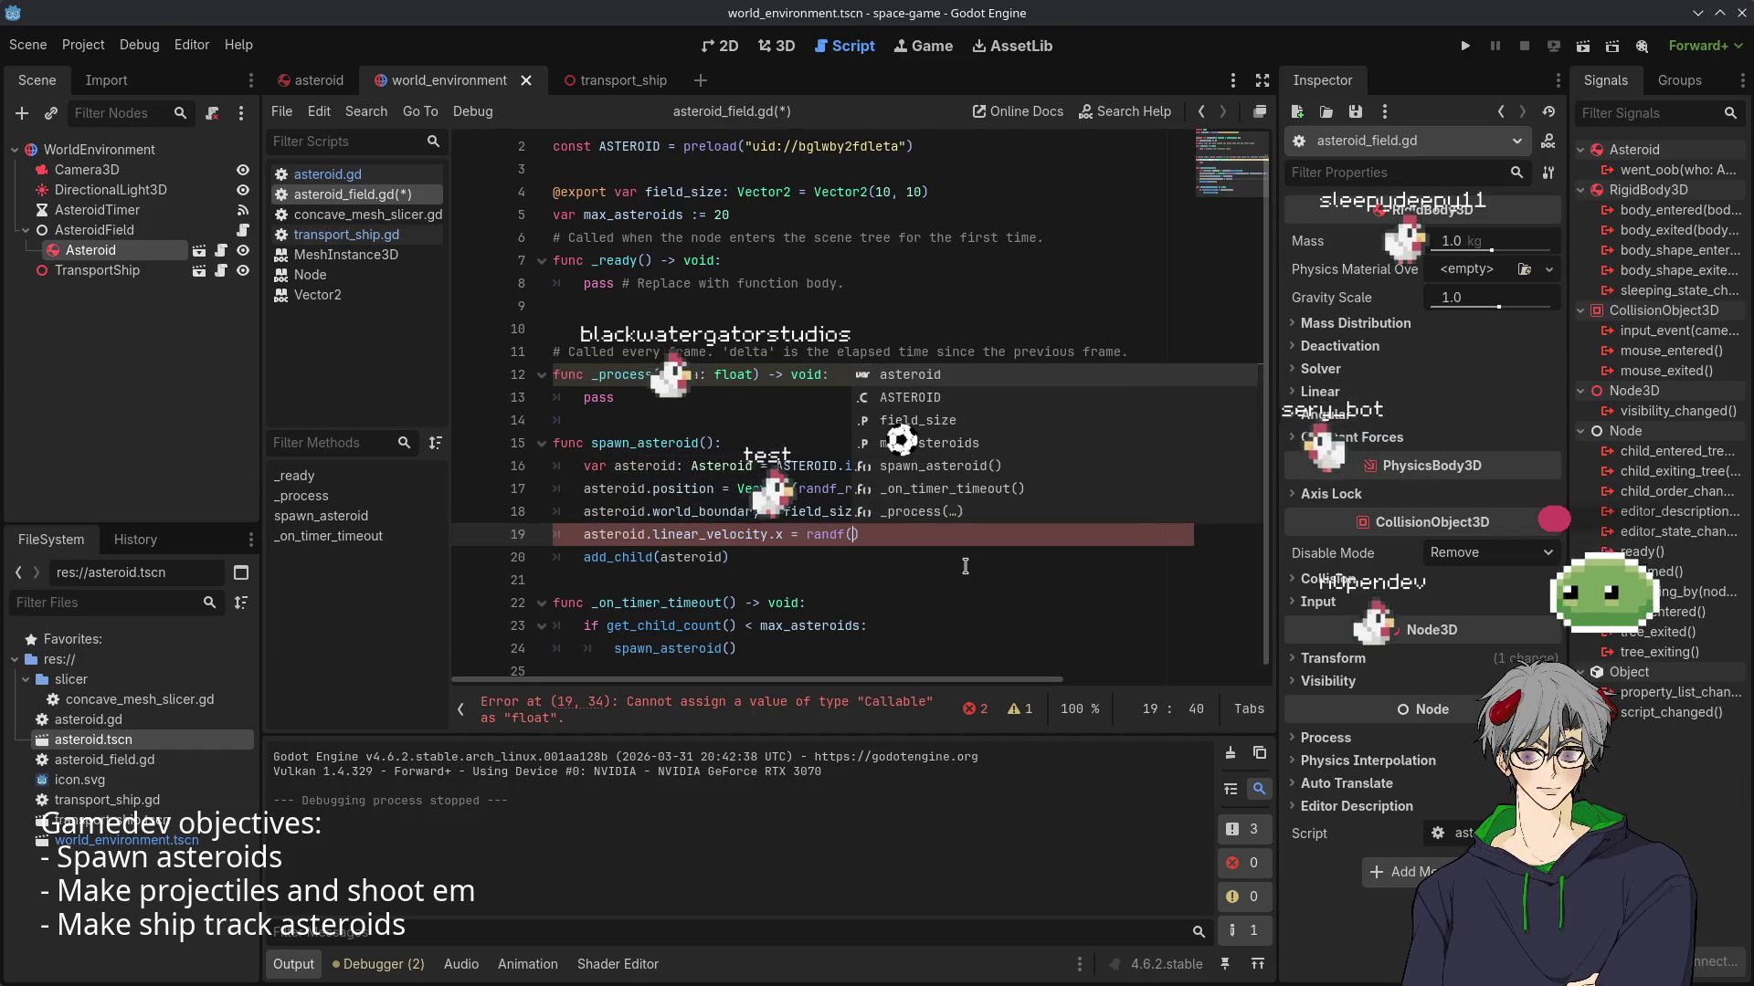
pyautogui.press('Return')
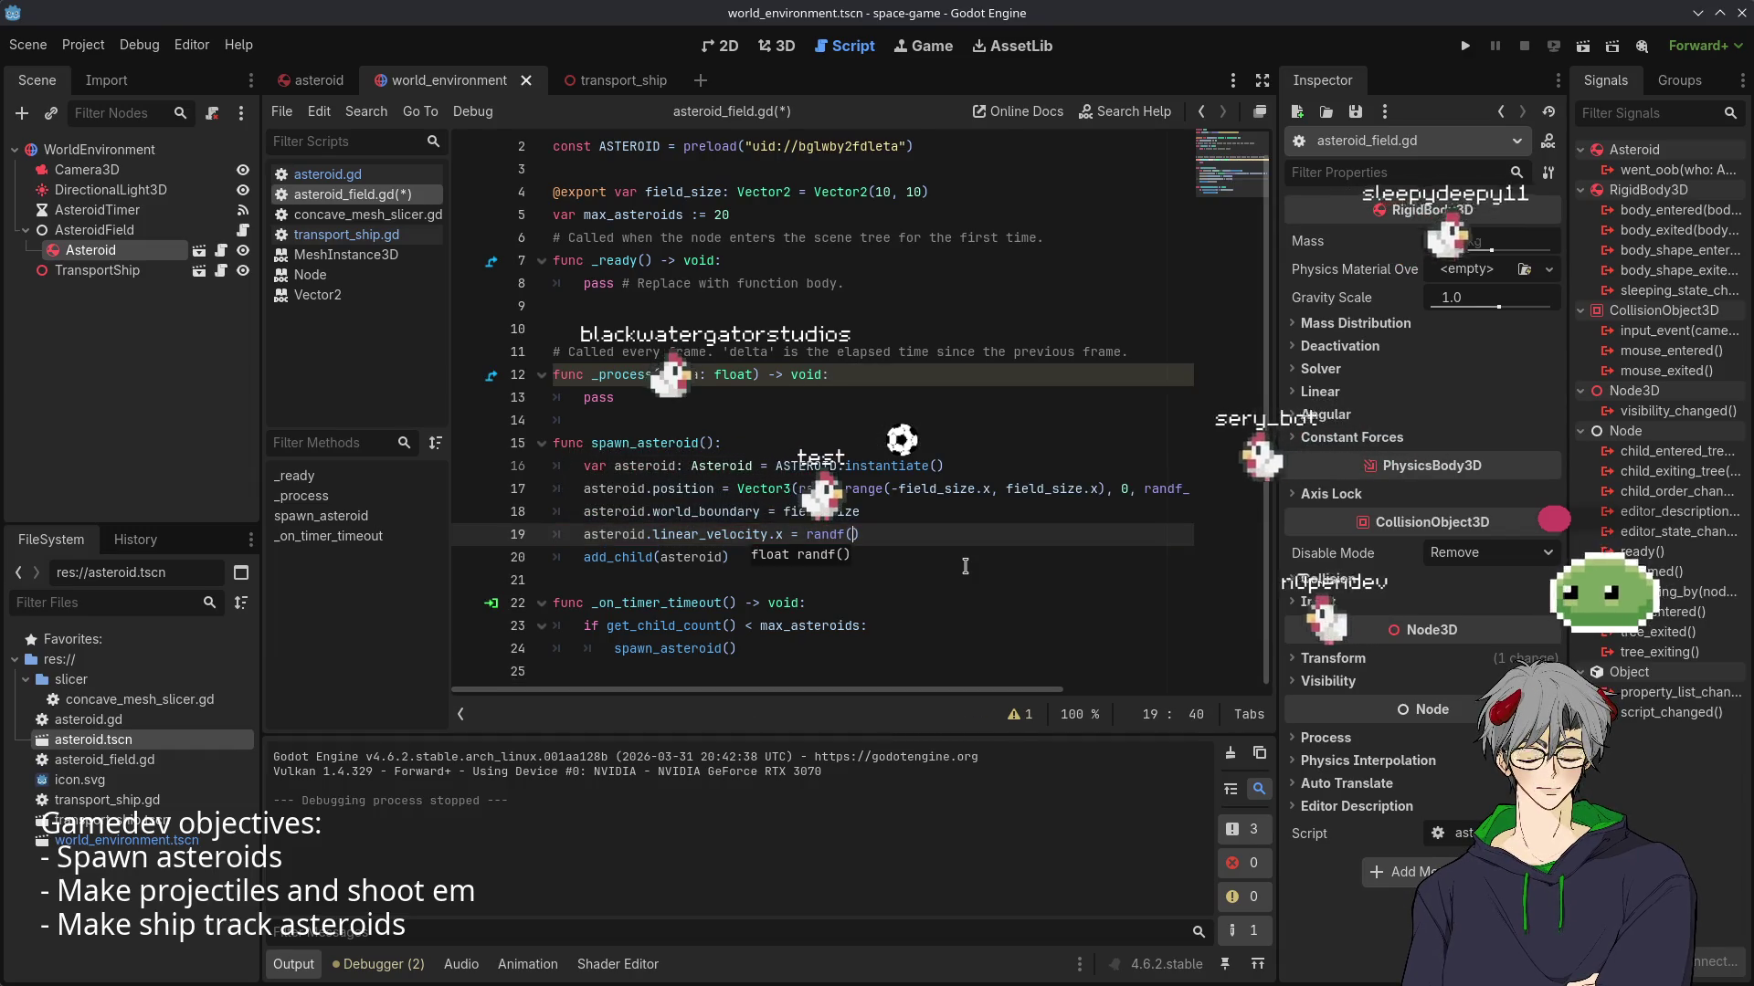
pyautogui.press('BackSpace')
pyautogui.write('_ra')
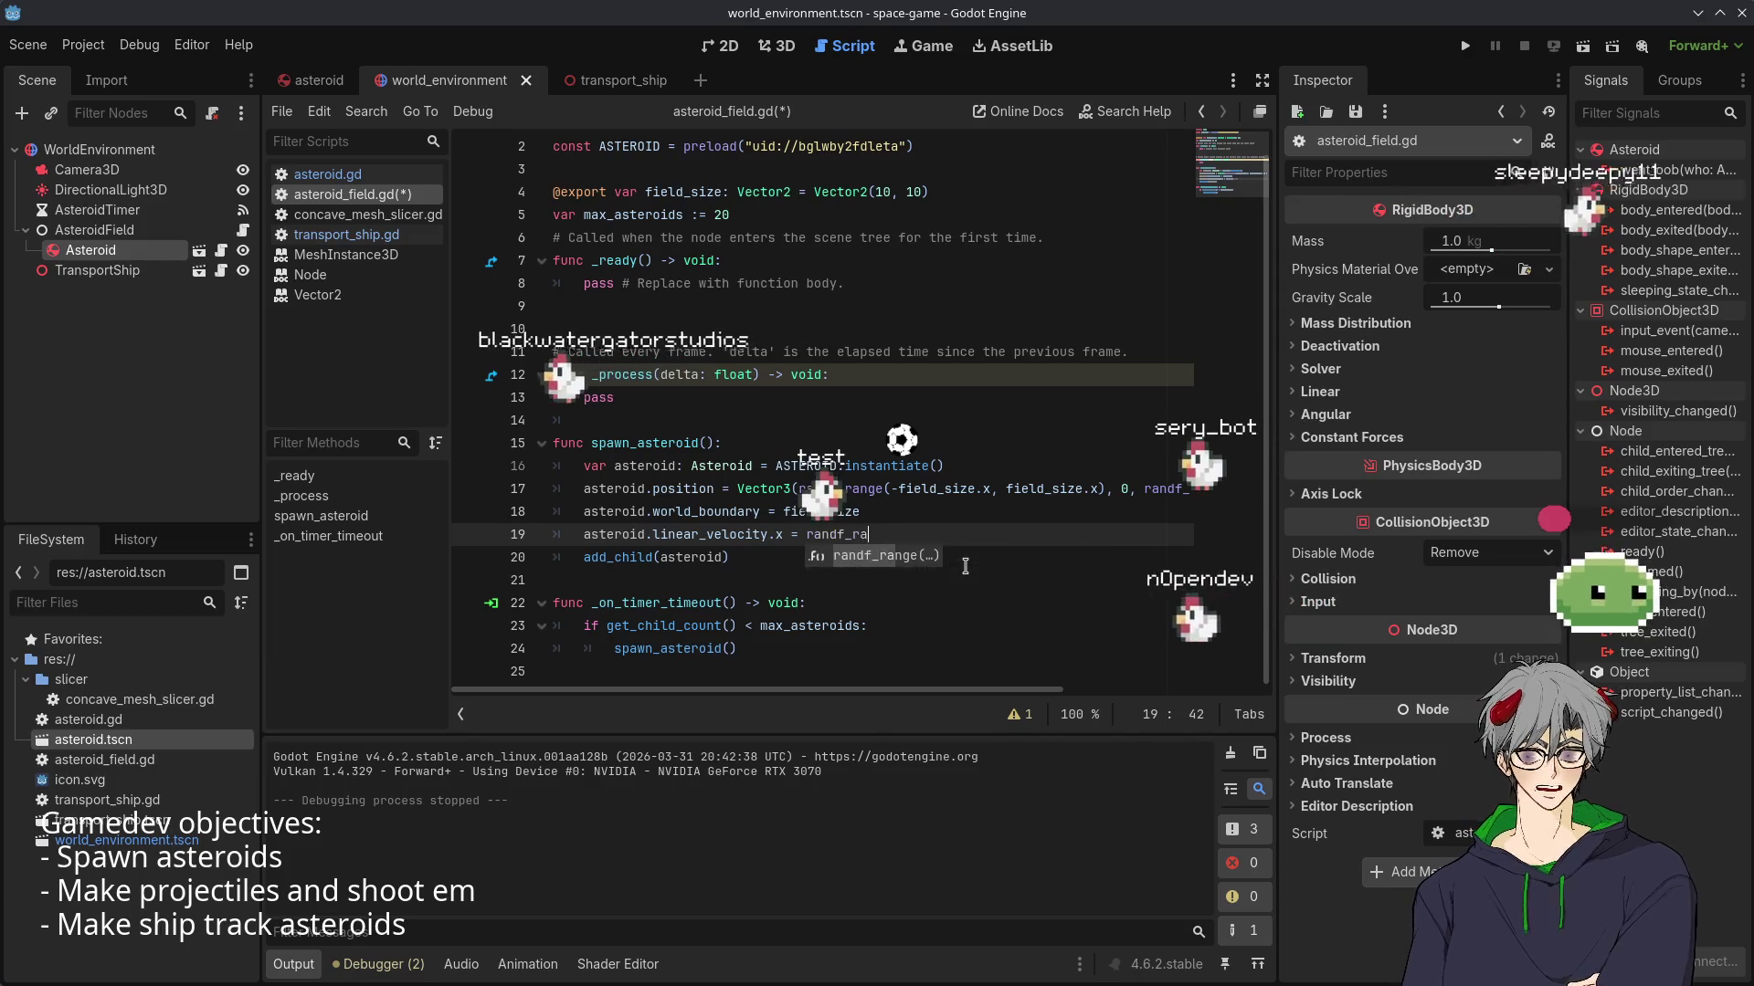
pyautogui.press('Return')
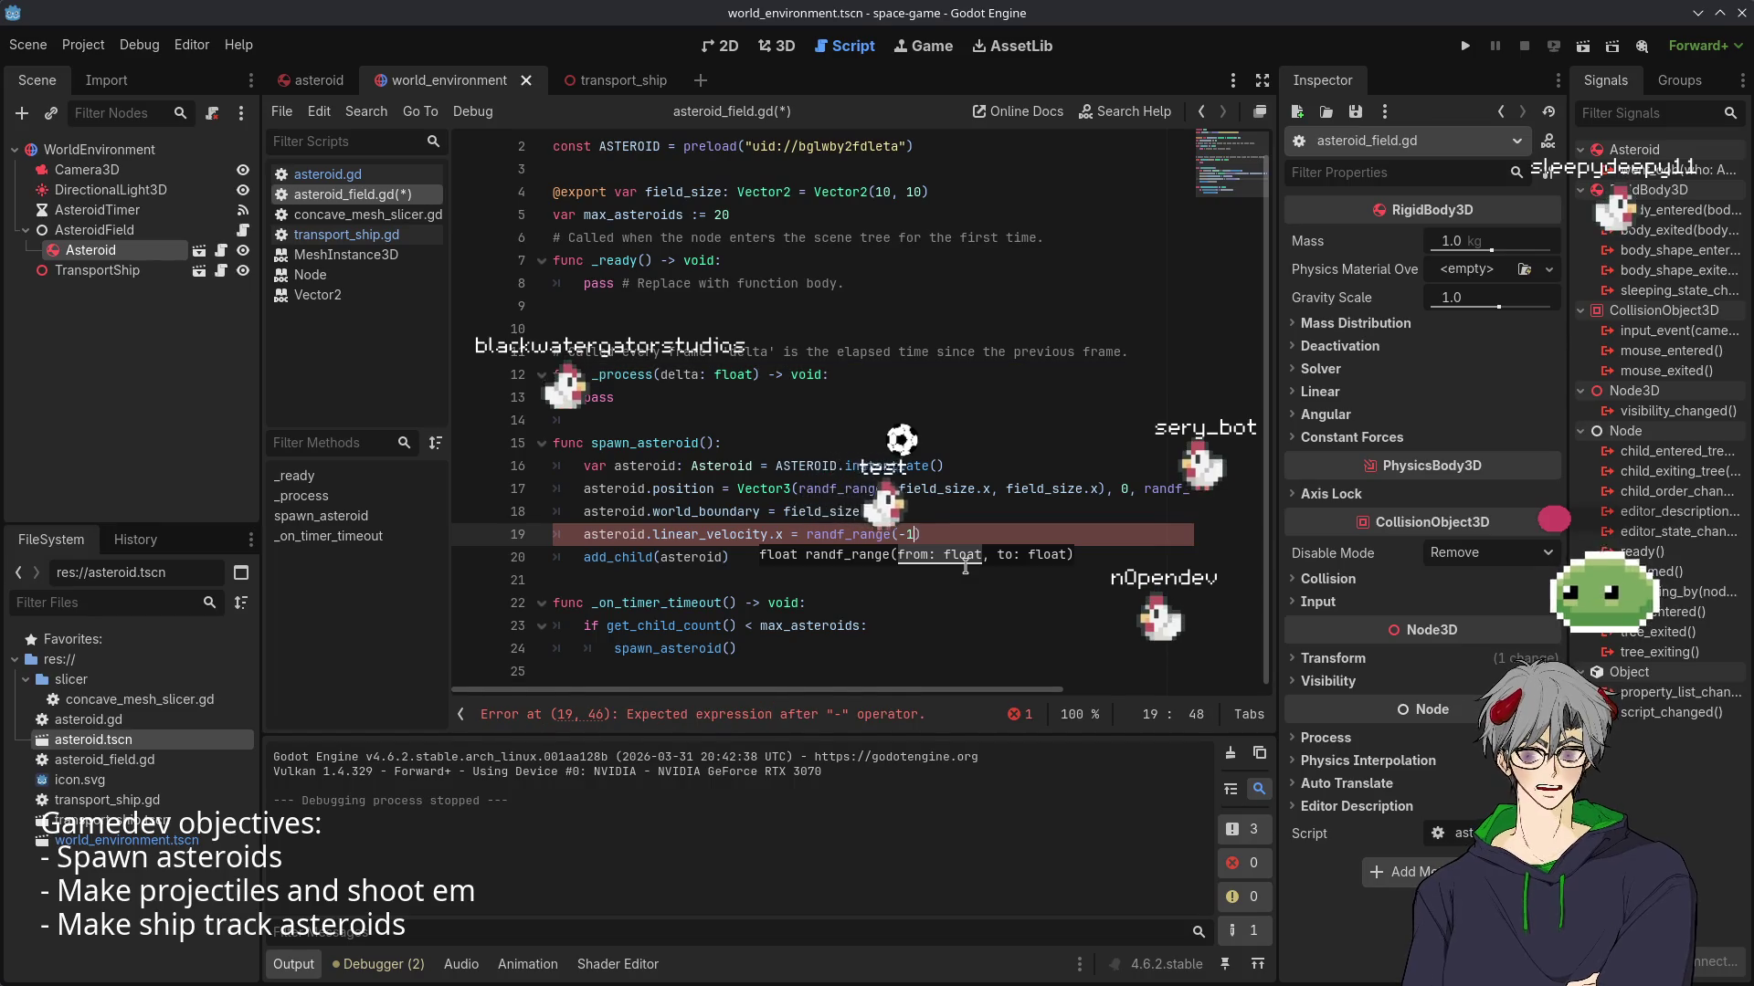
pyautogui.write(',1')
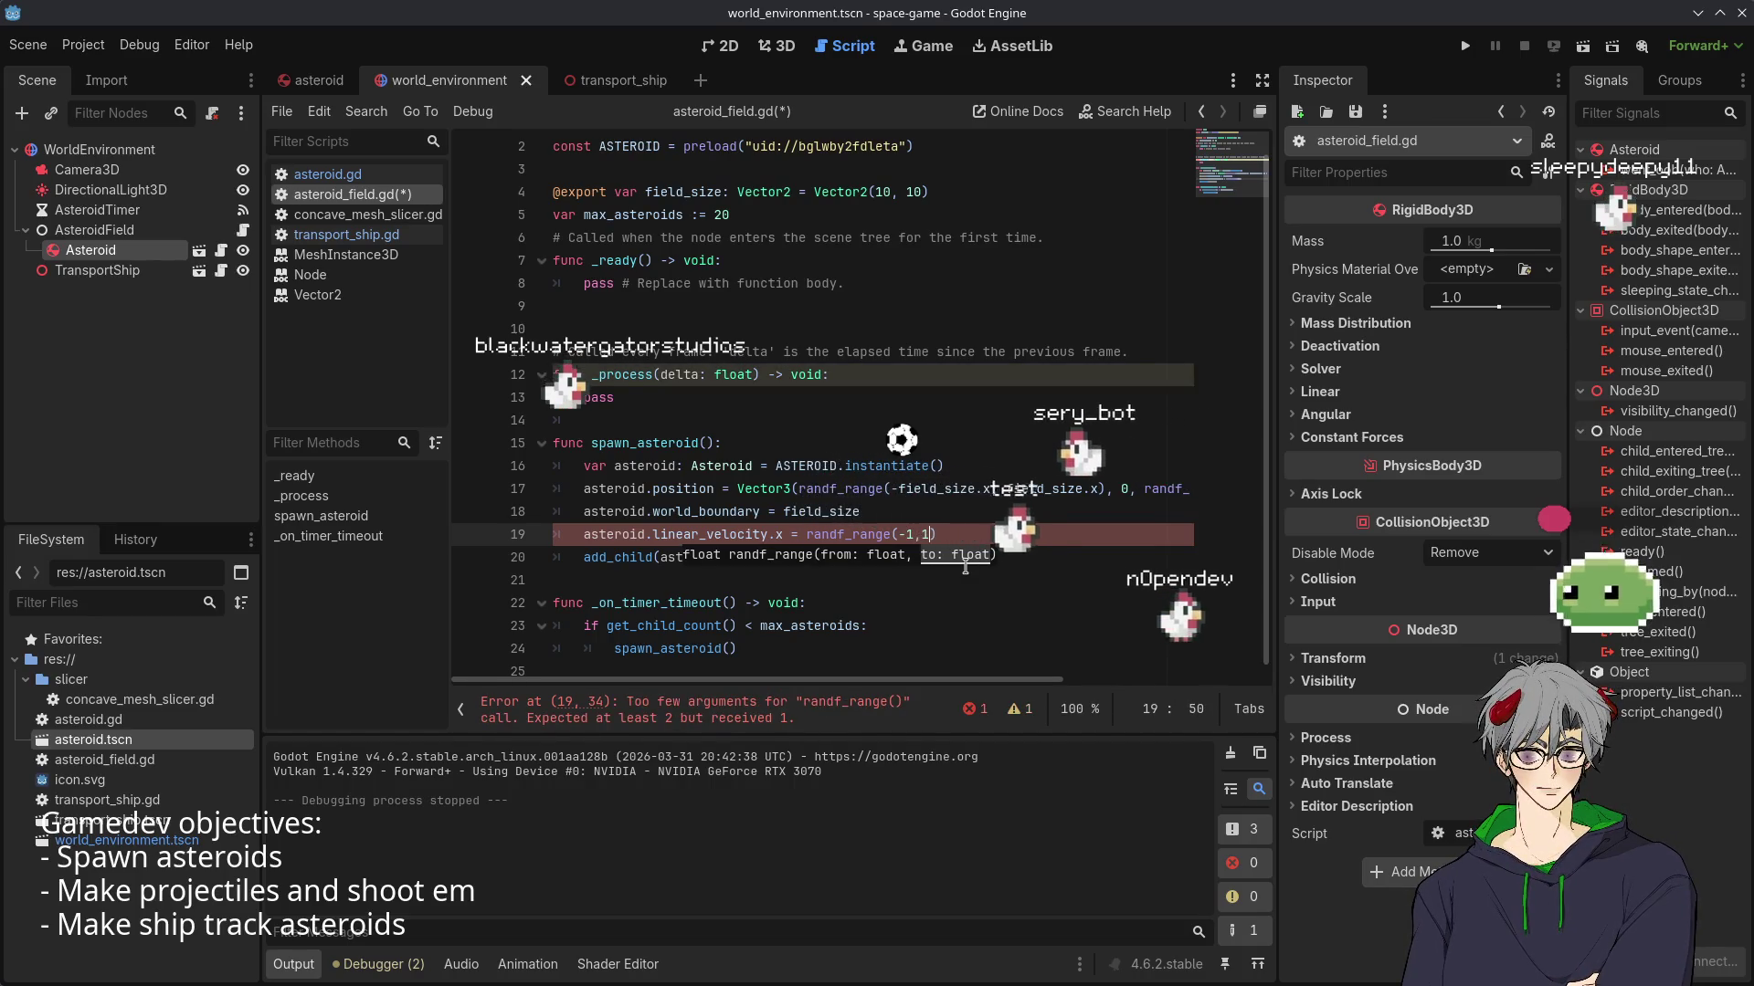
pyautogui.scroll(1, 705, 530)
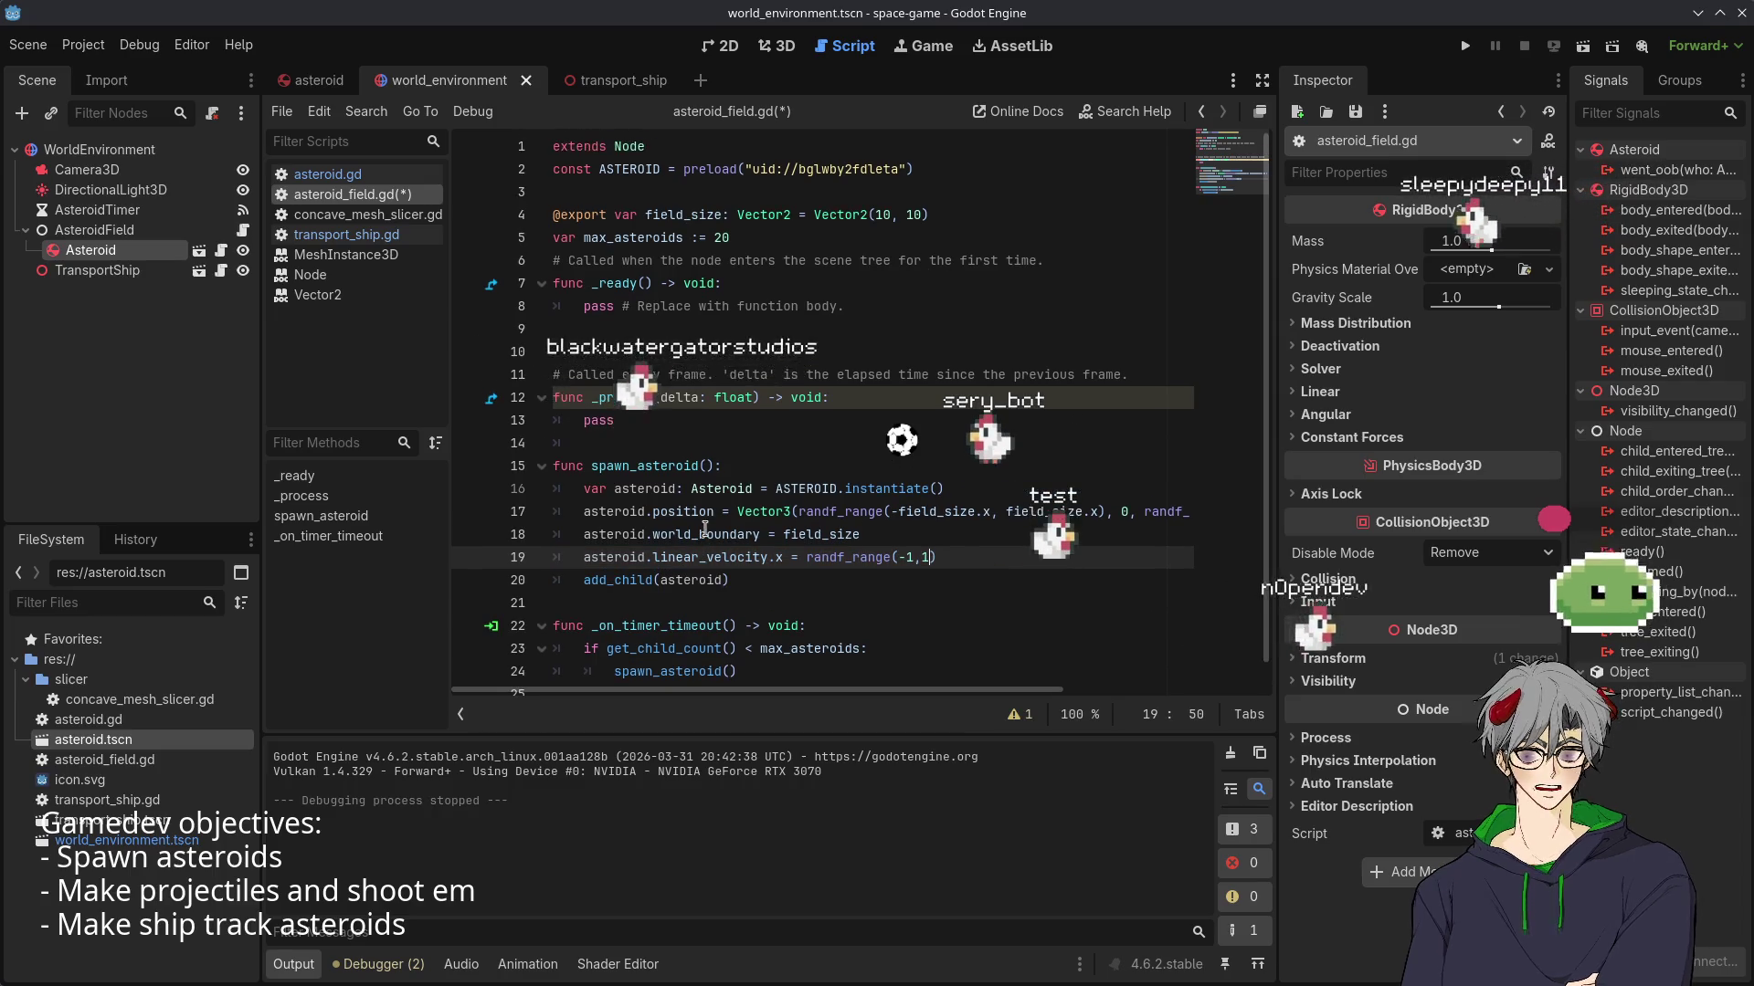
# - Declare 'var max_initial_velocity := 5.0' on line 6, below max_asteroids
pyautogui.click(927, 236)
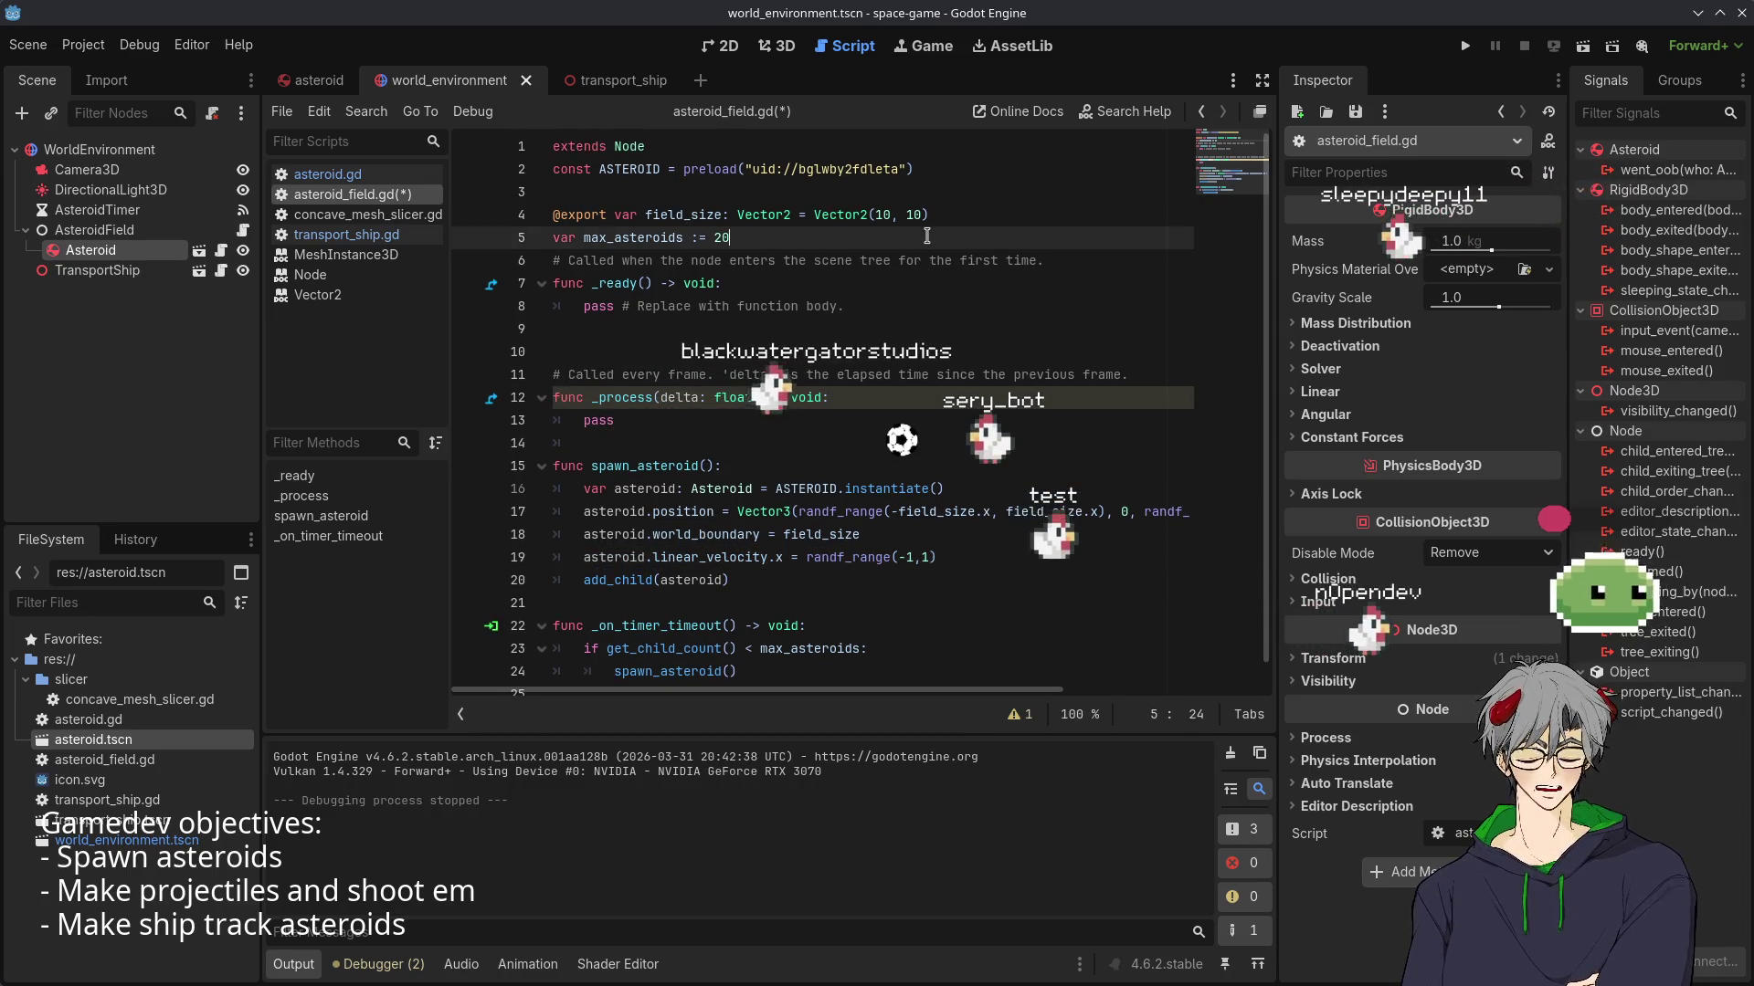
pyautogui.press('Return')
pyautogui.write('var max_initial')
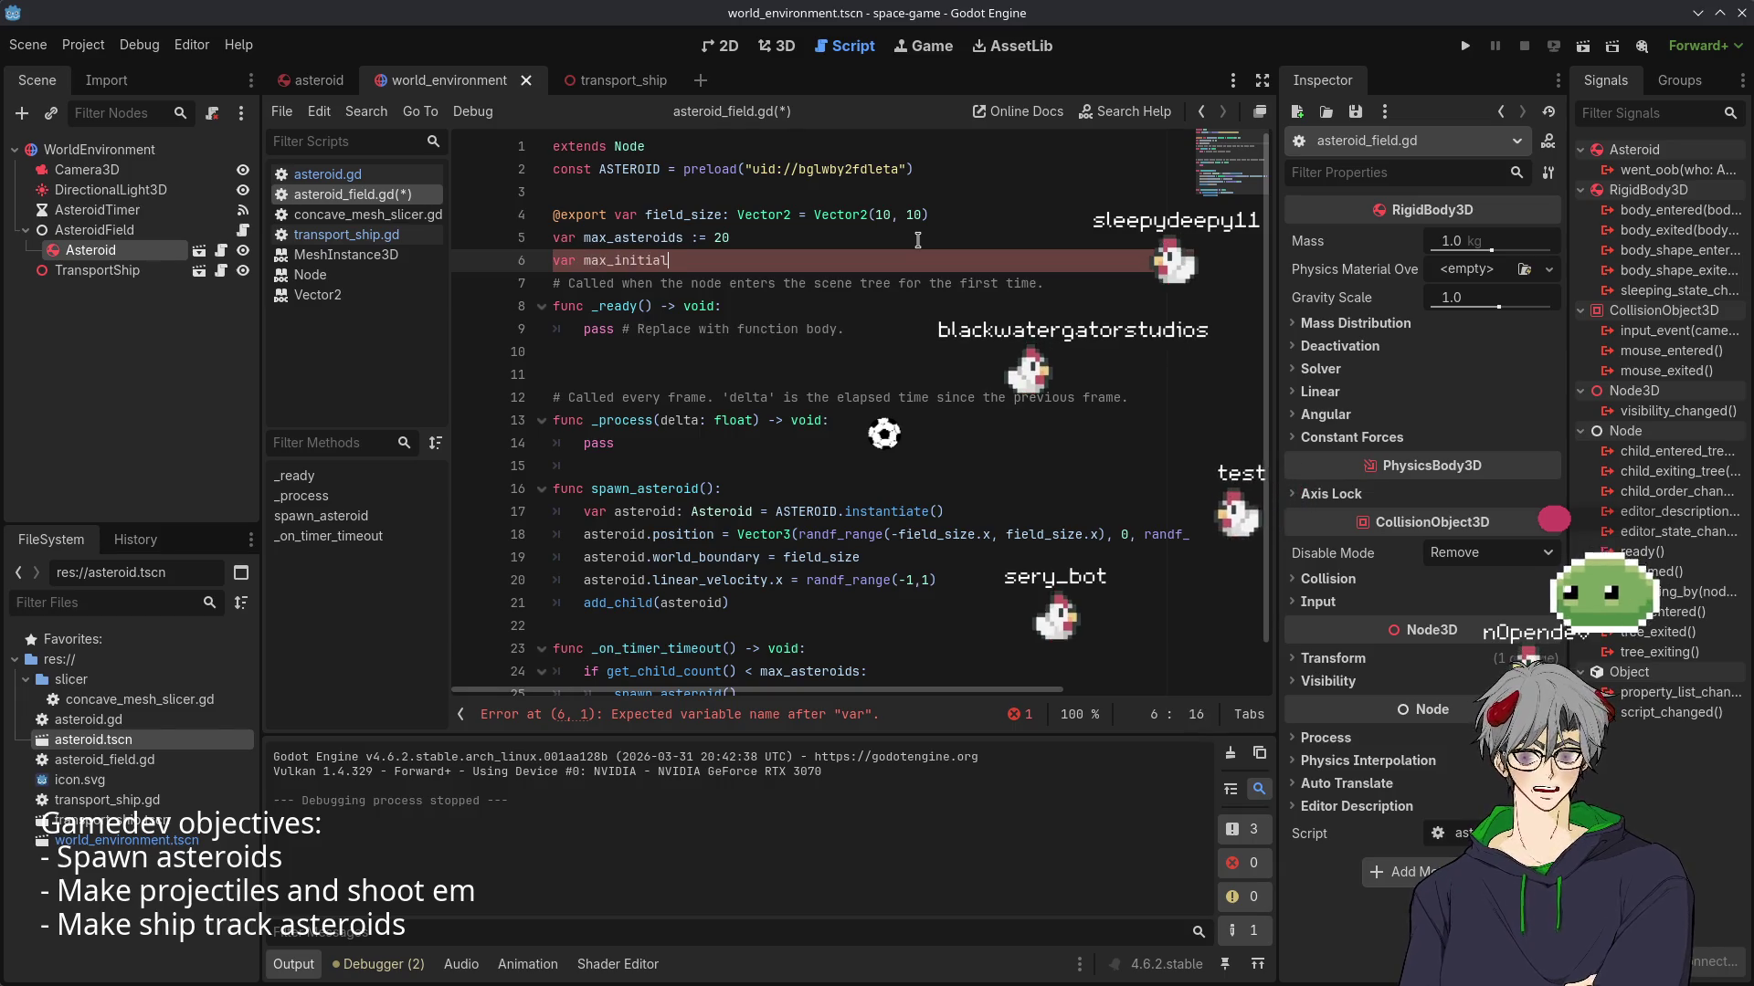
pyautogui.write('_velo')
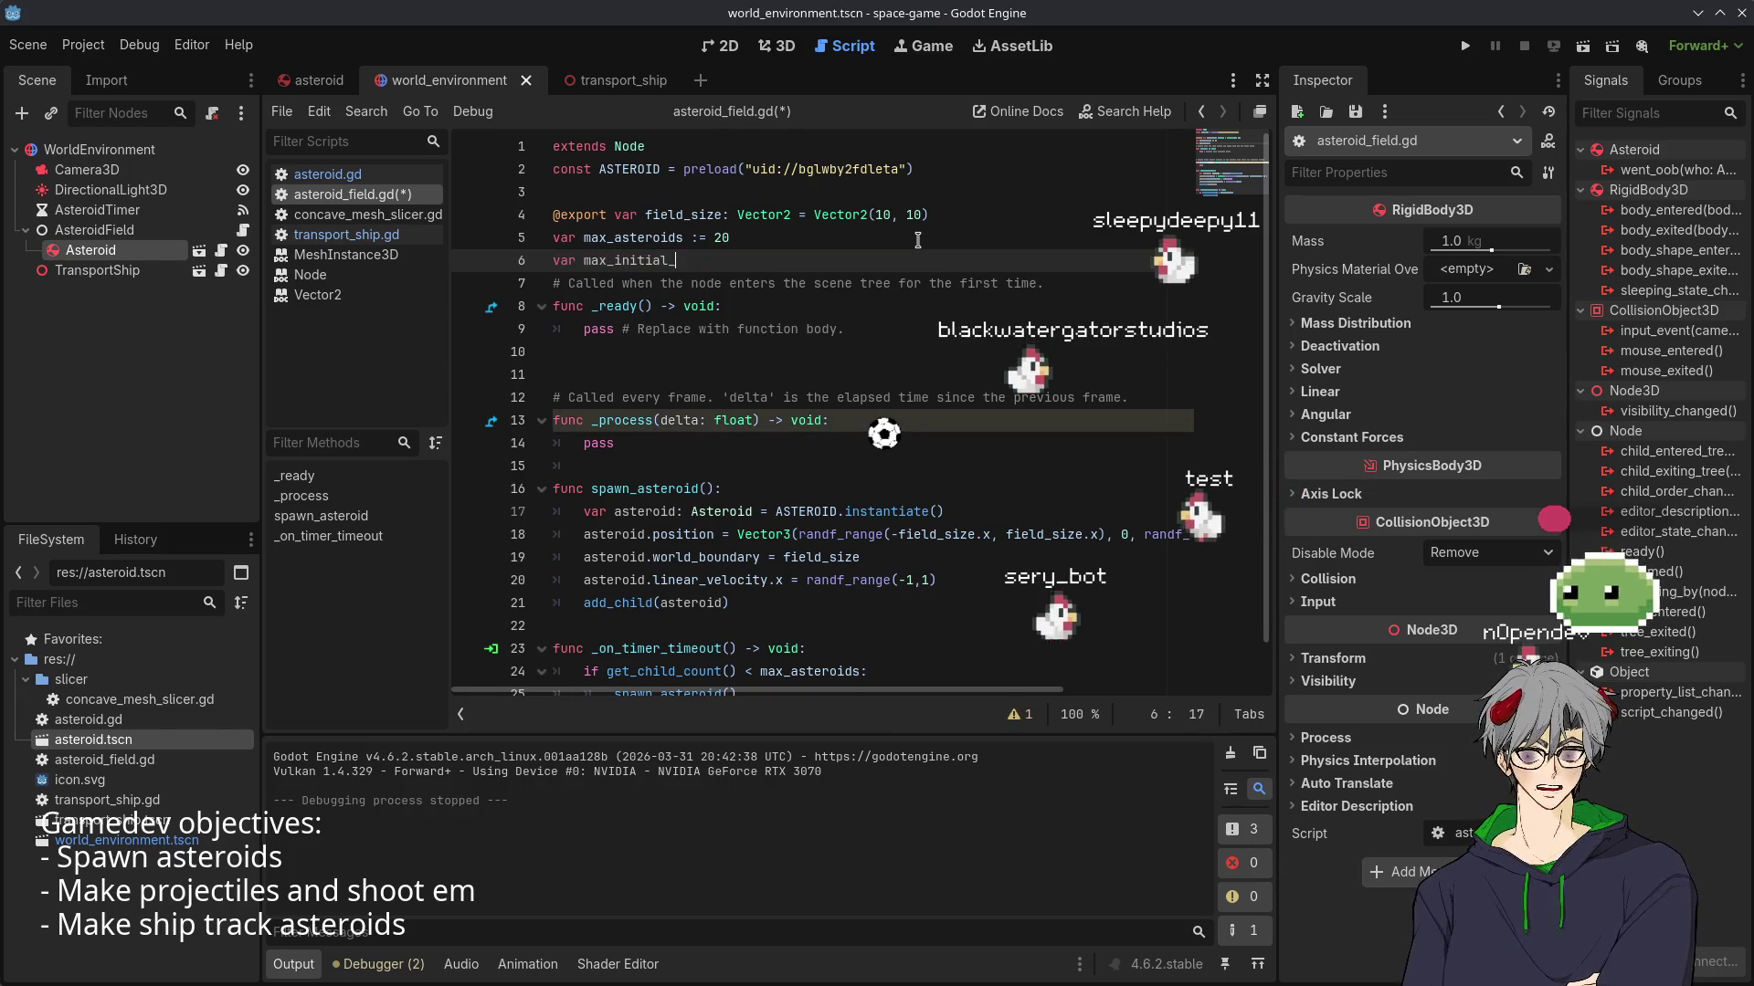
pyautogui.write('city:=')
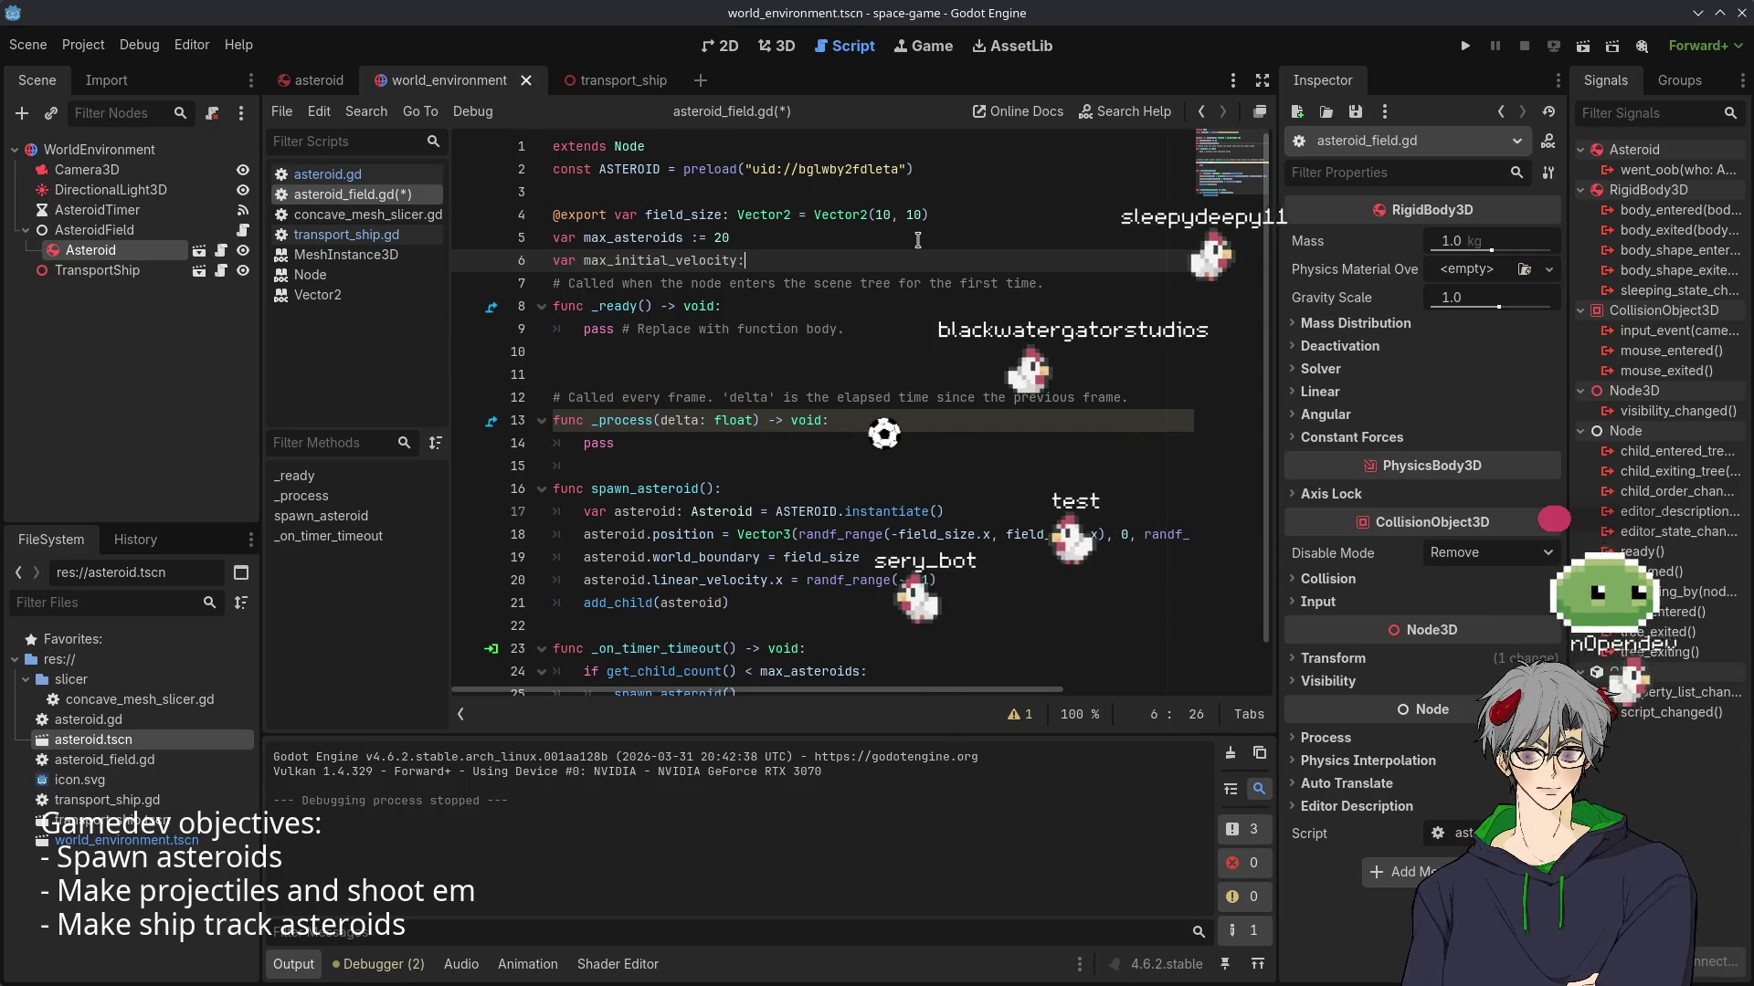
pyautogui.press('Escape')
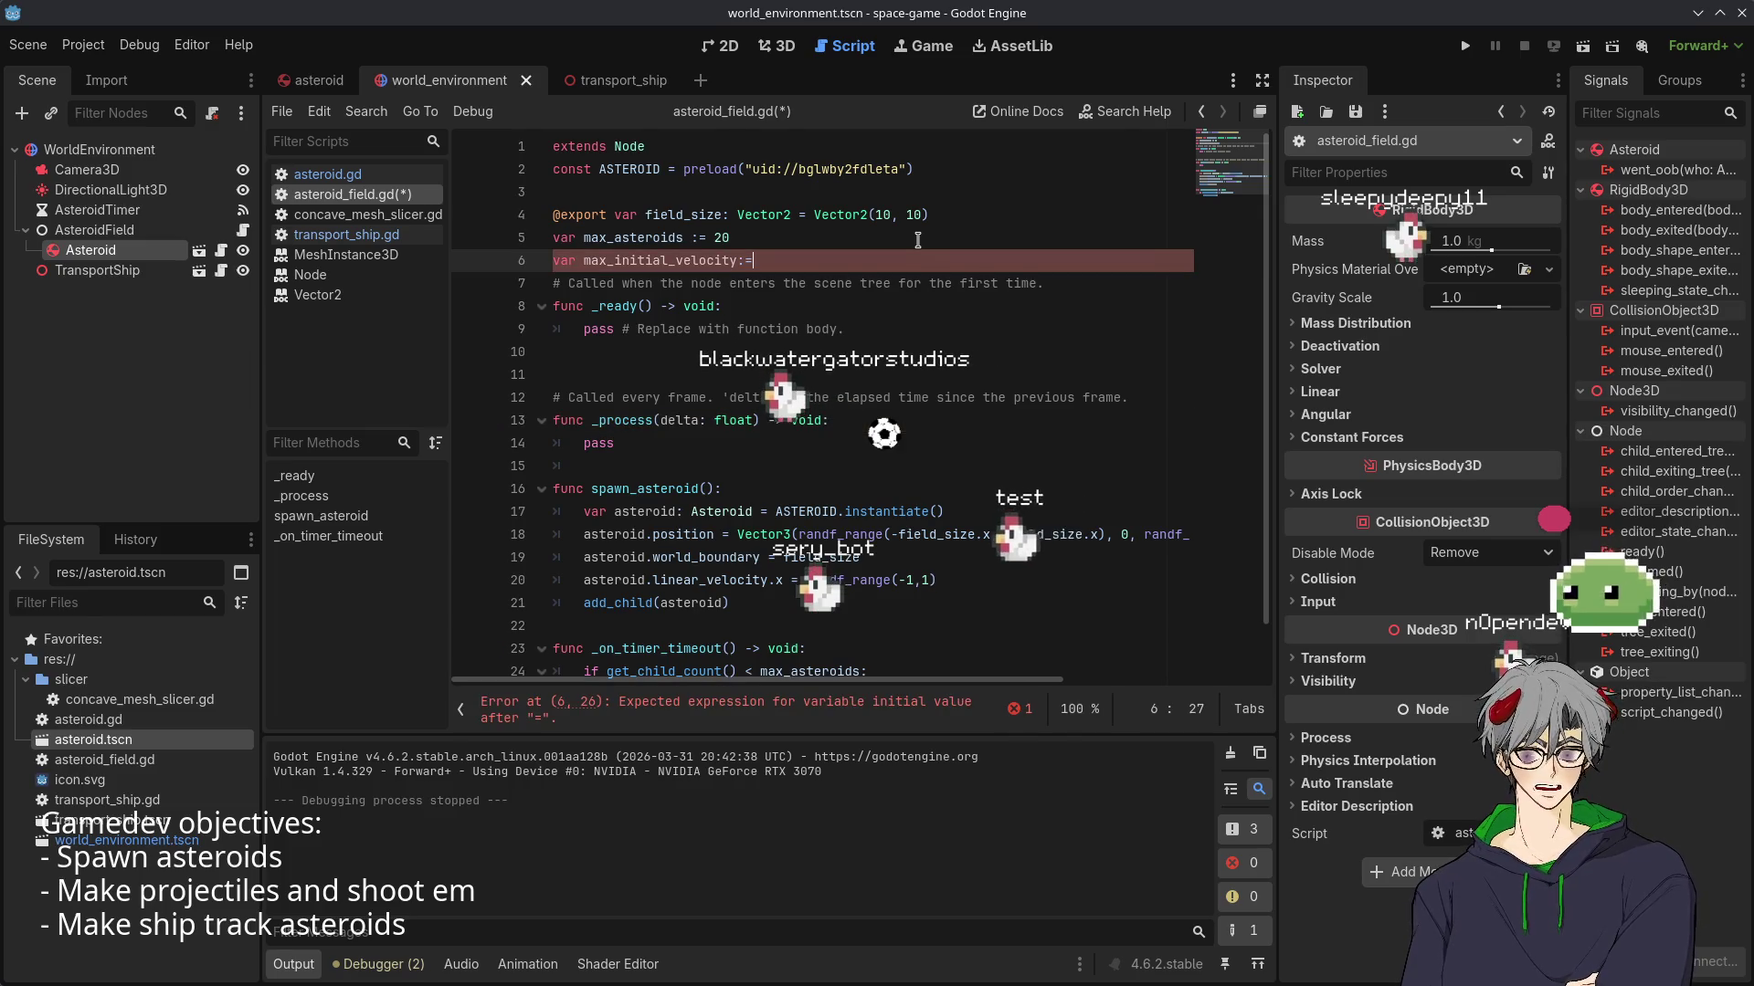
pyautogui.write('5.0')
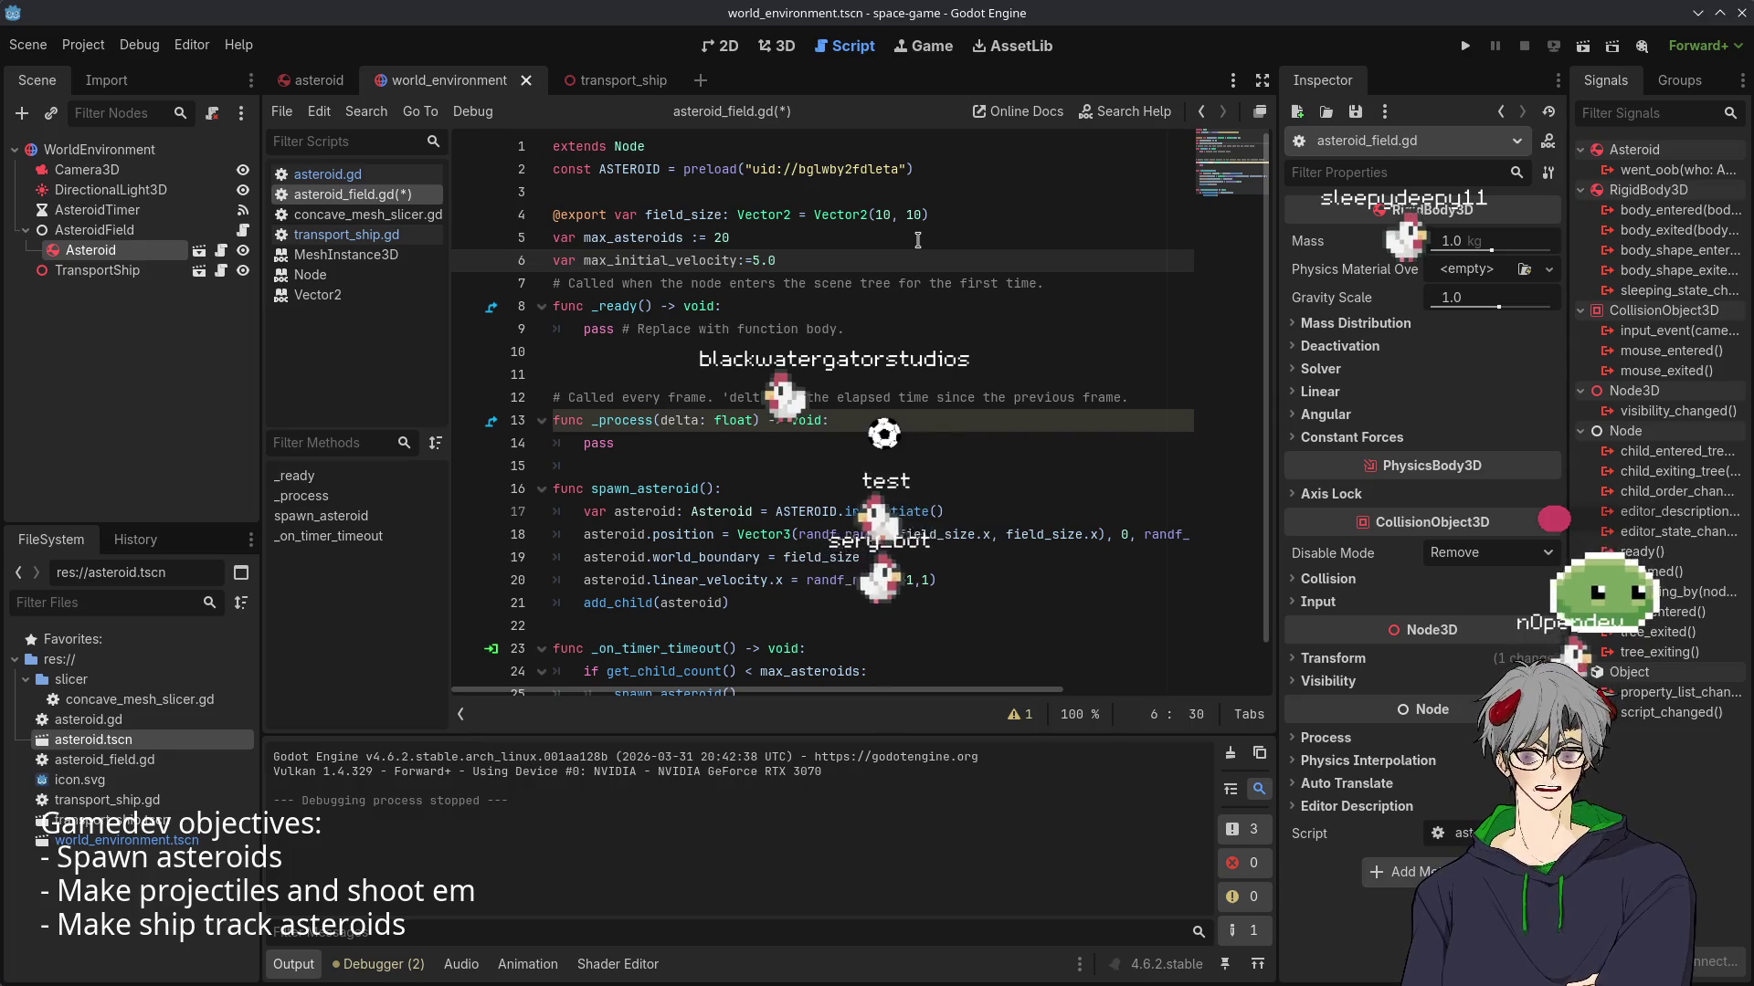
pyautogui.scroll(-1, 862, 362)
pyautogui.press('Left')
pyautogui.press('Left')
pyautogui.press('Left')
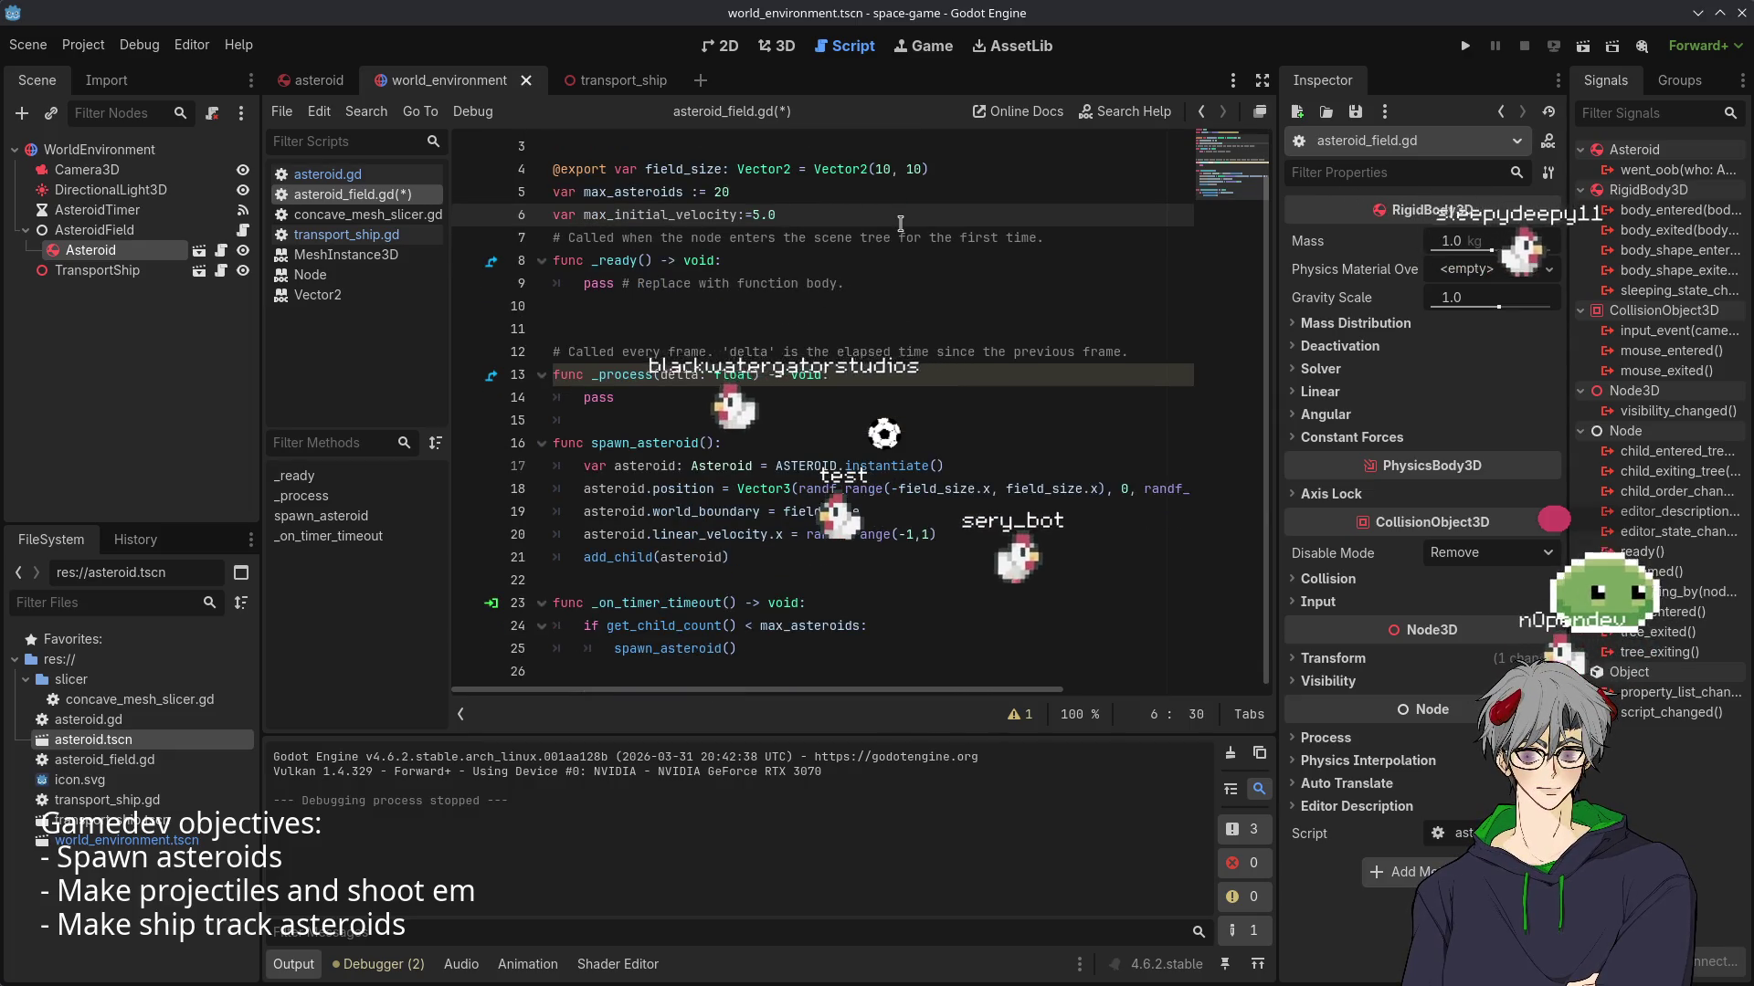
pyautogui.press('Left')
pyautogui.press('Left')
pyautogui.press('Left')
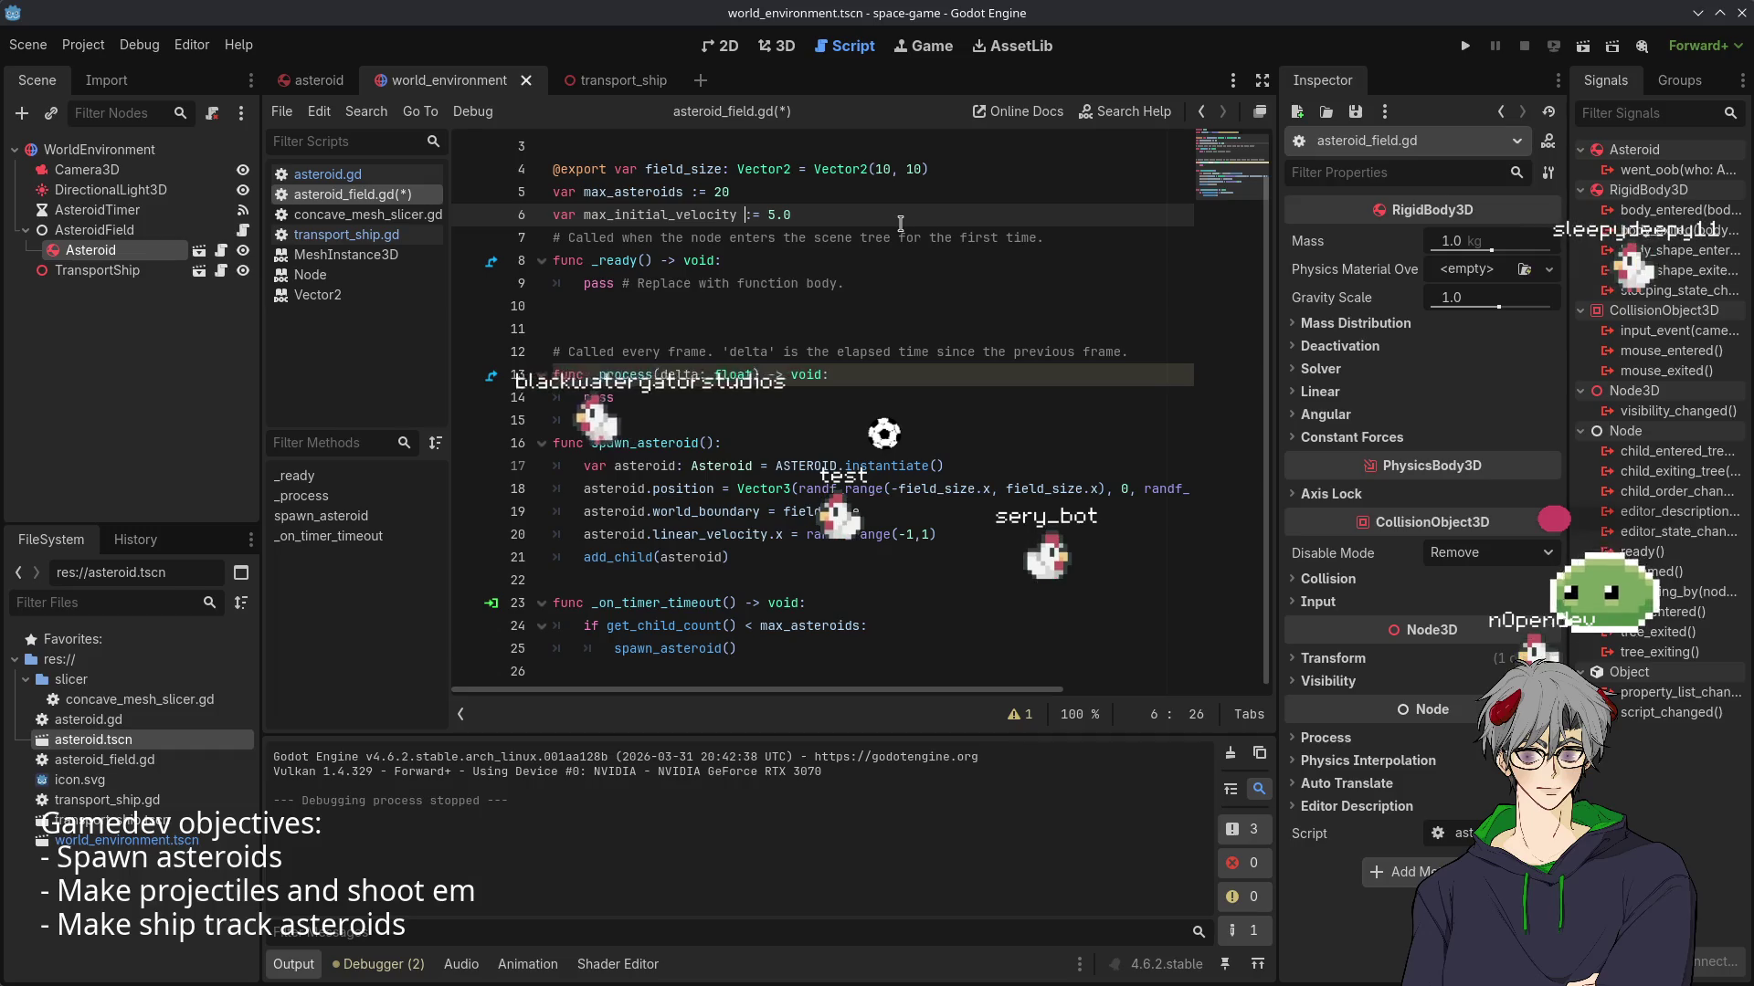
# - Change the x velocity line to randf_range(-max_initial_velocity,max_initial_velocity)
pyautogui.click(925, 649)
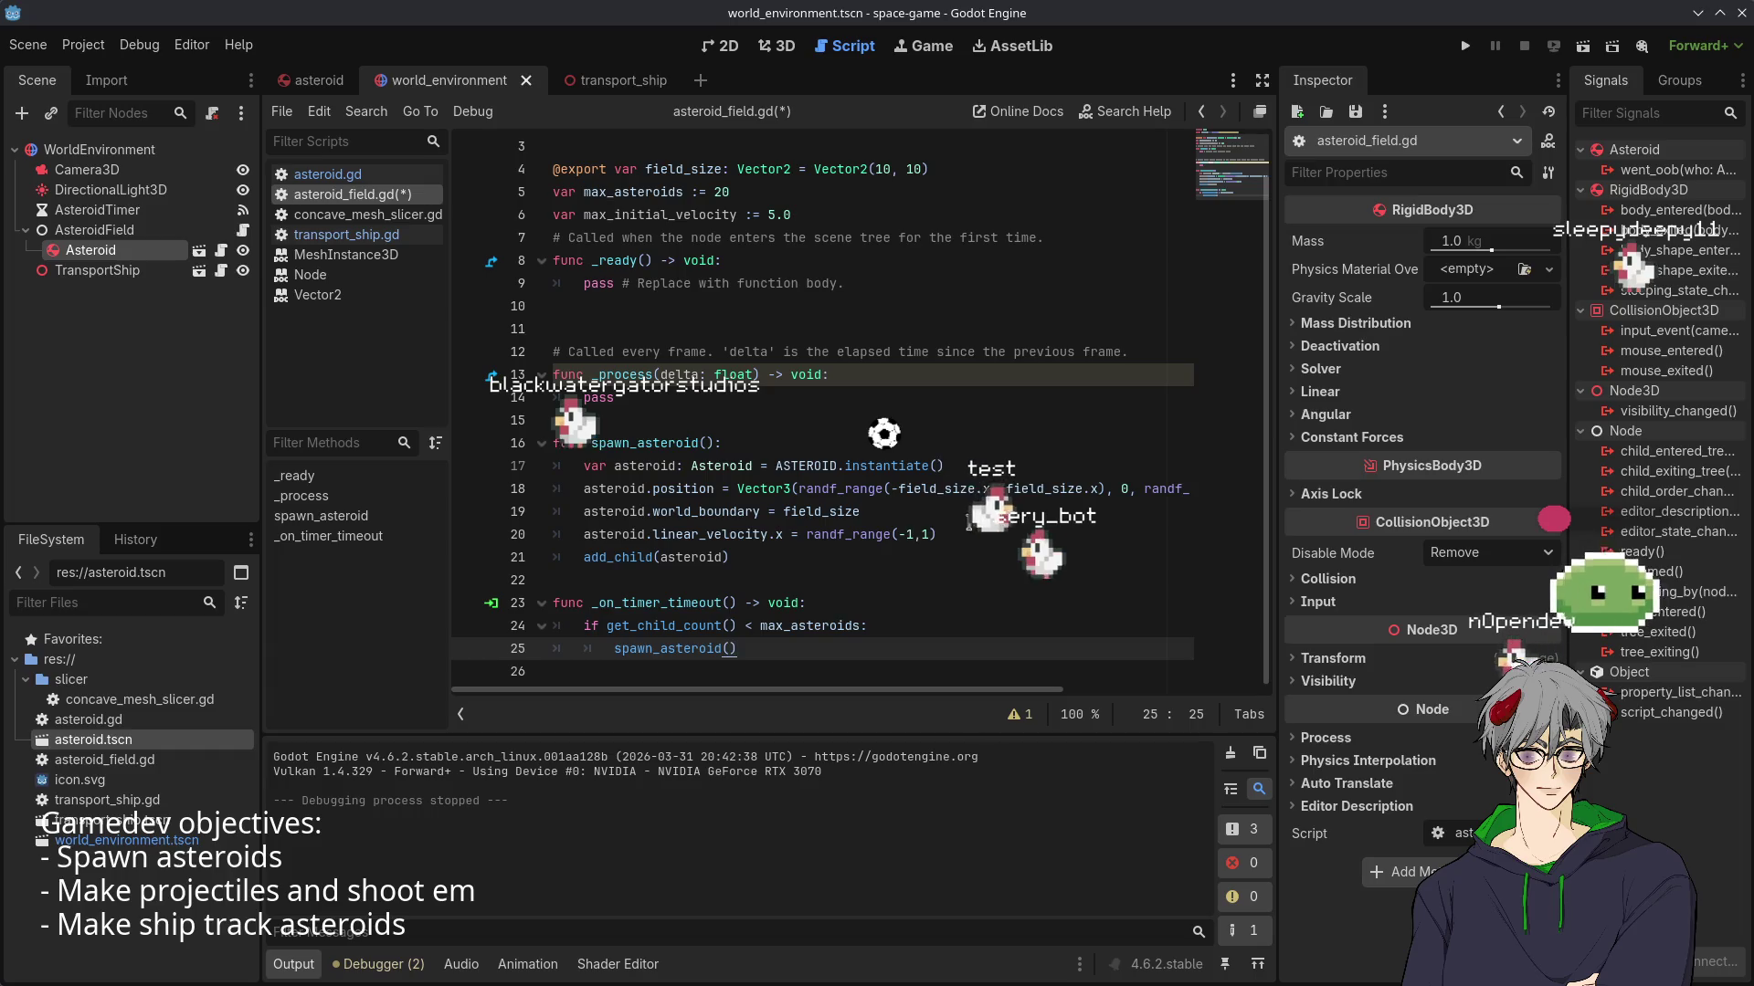
pyautogui.click(889, 510)
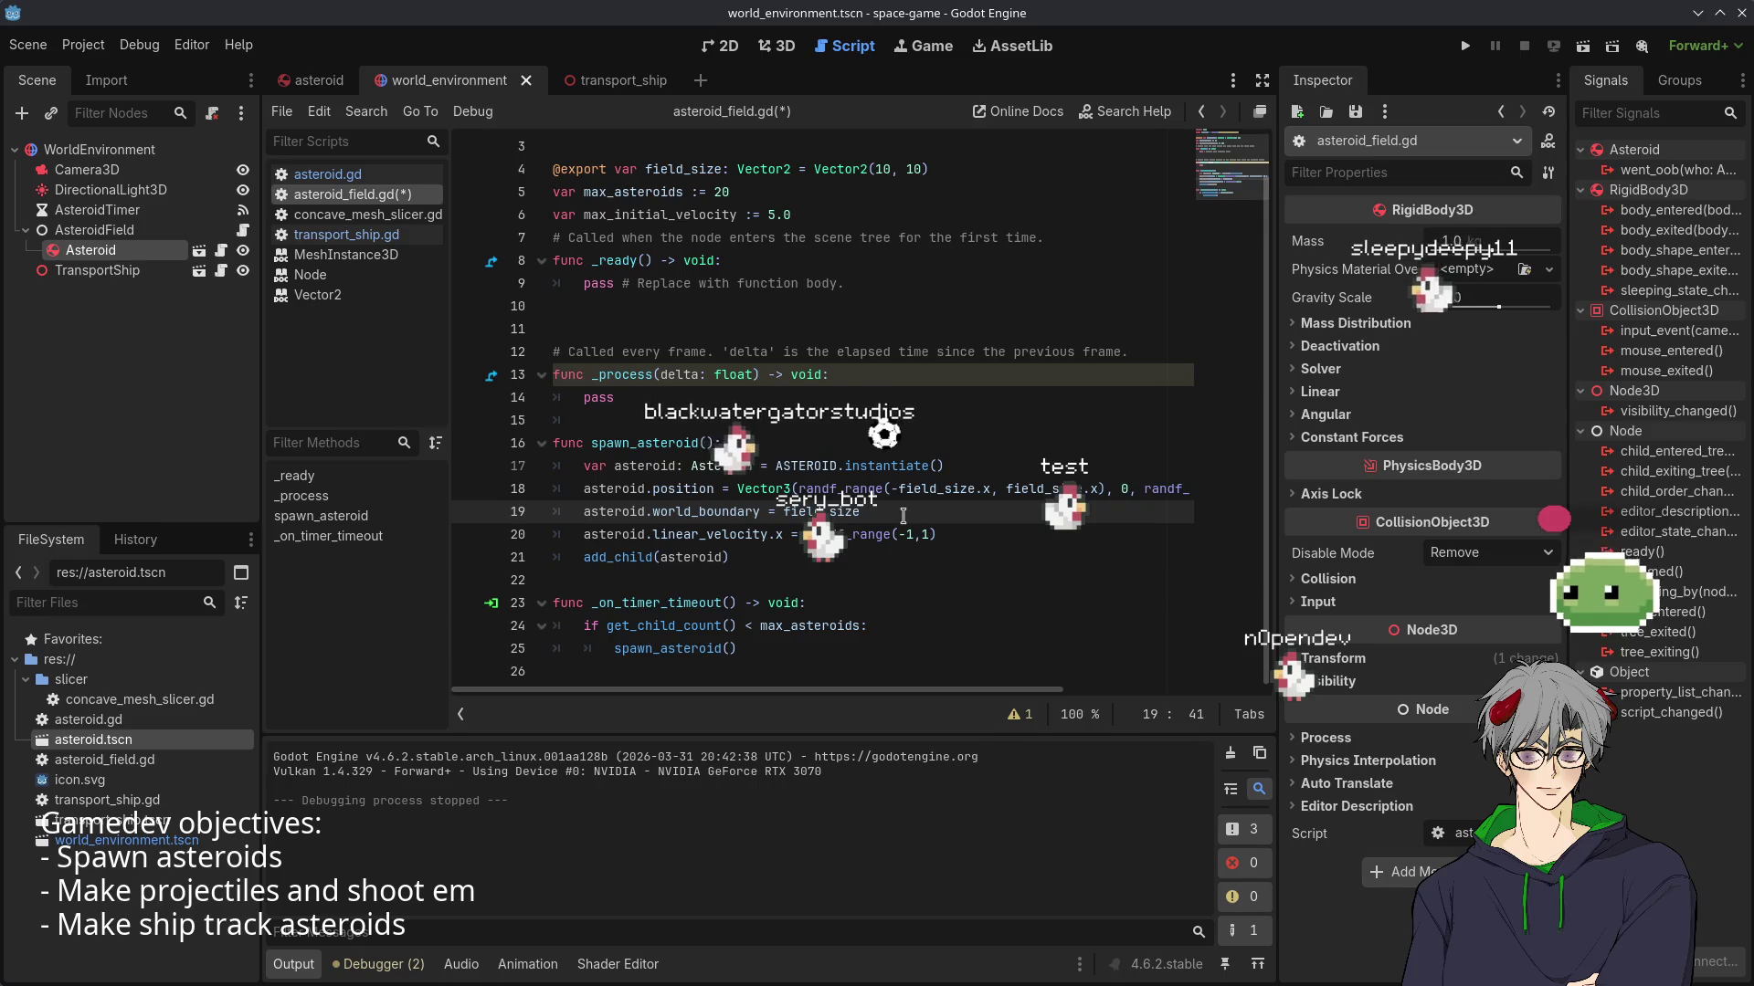
pyautogui.click(944, 531)
pyautogui.write('*max_')
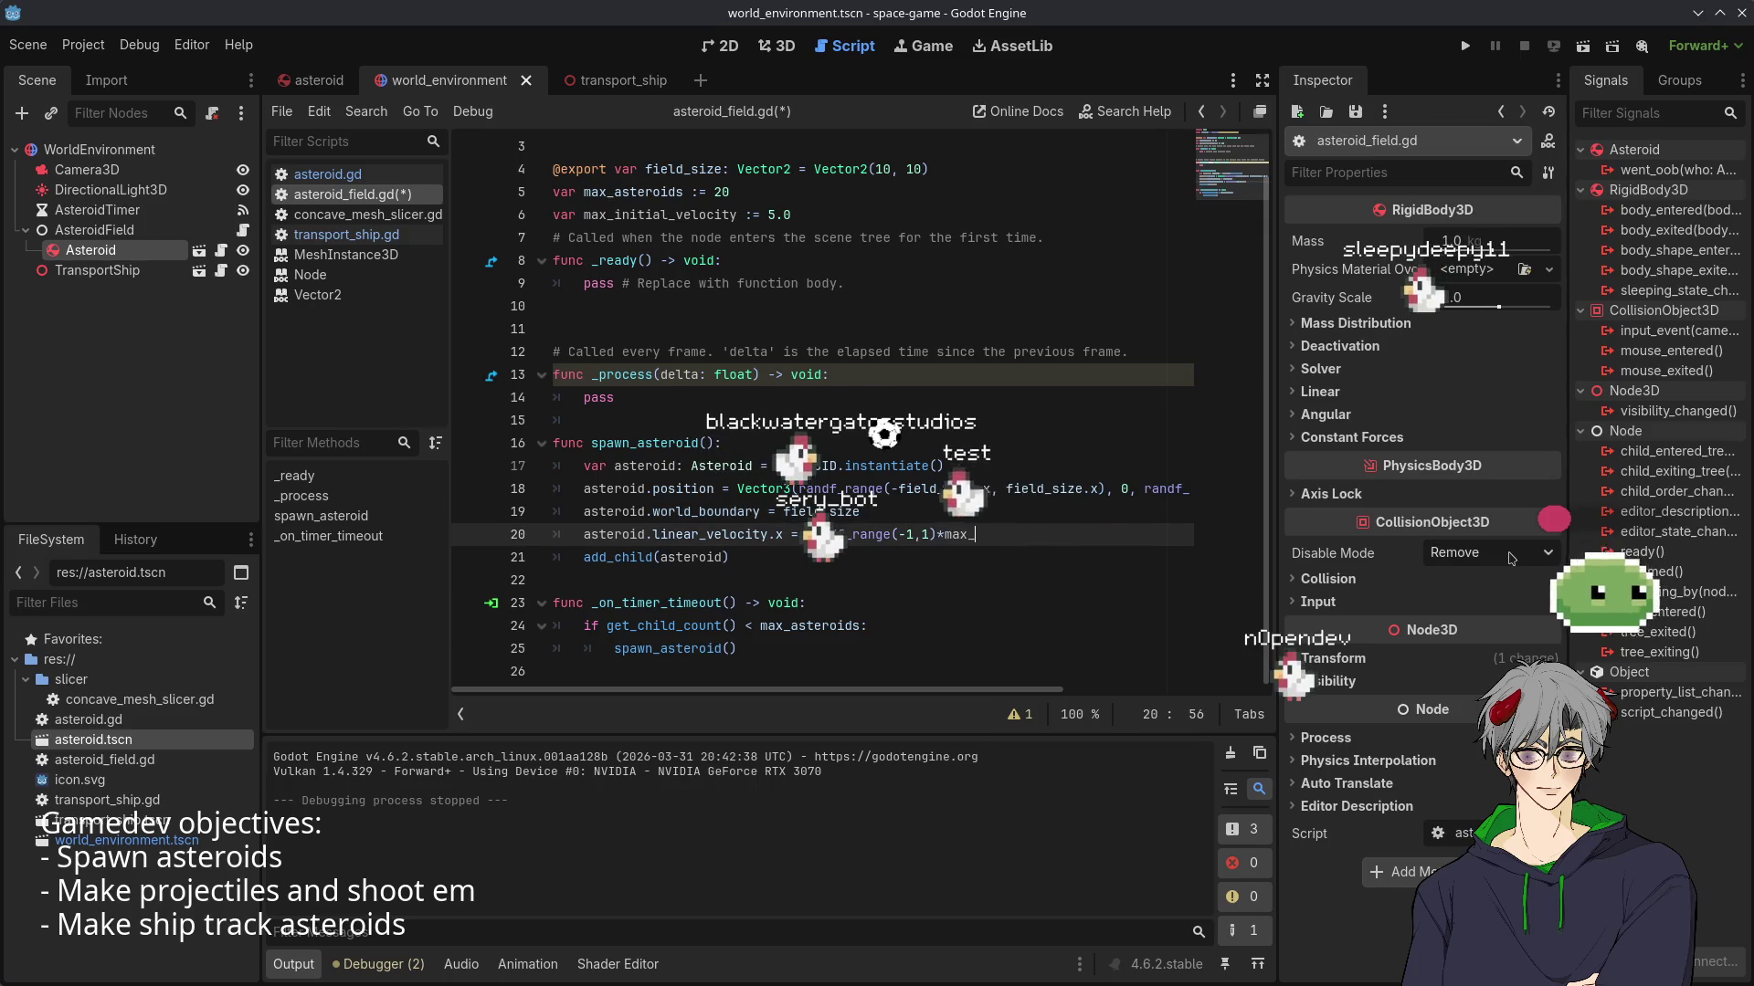
pyautogui.press('BackSpace')
pyautogui.press('BackSpace')
pyautogui.press('BackSpace')
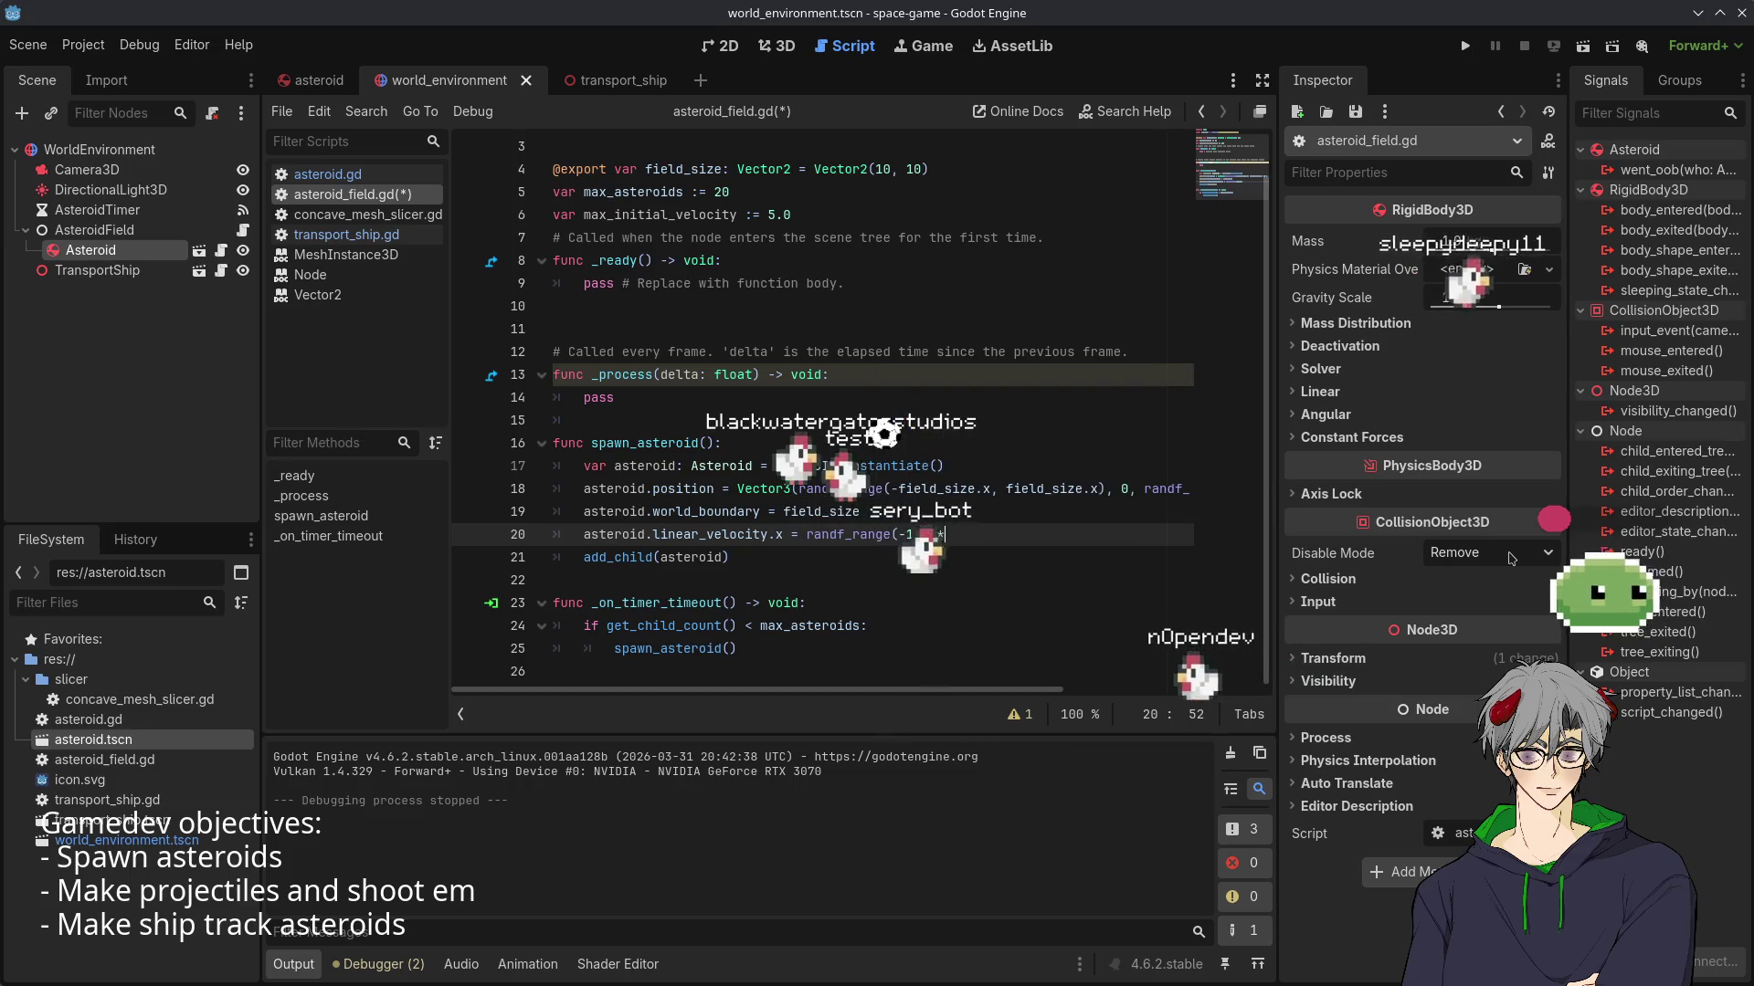
pyautogui.press('BackSpace')
pyautogui.press('BackSpace')
pyautogui.write(',1)')
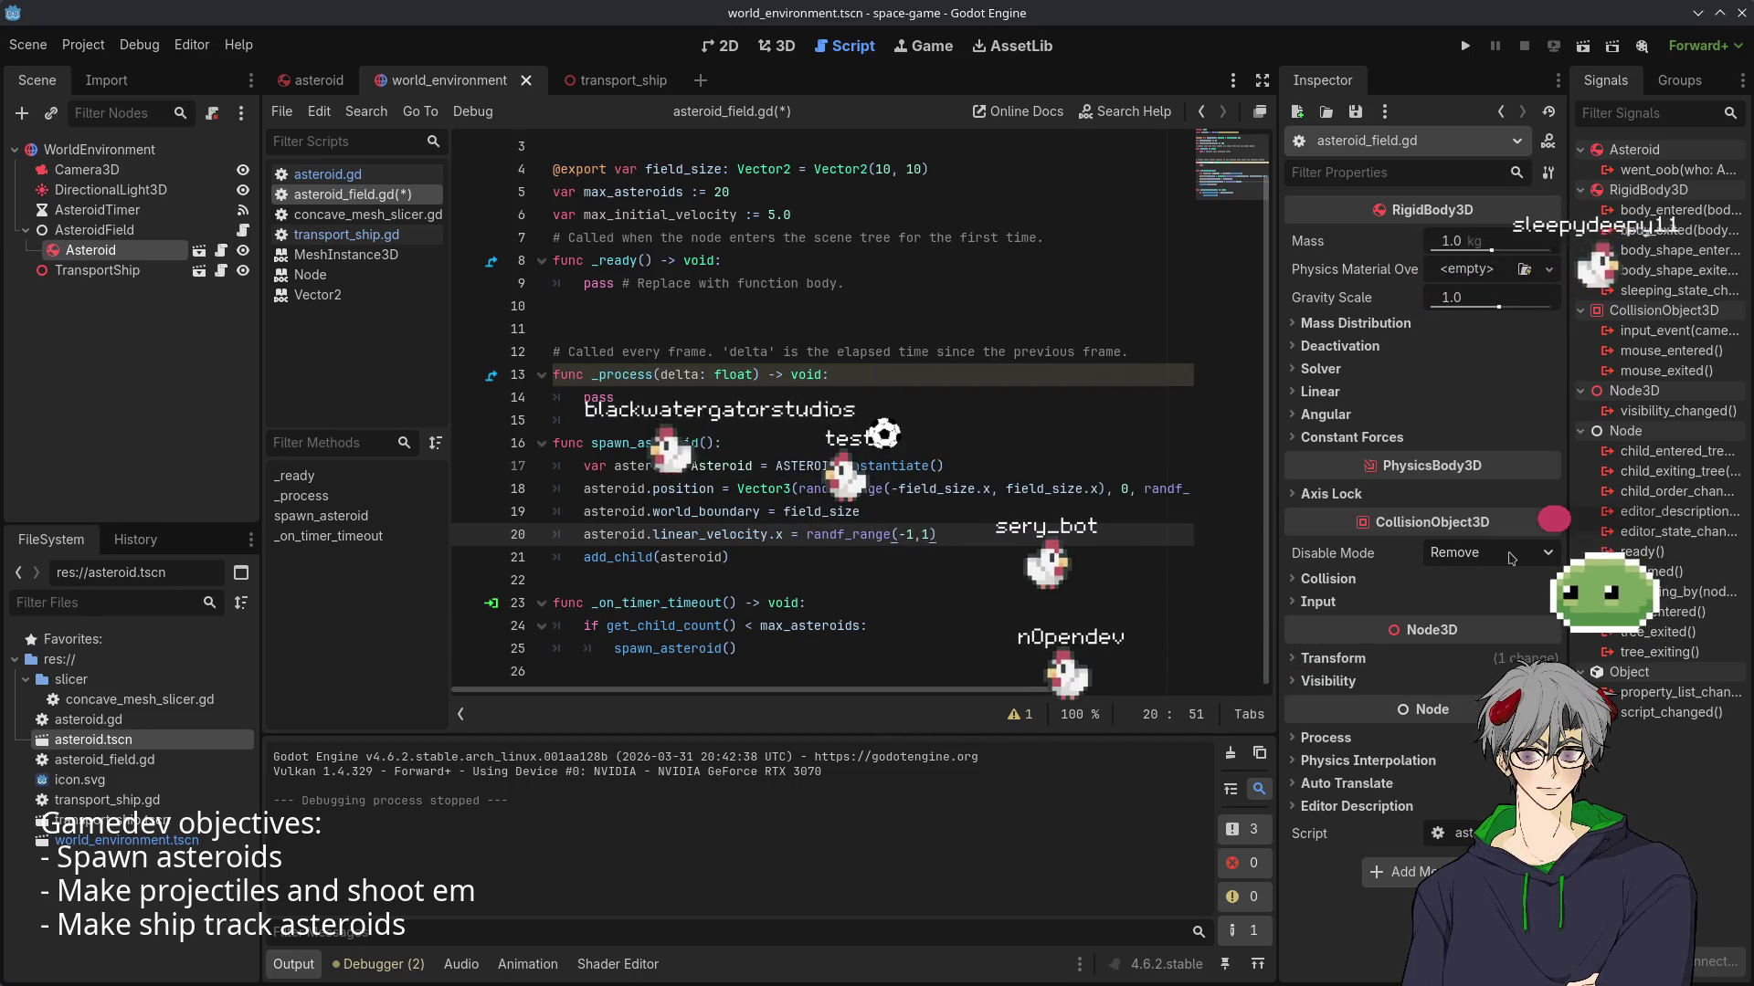
pyautogui.press('Left')
pyautogui.press('Left')
pyautogui.press('Left')
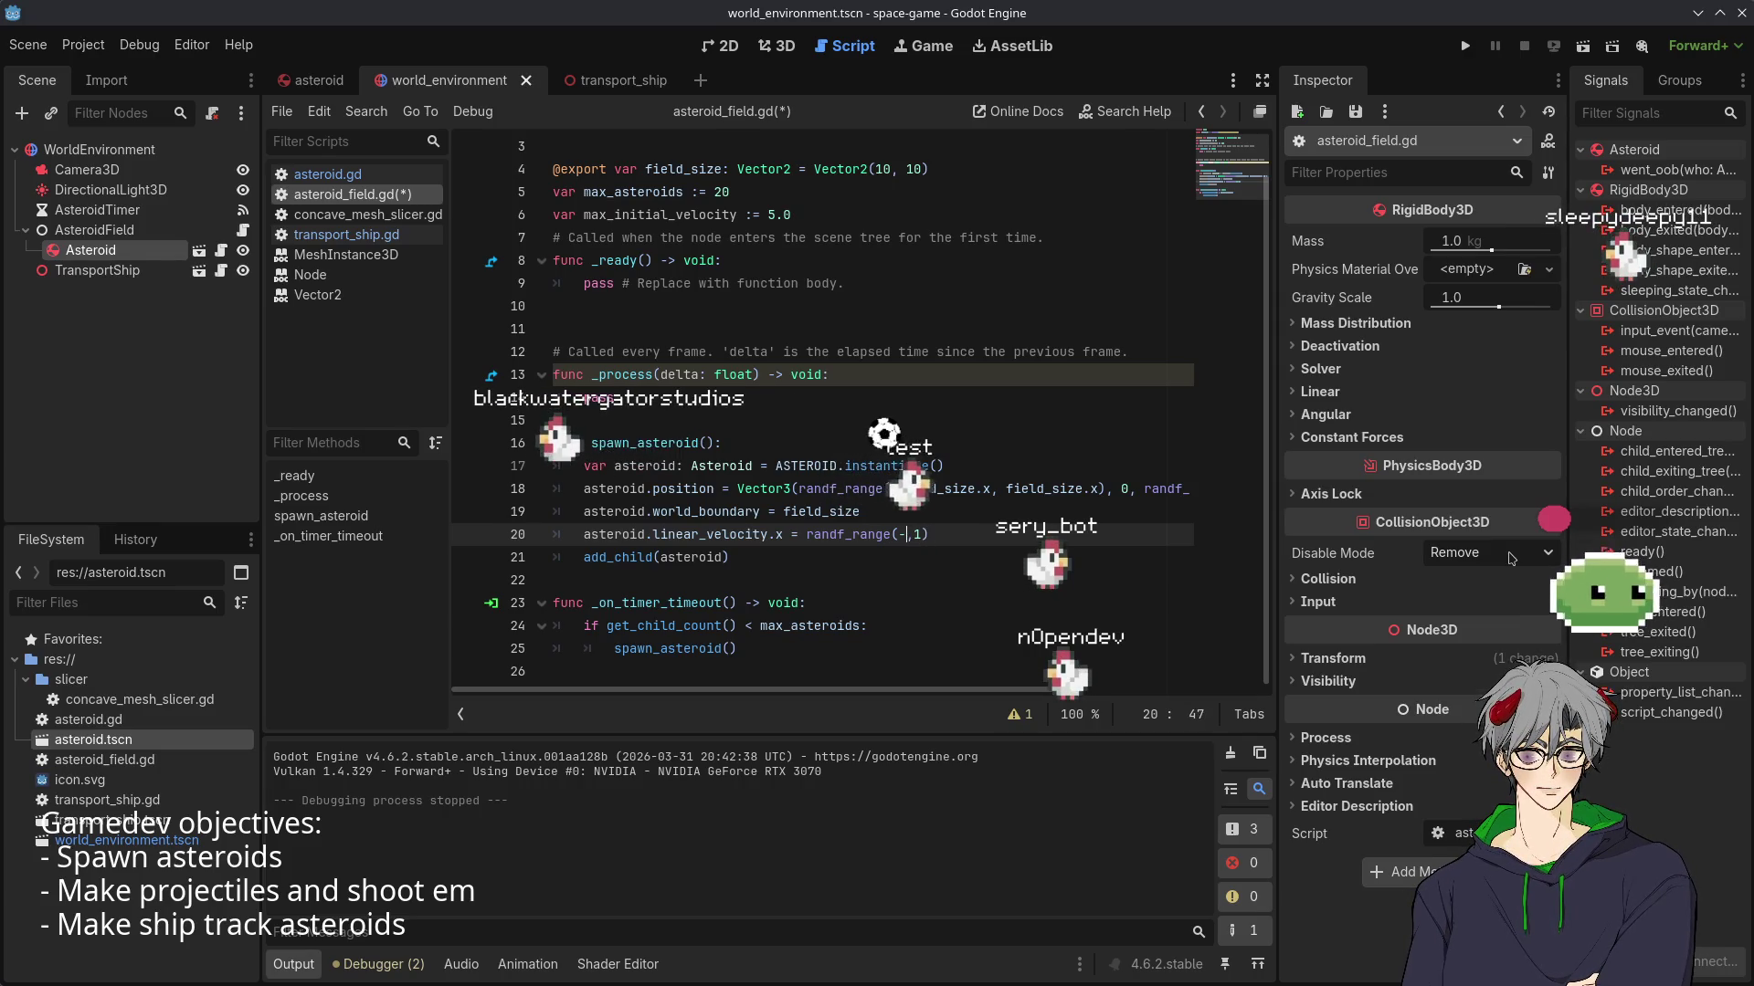
pyautogui.write('max_')
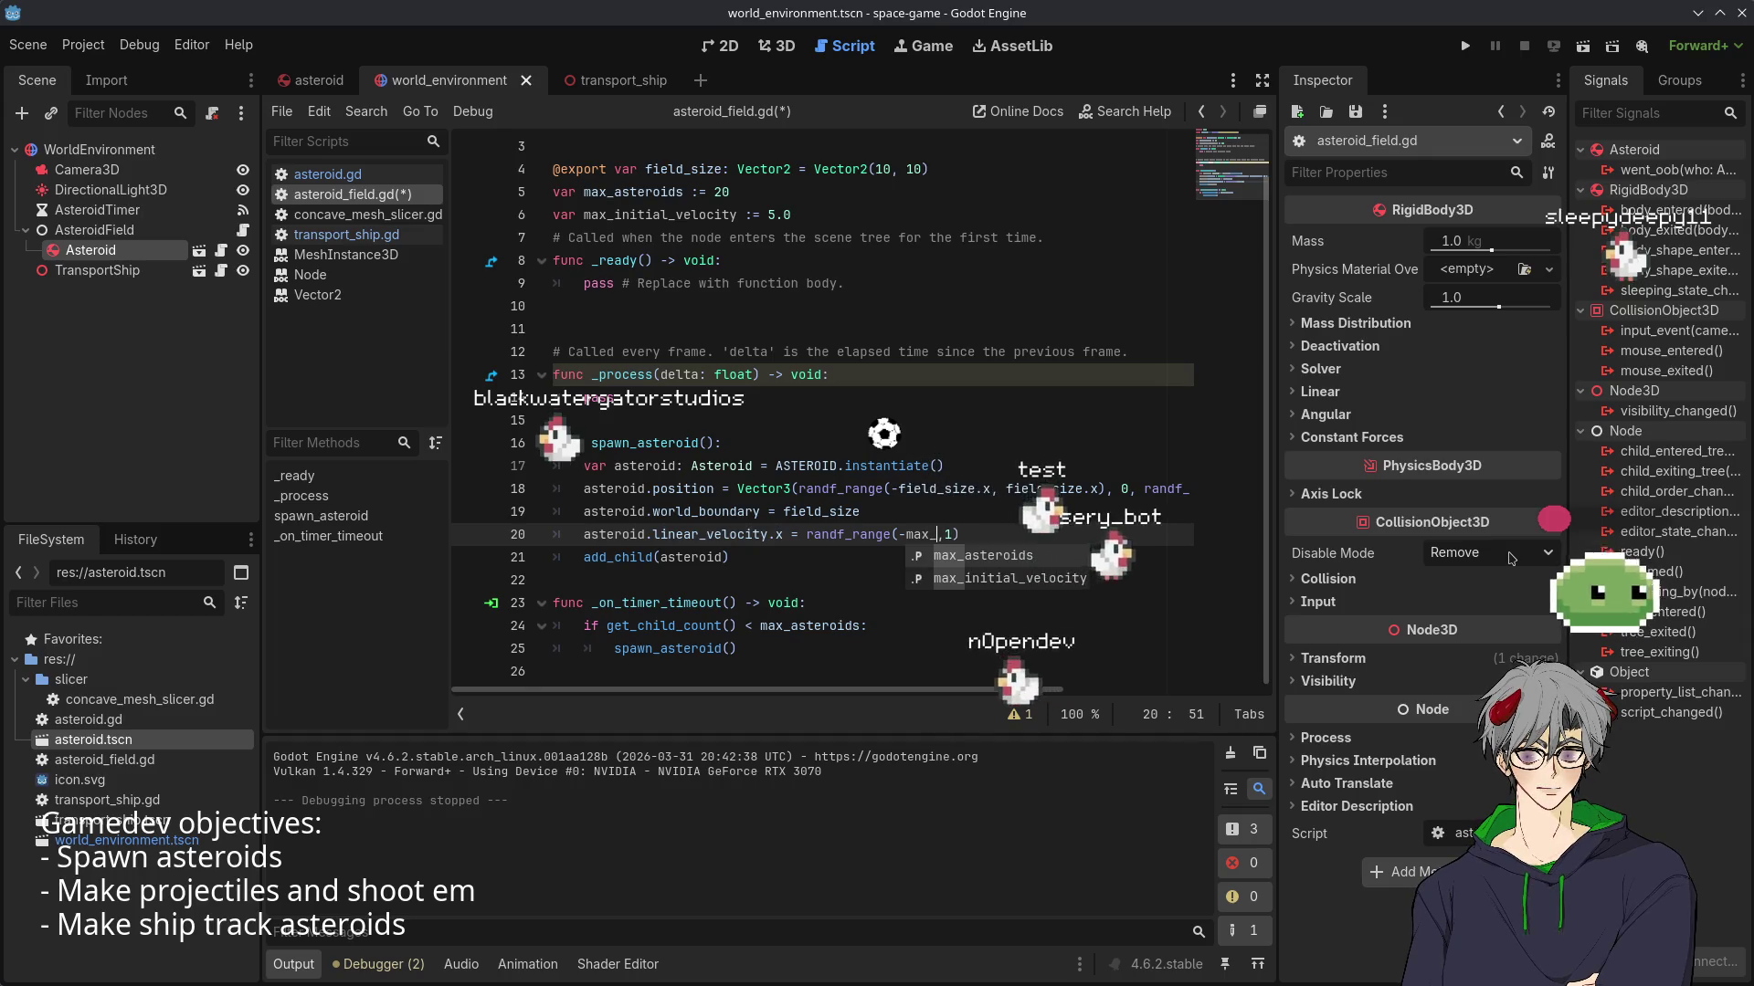
pyautogui.press('Down')
pyautogui.press('Return')
pyautogui.press('BackSpace')
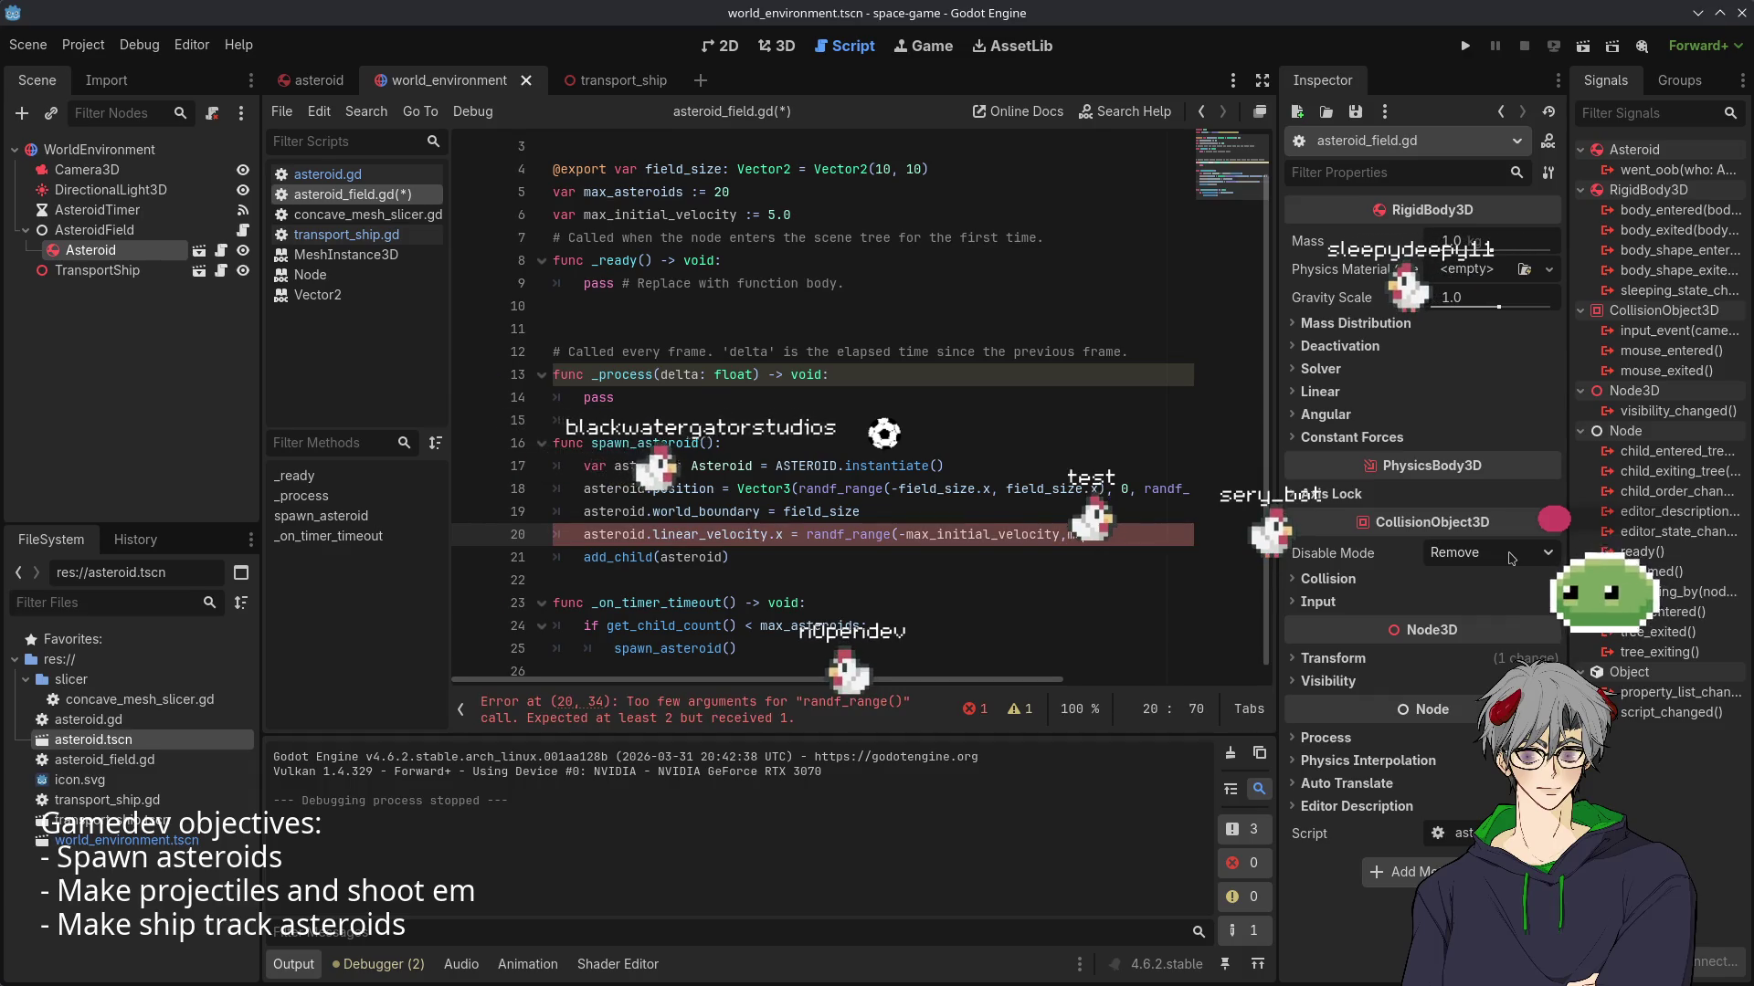
pyautogui.write('a')
pyautogui.press('Return')
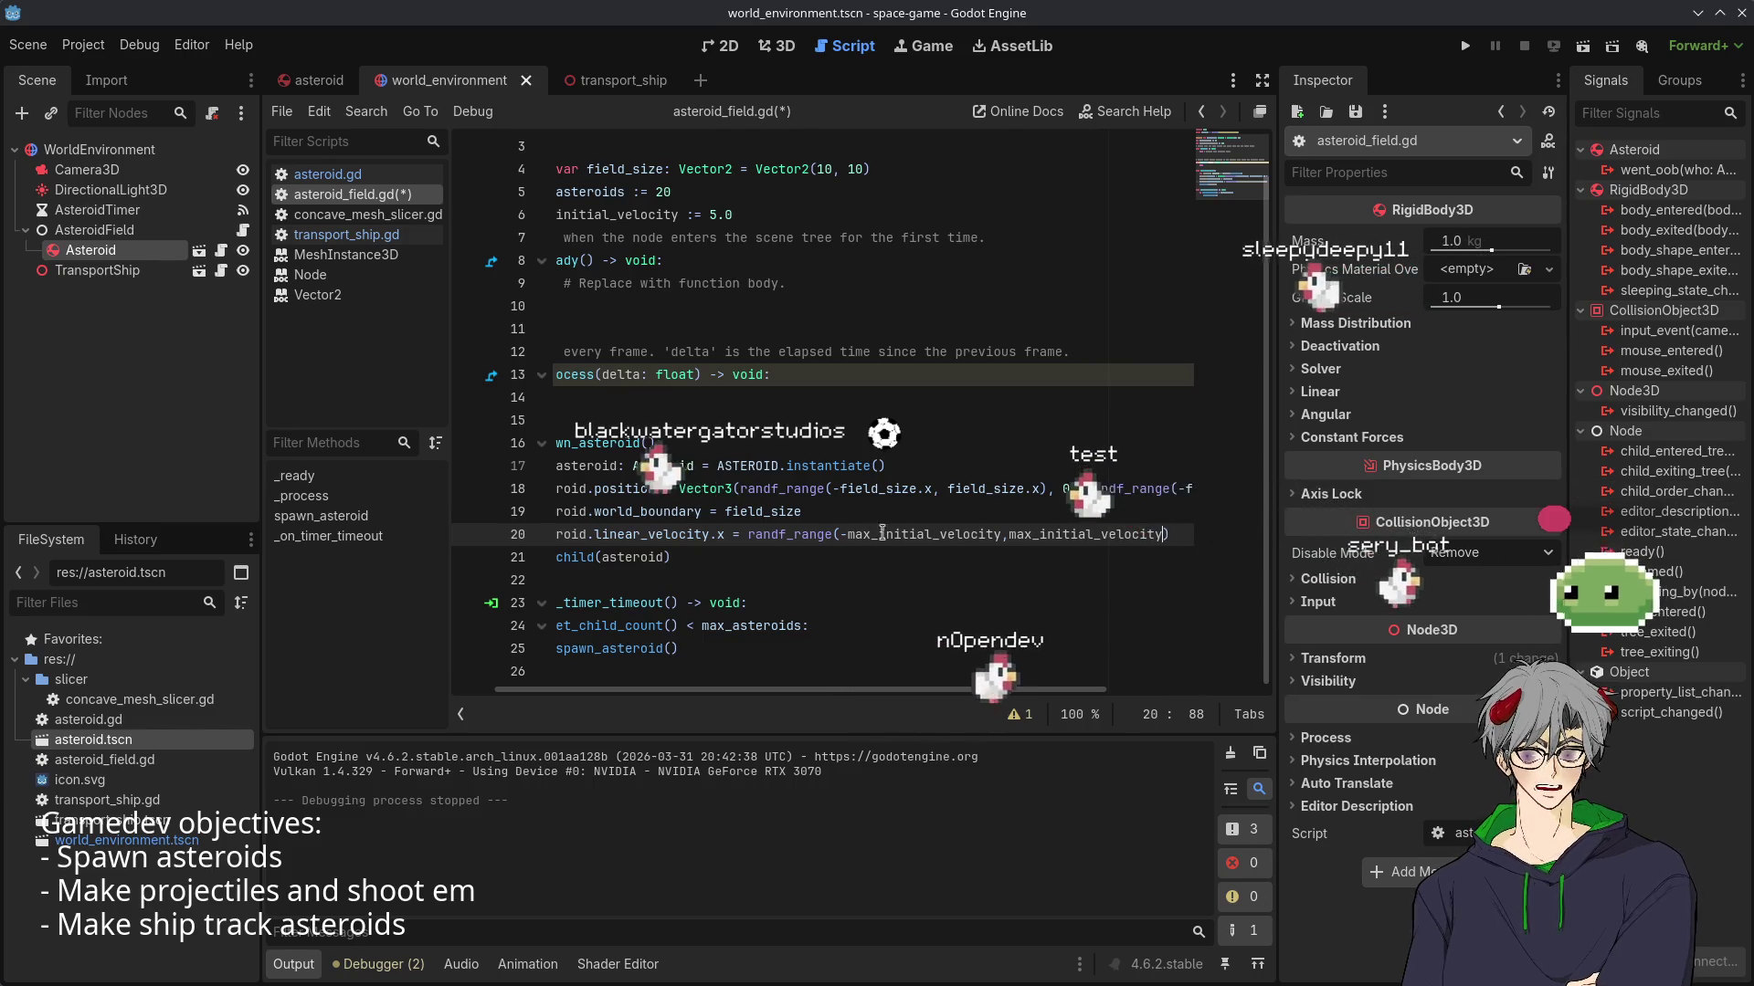
# - Duplicate the x velocity line and change it to set linear_velocity.z
pyautogui.press('Up')
pyautogui.tripleClick(1178, 534)
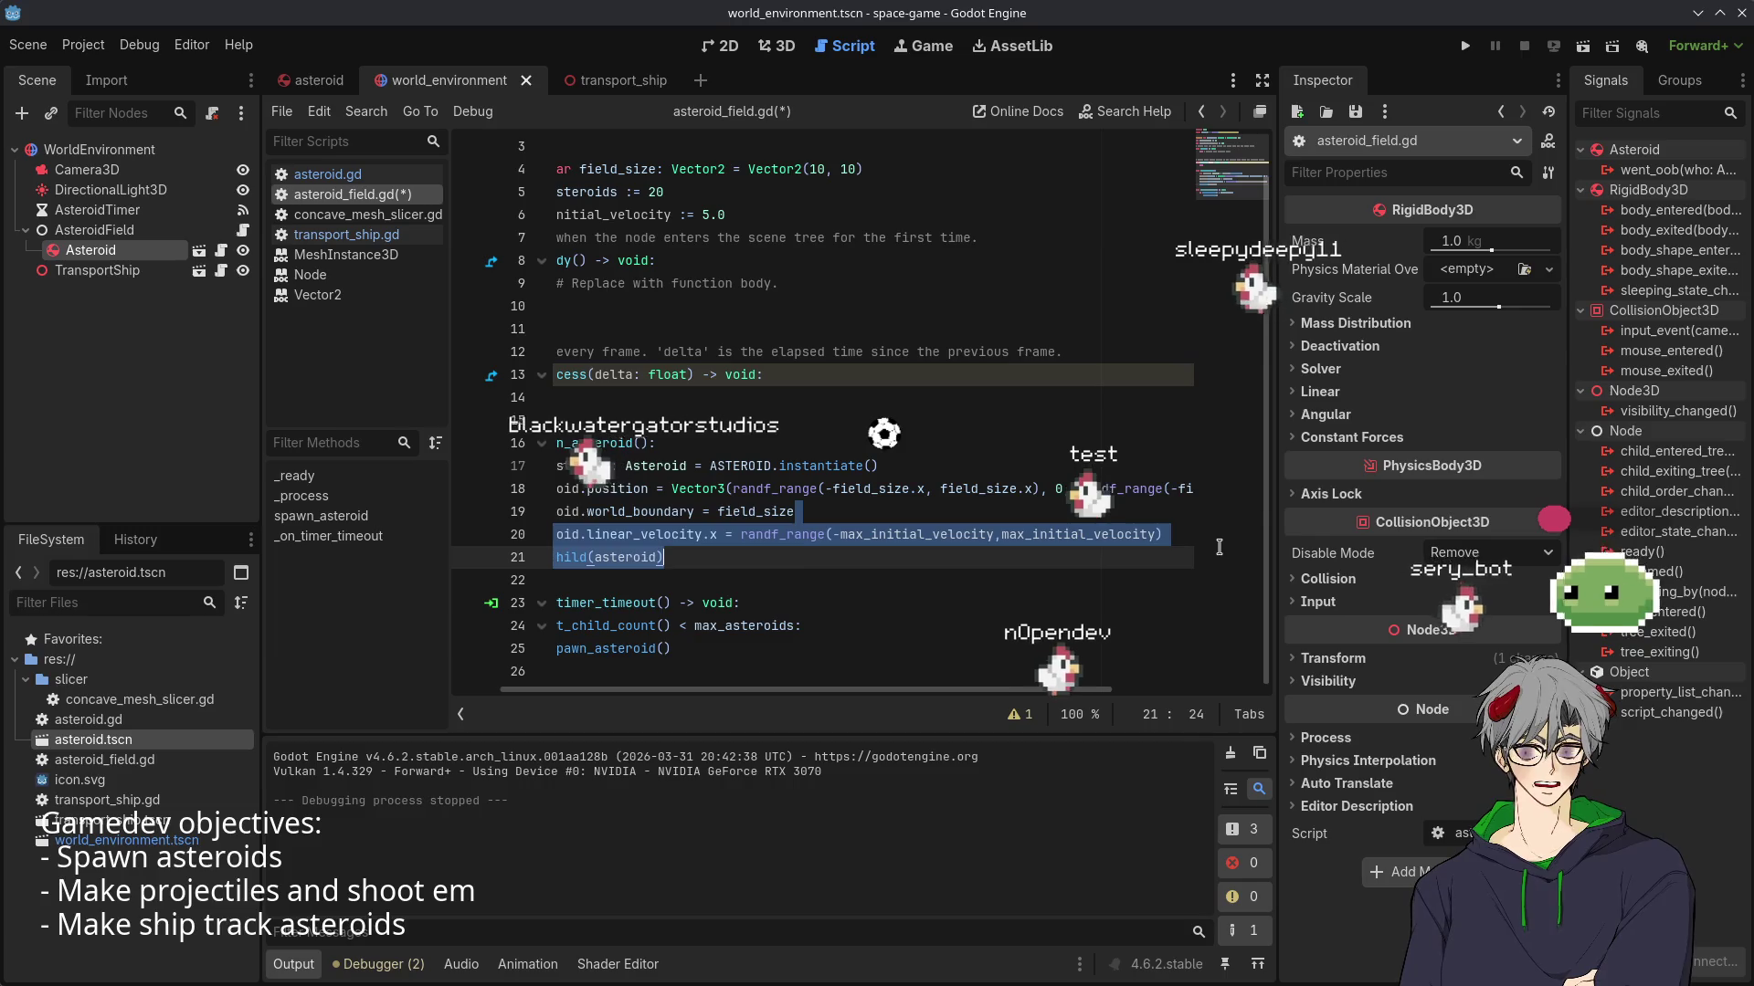
pyautogui.click(1169, 534)
pyautogui.hotkey('ctrl', 'shift', 'd')
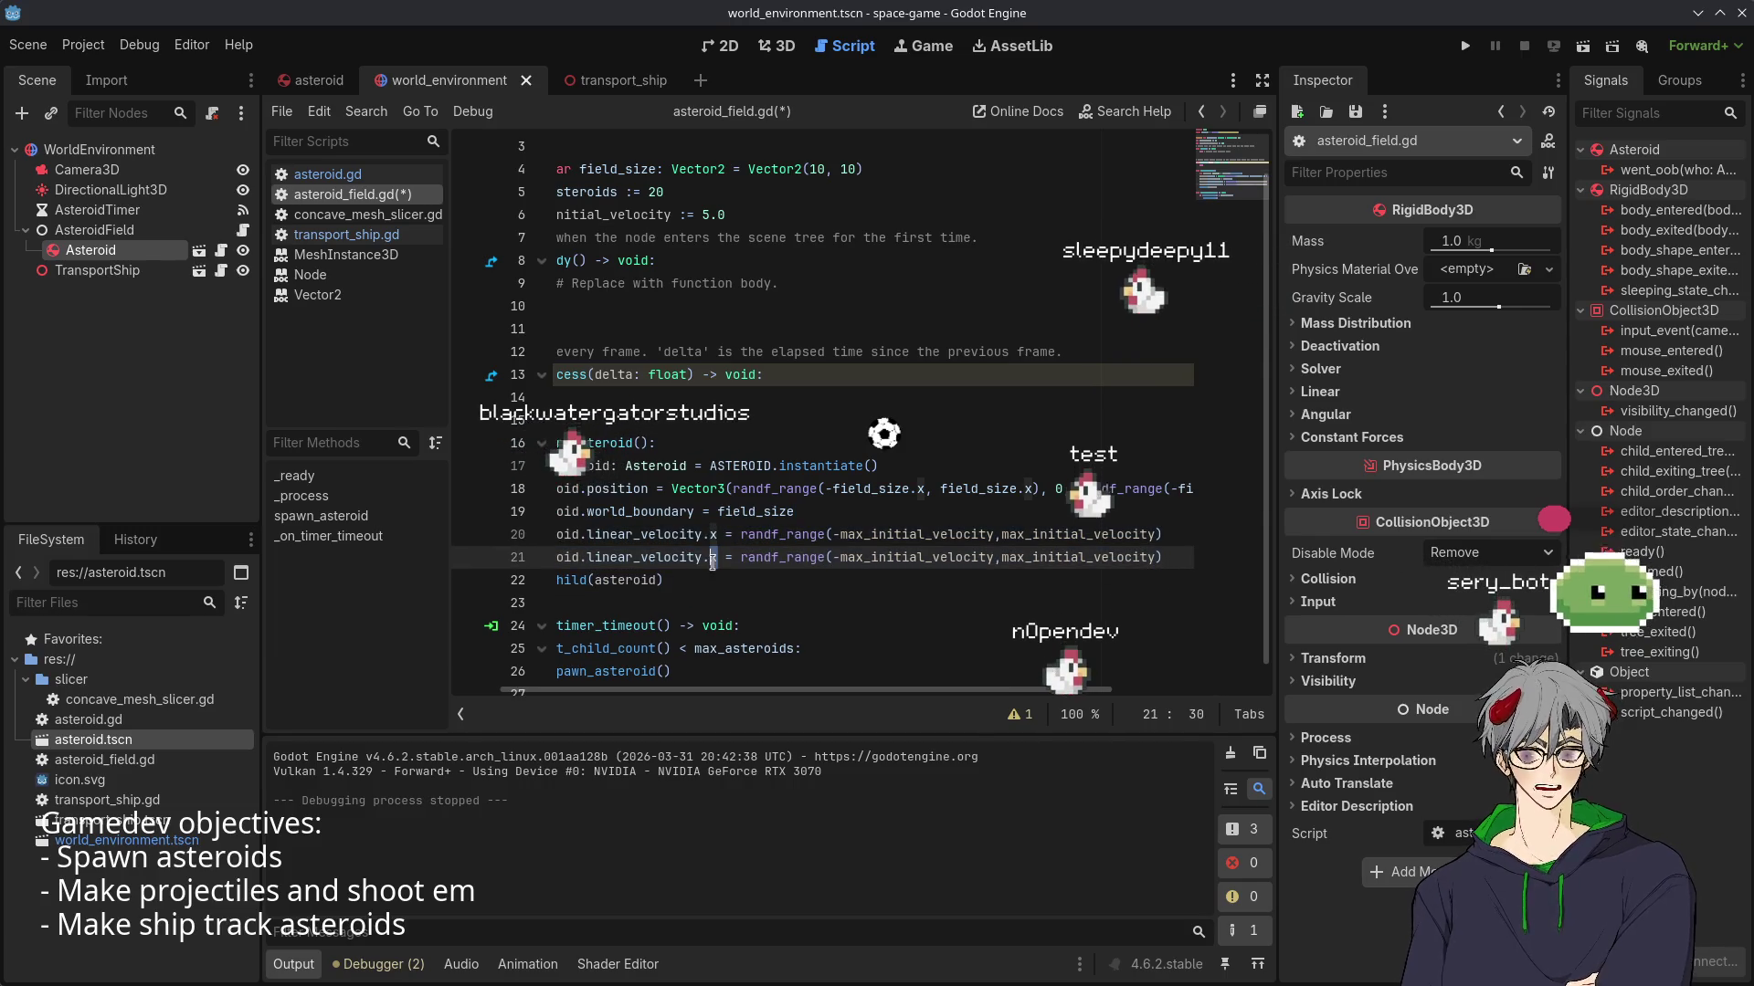
pyautogui.write('z')
pyautogui.click(832, 602)
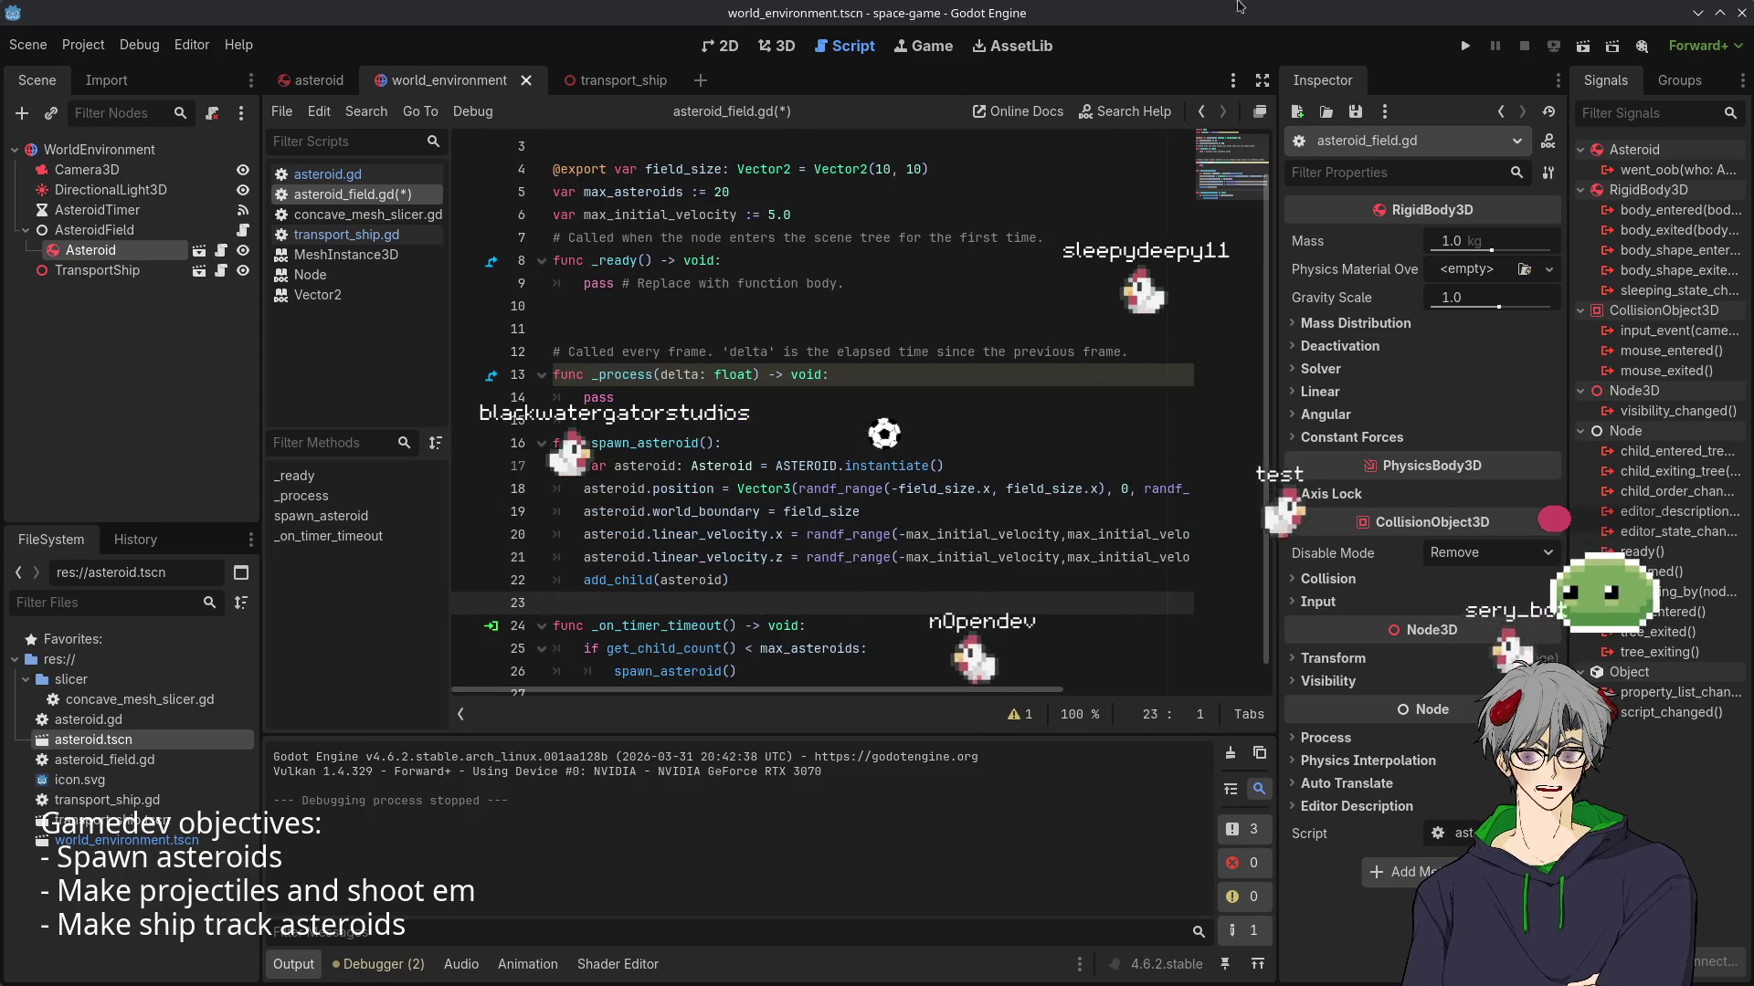
# - Save and run the game, enlarging its window to watch asteroids drift randomly
pyautogui.press('F5')
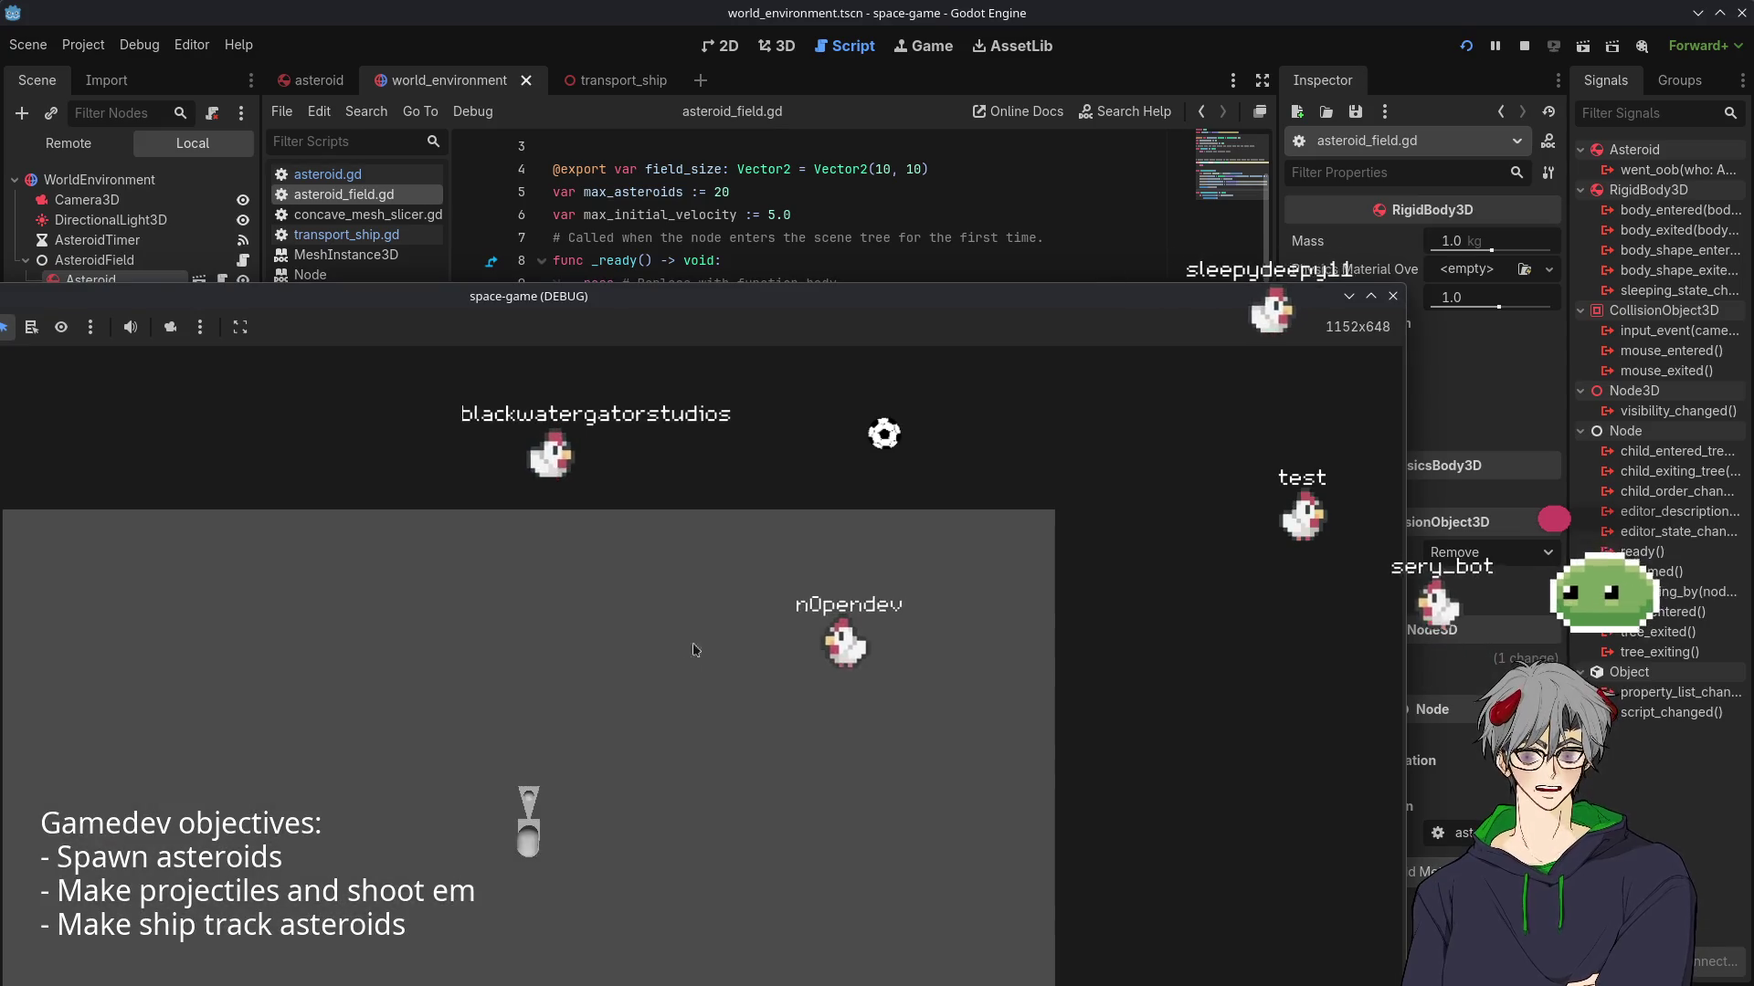
pyautogui.moveTo(996, 295); pyautogui.dragTo(995, 34)
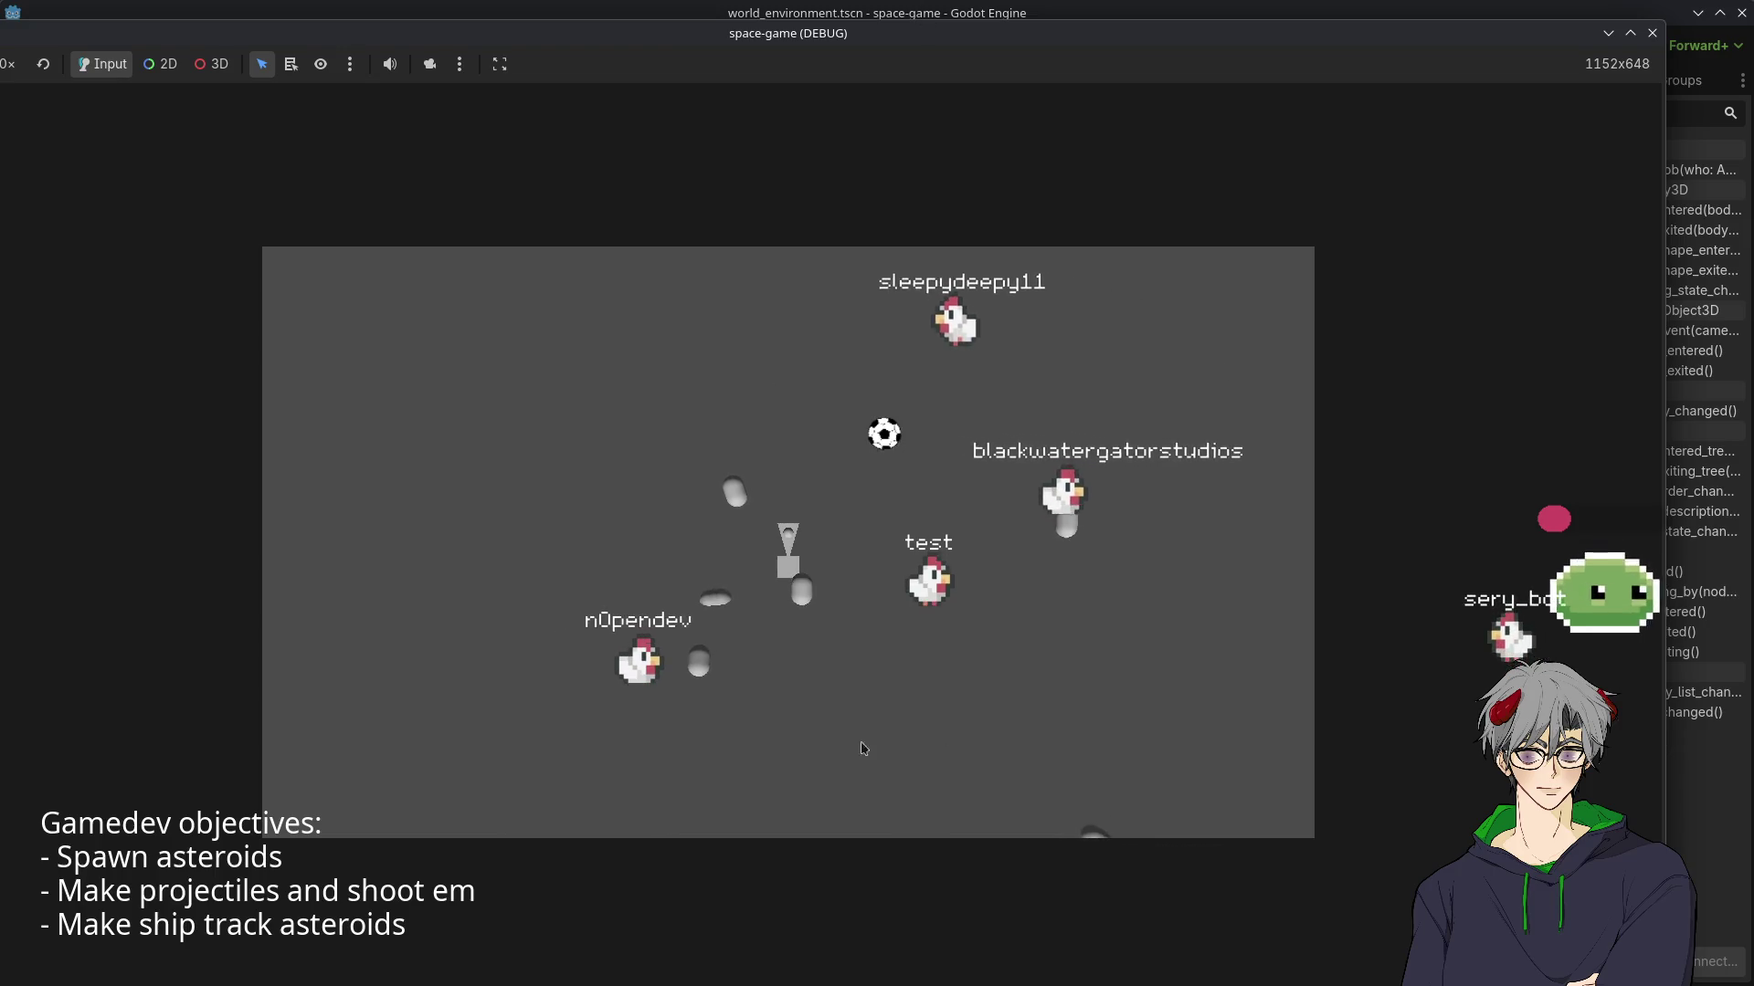
# - Stop the game, lower max_initial_velocity to 2.0, and toggle to transport_ship and back
pyautogui.click(1746, 770)
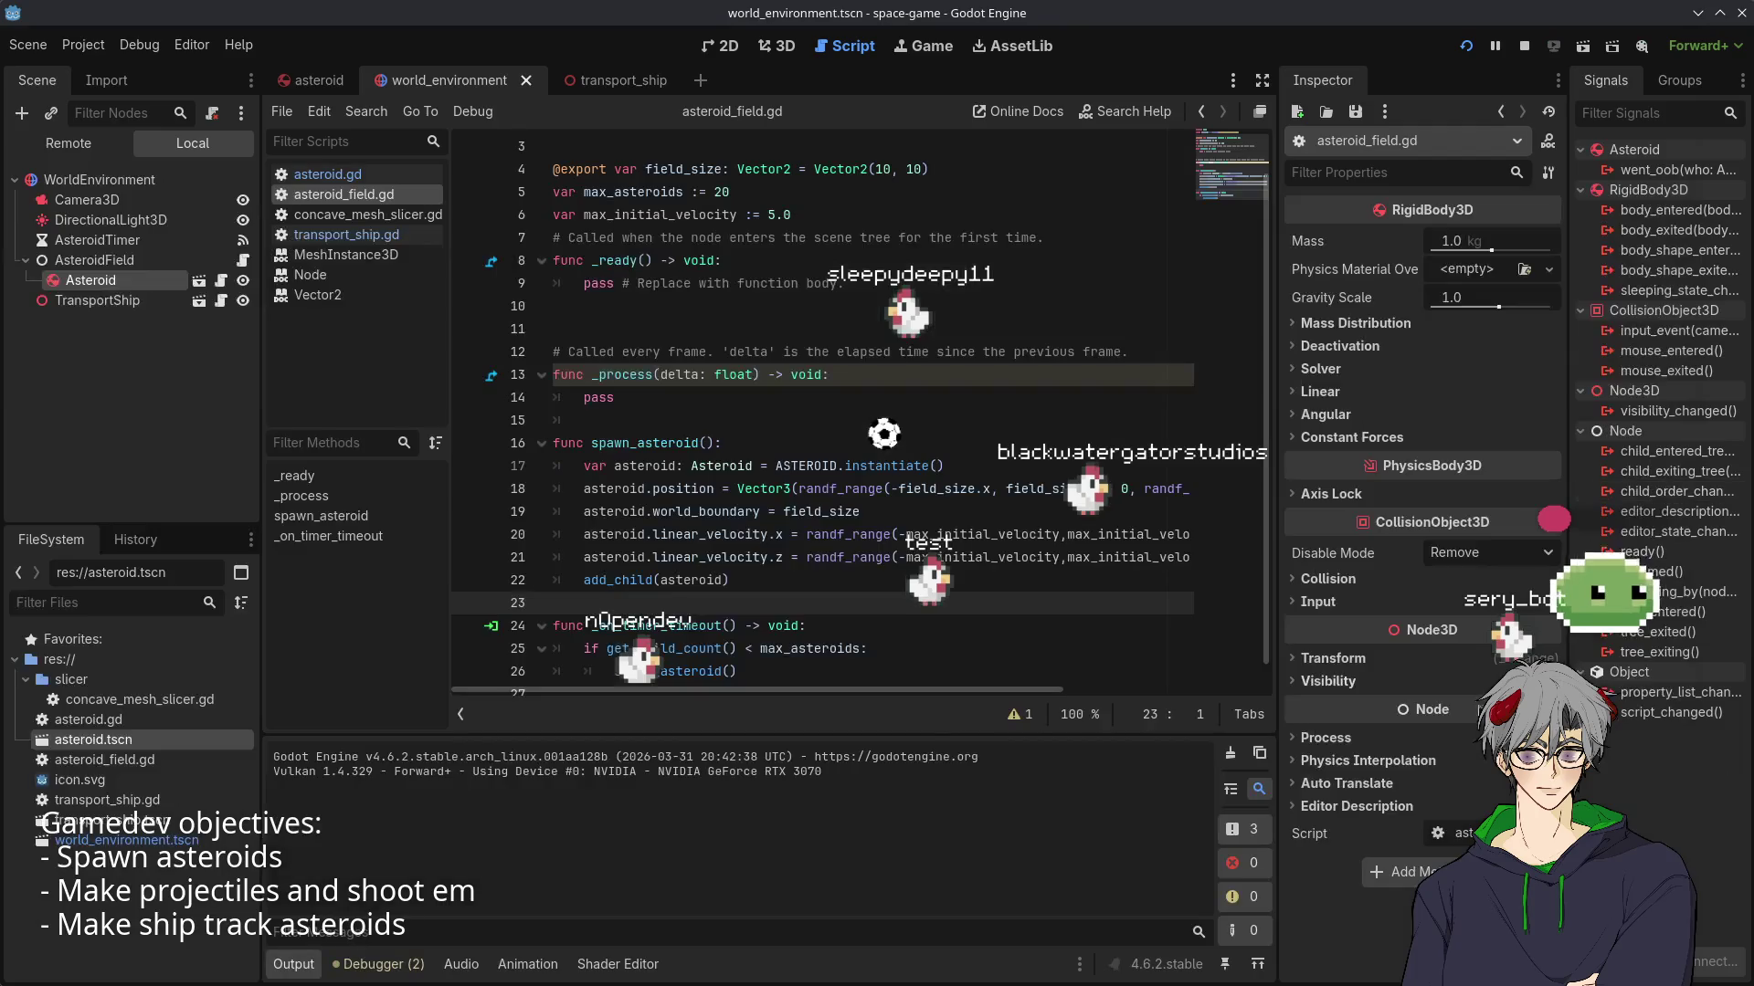
pyautogui.doubleClick(879, 168)
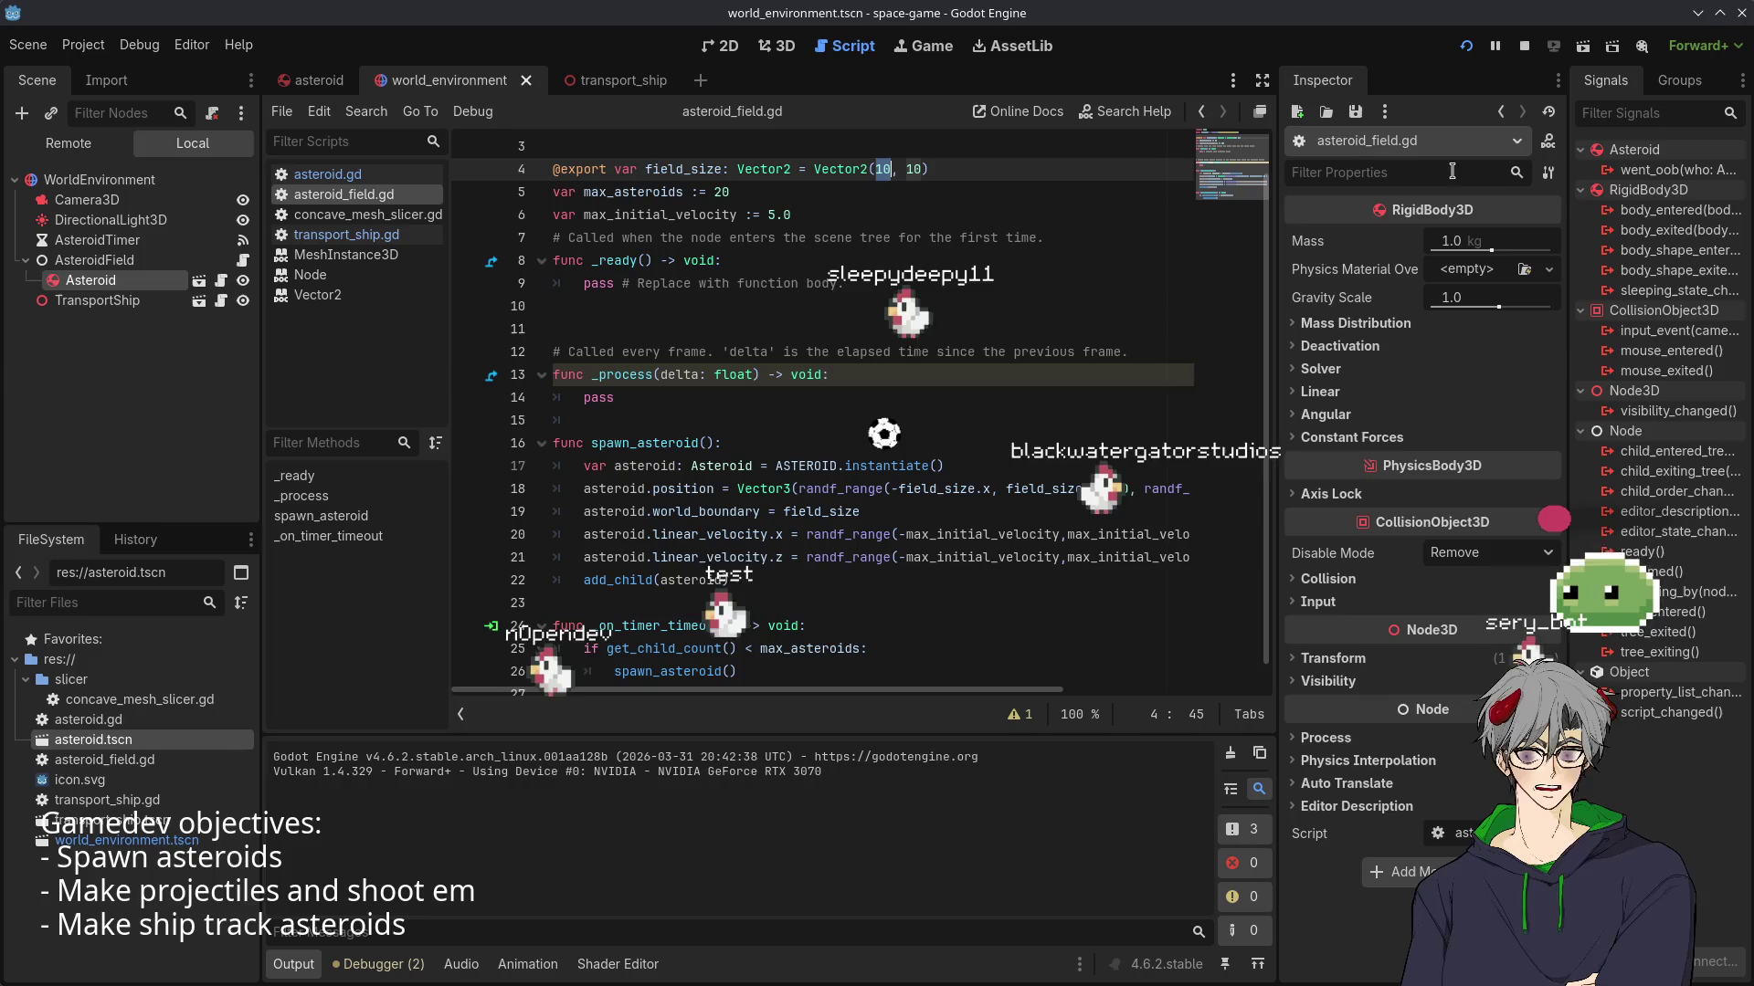
pyautogui.doubleClick(771, 213)
pyautogui.write('2')
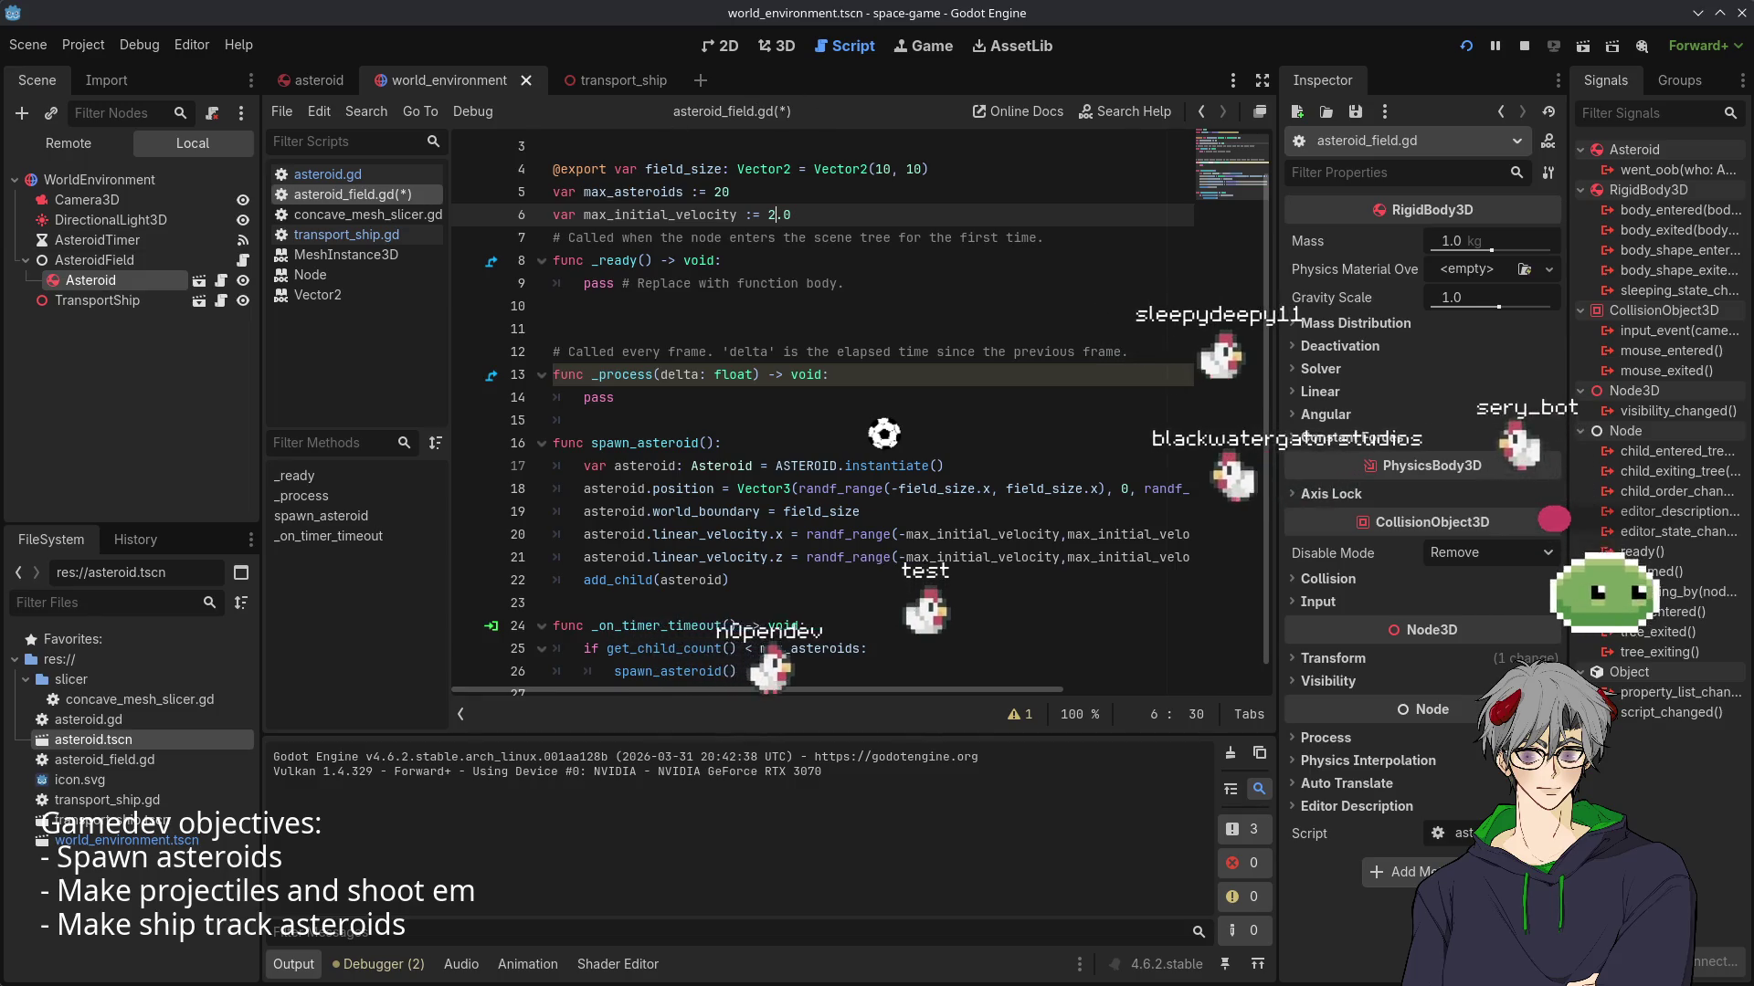
pyautogui.press('F8')
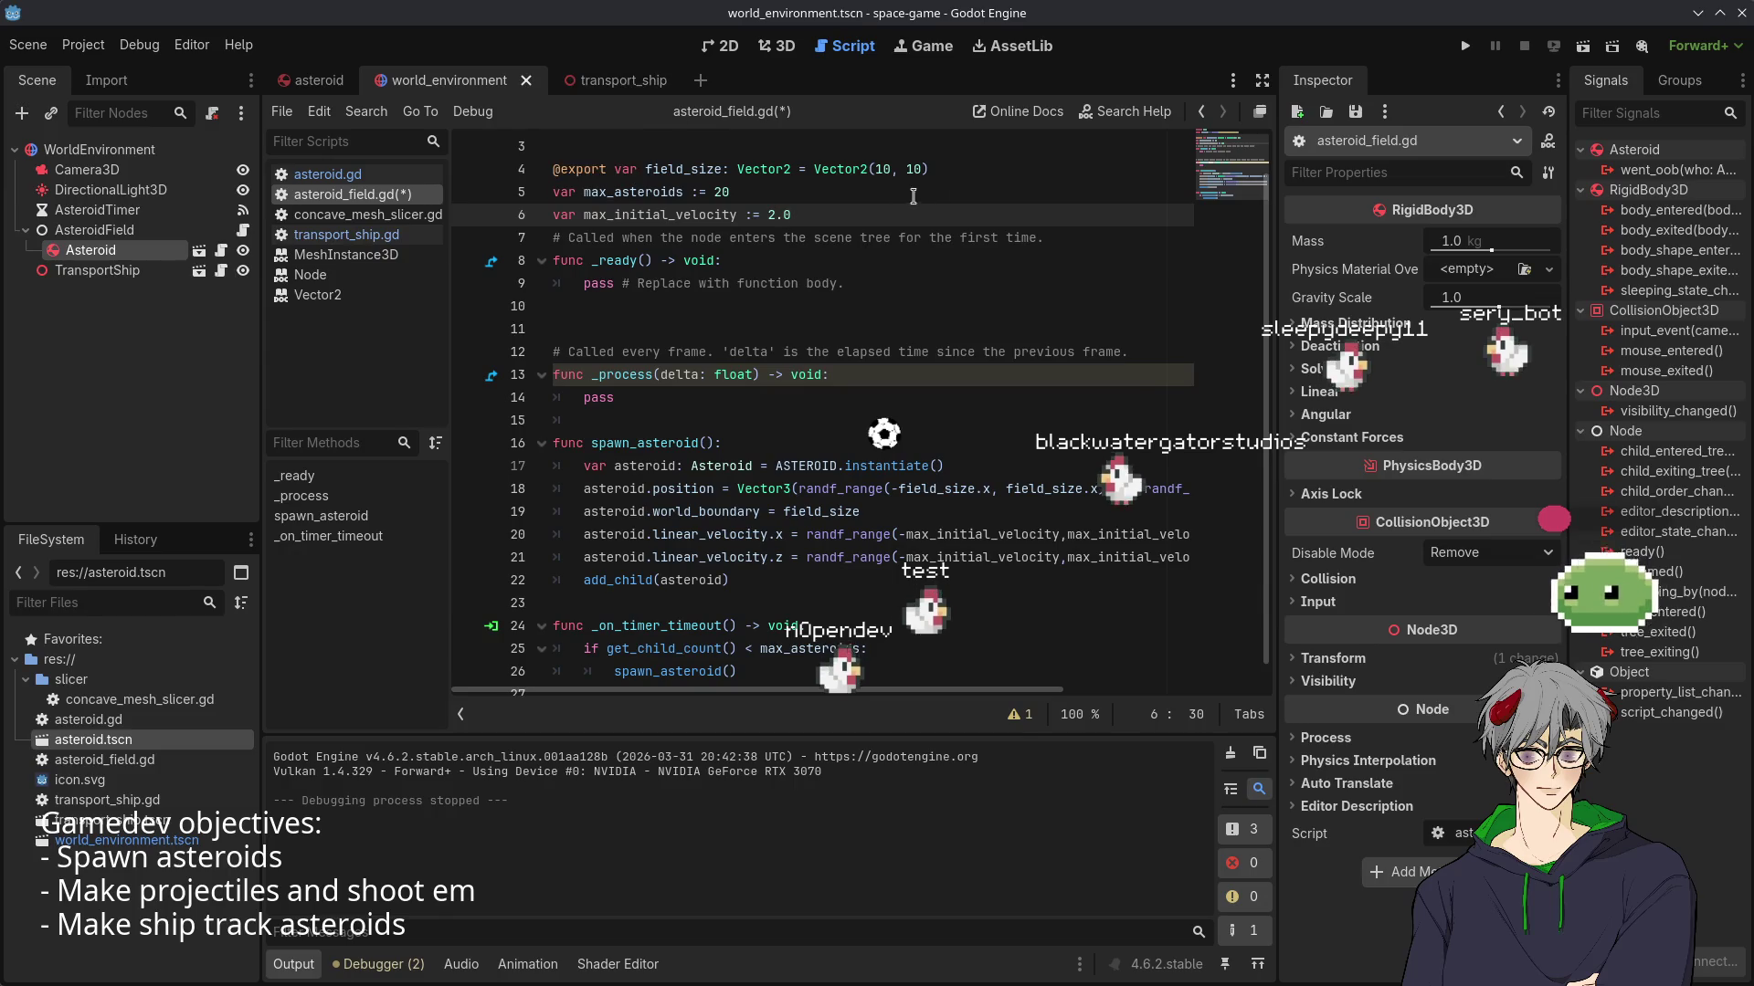
pyautogui.click(614, 80)
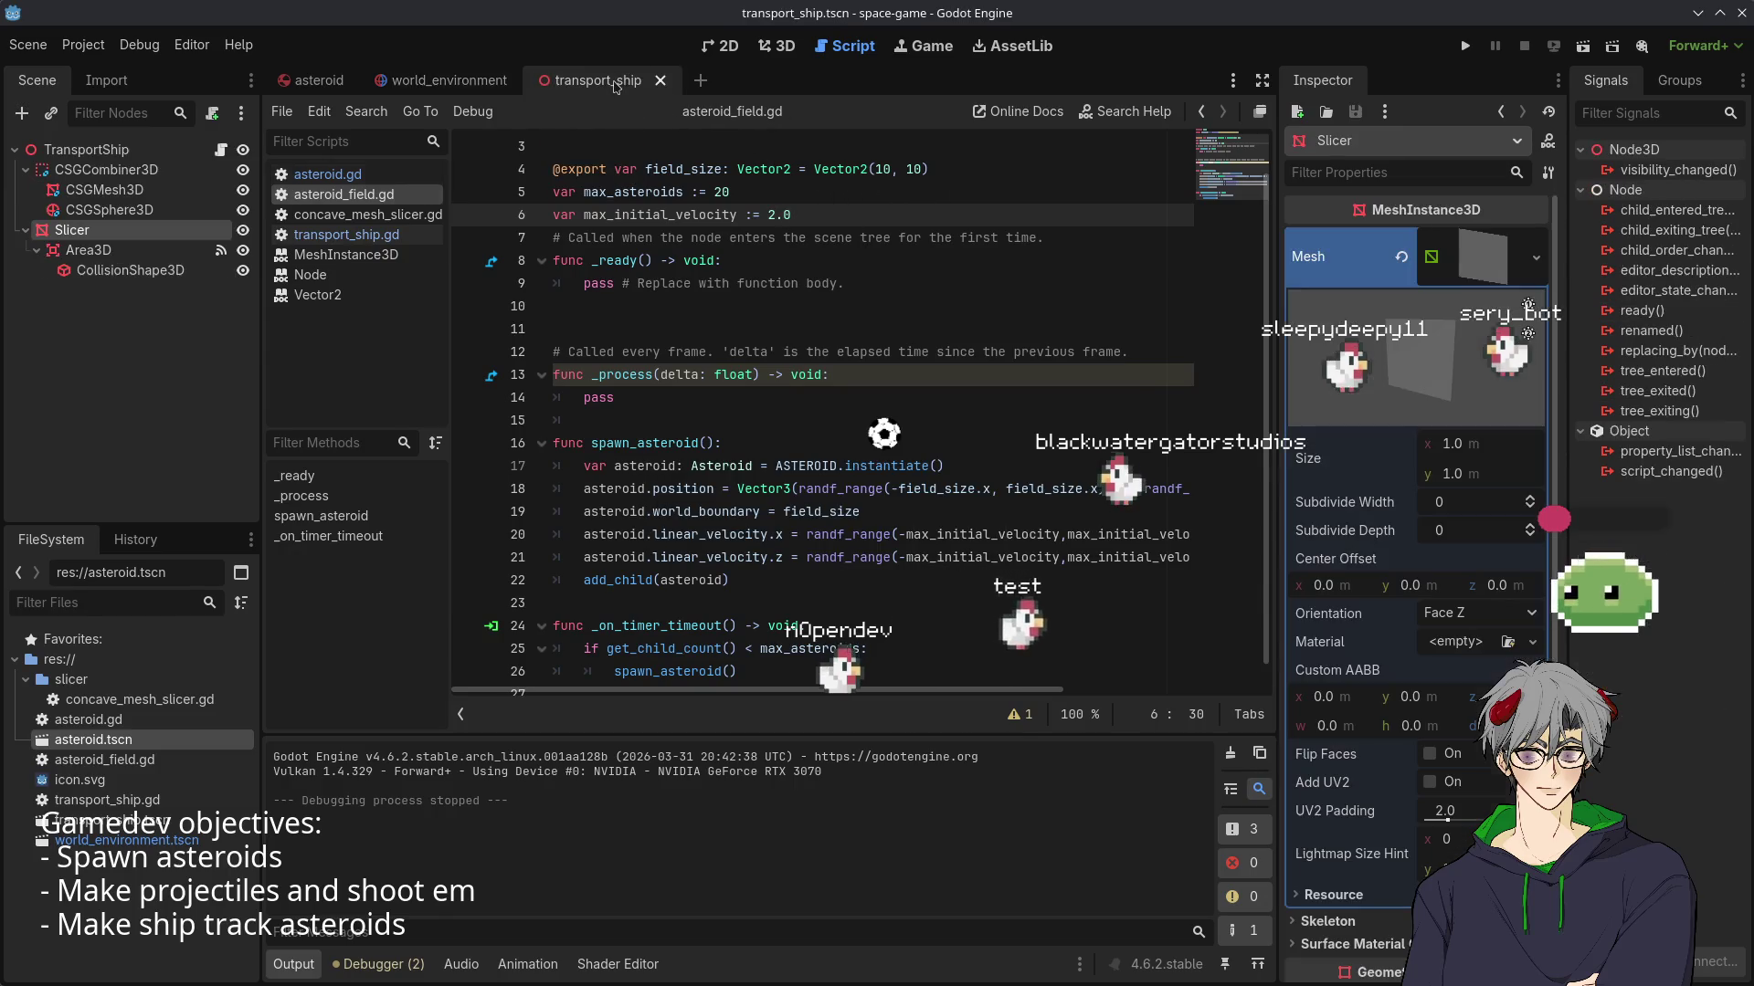
pyautogui.click(428, 84)
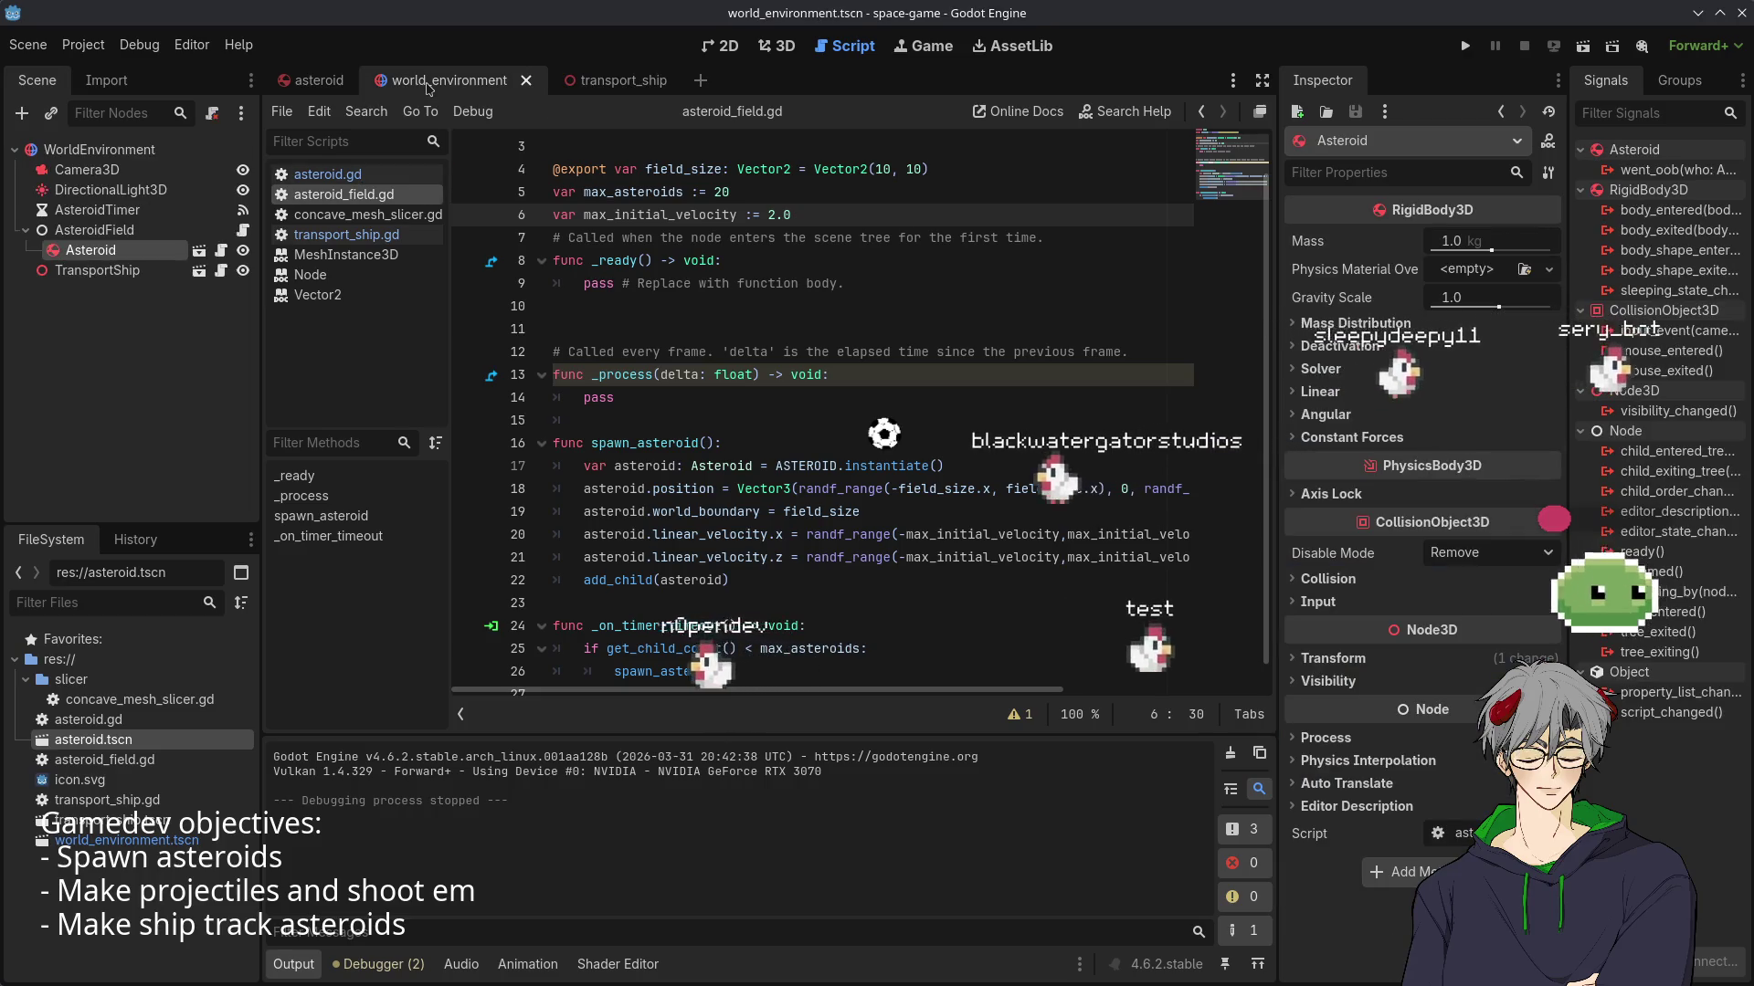
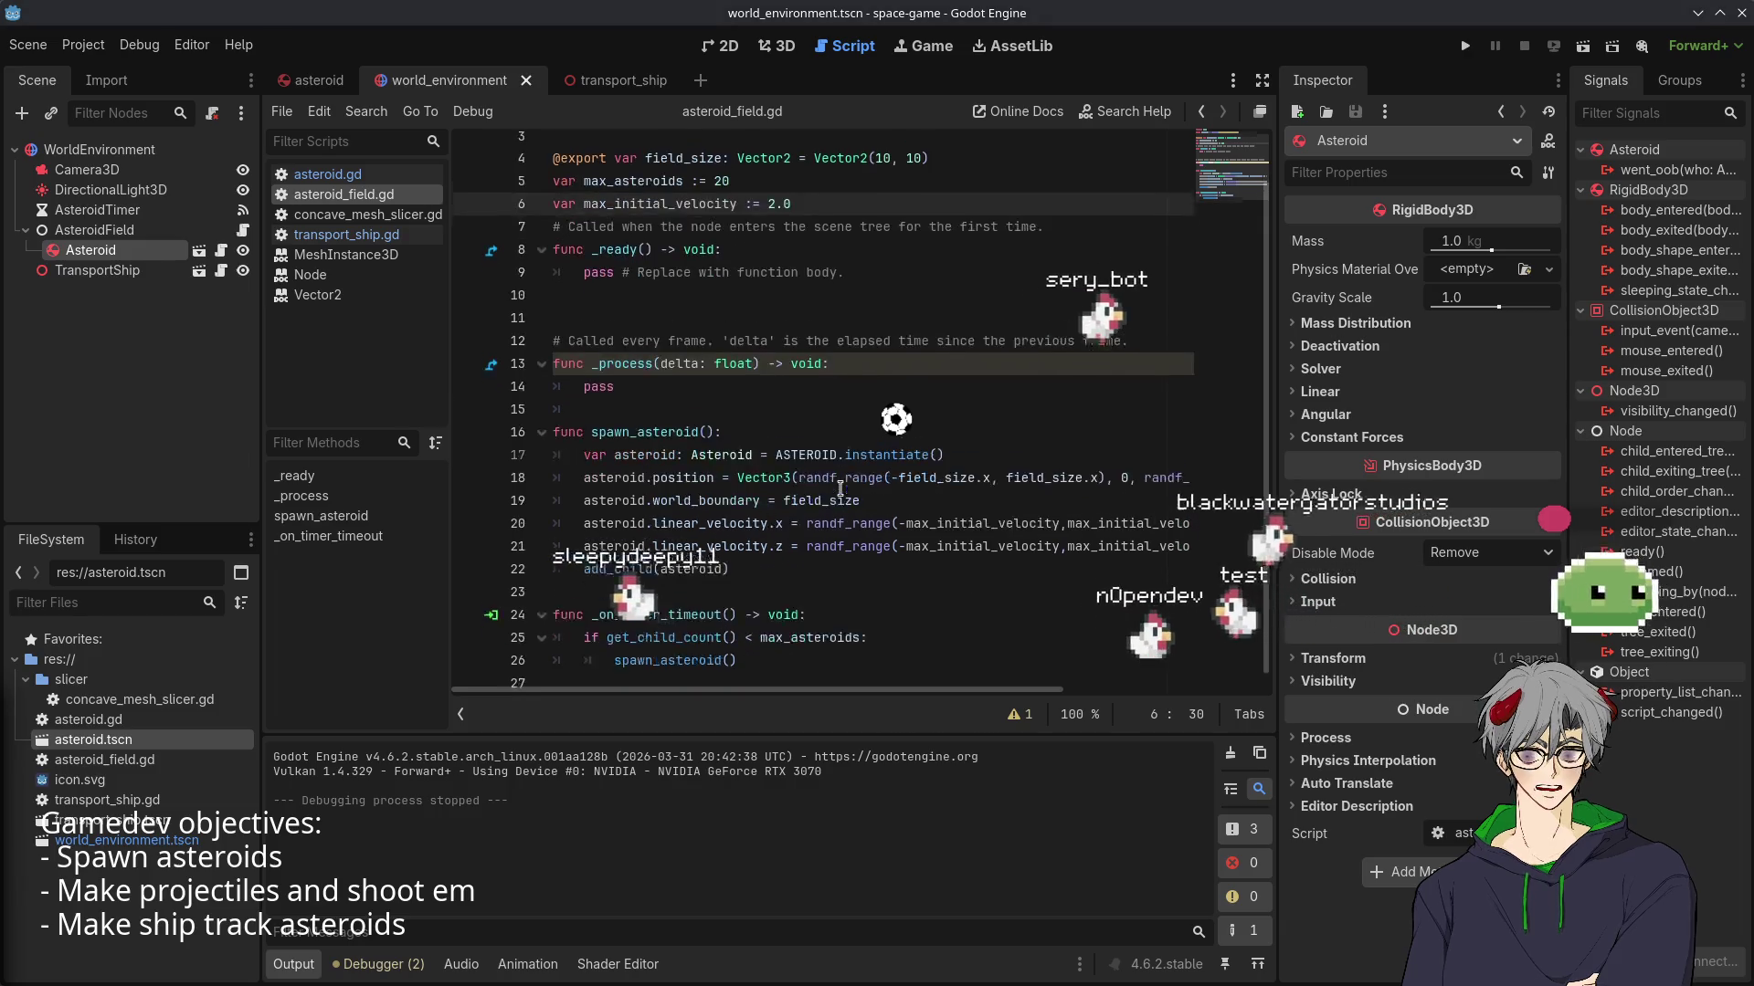
# - Switch to the embedded Game view and look through its camera and embedding options menus
pyautogui.scroll(2, 864, 437)
pyautogui.scroll(-3, 840, 499)
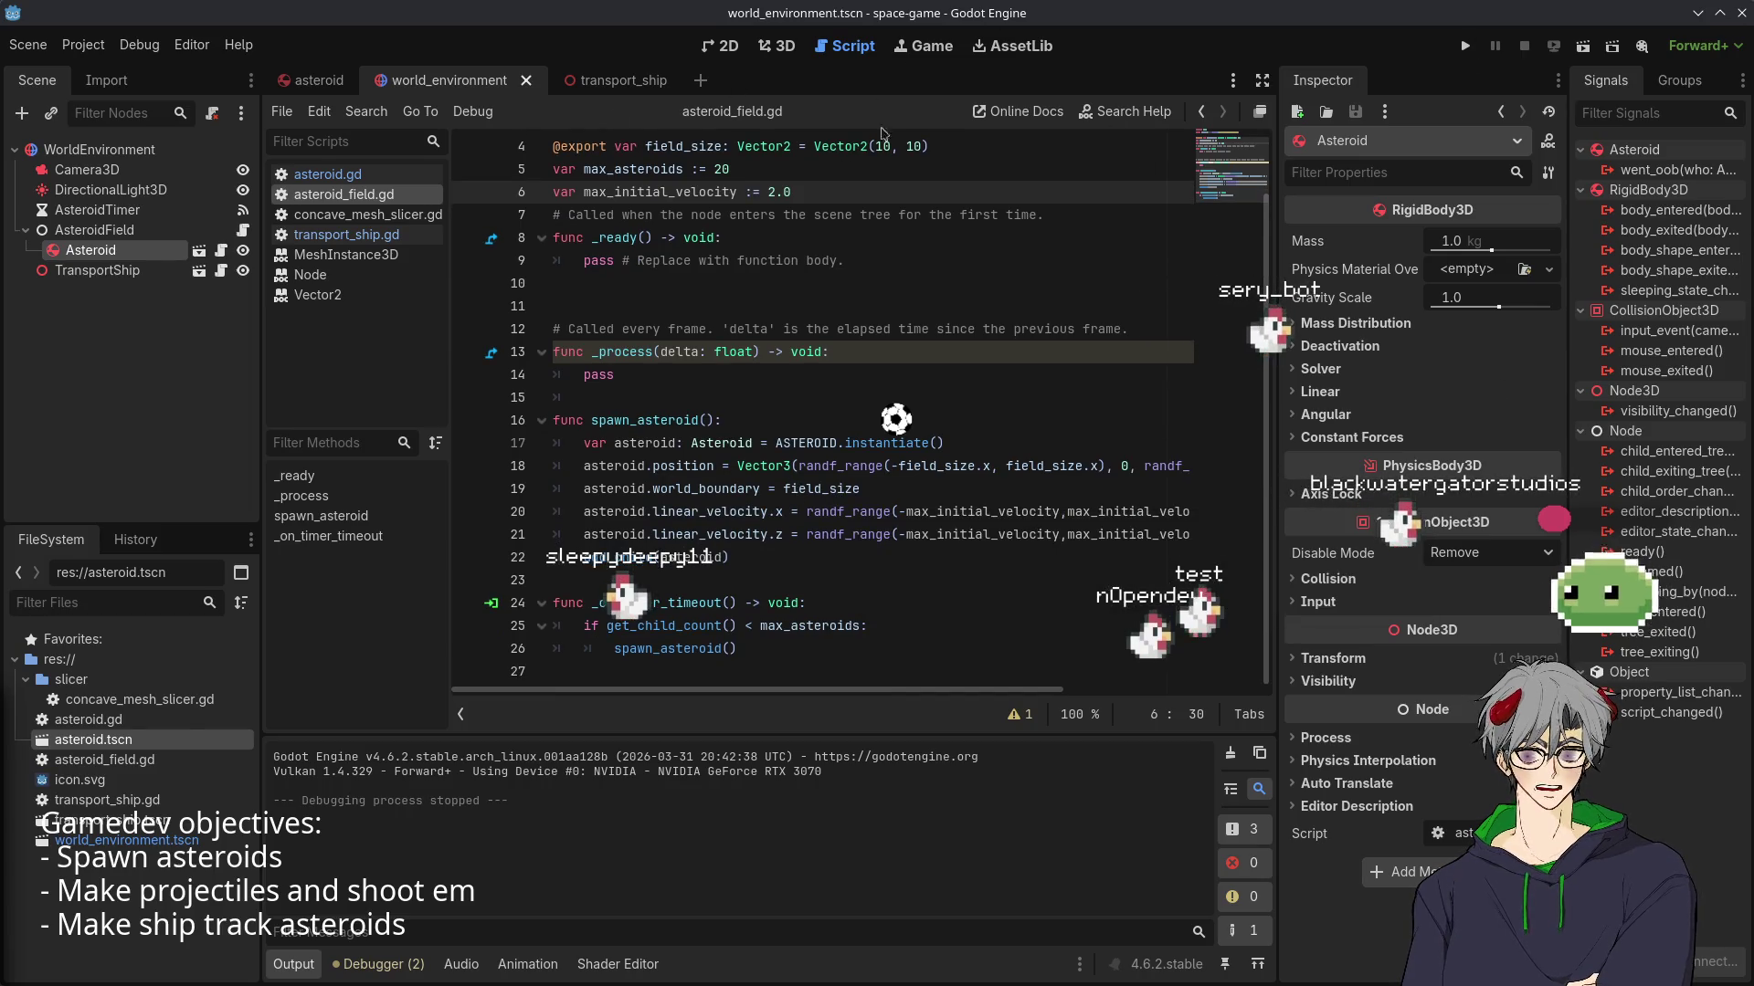
pyautogui.click(918, 47)
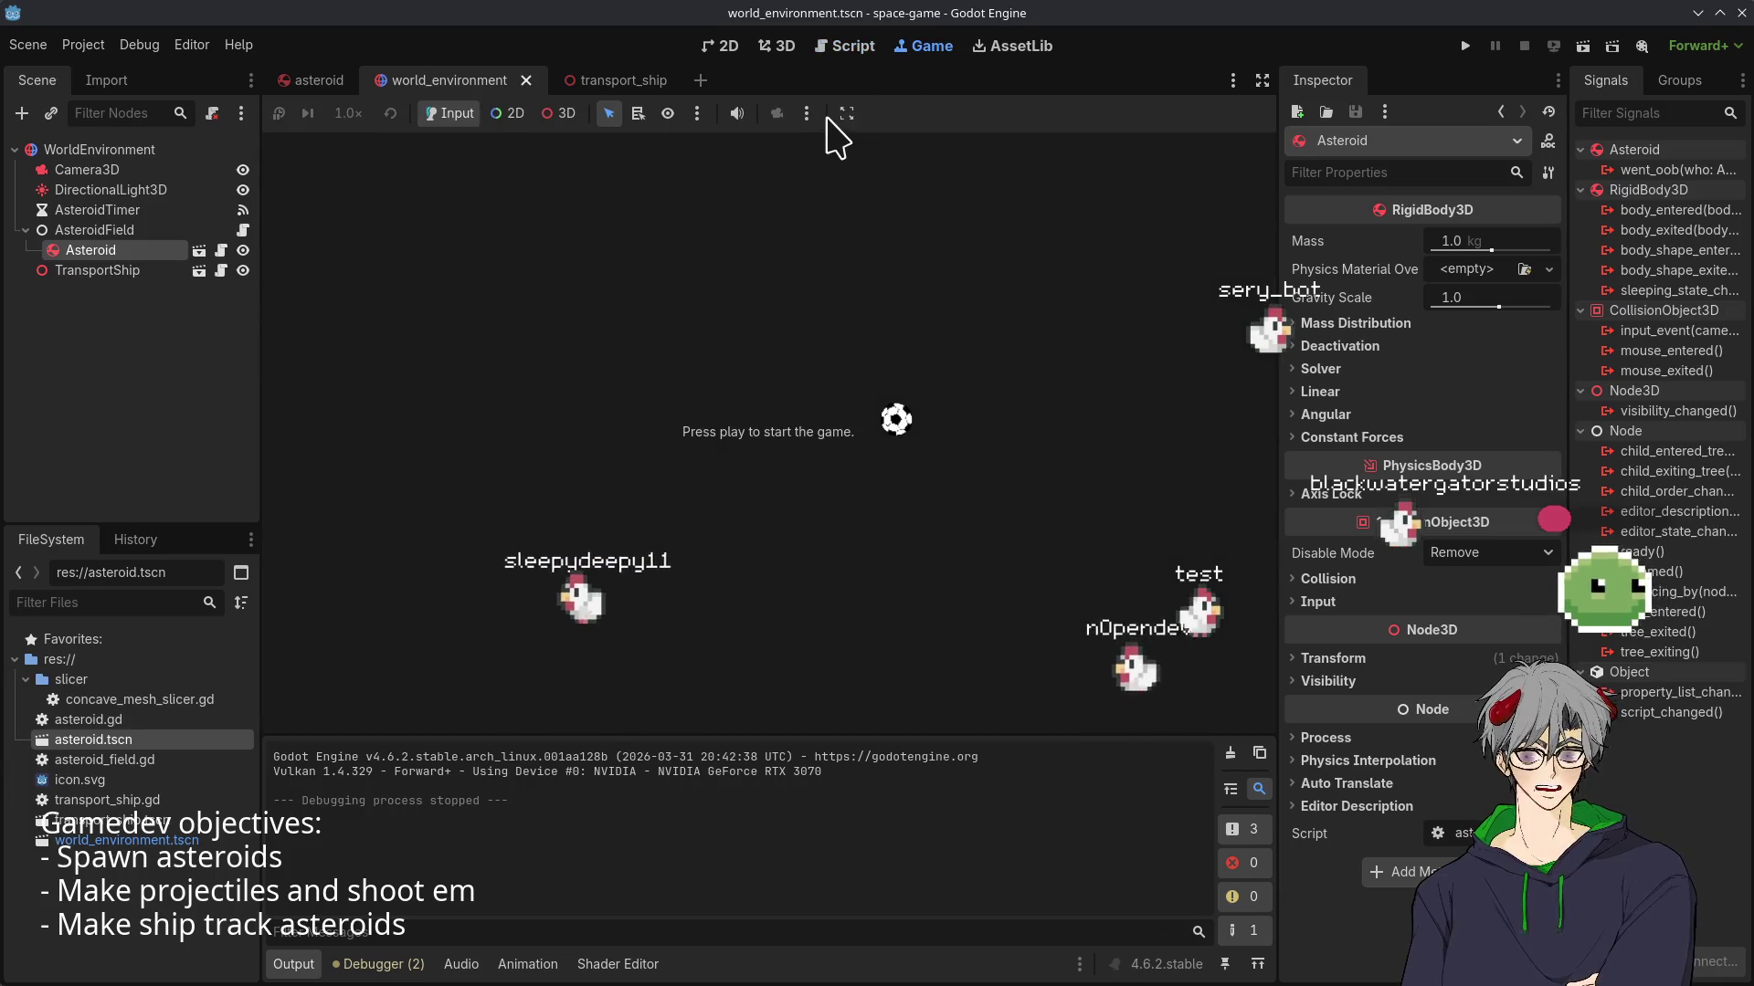
pyautogui.click(806, 113)
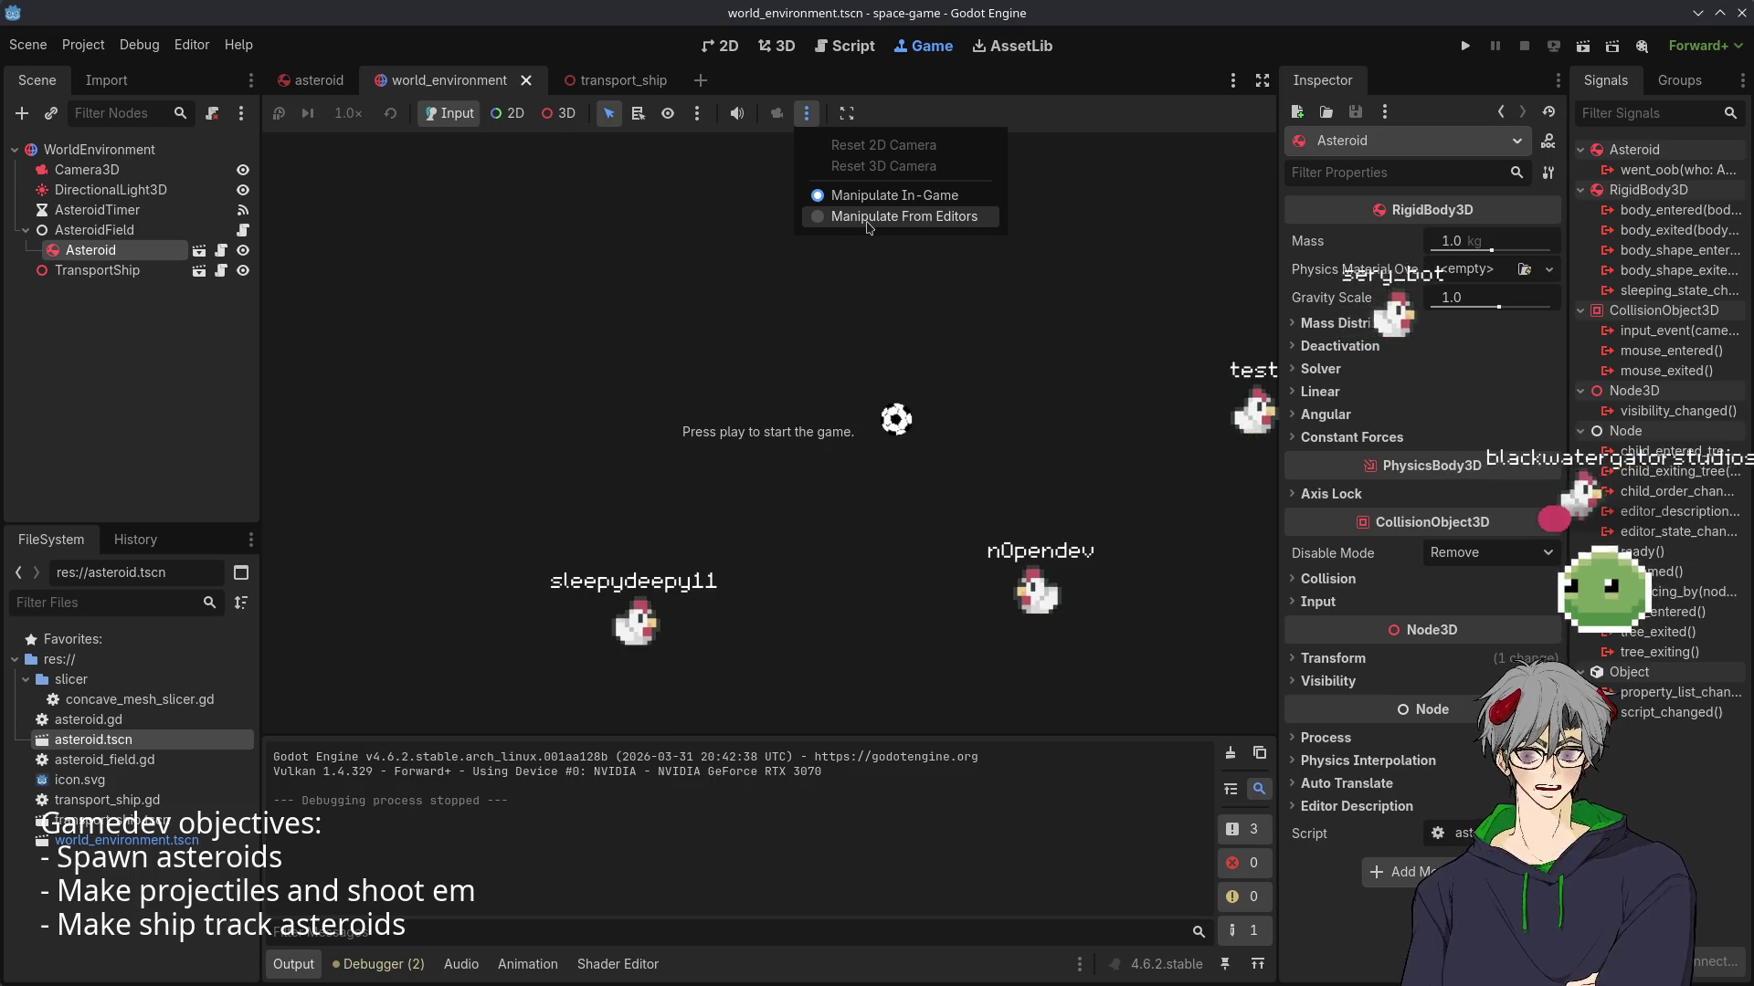
pyautogui.click(700, 123)
pyautogui.click(847, 113)
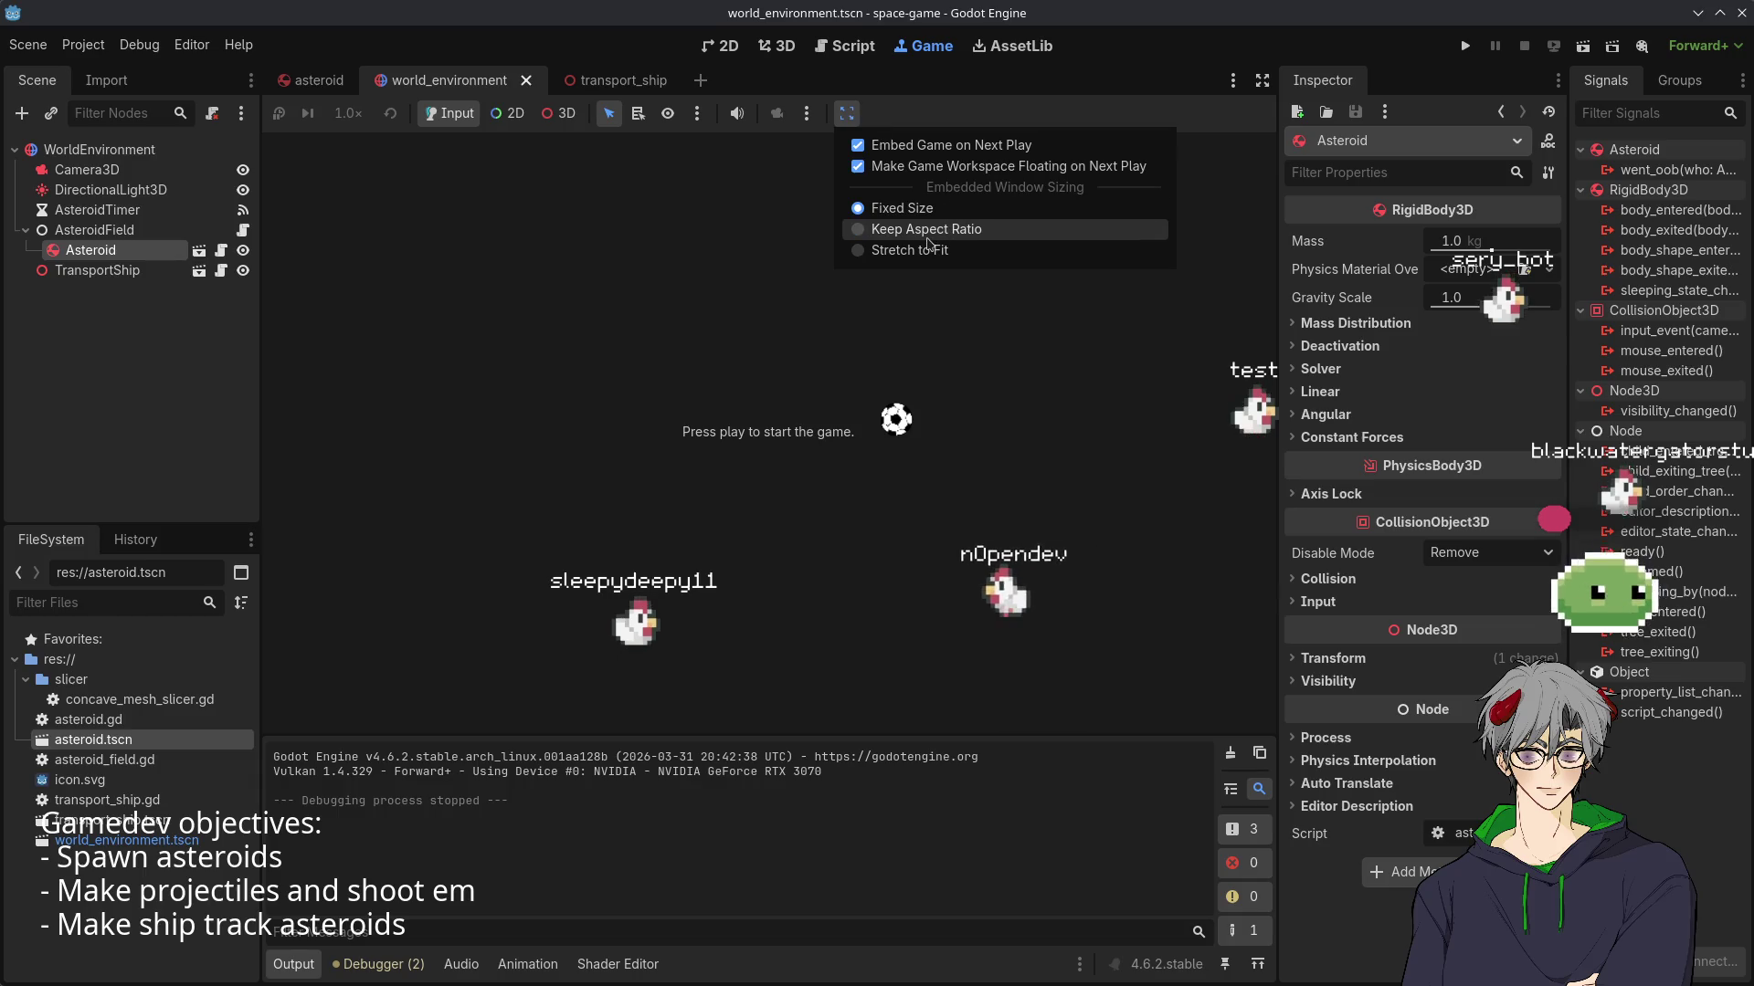
# - Close the embedding menu, run the game, and glance at the asteroid scene
pyautogui.click(923, 166)
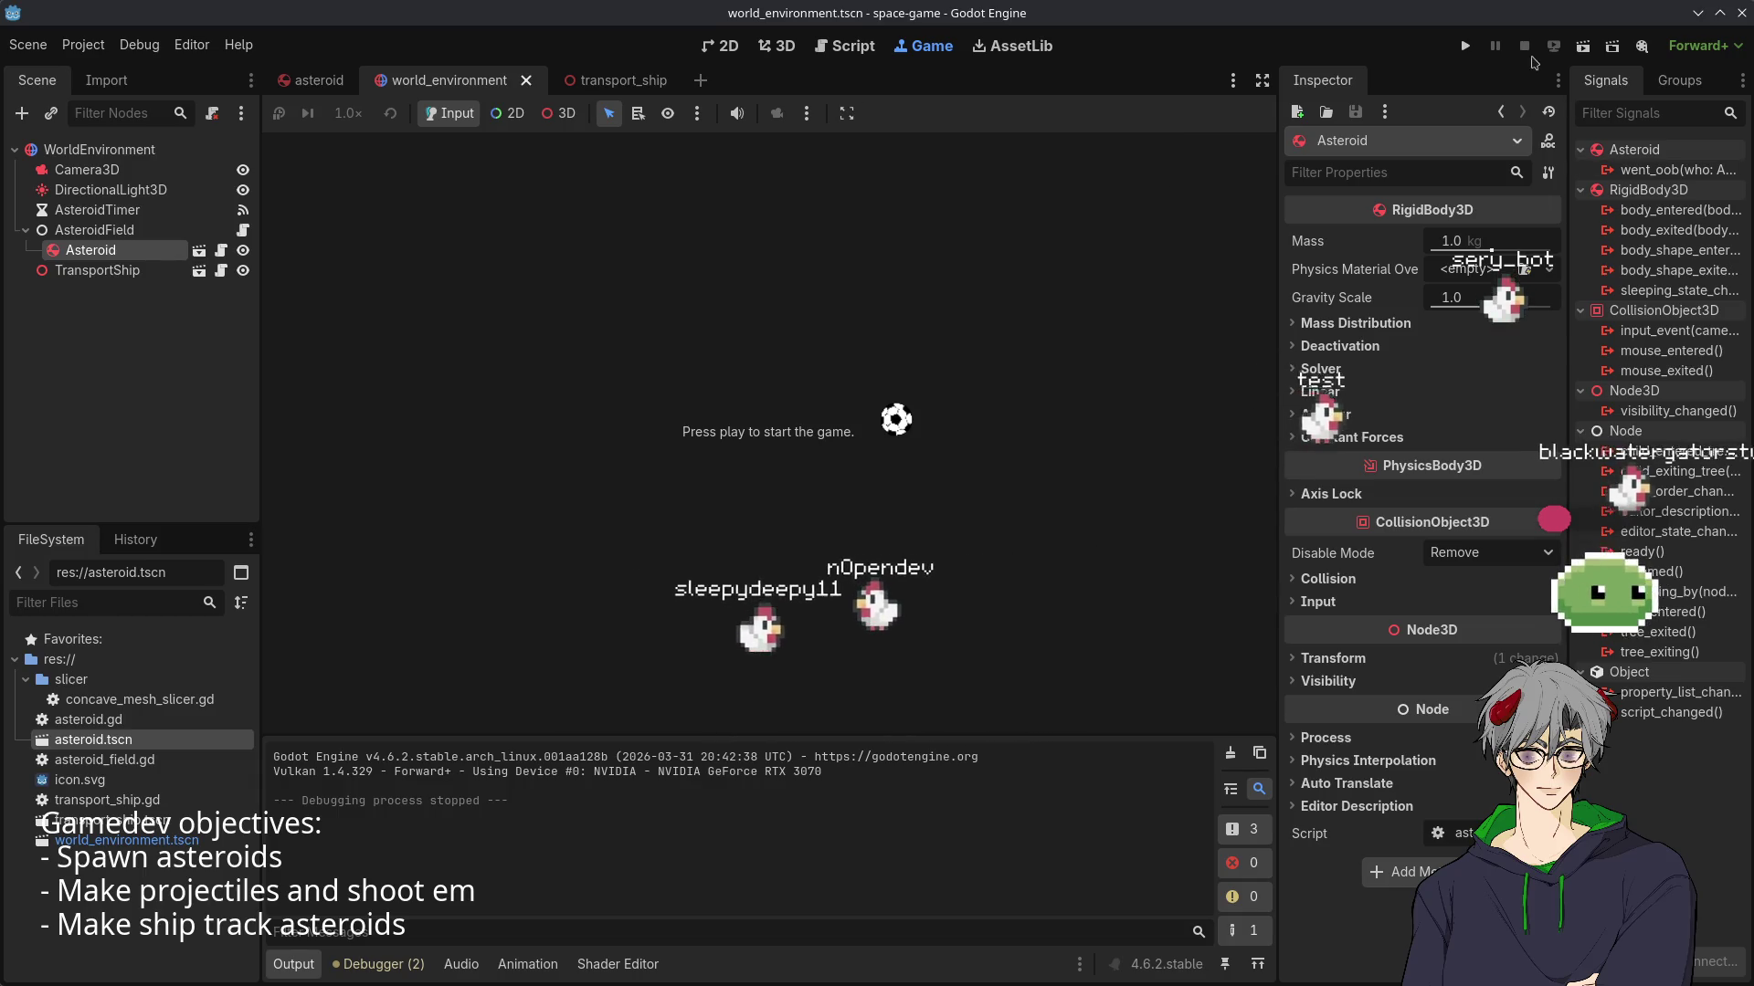
pyautogui.click(1465, 46)
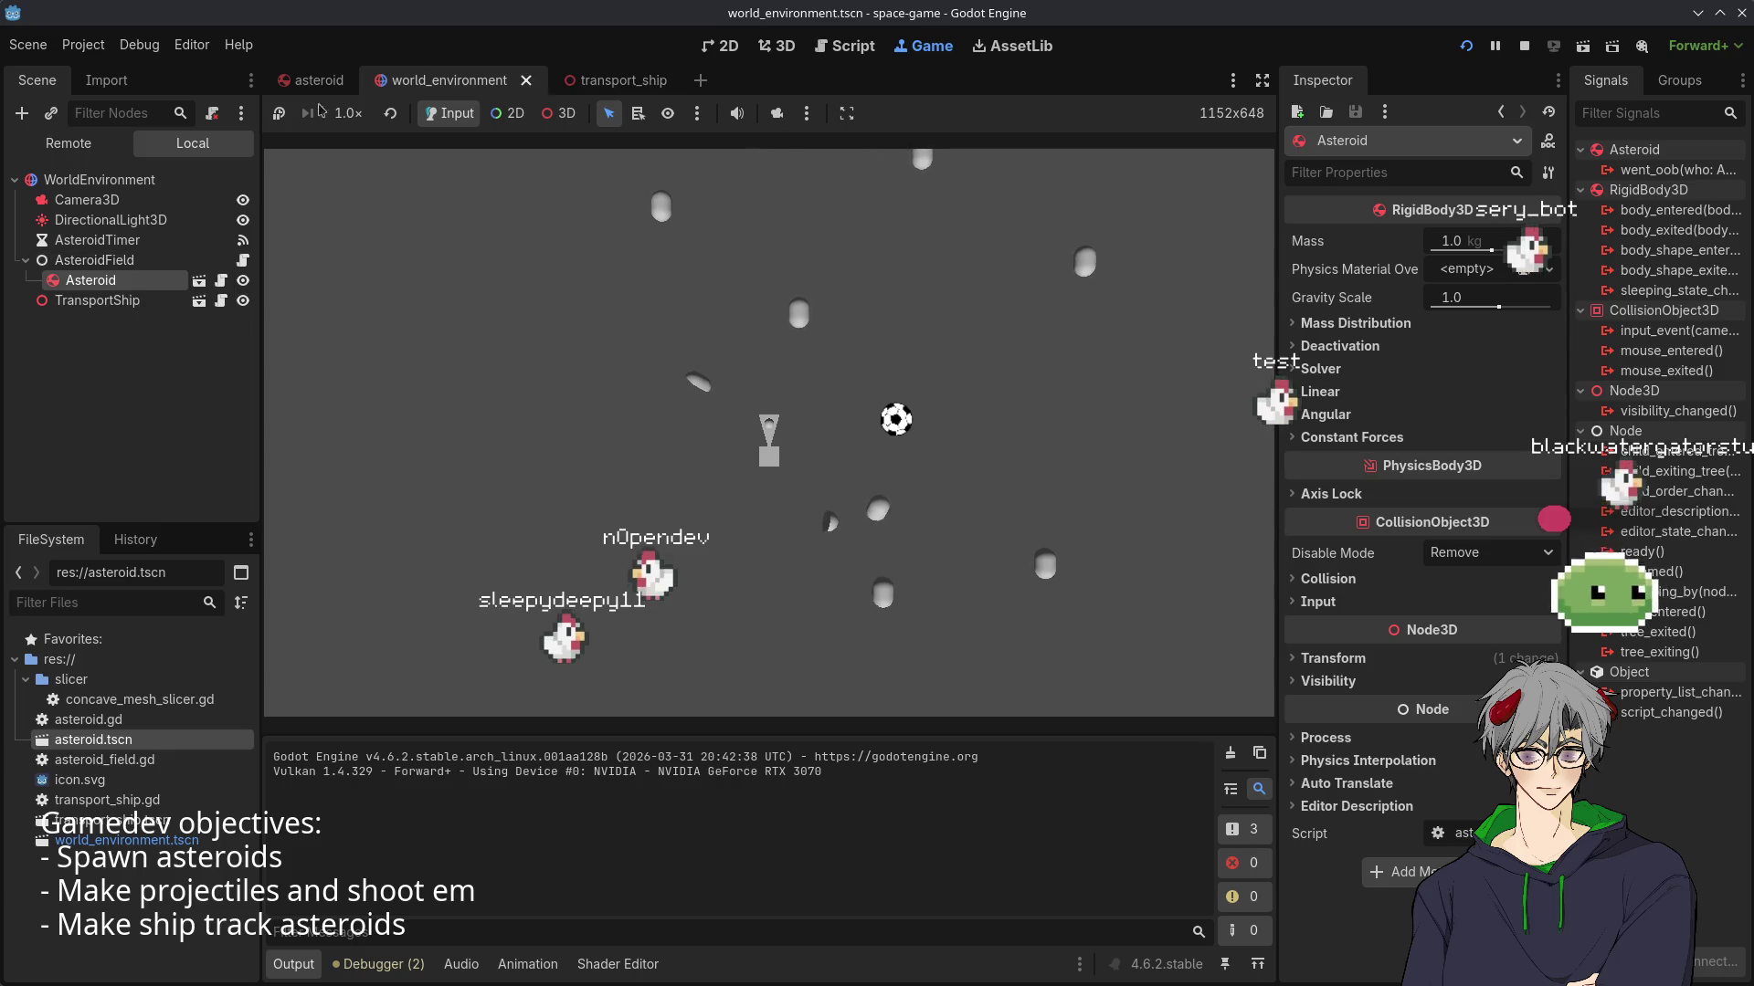
pyautogui.click(311, 81)
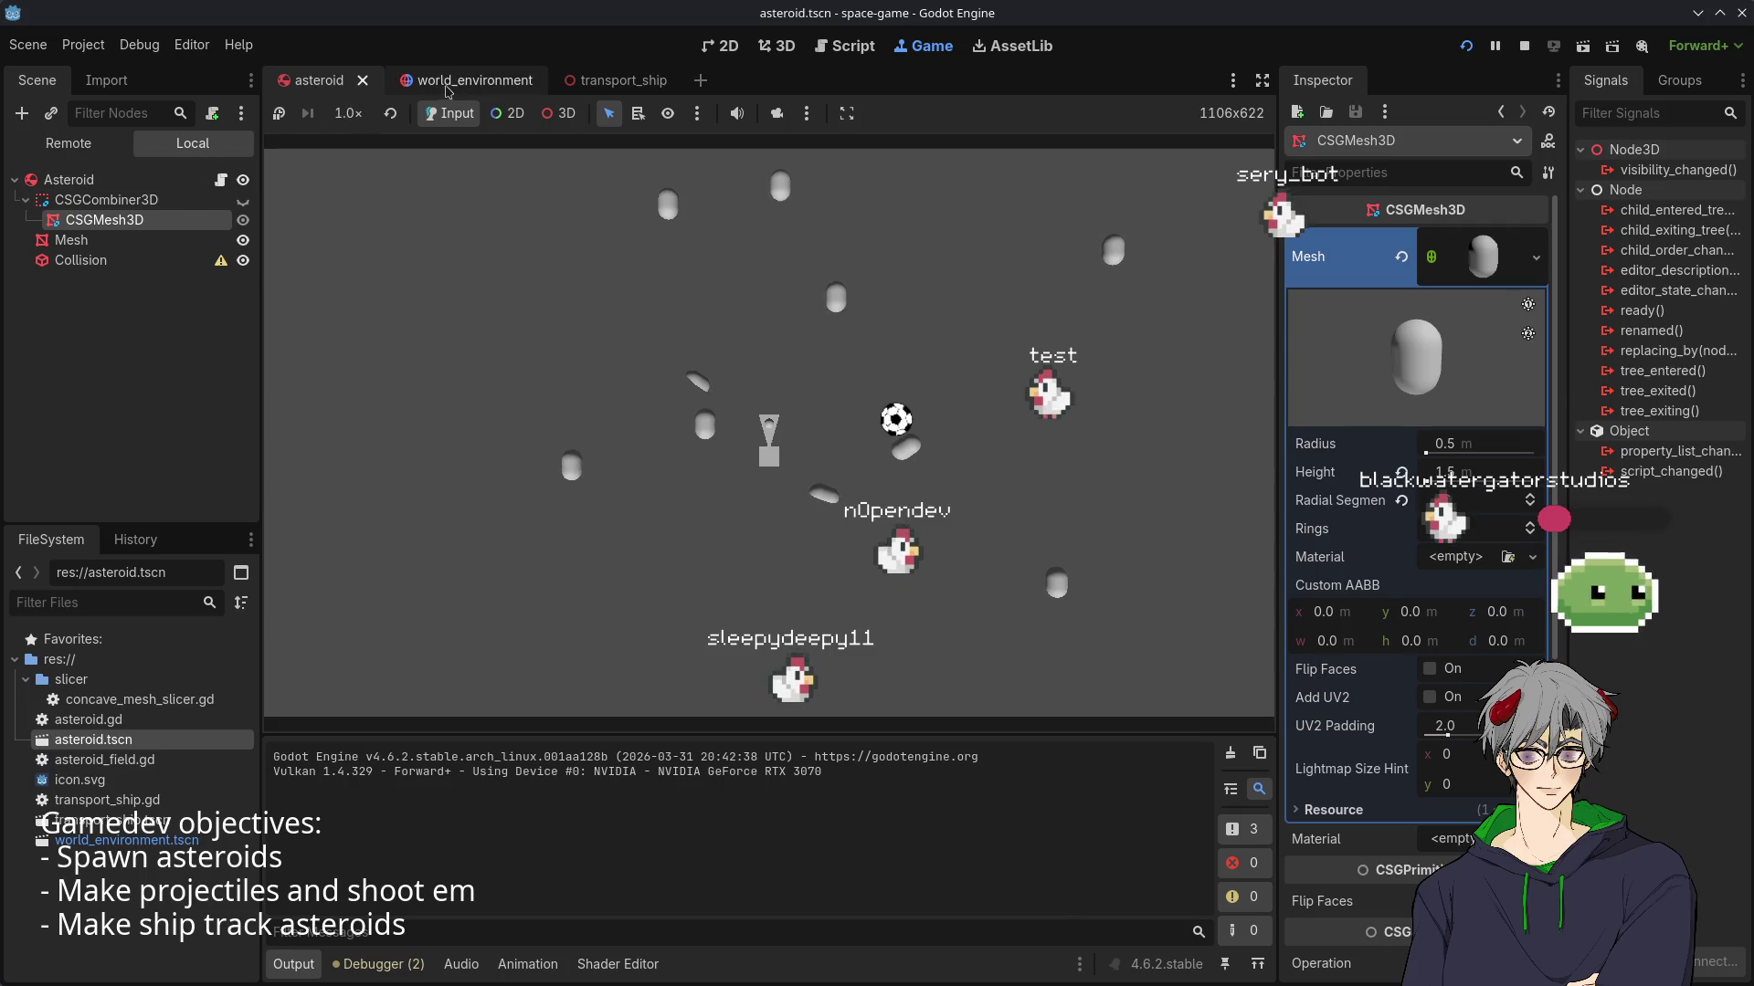
# - Back in world_environment, select WorldEnvironment and open AsteroidField's asteroid_field.gd script
pyautogui.click(447, 87)
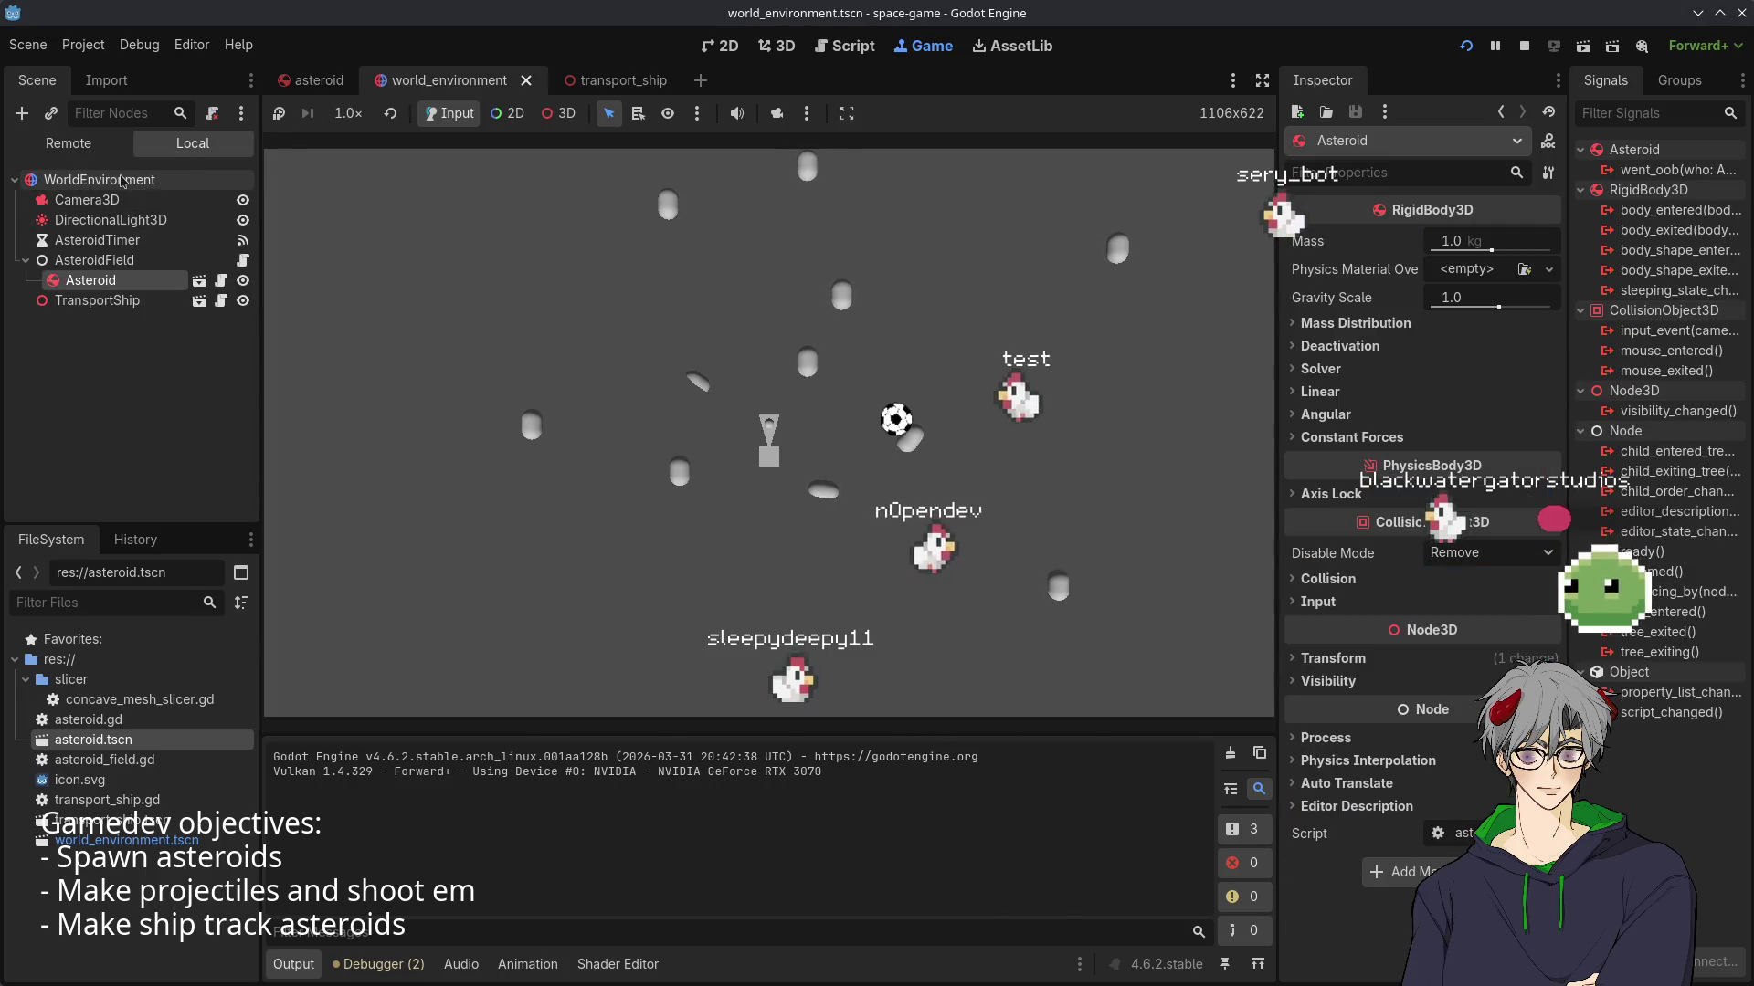
pyautogui.click(124, 180)
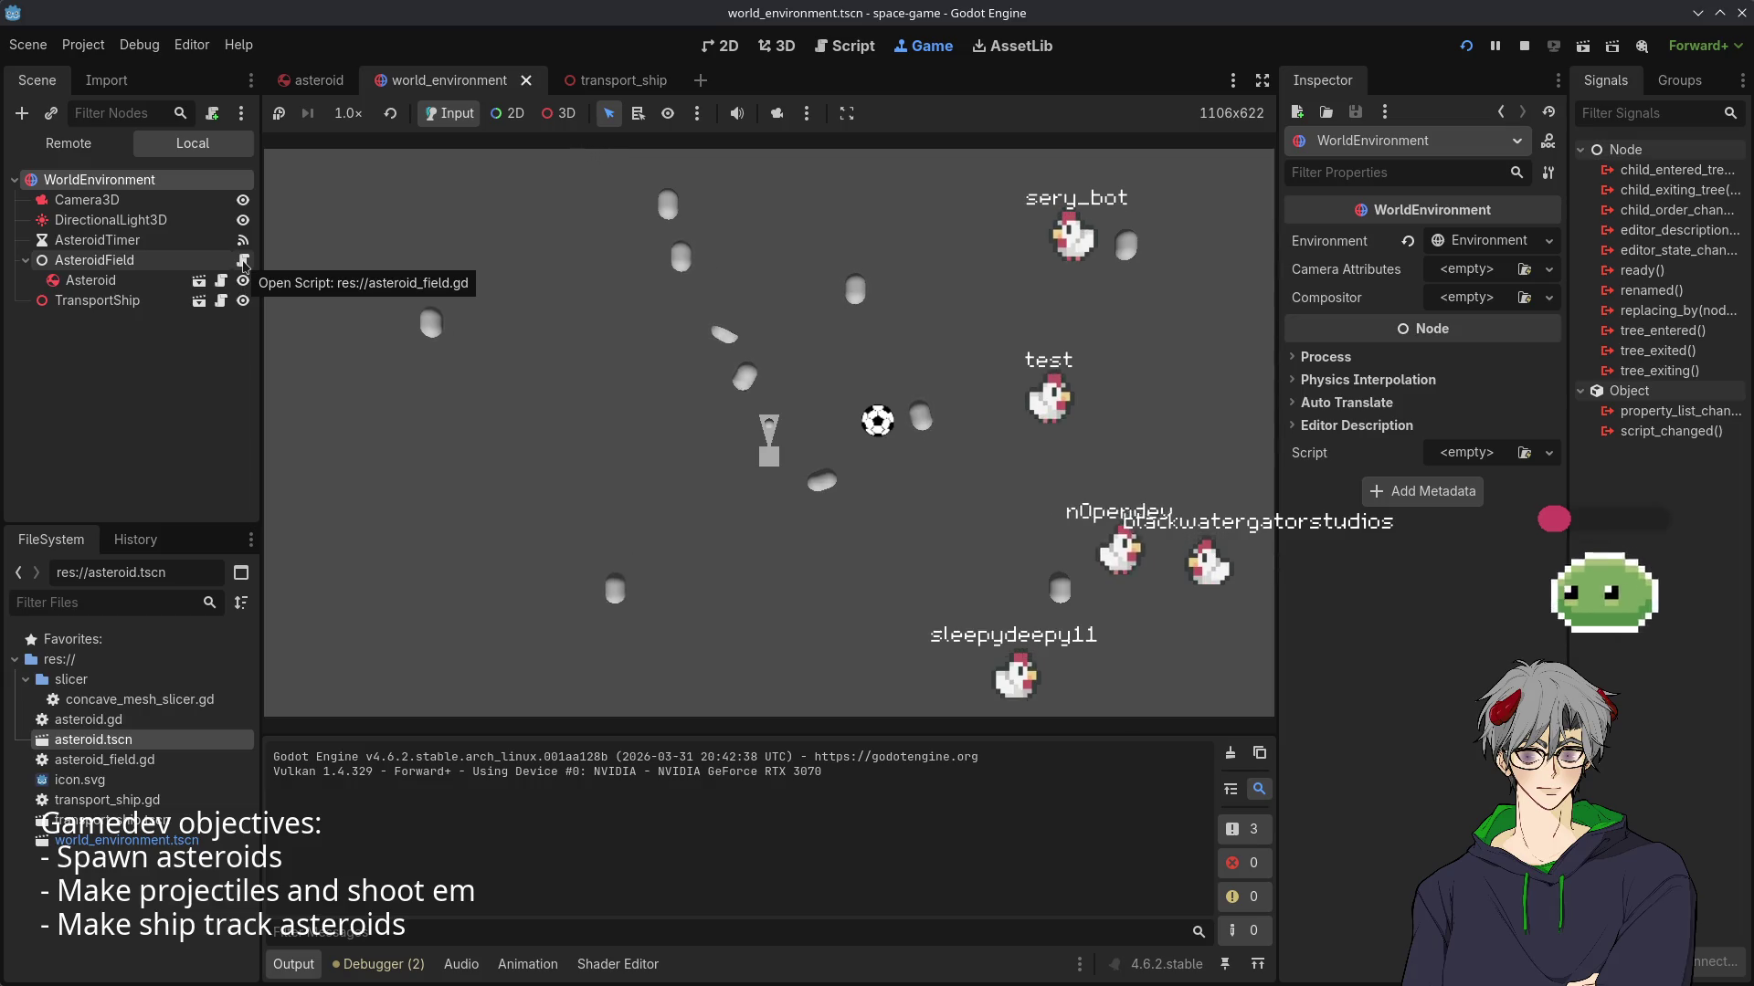
pyautogui.click(244, 262)
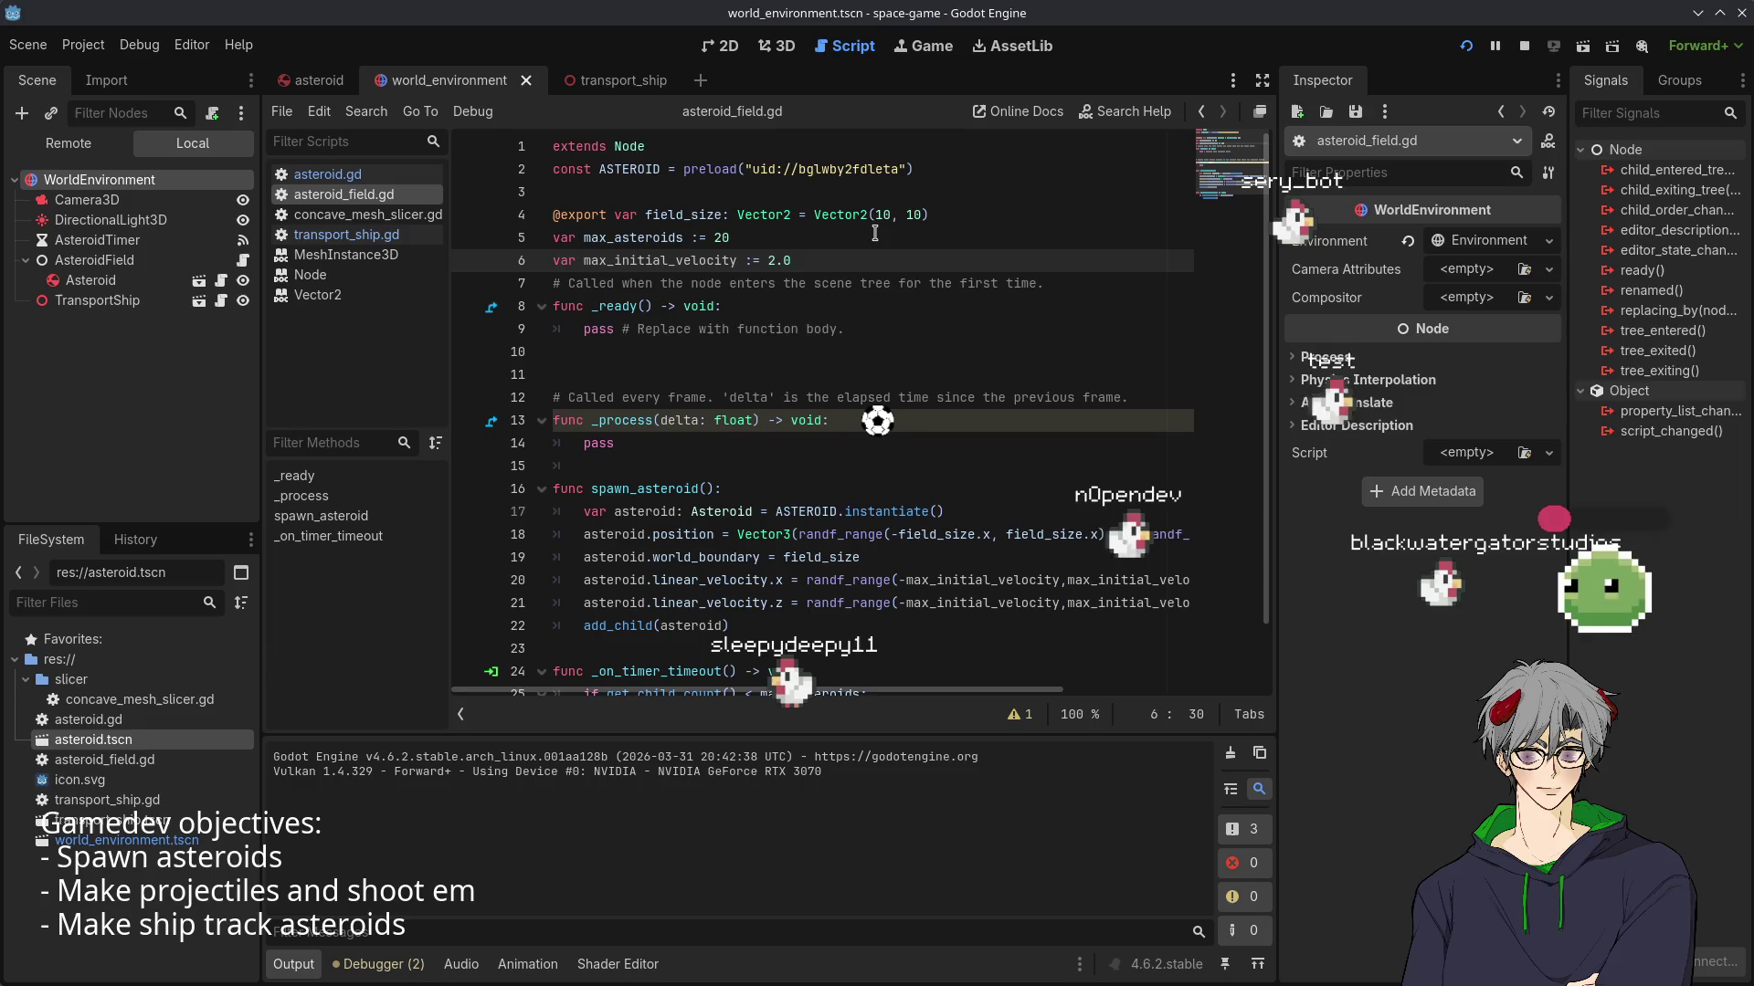
# - Scroll through asteroid_field.gd and select the first 10 in field_size's Vector2(10, 10)
pyautogui.scroll(-1, 875, 234)
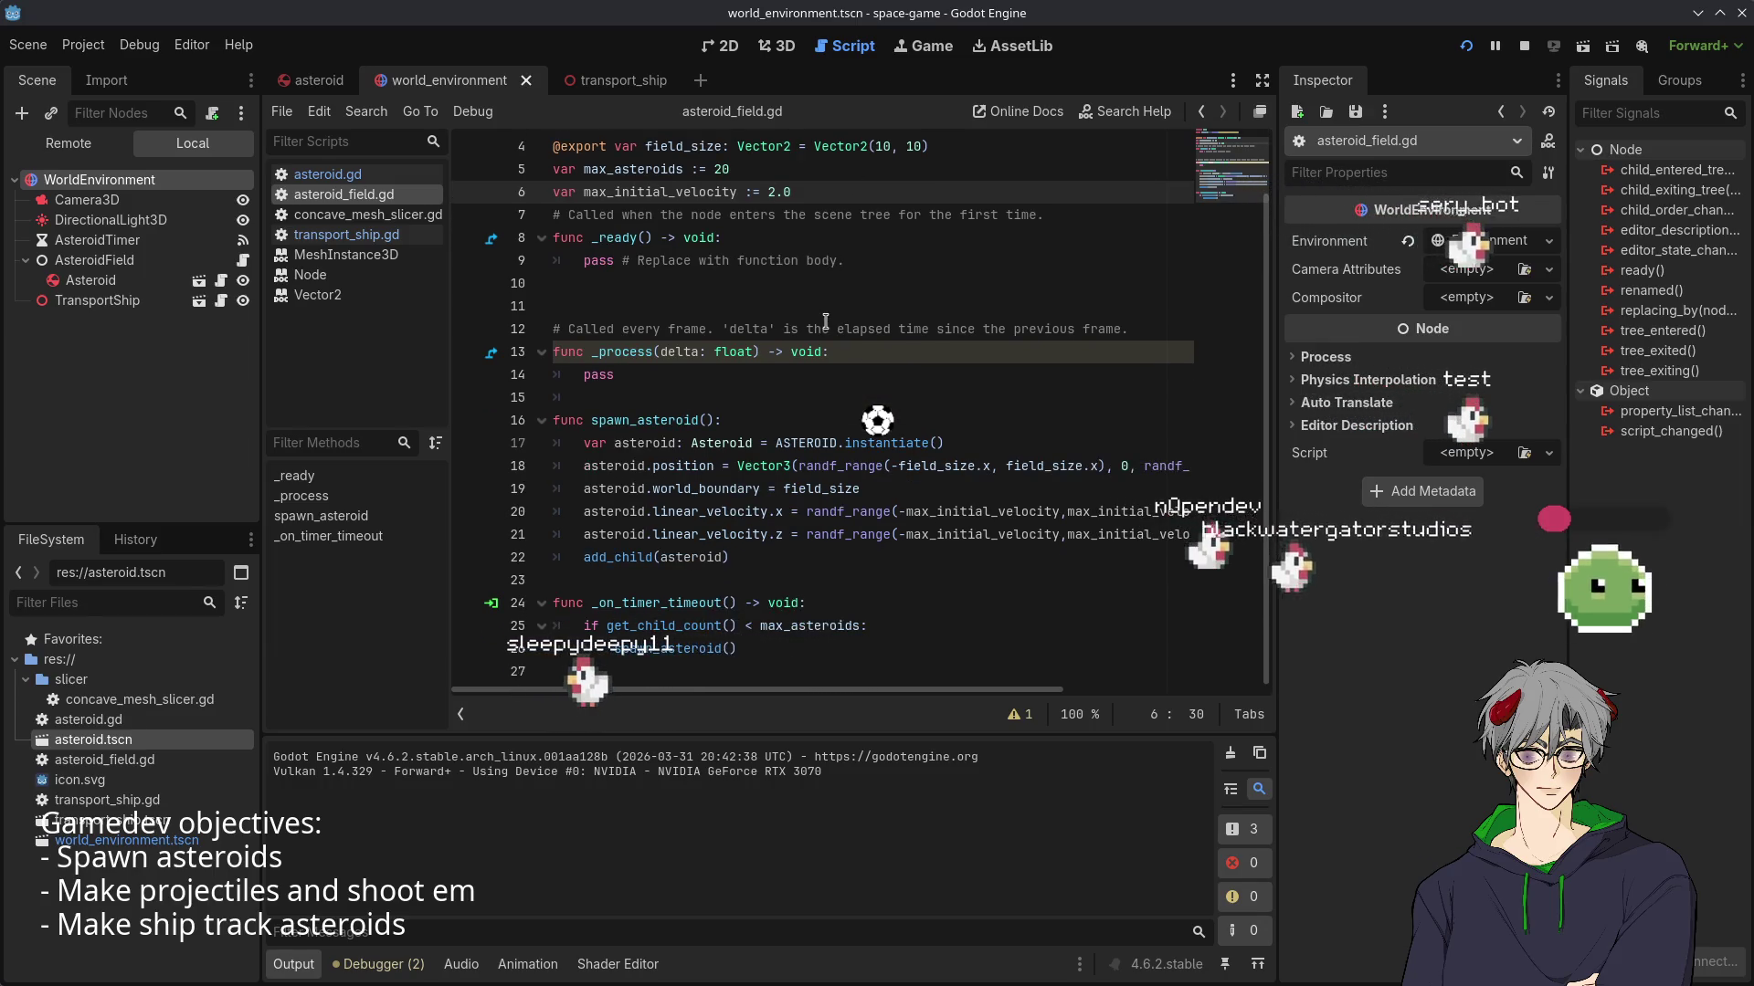
pyautogui.moveTo(840, 692)
pyautogui.mouseDown()
pyautogui.moveTo(1052, 718)
pyautogui.moveTo(667, 700)
pyautogui.mouseUp()
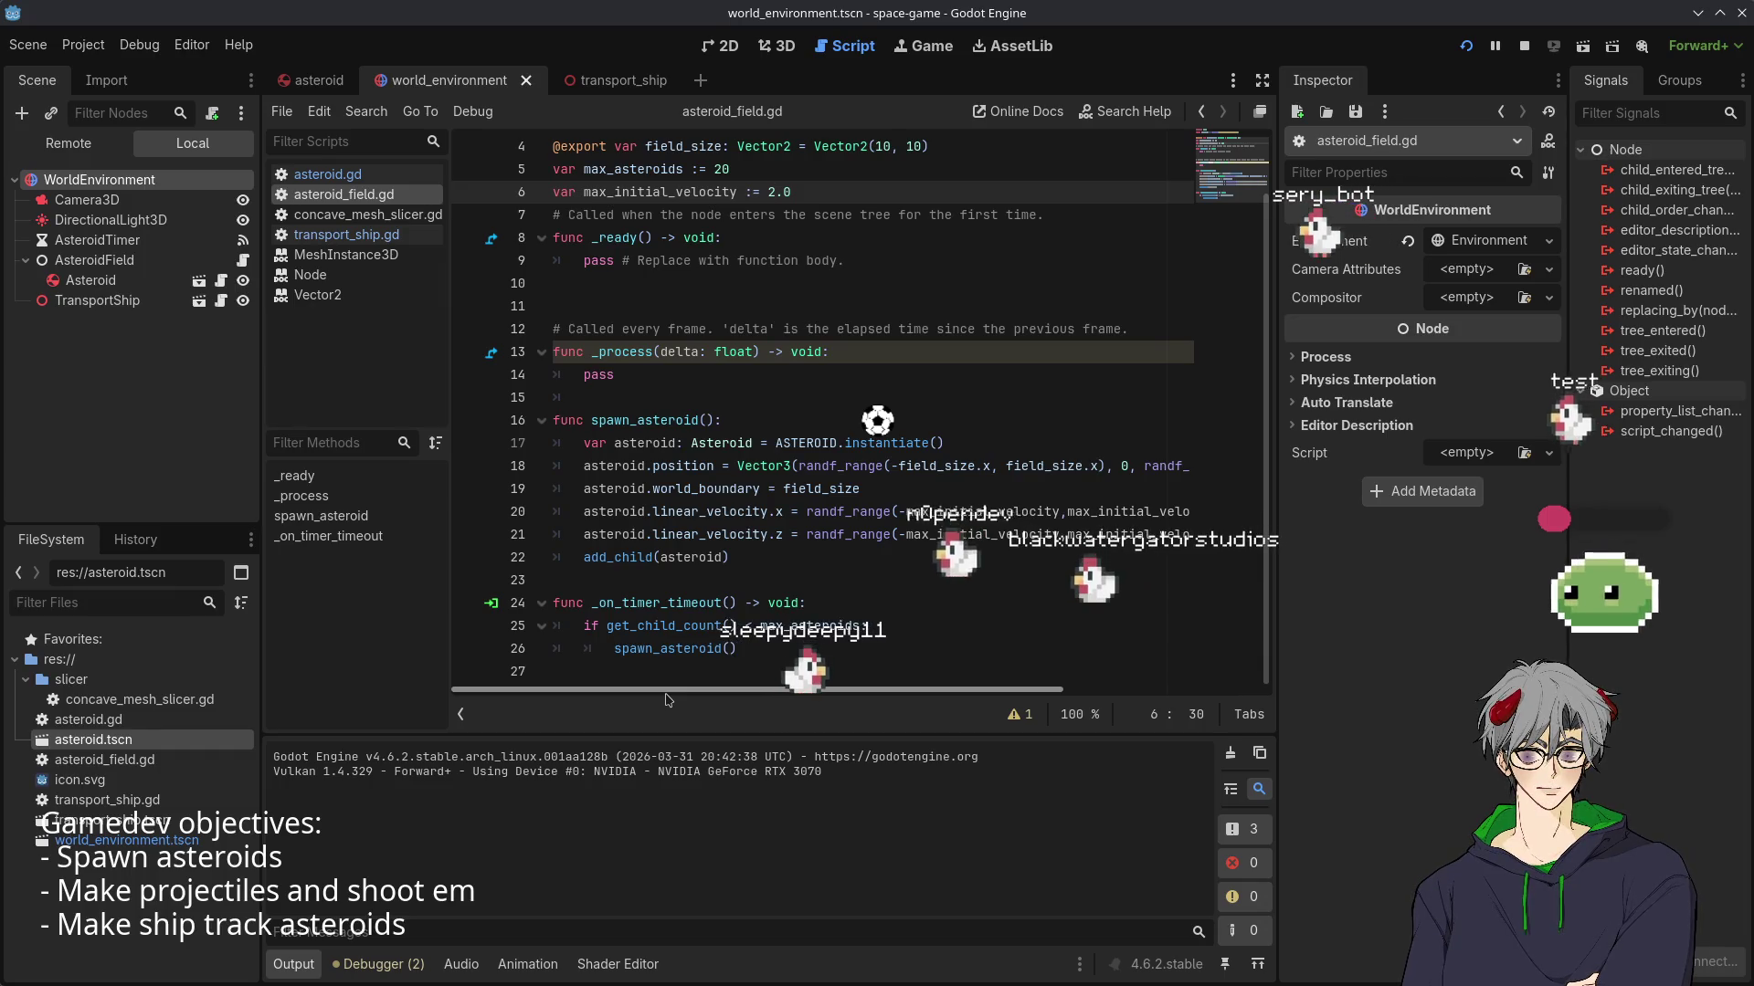
pyautogui.hscroll(5, 557, 450)
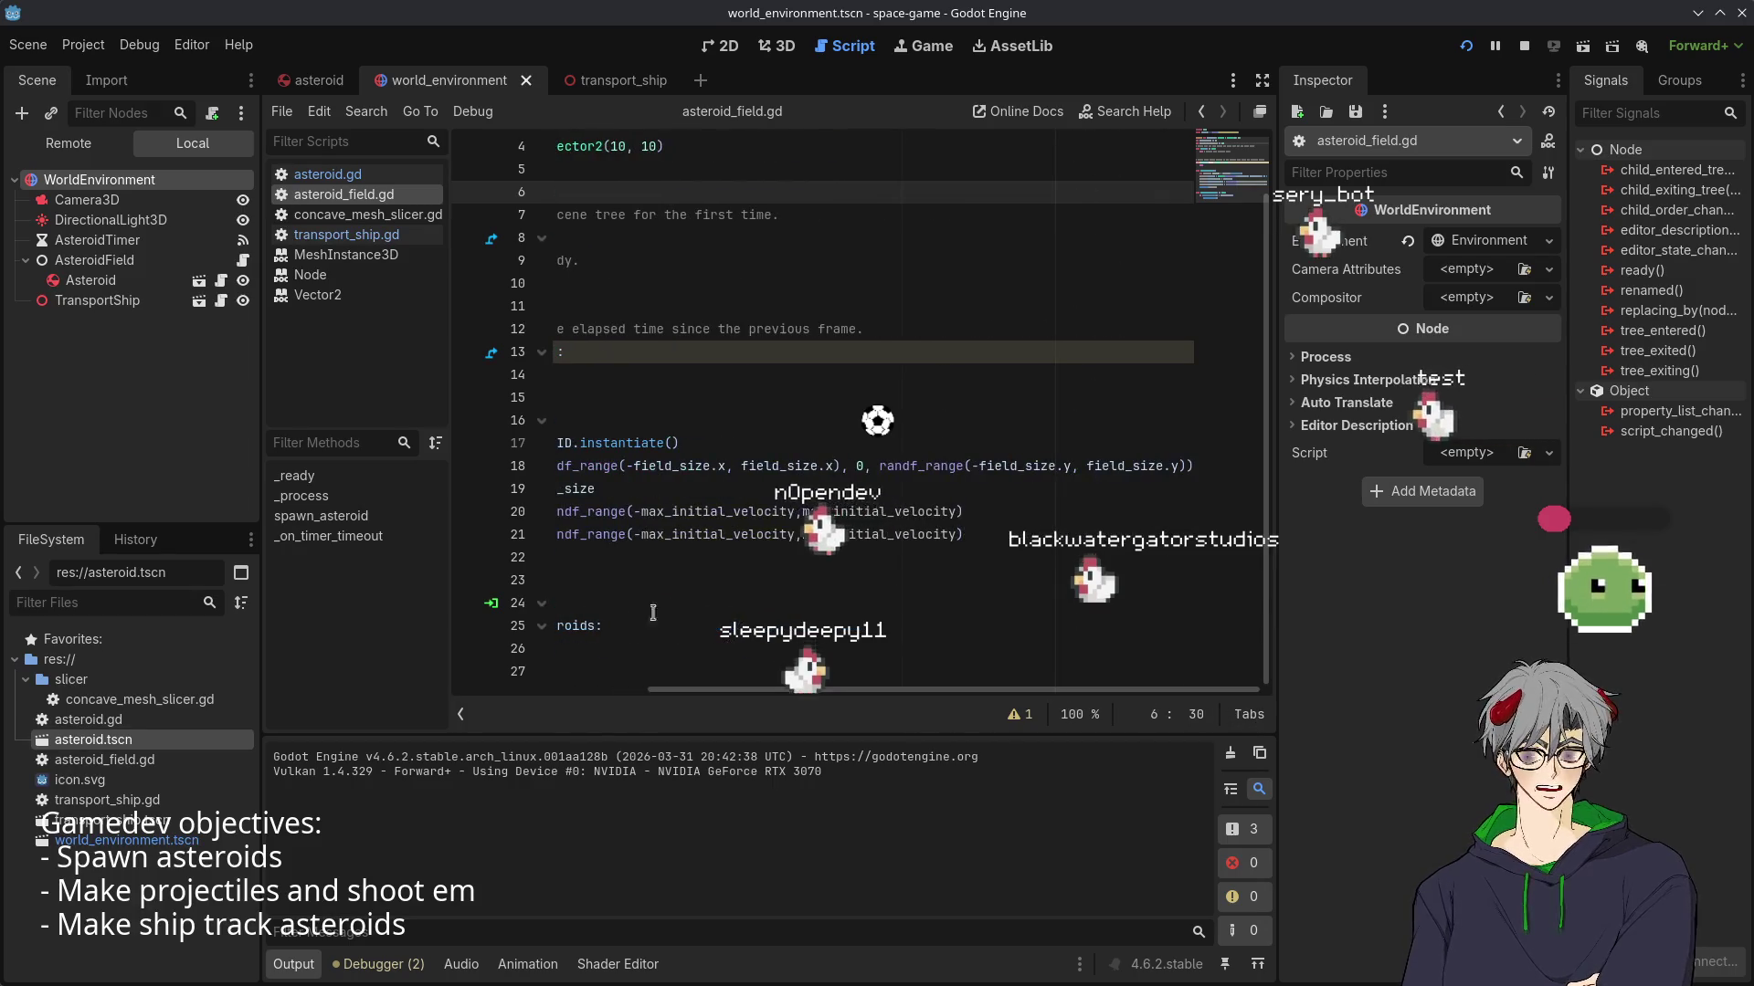
pyautogui.moveTo(694, 513)
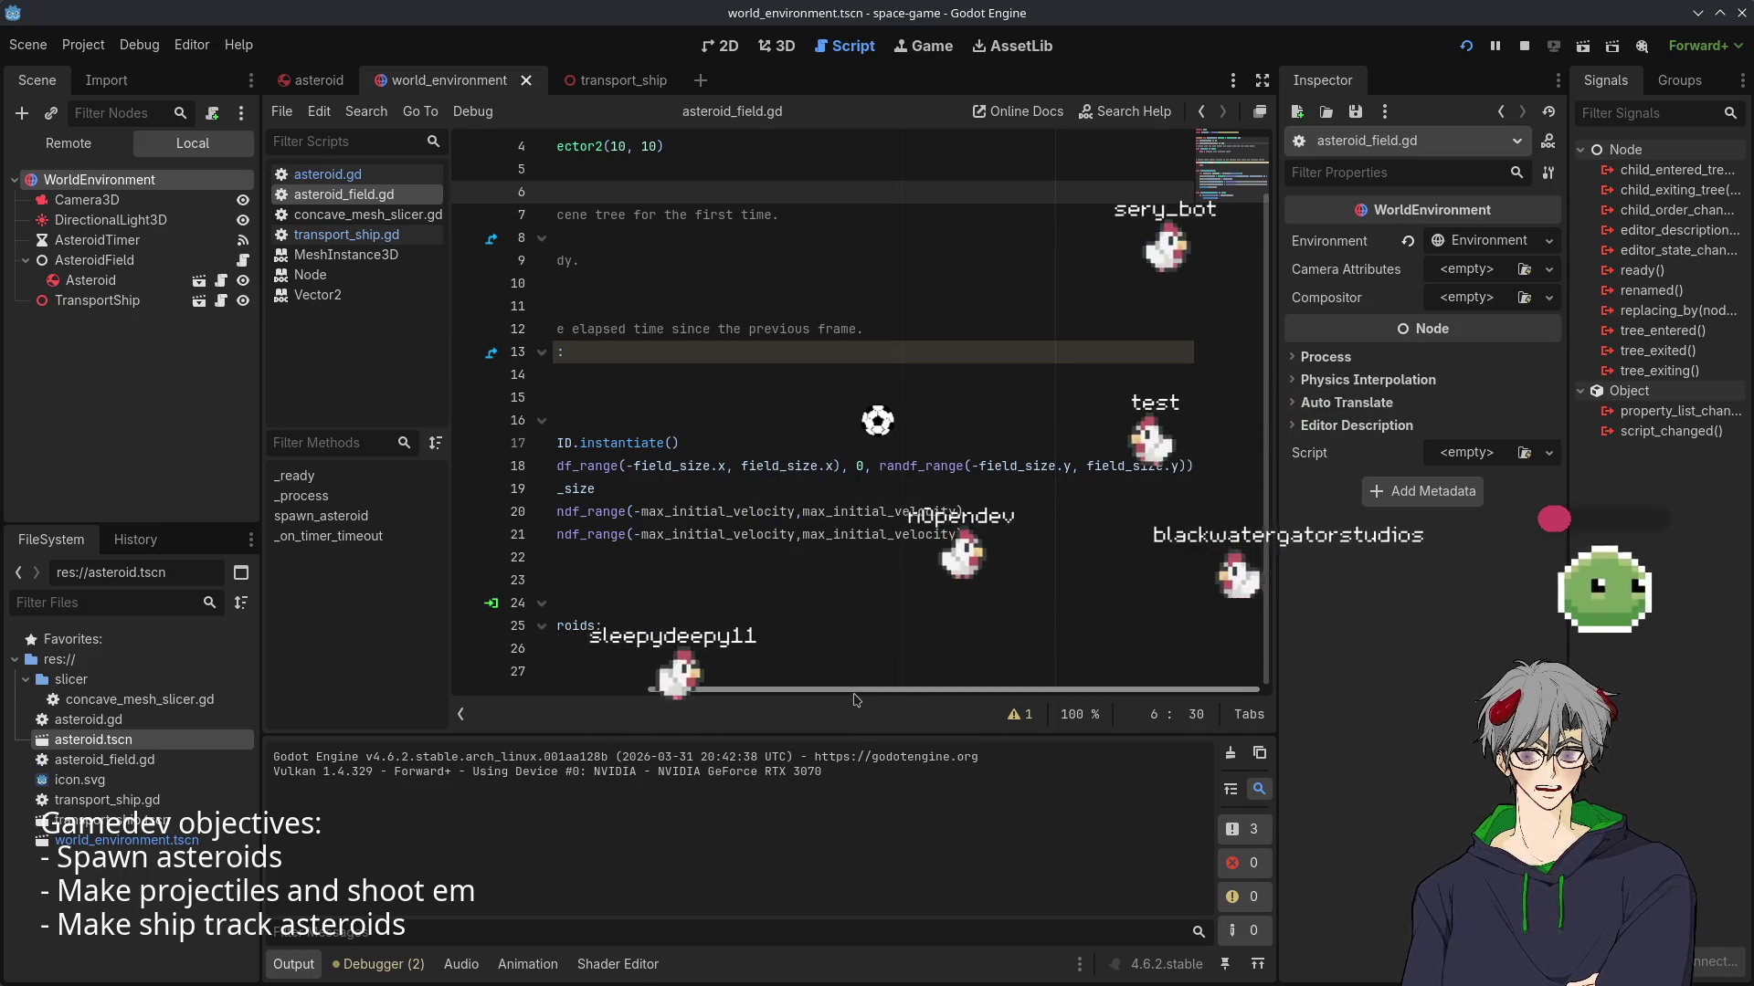
pyautogui.moveTo(853, 692)
pyautogui.mouseDown()
pyautogui.moveTo(687, 691)
pyautogui.moveTo(656, 674)
pyautogui.mouseUp()
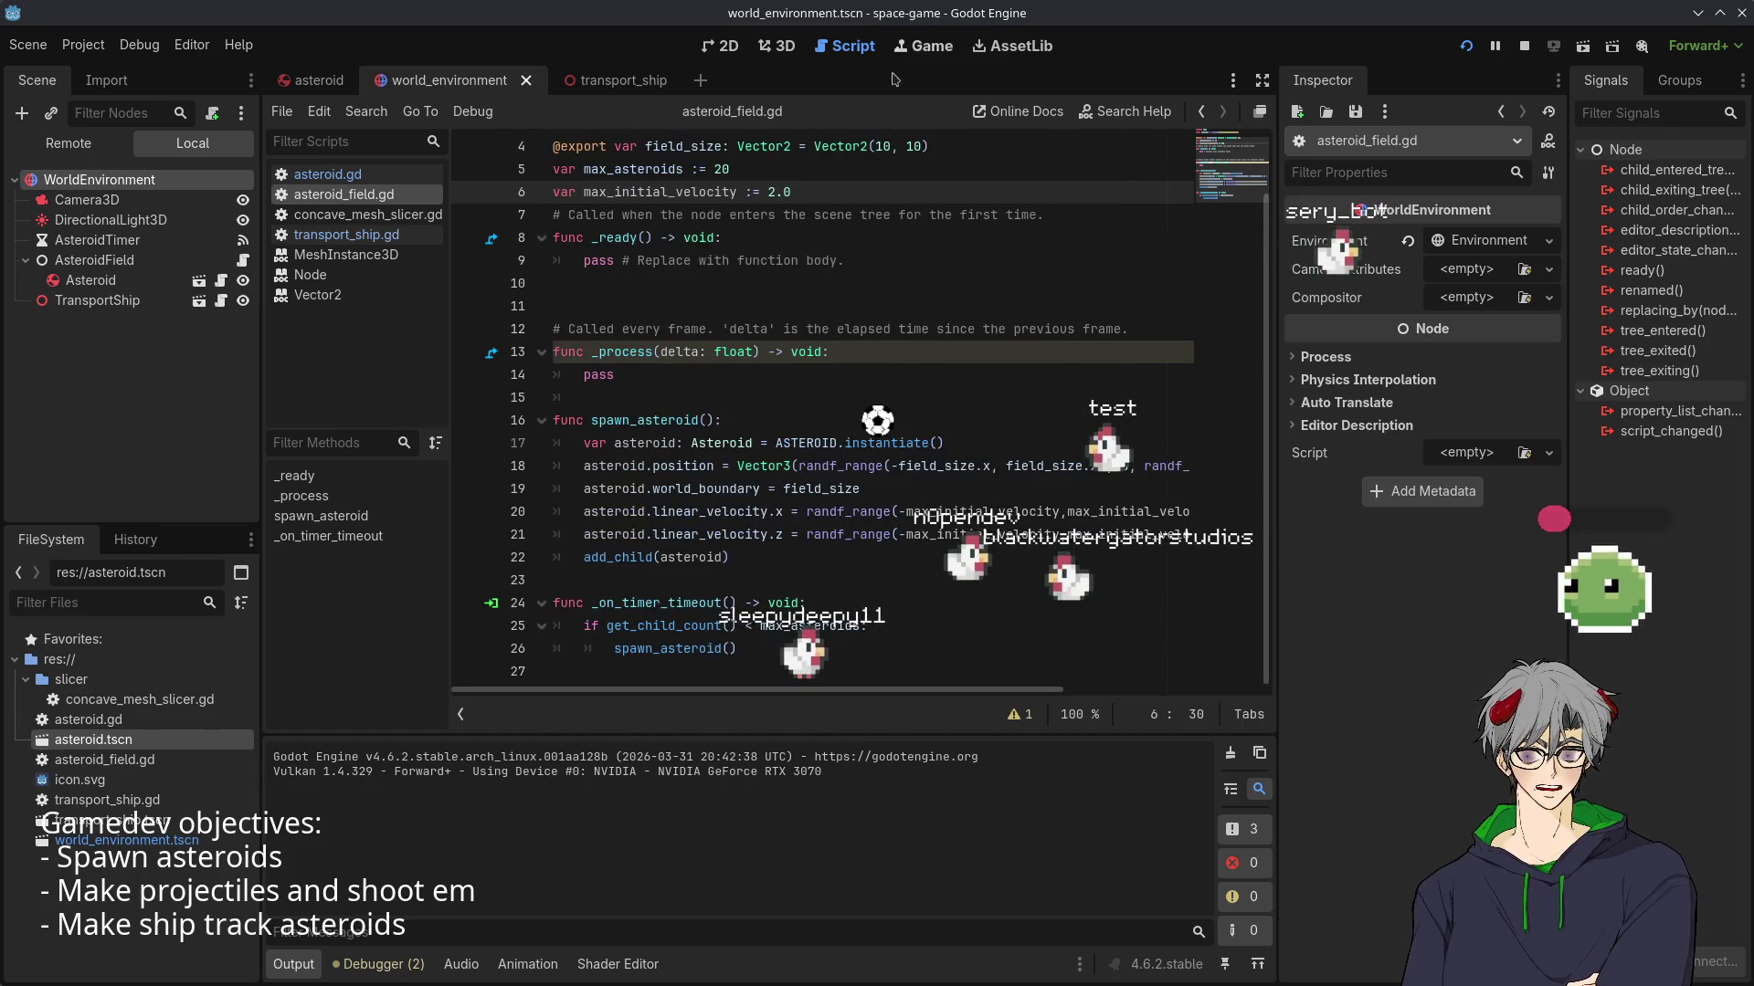
pyautogui.doubleClick(885, 147)
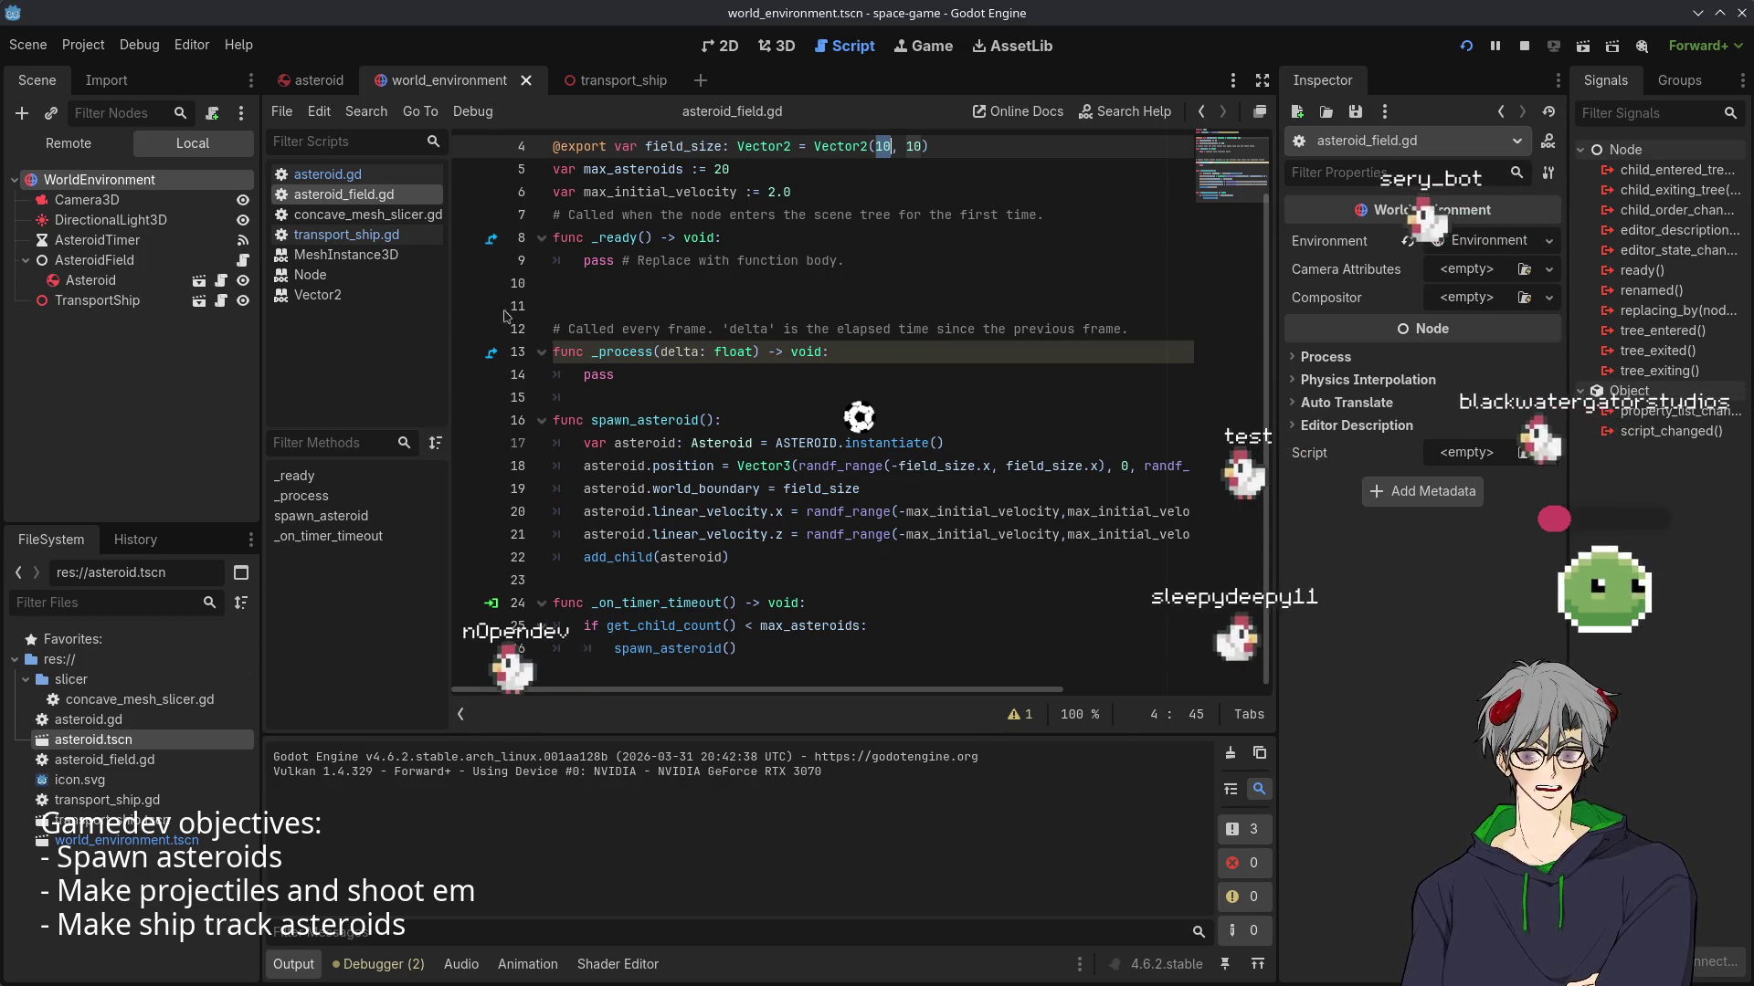
pyautogui.moveTo(945, 463)
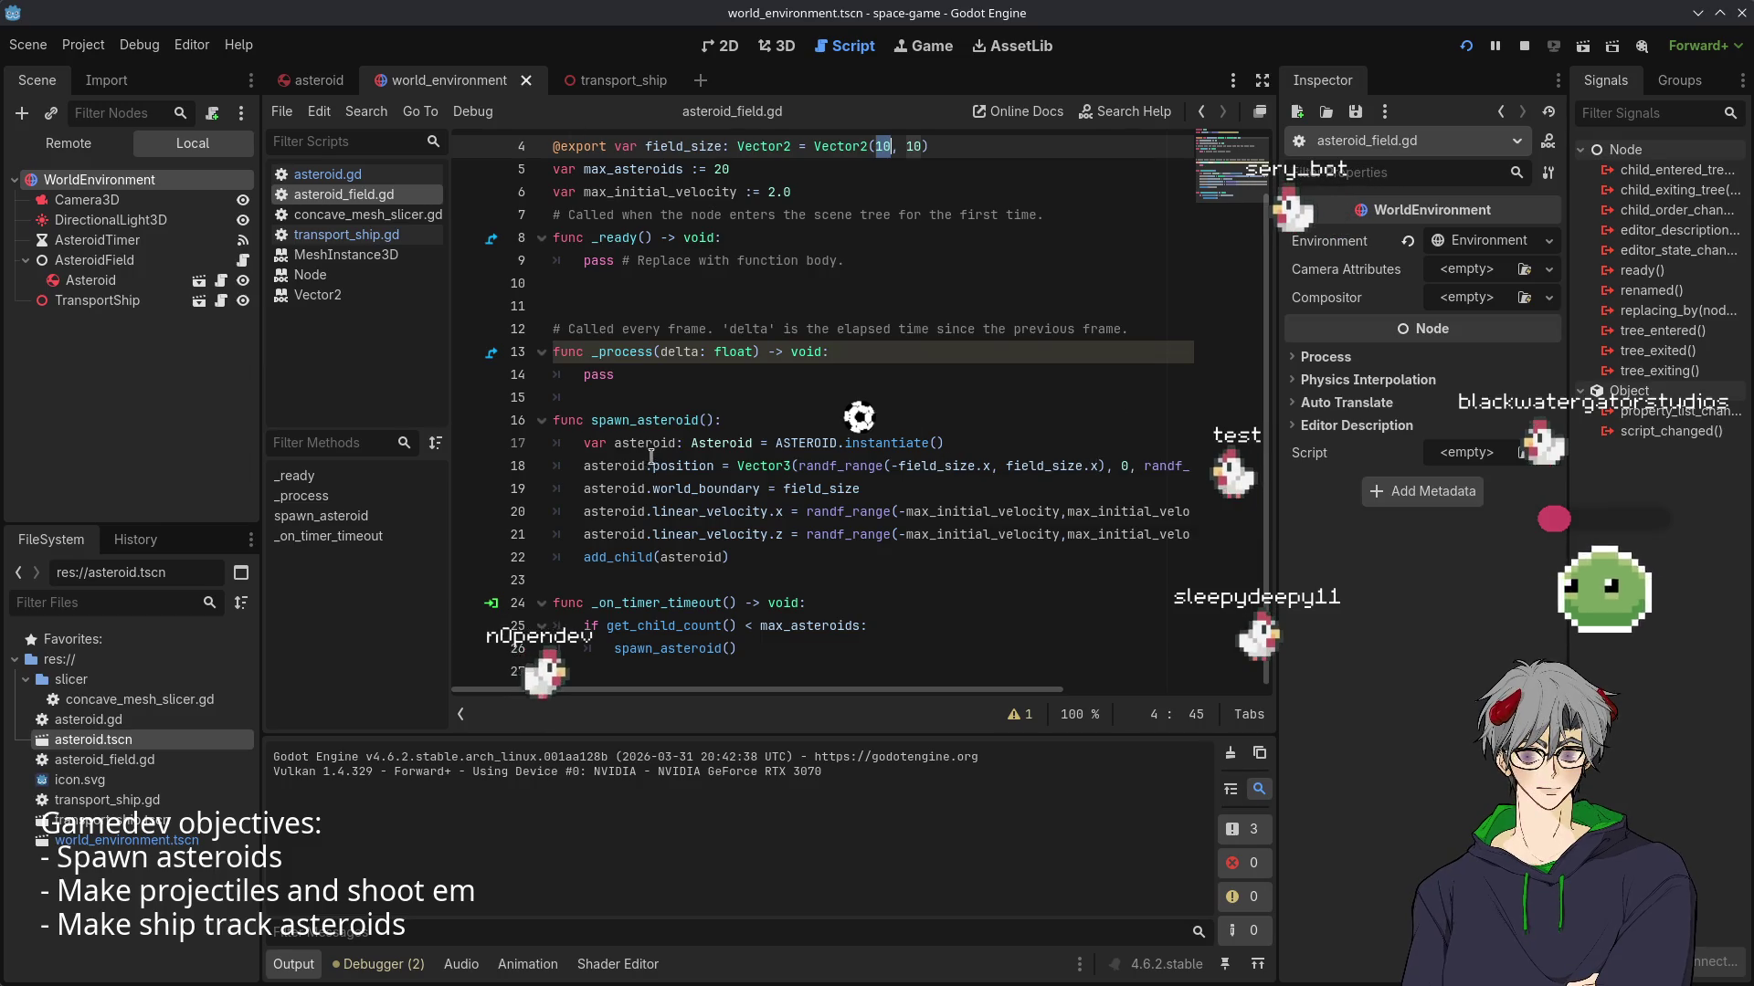
# - Return to world_environment and cycle through the 3D, Script, AssetLib and Game workspaces
pyautogui.click(315, 80)
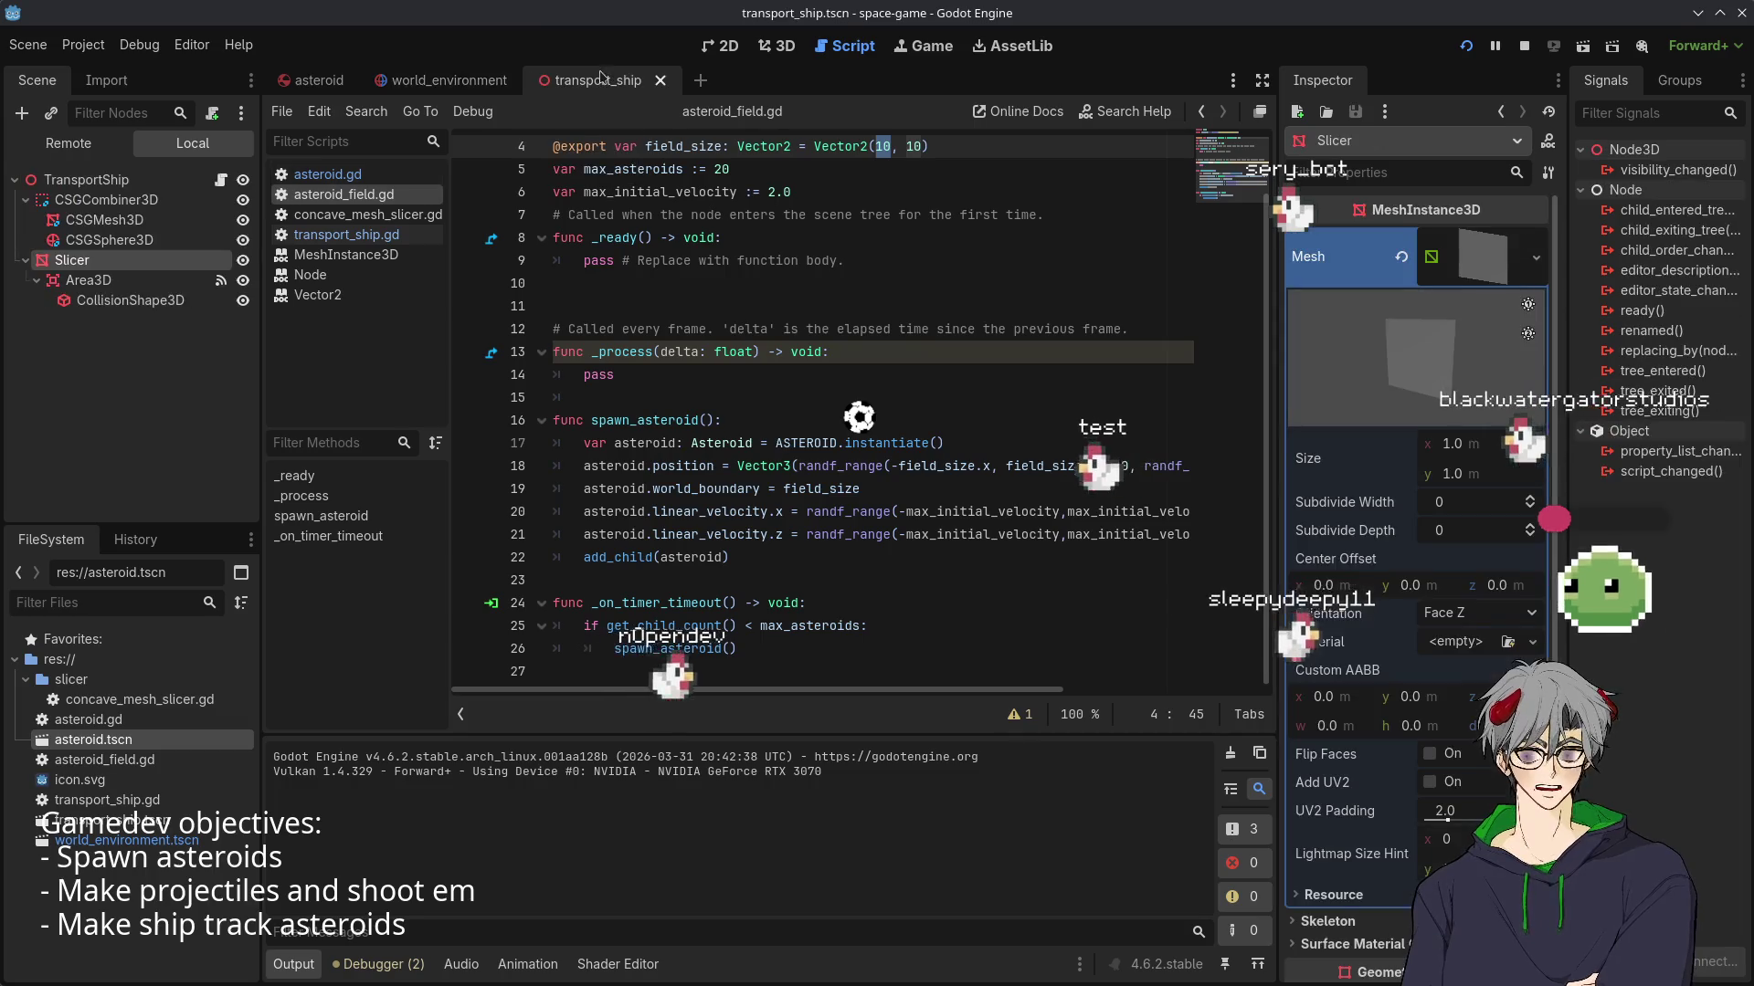
pyautogui.click(404, 82)
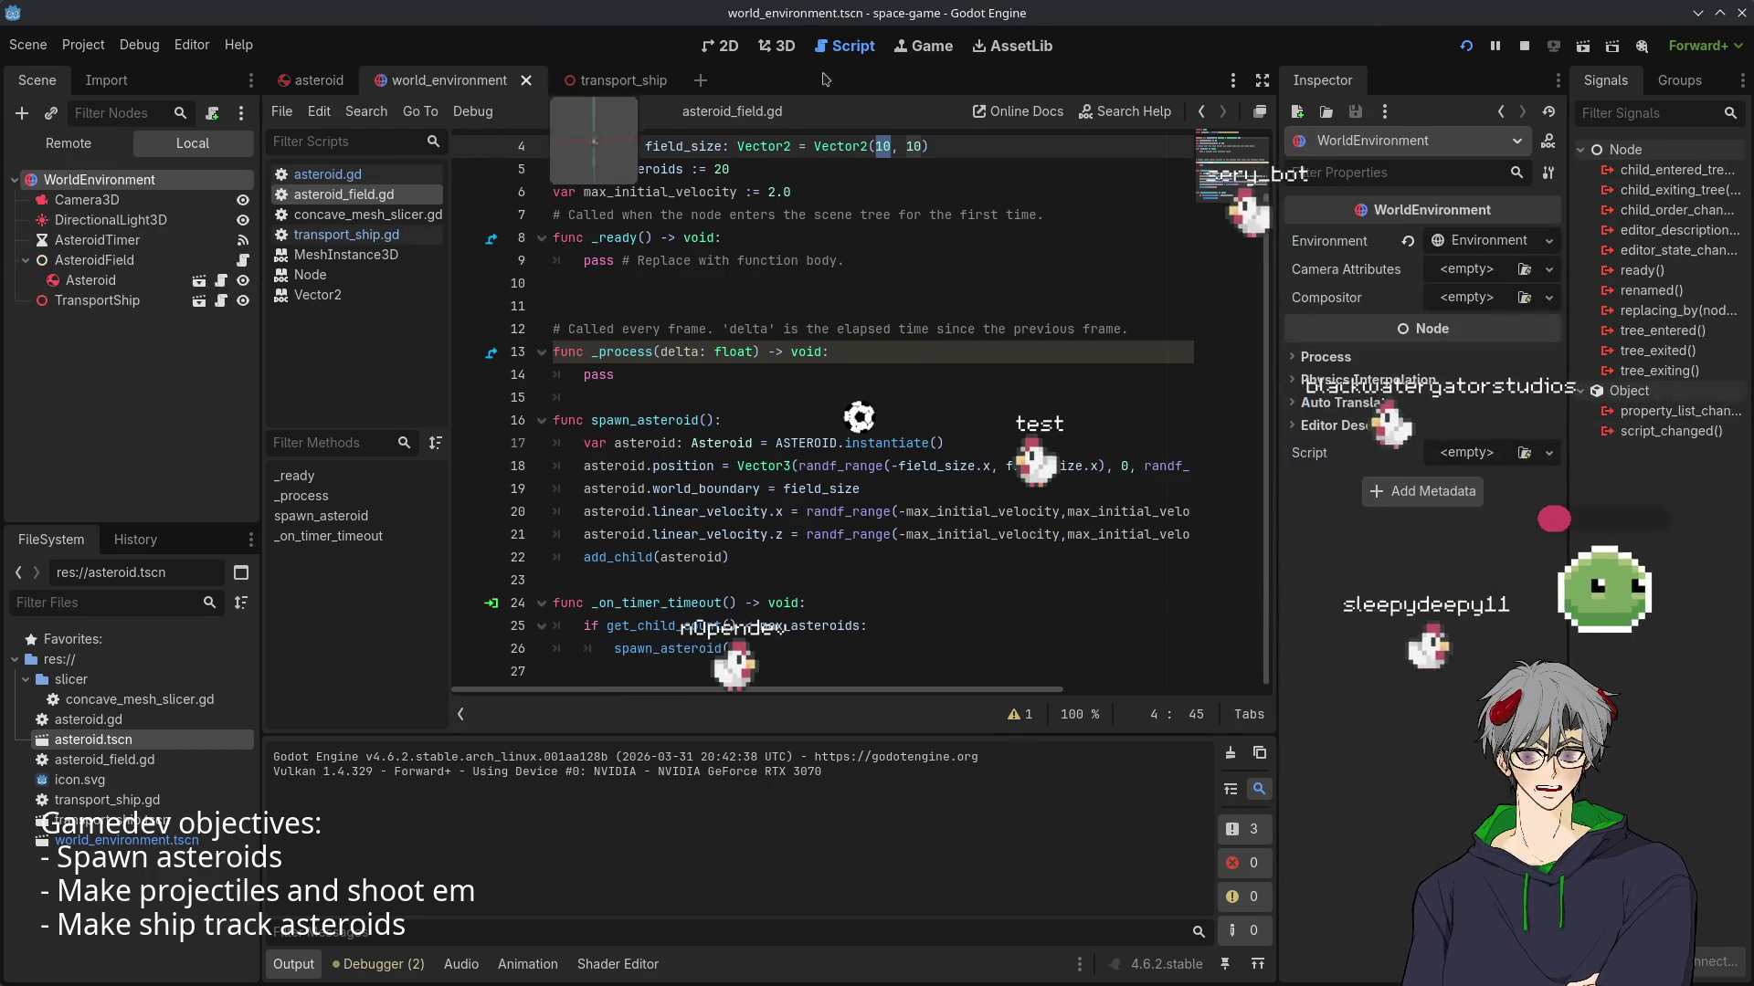
pyautogui.click(777, 46)
pyautogui.click(843, 48)
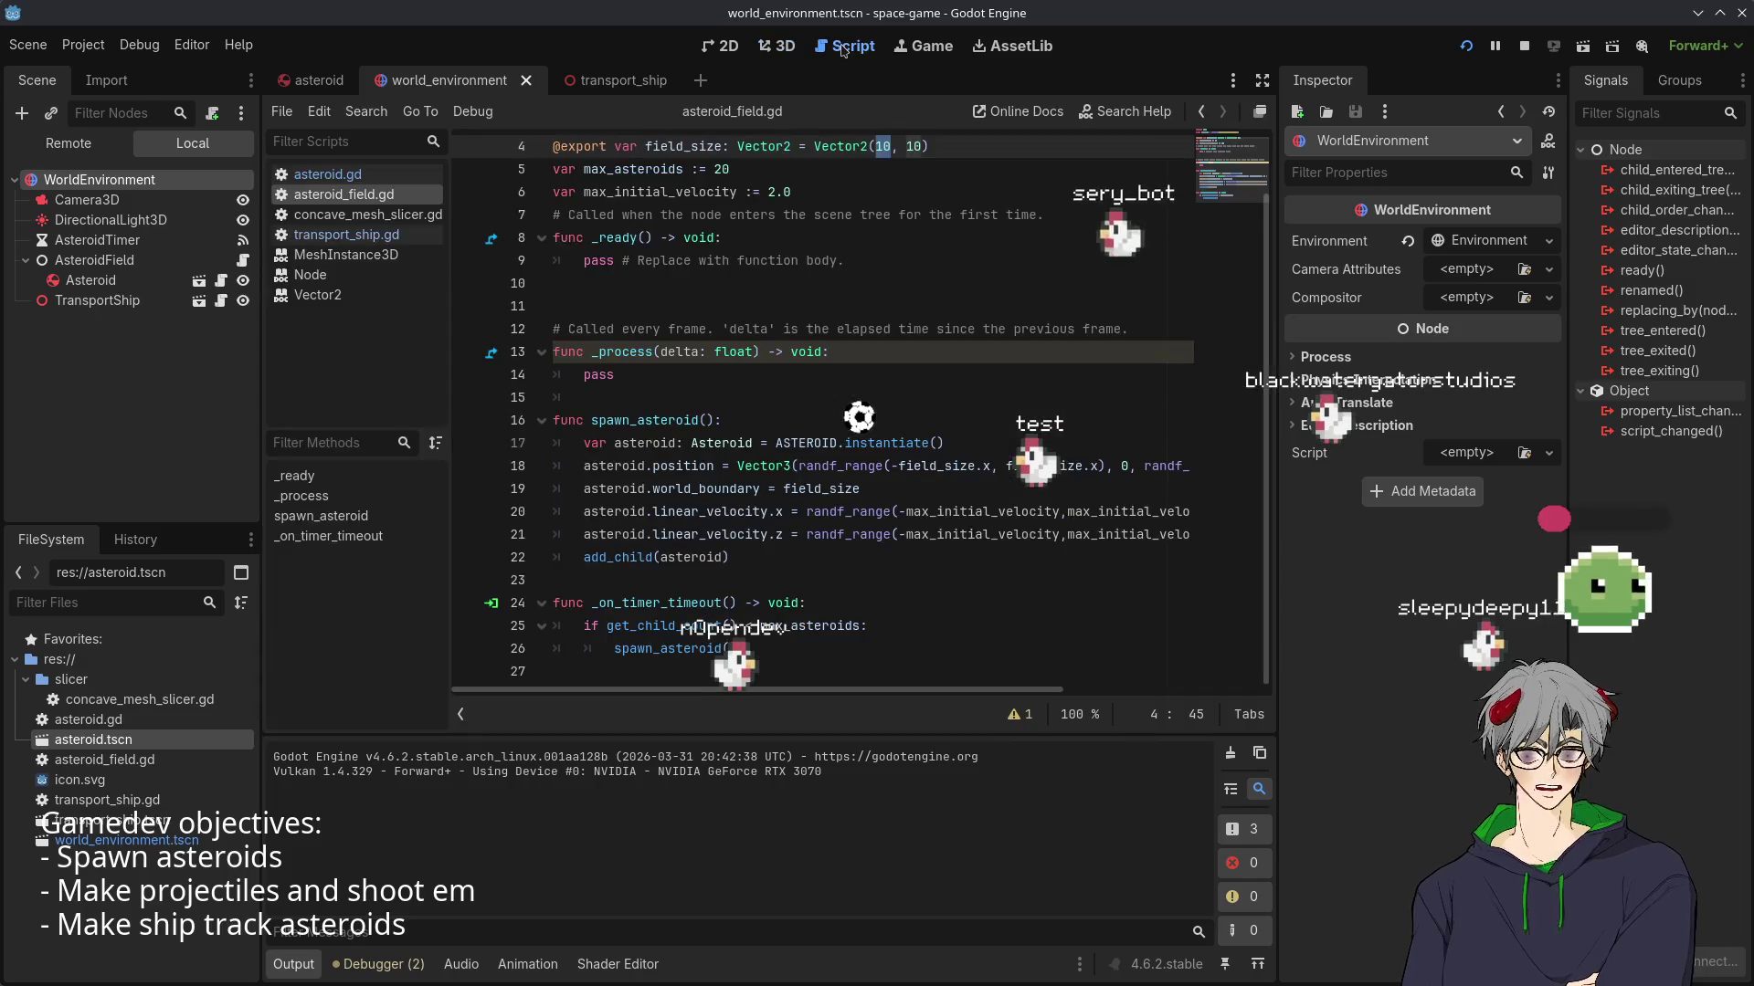
pyautogui.click(1023, 47)
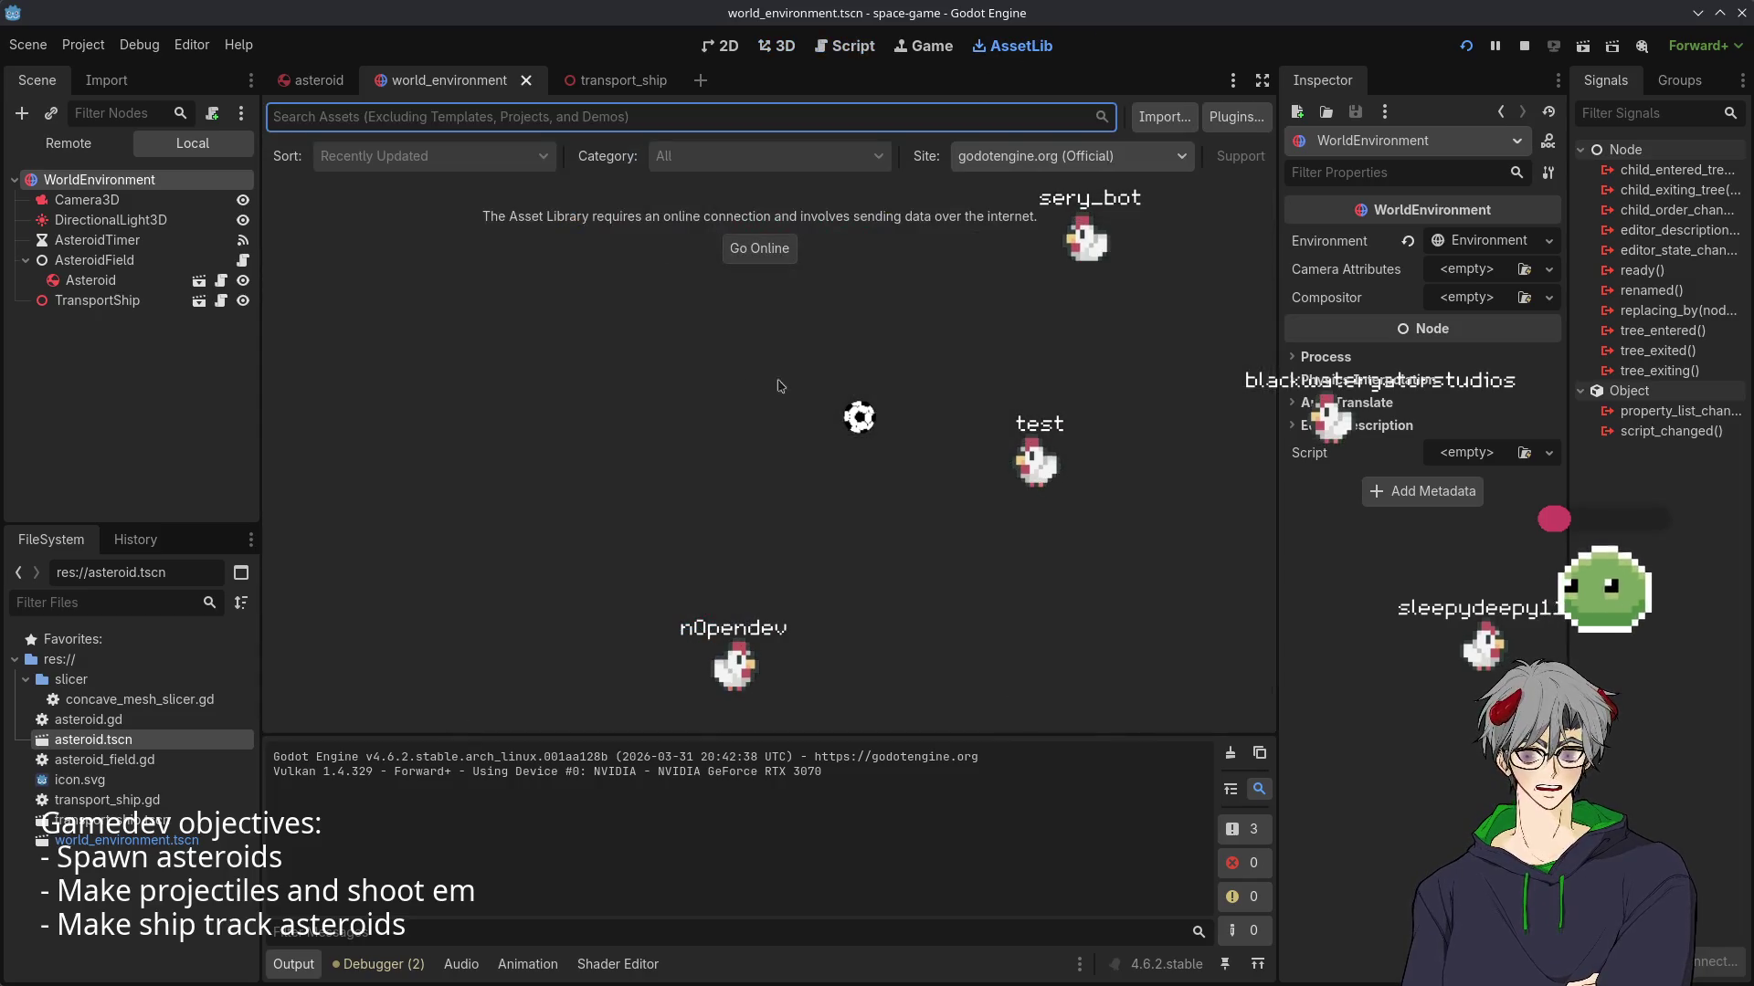
pyautogui.click(920, 46)
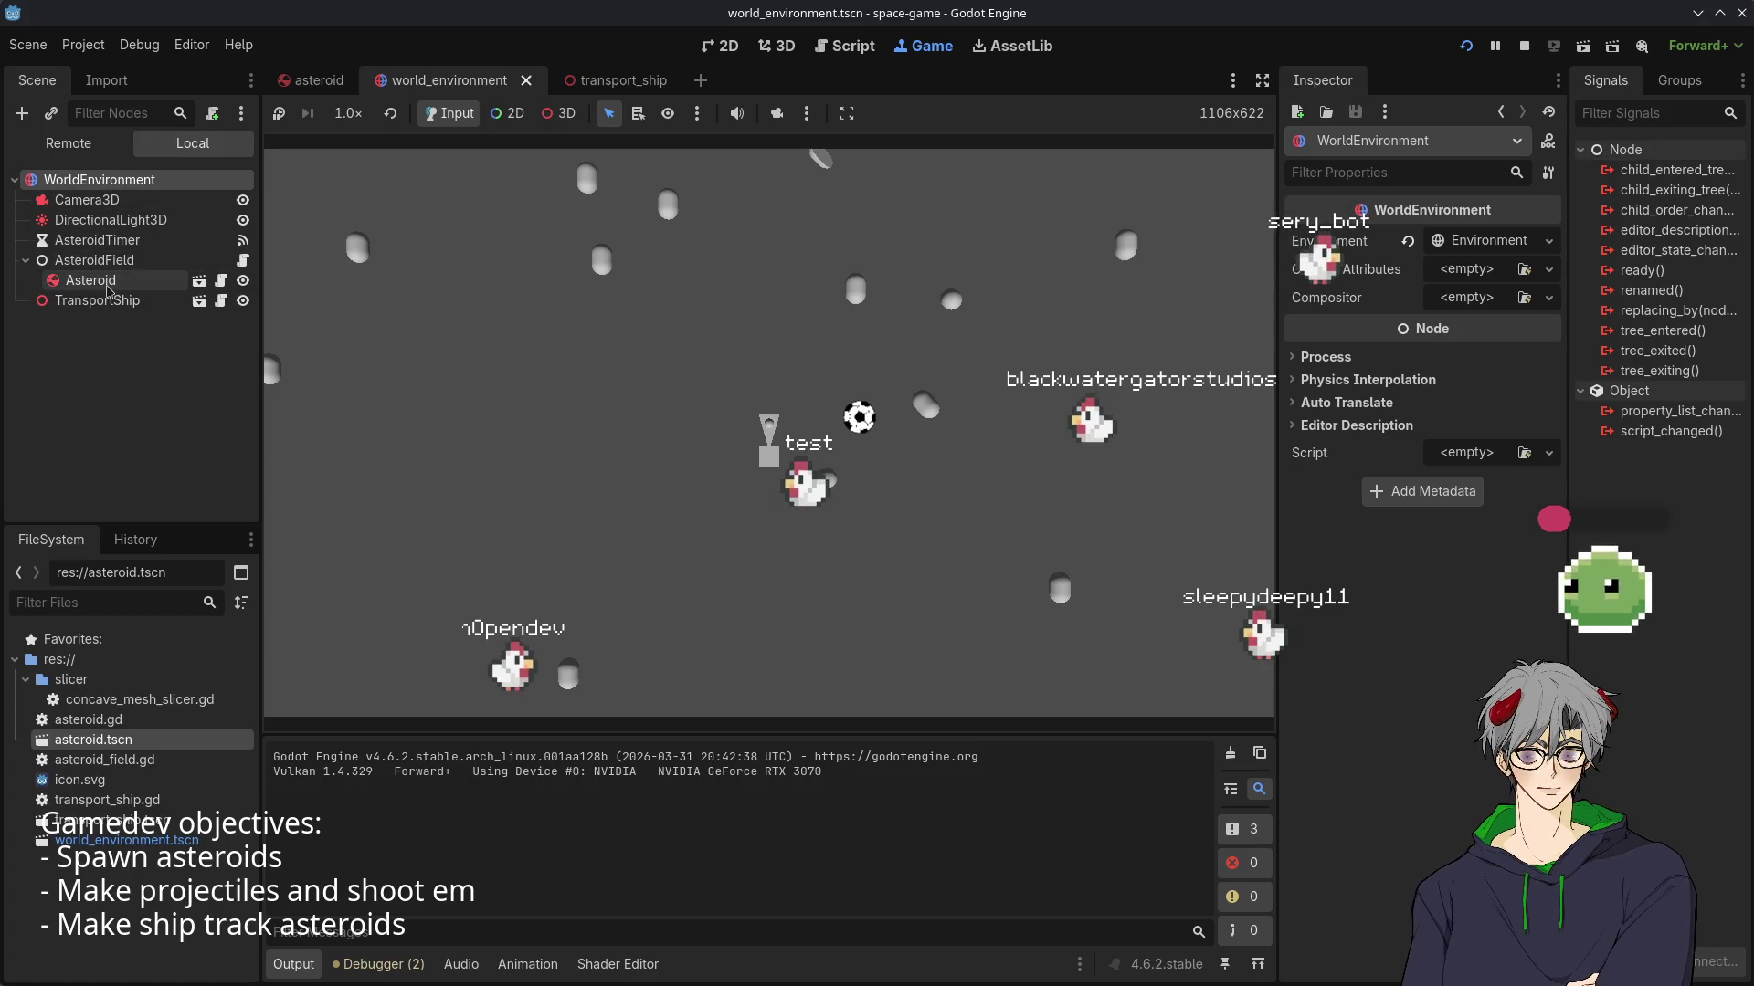
# - Select the Asteroid node and browse its Mass Distribution, Angular and Constant Forces properties
pyautogui.click(108, 291)
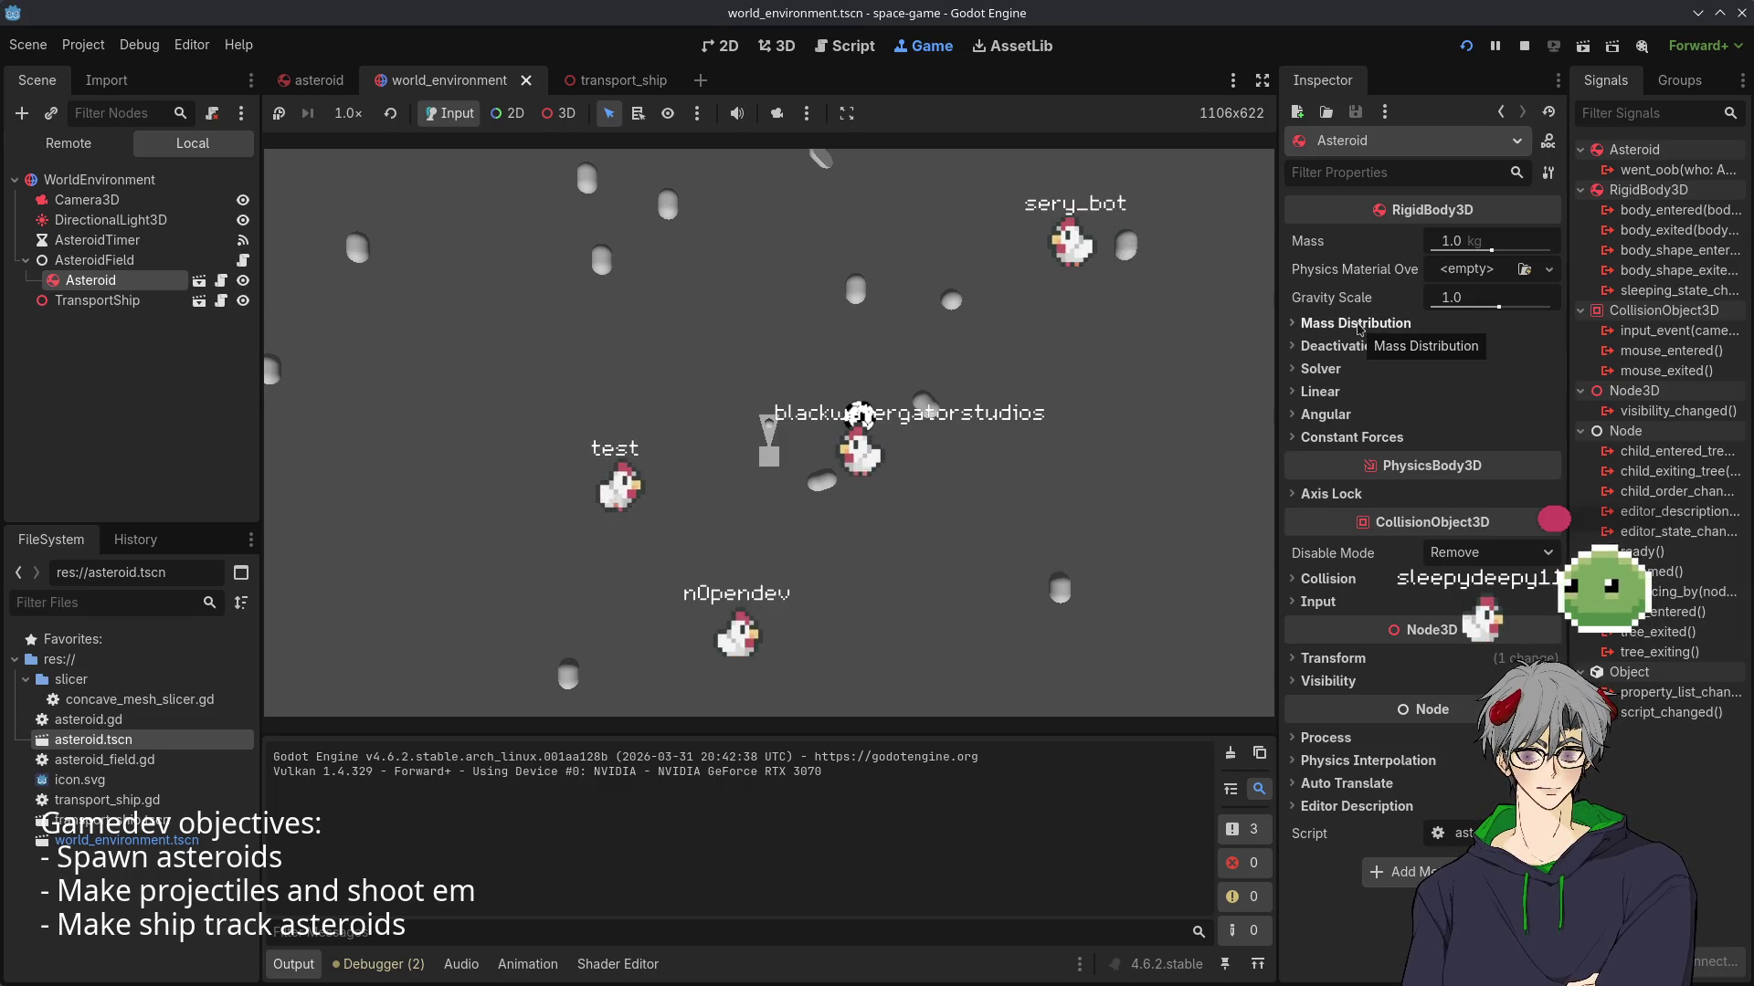
pyautogui.click(1360, 325)
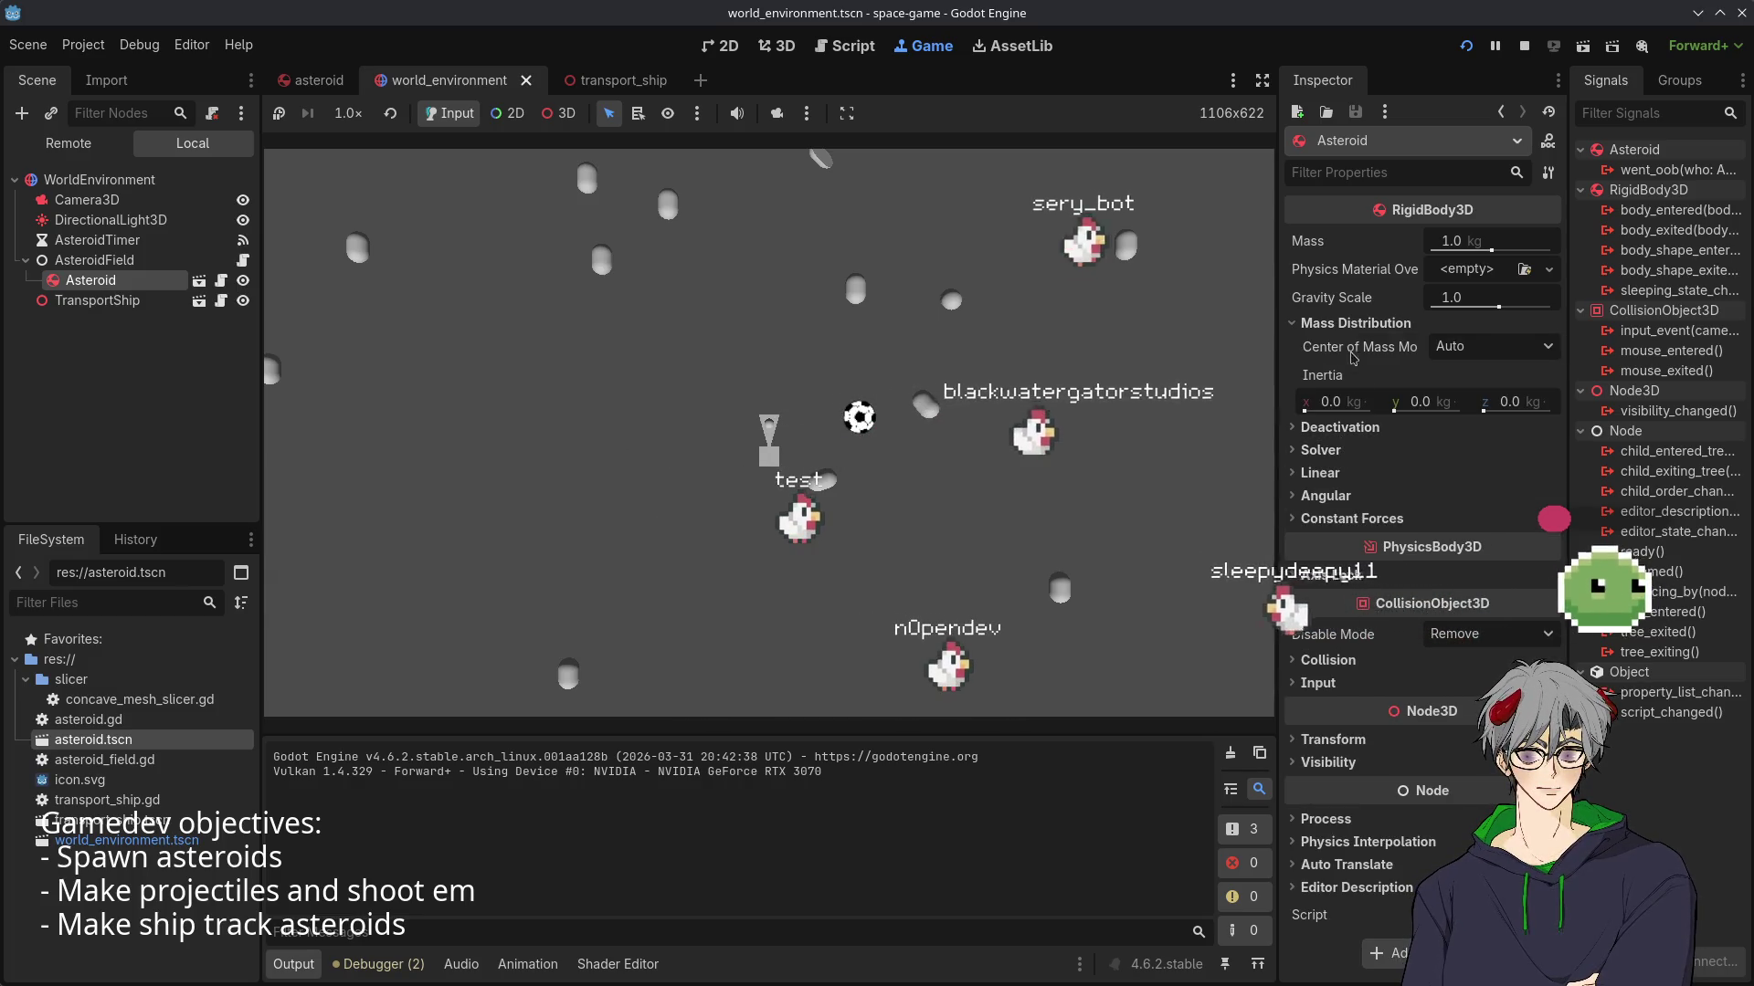
pyautogui.click(1339, 325)
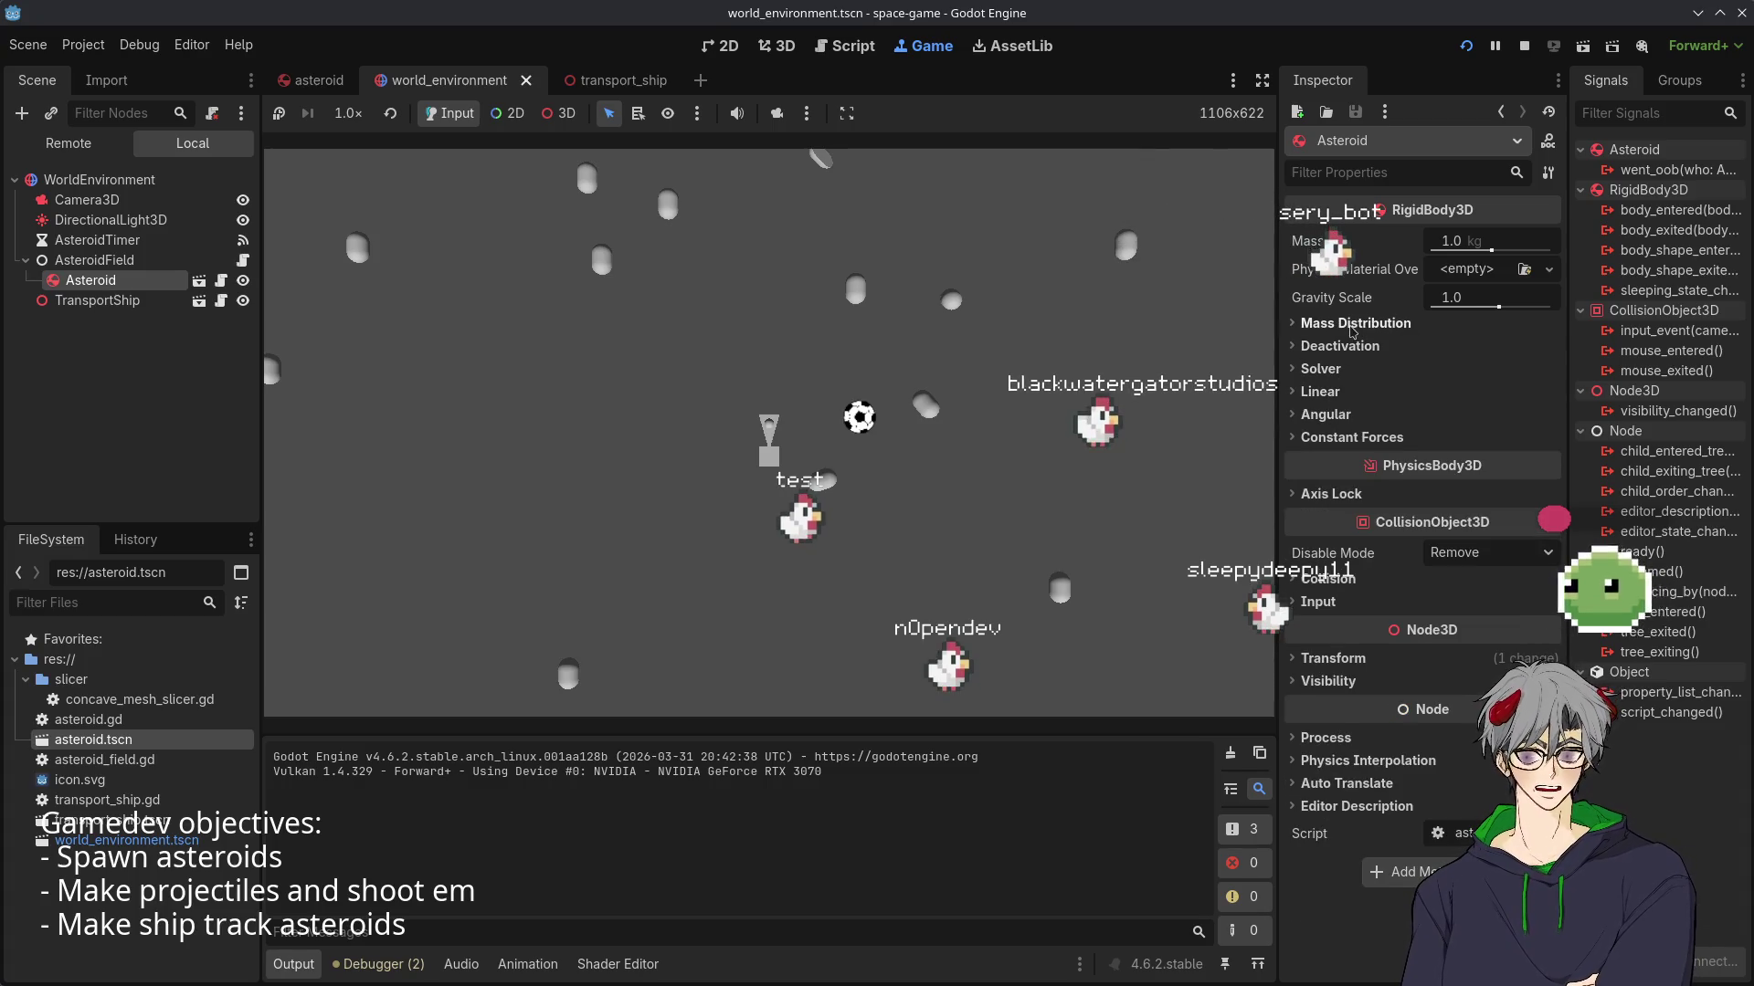
pyautogui.click(1324, 415)
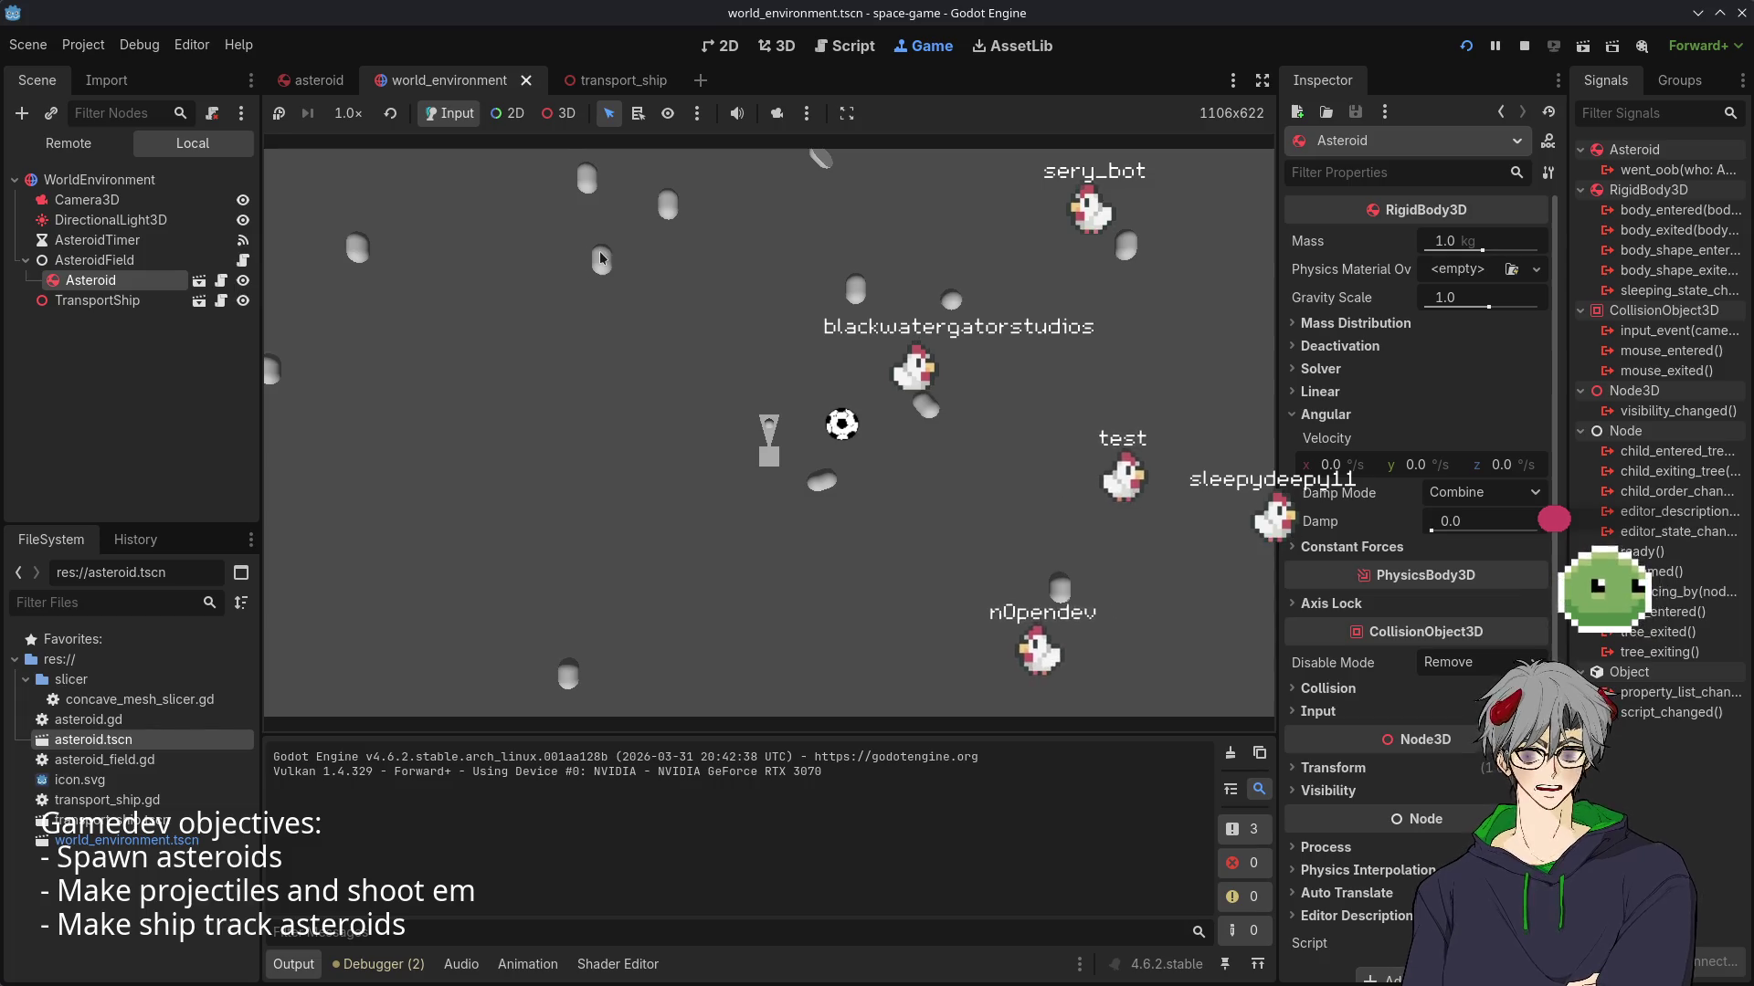
pyautogui.click(1339, 547)
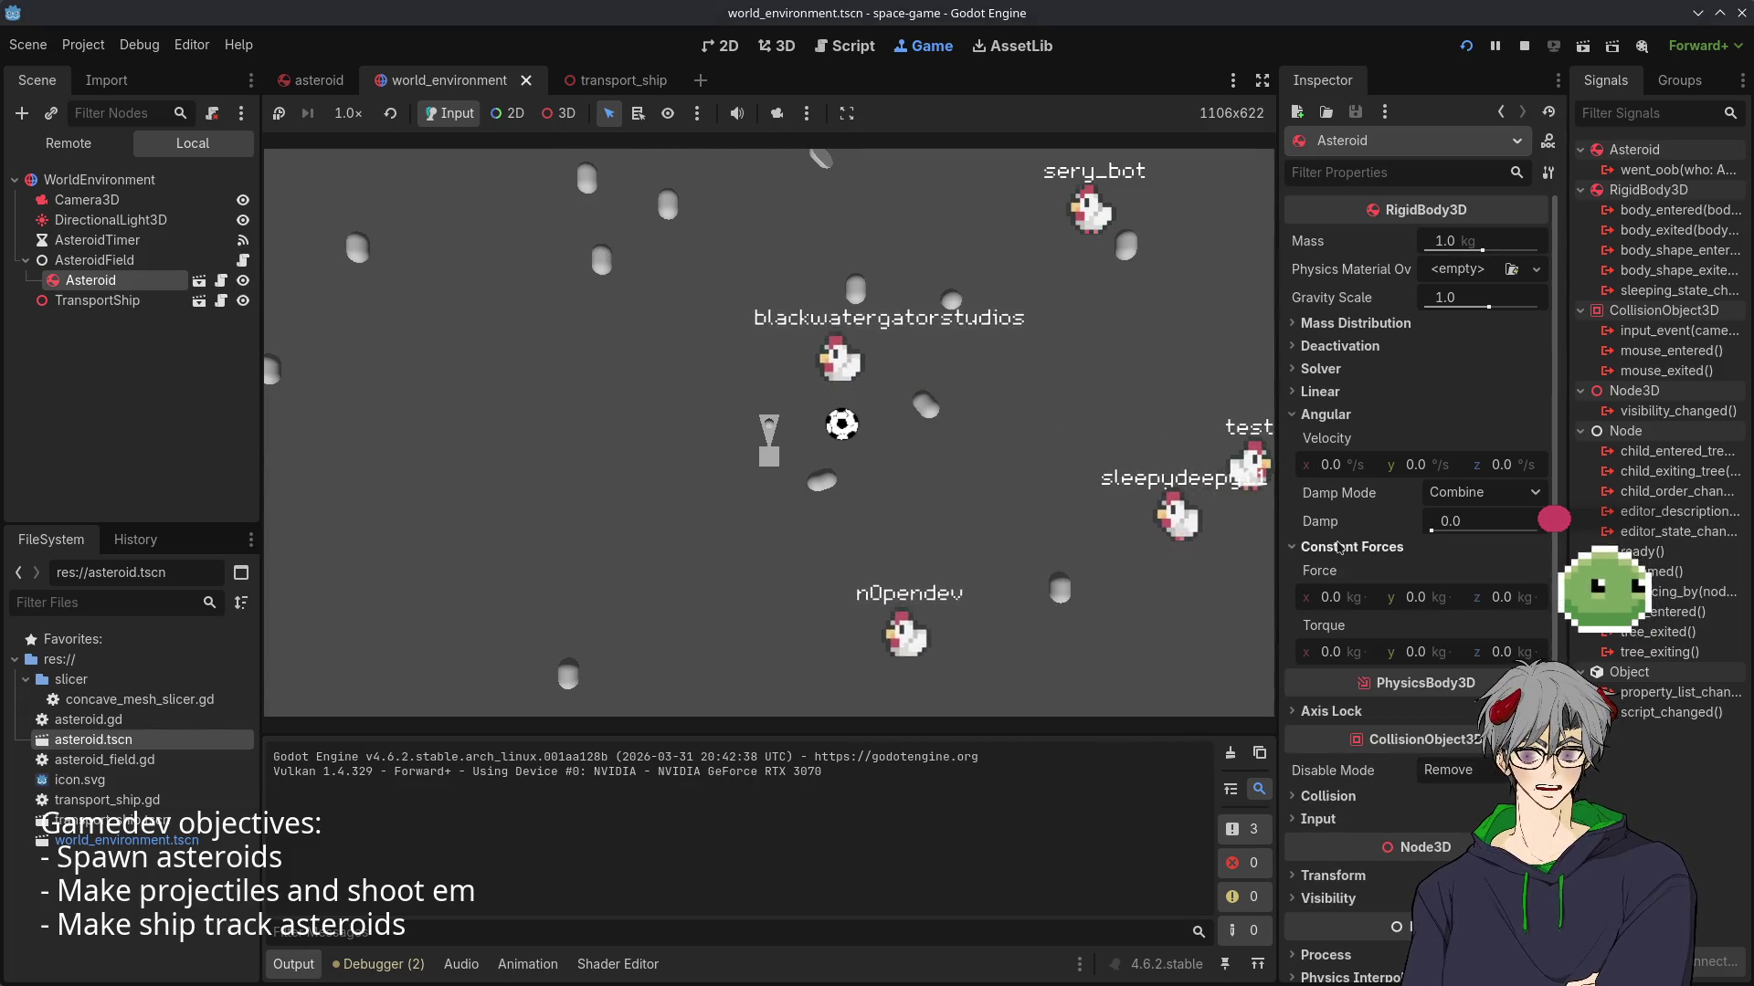
pyautogui.click(1338, 547)
pyautogui.click(27, 48)
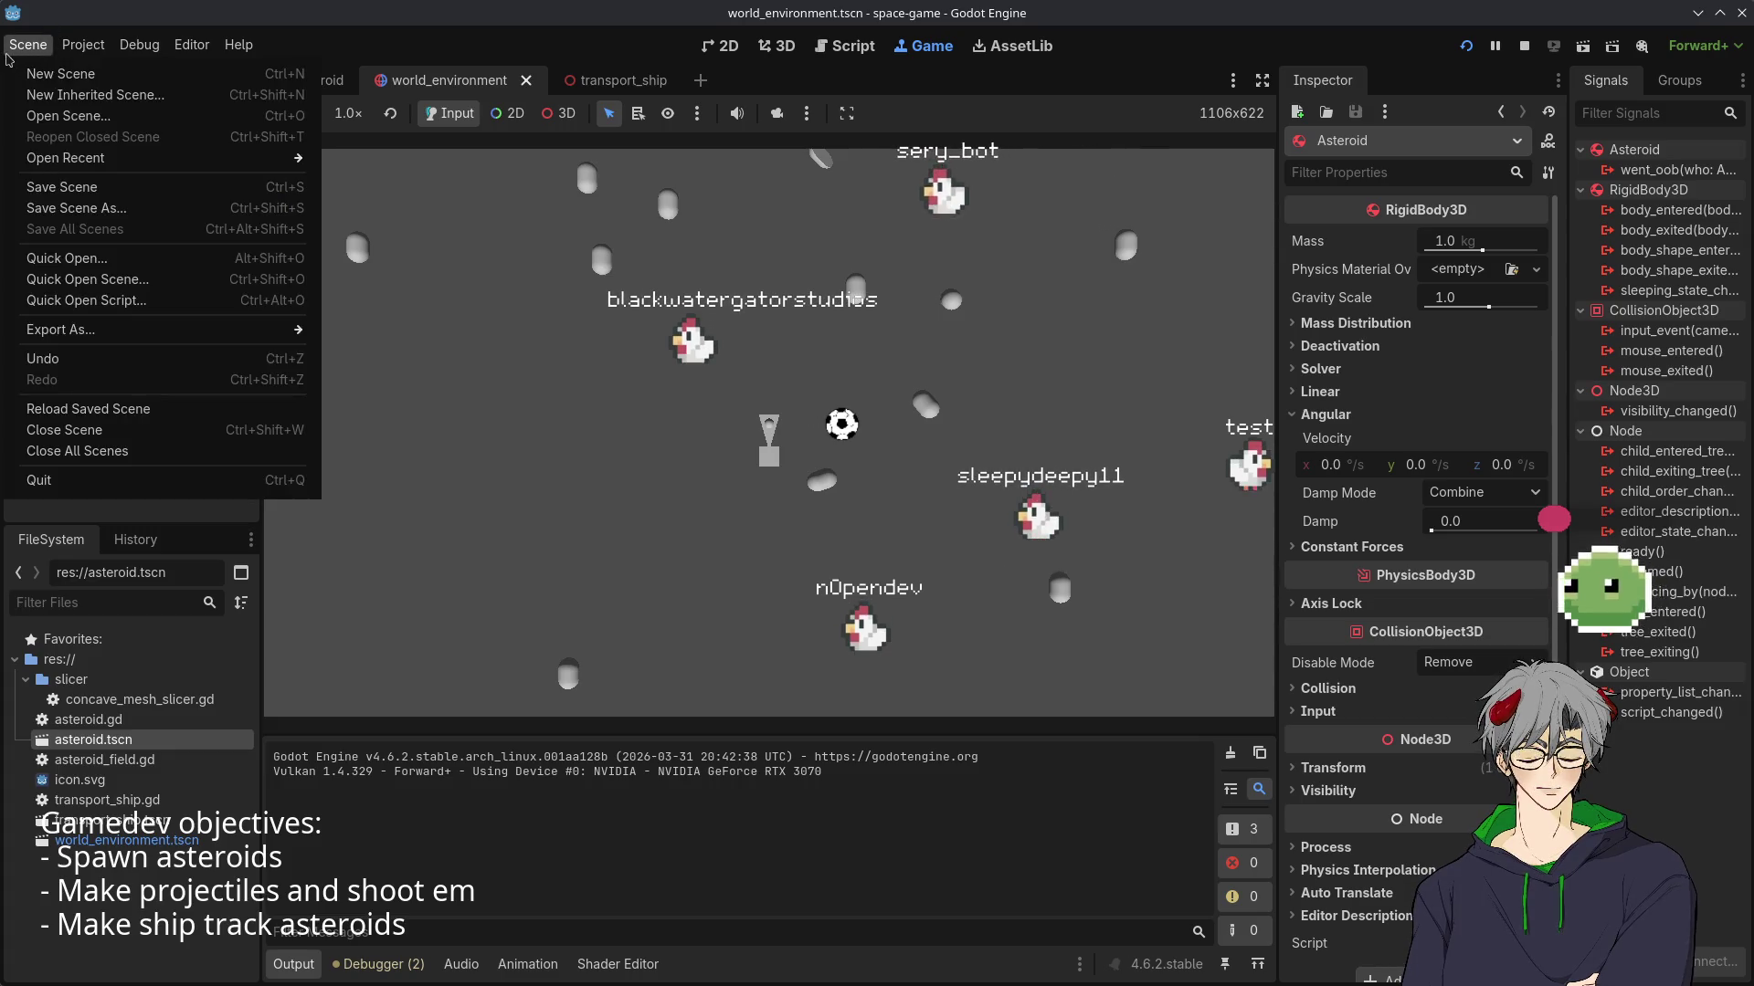
# - In Project Settings under Physics > 3D, set default linear damp, angular damp and gravity to 0
pyautogui.click(110, 73)
pyautogui.write('p')
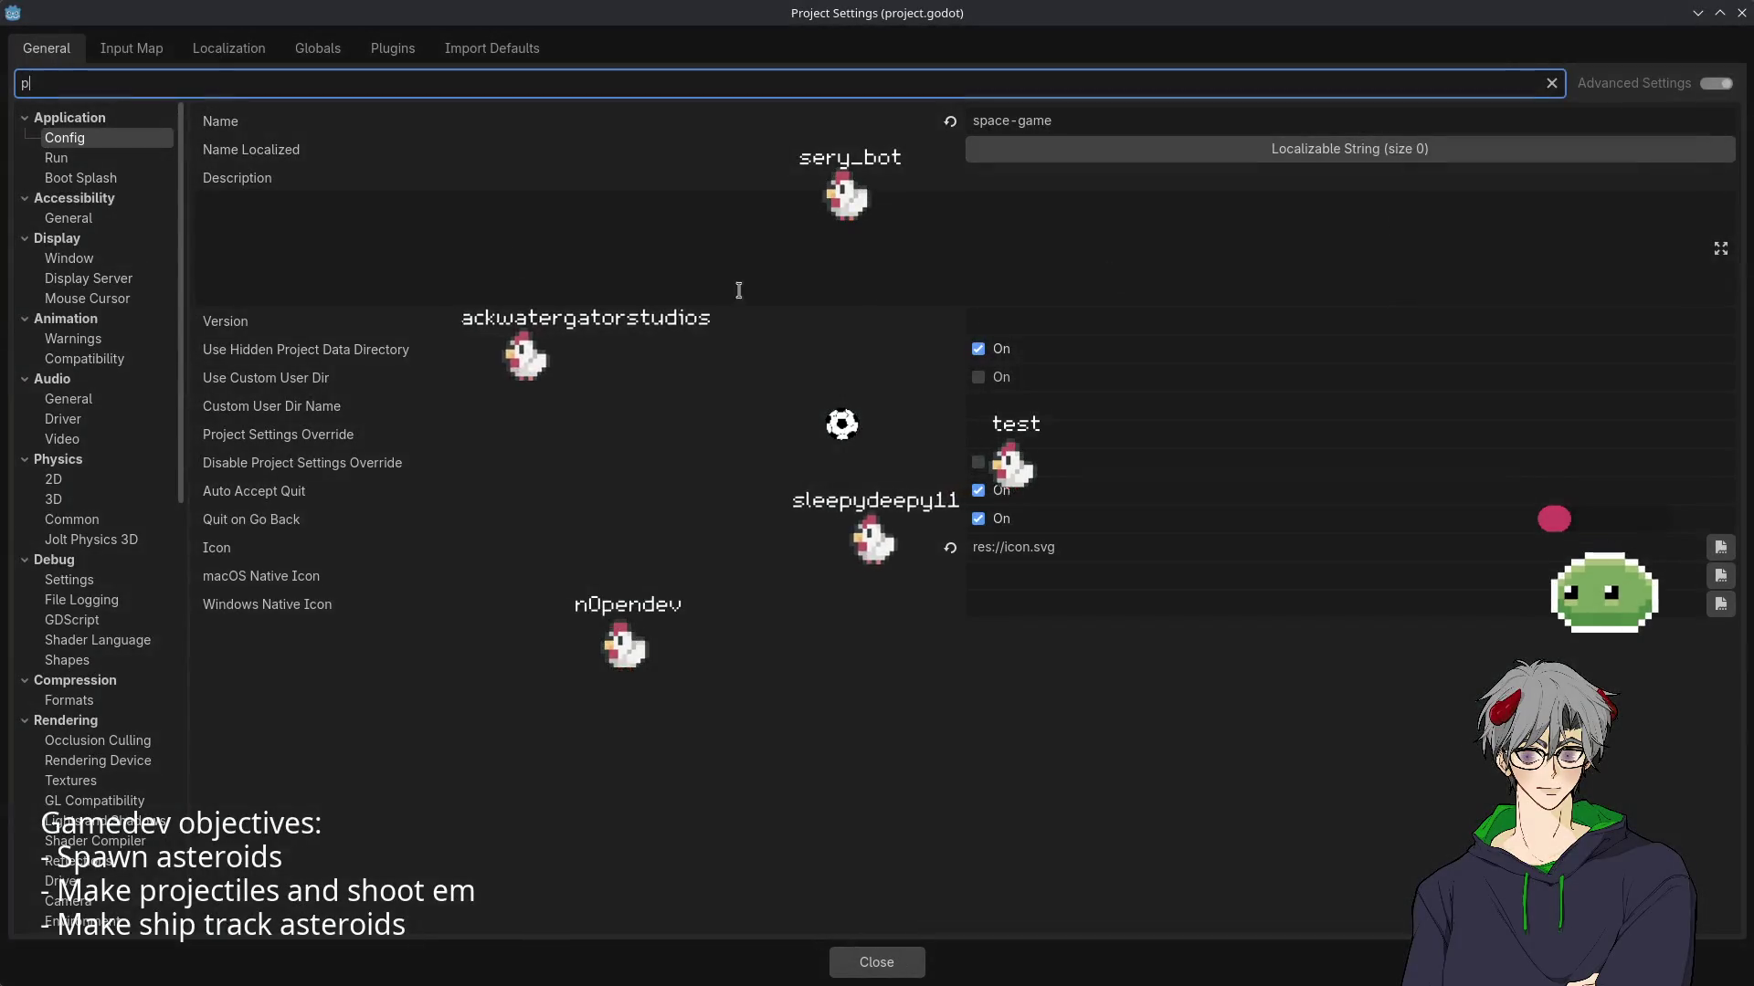
pyautogui.write('hy')
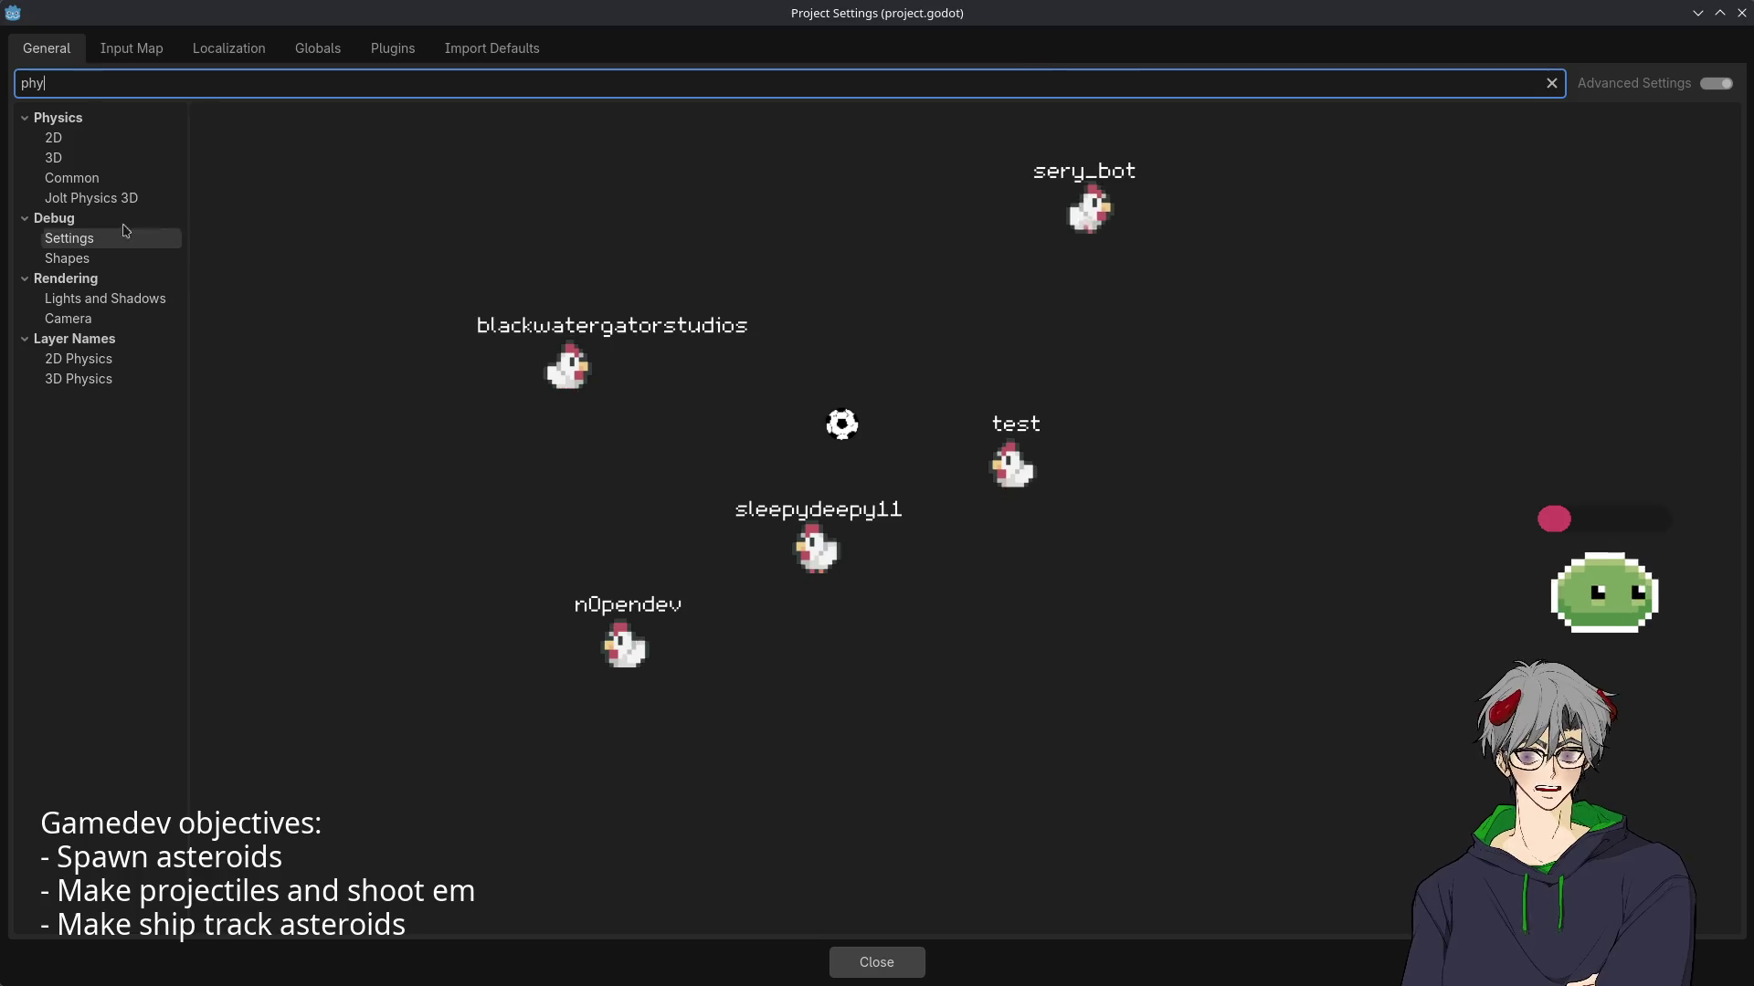
pyautogui.click(79, 163)
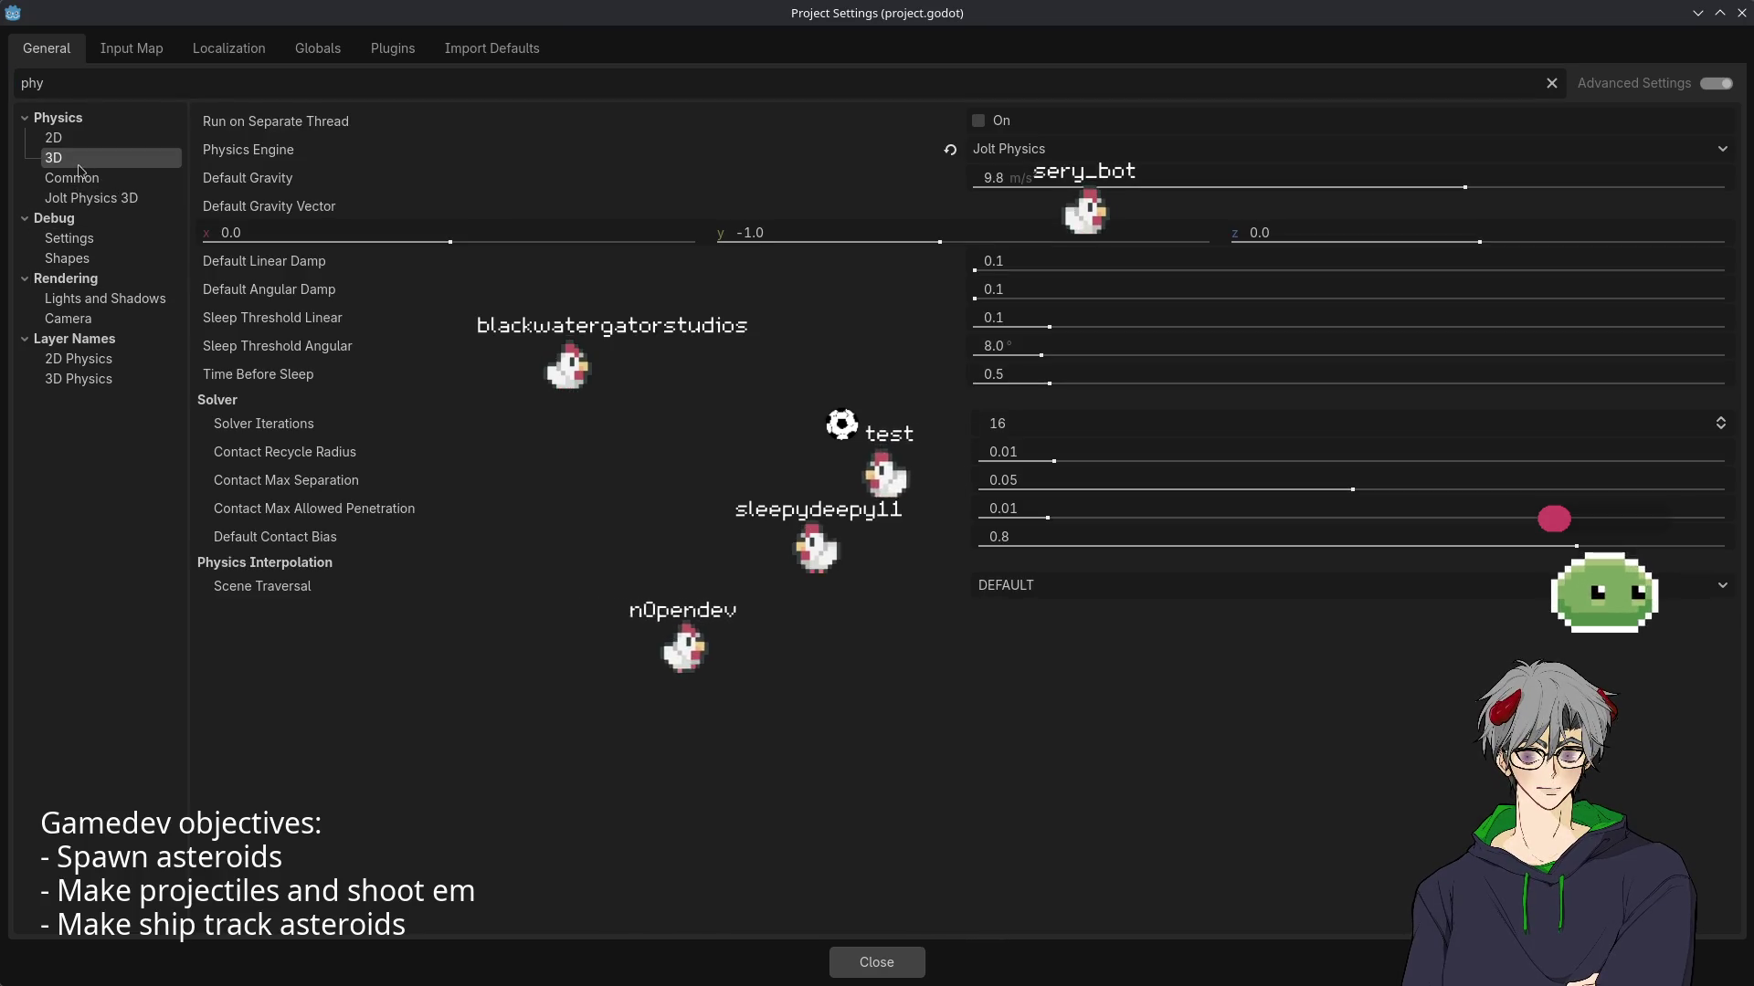
pyautogui.moveTo(275, 265)
pyautogui.write('0')
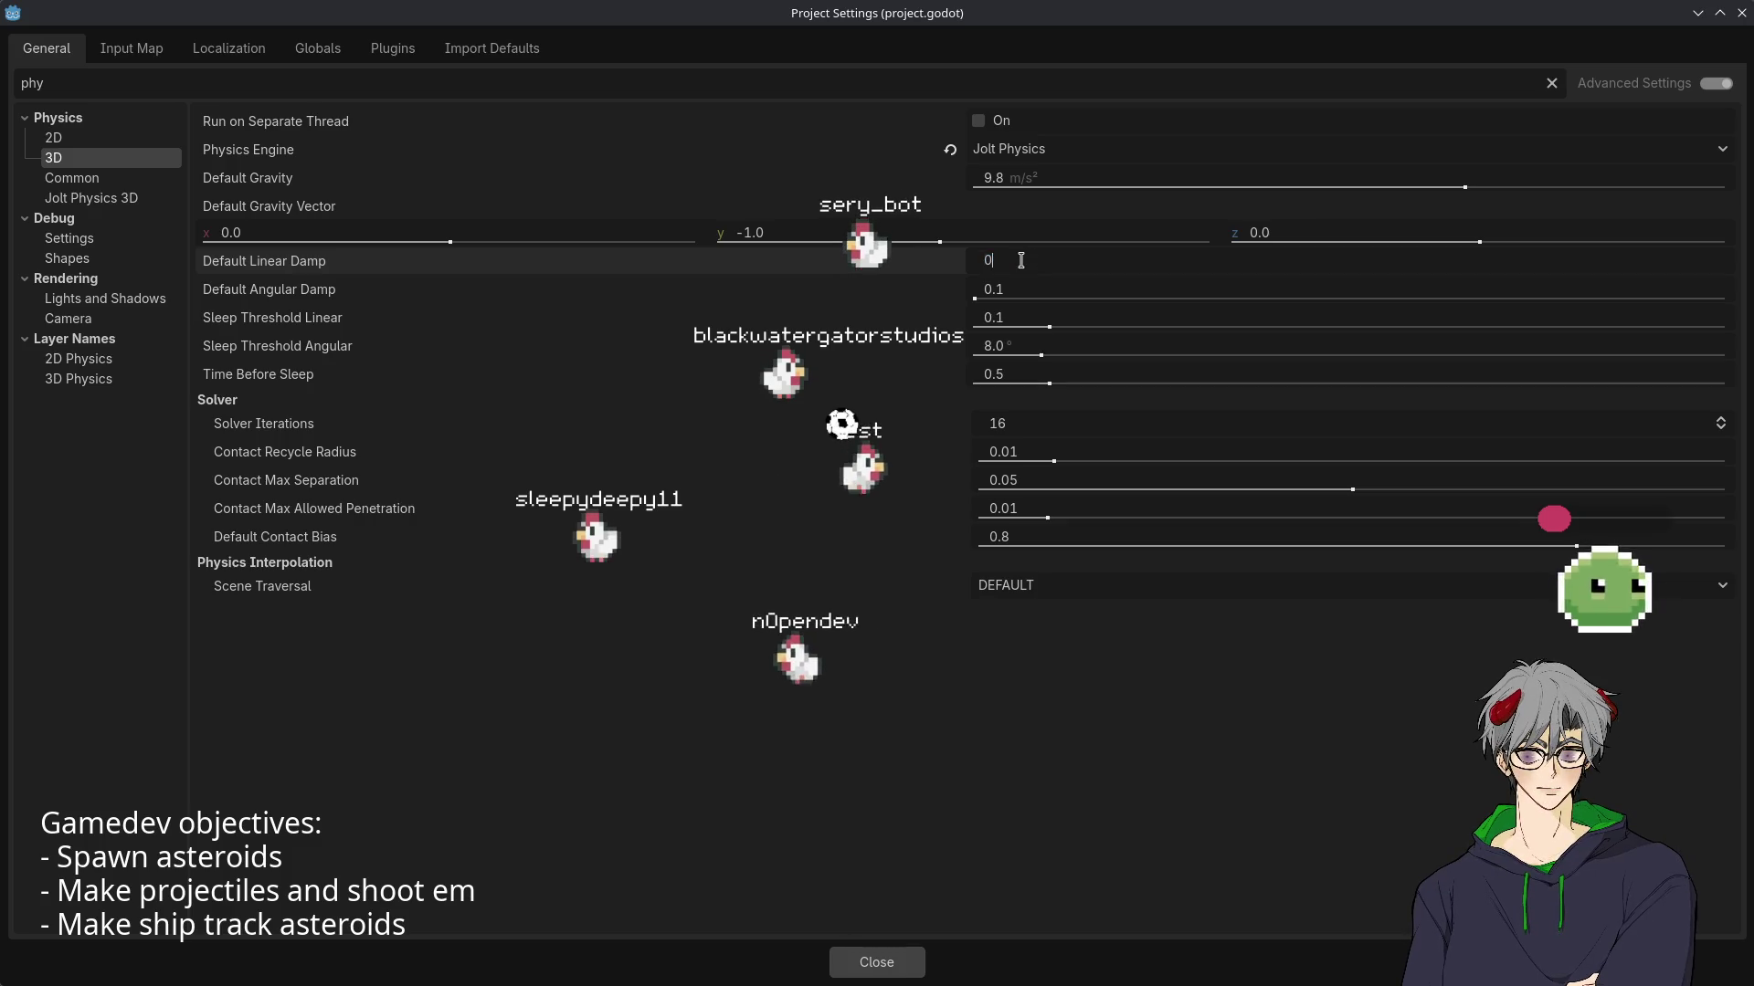
pyautogui.press('Tab')
pyautogui.write('0')
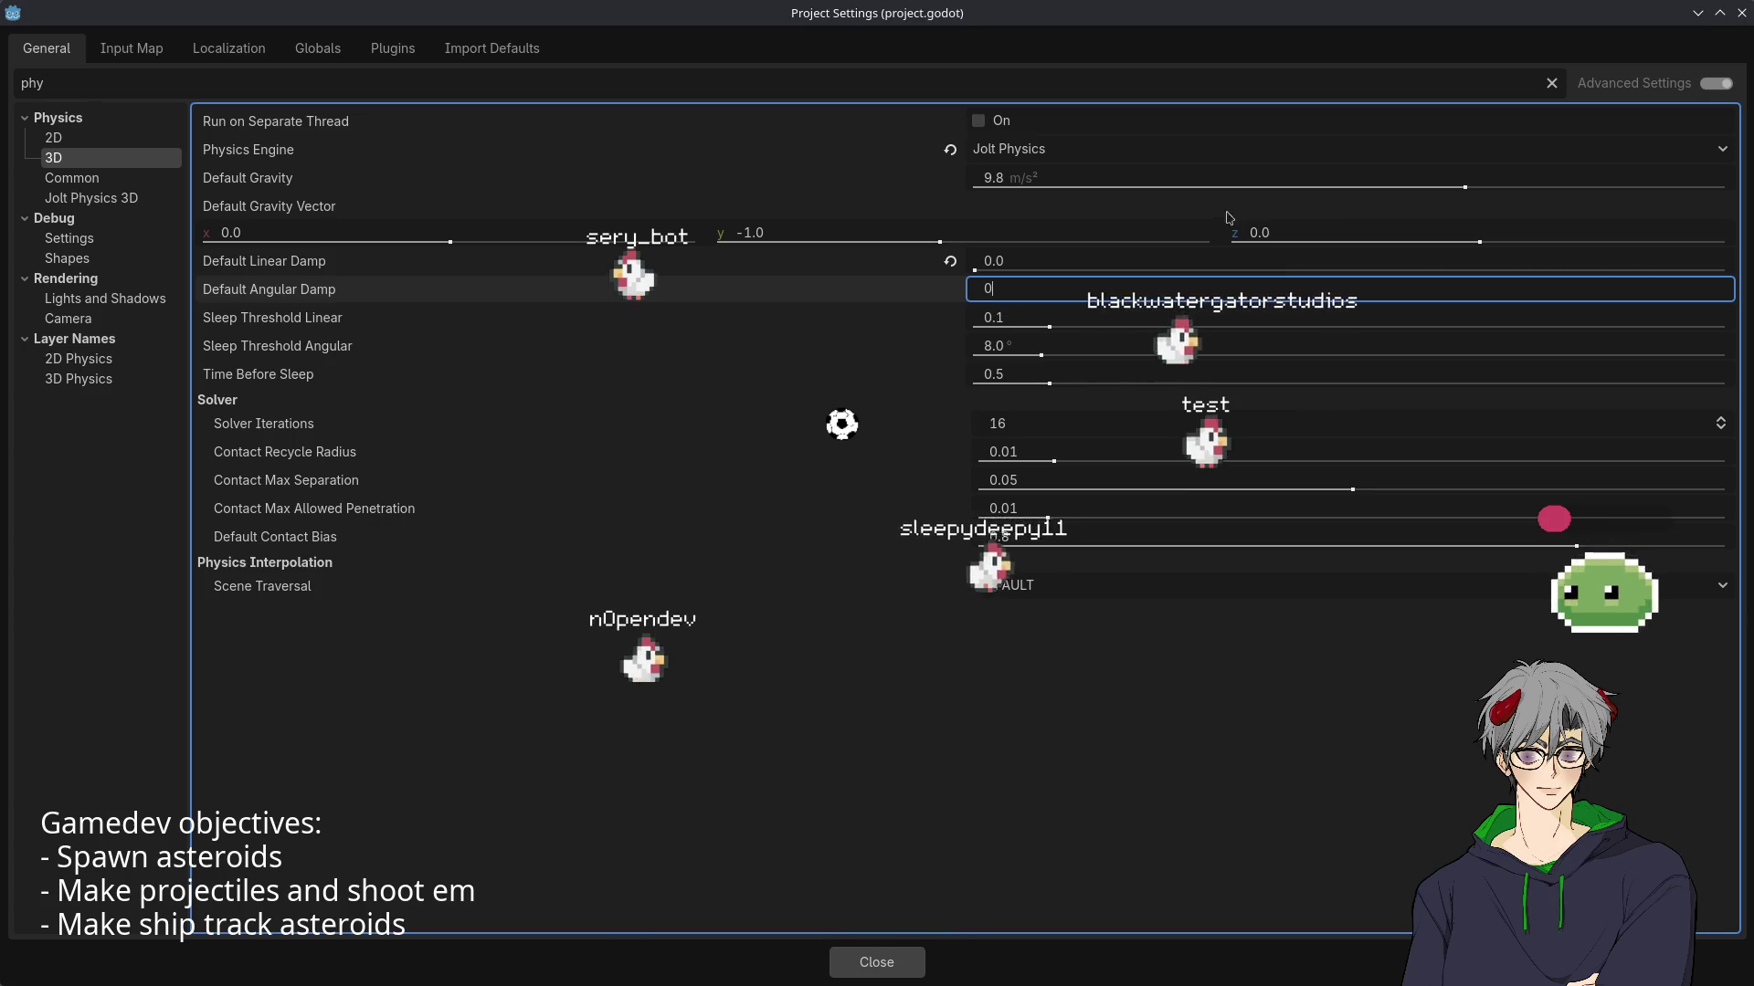
pyautogui.click(1034, 173)
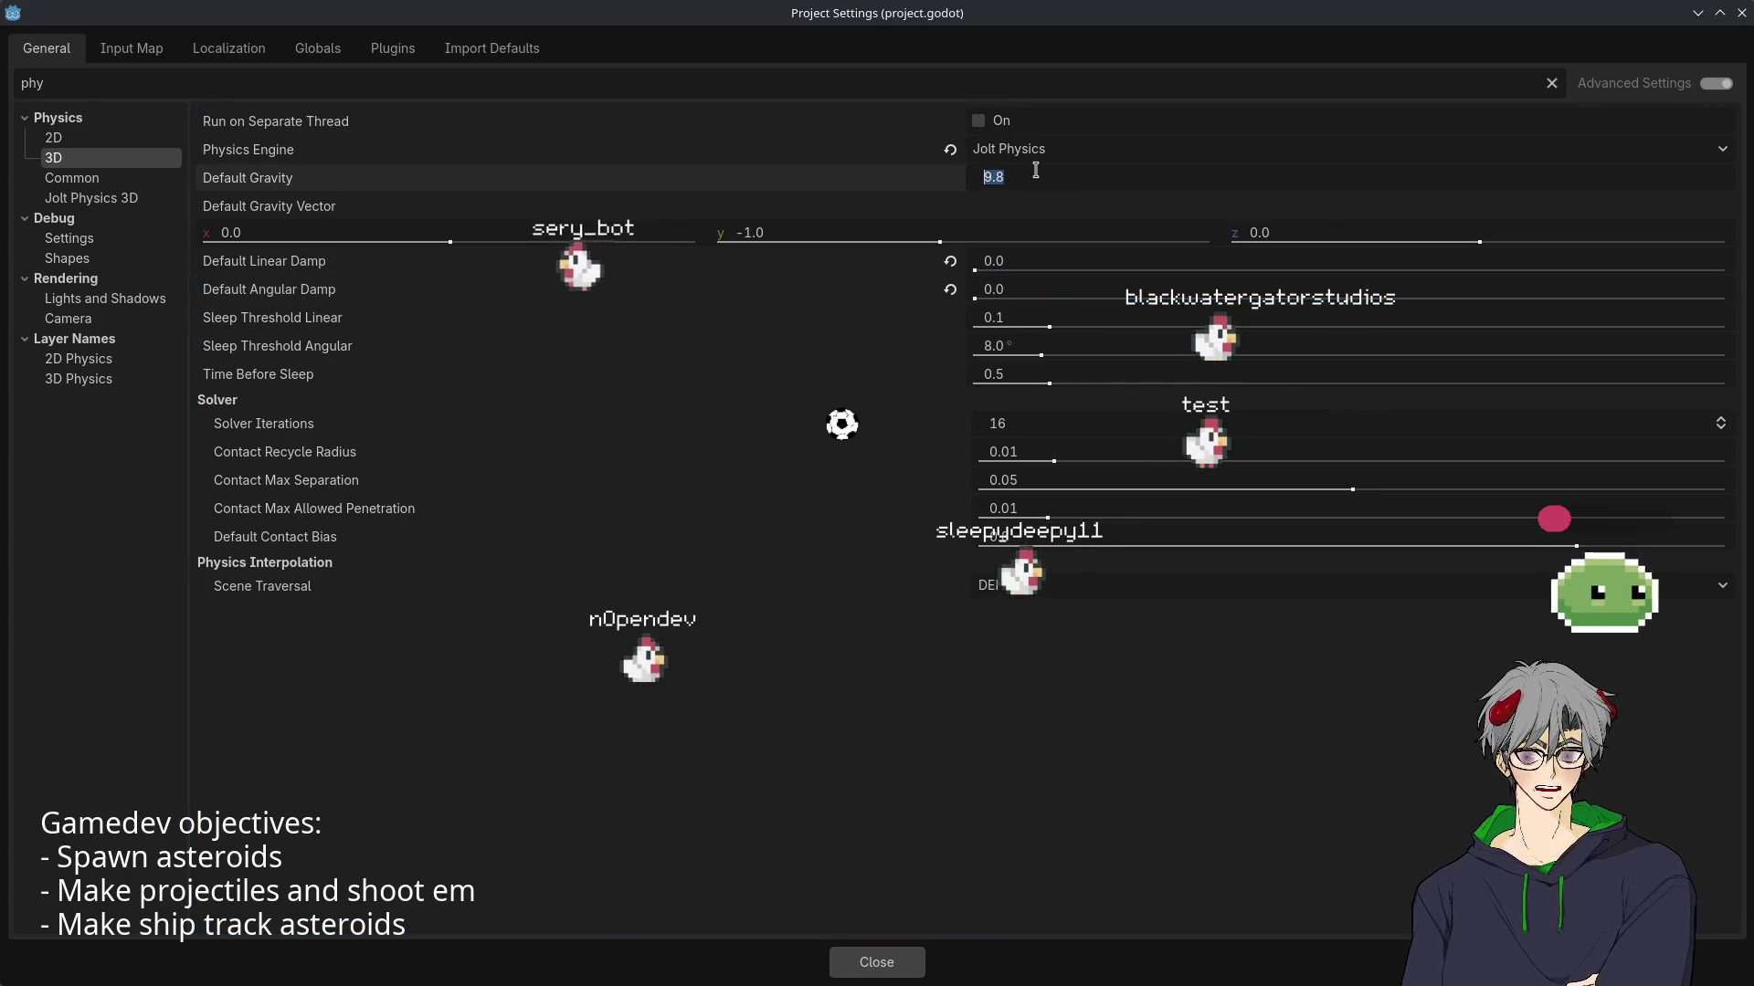
pyautogui.write('0')
pyautogui.press('Tab')
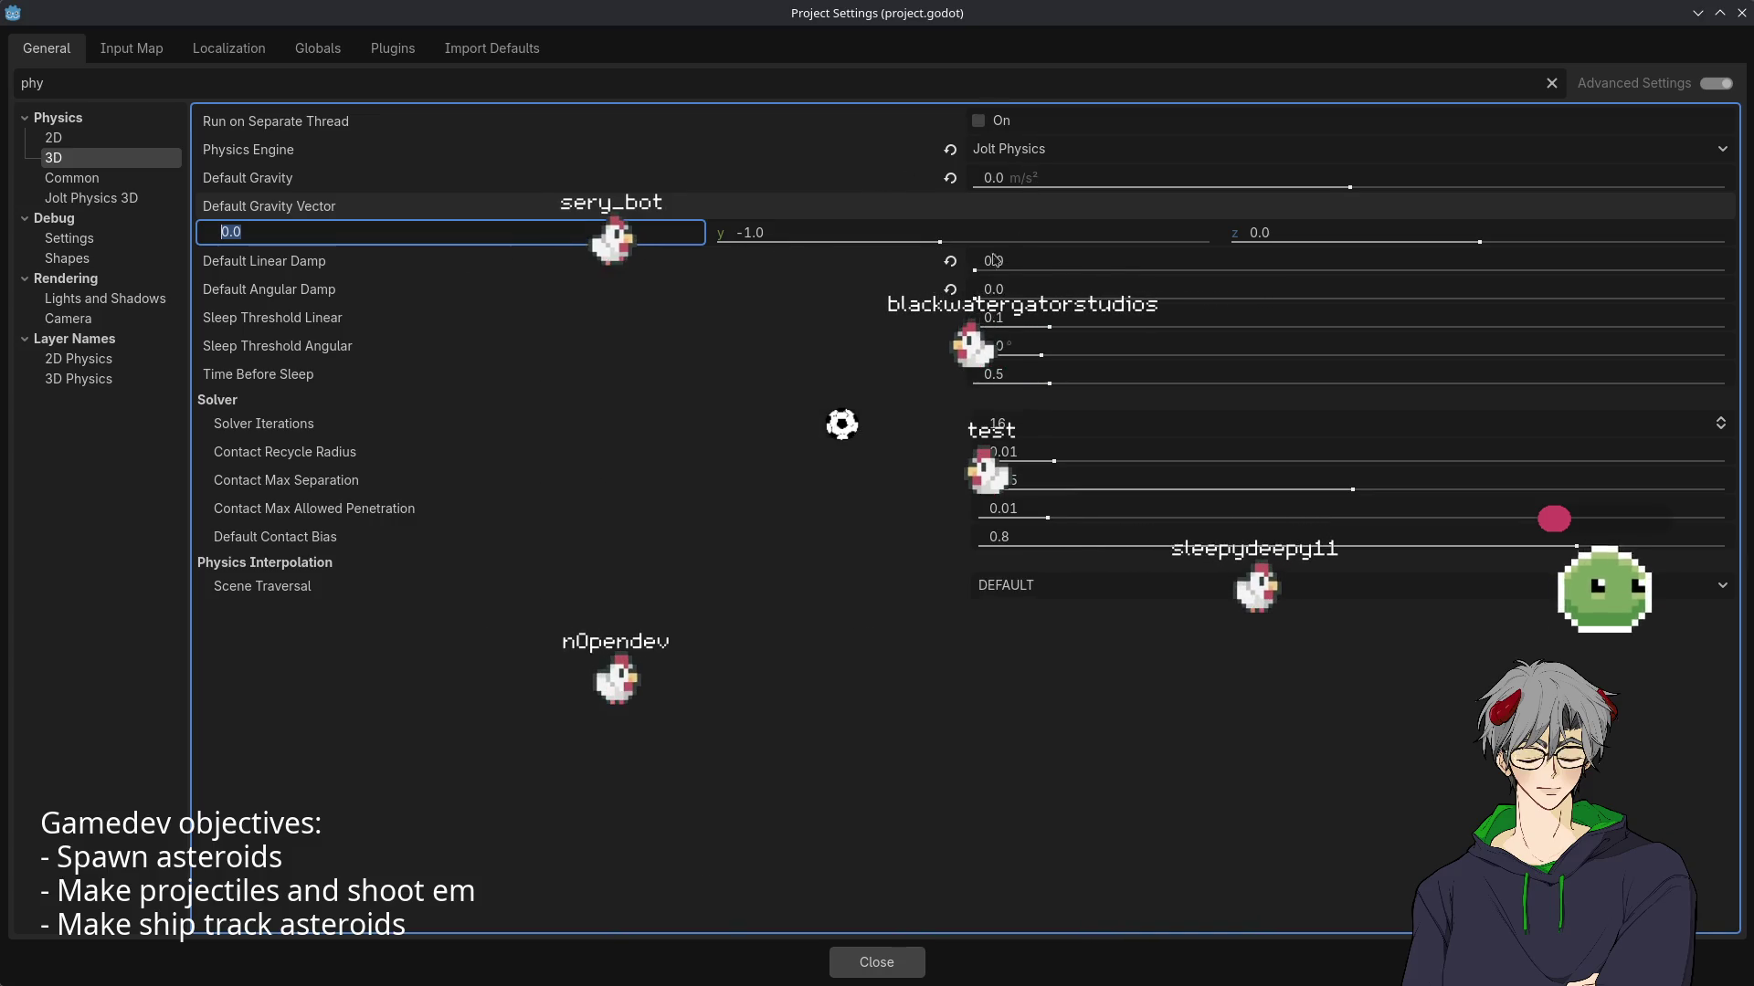
pyautogui.click(877, 962)
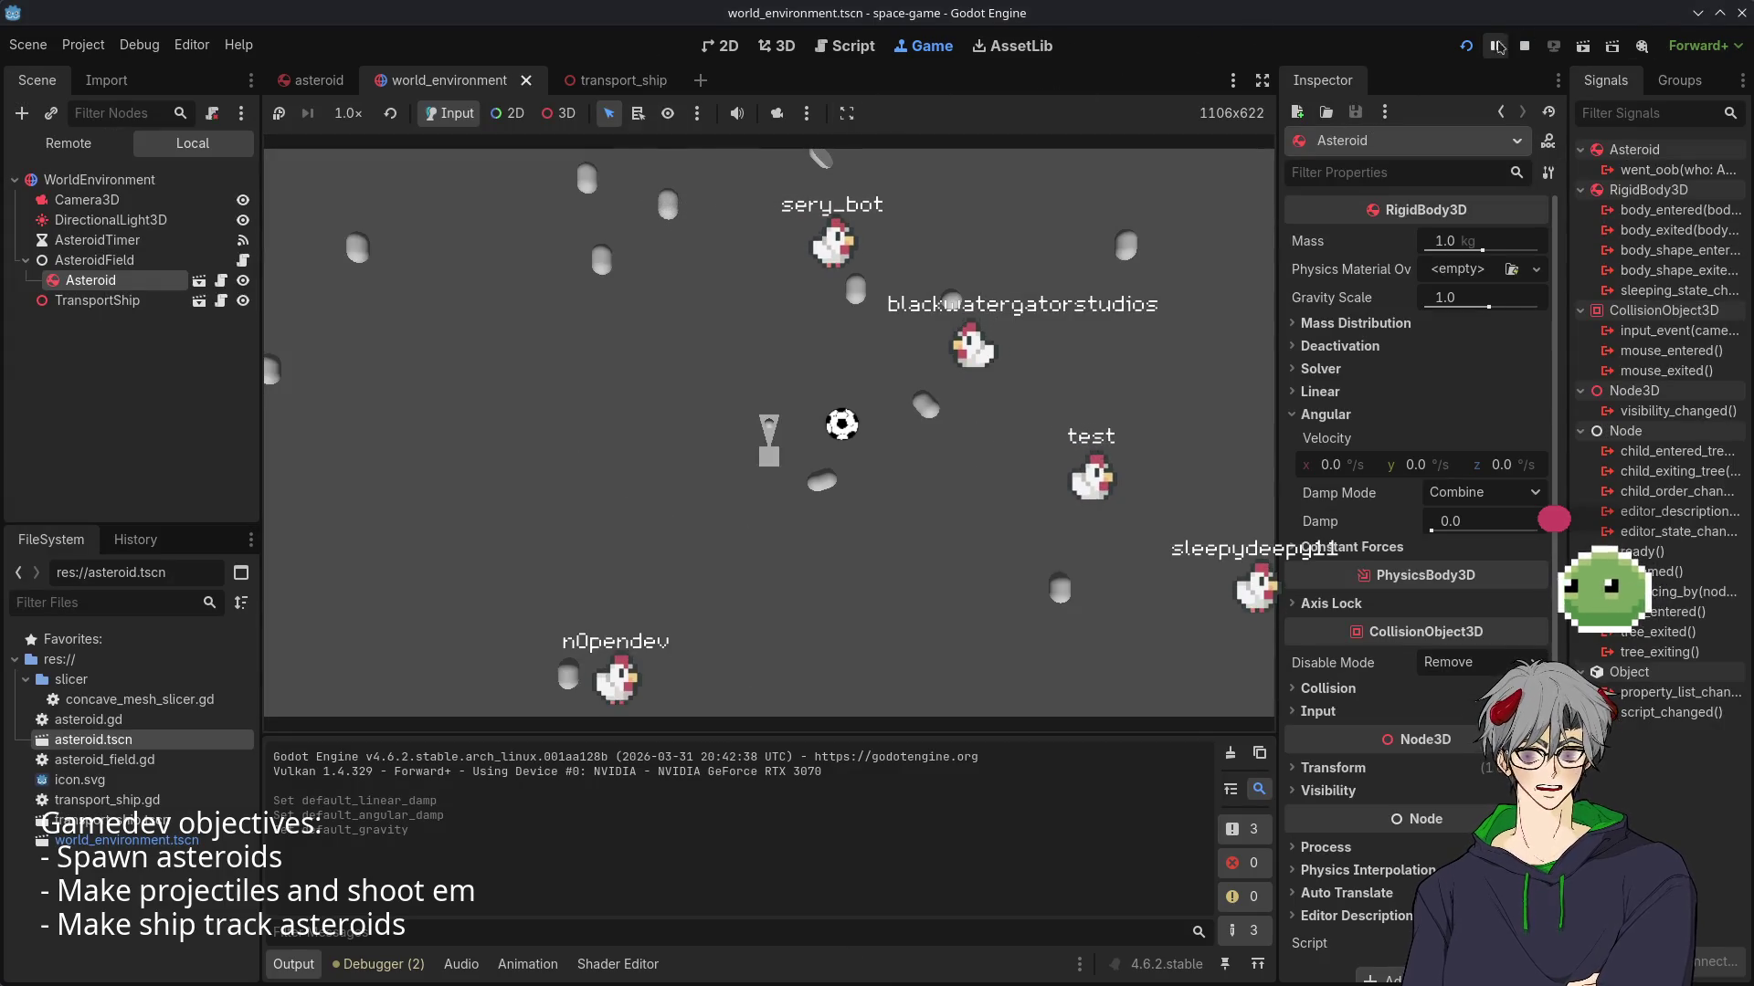
# - Stop the running game and relaunch it with F5
pyautogui.click(1524, 45)
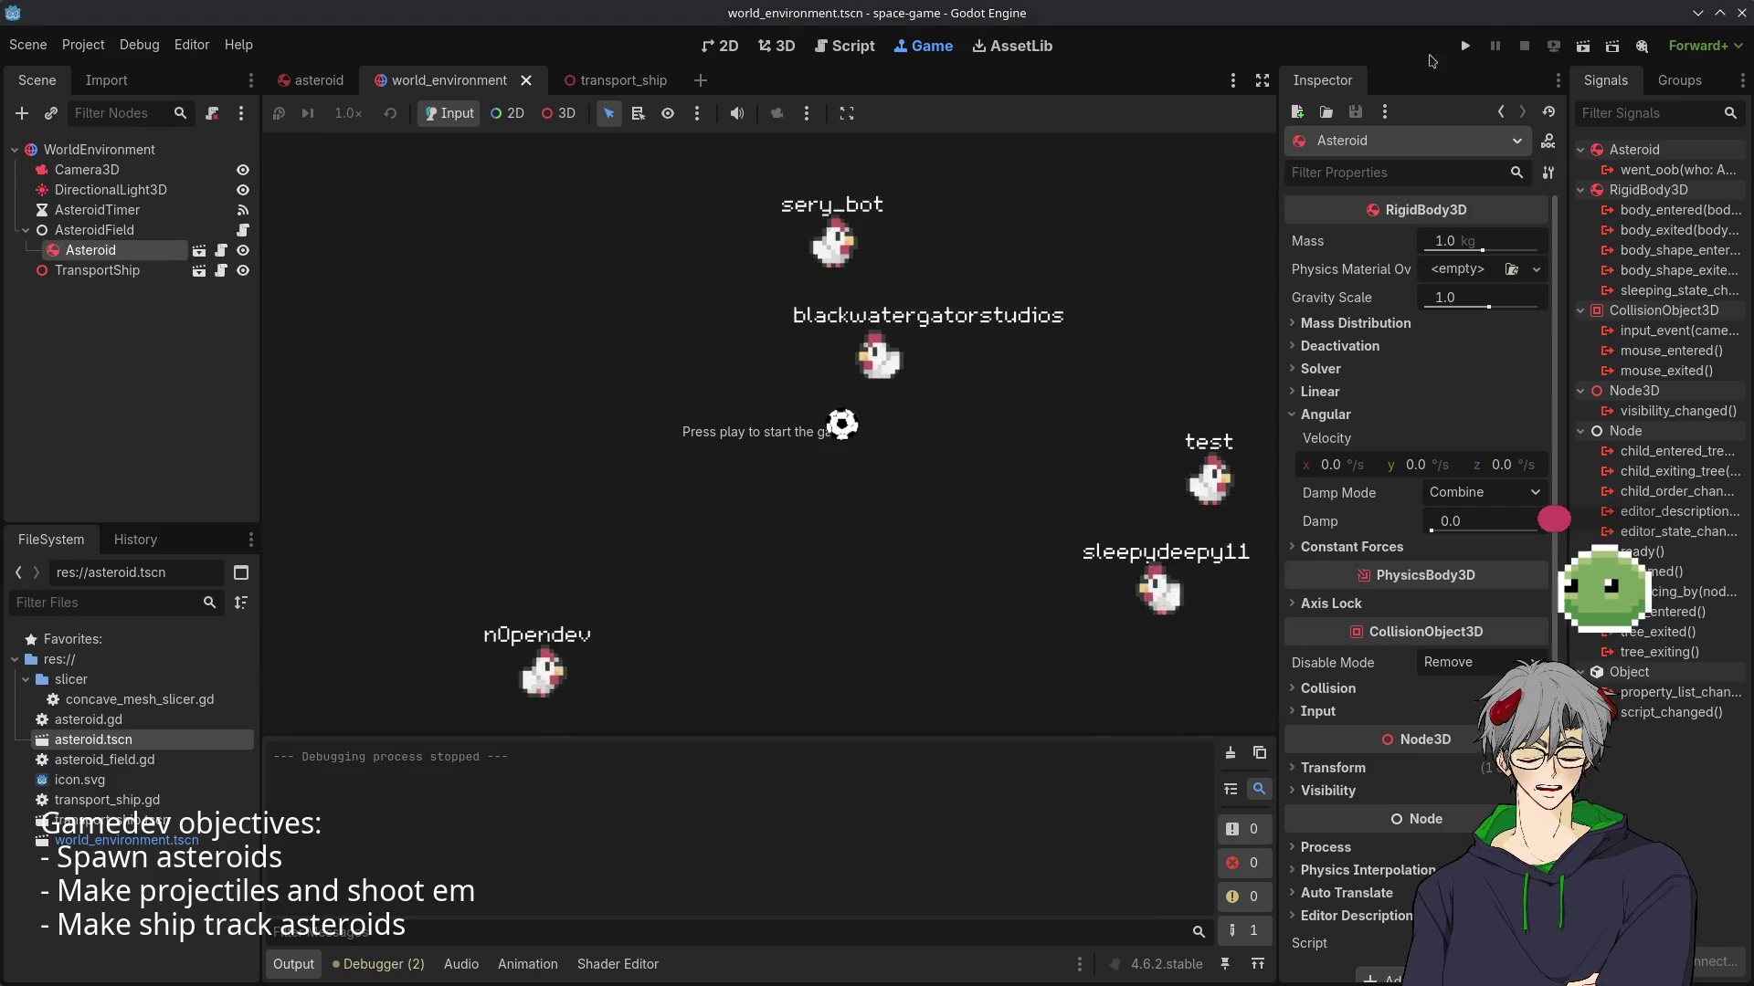
pyautogui.press('F5')
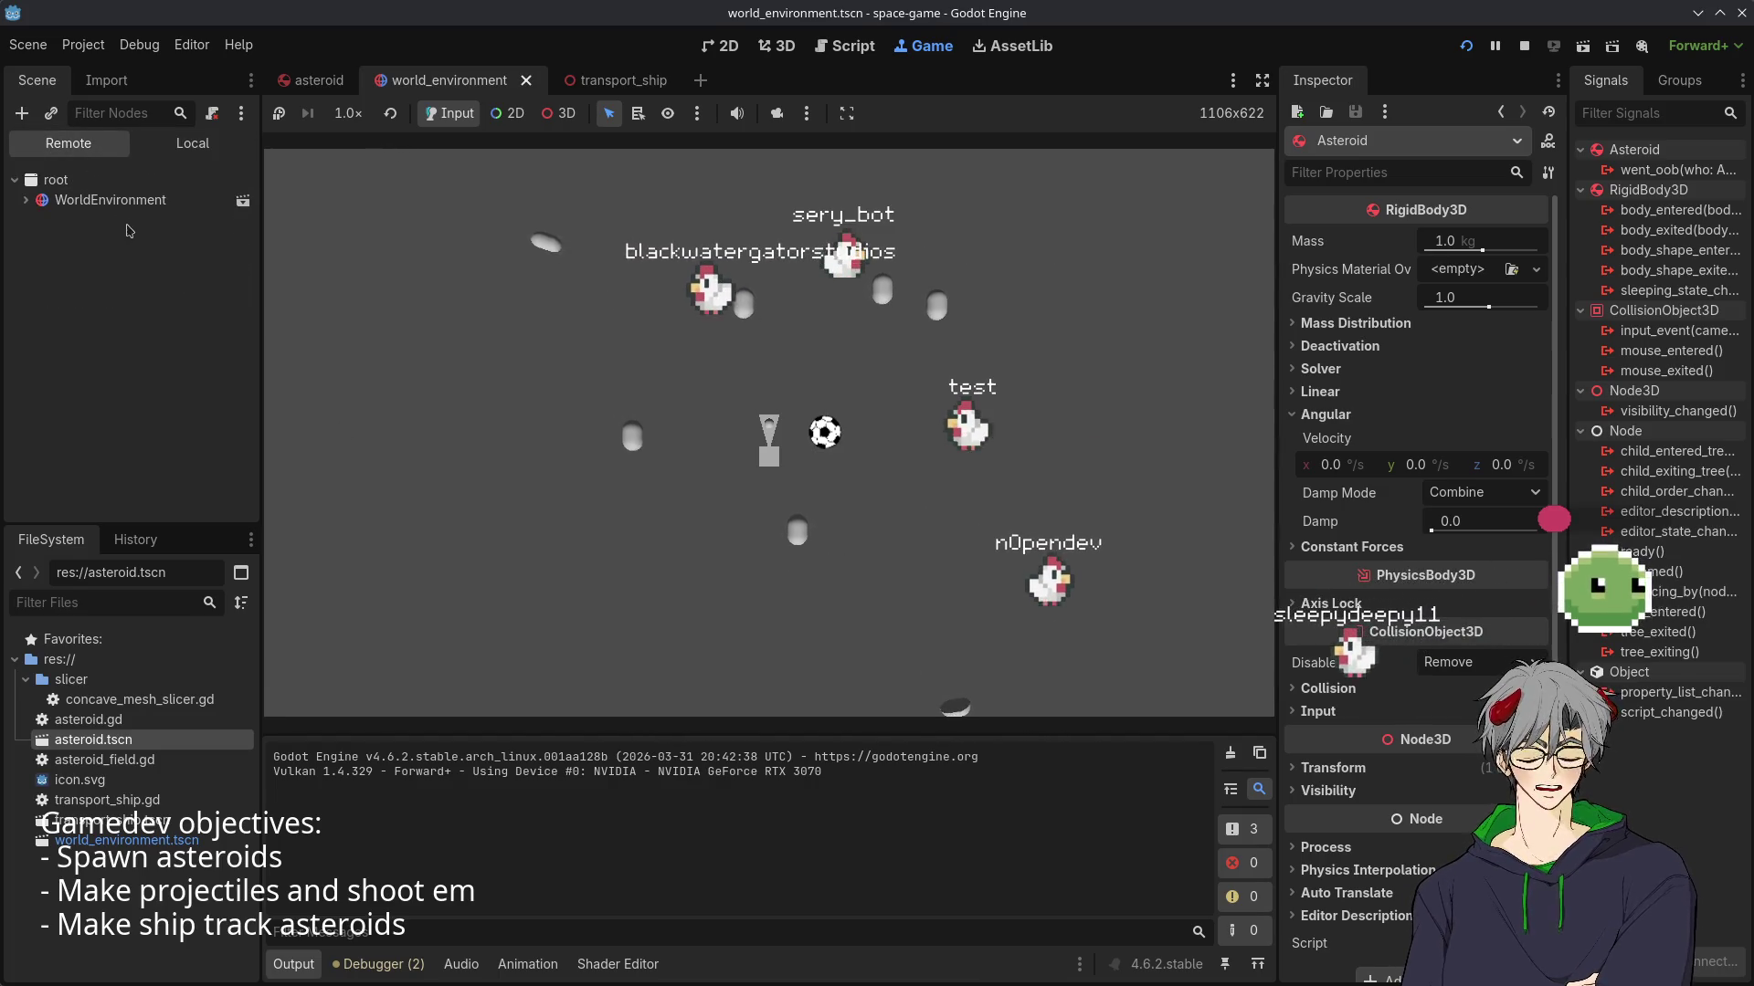
# - Pick a live asteroid, inspect its RigidBody3D properties in the remote tree, then stop the game
pyautogui.click(25, 200)
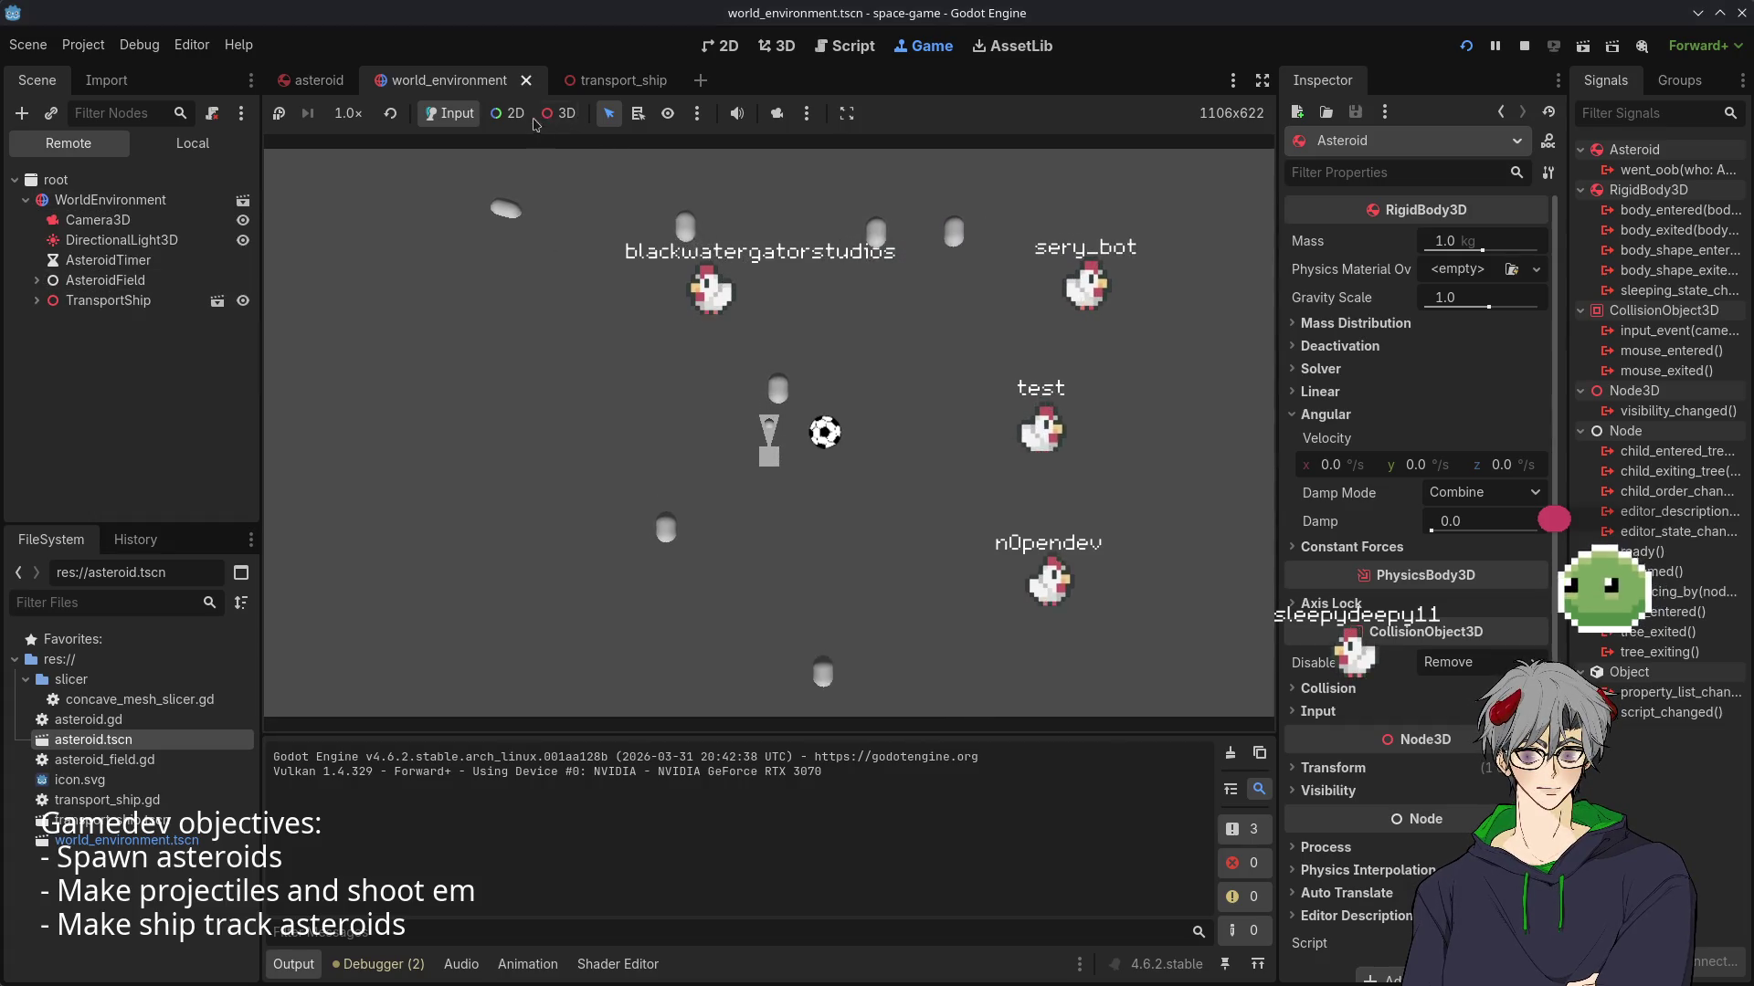
pyautogui.click(648, 187)
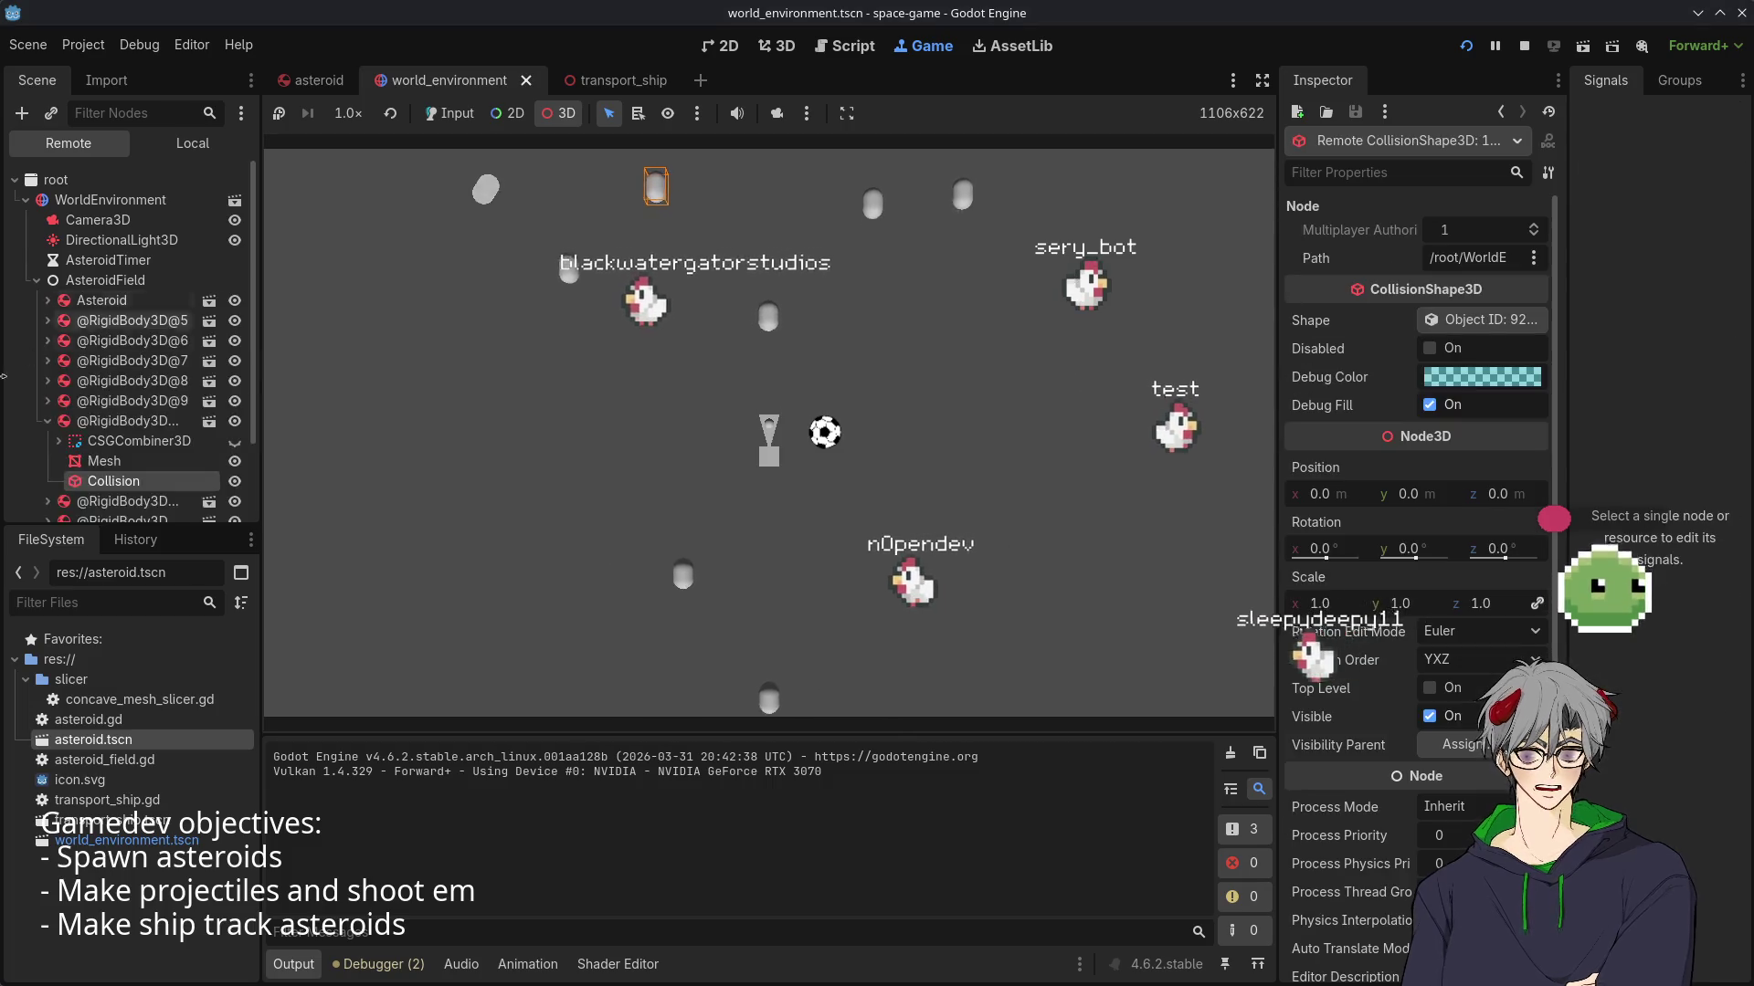
pyautogui.click(128, 421)
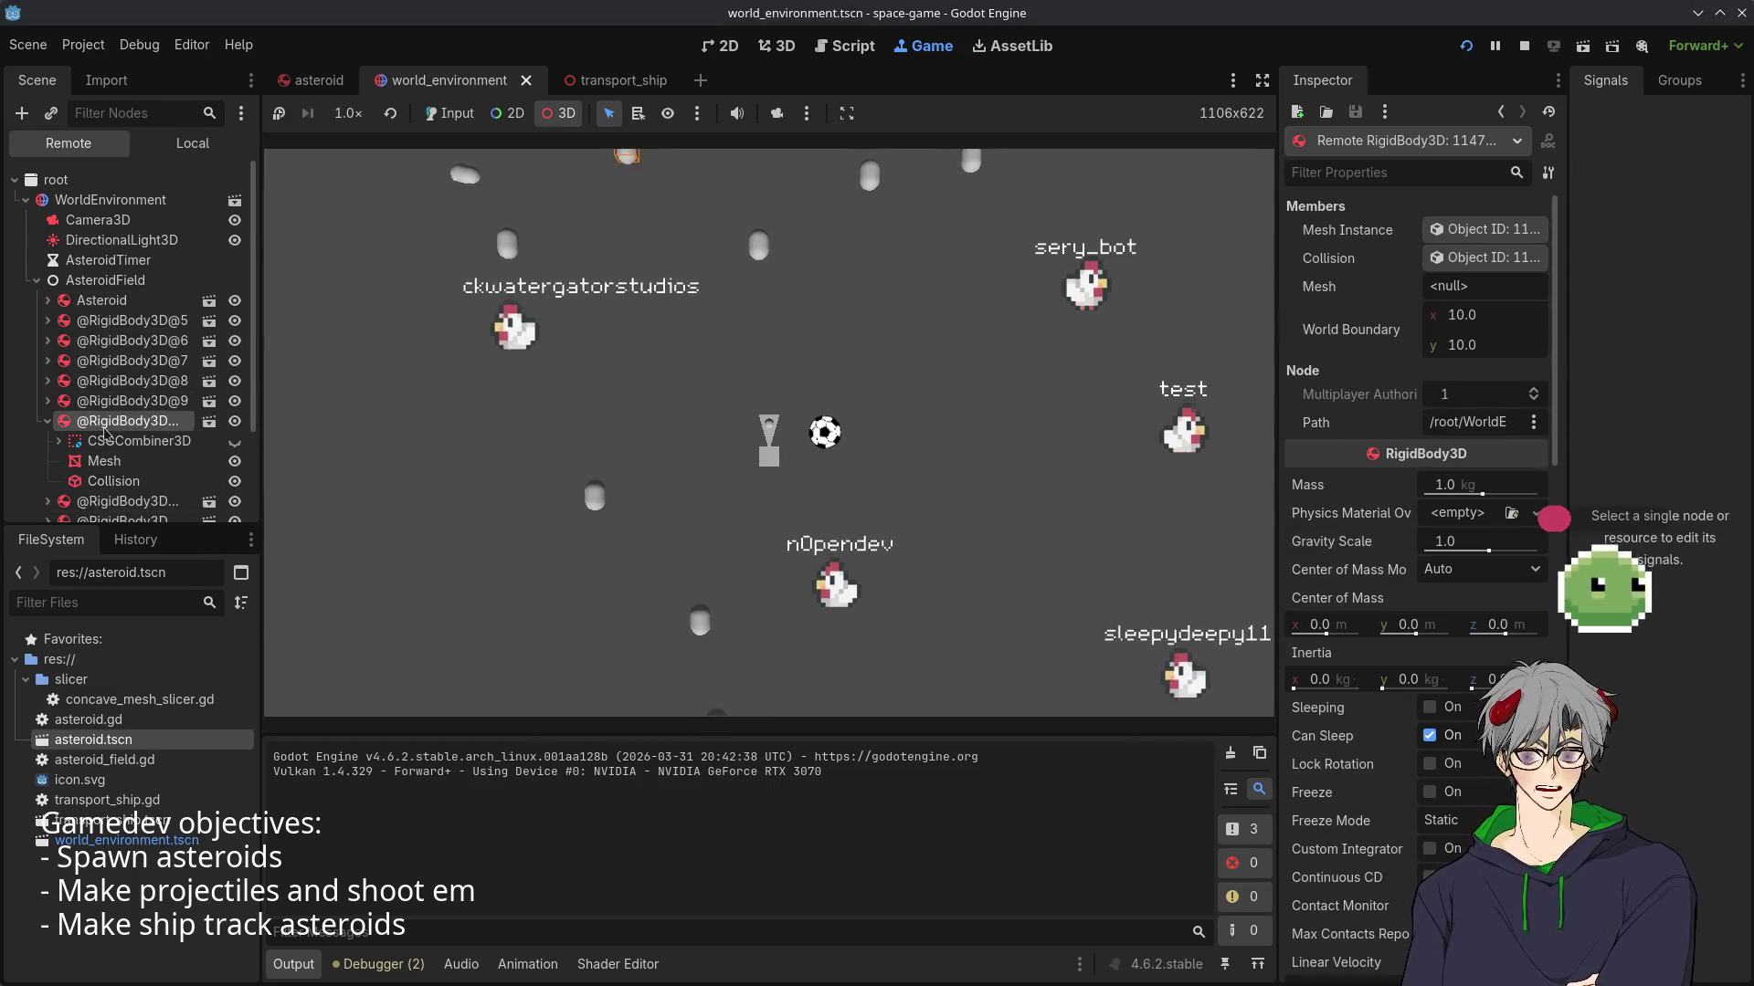
pyautogui.scroll(-5, 1326, 573)
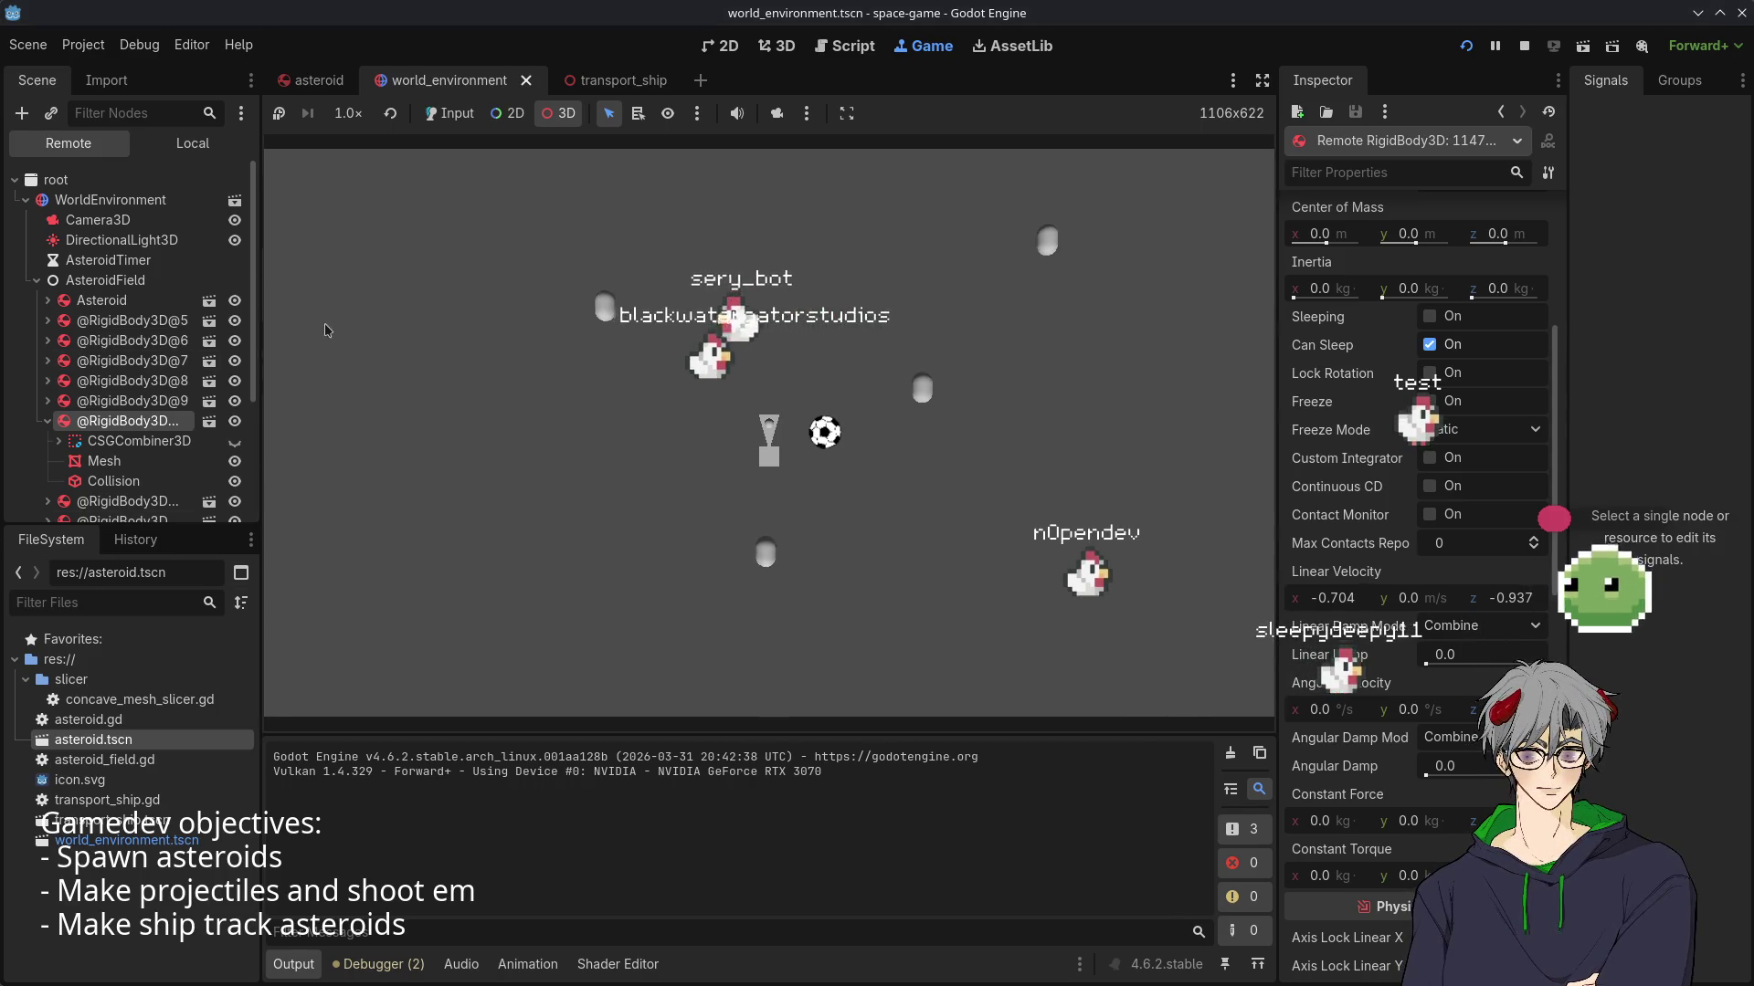
pyautogui.click(1524, 45)
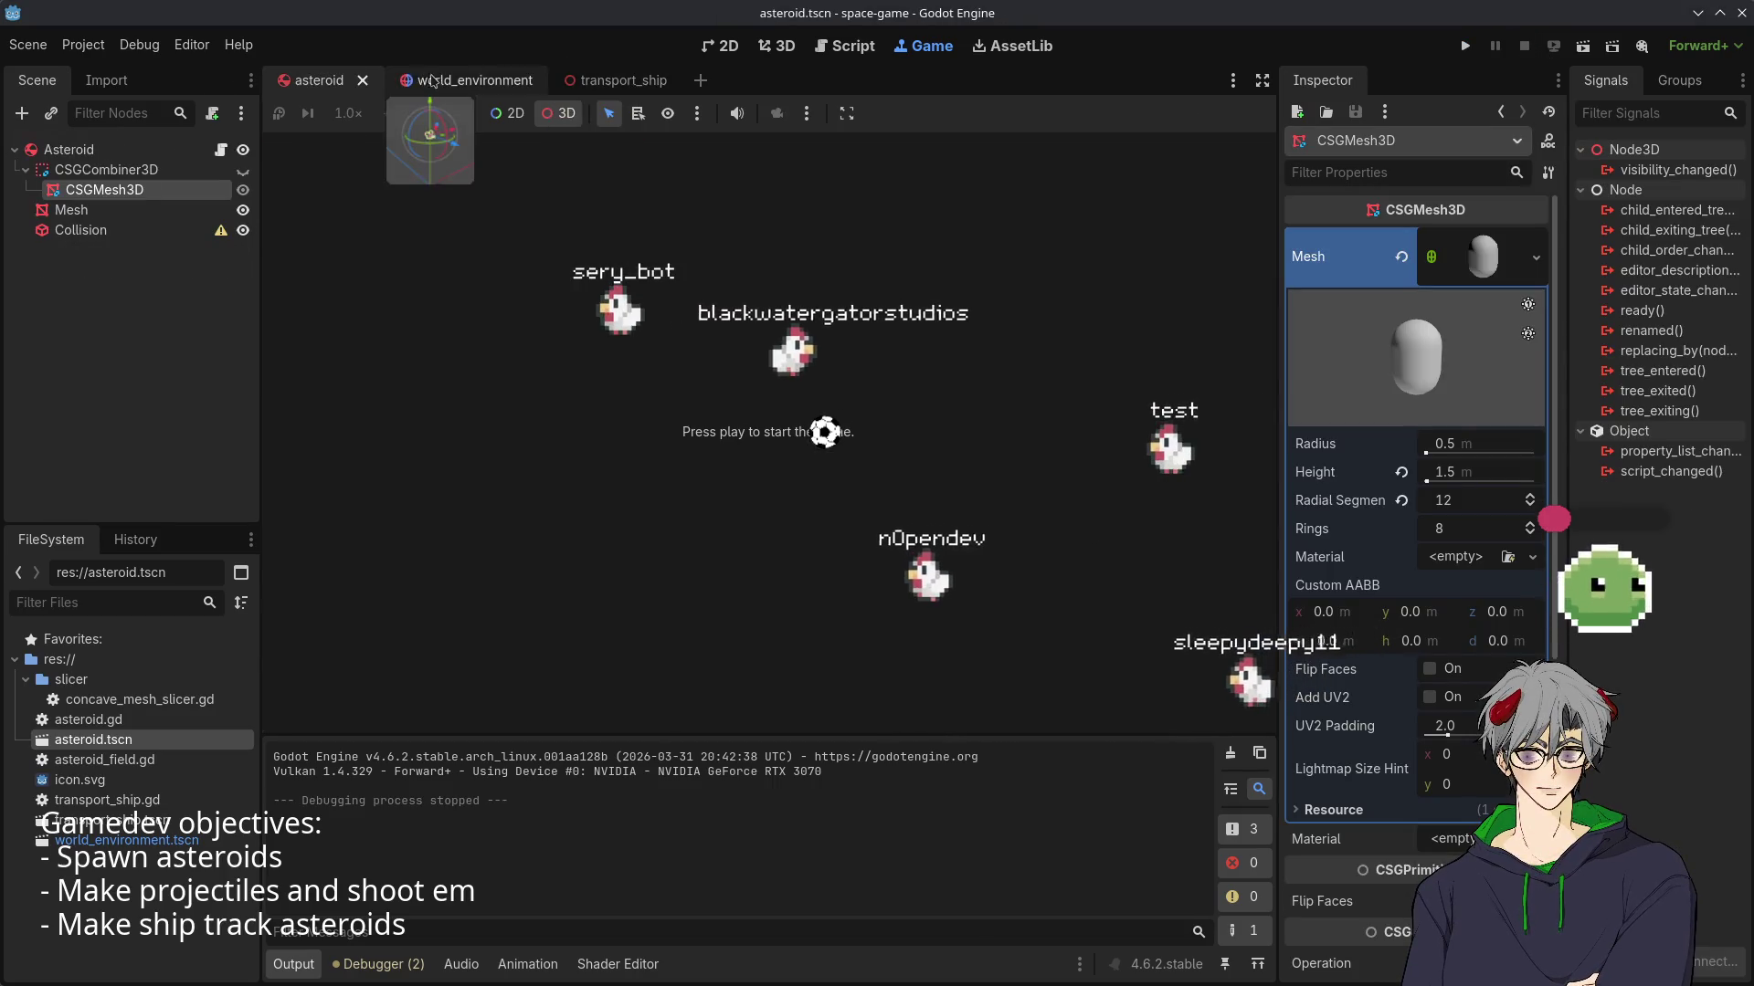
# - In the 3D editor, orbit around the world_environment scene, then switch to transport_ship
pyautogui.hotkey('ctrl', 'F2')
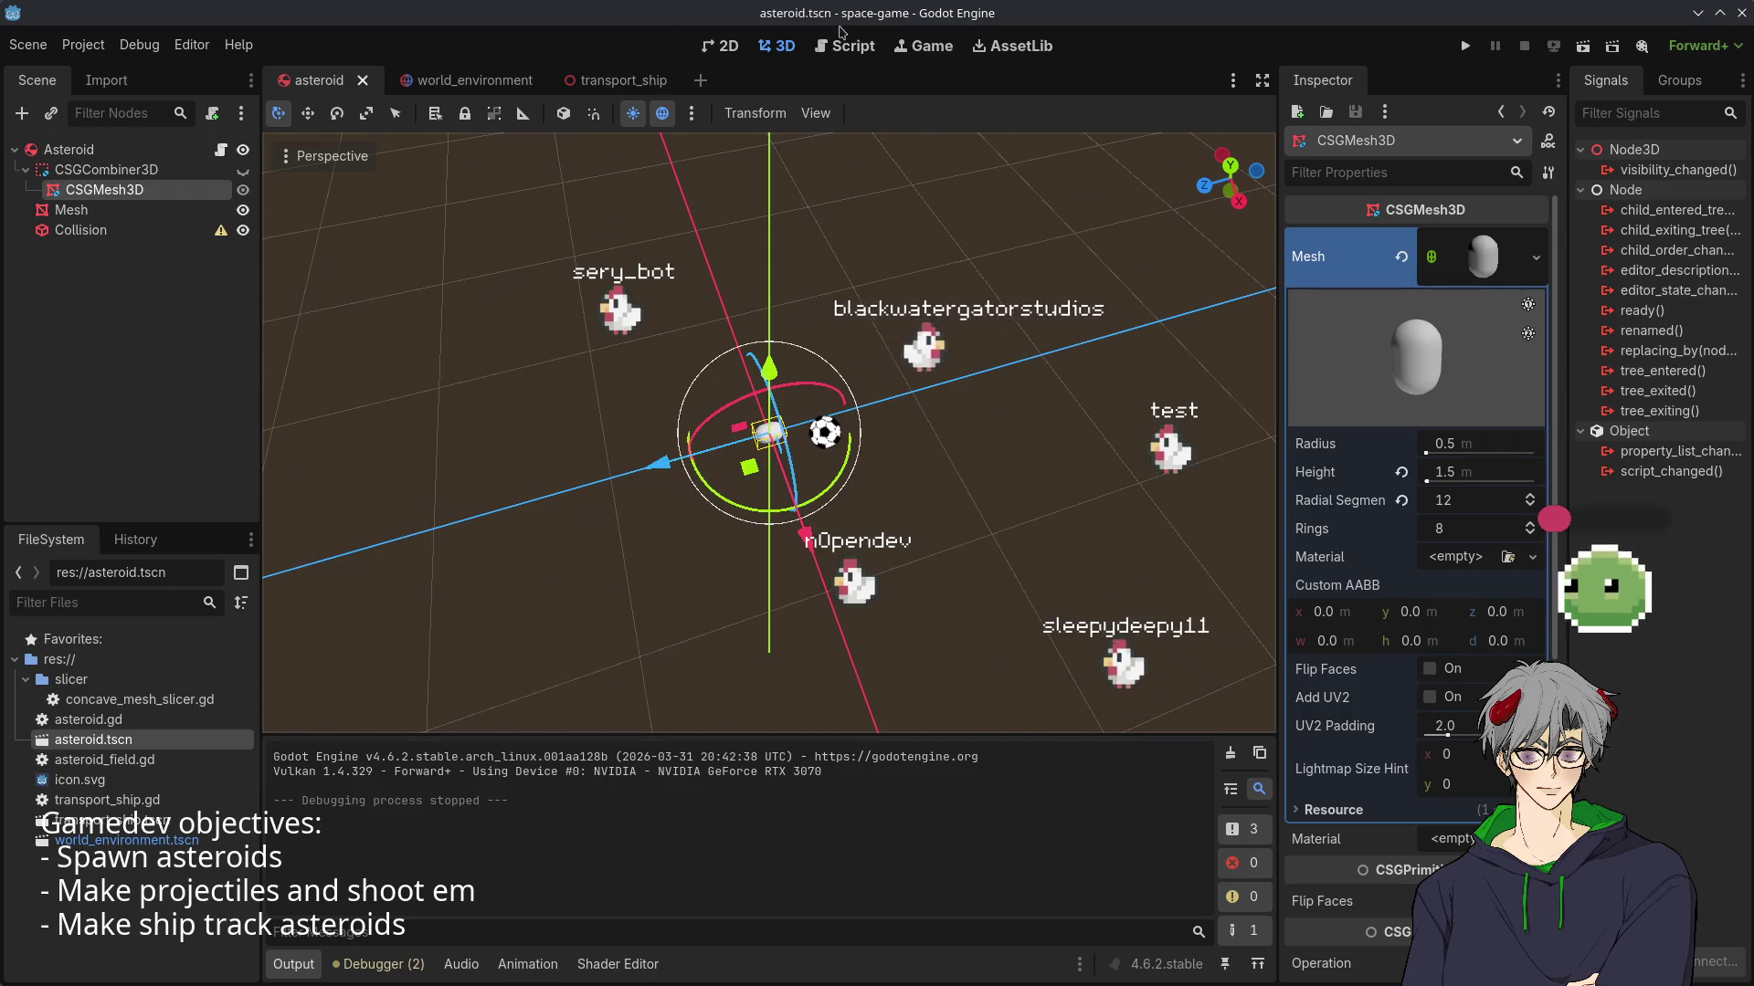
pyautogui.click(491, 82)
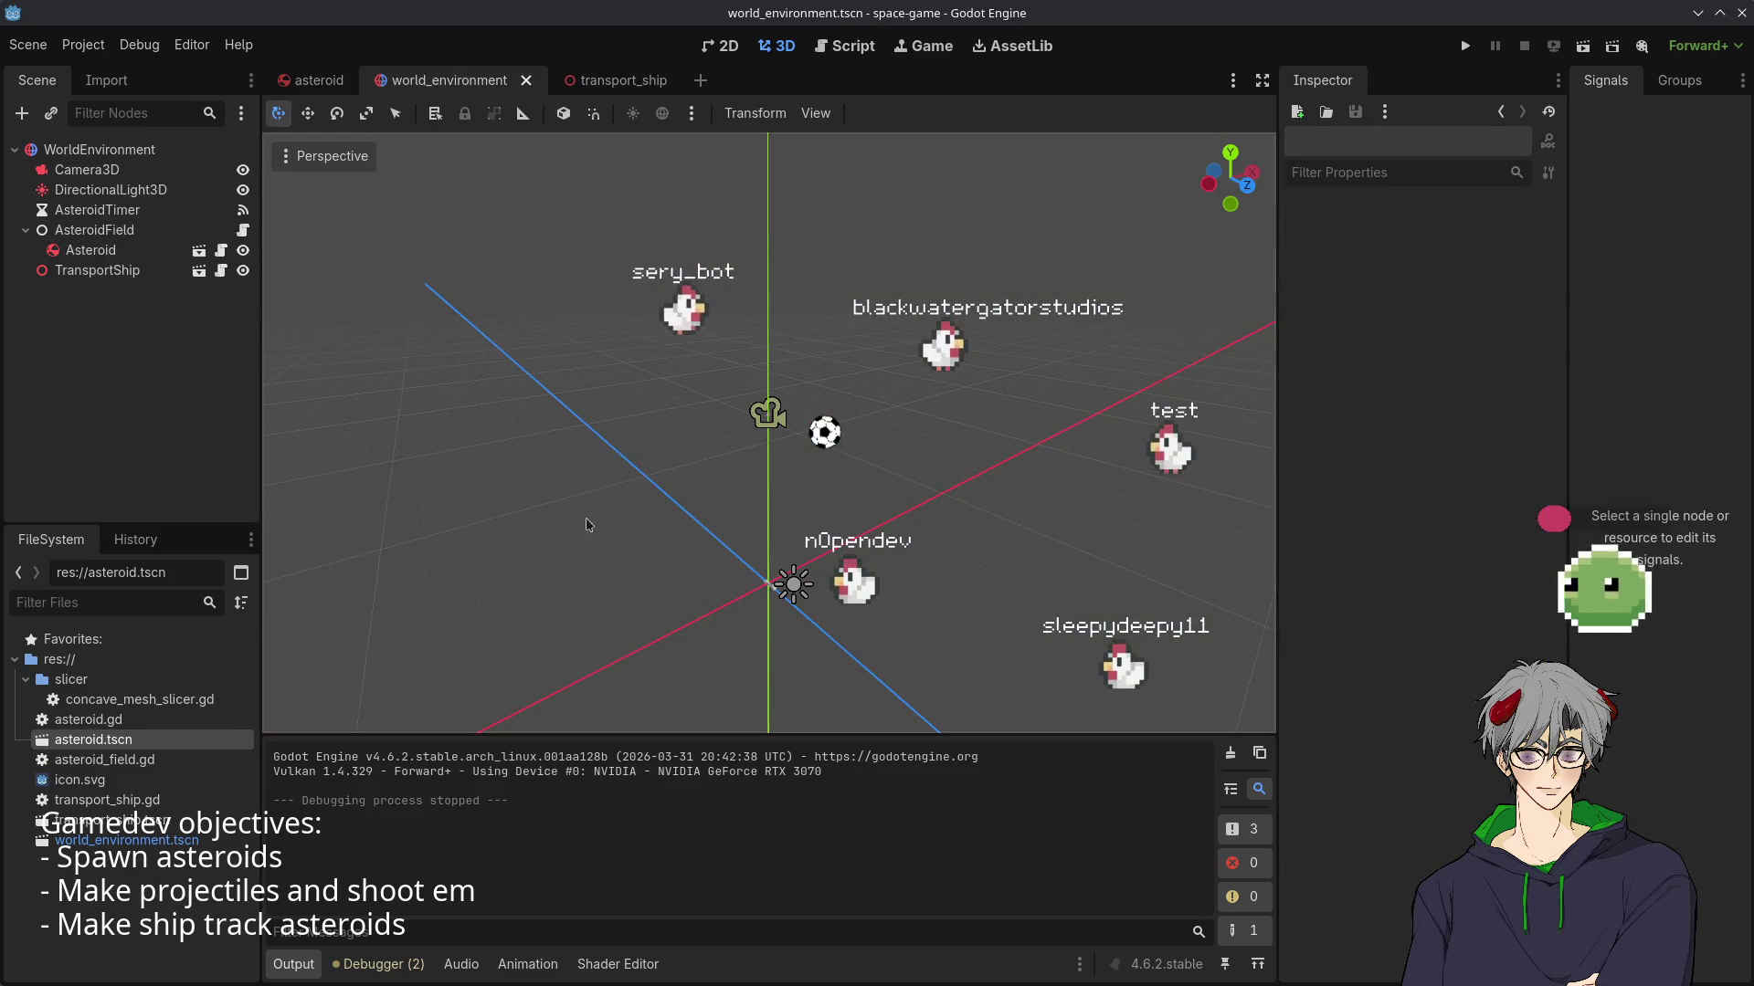
pyautogui.moveTo(587, 525)
pyautogui.mouseDown()
pyautogui.moveTo(622, 450)
pyautogui.moveTo(724, 614)
pyautogui.moveTo(795, 658)
pyautogui.moveTo(755, 662)
pyautogui.moveTo(685, 607)
pyautogui.mouseUp()
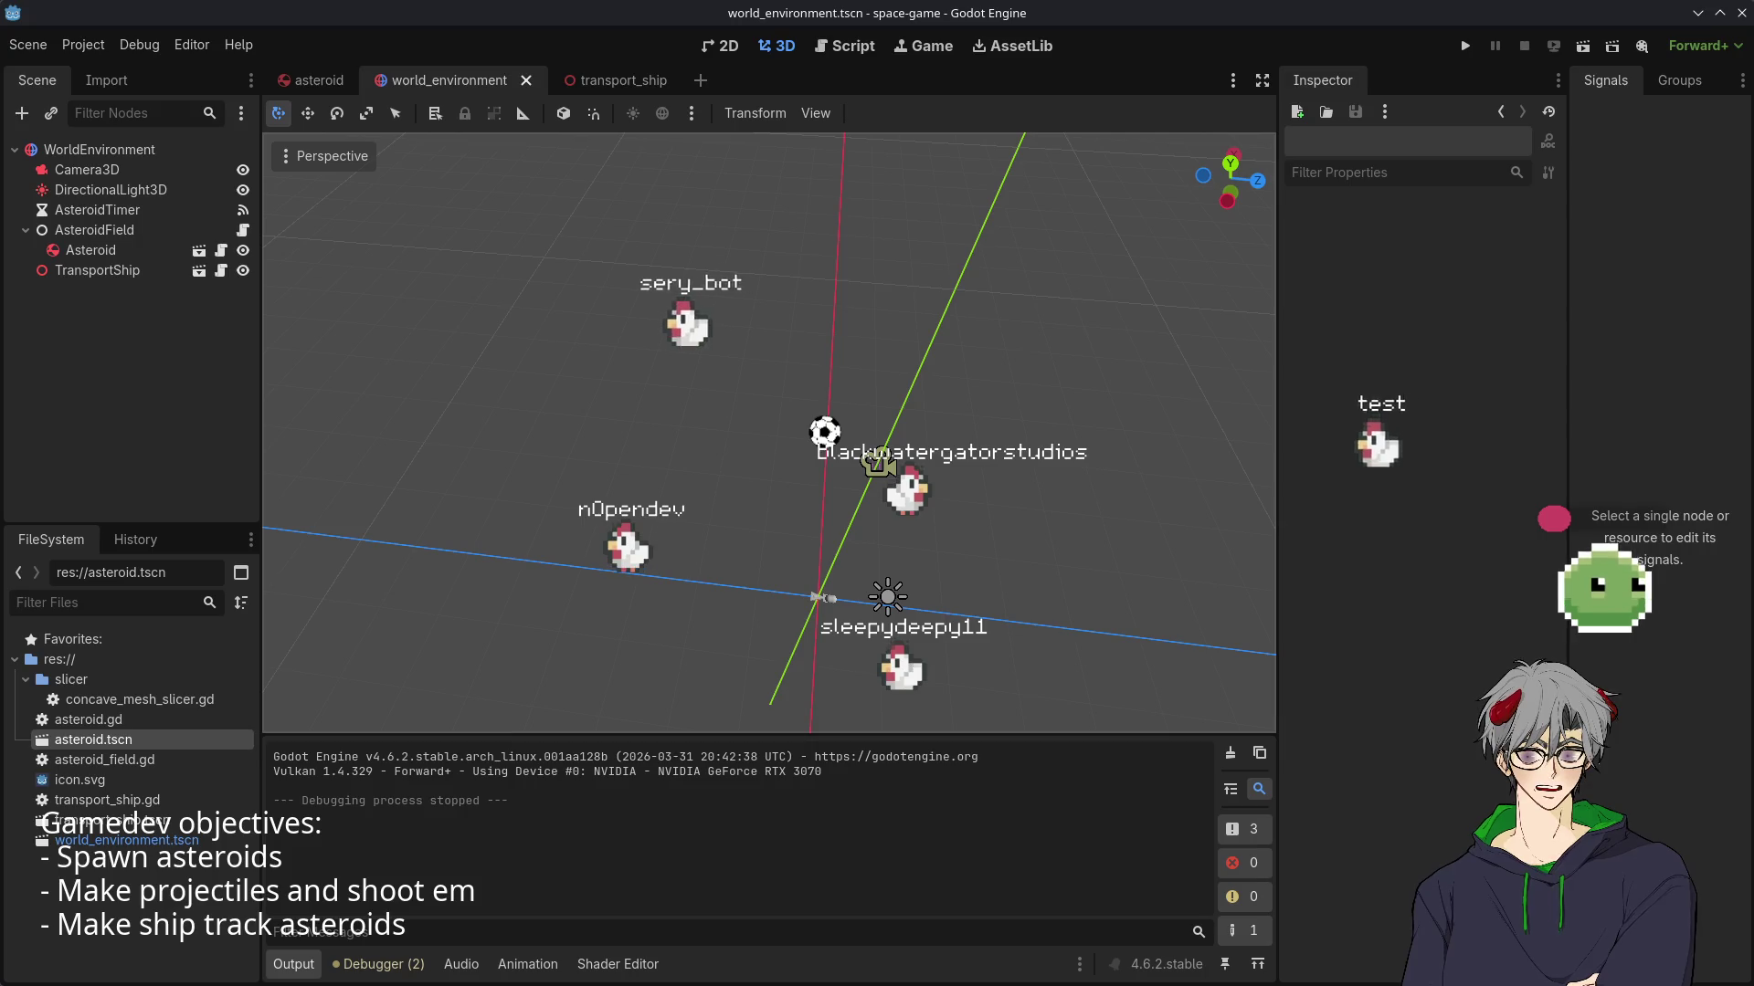
pyautogui.moveTo(786, 667); pyautogui.dragTo(765, 648)
pyautogui.scroll(2, 765, 648)
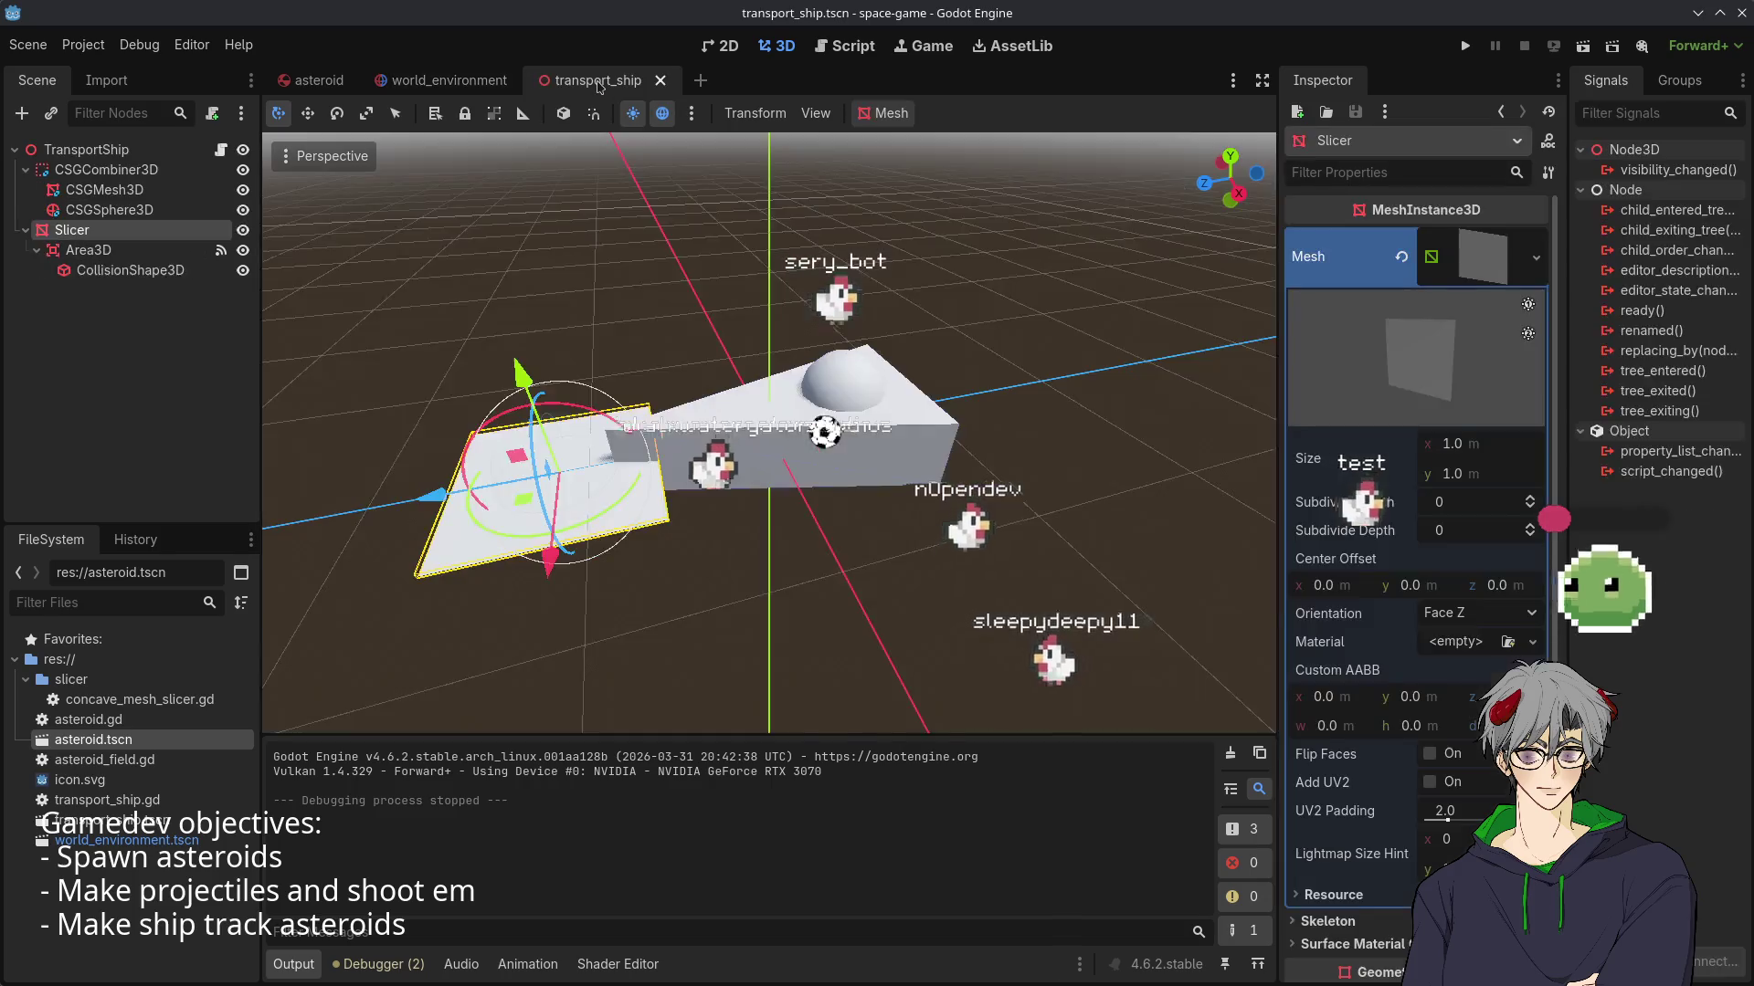
pyautogui.click(599, 82)
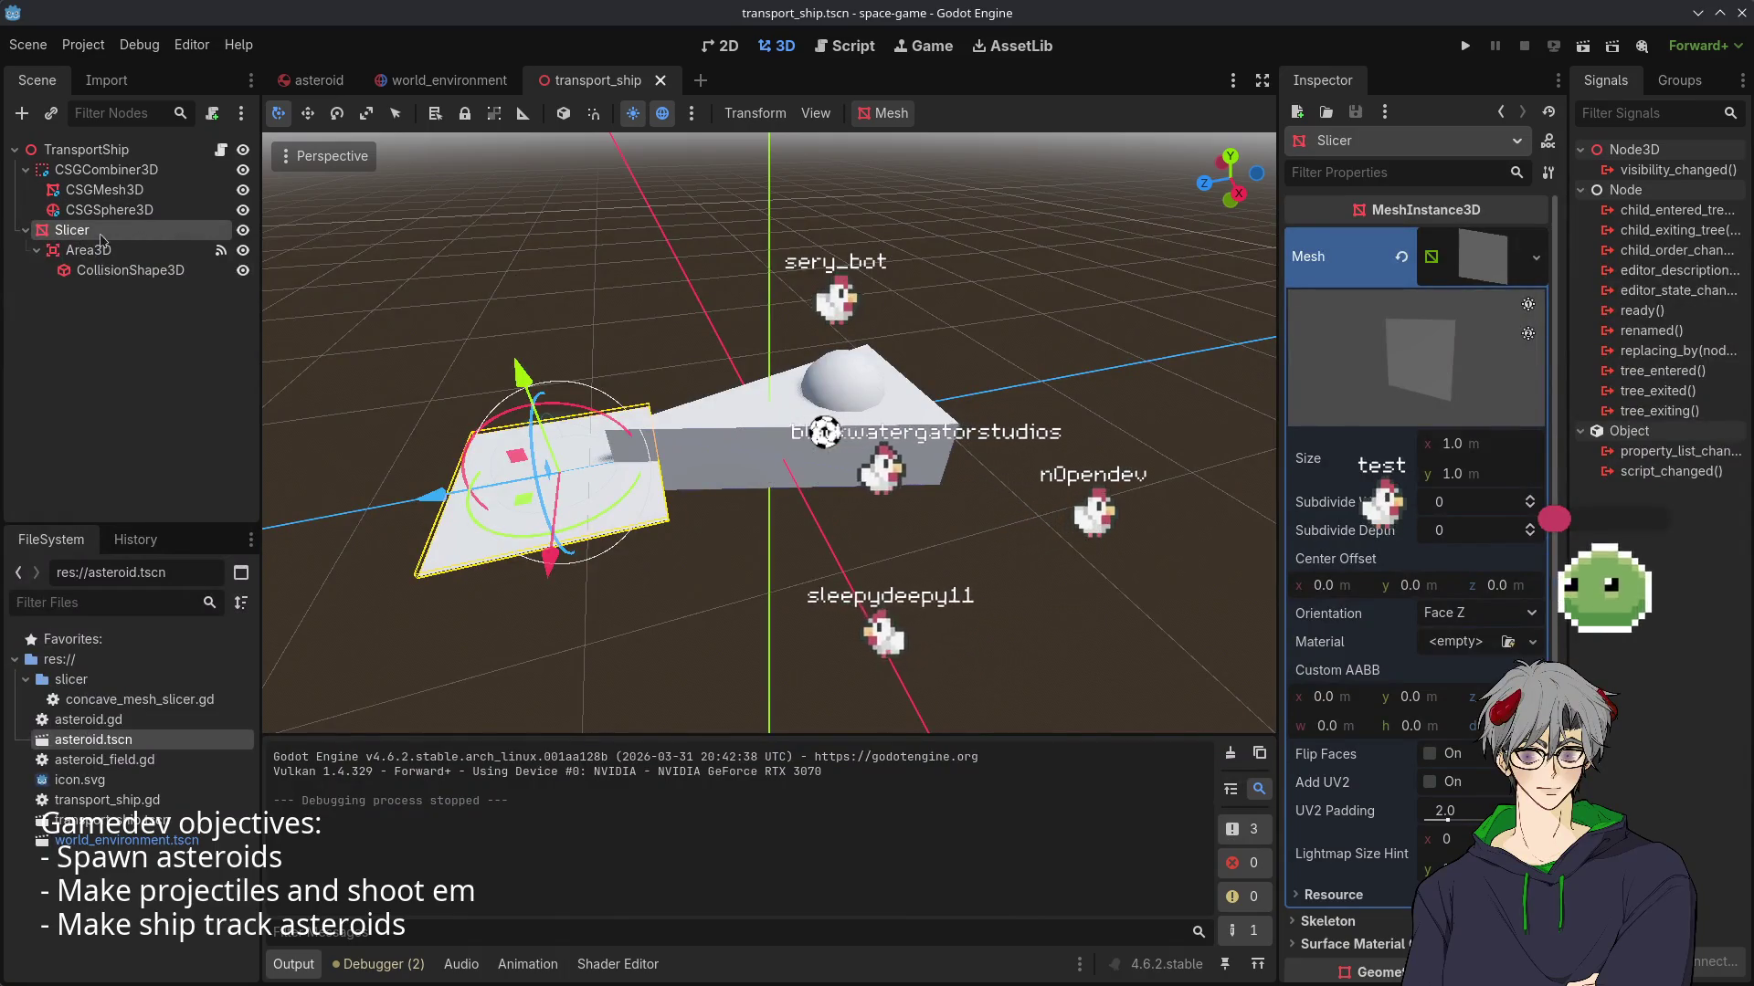
# - Open transport_ship.gd, highlight collision-handler lines 16–25, and bring up TransportShip's context menu
pyautogui.click(222, 150)
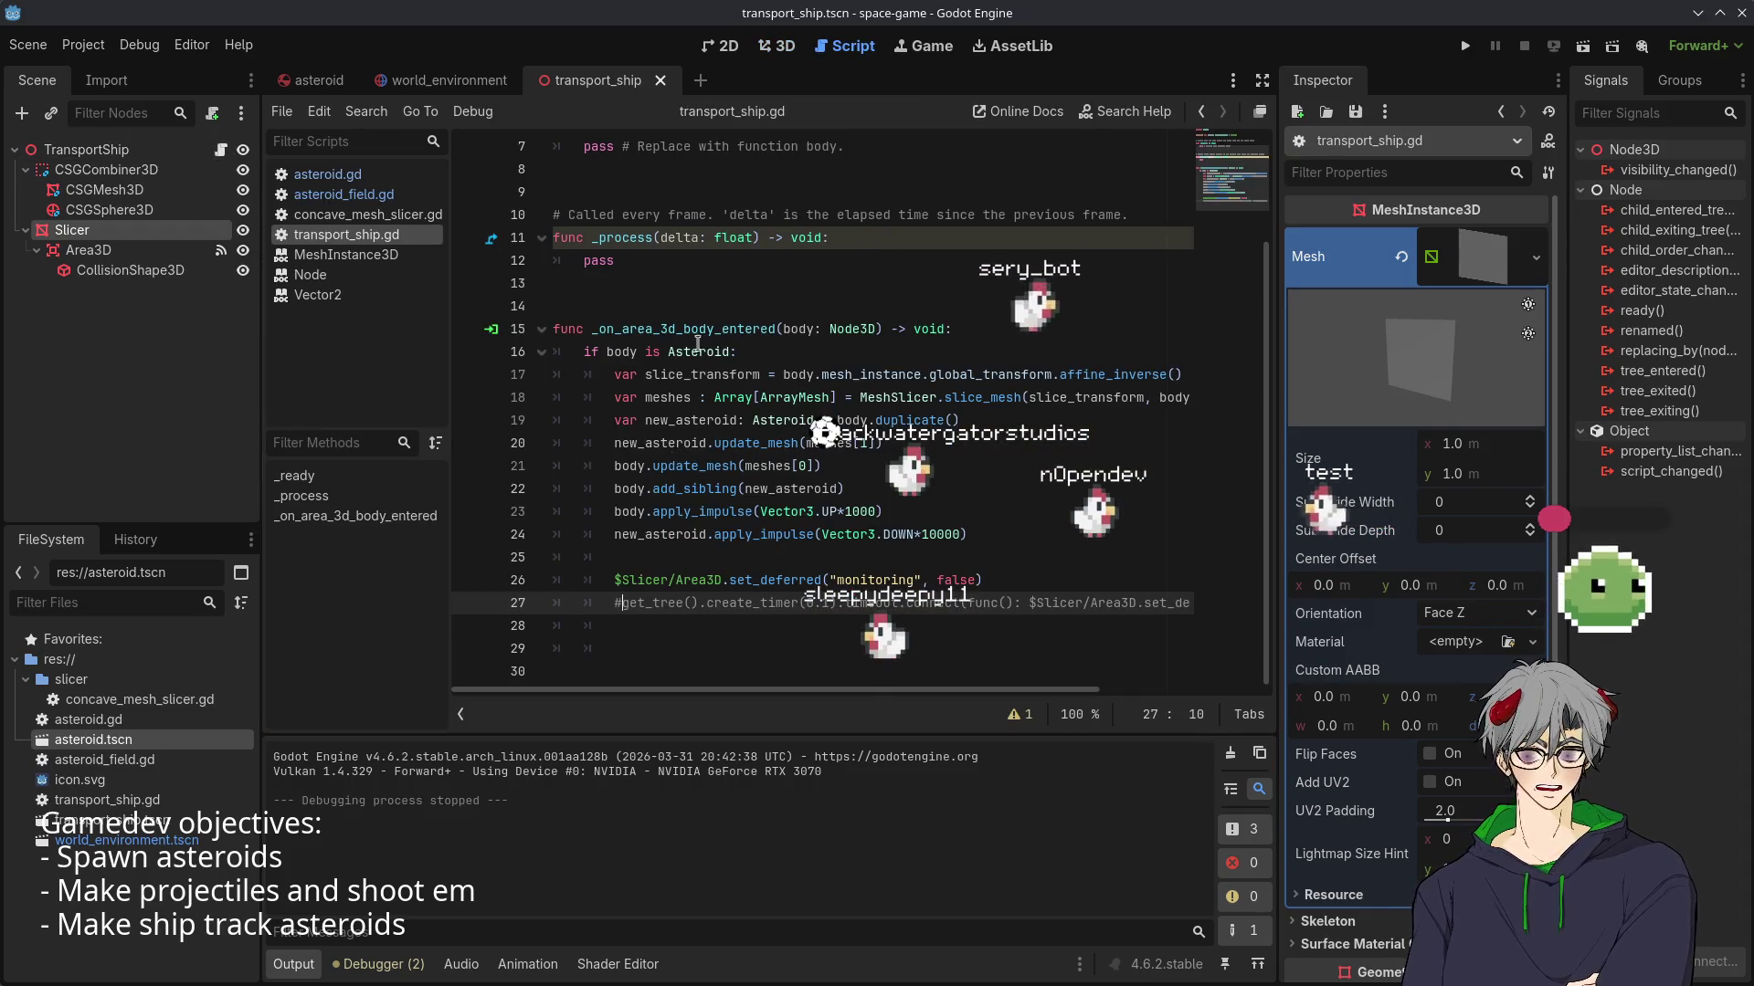
pyautogui.moveTo(587, 348)
pyautogui.mouseDown()
pyautogui.moveTo(557, 605)
pyautogui.moveTo(553, 580)
pyautogui.moveTo(694, 466)
pyautogui.moveTo(747, 512)
pyautogui.mouseUp()
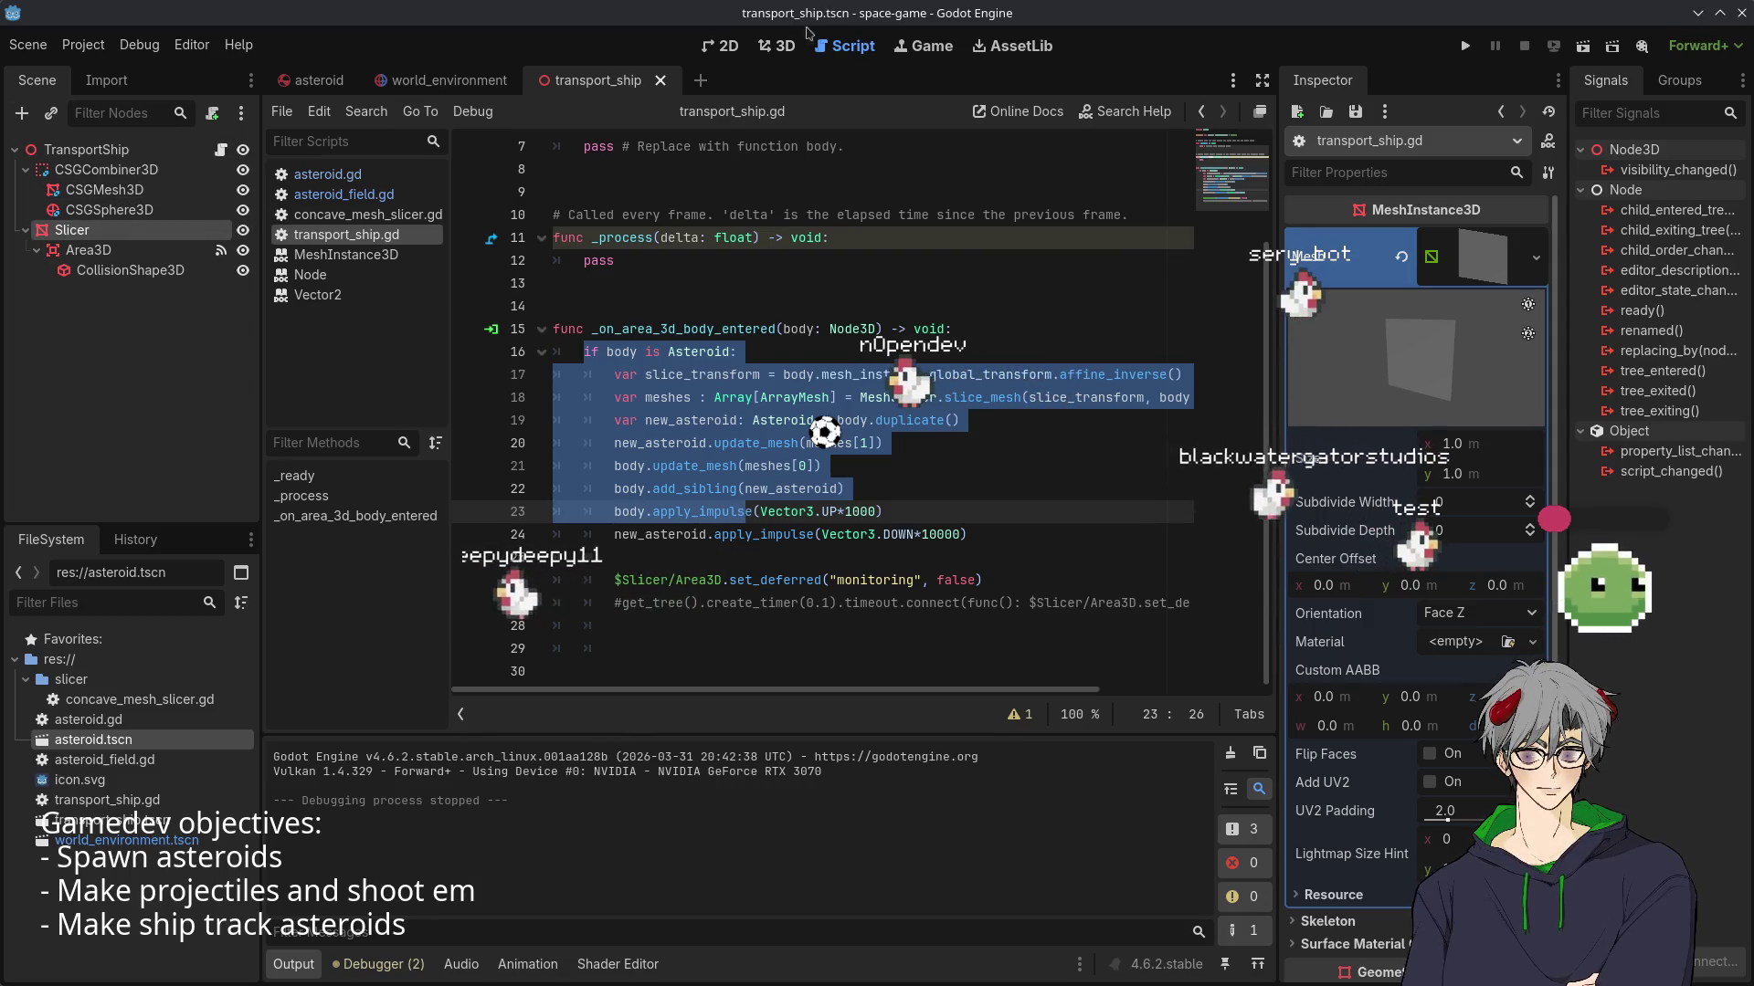
pyautogui.rightClick(110, 156)
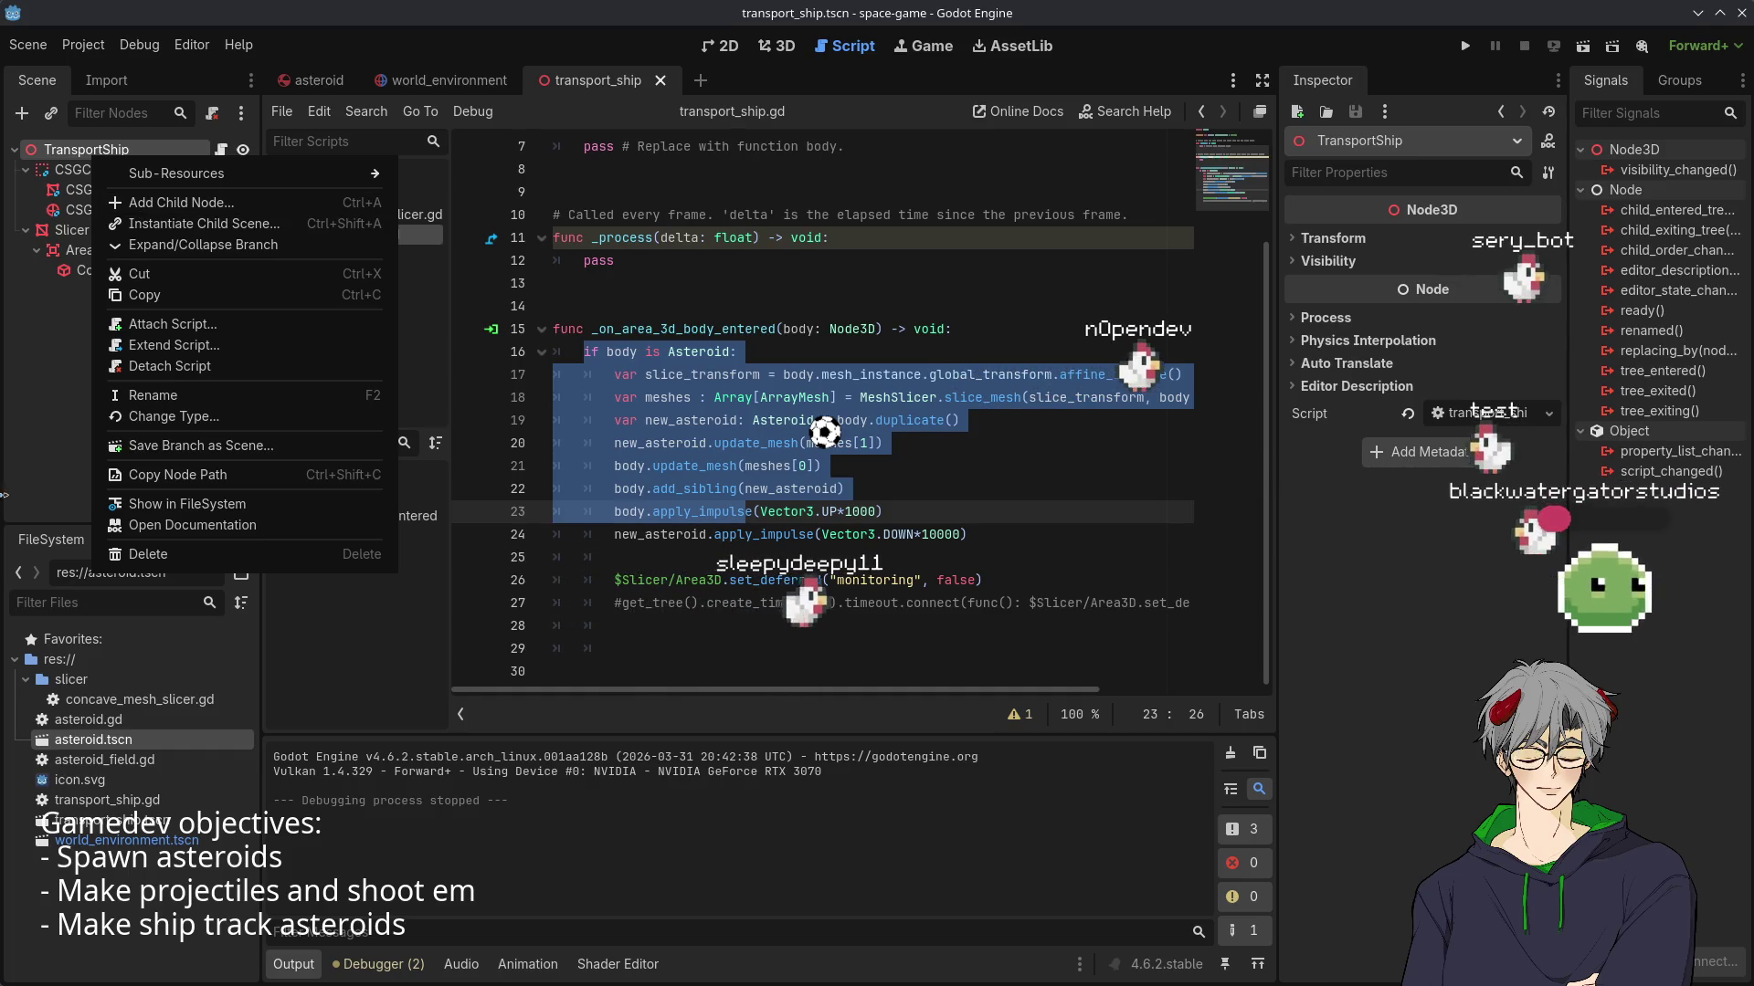
# - Create a new 3D scene, change its Node3D root to RigidBody3D, and rename it Bullet
pyautogui.click(35, 439)
pyautogui.hotkey('ctrl', 'n')
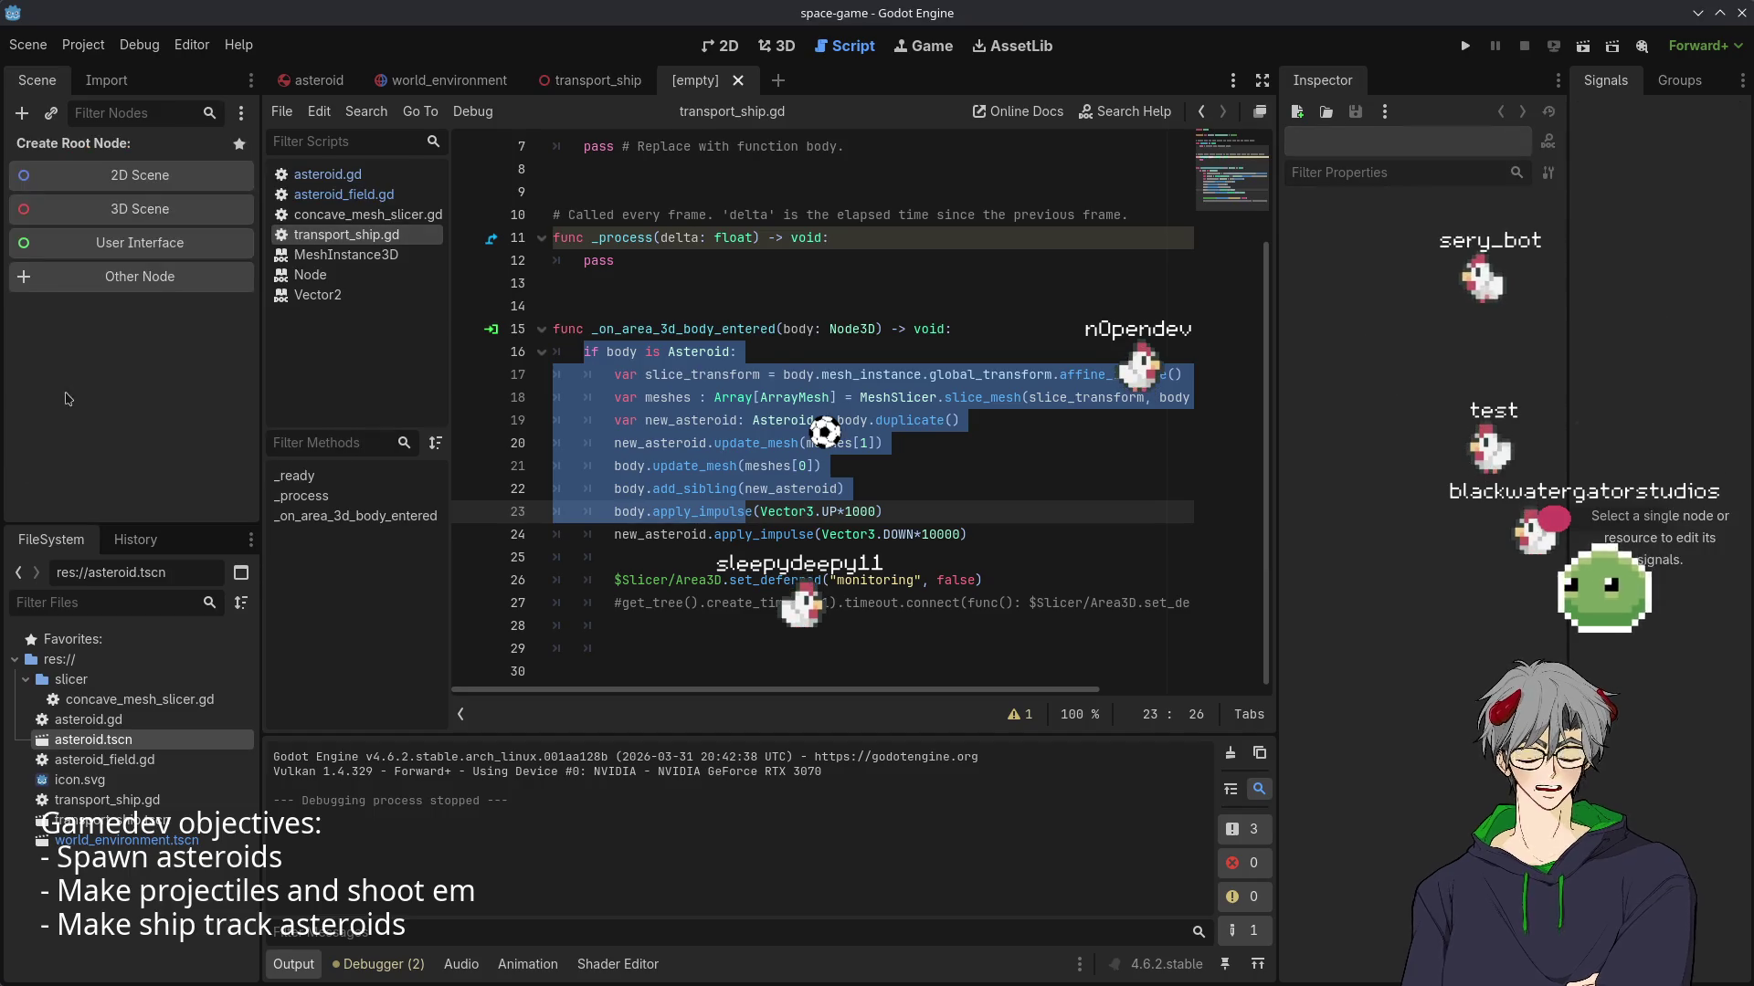
pyautogui.click(140, 209)
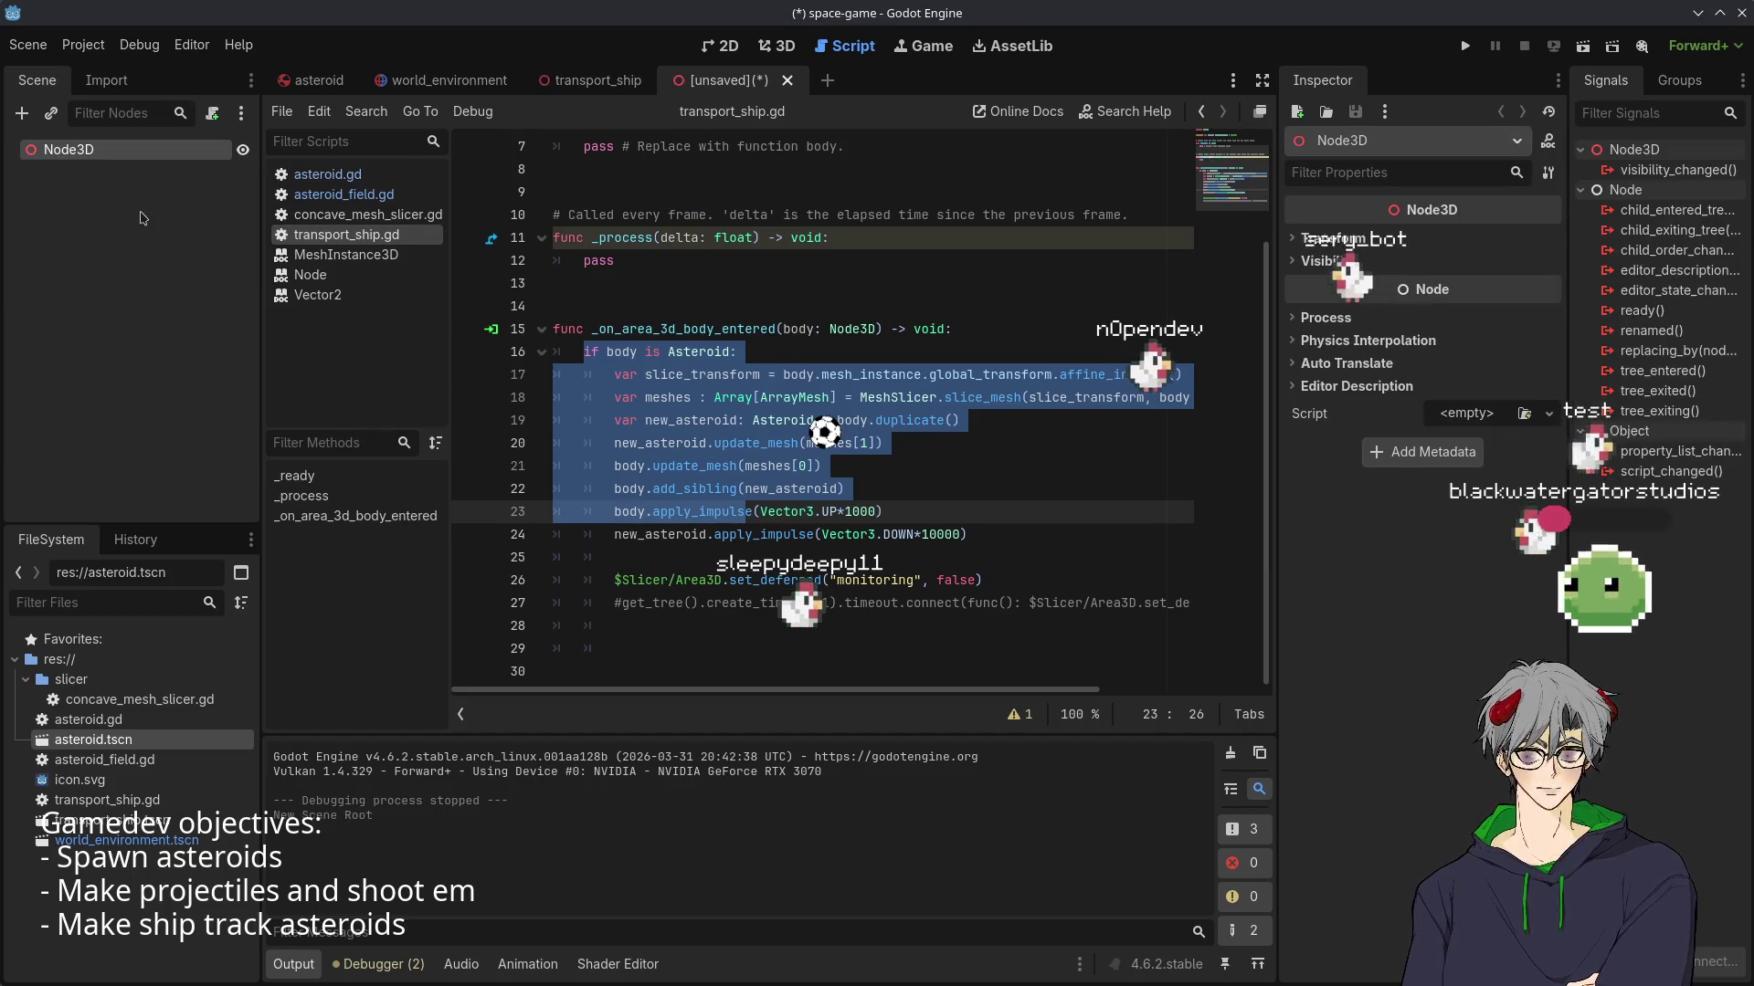
pyautogui.rightClick(78, 156)
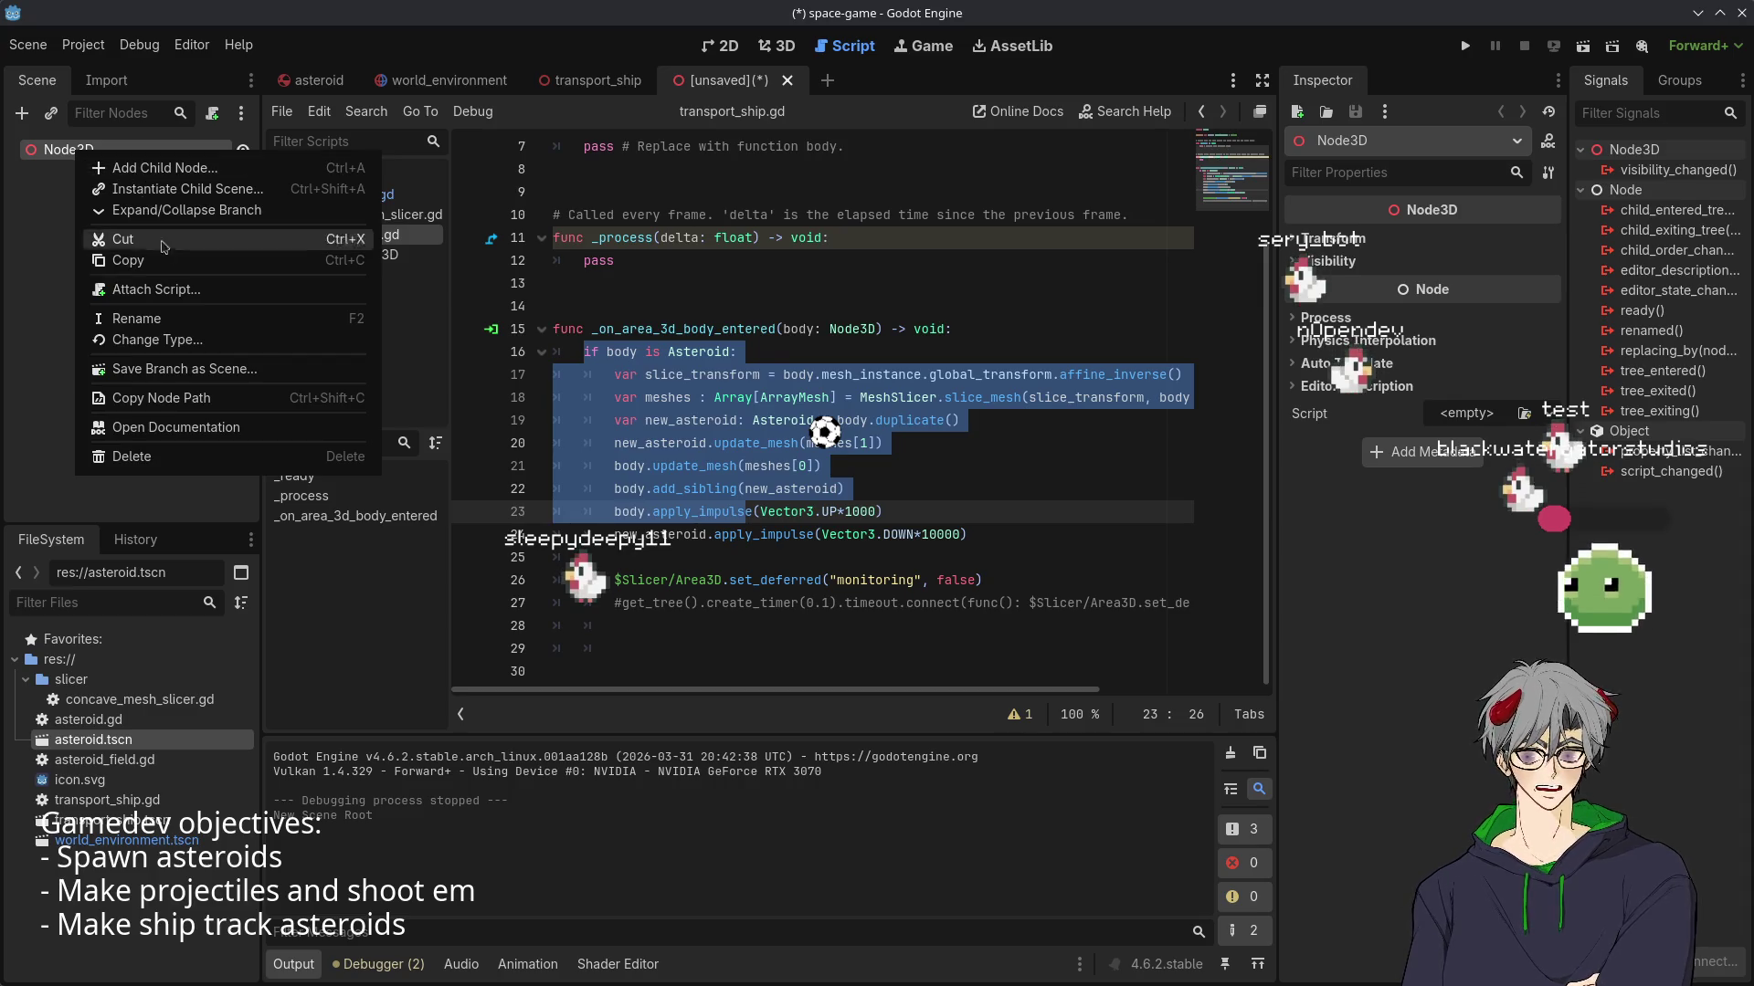
pyautogui.click(159, 340)
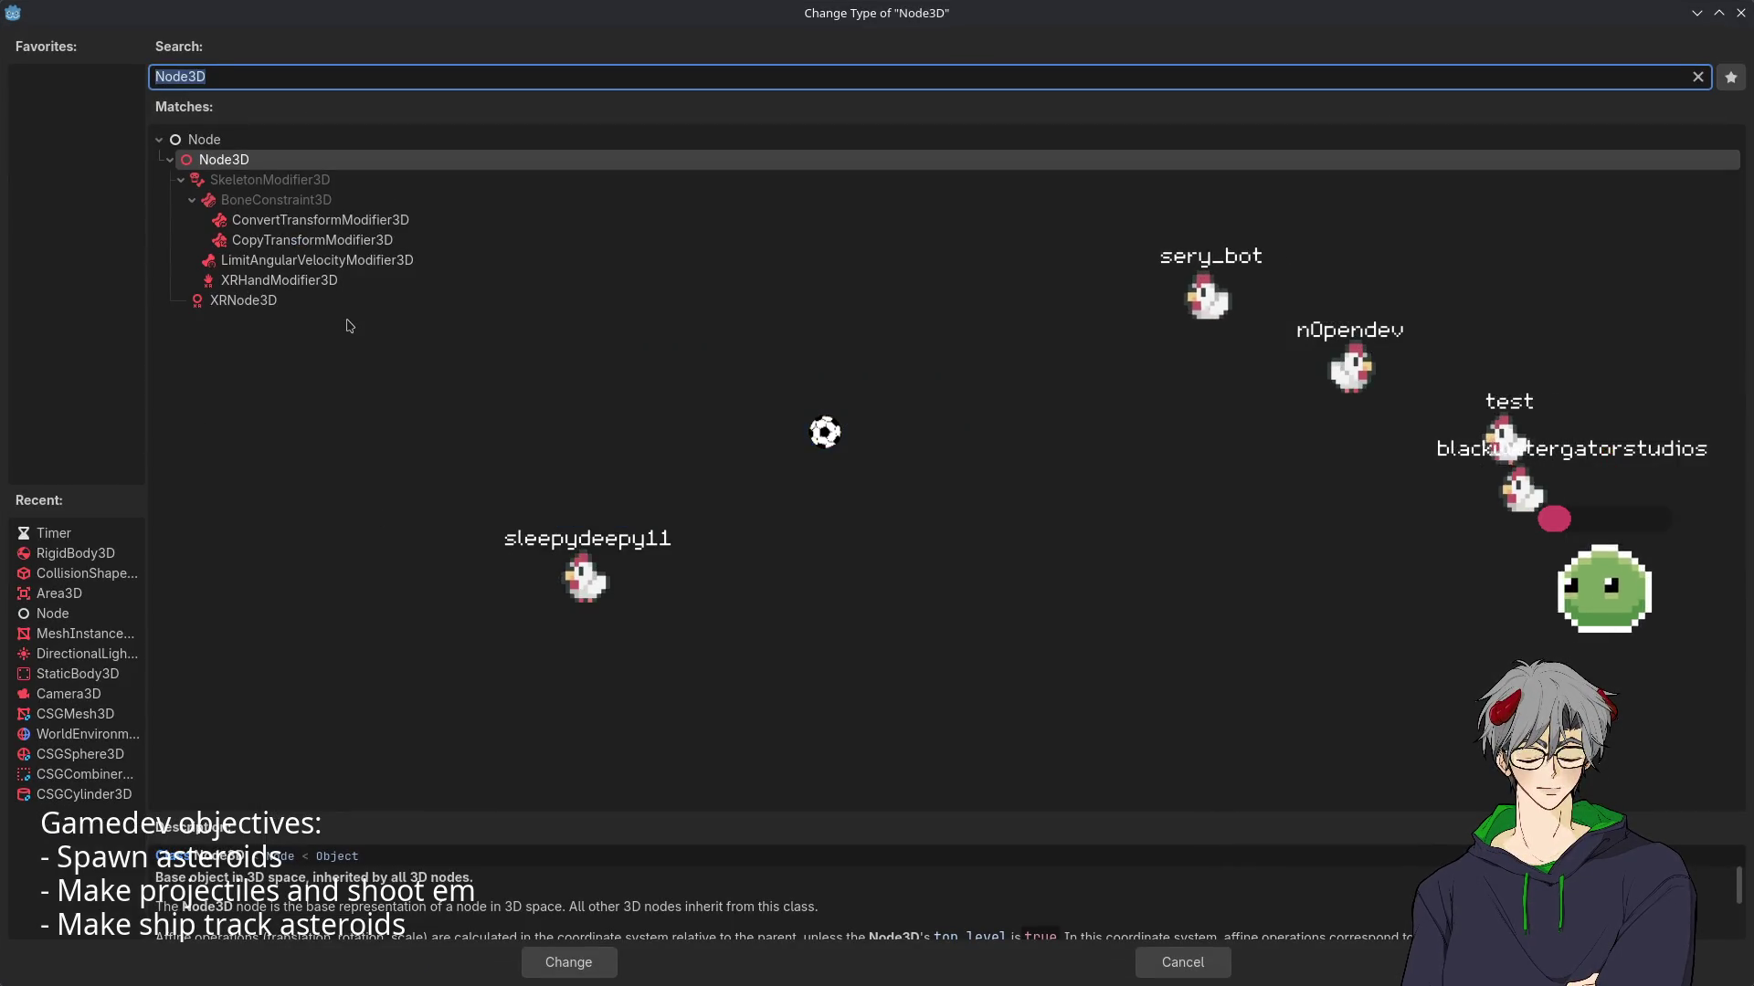
pyautogui.doubleClick(73, 553)
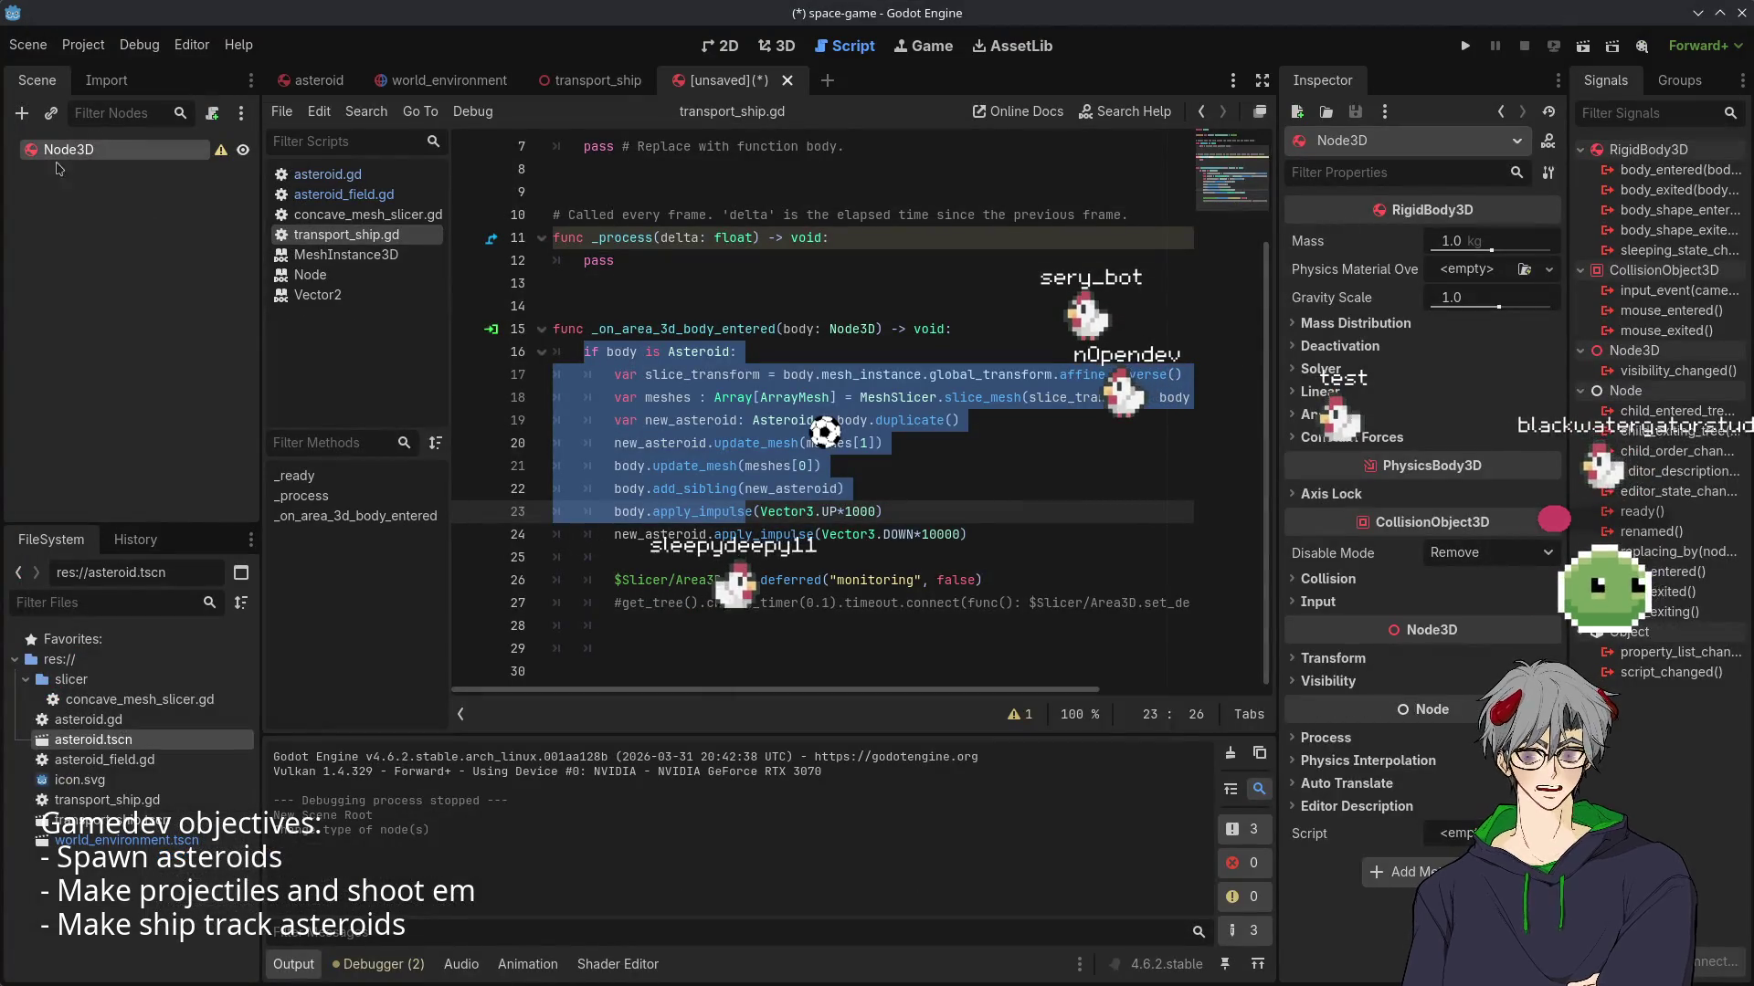
pyautogui.write('-')
pyautogui.write('Bullet')
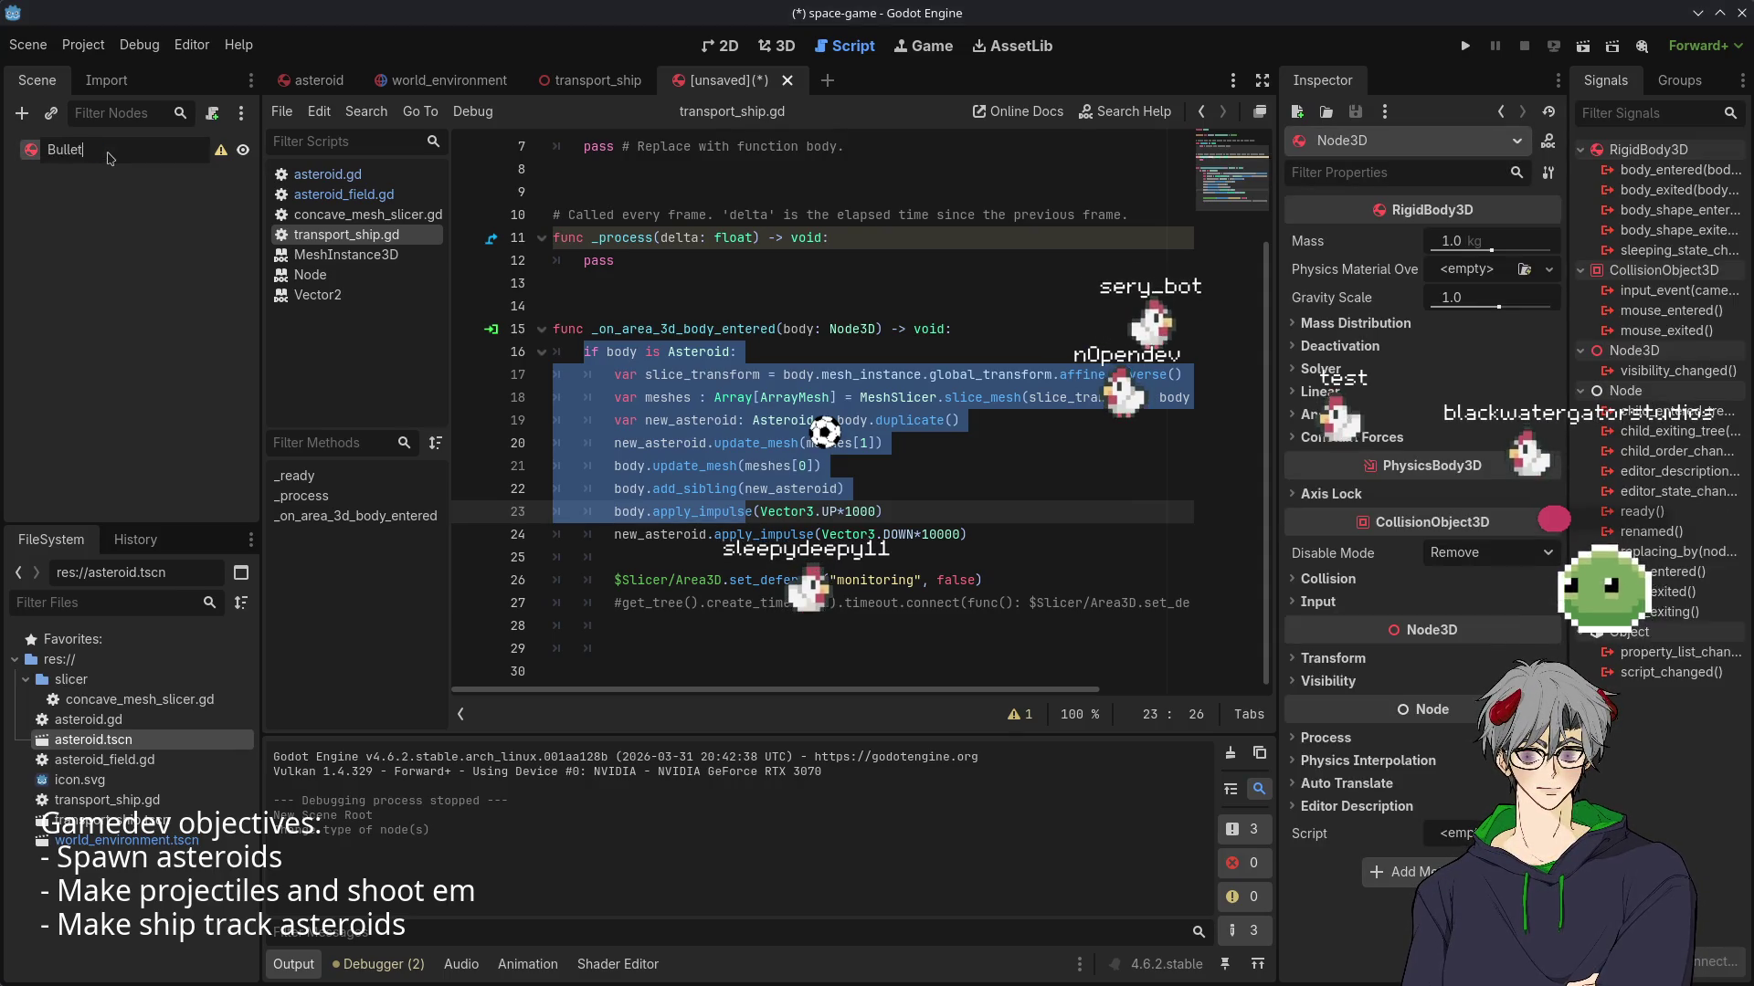
pyautogui.press('Return')
pyautogui.rightClick(107, 152)
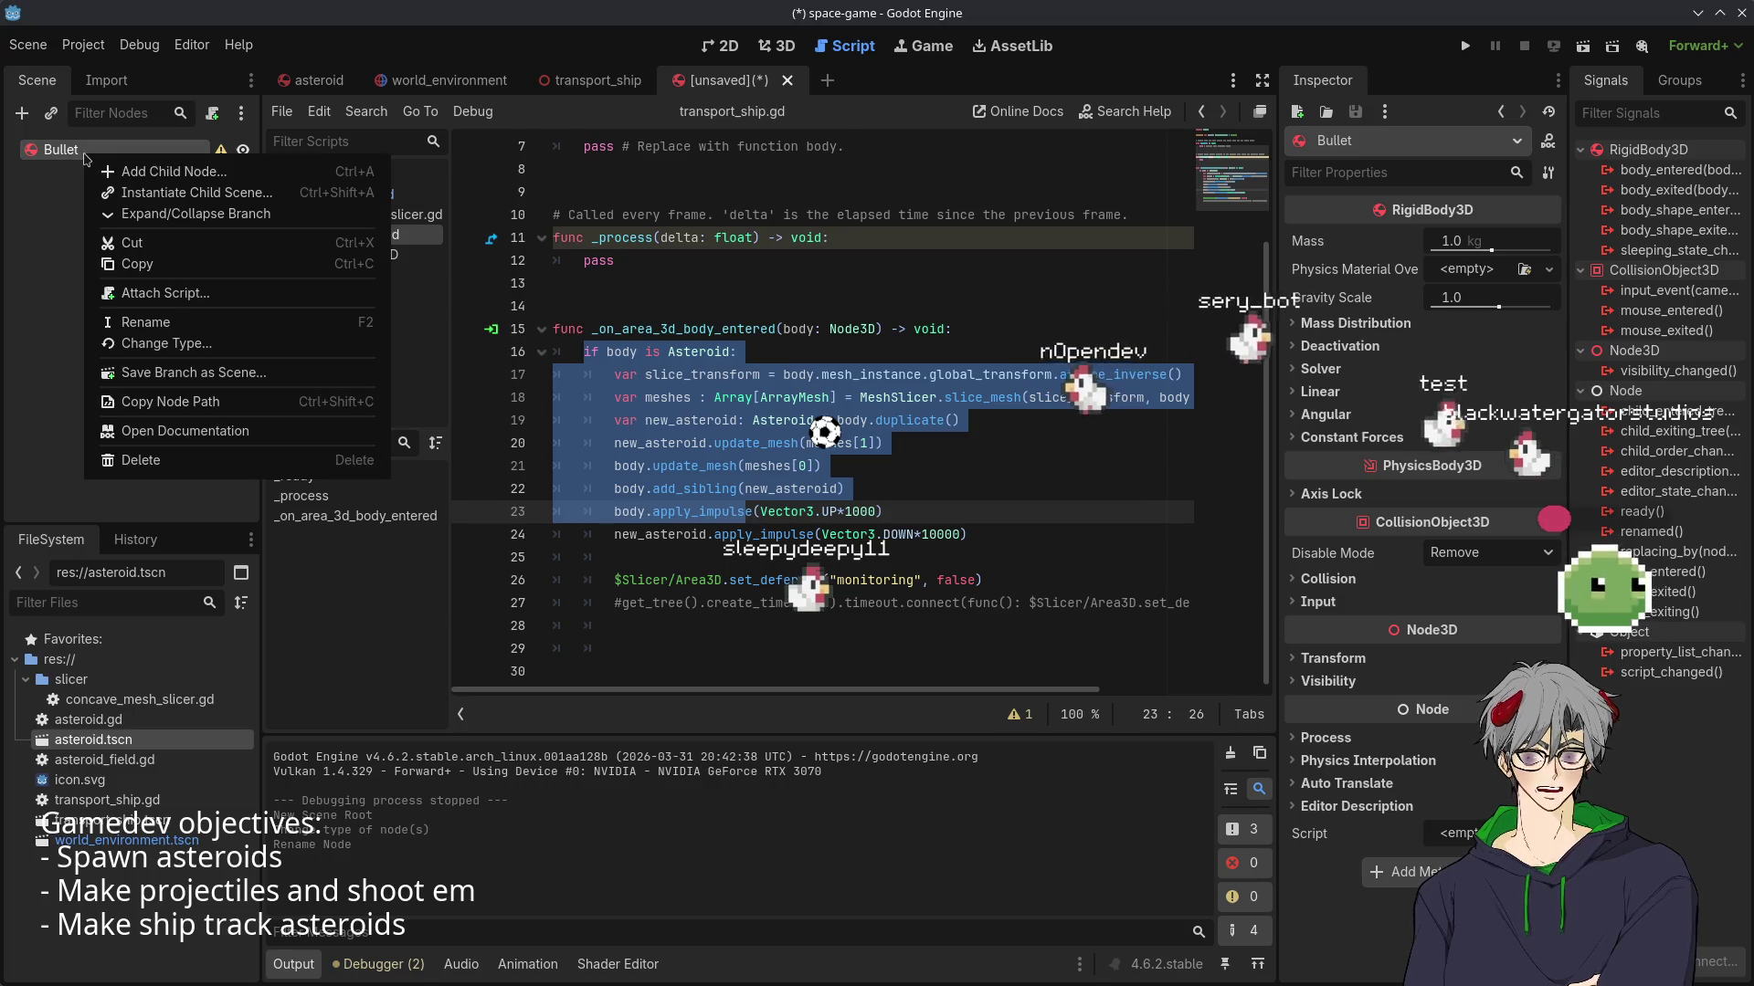
# - Add CollisionShape3D and MeshInstance3D children under the Bullet node
pyautogui.click(137, 170)
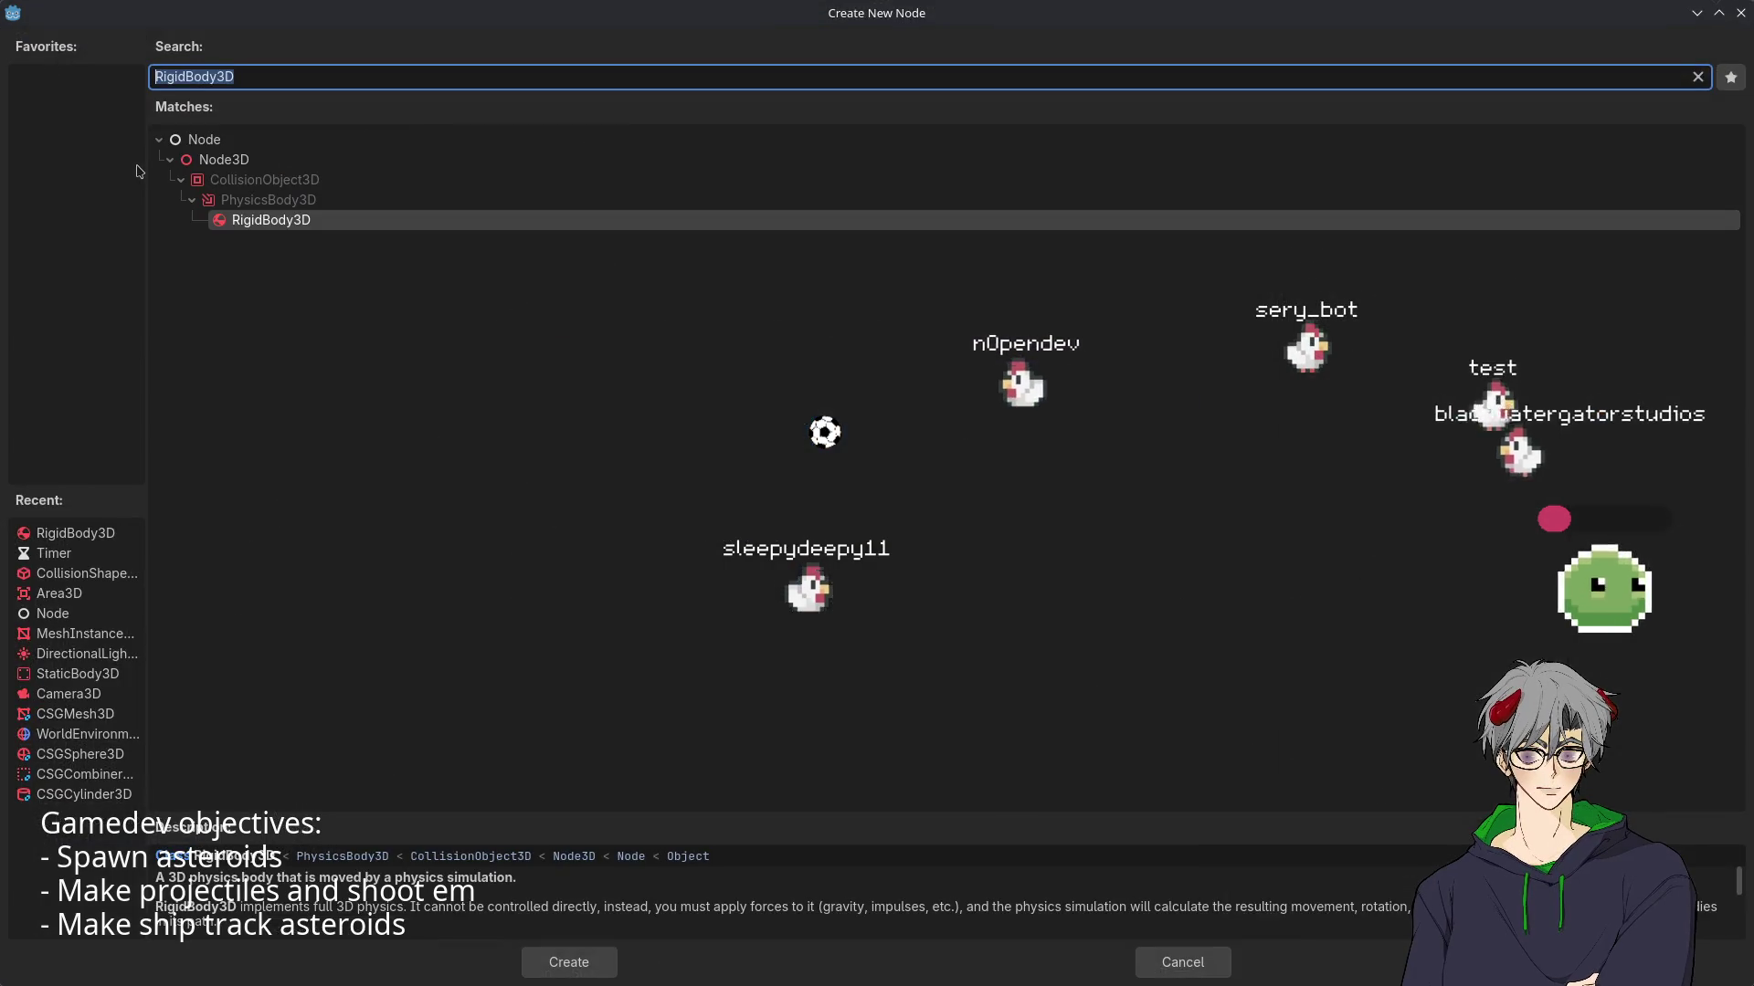
pyautogui.doubleClick(57, 575)
pyautogui.rightClick(77, 150)
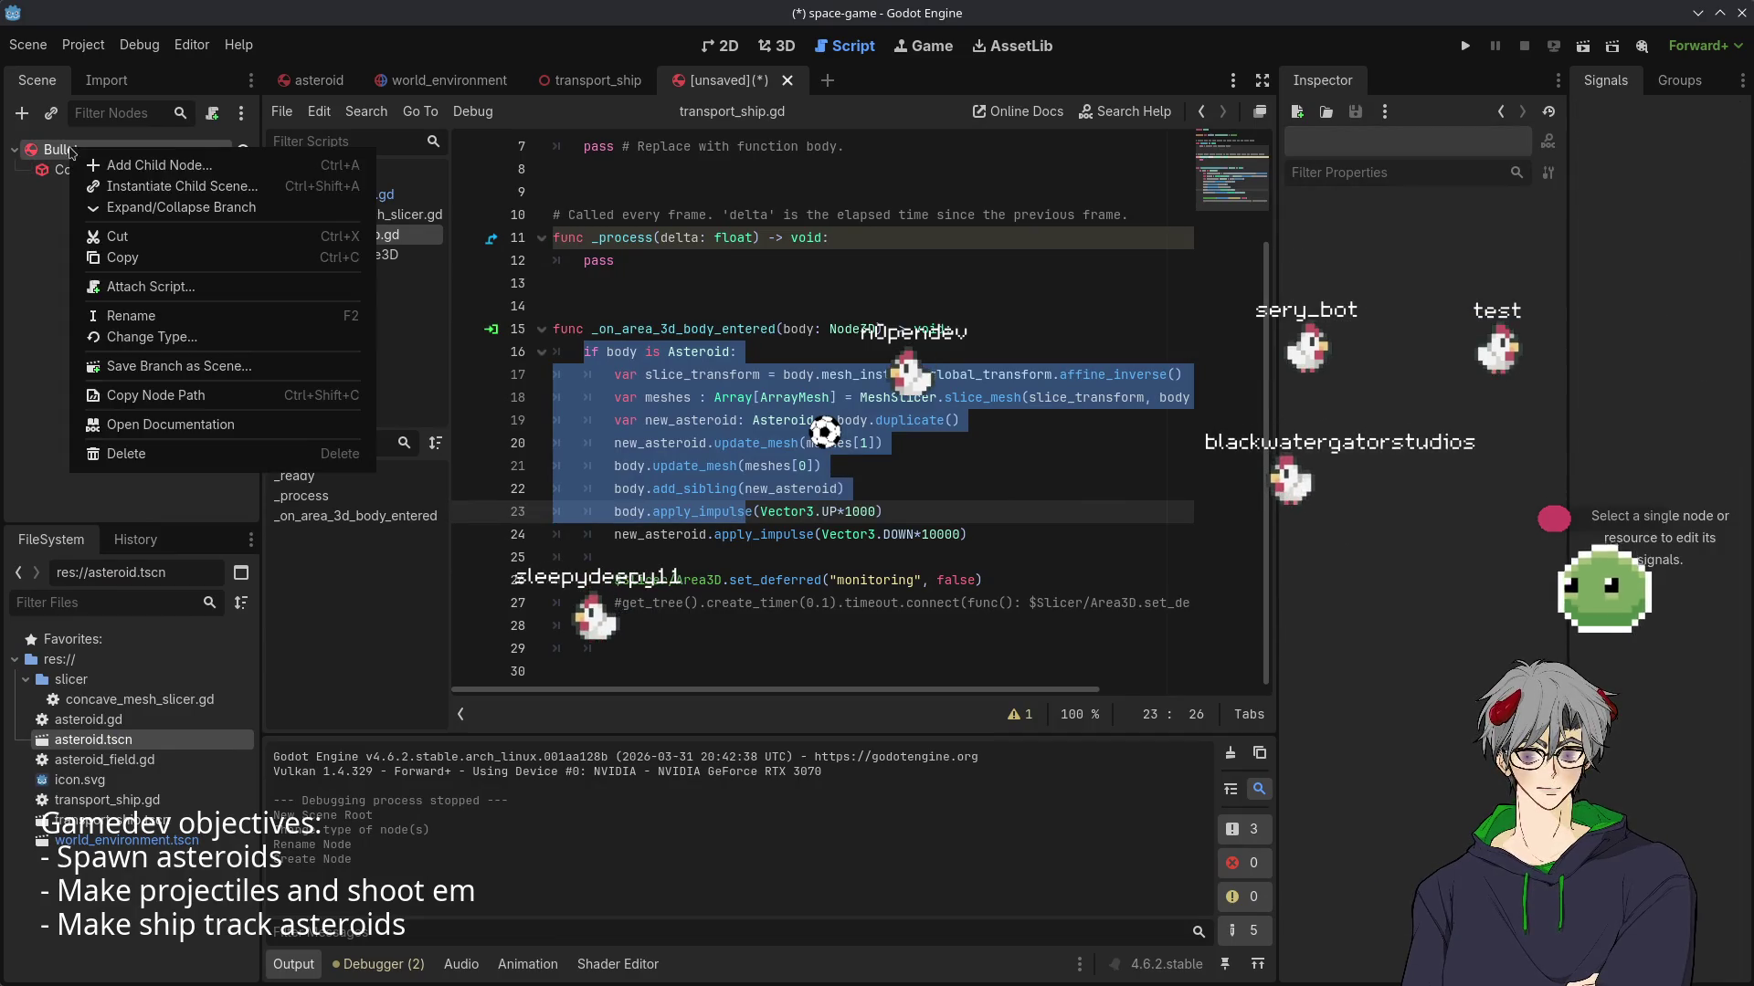
pyautogui.click(239, 169)
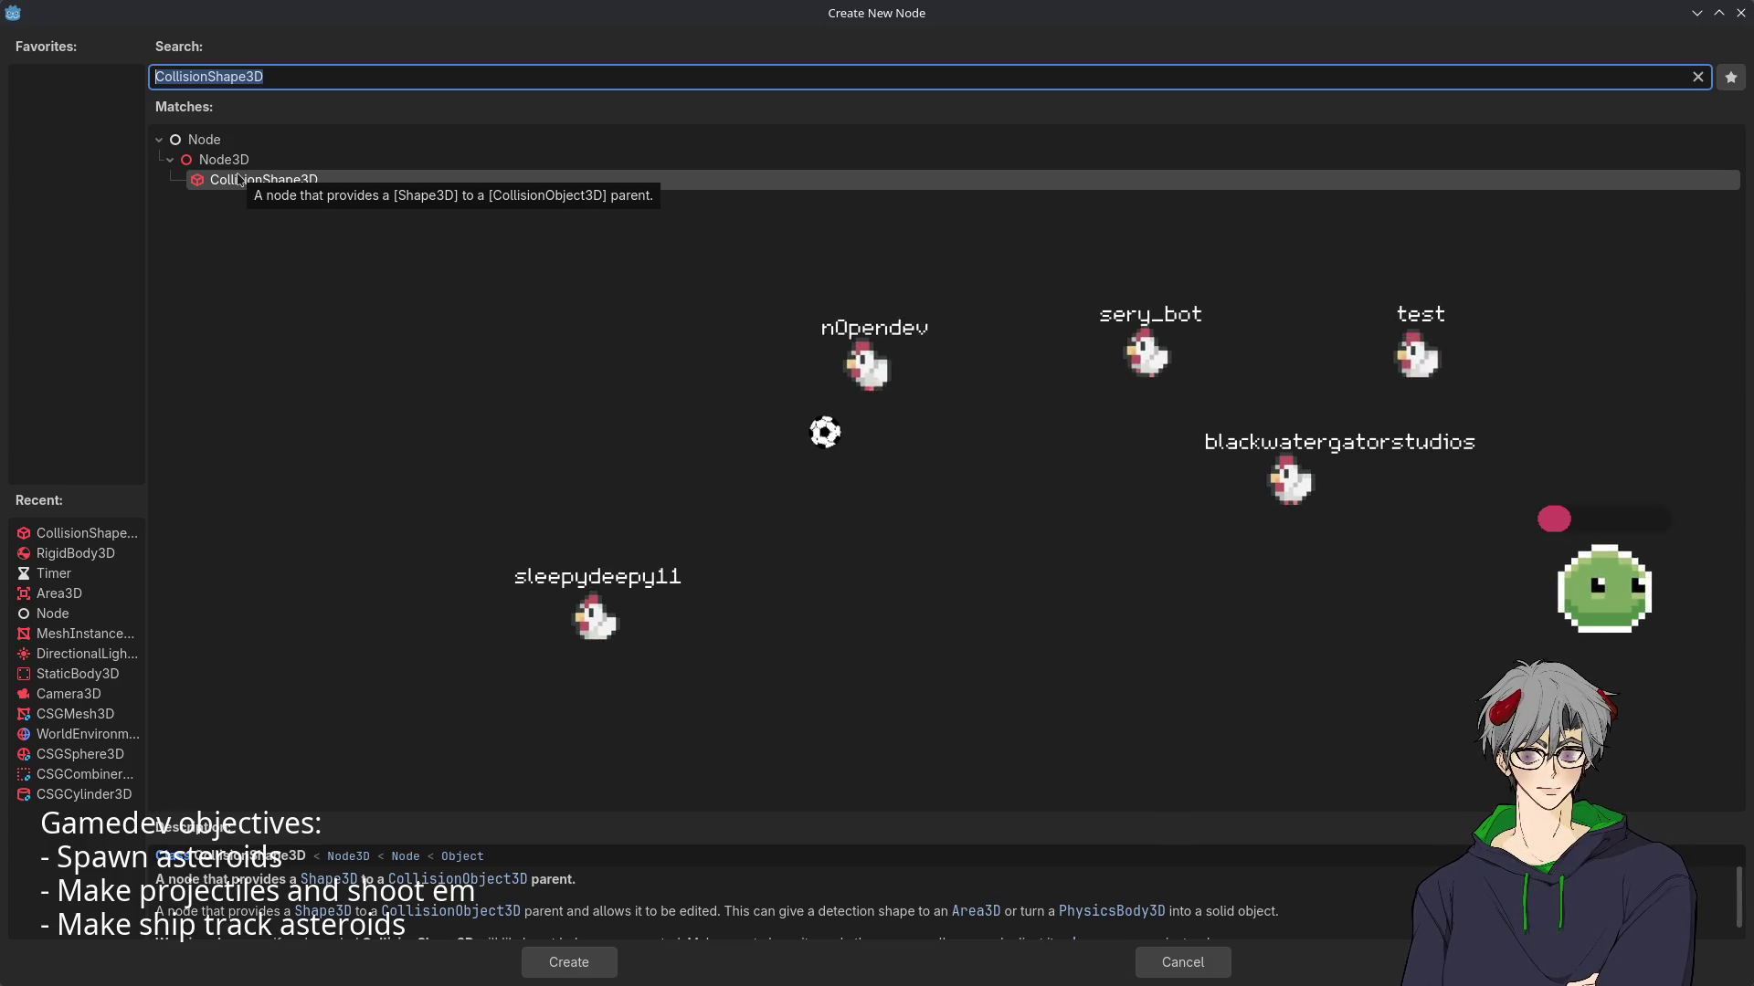
pyautogui.write('Mesh')
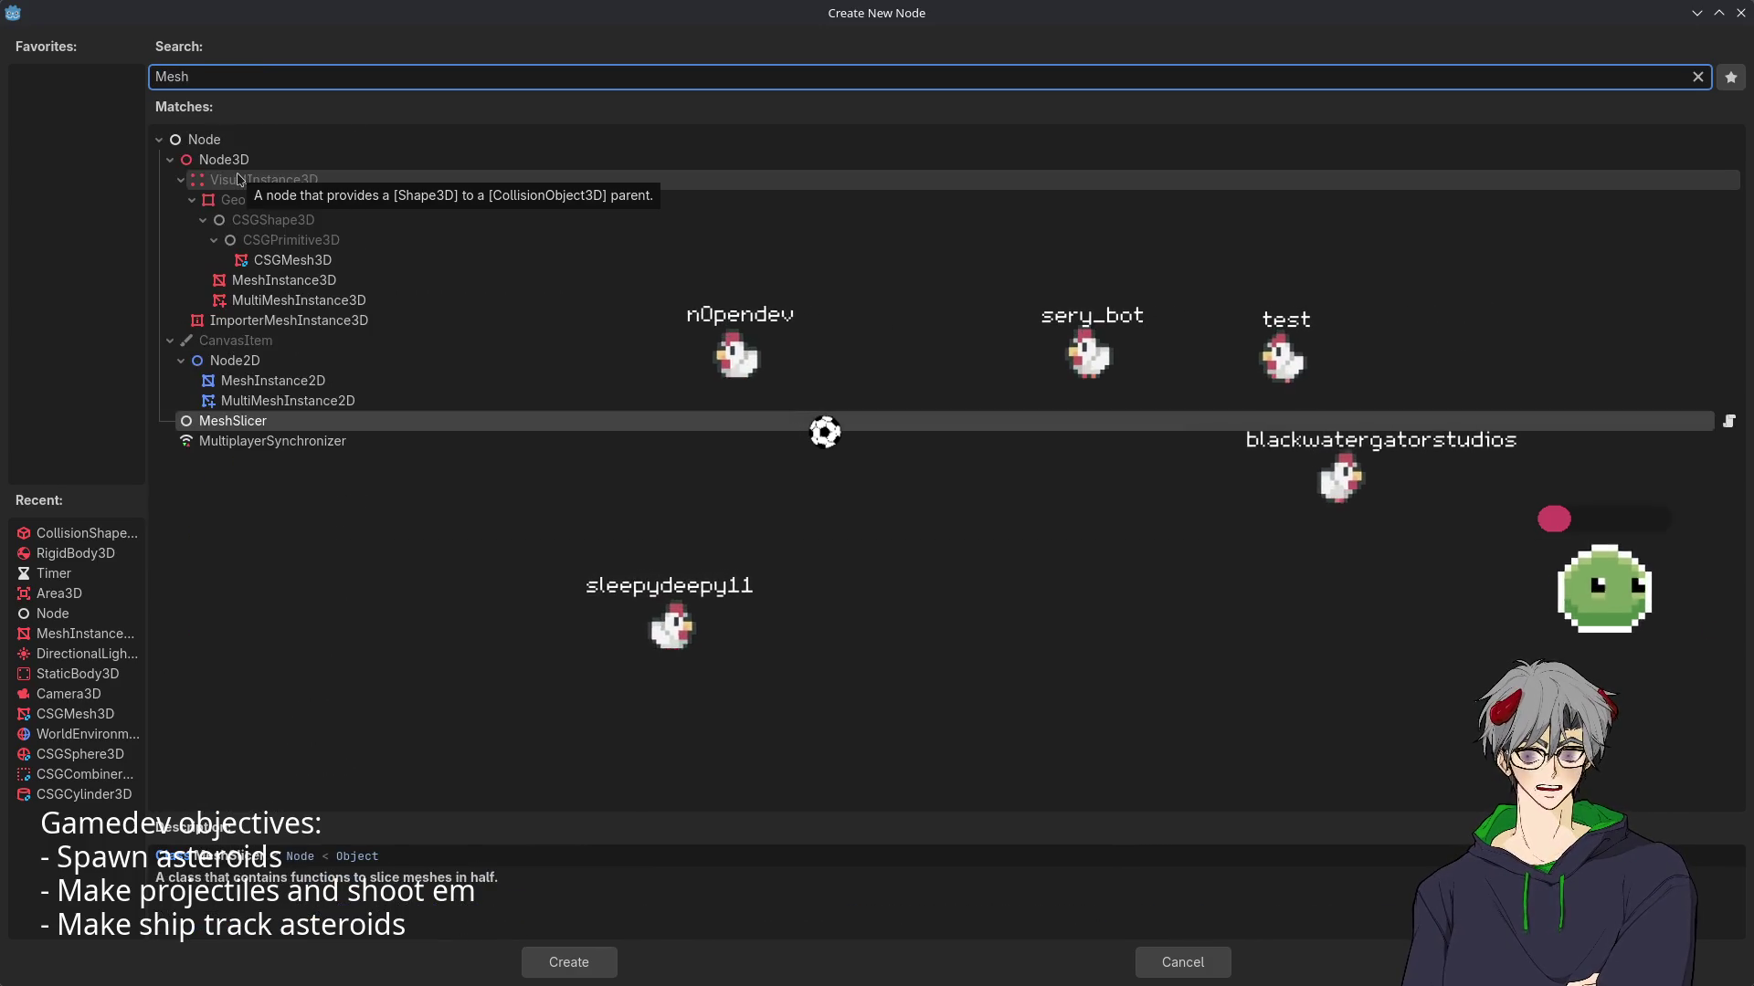
pyautogui.write('In')
pyautogui.press('Return')
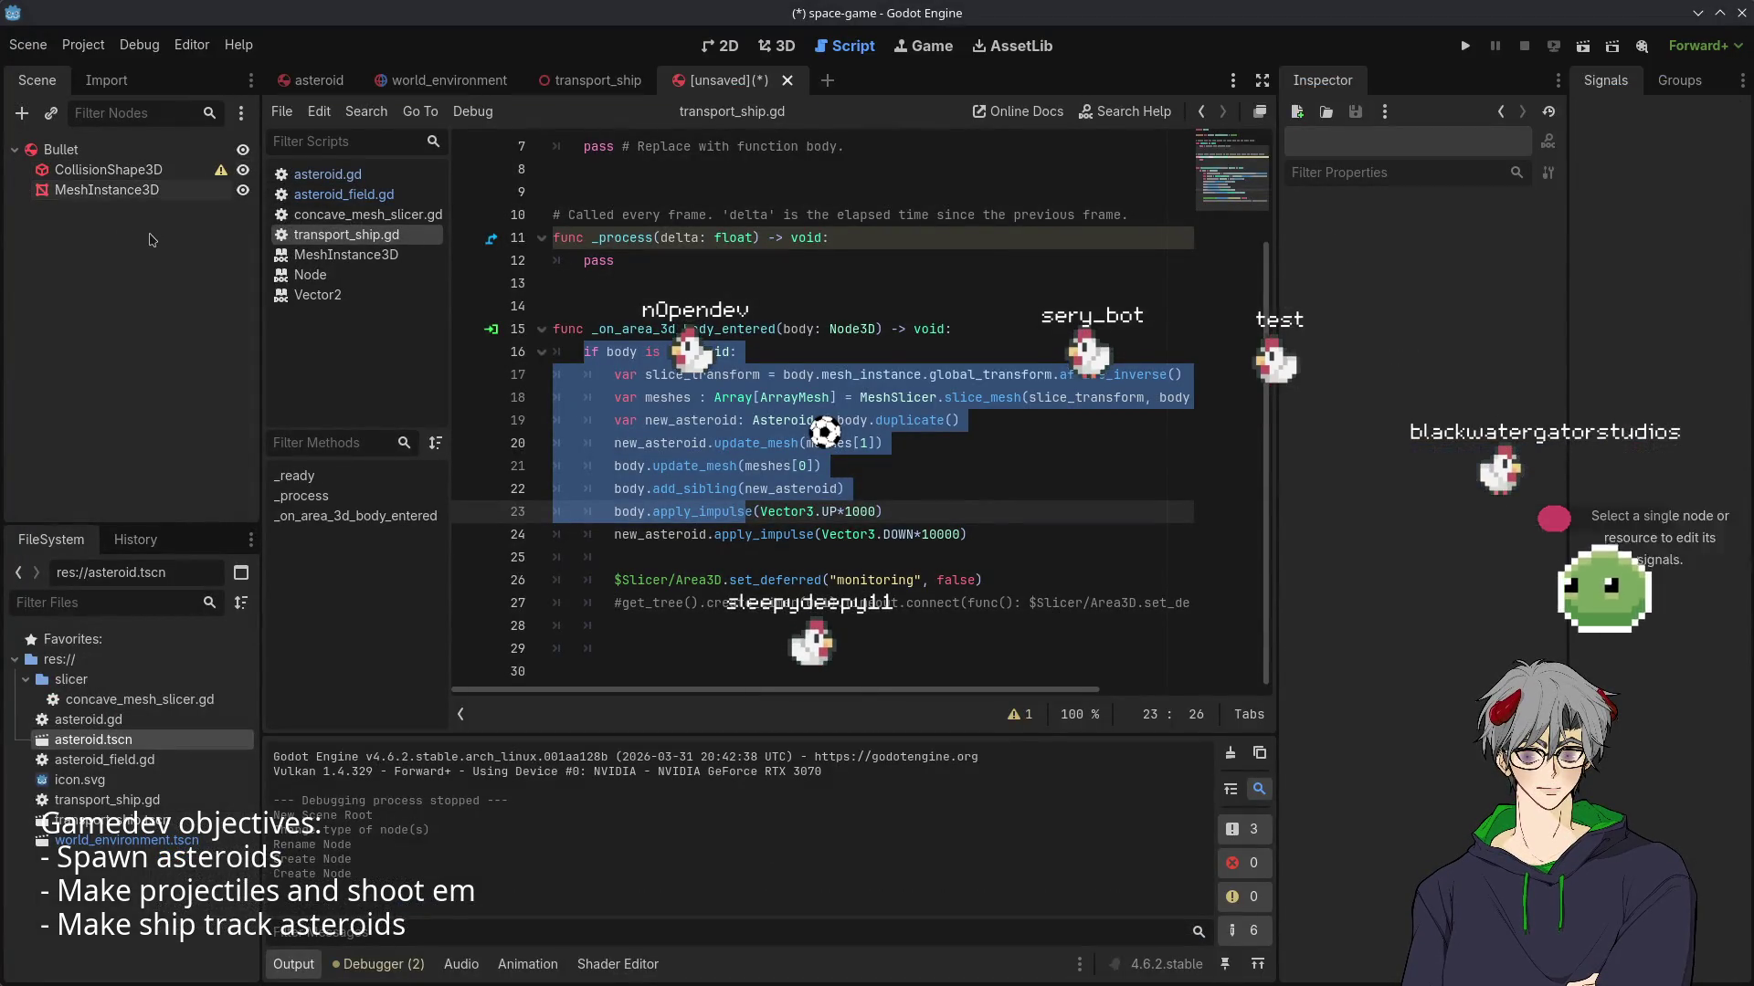
pyautogui.press('Escape')
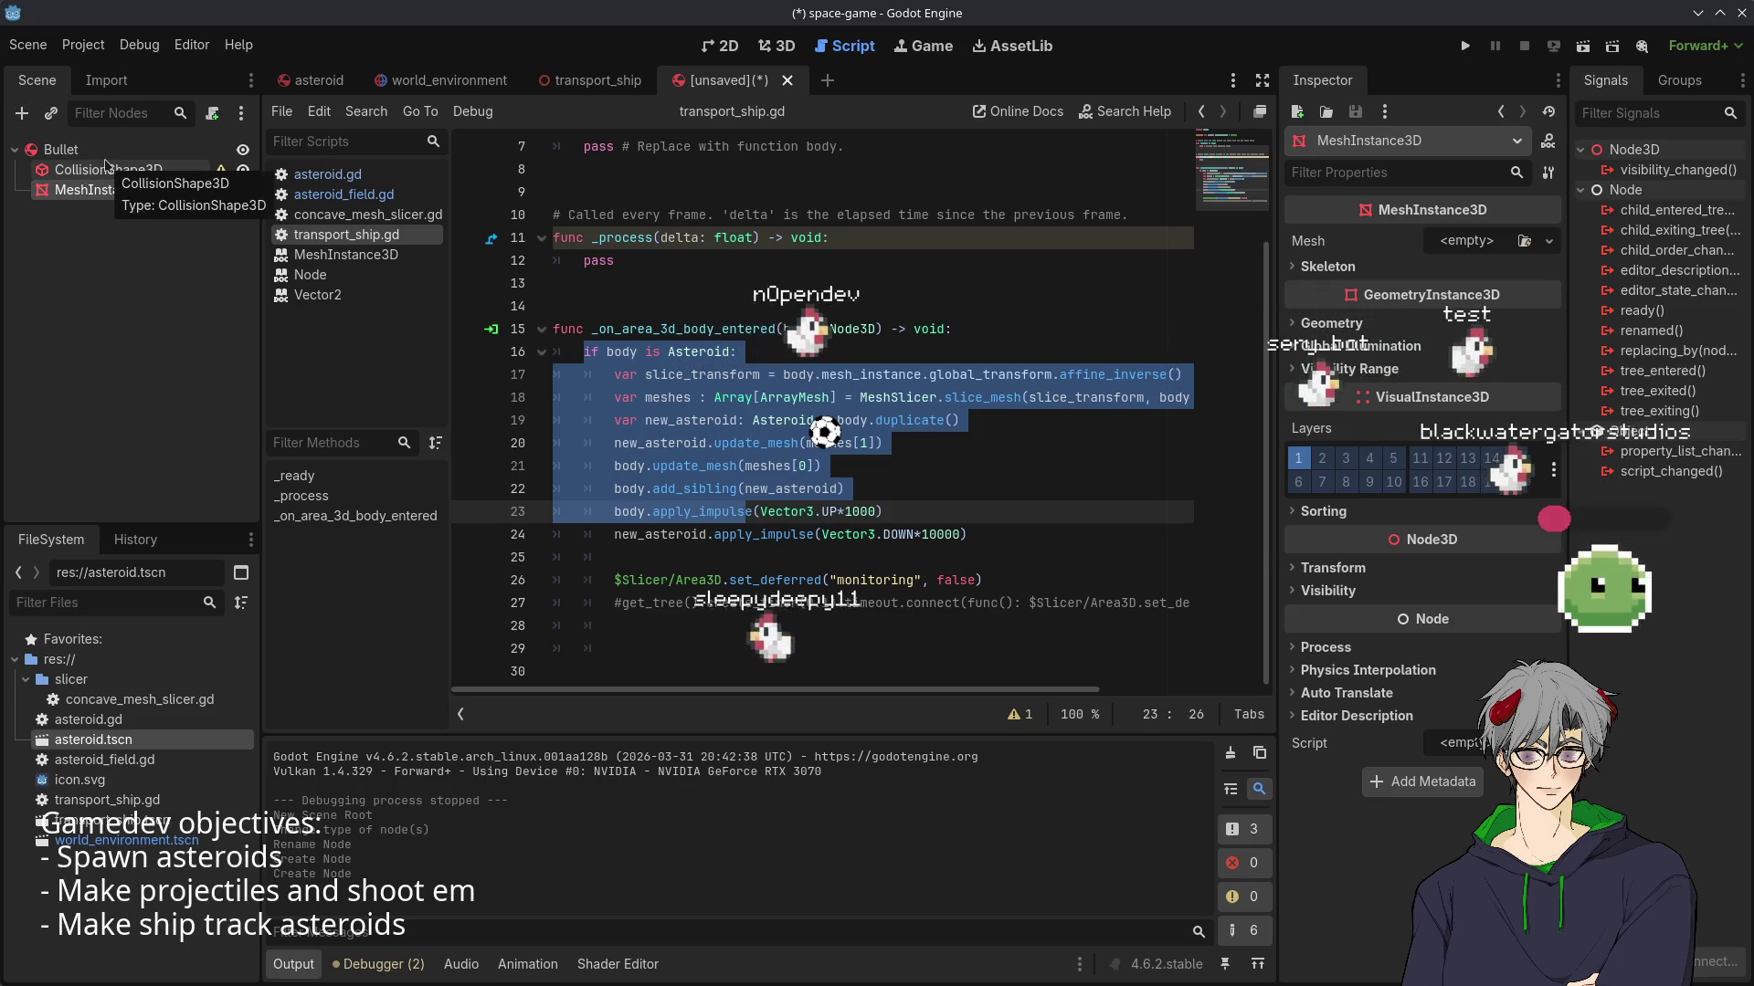
# - Add an Area3D child under Bullet, then return to the transport_ship scene
pyautogui.rightClick(23, 149)
pyautogui.click(41, 160)
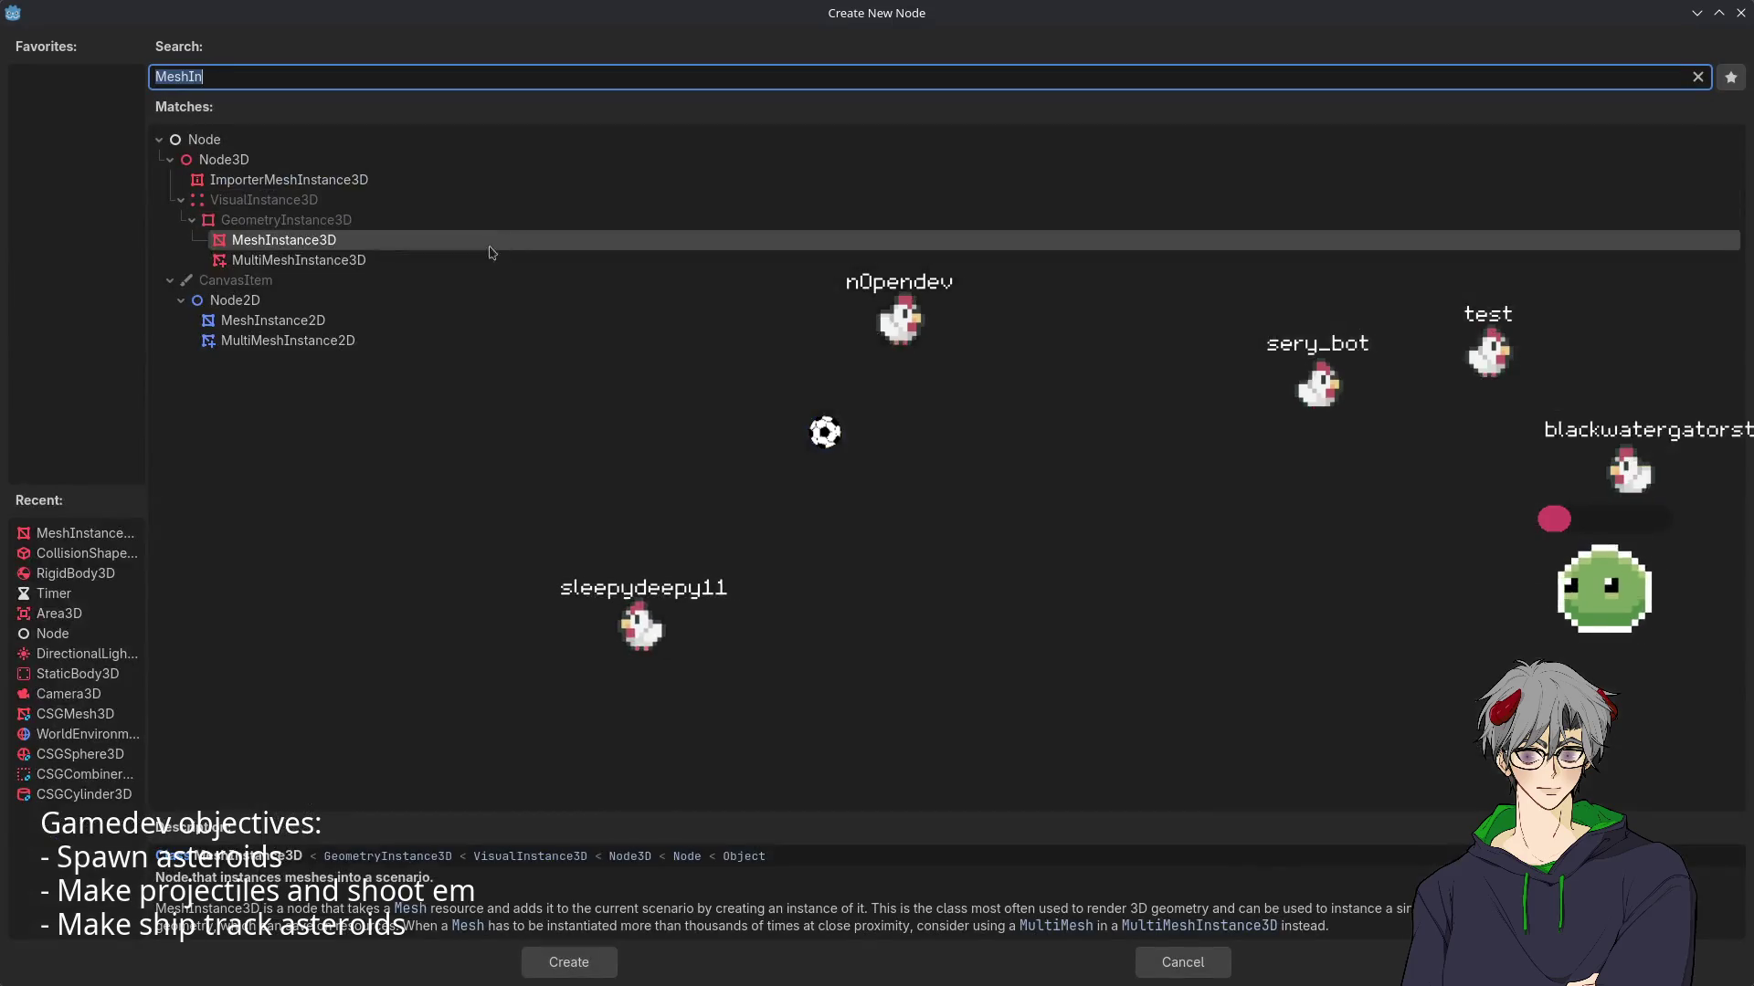
pyautogui.write('Area')
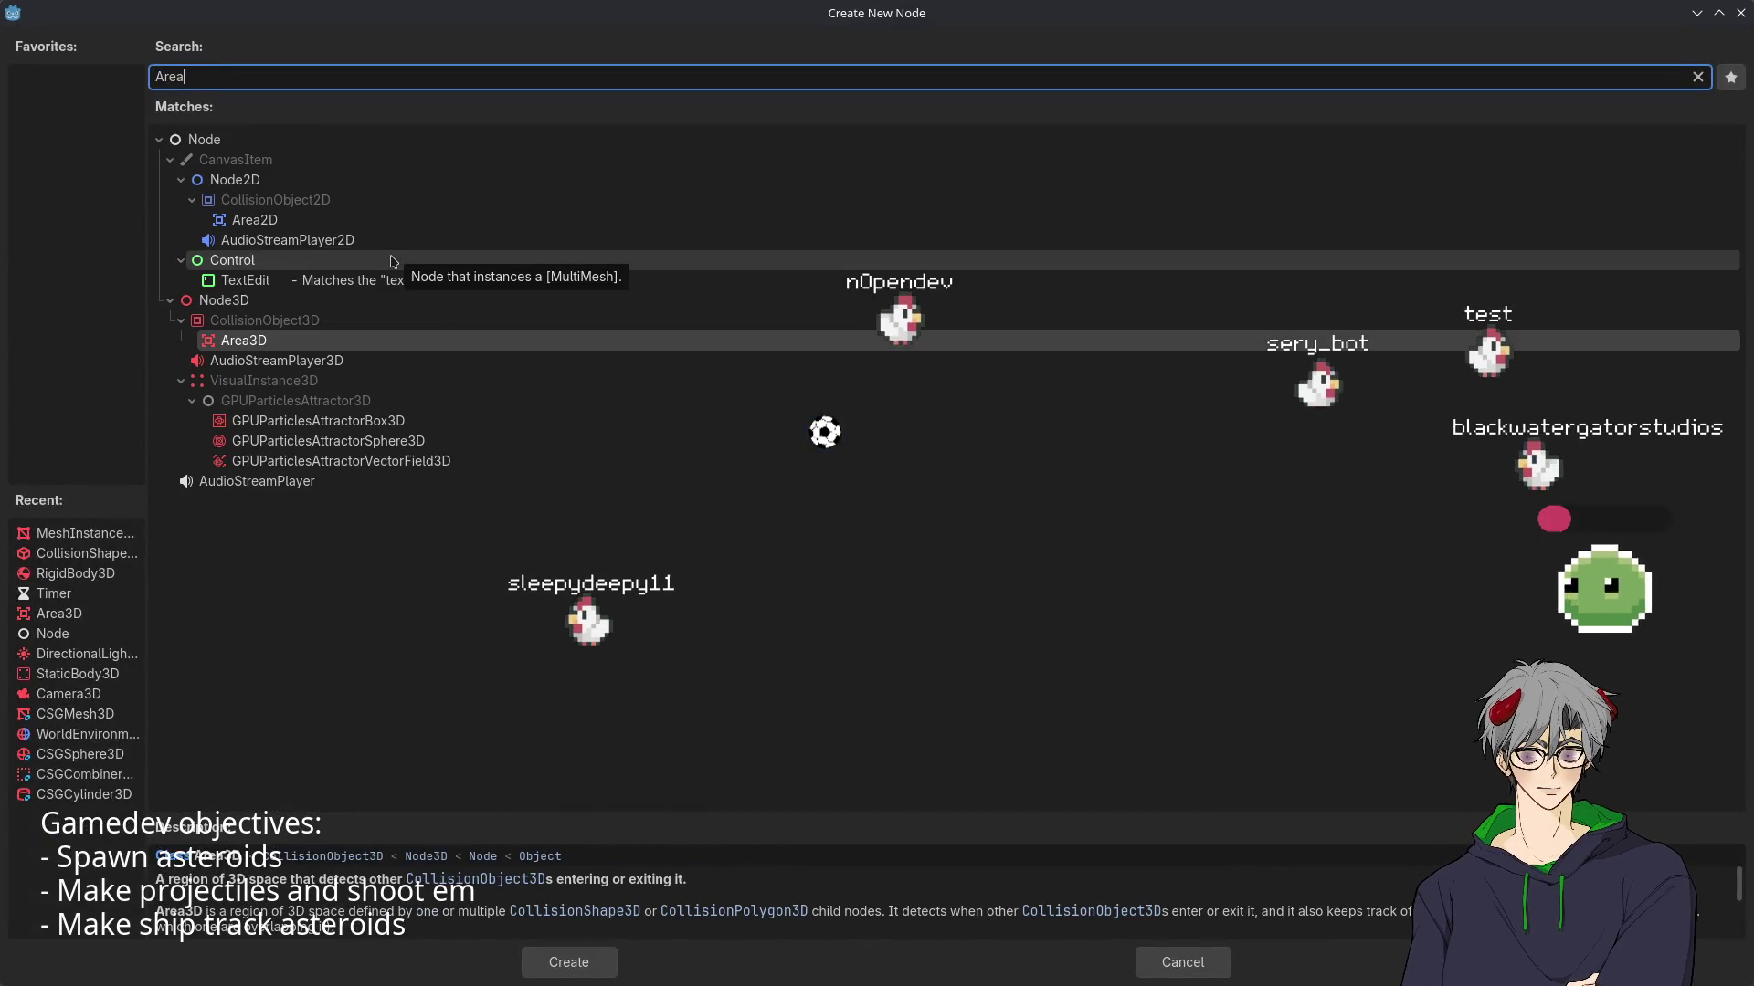
pyautogui.press('Return')
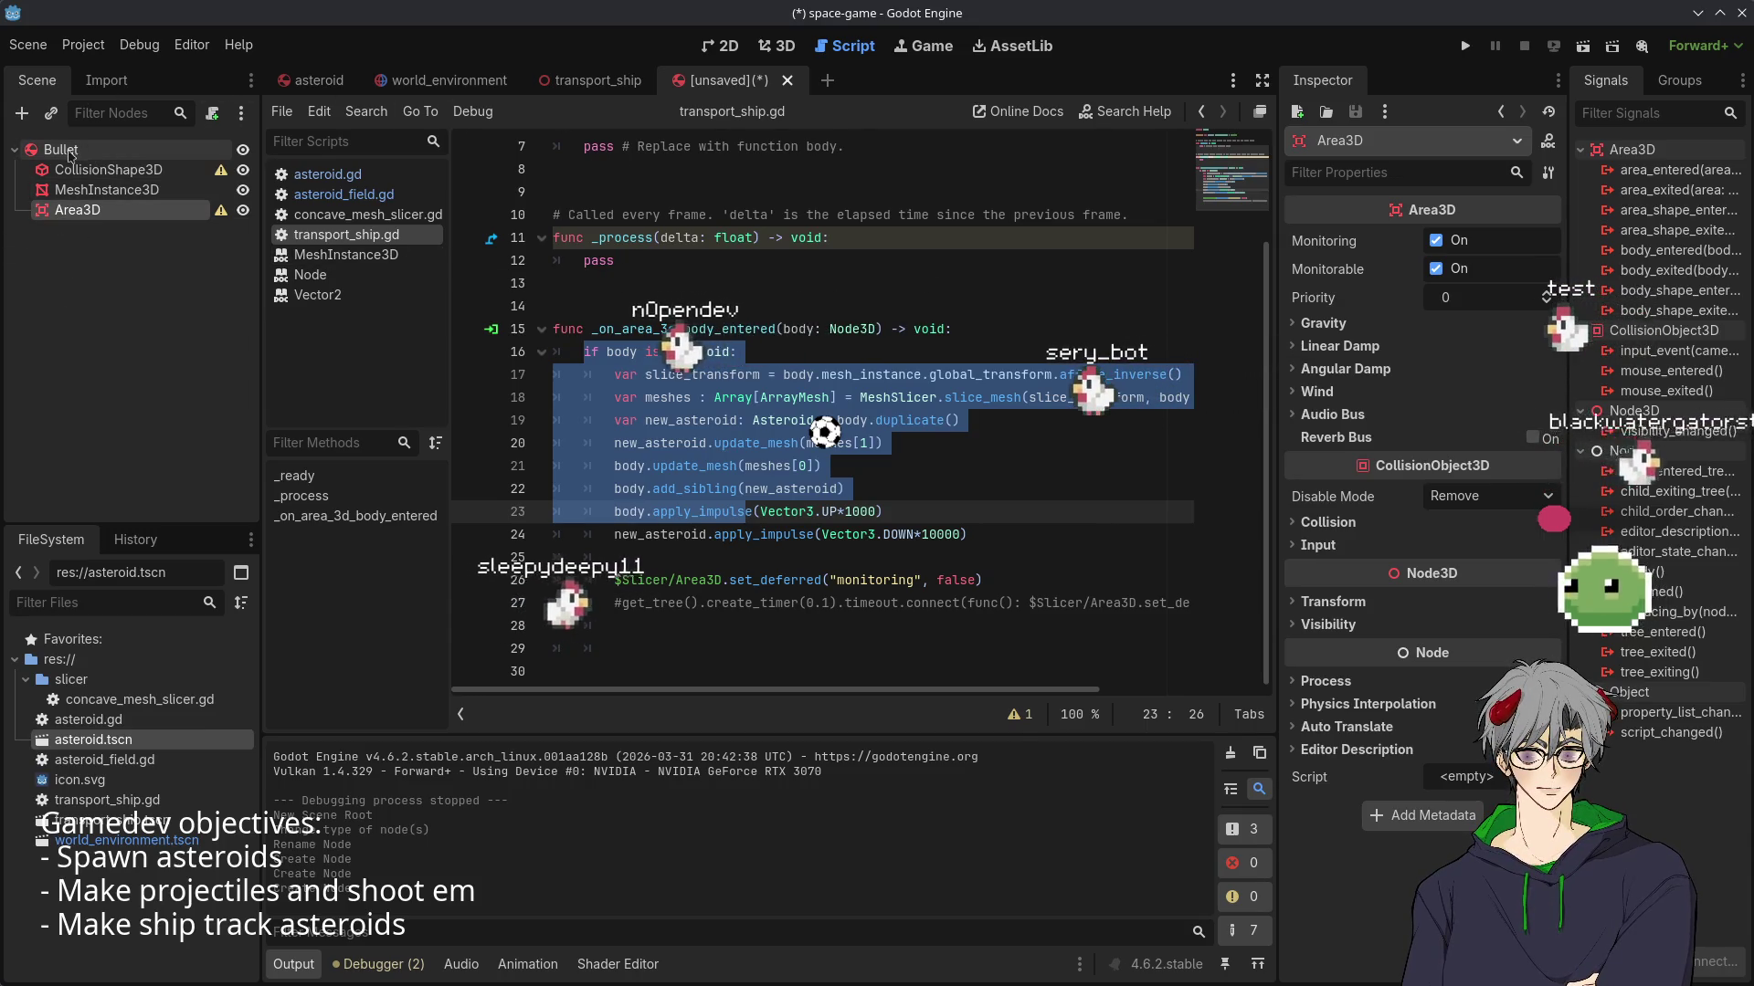
pyautogui.hotkey('ctrl', 'shift', 'Tab')
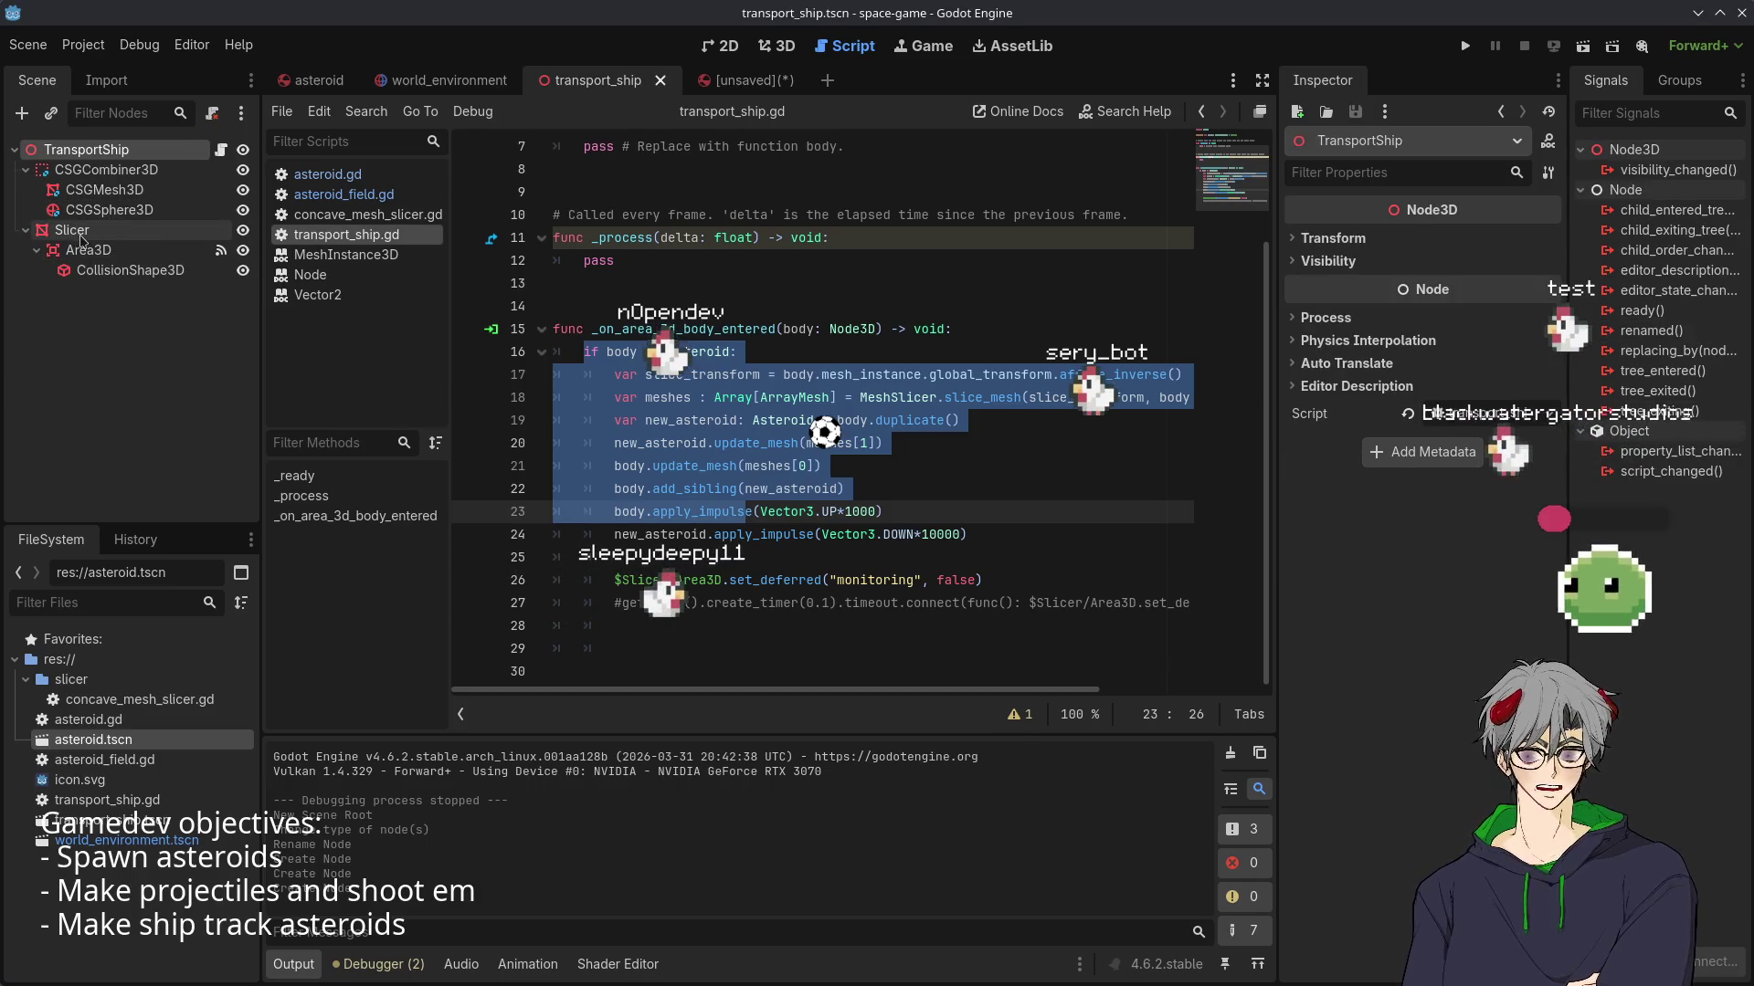
# - Copy the Slicer subtree from TransportShip and paste it under Bullet
pyautogui.click(128, 270)
pyautogui.keyDown('shift'); pyautogui.click(73, 230); pyautogui.keyUp('shift')
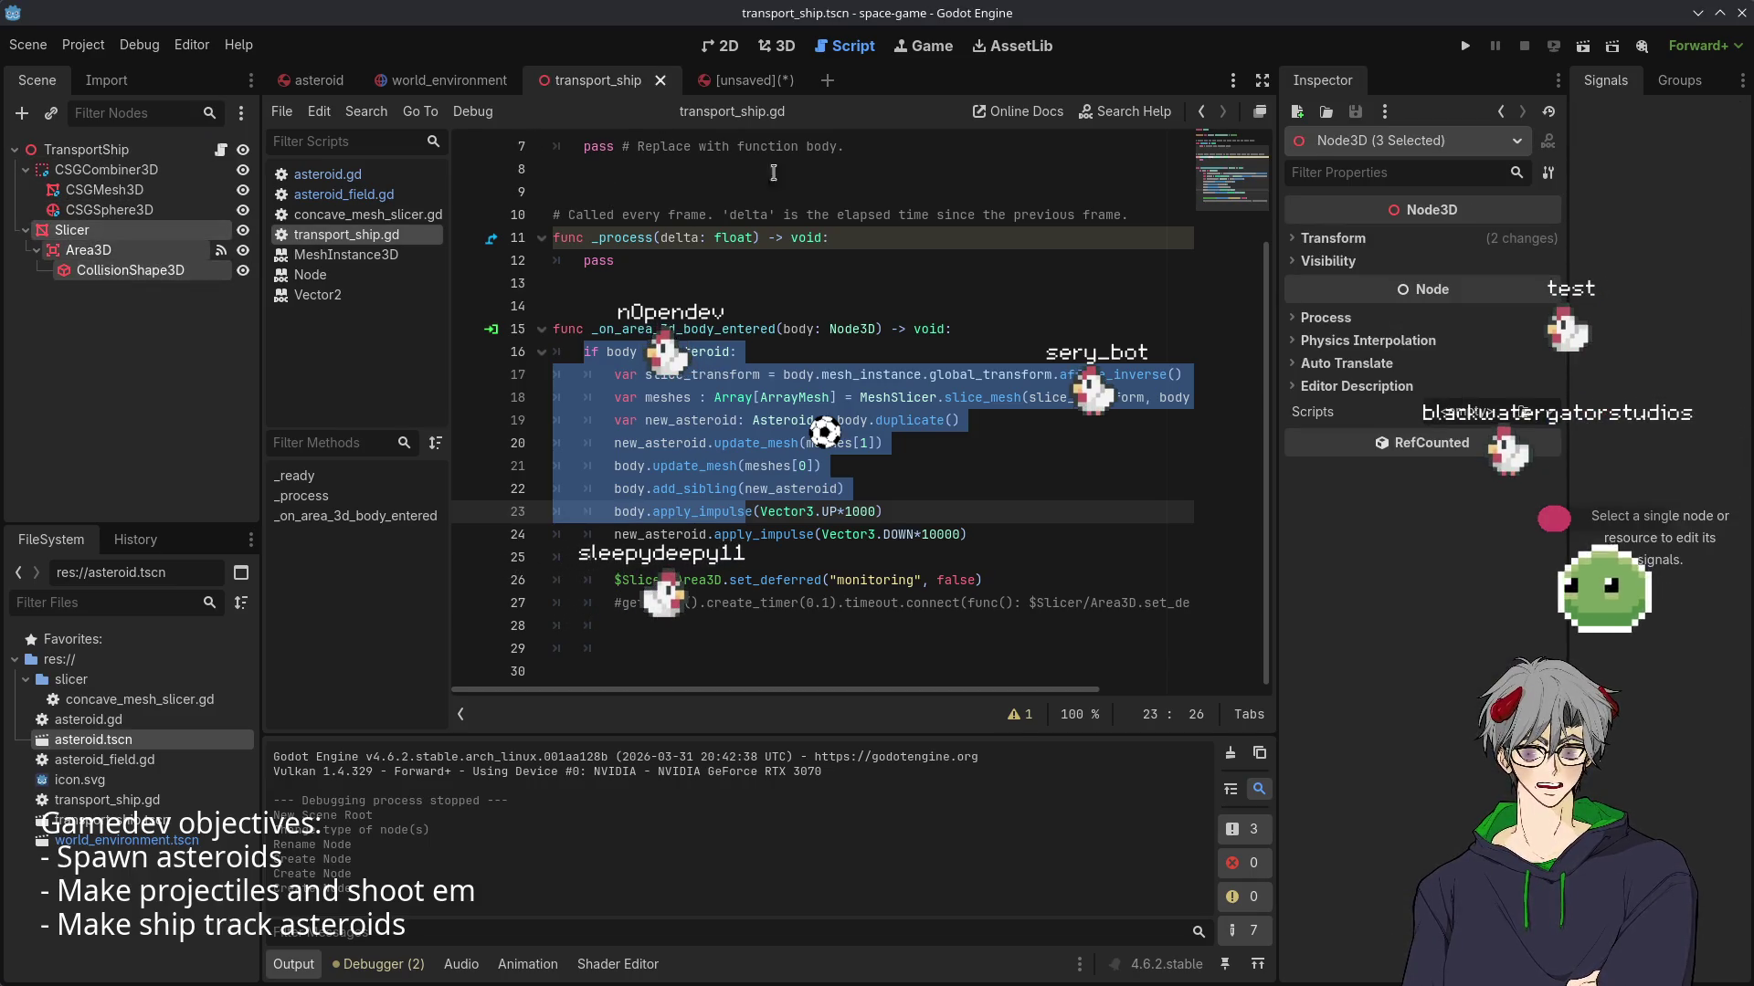
pyautogui.click(735, 91)
pyautogui.click(68, 146)
pyautogui.hotkey('ctrl', 'v')
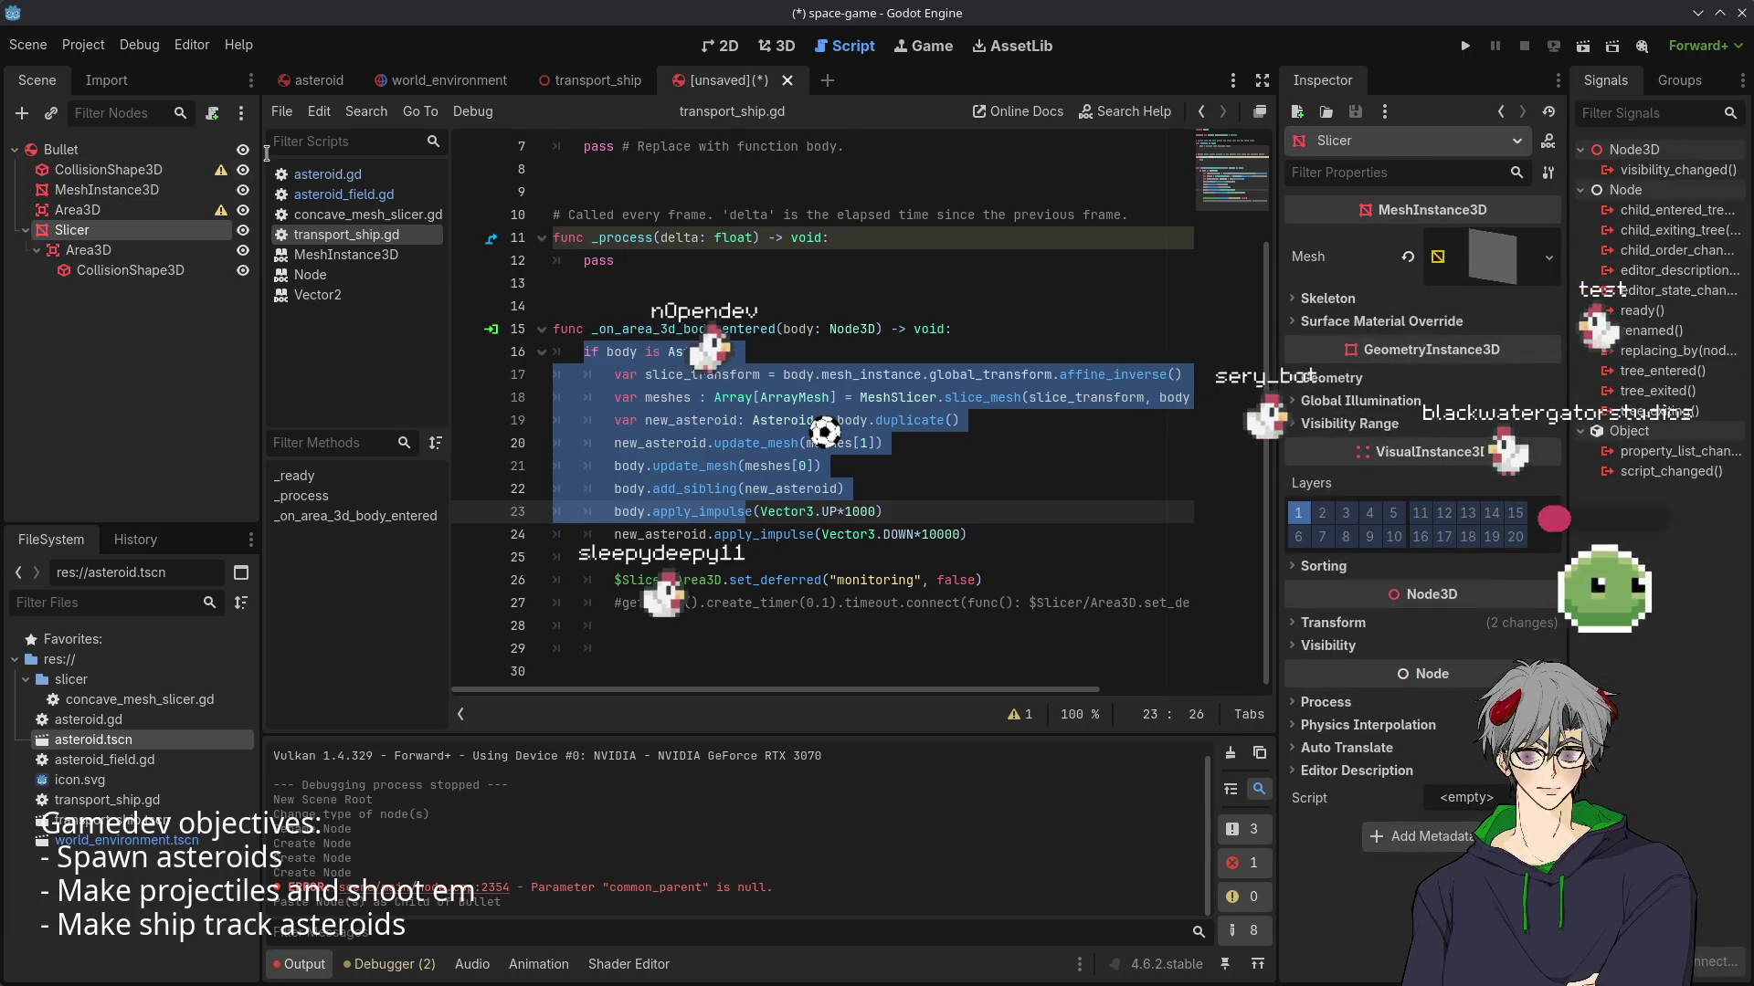
pyautogui.click(85, 422)
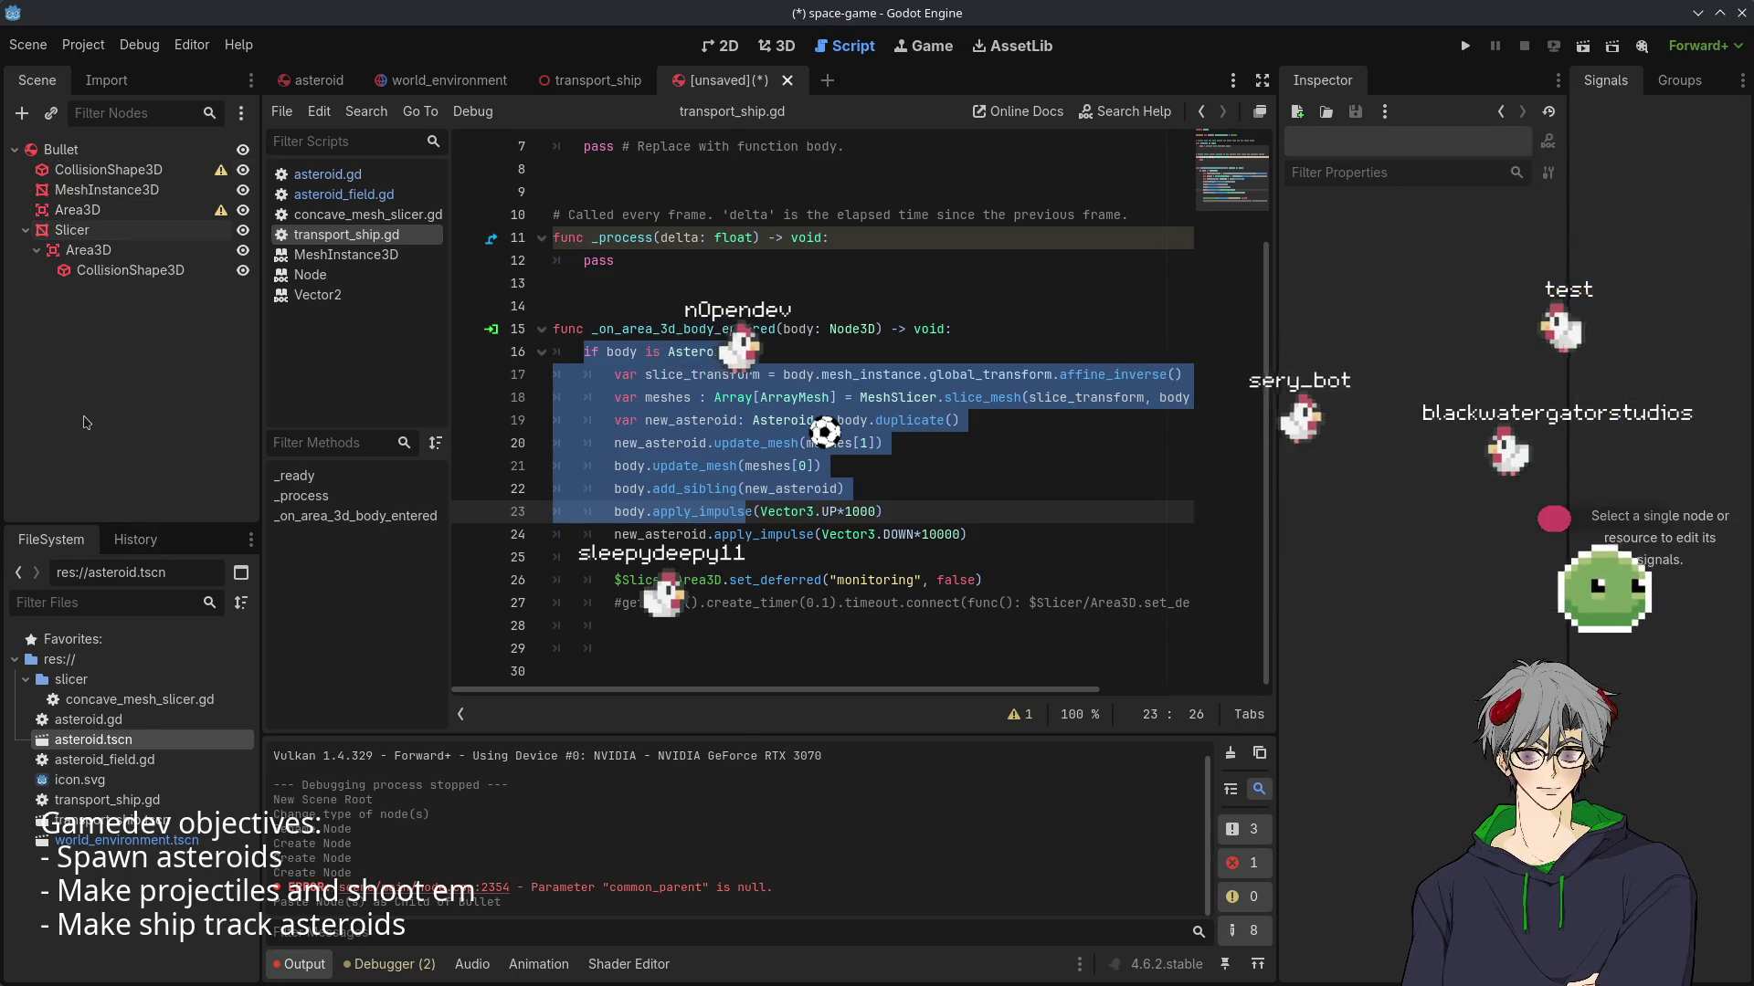
pyautogui.click(87, 232)
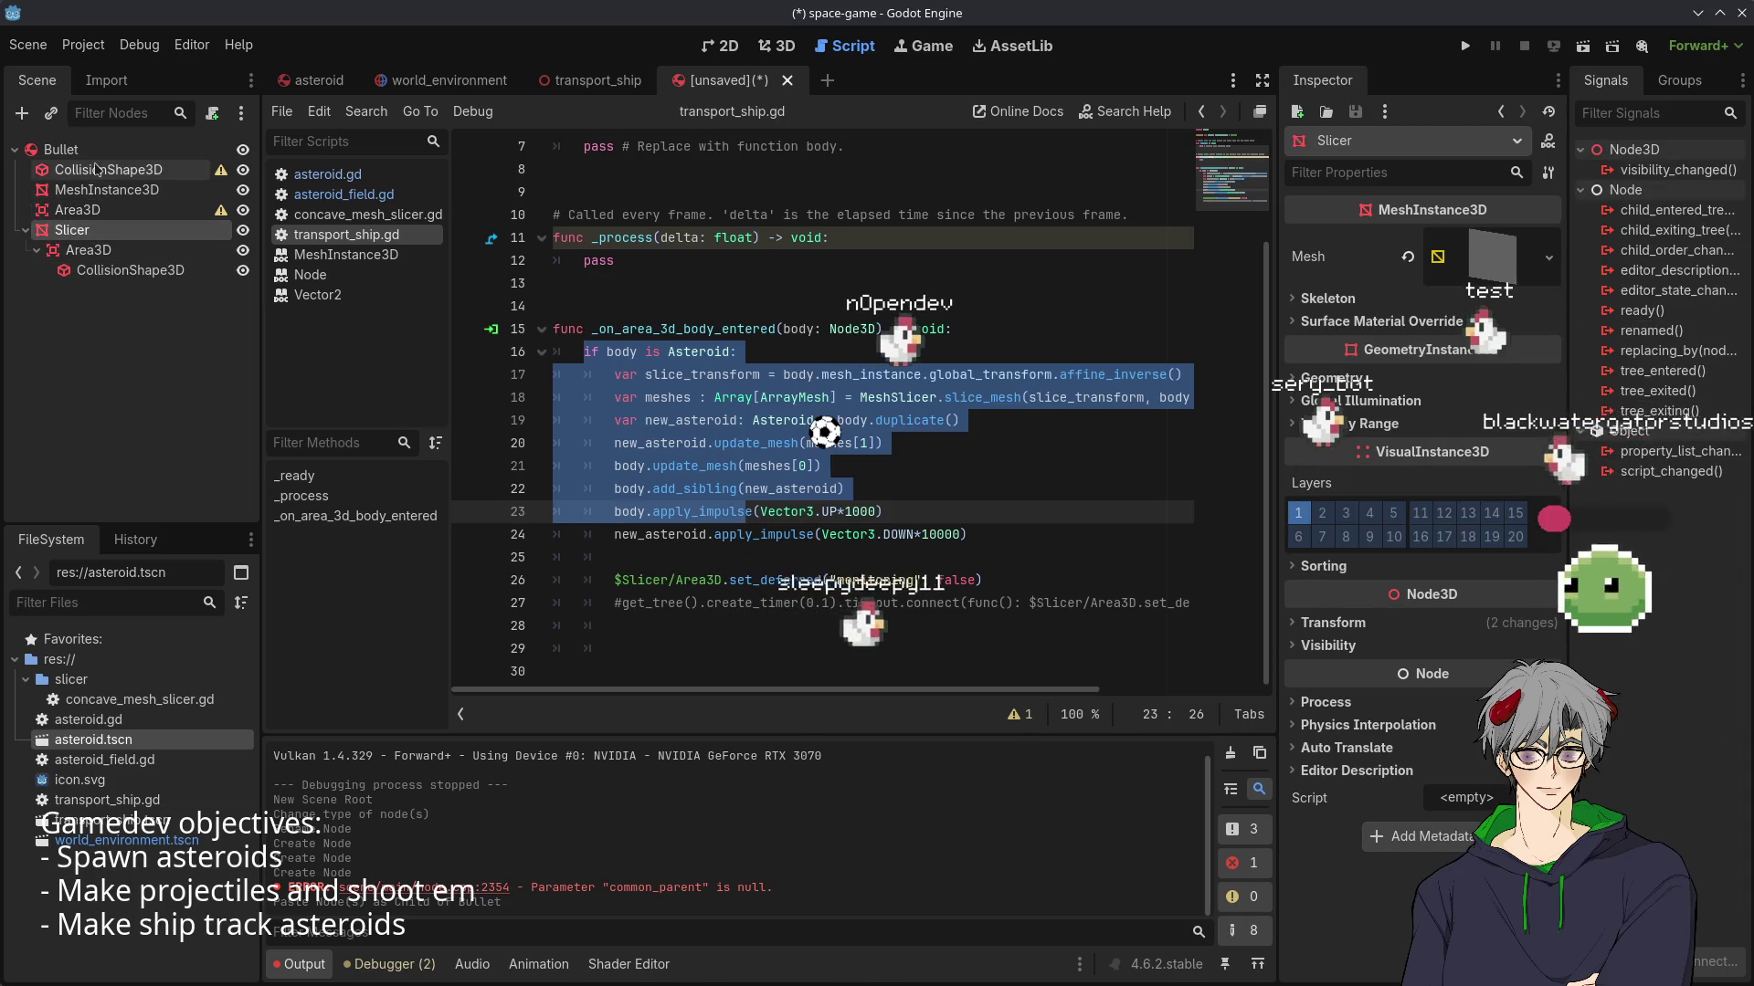
# - Attach a new bullet.gd script to the Bullet node
pyautogui.click(159, 149)
pyautogui.click(216, 115)
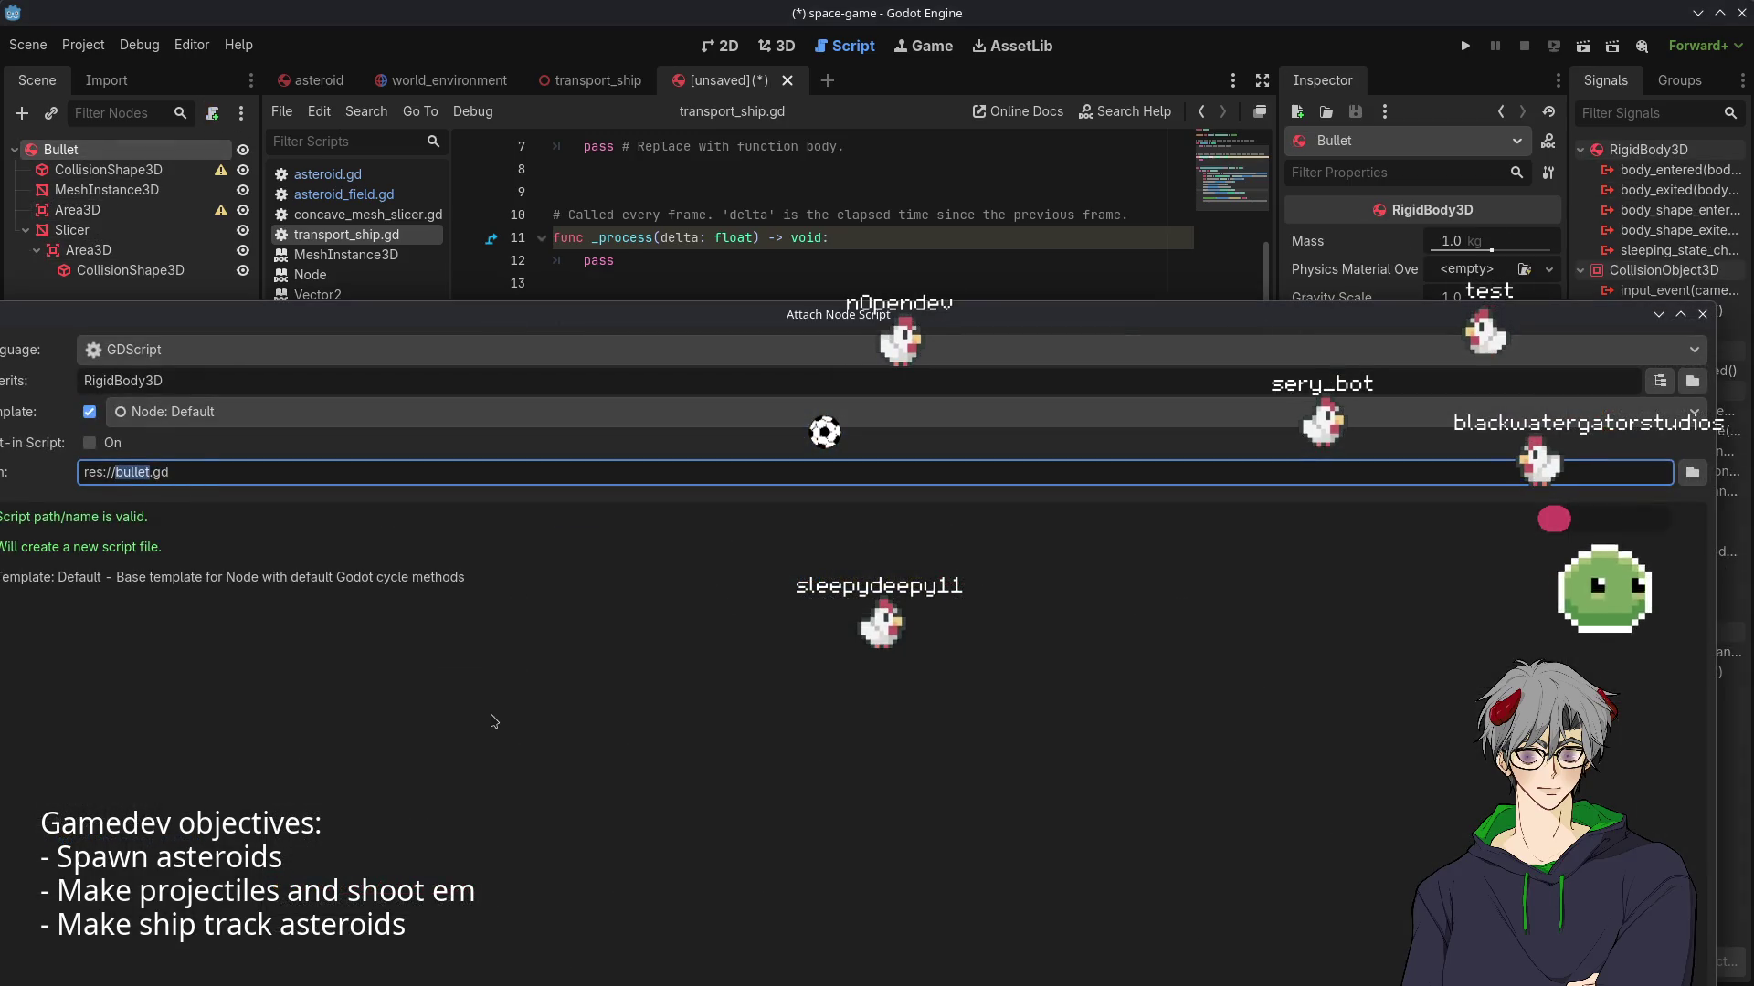
pyautogui.press('Return')
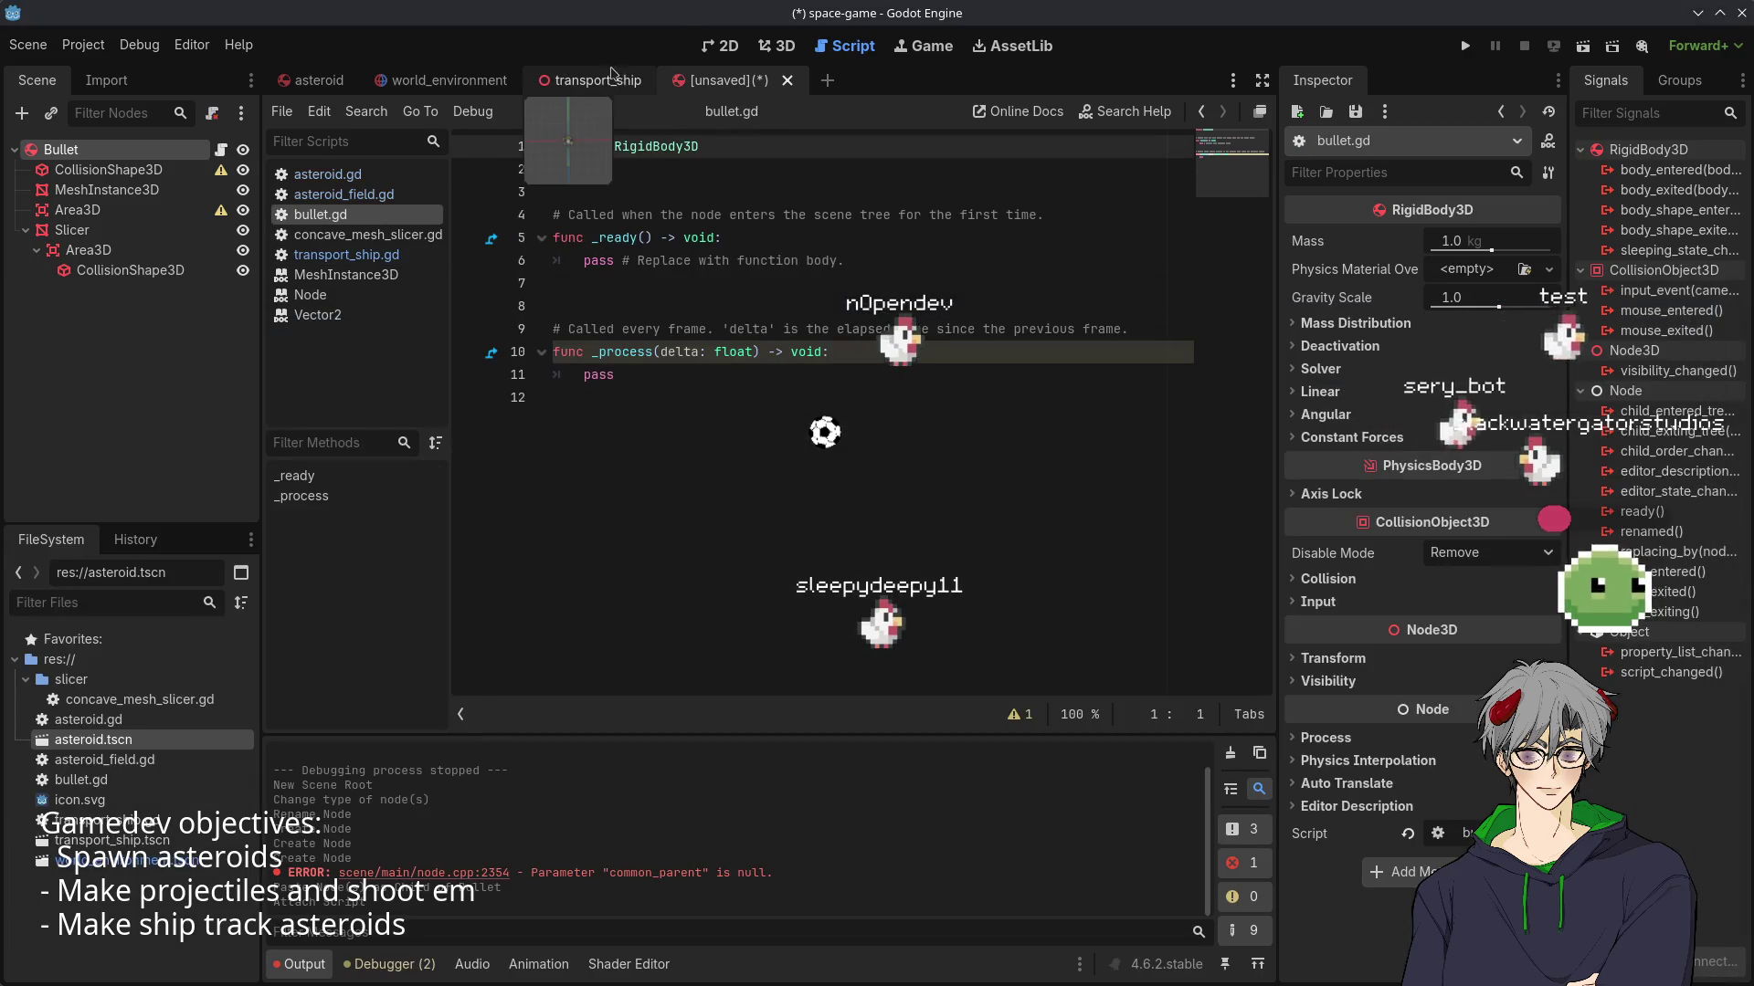
# - Replace bullet.gd's code with the body_entered slicing handler from transport_ship.gd and save
pyautogui.click(559, 84)
pyautogui.click(221, 149)
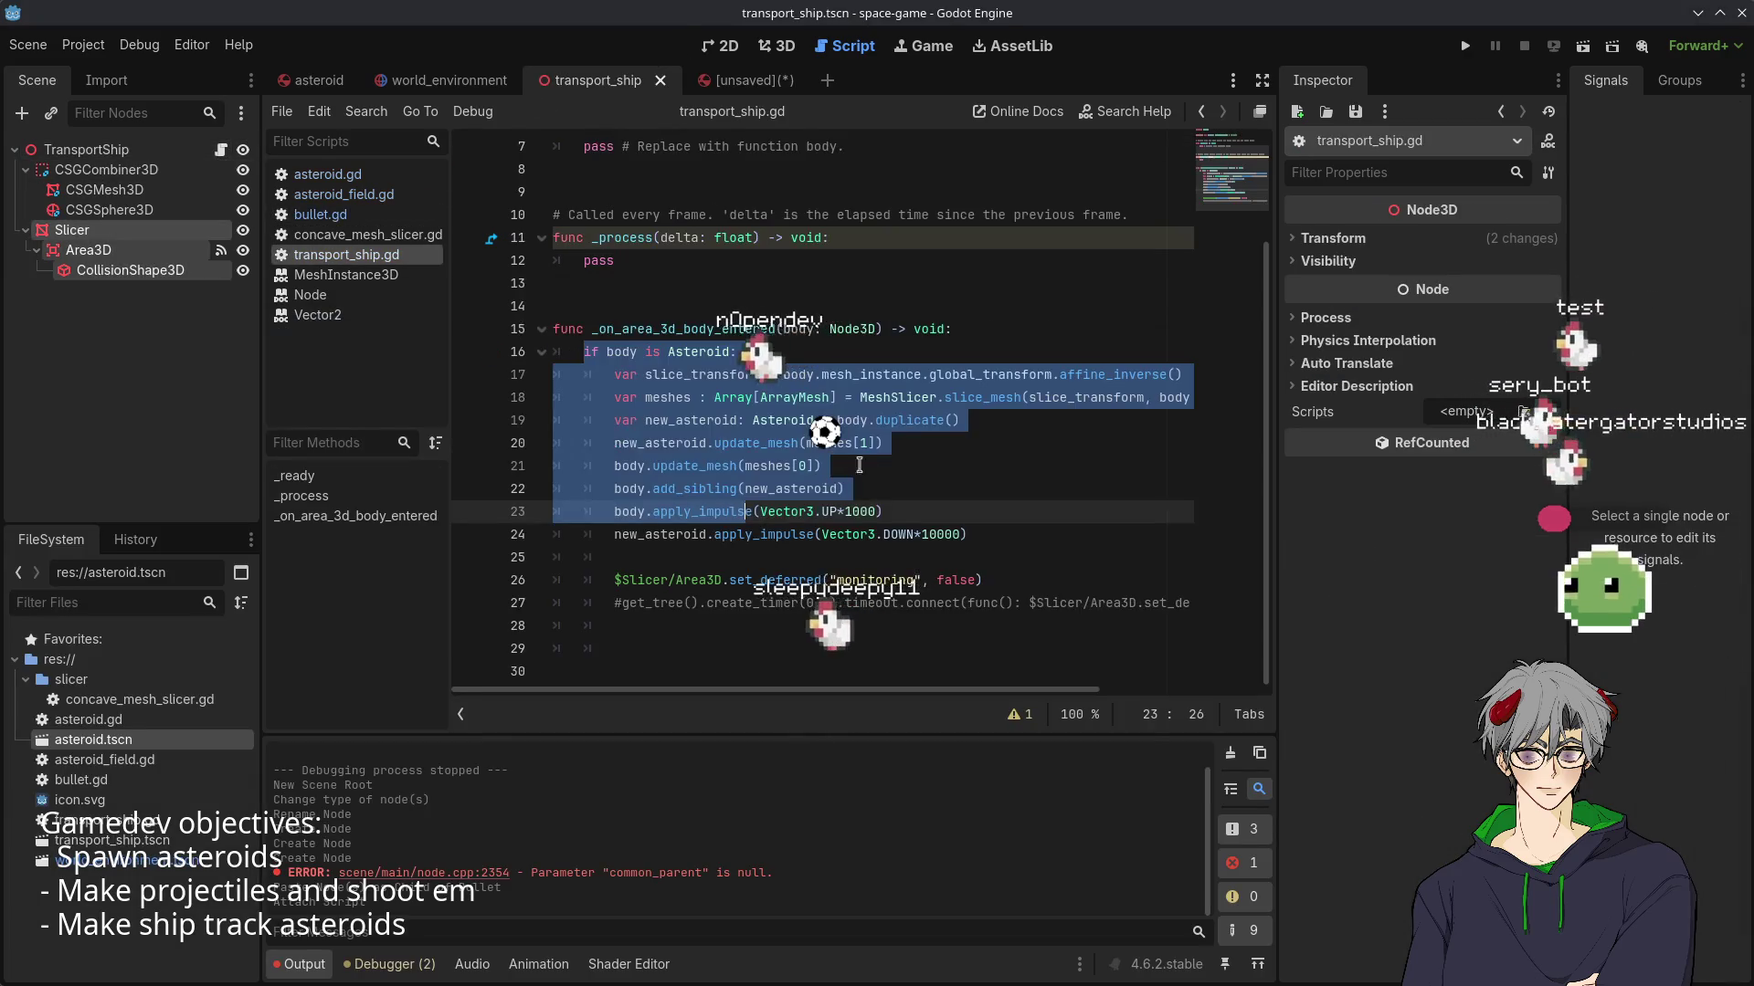
pyautogui.click(743, 412)
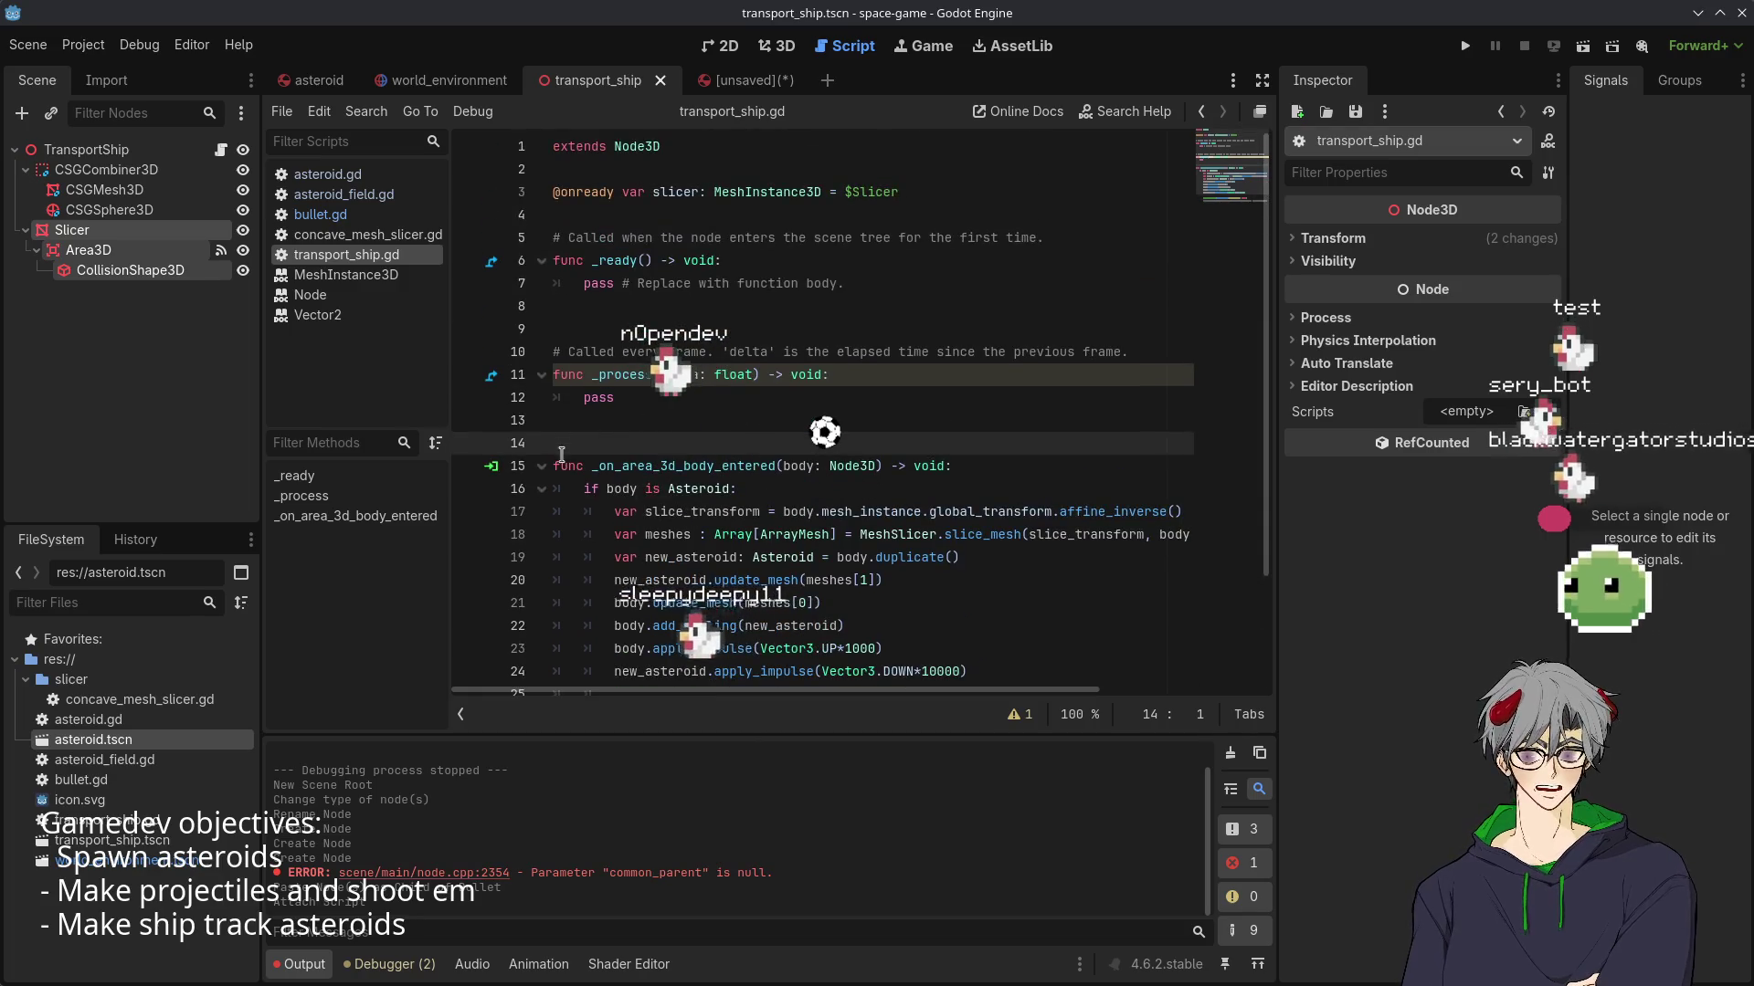
pyautogui.moveTo(554, 463)
pyautogui.mouseDown()
pyautogui.moveTo(822, 511)
pyautogui.moveTo(1188, 639)
pyautogui.moveTo(1357, 610)
pyautogui.moveTo(986, 578)
pyautogui.mouseUp()
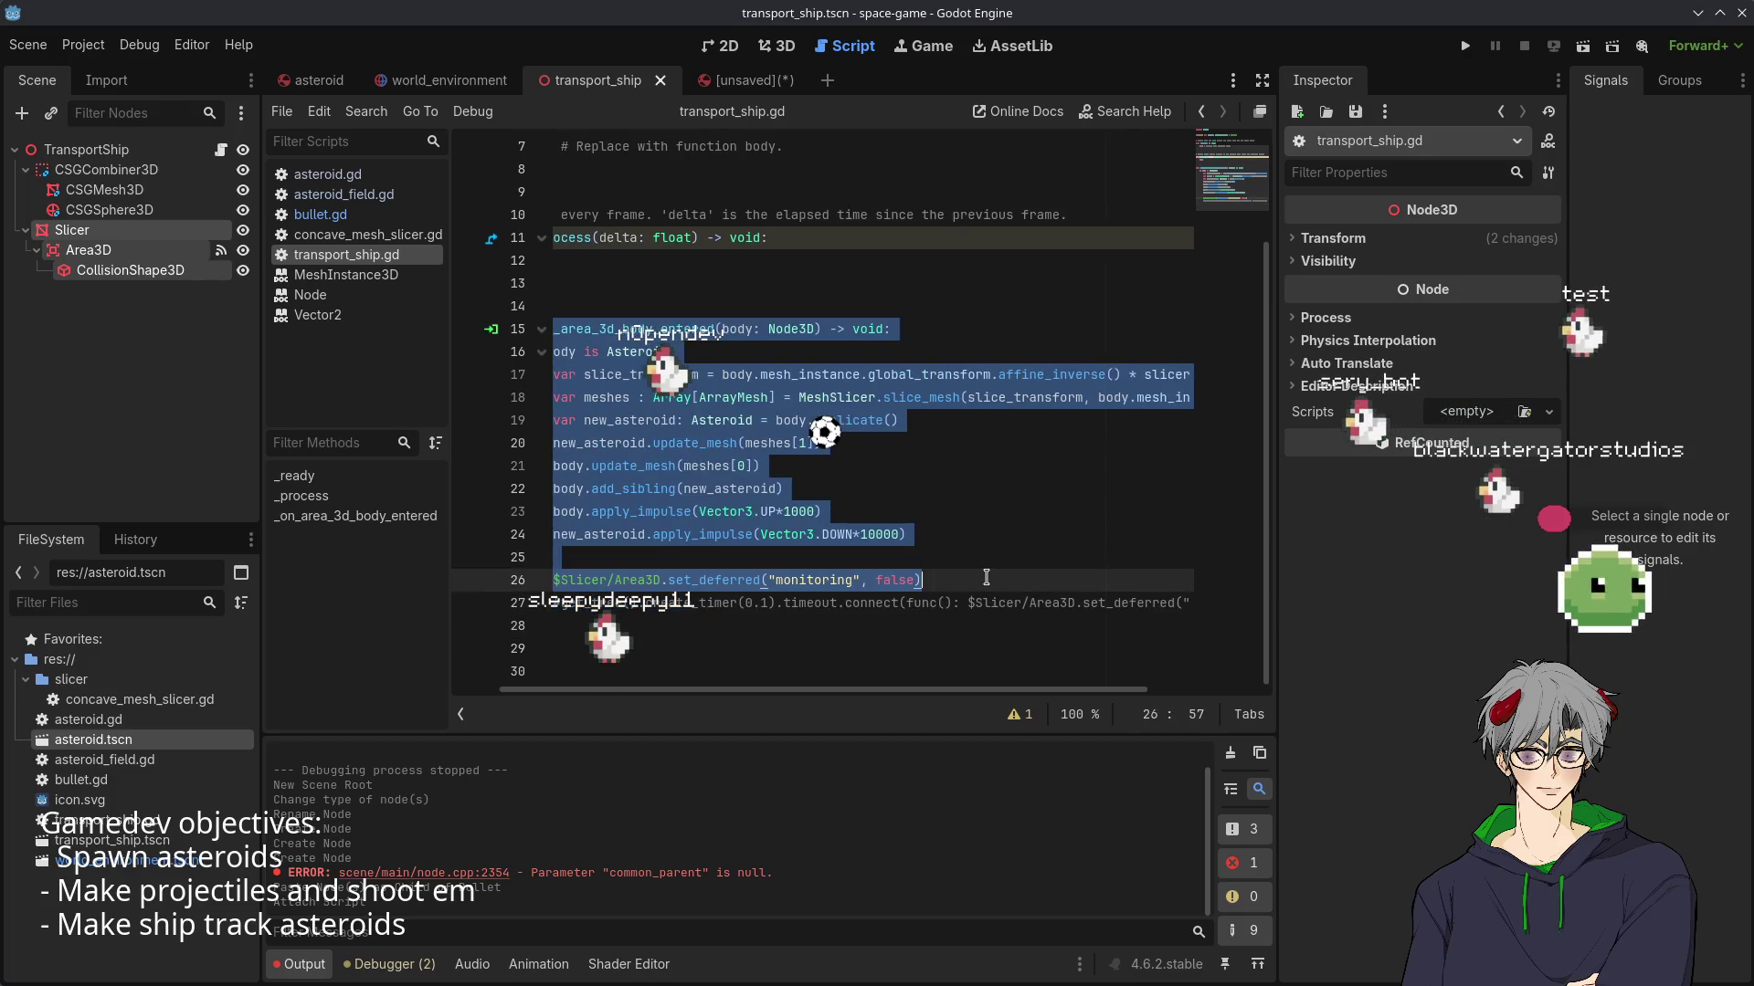
pyautogui.click(701, 83)
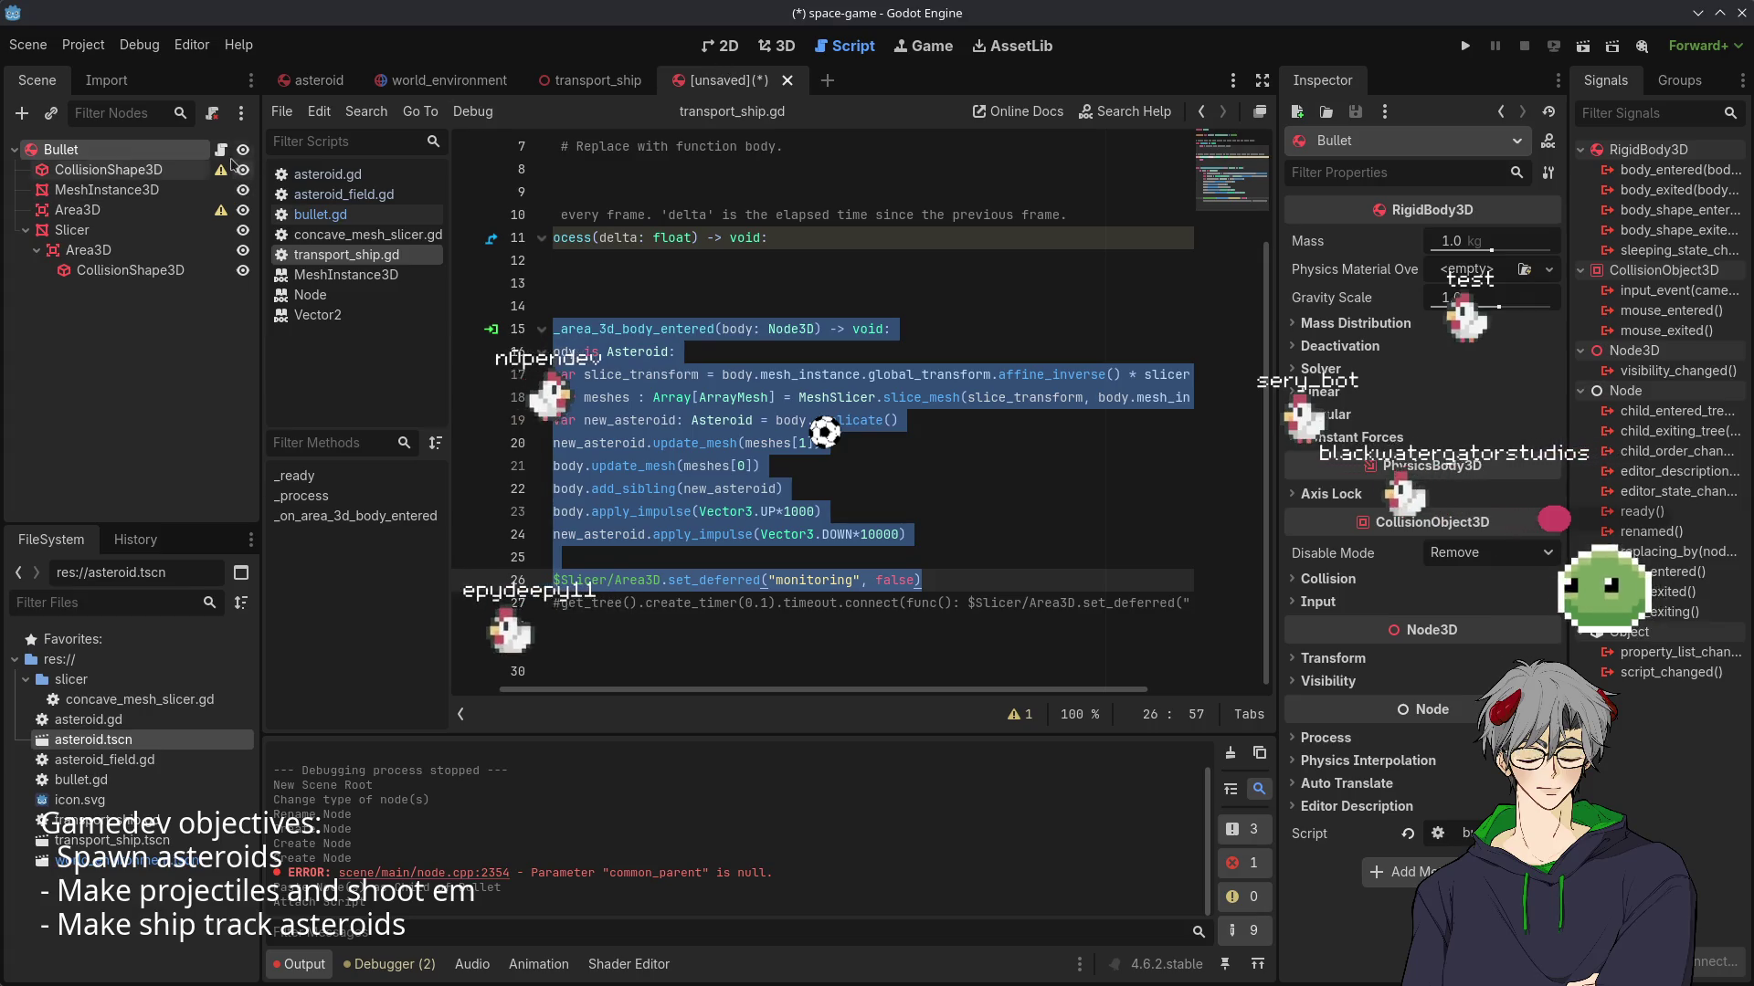
pyautogui.hotkey('ctrl', 'a')
pyautogui.hotkey('ctrl', 'v')
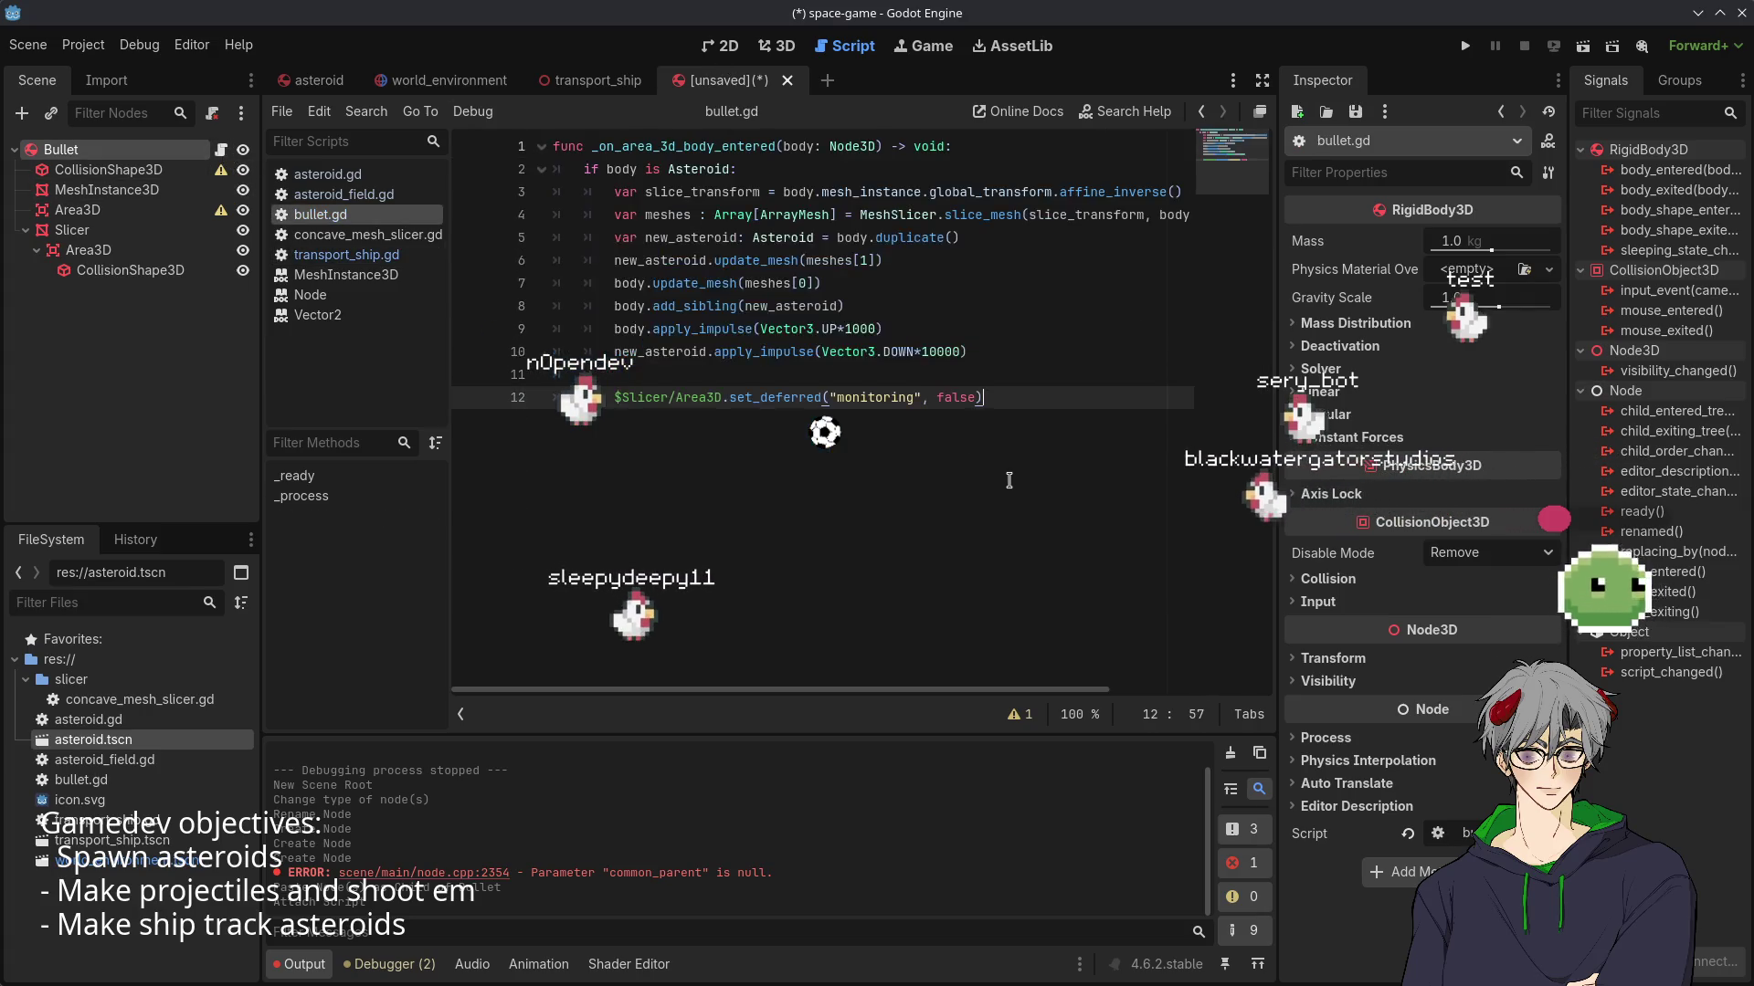
pyautogui.hotkey('ctrl', 's')
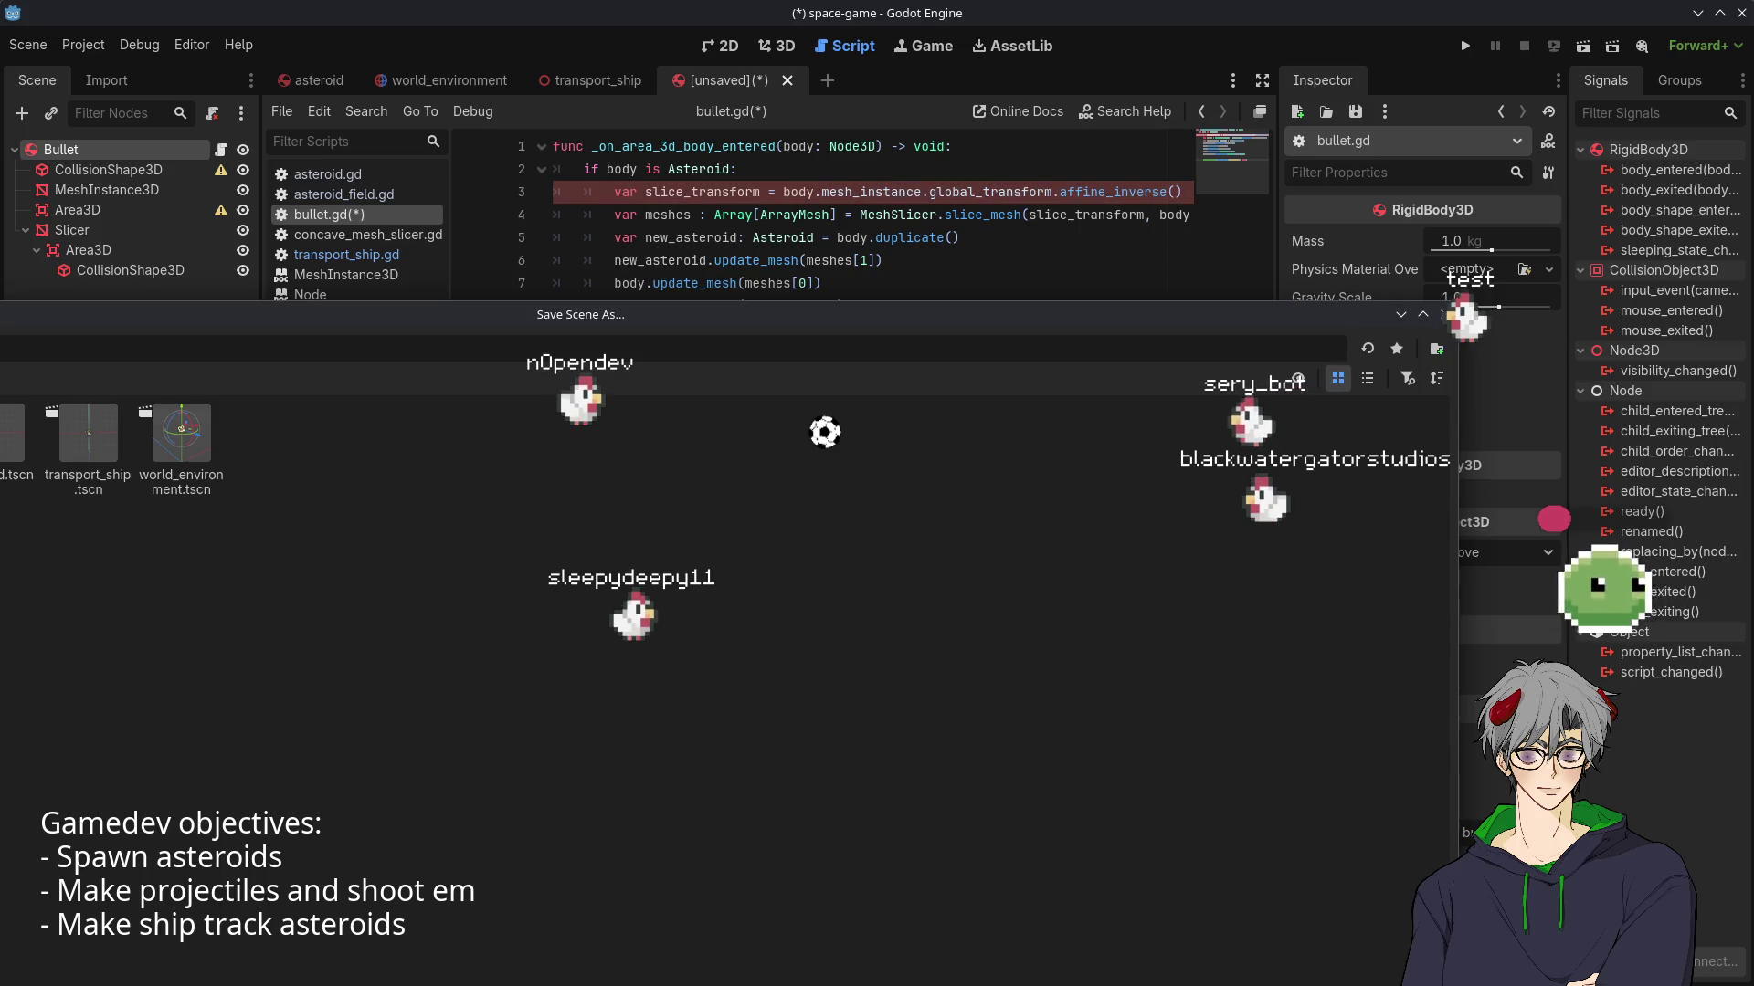
# - Save the Bullet scene as bullet.tscn
pyautogui.press('Return')
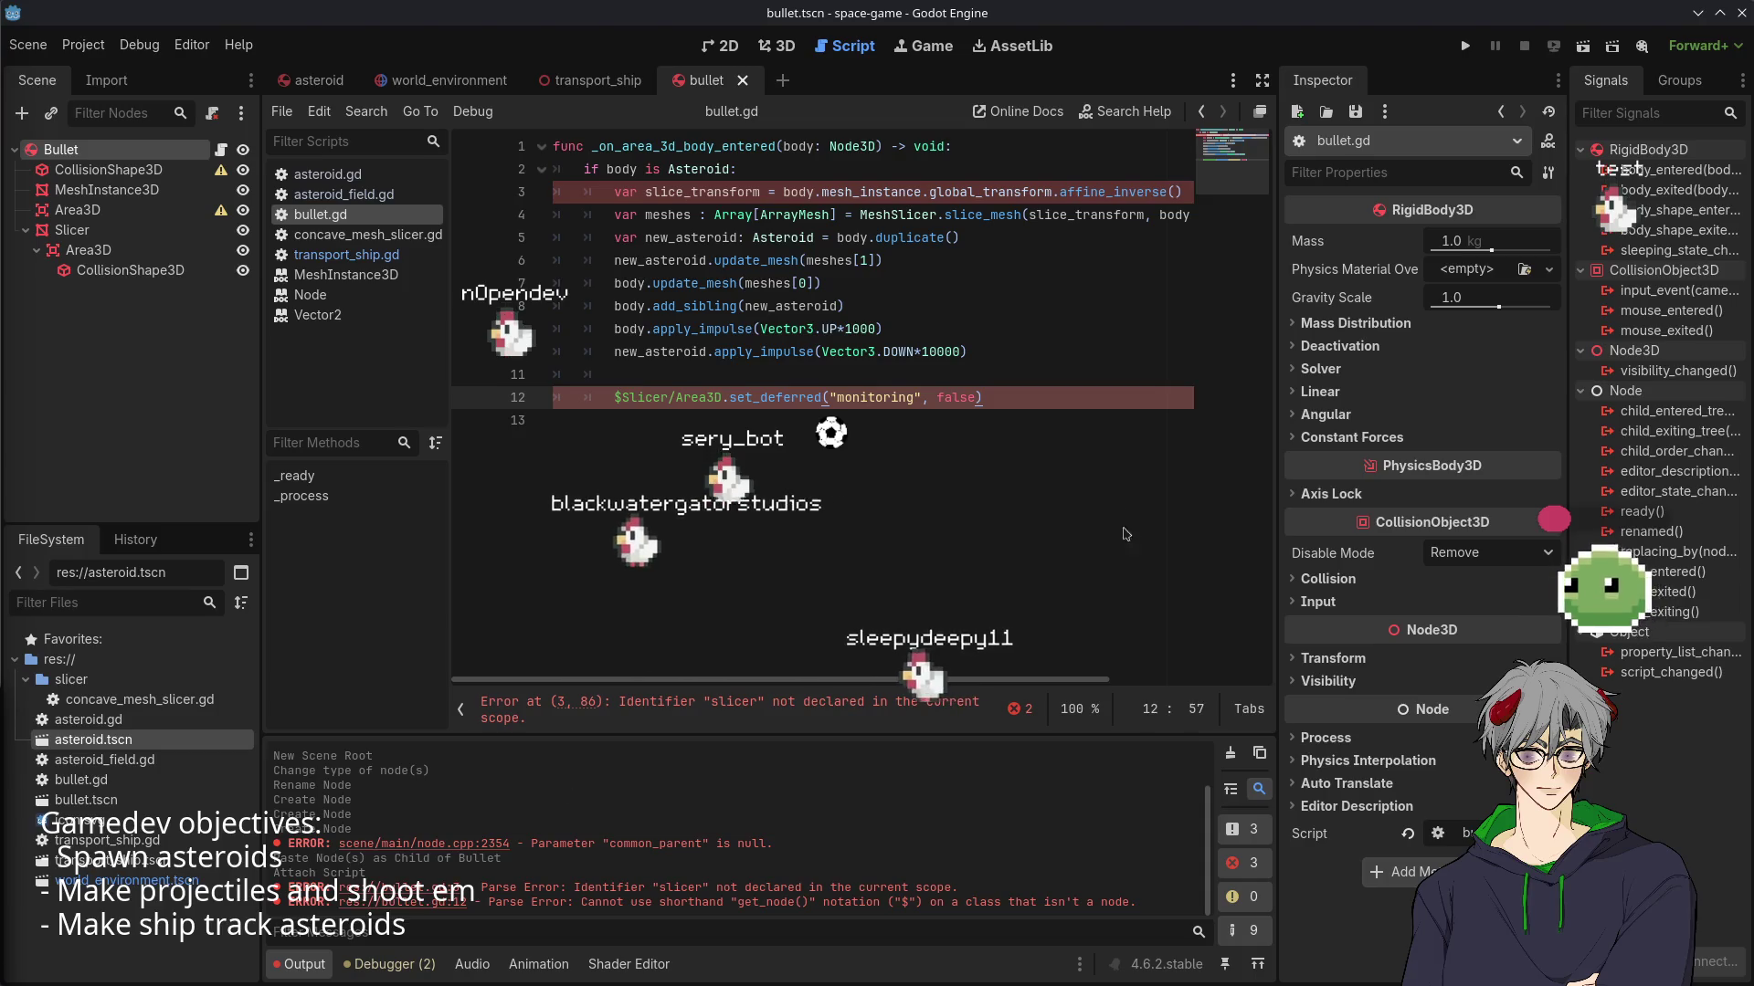
pyautogui.click(932, 351)
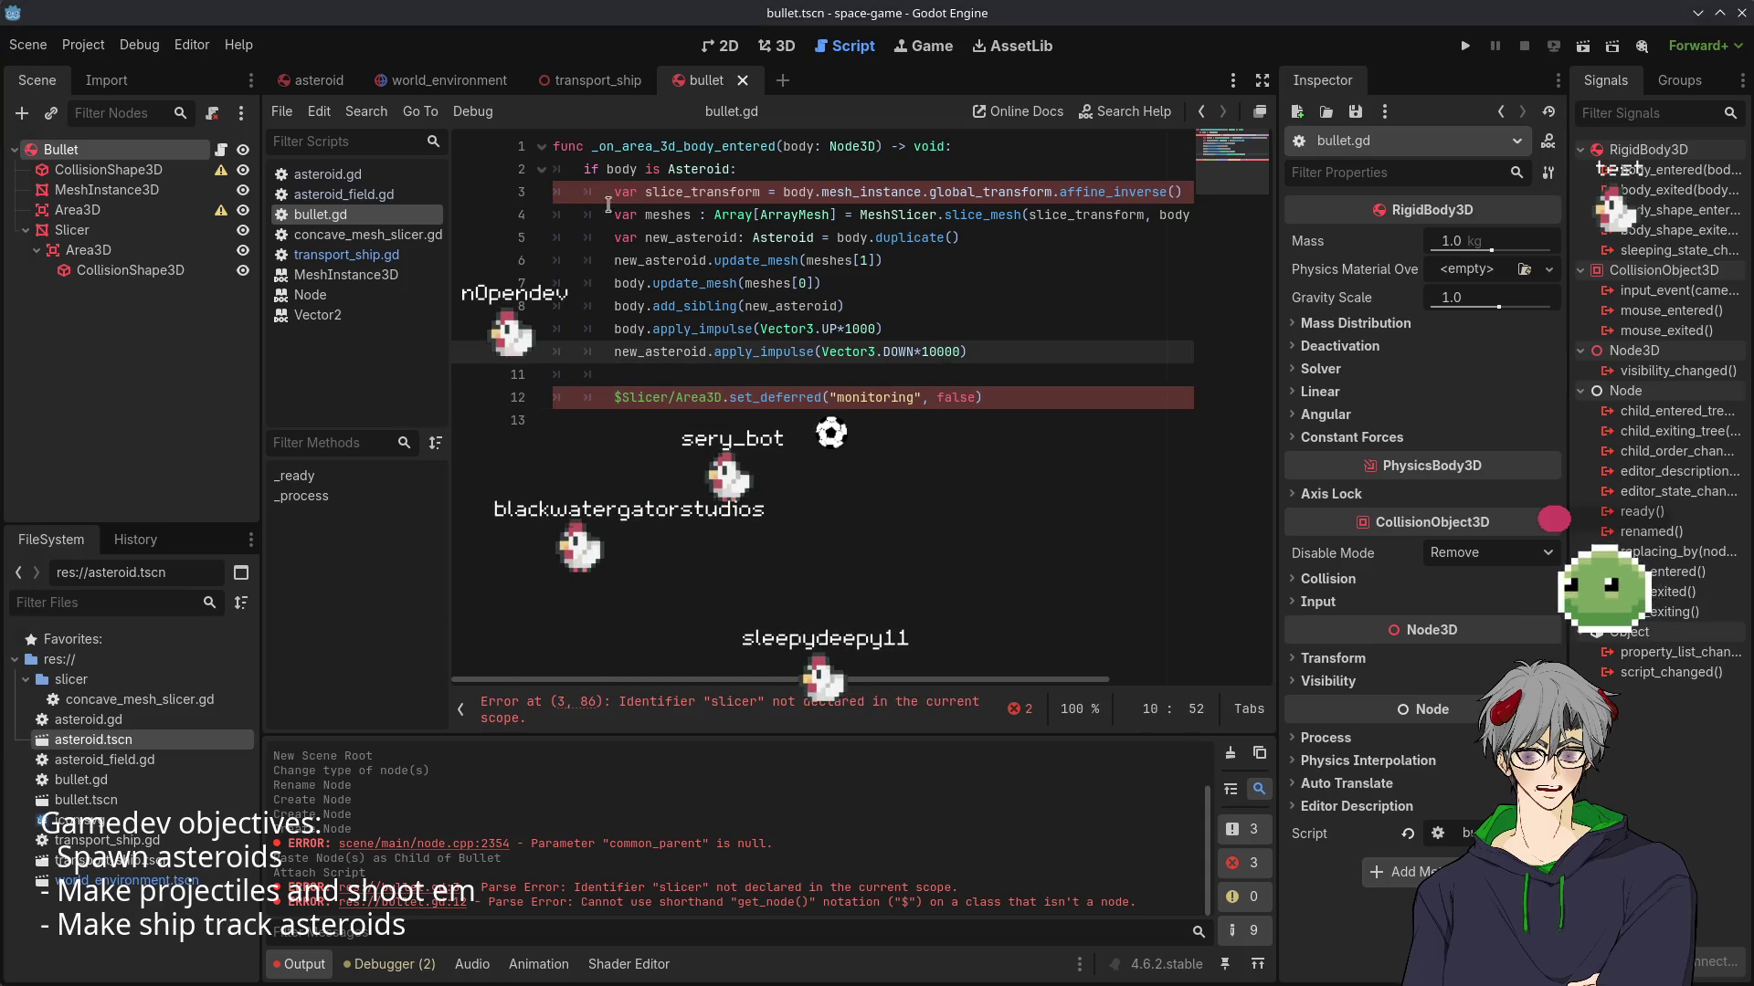
pyautogui.click(716, 397)
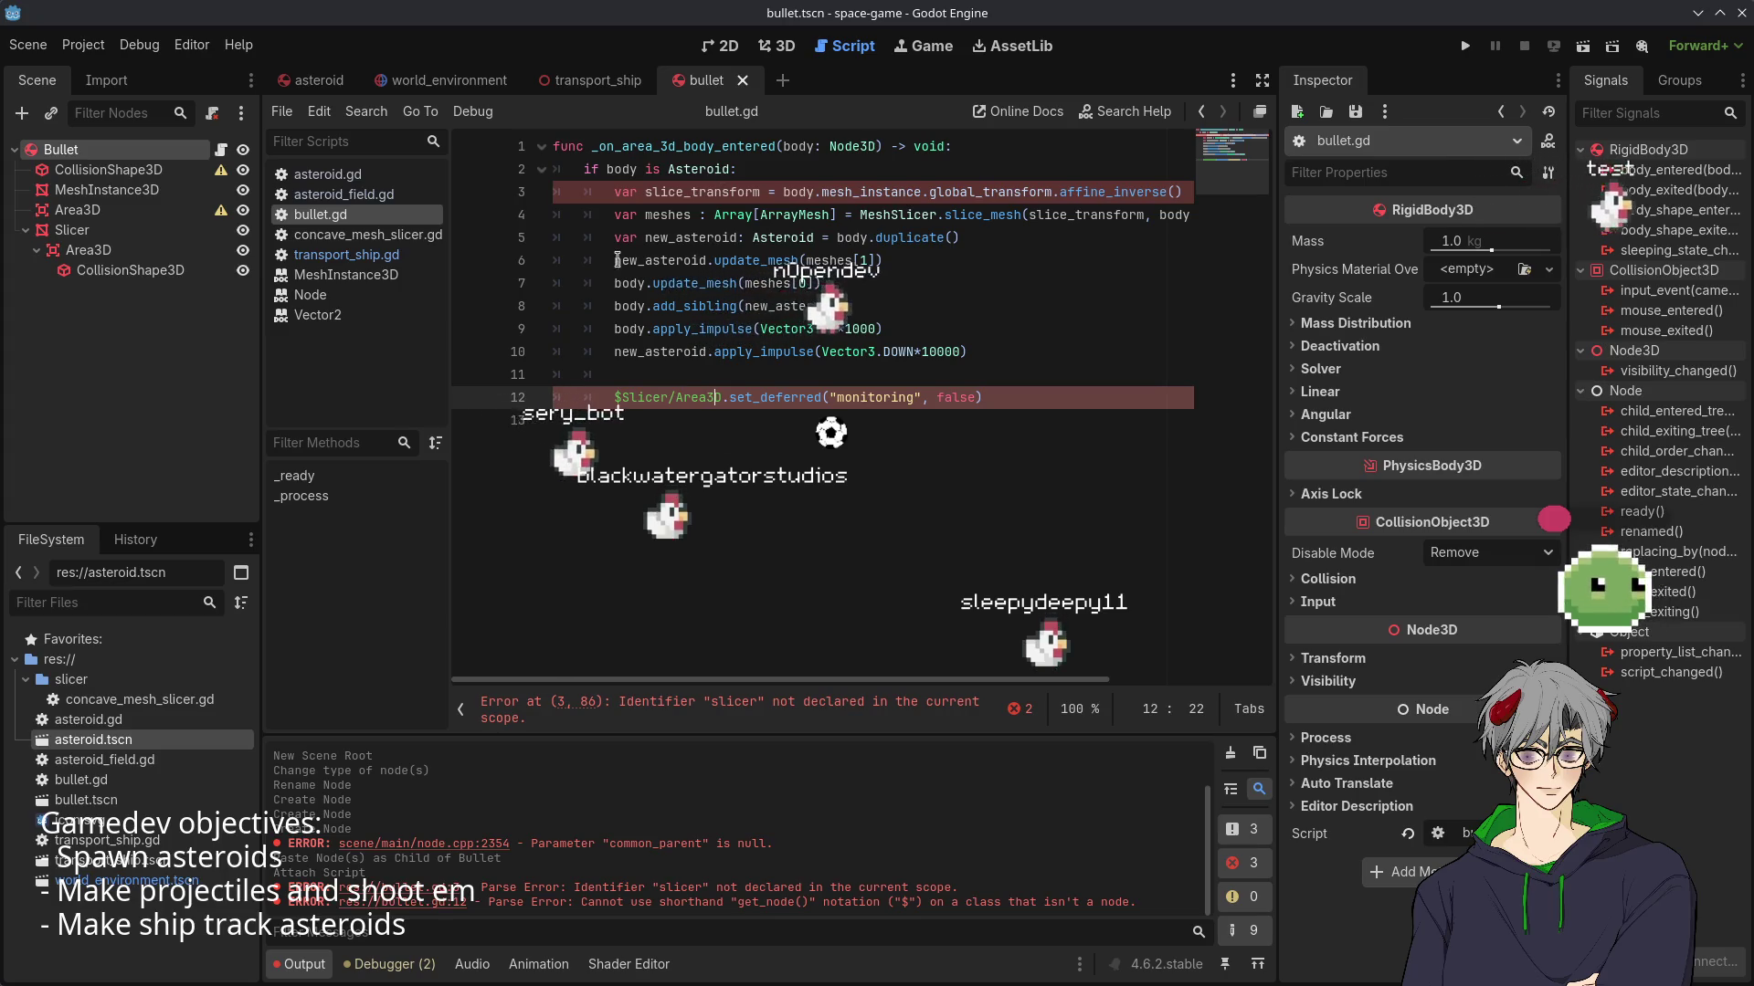
pyautogui.click(552, 154)
pyautogui.press('Return')
pyautogui.press('Return')
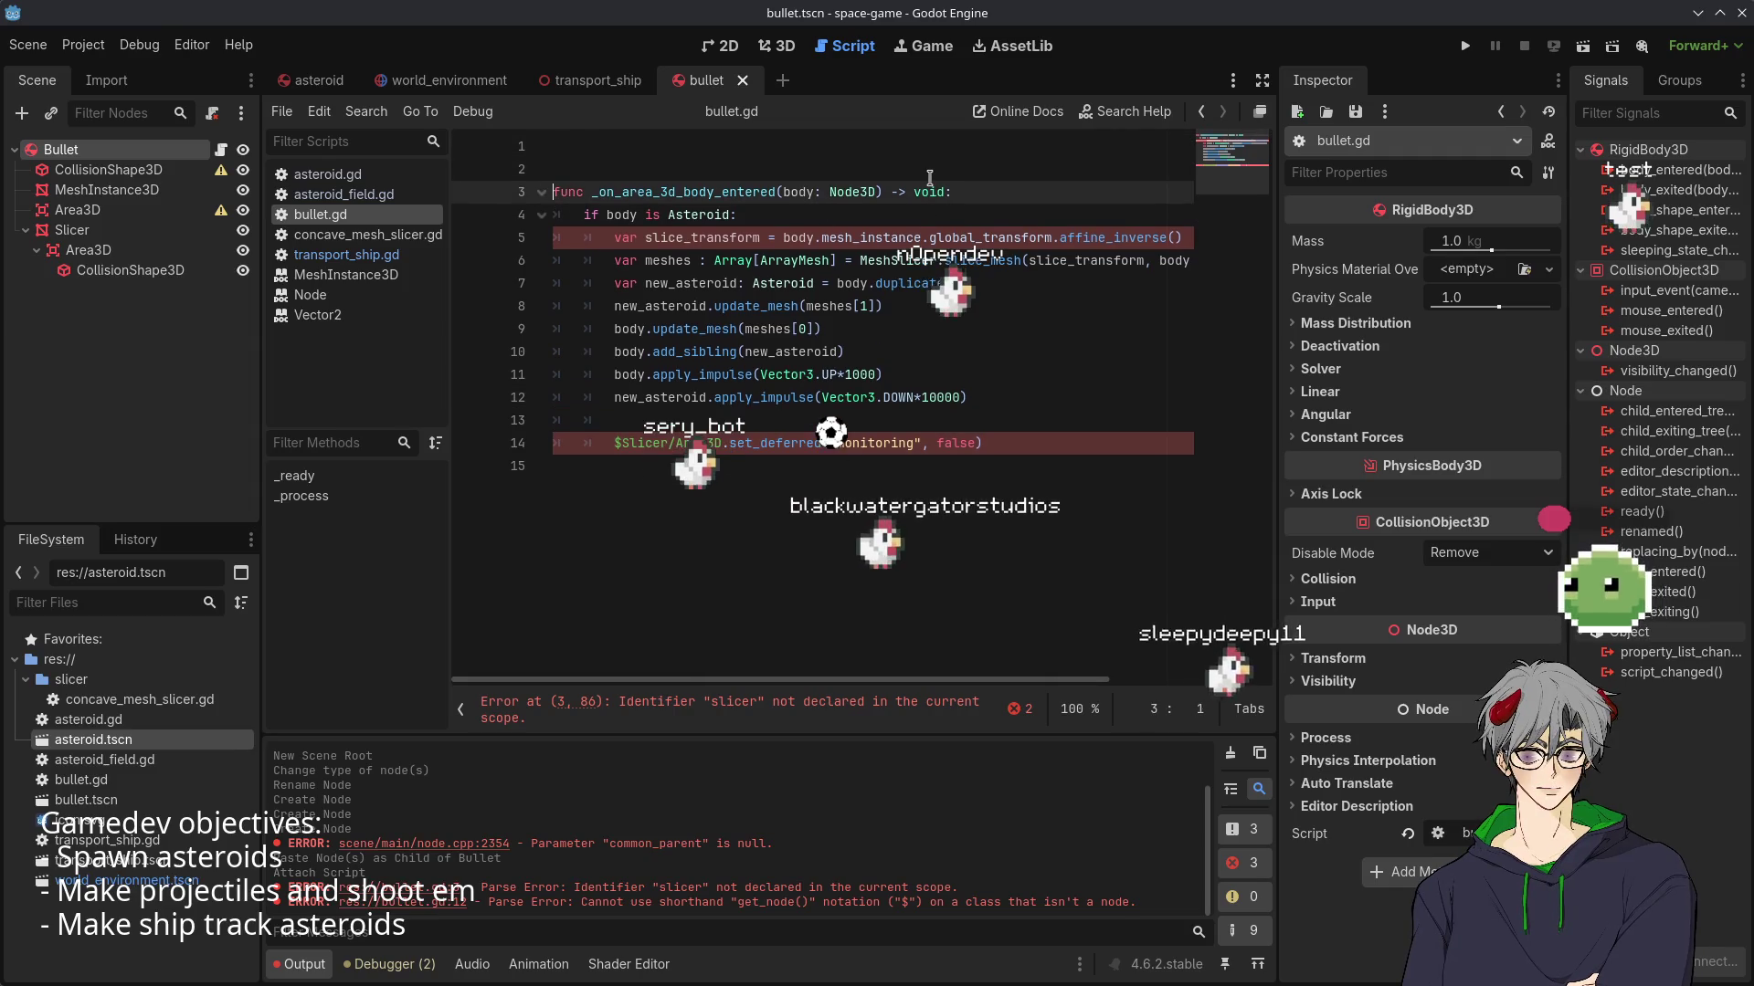
pyautogui.click(643, 148)
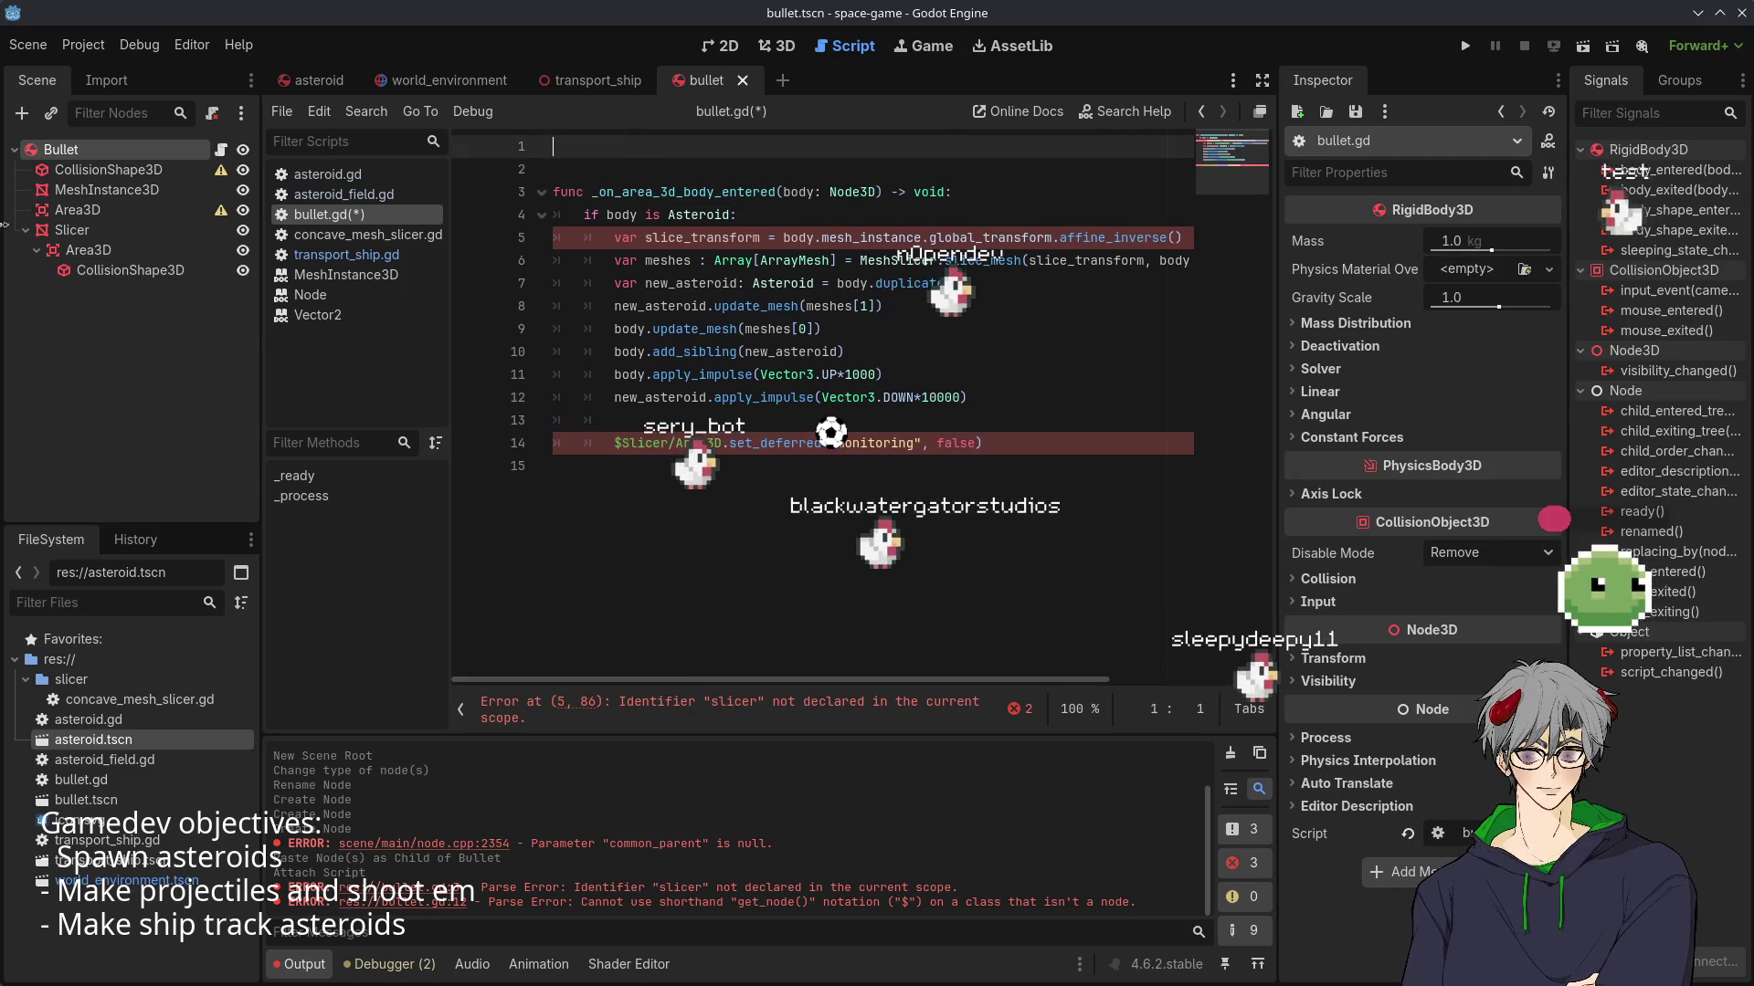
pyautogui.moveTo(72, 229); pyautogui.dragTo(763, 151)
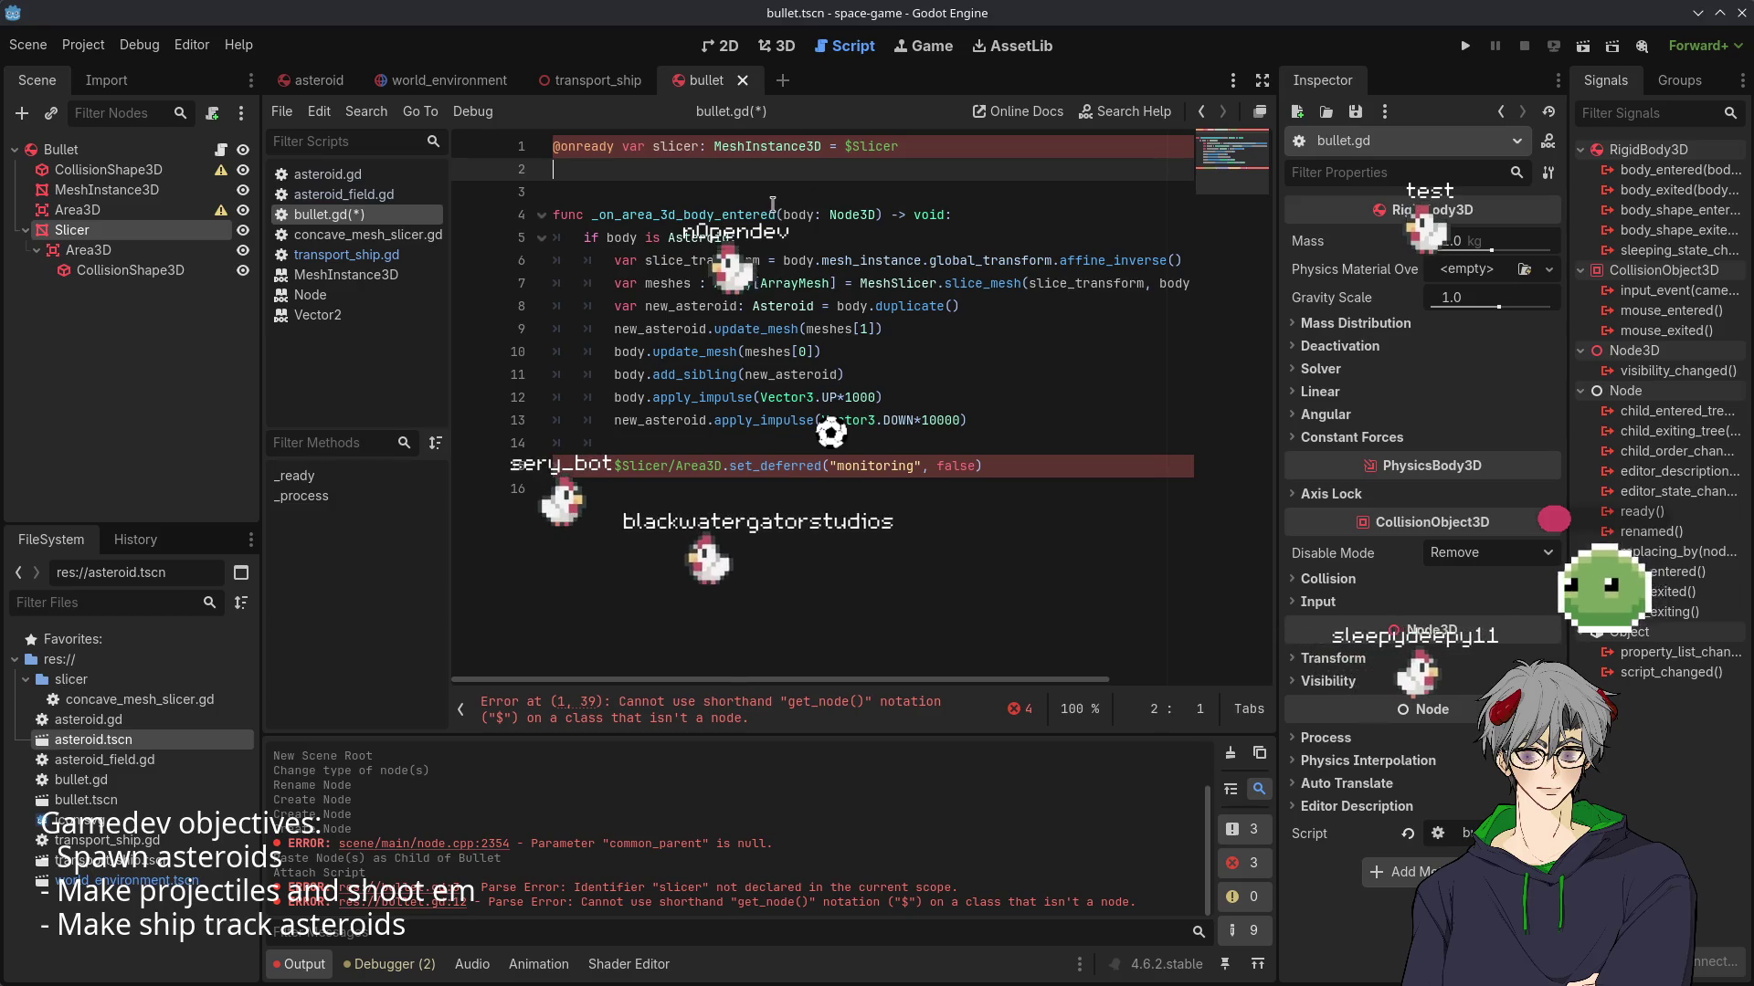
# - Add 'extends RigidBody3D' as the first line of bullet.gd
pyautogui.click(555, 146)
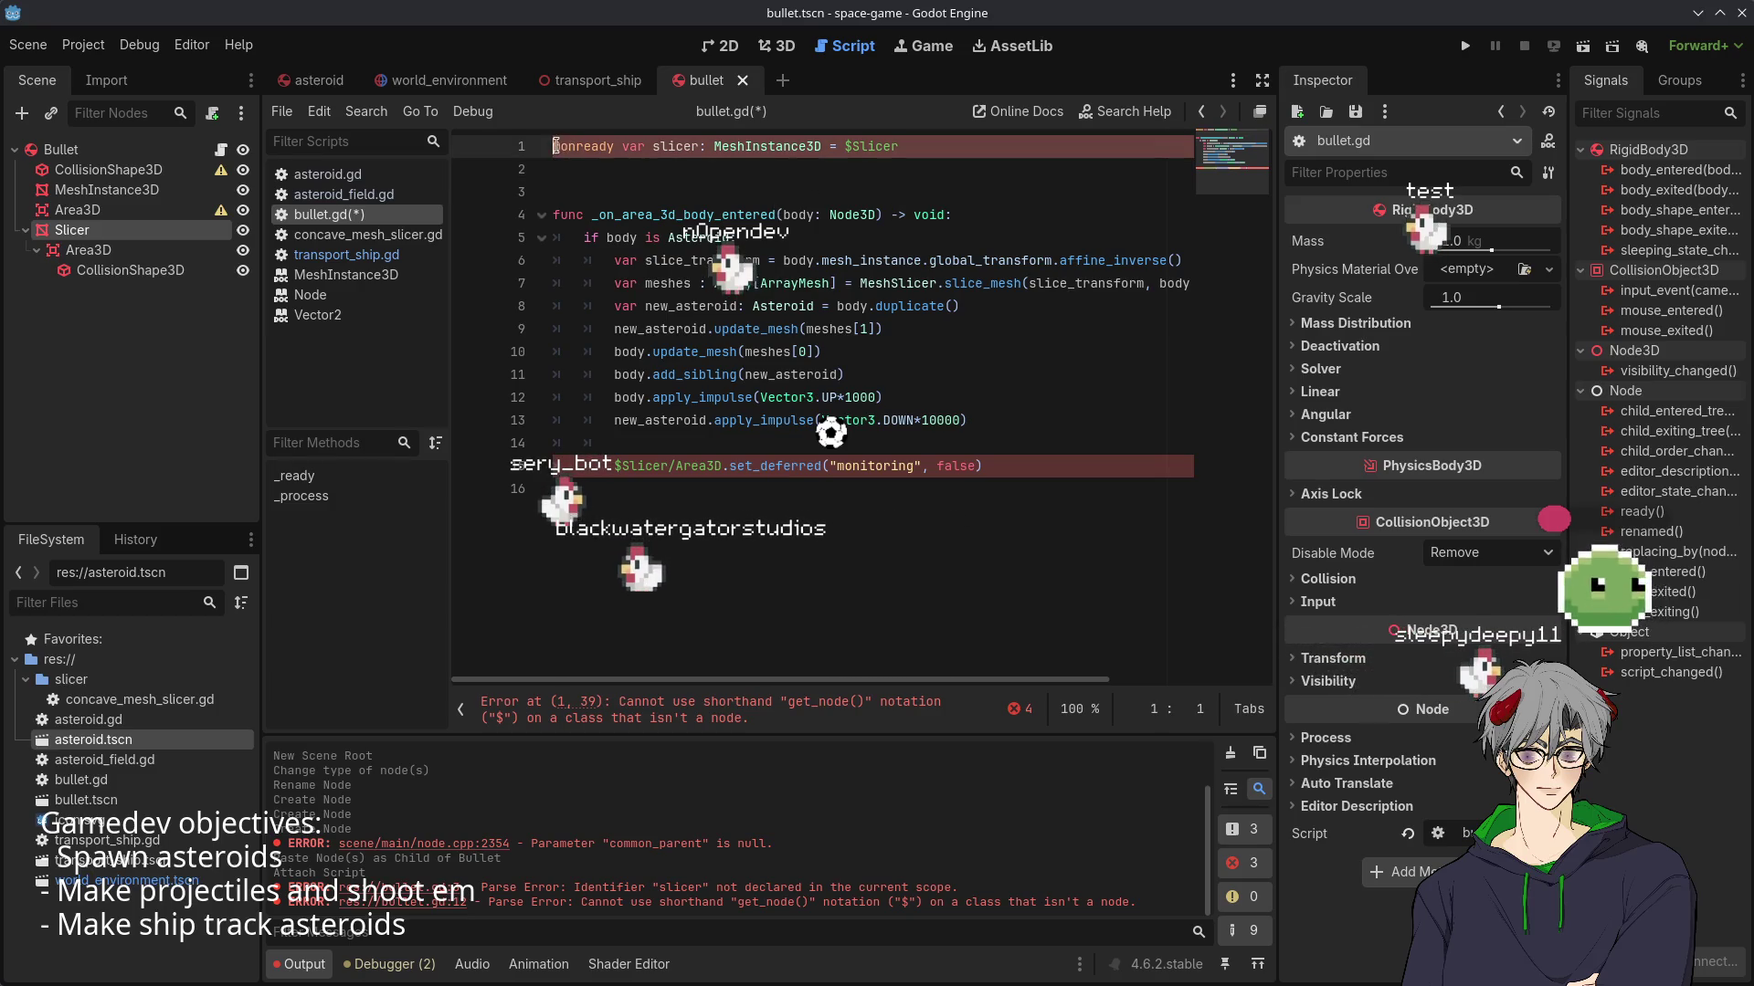
pyautogui.press('Return')
pyautogui.press('Up')
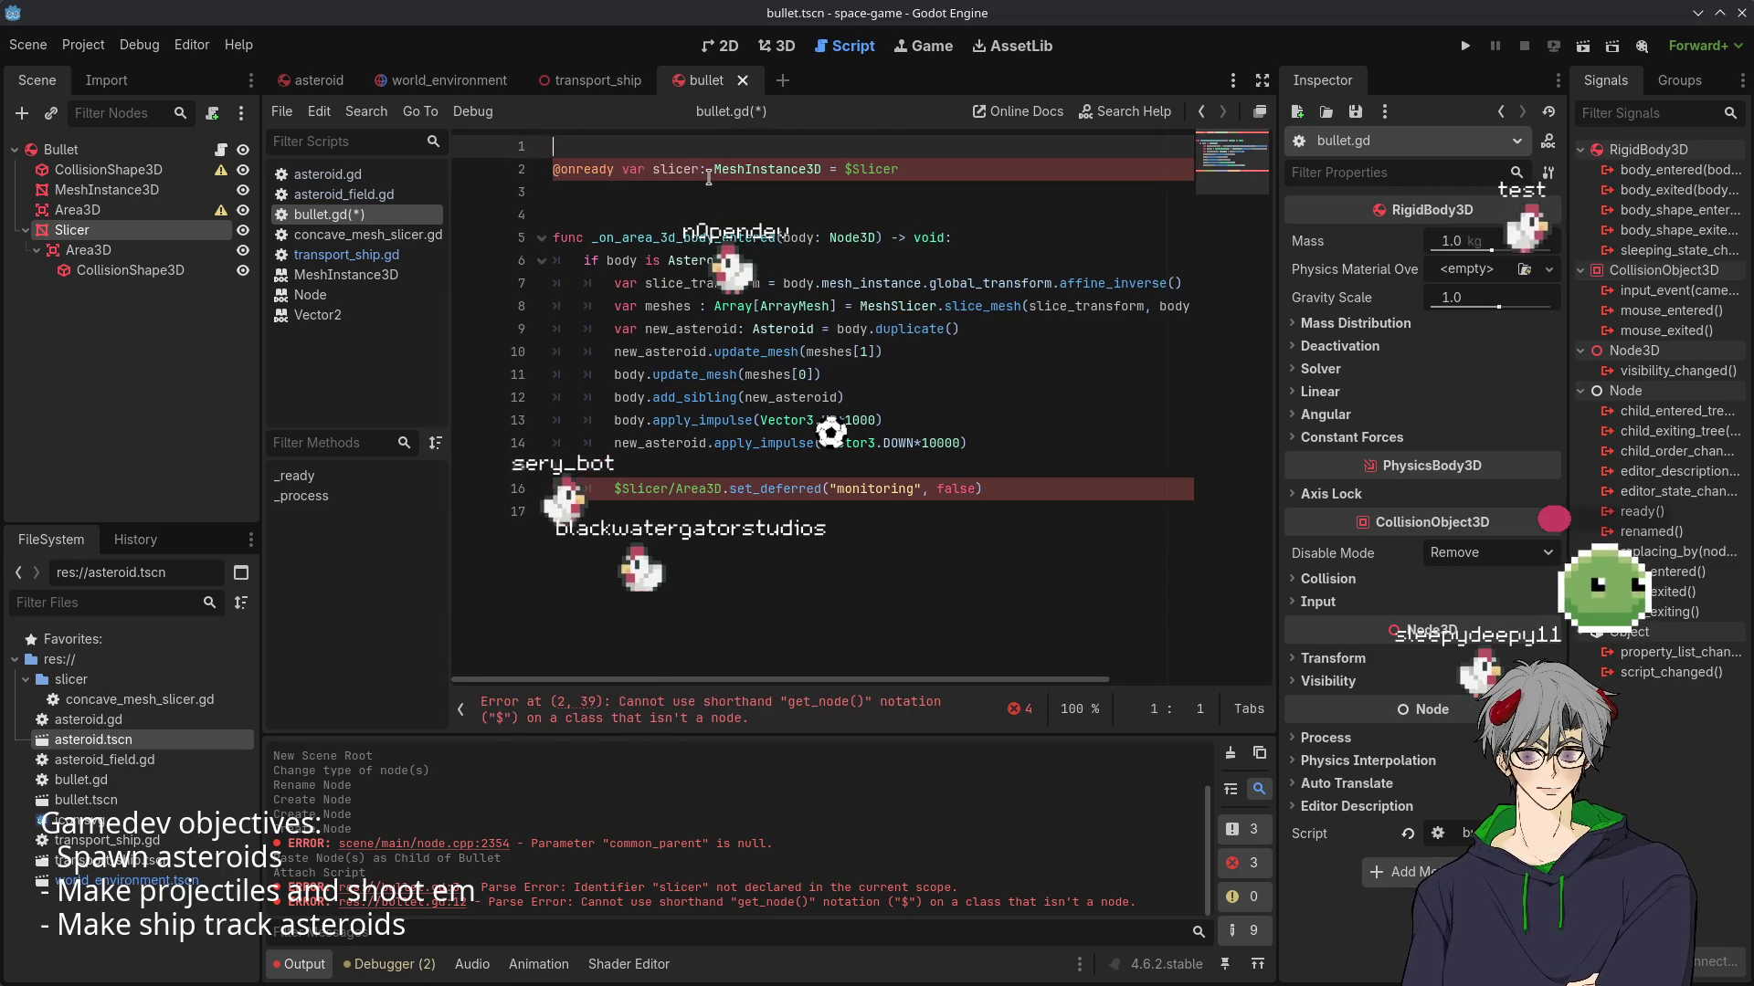
pyautogui.press('Return')
pyautogui.press('Up')
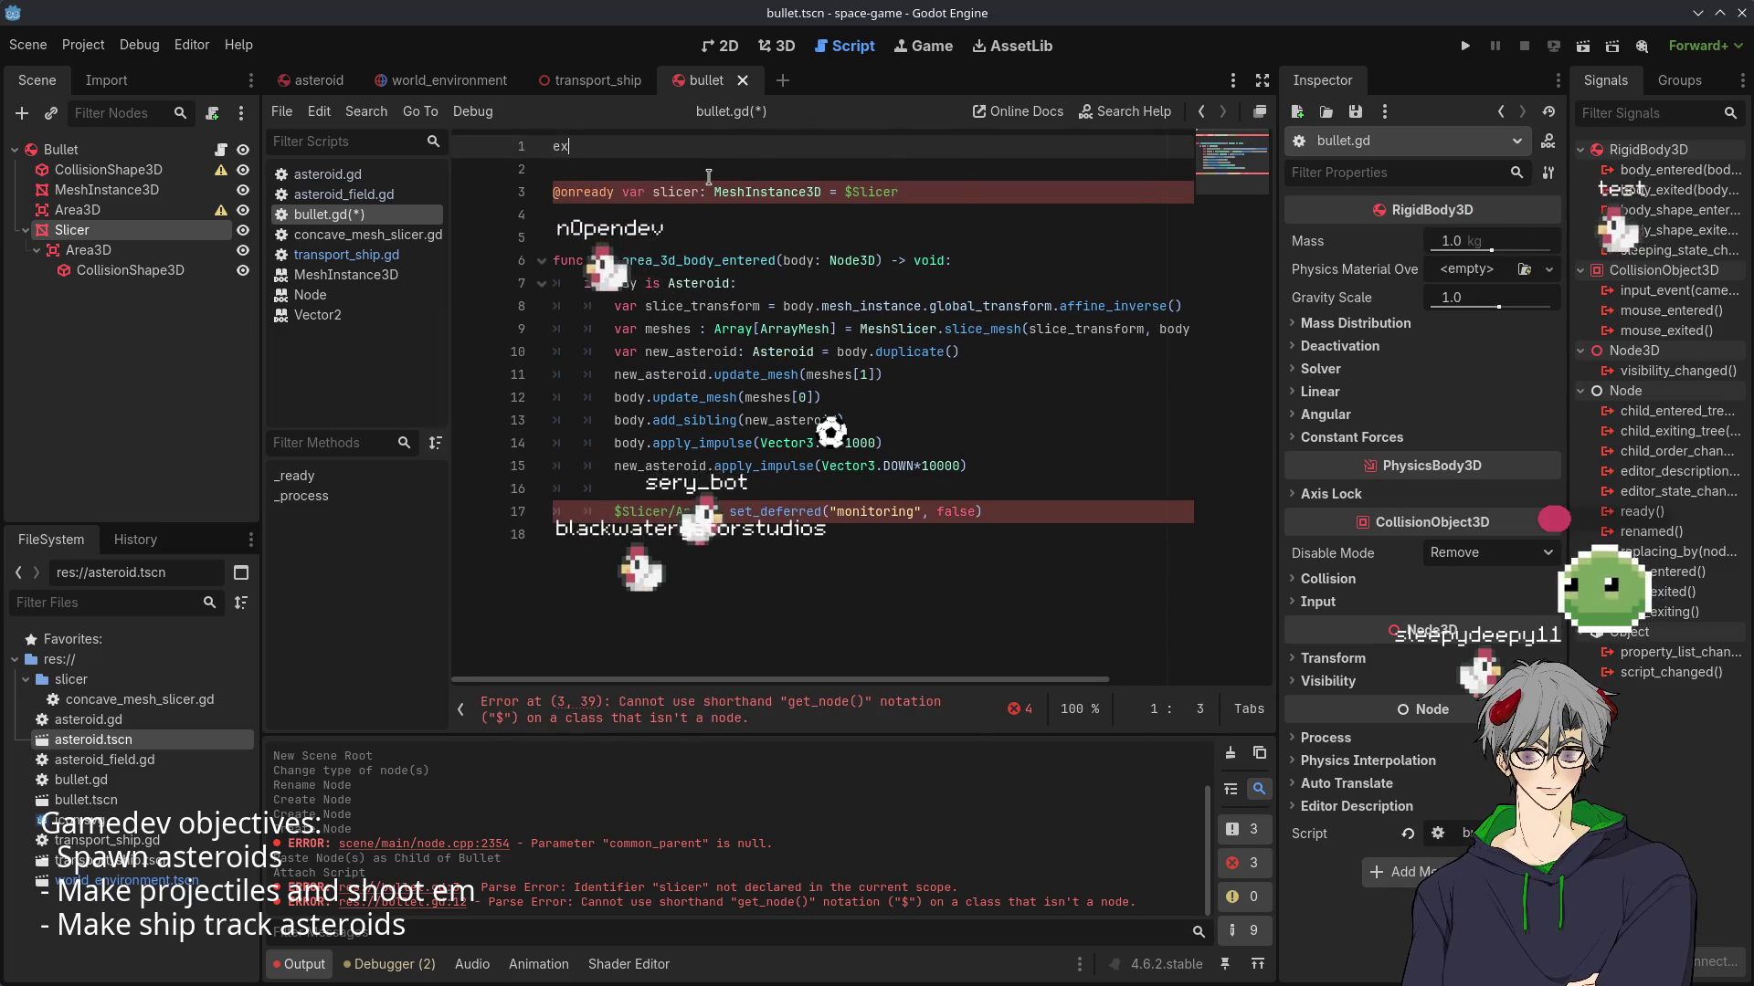
pyautogui.write('tends ')
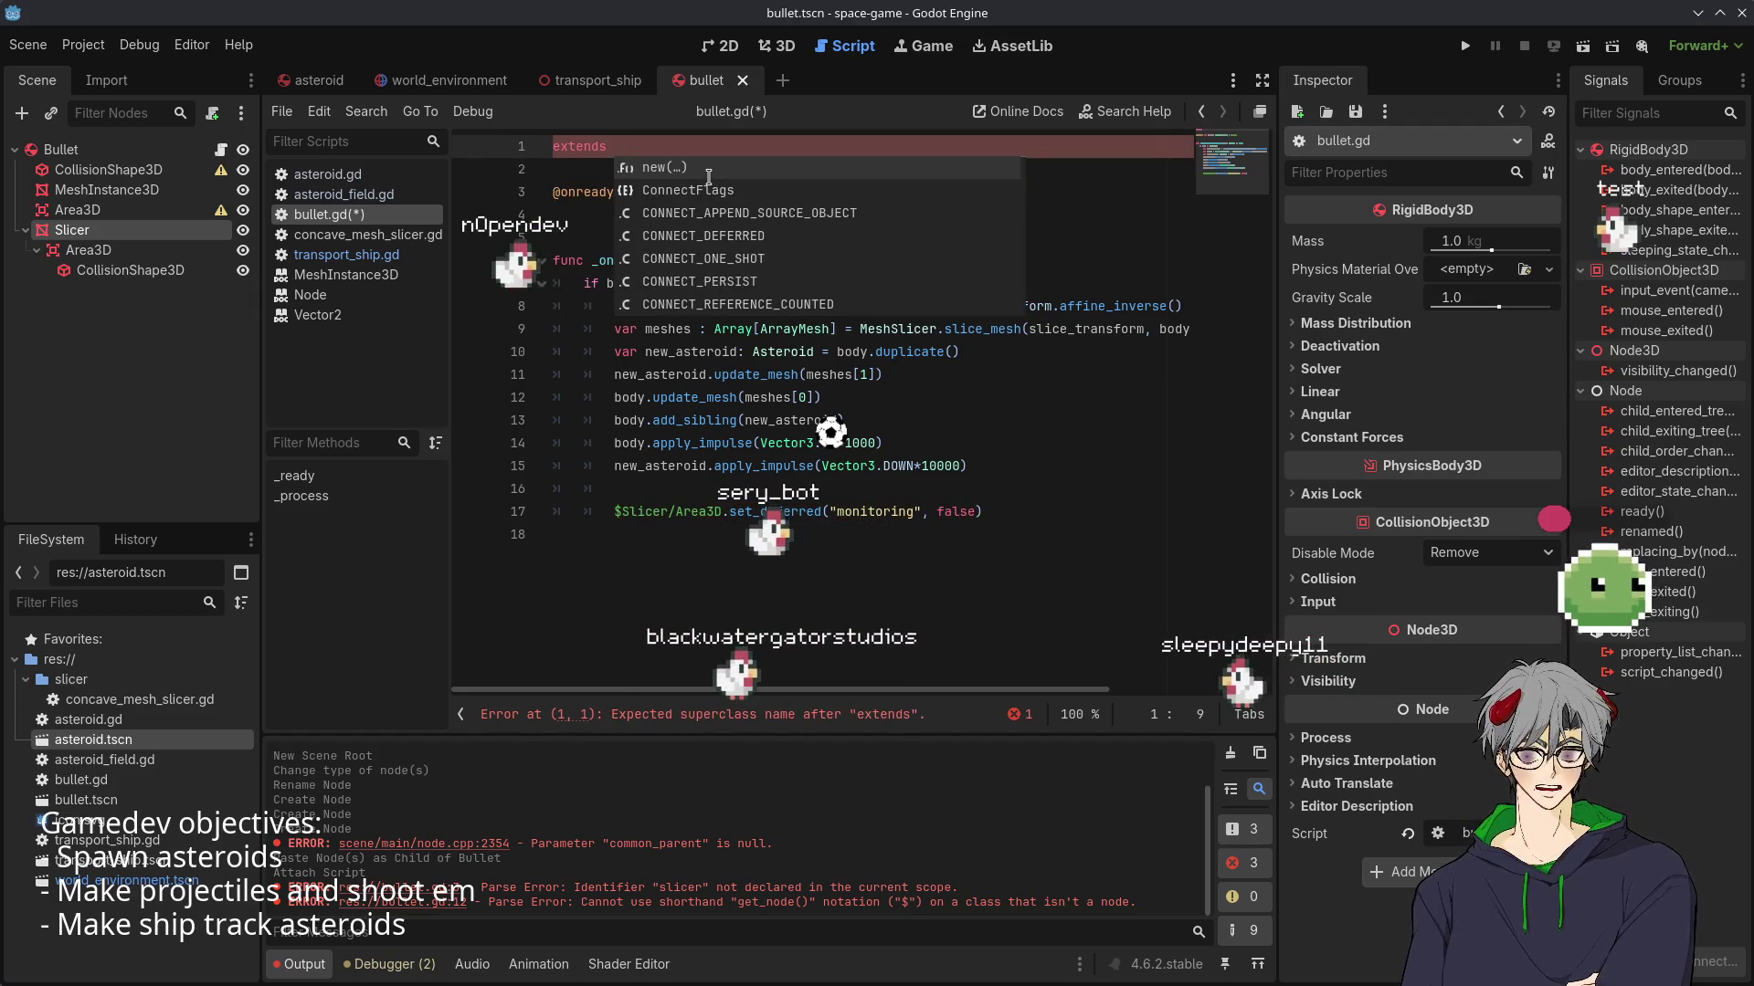
pyautogui.write('P')
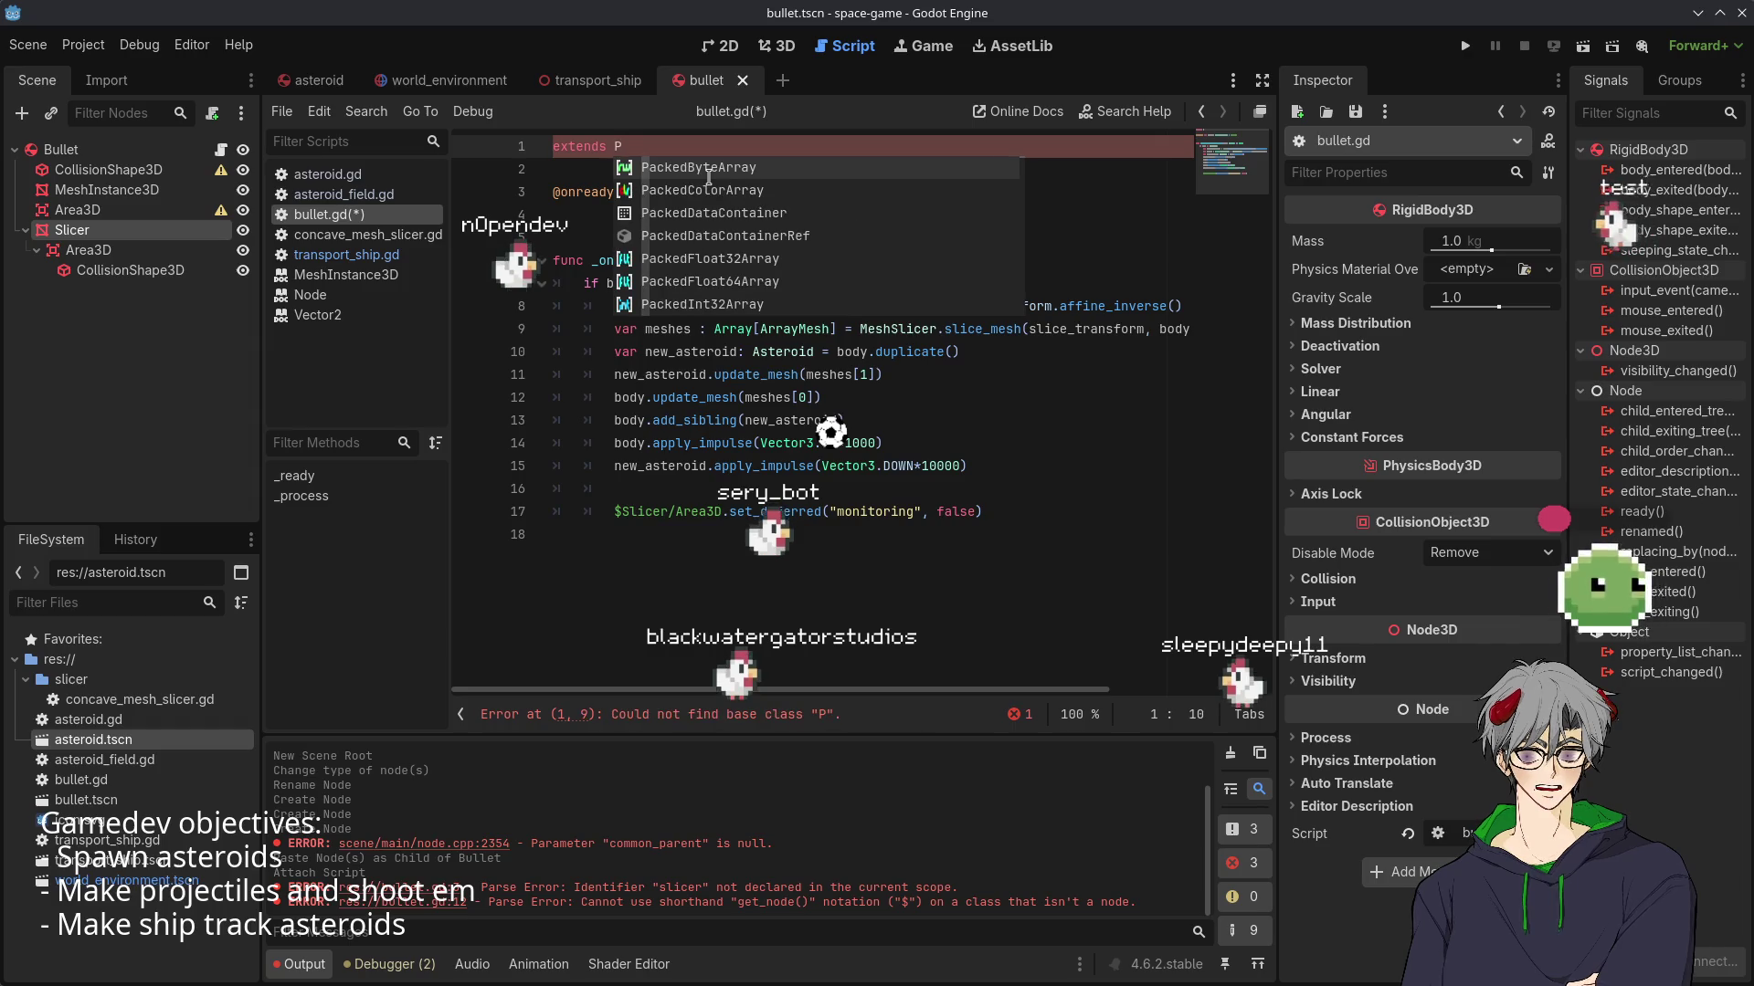
pyautogui.write('hy')
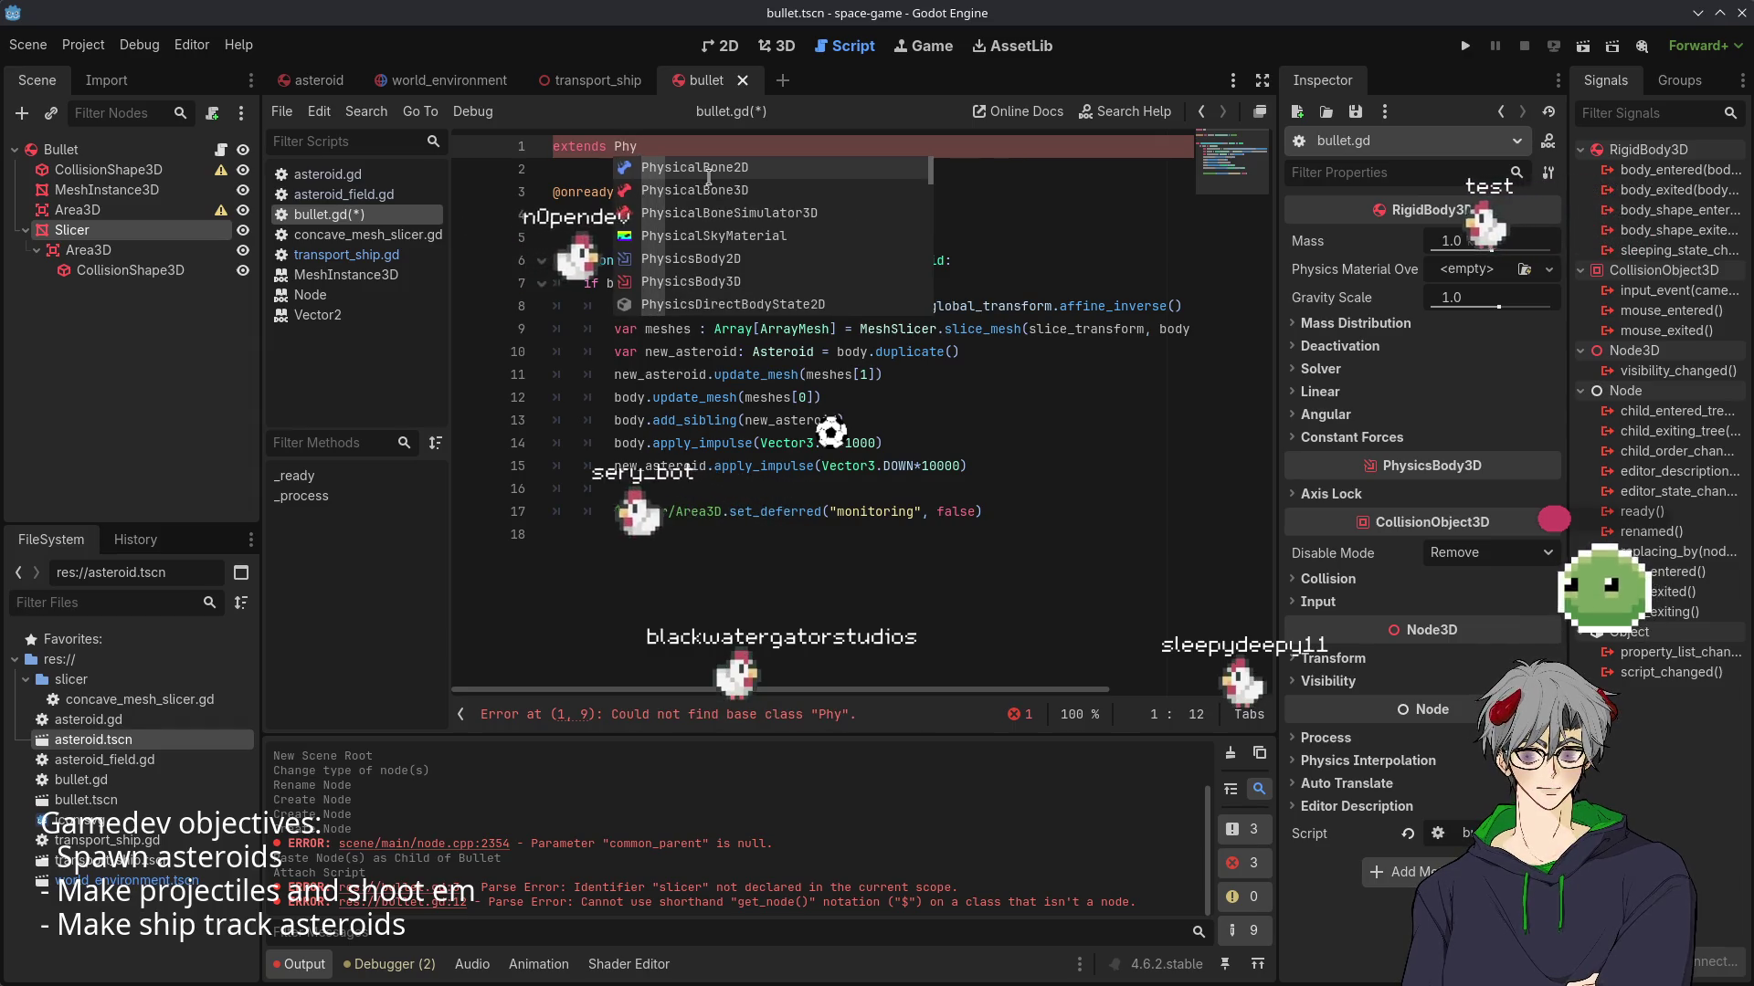
pyautogui.press('BackSpace')
pyautogui.press('BackSpace')
pyautogui.press('BackSpace')
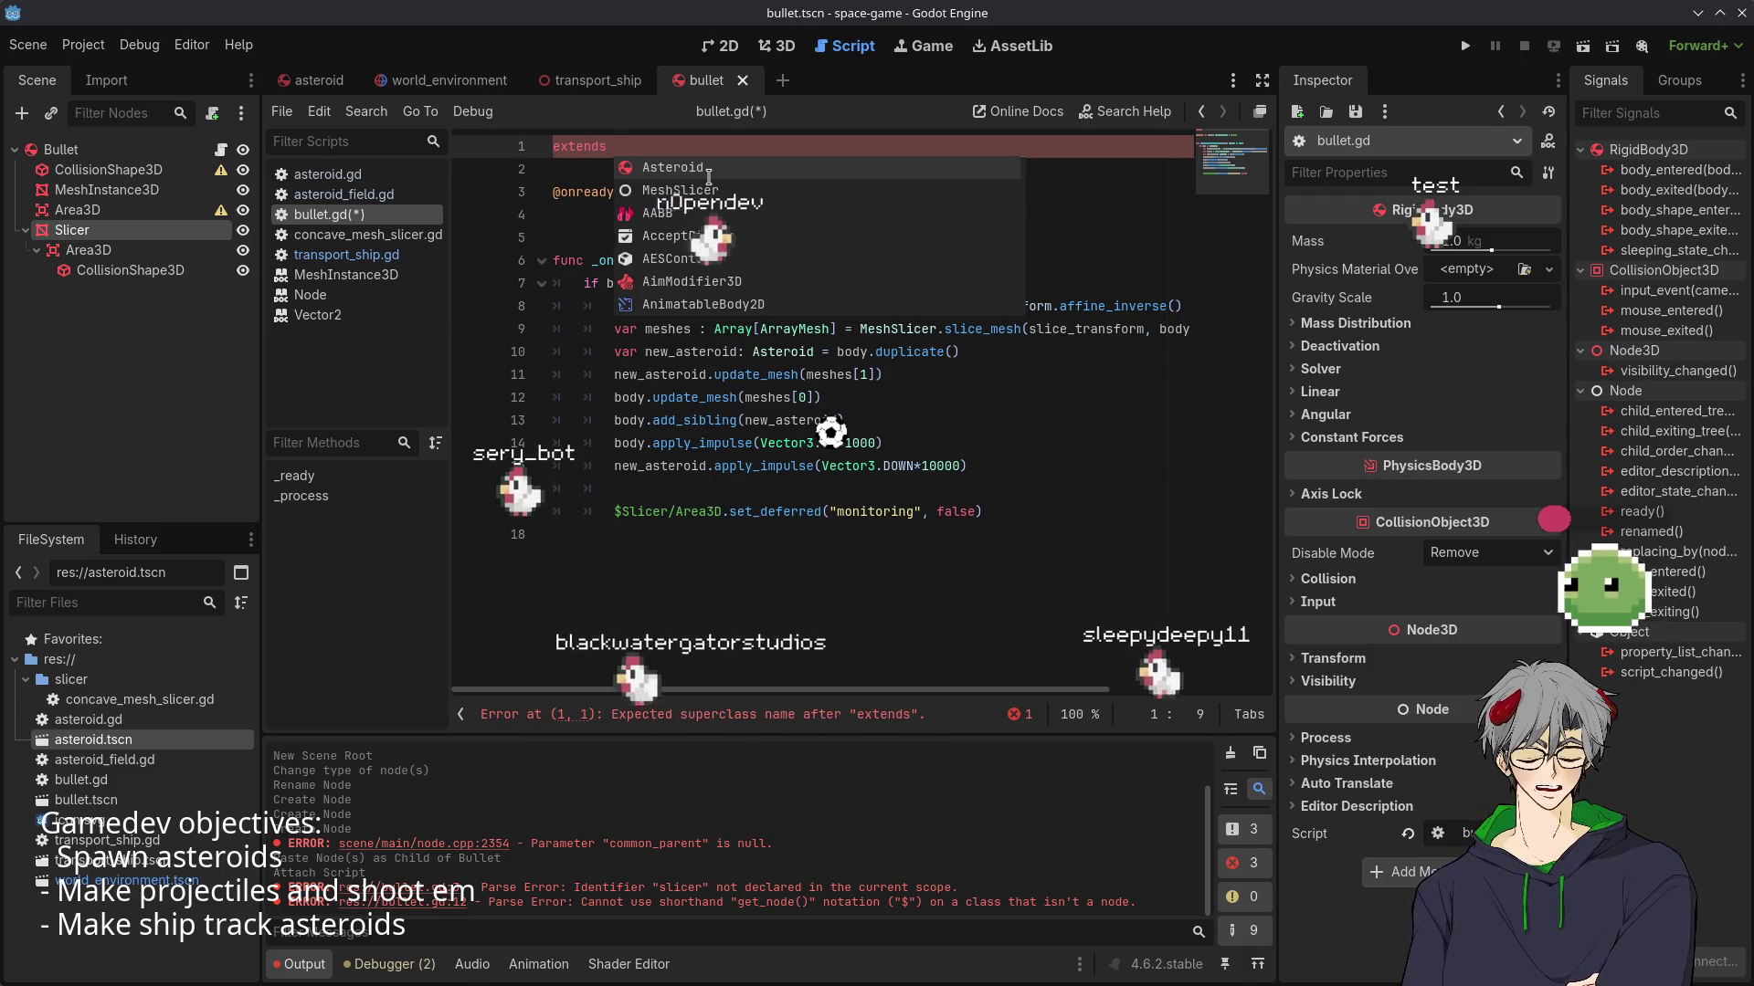
pyautogui.write('Rigi')
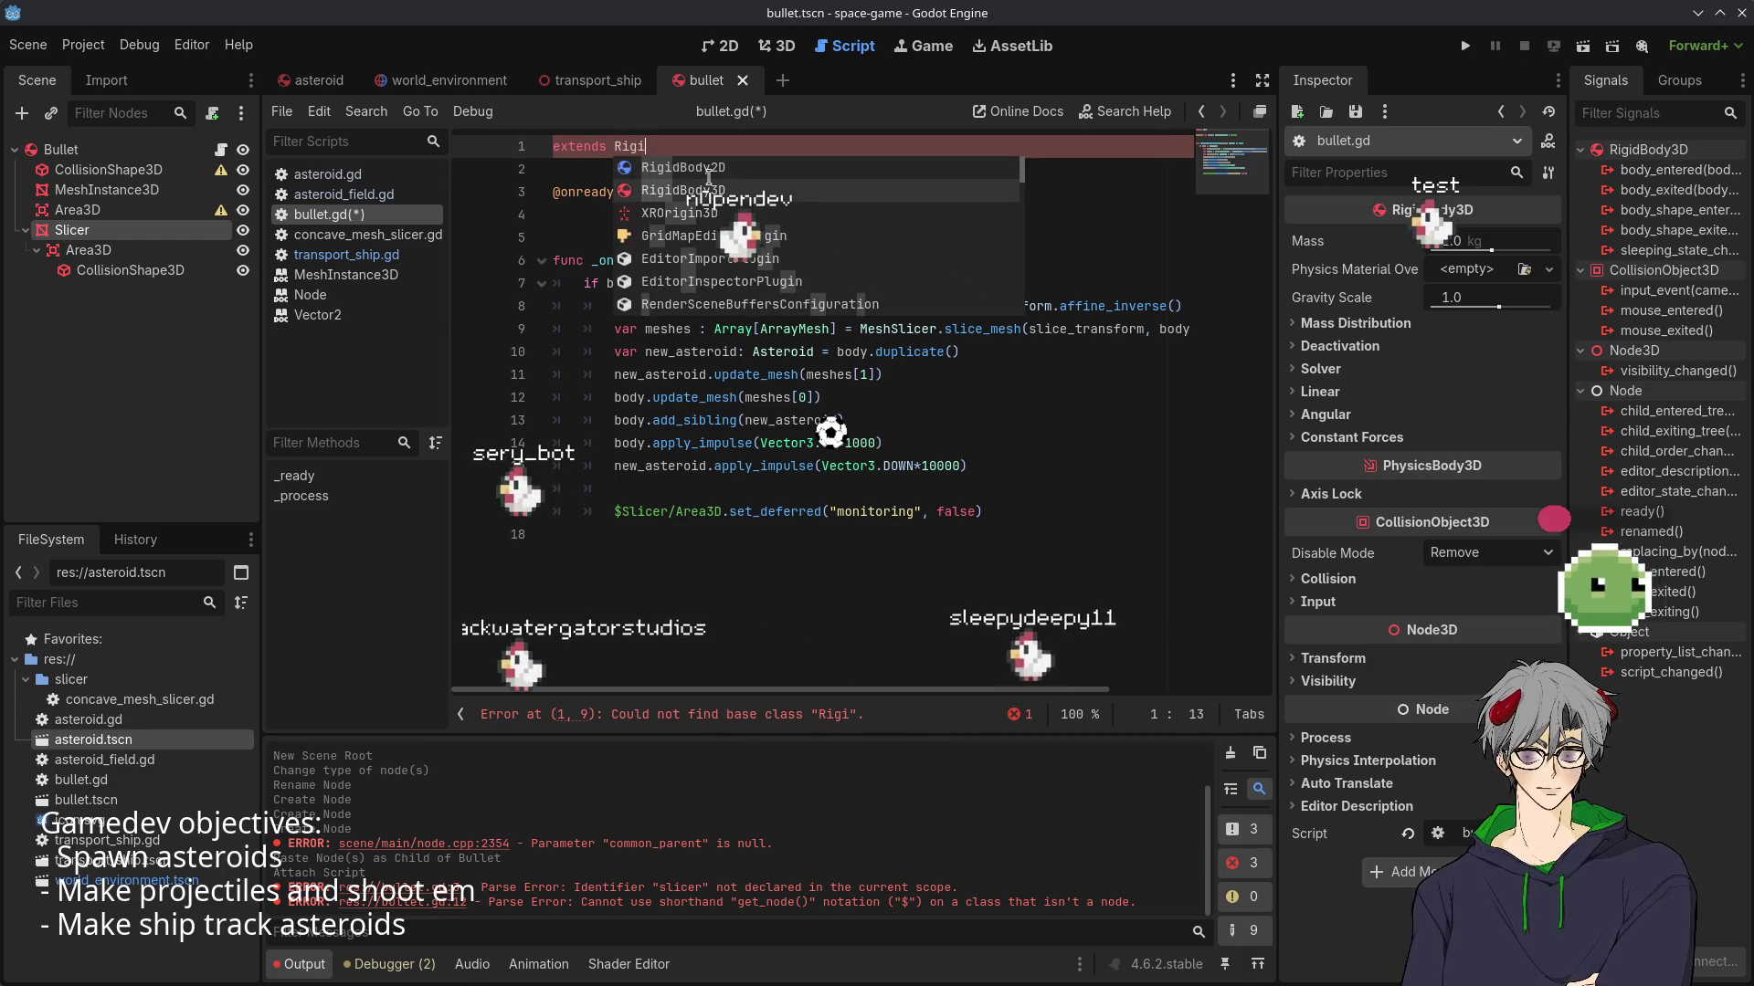
pyautogui.click(709, 190)
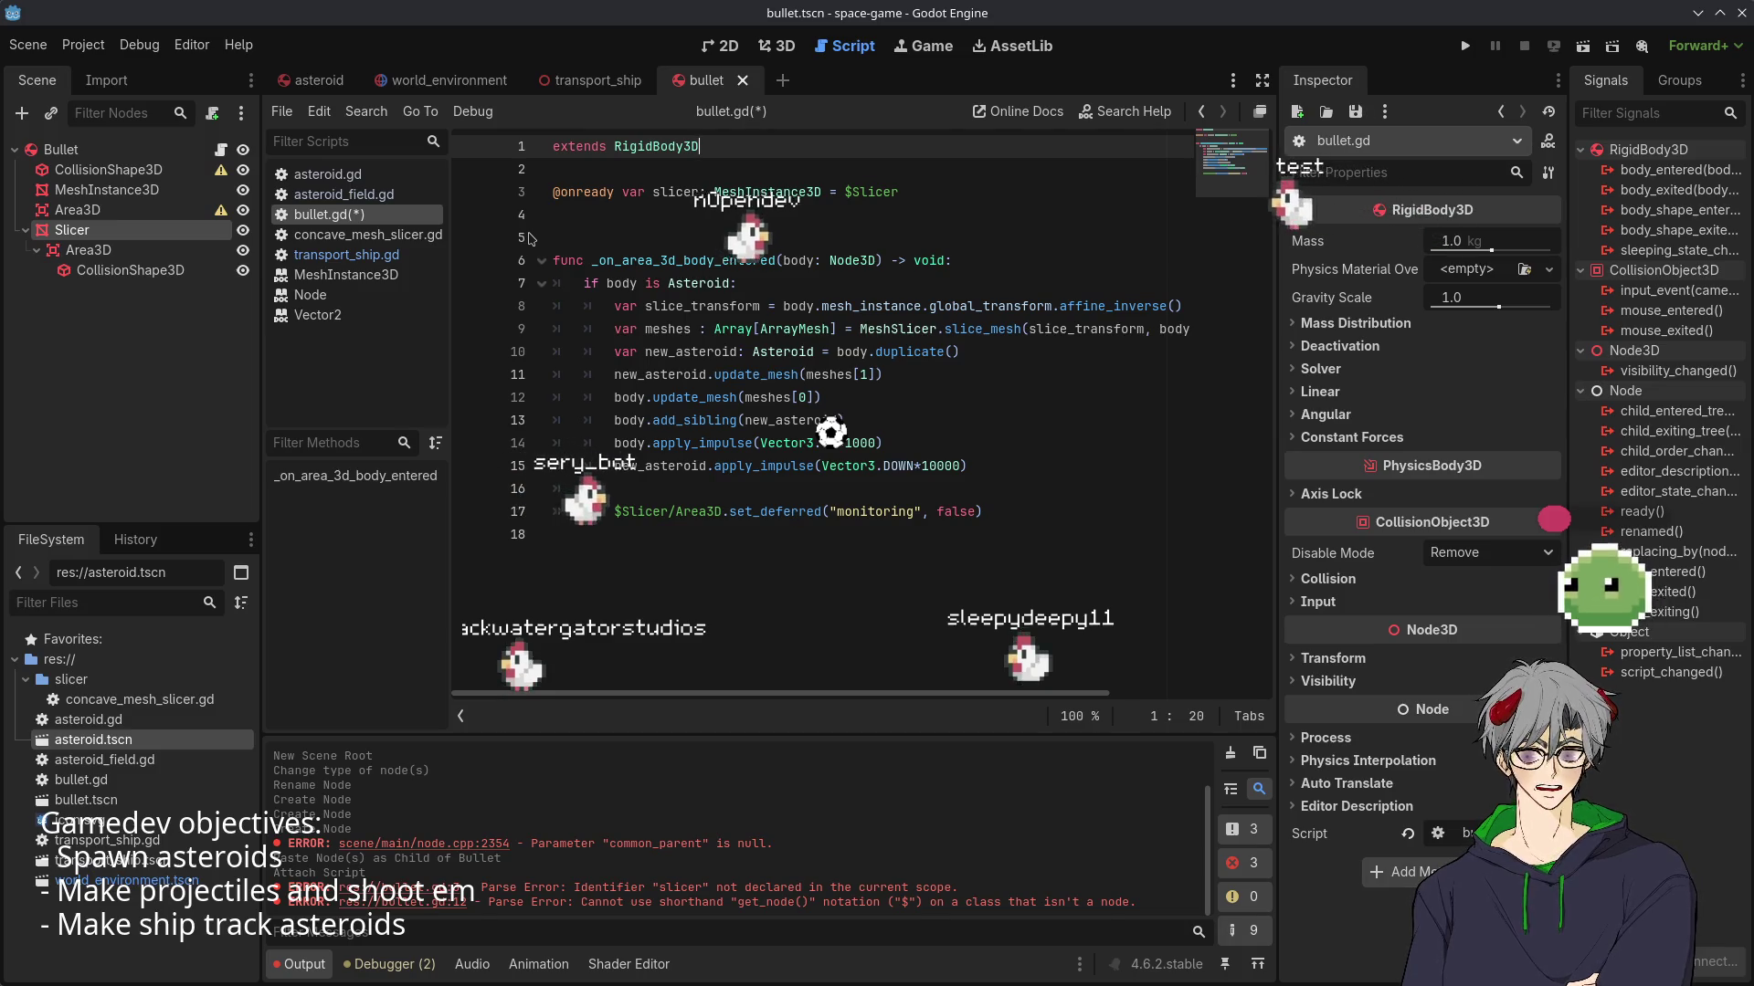
# - Declare 'class_name Bullet' on the line below the extends statement
pyautogui.press('Return')
pyautogui.write('clas')
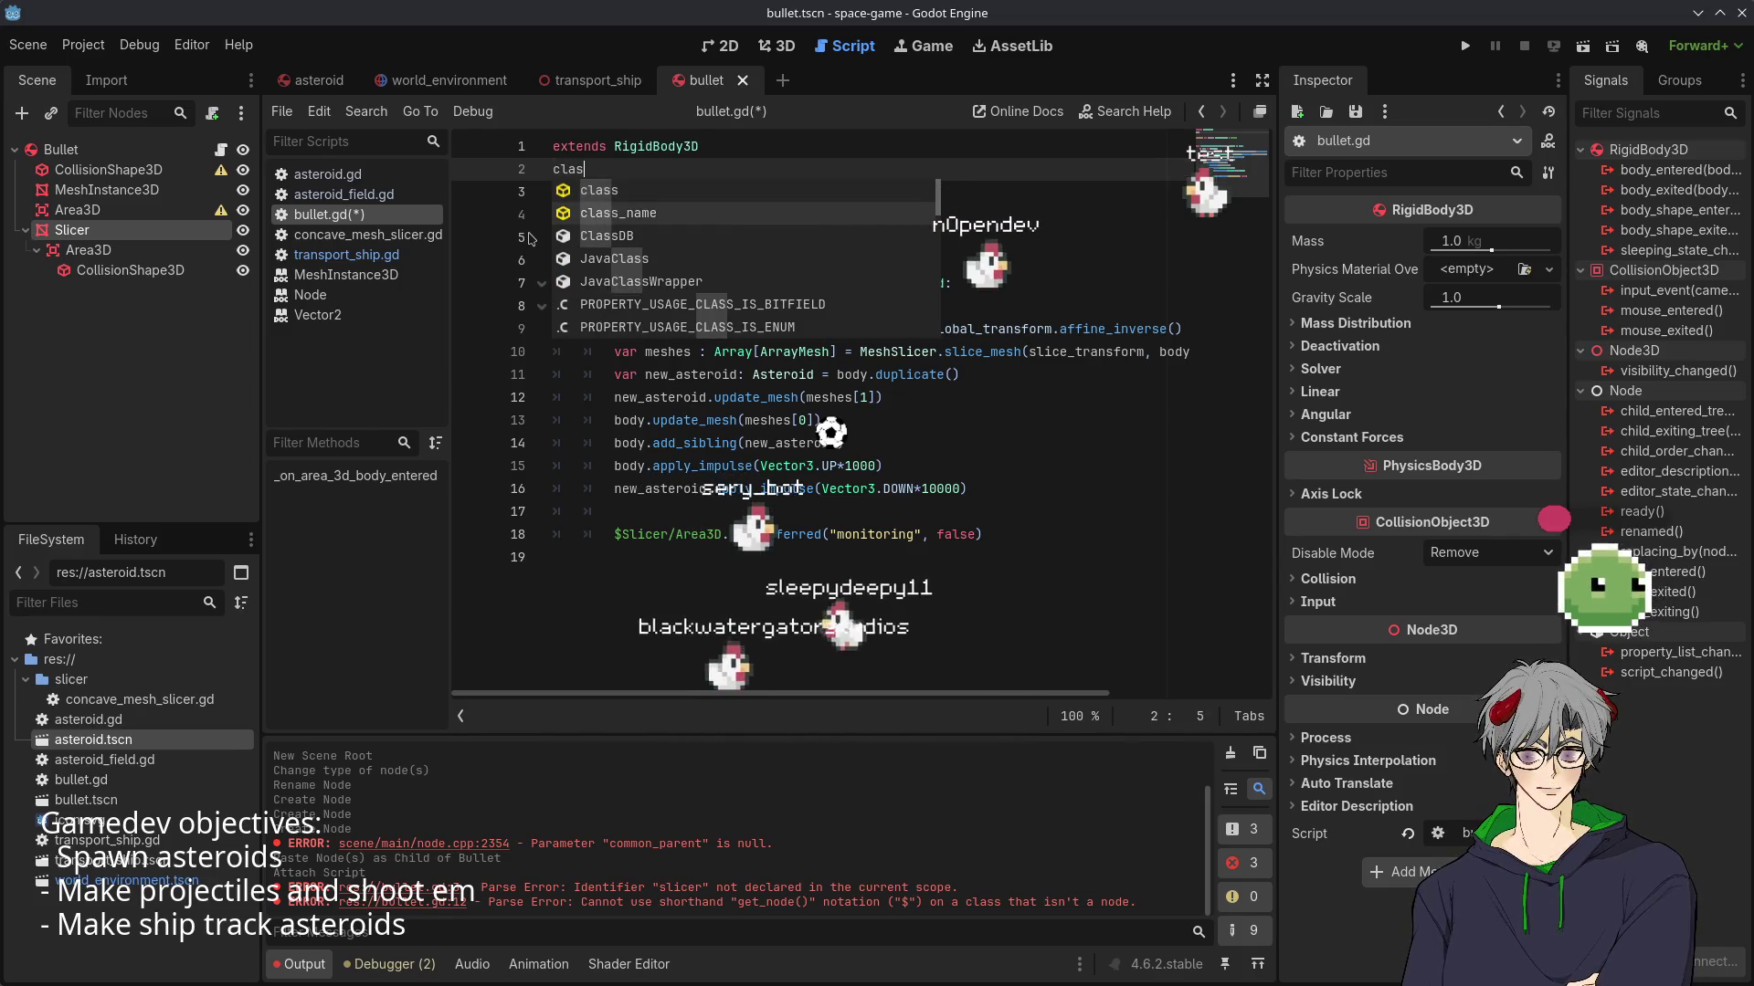
pyautogui.press('Down')
pyautogui.press('Return')
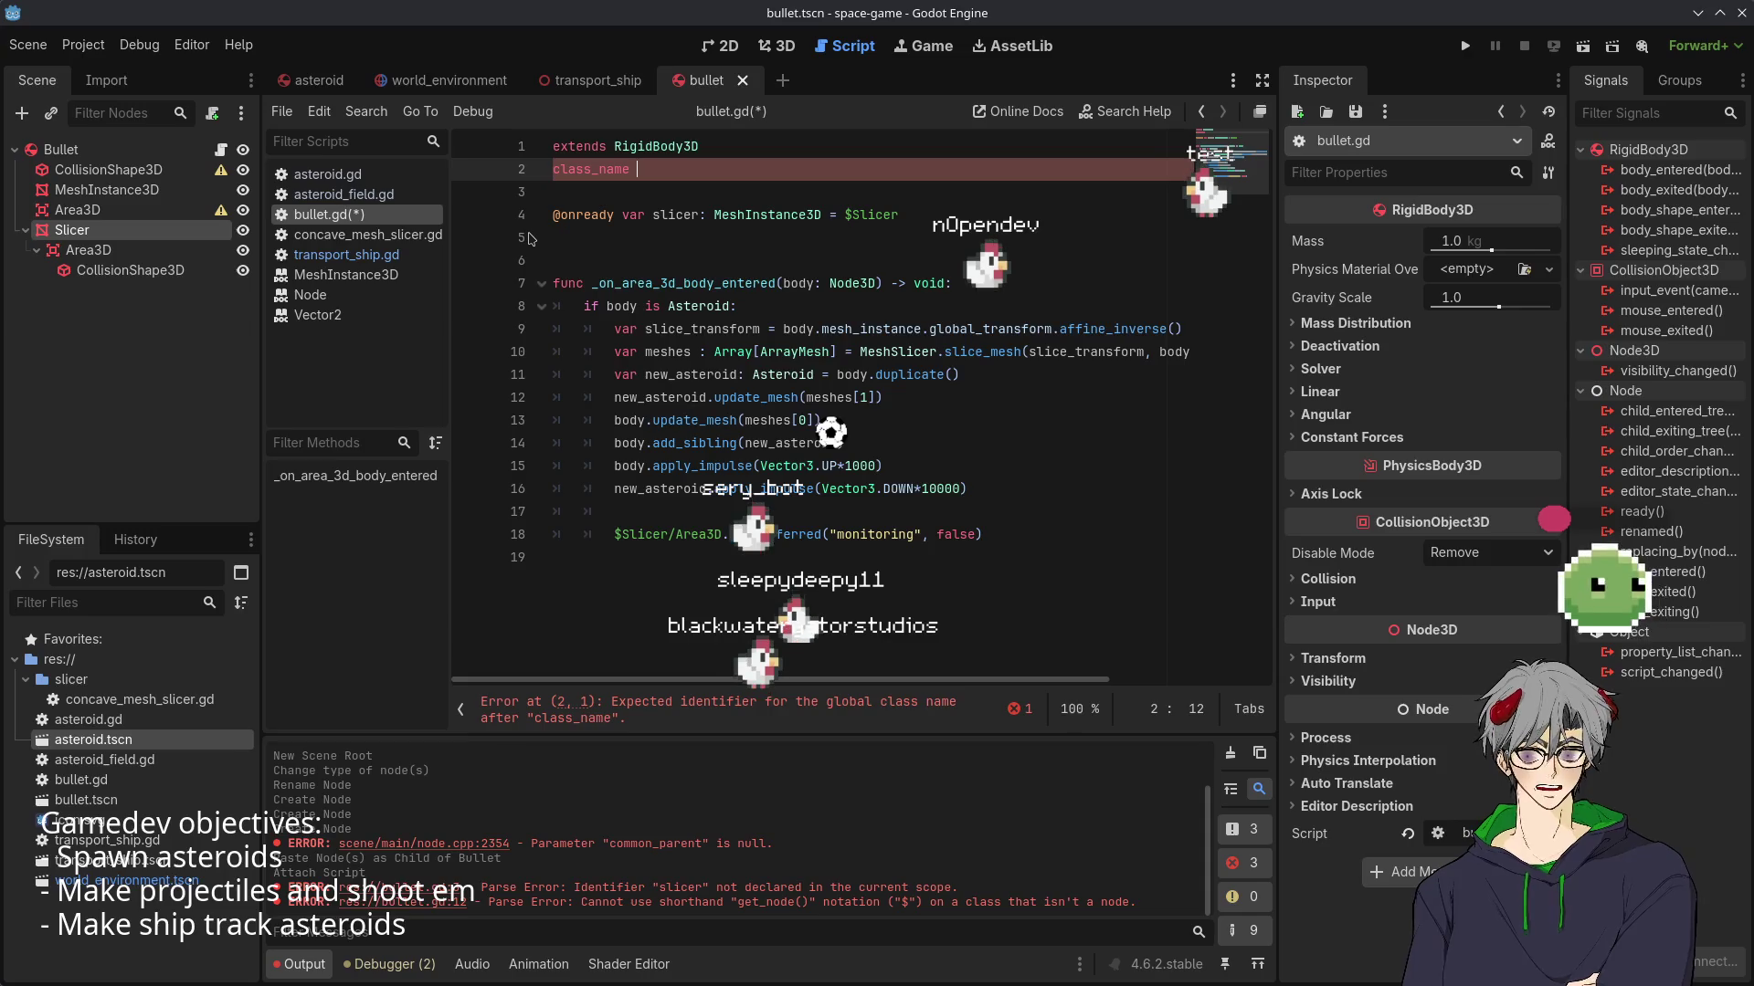
pyautogui.write('But')
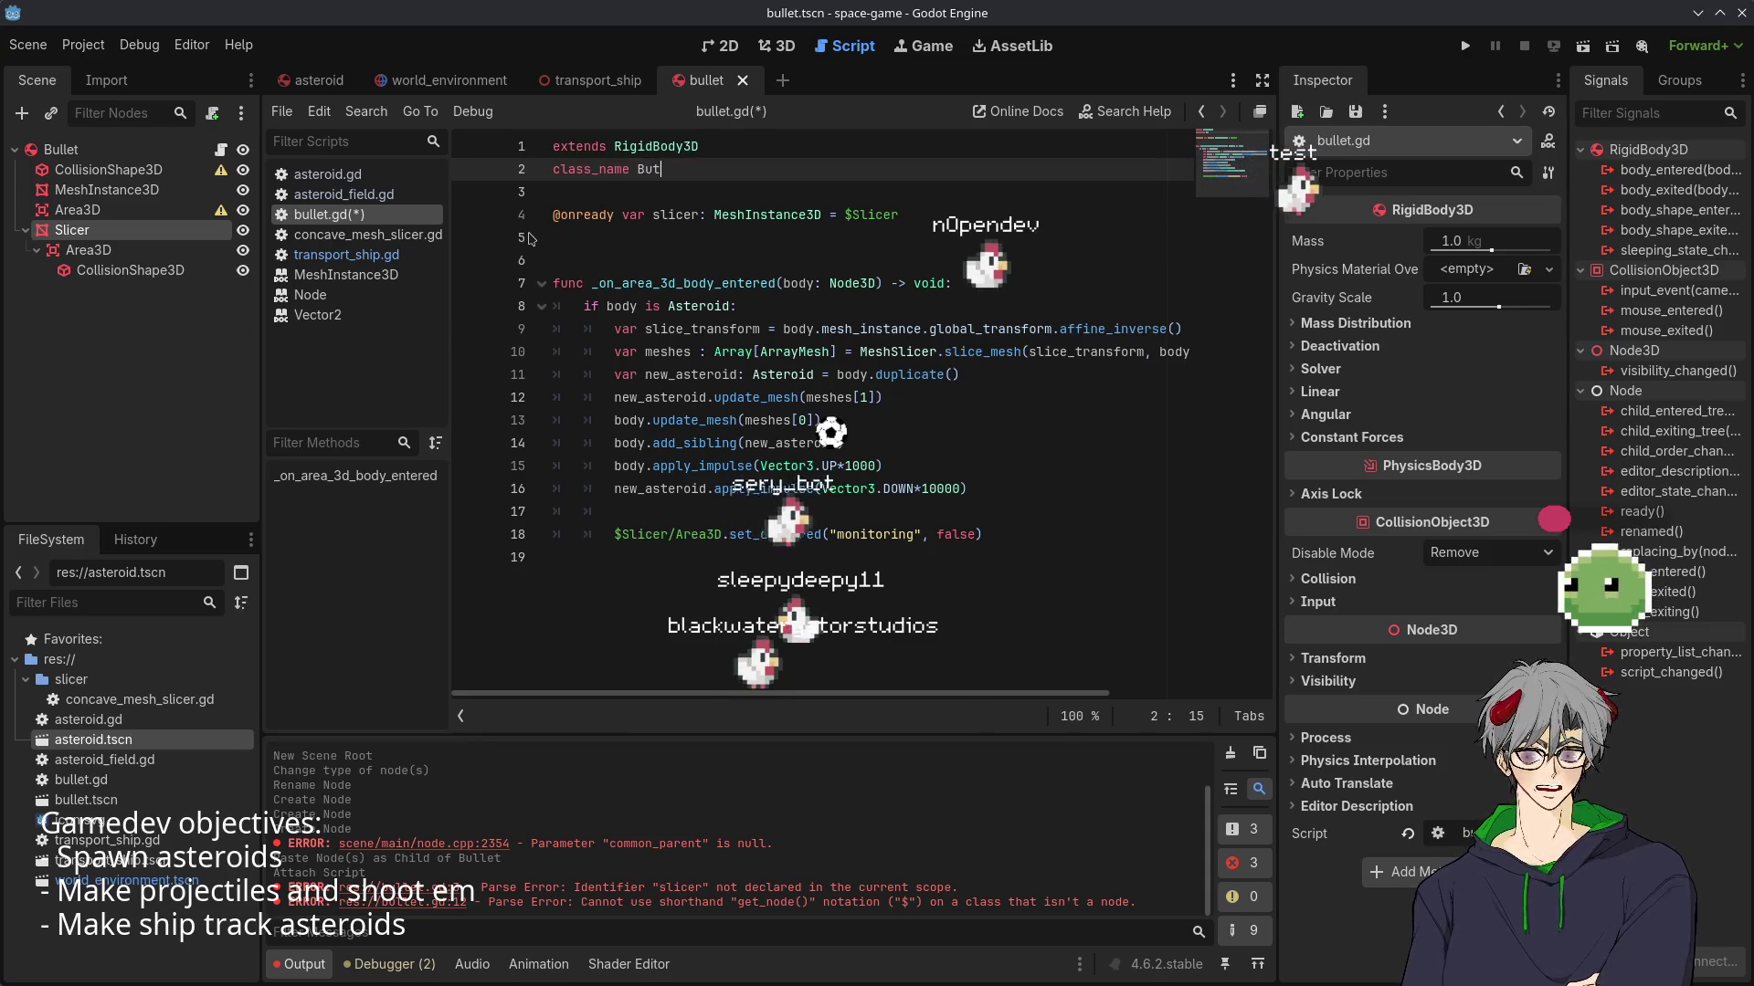
pyautogui.press('BackSpace')
pyautogui.write('lle')
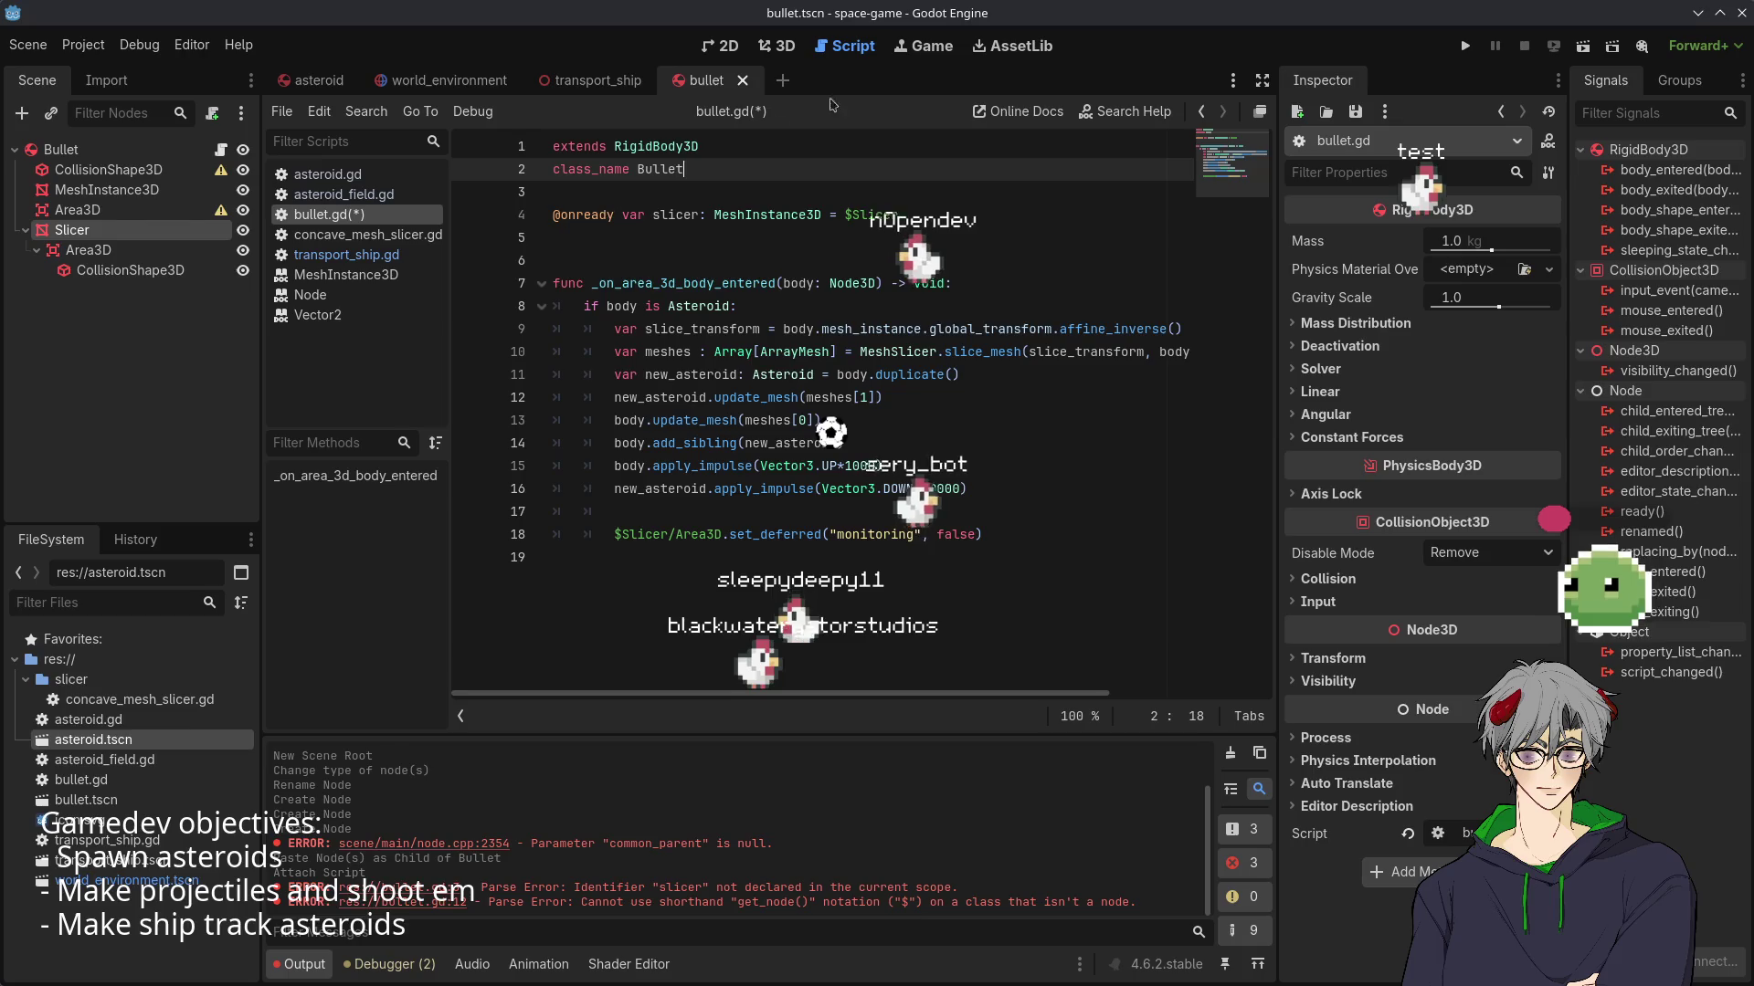
pyautogui.click(767, 512)
pyautogui.click(1136, 438)
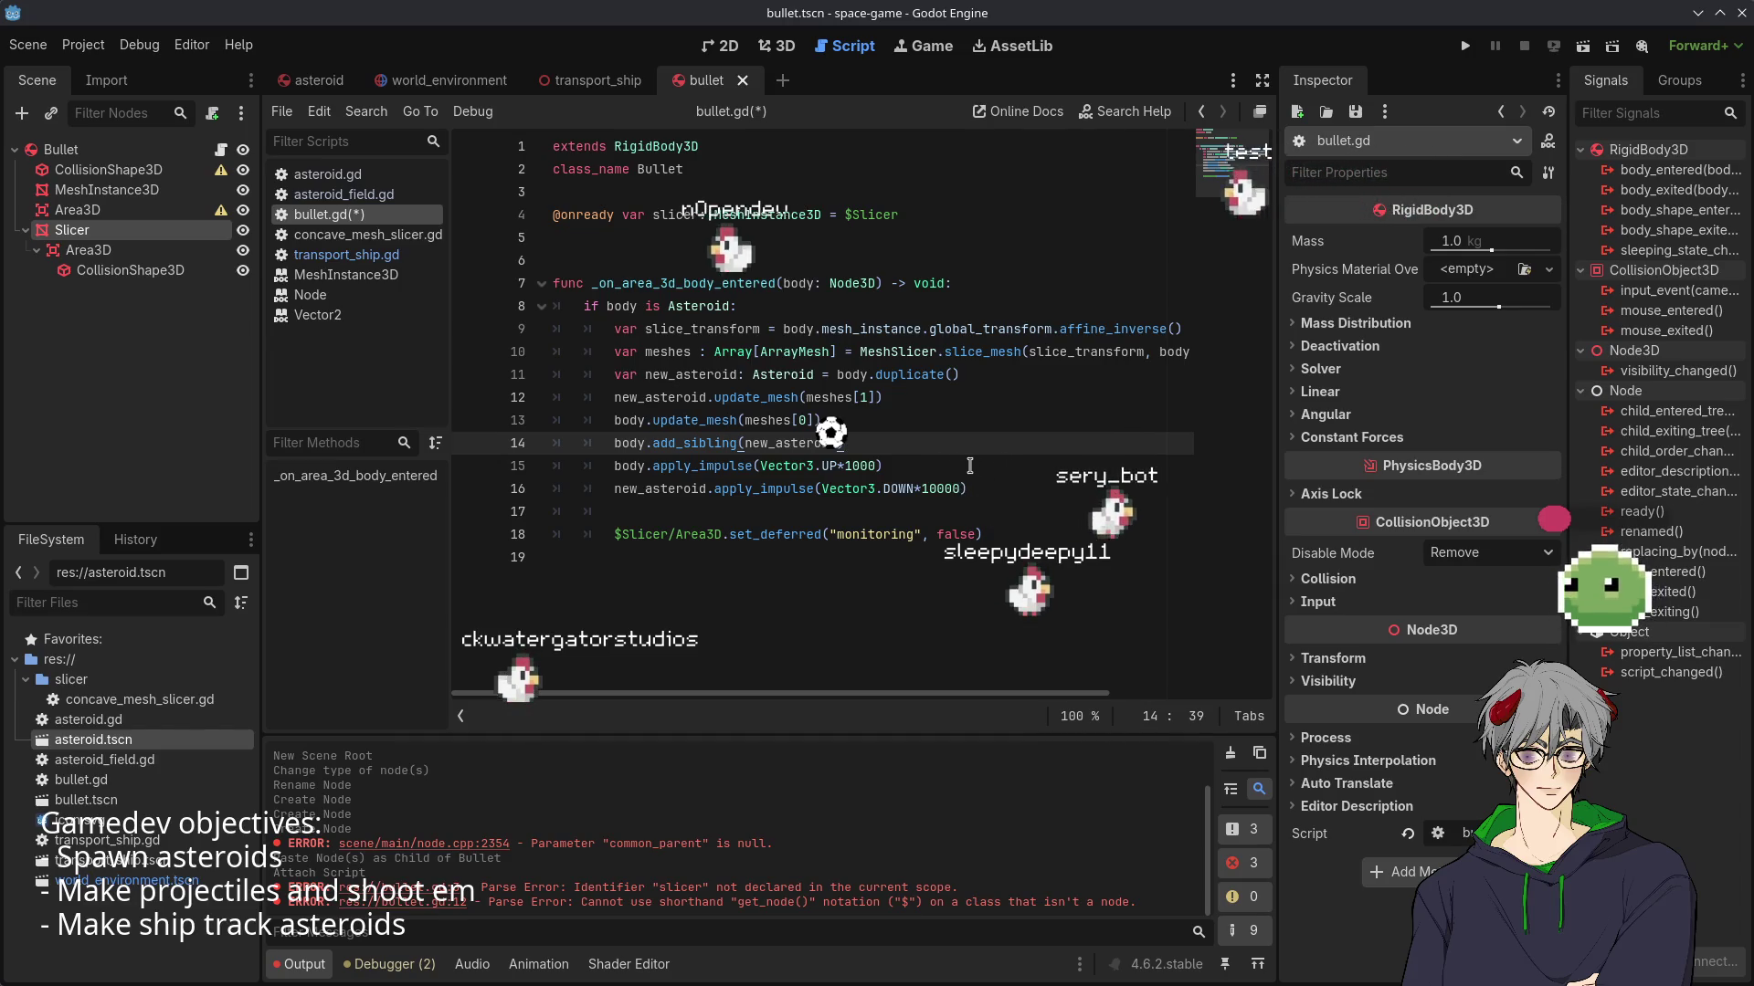
# - Cut the Vector3.DOWN impulse from 10000 to 1000, then select Vector3.UP on line 15
pyautogui.click(1124, 489)
pyautogui.press('Delete')
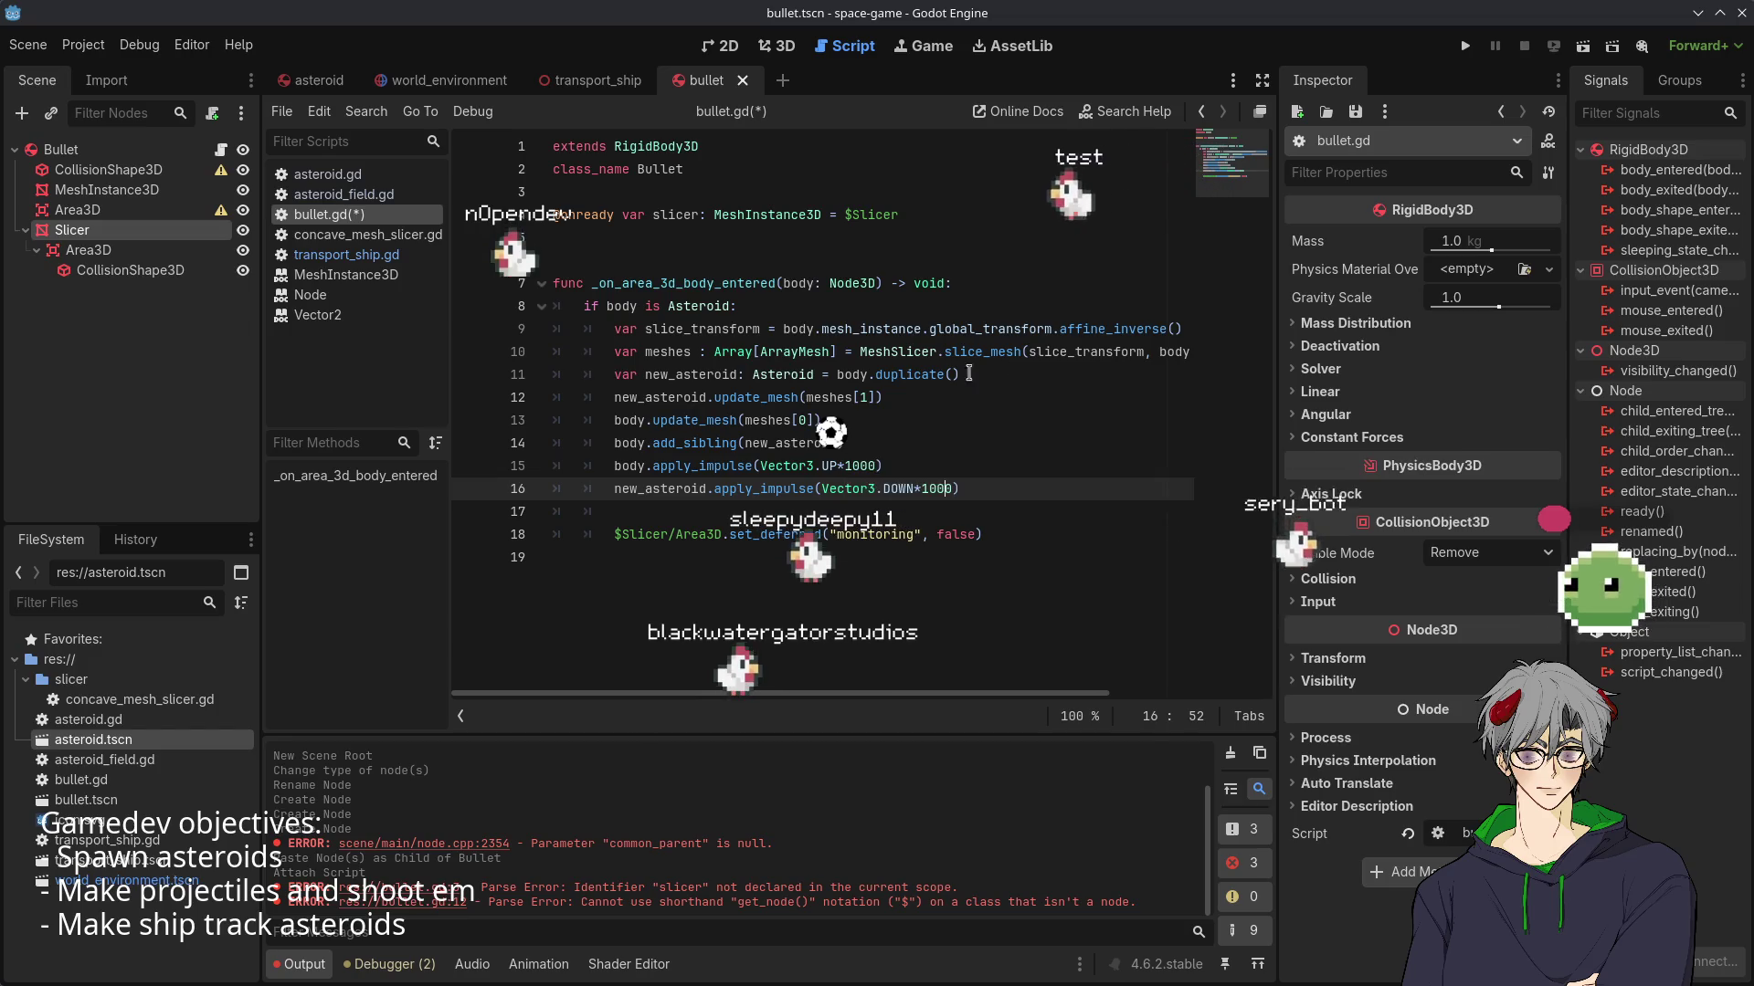
pyautogui.click(884, 484)
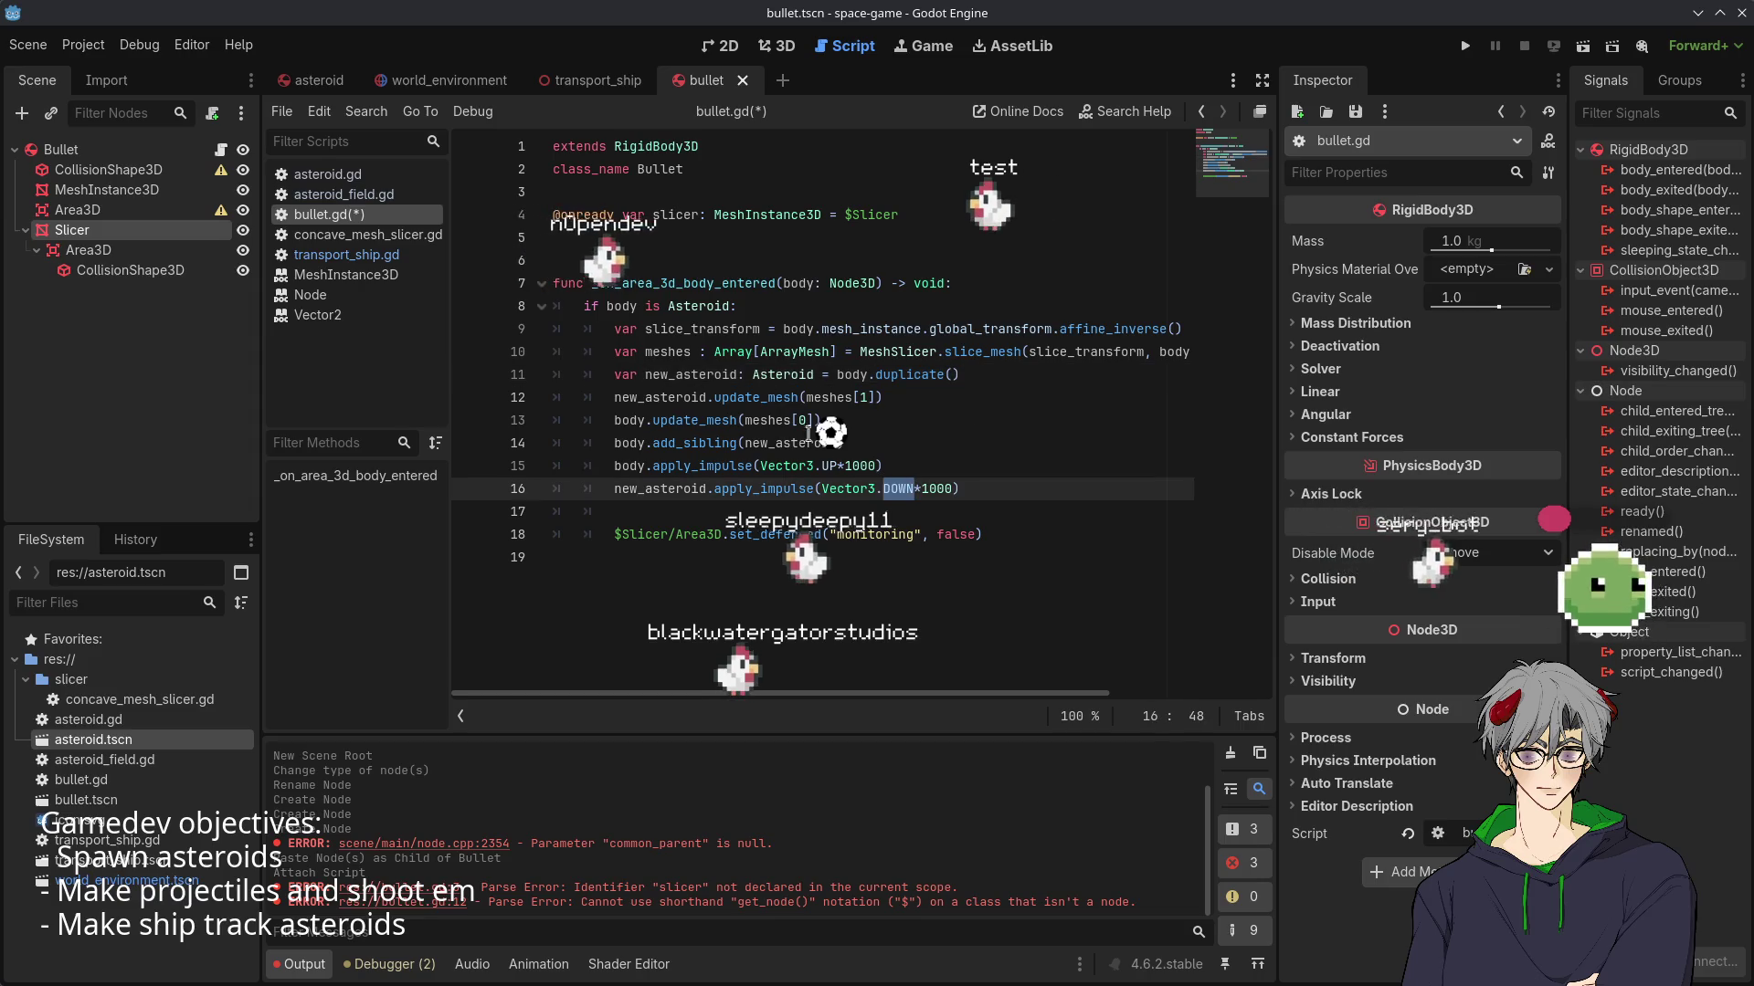
pyautogui.doubleClick(829, 466)
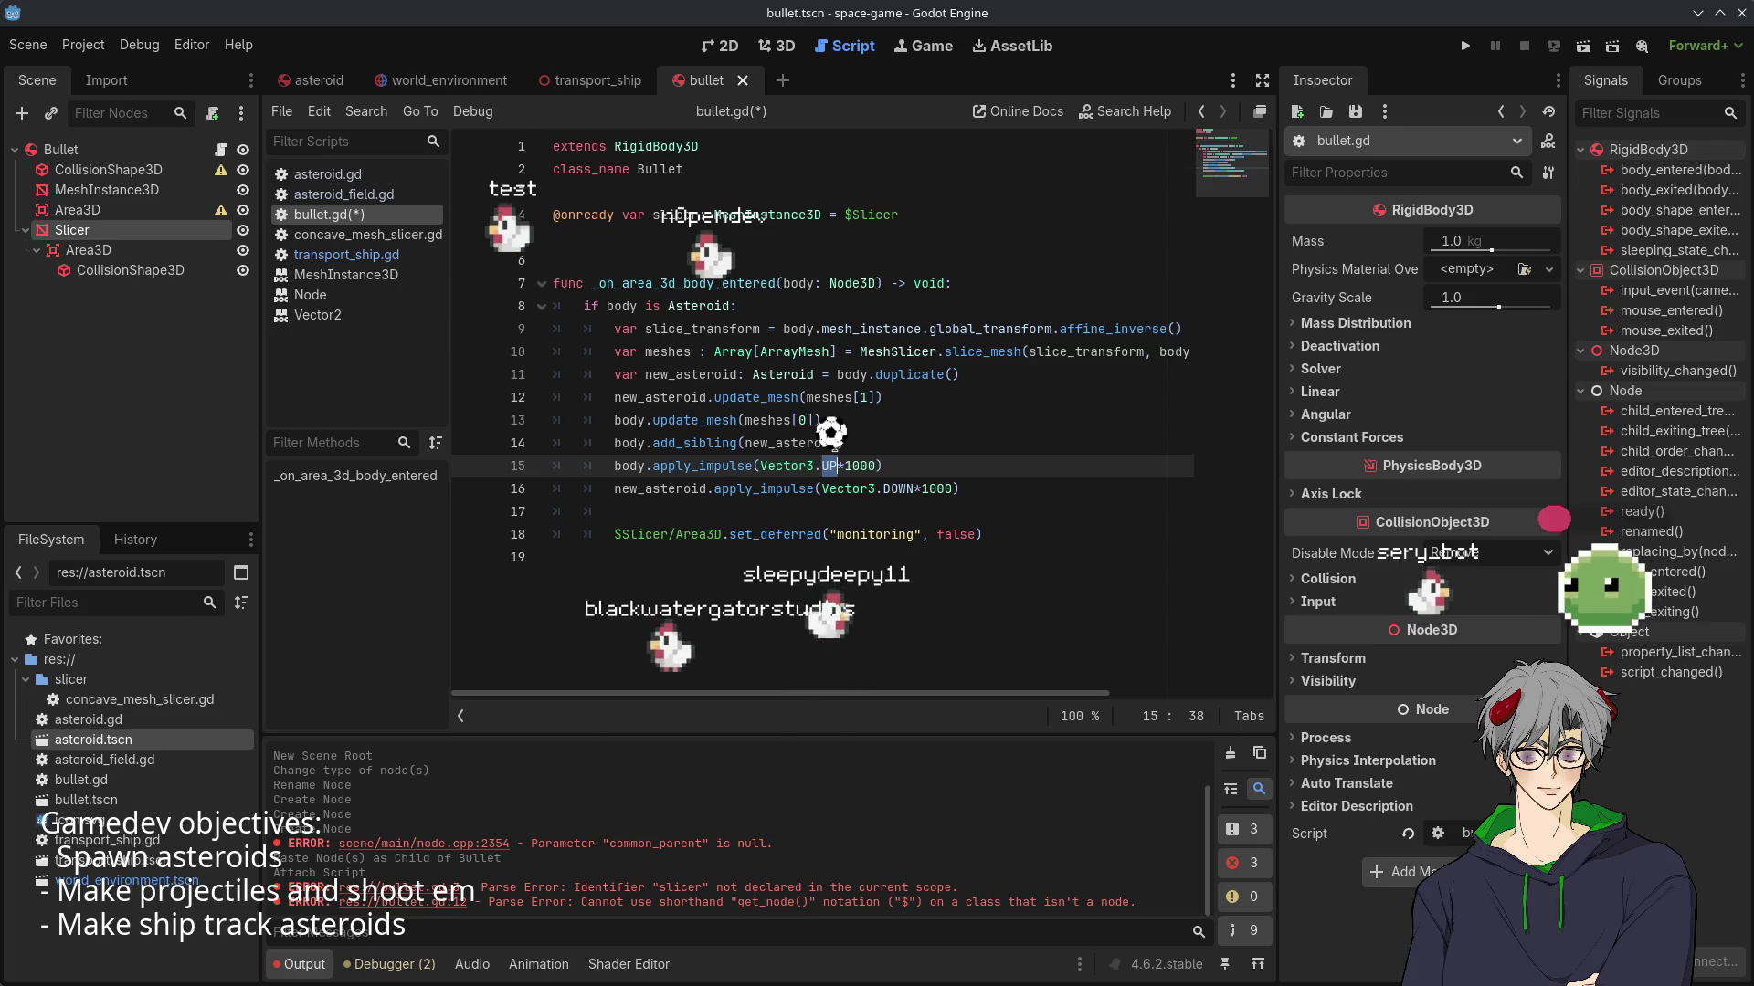
pyautogui.click(736, 443)
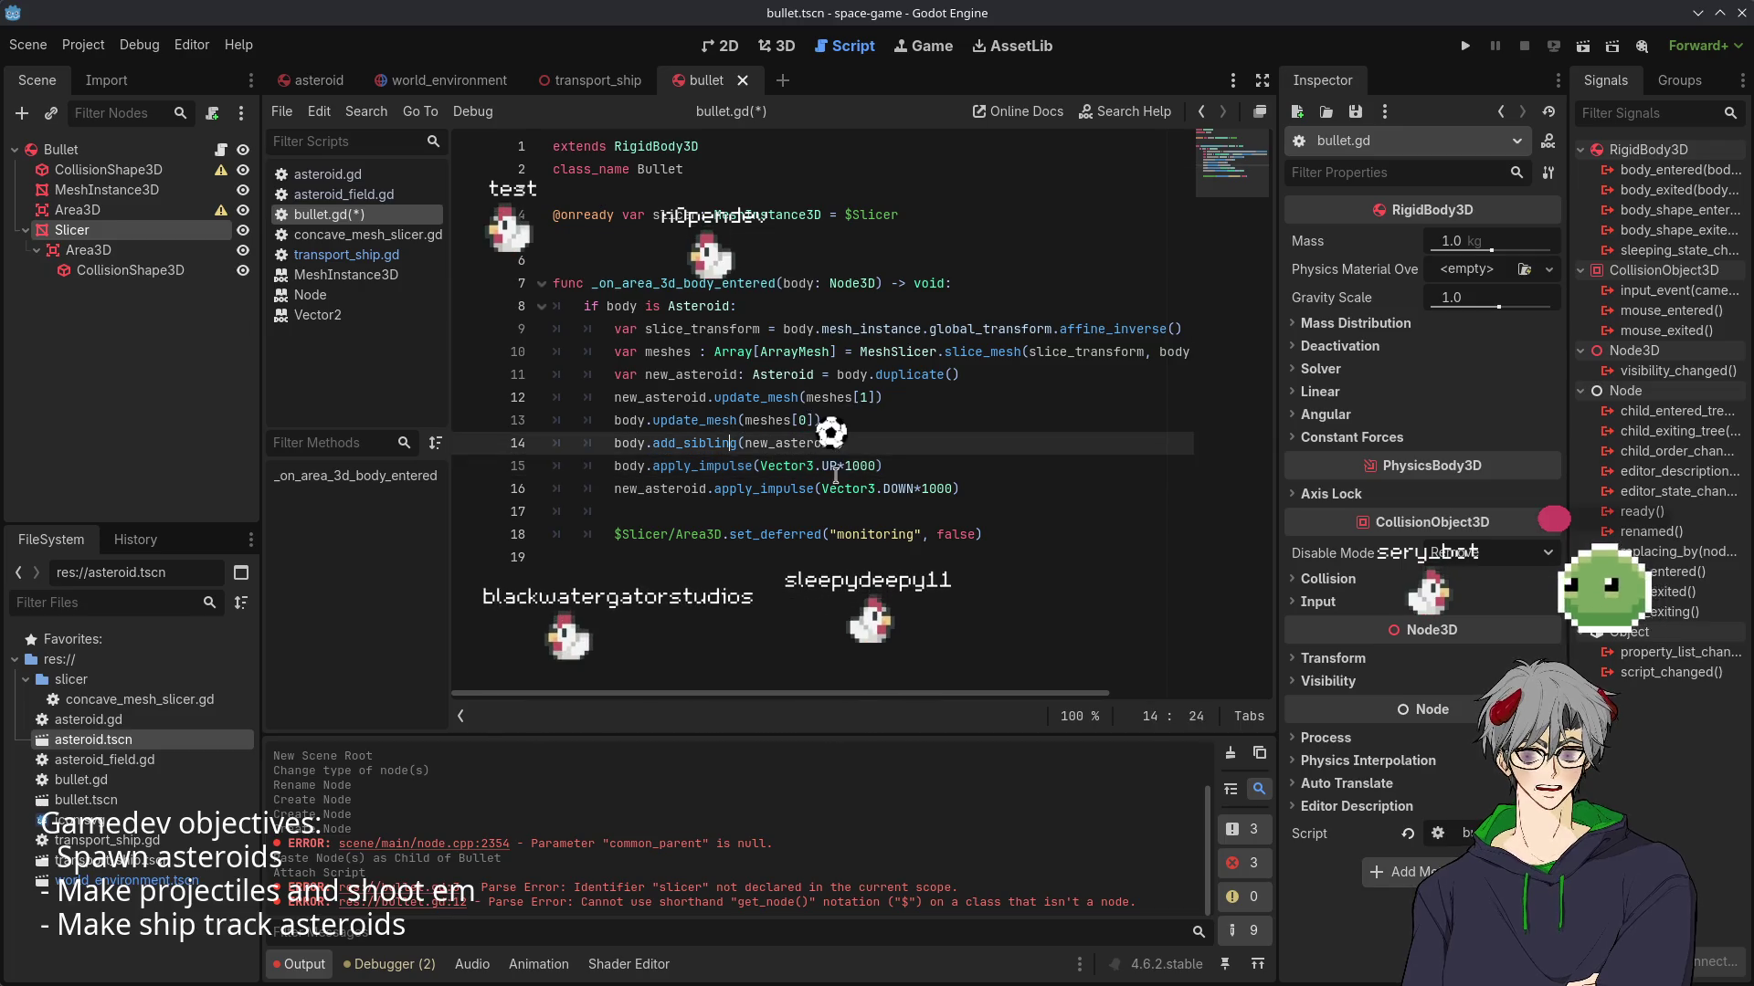
pyautogui.moveTo(839, 466); pyautogui.dragTo(760, 466)
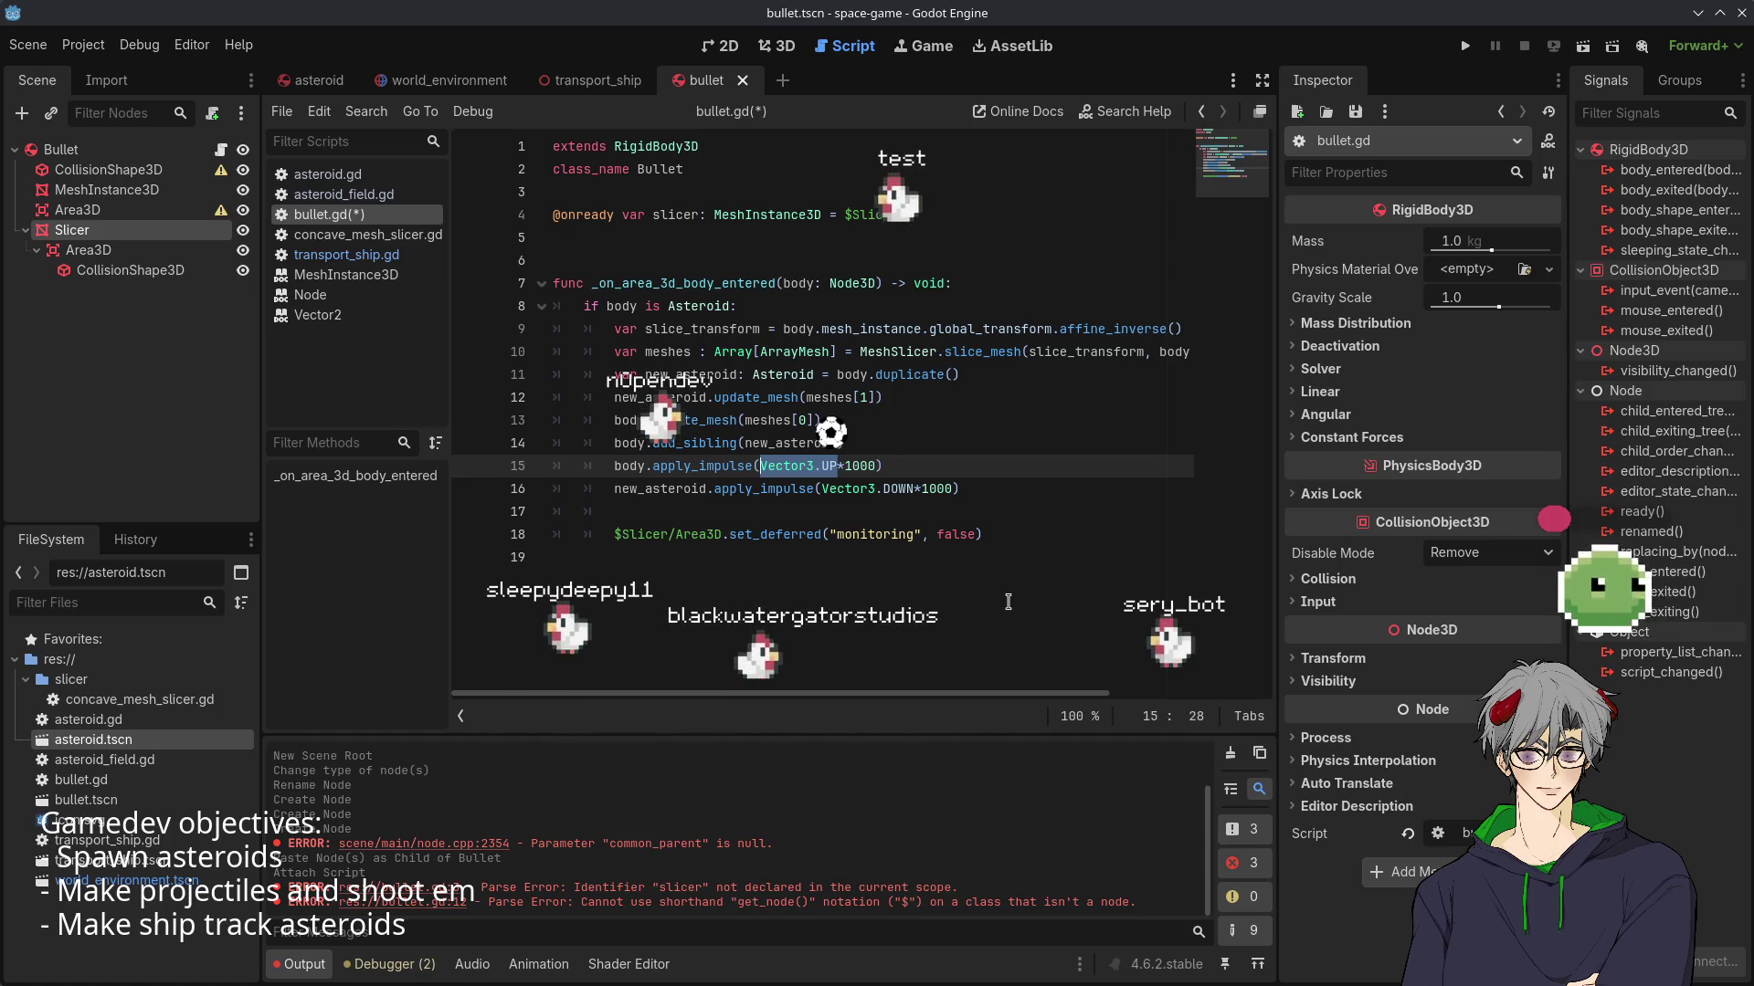
# - Replace Vector3.UP on line 15 with transform*Vector3.LEFT
pyautogui.write('T')
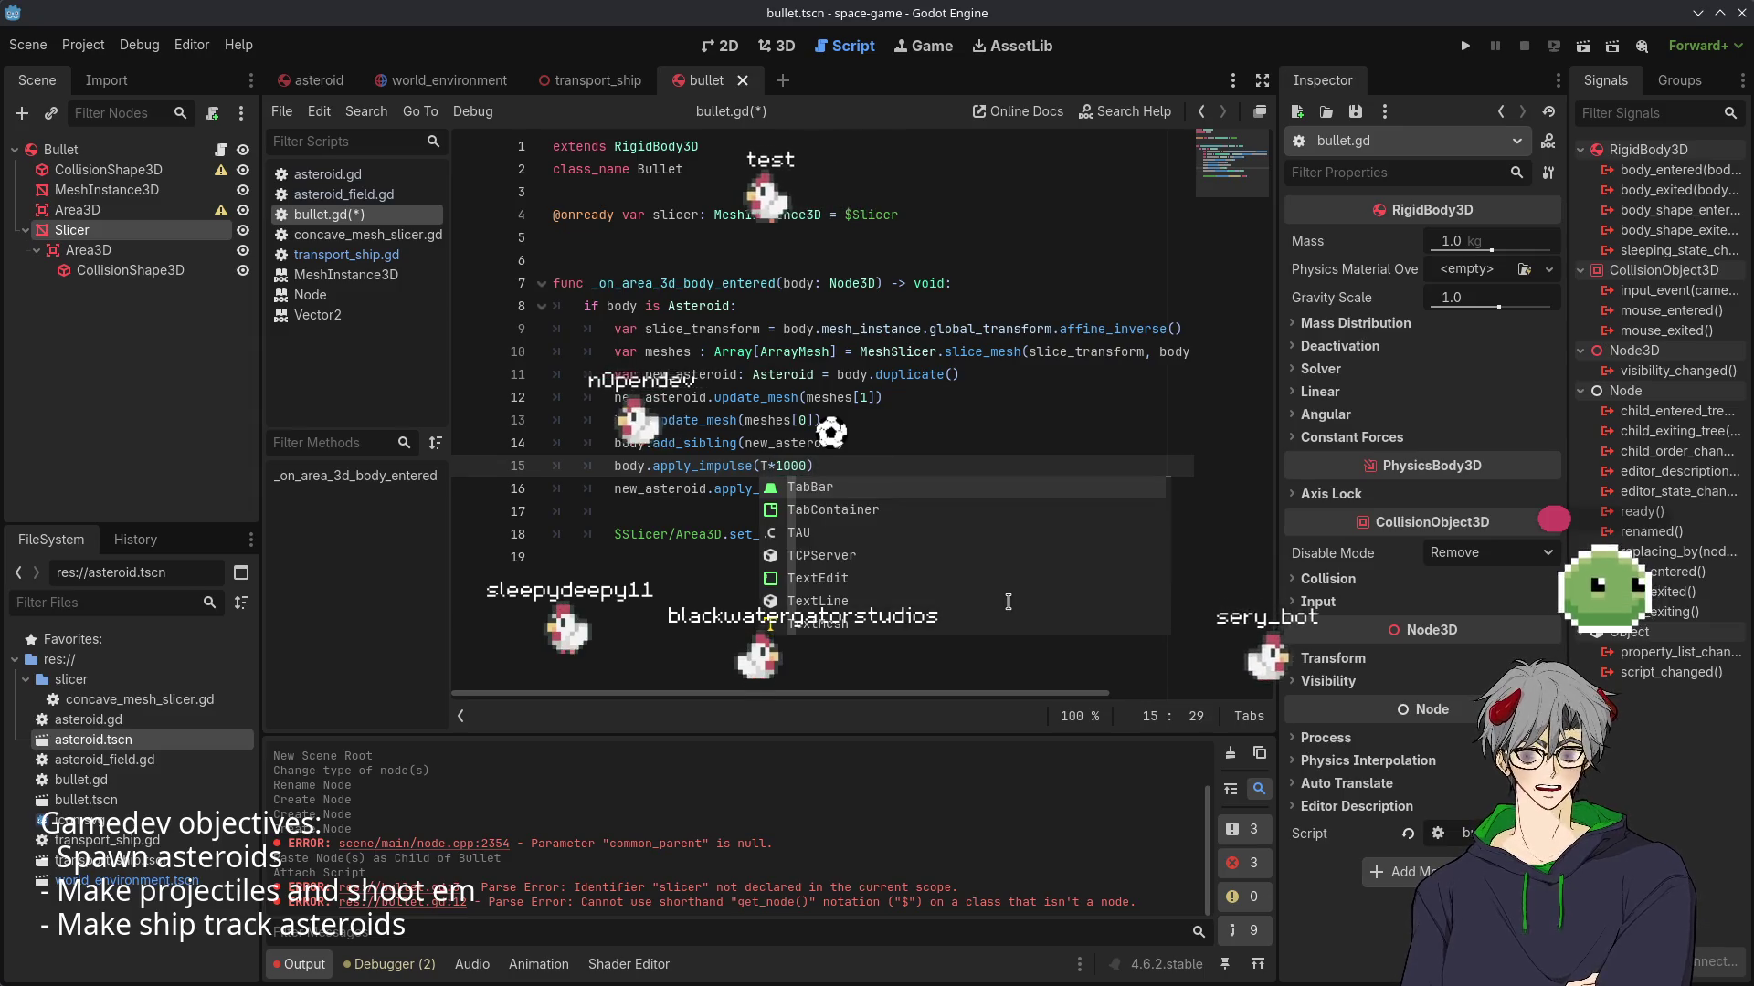
pyautogui.press('BackSpace')
pyautogui.write('transform')
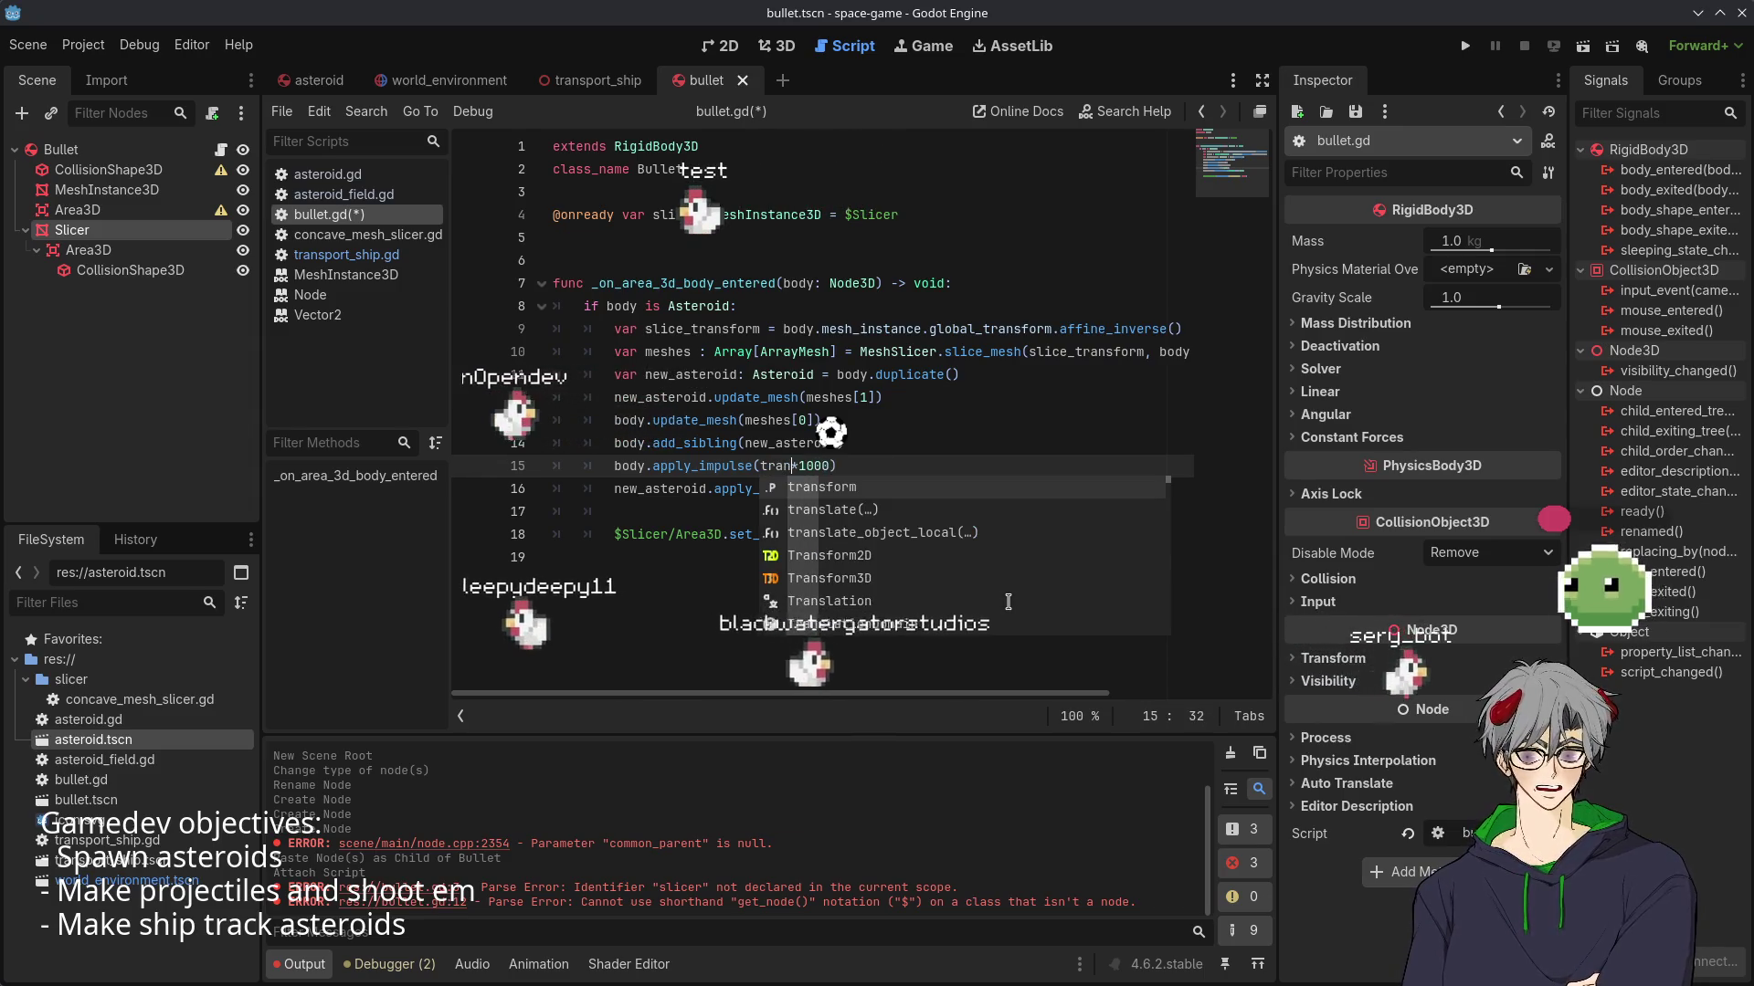
pyautogui.write('*Vecto')
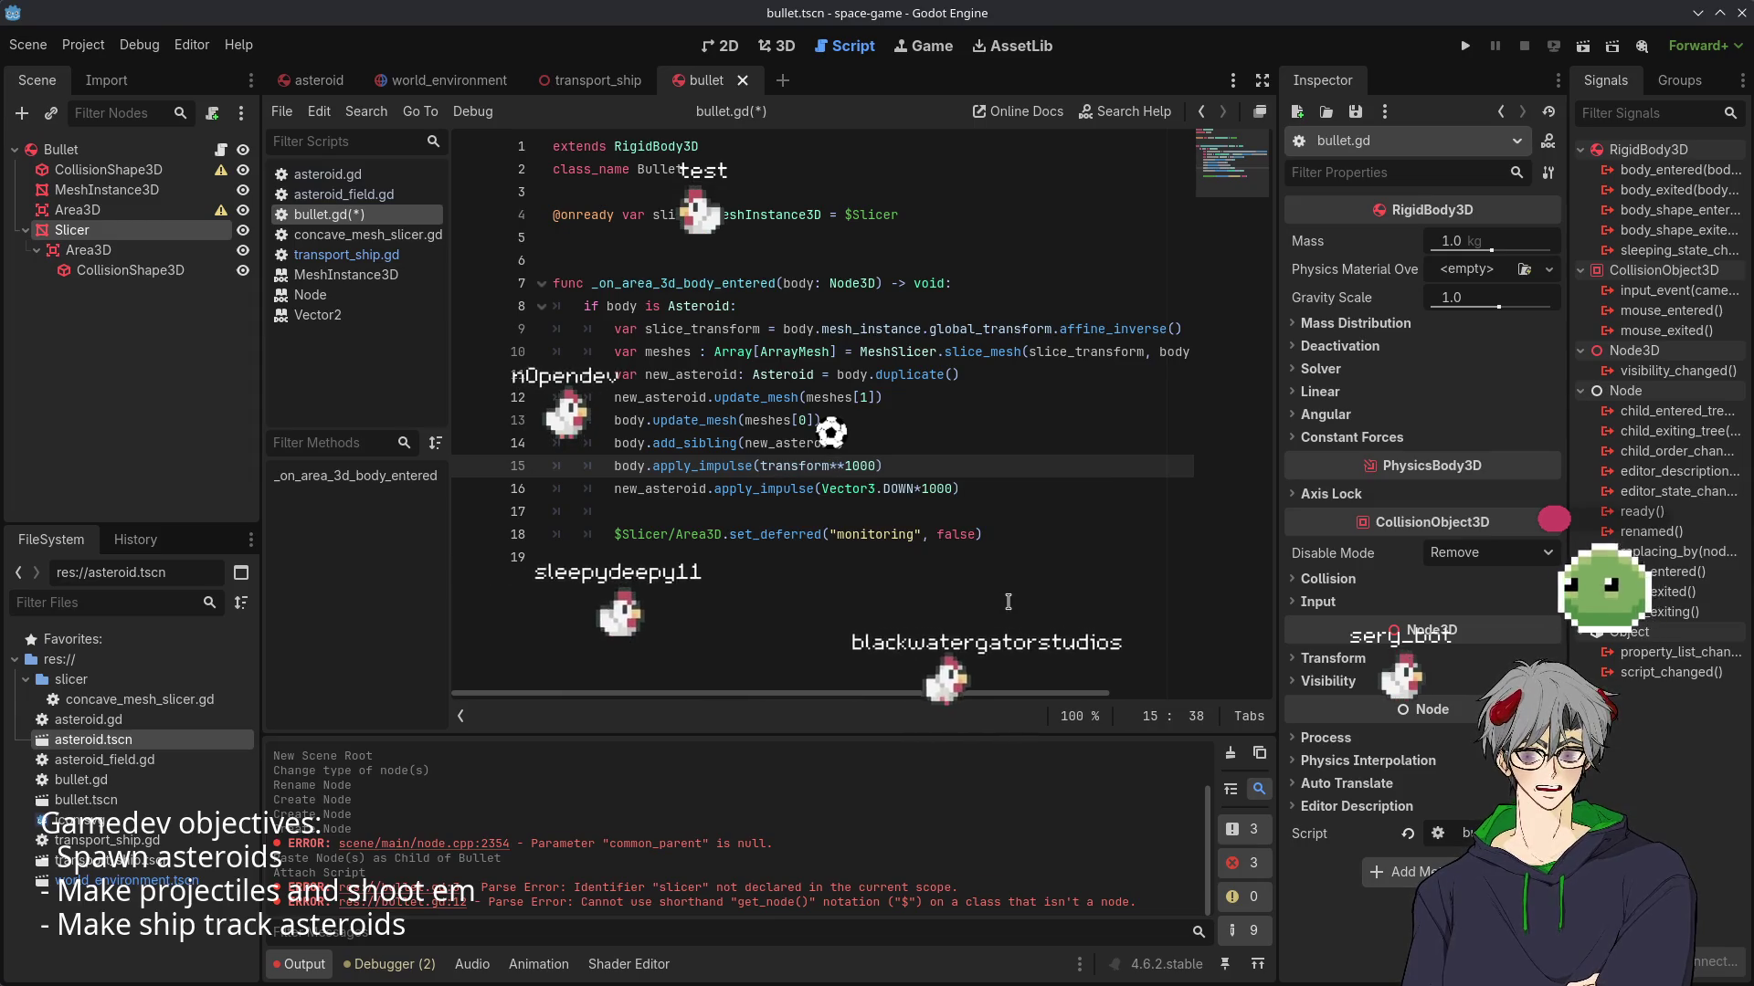
pyautogui.write('r3.')
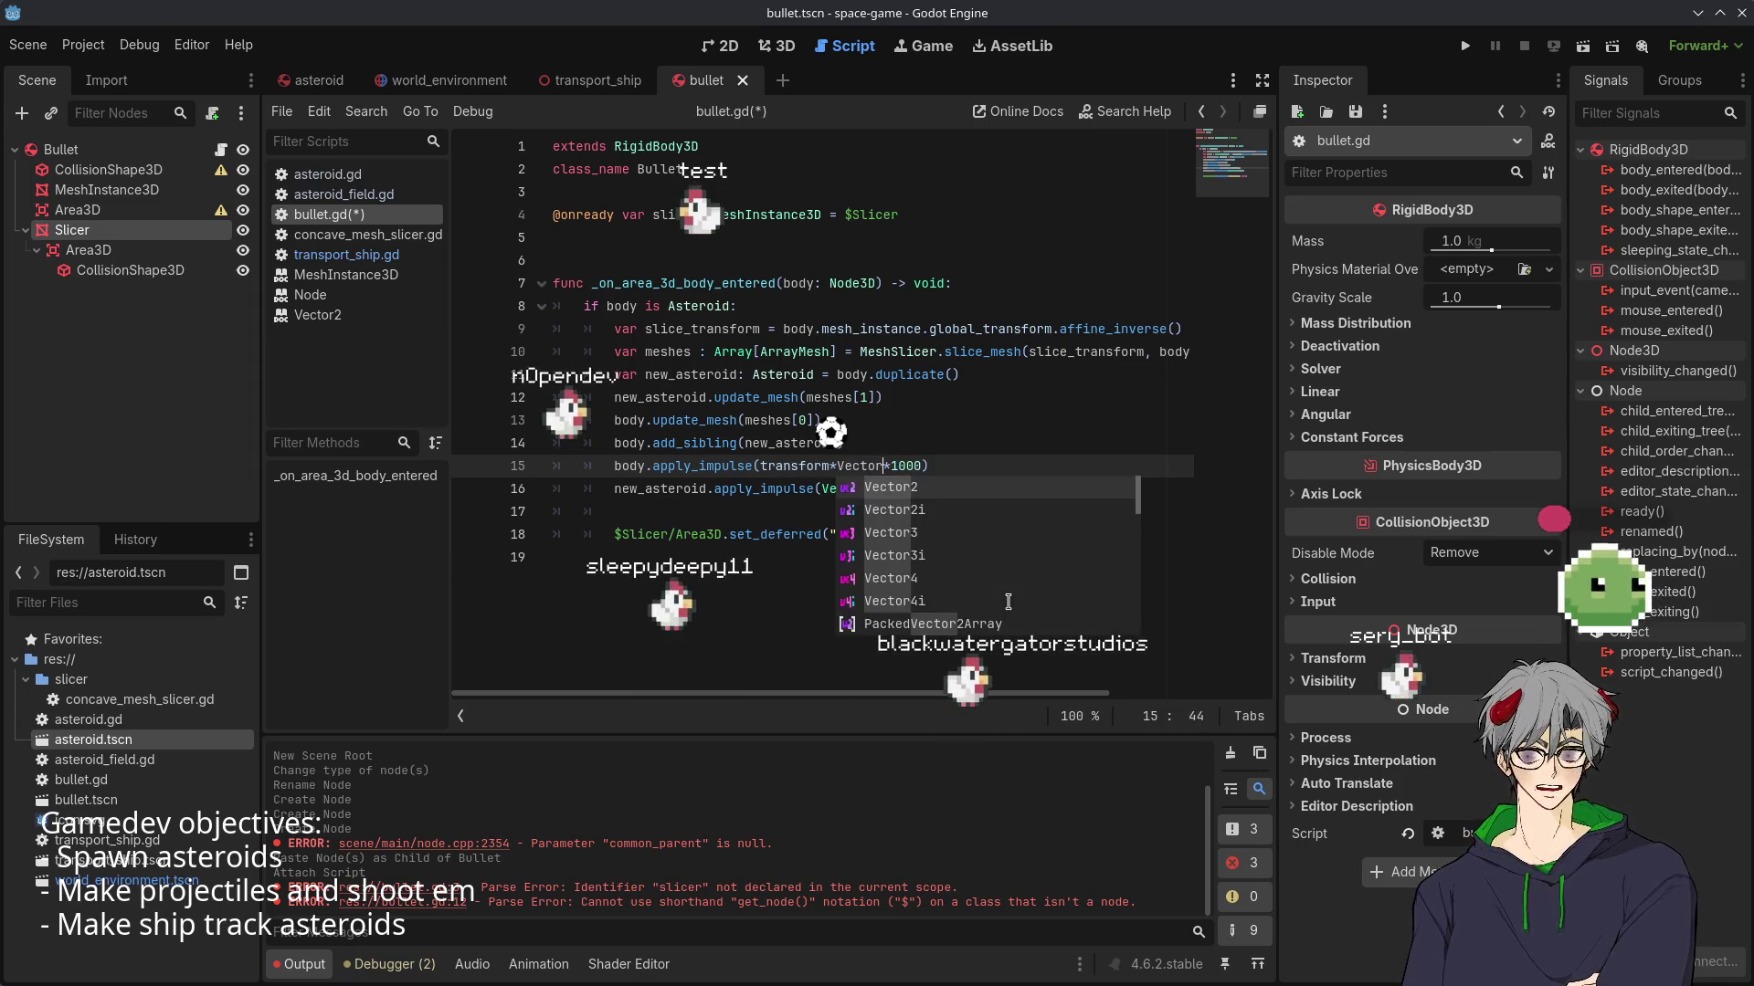
pyautogui.press('Down')
pyautogui.press('Down')
pyautogui.press('Down')
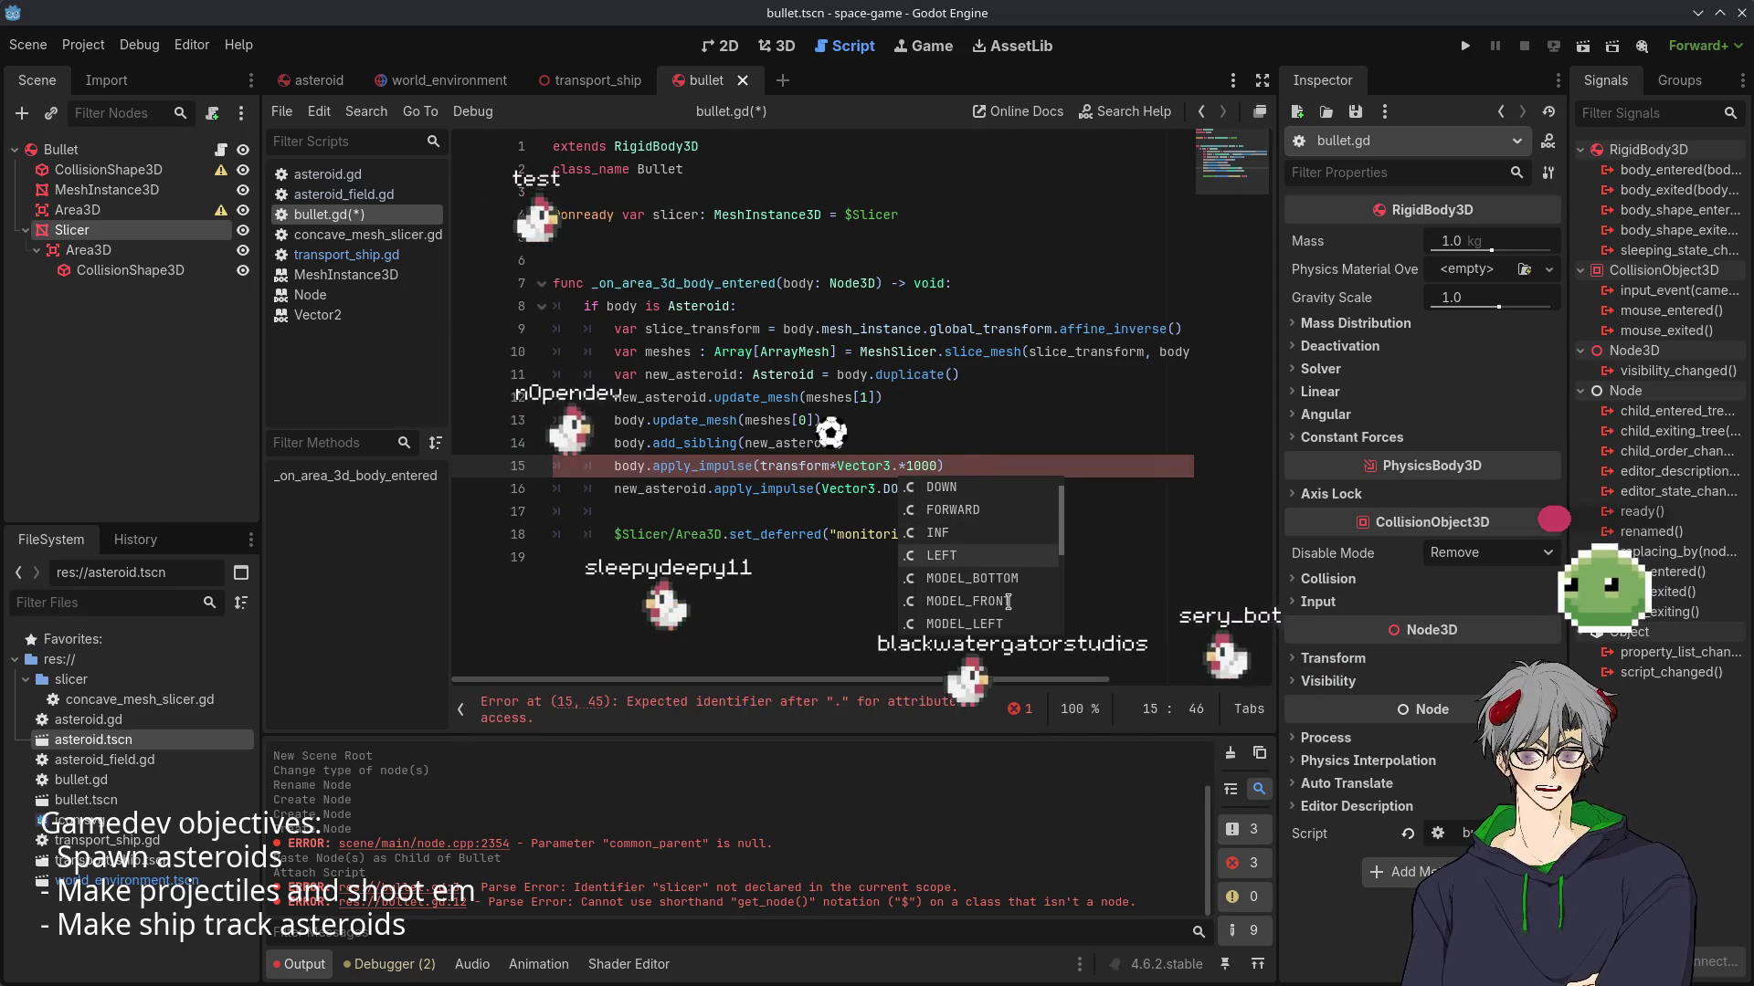
pyautogui.press('Return')
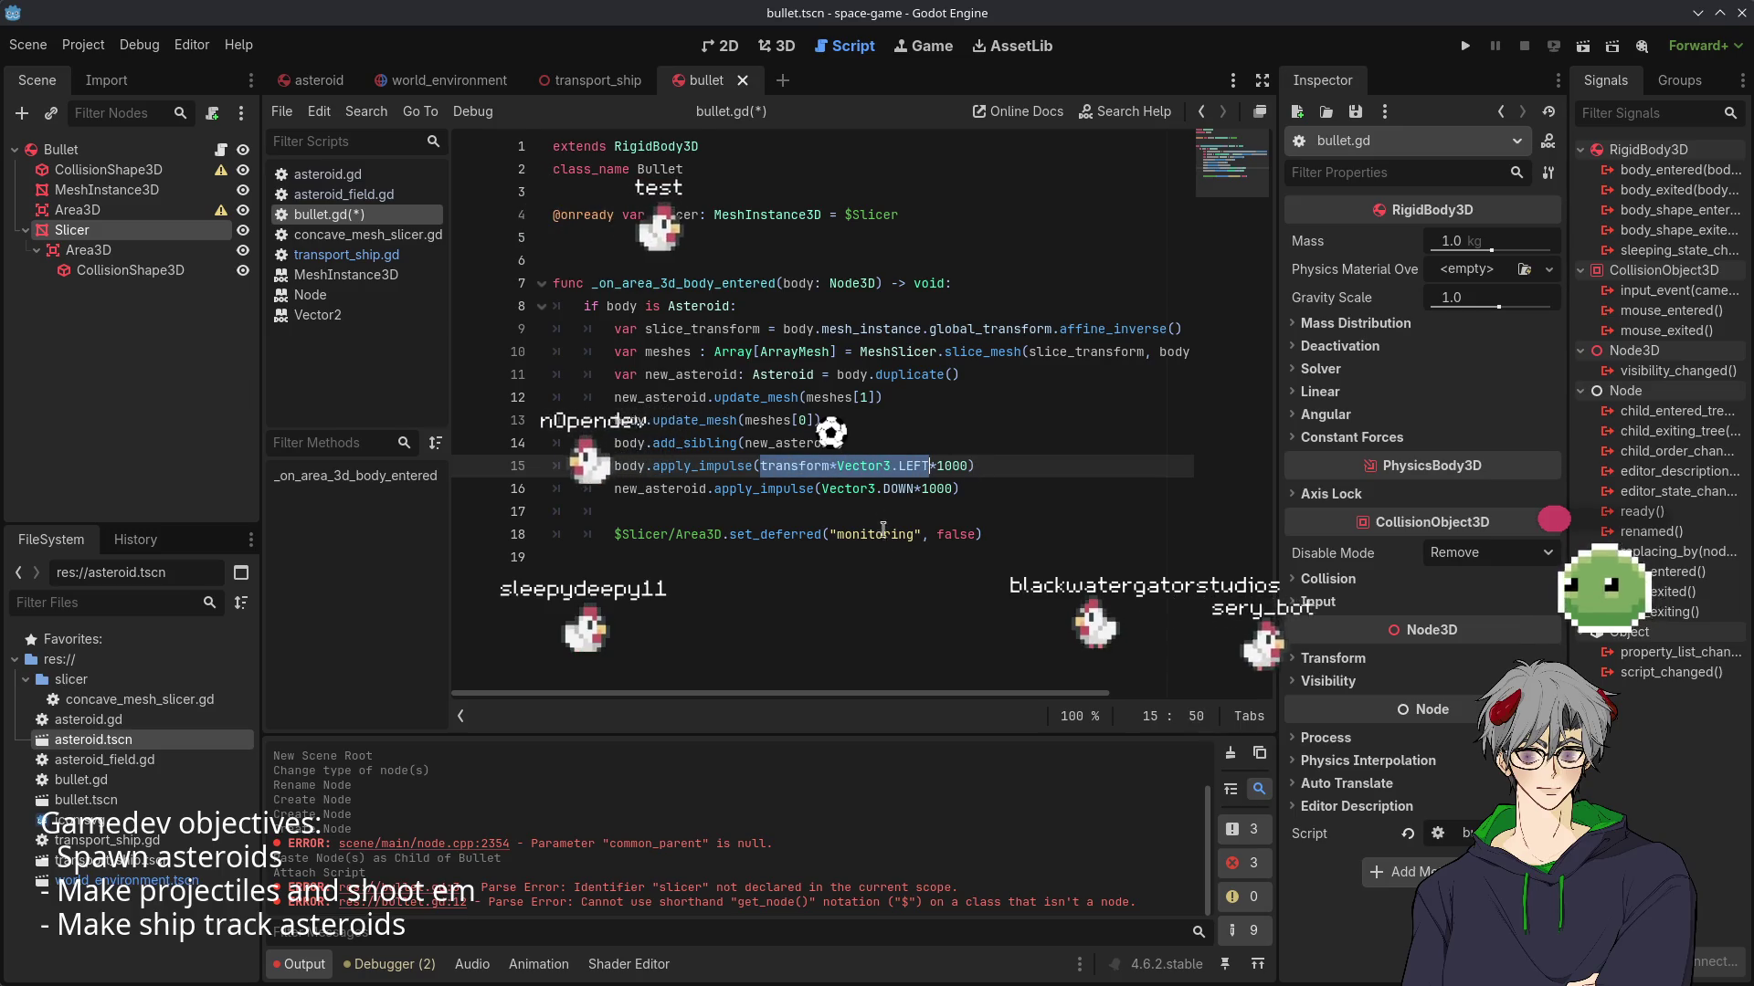
# - Change line 16's Vector3.DOWN to transform*Vector3.RIGHT
pyautogui.moveTo(822, 489); pyautogui.dragTo(913, 490)
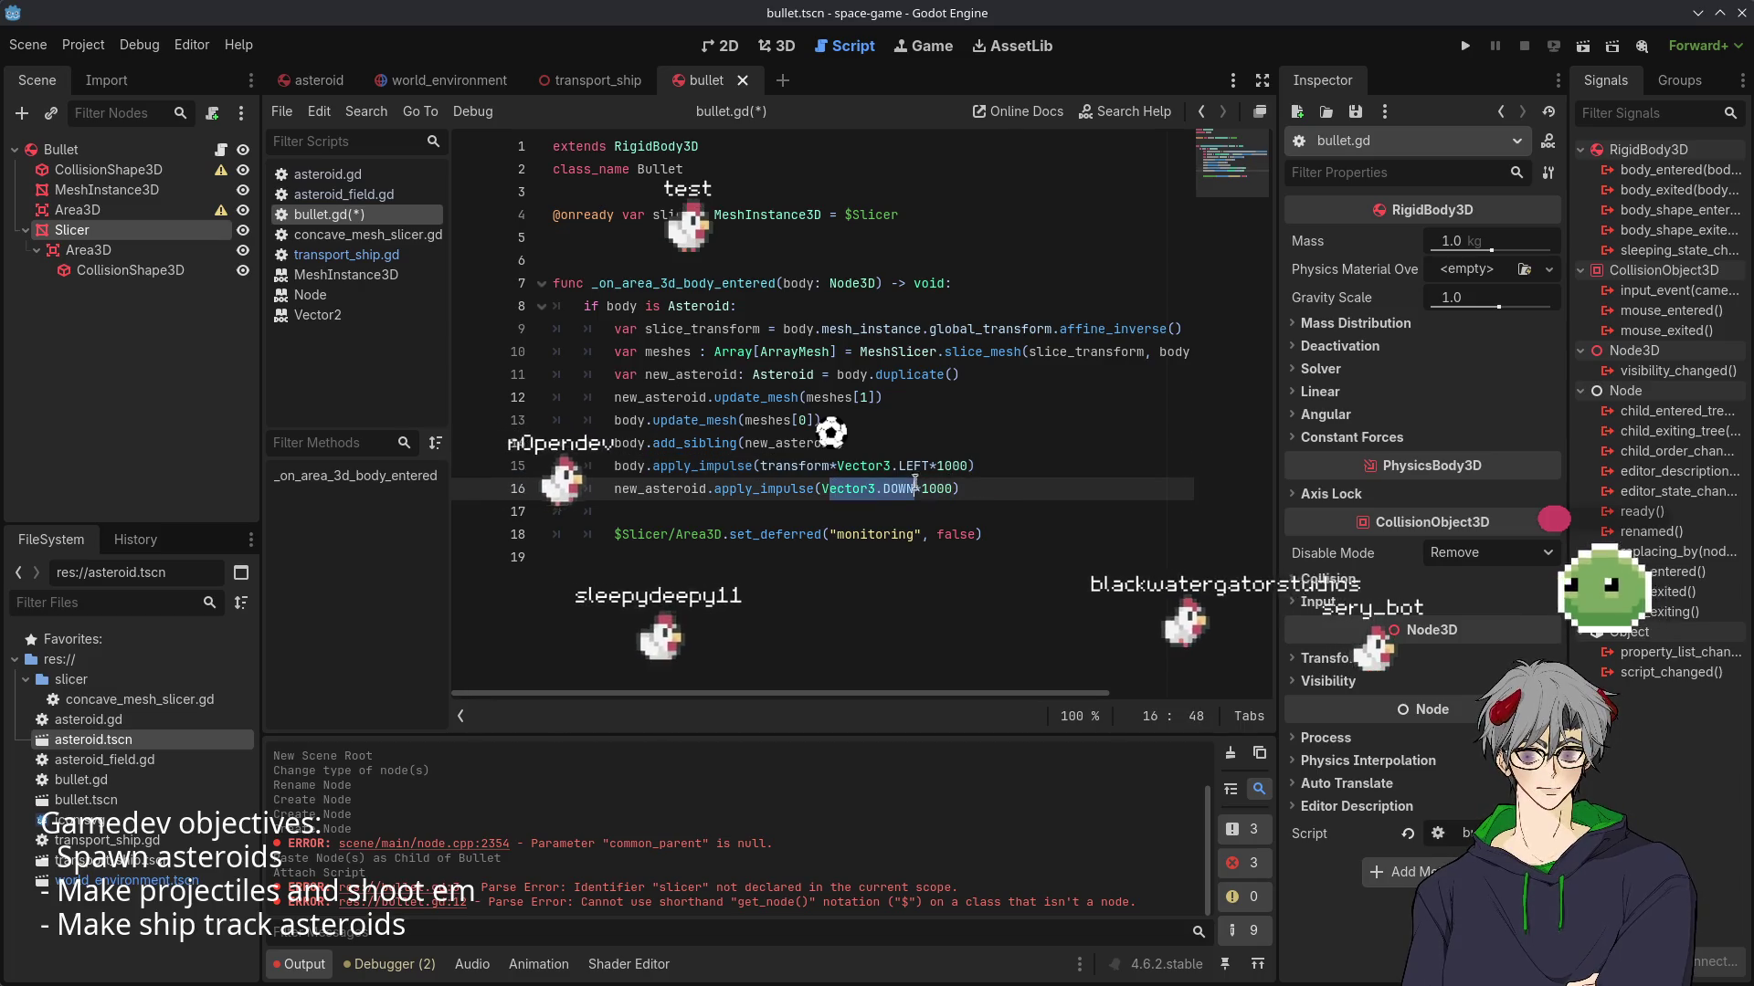
pyautogui.write('transform*Vector3.LEFT')
pyautogui.doubleClick(924, 489)
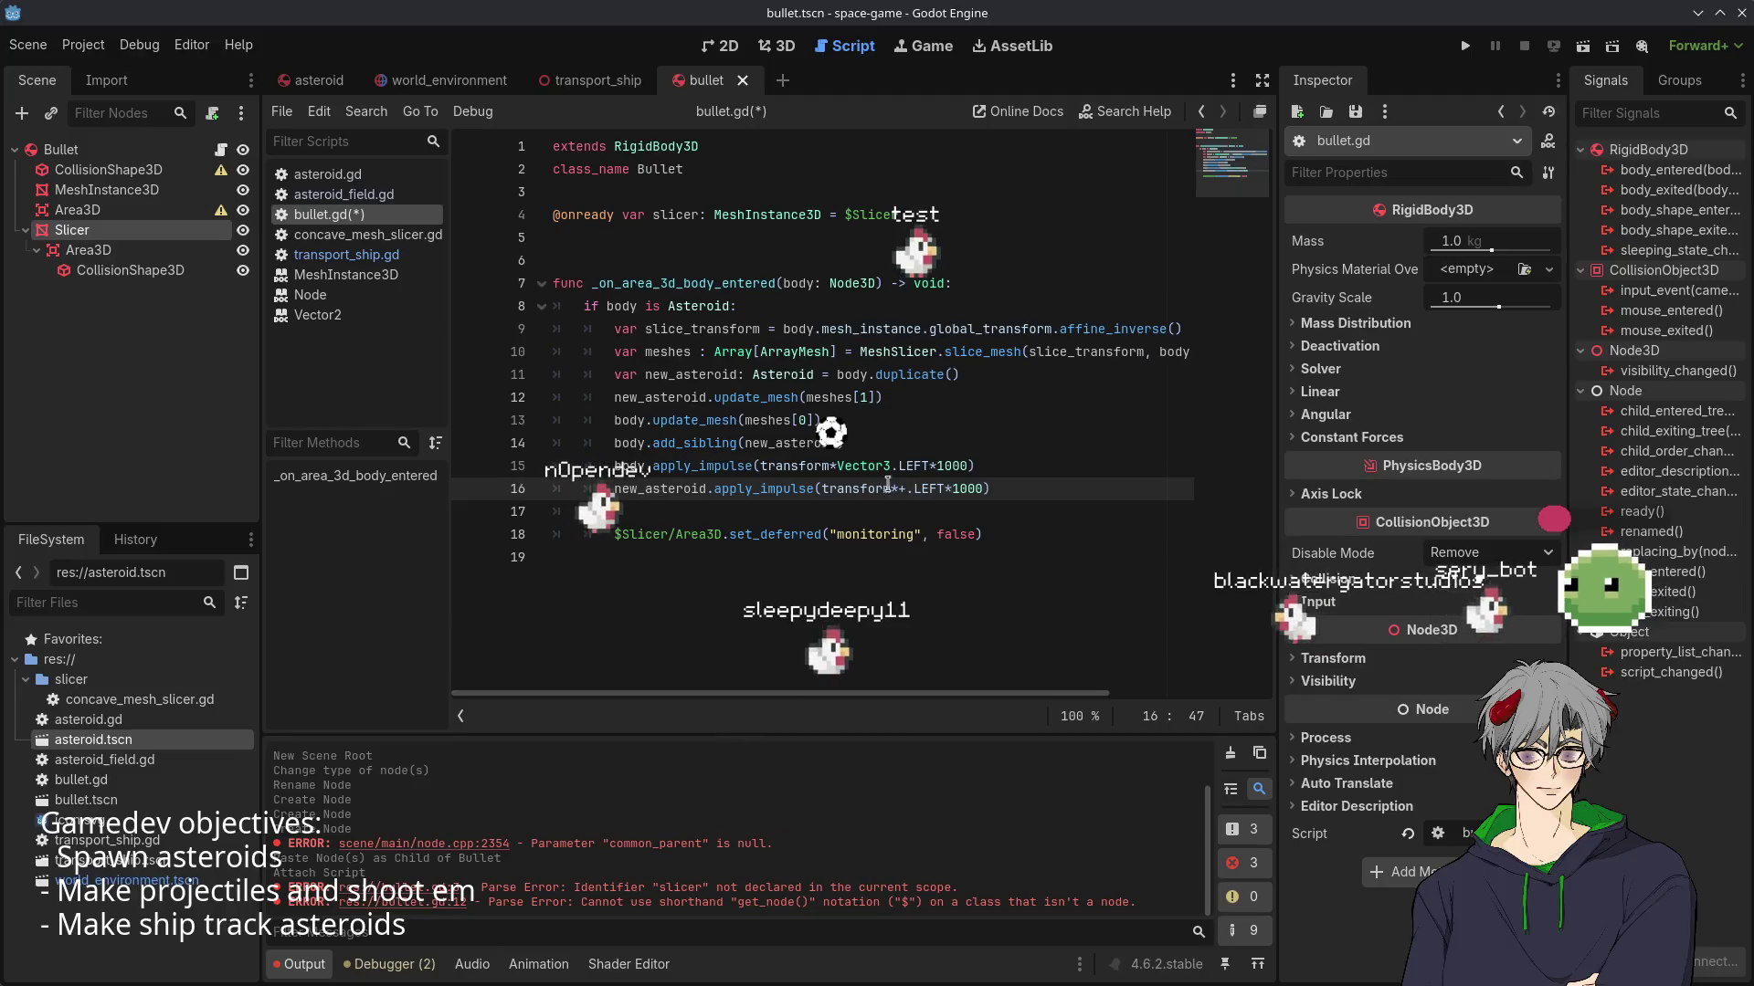
pyautogui.doubleClick(975, 488)
pyautogui.write('RIGHT')
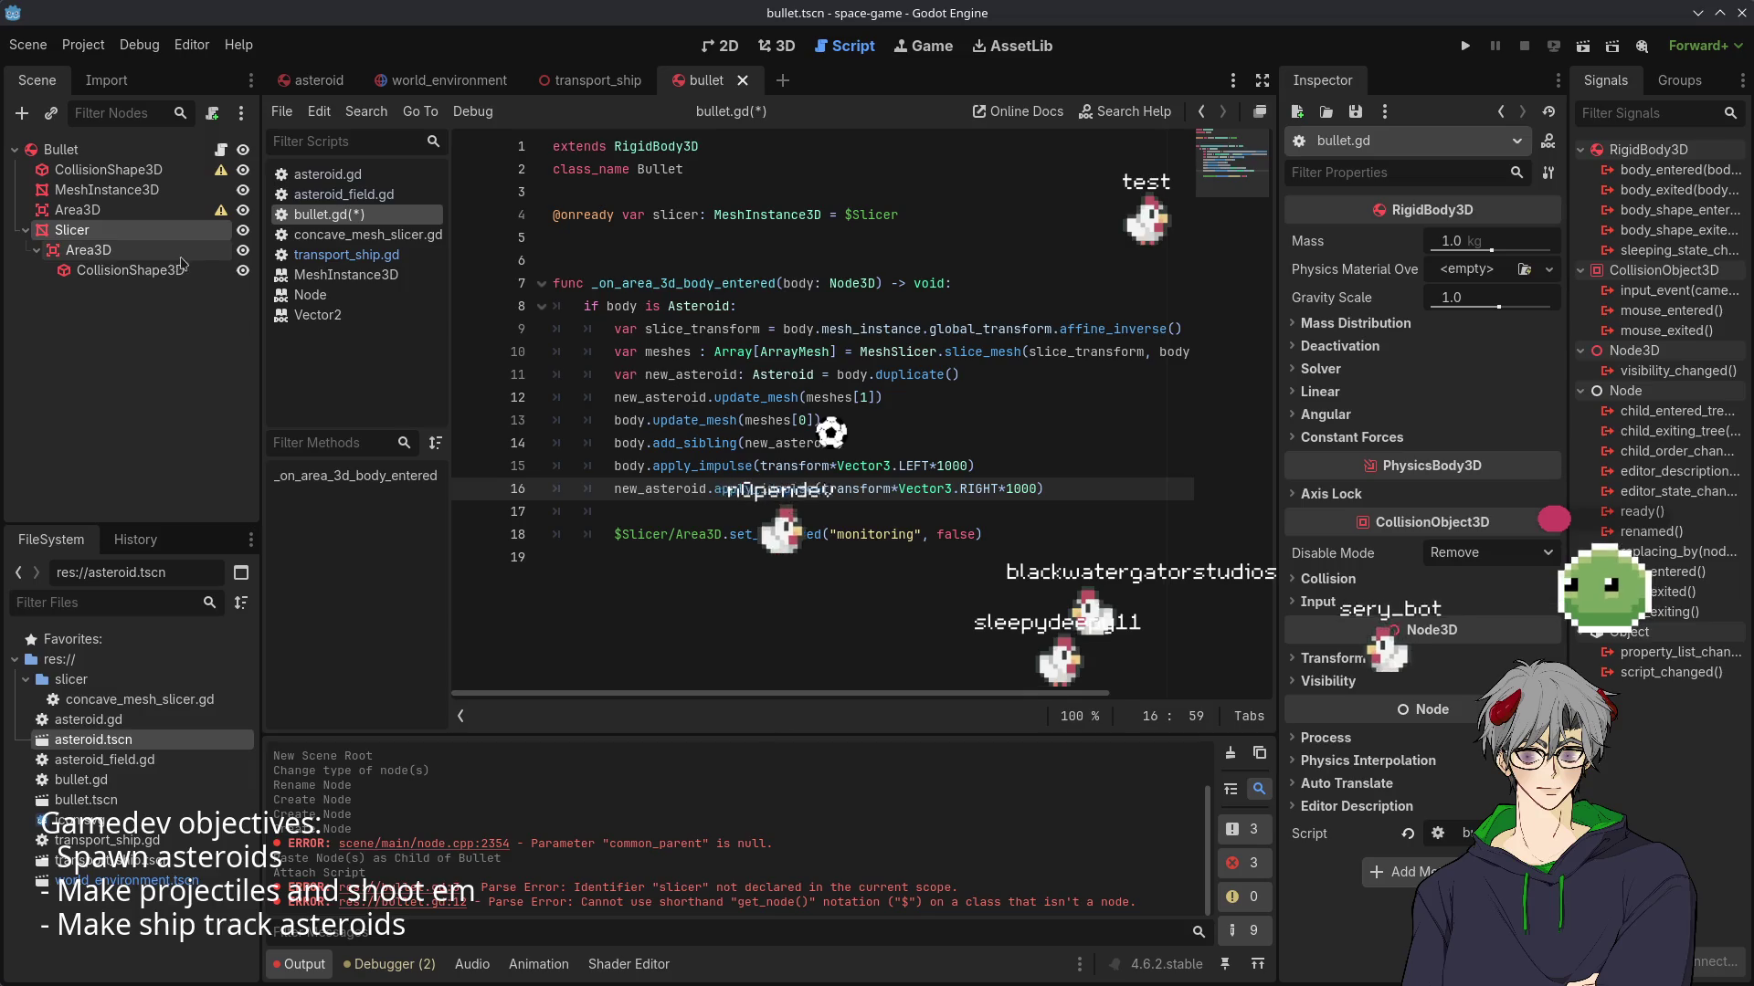
pyautogui.click(866, 352)
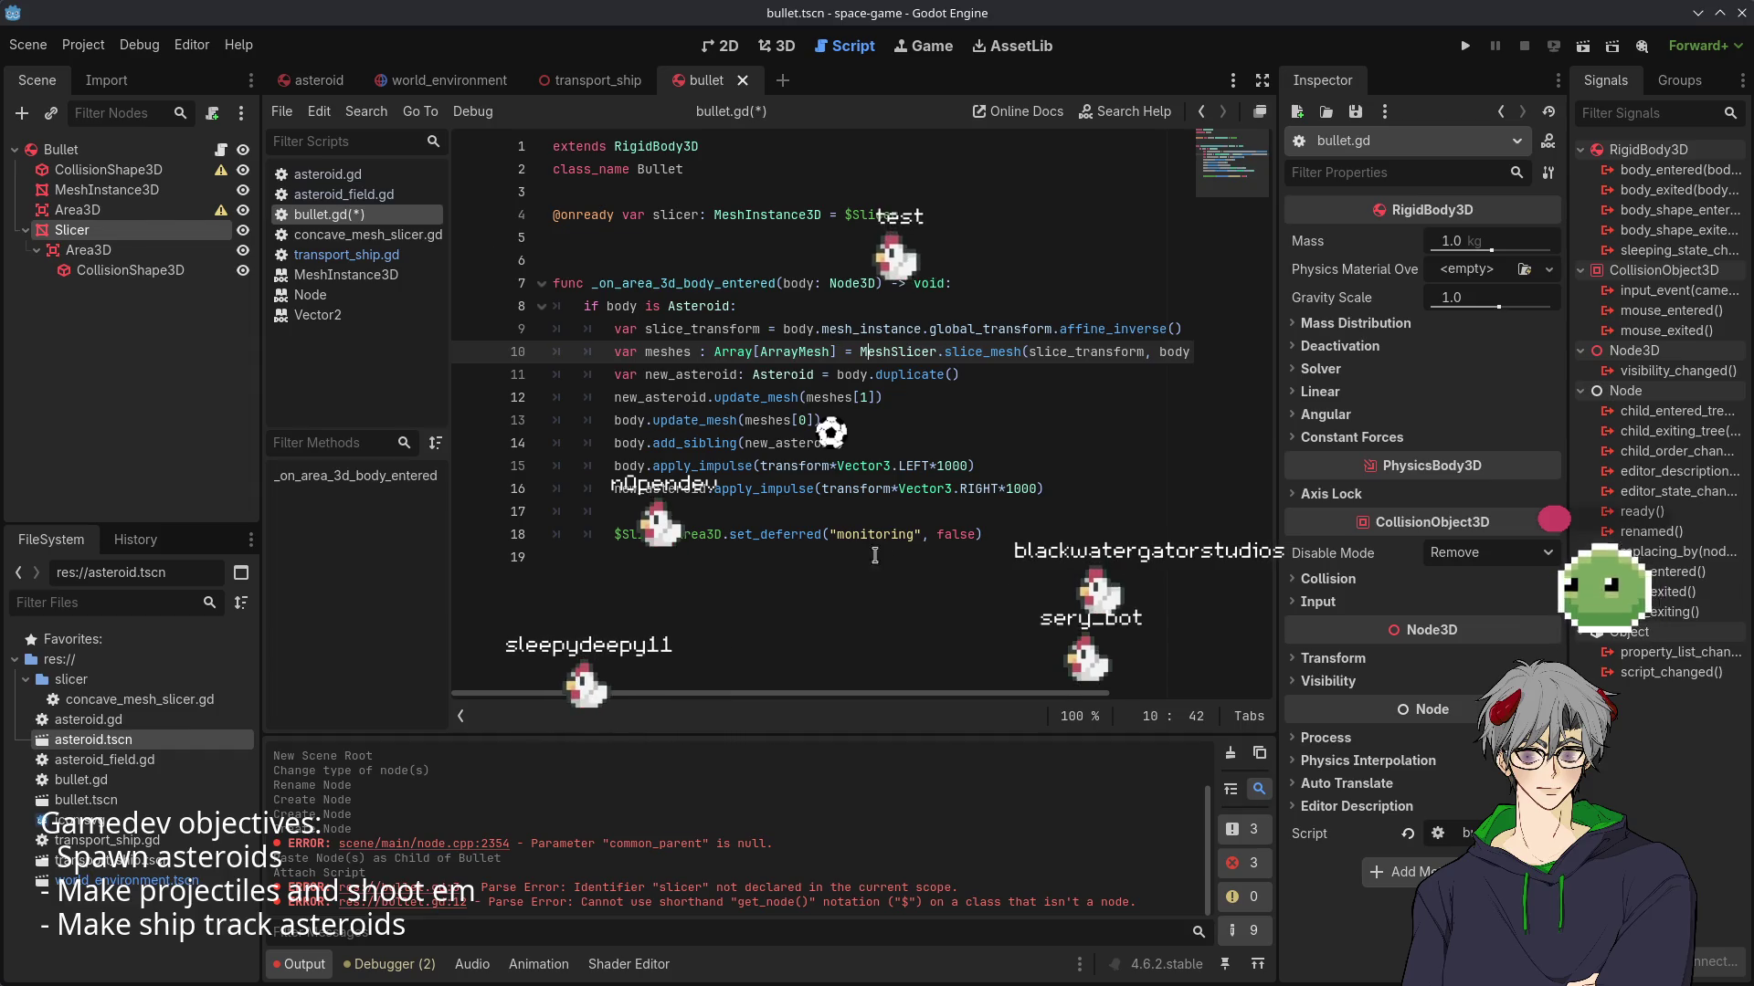
pyautogui.click(837, 465)
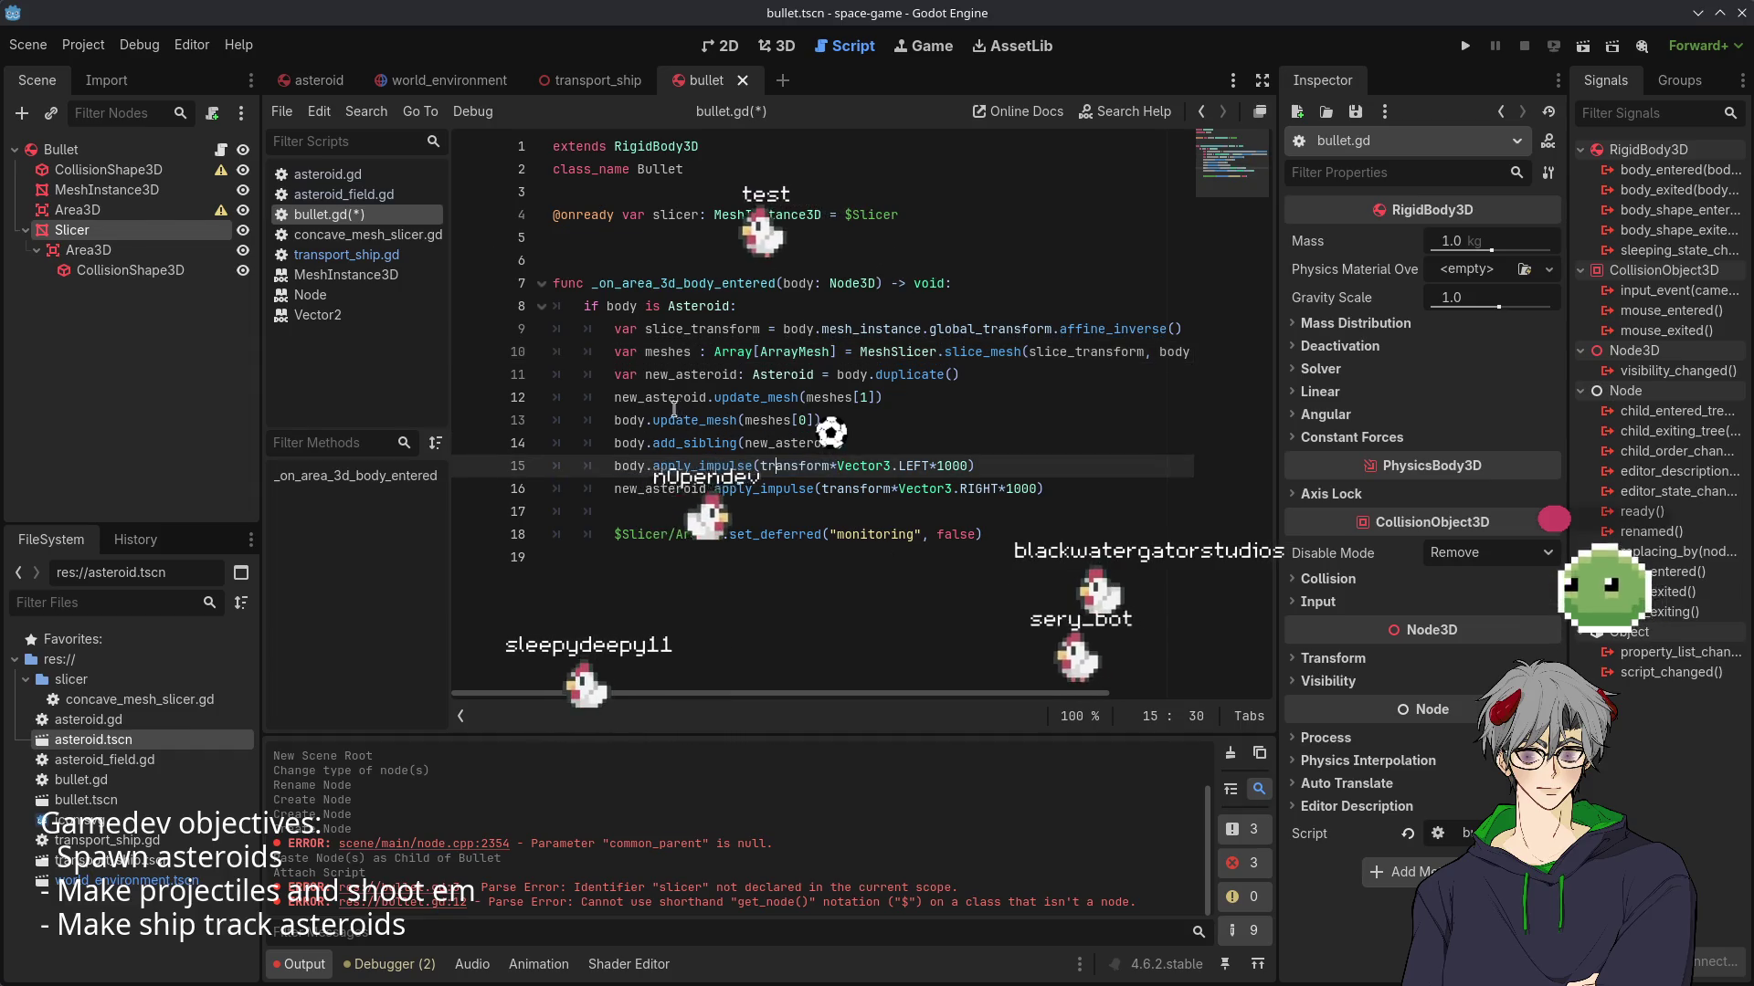
pyautogui.moveTo(654, 414)
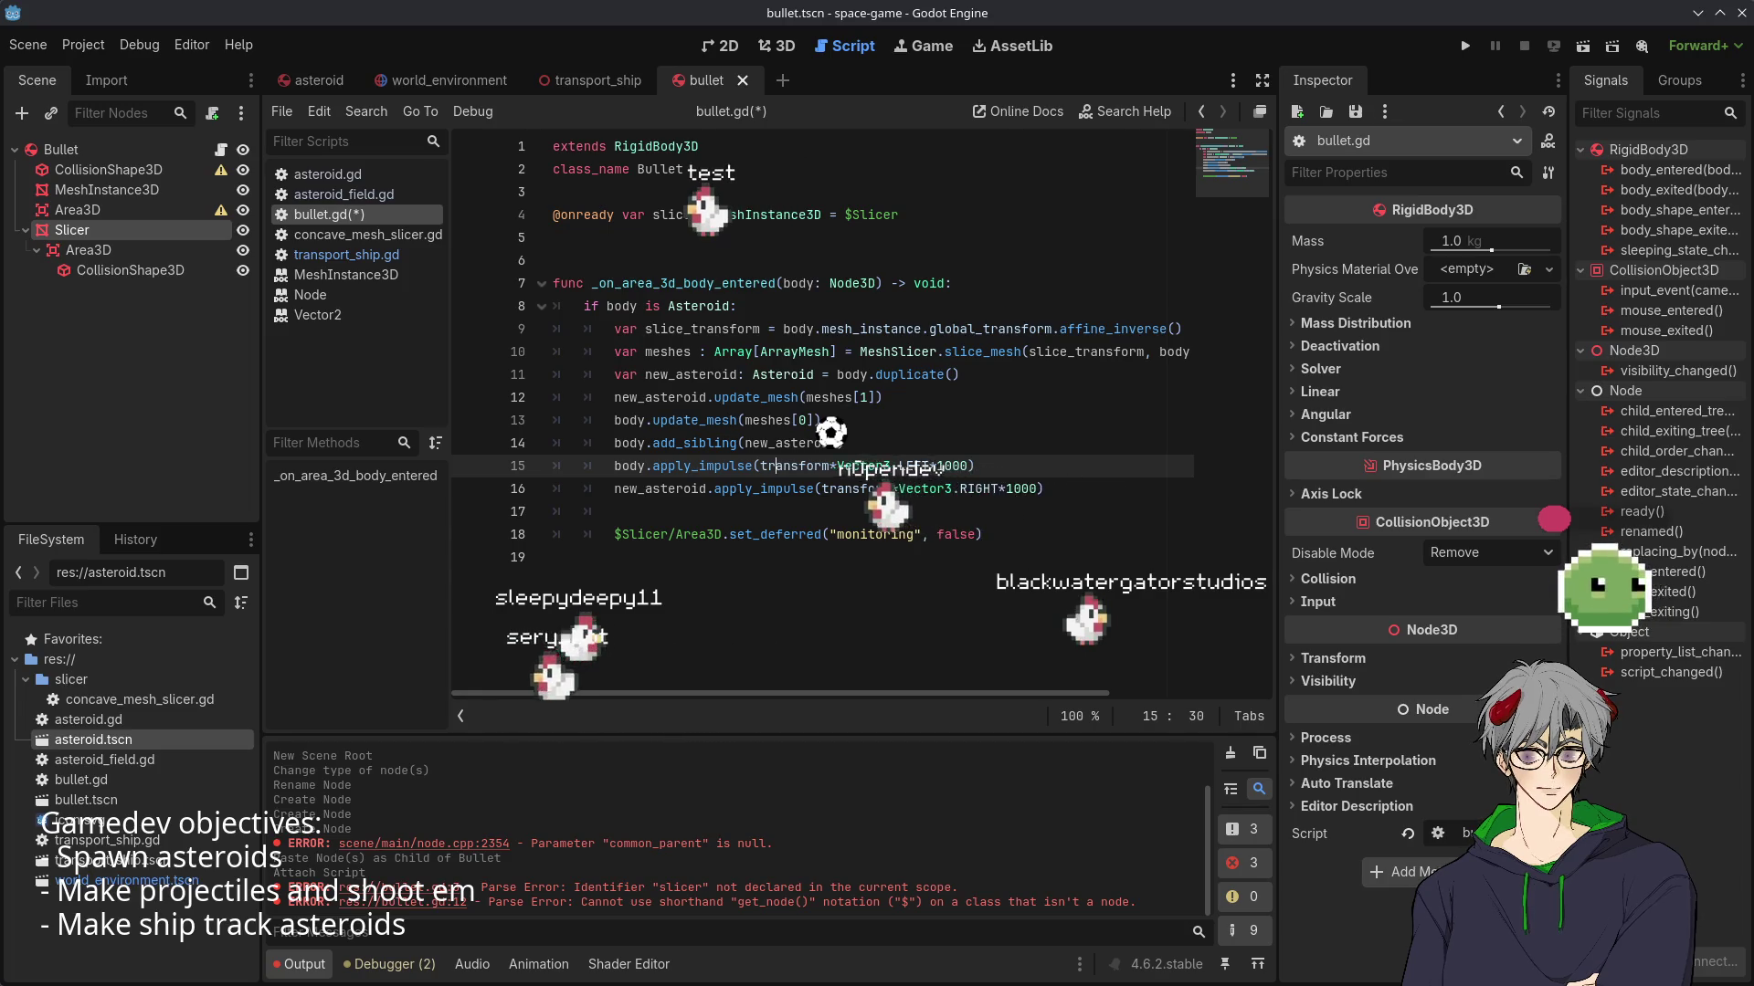
pyautogui.click(894, 439)
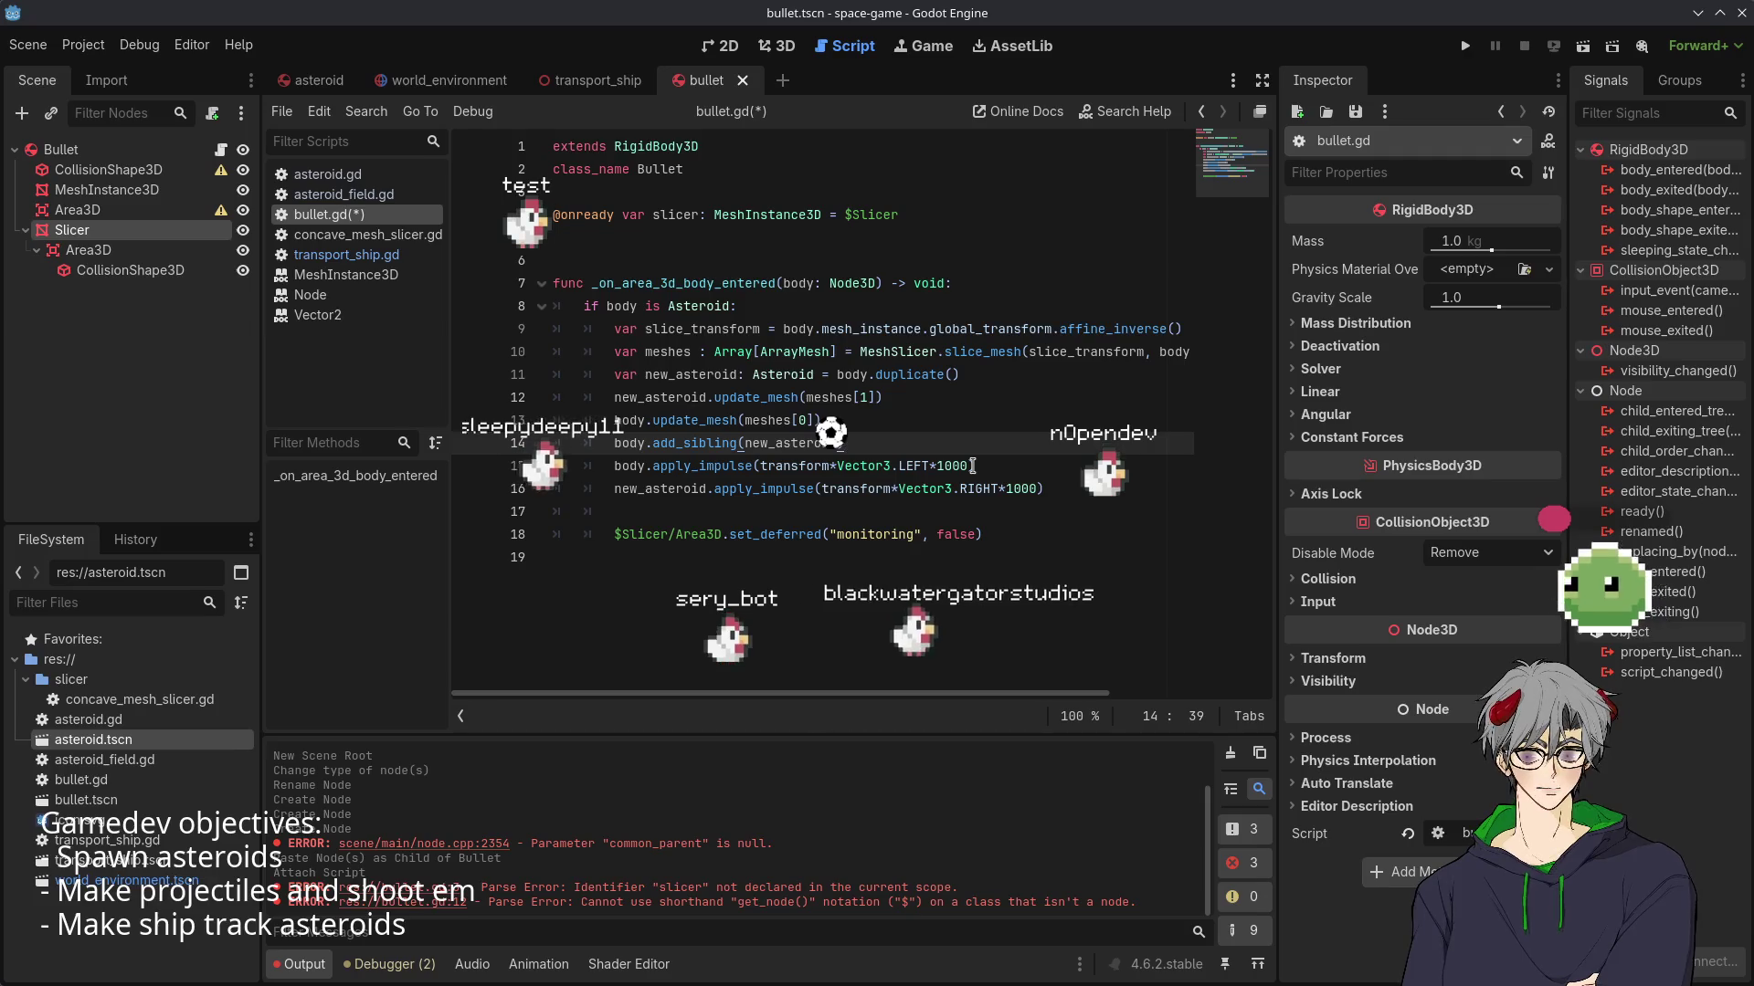
pyautogui.click(1077, 509)
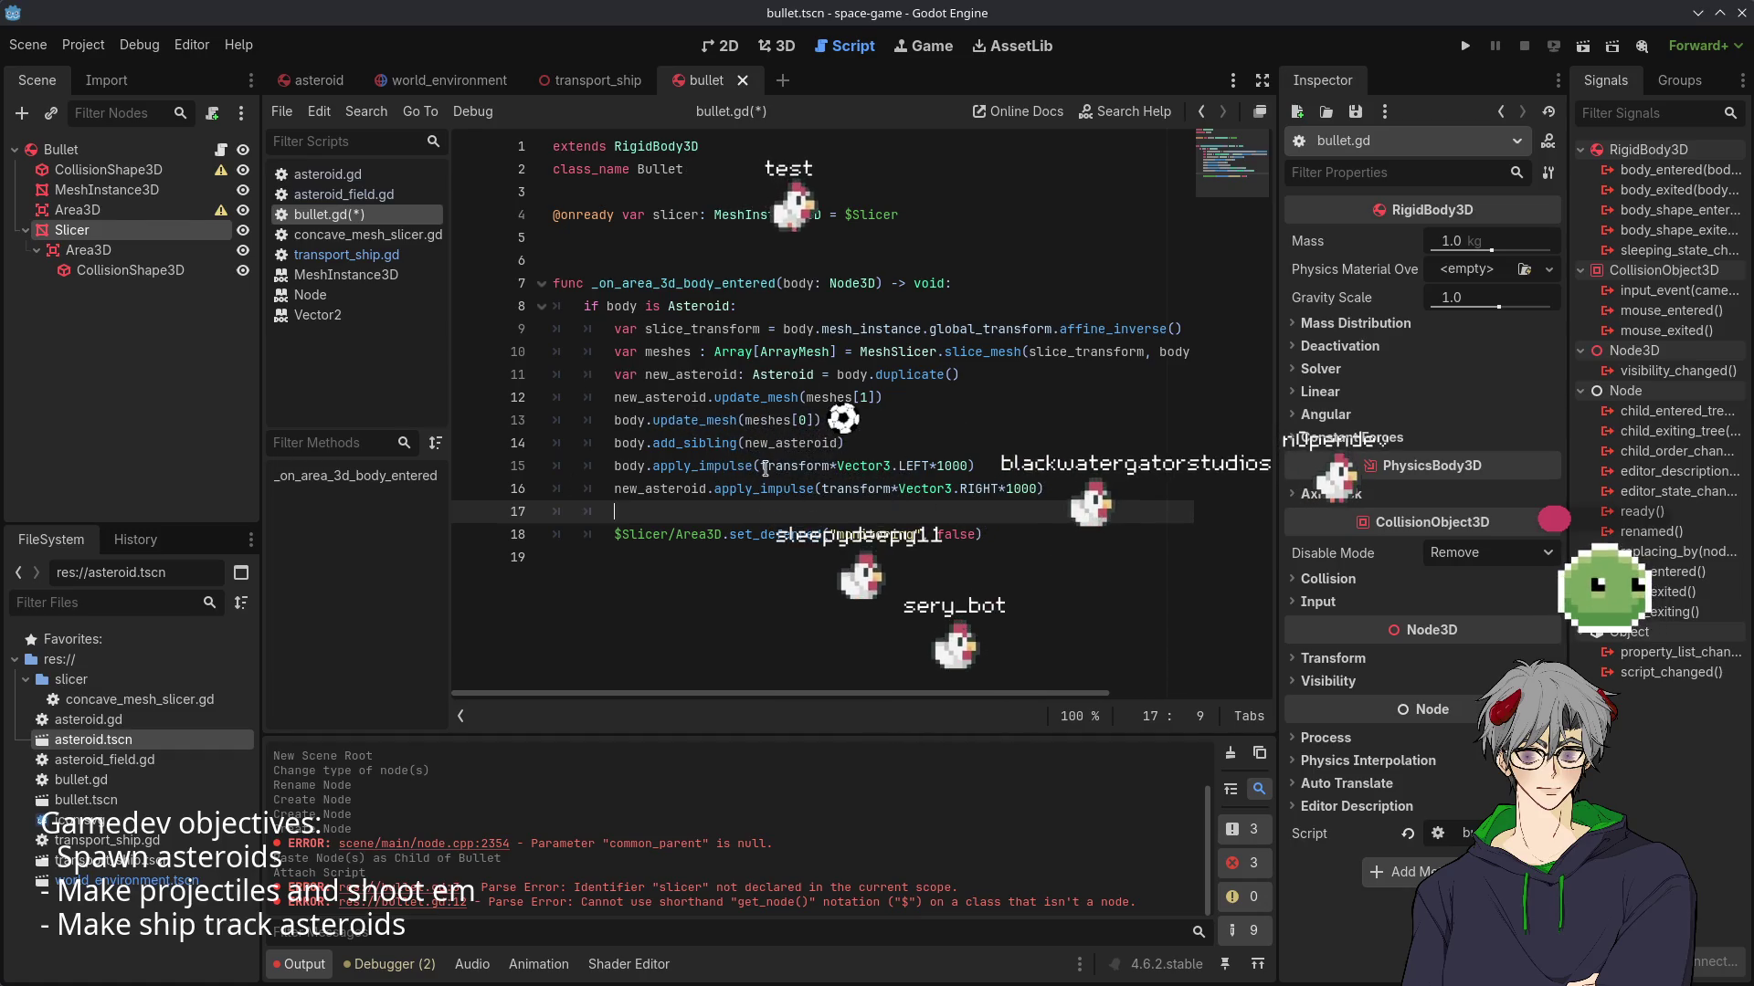
pyautogui.moveTo(765, 467)
pyautogui.click(913, 402)
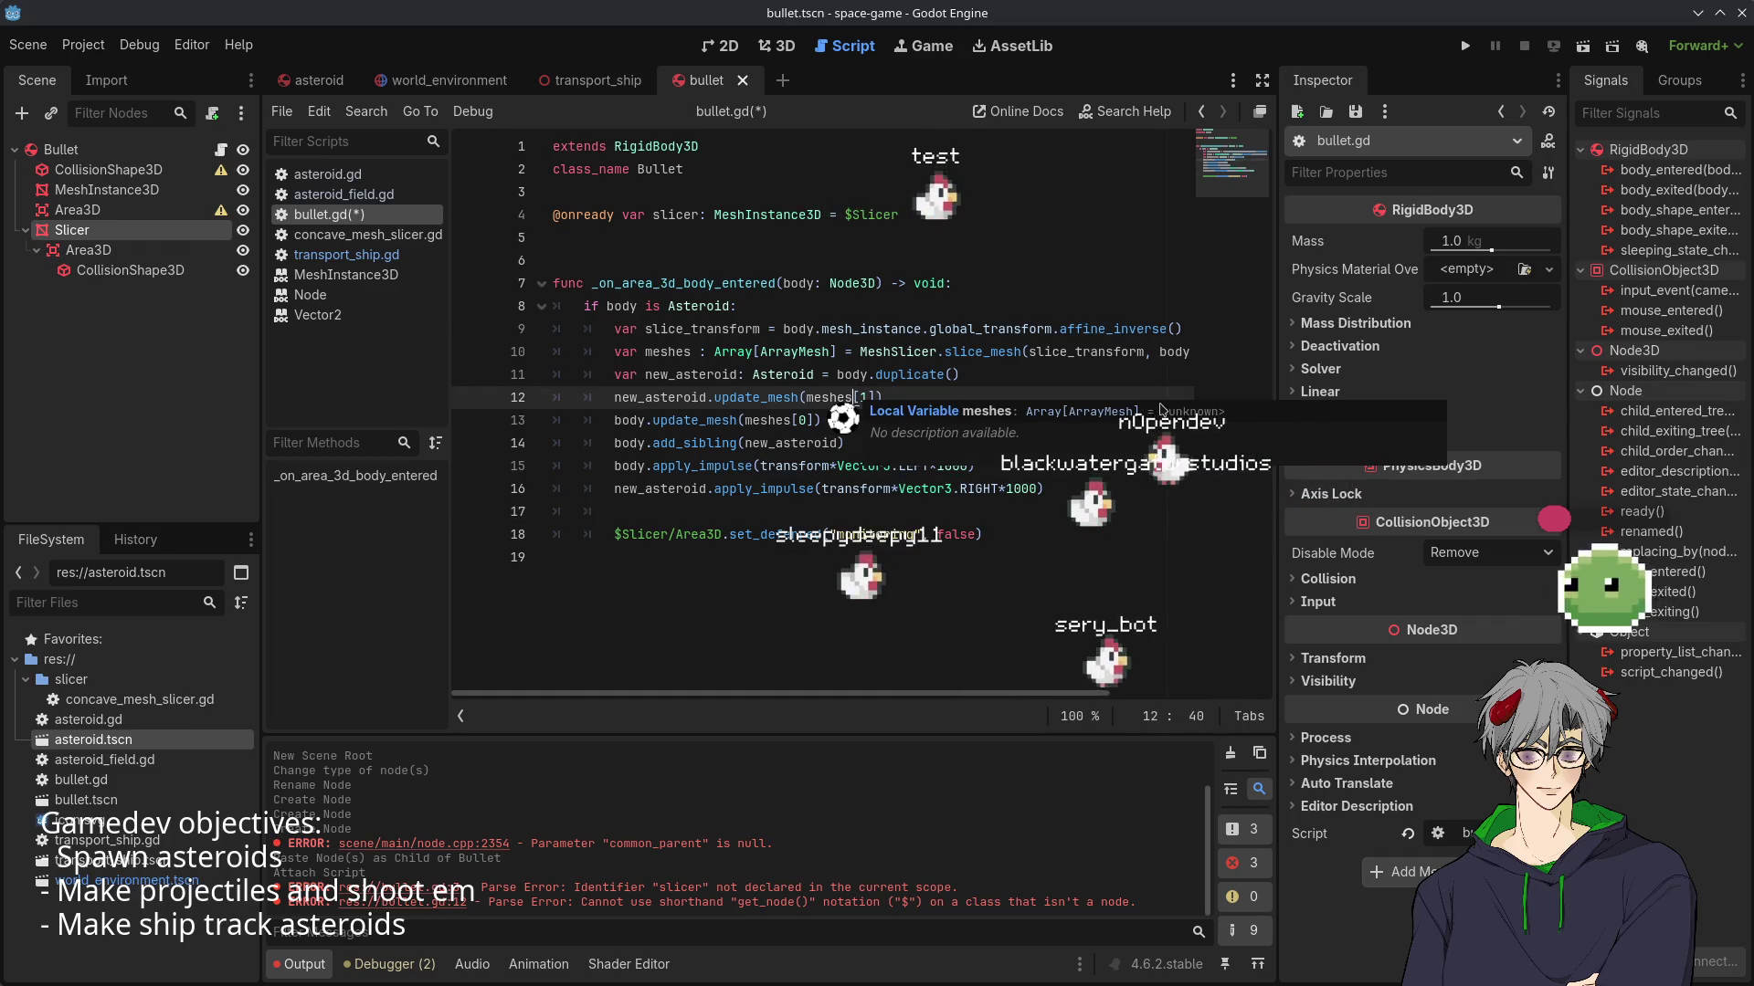
pyautogui.click(837, 466)
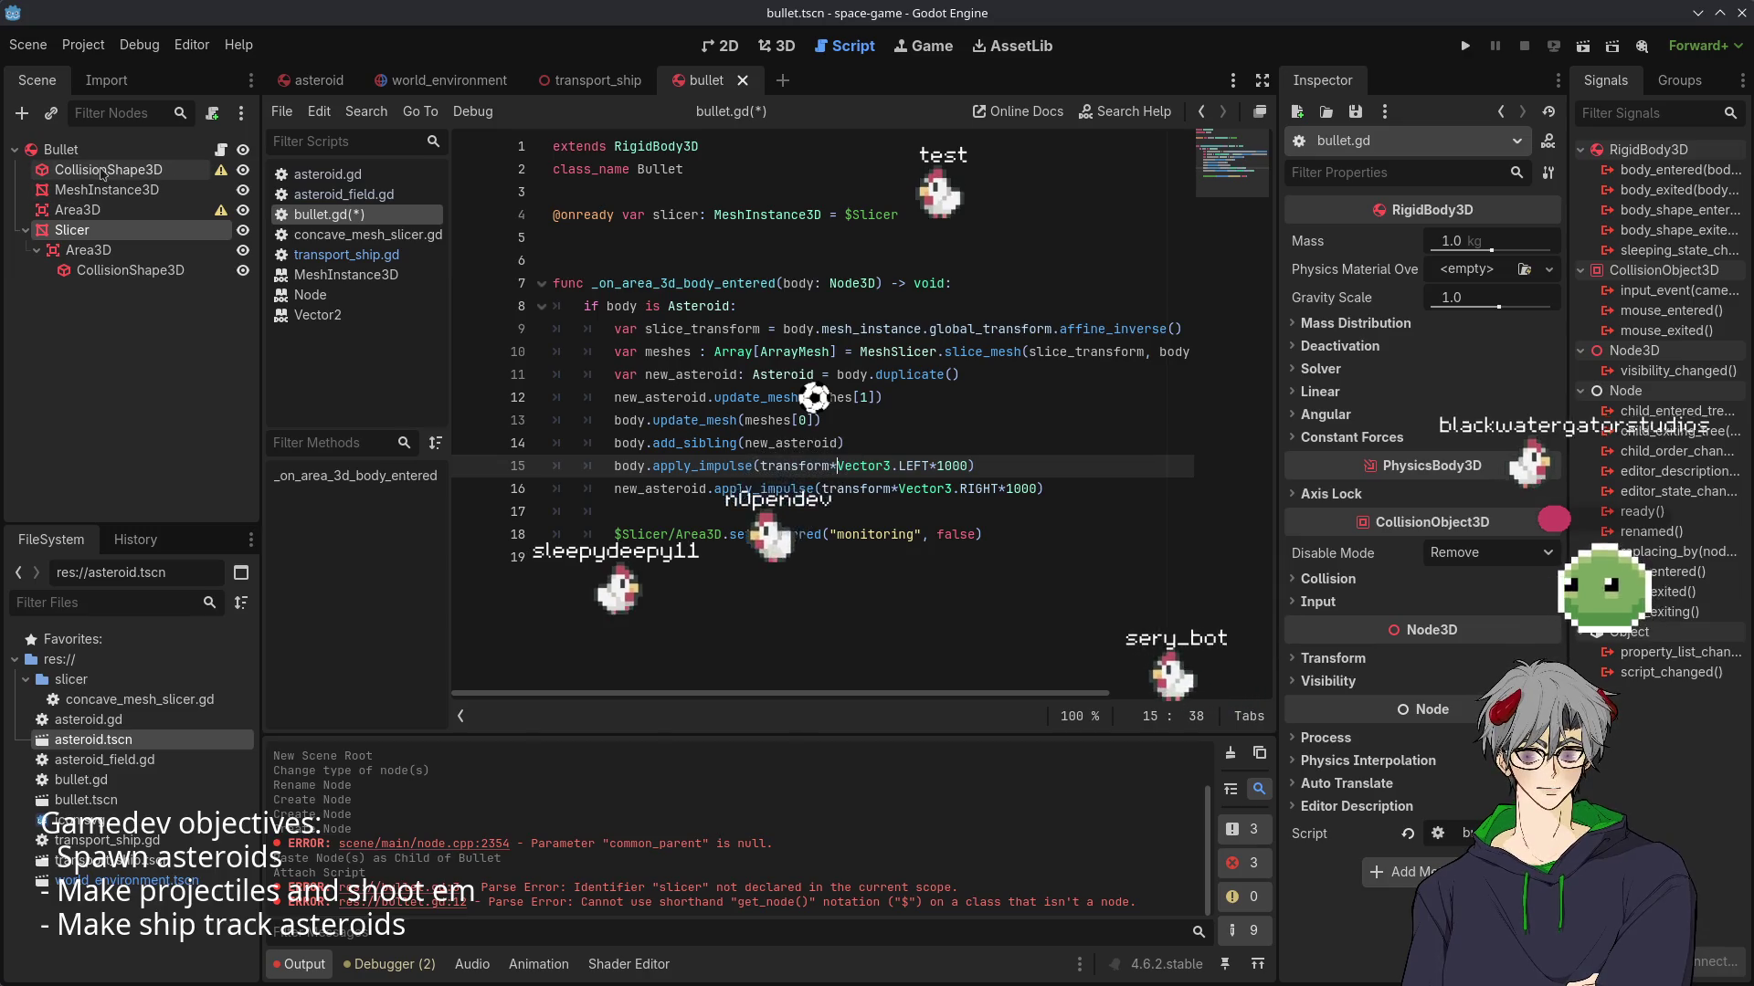
# - Give the bullet's CollisionShape3D a new CylinderShape3D, 2.0 m high with 0.5 m radius
pyautogui.click(102, 172)
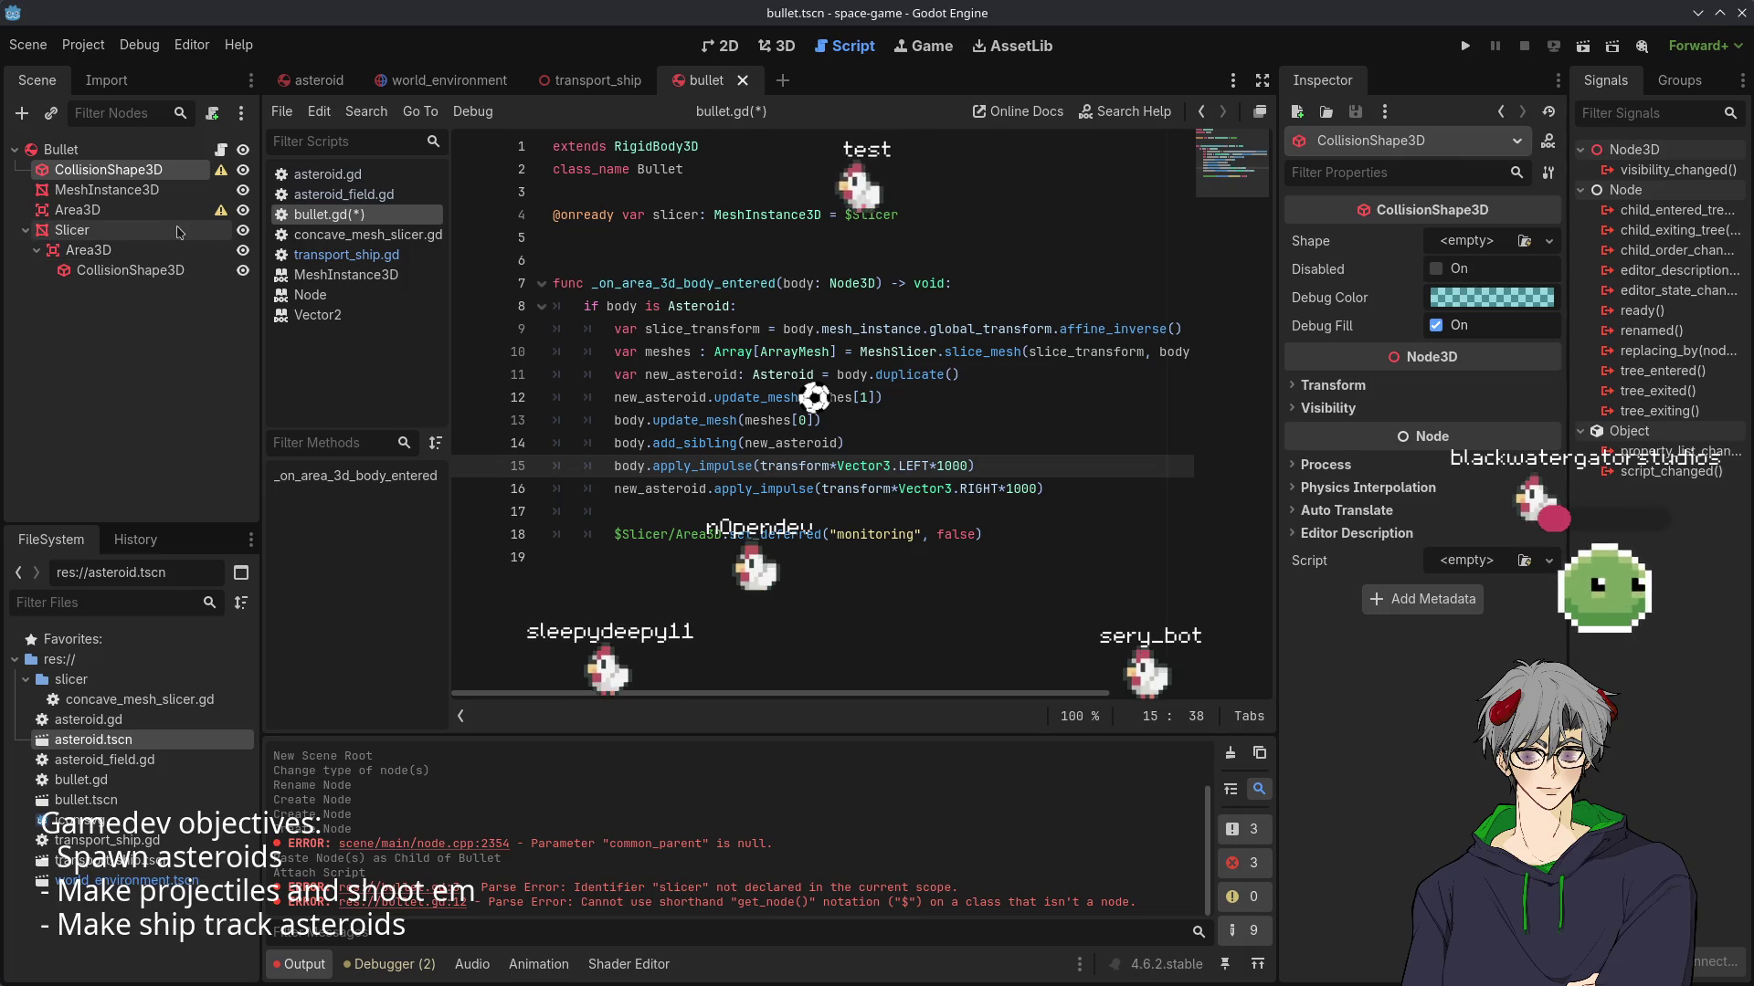
pyautogui.click(1521, 242)
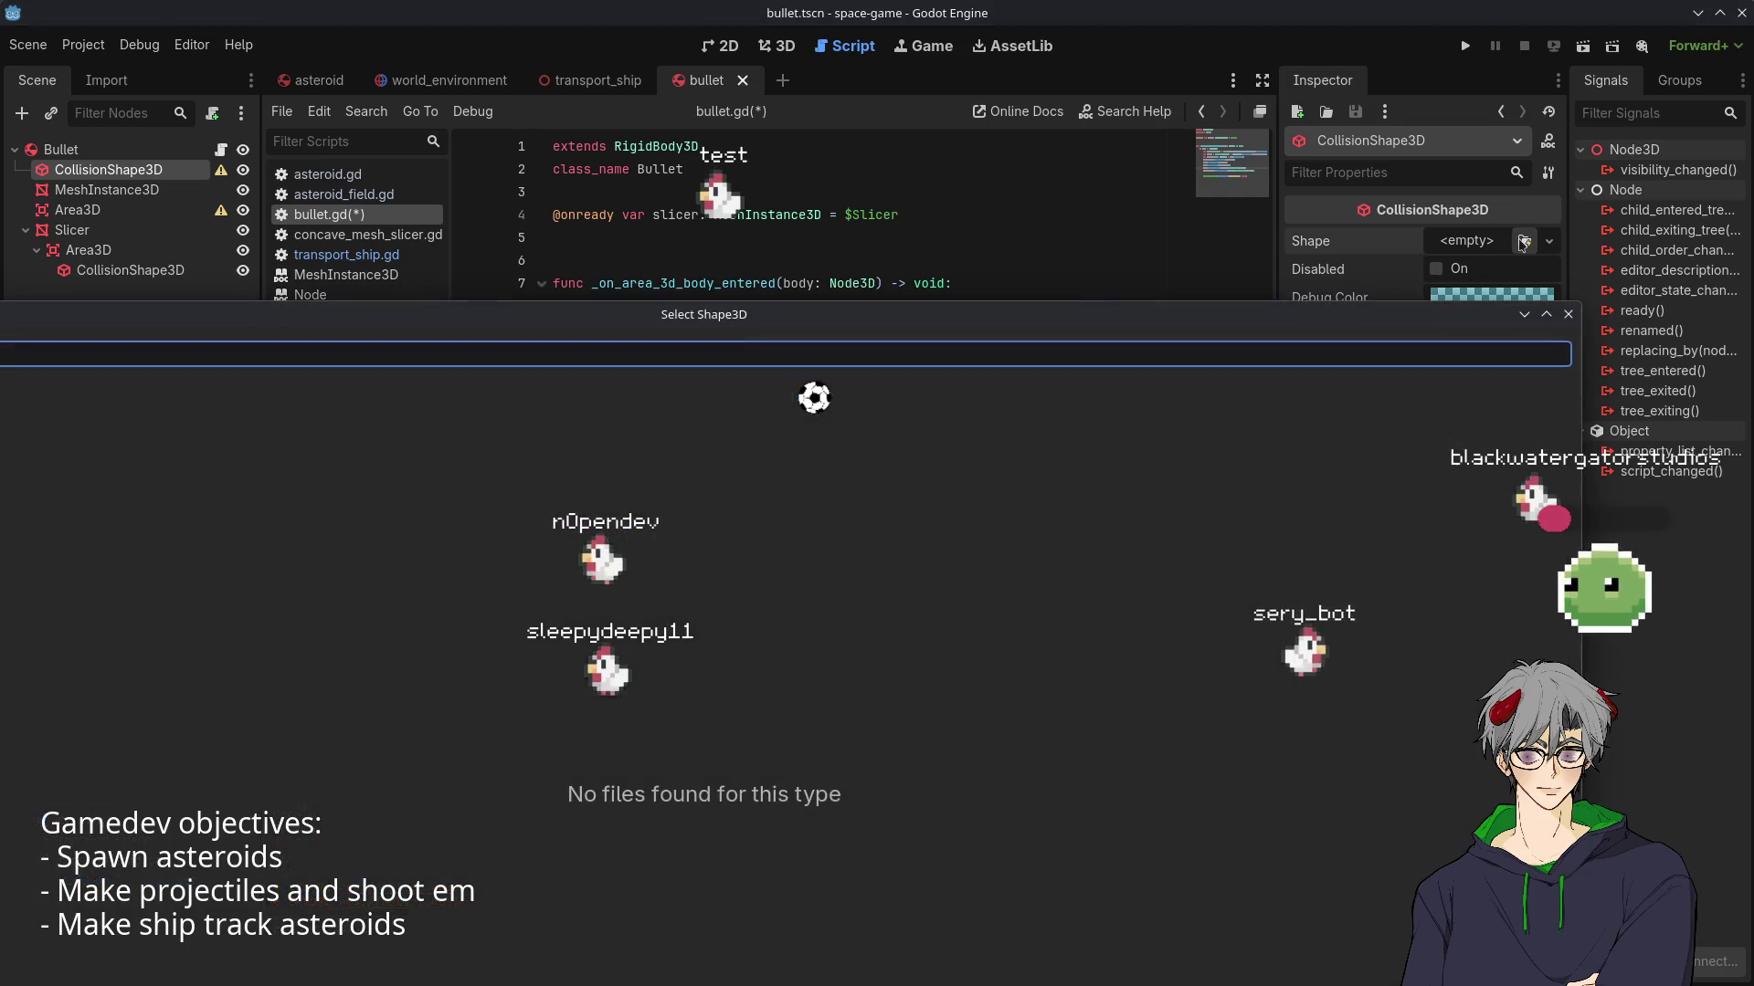
pyautogui.click(1568, 315)
pyautogui.click(1549, 241)
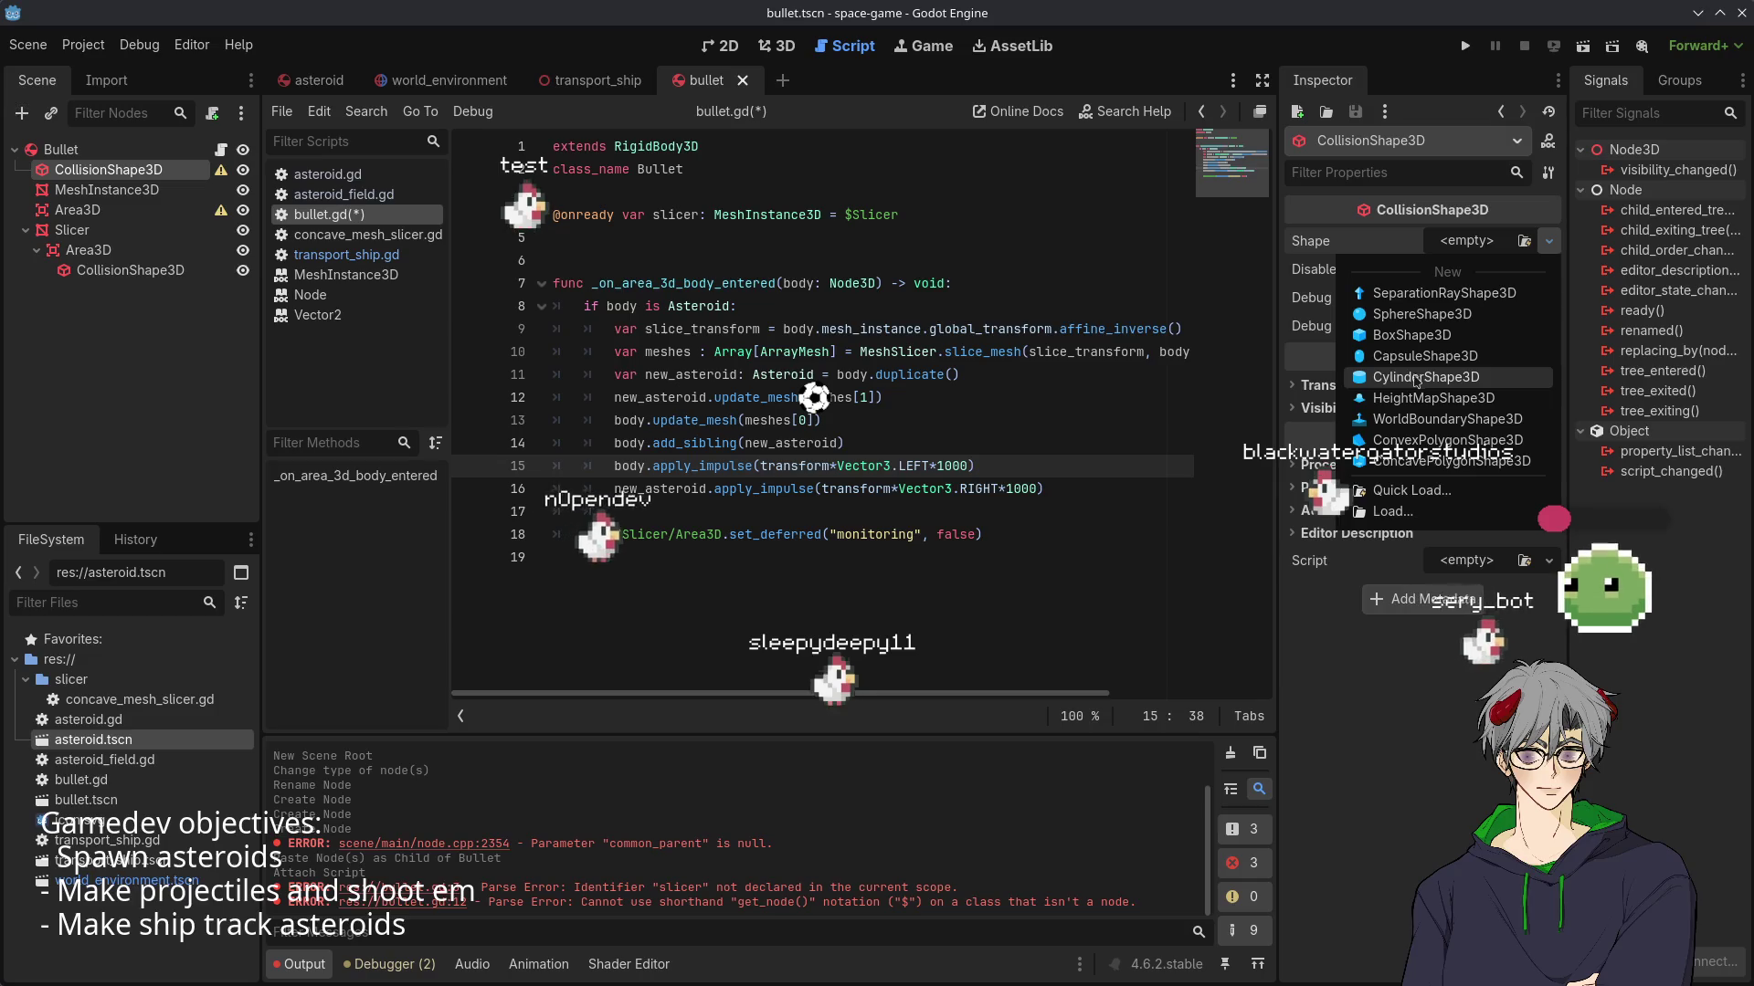
pyautogui.click(1416, 379)
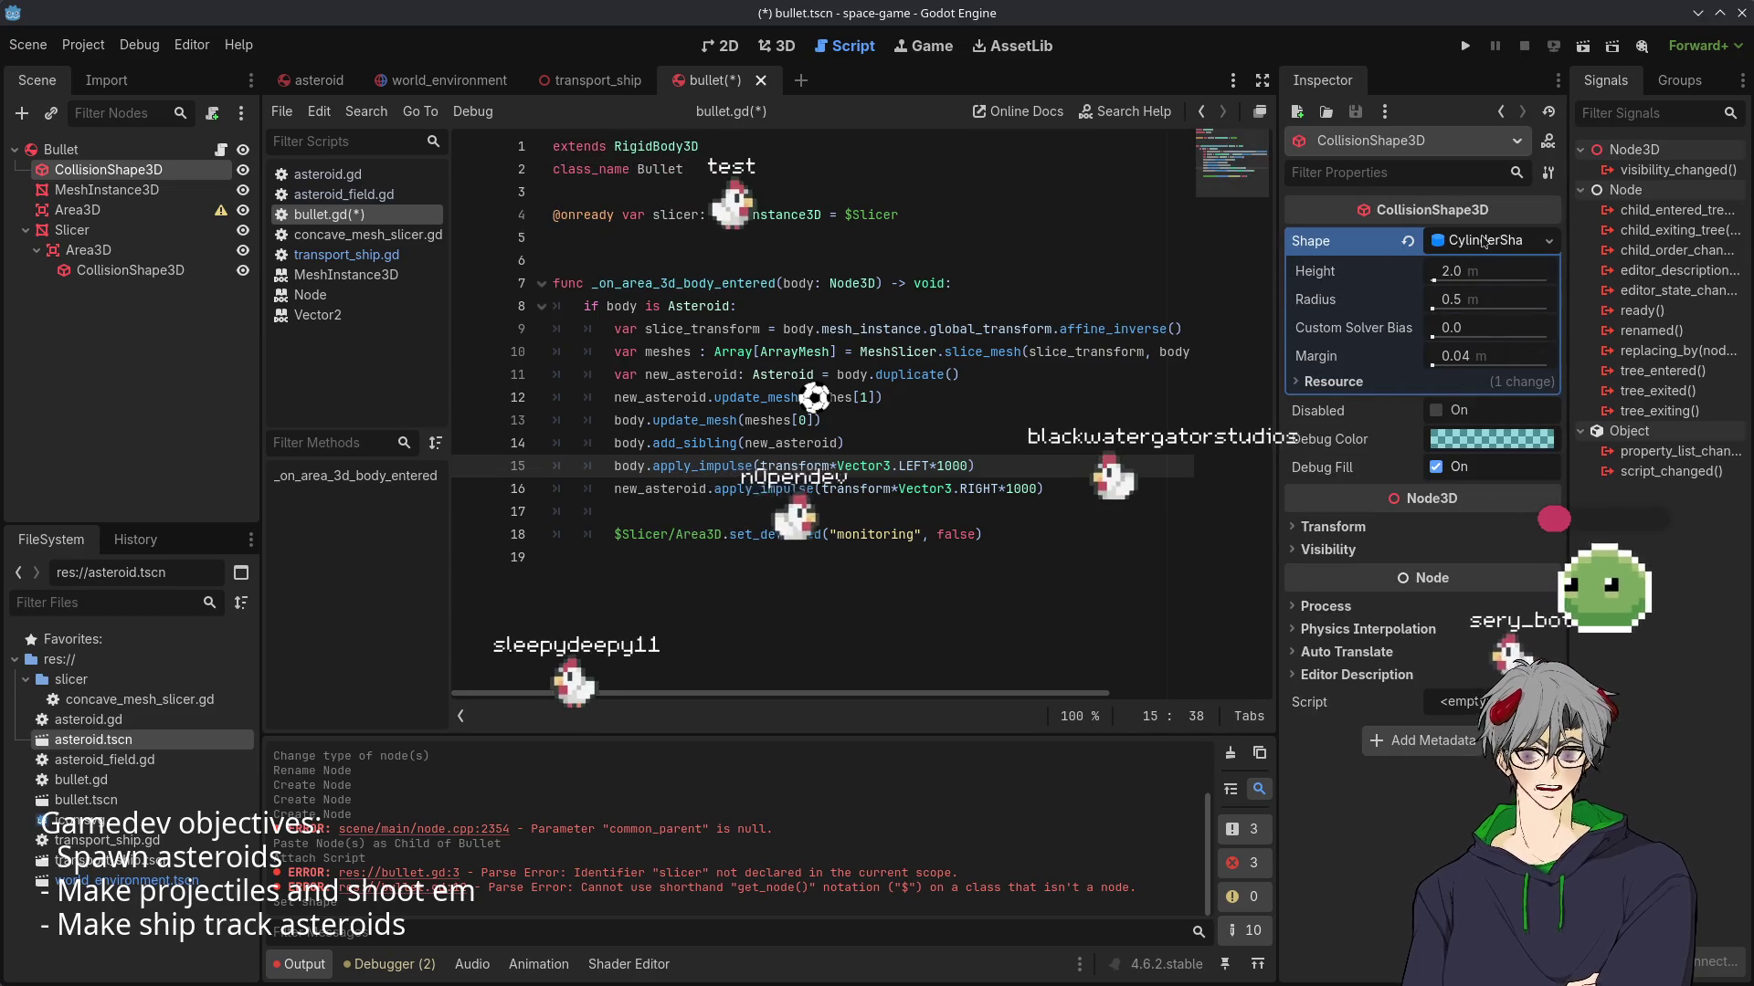
pyautogui.click(1508, 242)
pyautogui.click(1507, 242)
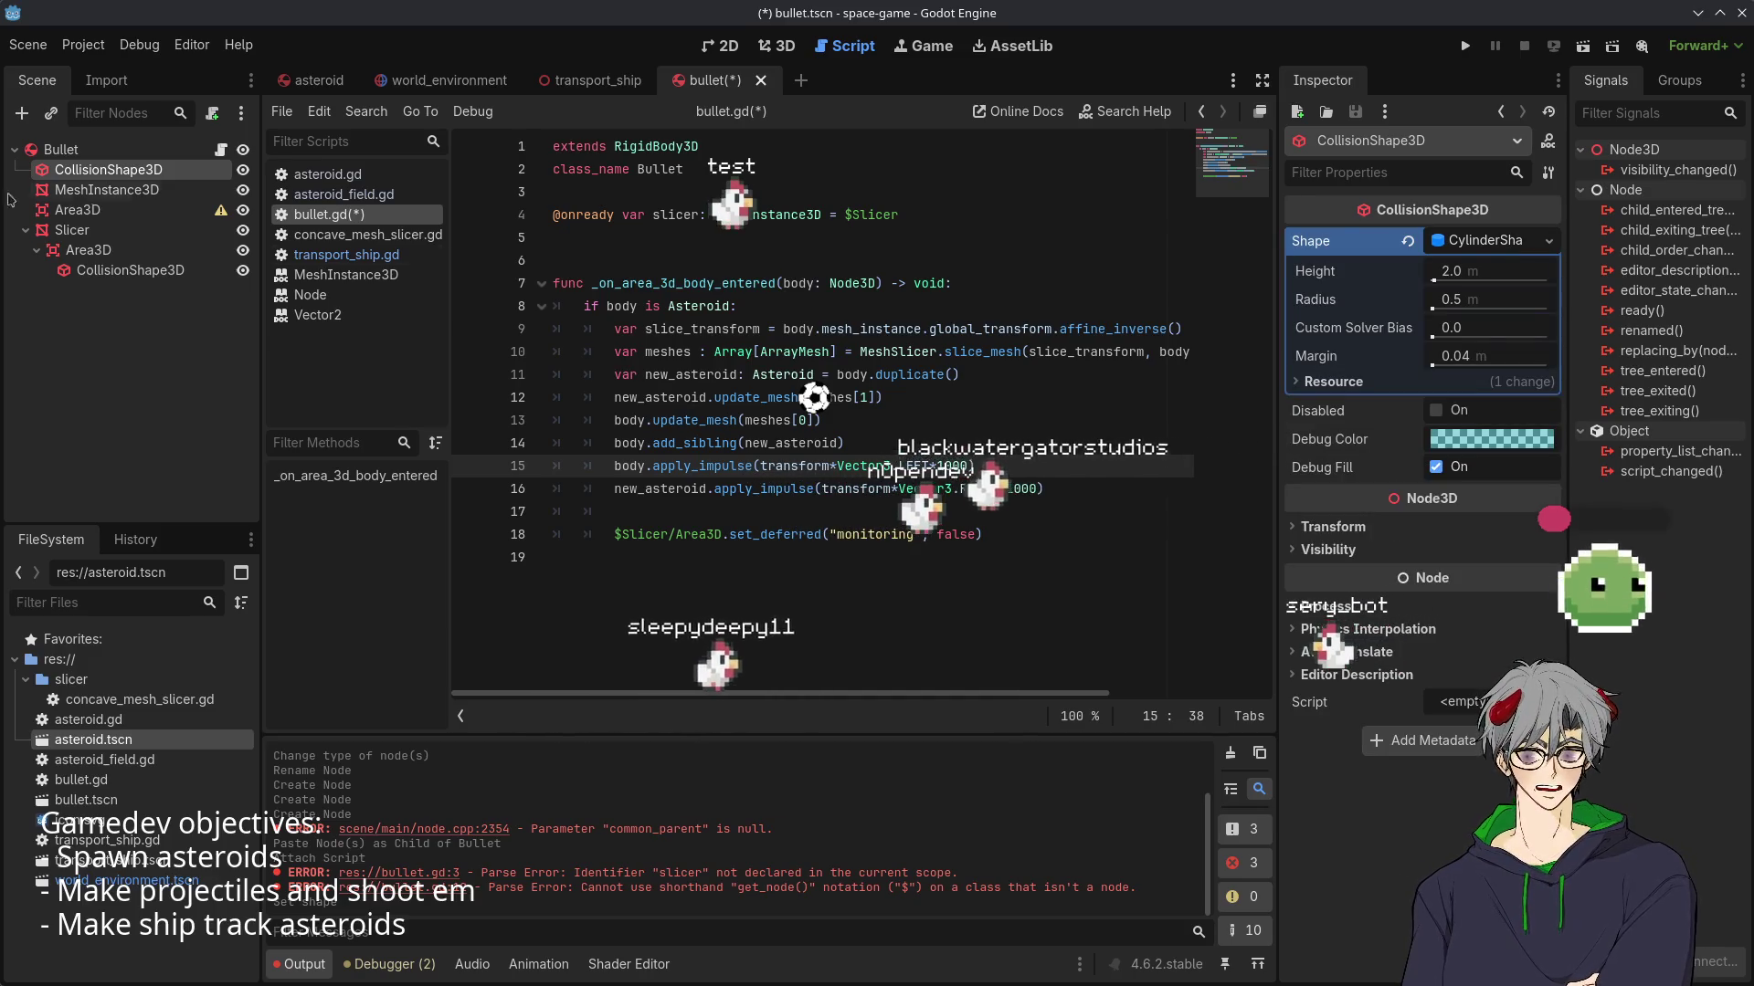
pyautogui.click(1484, 244)
pyautogui.click(1483, 244)
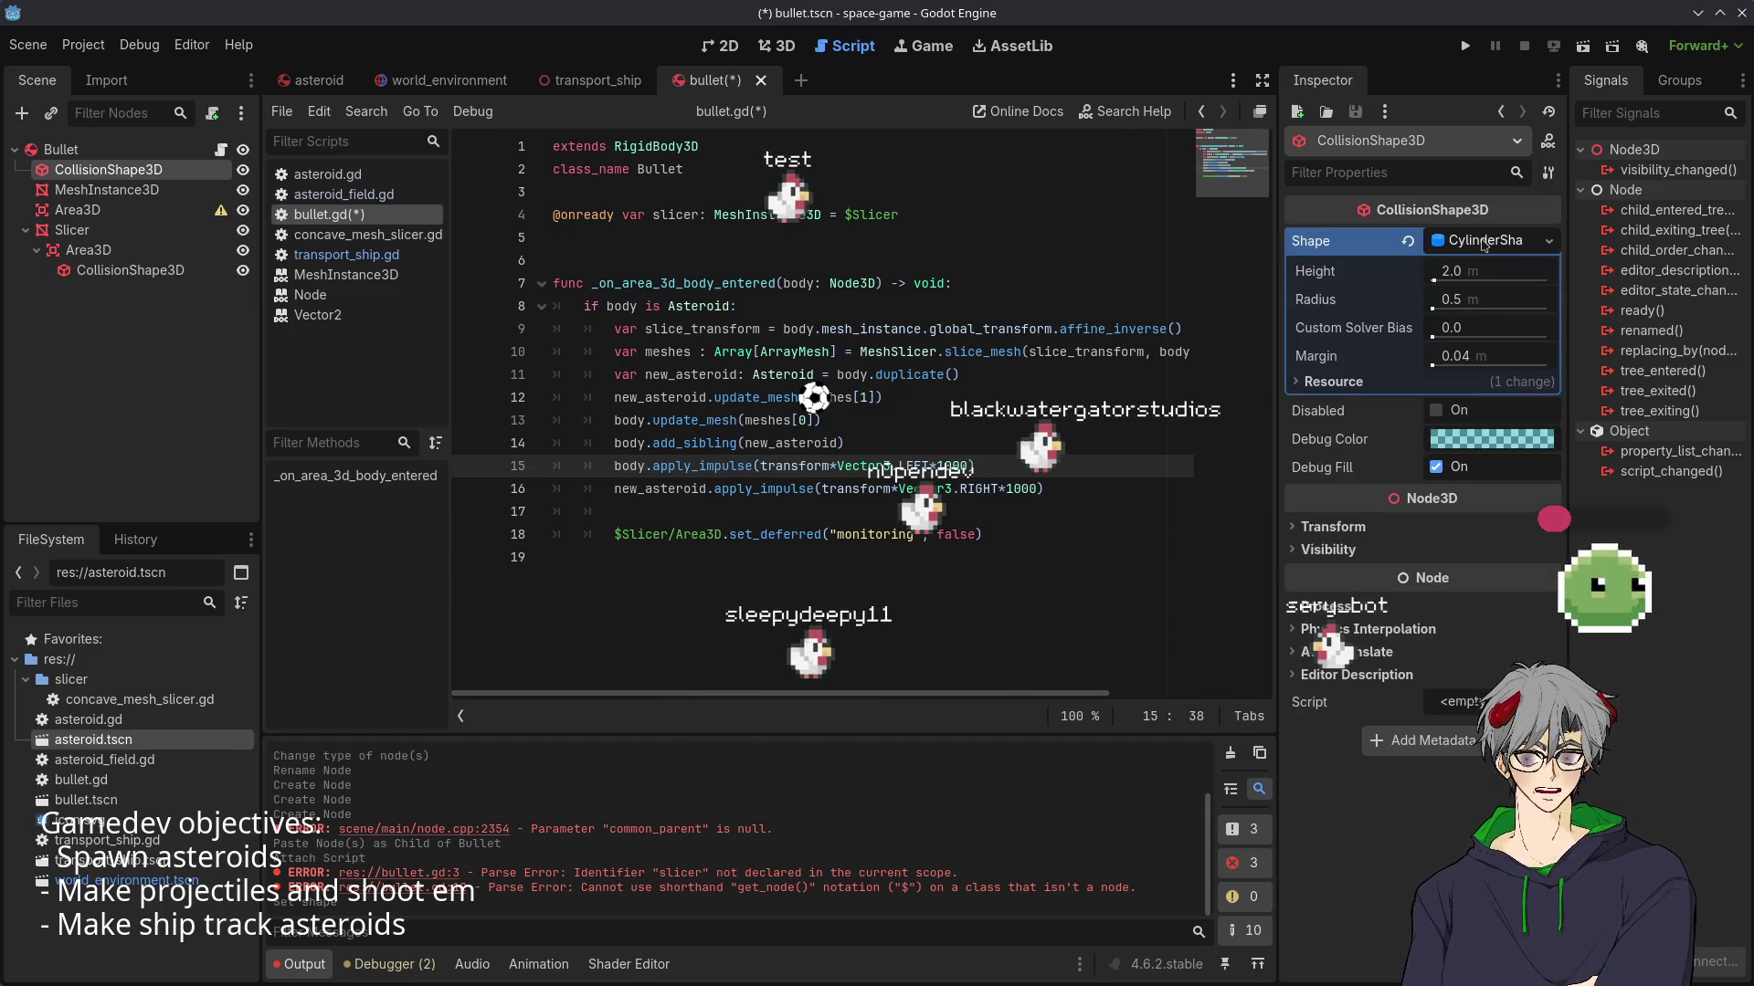
pyautogui.click(1550, 245)
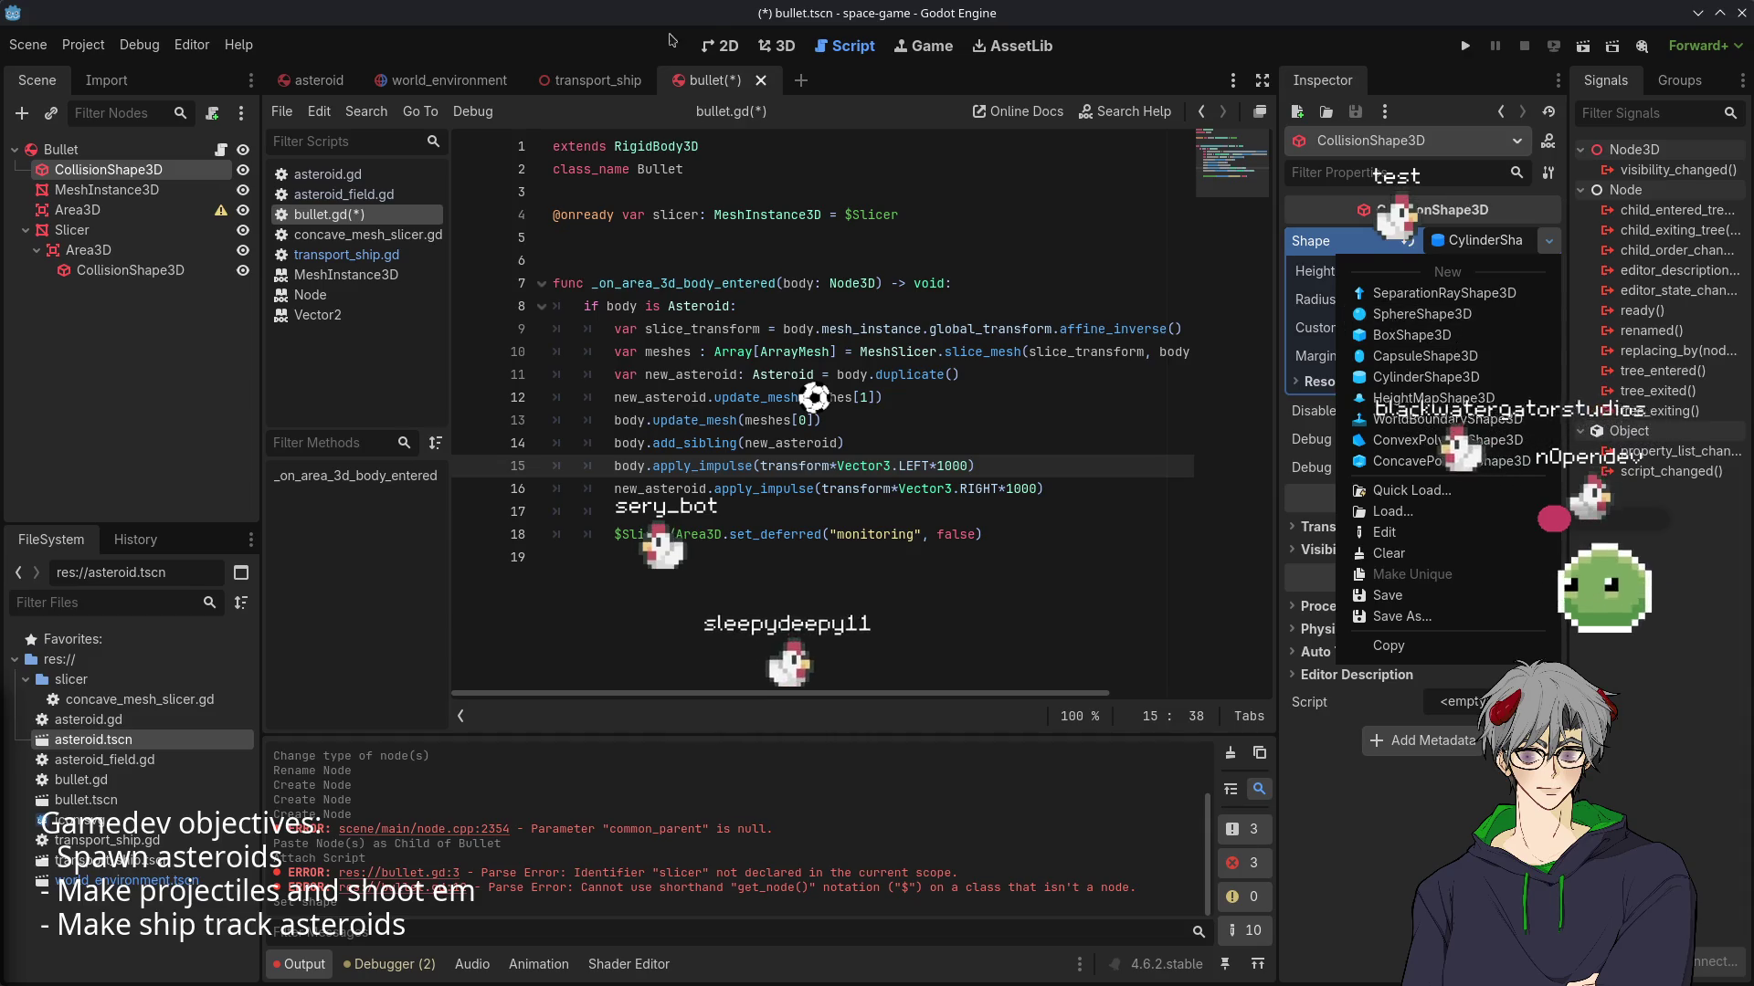
pyautogui.click(776, 45)
pyautogui.click(777, 46)
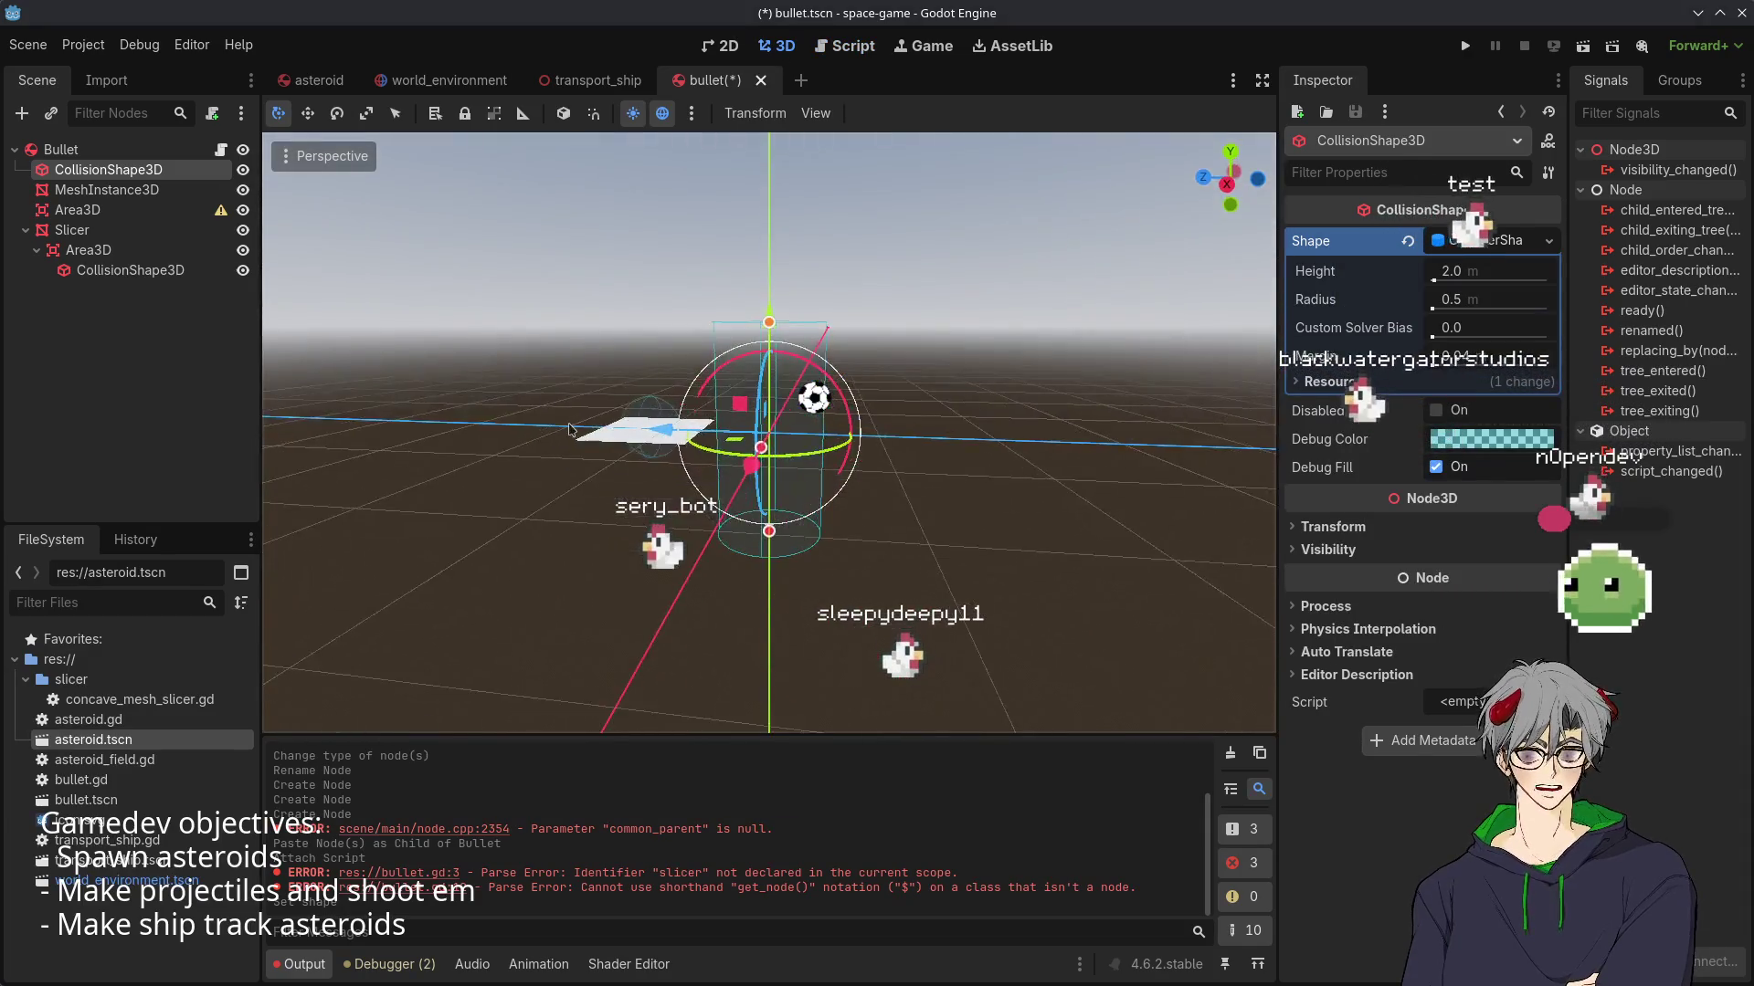
pyautogui.moveTo(569, 429)
pyautogui.mouseDown()
pyautogui.moveTo(1058, 432)
pyautogui.moveTo(876, 436)
pyautogui.moveTo(904, 401)
pyautogui.mouseUp()
pyautogui.click(1495, 240)
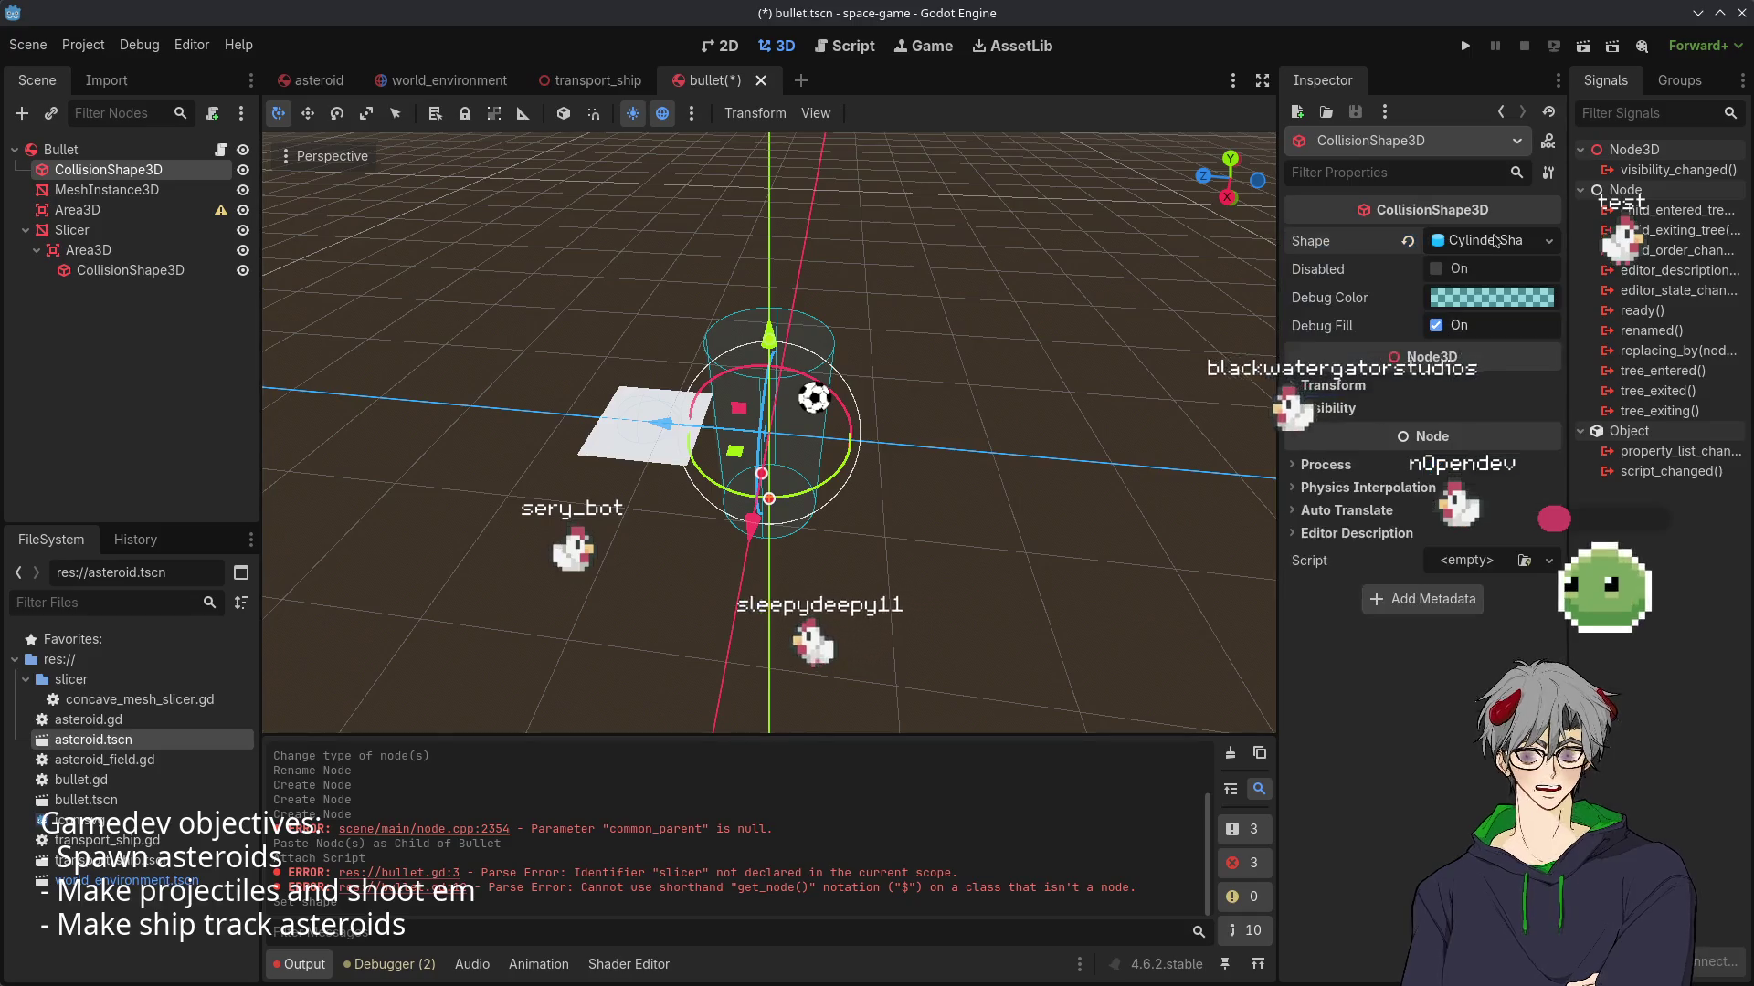
pyautogui.click(1495, 241)
pyautogui.click(1496, 240)
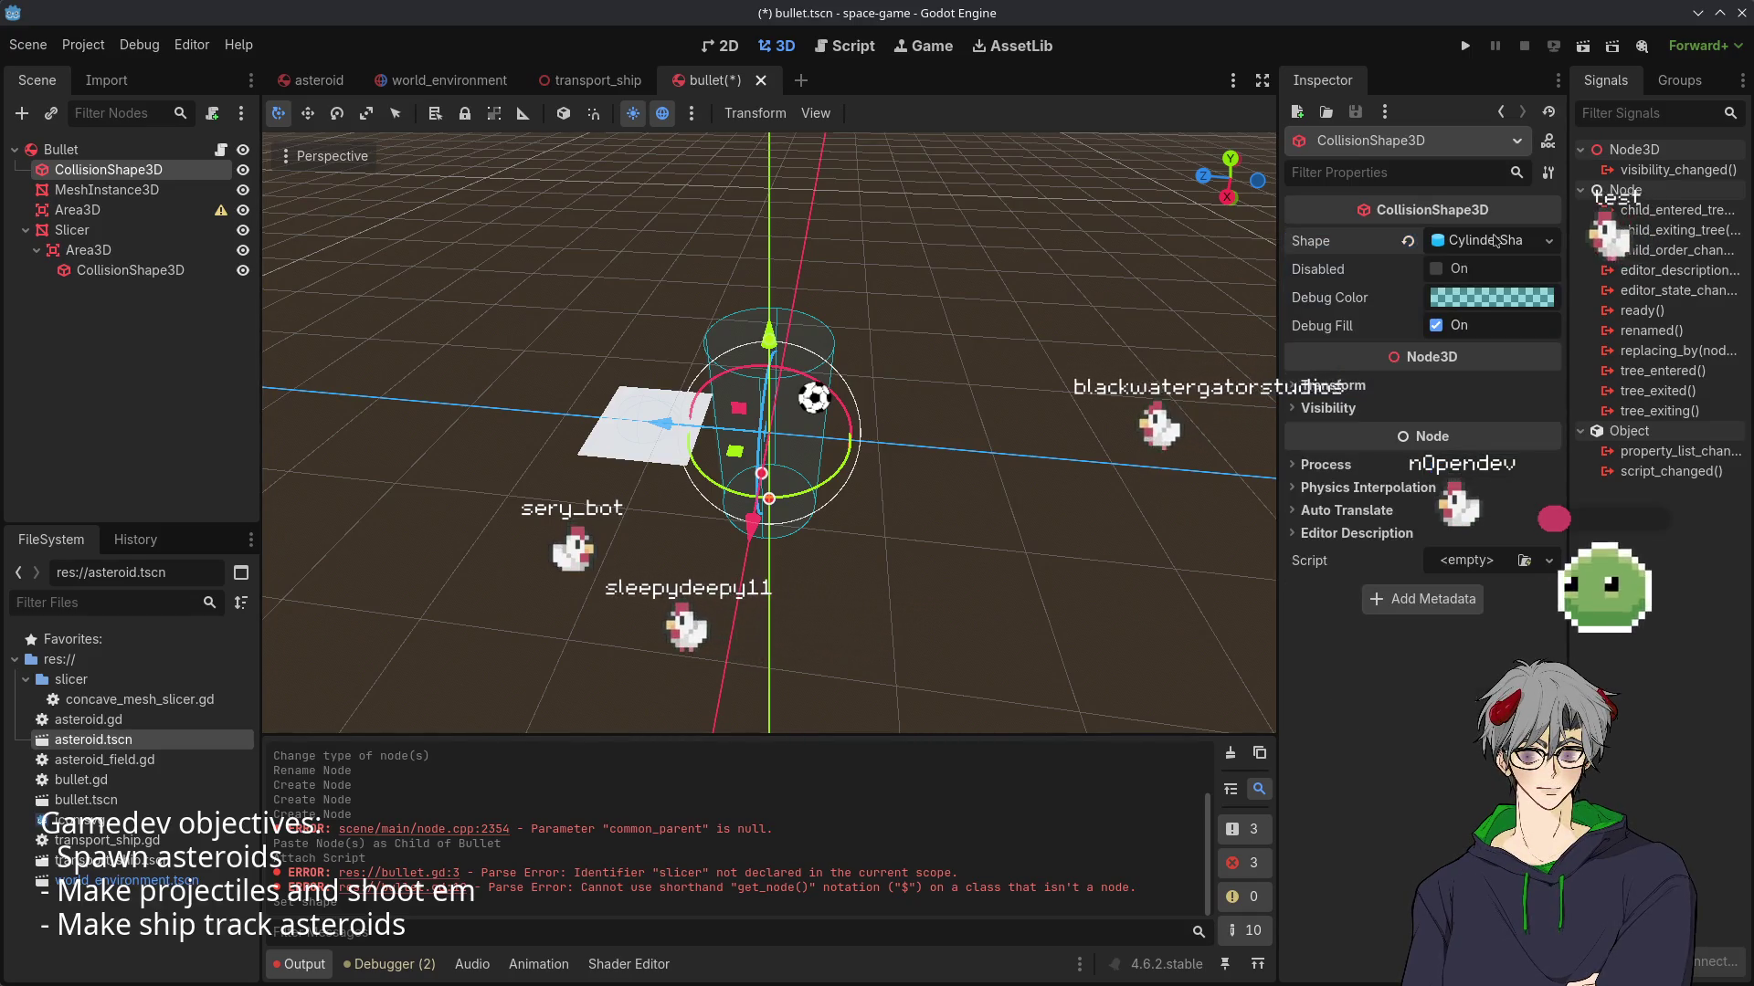
pyautogui.click(1495, 240)
pyautogui.click(847, 304)
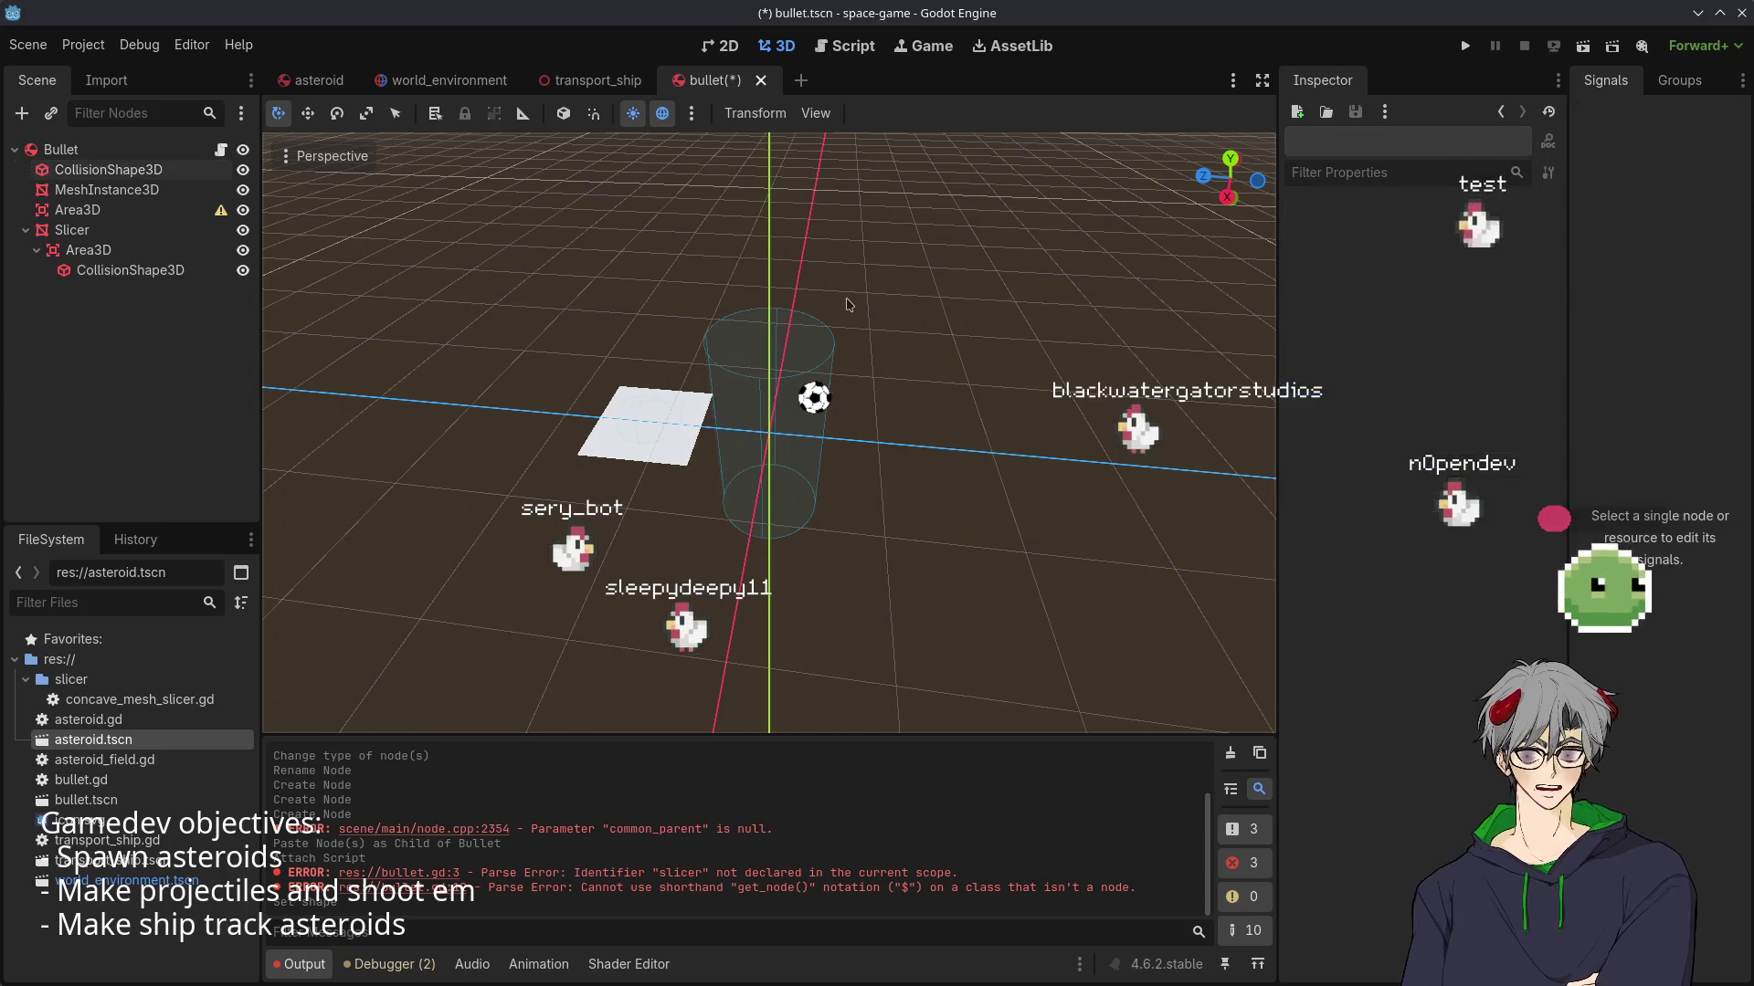
pyautogui.click(777, 399)
pyautogui.press('Delete')
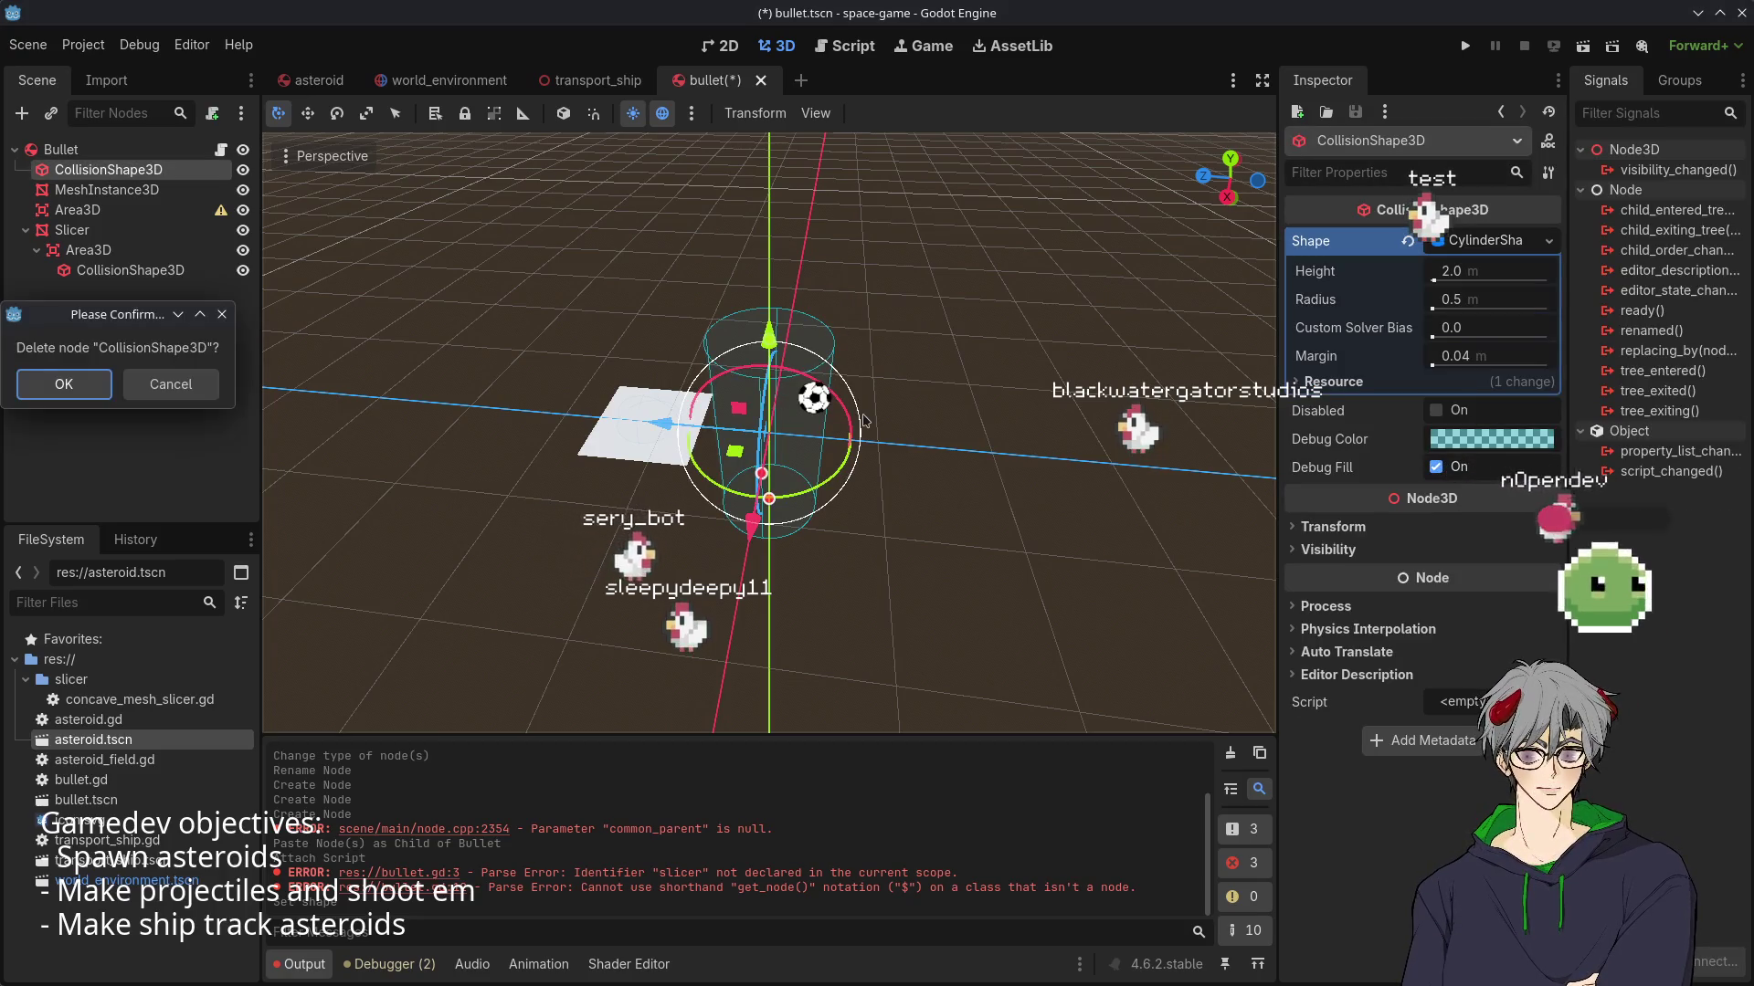
pyautogui.press('Escape')
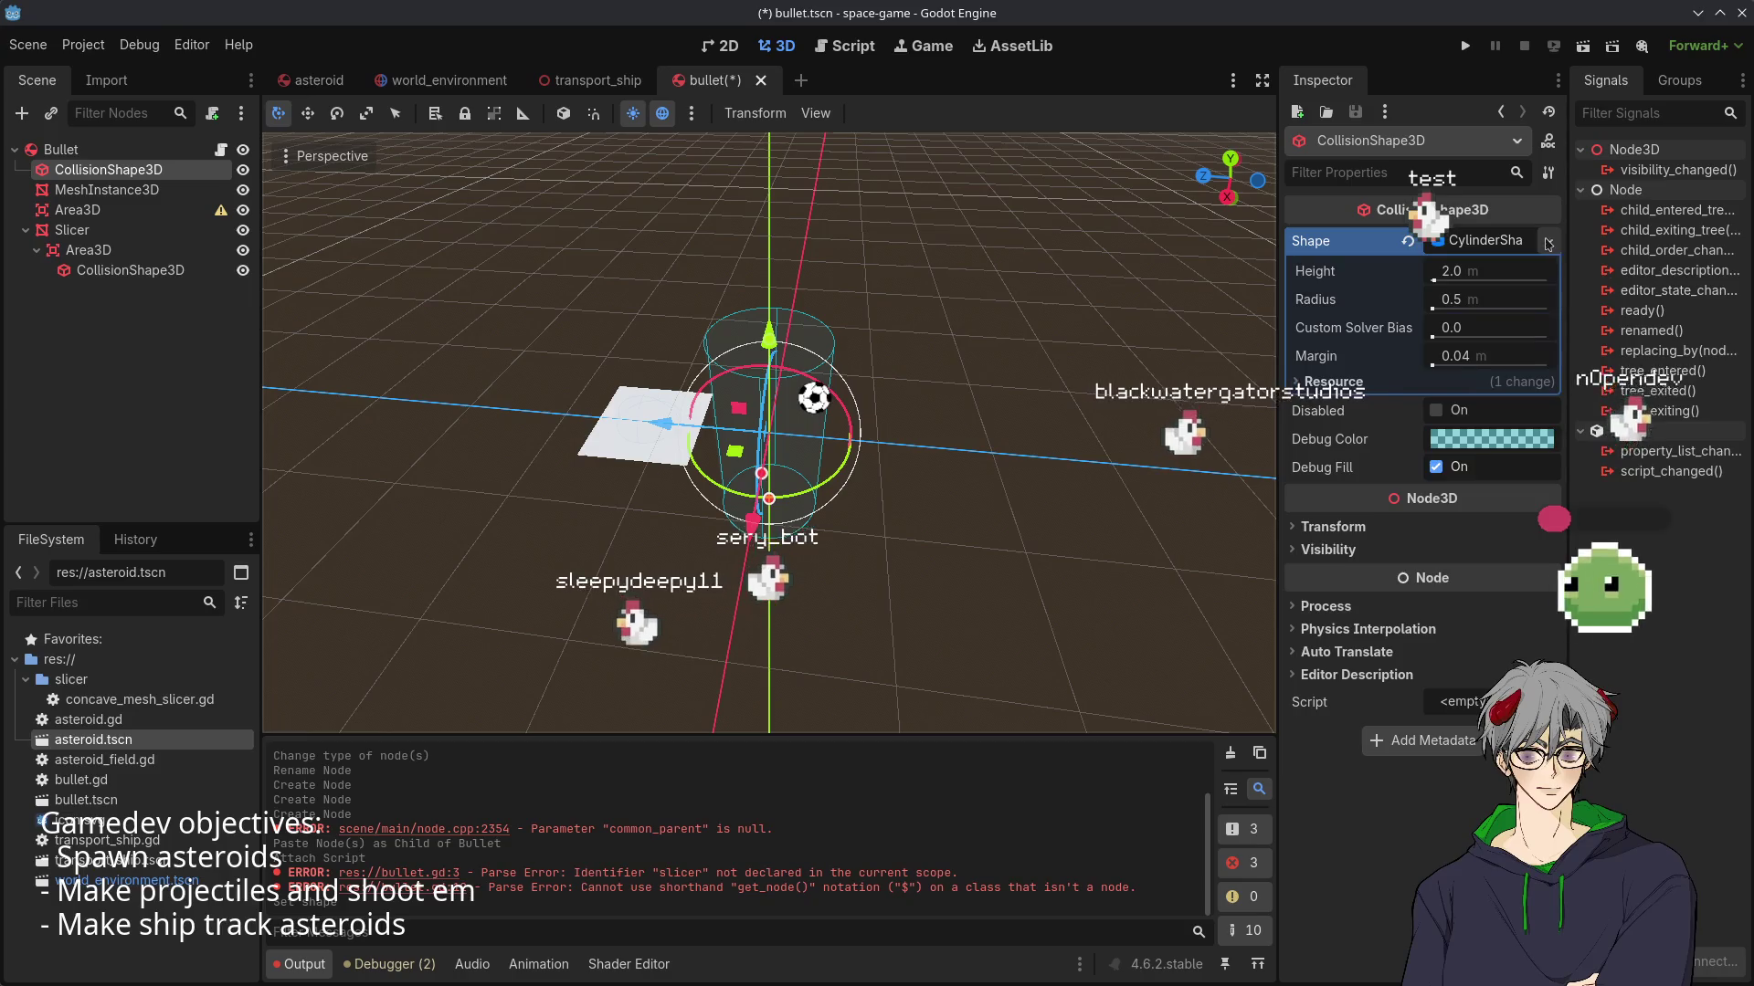
pyautogui.click(1549, 241)
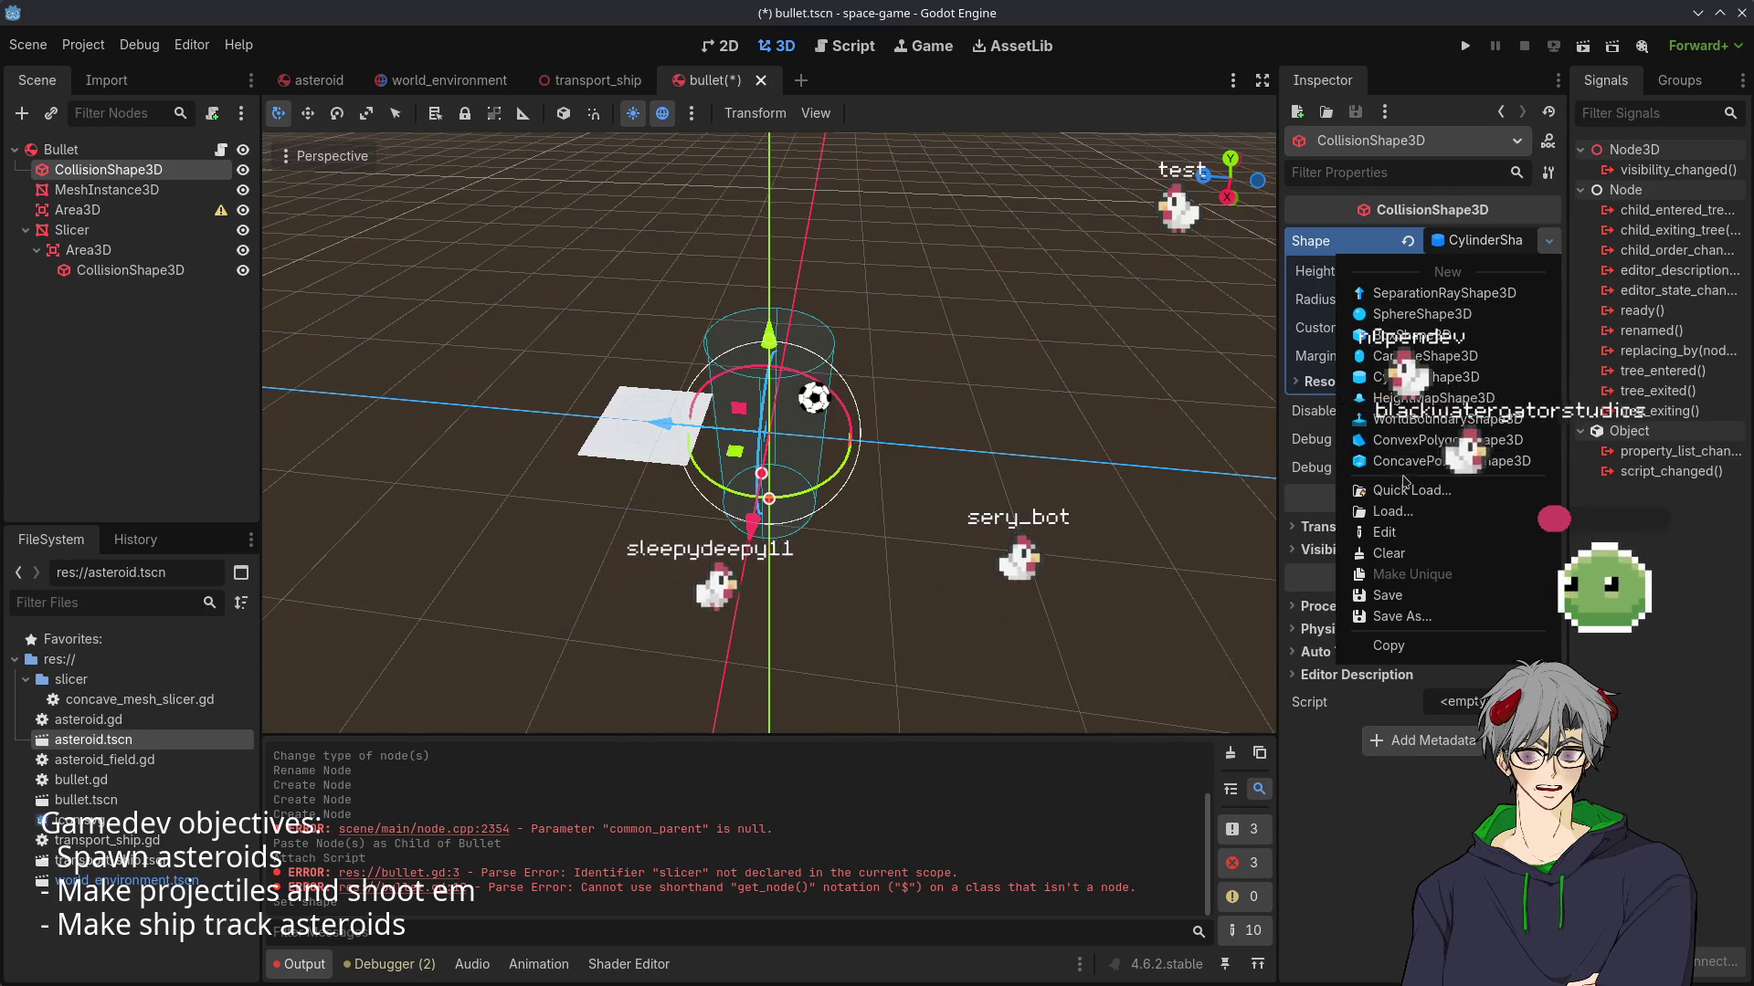
# - Try a ConvexPolygonShape3D for the collision shape and inspect its Points array
pyautogui.click(1423, 440)
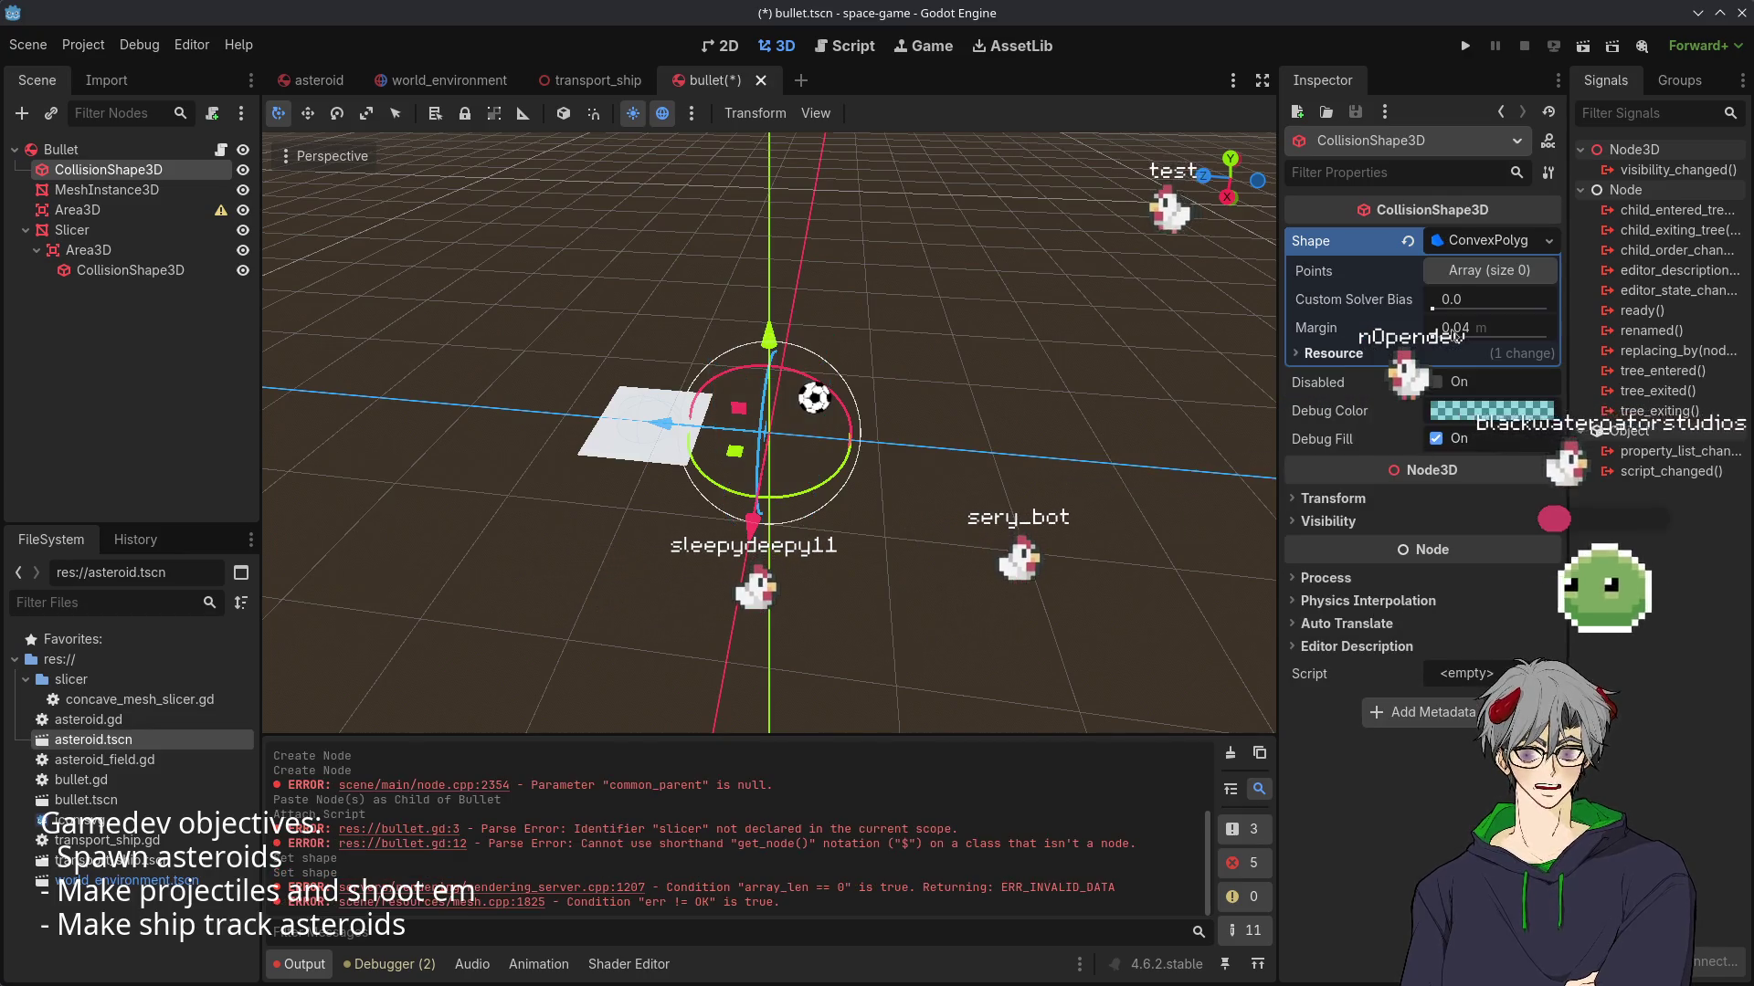
pyautogui.click(1482, 241)
pyautogui.click(1466, 274)
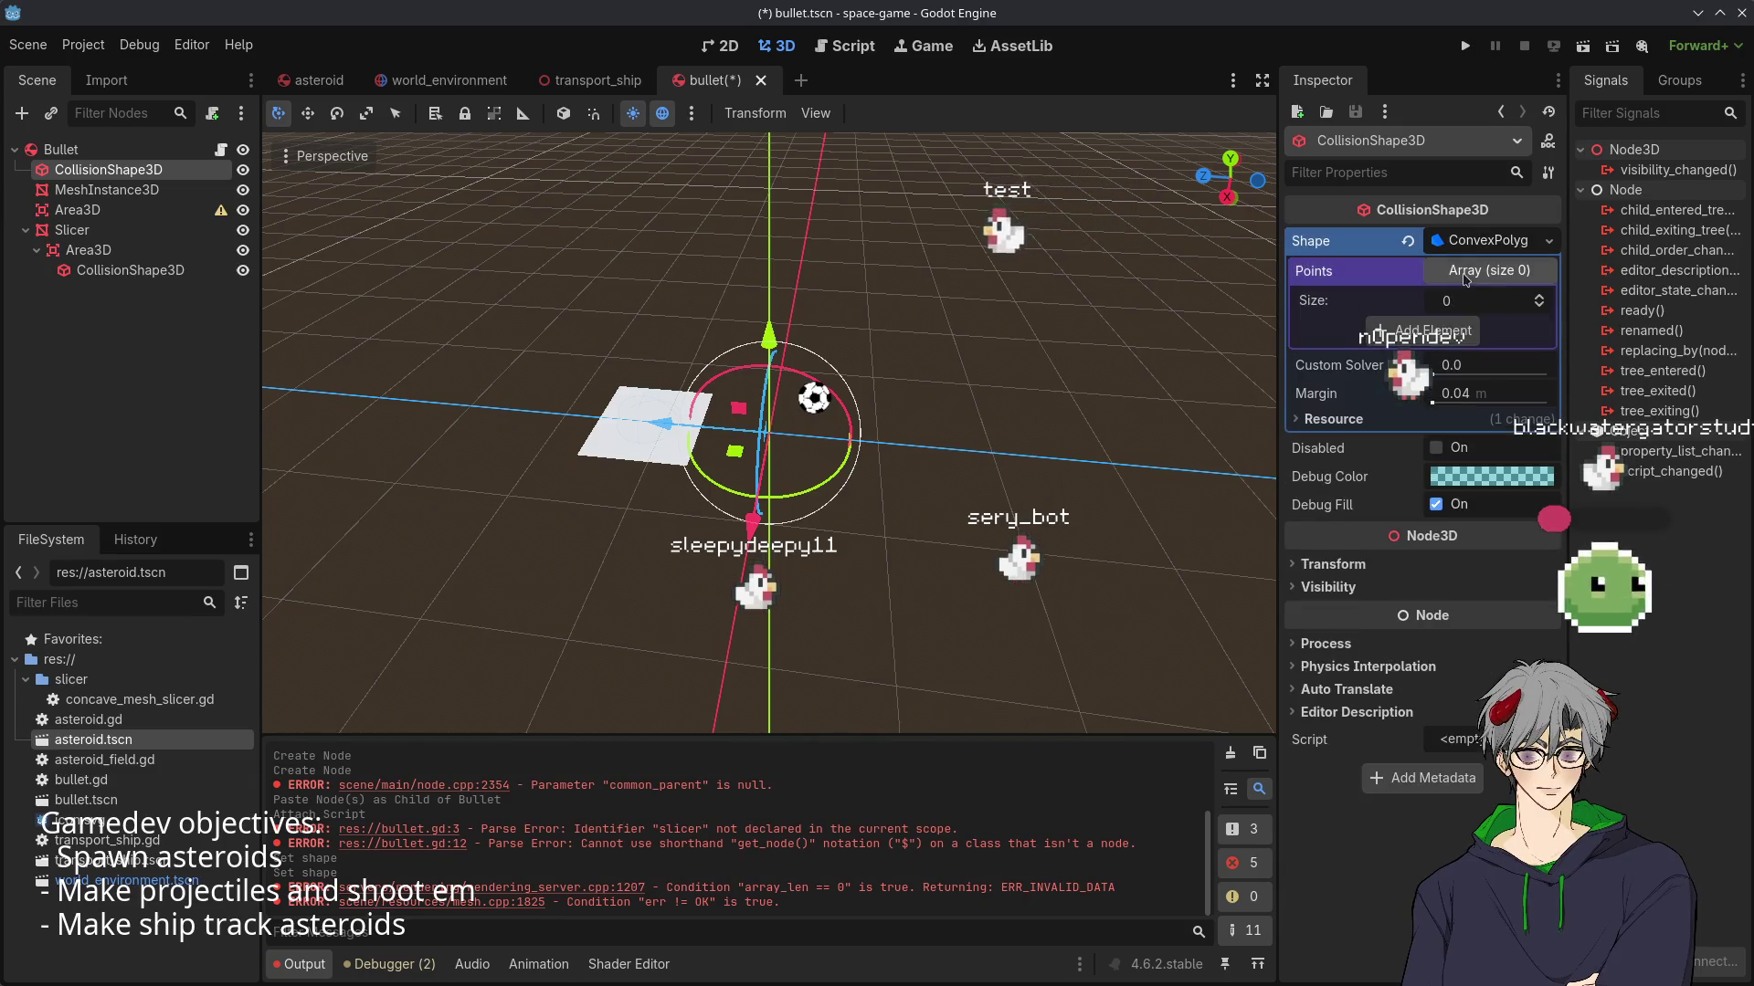
pyautogui.click(1472, 274)
pyautogui.click(1471, 242)
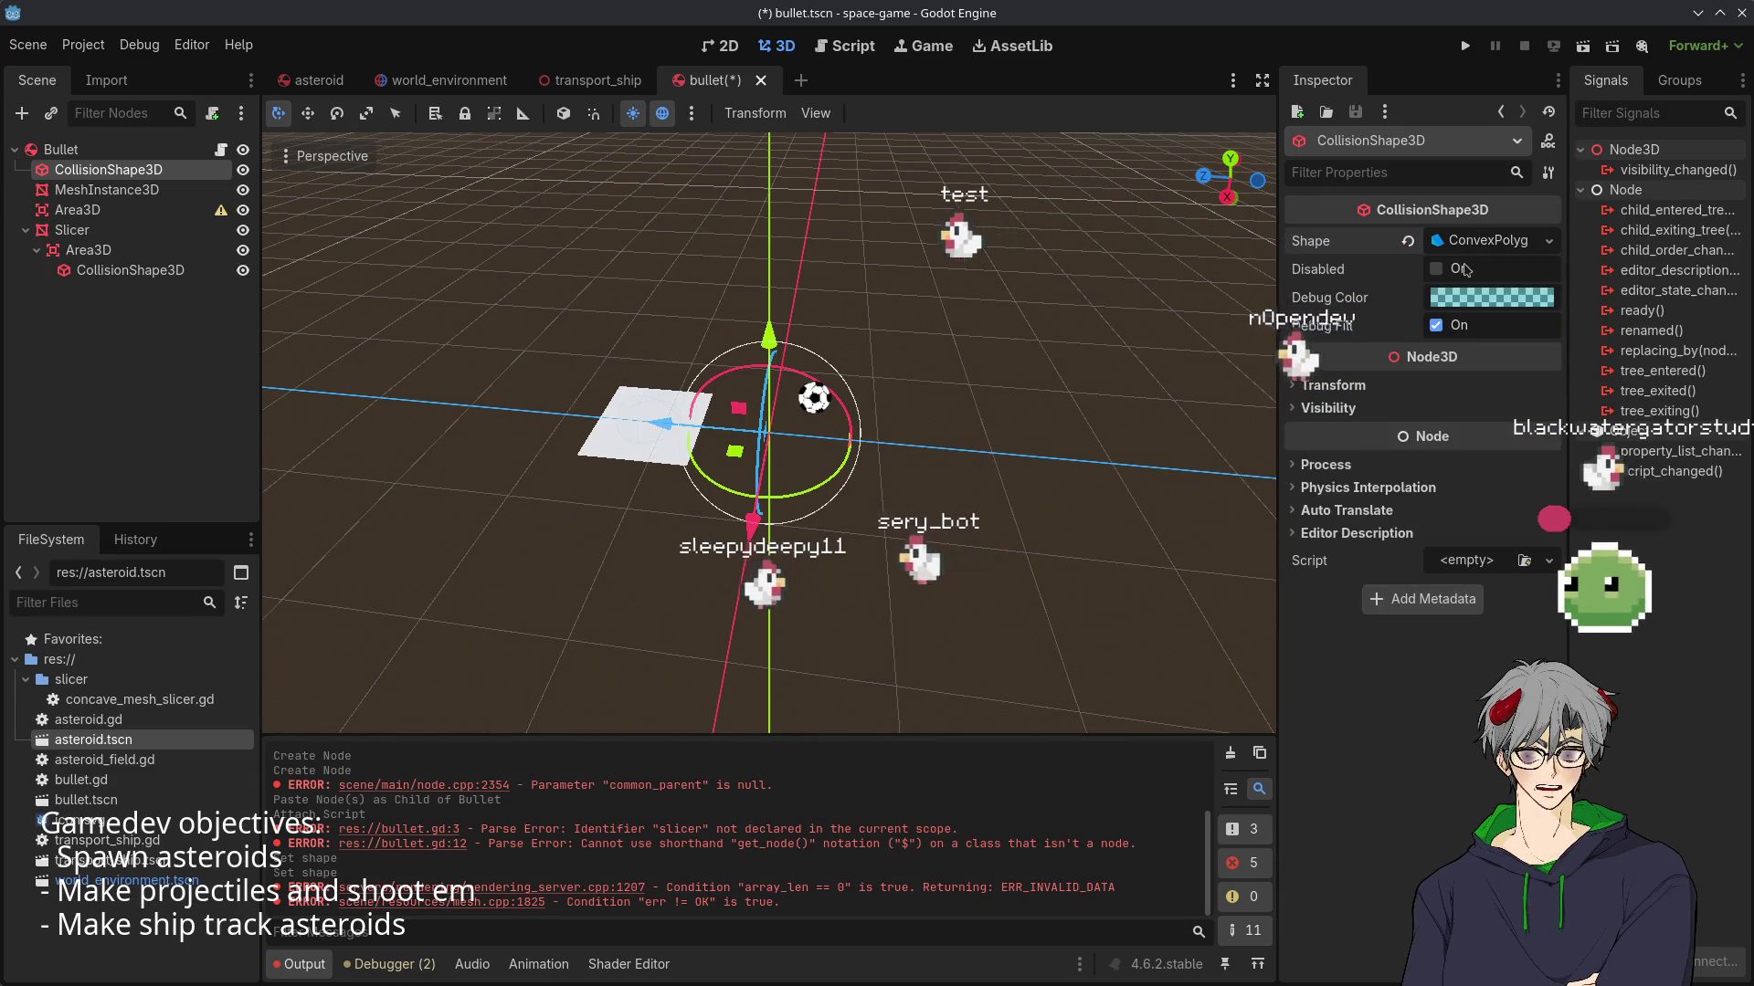
pyautogui.click(1473, 246)
pyautogui.moveTo(637, 484); pyautogui.dragTo(875, 413)
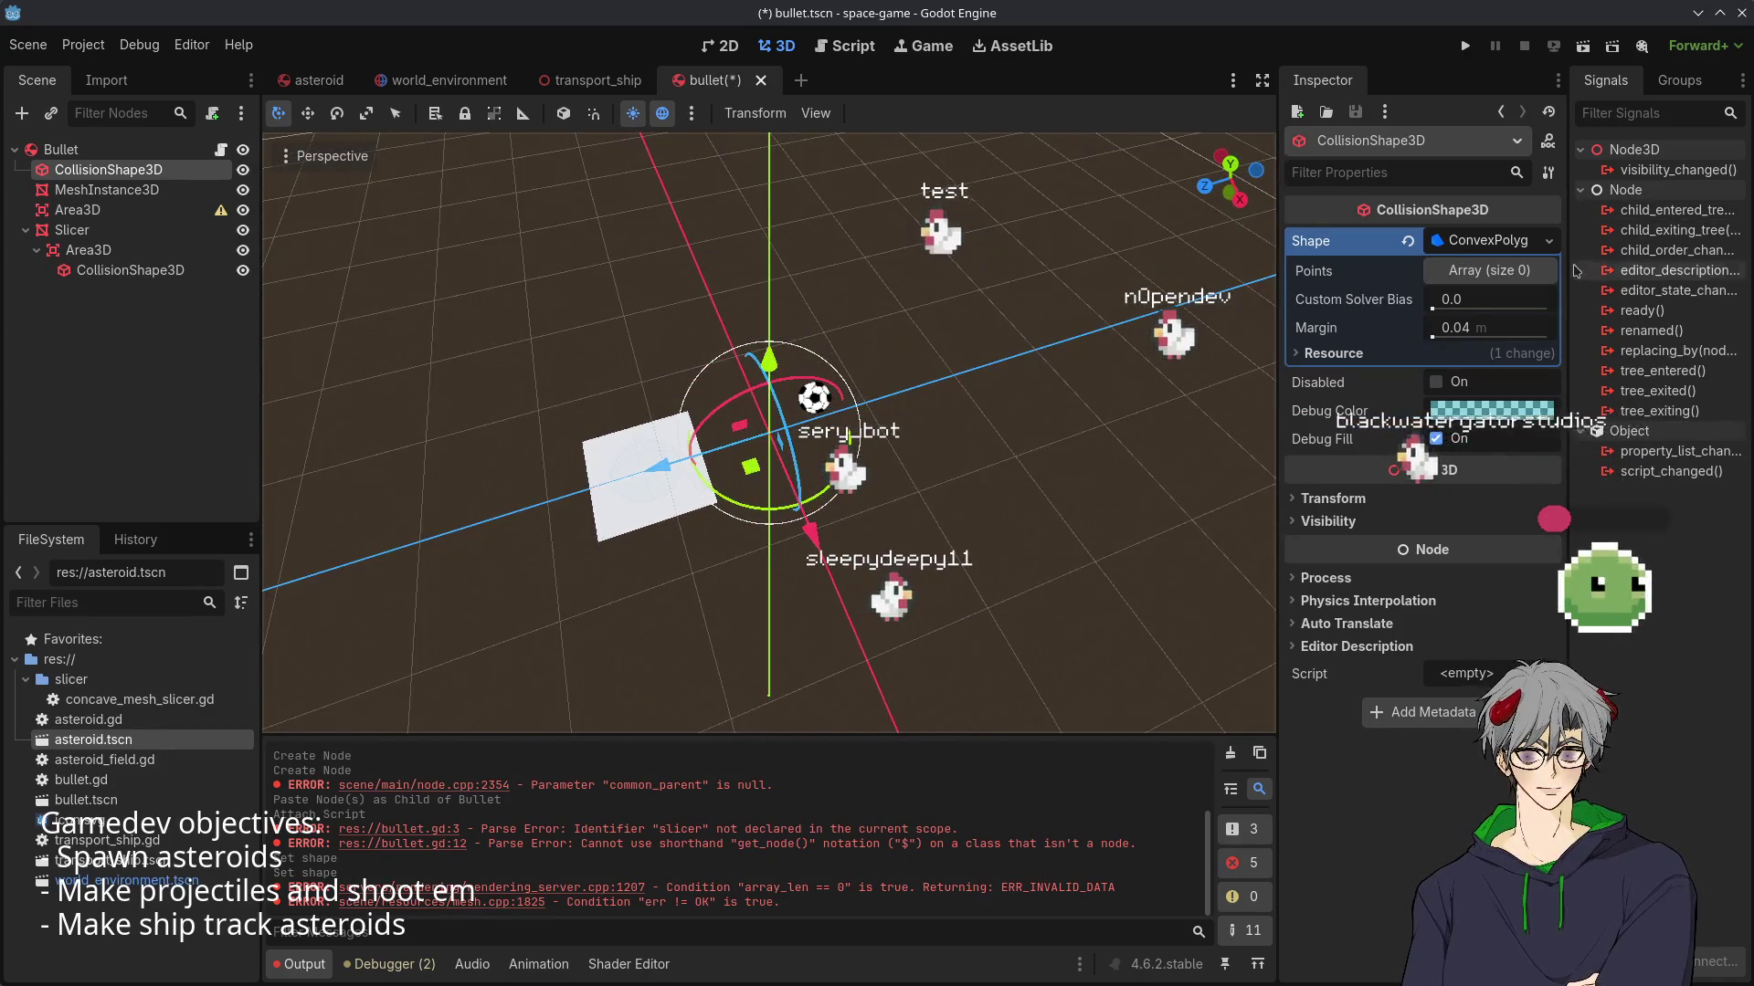
pyautogui.click(1470, 242)
pyautogui.click(1472, 244)
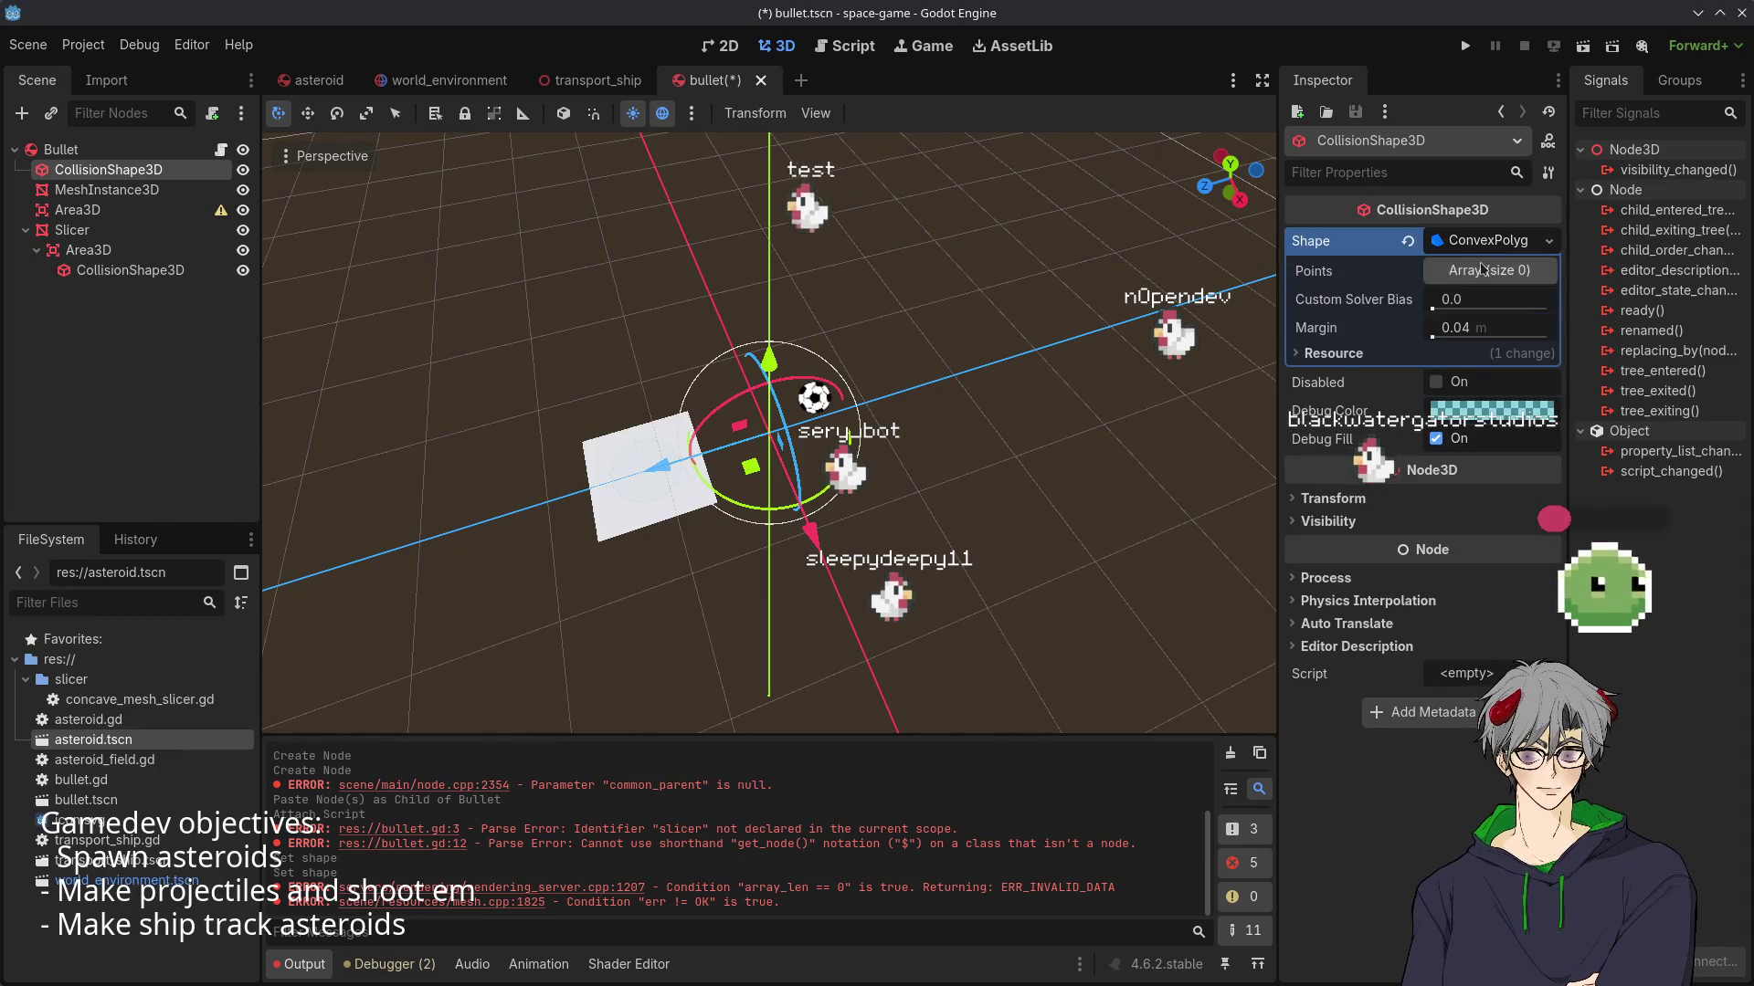
# - Switch the collision shape to a SphereShape3D with 0.5 m radius
pyautogui.click(1551, 243)
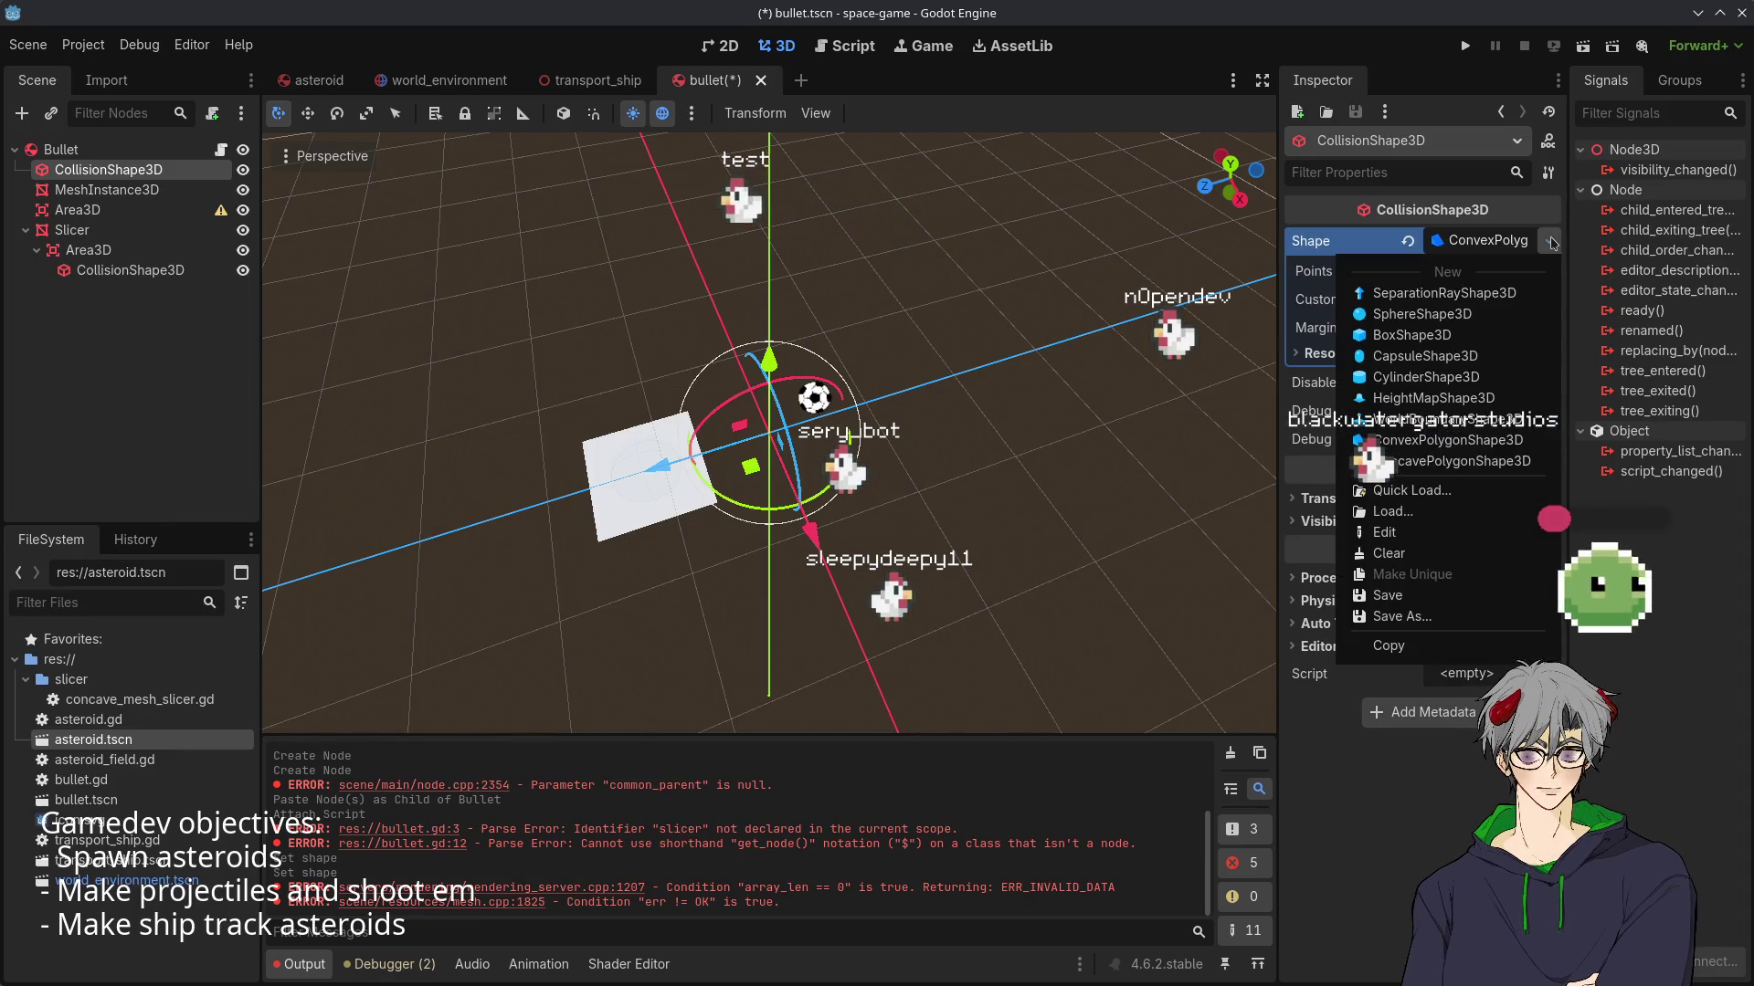
pyautogui.click(1425, 315)
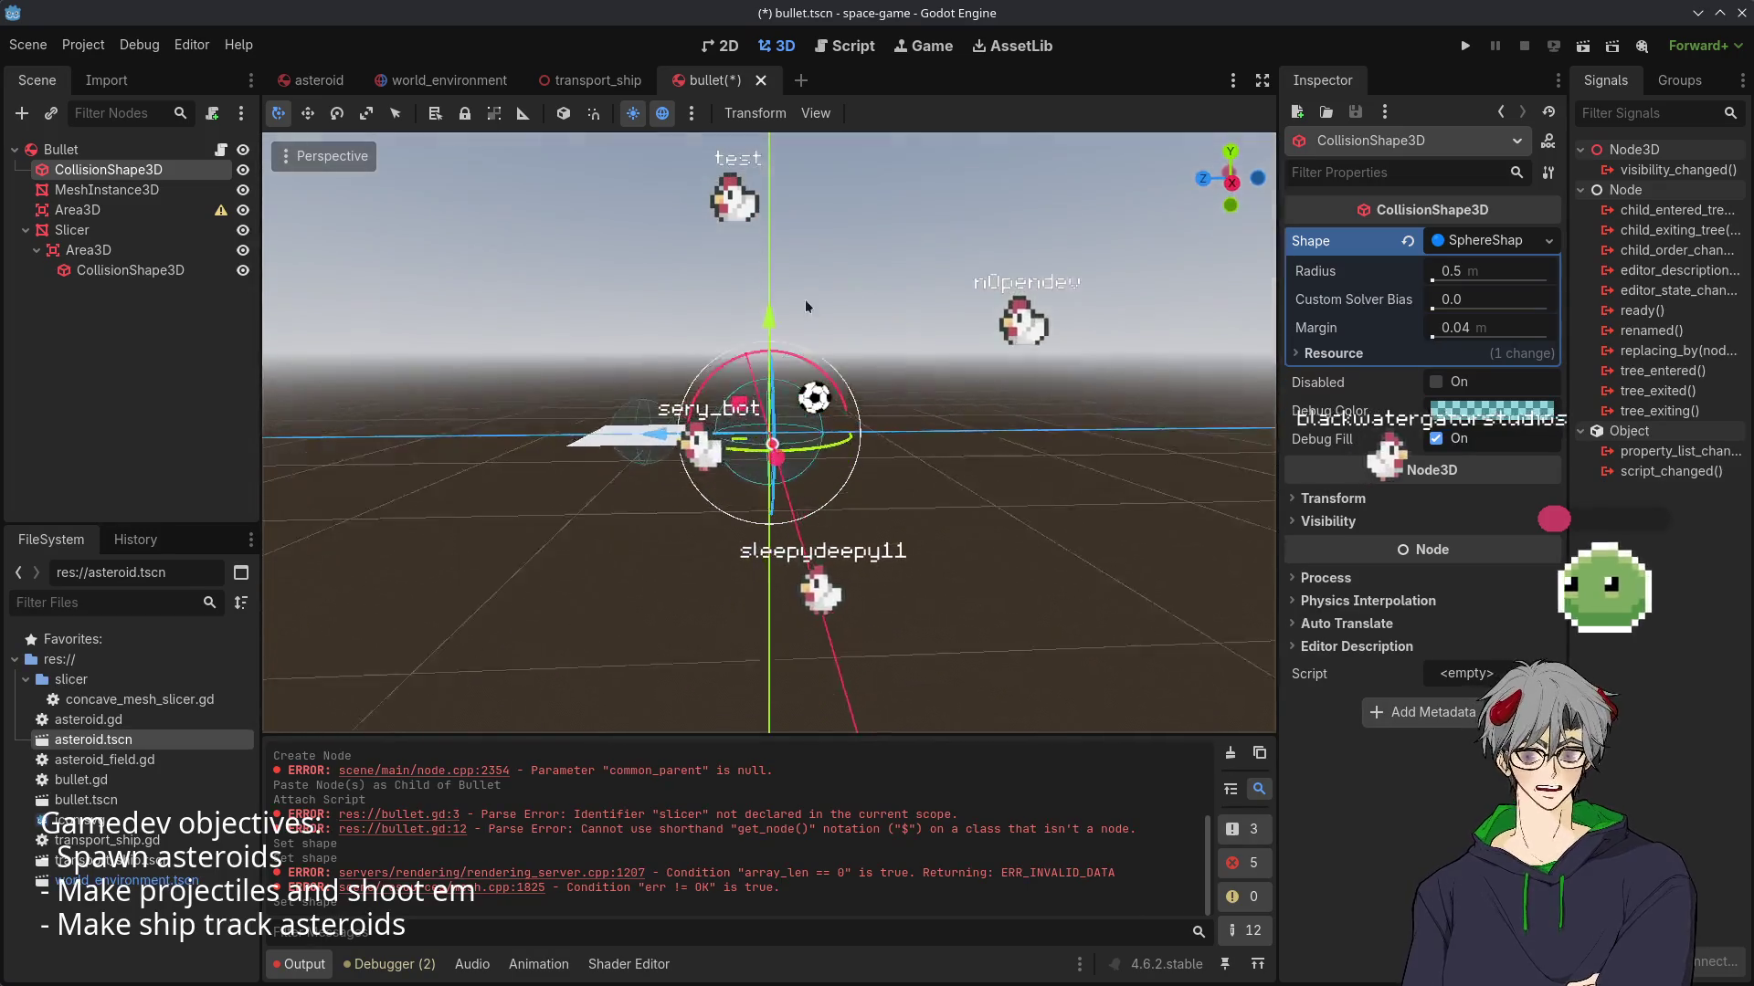
pyautogui.moveTo(806, 306)
pyautogui.mouseDown()
pyautogui.moveTo(799, 463)
pyautogui.moveTo(786, 436)
pyautogui.moveTo(835, 471)
pyautogui.moveTo(801, 505)
pyautogui.mouseUp()
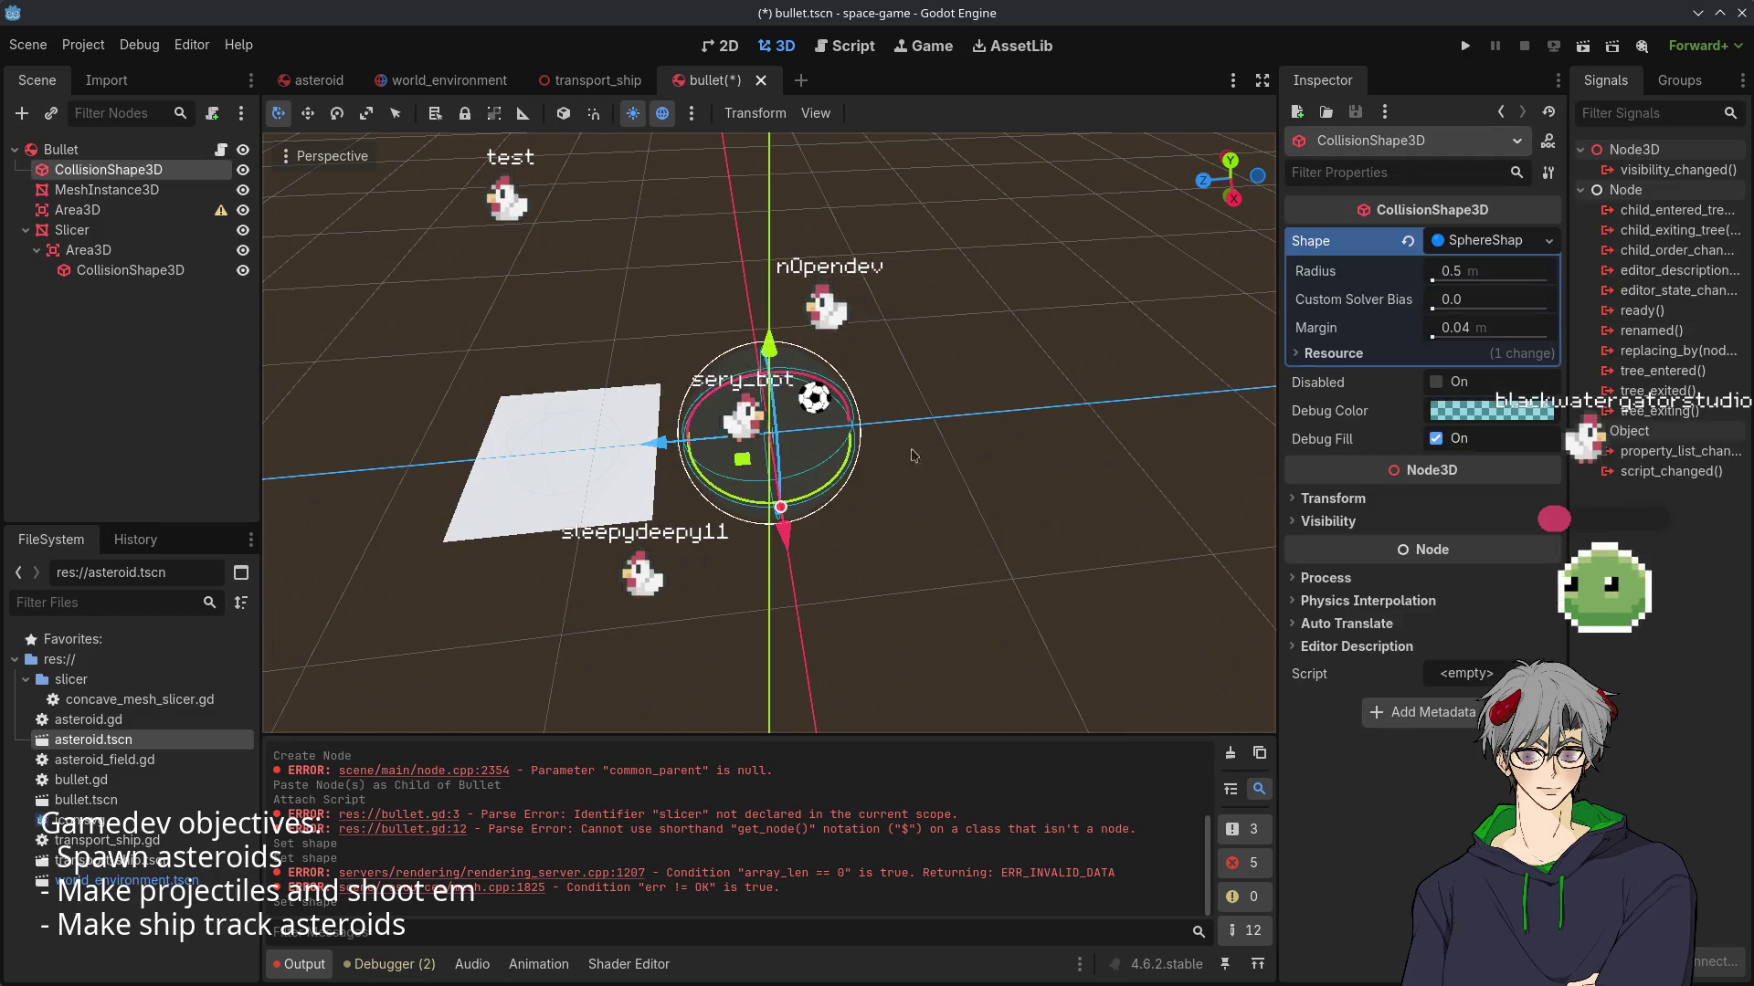
pyautogui.moveTo(757, 447)
pyautogui.mouseDown()
pyautogui.moveTo(936, 615)
pyautogui.moveTo(959, 369)
pyautogui.moveTo(950, 512)
pyautogui.moveTo(913, 411)
pyautogui.mouseUp()
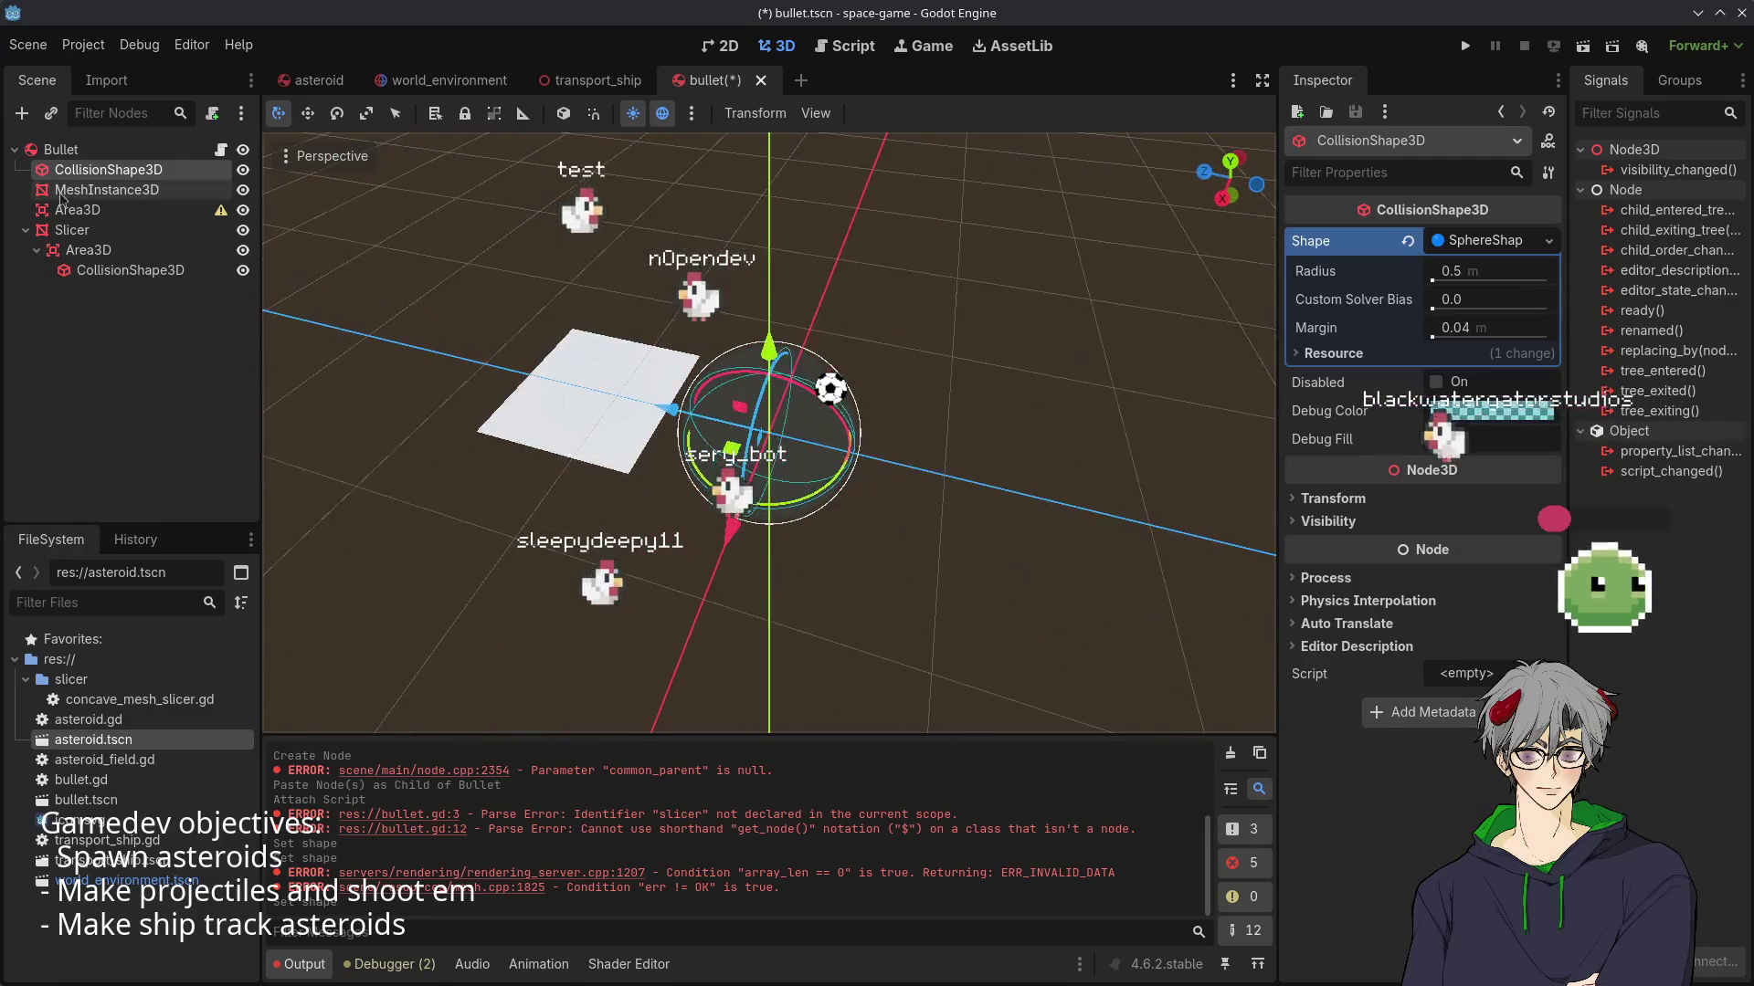
# - Assign a new CylinderMesh (0.5 m radius, 2.0 m tall) to the bullet's MeshInstance3D
pyautogui.click(131, 194)
pyautogui.click(1466, 242)
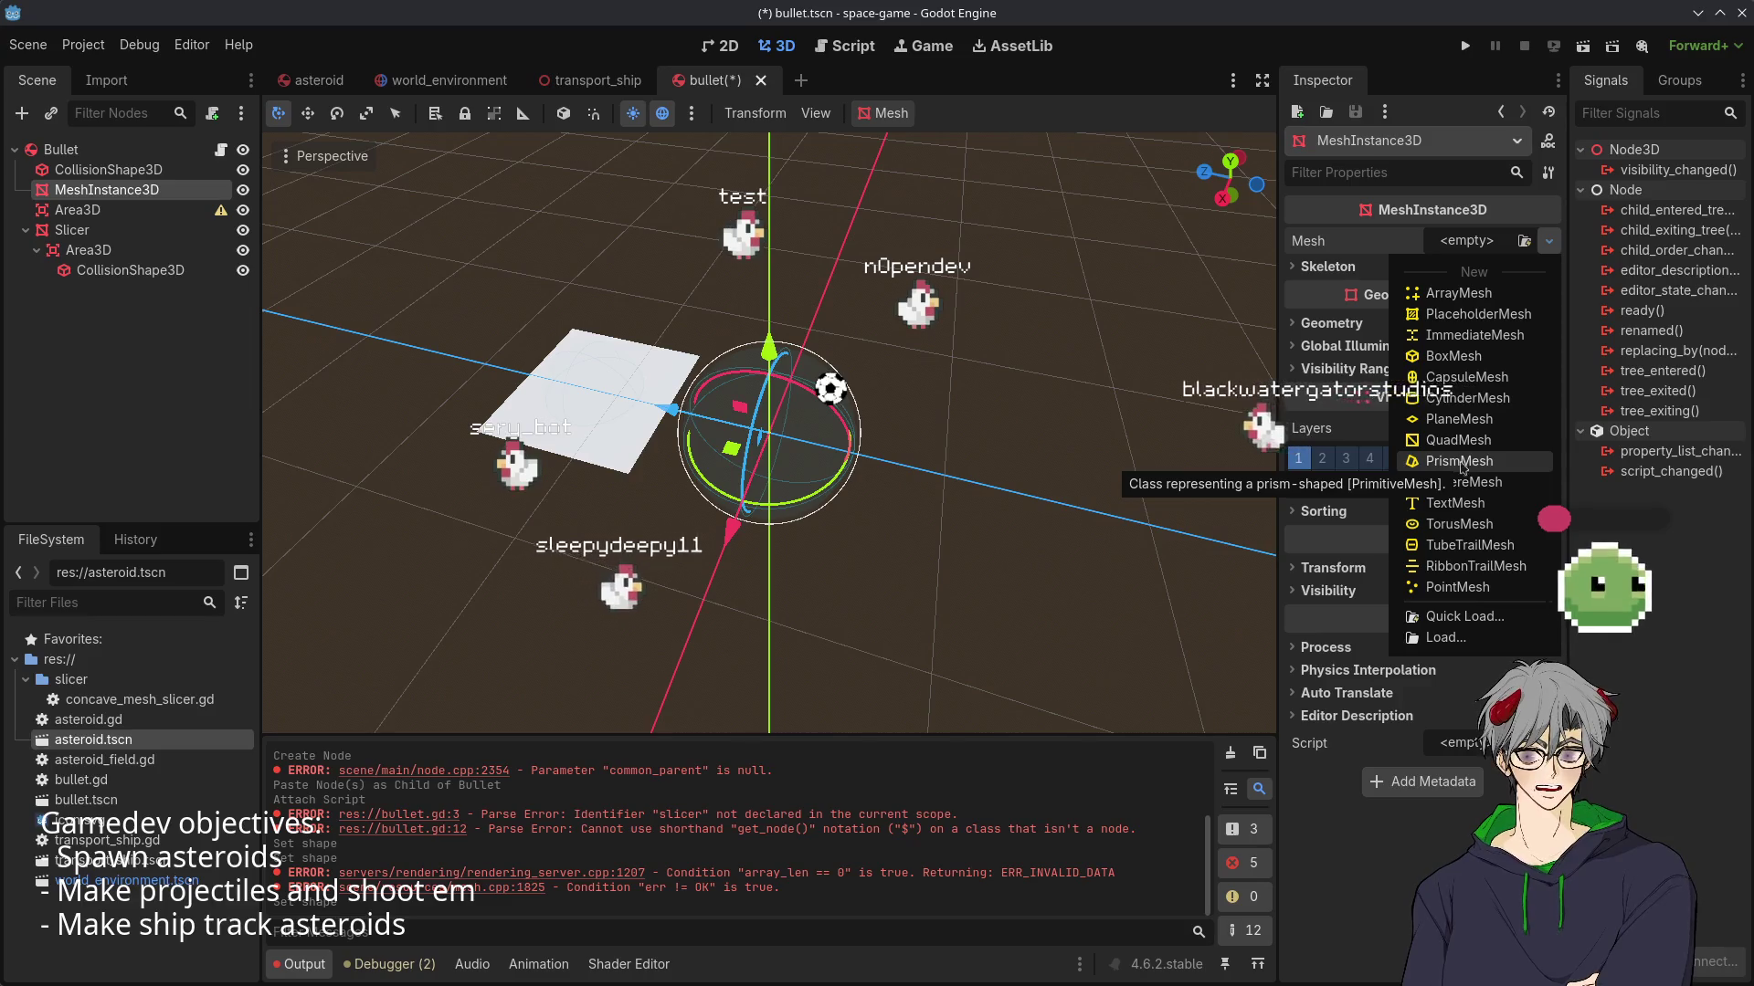
pyautogui.click(1468, 407)
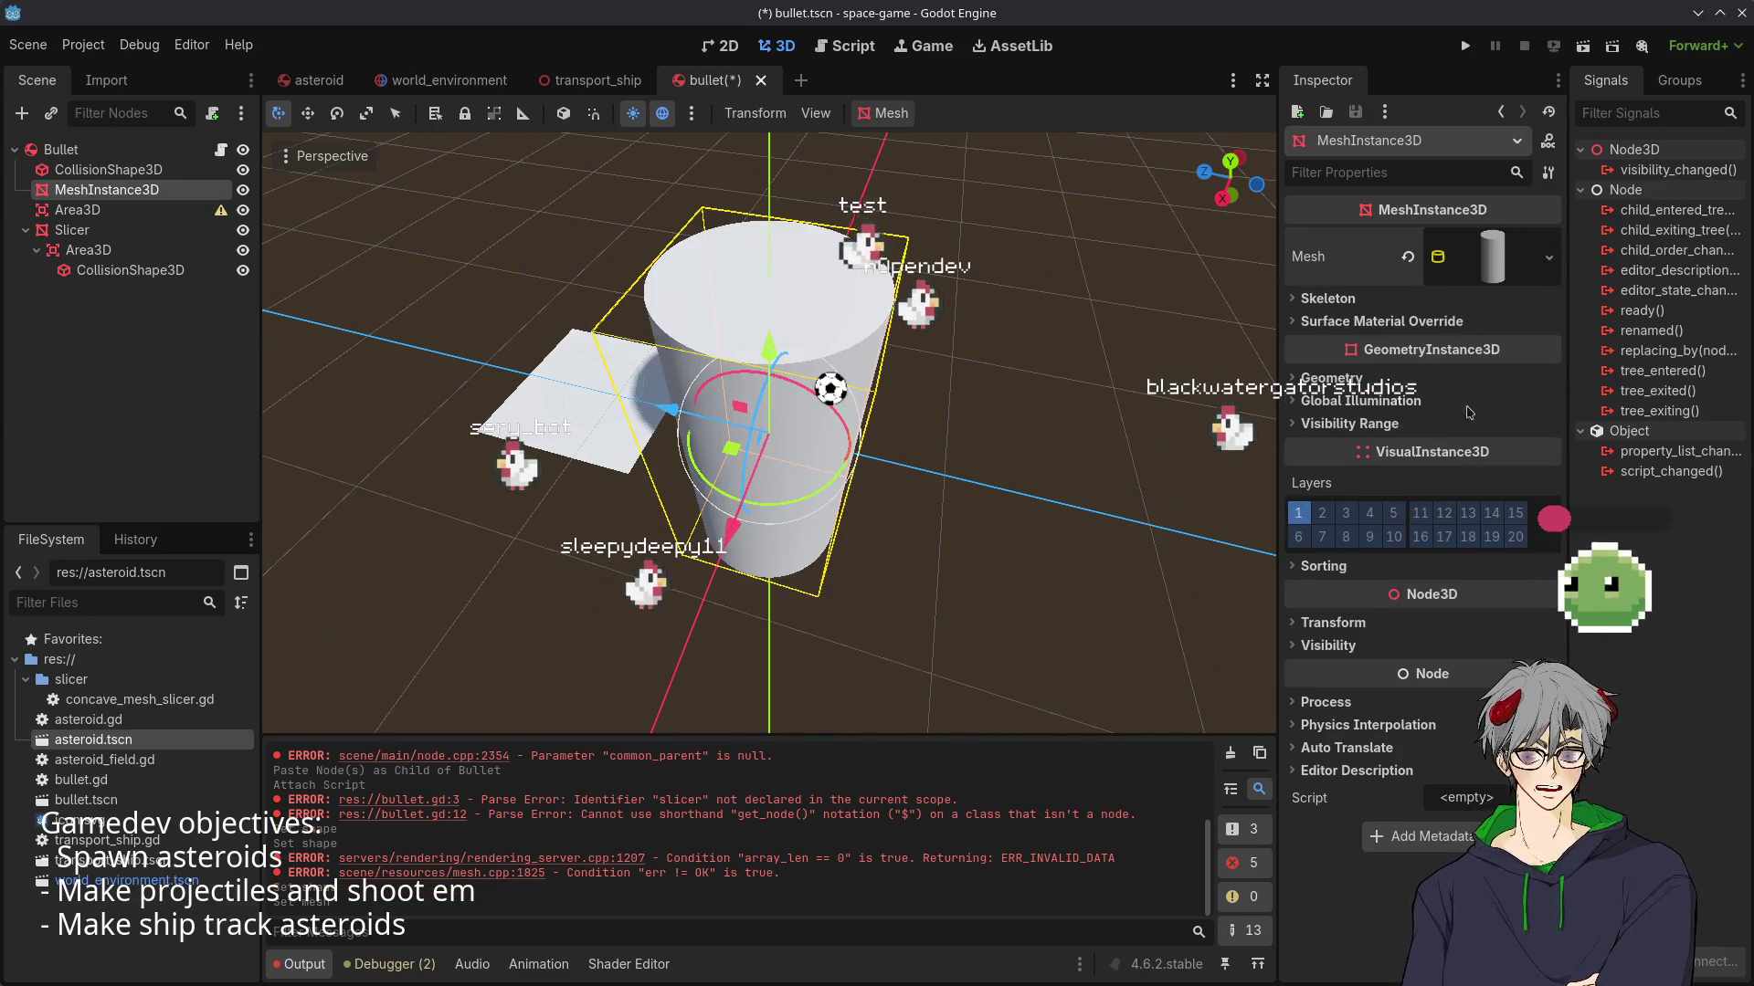
pyautogui.click(1462, 250)
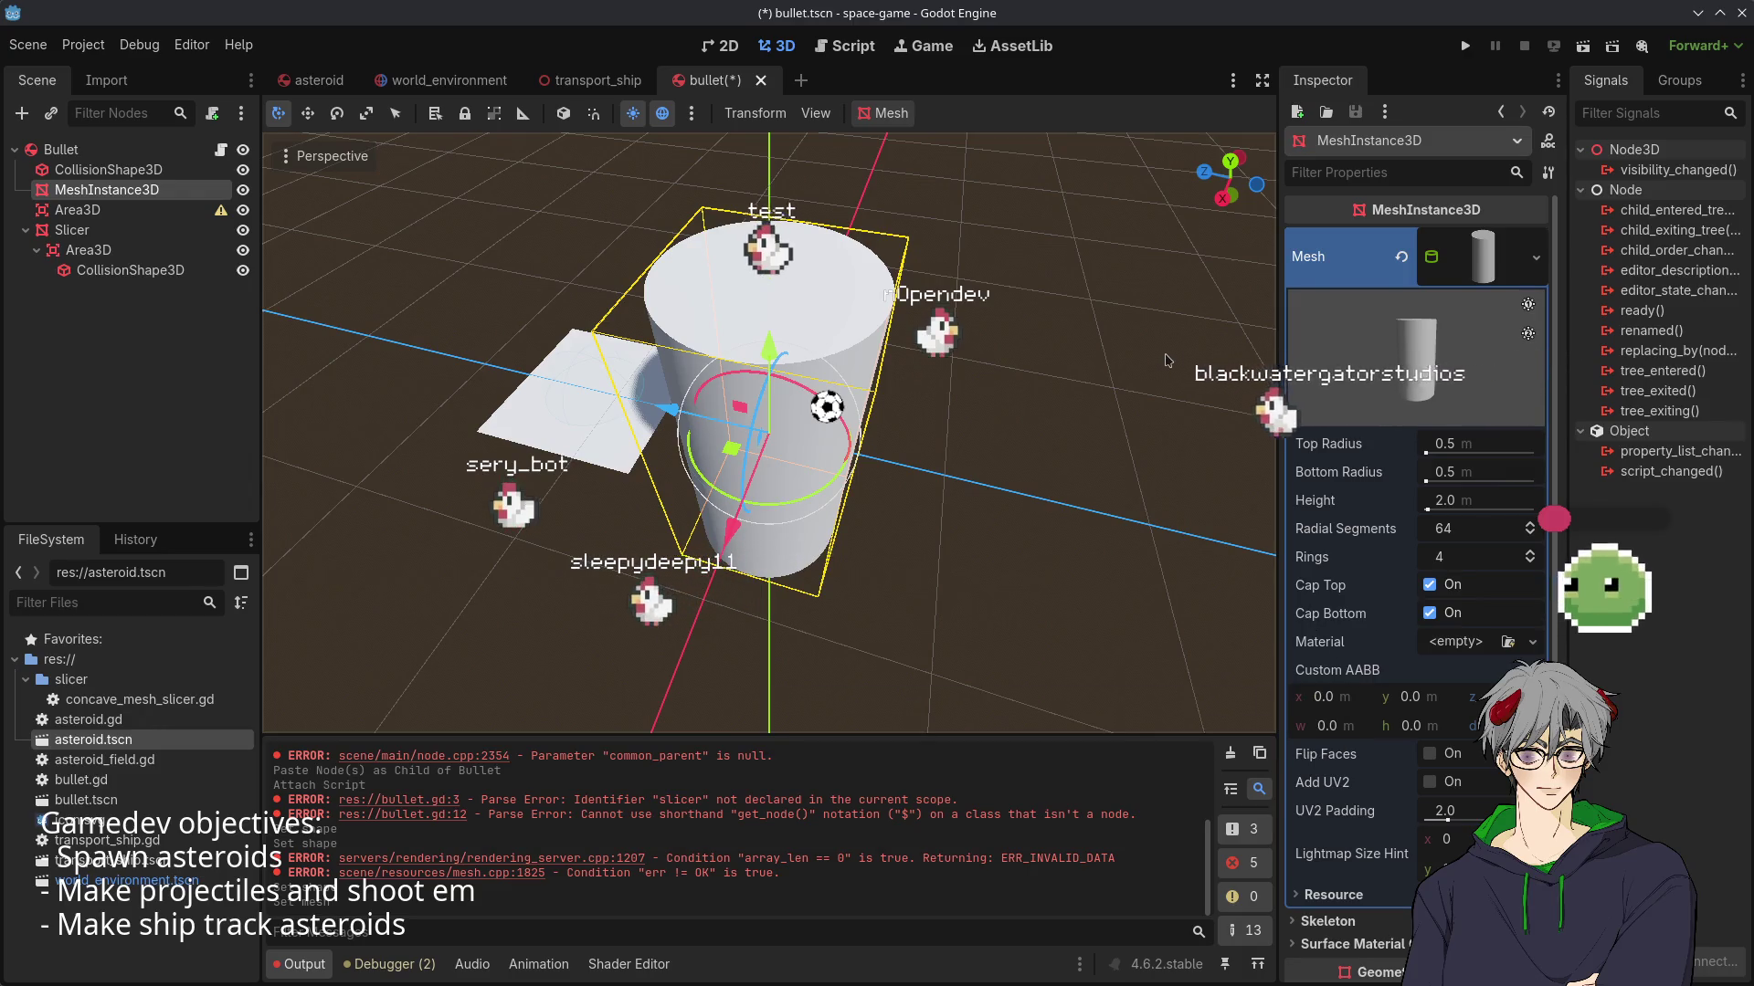
pyautogui.moveTo(1089, 673); pyautogui.dragTo(1260, 548)
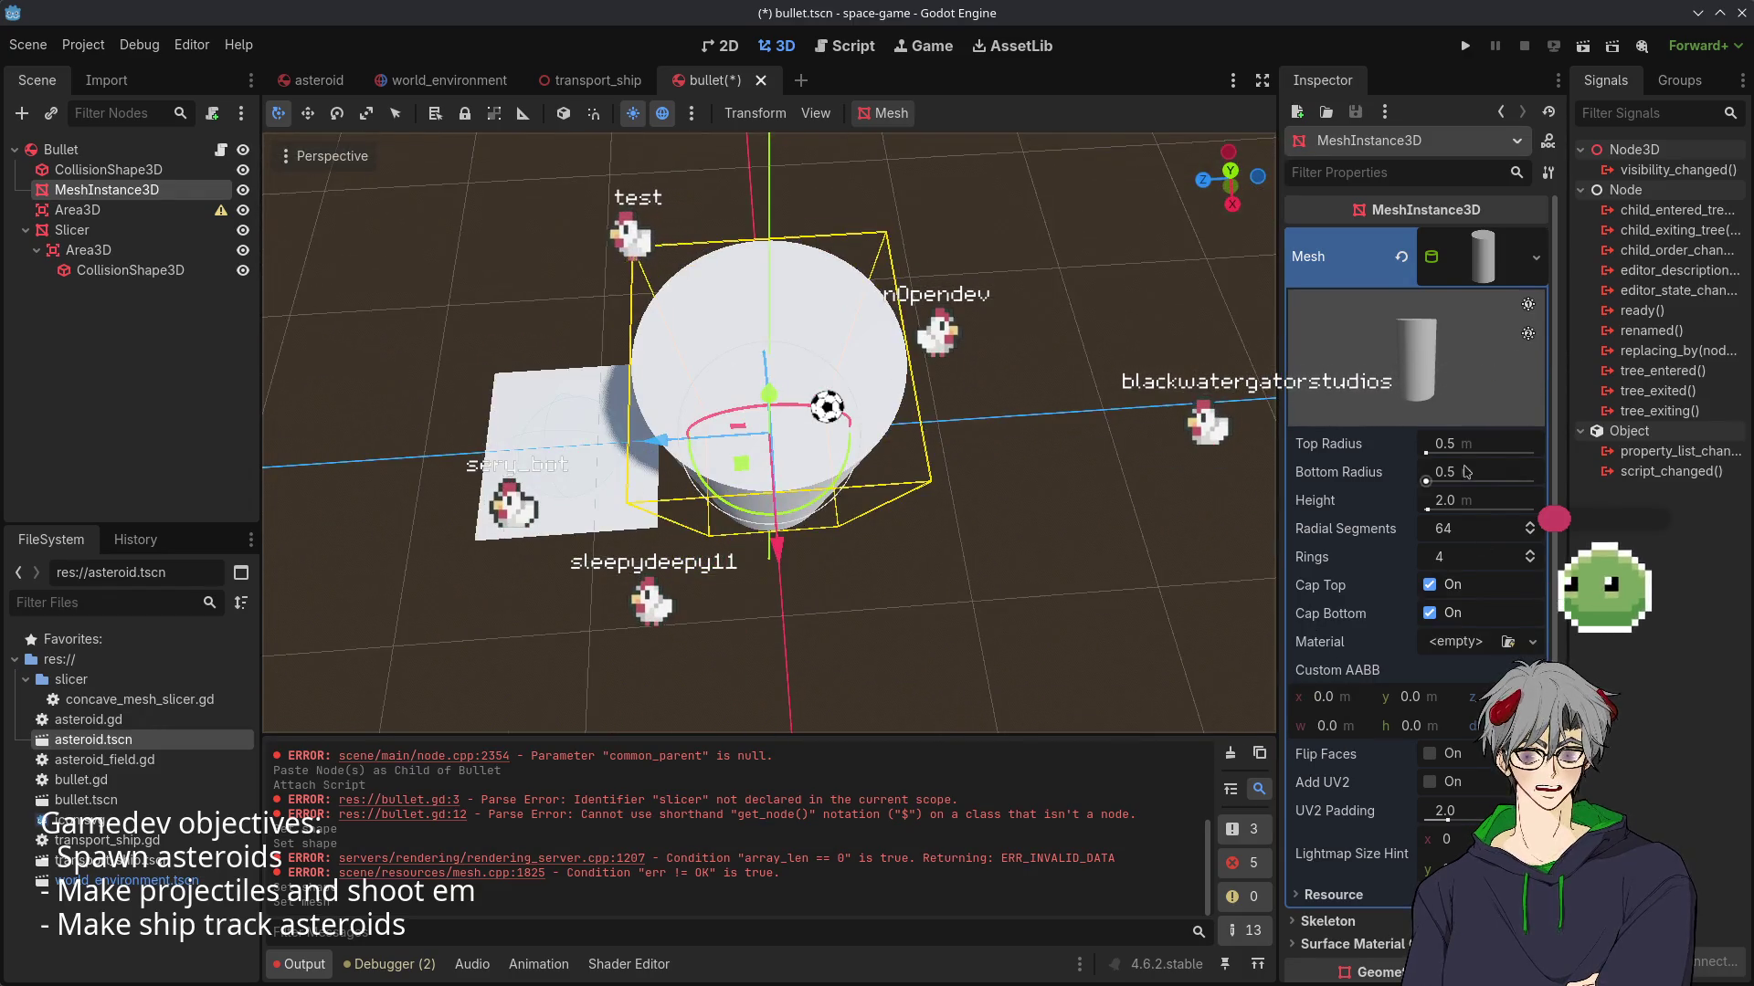
pyautogui.click(982, 283)
pyautogui.click(715, 370)
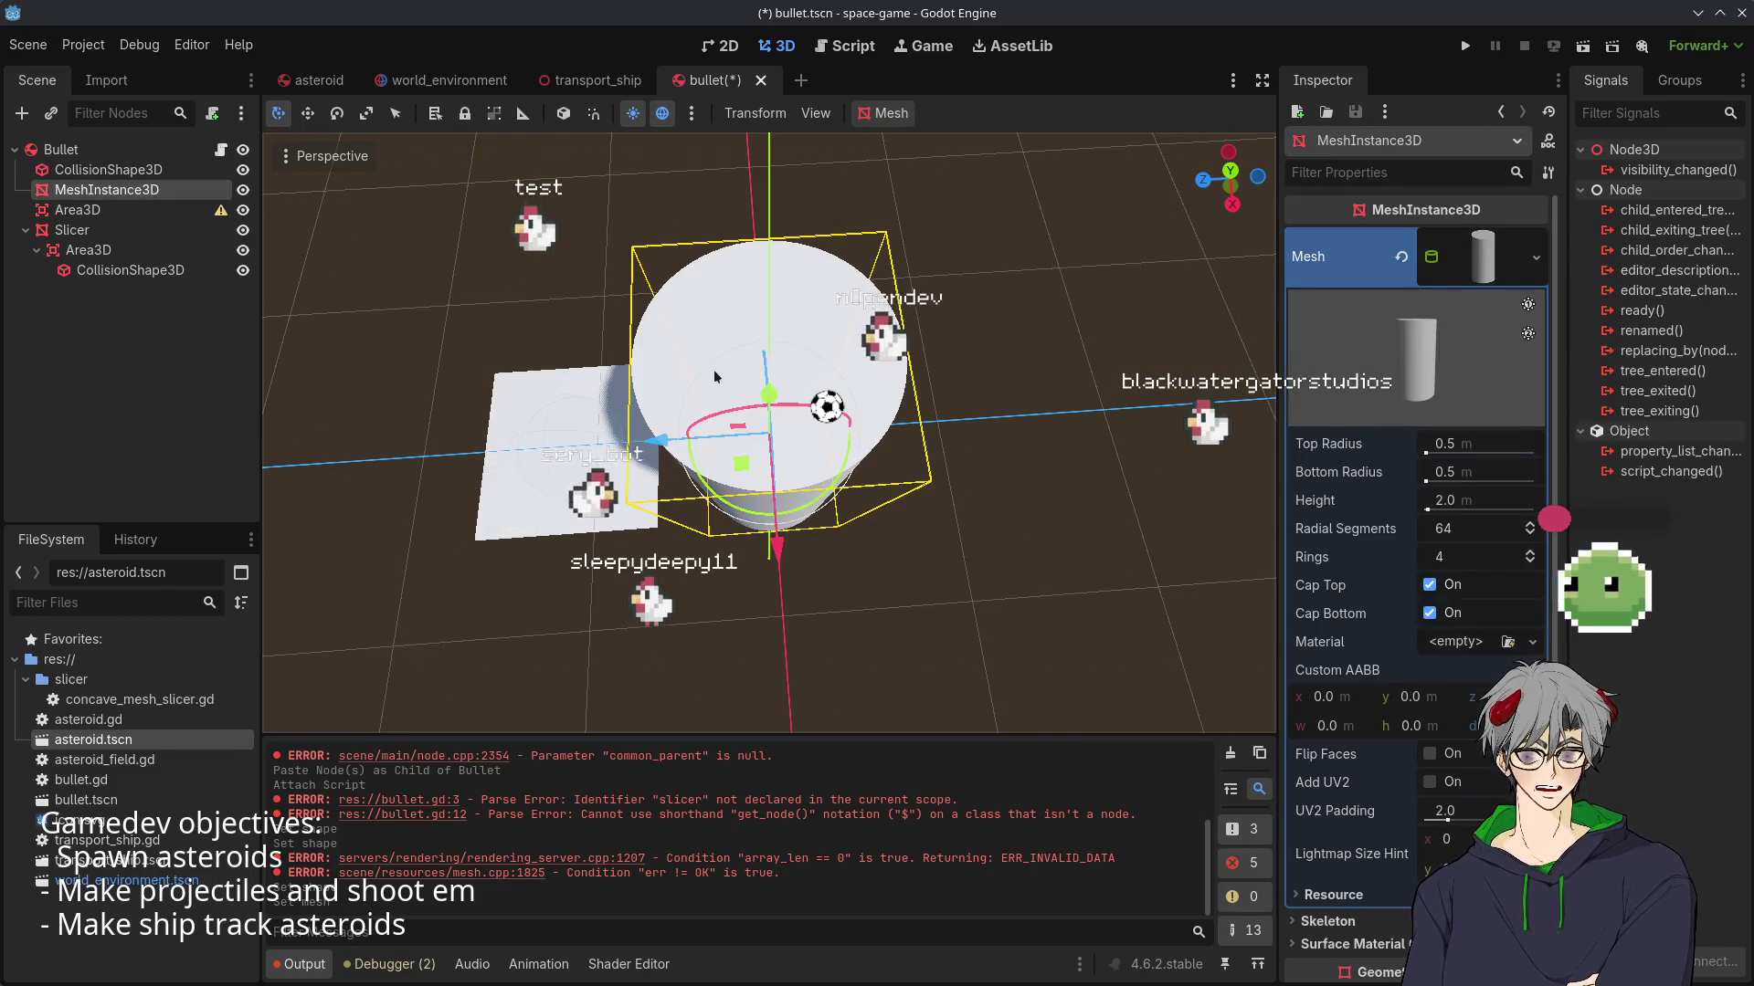
# - Delete the MeshInstance3D node from the Bullet scene
pyautogui.press('Delete')
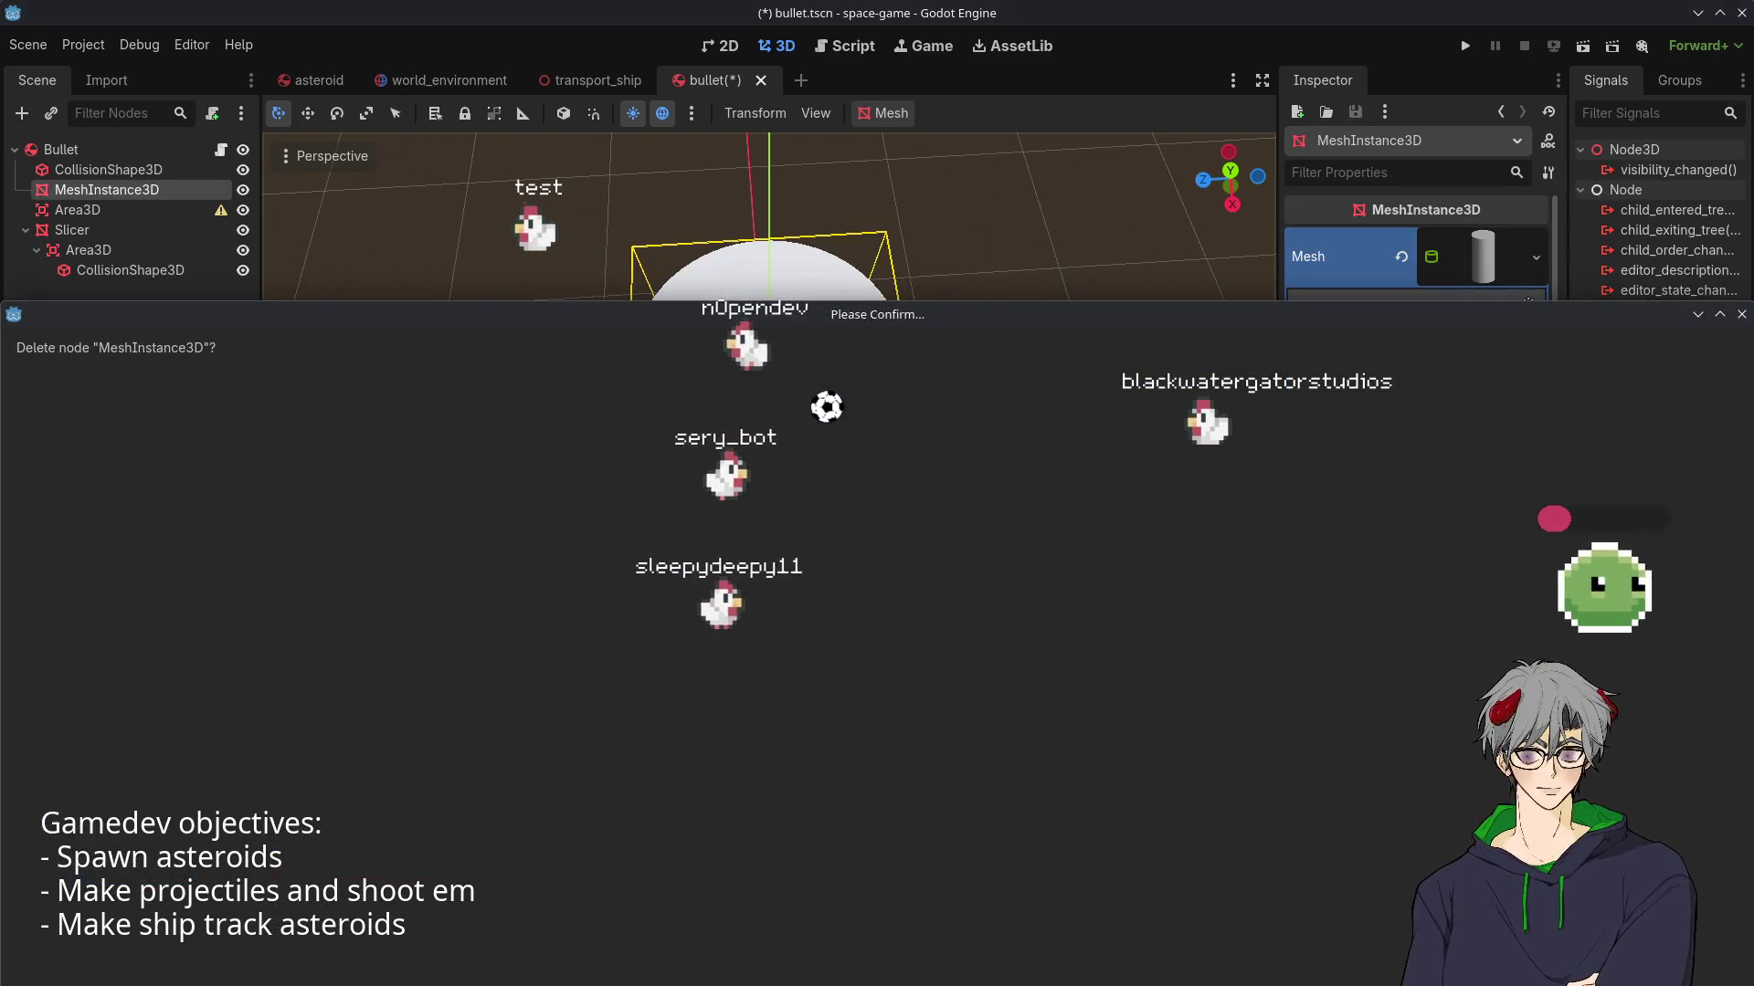
pyautogui.press('Return')
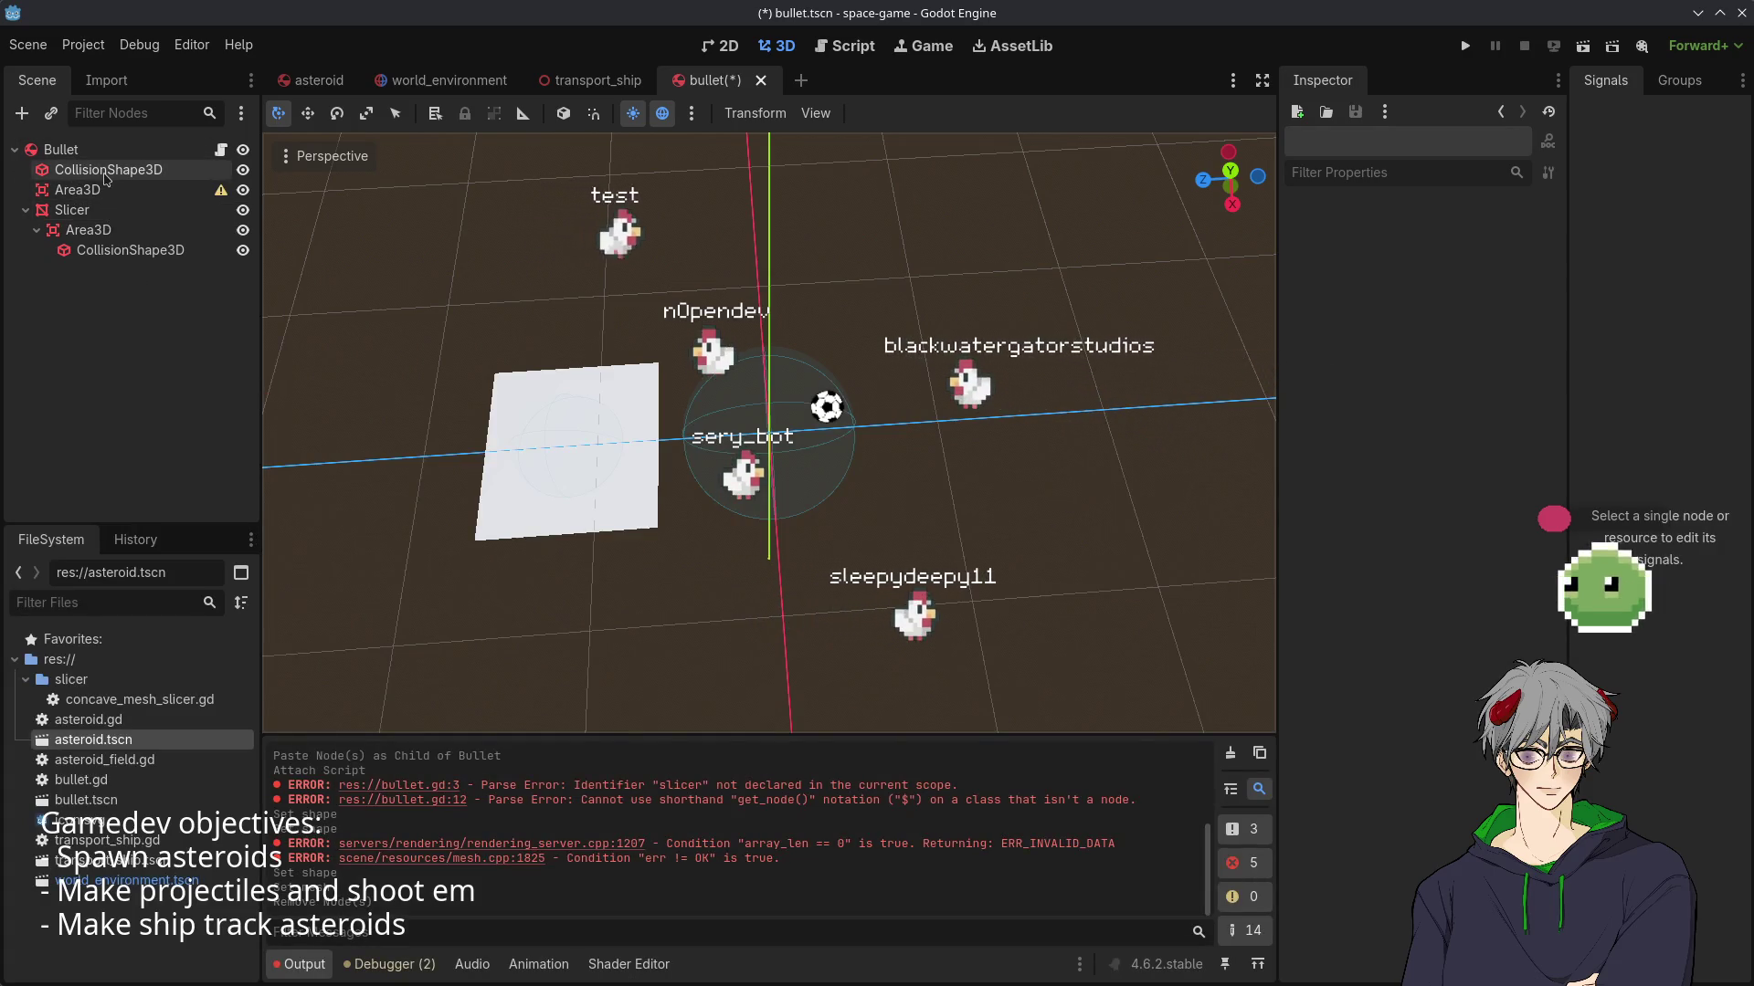
pyautogui.click(82, 189)
pyautogui.click(96, 170)
pyautogui.click(87, 190)
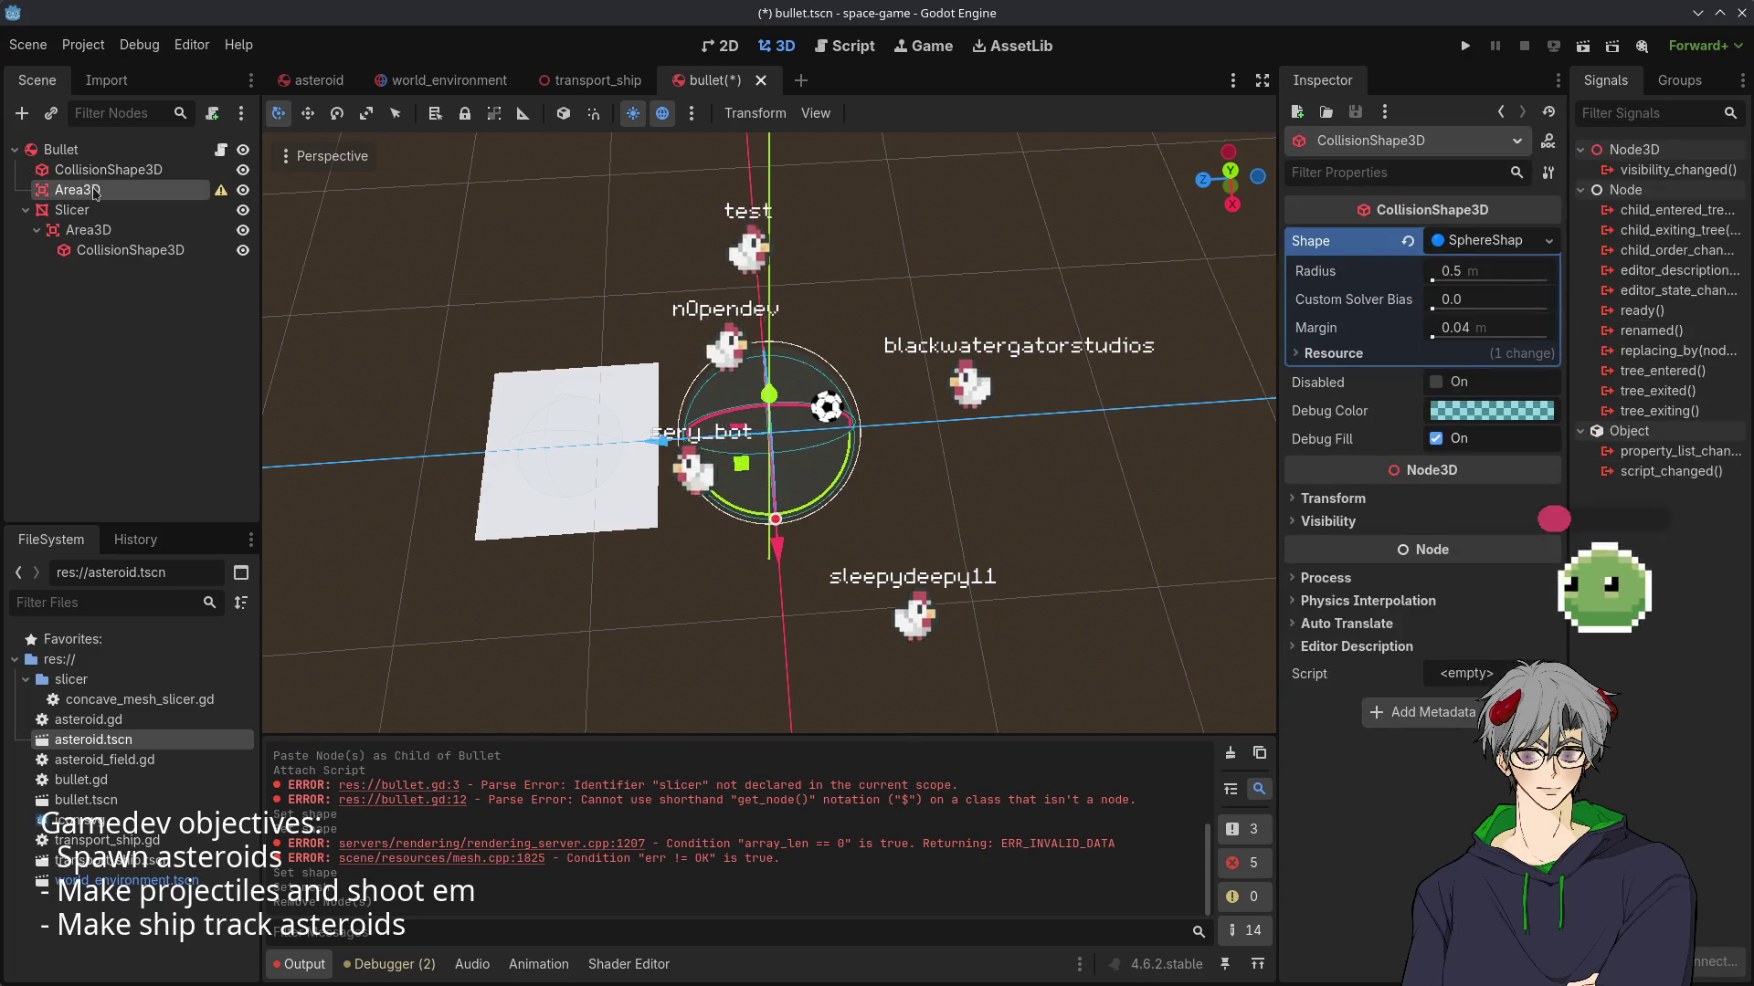
pyautogui.click(101, 170)
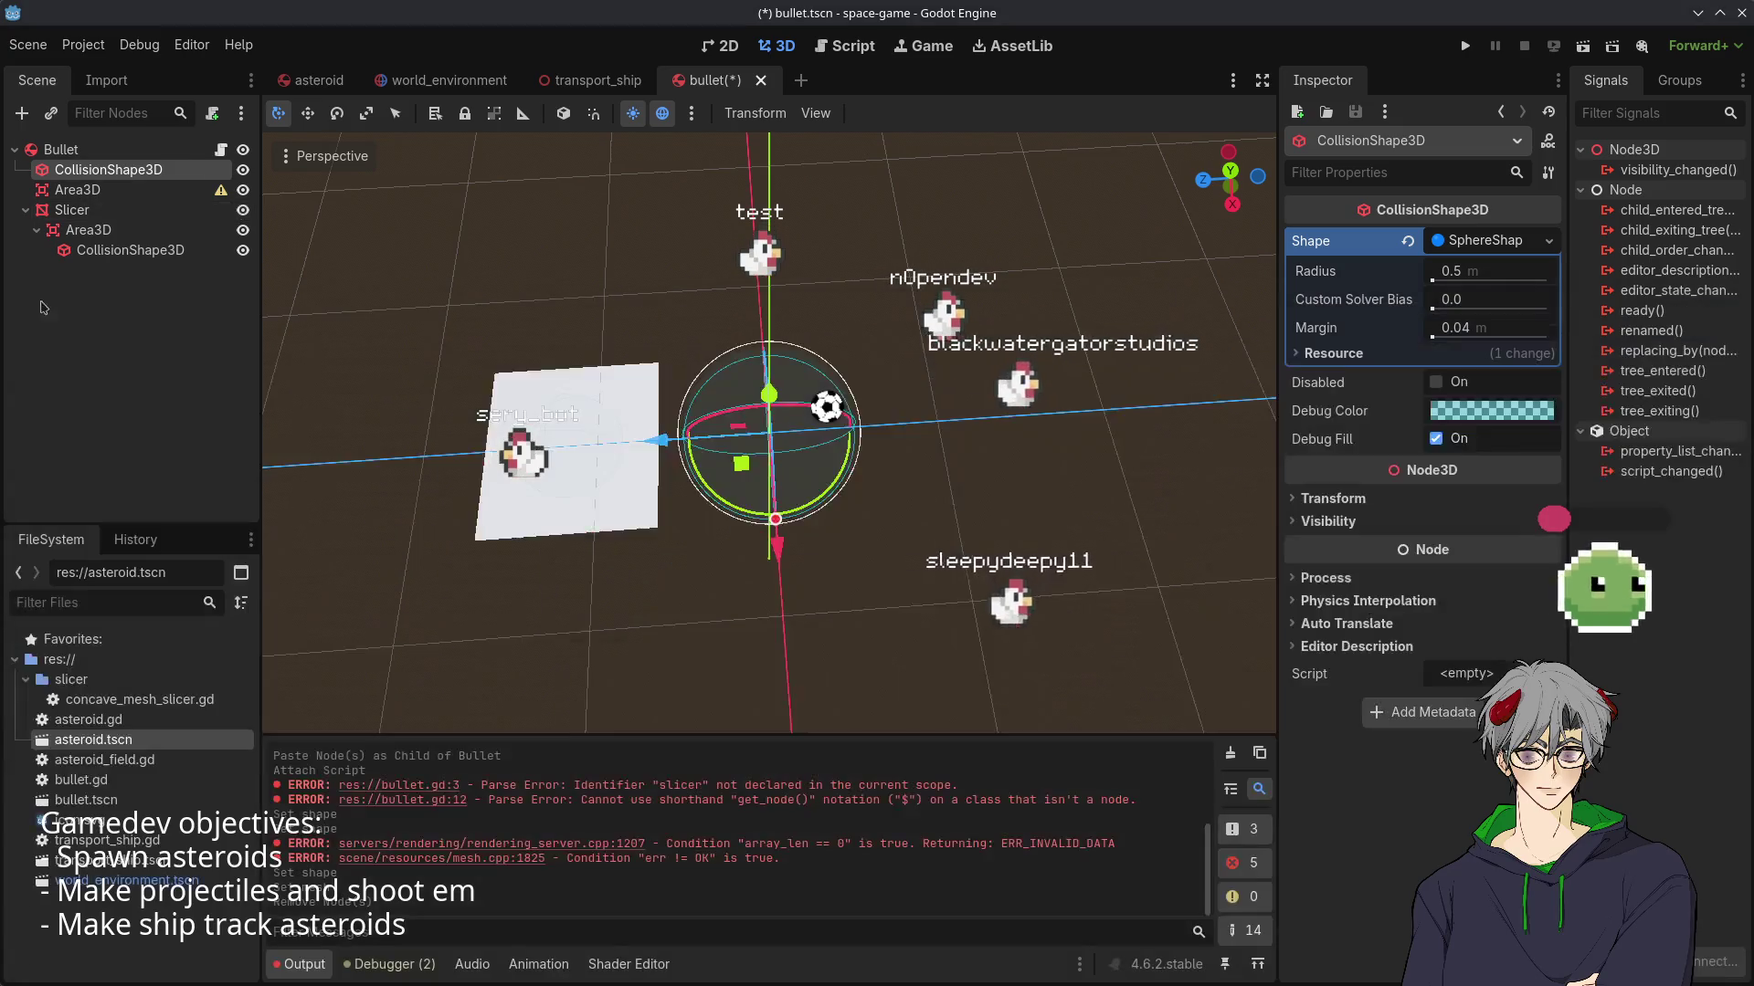
pyautogui.click(80, 189)
# - Add a CSGCylinder3D child under Bullet, found by searching 'csg'
pyautogui.rightClick(84, 148)
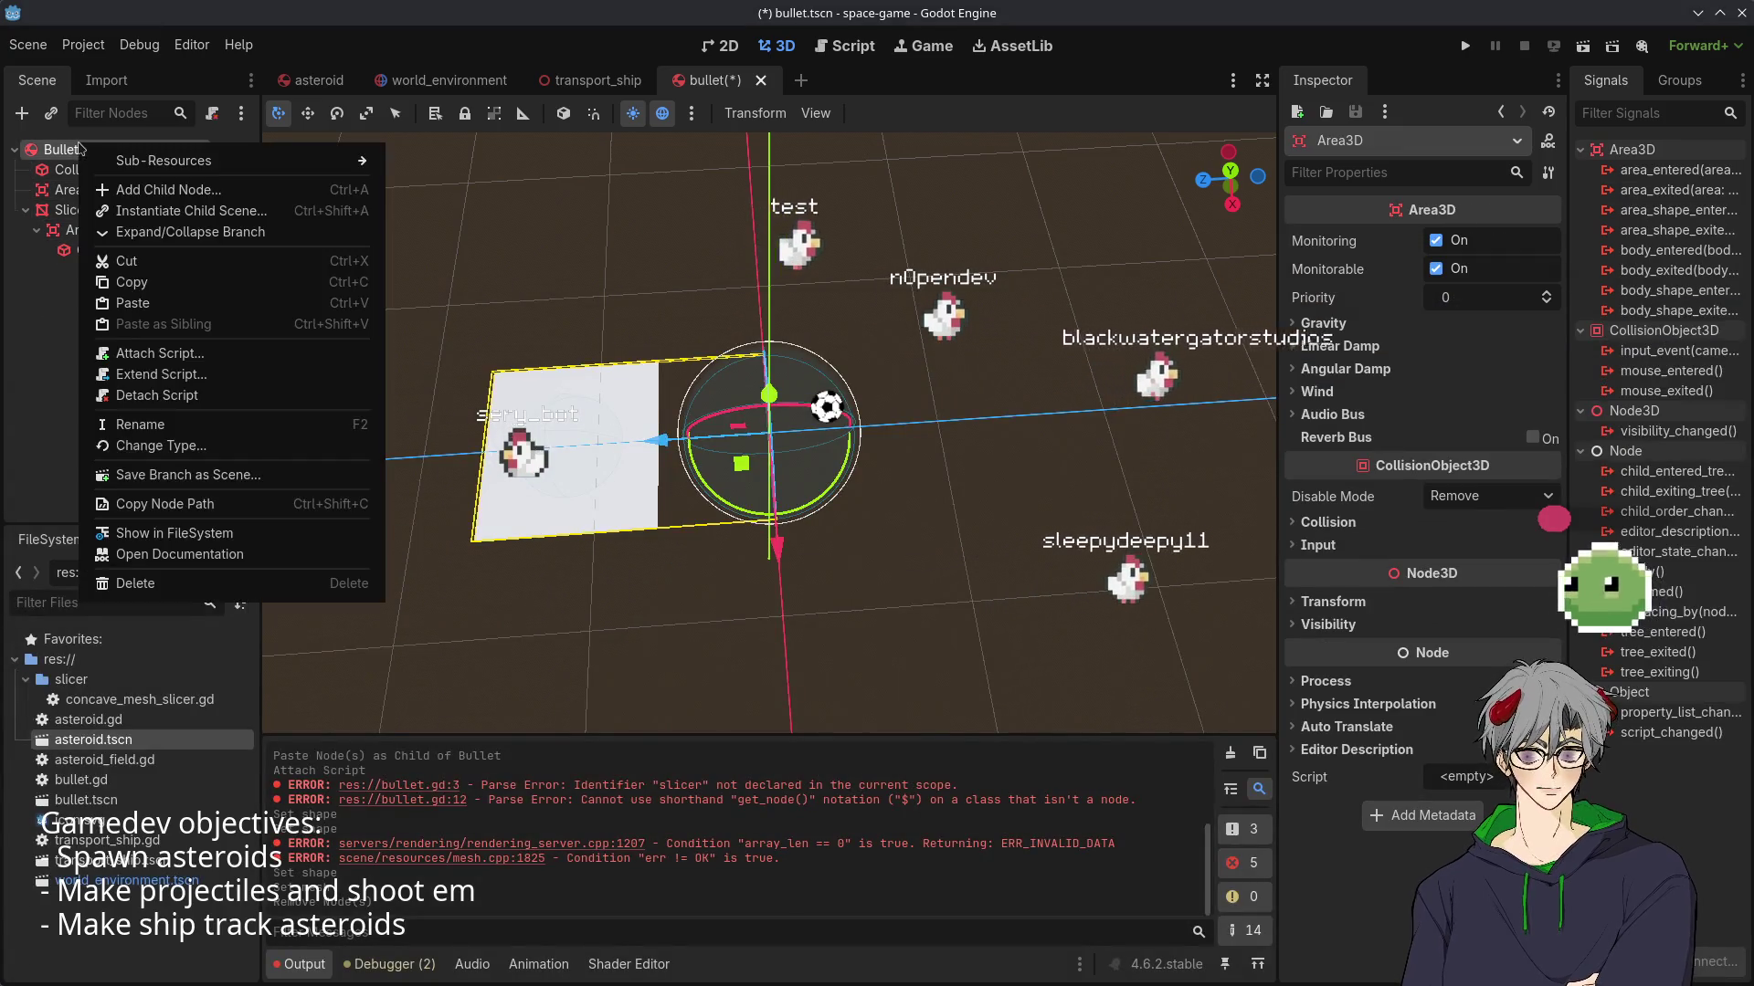
pyautogui.moveTo(180, 163)
pyautogui.click(146, 190)
pyautogui.write('cs')
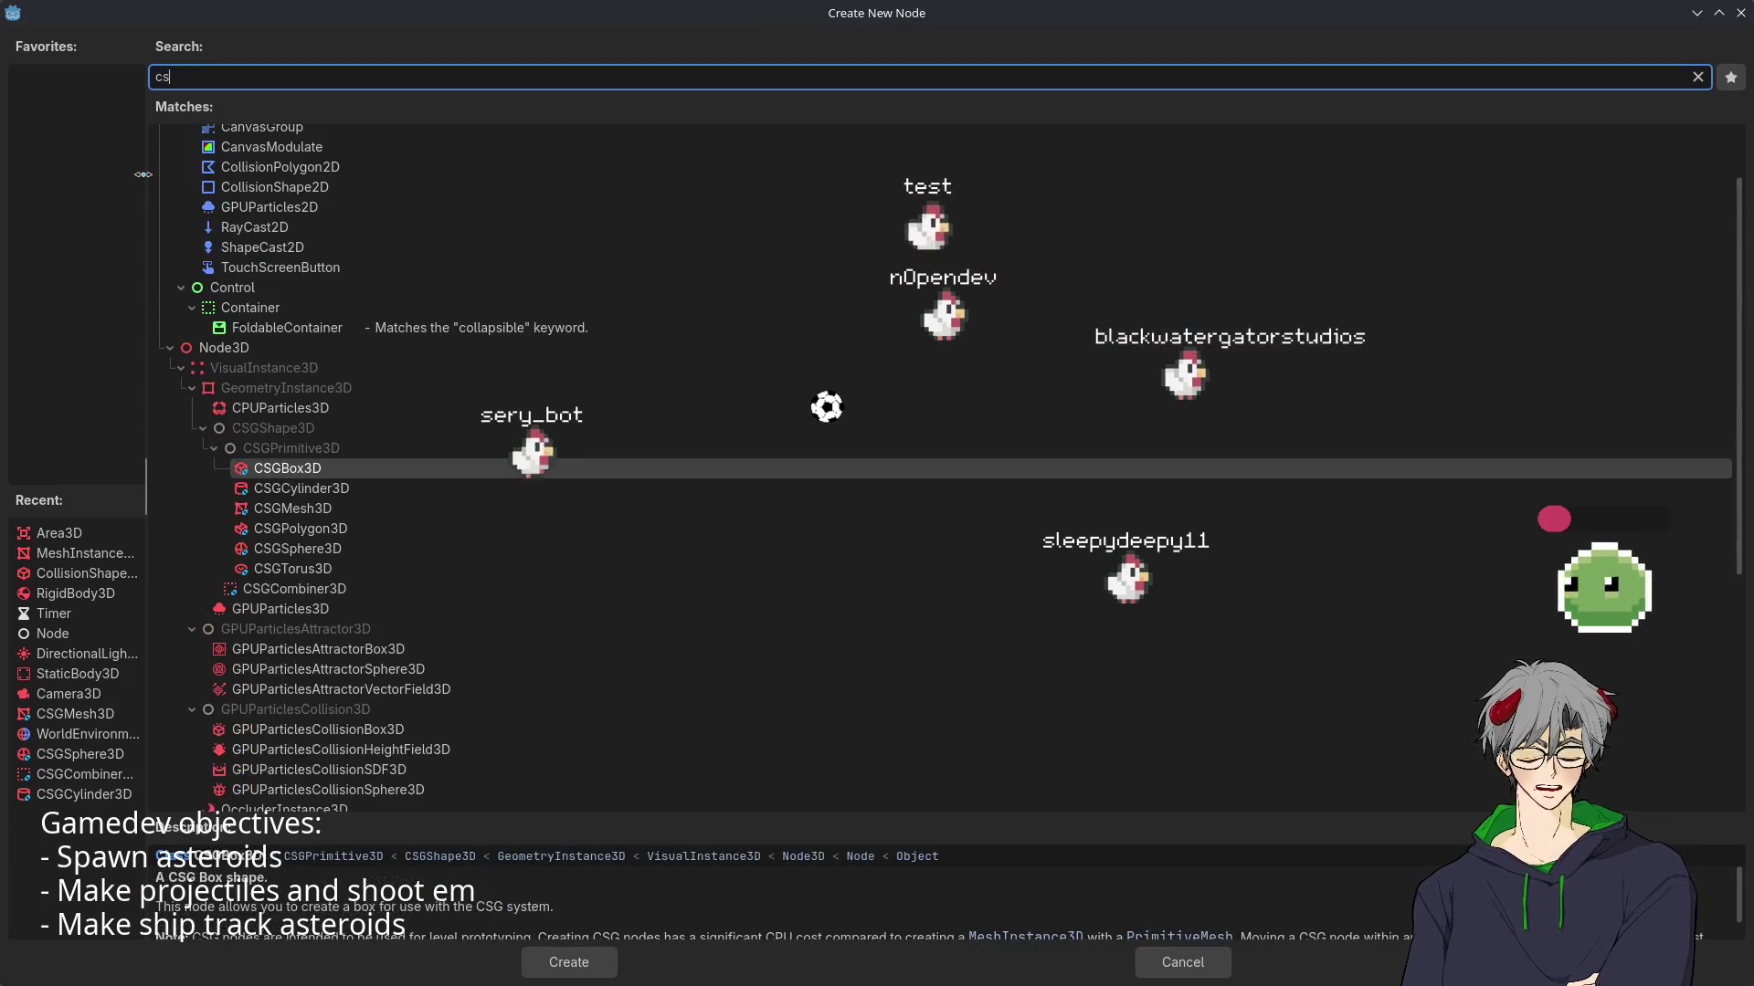
pyautogui.write('g')
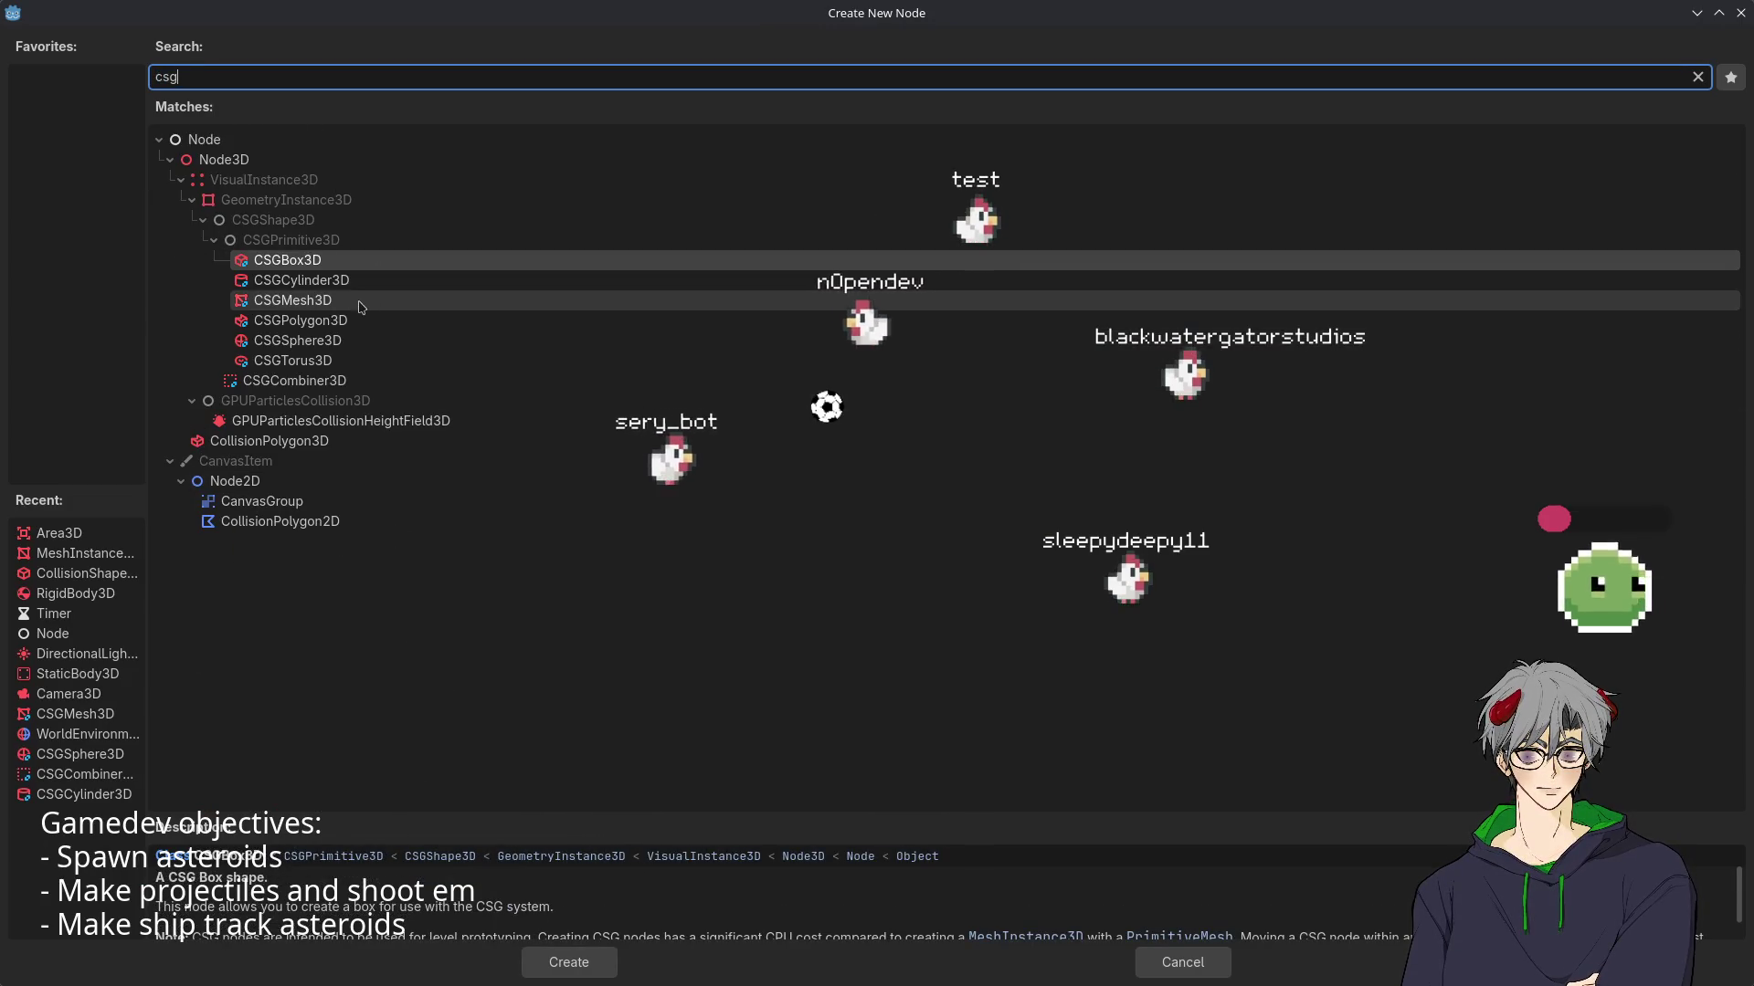
pyautogui.click(335, 286)
pyautogui.doubleClick(334, 287)
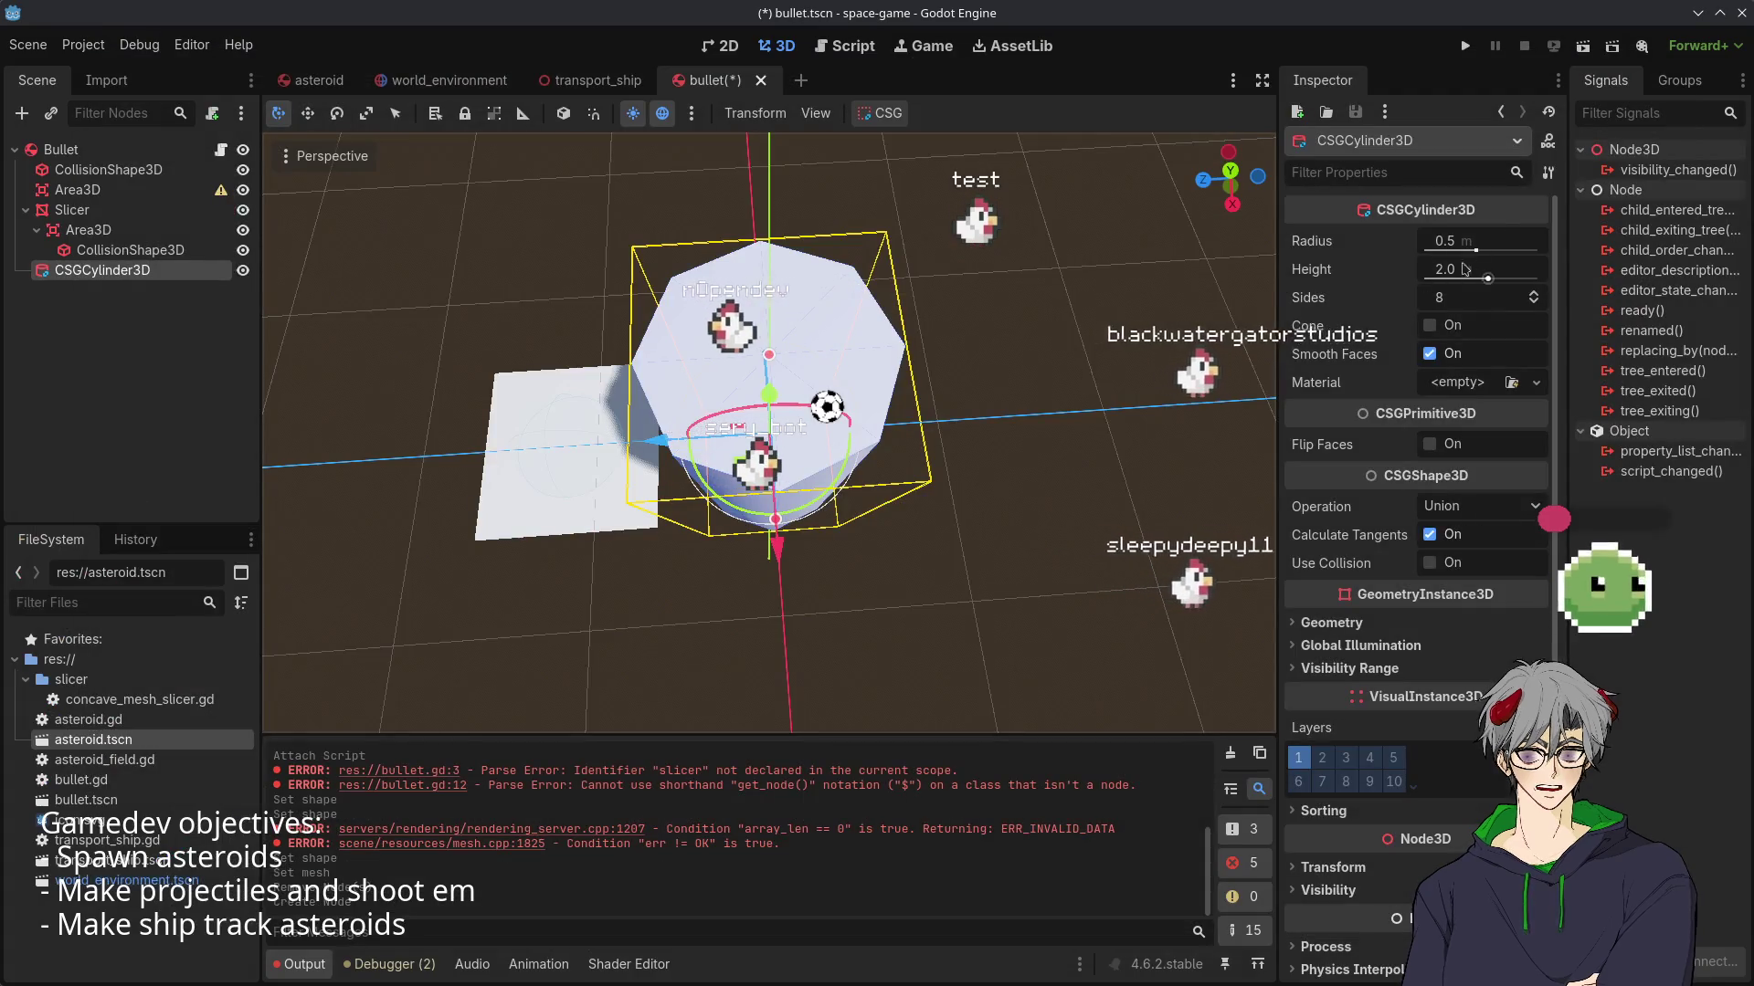
# - Turn the CSGCylinder3D into a cone with Height 1.0
pyautogui.click(1429, 325)
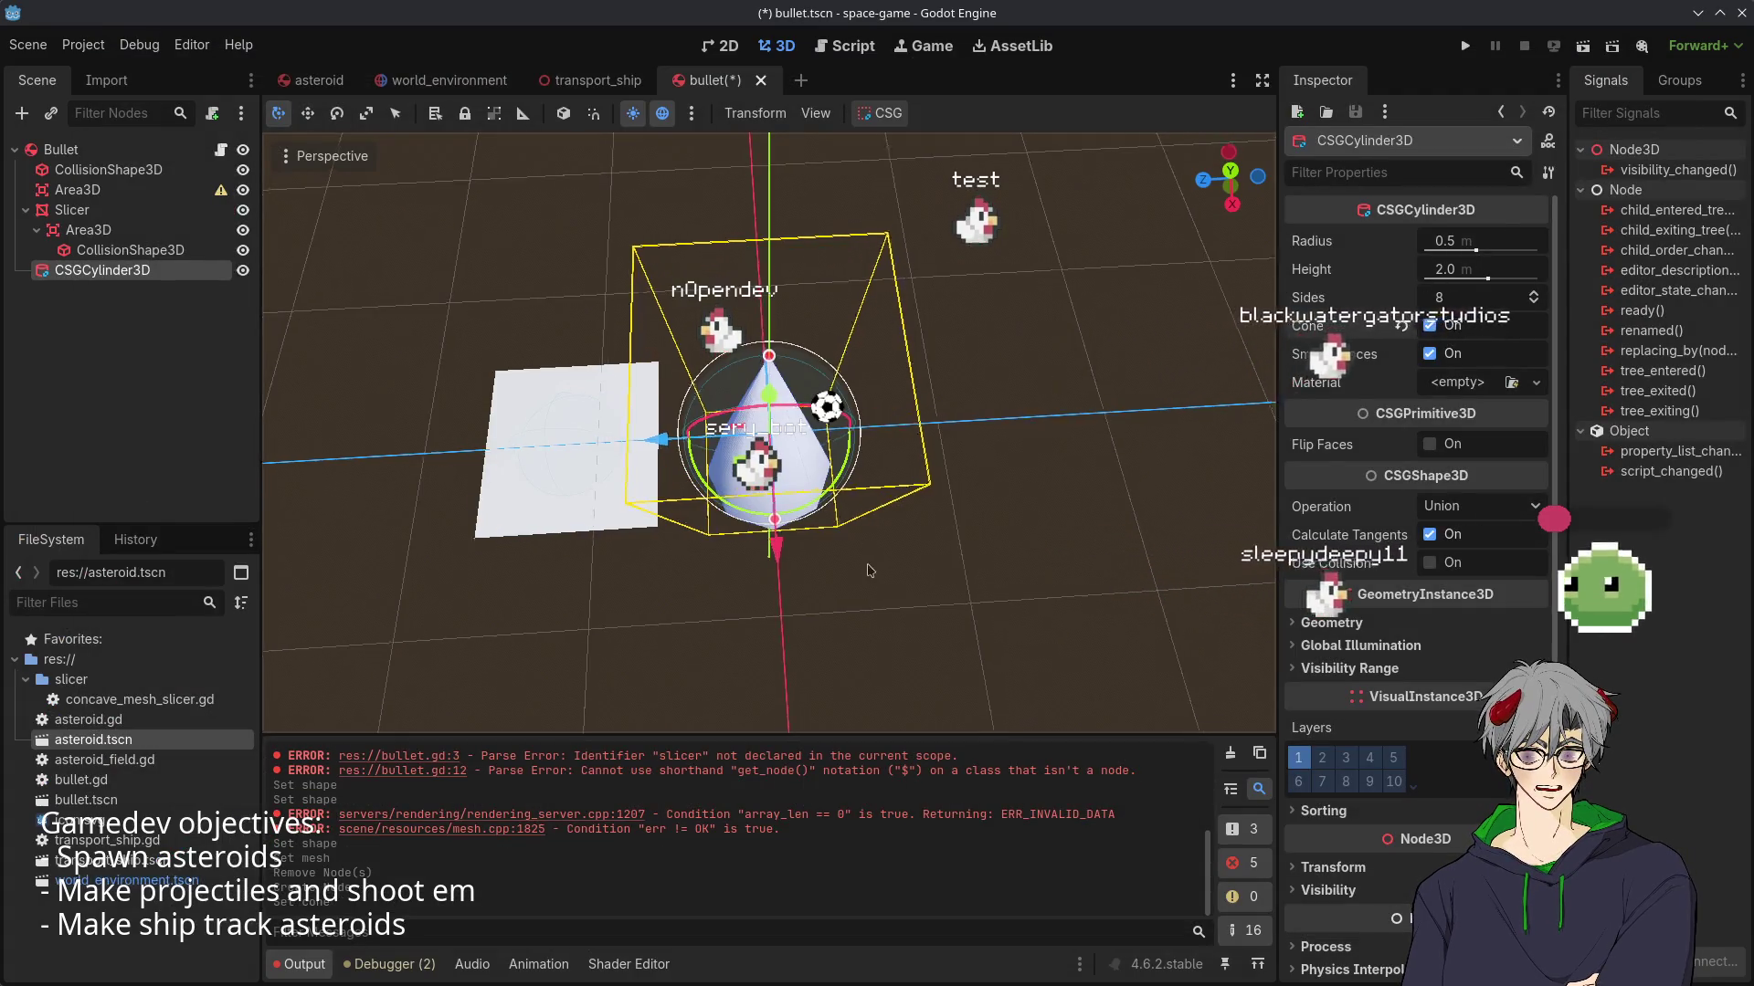
pyautogui.moveTo(868, 571); pyautogui.dragTo(804, 470)
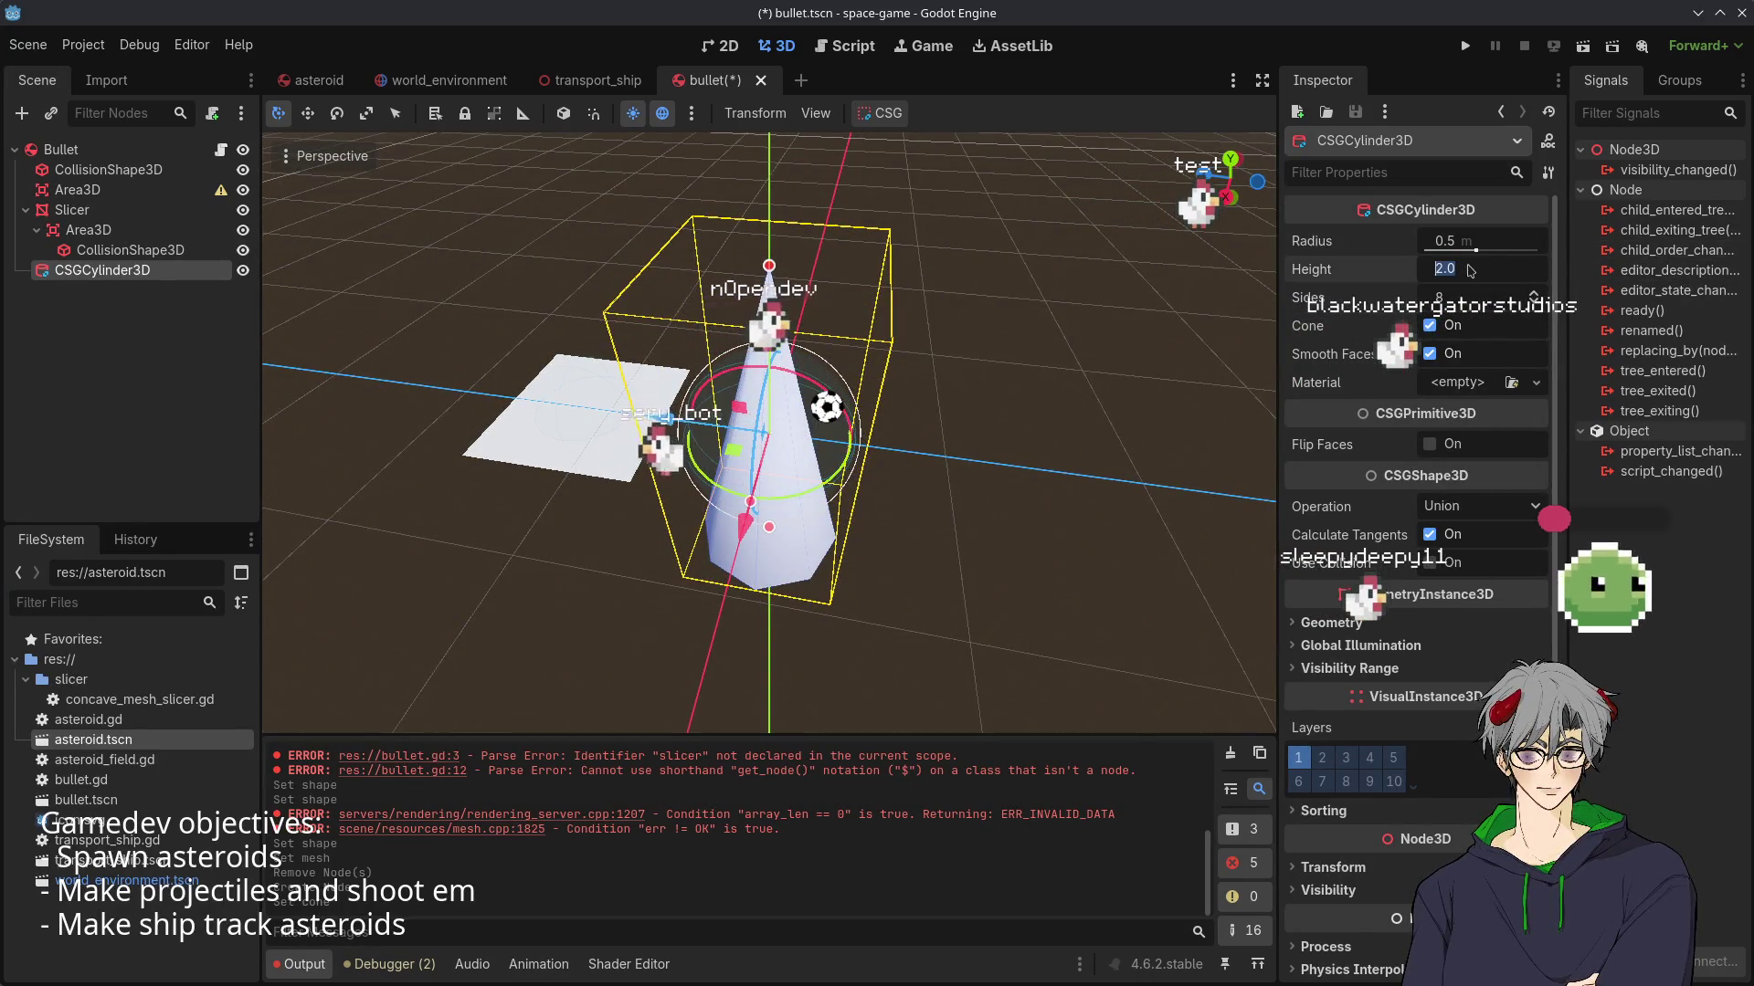
pyautogui.write('1')
pyautogui.press('Return')
# - Rotate the cone 90 degrees onto its side with the rotate gizmo
pyautogui.moveTo(808, 438)
pyautogui.mouseDown()
pyautogui.moveTo(814, 325)
pyautogui.moveTo(864, 310)
pyautogui.moveTo(812, 511)
pyautogui.moveTo(803, 356)
pyautogui.mouseUp()
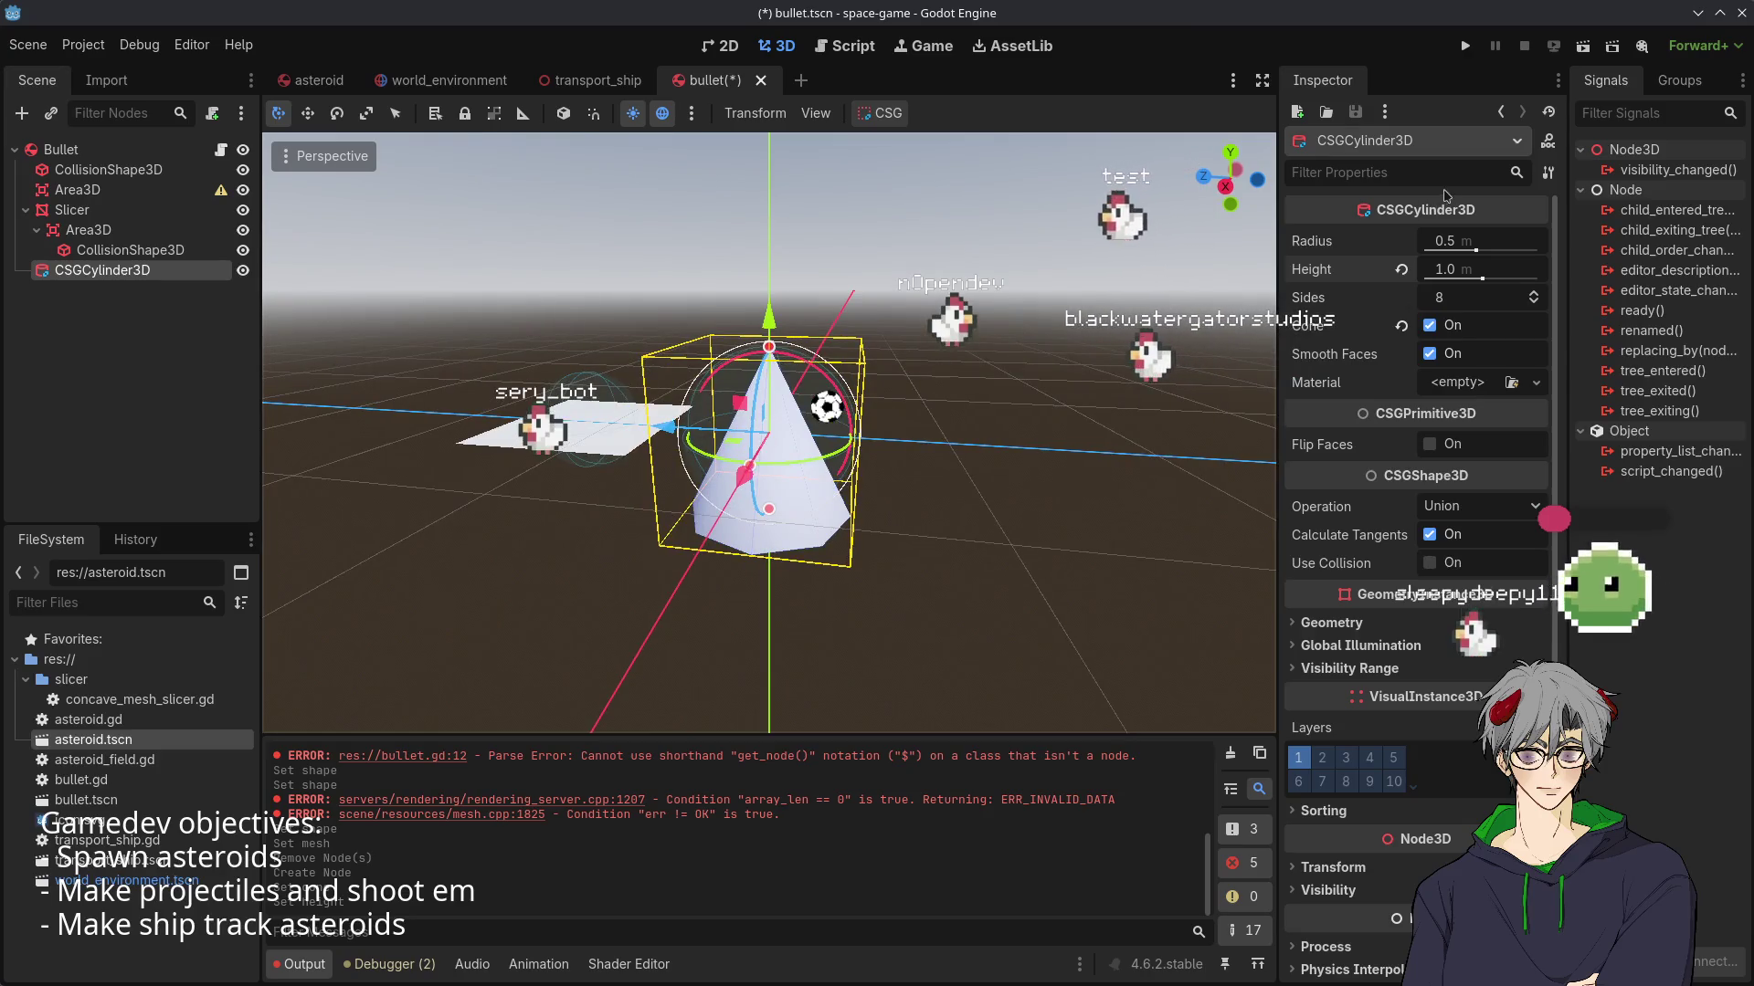
pyautogui.moveTo(817, 614)
pyautogui.mouseDown()
pyautogui.moveTo(848, 272)
pyautogui.moveTo(766, 813)
pyautogui.moveTo(834, 606)
pyautogui.moveTo(836, 487)
pyautogui.mouseUp()
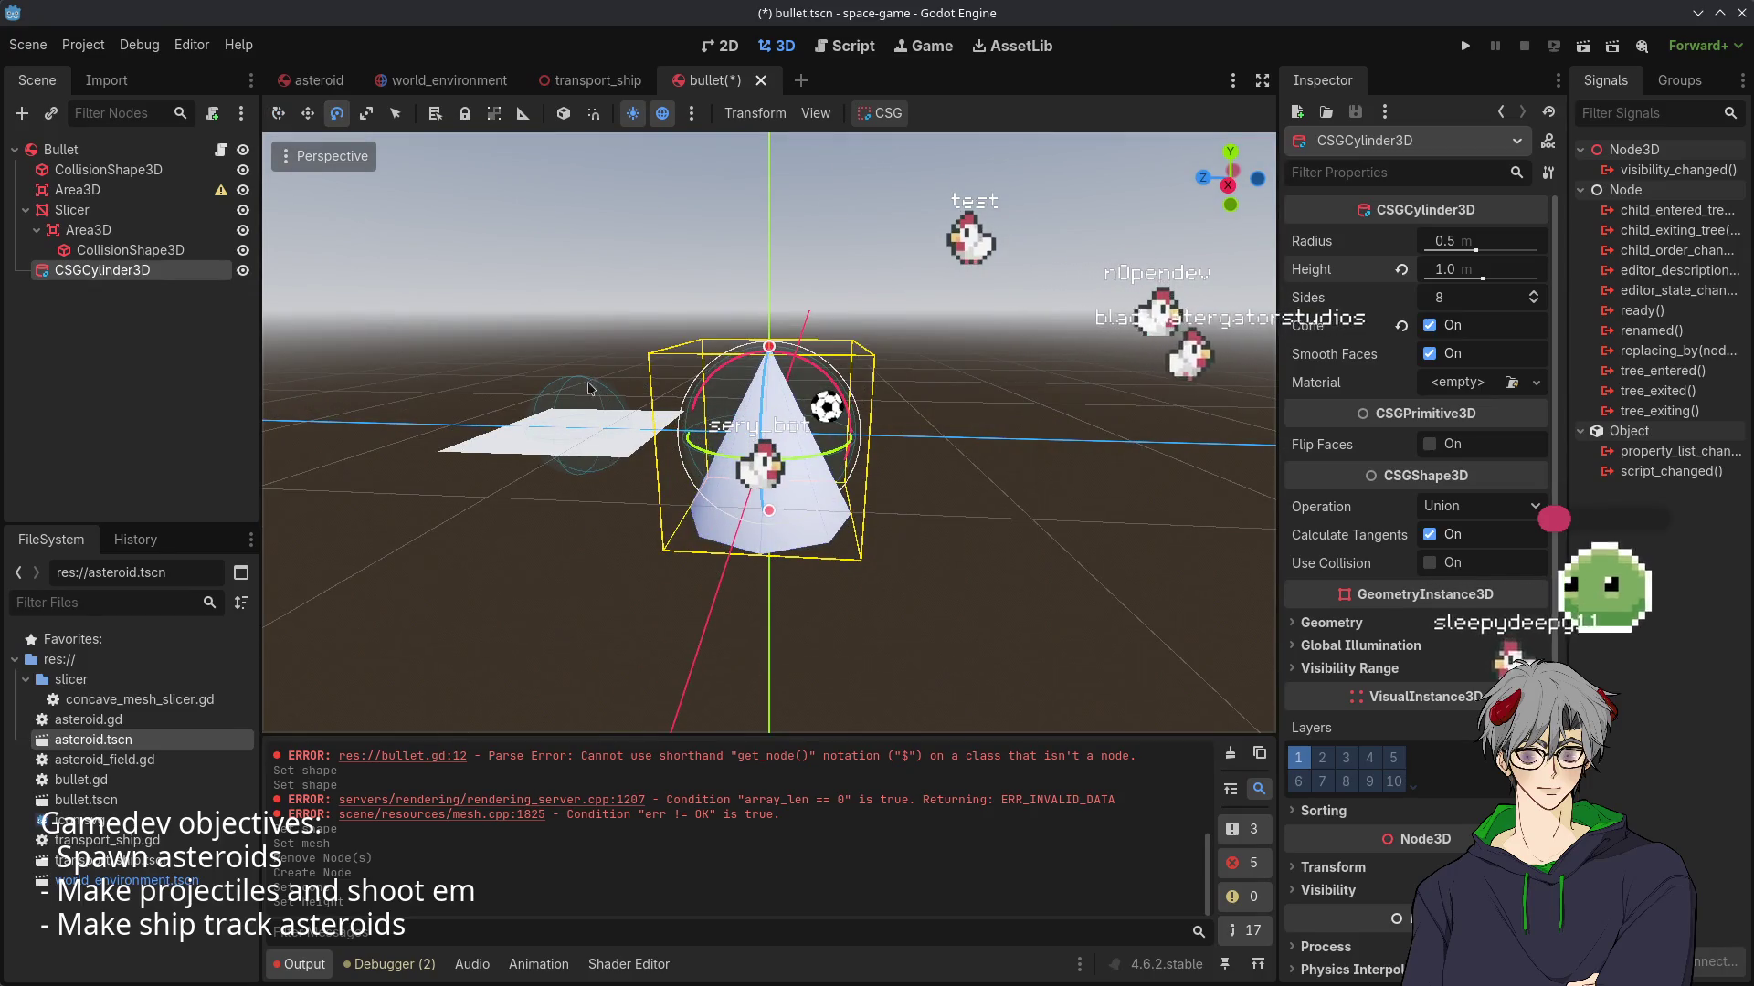
pyautogui.moveTo(700, 391)
pyautogui.mouseDown()
pyautogui.moveTo(671, 443)
pyautogui.moveTo(625, 664)
pyautogui.mouseUp()
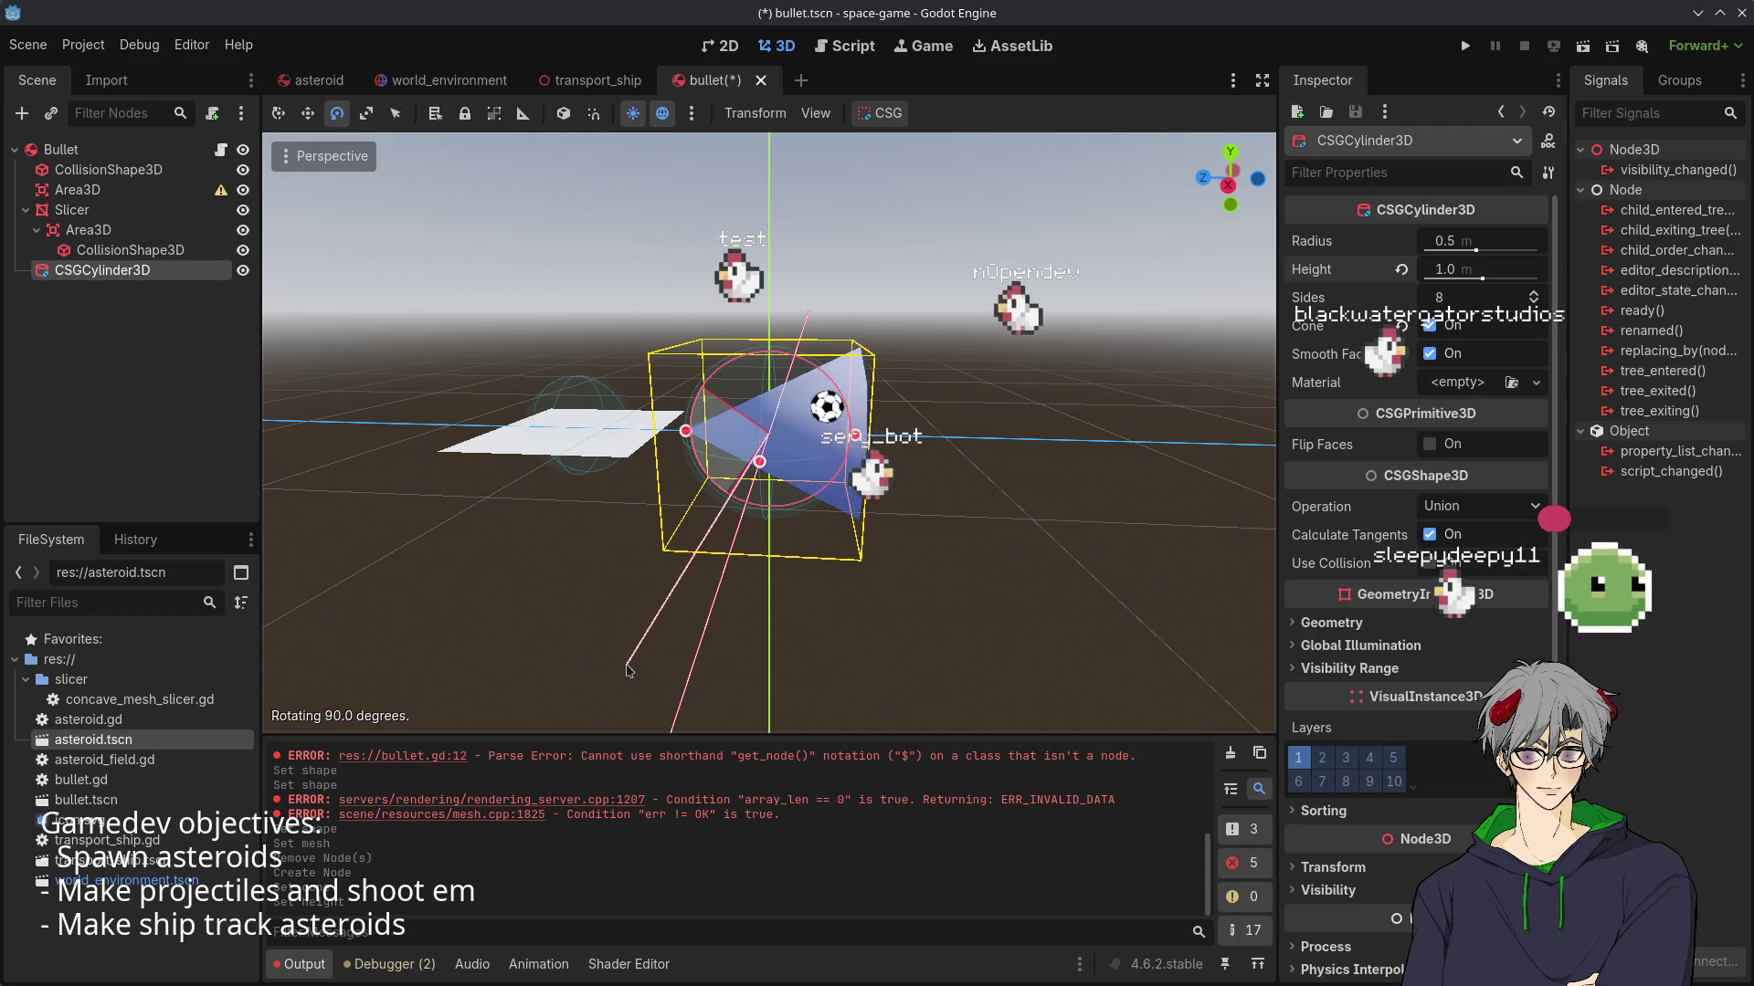
# - Finish turning the cone 90 degrees so it lies along the Z axis
pyautogui.moveTo(621, 716); pyautogui.dragTo(603, 639)
pyautogui.moveTo(822, 503)
pyautogui.mouseDown()
pyautogui.moveTo(939, 435)
pyautogui.moveTo(694, 427)
pyautogui.moveTo(800, 442)
pyautogui.moveTo(879, 569)
pyautogui.moveTo(871, 612)
pyautogui.mouseUp()
pyautogui.scroll(1, 691, 427)
# - Undo the accidental radius change, restoring the cone radius to 0.5 m
pyautogui.hotkey('ctrl', 'z')
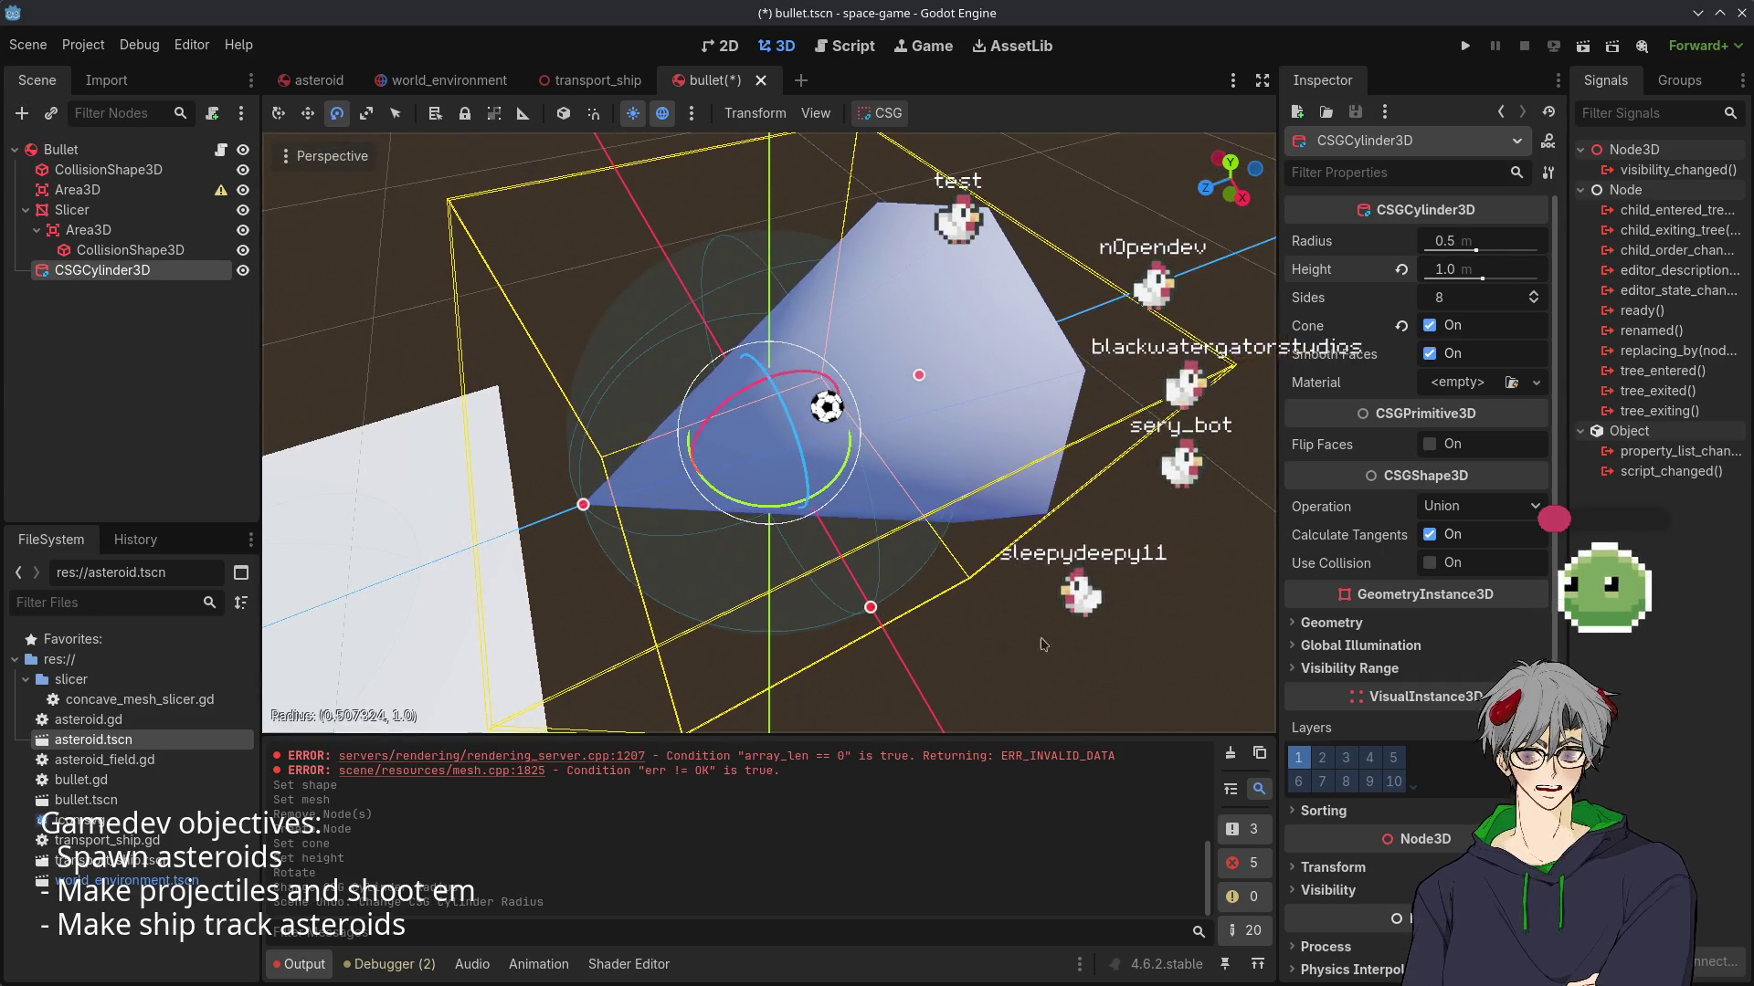
pyautogui.moveTo(1102, 663)
pyautogui.mouseDown()
pyautogui.moveTo(827, 217)
pyautogui.moveTo(709, 455)
pyautogui.moveTo(877, 606)
pyautogui.mouseUp()
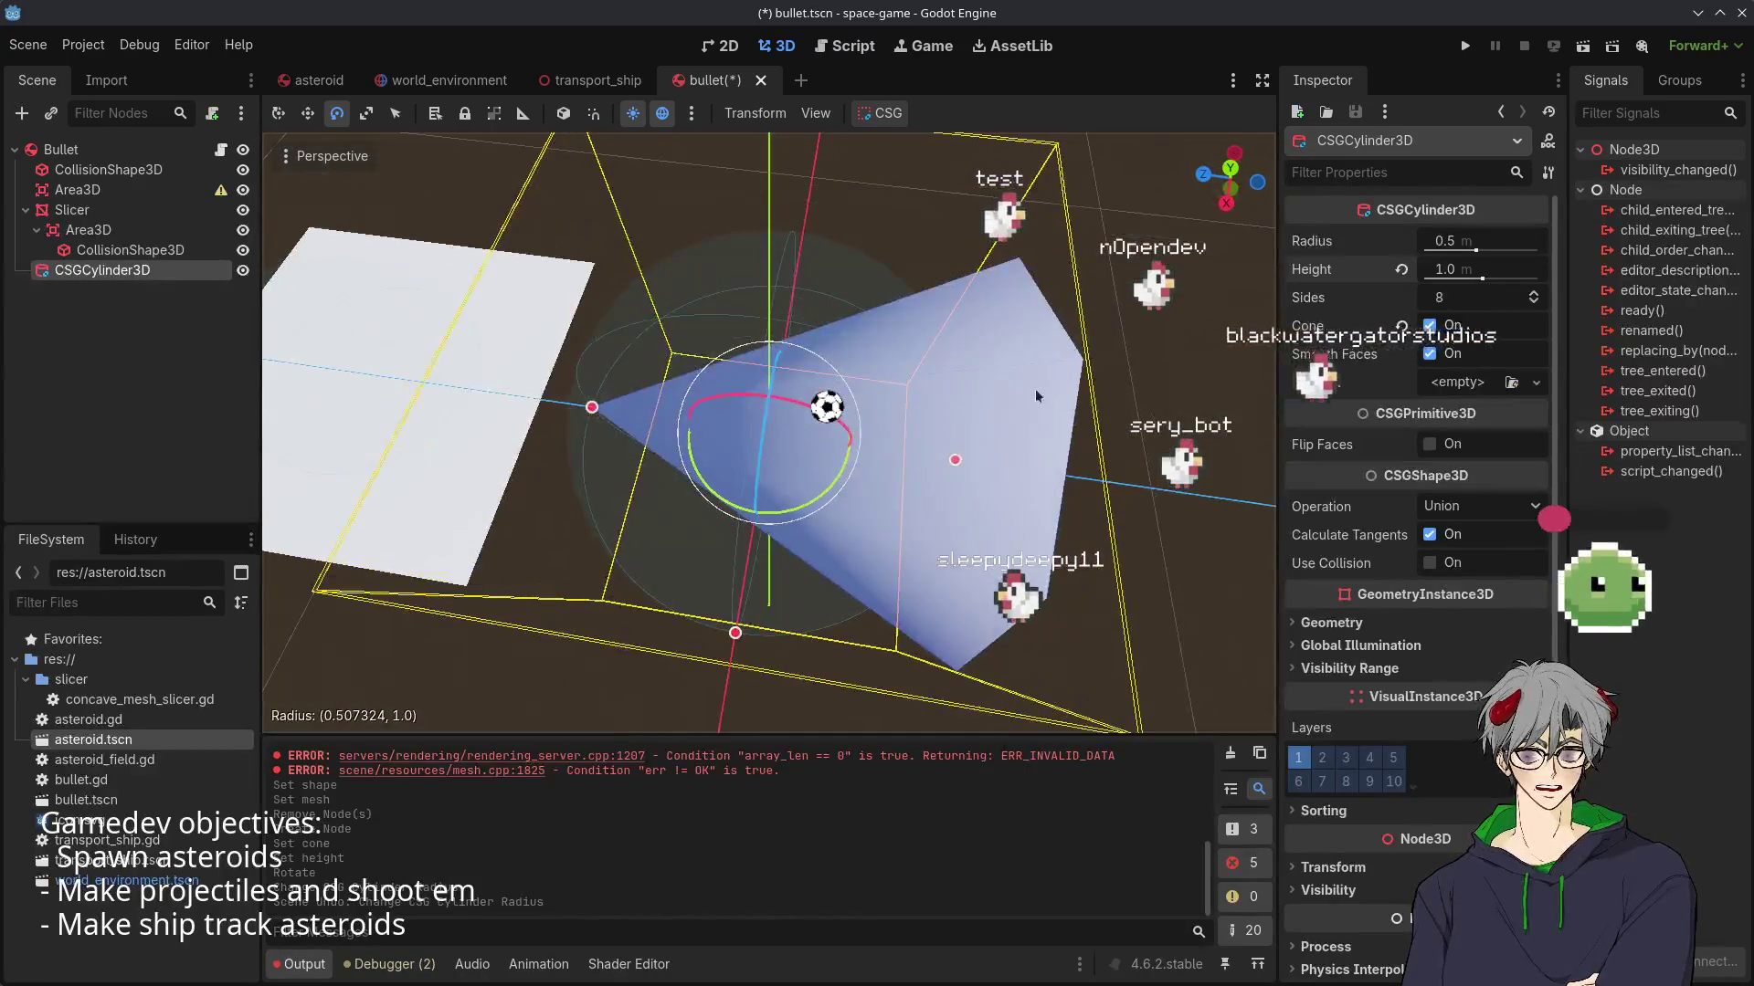
pyautogui.scroll(-3, 1034, 388)
pyautogui.click(1034, 387)
pyautogui.scroll(3, 1034, 388)
# - Close in on the cone and select the CSGCylinder3D node
pyautogui.moveTo(695, 429); pyautogui.dragTo(674, 424)
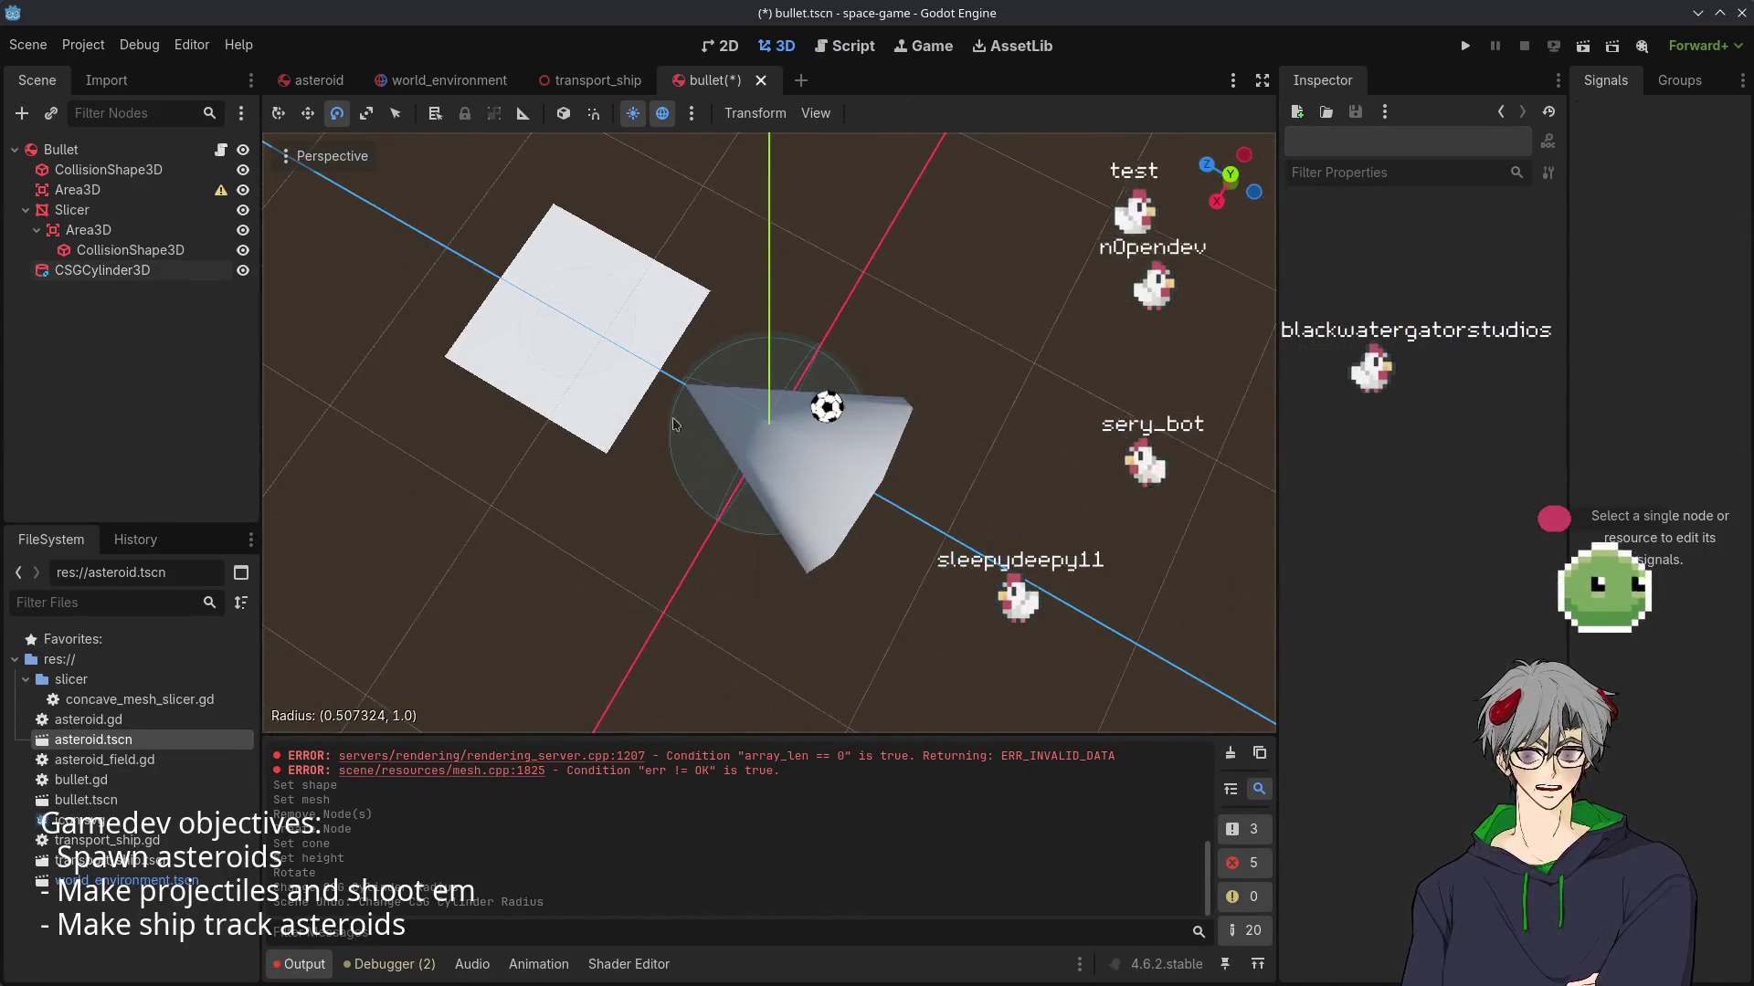
pyautogui.moveTo(820, 341)
pyautogui.mouseDown()
pyautogui.moveTo(1037, 505)
pyautogui.moveTo(994, 496)
pyautogui.mouseUp()
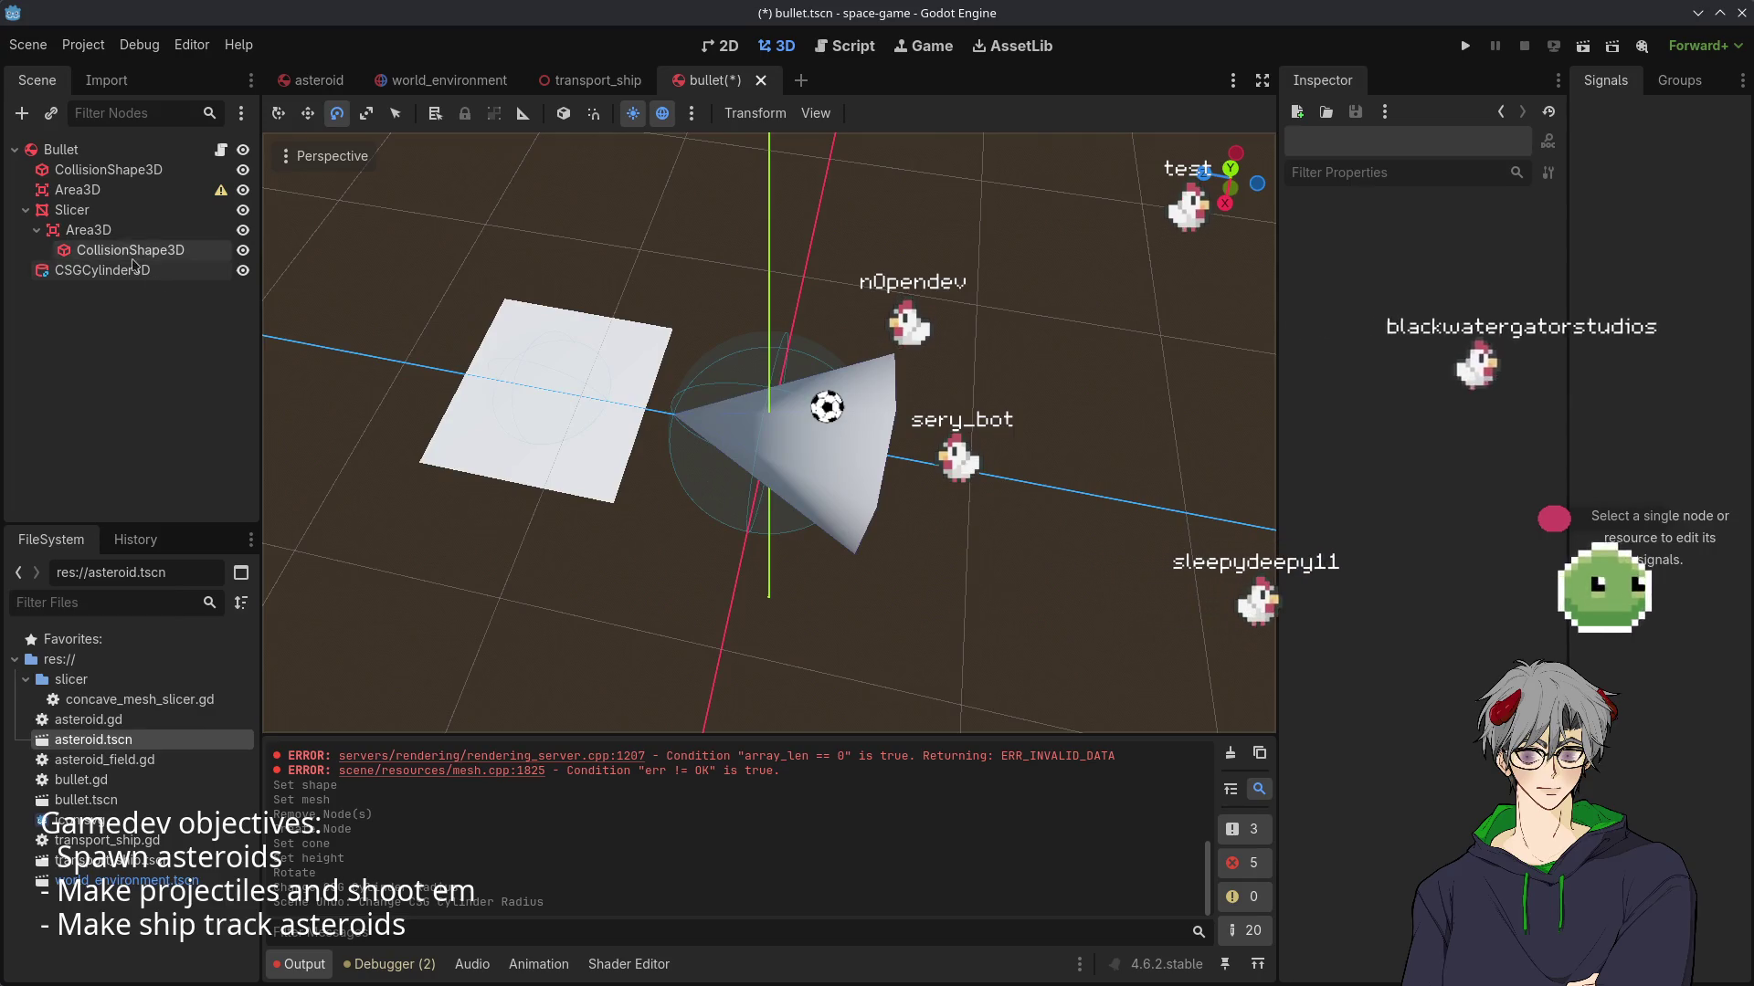
pyautogui.moveTo(694, 439); pyautogui.dragTo(759, 478)
pyautogui.scroll(3, 797, 721)
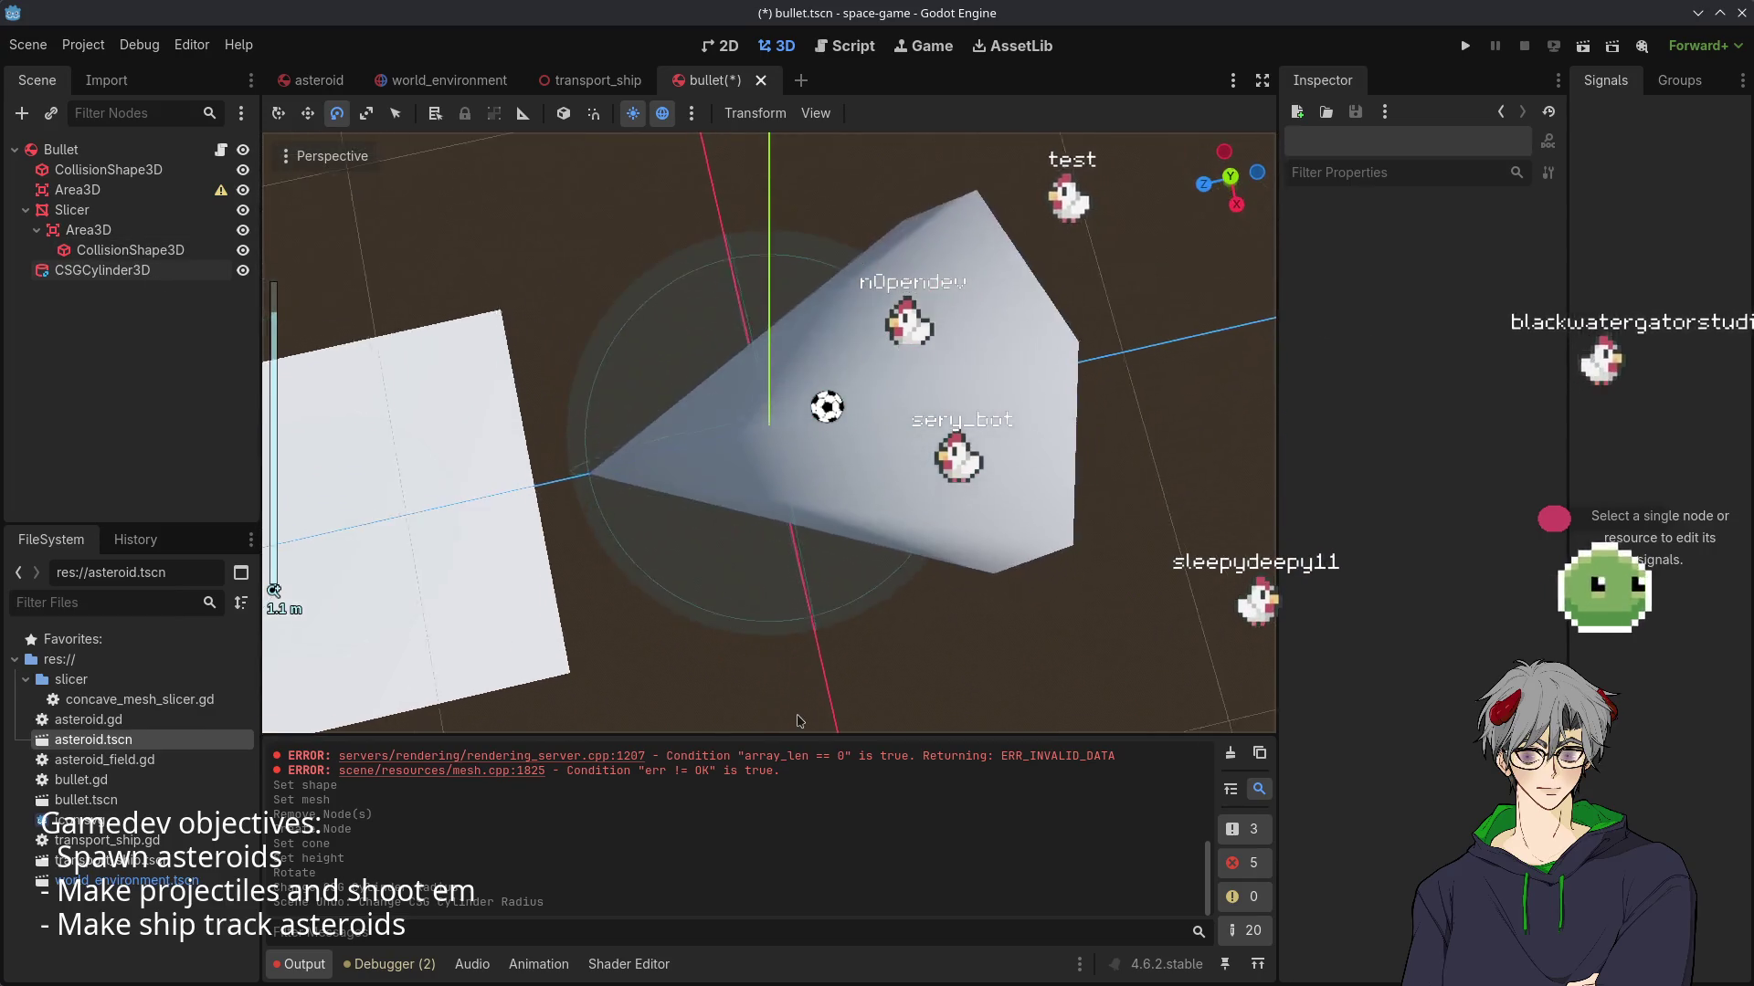
pyautogui.click(95, 270)
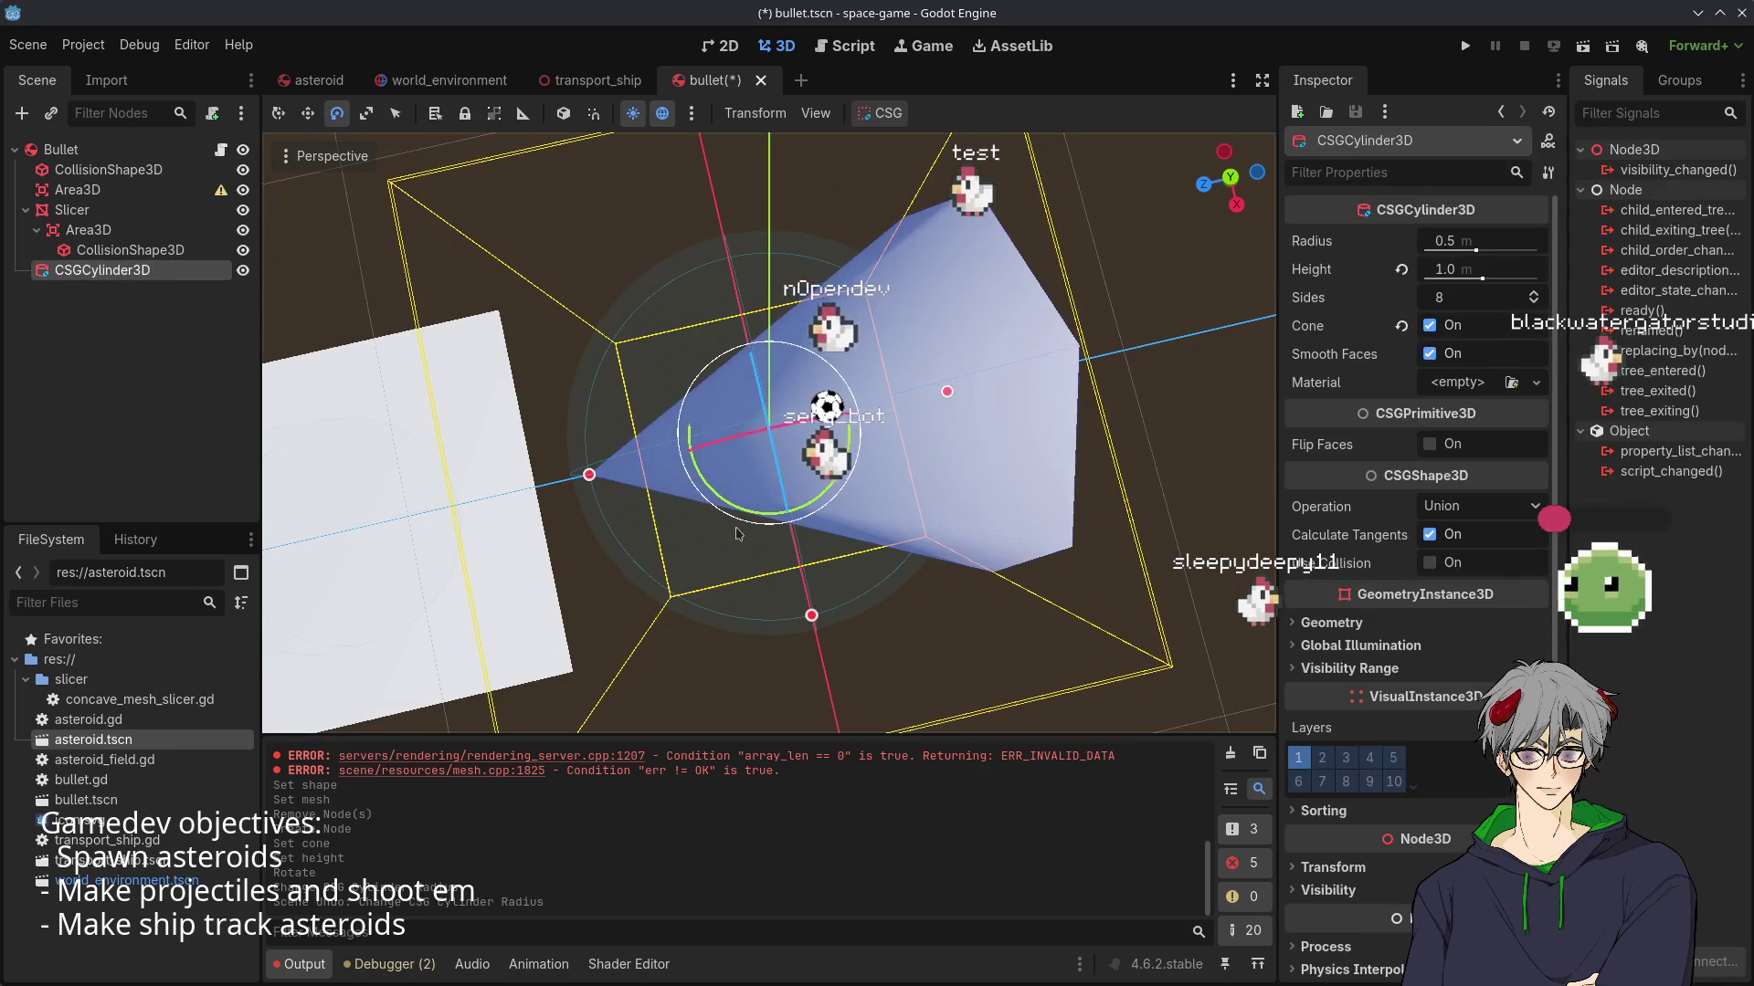
pyautogui.moveTo(948, 394); pyautogui.dragTo(514, 330)
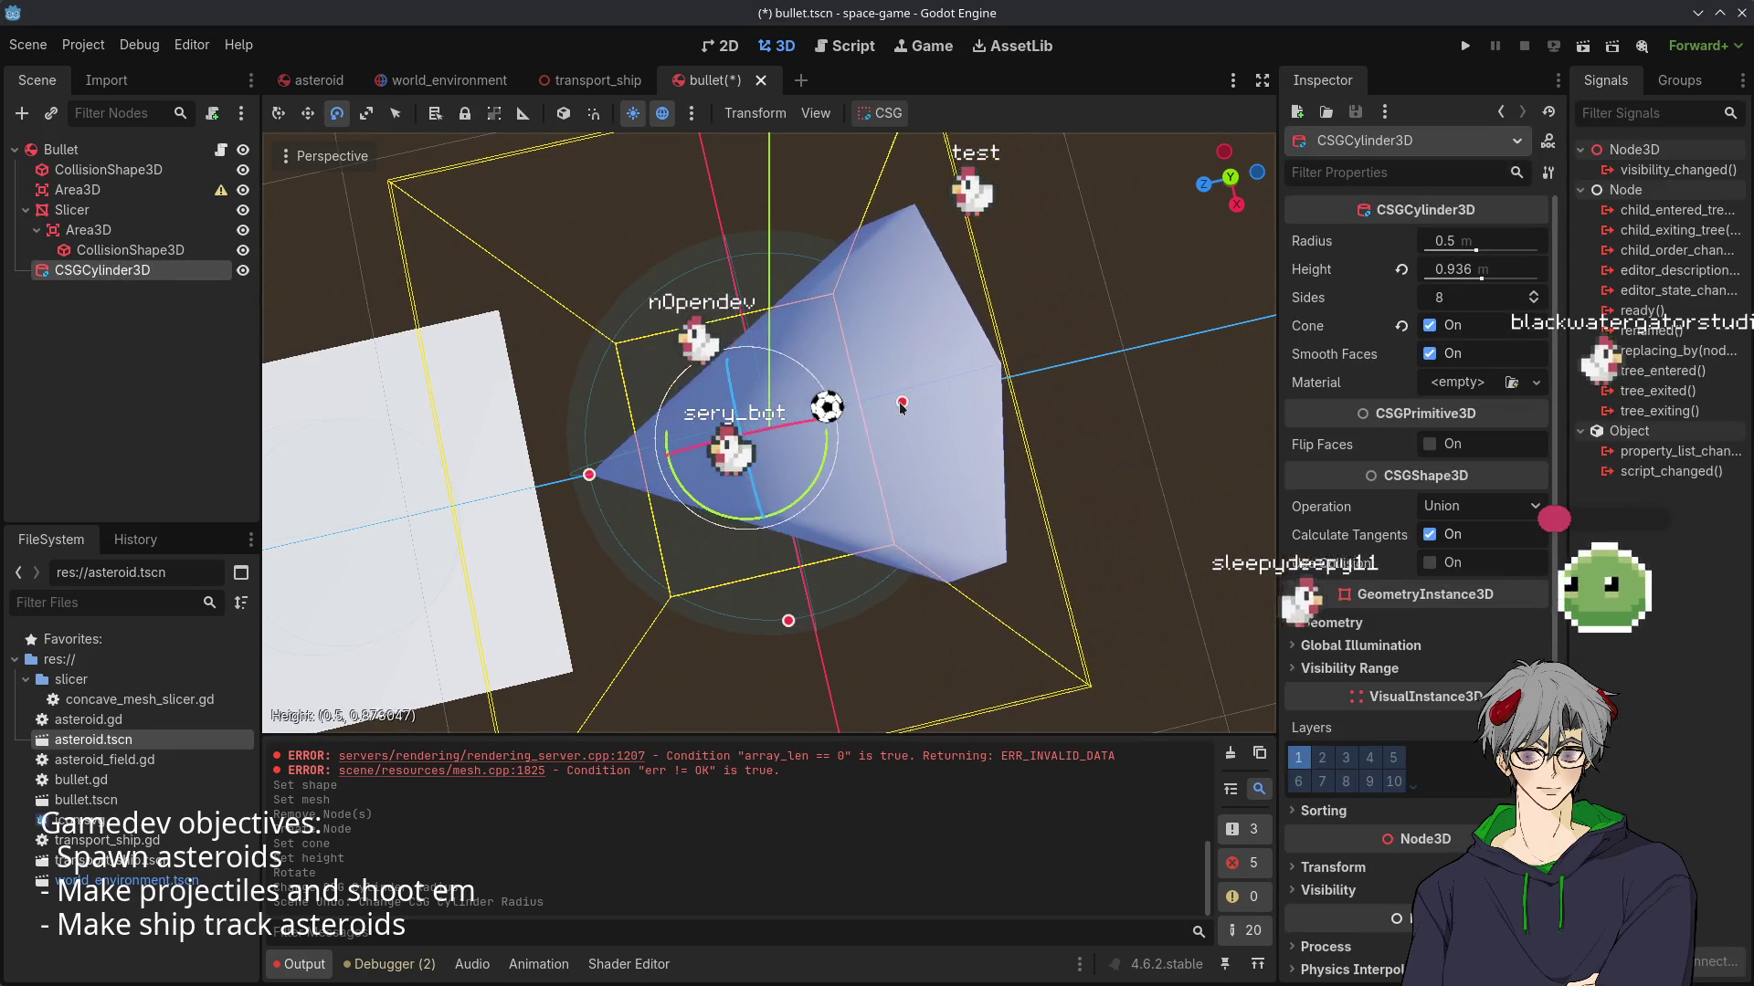
pyautogui.hotkey('ctrl', 'z')
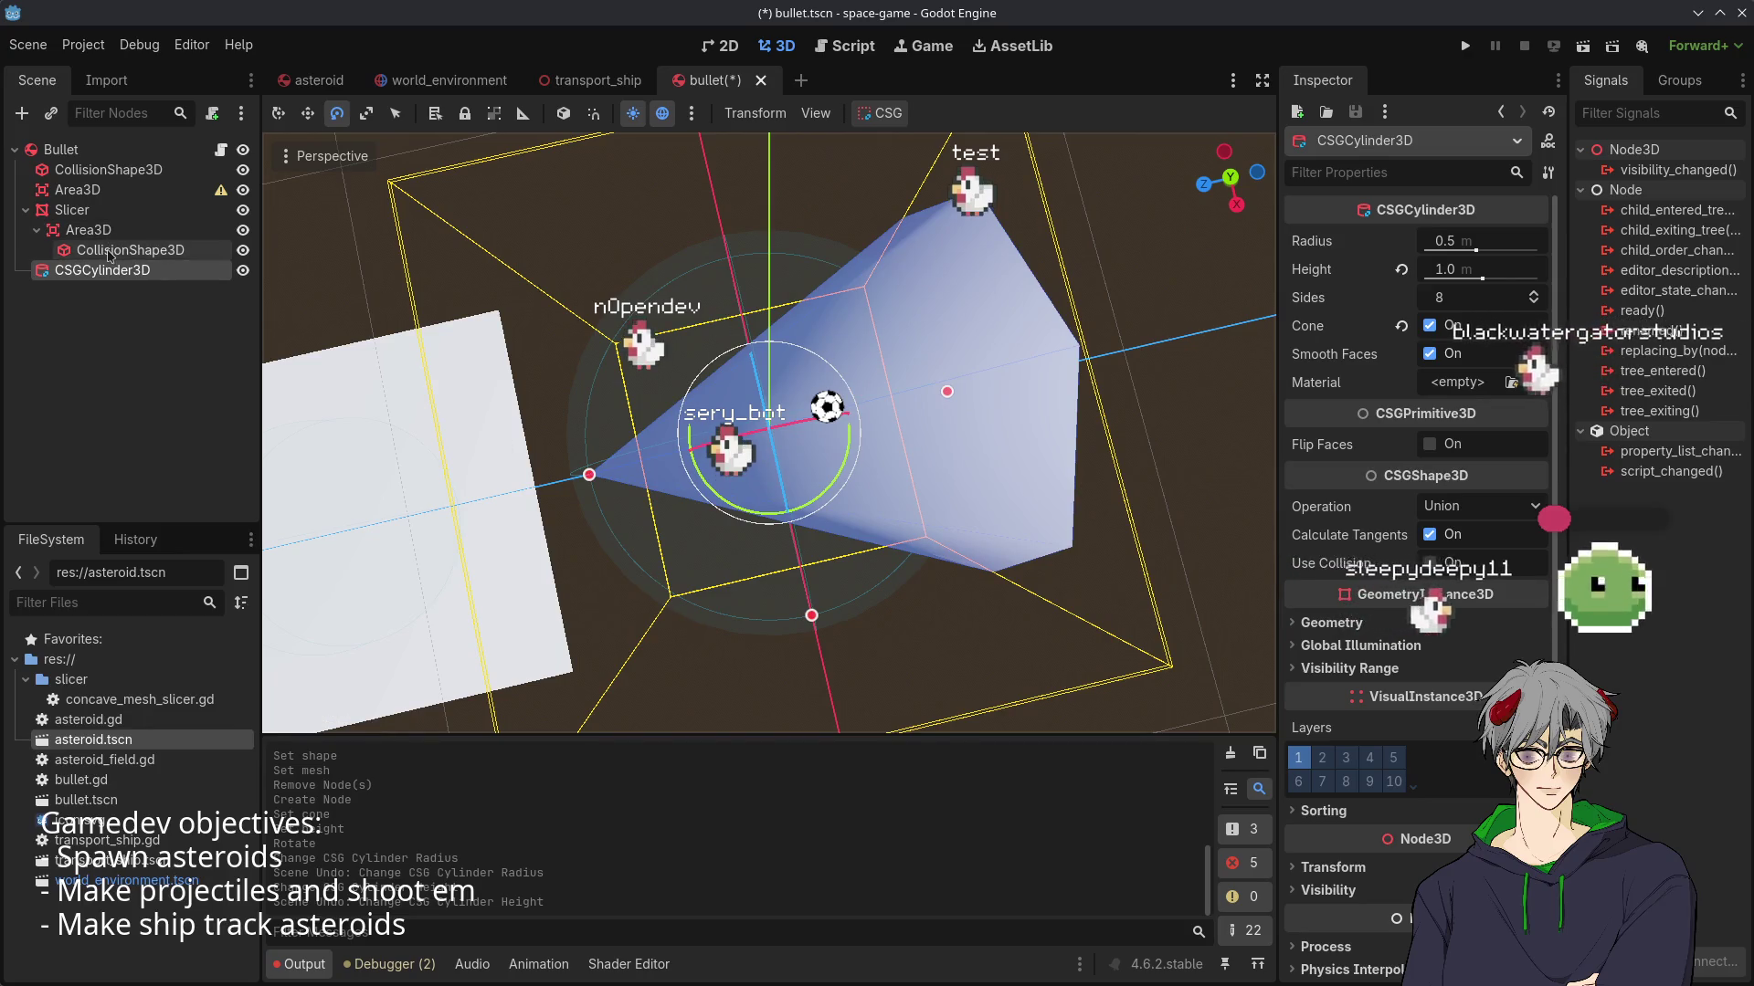
pyautogui.click(128, 249)
pyautogui.click(73, 209)
pyautogui.click(100, 169)
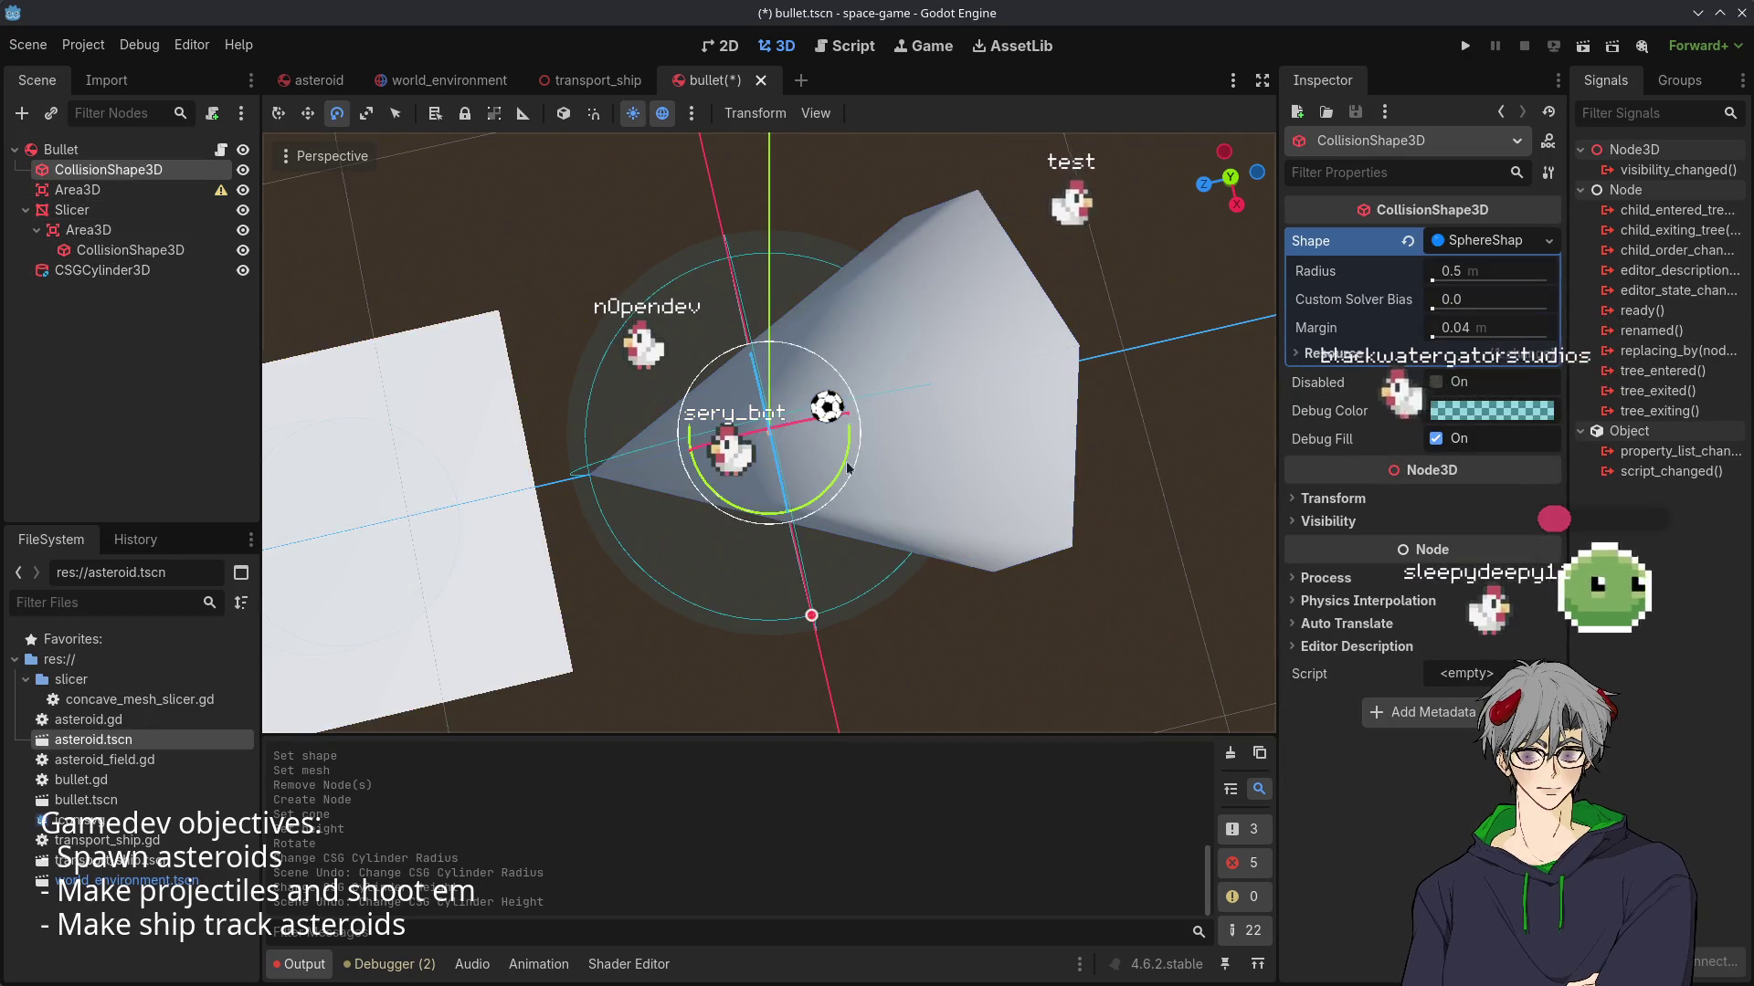
pyautogui.click(73, 209)
pyautogui.click(101, 170)
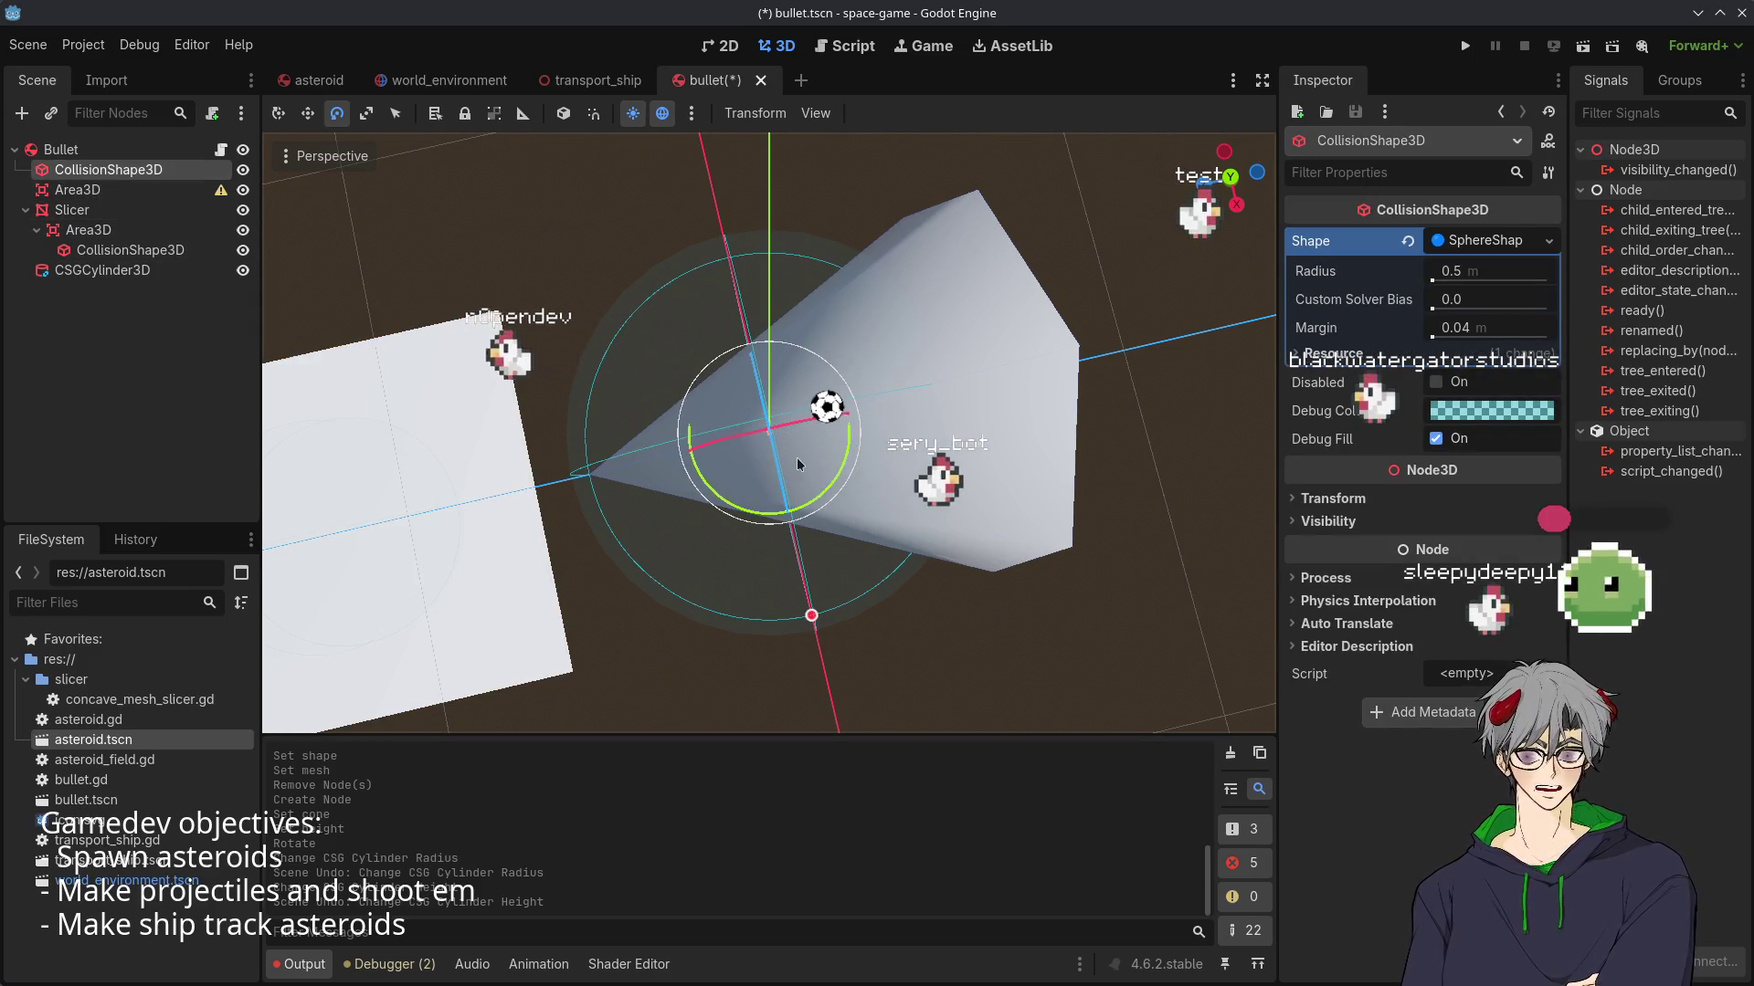
pyautogui.press('w')
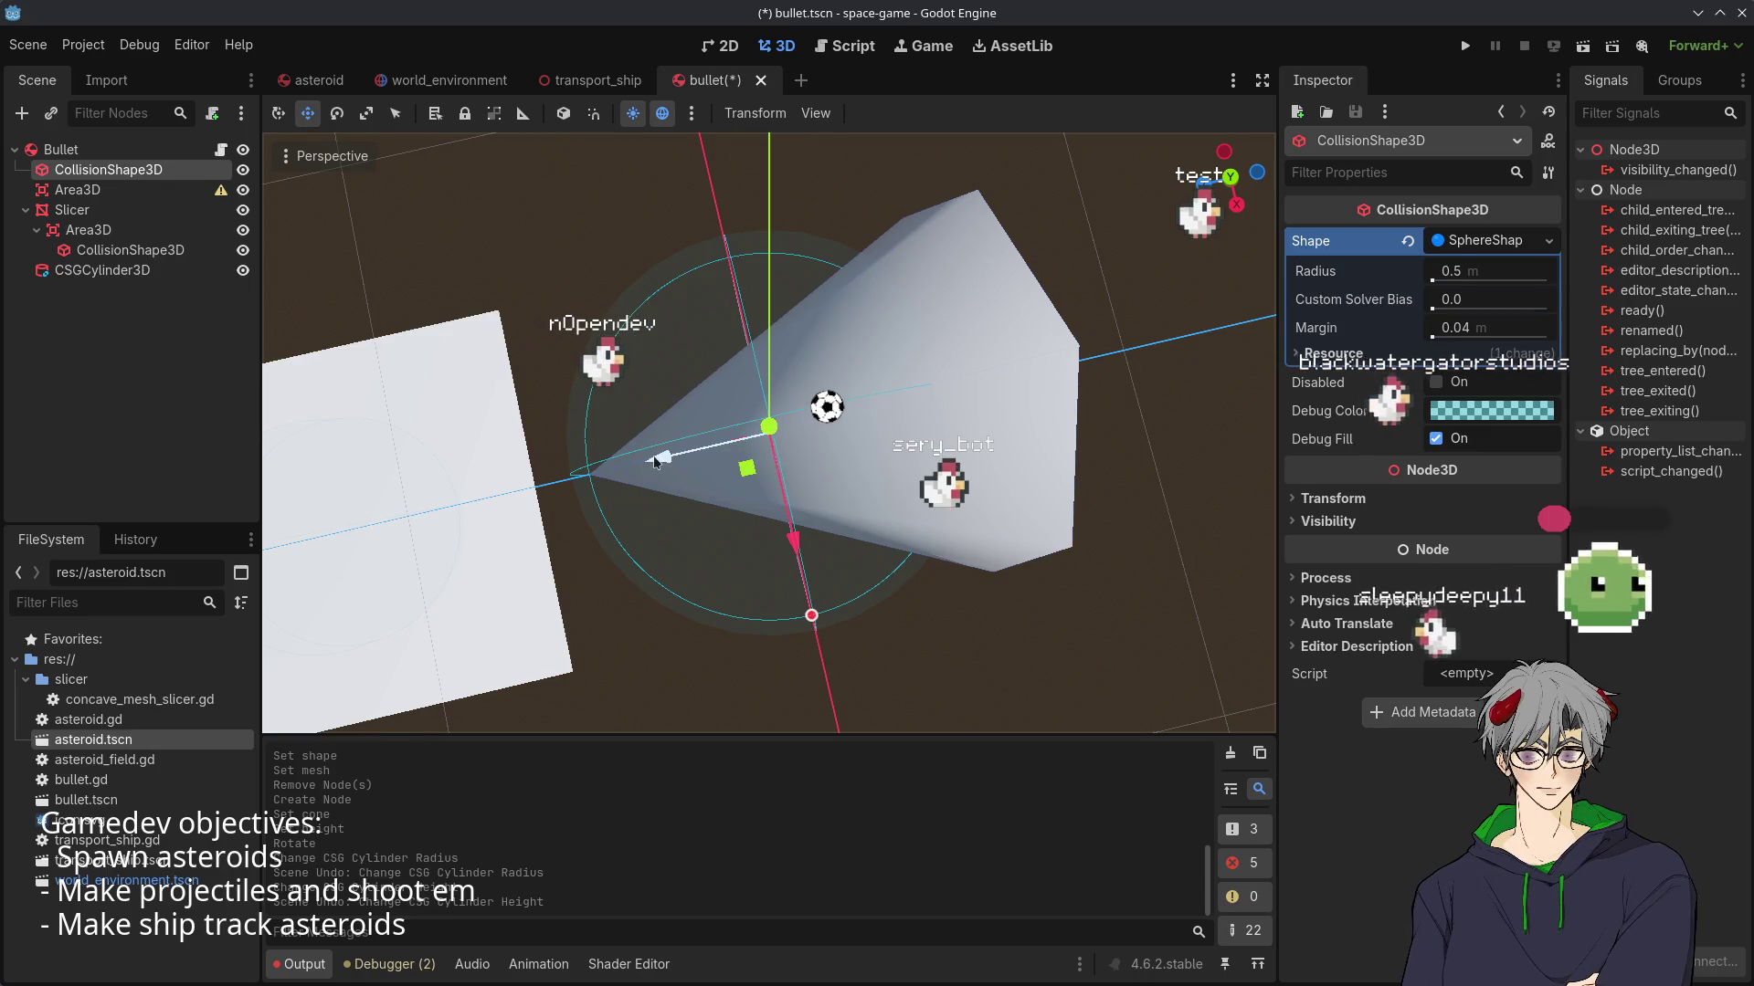
pyautogui.moveTo(659, 456)
pyautogui.mouseDown()
pyautogui.moveTo(717, 473)
pyautogui.moveTo(944, 415)
pyautogui.moveTo(715, 337)
pyautogui.moveTo(820, 435)
pyautogui.moveTo(901, 457)
pyautogui.moveTo(994, 311)
pyautogui.moveTo(930, 303)
pyautogui.moveTo(888, 515)
pyautogui.mouseUp()
pyautogui.scroll(-5, 888, 515)
pyautogui.click(587, 541)
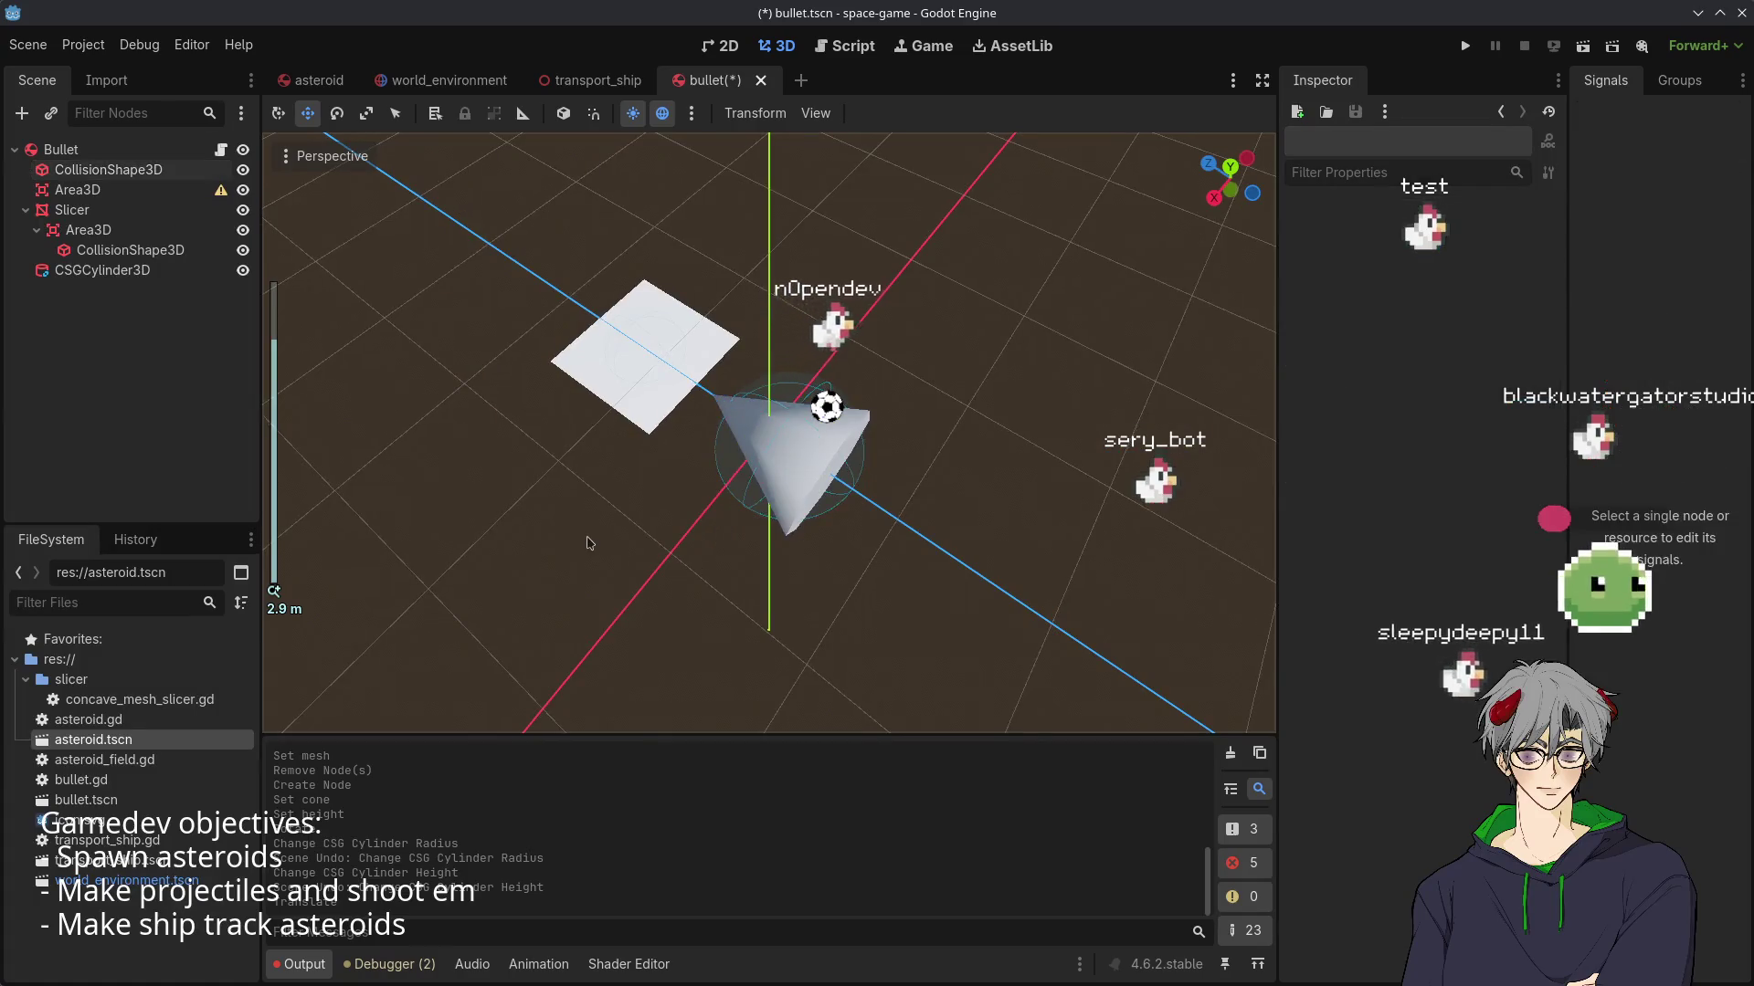
pyautogui.moveTo(587, 540)
pyautogui.mouseDown()
pyautogui.moveTo(731, 220)
pyautogui.moveTo(667, 357)
pyautogui.moveTo(791, 514)
pyautogui.mouseUp()
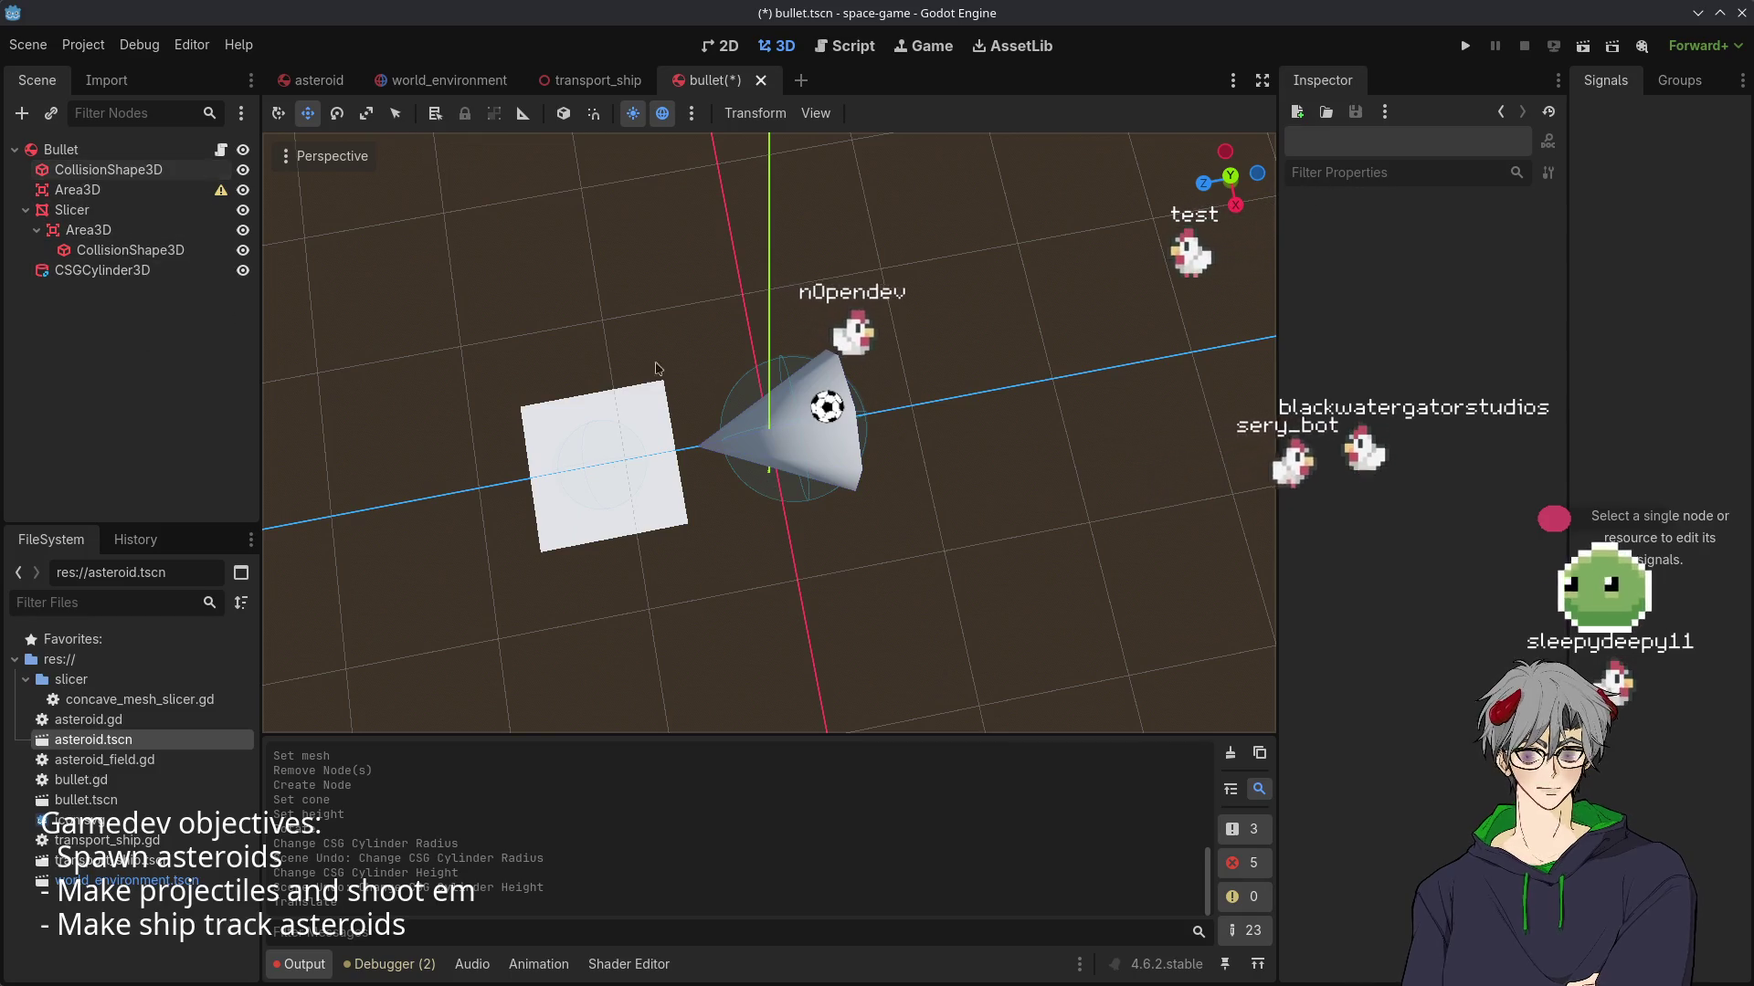
pyautogui.click(103, 169)
# - Replace the bullet's sphere collision shape with a New CapsuleShape3D
pyautogui.click(78, 189)
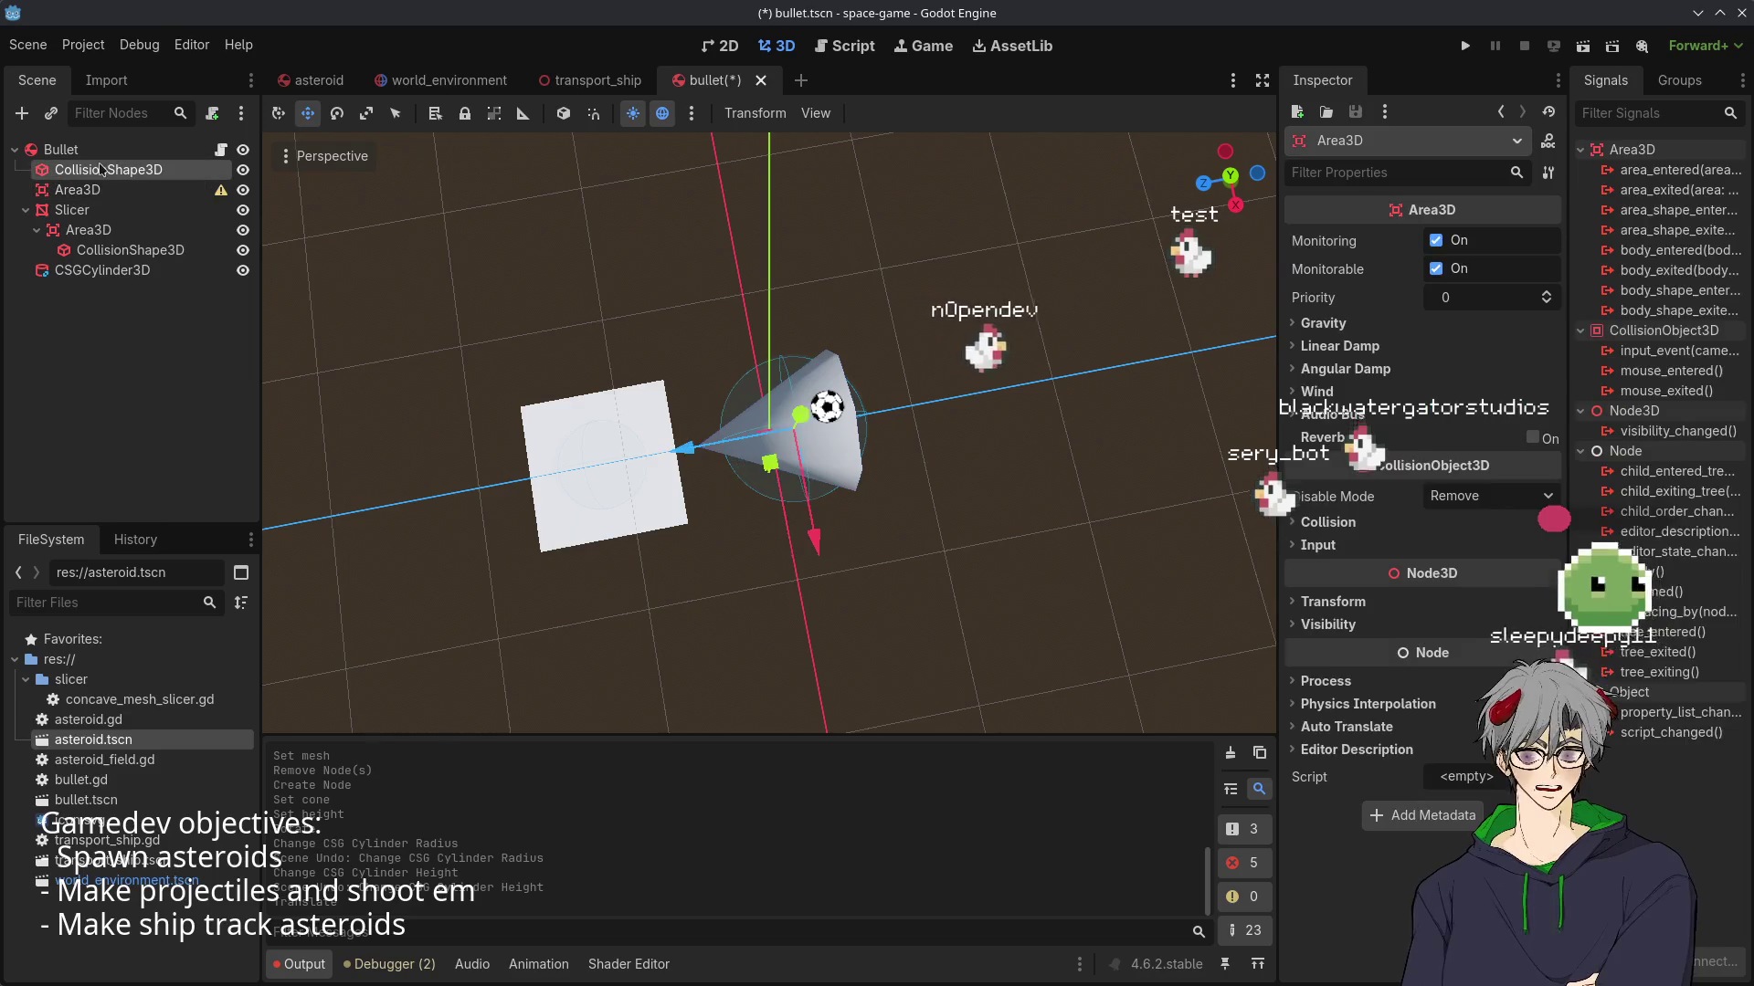
pyautogui.click(102, 169)
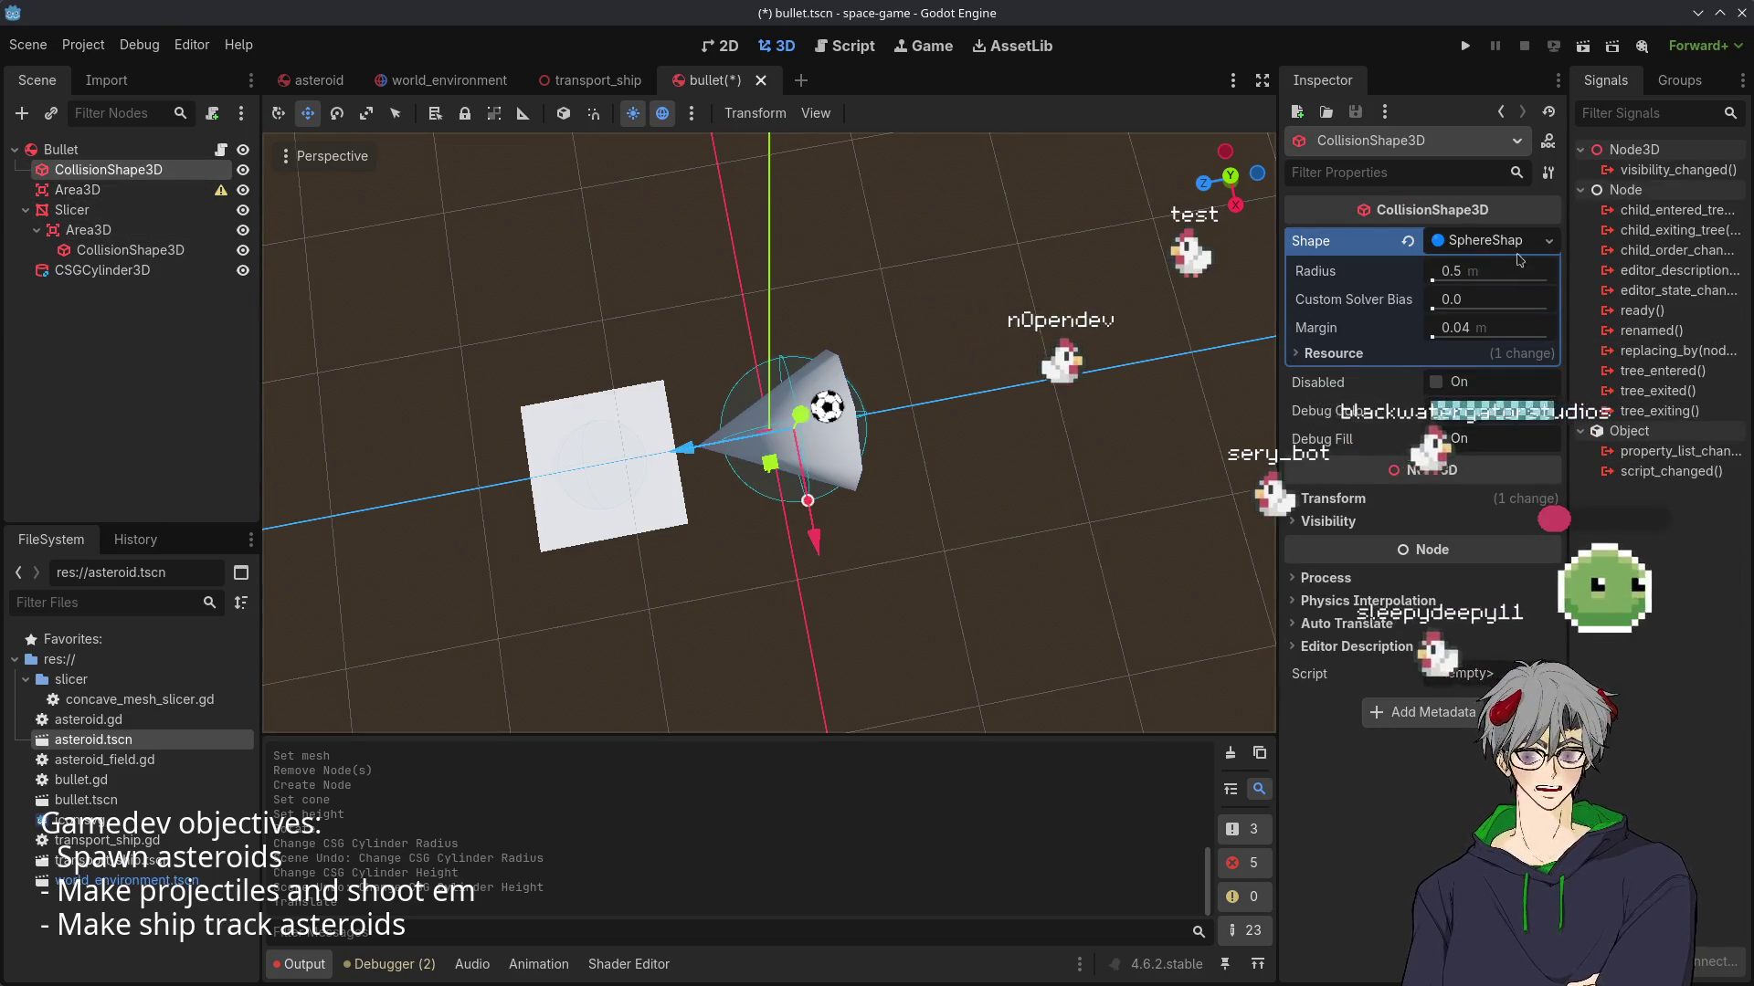
pyautogui.click(1549, 240)
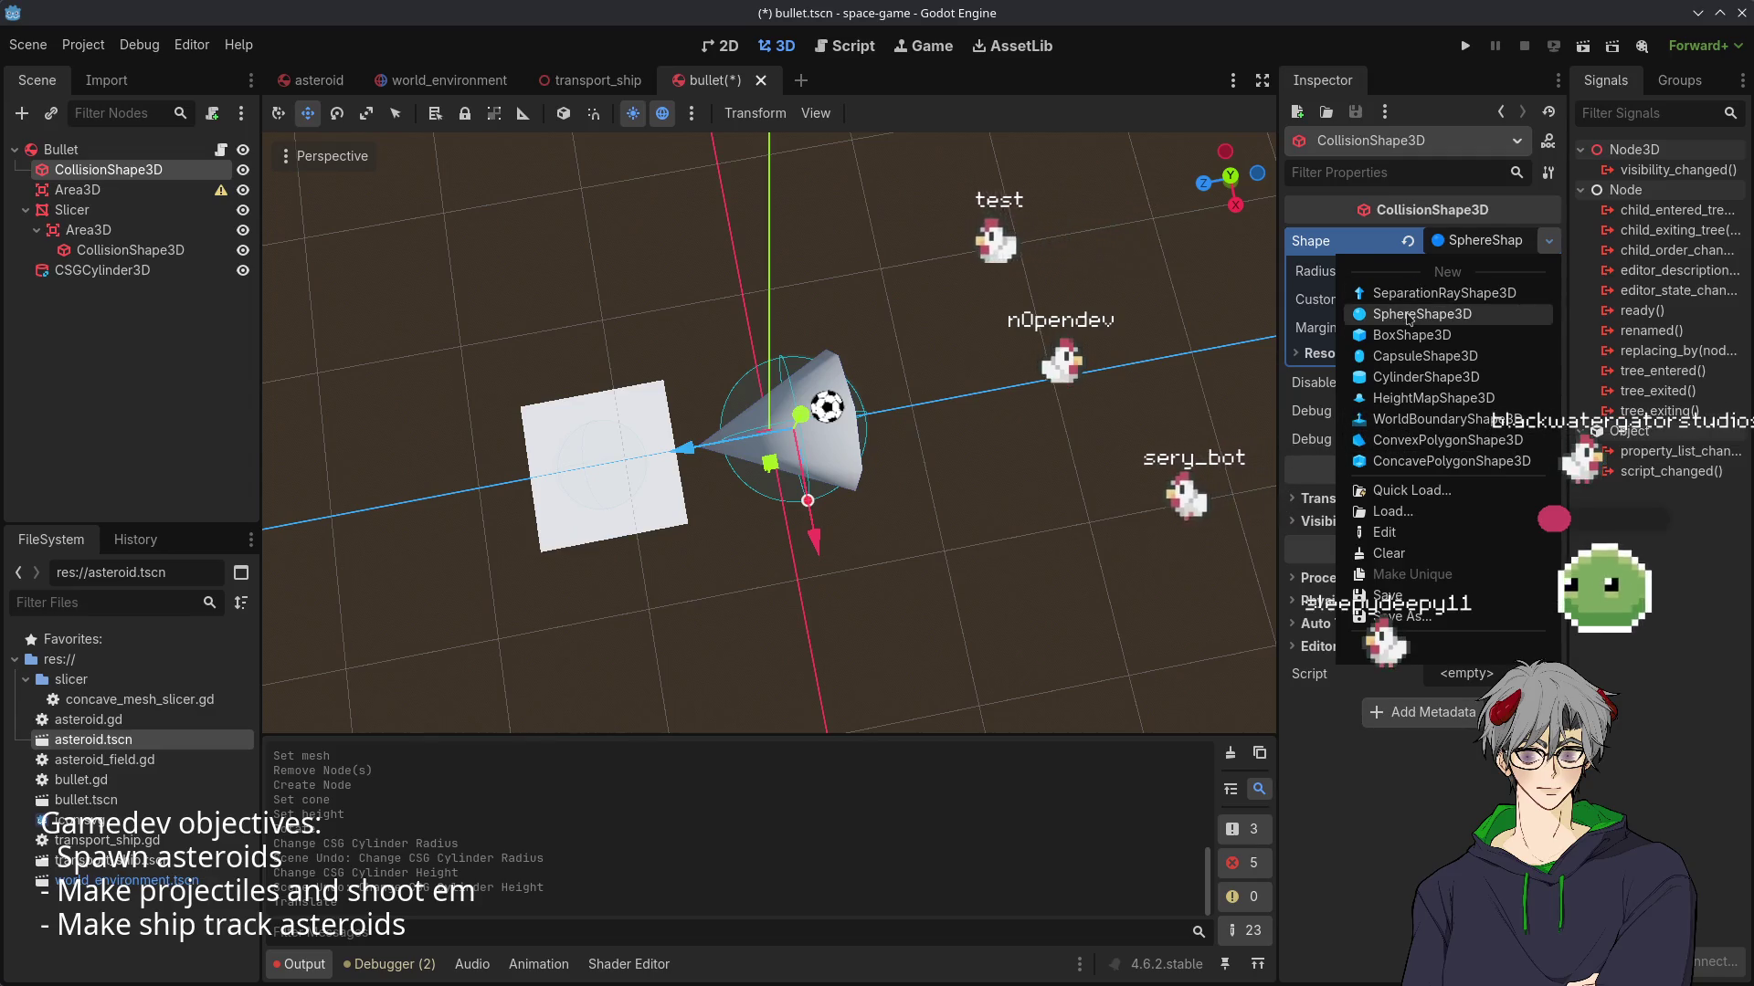
pyautogui.click(1425, 356)
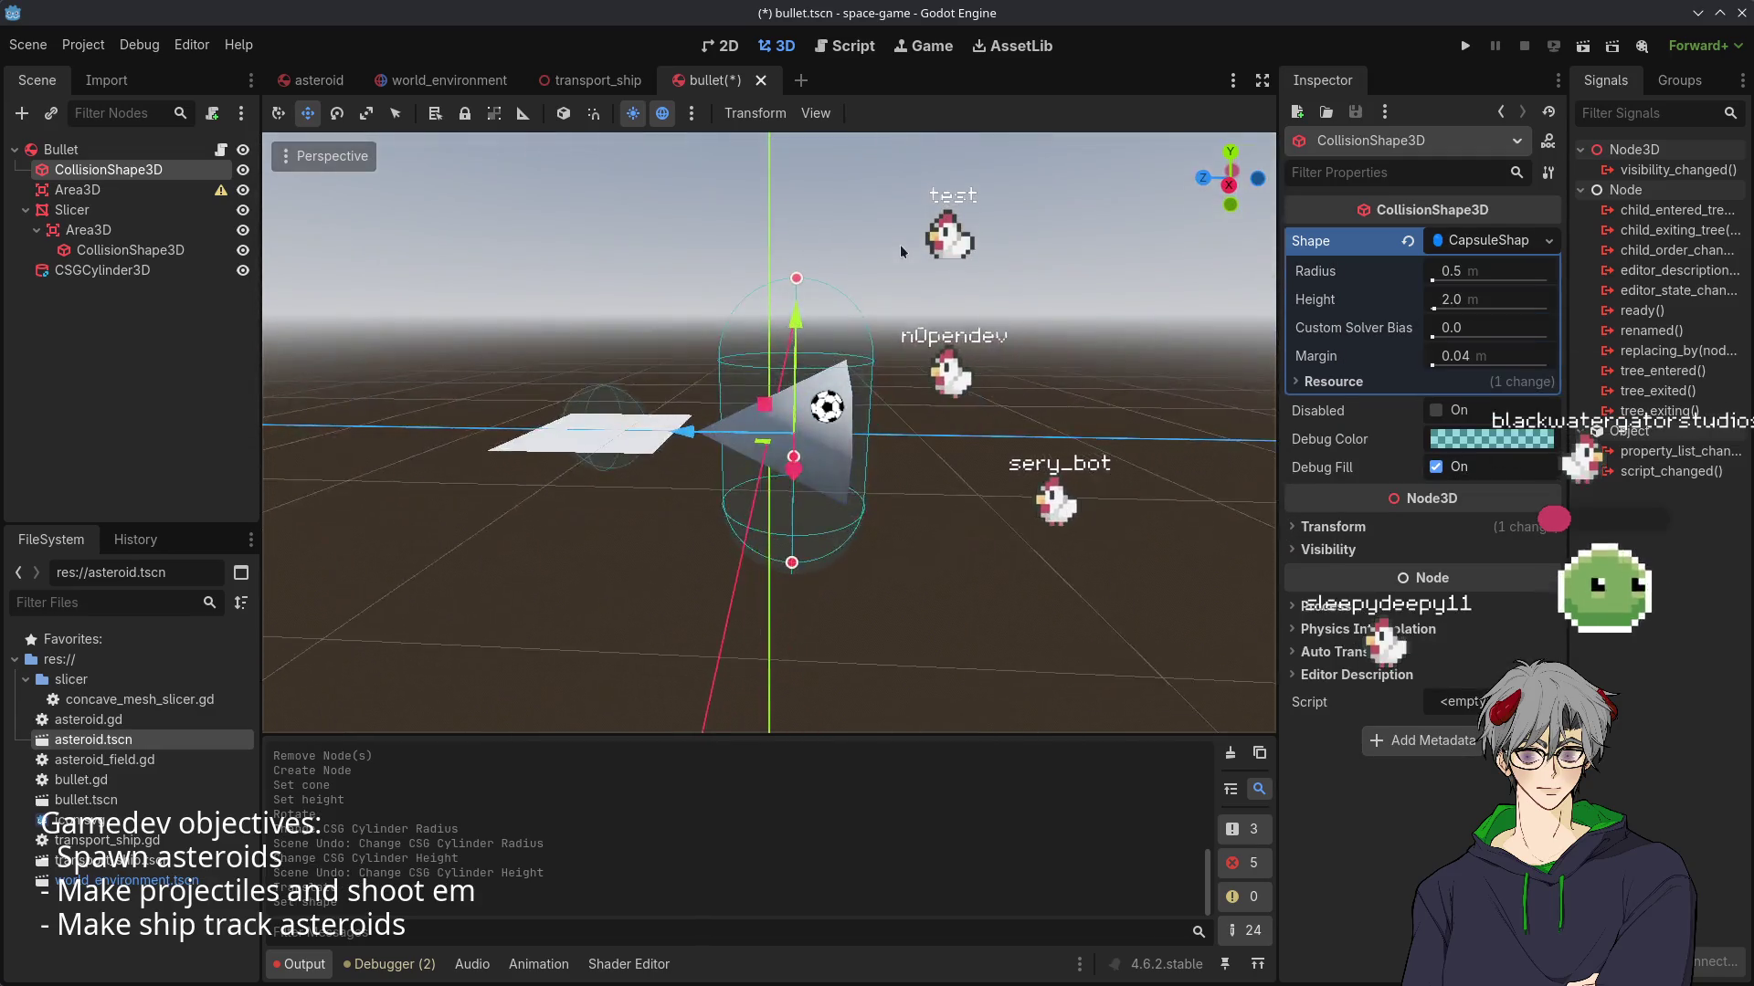
# - Rotate the capsule 90 degrees so it lies sideways along the cone
pyautogui.press('w')
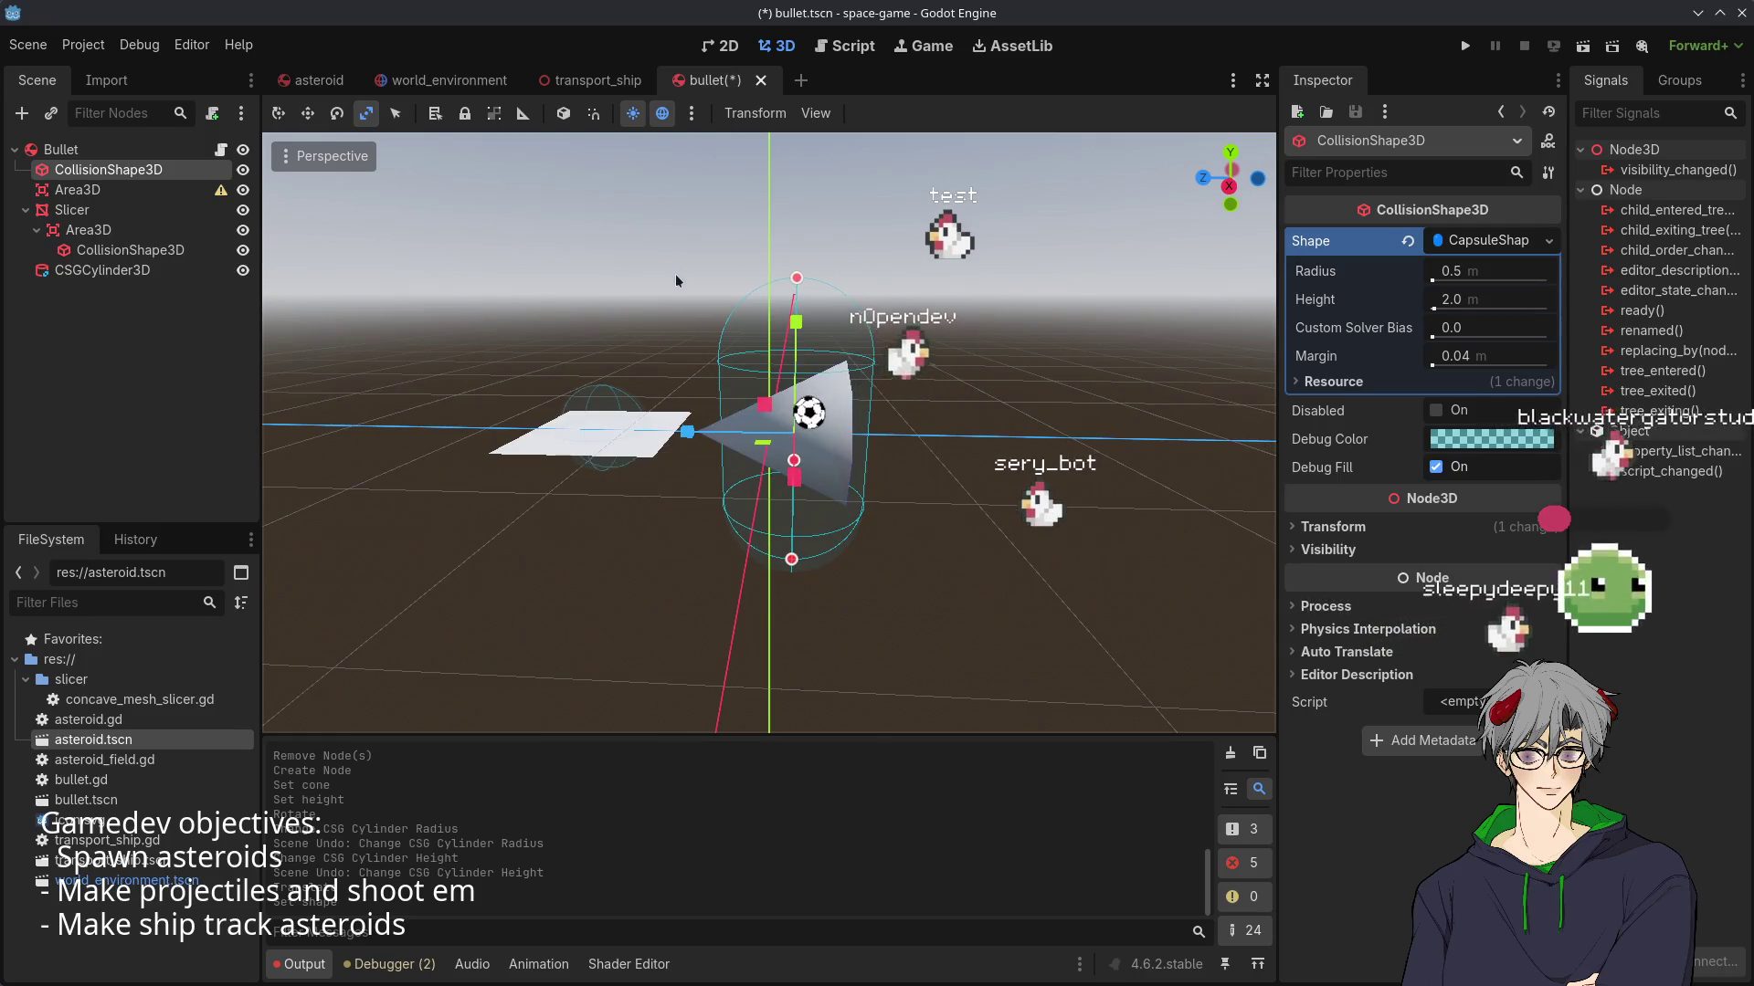
pyautogui.press('e')
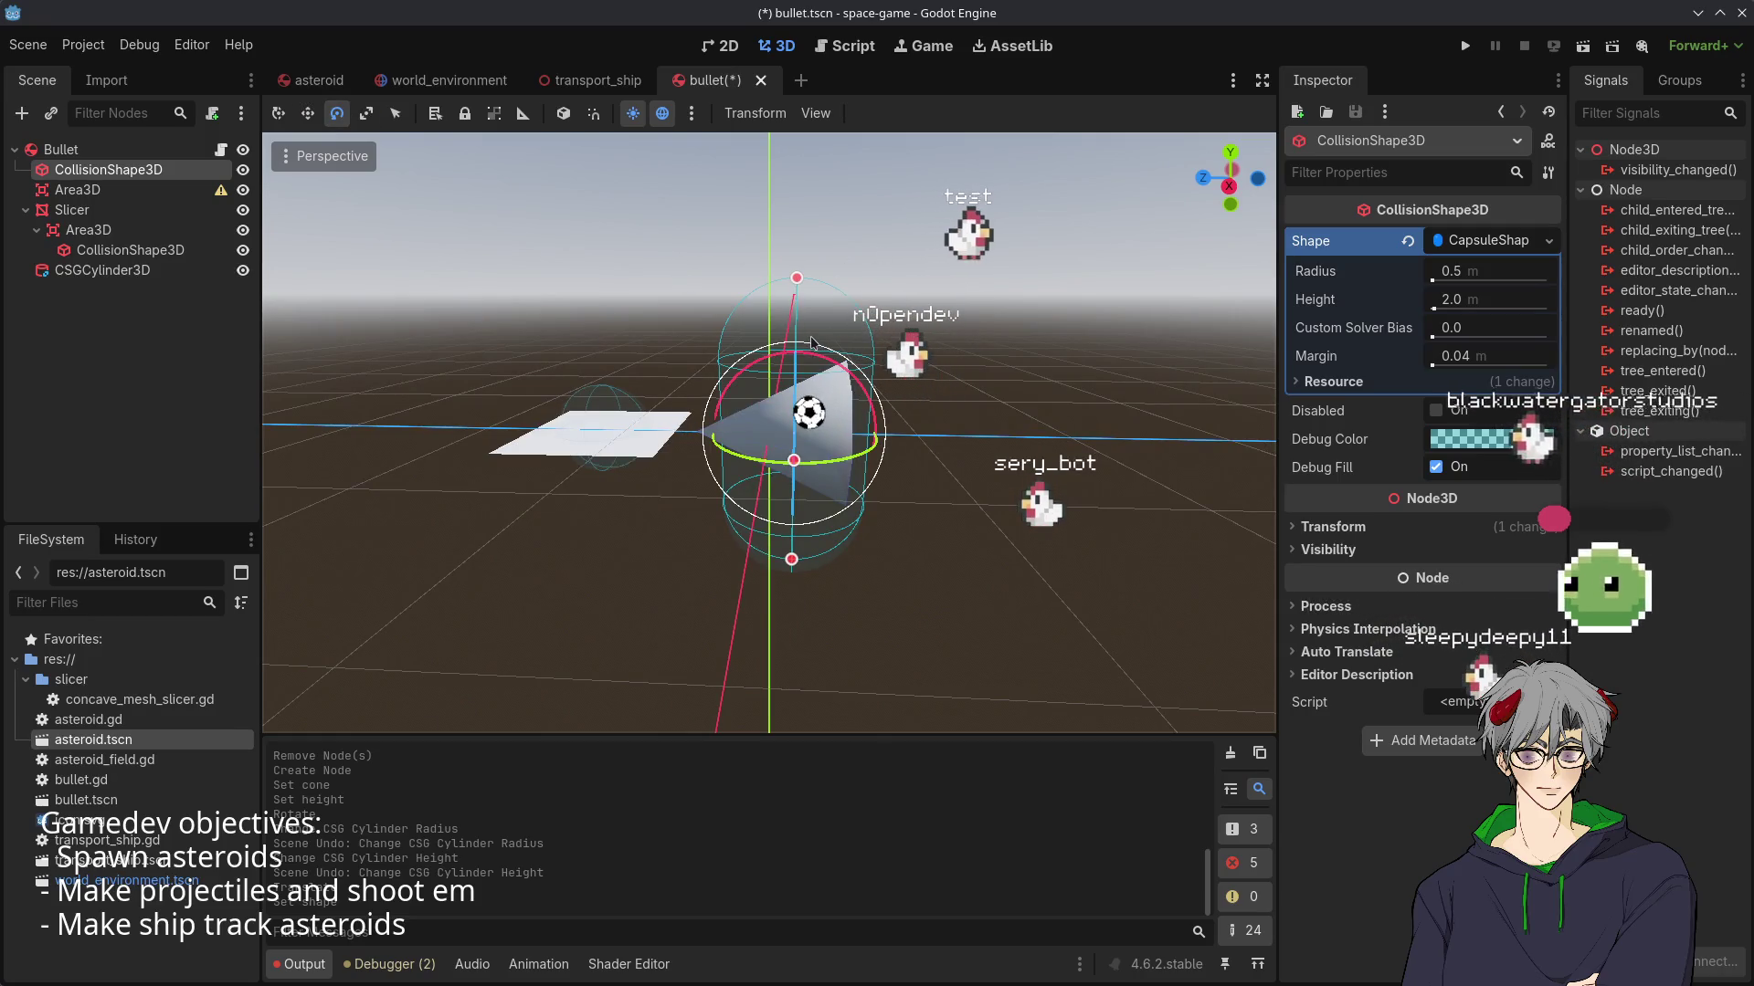
pyautogui.moveTo(813, 358)
pyautogui.mouseDown()
pyautogui.moveTo(588, 399)
pyautogui.moveTo(717, 406)
pyautogui.mouseUp()
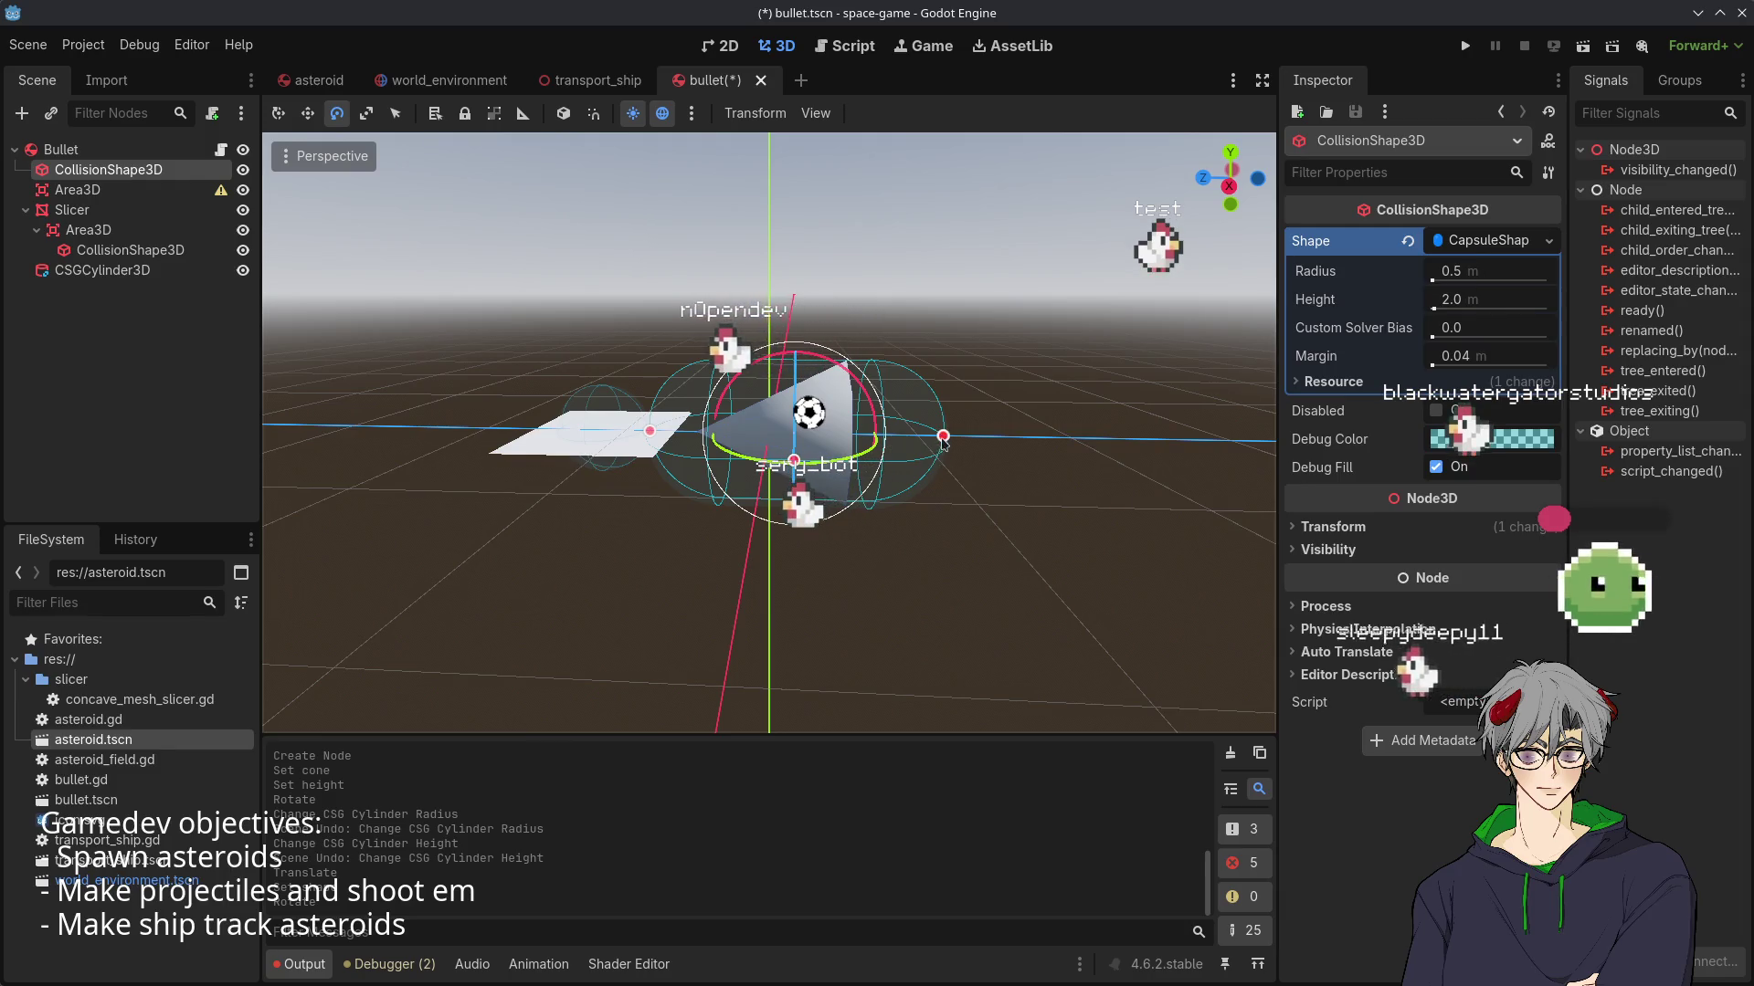
pyautogui.moveTo(905, 431); pyautogui.dragTo(919, 436)
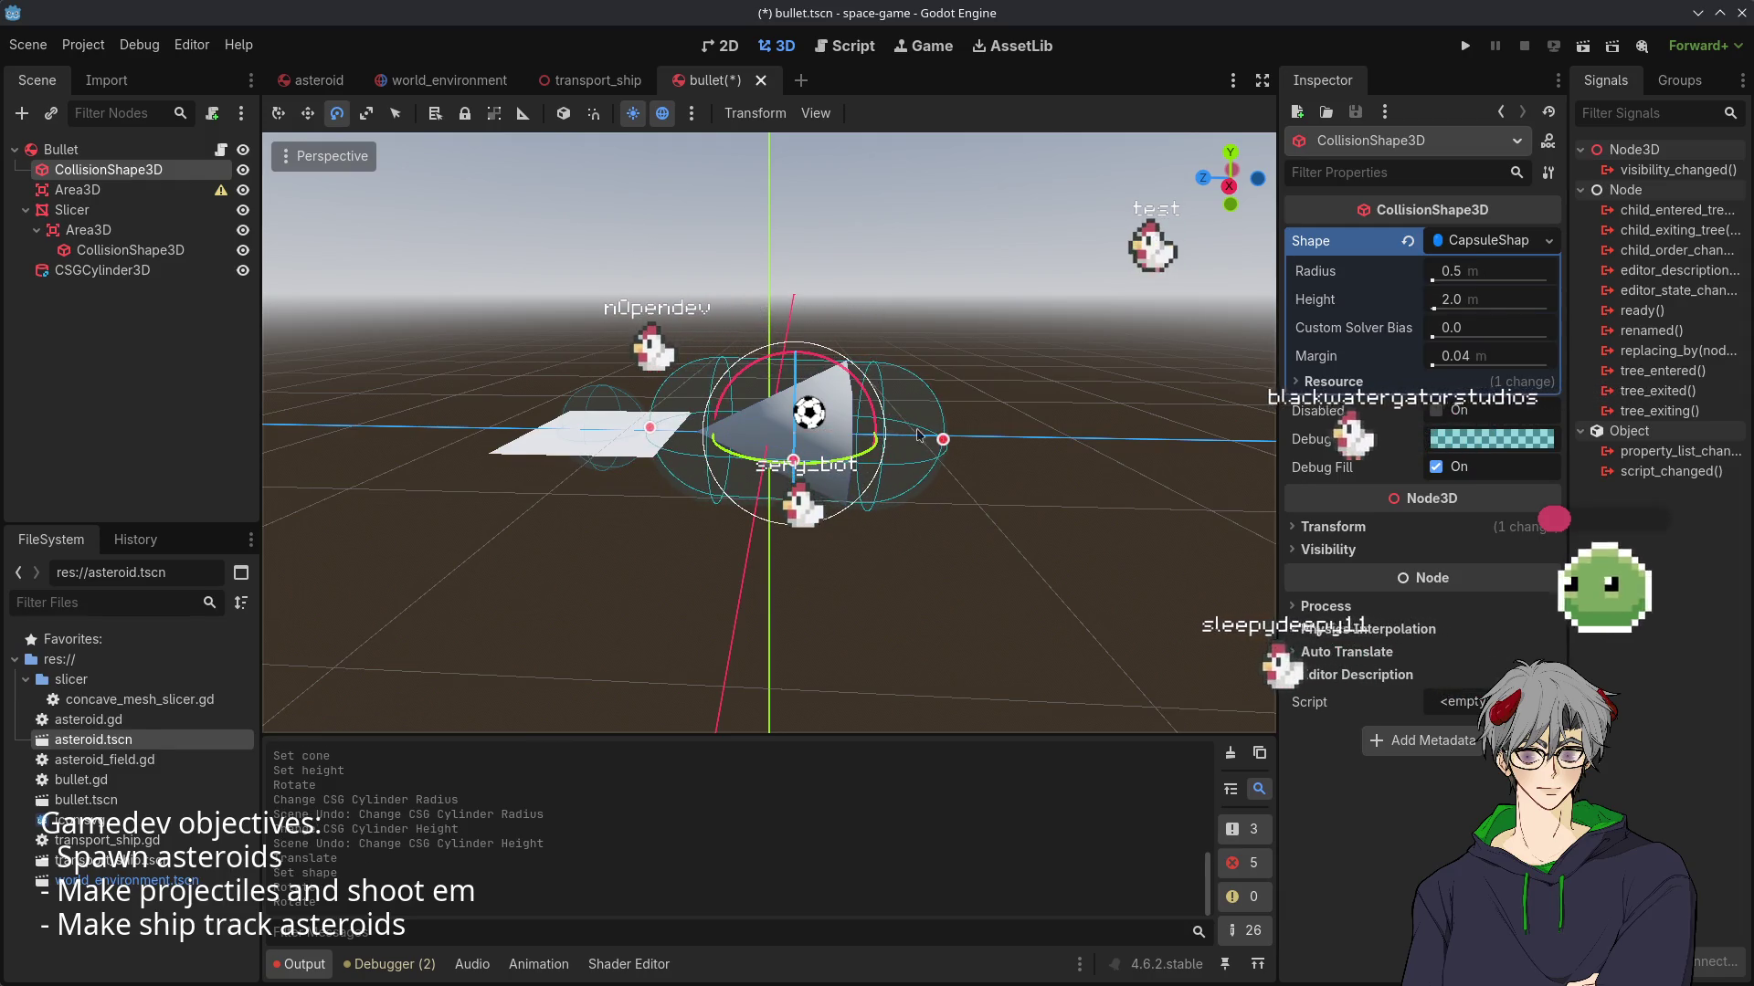
pyautogui.hotkey('ctrl', 'z')
pyautogui.press('KP_1')
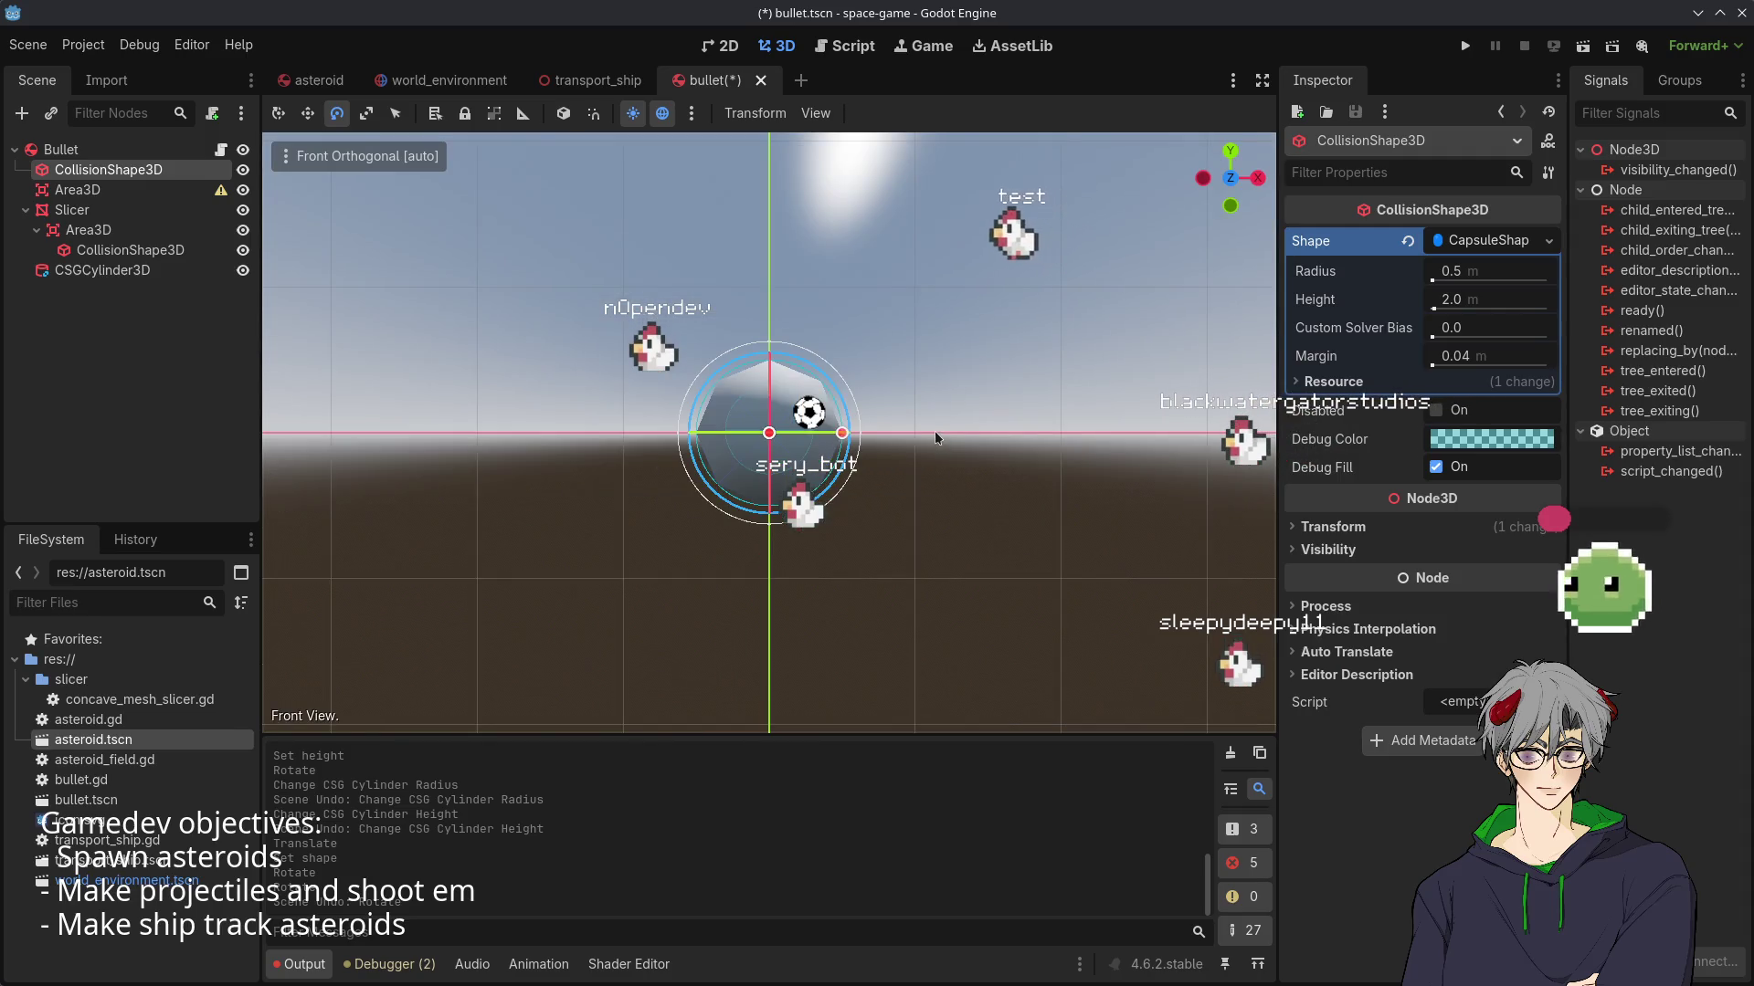
pyautogui.moveTo(976, 409)
pyautogui.mouseDown()
pyautogui.moveTo(612, 514)
pyautogui.moveTo(676, 517)
pyautogui.mouseUp()
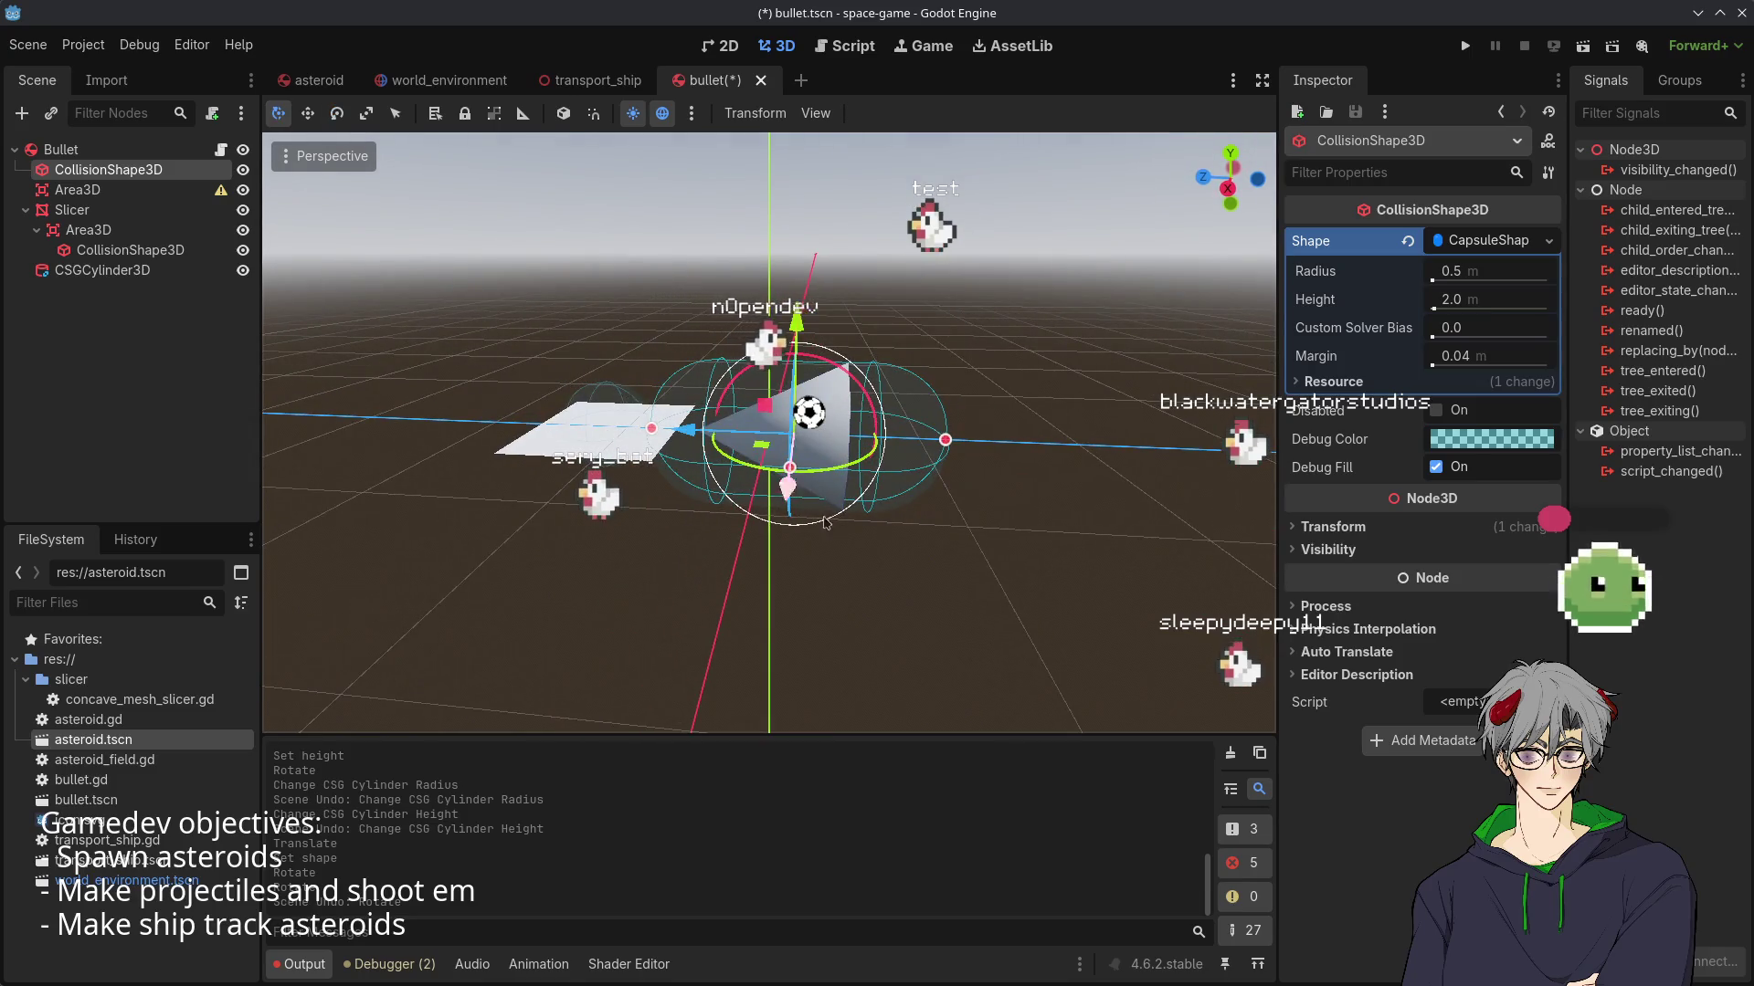
# - Shorten the capsule's height to about 1.09 m around the cone
pyautogui.moveTo(947, 442); pyautogui.dragTo(869, 440)
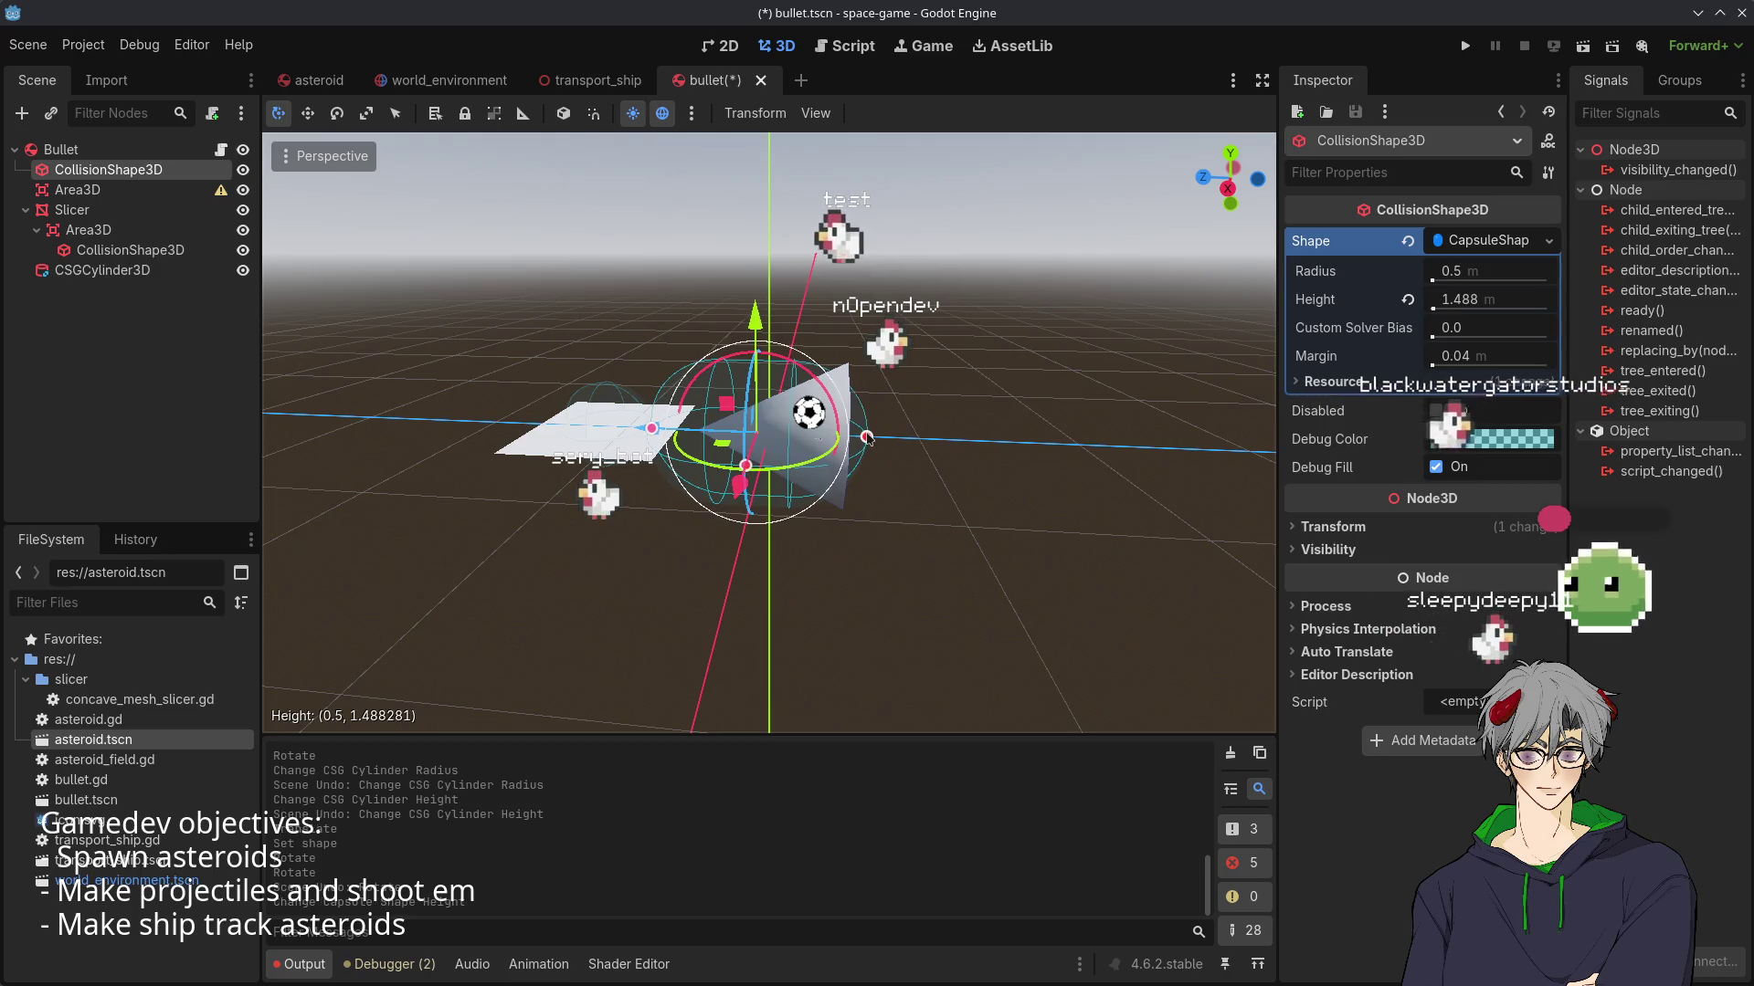
pyautogui.moveTo(664, 429)
pyautogui.mouseDown()
pyautogui.moveTo(856, 423)
pyautogui.moveTo(729, 413)
pyautogui.moveTo(623, 325)
pyautogui.moveTo(524, 423)
pyautogui.moveTo(811, 629)
pyautogui.moveTo(689, 594)
pyautogui.moveTo(548, 457)
pyautogui.mouseUp()
pyautogui.scroll(3, 623, 325)
pyautogui.click(646, 639)
pyautogui.moveTo(646, 639)
pyautogui.mouseDown()
pyautogui.moveTo(388, 437)
pyautogui.moveTo(610, 380)
pyautogui.moveTo(615, 466)
pyautogui.mouseUp()
# - Inspect the Bullet's top-level Area3D and its collision shape
pyautogui.scroll(-5, 615, 467)
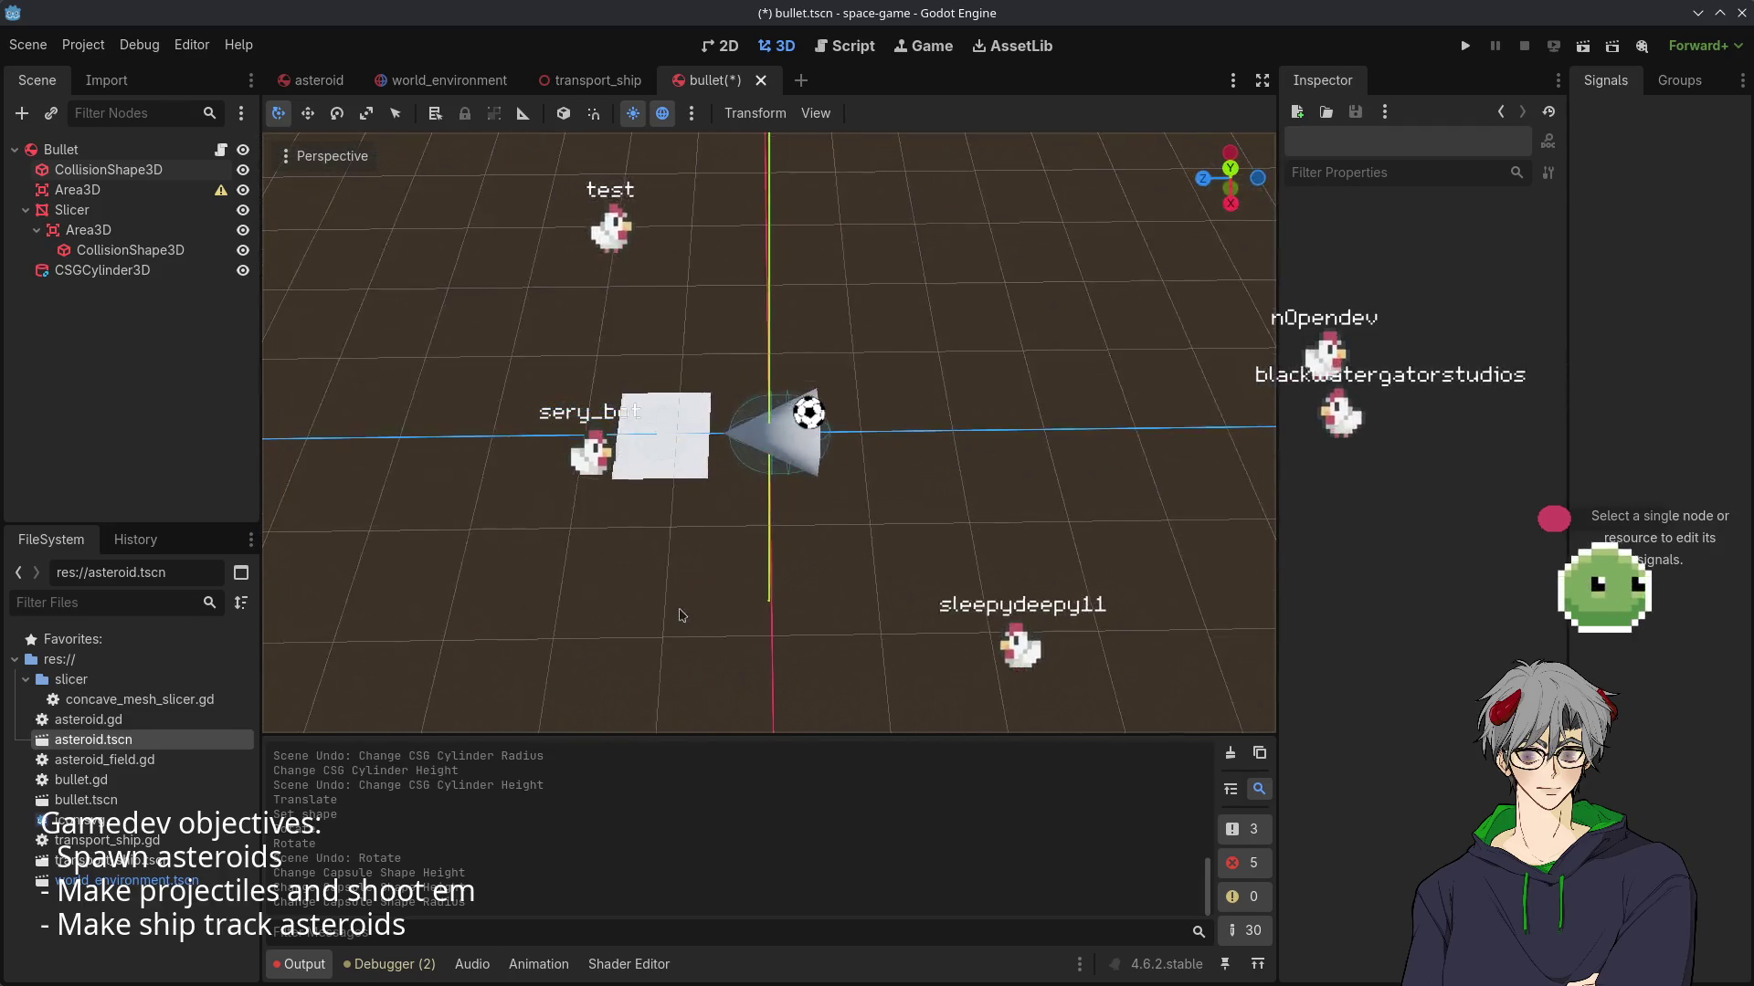
pyautogui.moveTo(680, 614)
pyautogui.mouseDown()
pyautogui.moveTo(681, 352)
pyautogui.moveTo(882, 527)
pyautogui.mouseUp()
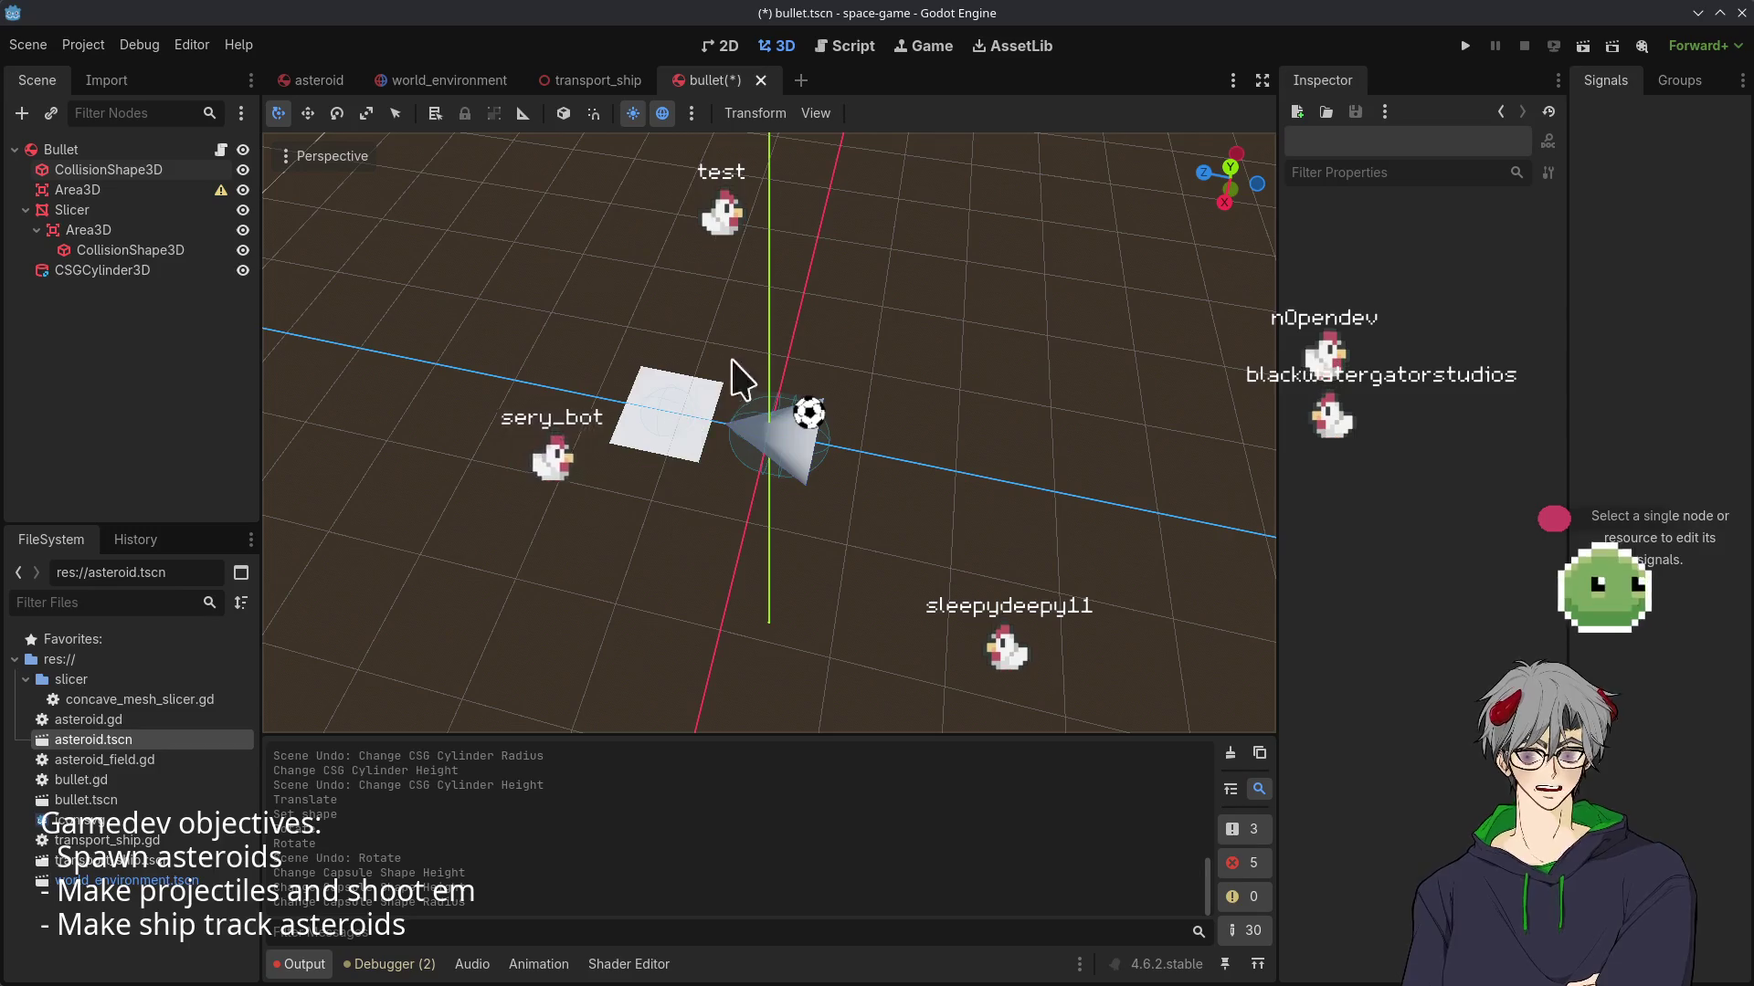
pyautogui.click(132, 194)
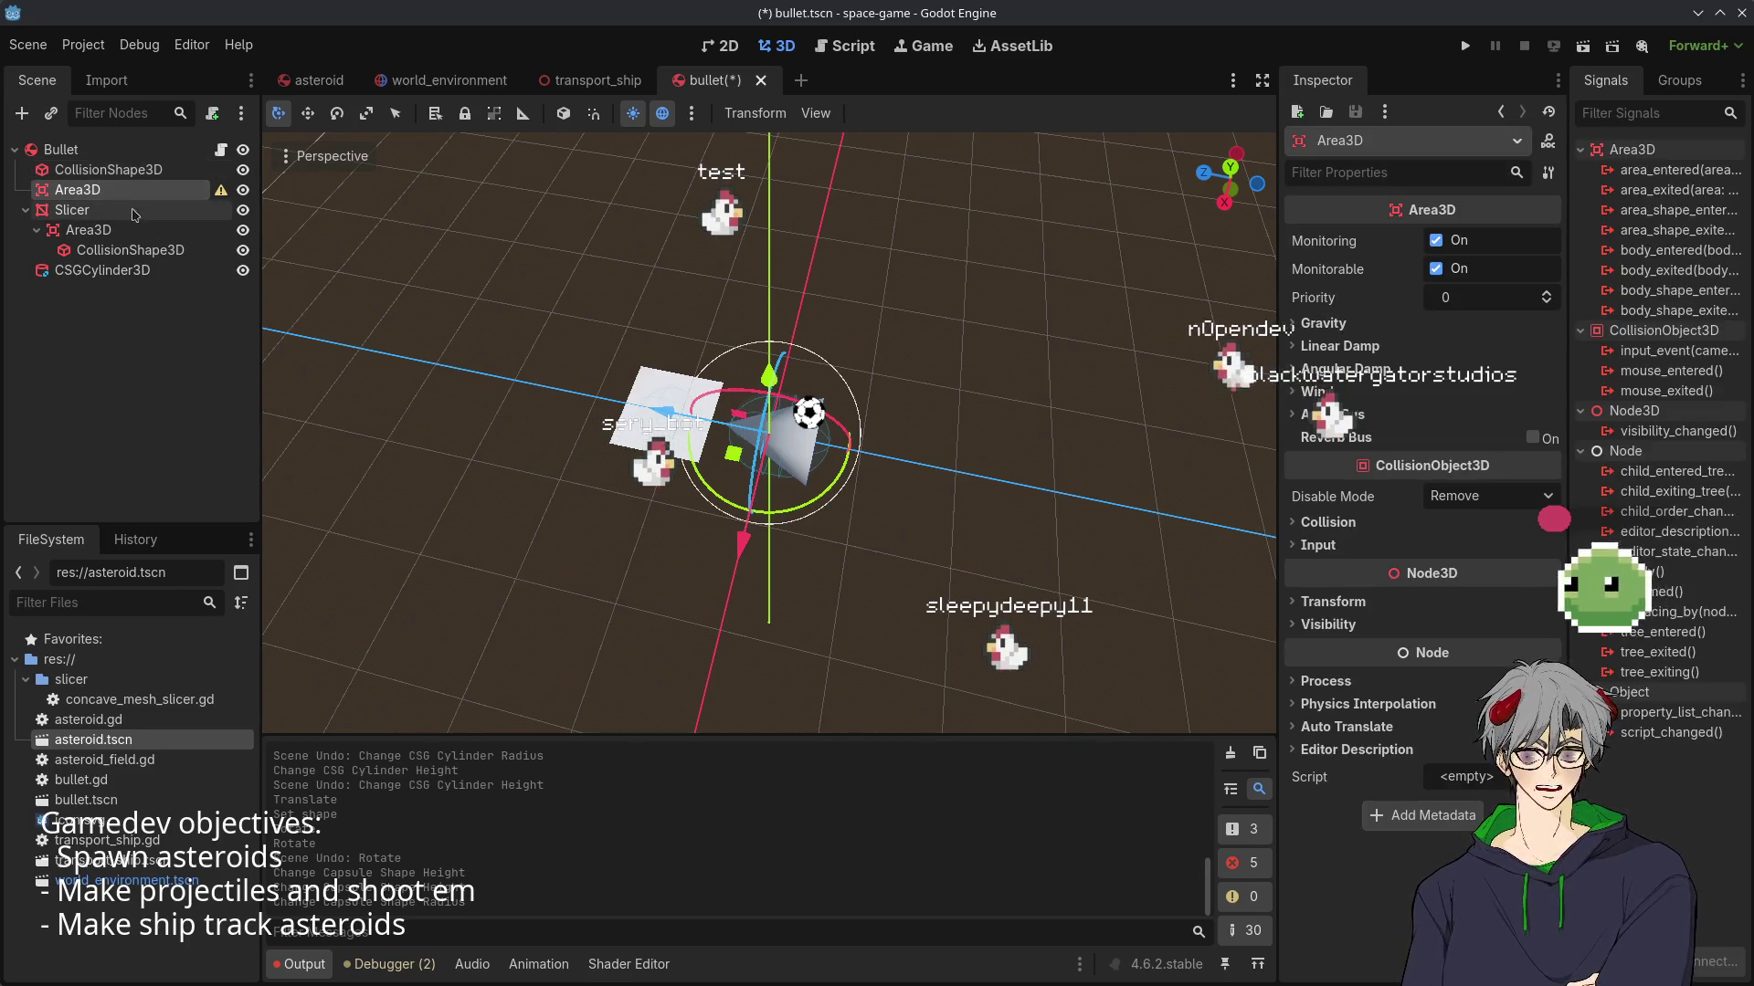
pyautogui.moveTo(548, 411)
pyautogui.mouseDown()
pyautogui.moveTo(730, 421)
pyautogui.moveTo(694, 429)
pyautogui.mouseUp()
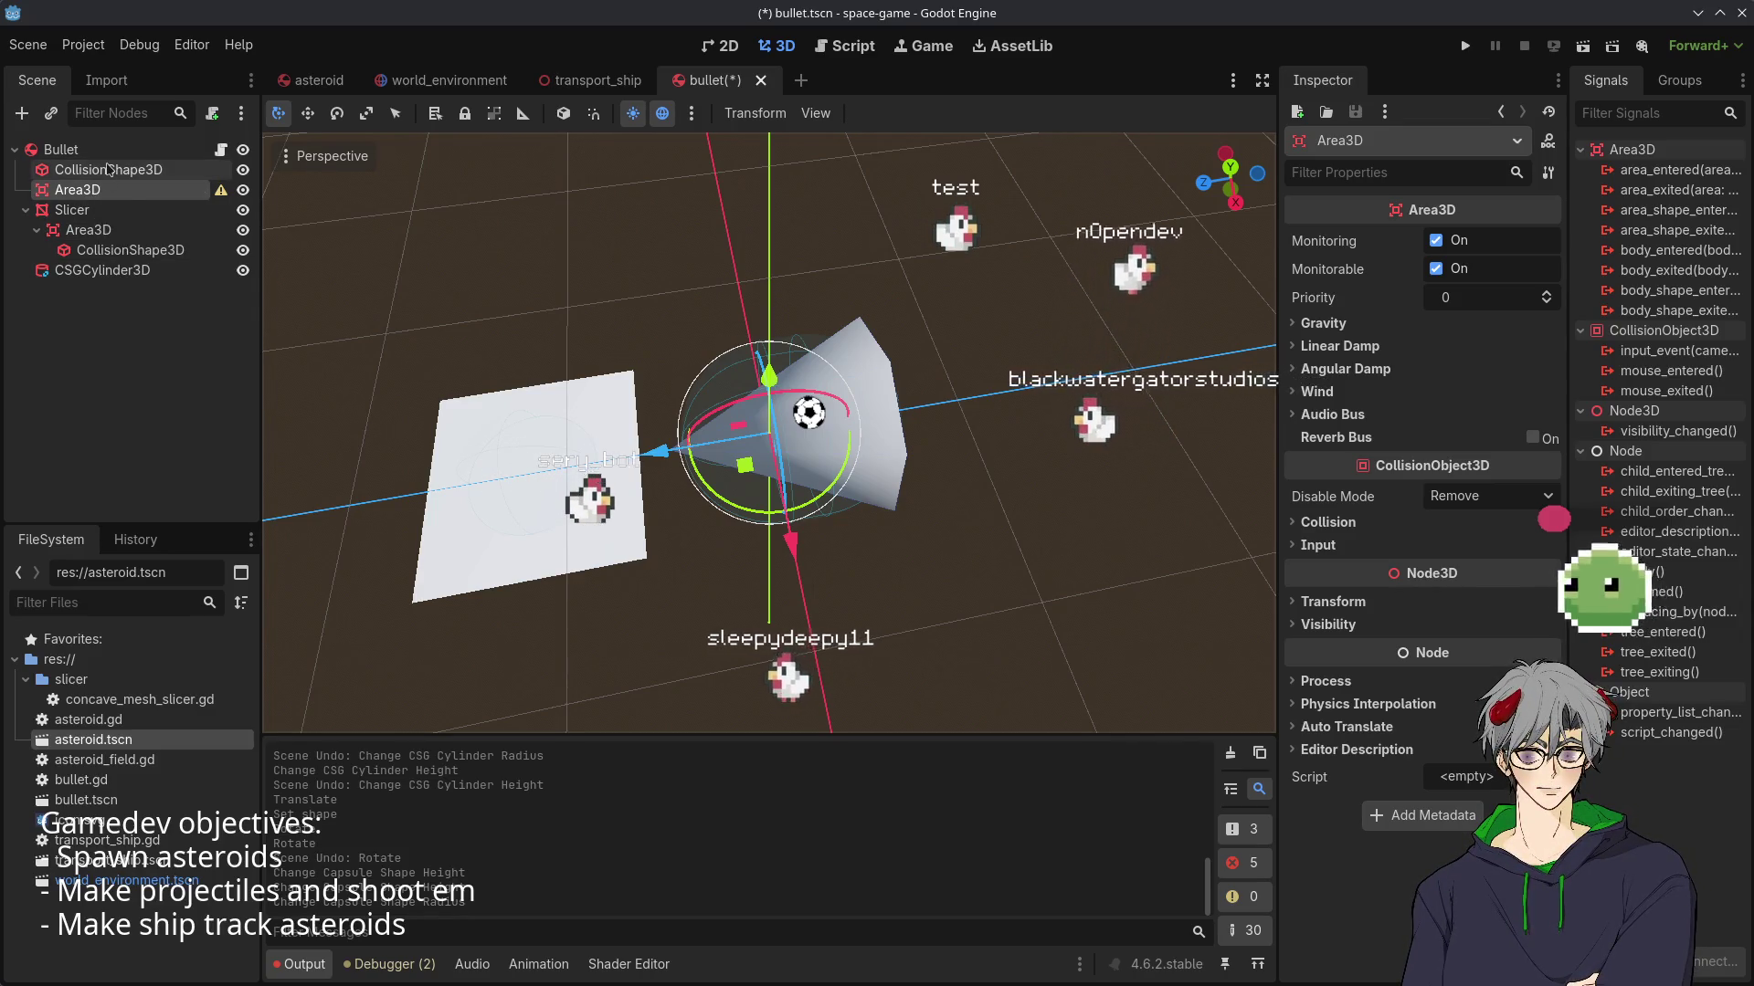
pyautogui.click(137, 170)
pyautogui.click(209, 190)
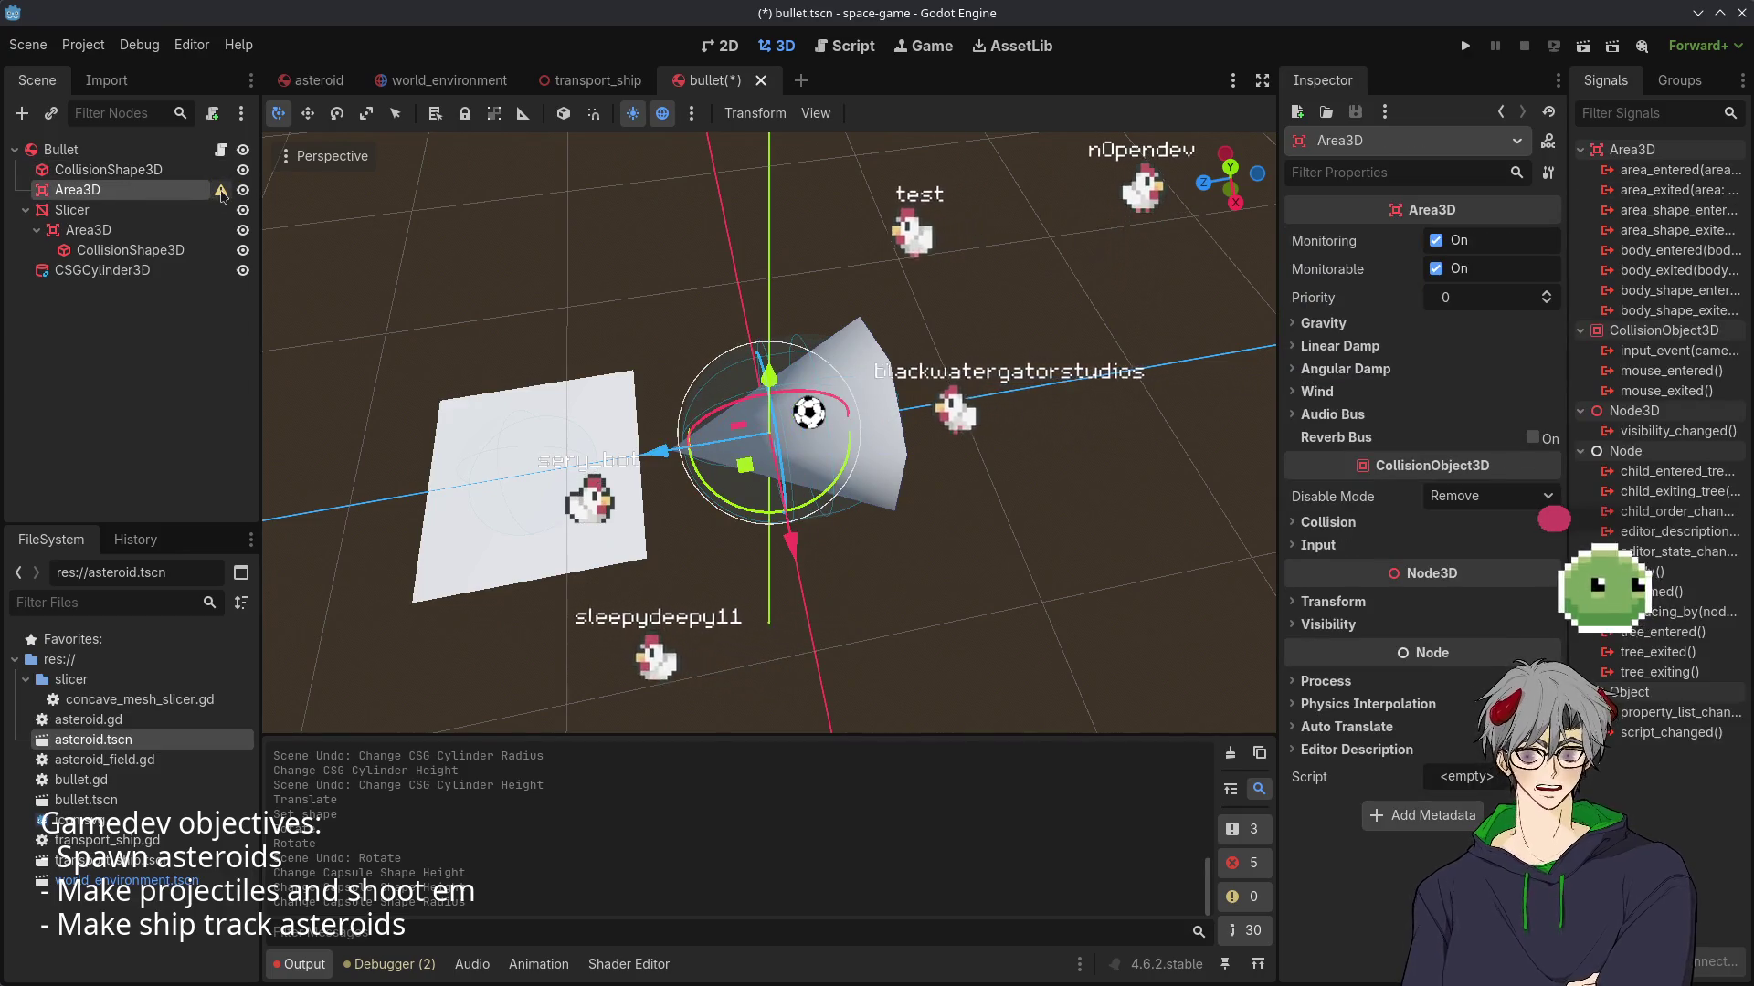
# - Delete the shapeless top-level Area3D node from the Bullet scene
pyautogui.moveTo(222, 194)
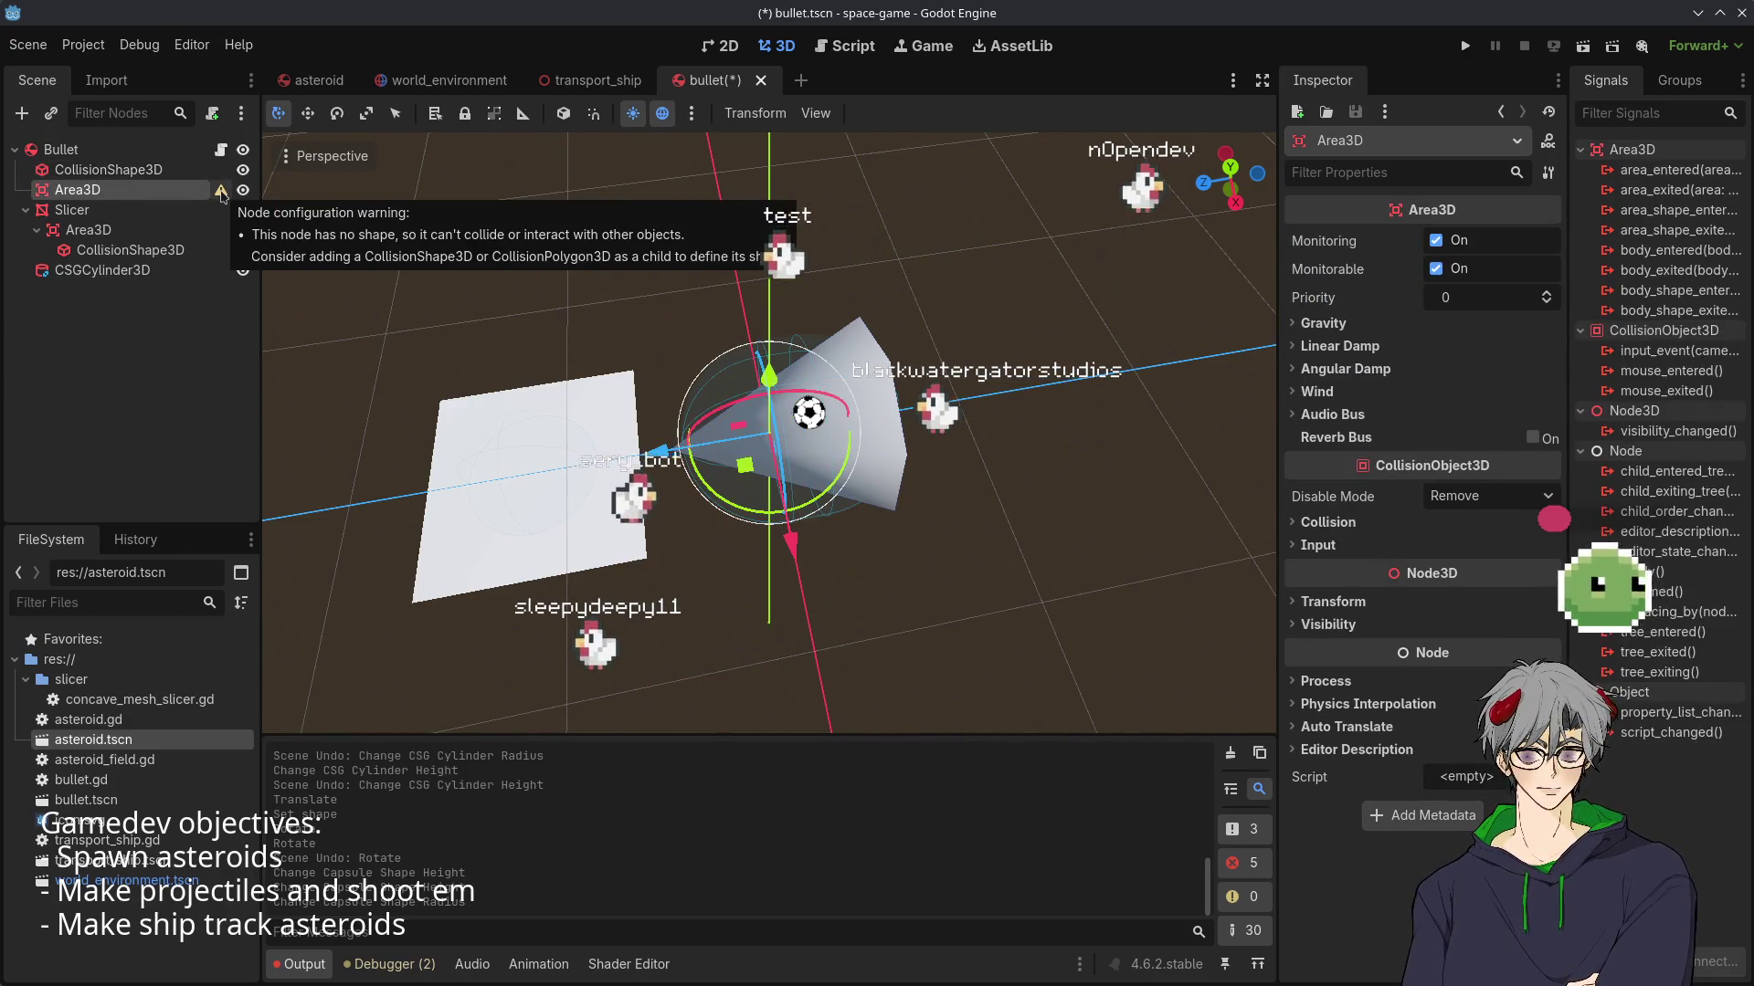
pyautogui.click(100, 170)
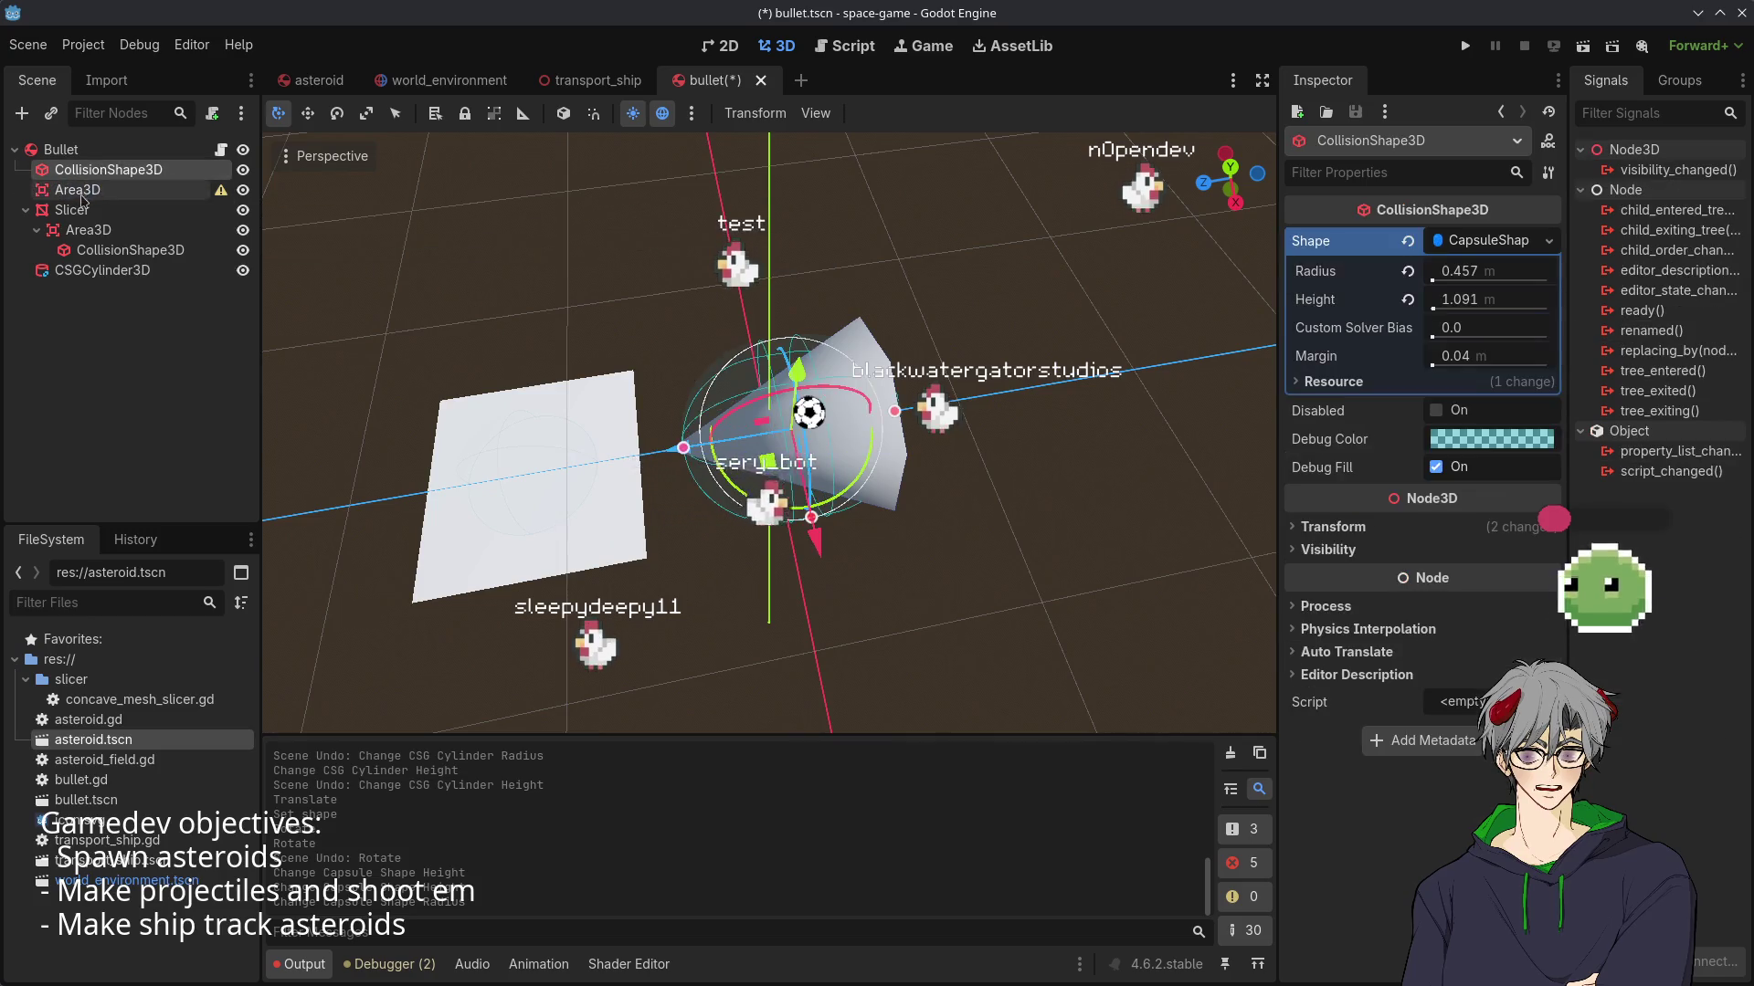
pyautogui.click(82, 210)
pyautogui.click(91, 192)
pyautogui.press('Delete')
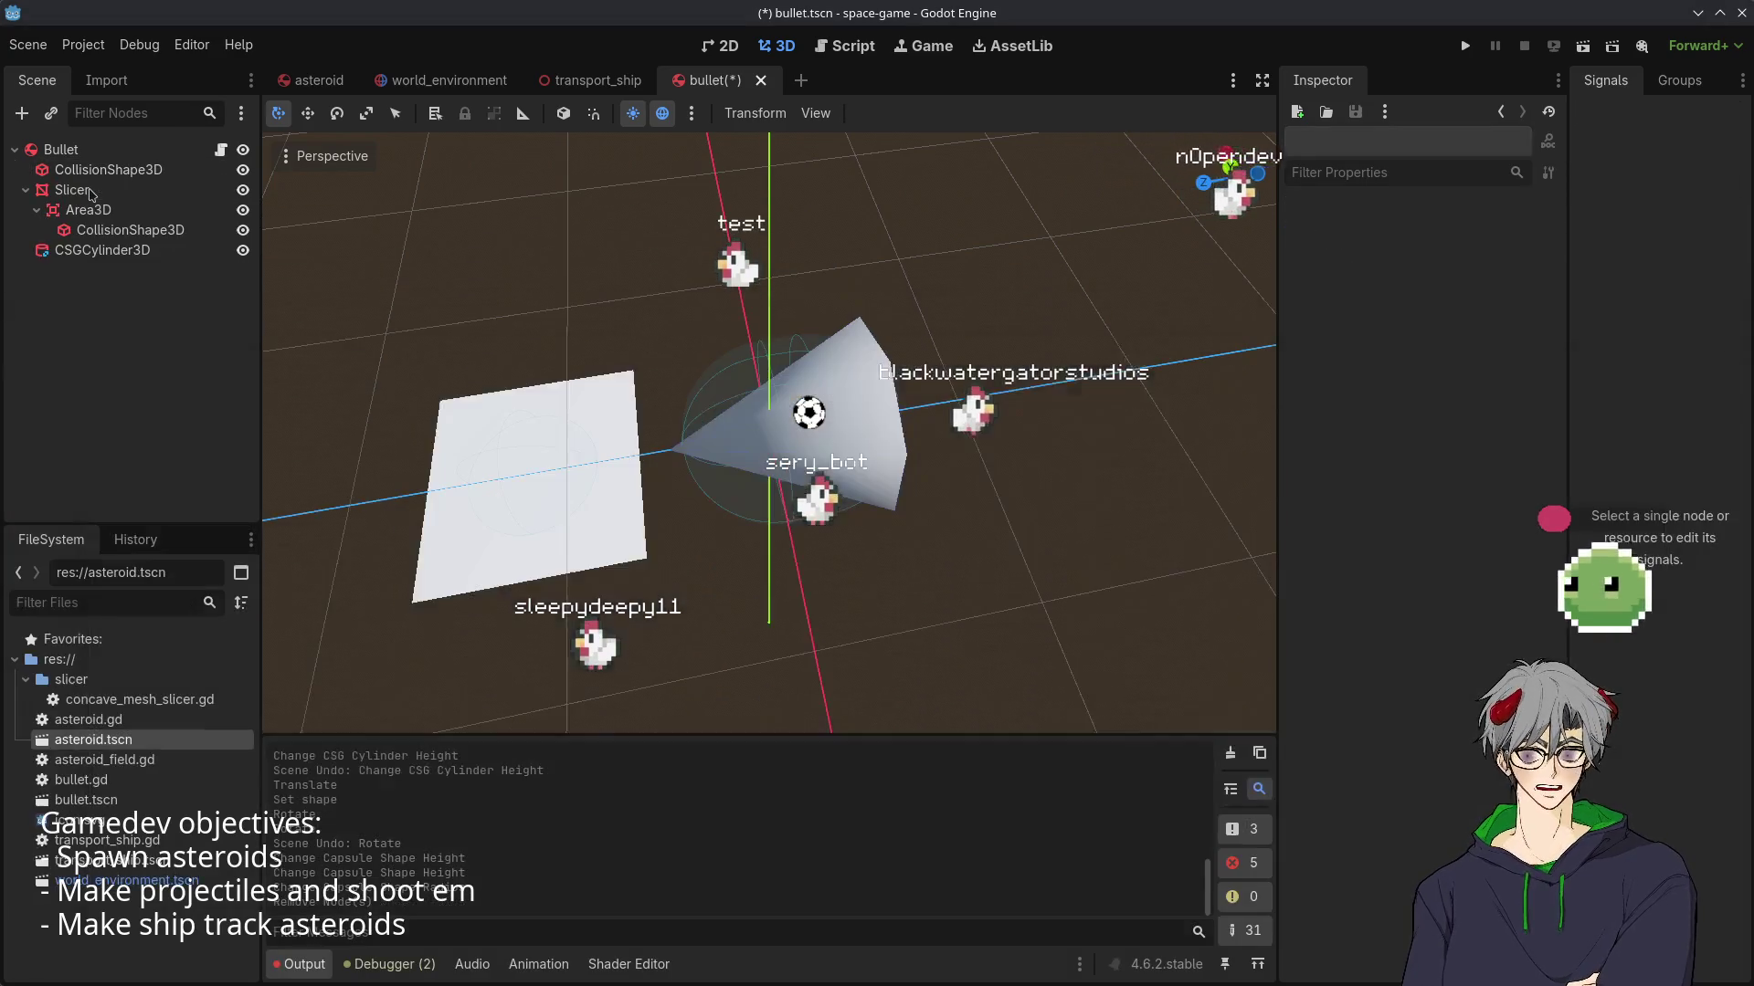
# - Save the bullet scene with Ctrl+S
pyautogui.click(89, 210)
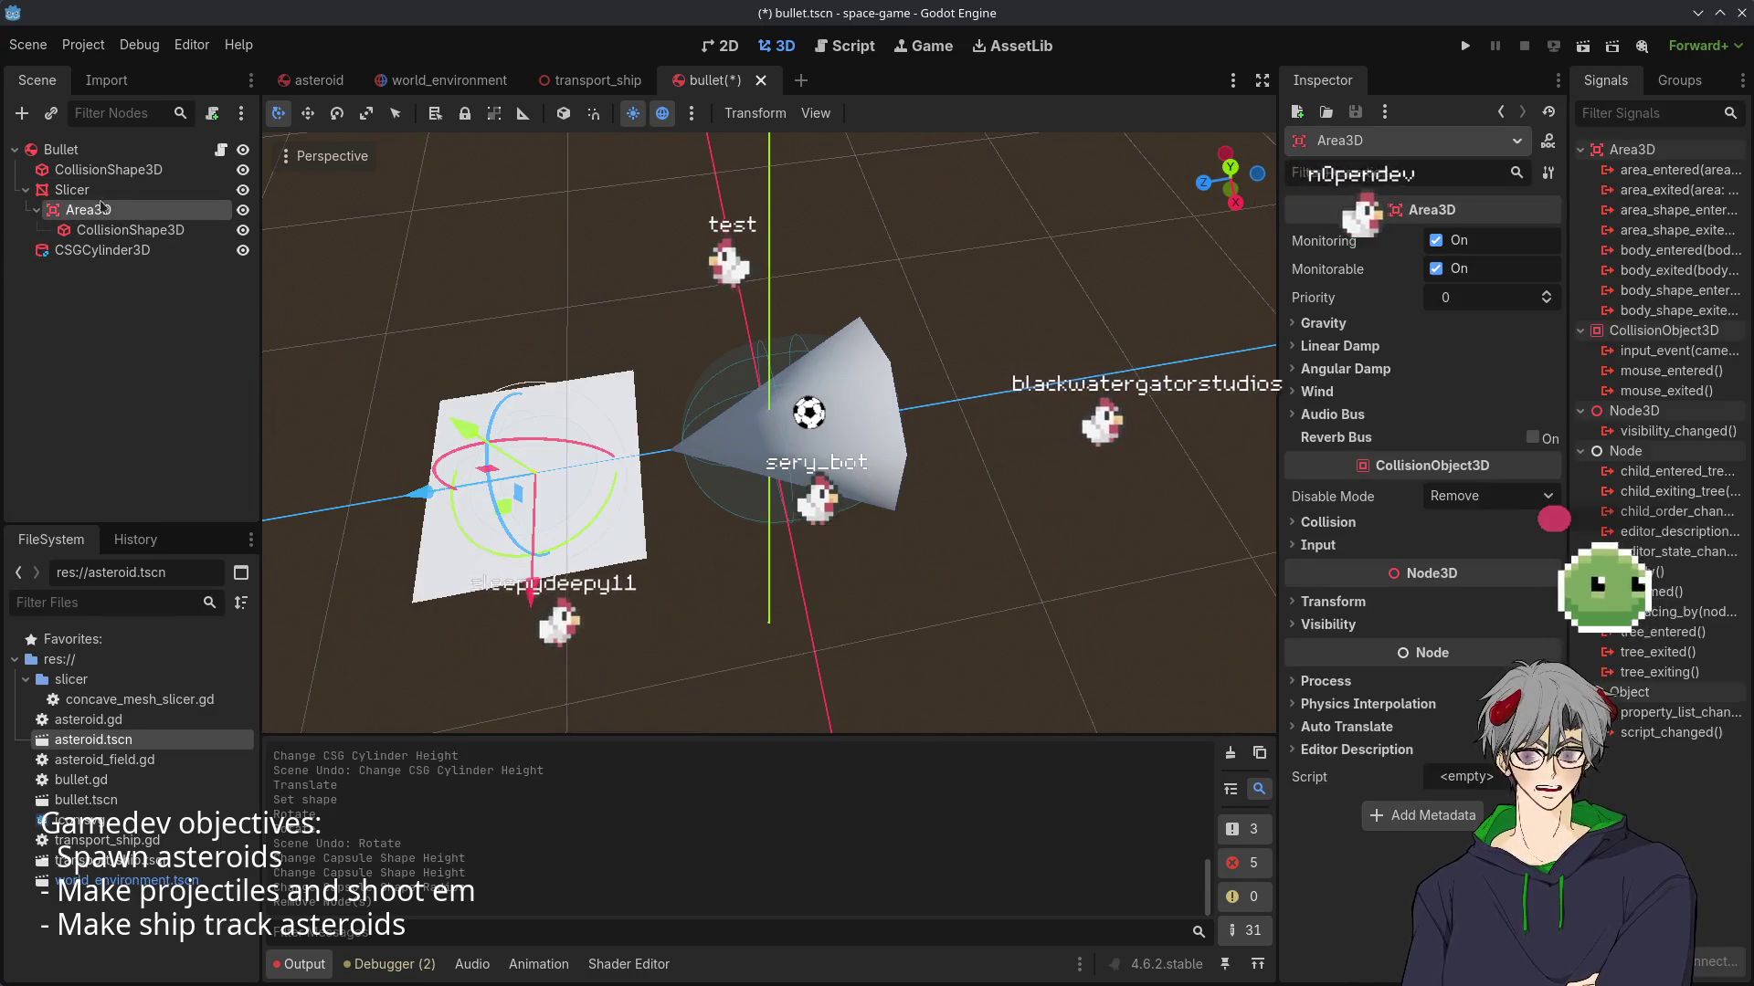
pyautogui.click(72, 189)
pyautogui.moveTo(800, 527)
pyautogui.mouseDown()
pyautogui.moveTo(3, 399)
pyautogui.moveTo(457, 457)
pyautogui.moveTo(768, 548)
pyautogui.moveTo(546, 5)
pyautogui.mouseUp()
pyautogui.scroll(3, 767, 548)
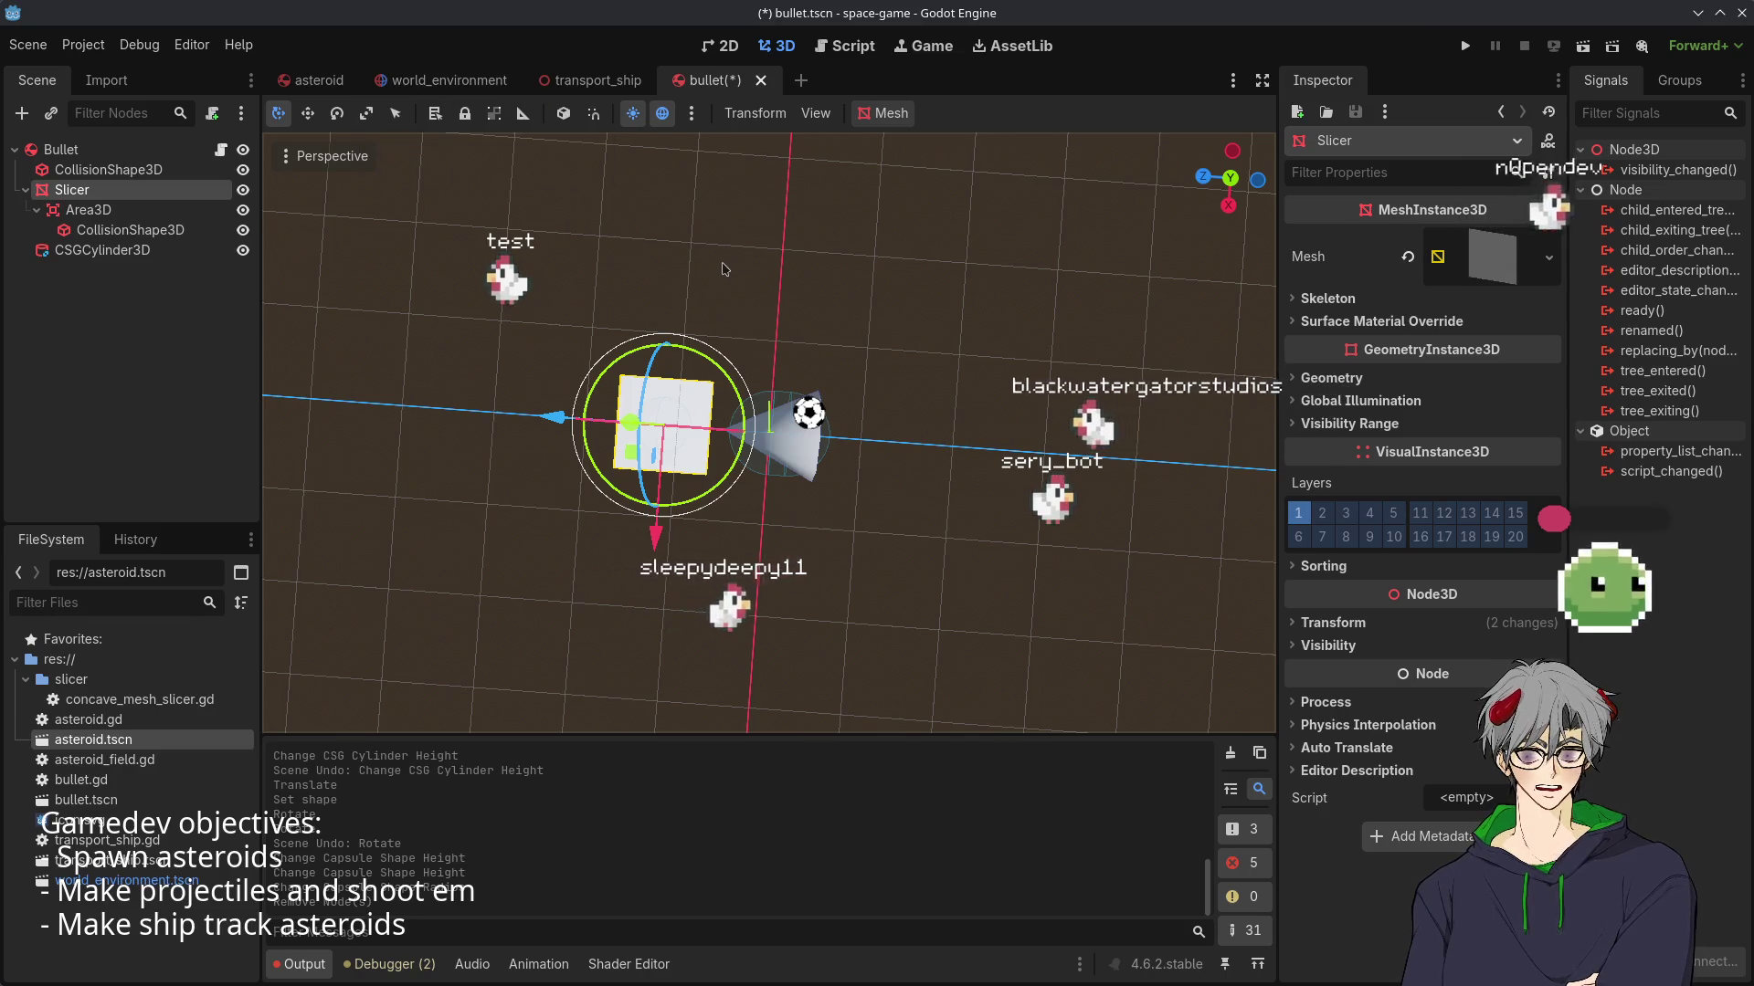
pyautogui.hotkey('ctrl', 's')
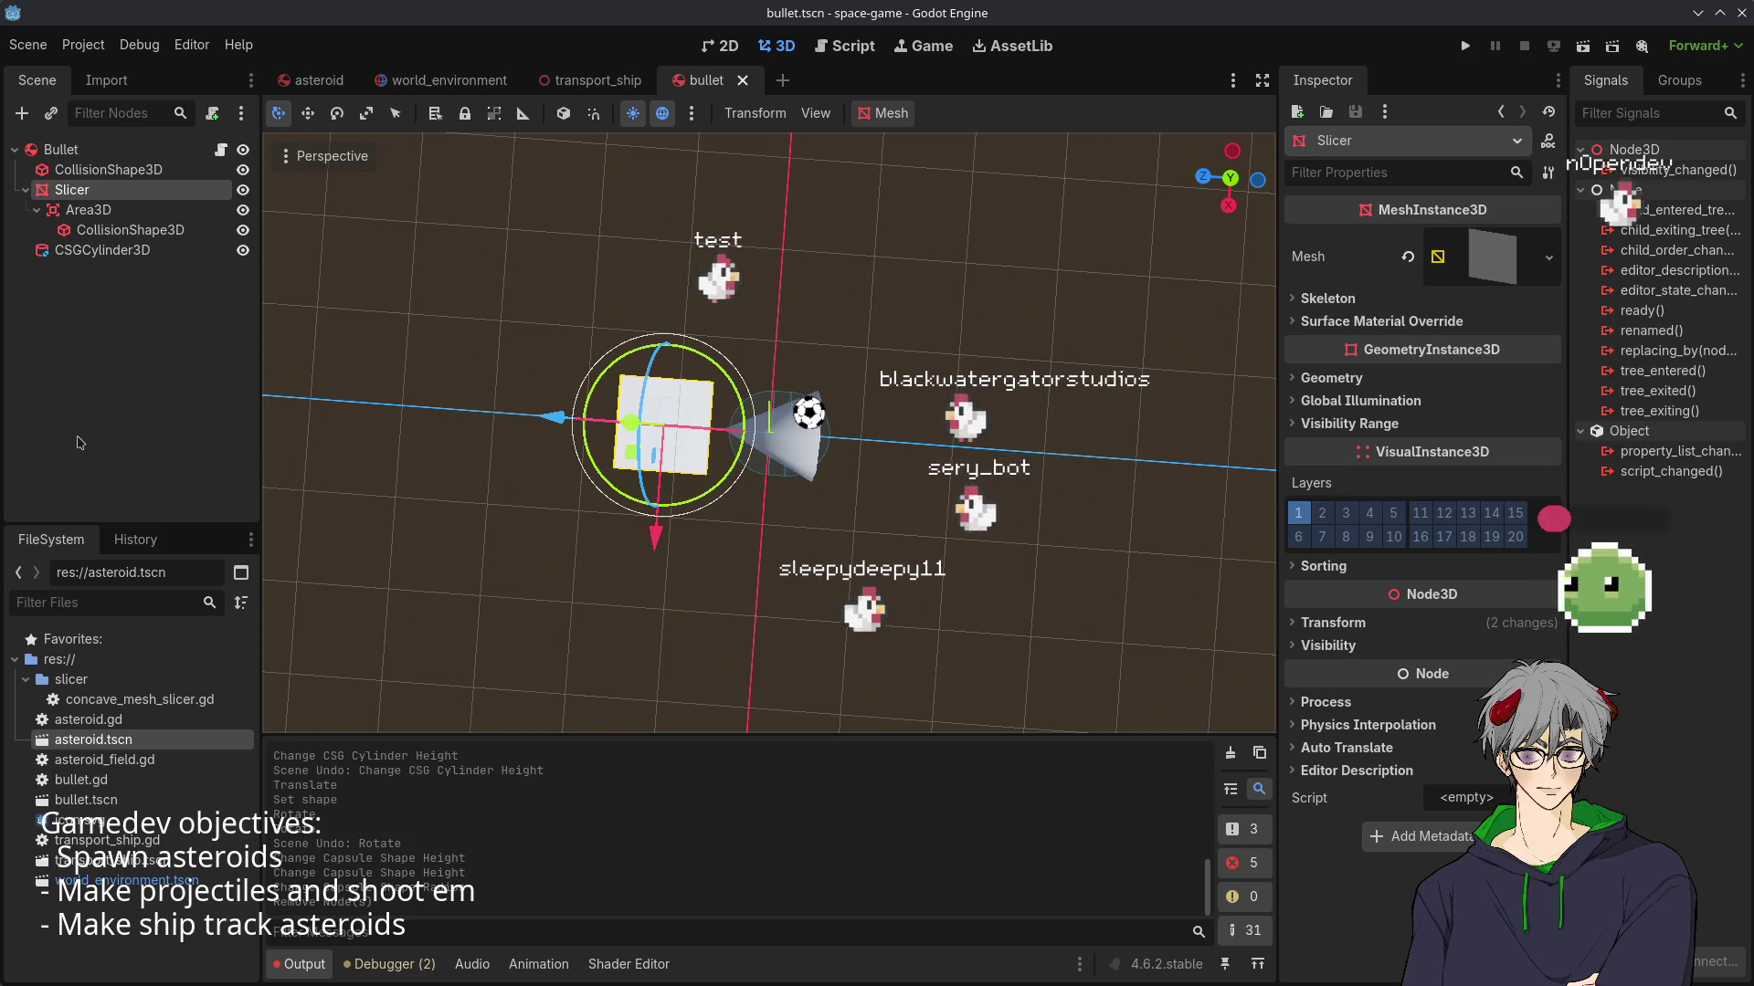
# - Review the Bullet nodes down to CSGCylinder3D, then open the world_environment scene
pyautogui.moveTo(391, 330)
pyautogui.mouseDown()
pyautogui.moveTo(457, 347)
pyautogui.moveTo(511, 402)
pyautogui.moveTo(539, 347)
pyautogui.moveTo(556, 375)
pyautogui.moveTo(402, 578)
pyautogui.moveTo(384, 548)
pyautogui.mouseUp()
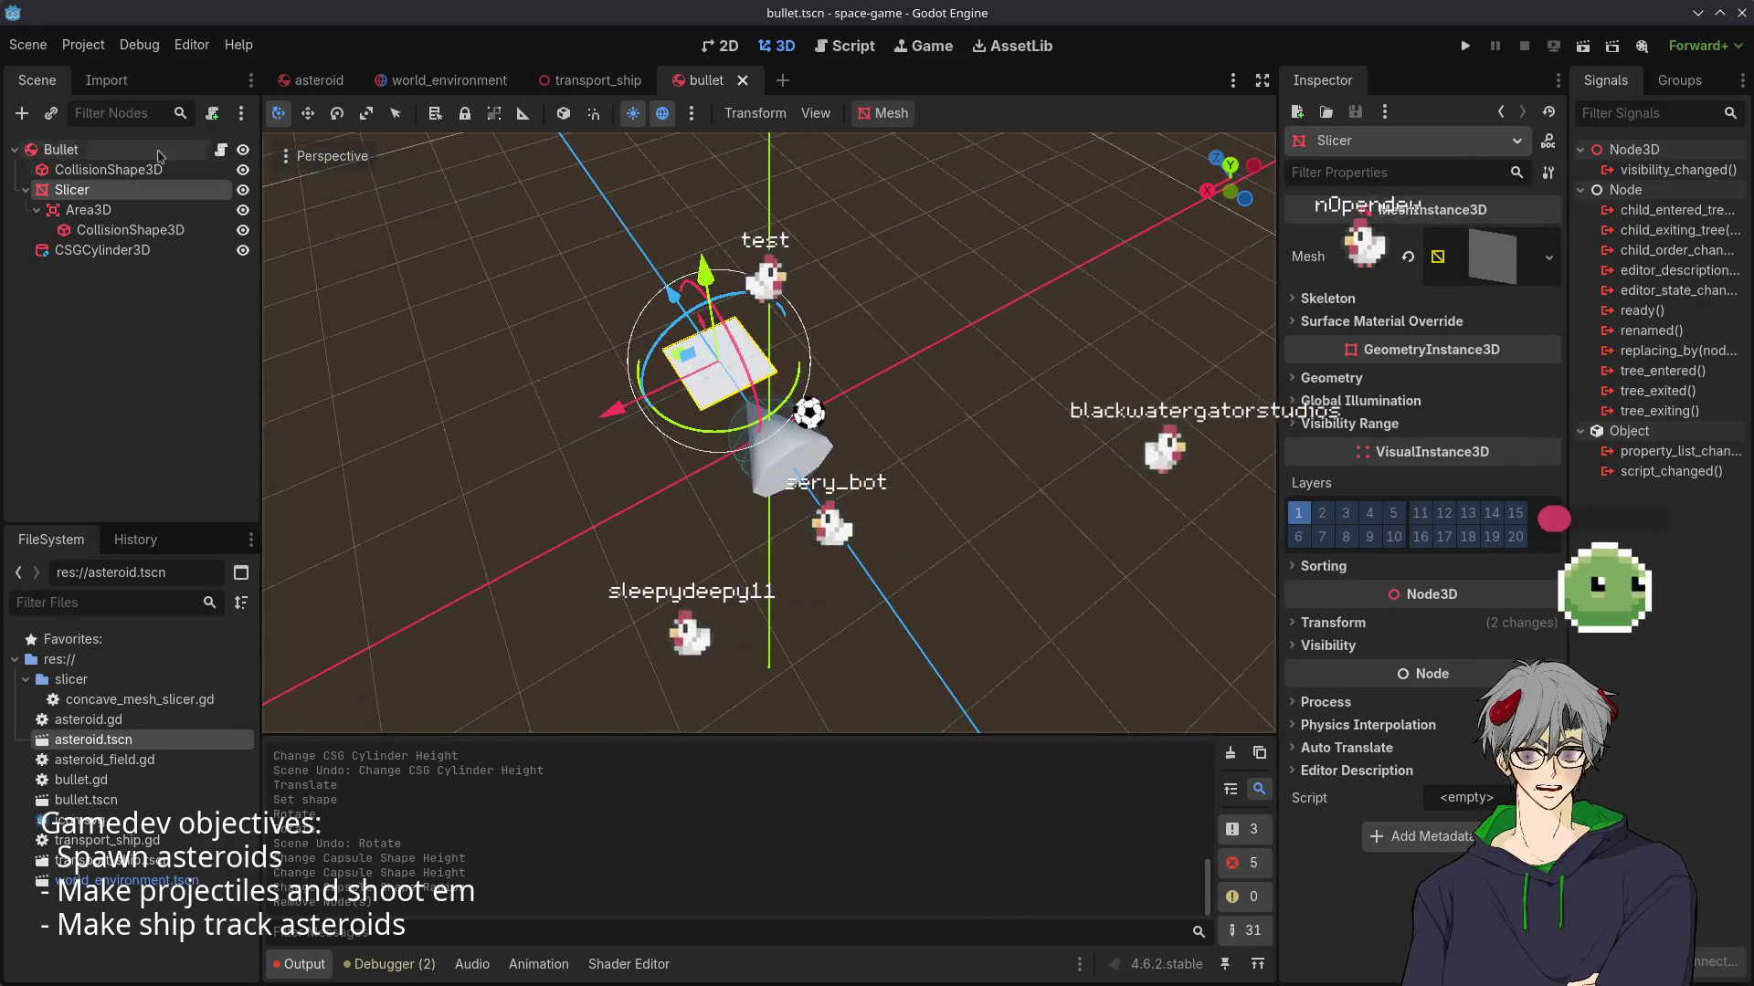
pyautogui.click(50, 149)
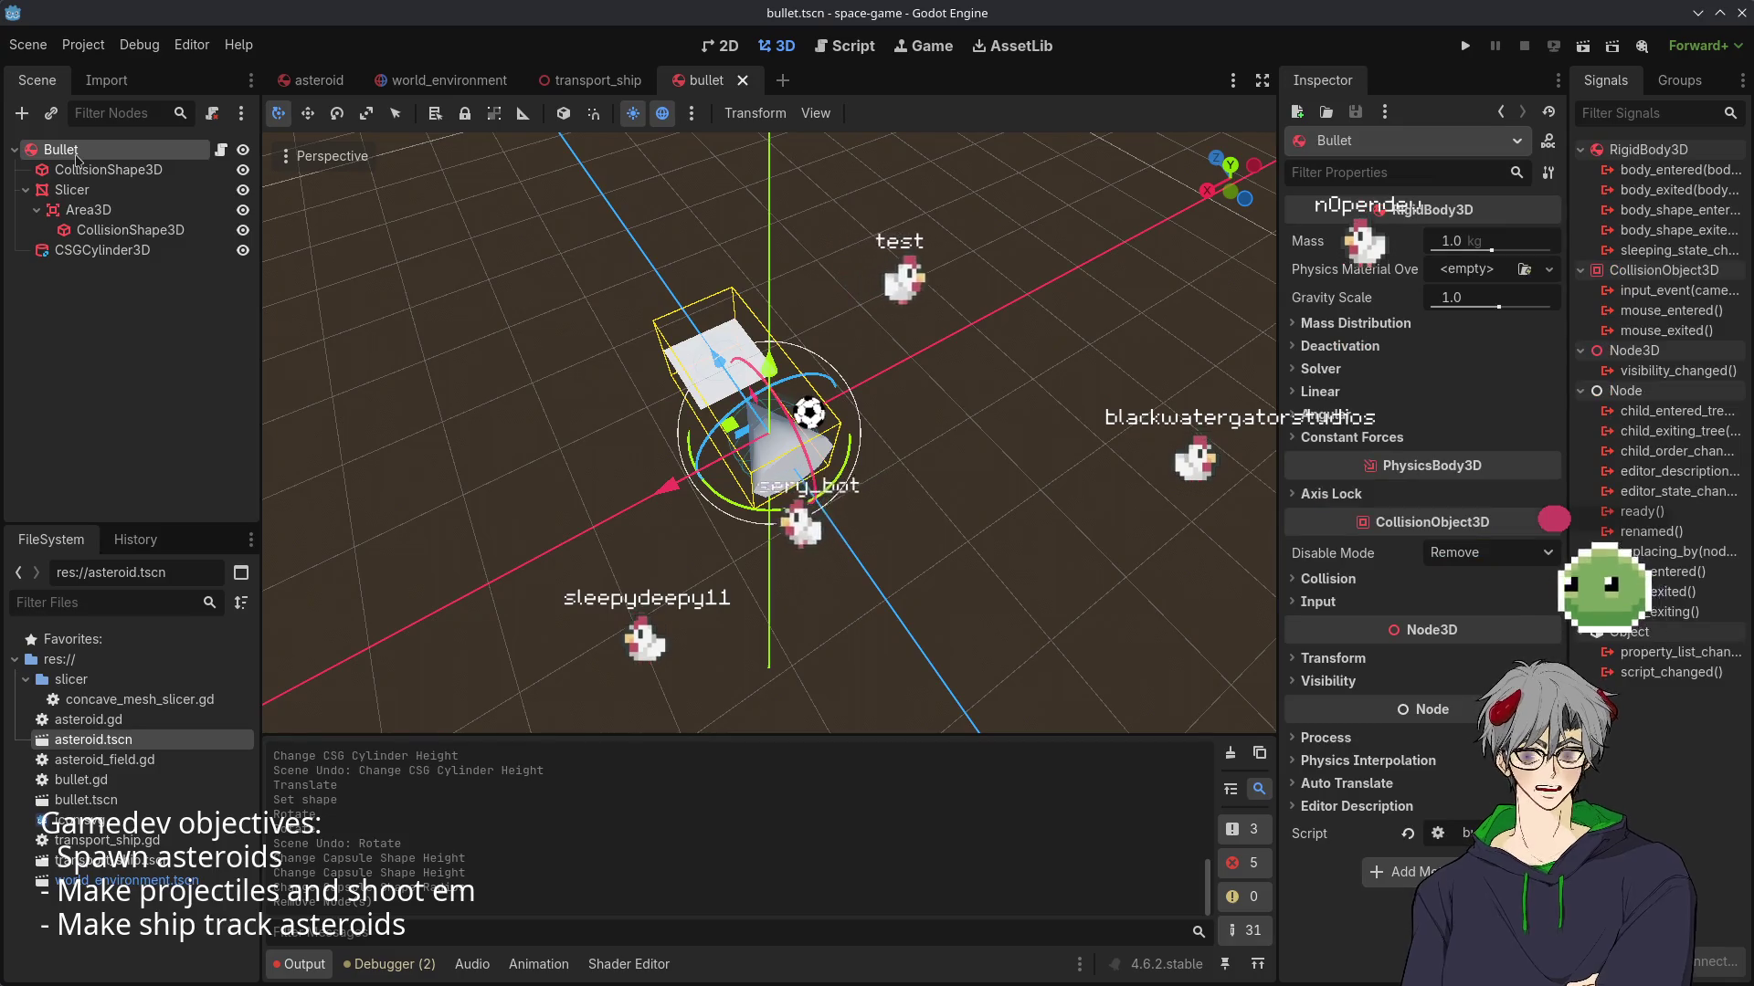
pyautogui.click(100, 170)
pyautogui.press('Down')
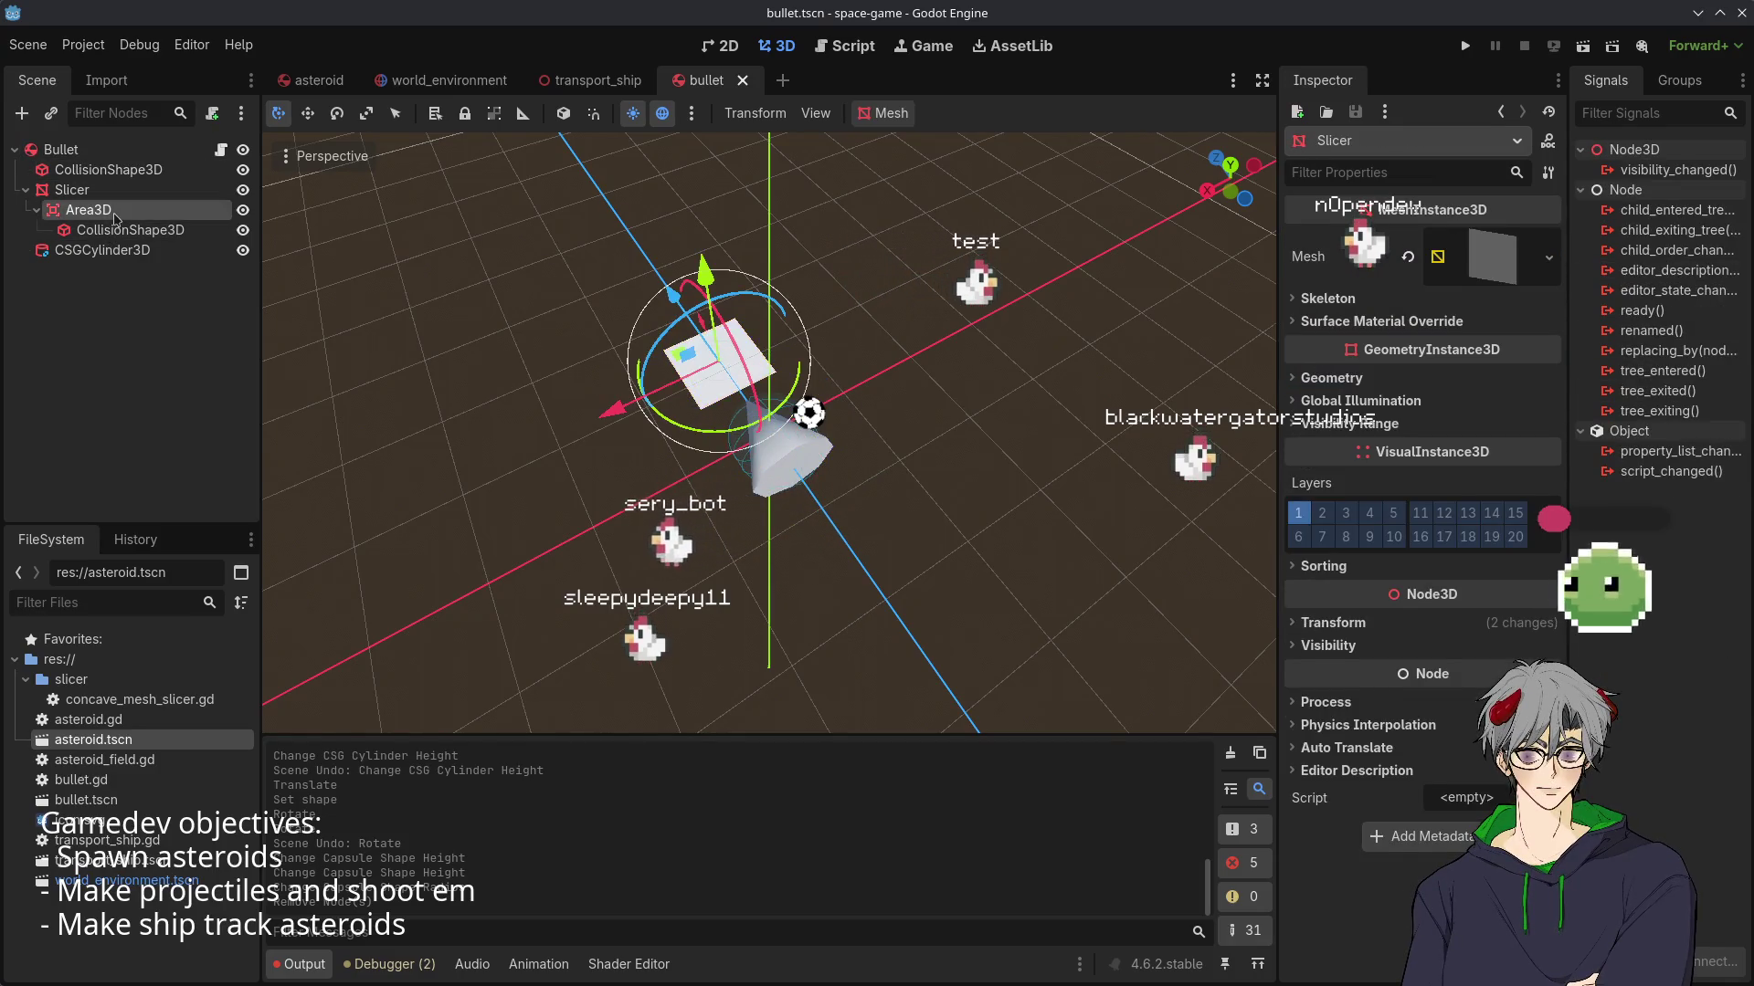
pyautogui.press('Down')
pyautogui.press('Down')
pyautogui.press('Down')
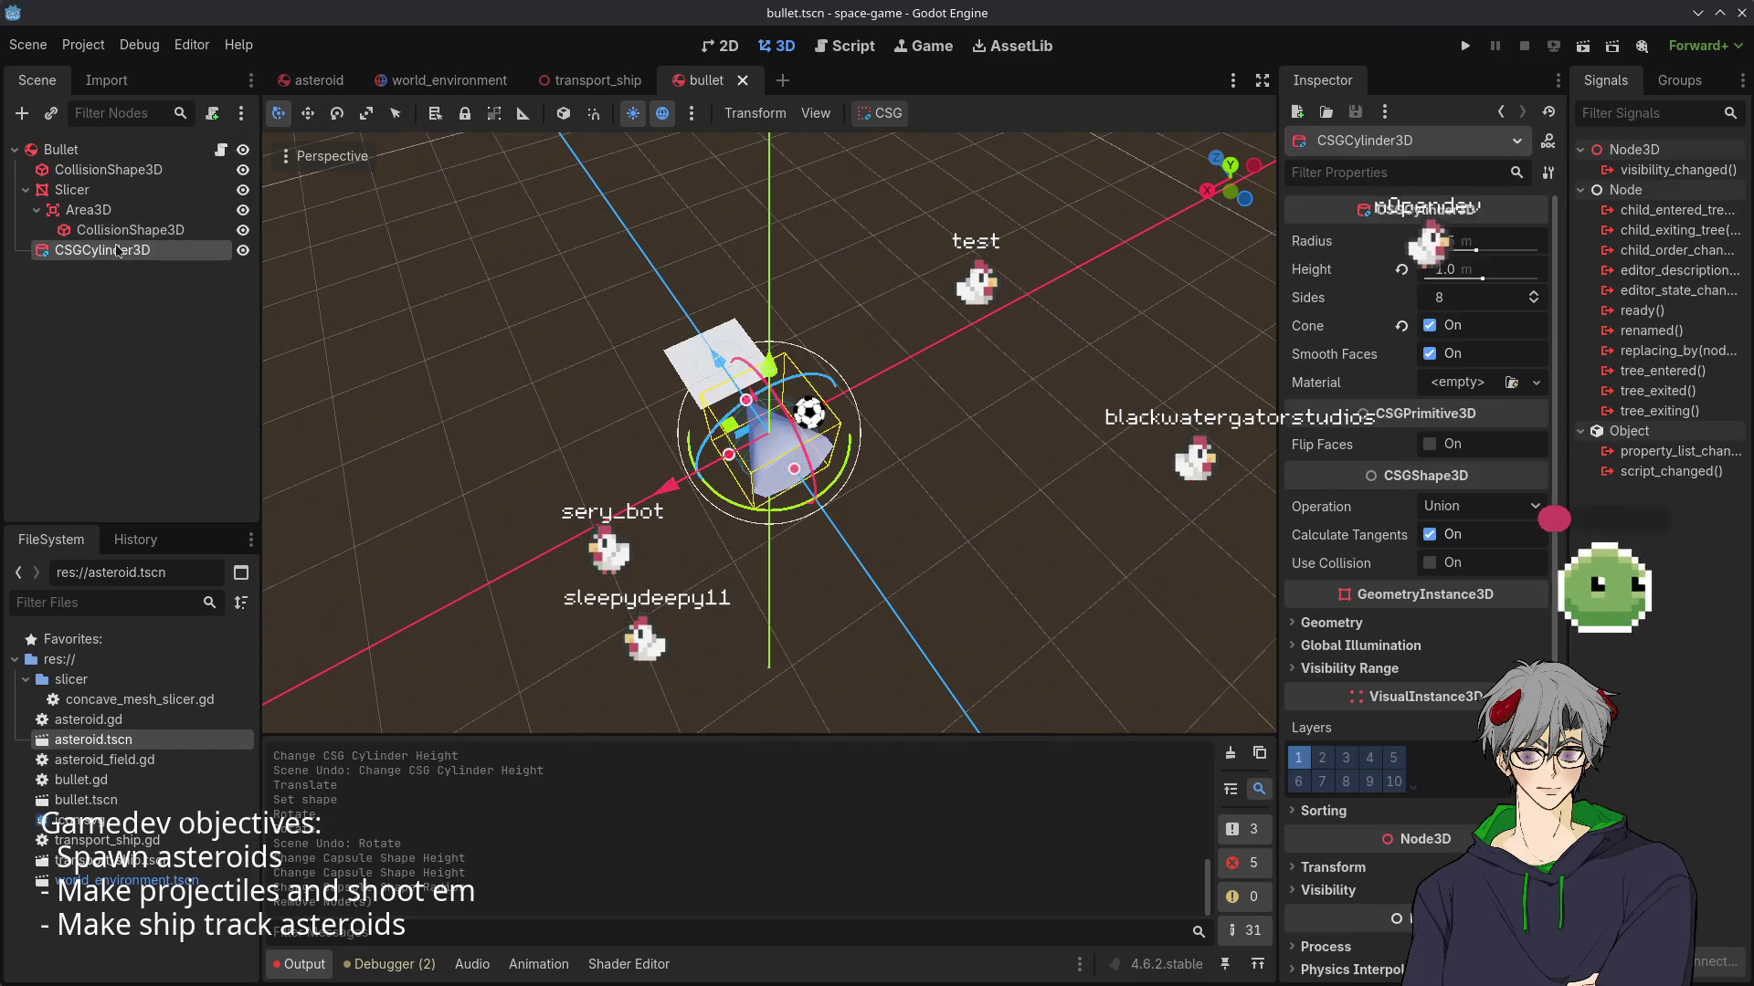
pyautogui.press('ctrl+KP_3')
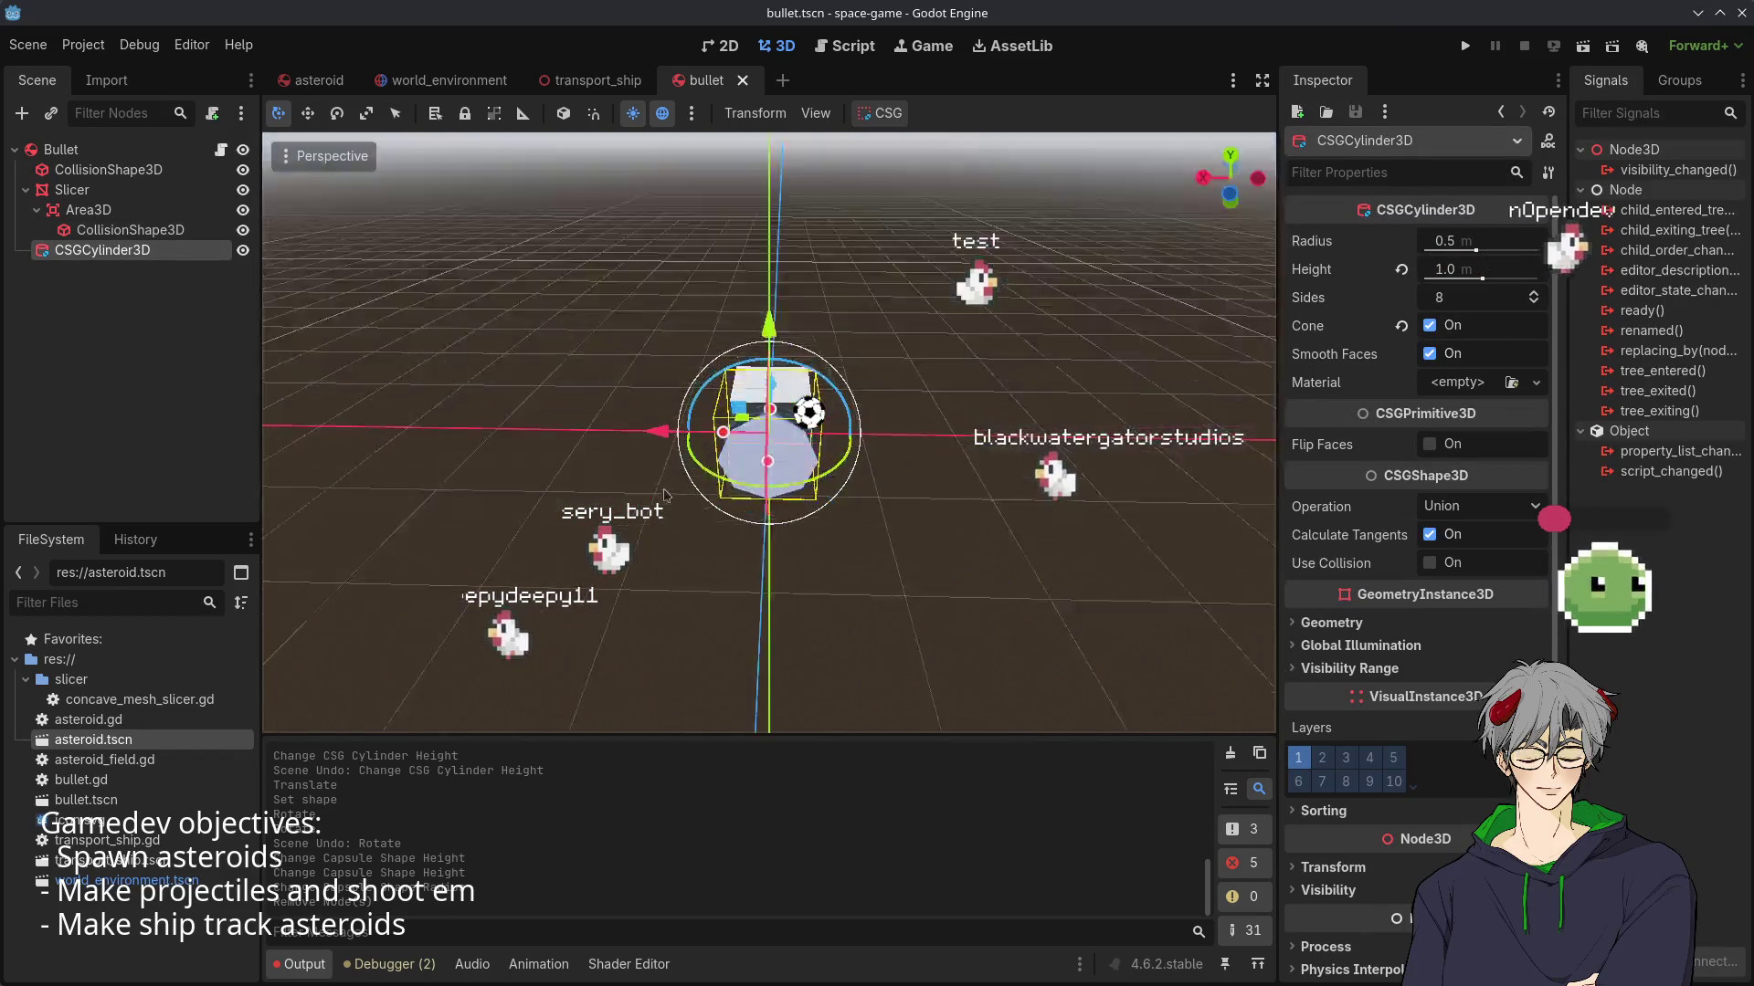
pyautogui.moveTo(314, 386); pyautogui.dragTo(807, 7)
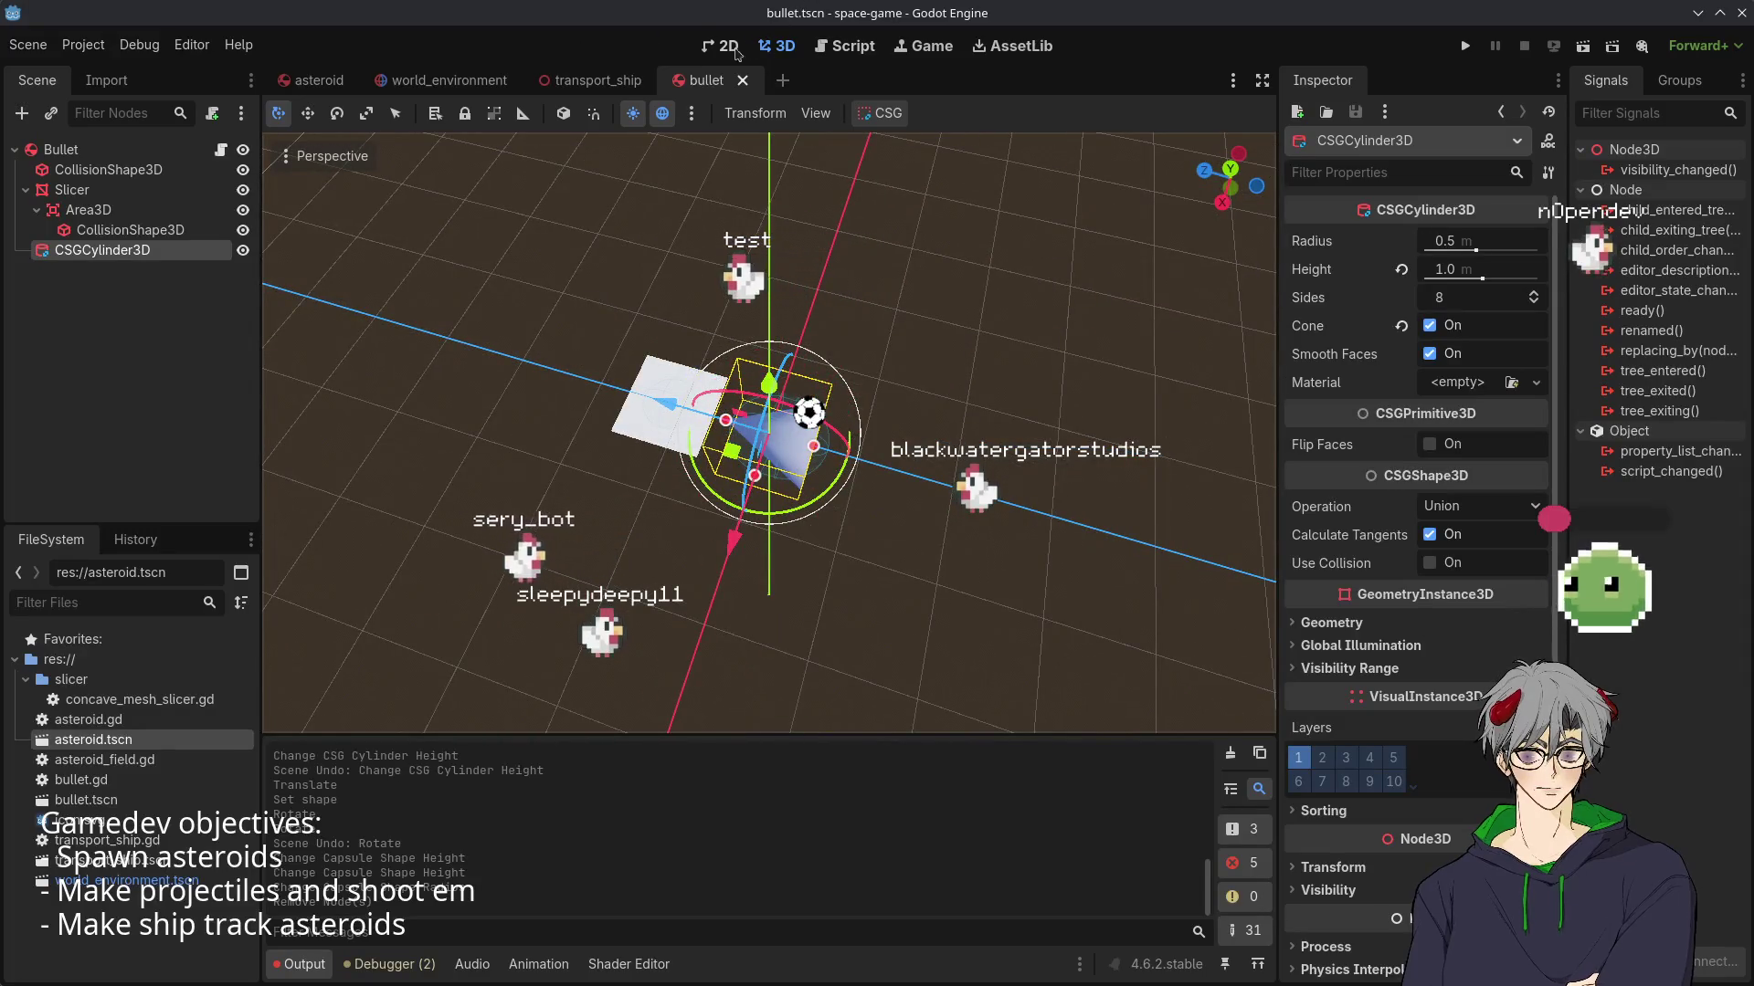
pyautogui.click(368, 89)
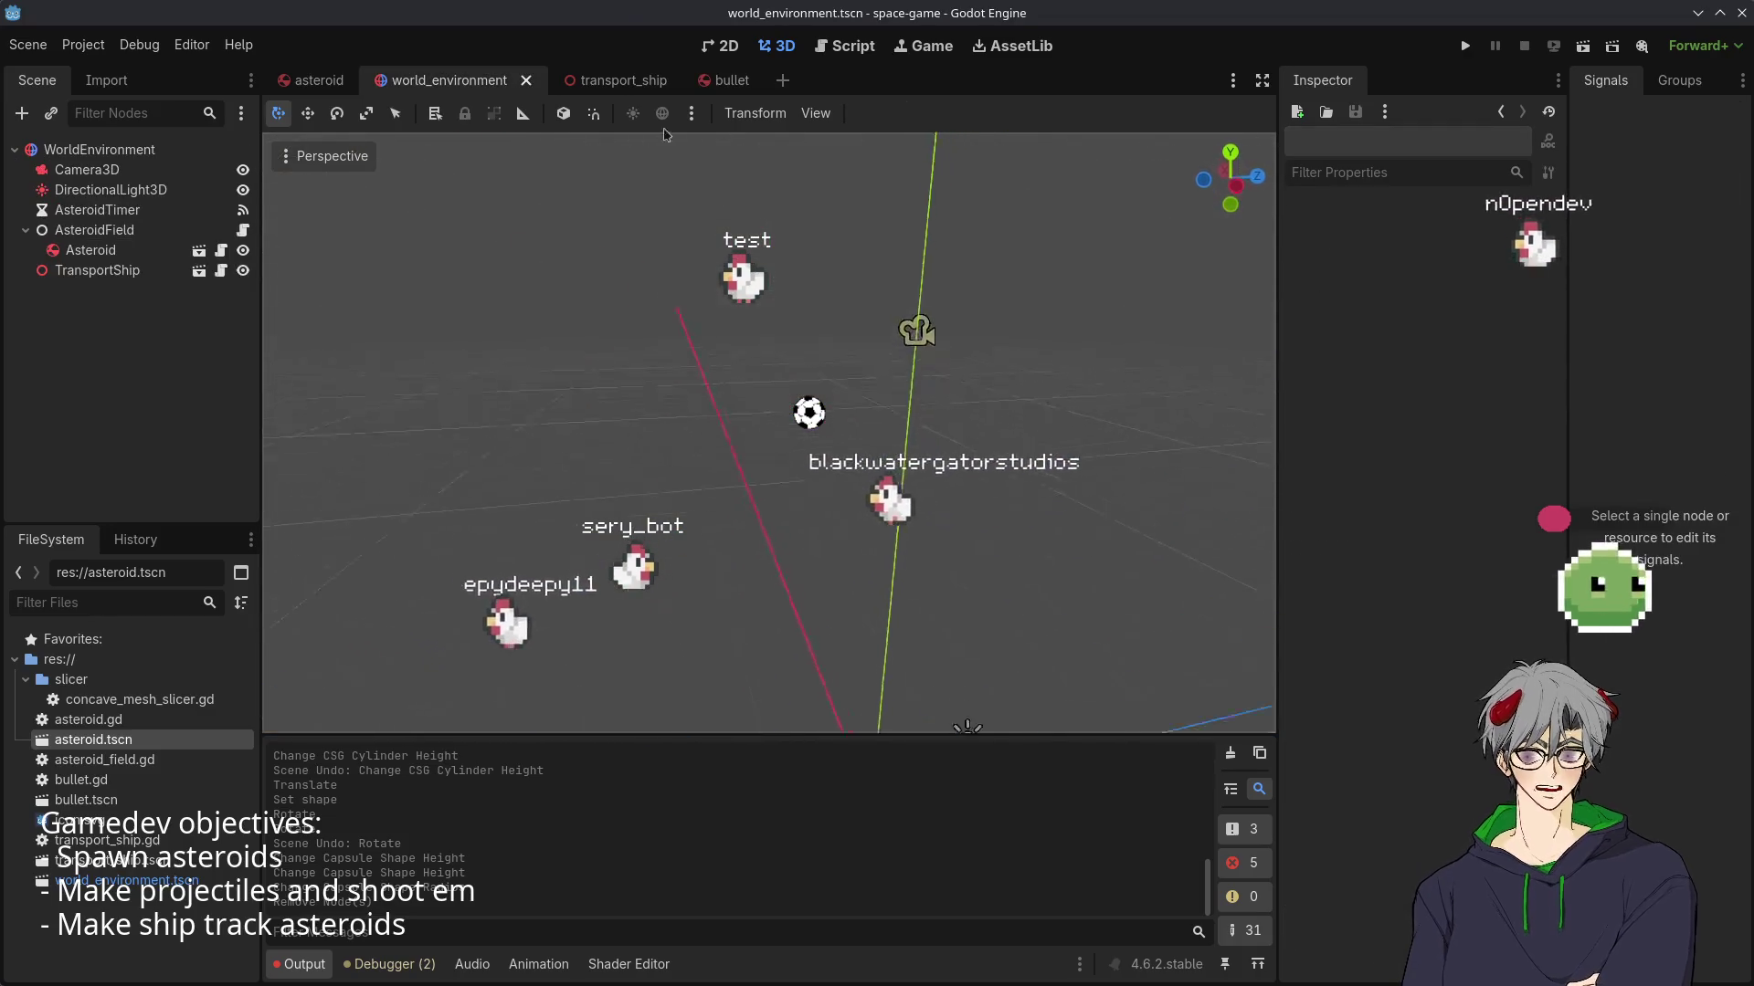
# - Rename the Camera3D node to Camera
pyautogui.moveTo(664, 134)
pyautogui.mouseDown()
pyautogui.moveTo(907, 560)
pyautogui.moveTo(804, 630)
pyautogui.mouseUp()
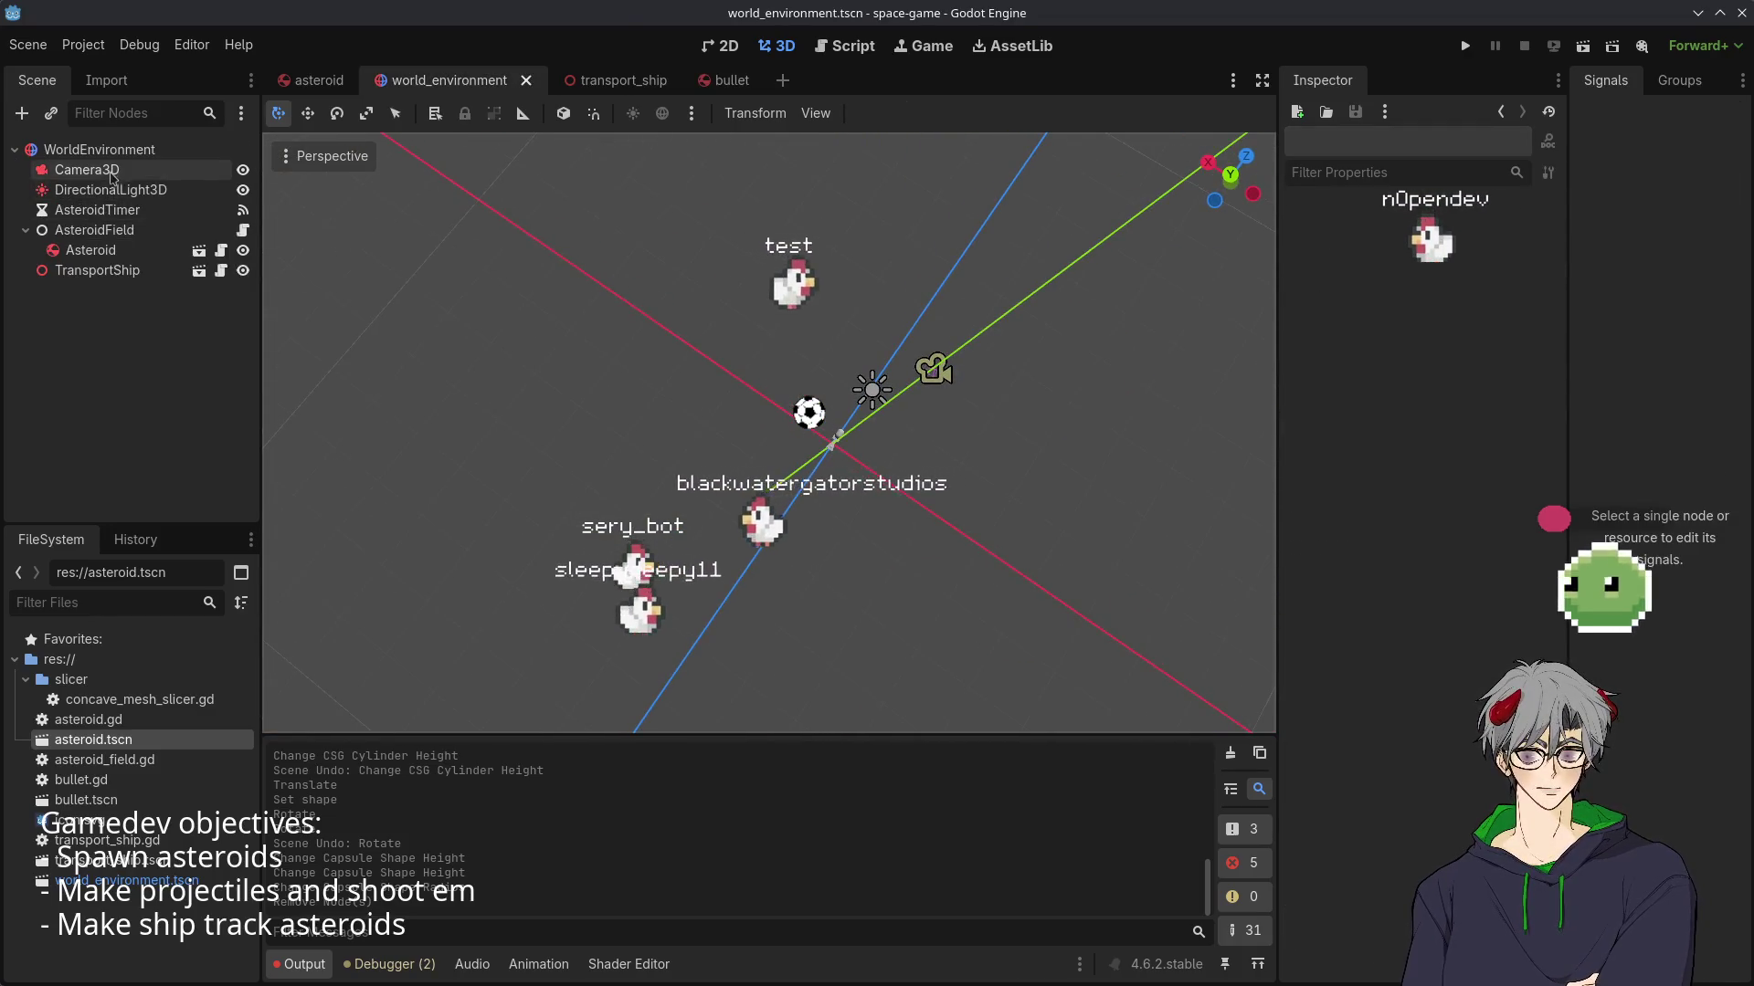
pyautogui.rightClick(109, 174)
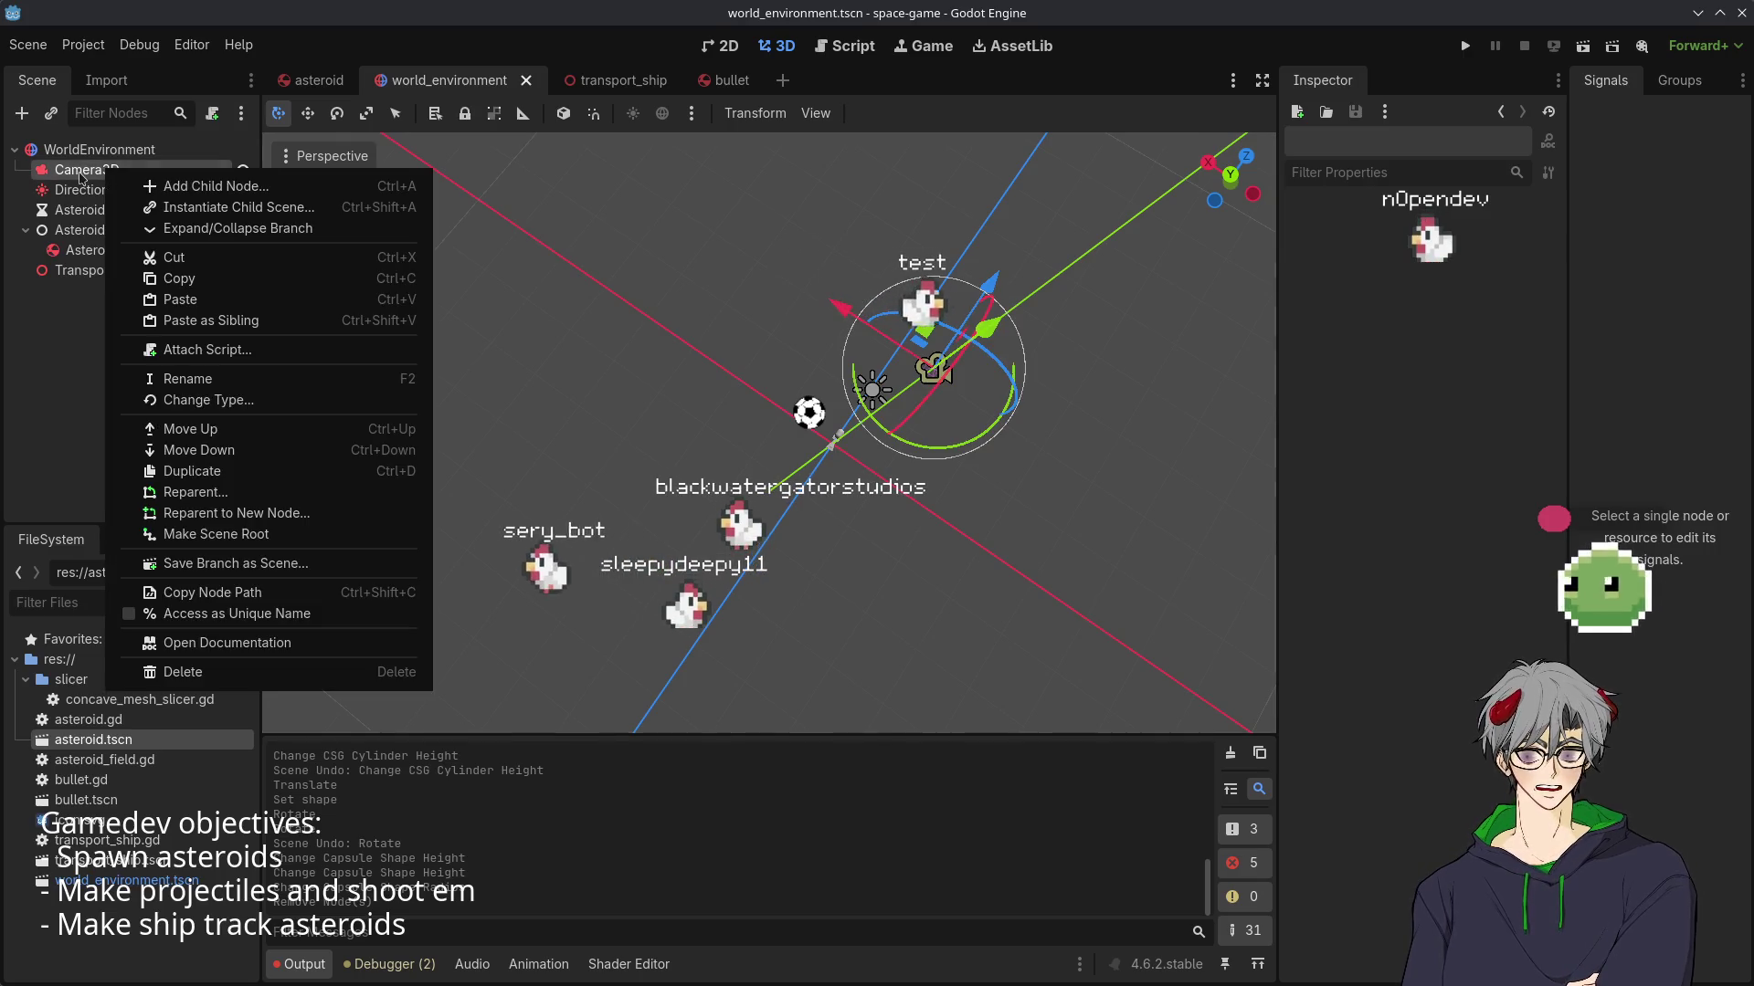
pyautogui.click(48, 157)
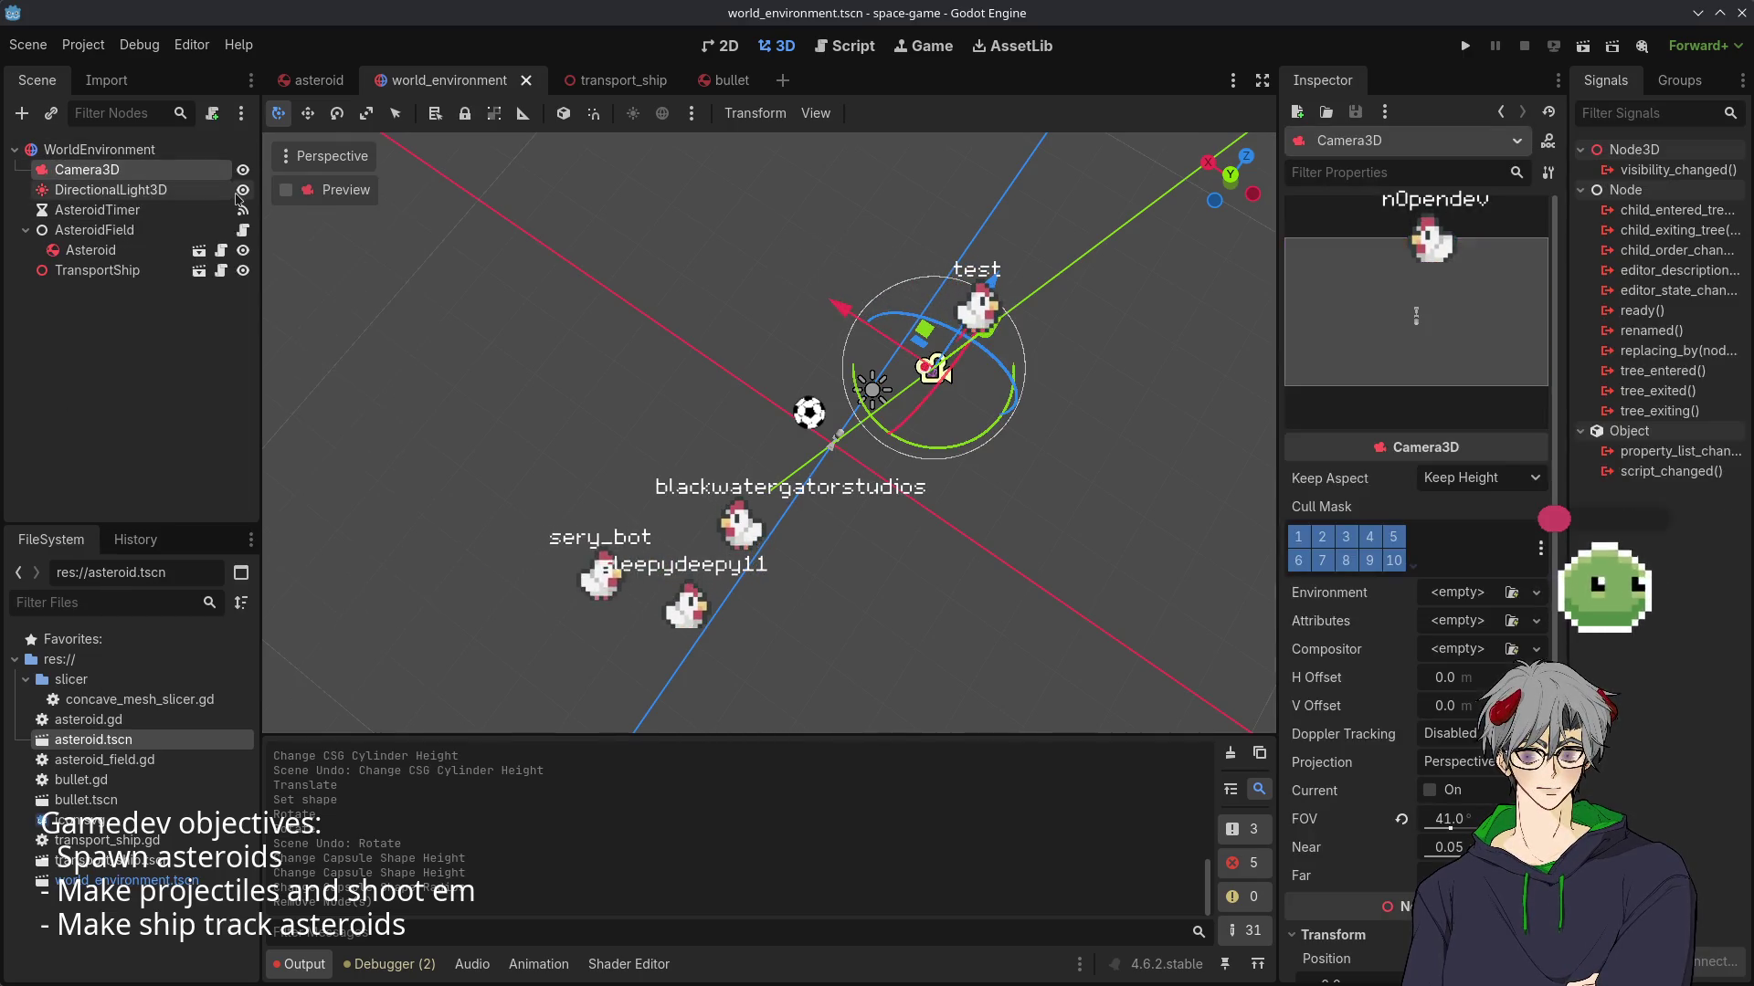
pyautogui.write('Ca')
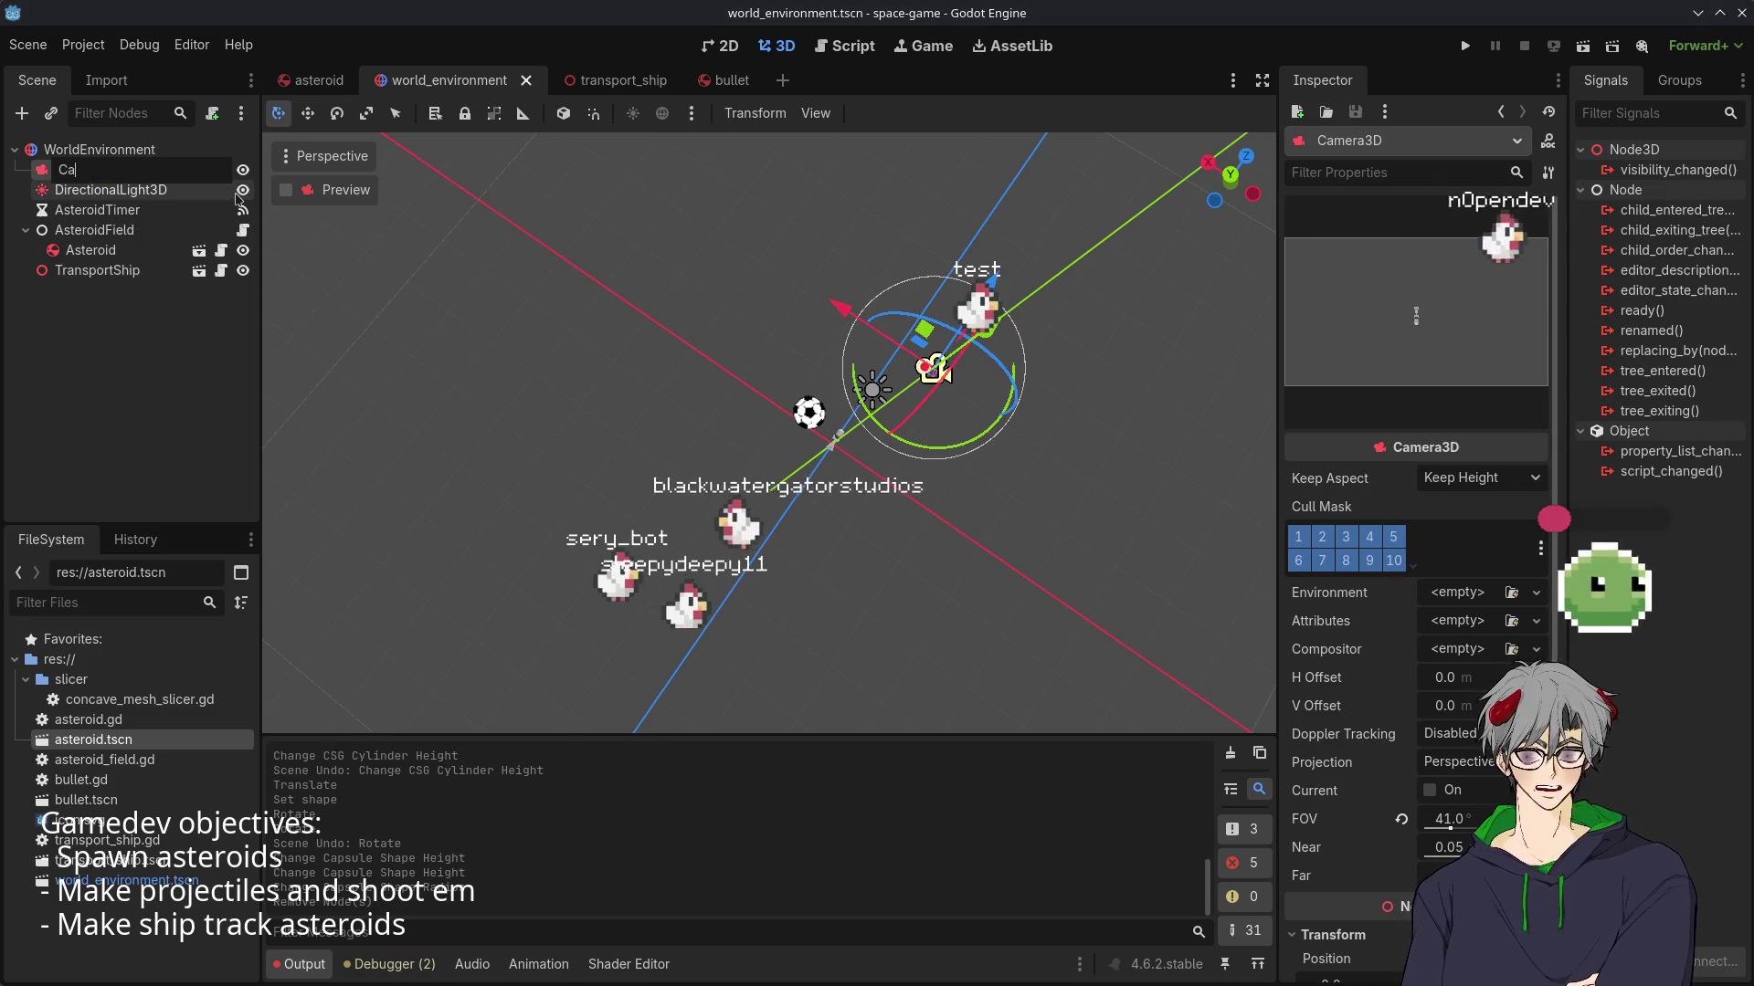
pyautogui.write('mera')
pyautogui.press('Return')
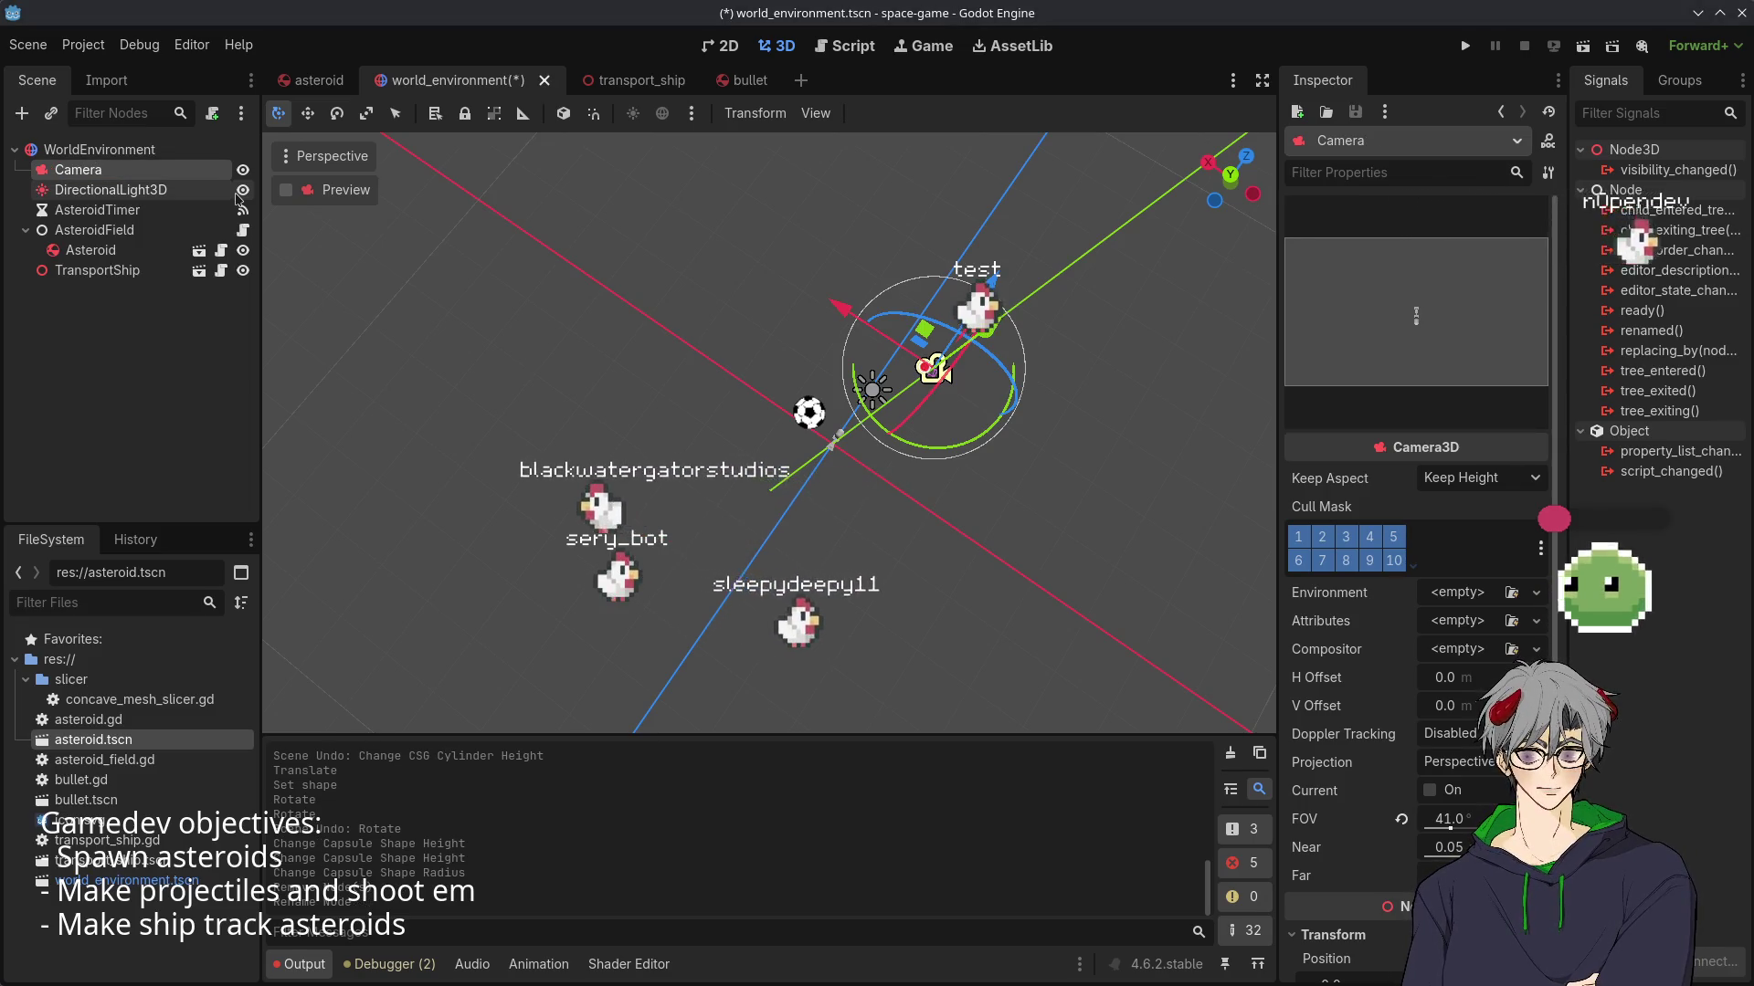
# - Make Camera accessible by unique name and open AsteroidField's asteroid_field.gd script
pyautogui.rightClick(73, 174)
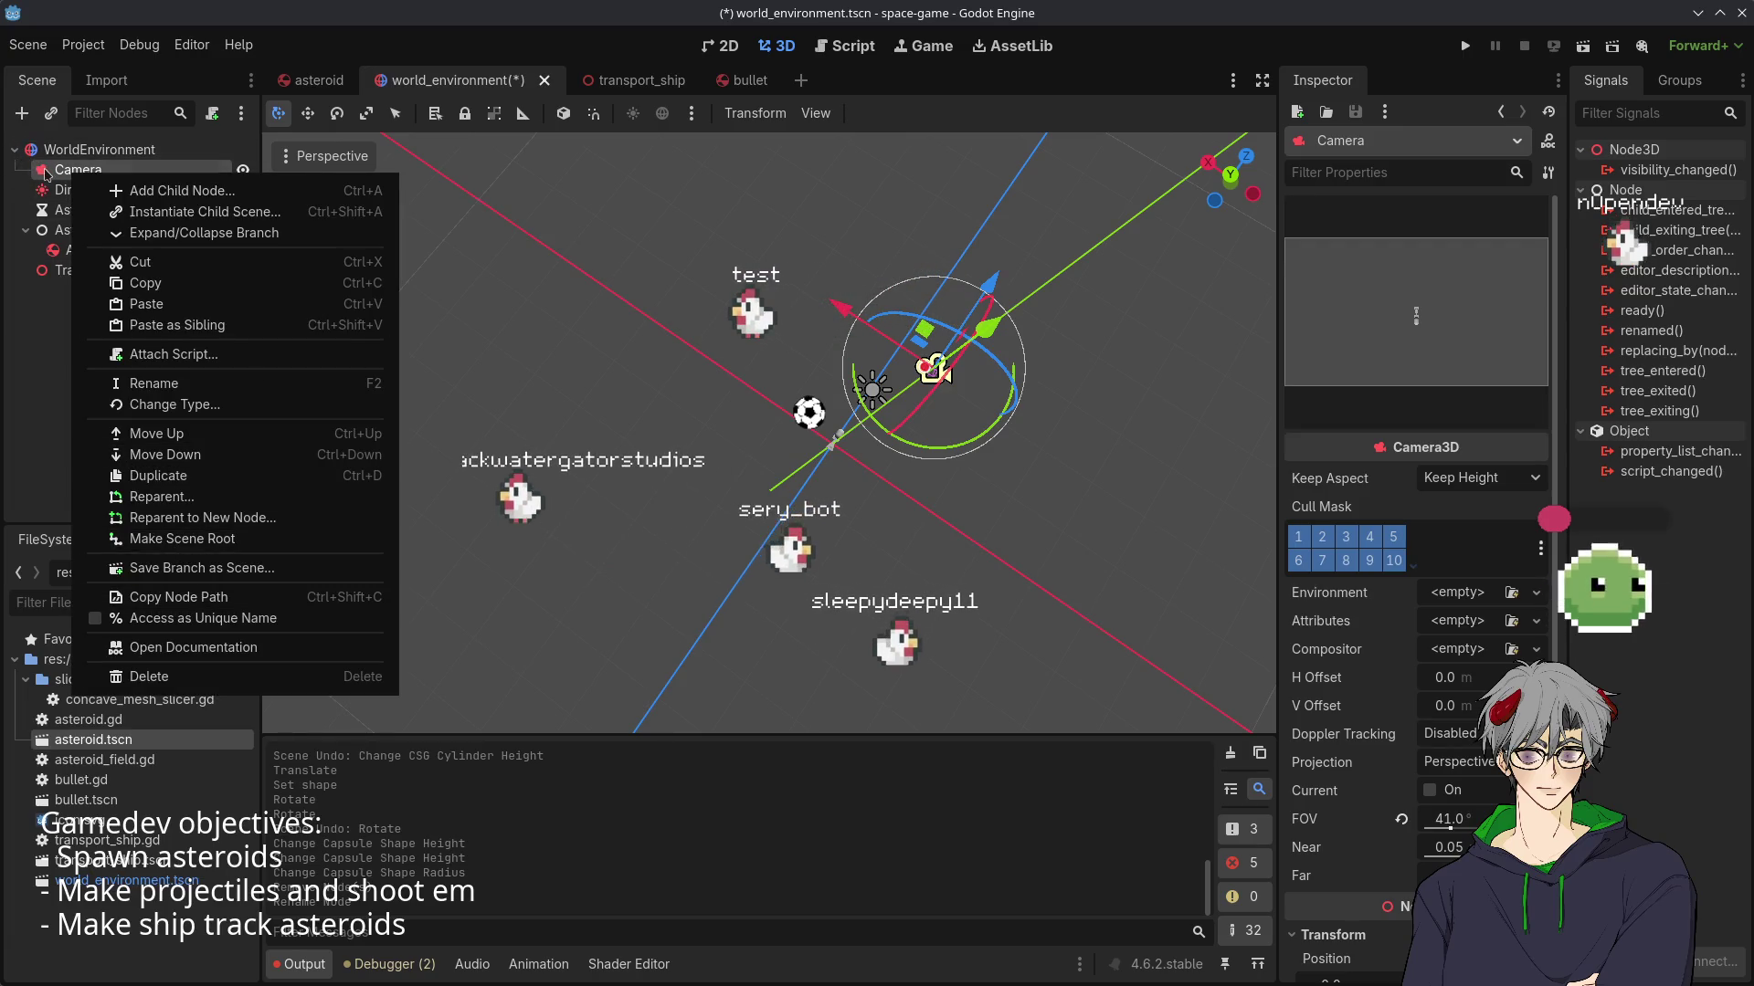
pyautogui.click(192, 619)
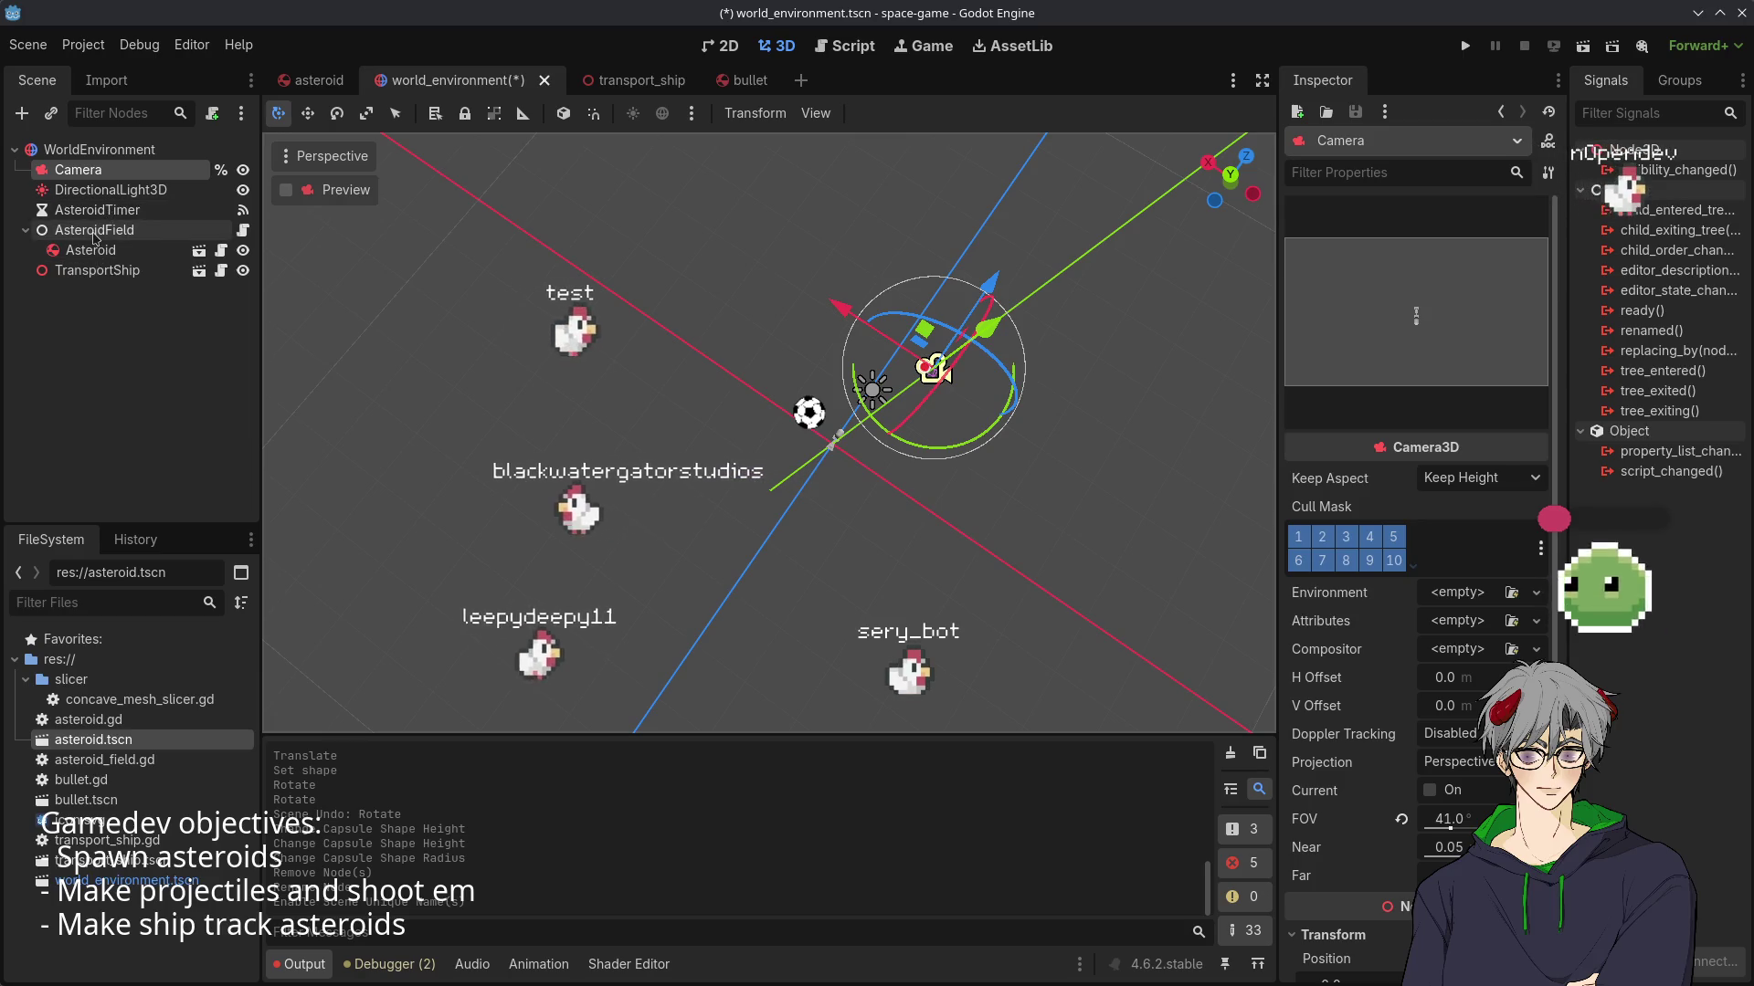
pyautogui.click(146, 229)
pyautogui.click(252, 233)
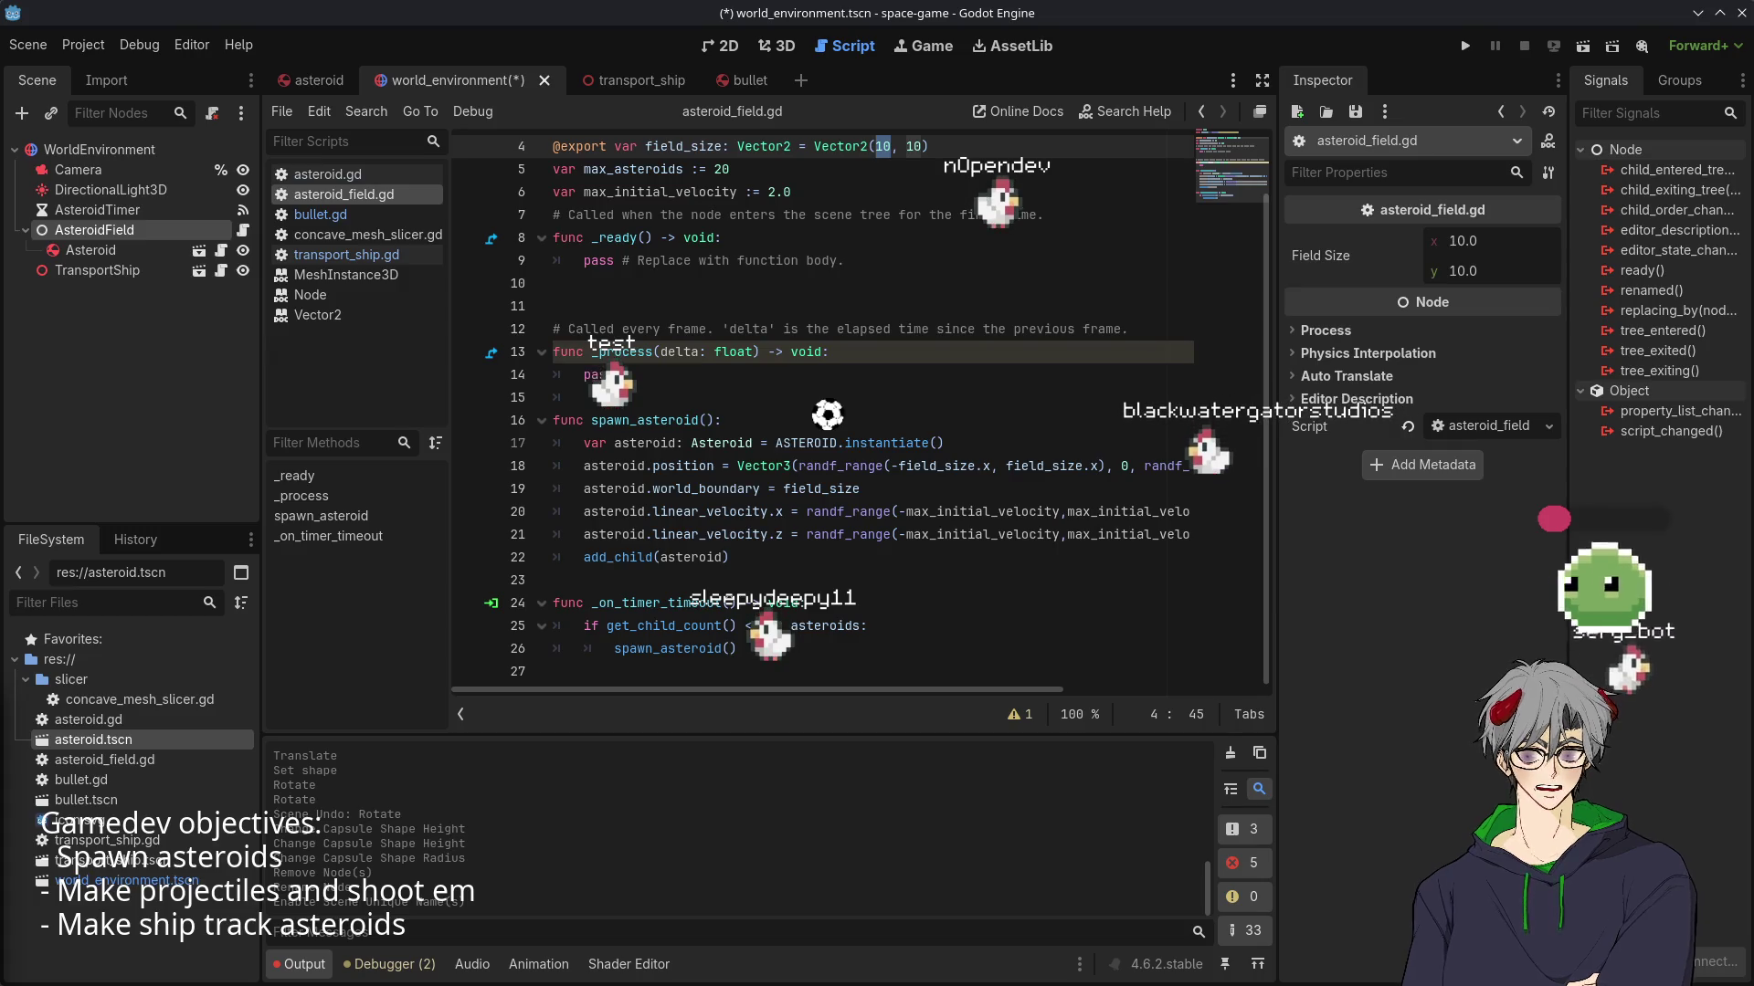
# - Paste the mouse_position raycast function at the end of asteroid_field.gd
pyautogui.click(706, 388)
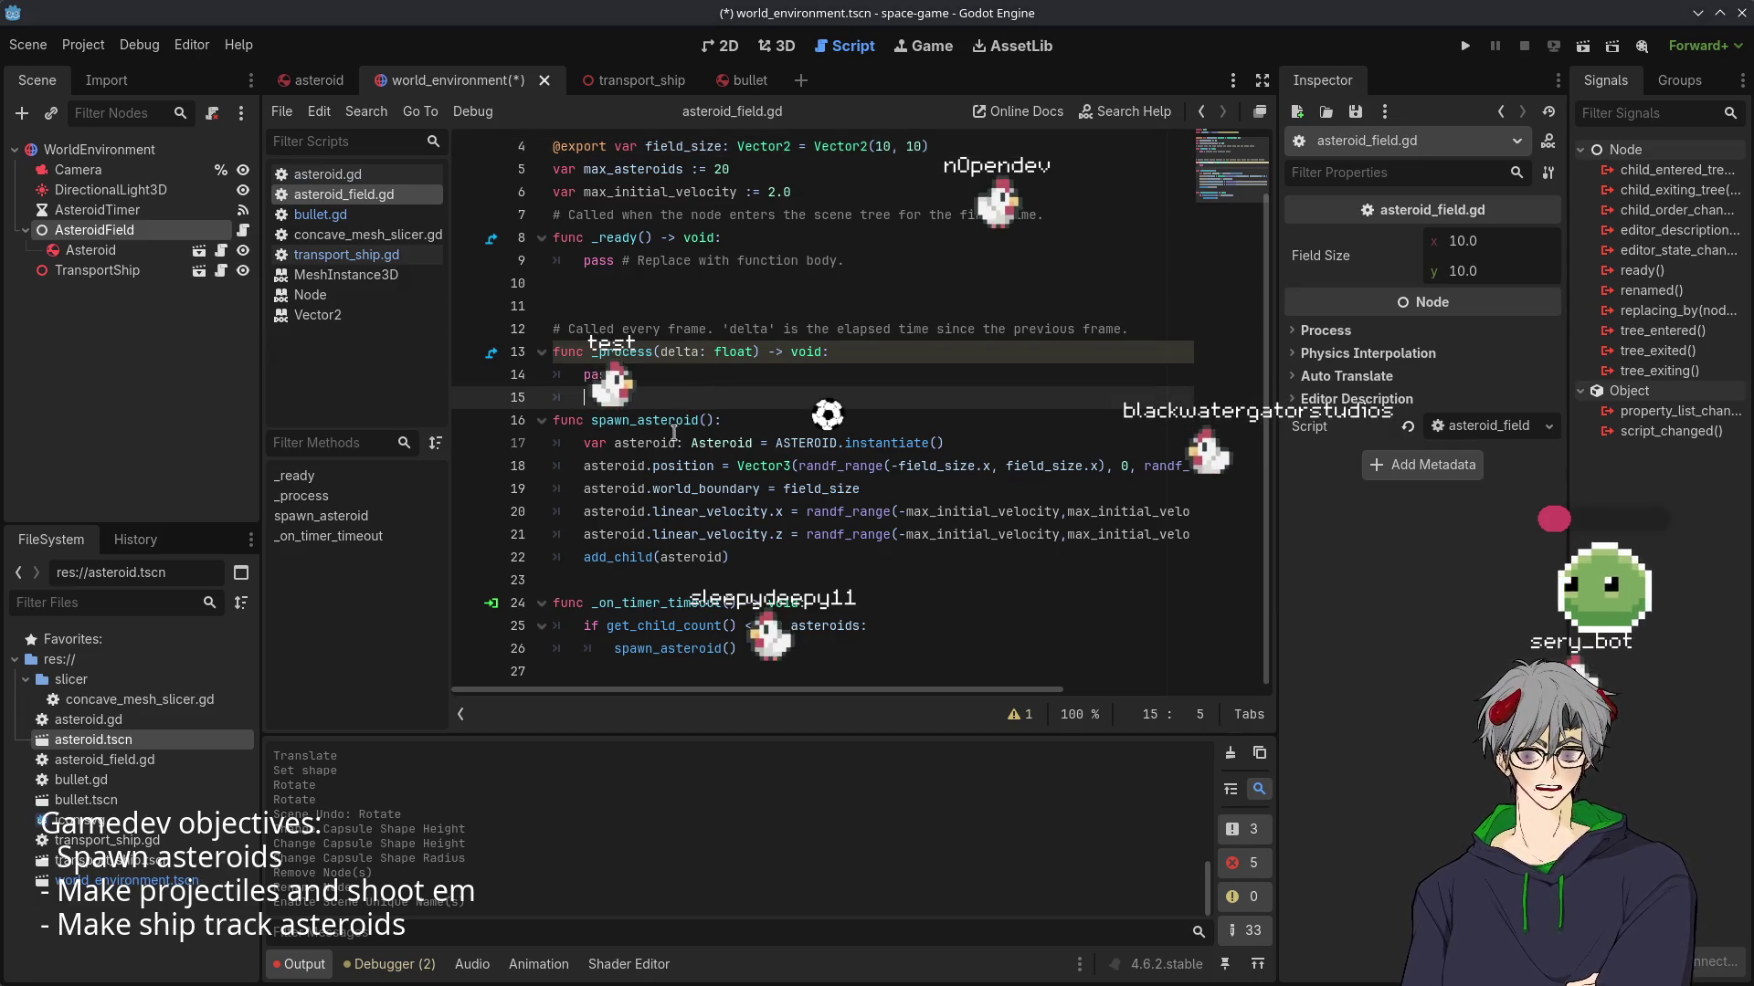
pyautogui.click(878, 651)
pyautogui.press('Return')
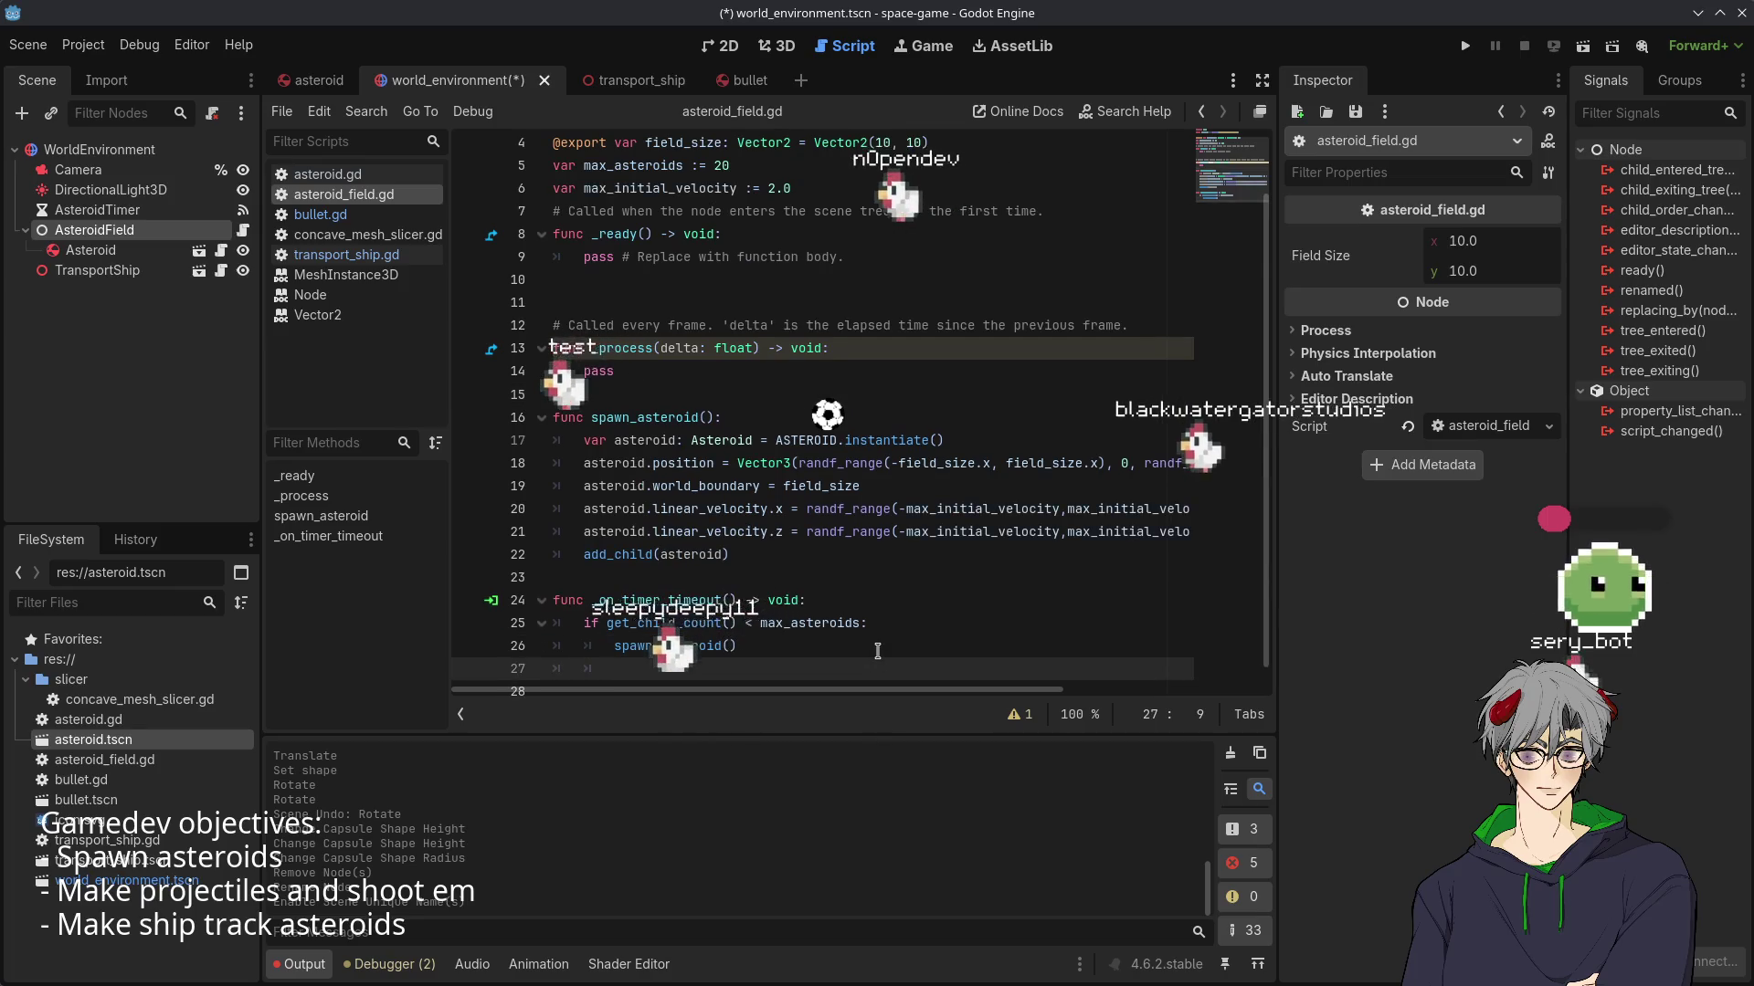
pyautogui.write('func mouse_position():   var mouse_position:Vector2 = camera.get_viewport().get_mouse_position()   var from:Vector3 = camera.project_ray_origin(mouse_position)   var to:Vector3 = camera.project_position(mouse_position,1000)+from   var space_state = get_world().direct_space_state   var result = space_state.intersect_ray(from, to)   if Input.is_action_just_pressed("click"):     if result:       print(result)       #result.collider #gets object       #result.position #gets position   else:     print("nonexistent")')
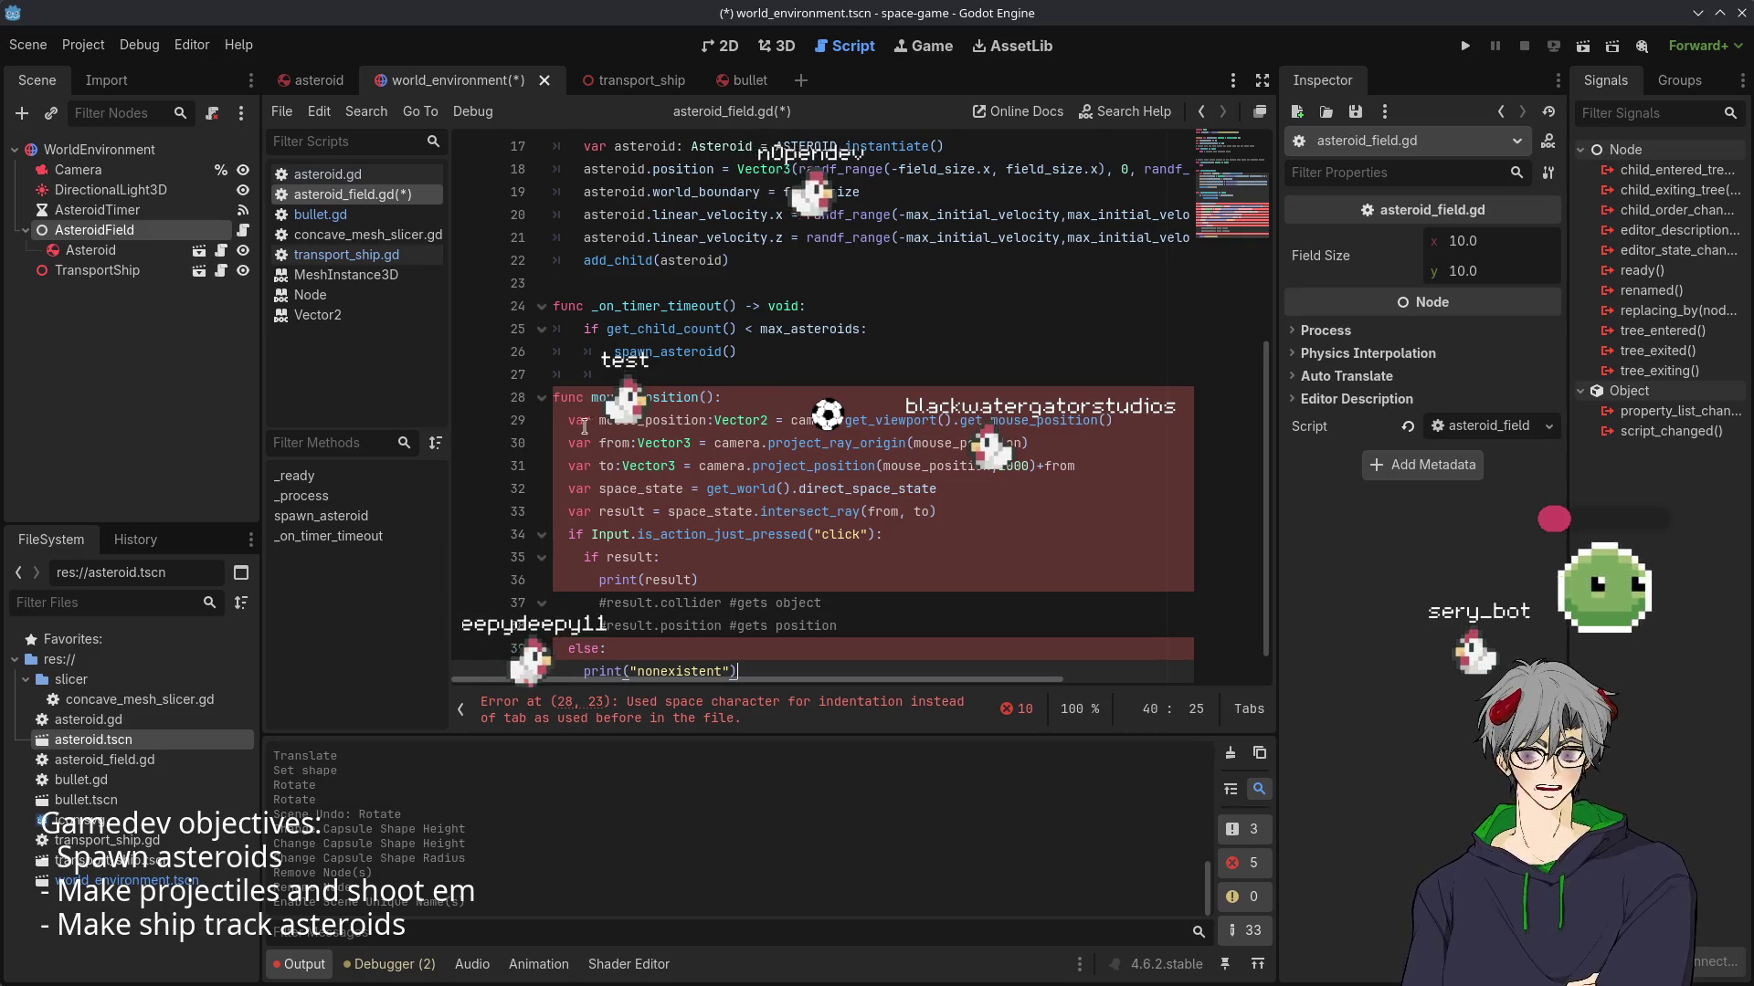
# - Indent the mouse_position function body one level
pyautogui.moveTo(551, 398); pyautogui.dragTo(895, 644)
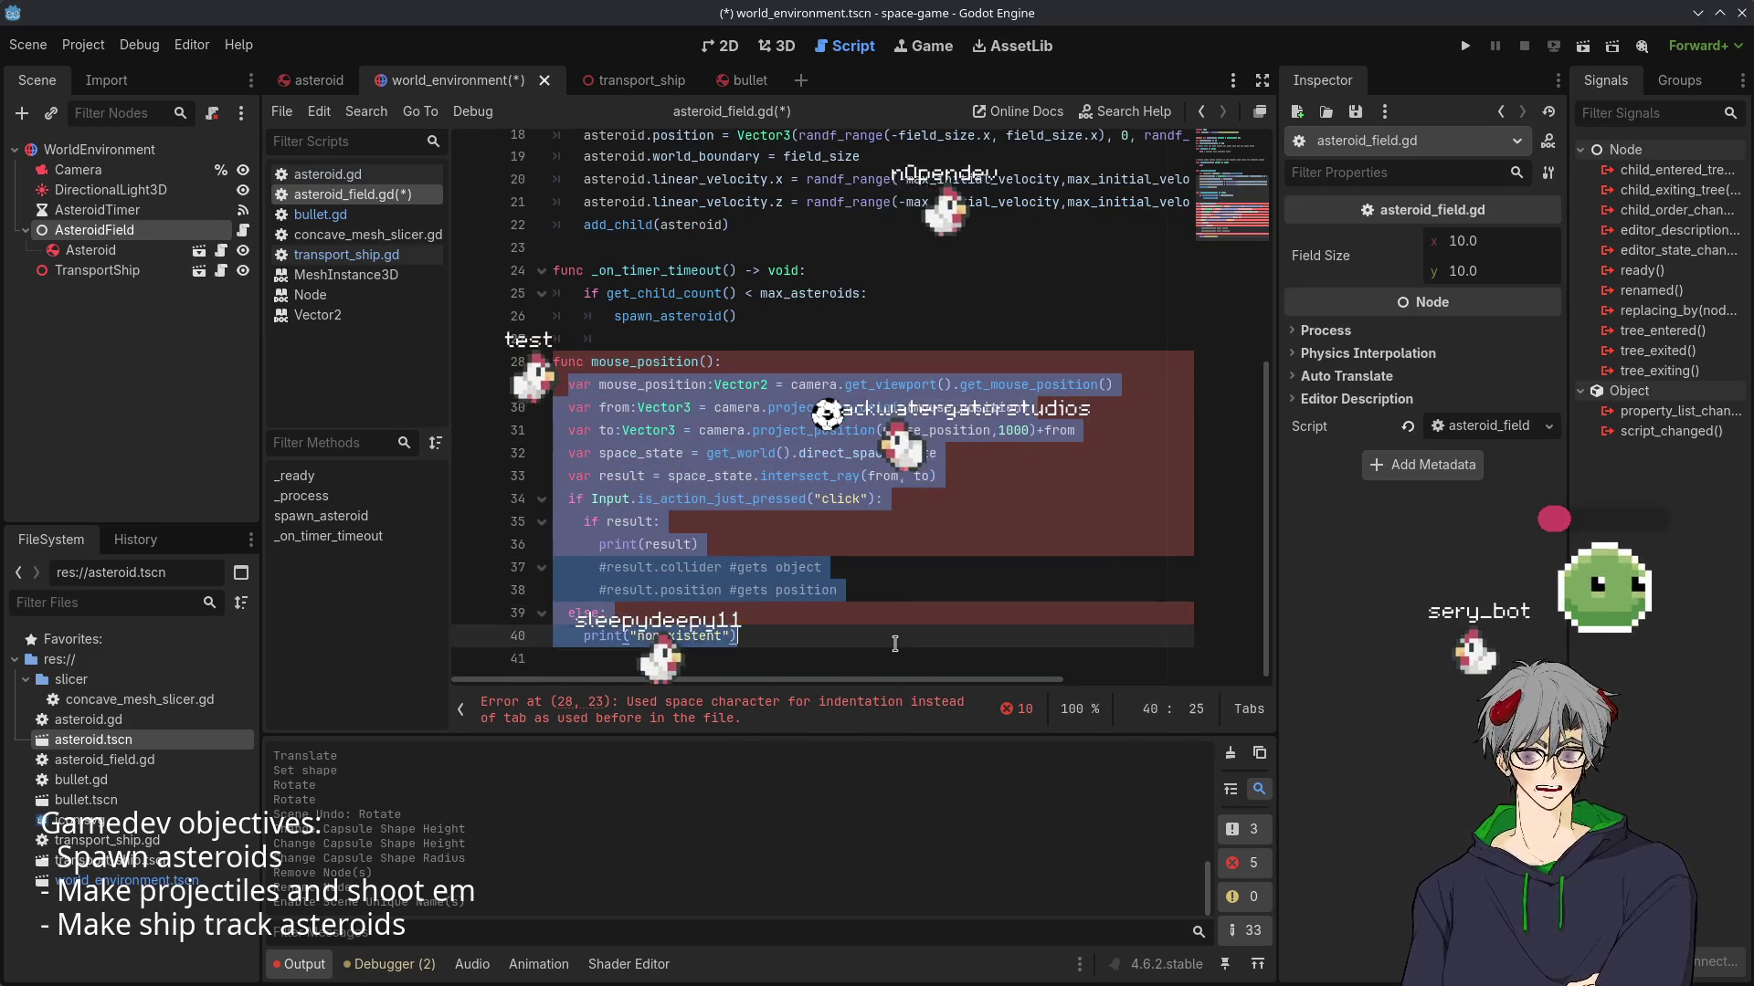
pyautogui.press('Tab')
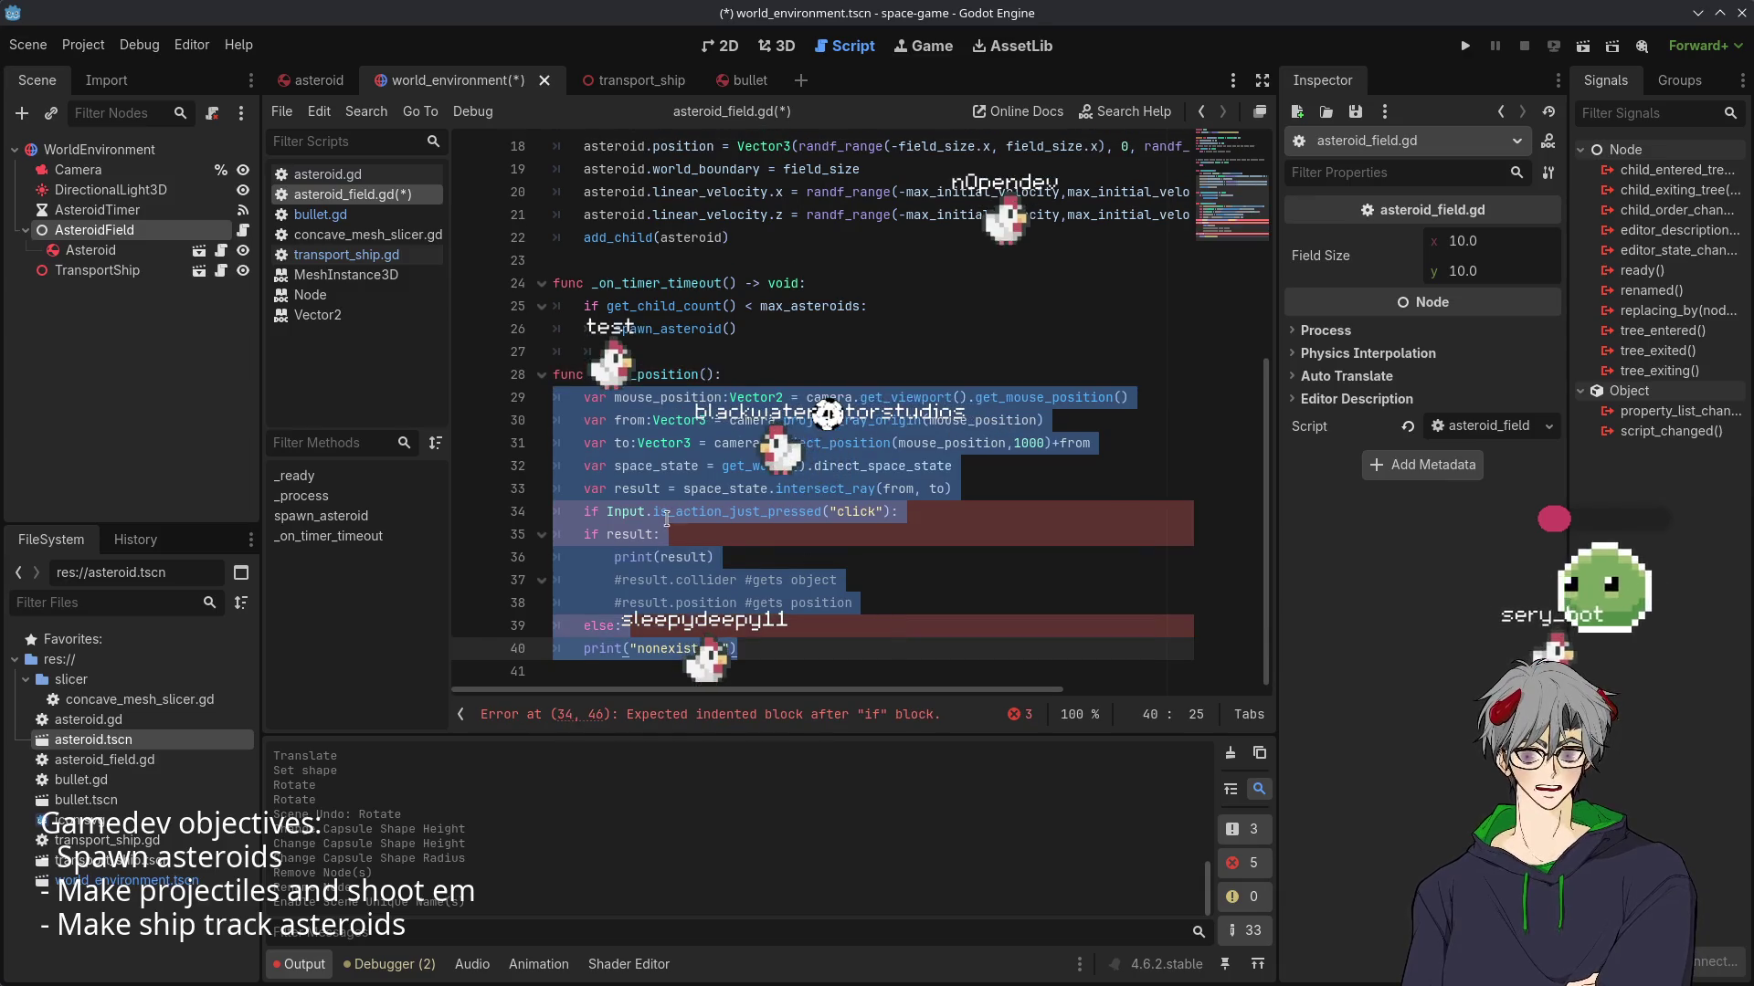
pyautogui.click(667, 518)
# - Nest the if result/else block under the input check and indent print(result)
pyautogui.click(579, 534)
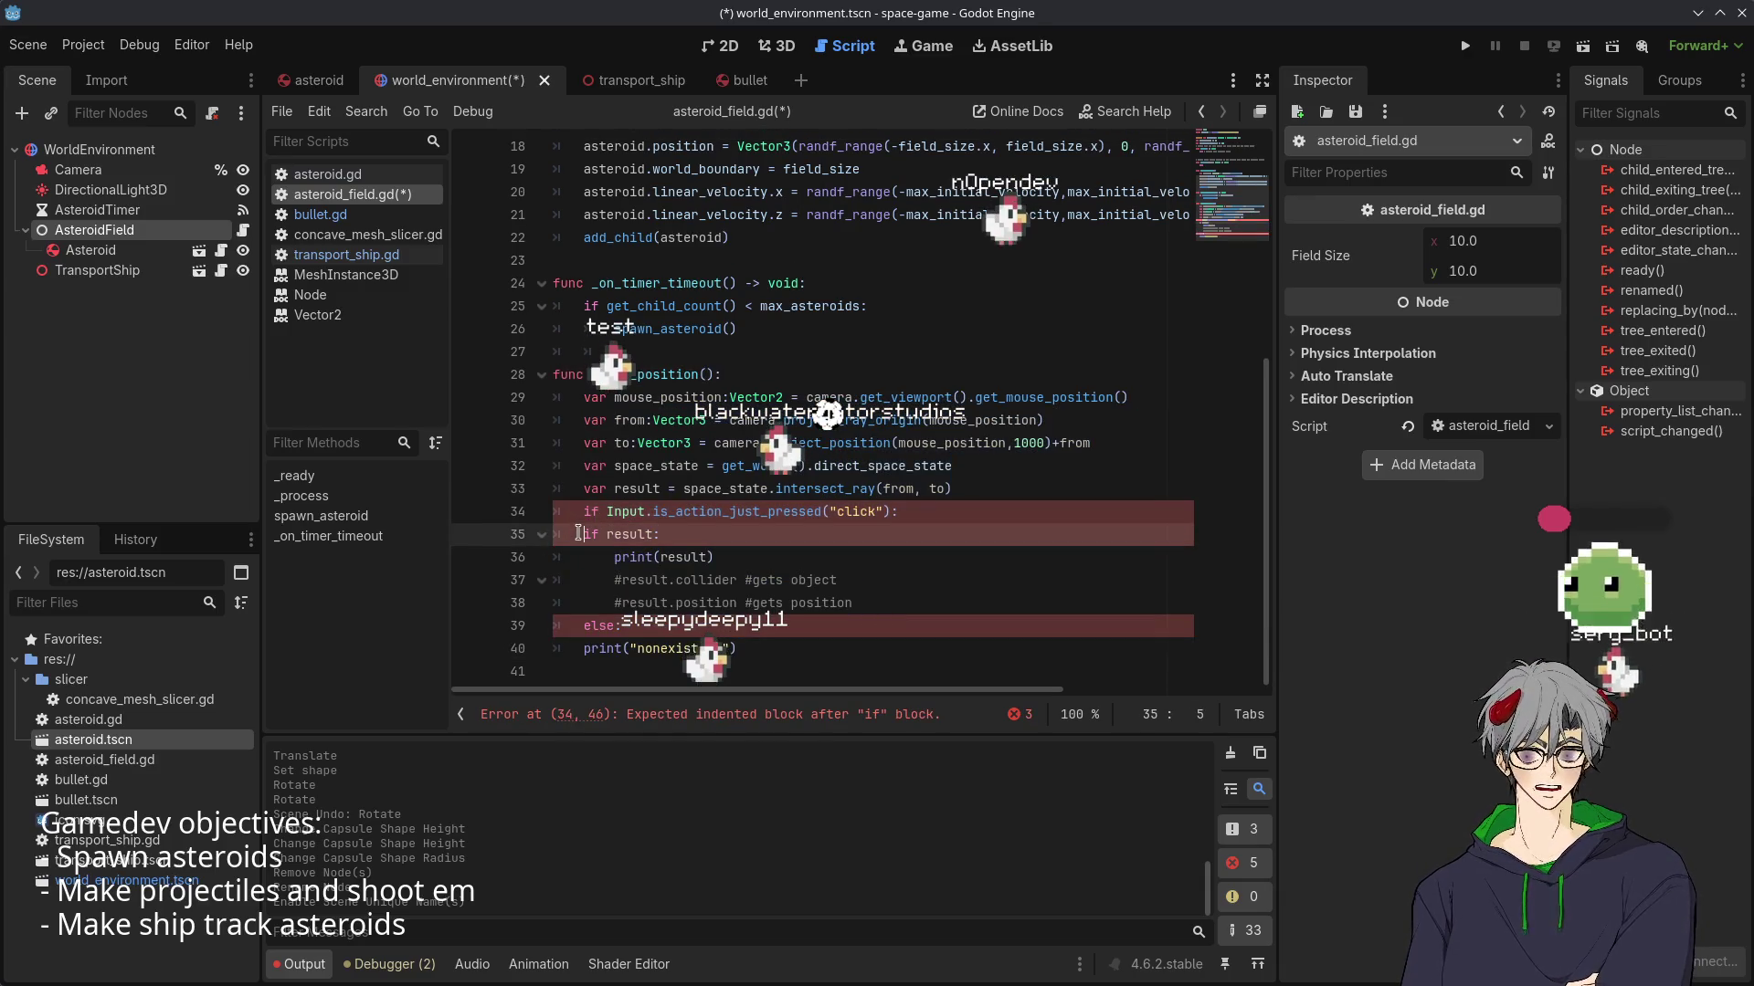
pyautogui.moveTo(579, 534); pyautogui.dragTo(920, 622)
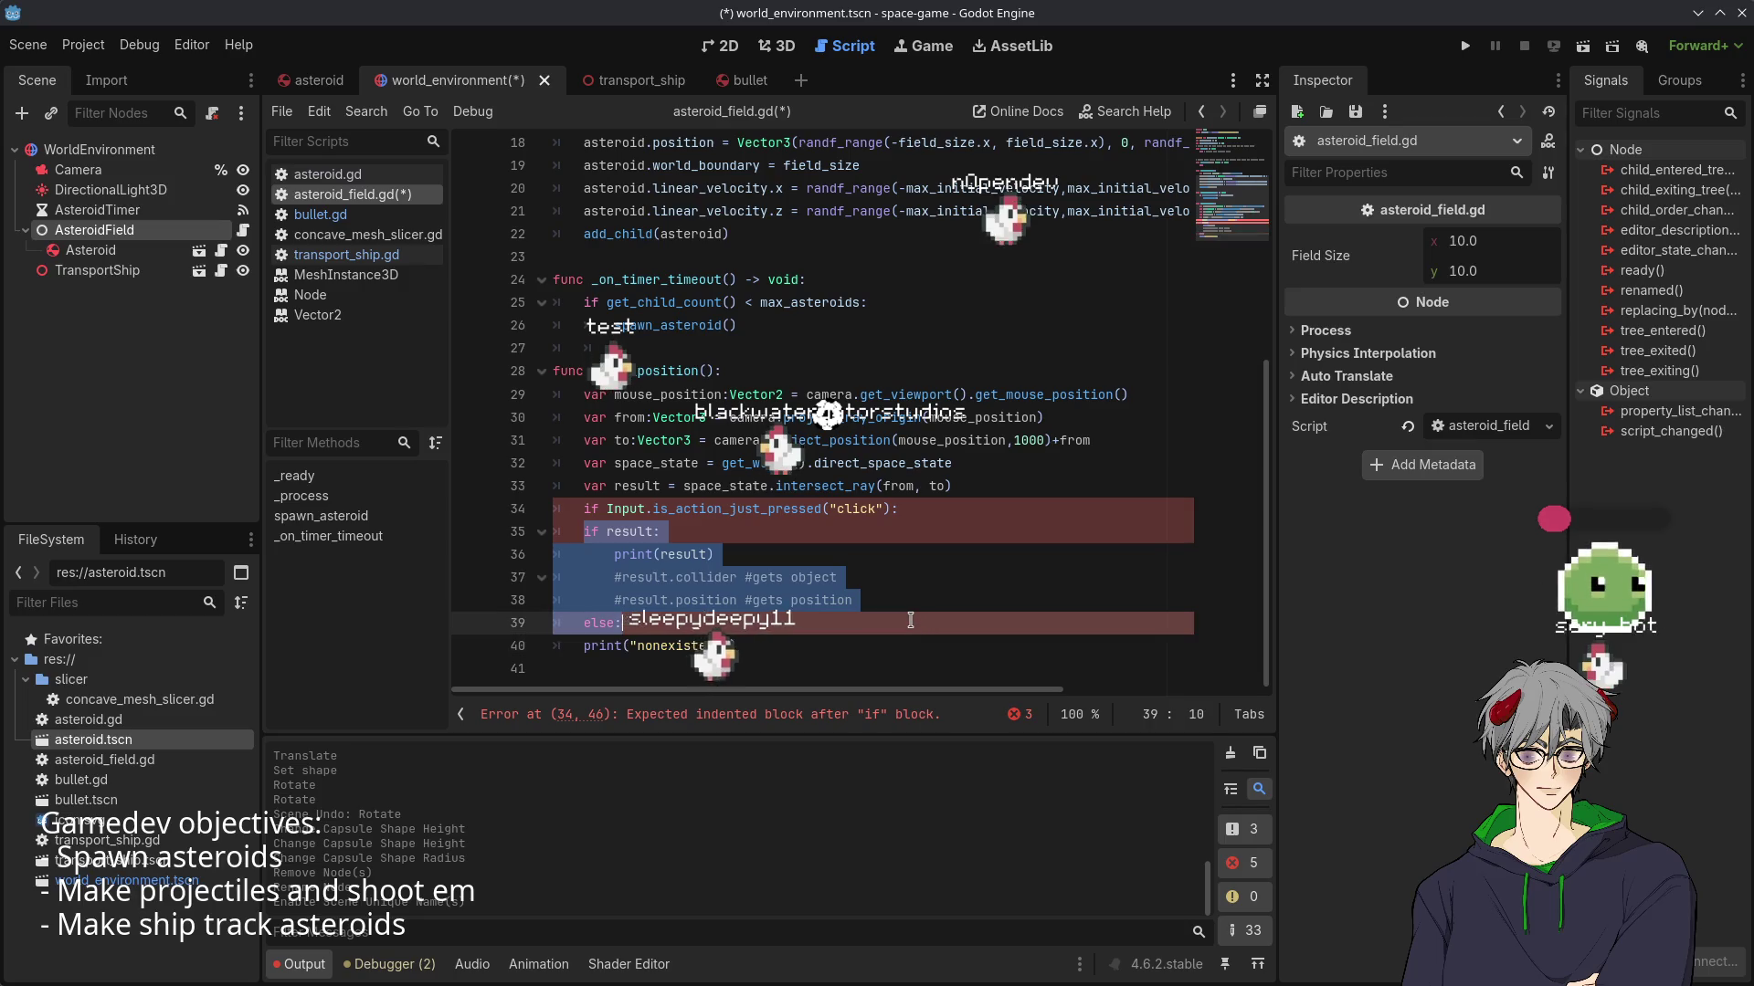
pyautogui.press('Tab')
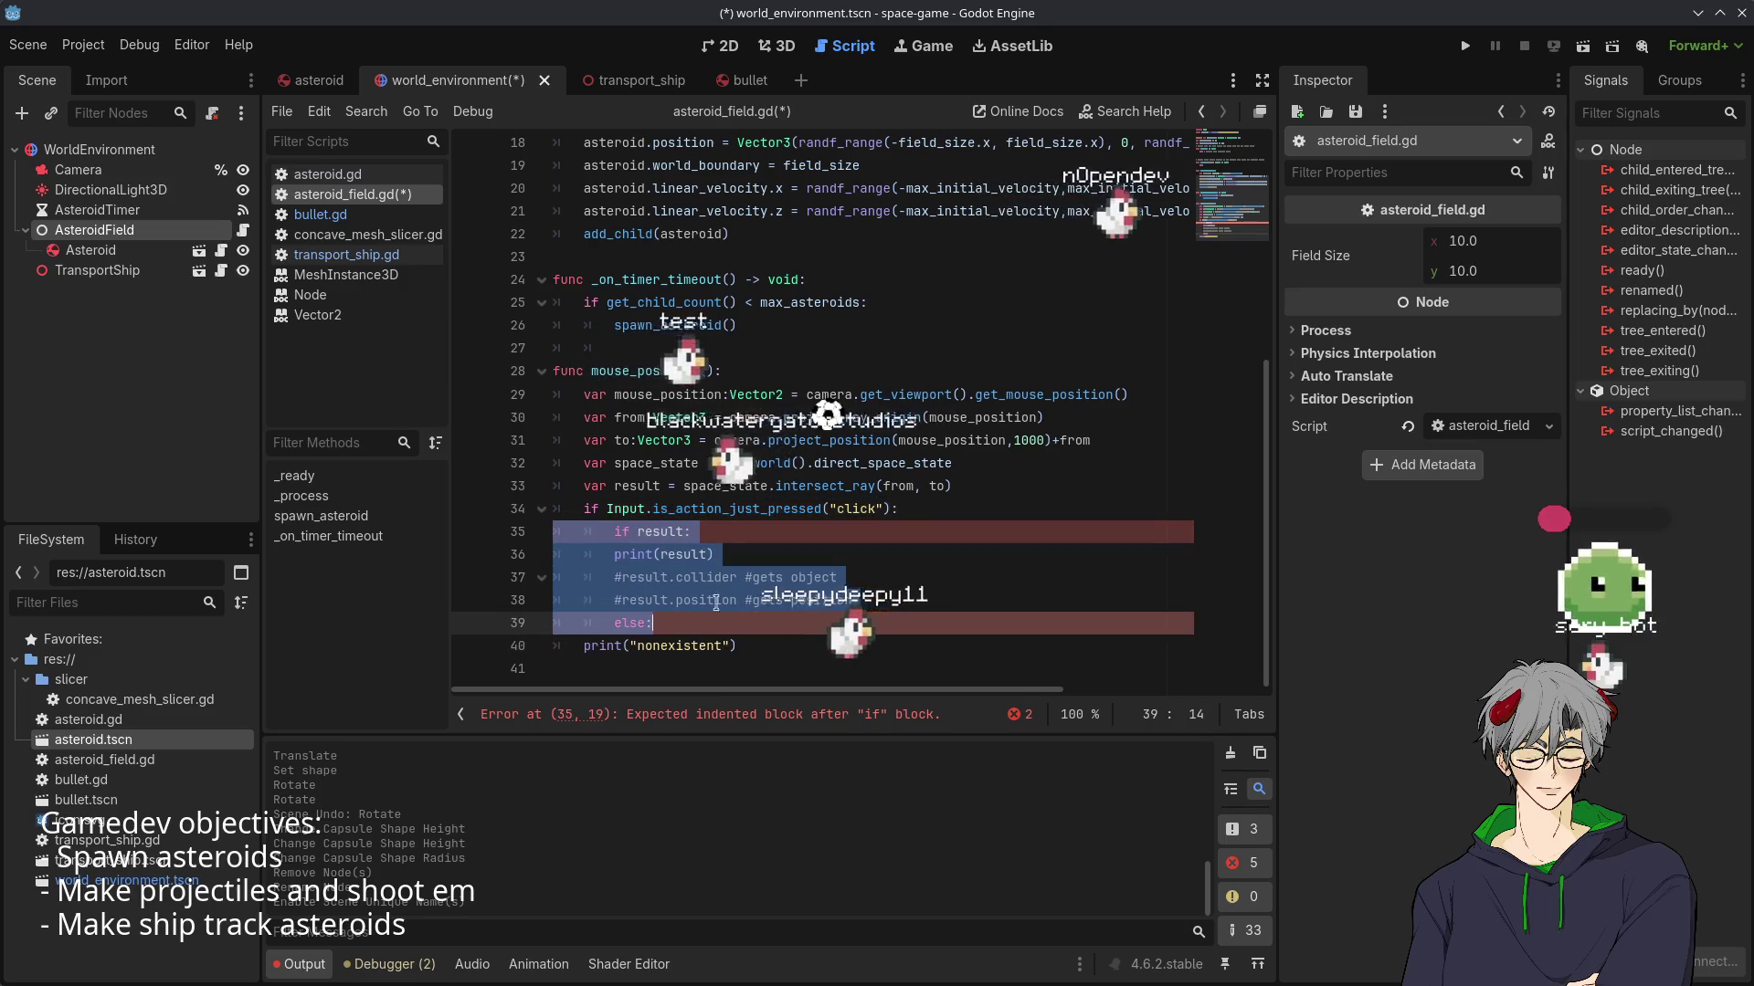
pyautogui.click(614, 554)
pyautogui.press('Tab')
pyautogui.click(753, 631)
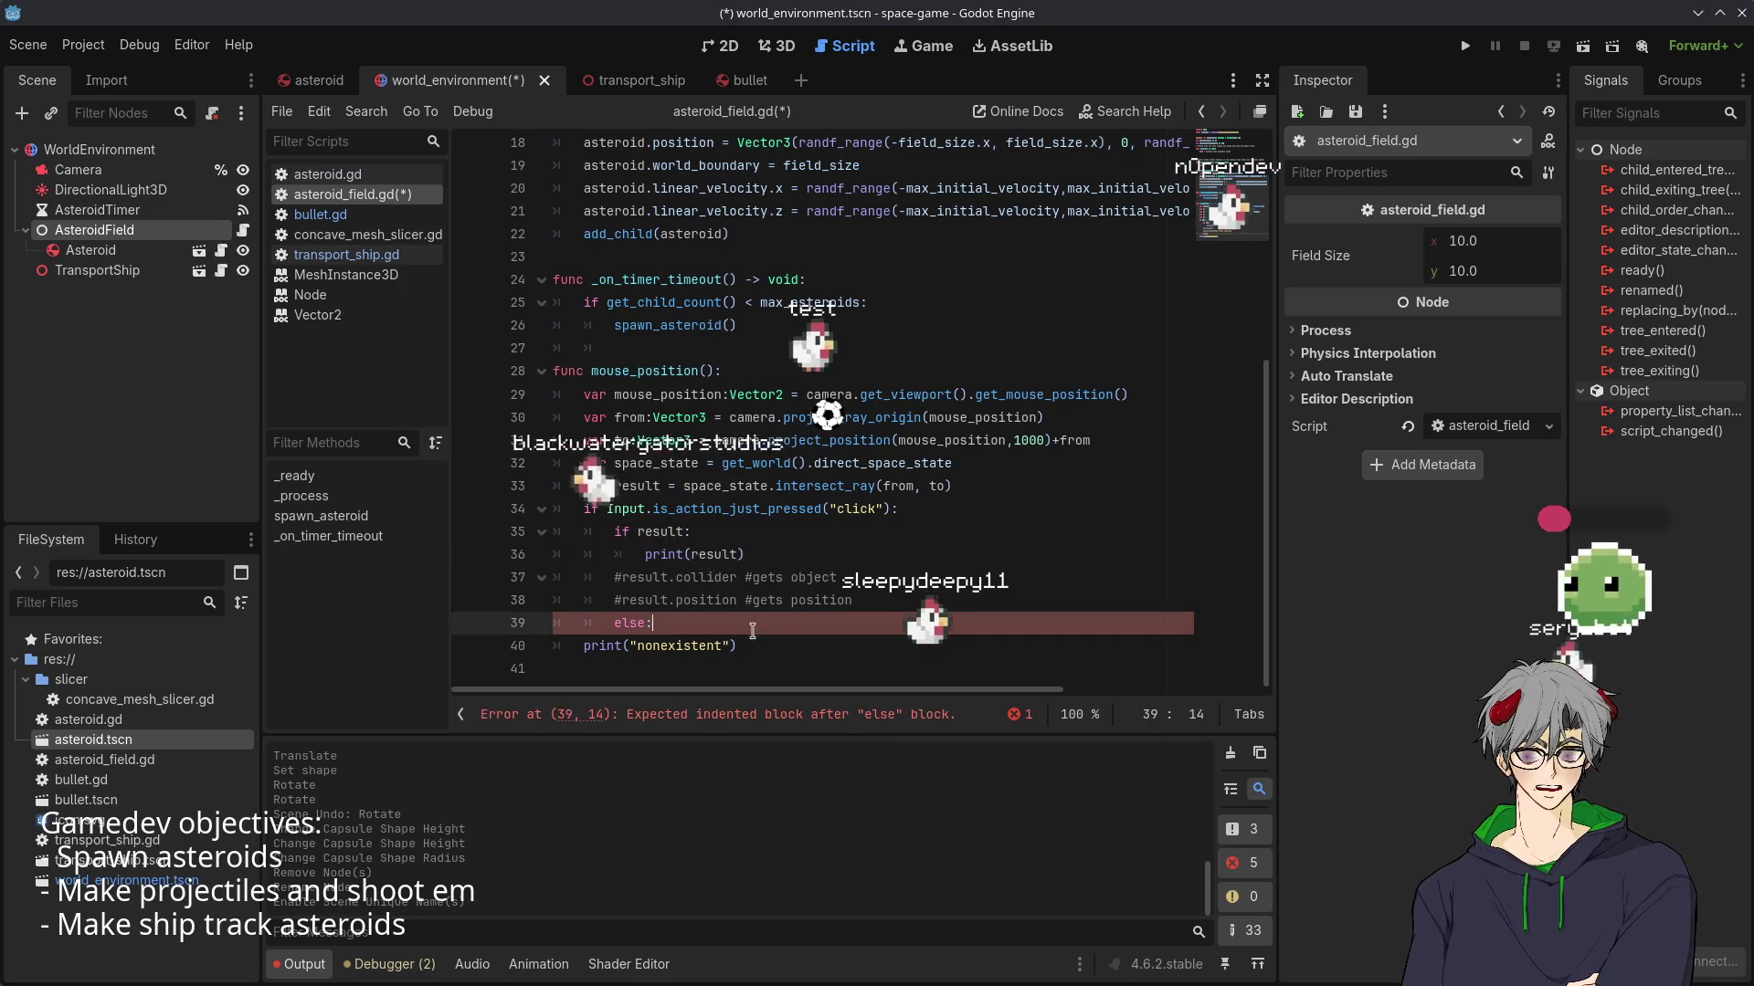
pyautogui.click(583, 648)
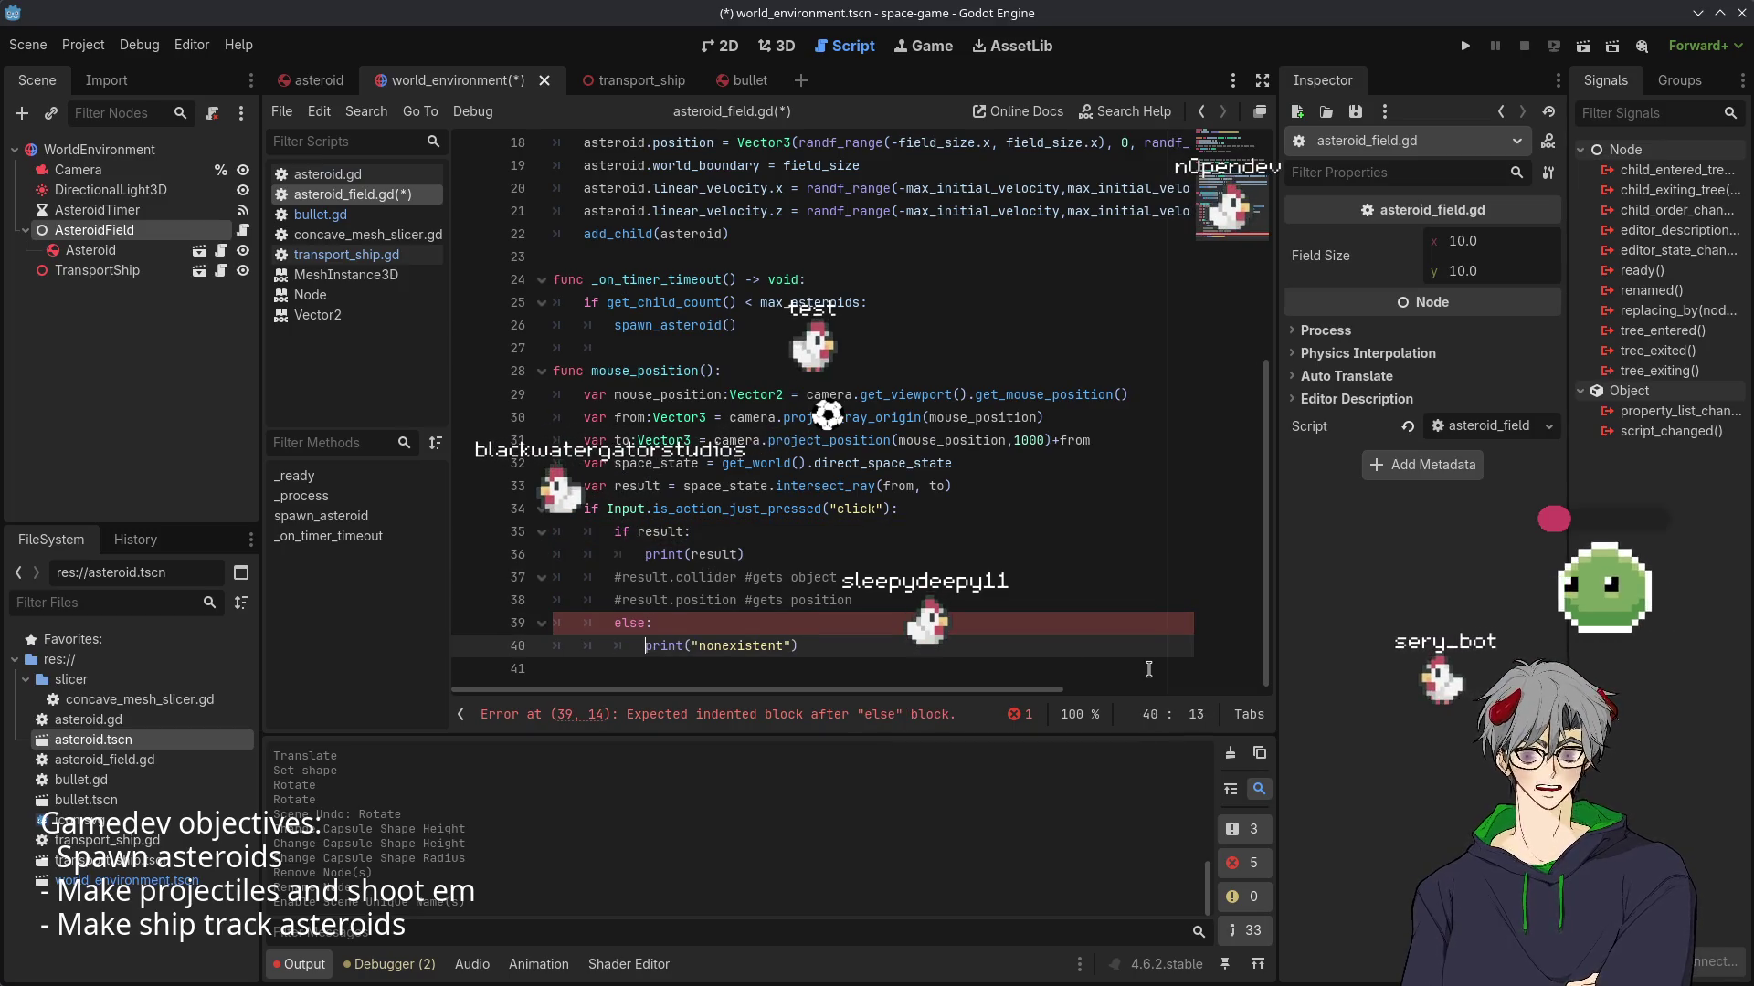
pyautogui.click(758, 561)
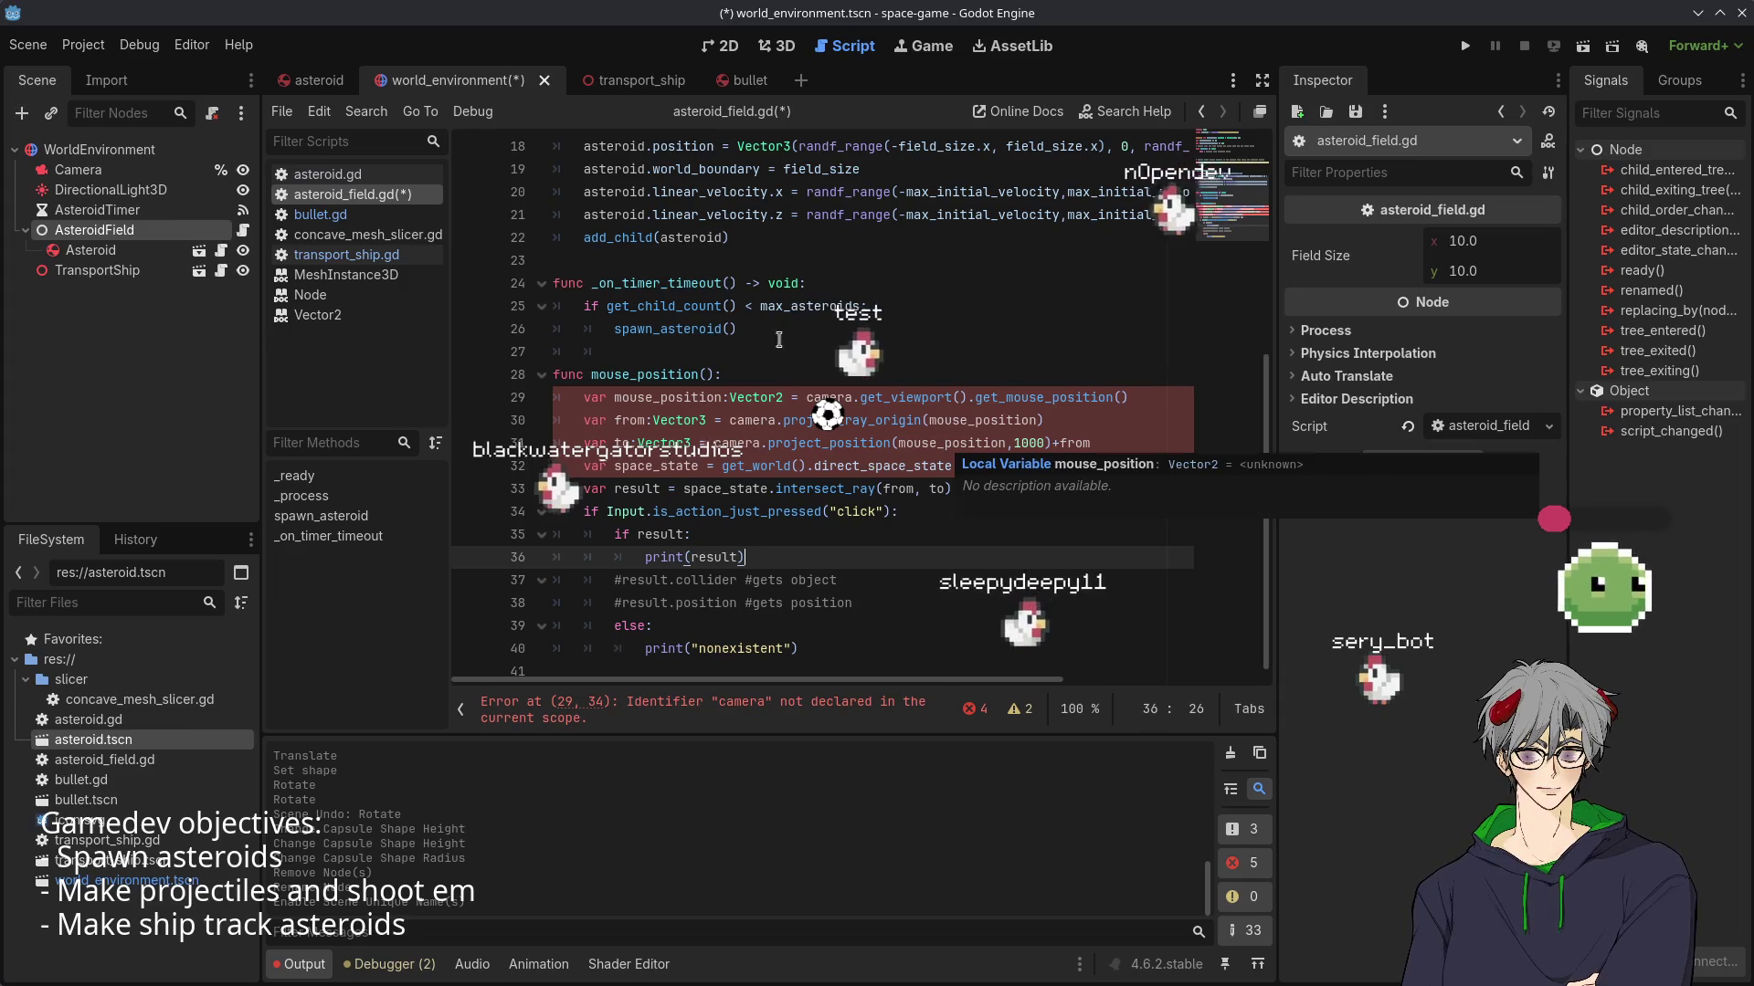
pyautogui.scroll(2, 945, 443)
pyautogui.scroll(4, 822, 411)
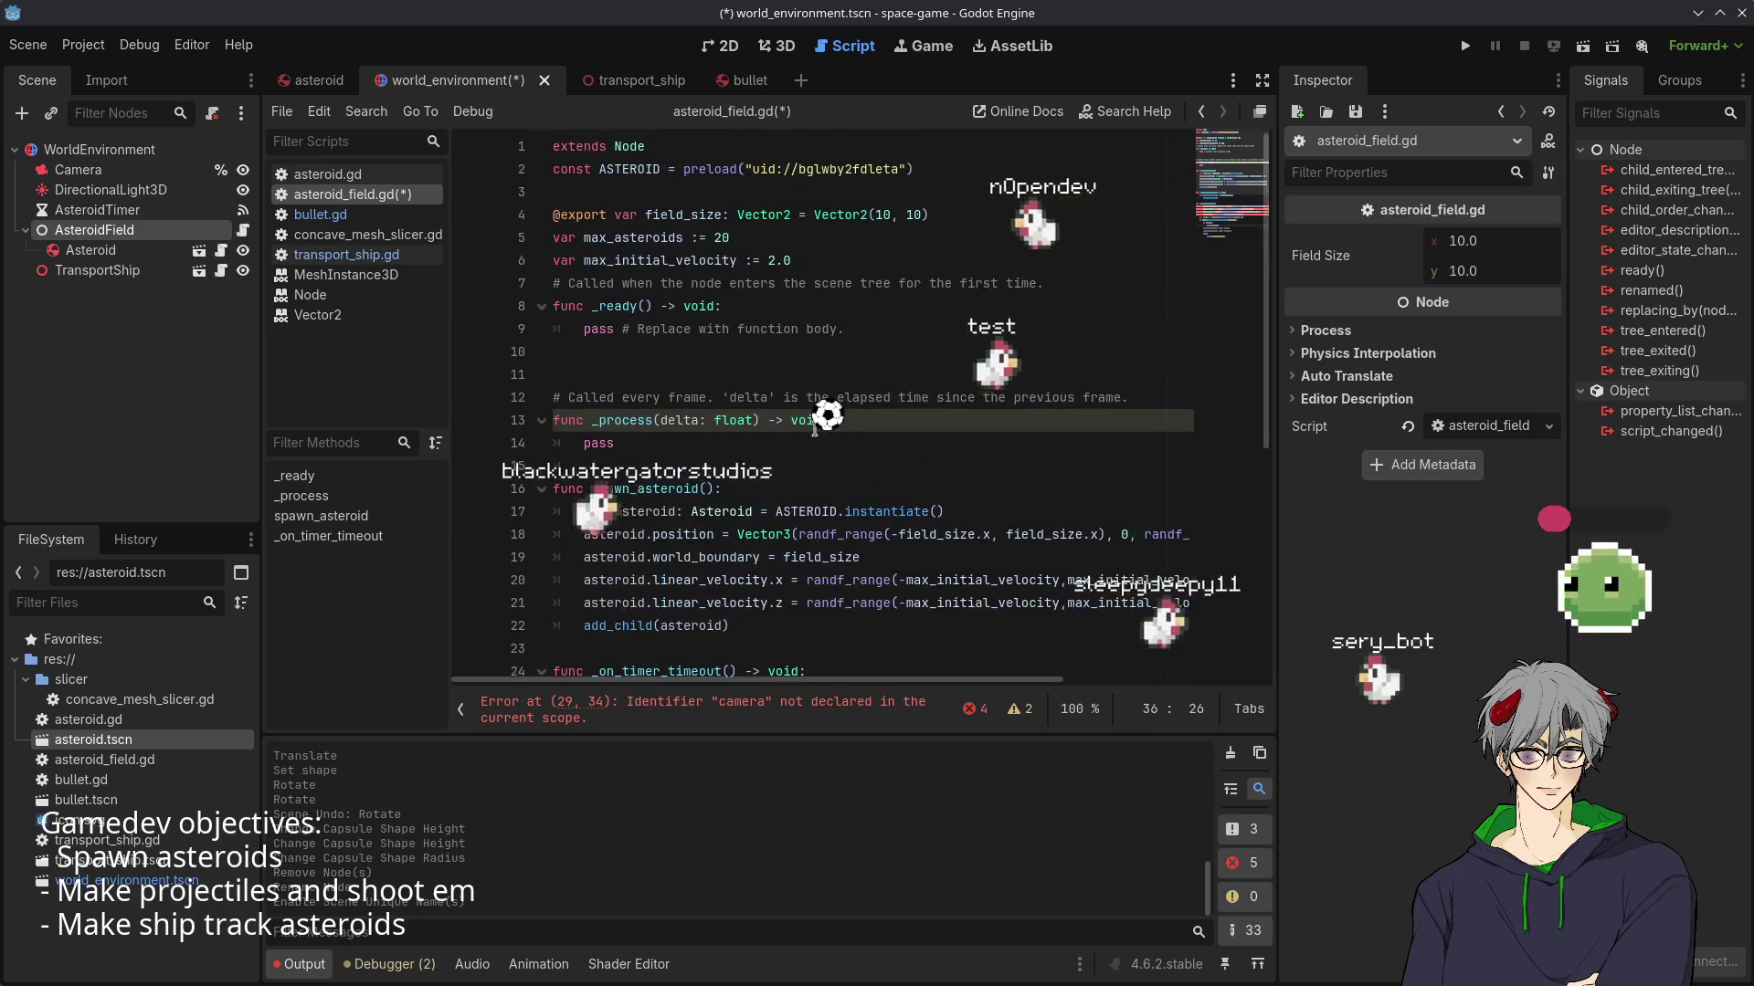
pyautogui.moveTo(77, 170)
pyautogui.mouseDown()
pyautogui.moveTo(548, 201)
pyautogui.moveTo(743, 192)
pyautogui.mouseUp()
pyautogui.scroll(-6, 945, 365)
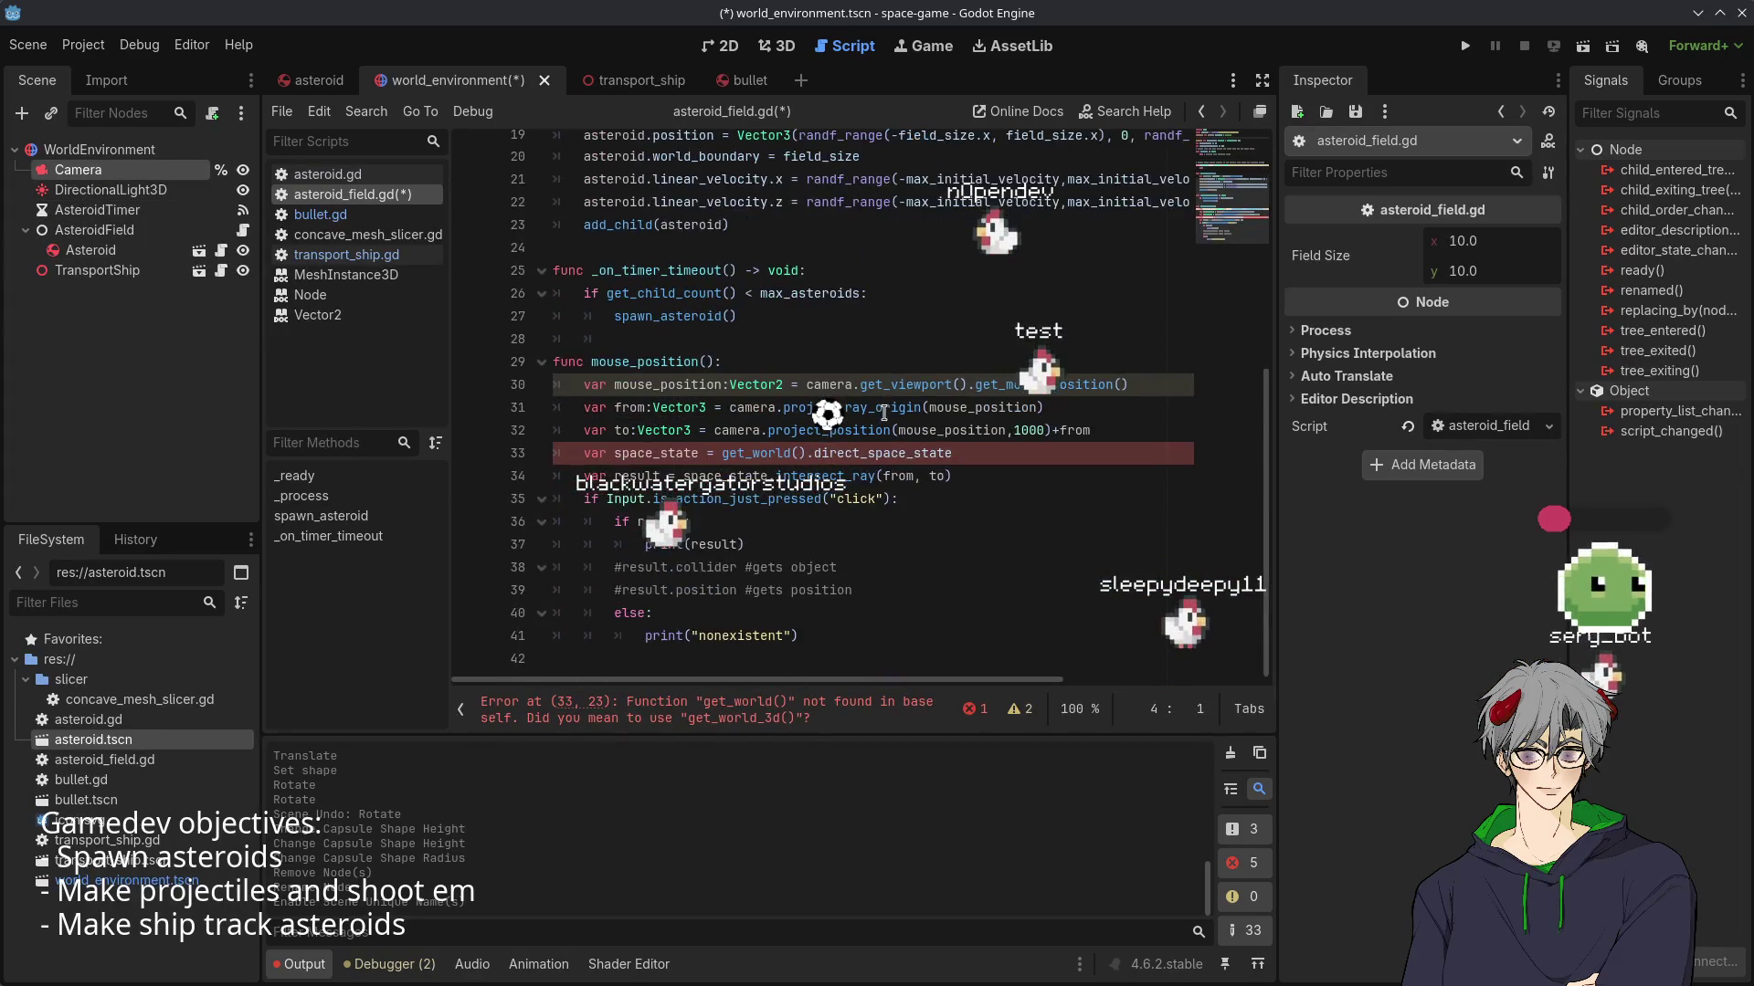
# - Change space_state's get_world() call on line 33 to get_tree().get_world_3d()
pyautogui.click(916, 522)
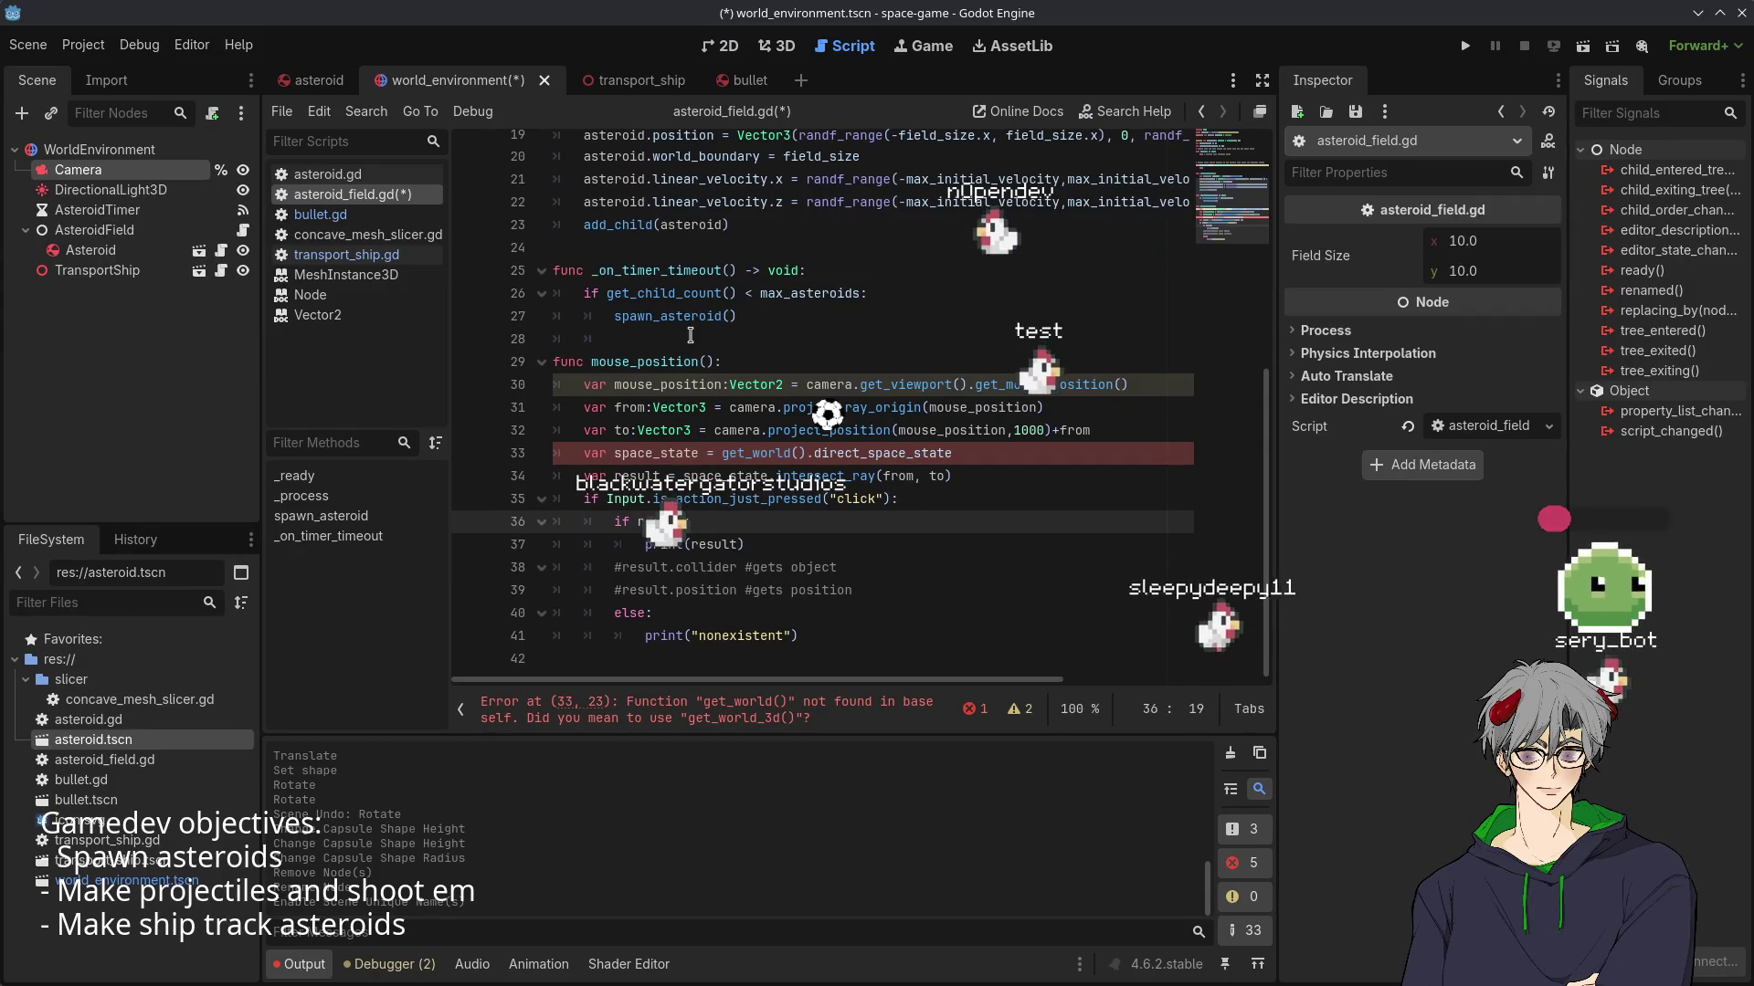
pyautogui.doubleClick(656, 453)
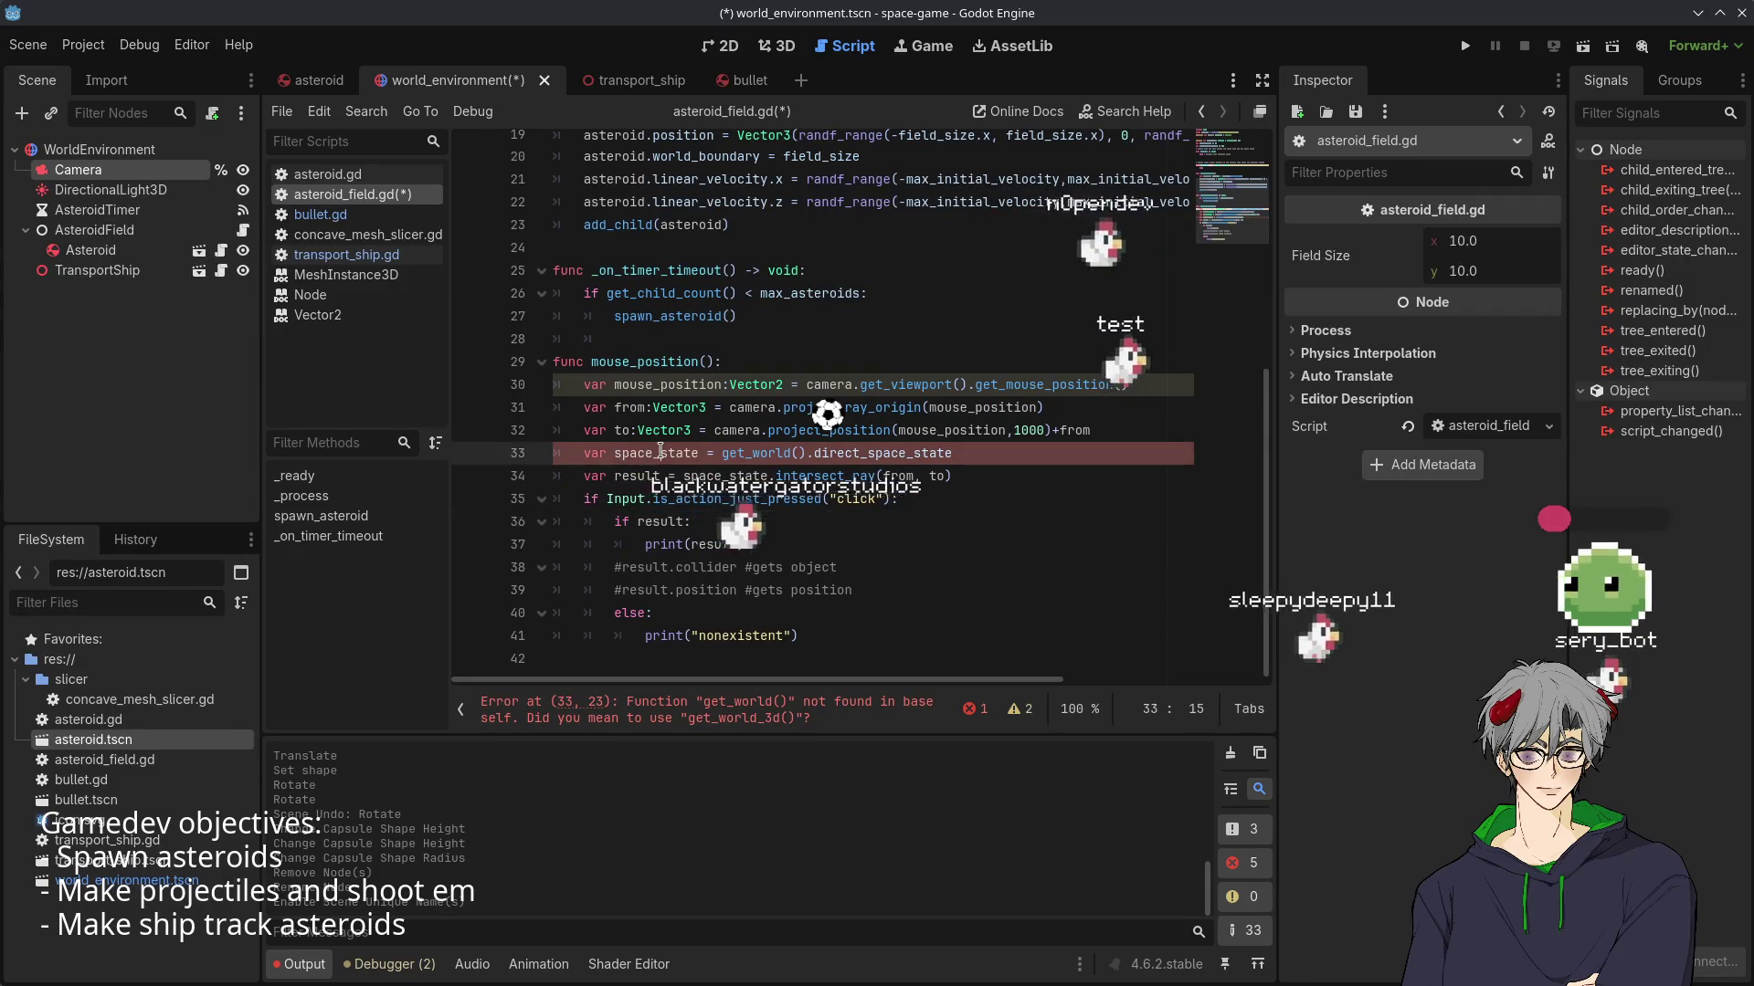
pyautogui.click(756, 452)
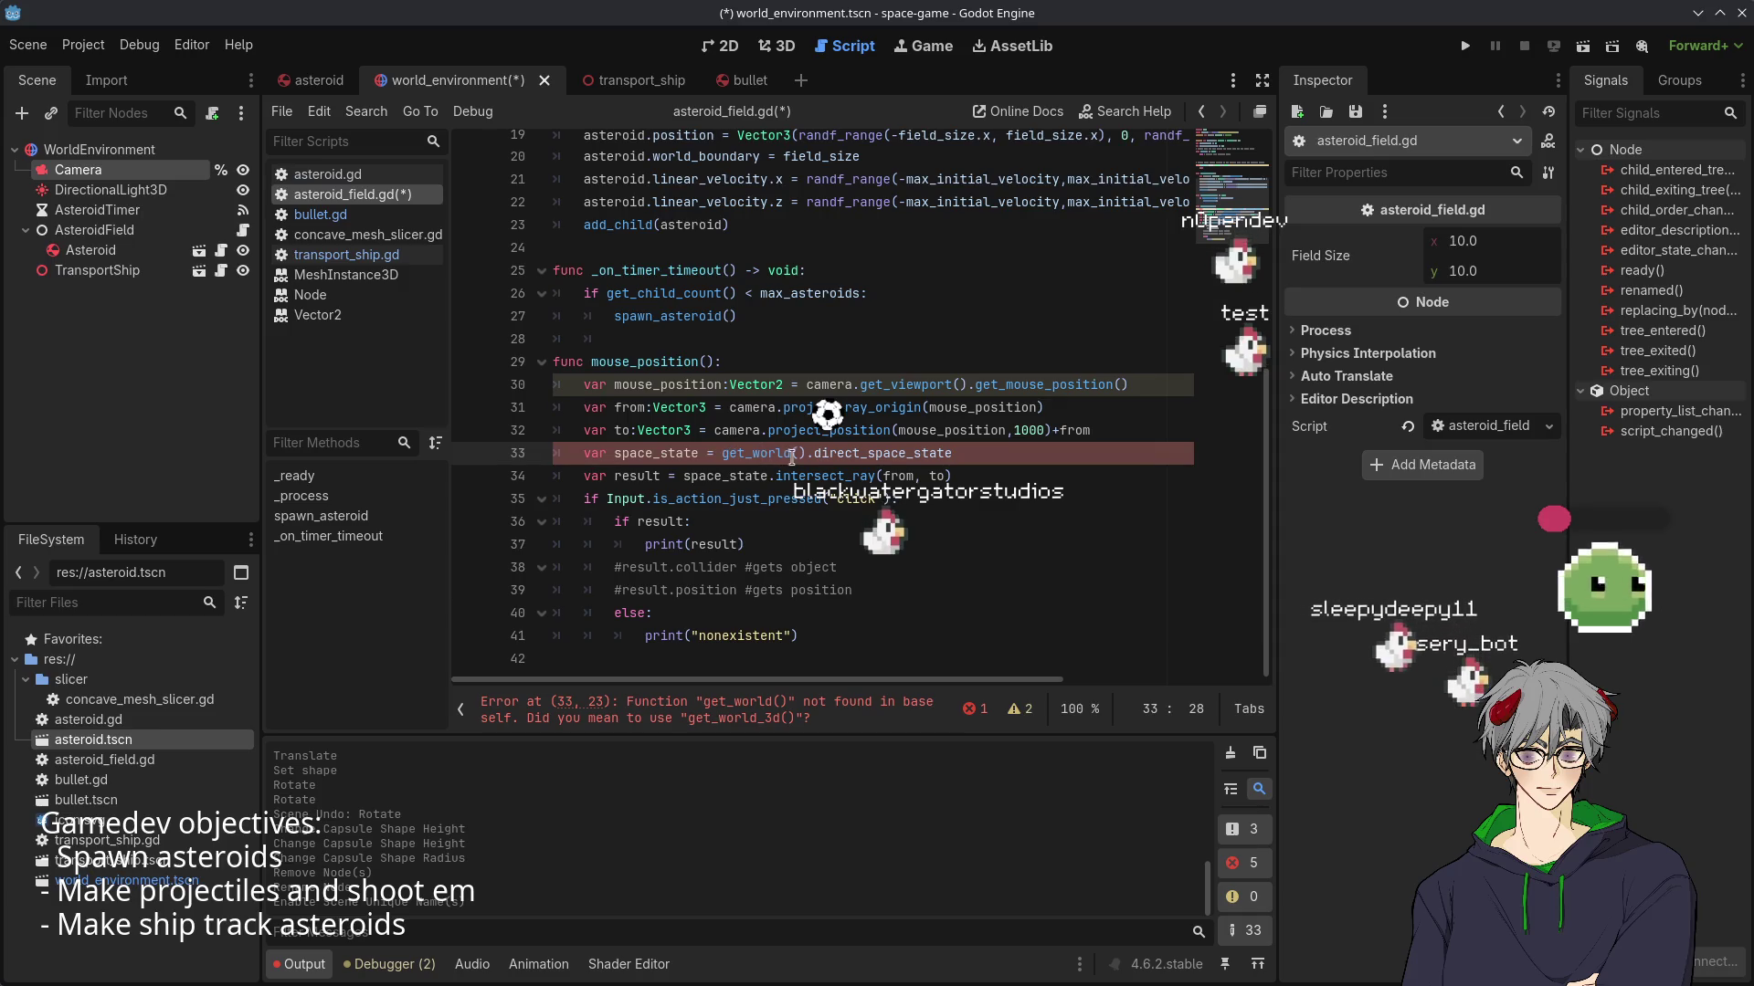
pyautogui.hotkey('ctrl', 'z')
pyautogui.rightClick(87, 232)
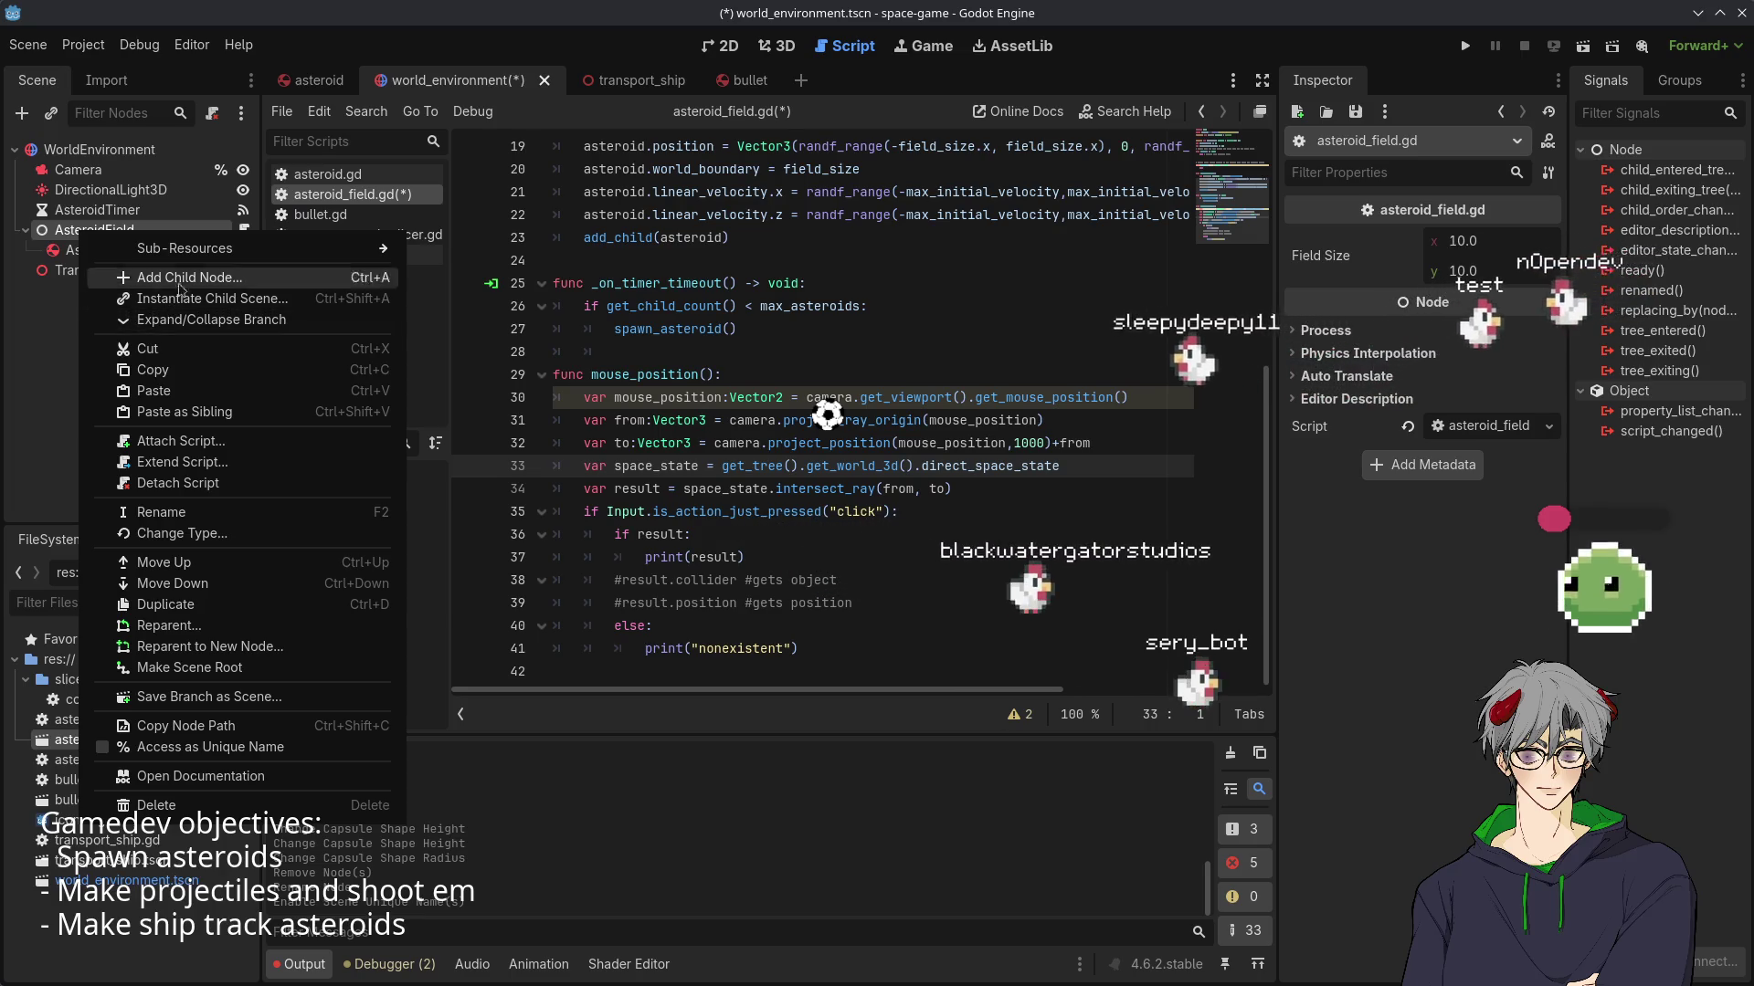
pyautogui.click(738, 523)
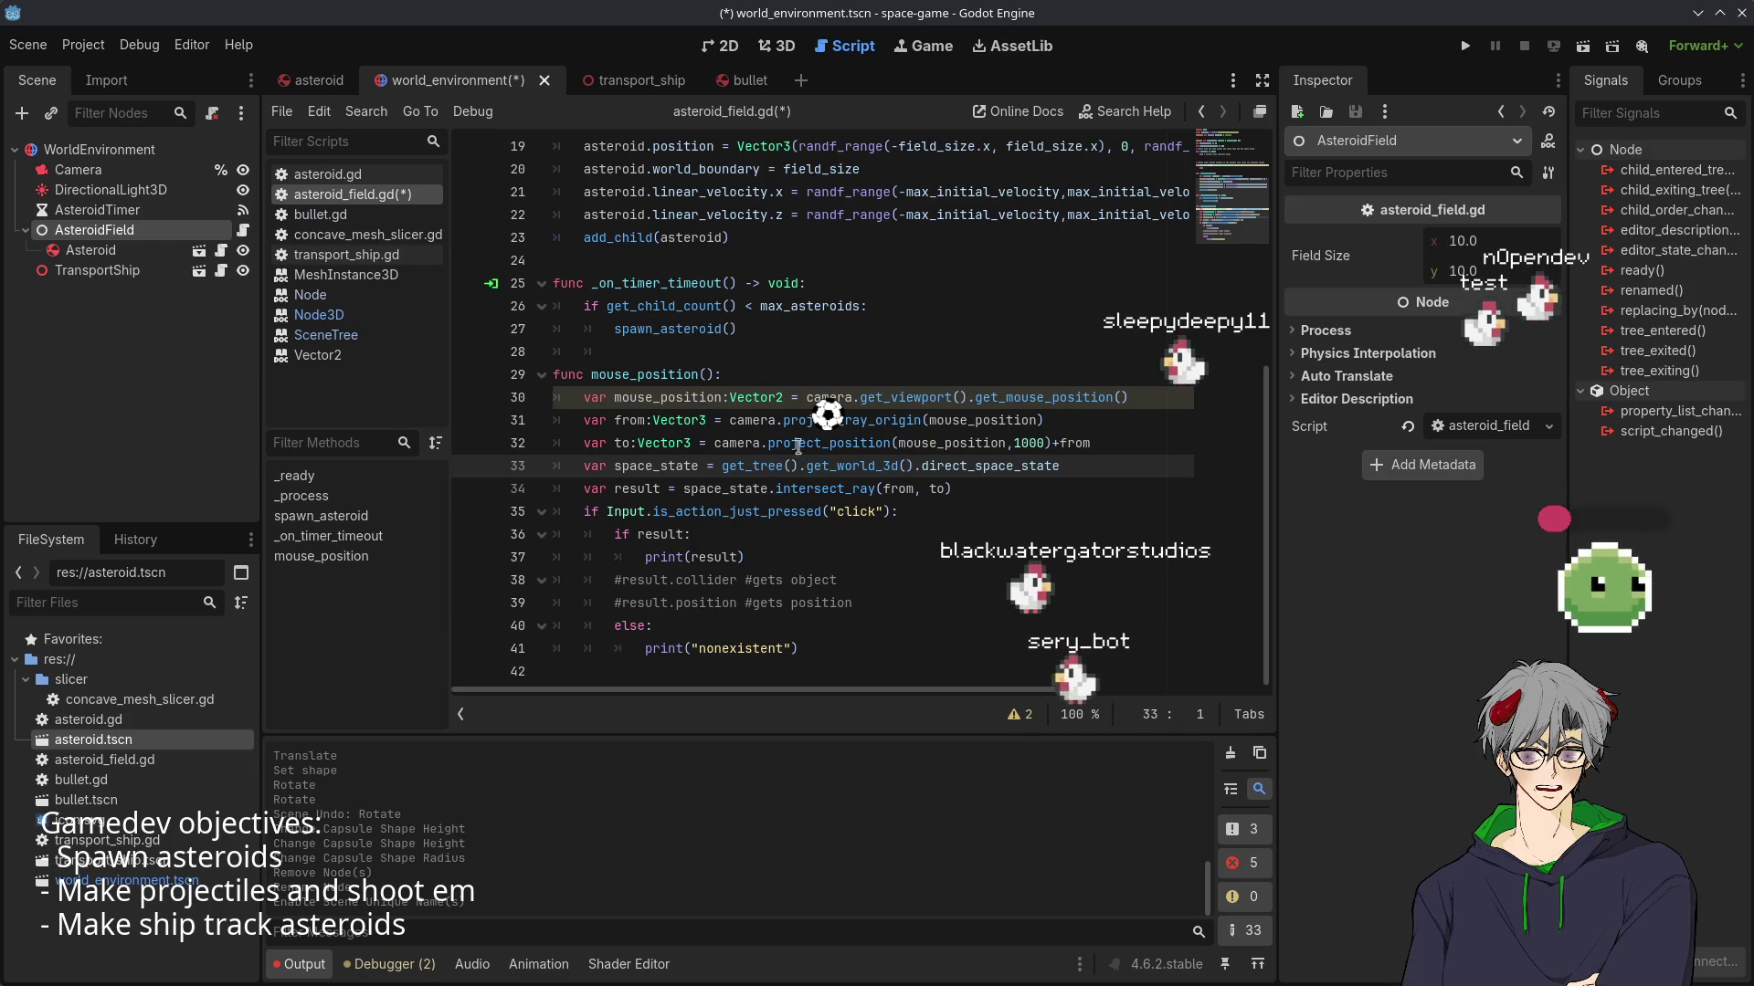
pyautogui.click(872, 445)
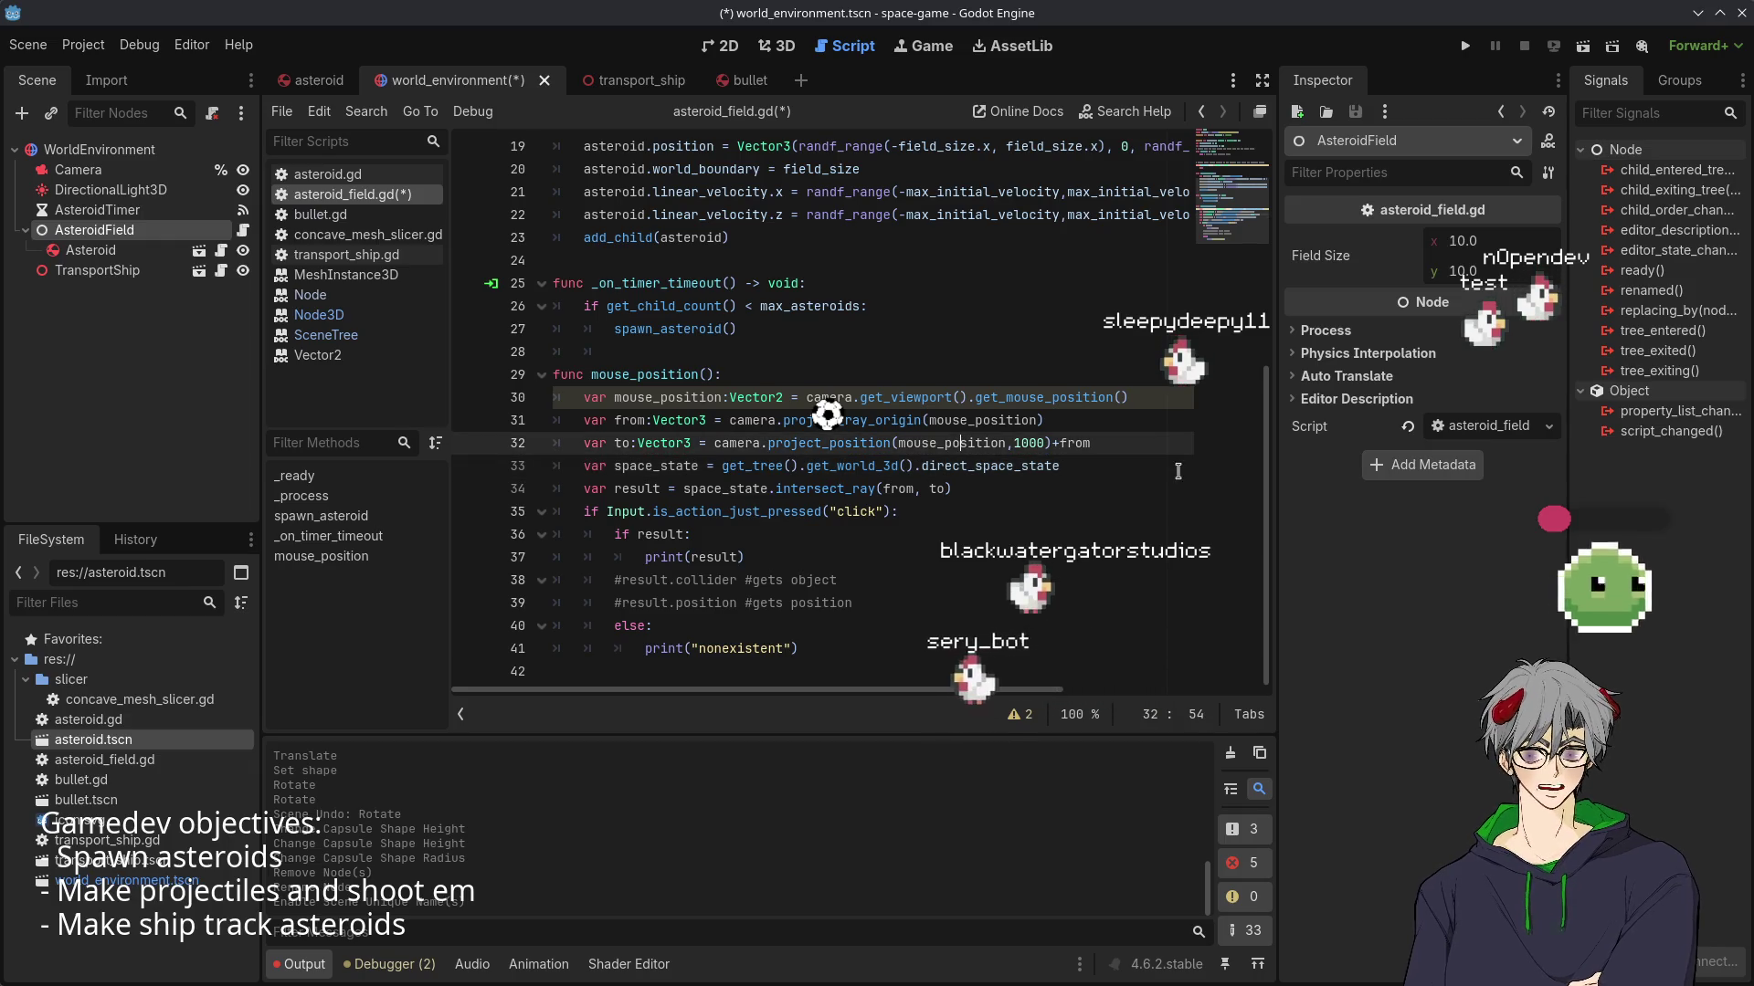
pyautogui.click(864, 457)
# - Search help for 'get_worl' and open the CanvasItem get_world_2d documentation
pyautogui.press('F1')
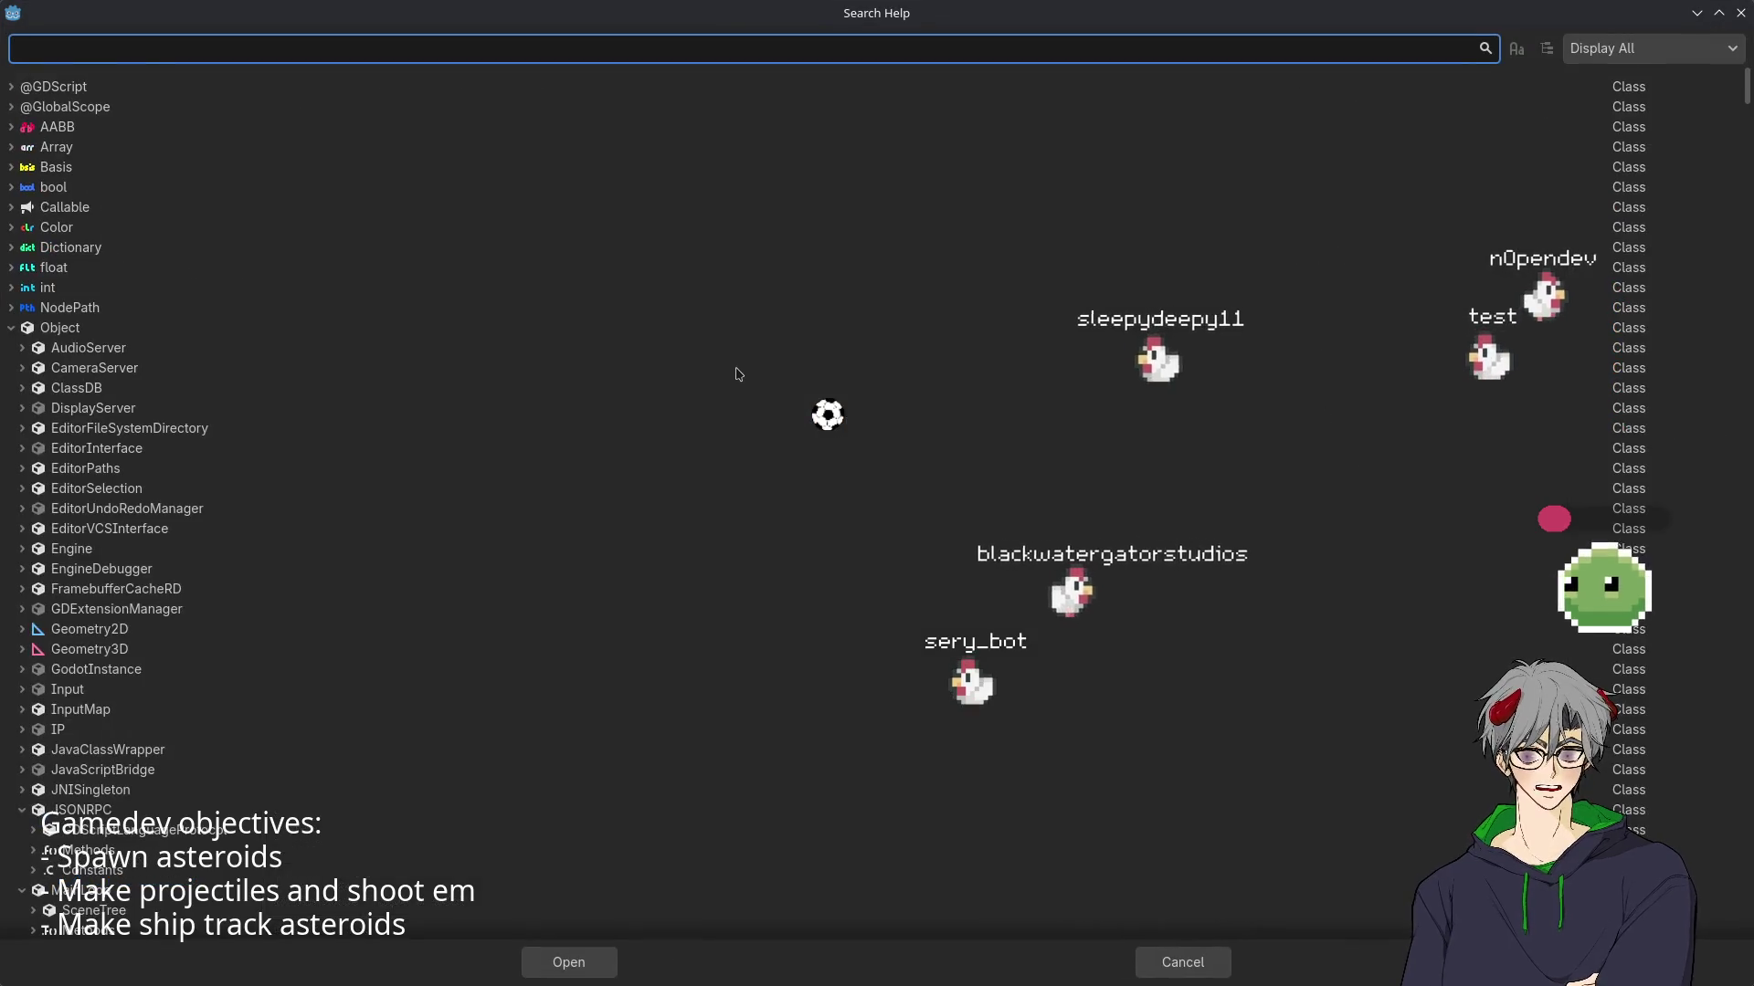
pyautogui.write('get_t')
pyautogui.press('BackSpace')
pyautogui.write('worl')
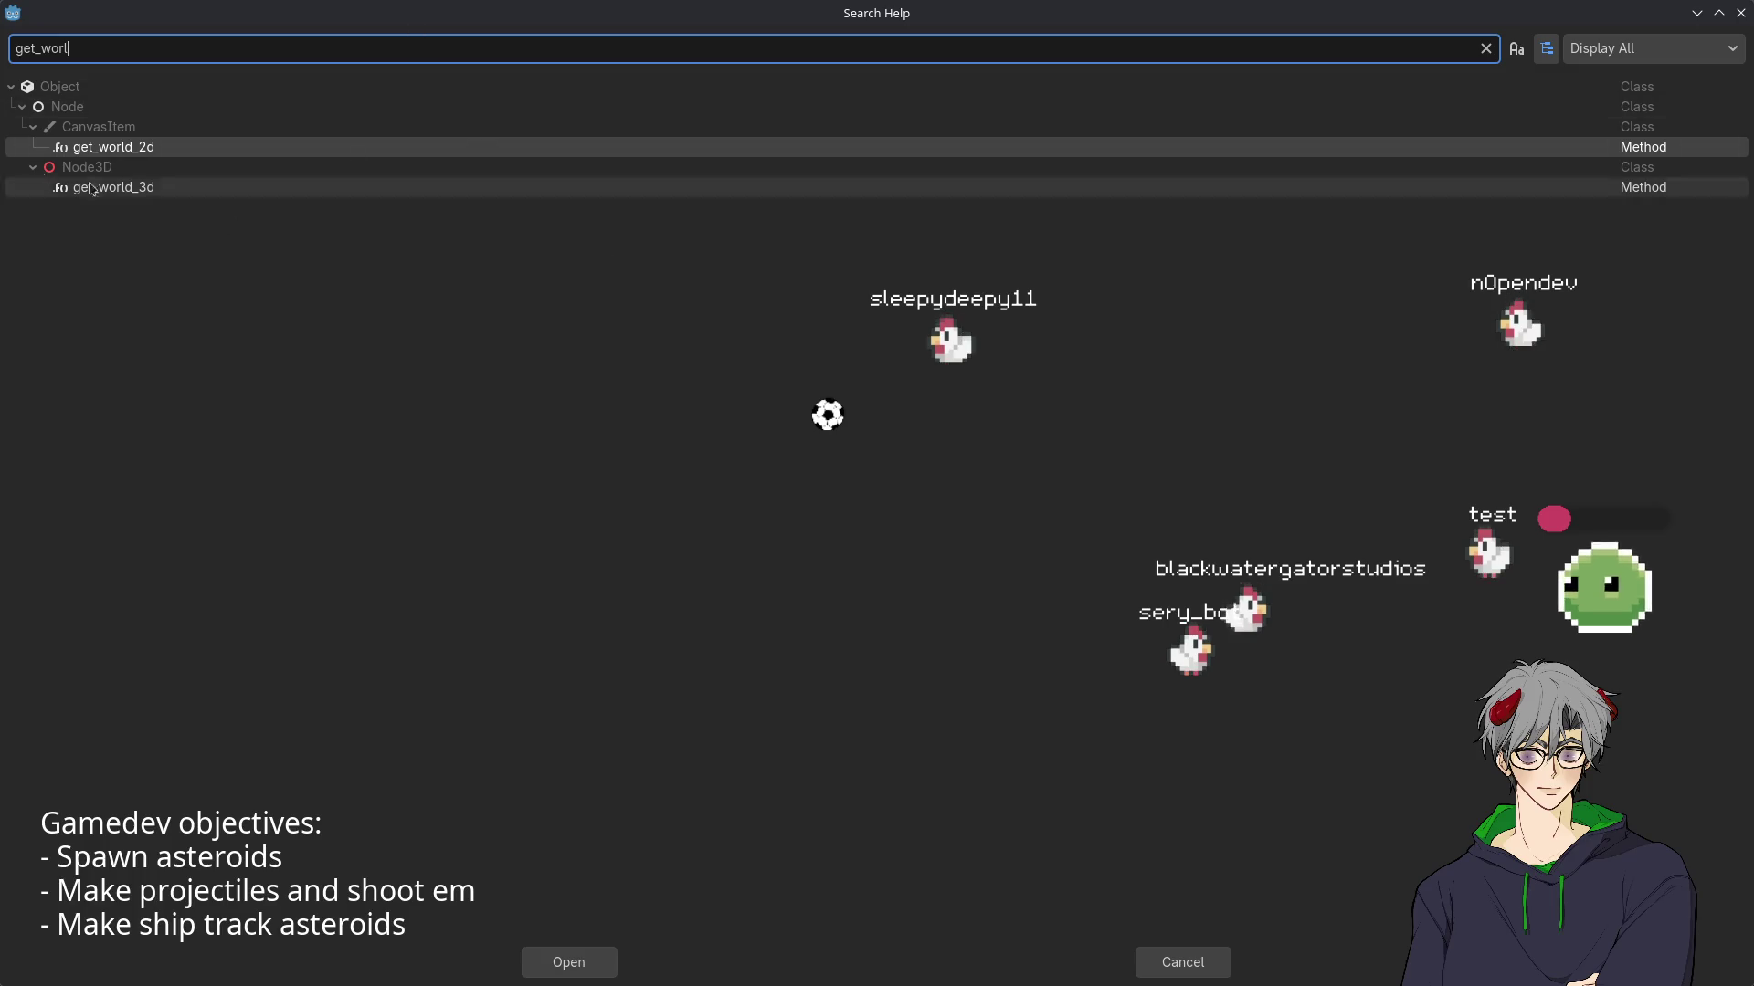
pyautogui.doubleClick(548, 147)
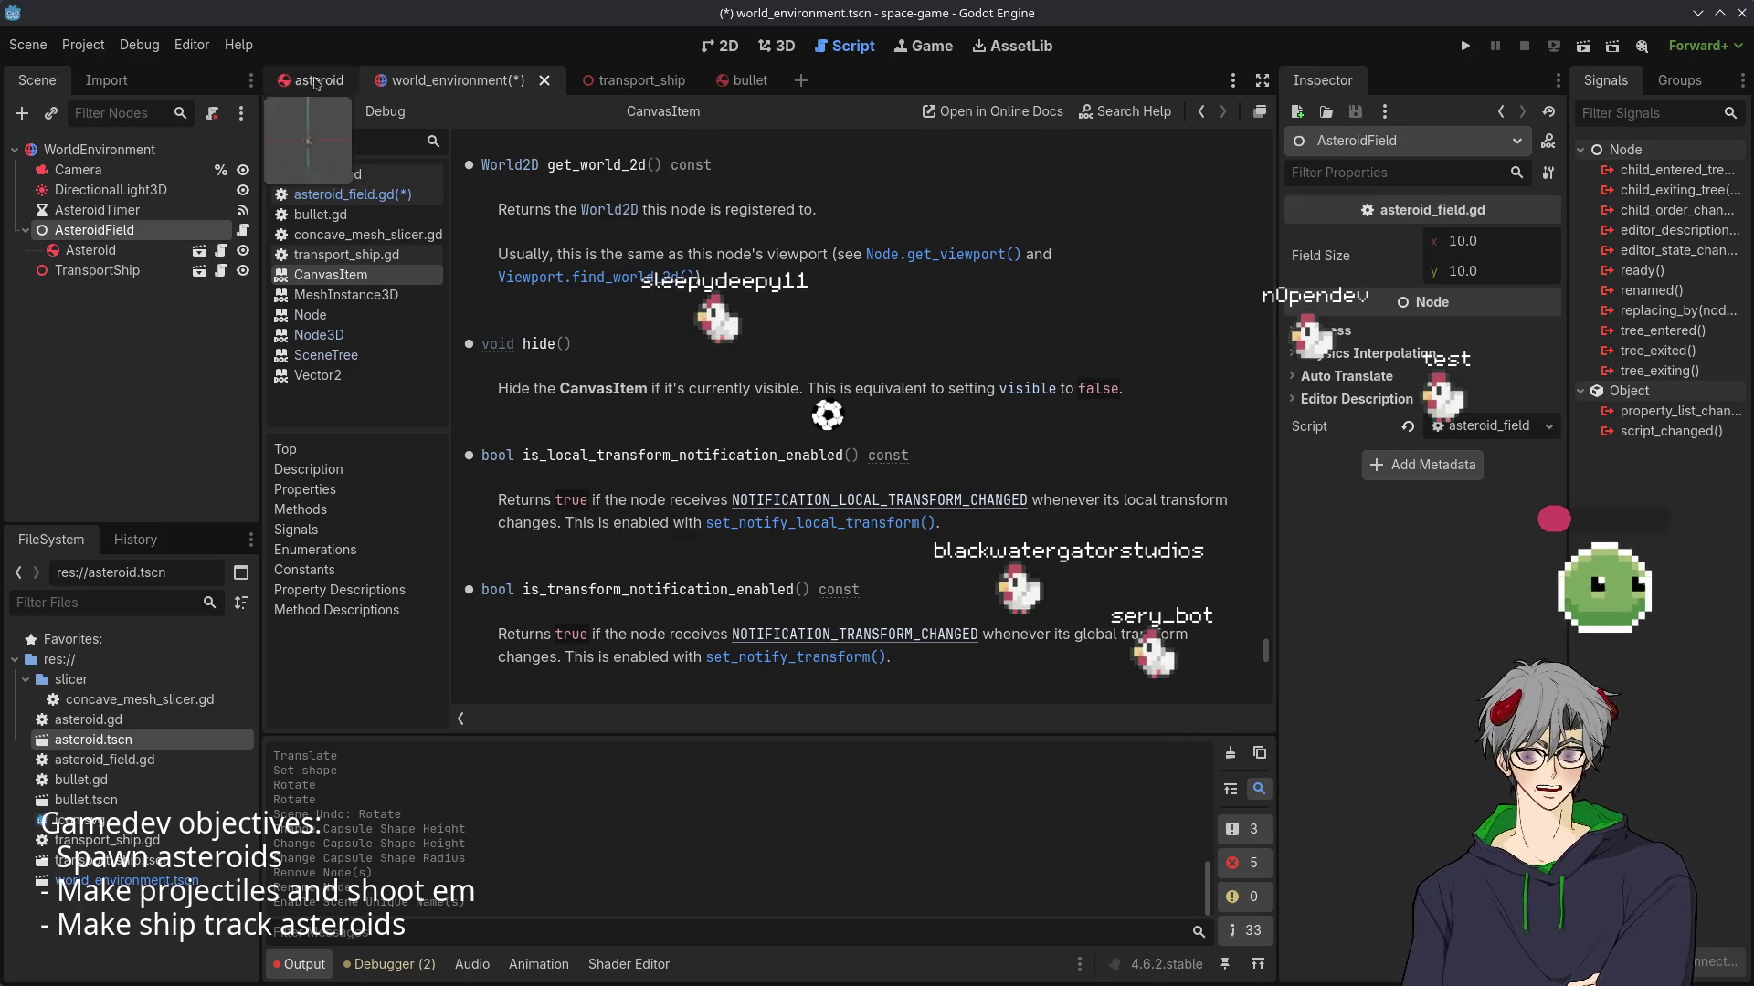
# - Select the AsteroidField node in the Scene tree
pyautogui.click(92, 210)
pyautogui.click(92, 231)
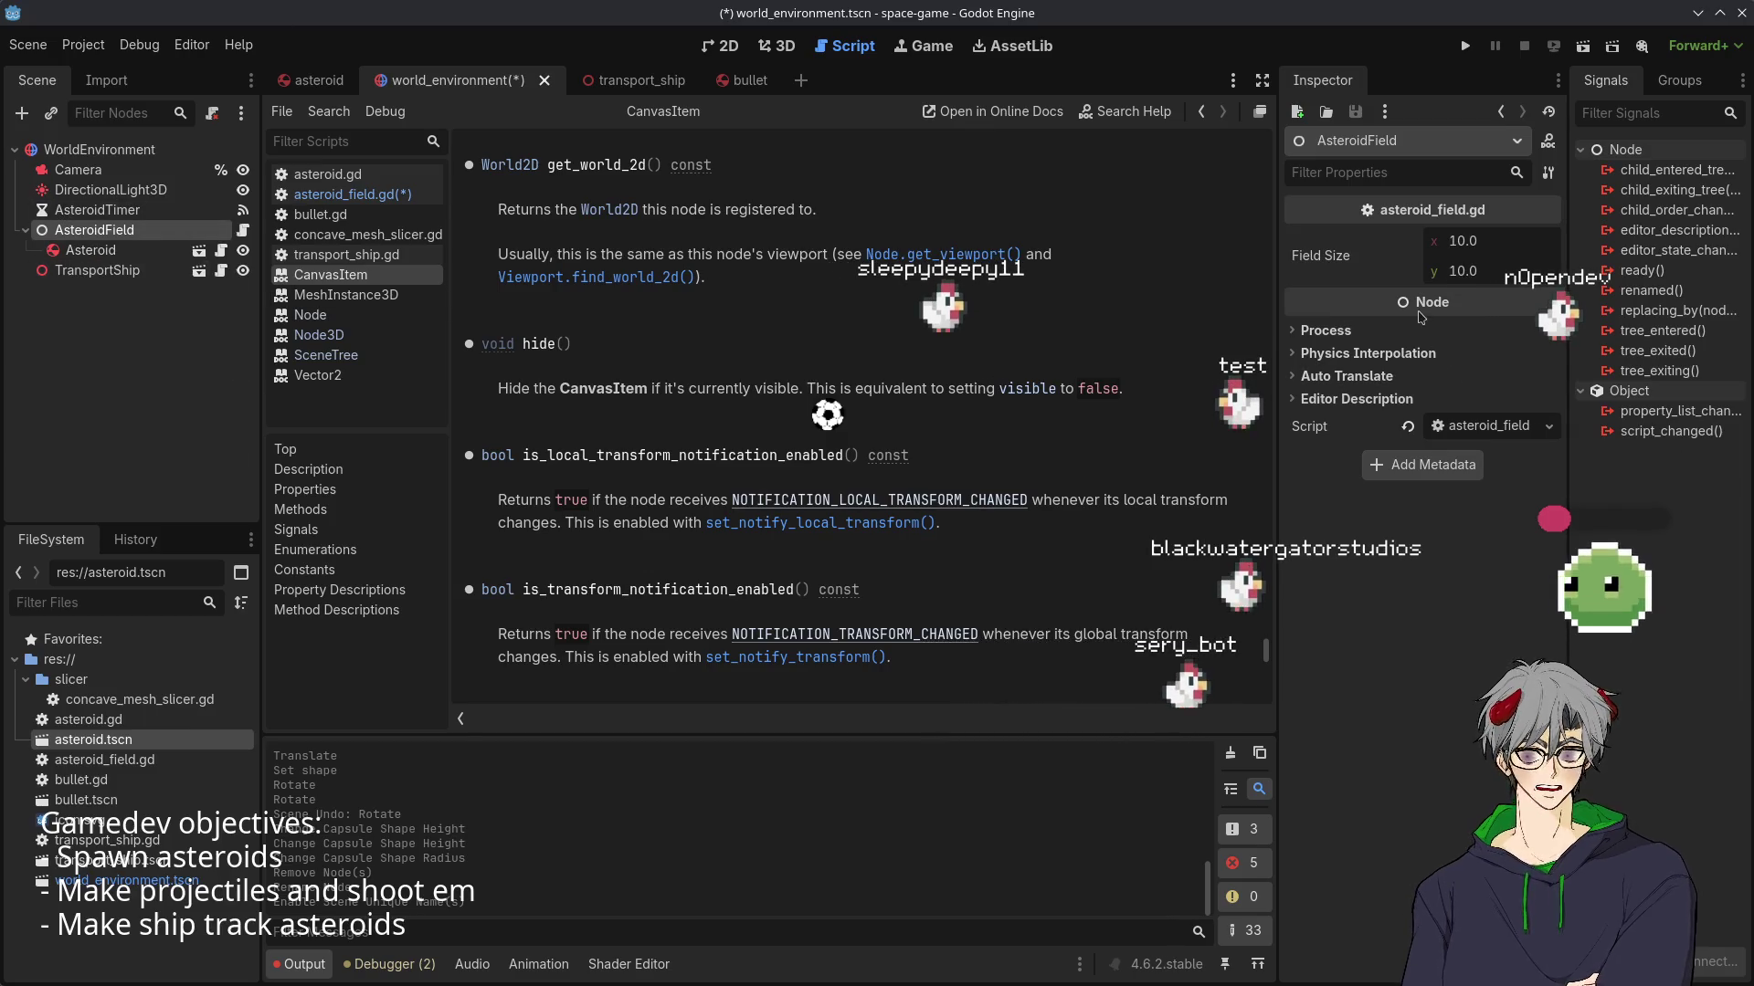
pyautogui.moveTo(1421, 317)
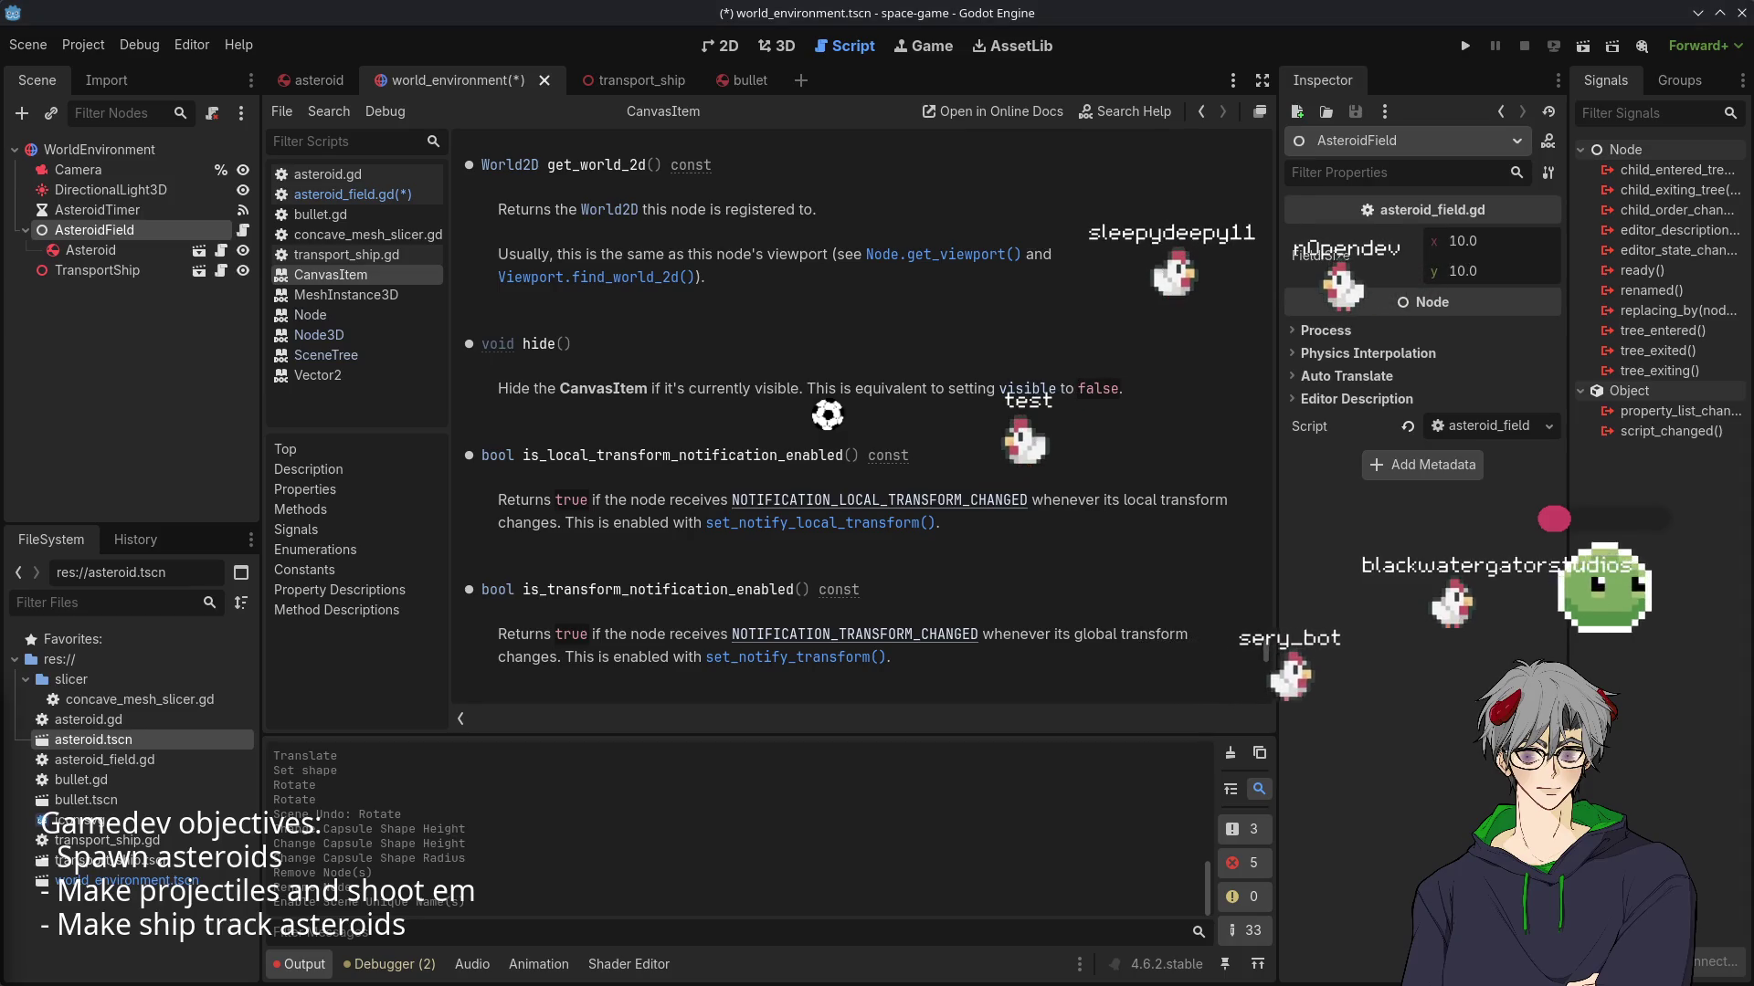
pyautogui.scroll(15, 794, 537)
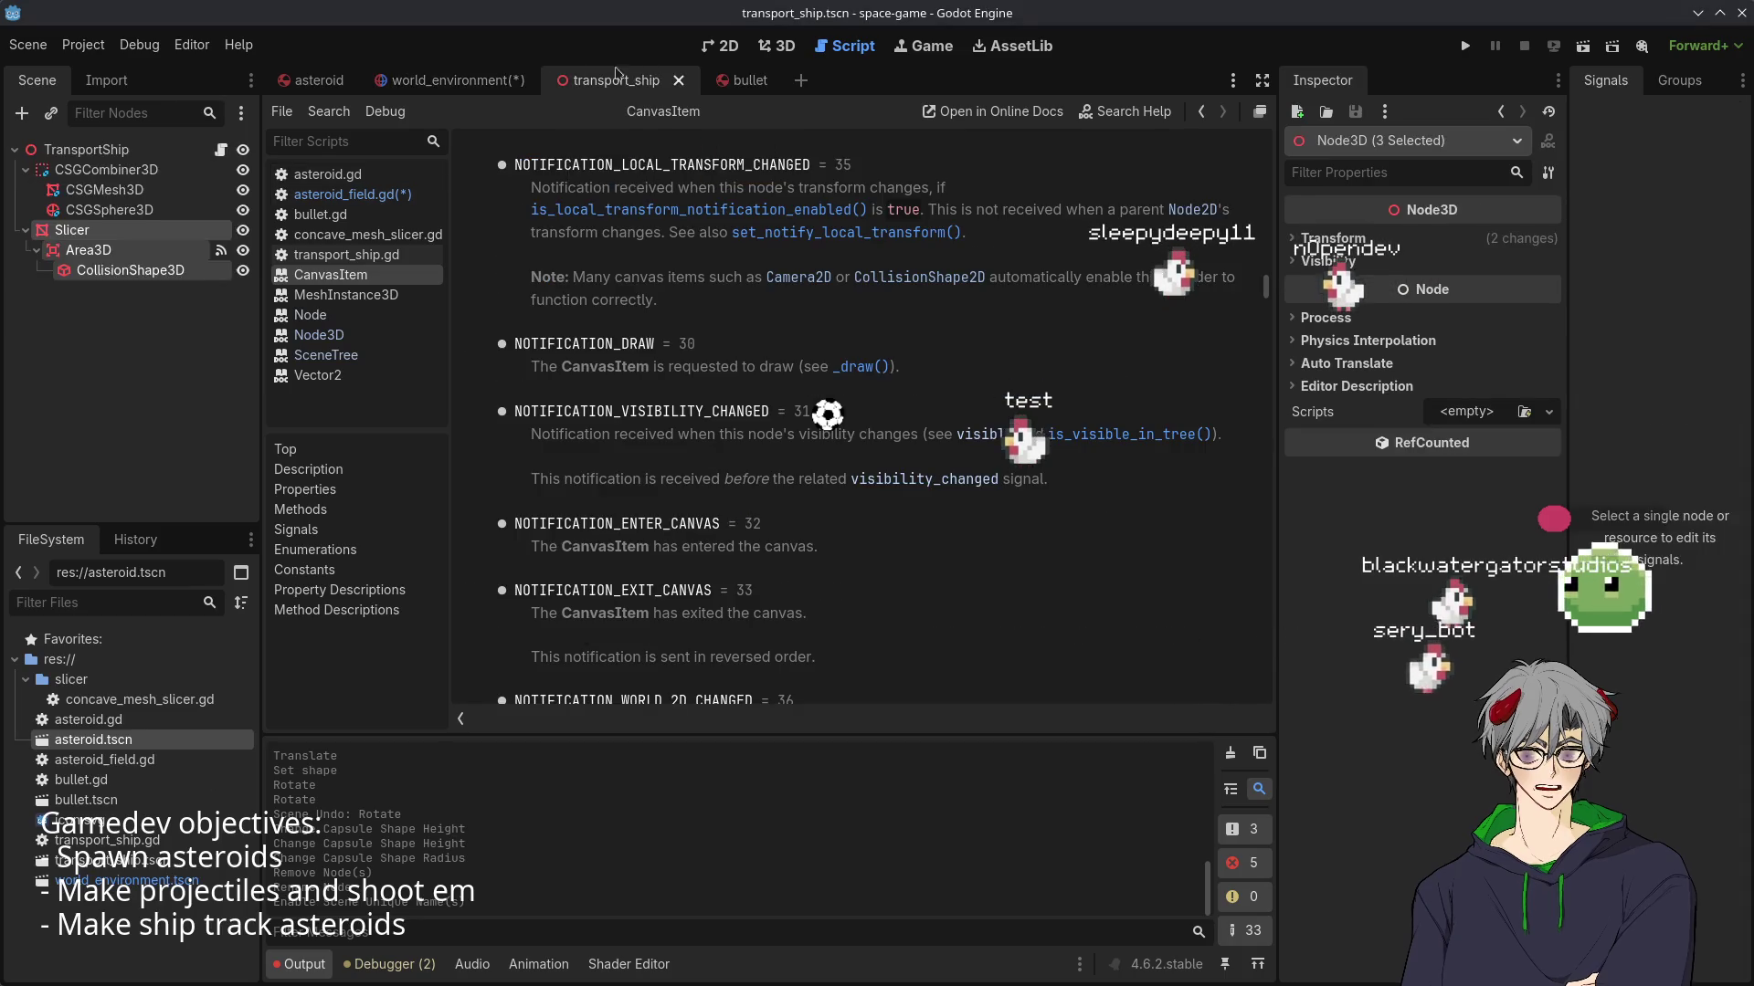
# - Open AsteroidField's asteroid_field.gd script in the editor
pyautogui.click(244, 232)
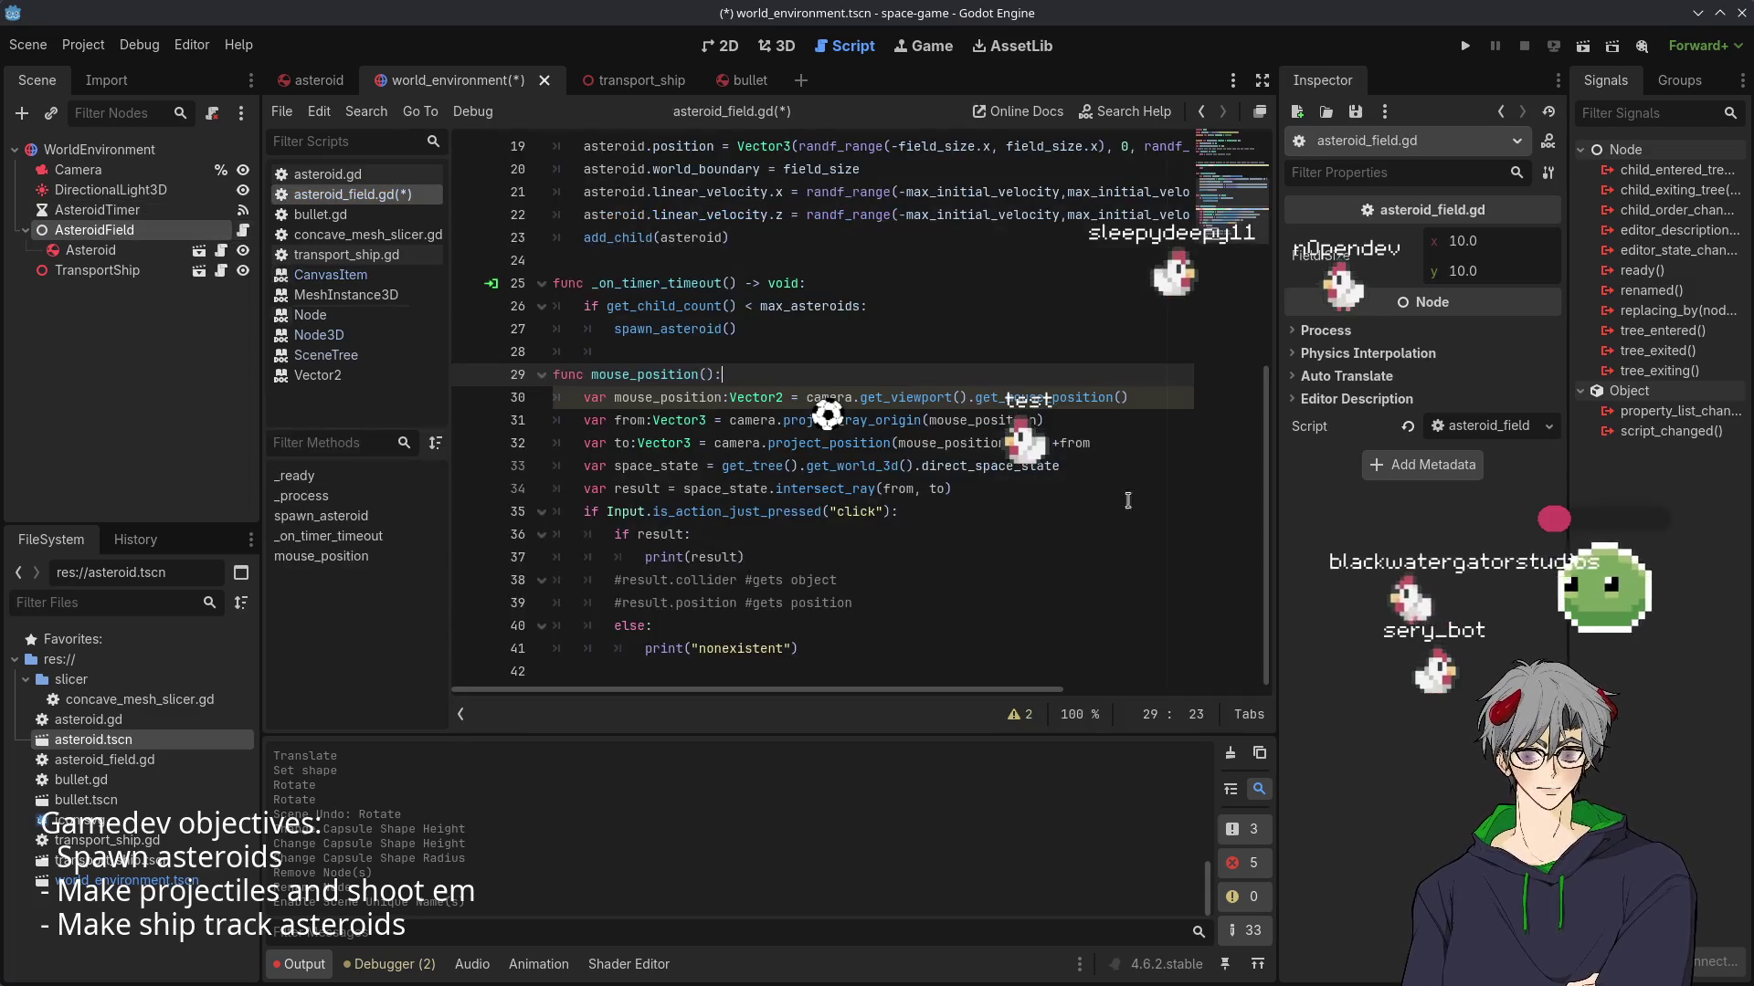
pyautogui.scroll(3, 731, 484)
pyautogui.scroll(-3, 729, 457)
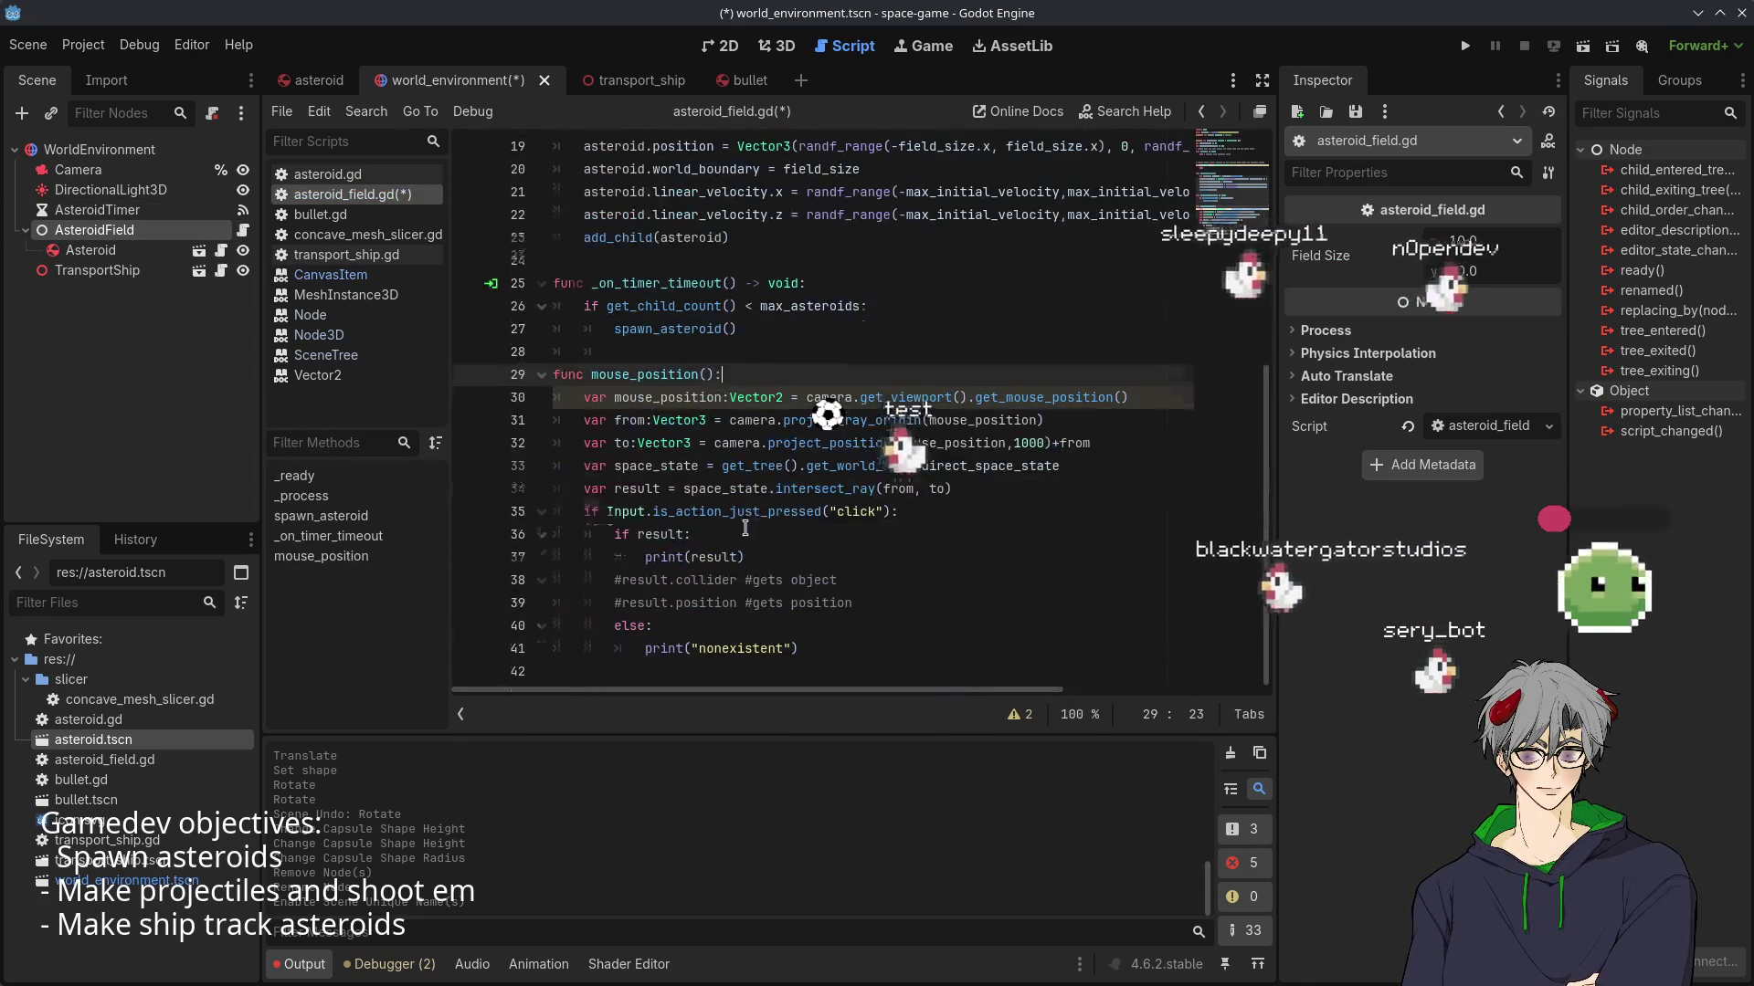
# - Browse the asteroid, transport_ship and bullet scenes, then return to world_environment
pyautogui.click(315, 80)
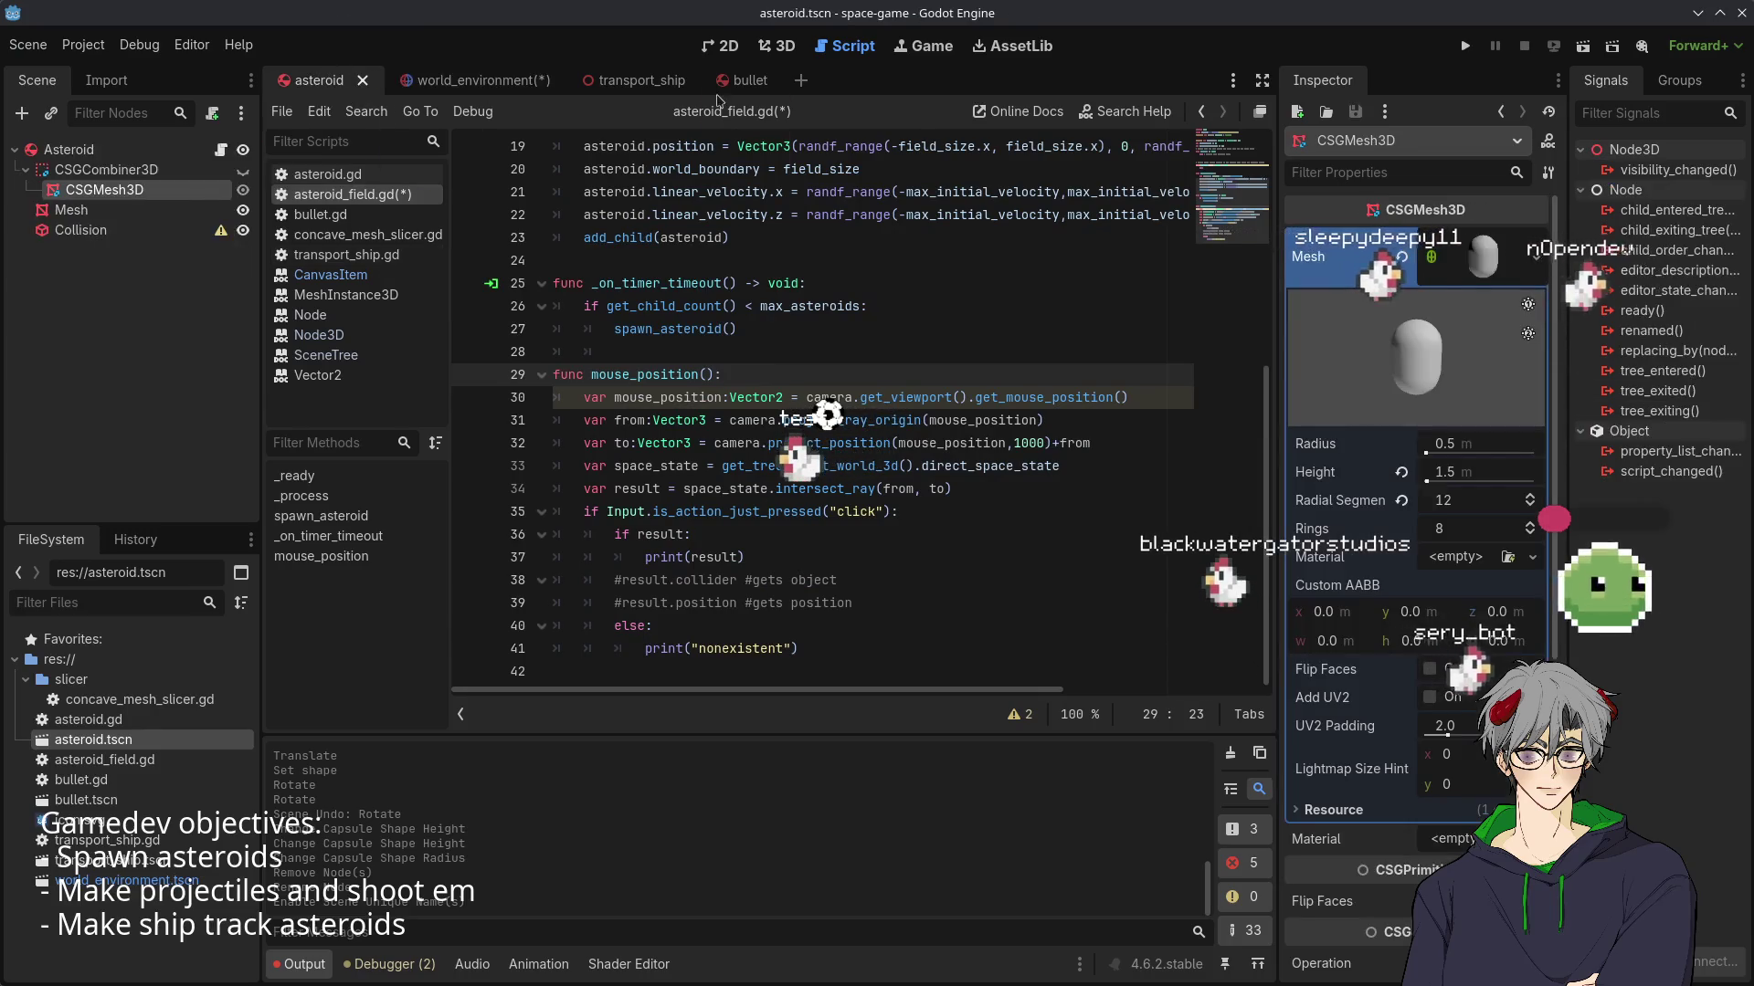
pyautogui.click(622, 83)
pyautogui.click(438, 81)
pyautogui.click(740, 80)
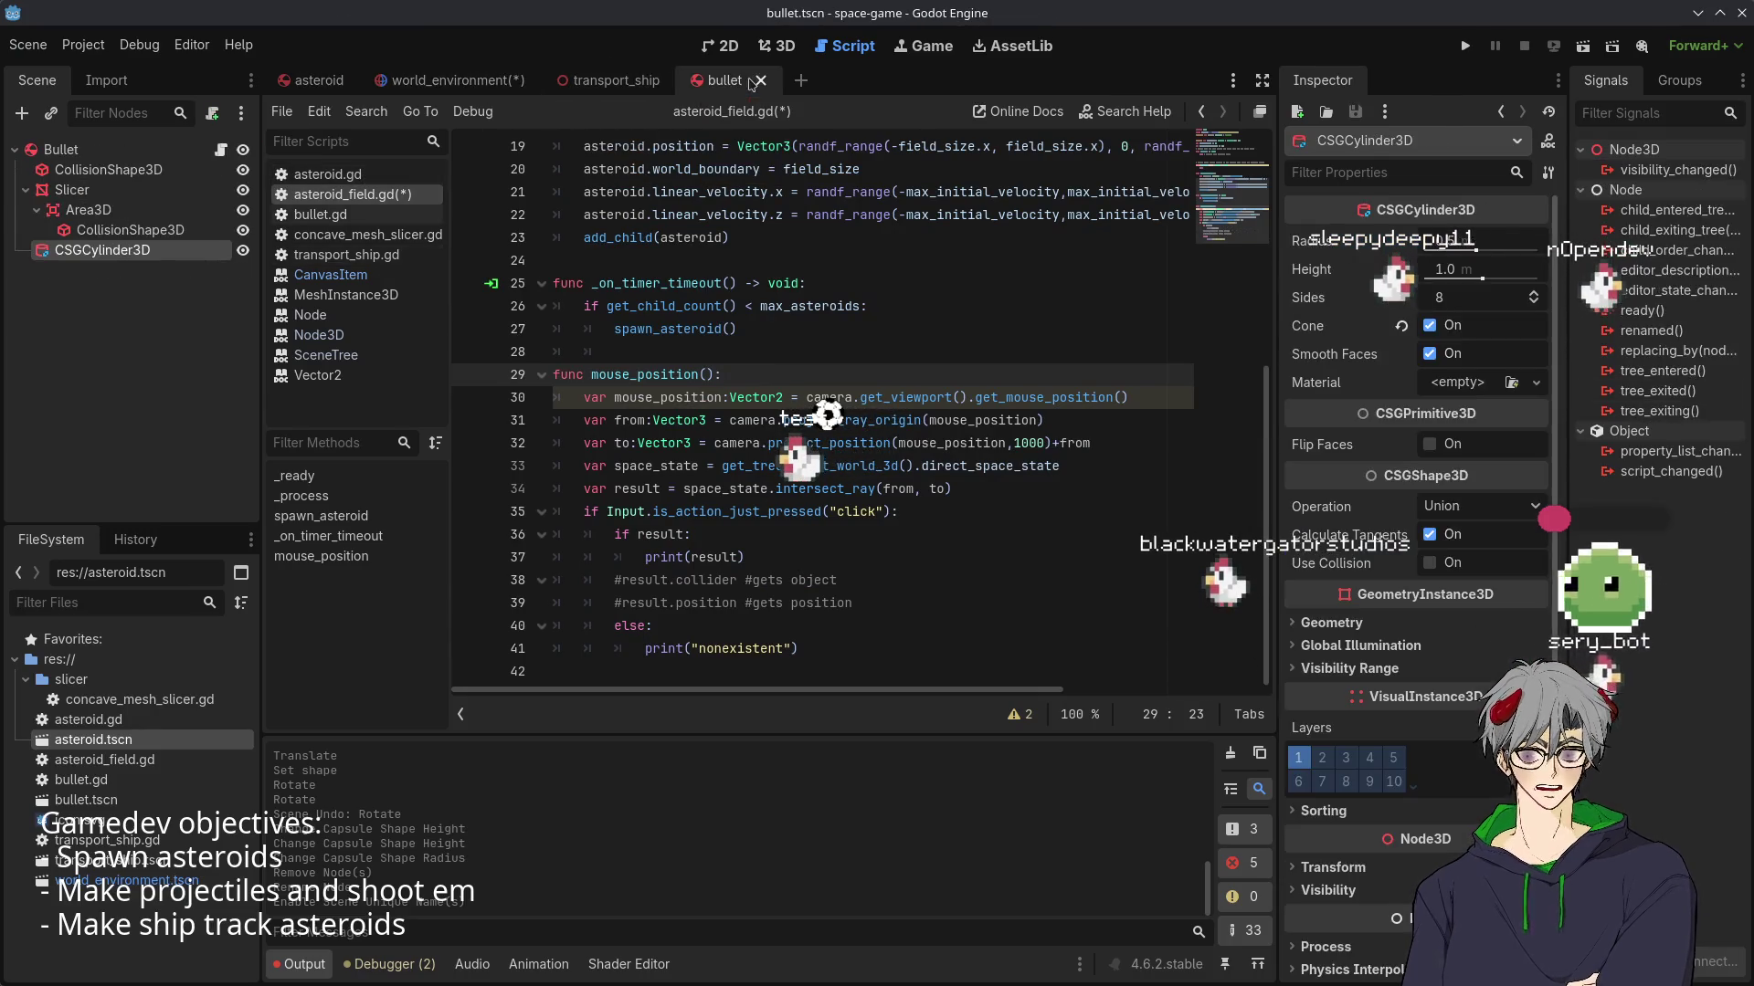
pyautogui.click(96, 210)
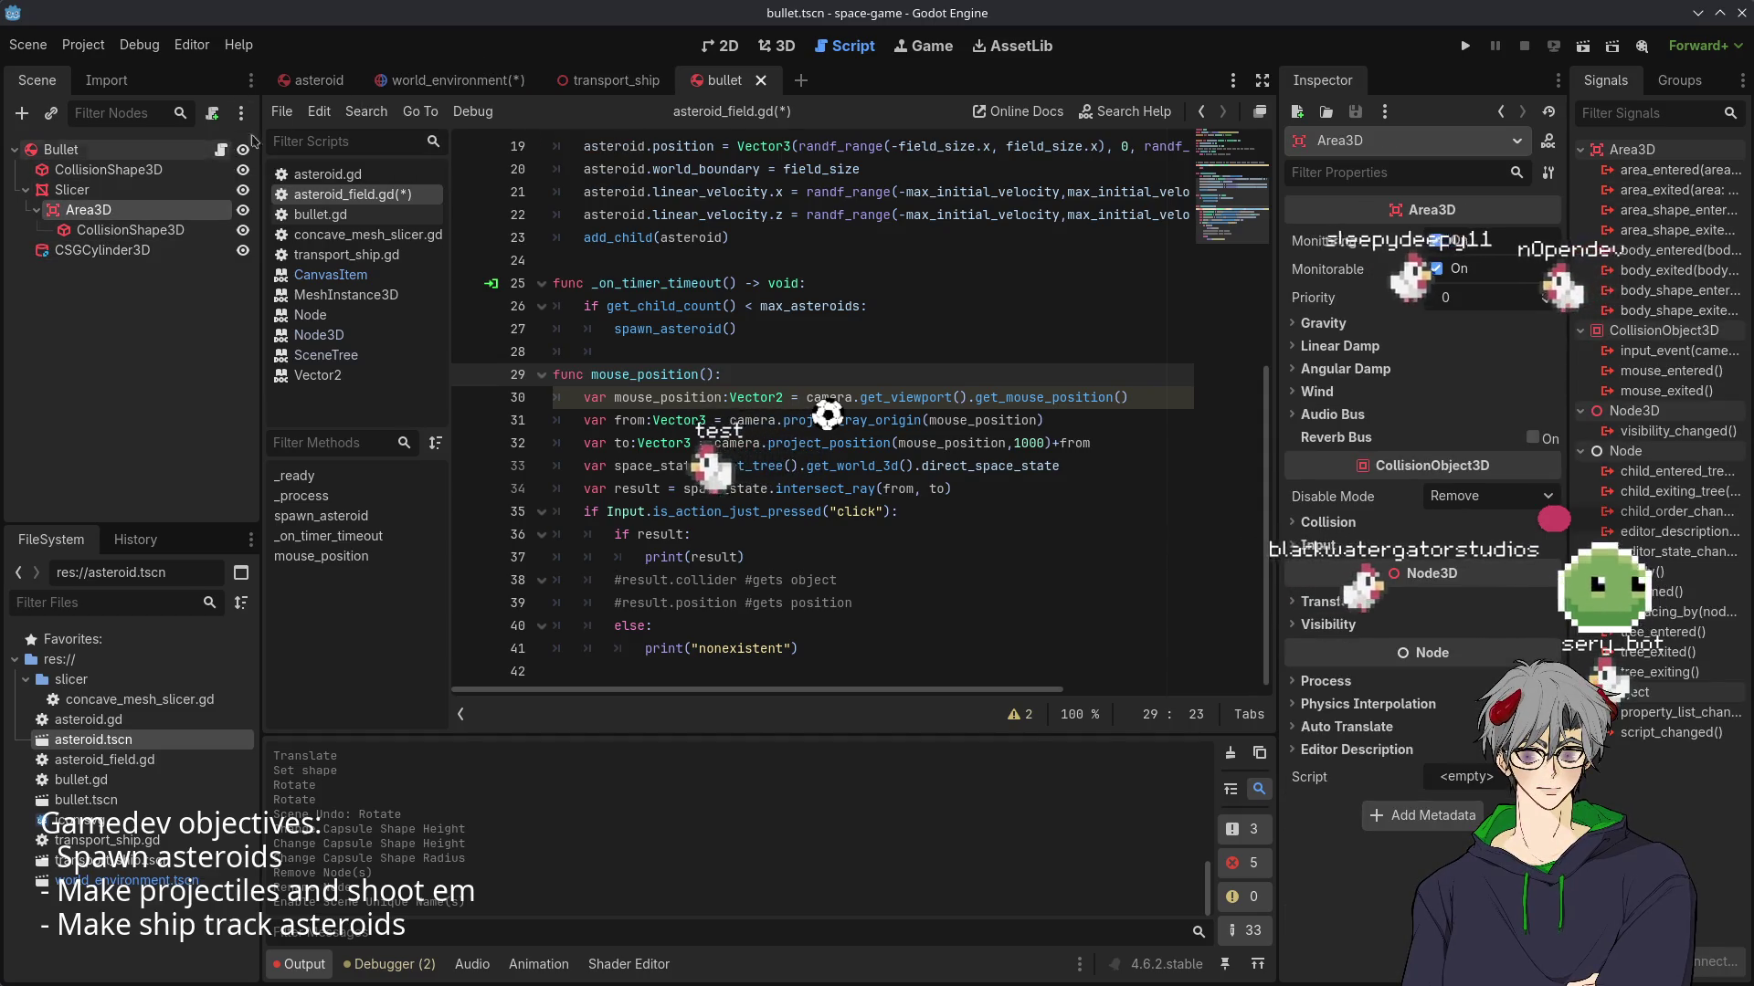
pyautogui.click(448, 80)
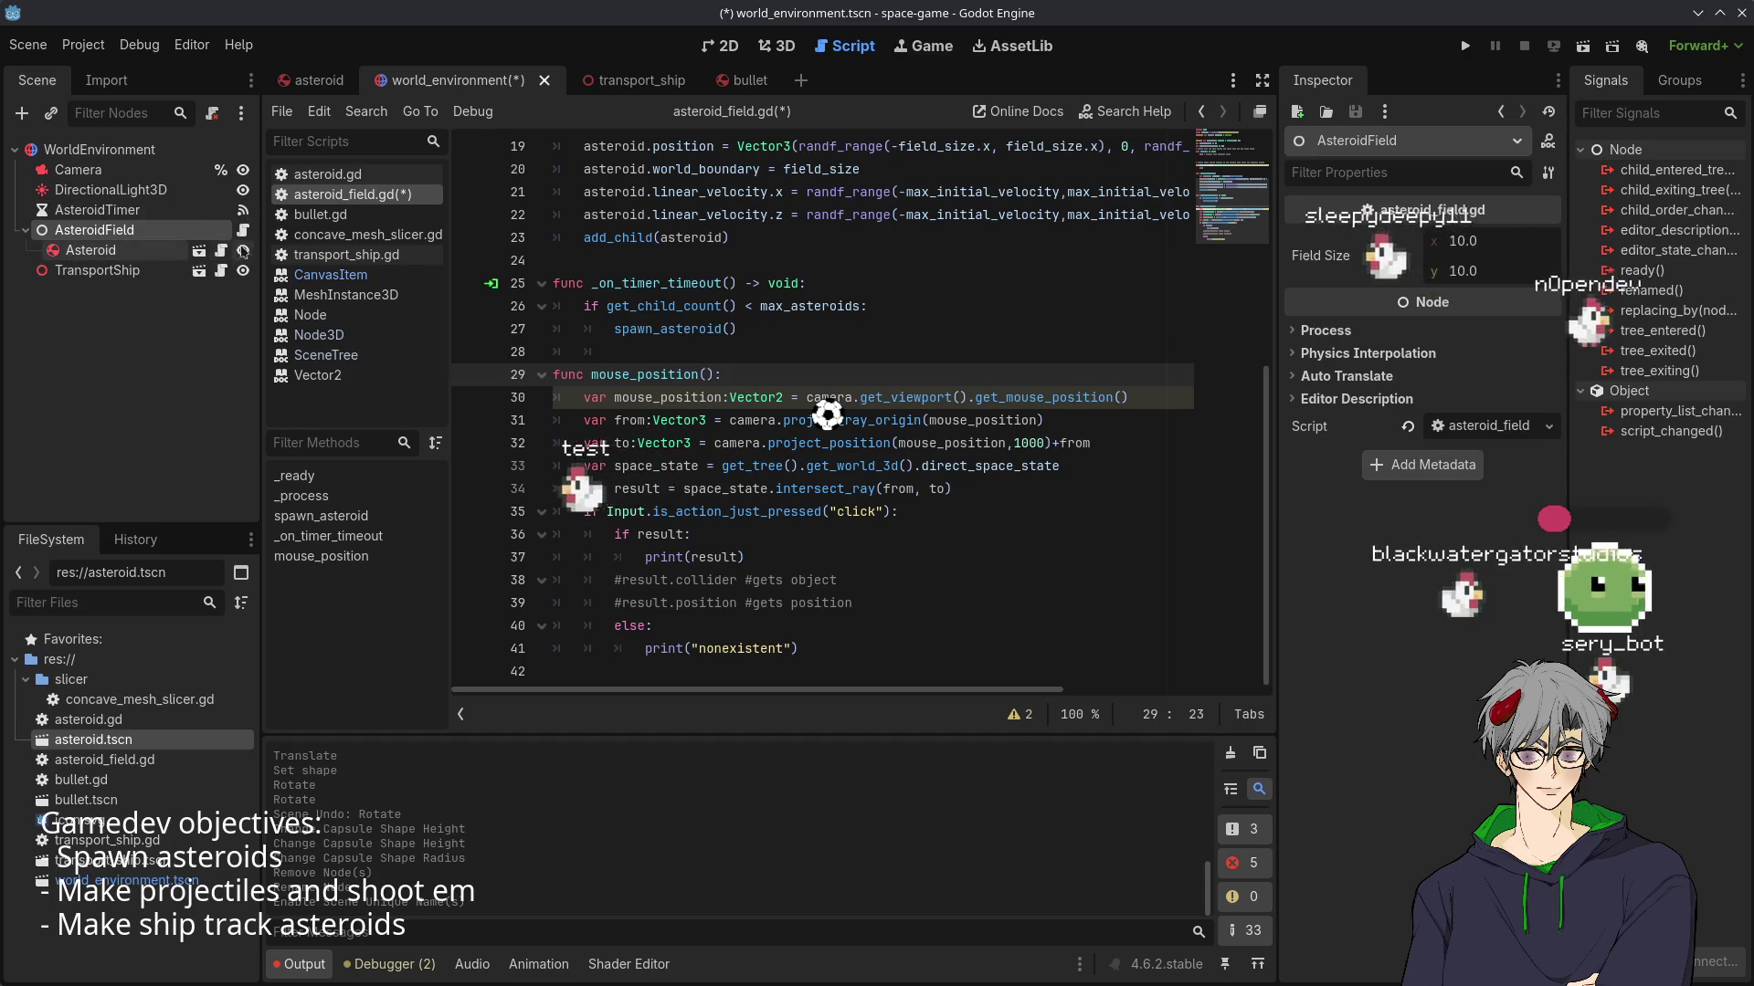
pyautogui.click(242, 230)
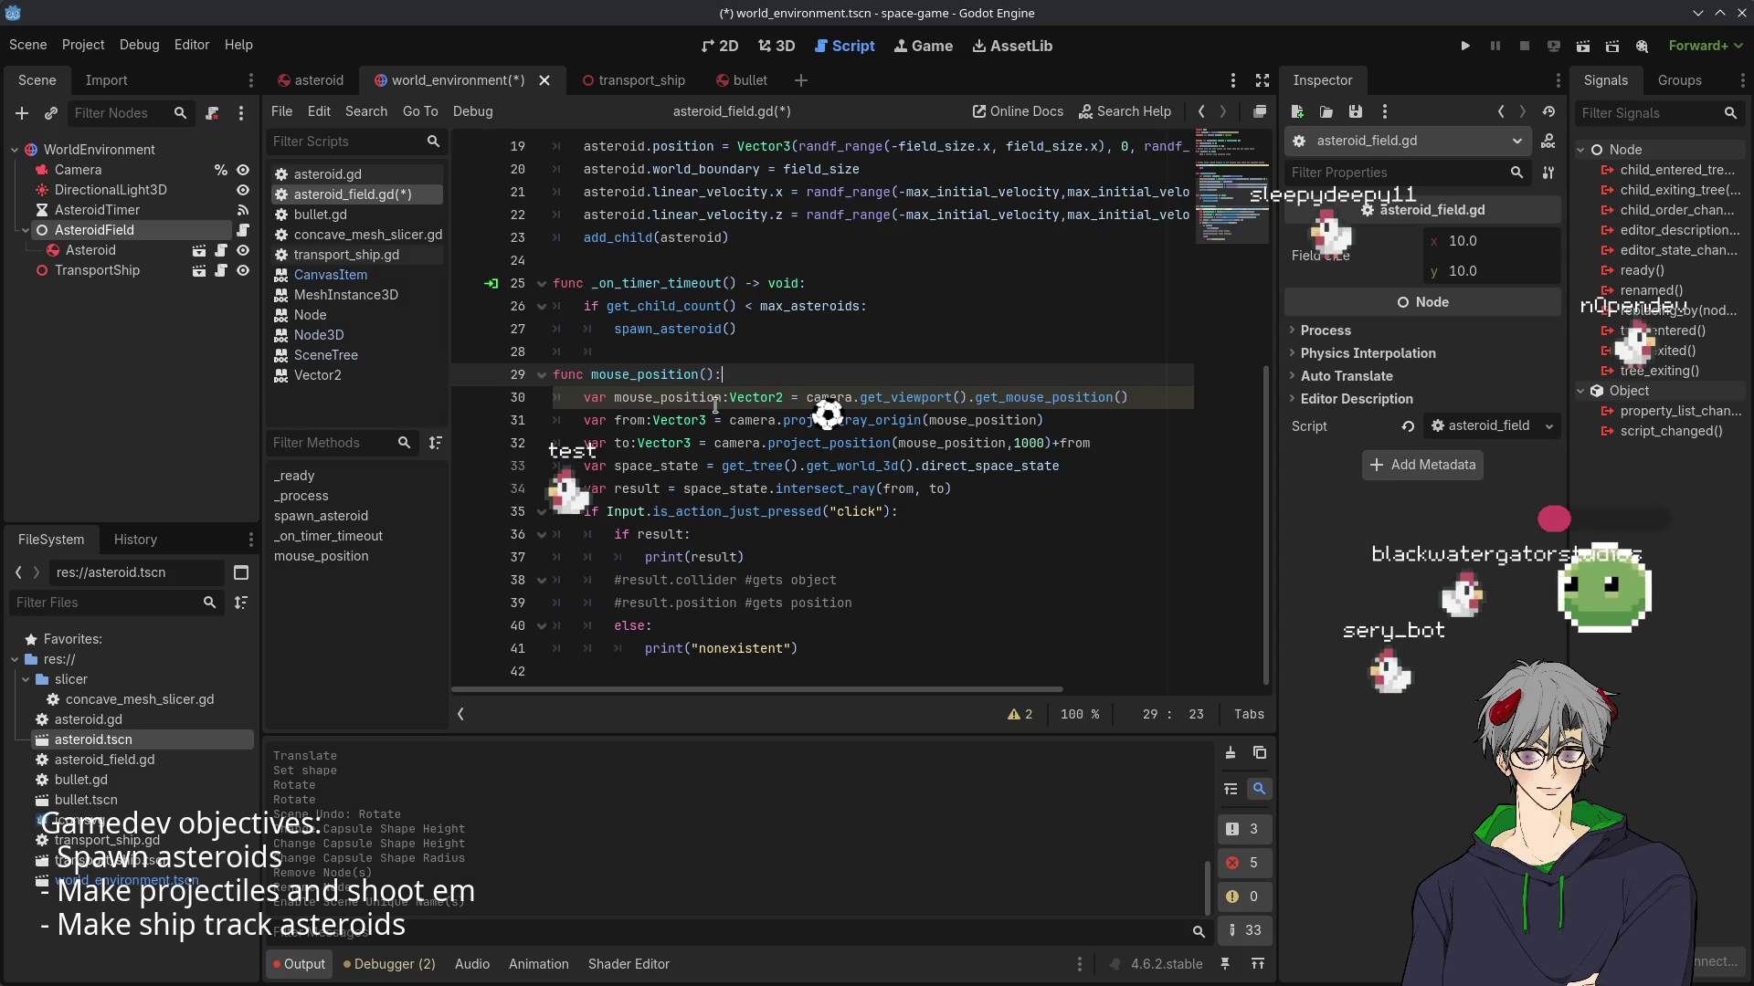
# - Select the mouse_position function name and scroll back to the _process function
pyautogui.doubleClick(653, 374)
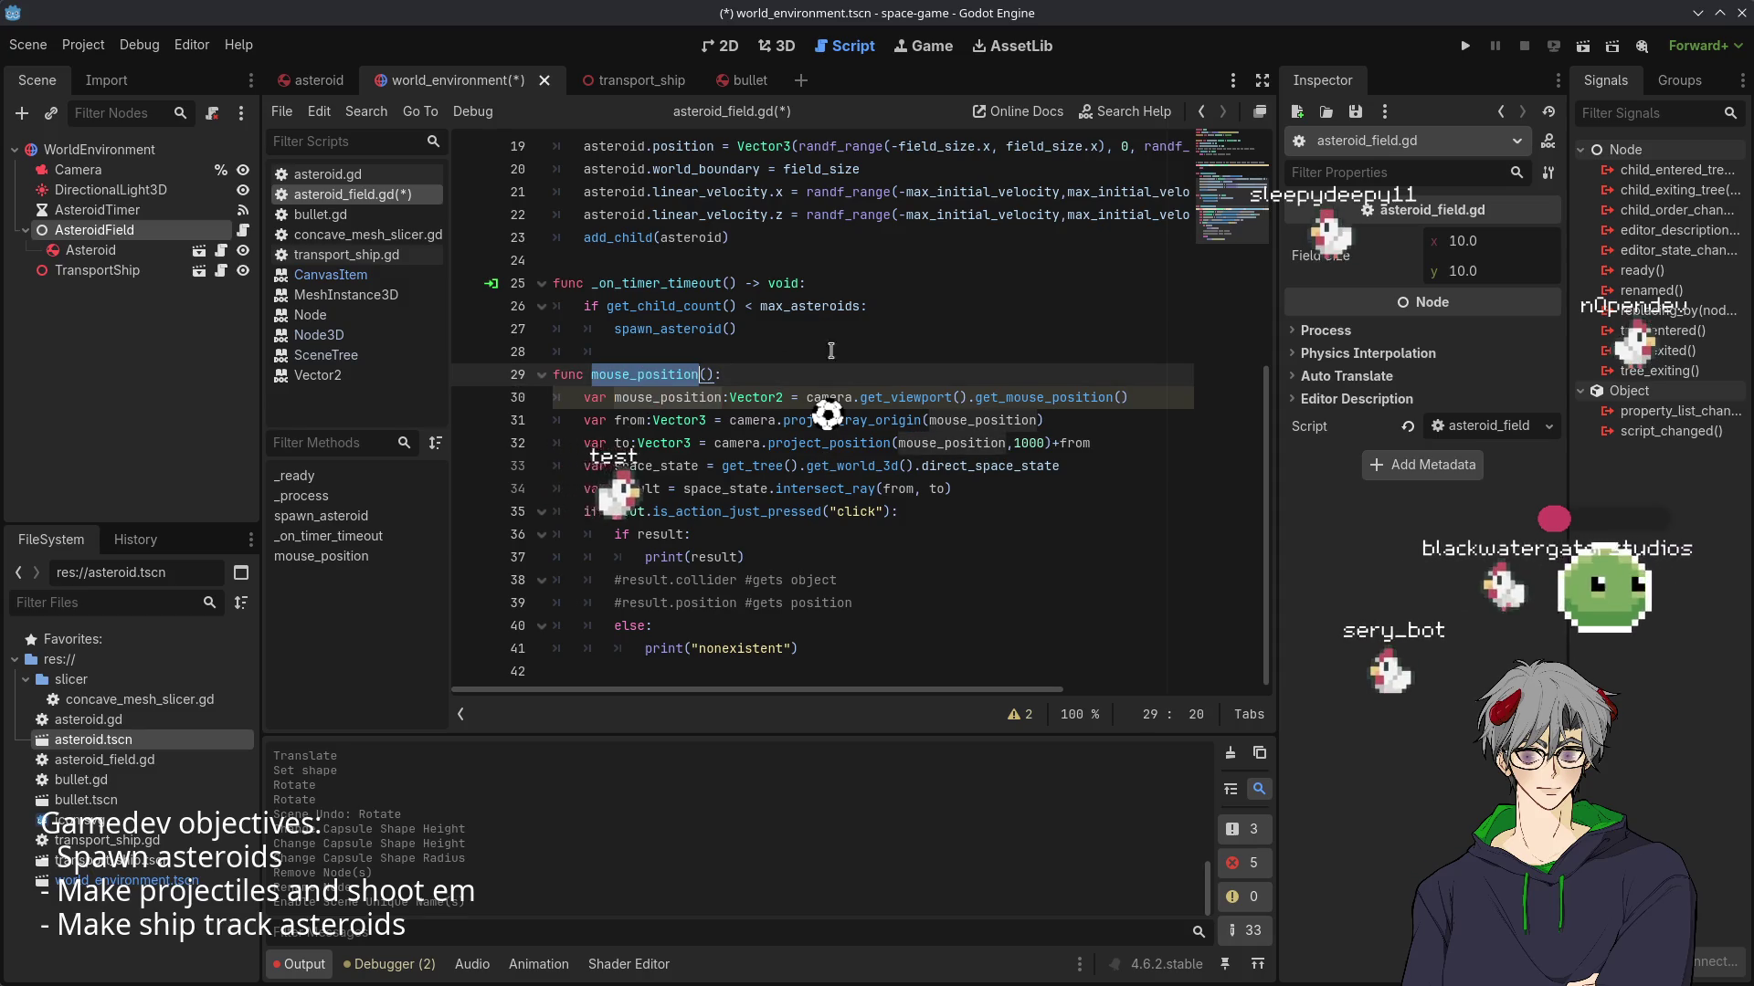
pyautogui.scroll(5, 829, 353)
pyautogui.scroll(-5, 829, 352)
pyautogui.scroll(6, 829, 352)
pyautogui.scroll(-4, 829, 352)
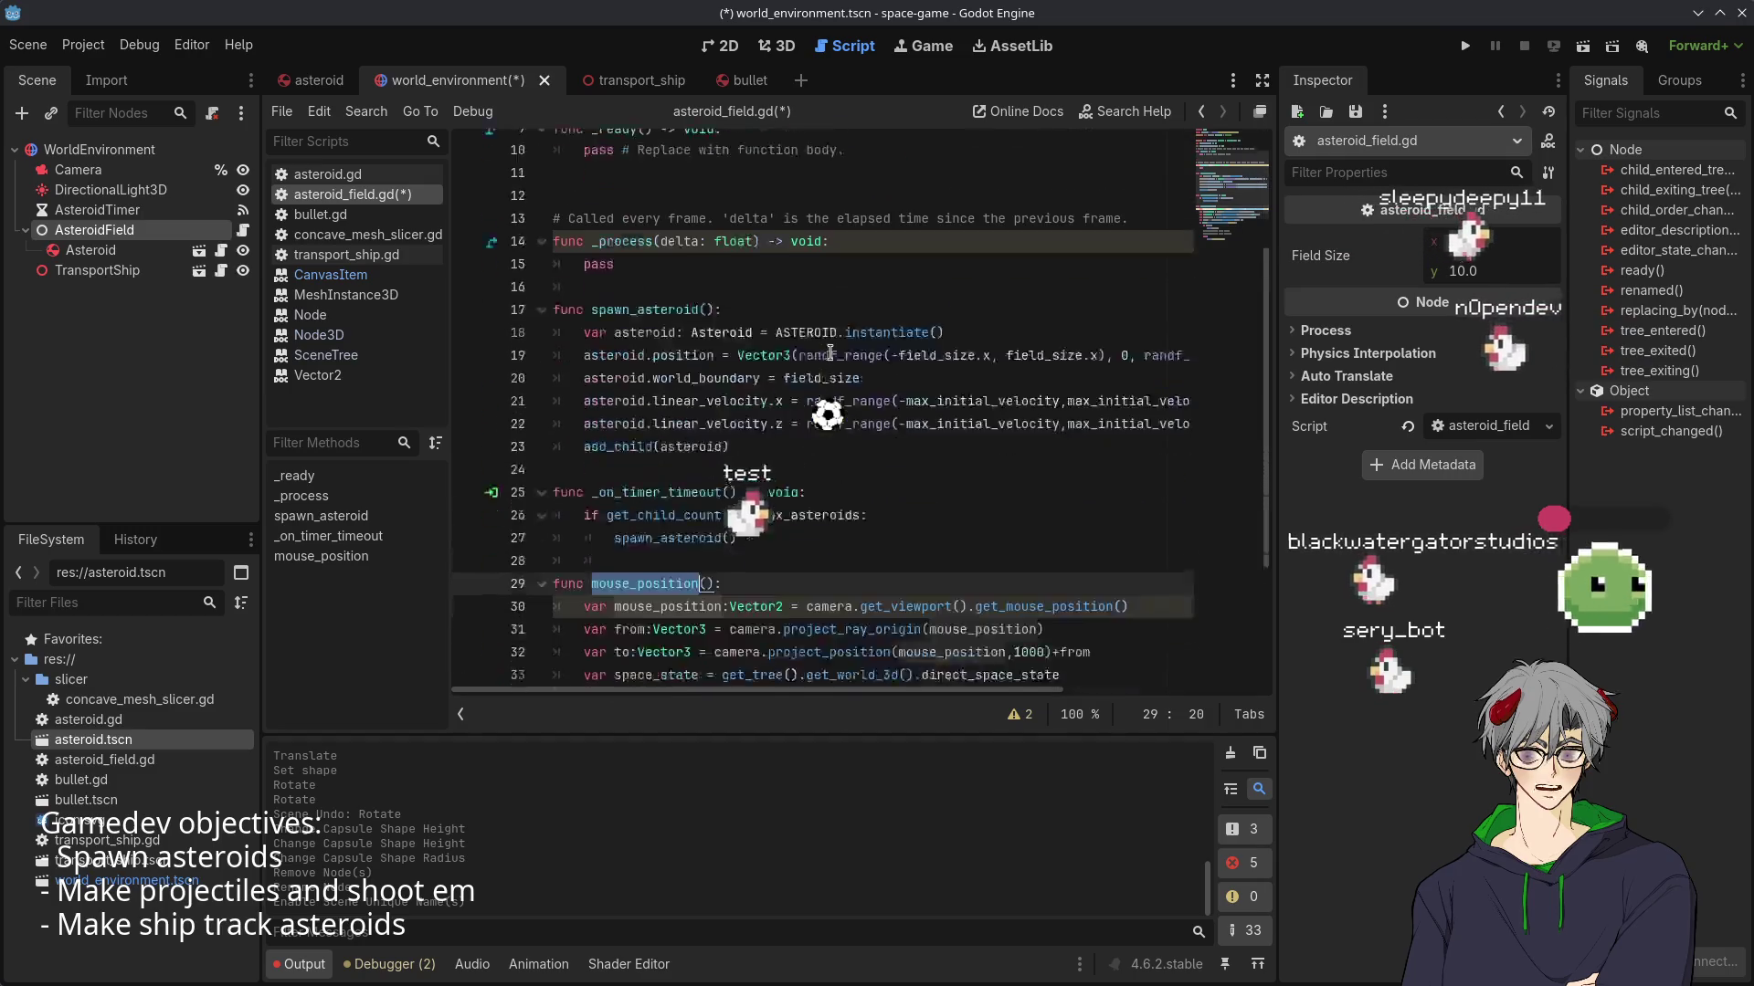
pyautogui.scroll(2, 829, 353)
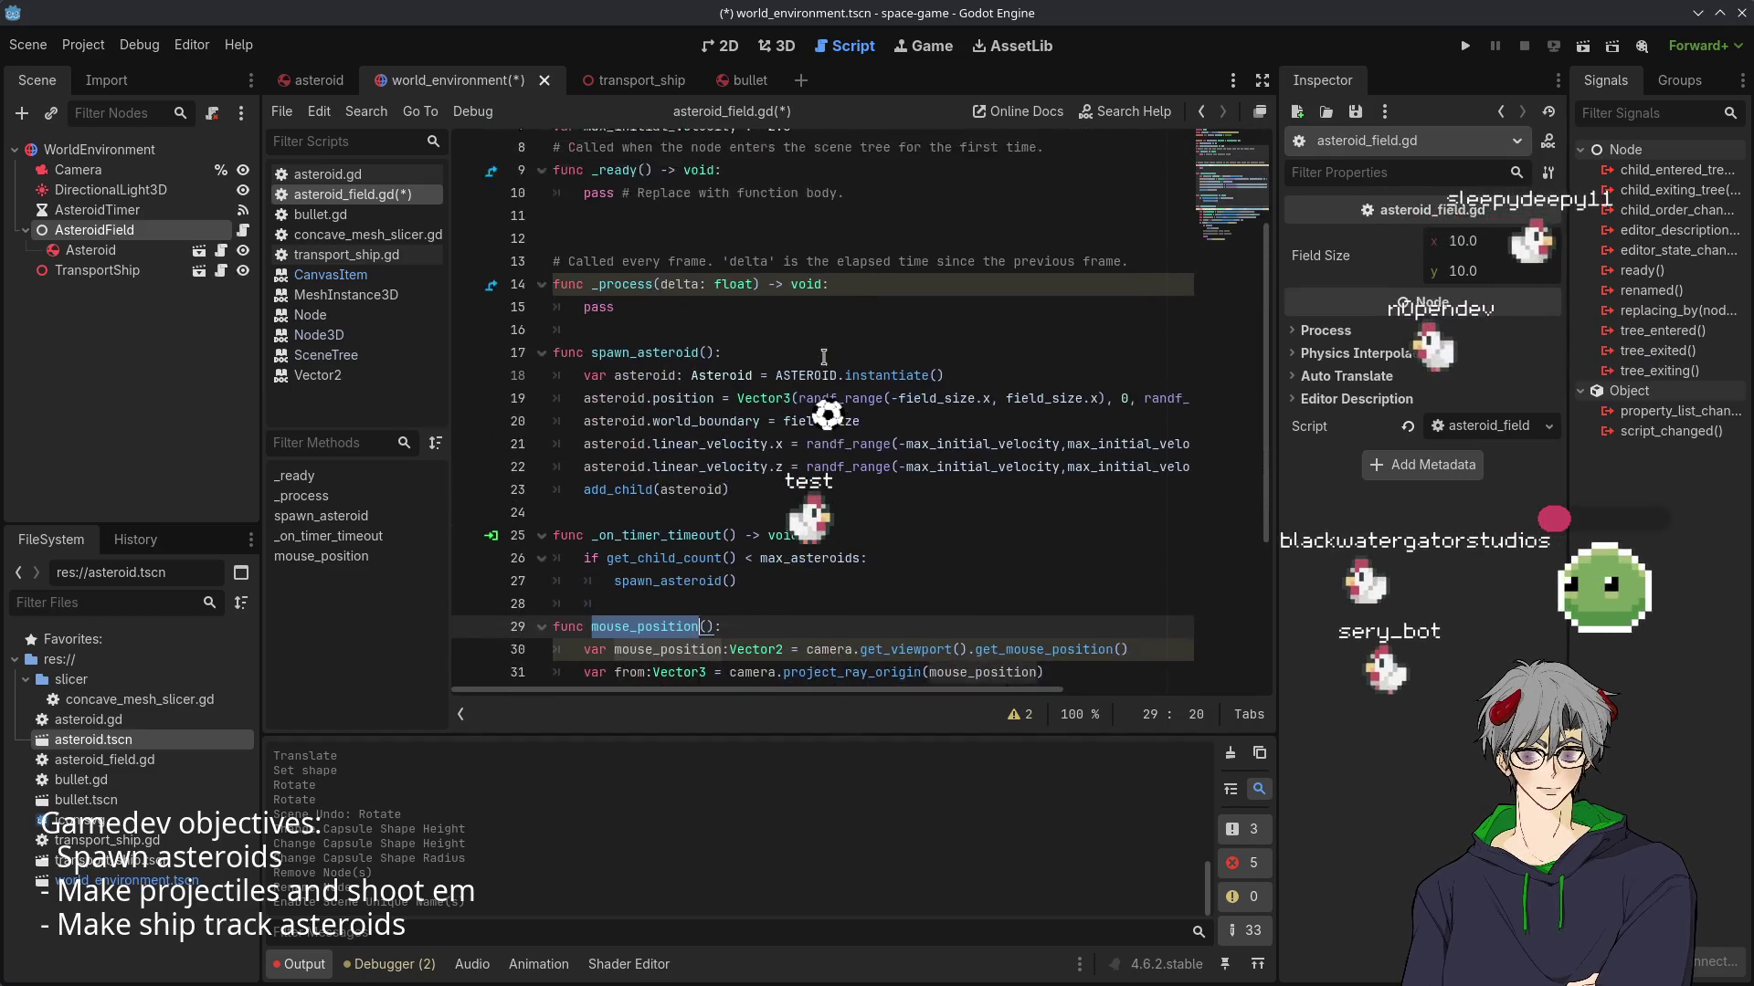
# - Replace pass in _process with Input.is_action_just_pressed("ui_") using autocomplete
pyautogui.click(625, 326)
pyautogui.write('Inp')
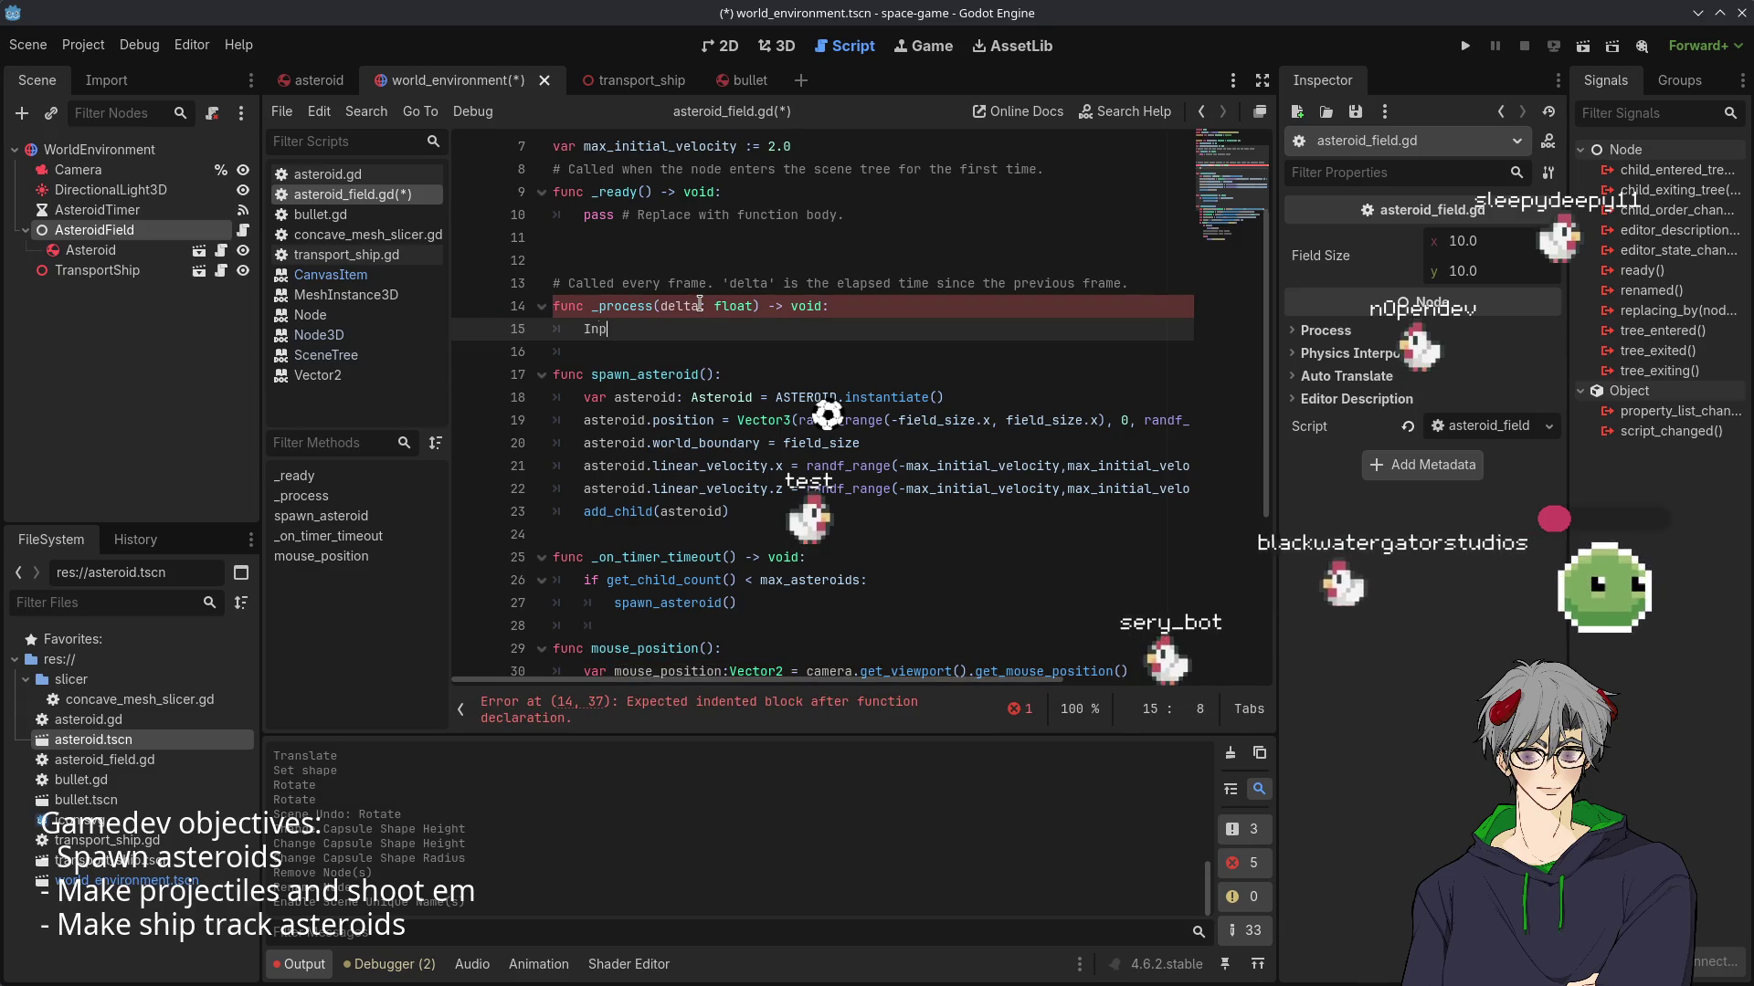
pyautogui.write('ut.')
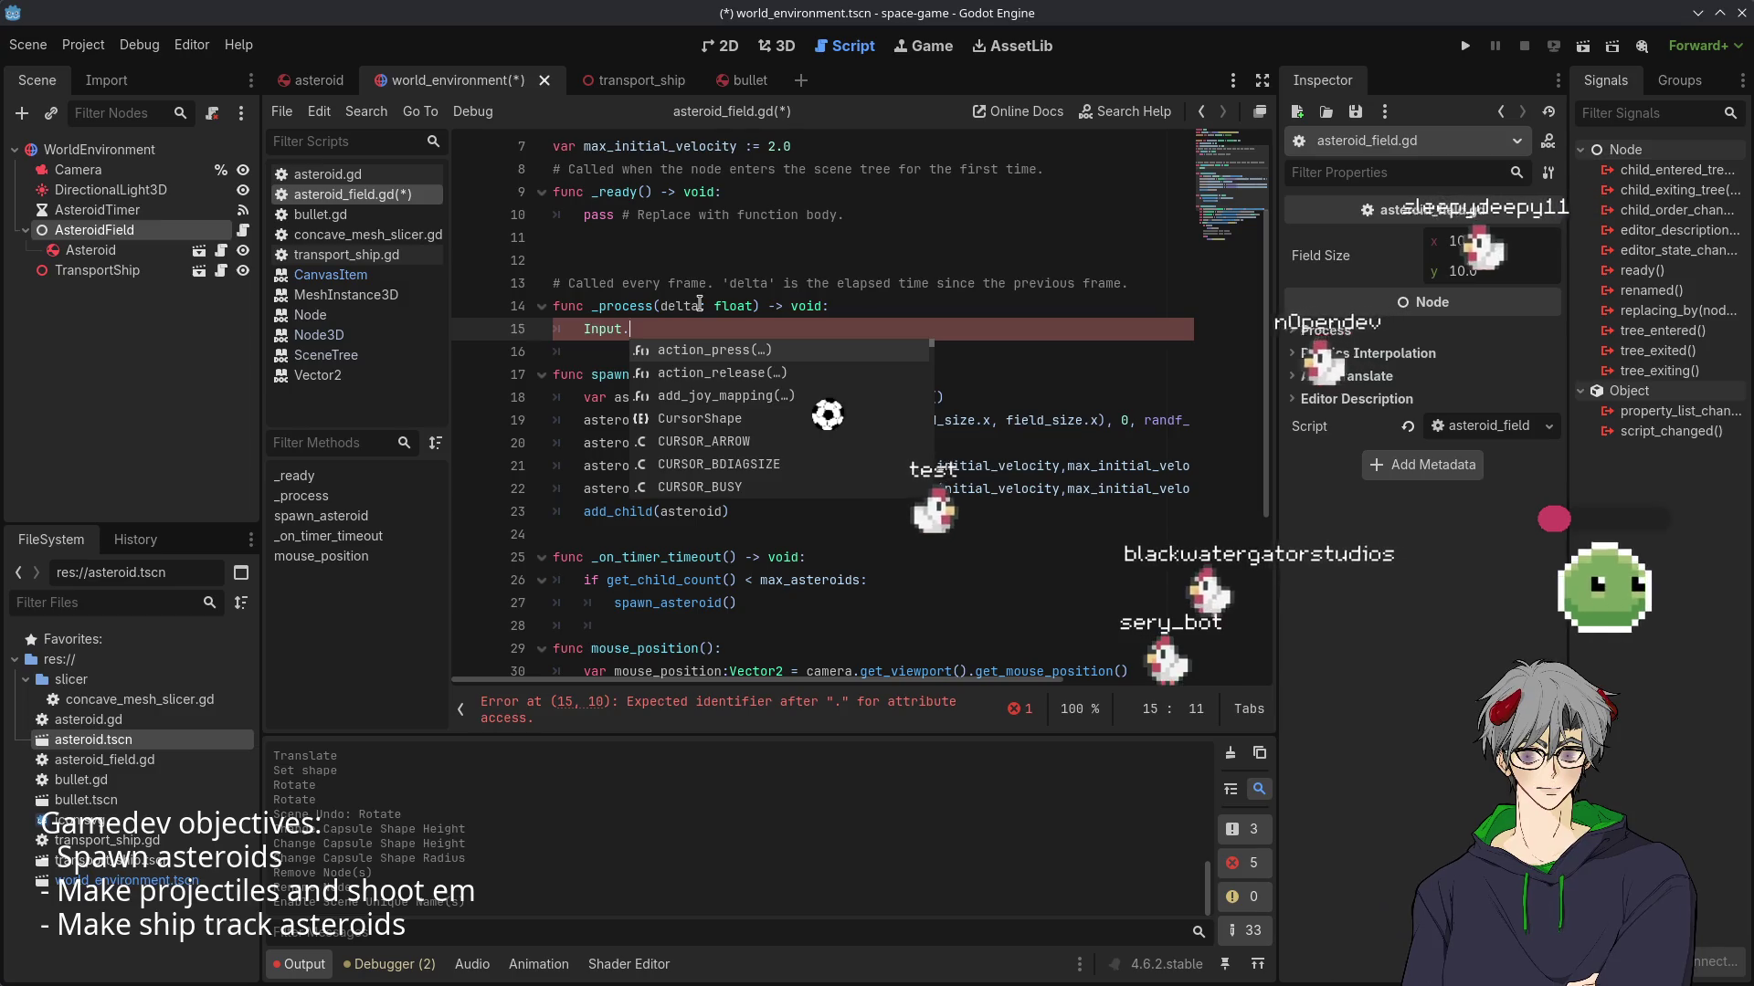
pyautogui.write('action_')
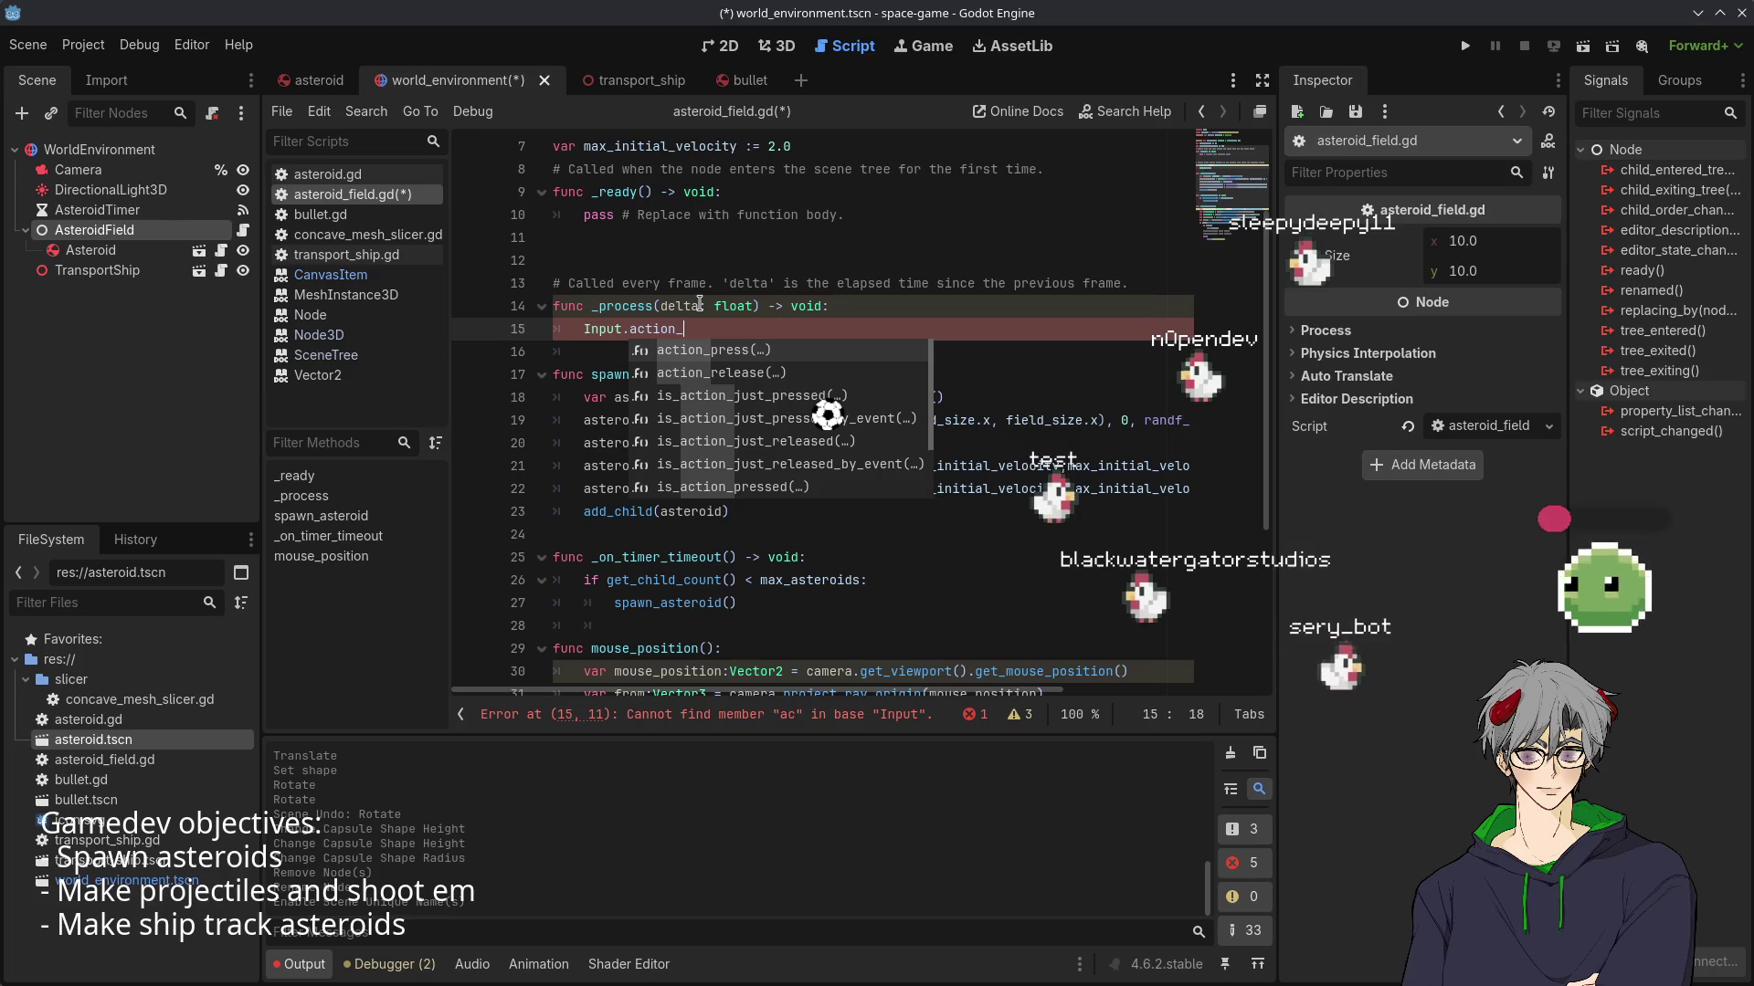
pyautogui.press('Down')
pyautogui.press('Down')
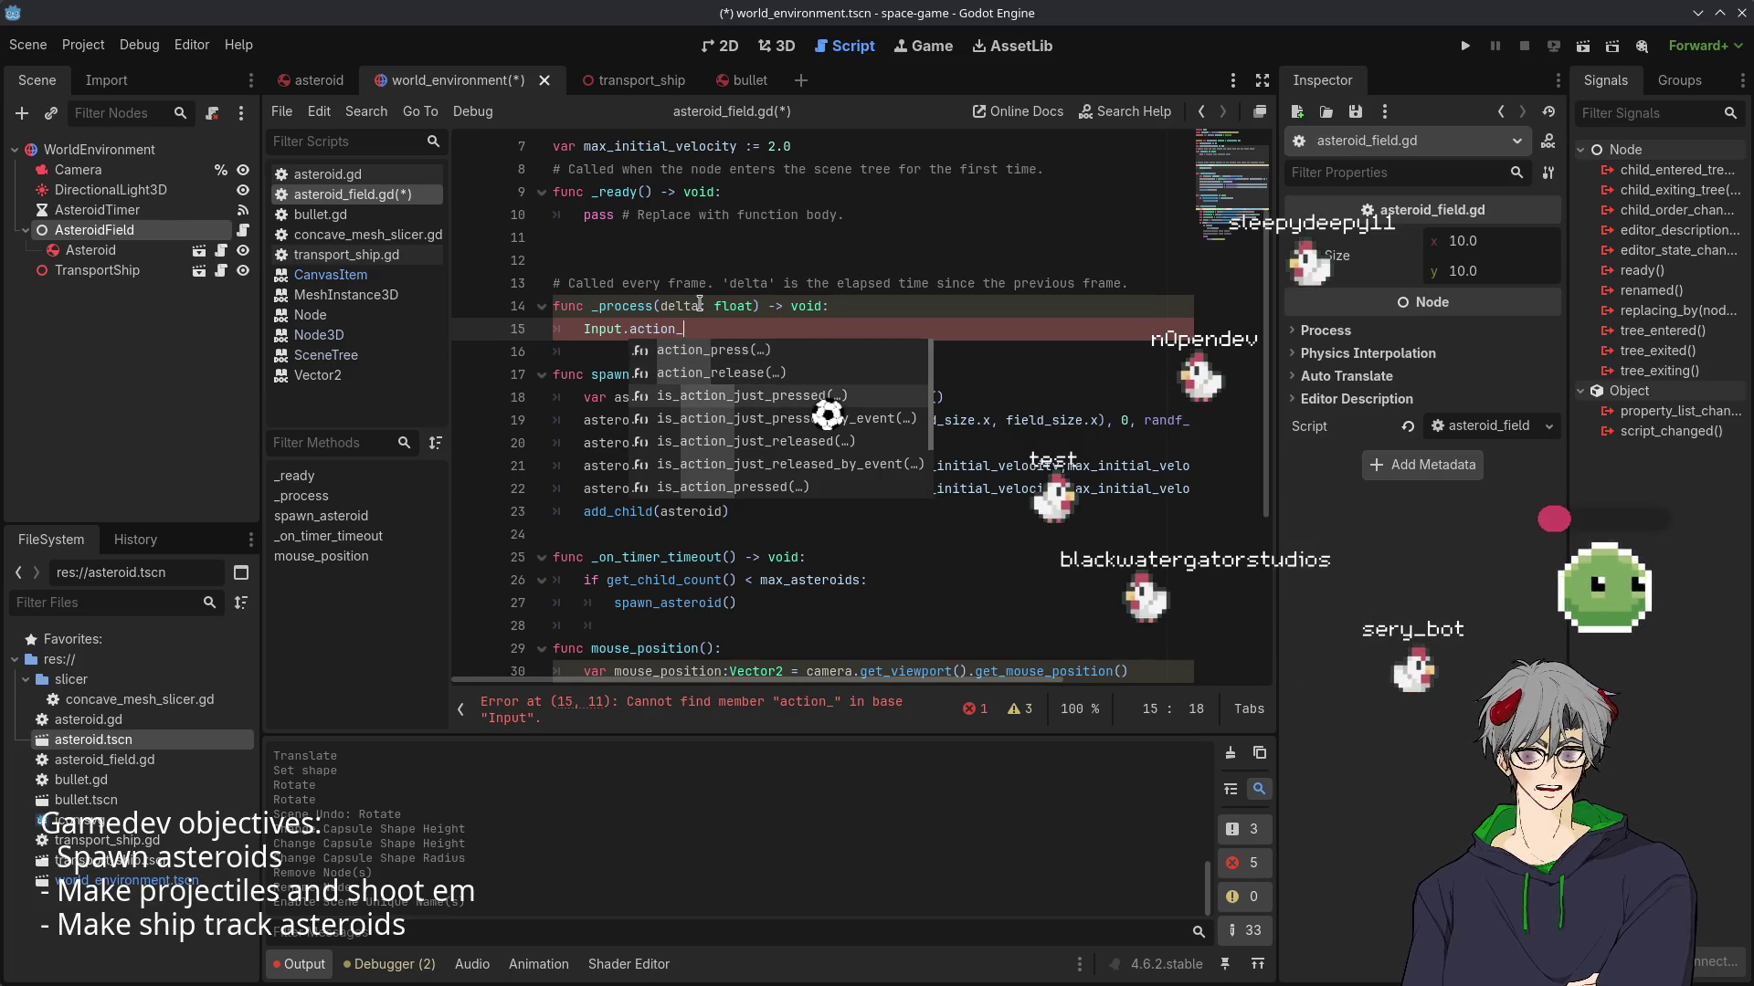
pyautogui.press('Return')
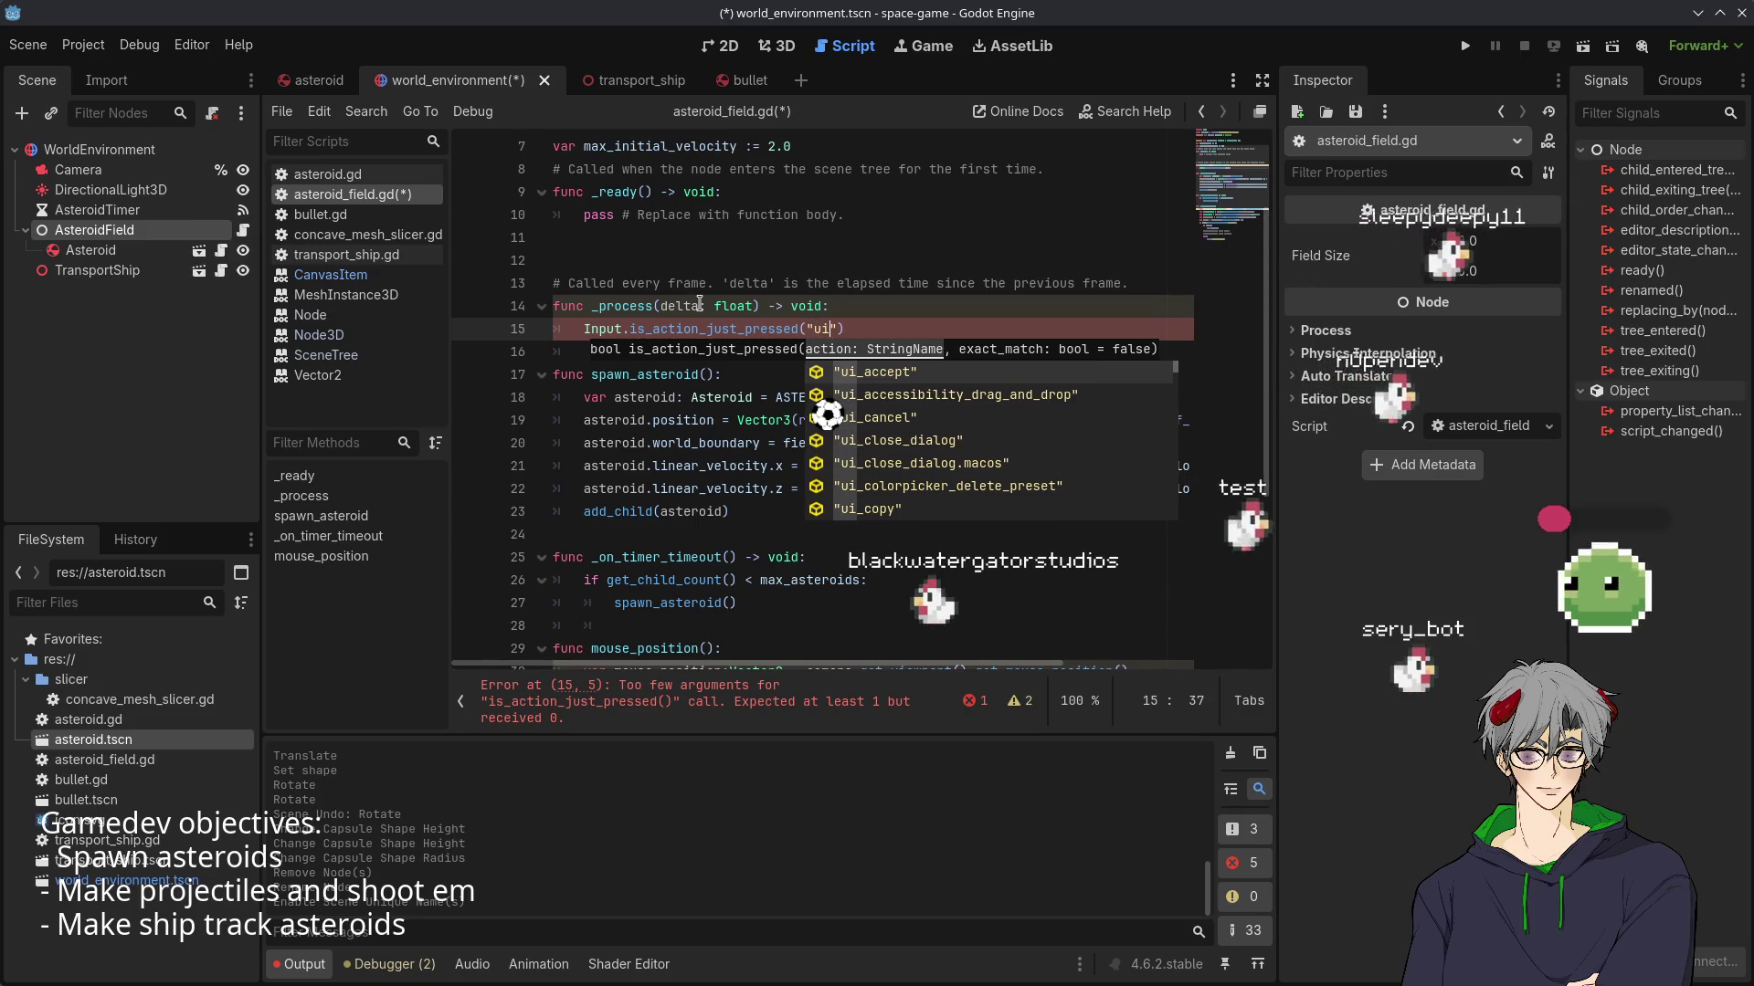
pyautogui.write('"ui_c')
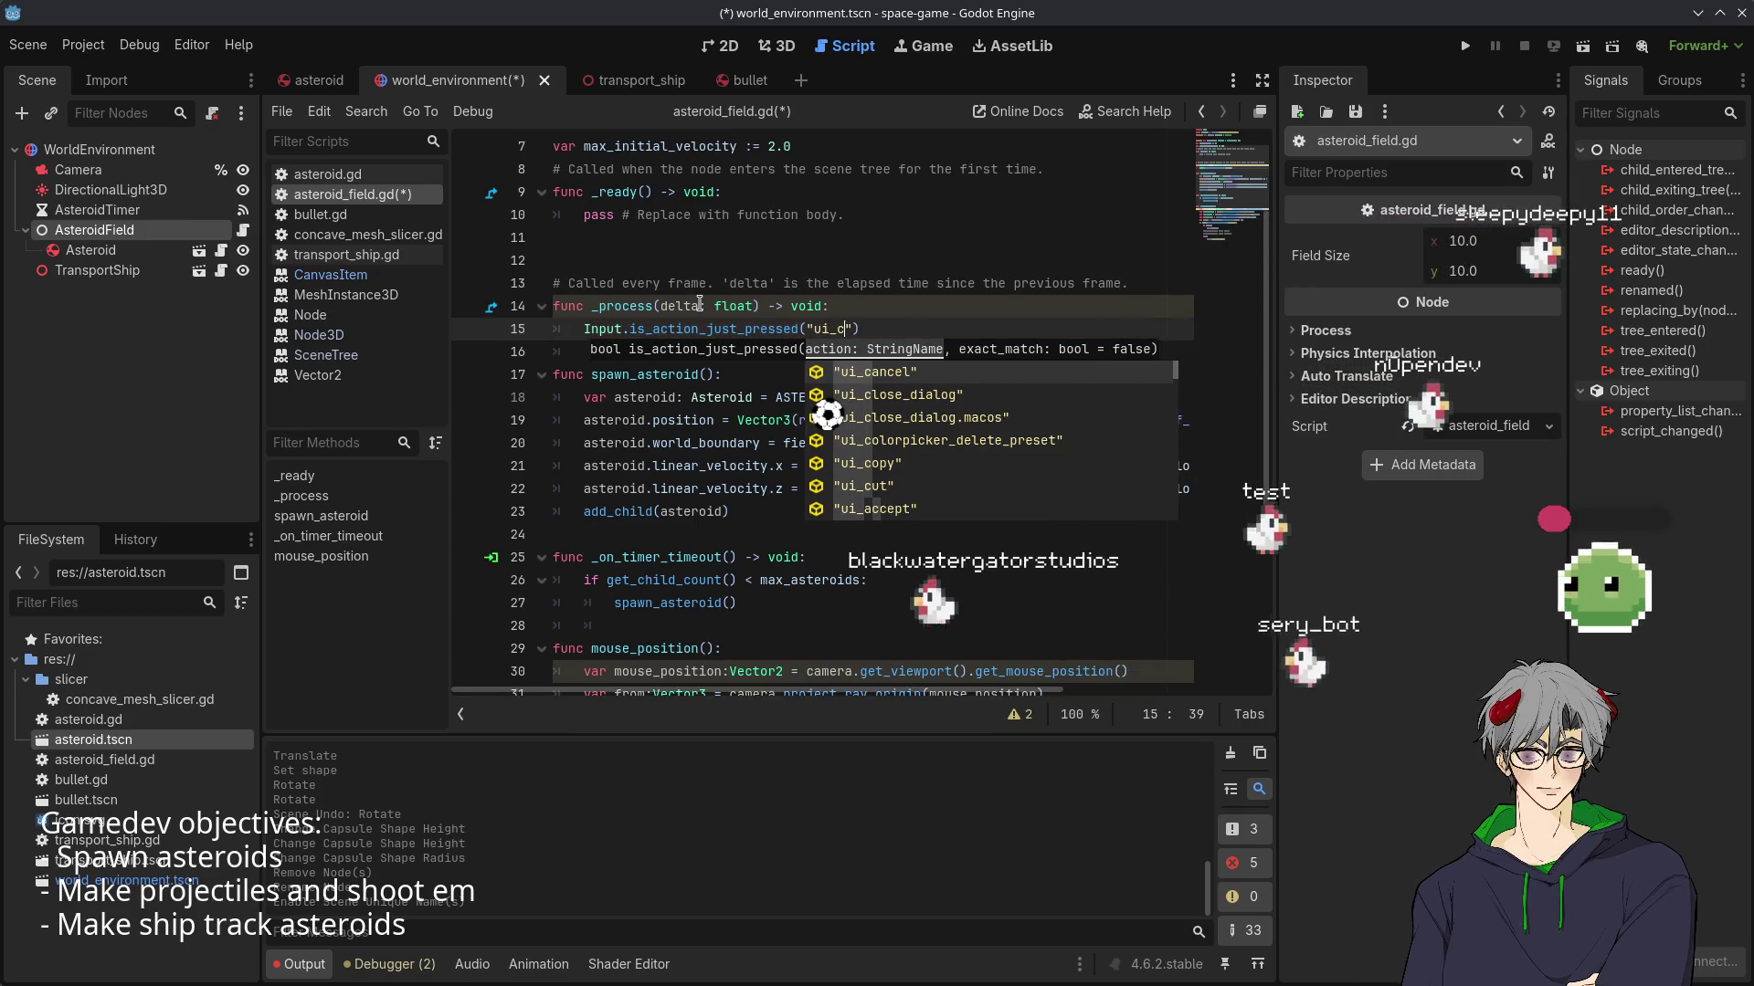
pyautogui.press('BackSpace')
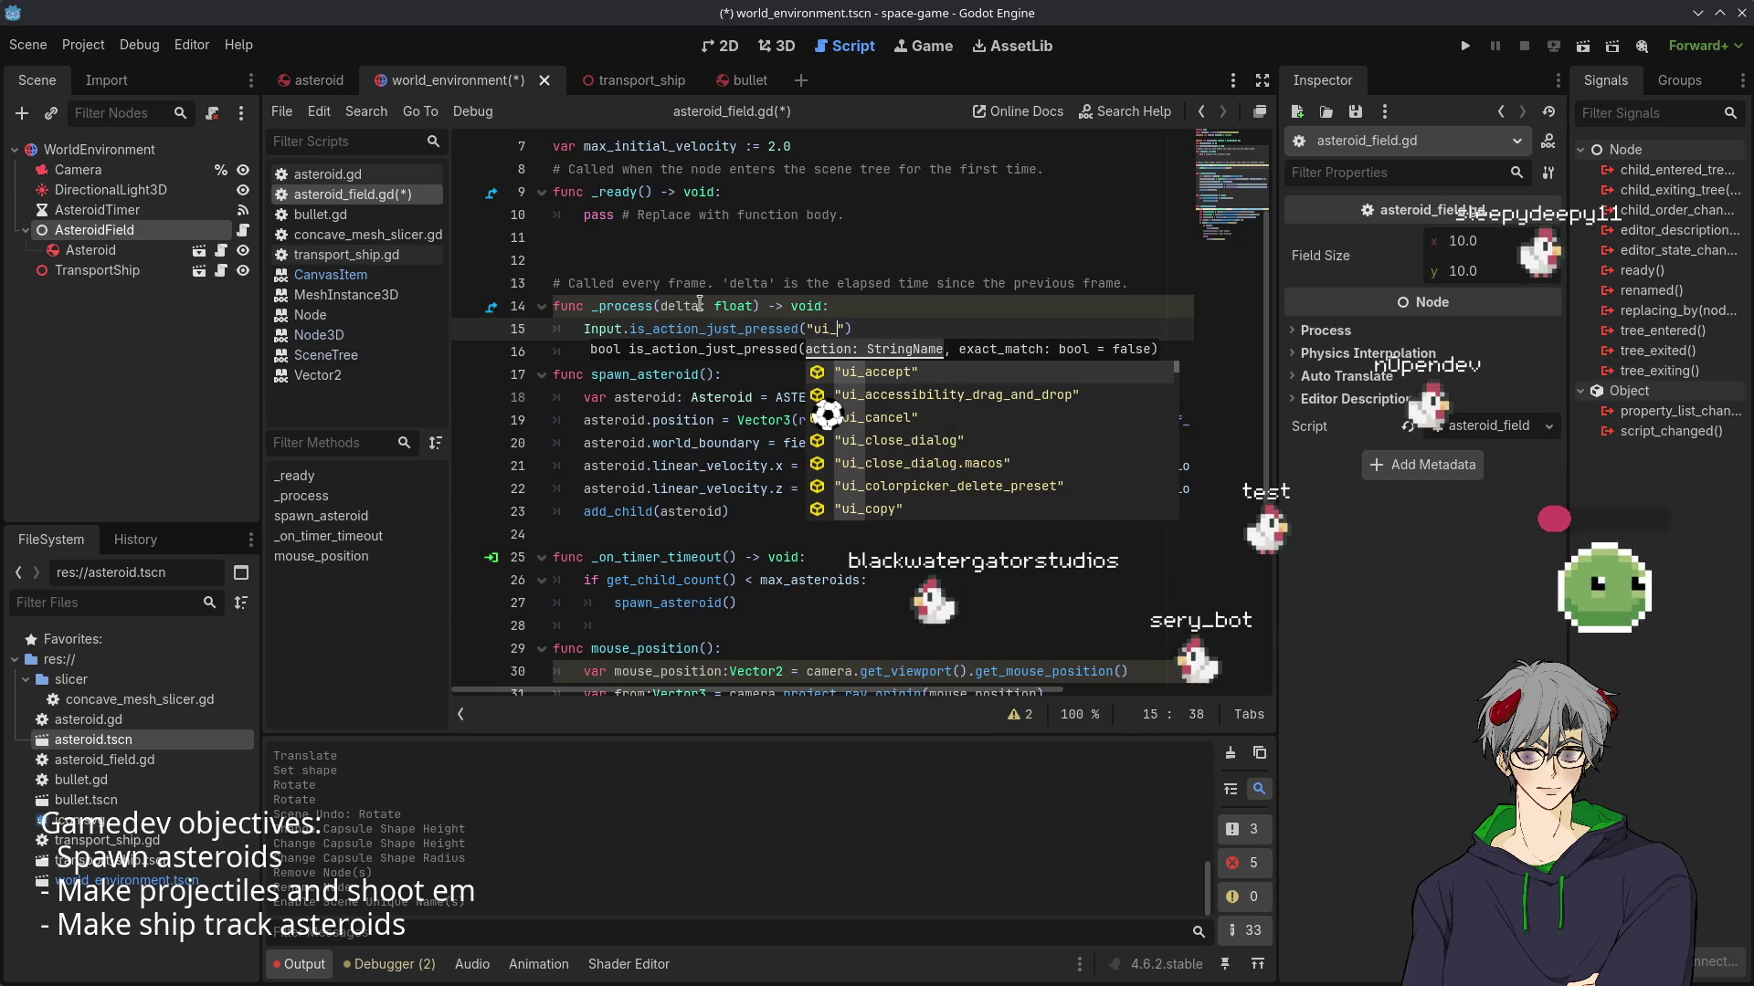
pyautogui.click(27, 45)
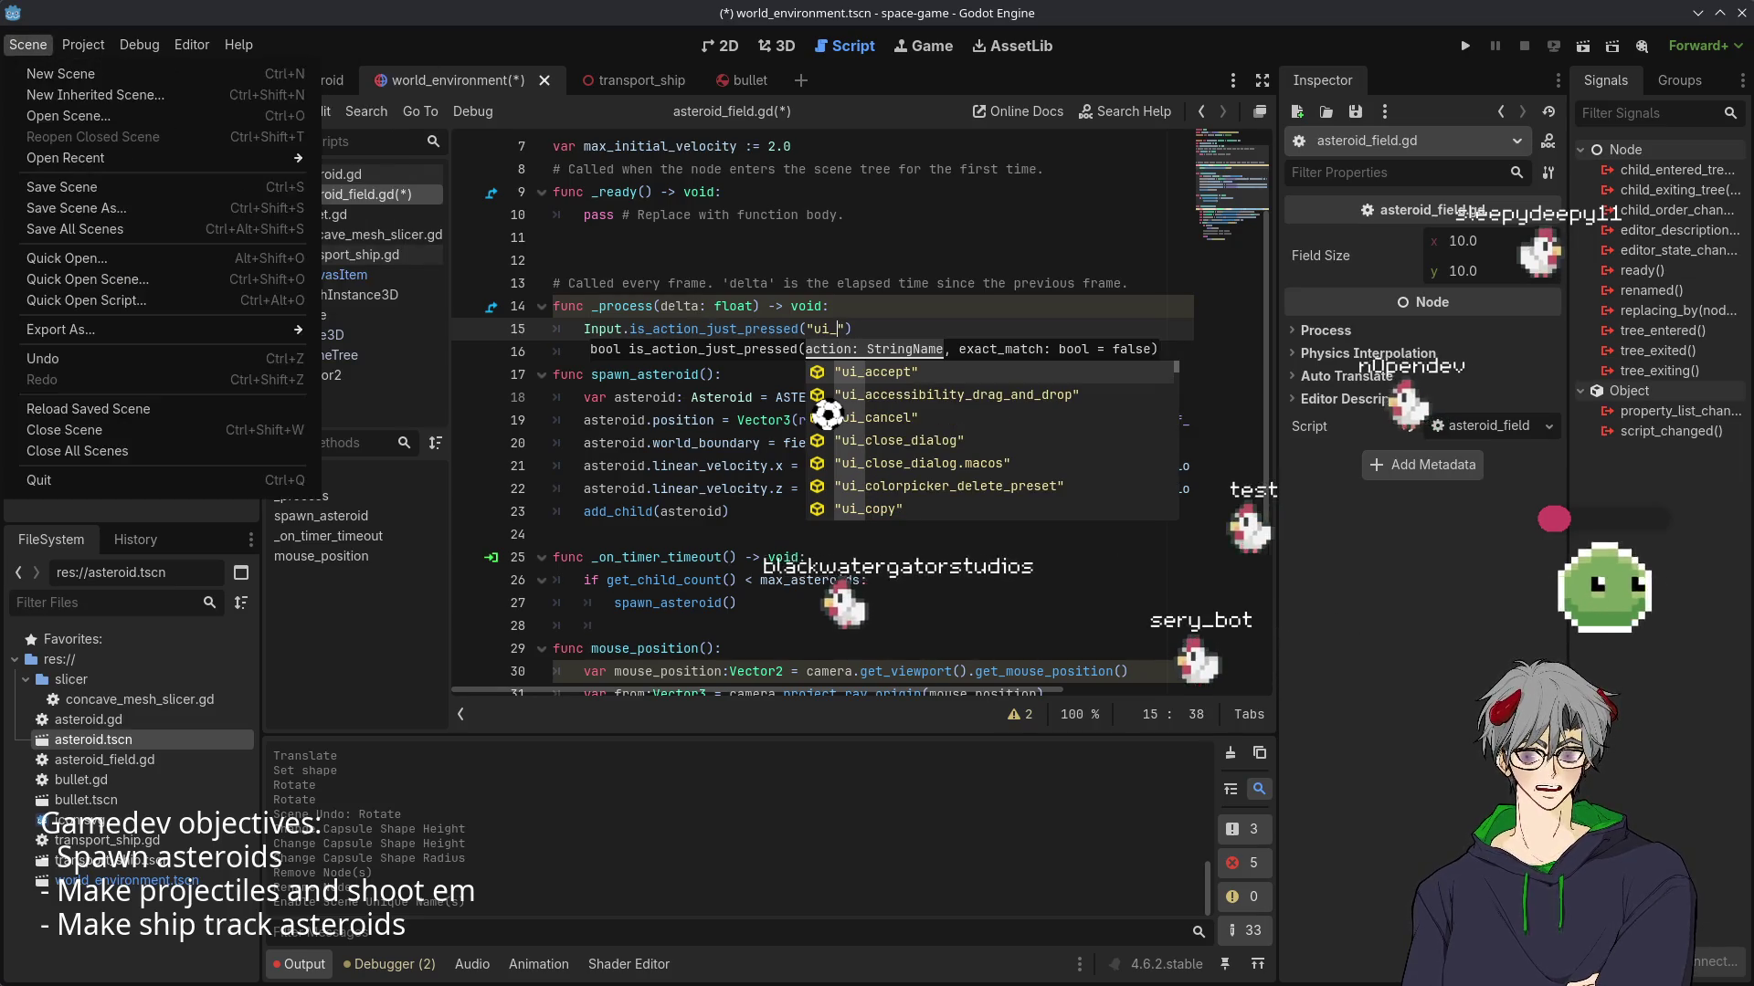
# - Add a new 'shoot' action in the Project Settings Input Map
pyautogui.moveTo(65, 53)
pyautogui.click(128, 74)
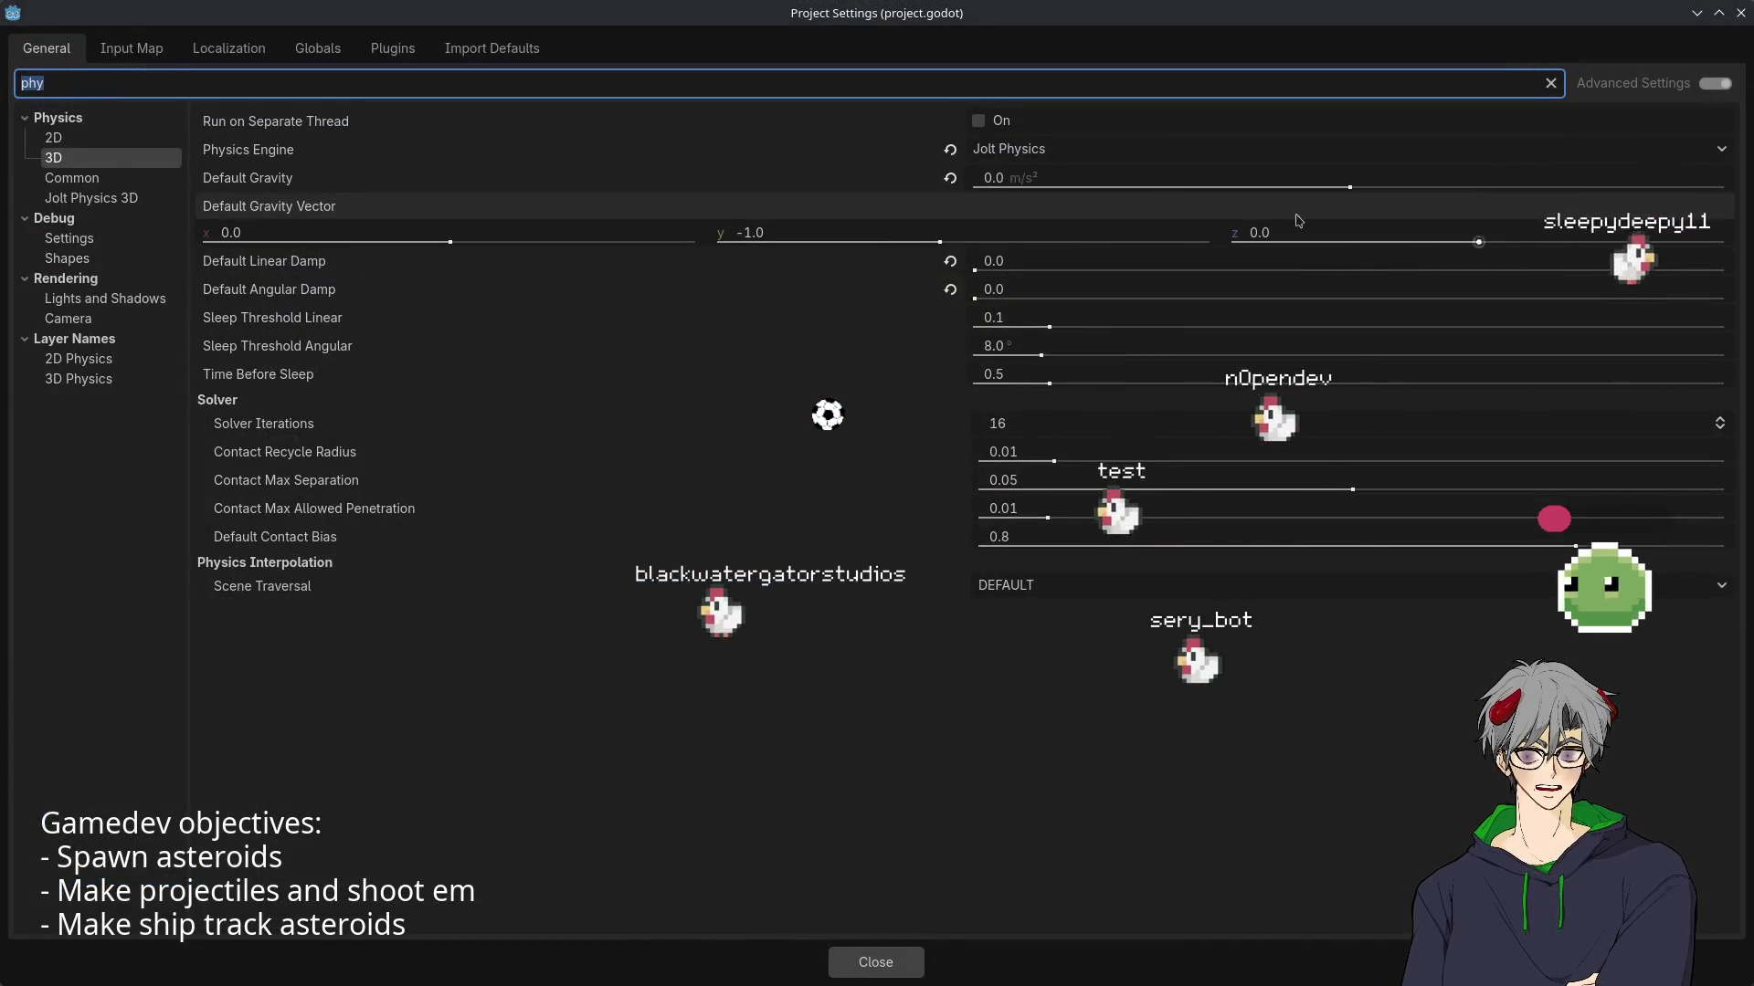
pyautogui.click(132, 47)
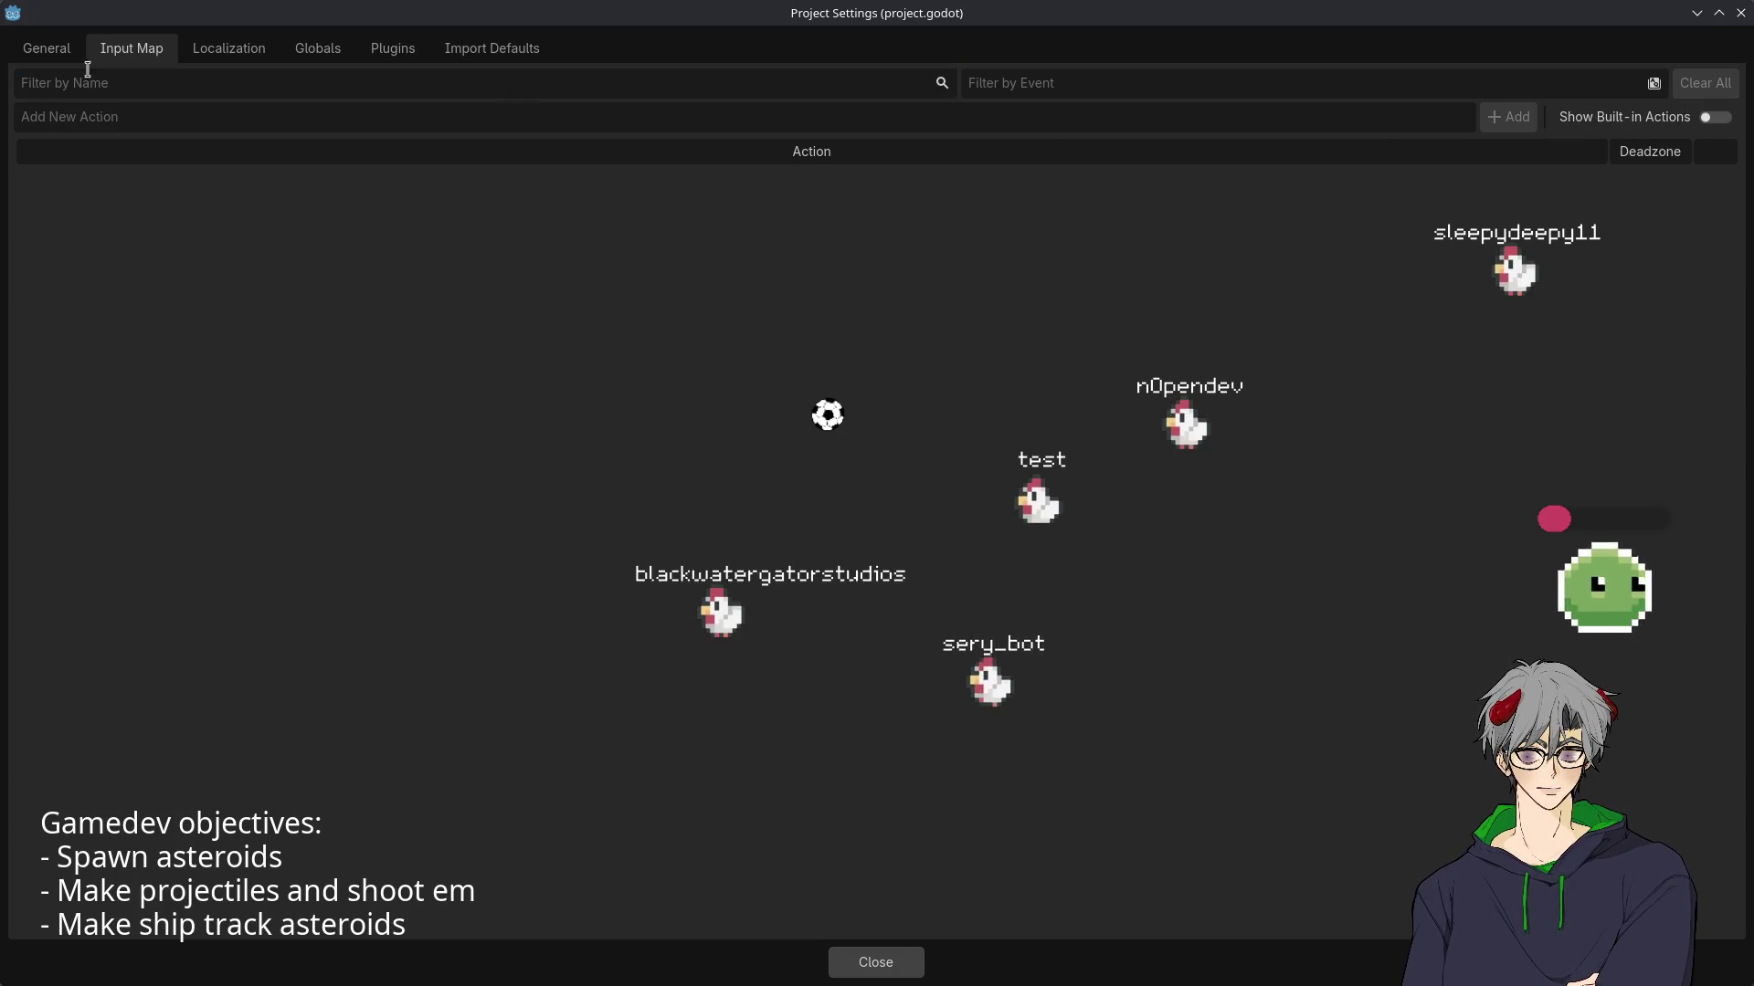
pyautogui.click(669, 119)
pyautogui.write('shoot')
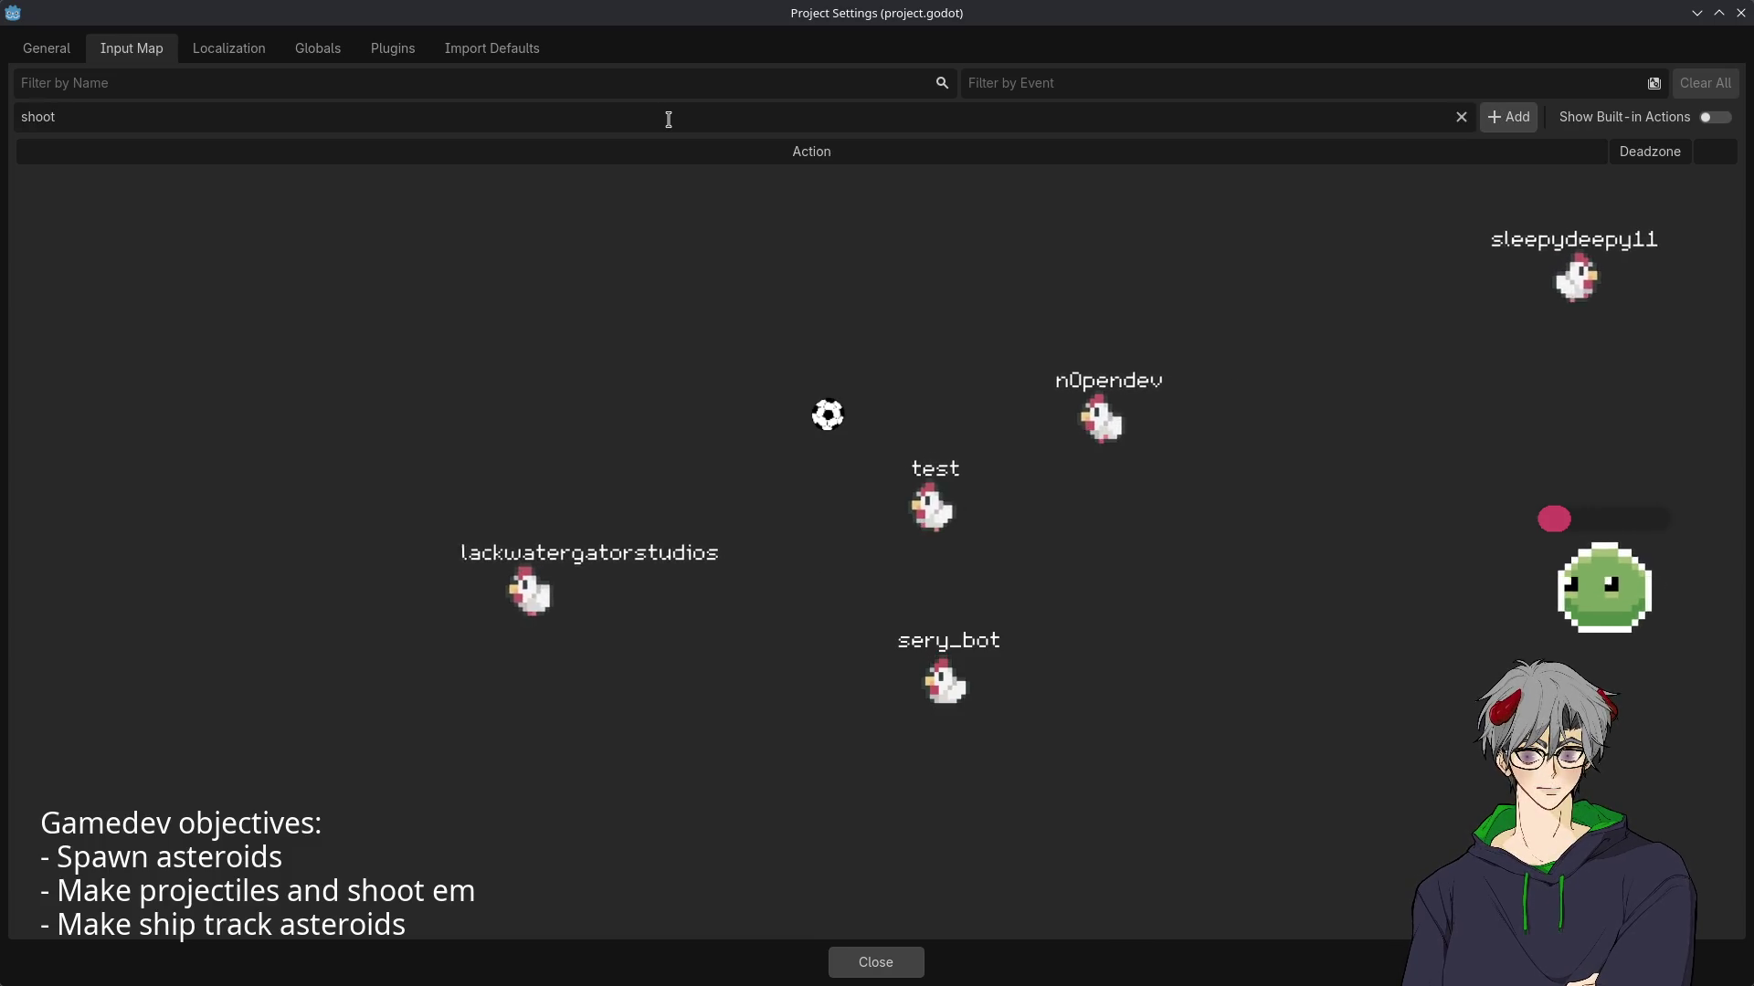
pyautogui.click(1492, 117)
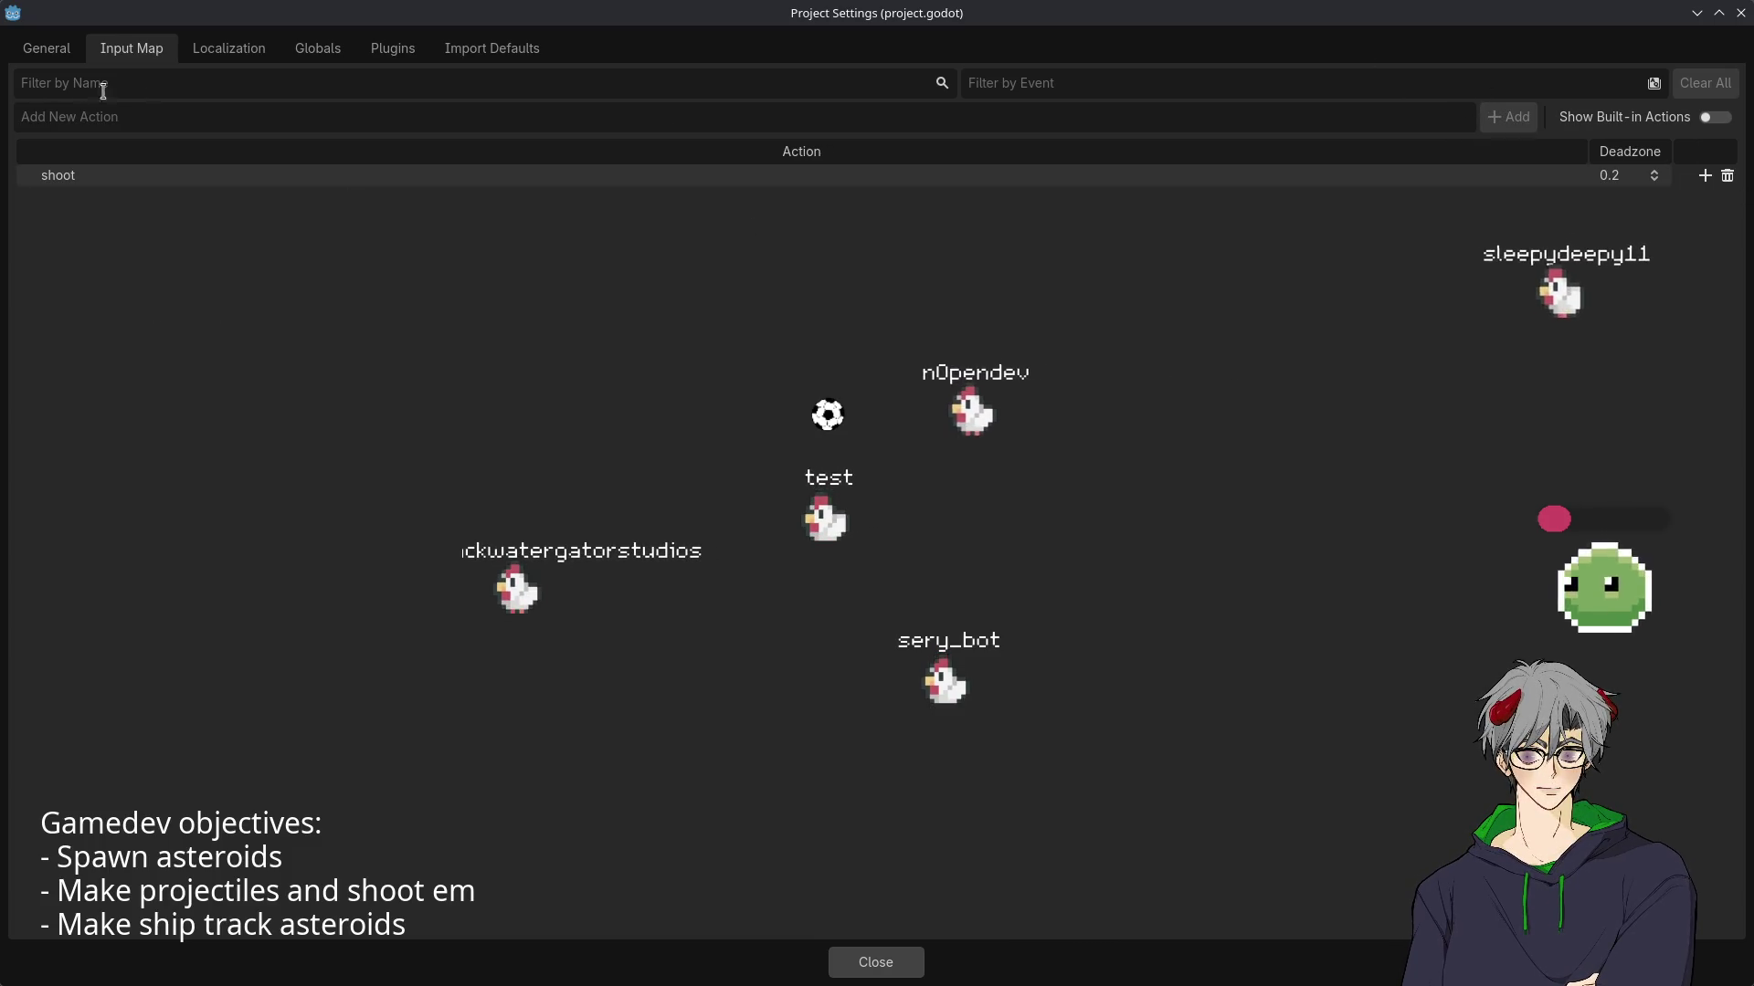
# - Bind the shoot action to the left mouse button and rename it gun_shoot
pyautogui.click(1704, 177)
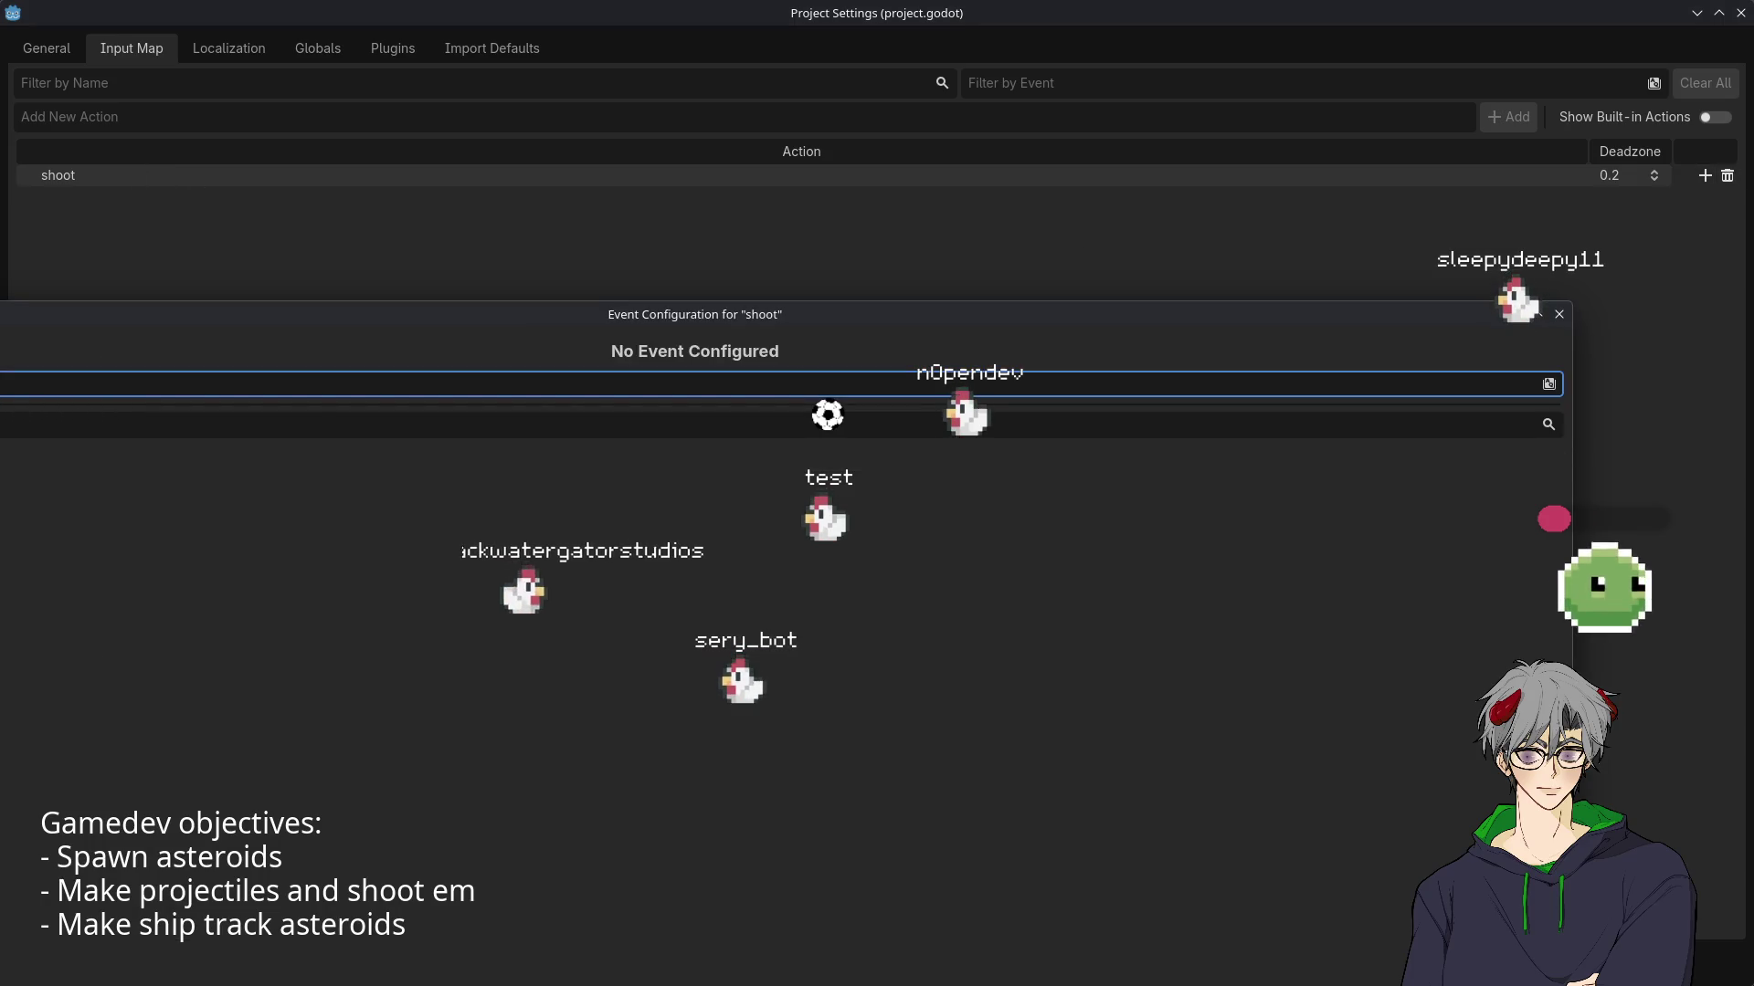
pyautogui.click(1, 387)
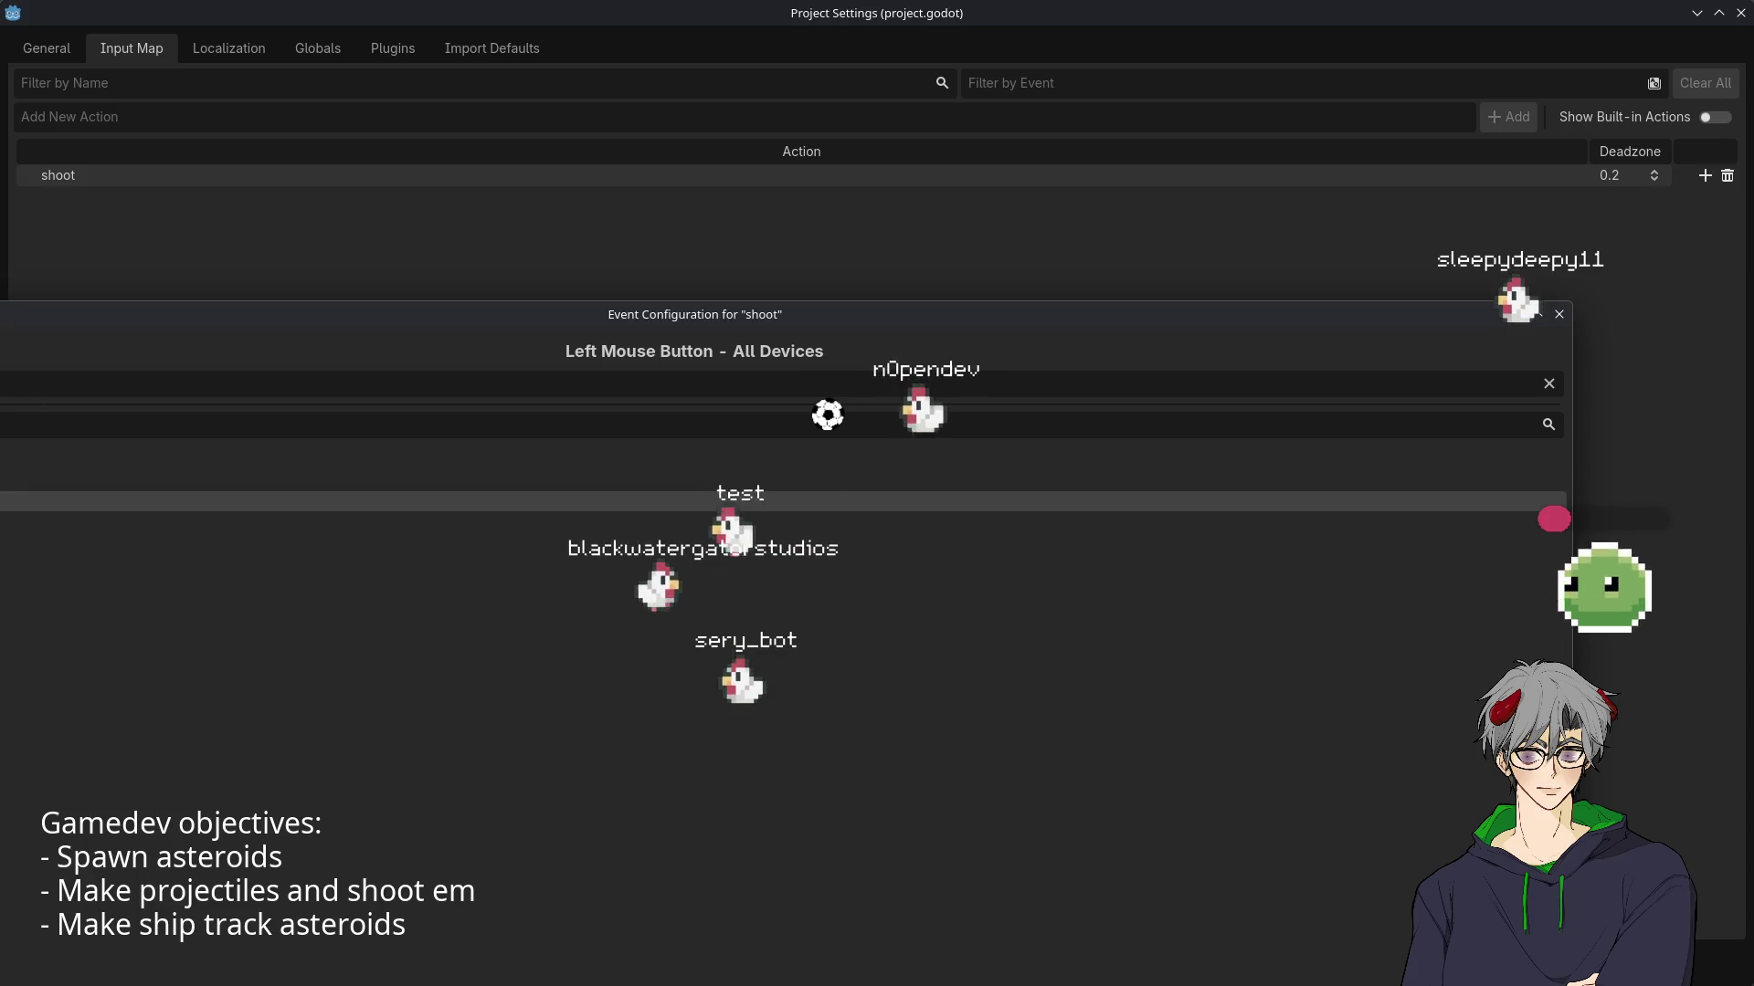
pyautogui.press('Return')
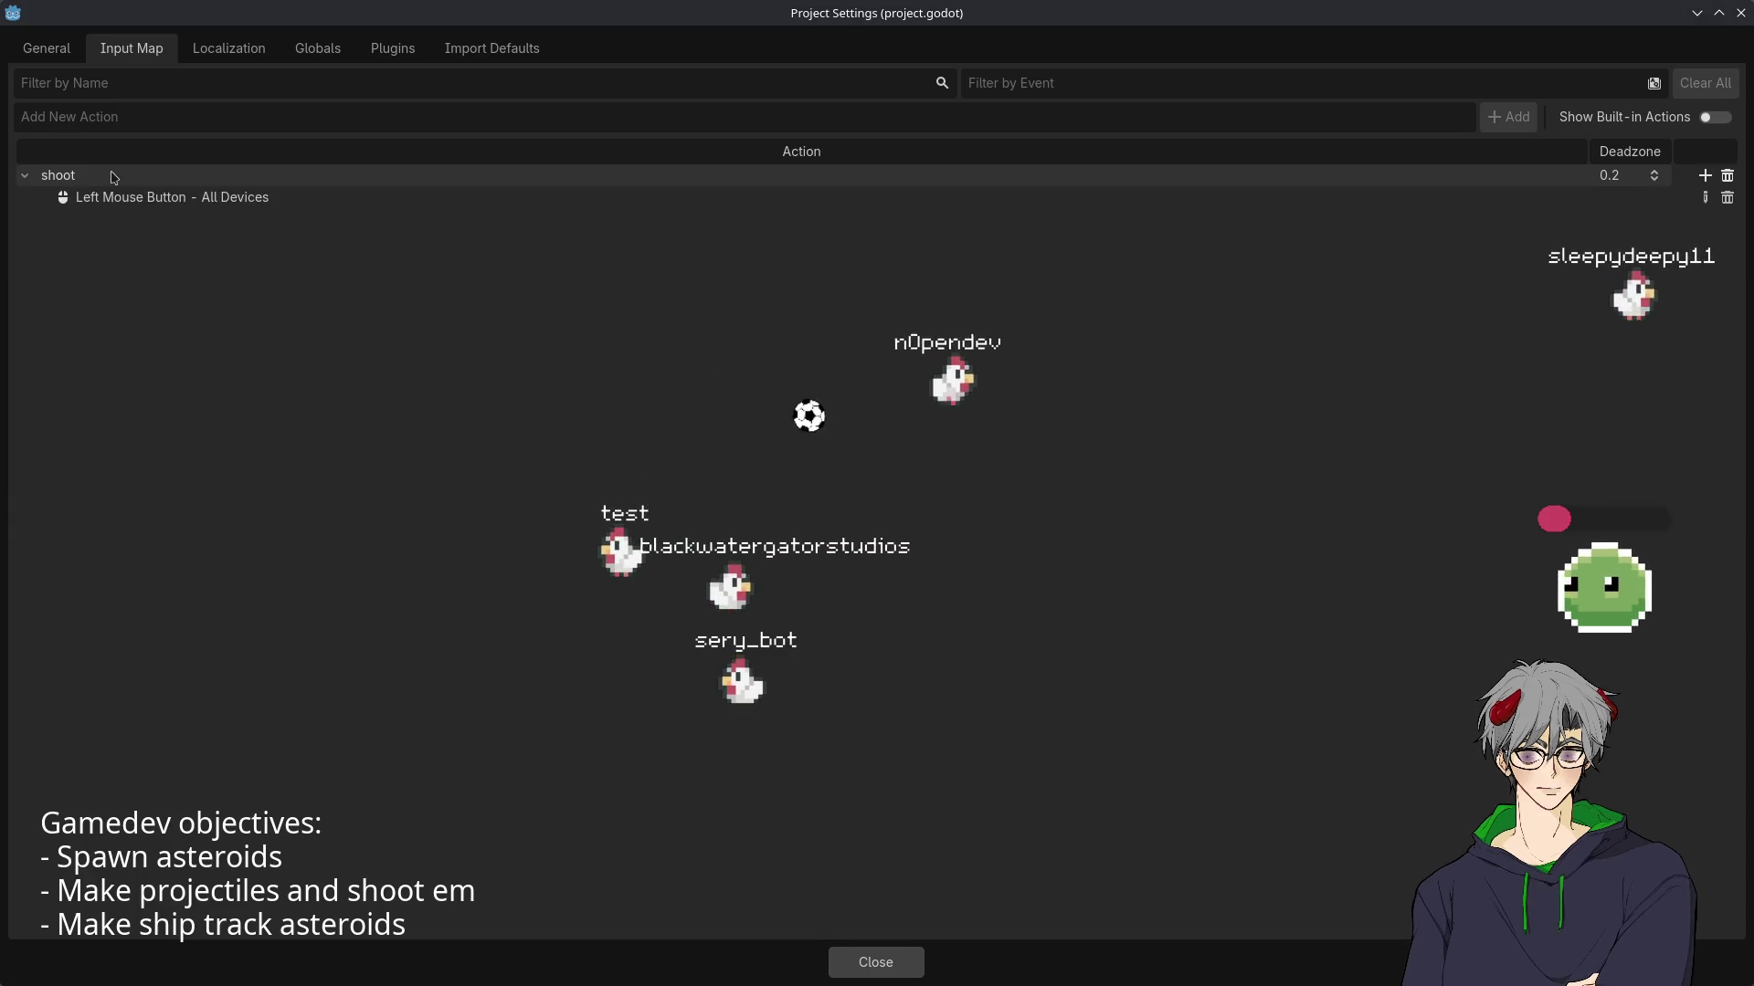
pyautogui.doubleClick(113, 176)
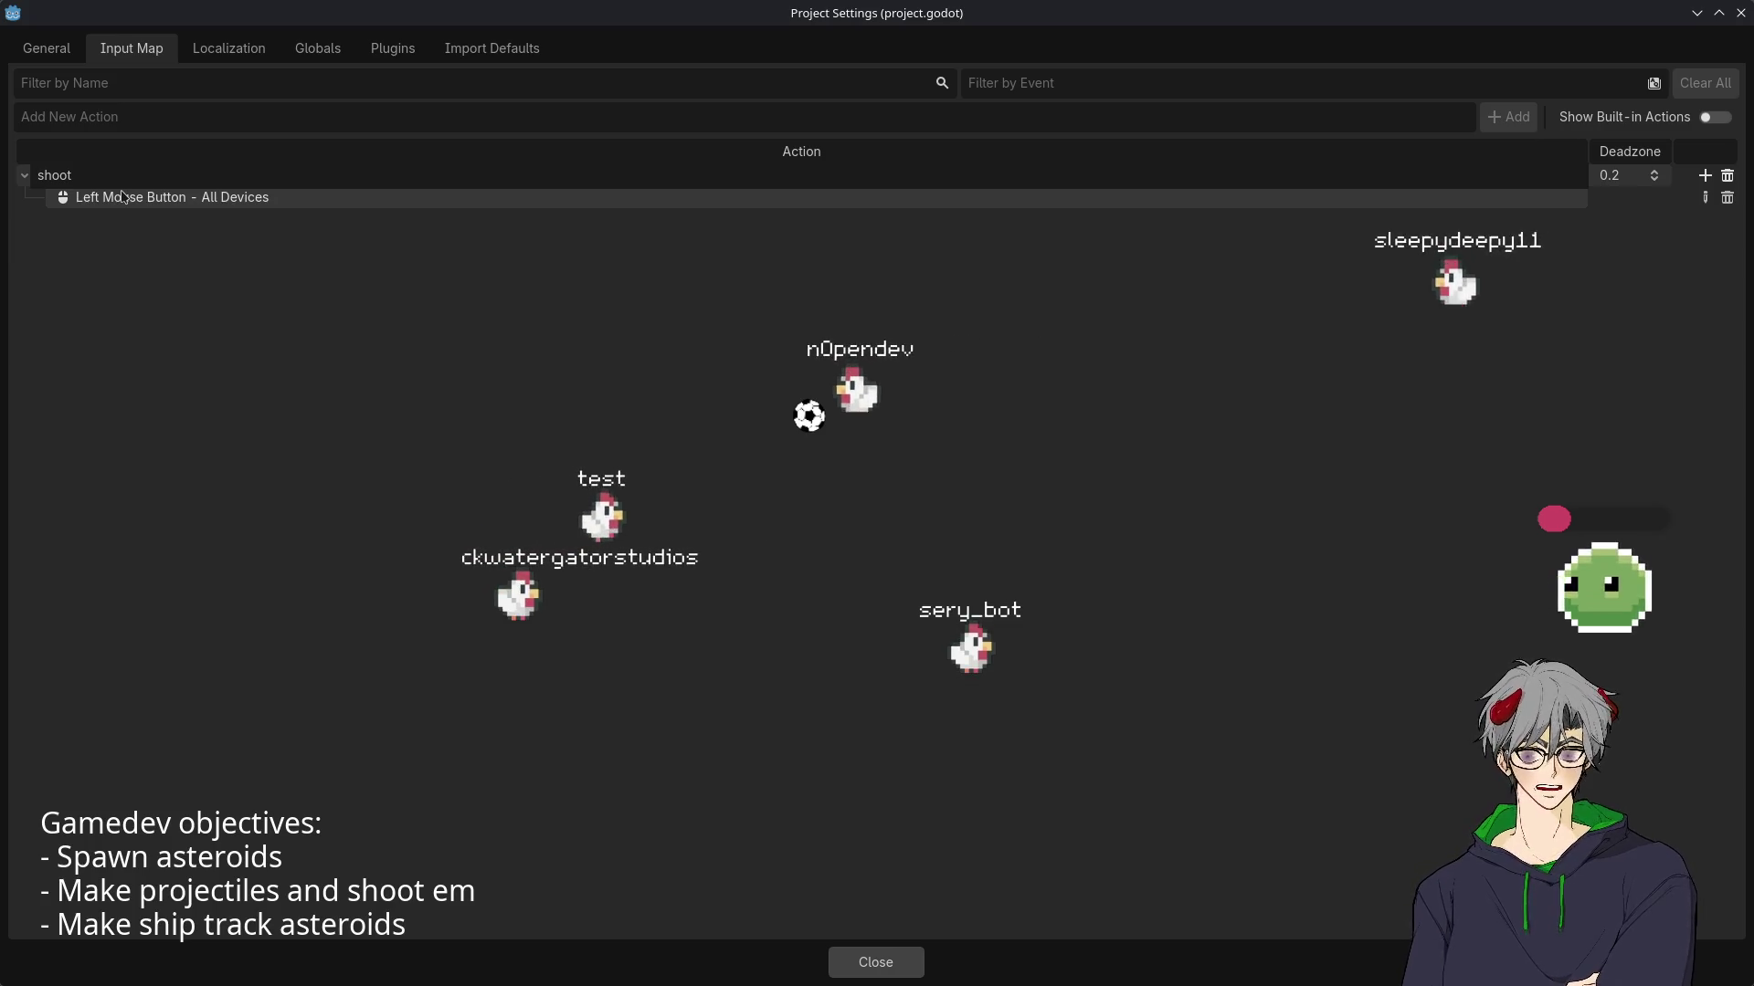
pyautogui.write('gy')
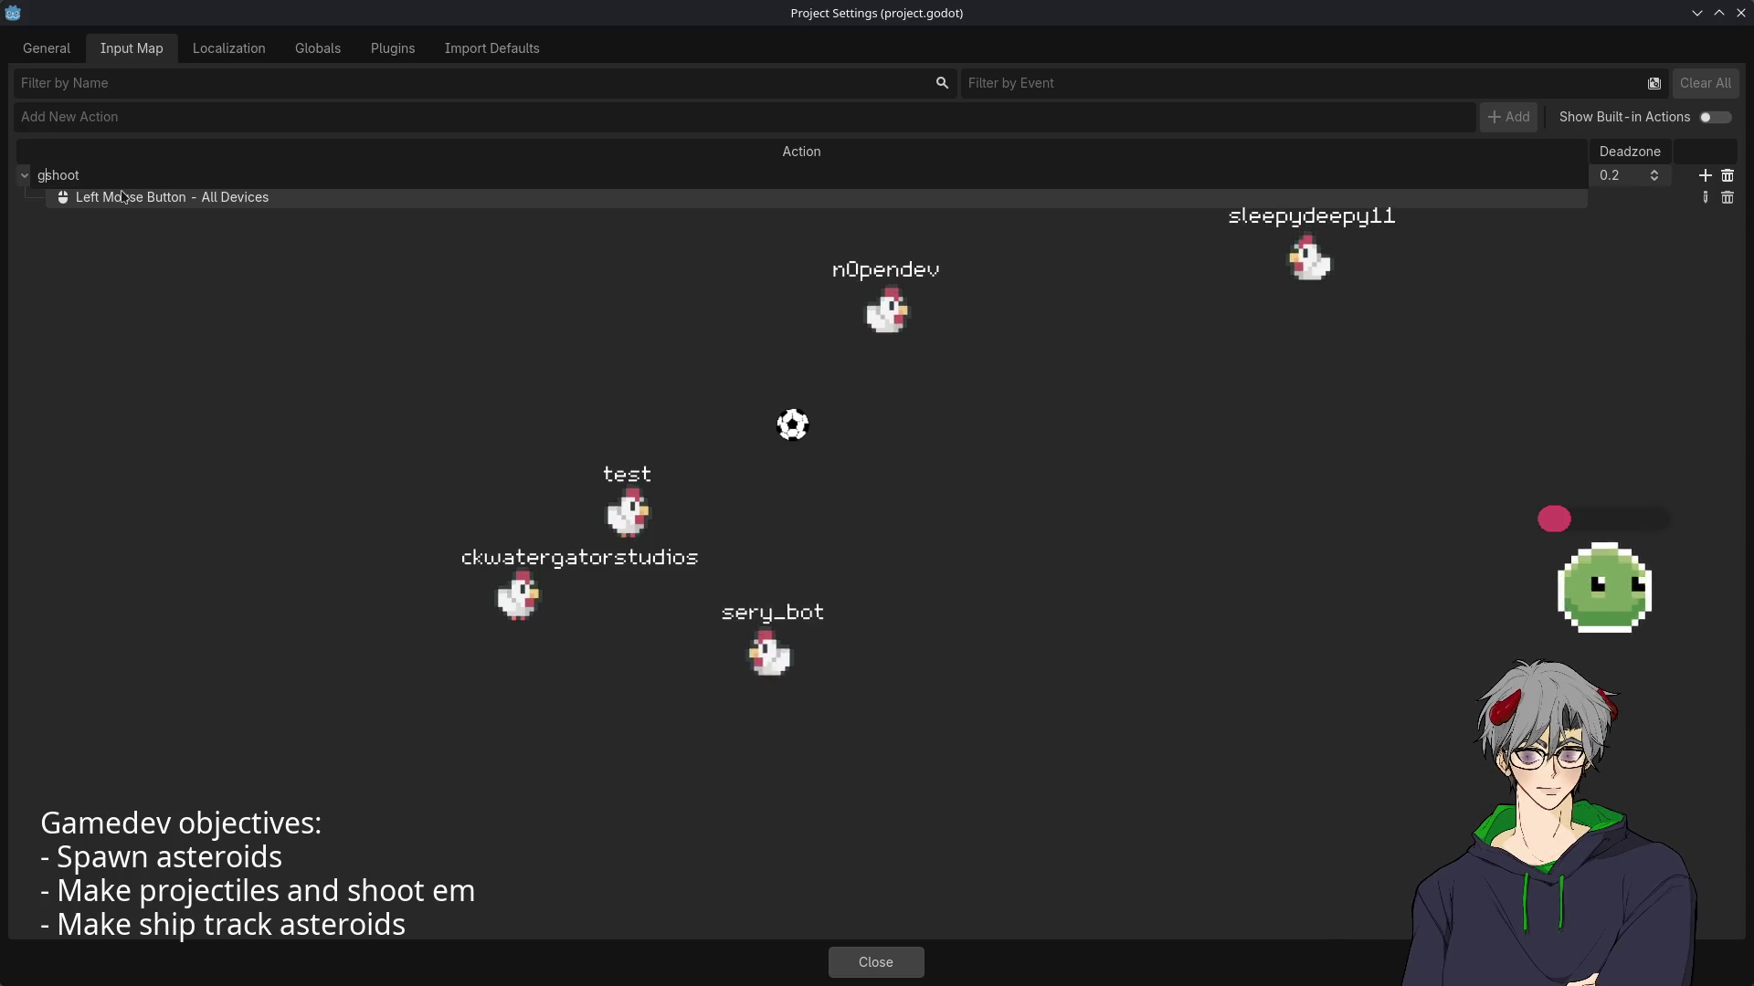
pyautogui.write('un_')
pyautogui.press('Return')
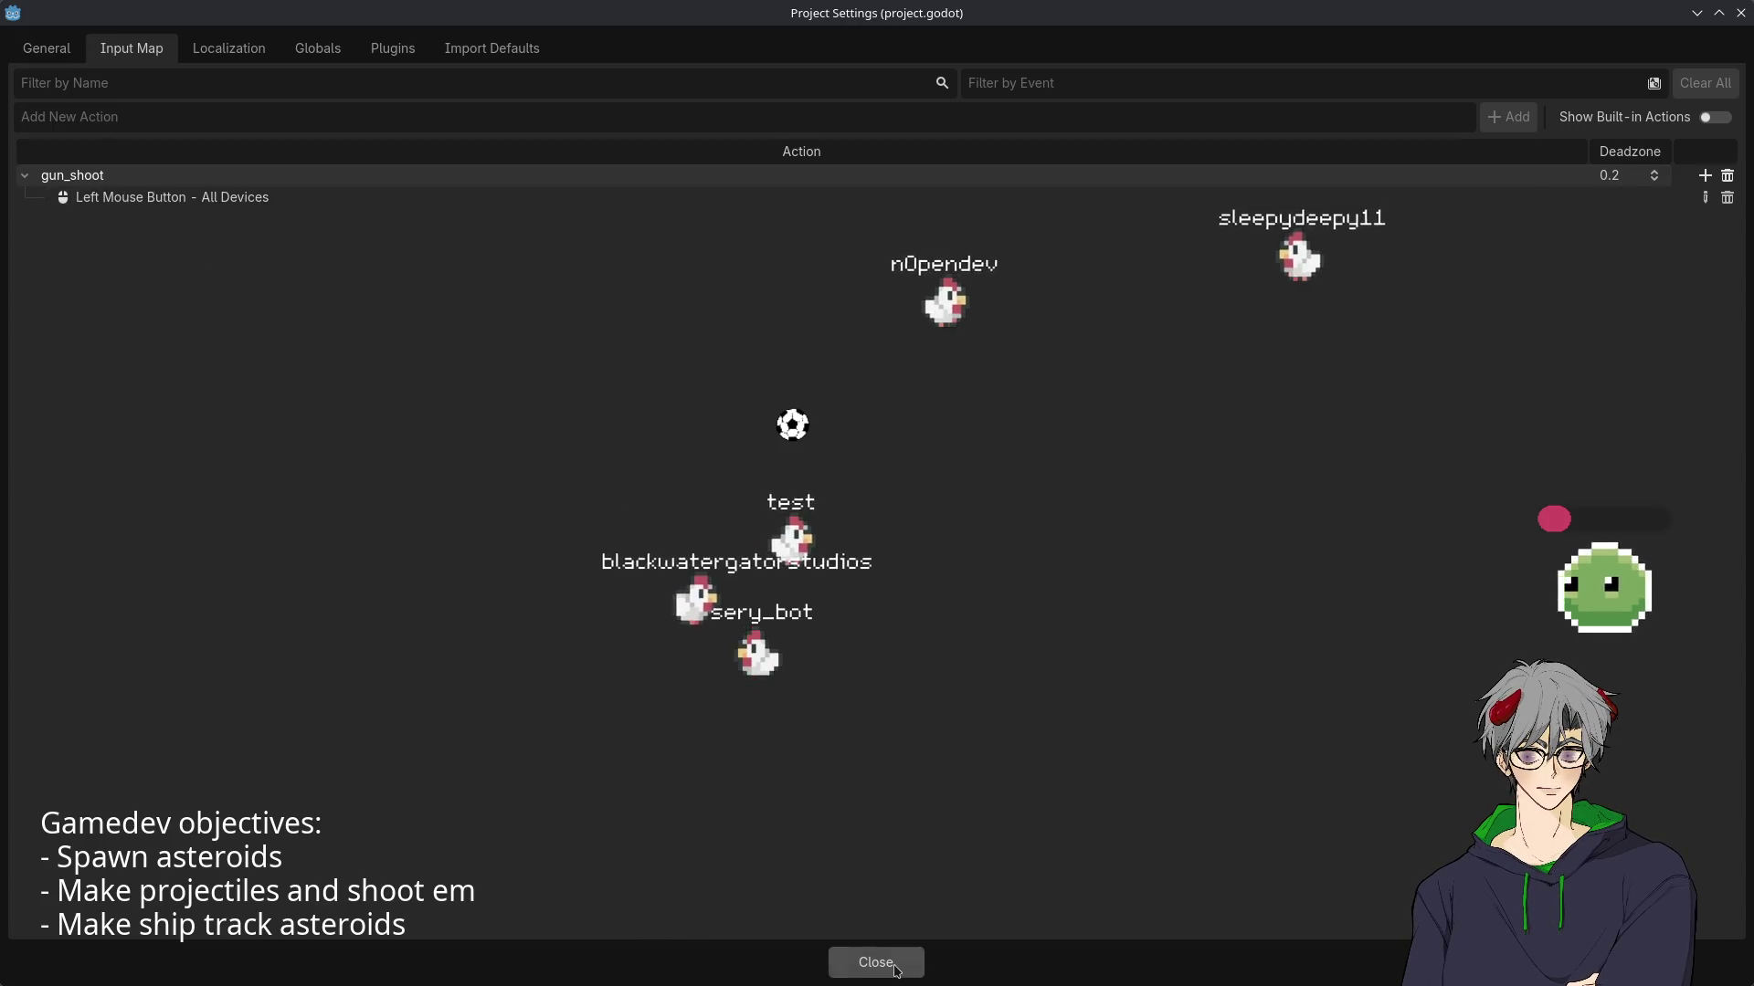
# - Change the action name in the _process check to "gun_shoot"
pyautogui.press('Escape')
pyautogui.press('BackSpace')
pyautogui.press('BackSpace')
pyautogui.press('BackSpace')
pyautogui.write('gun_shoot")')
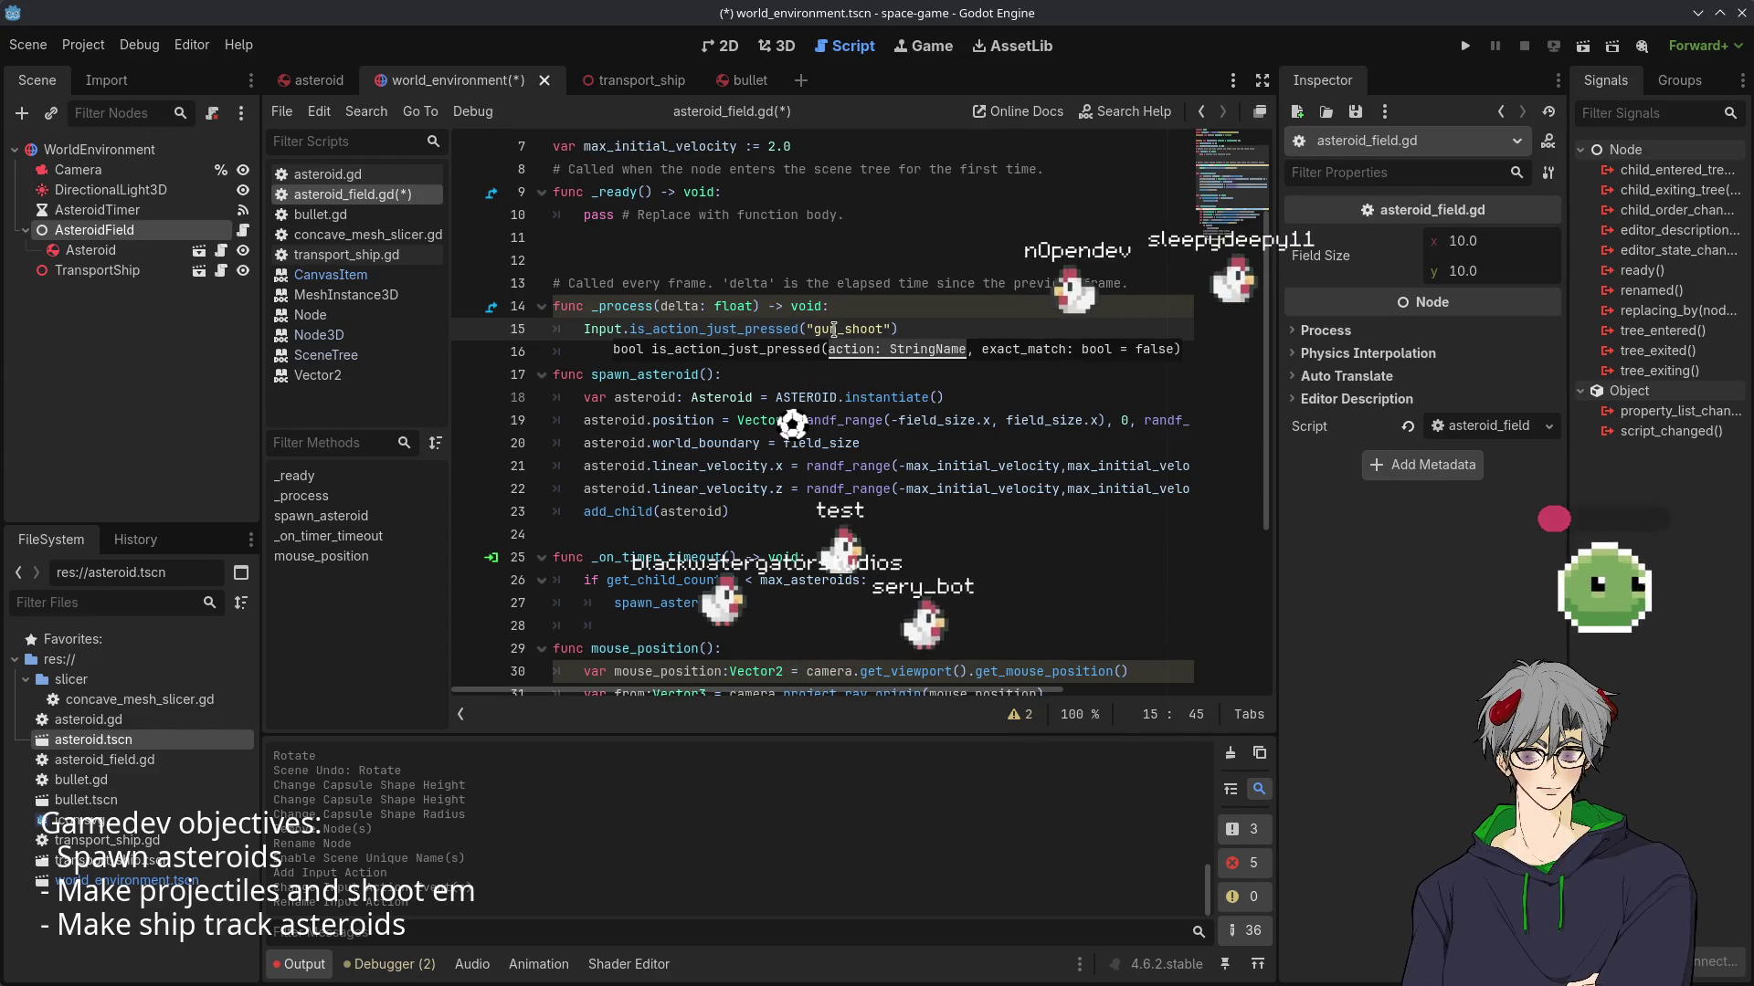
# - Turn line 15 into an if statement on the gun_shoot check, ending with a colon
pyautogui.click(922, 330)
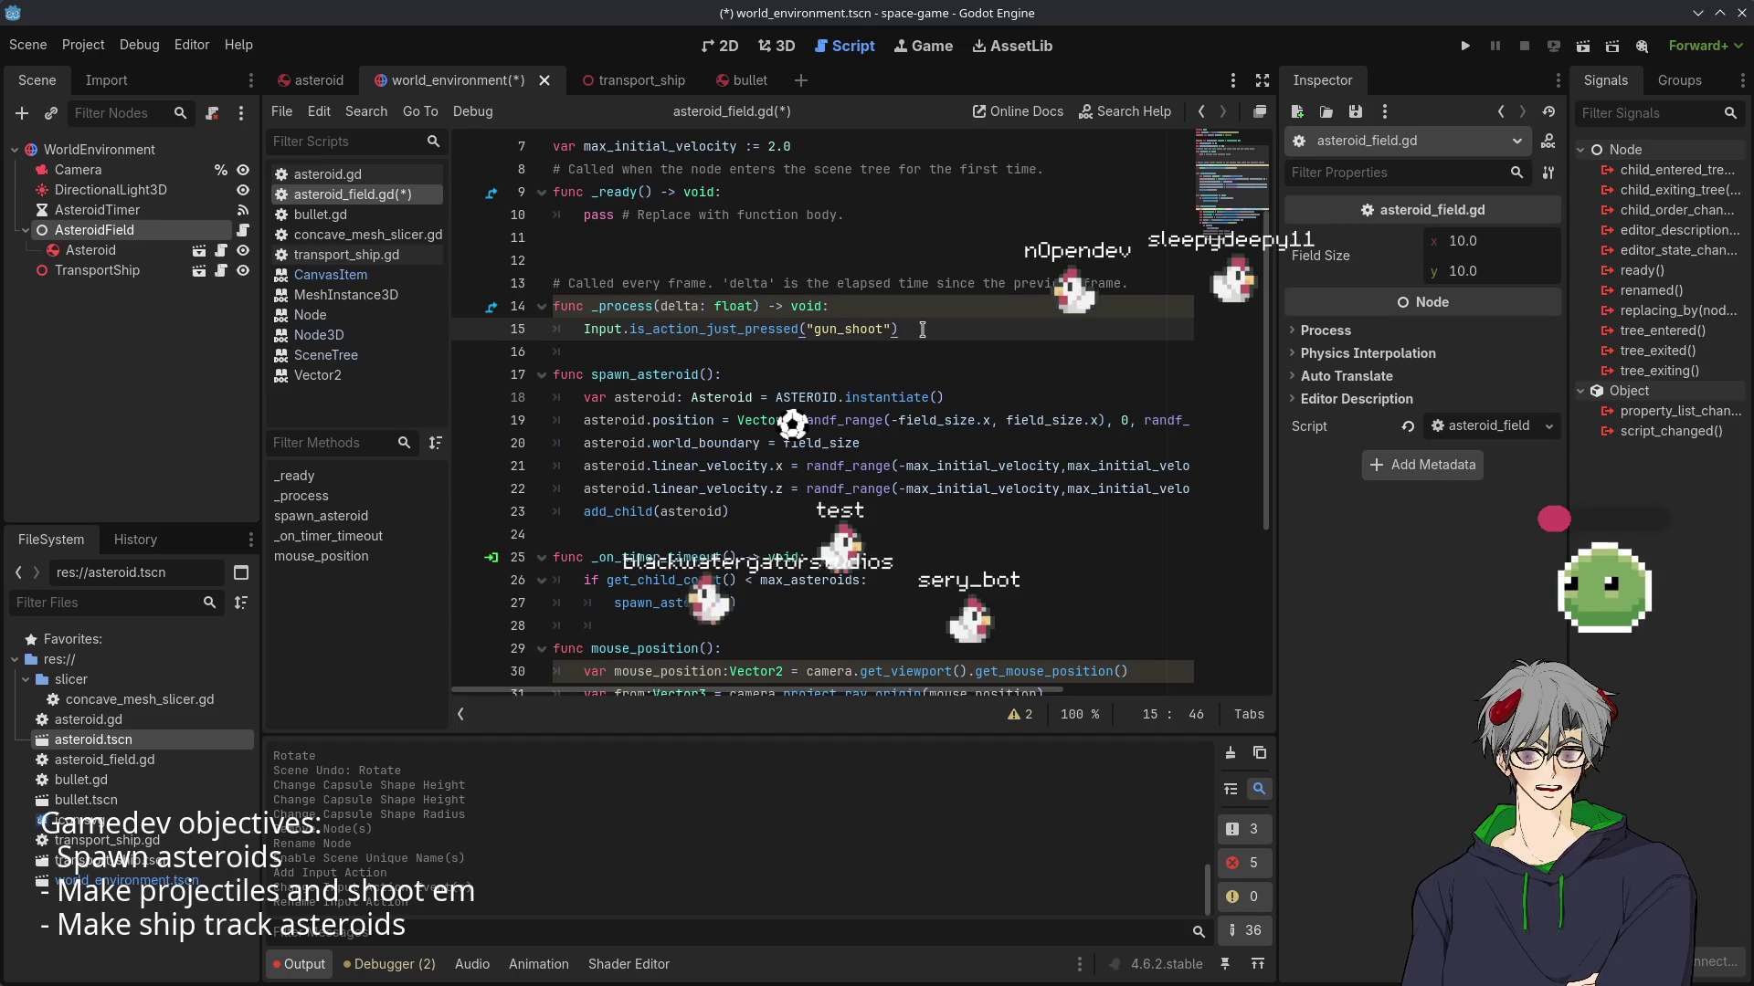
pyautogui.write(':')
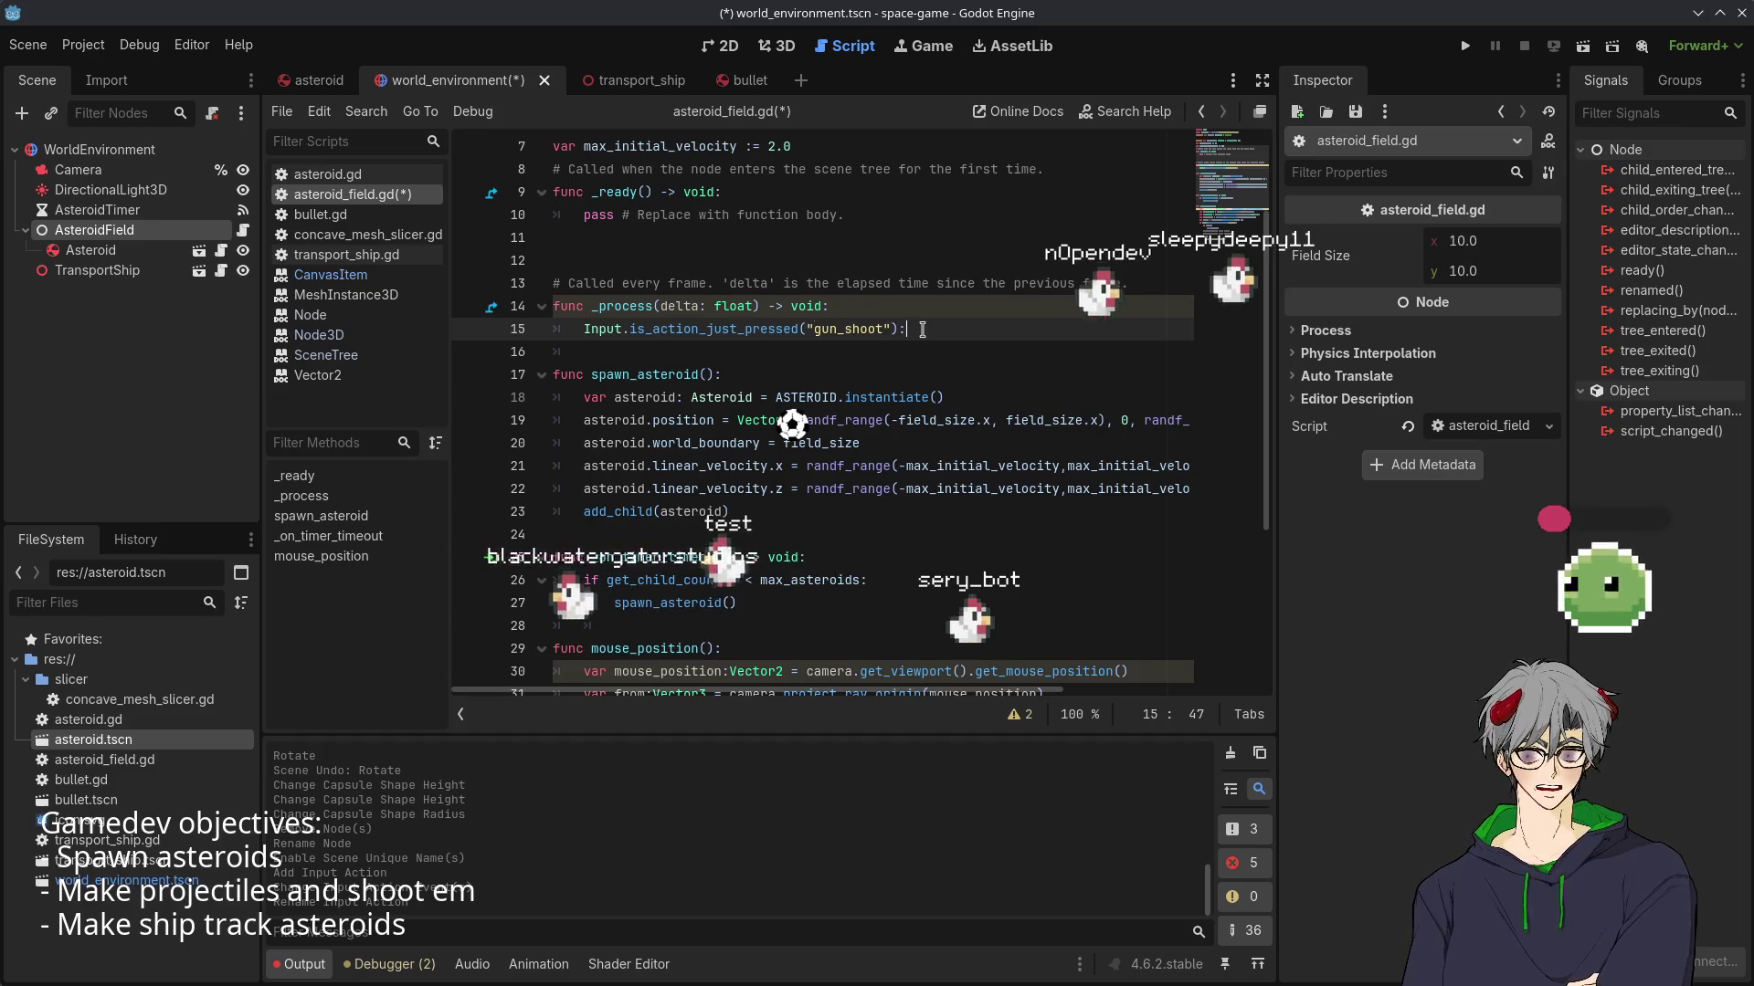
pyautogui.press('Home')
pyautogui.write('if')
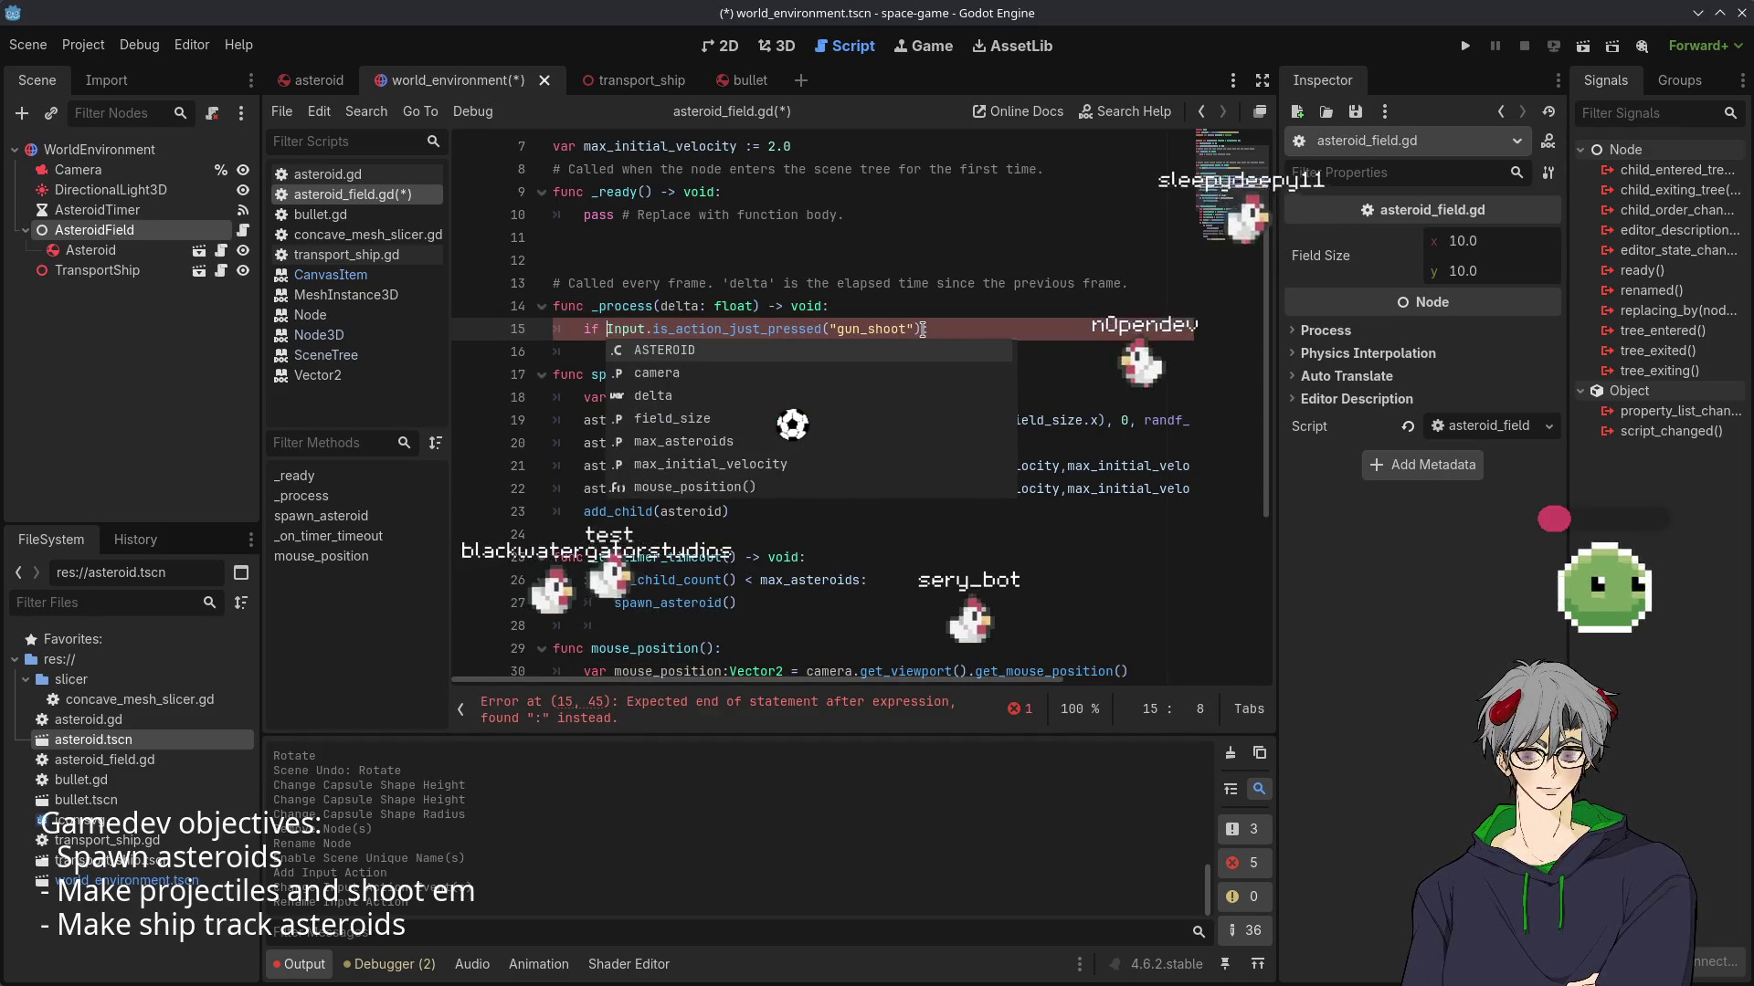
pyautogui.press('End')
pyautogui.press('Escape')
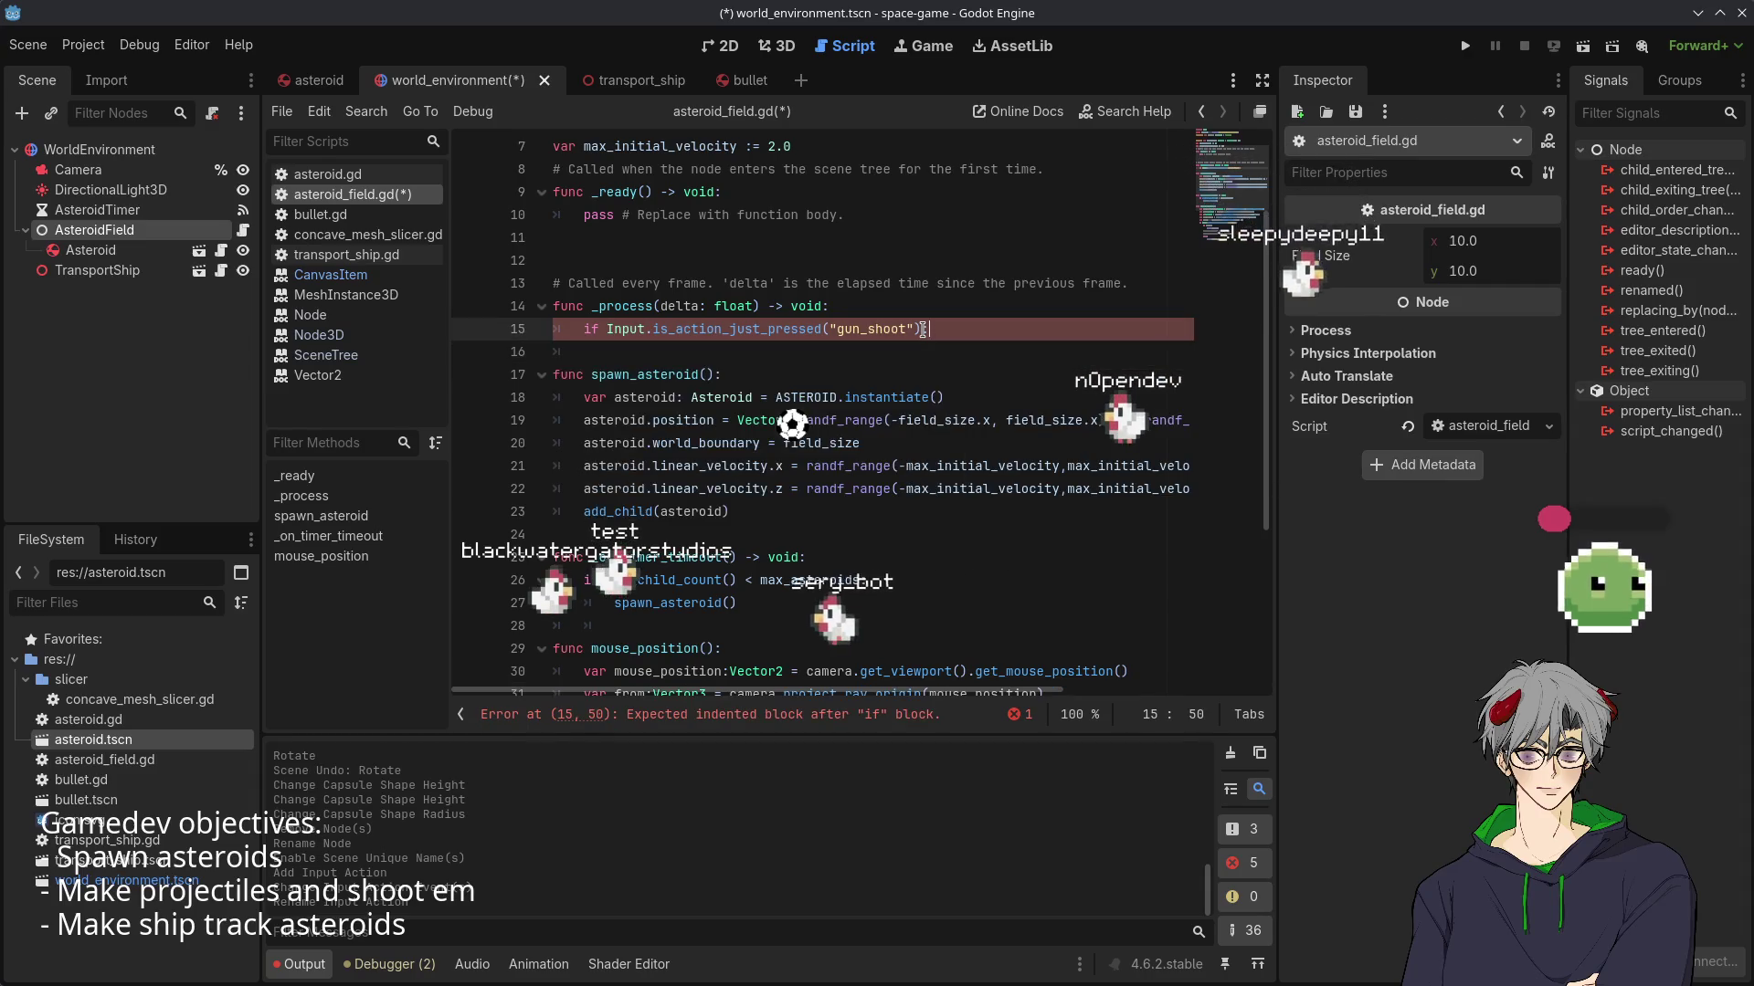
# - Call mouse_position() on an indented line inside the if block
pyautogui.press('Return')
pyautogui.press('Tab')
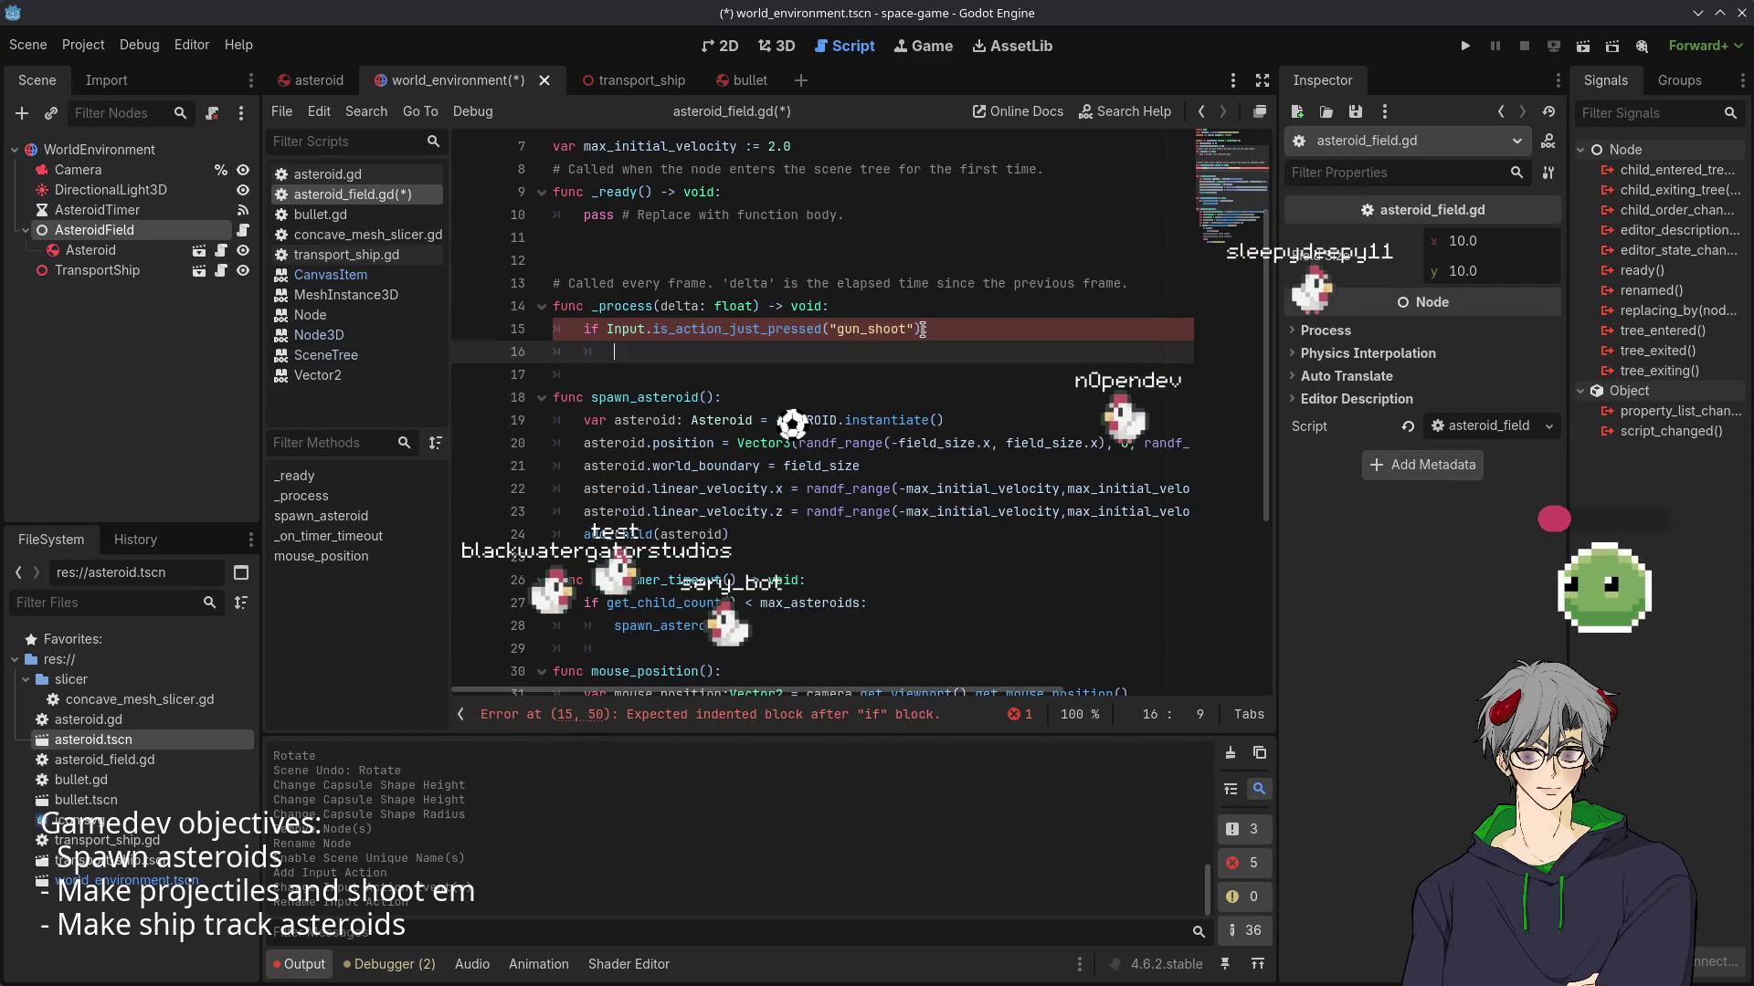
pyautogui.scroll(-2, 914, 348)
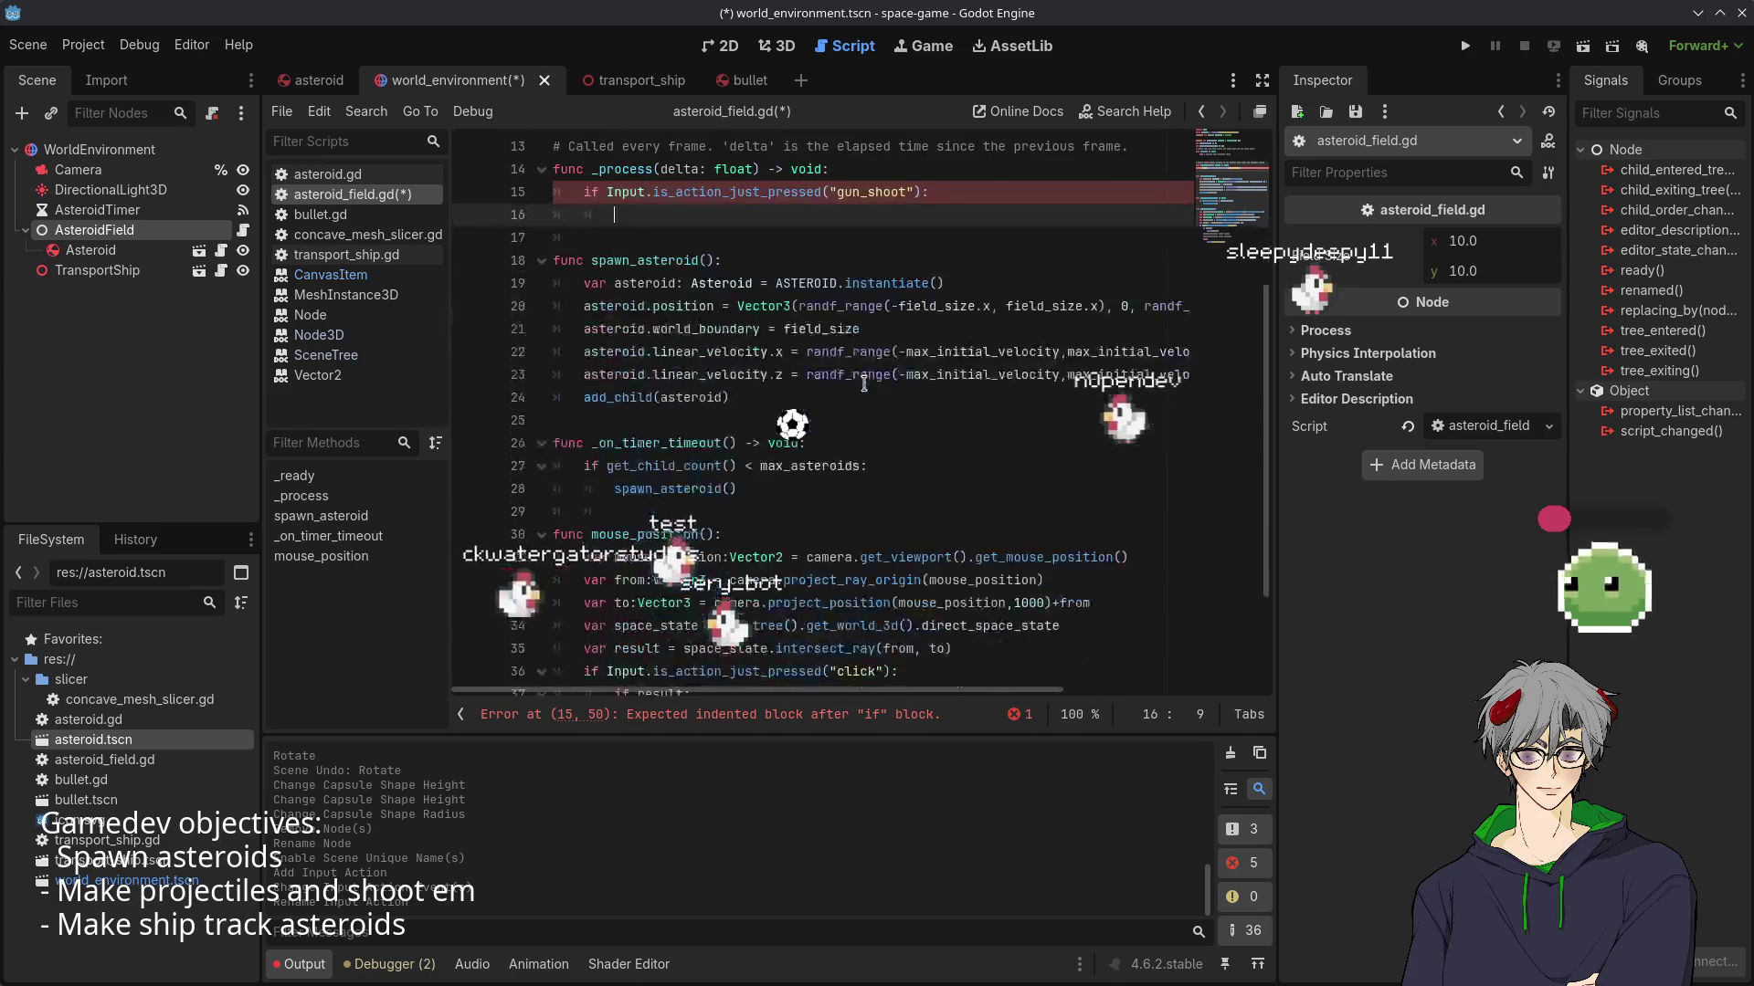
pyautogui.scroll(4, 877, 375)
pyautogui.write('fun')
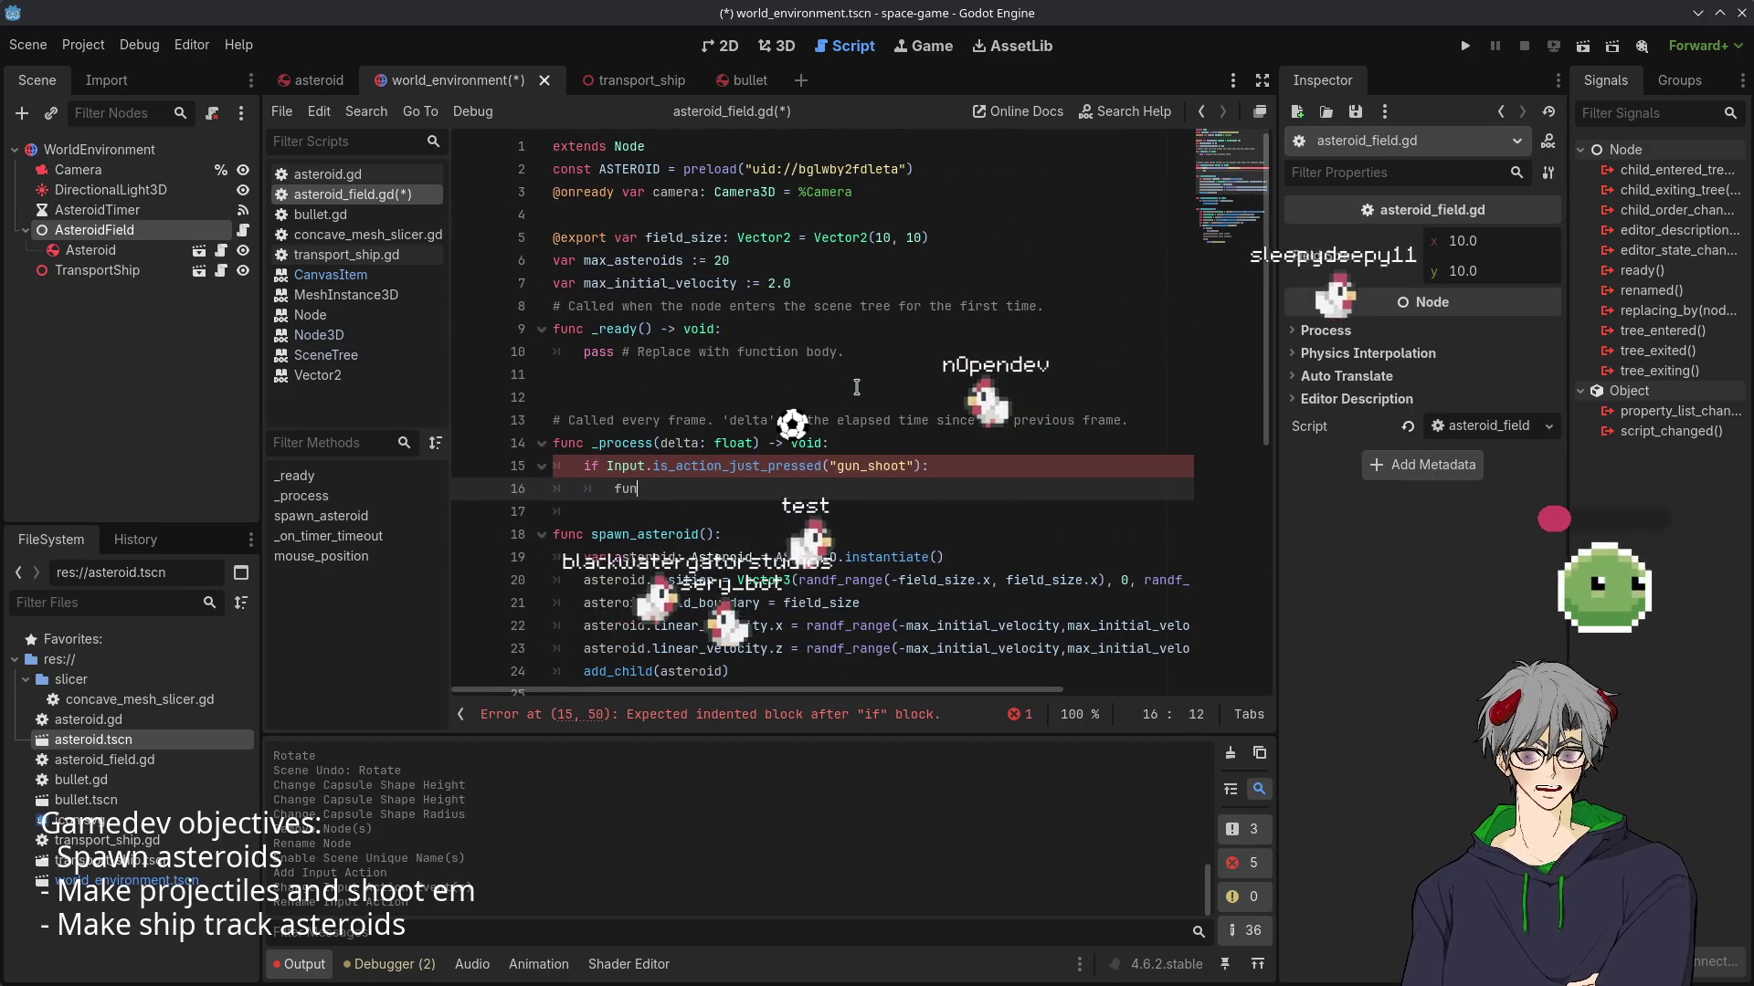
pyautogui.press('BackSpace')
pyautogui.press('BackSpace')
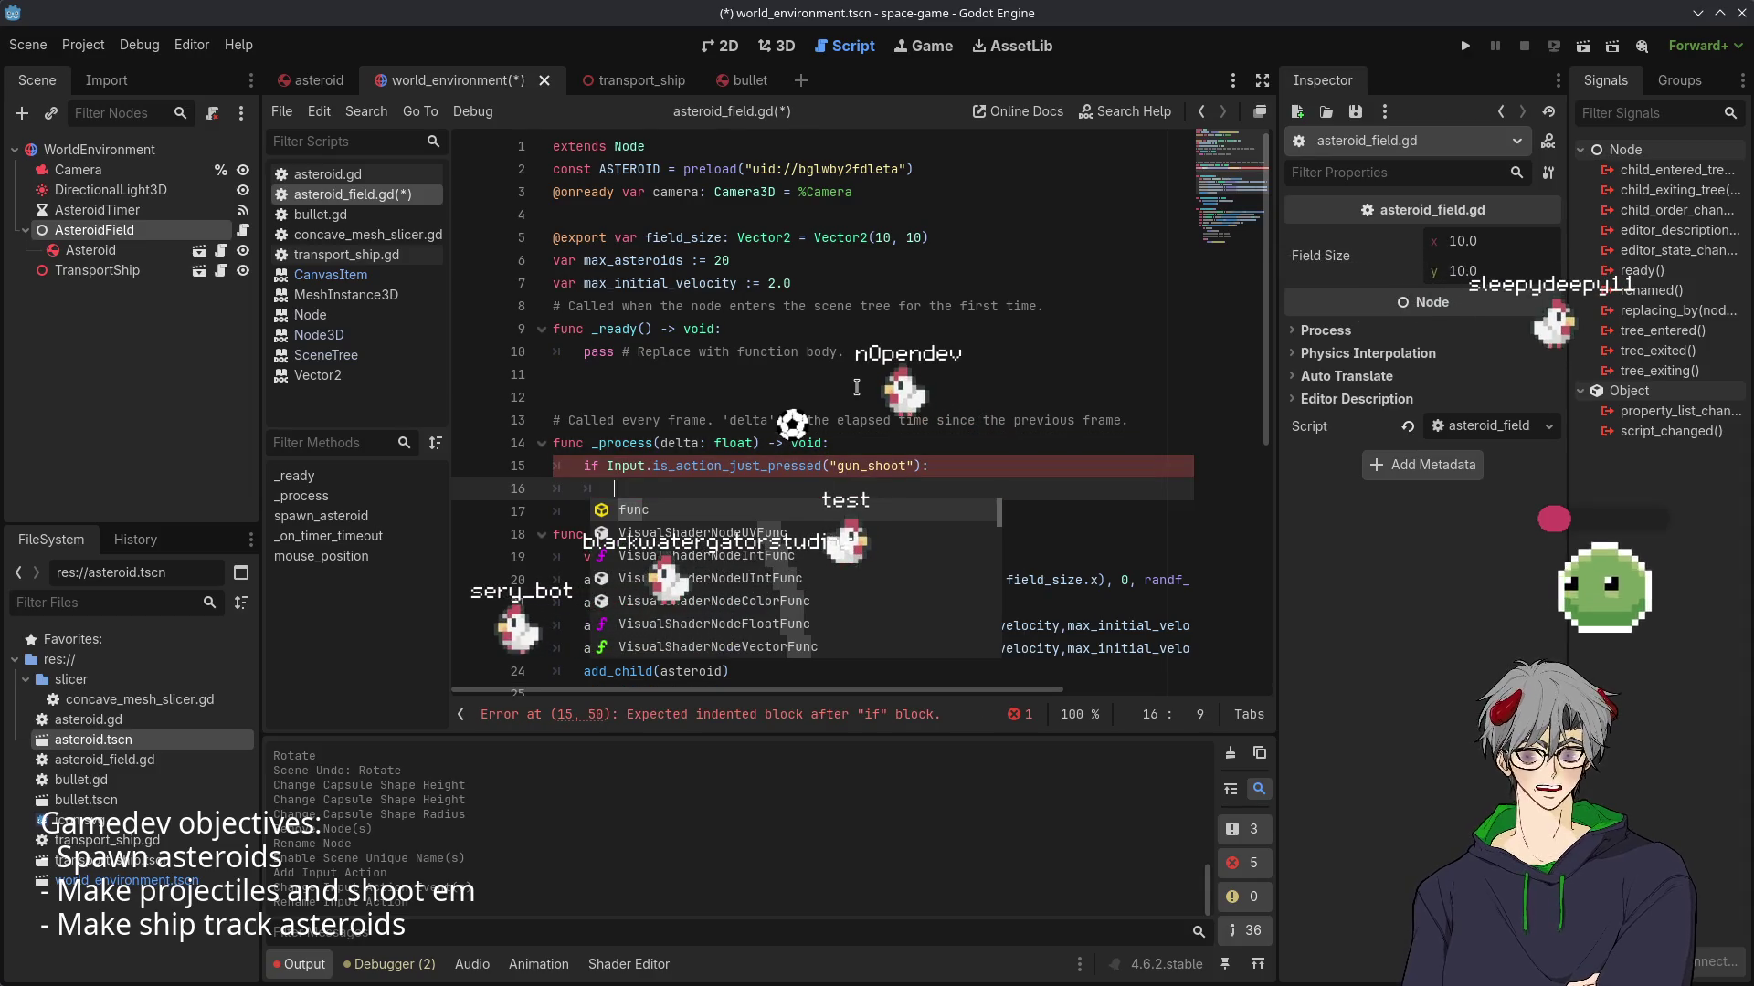
pyautogui.write('posi')
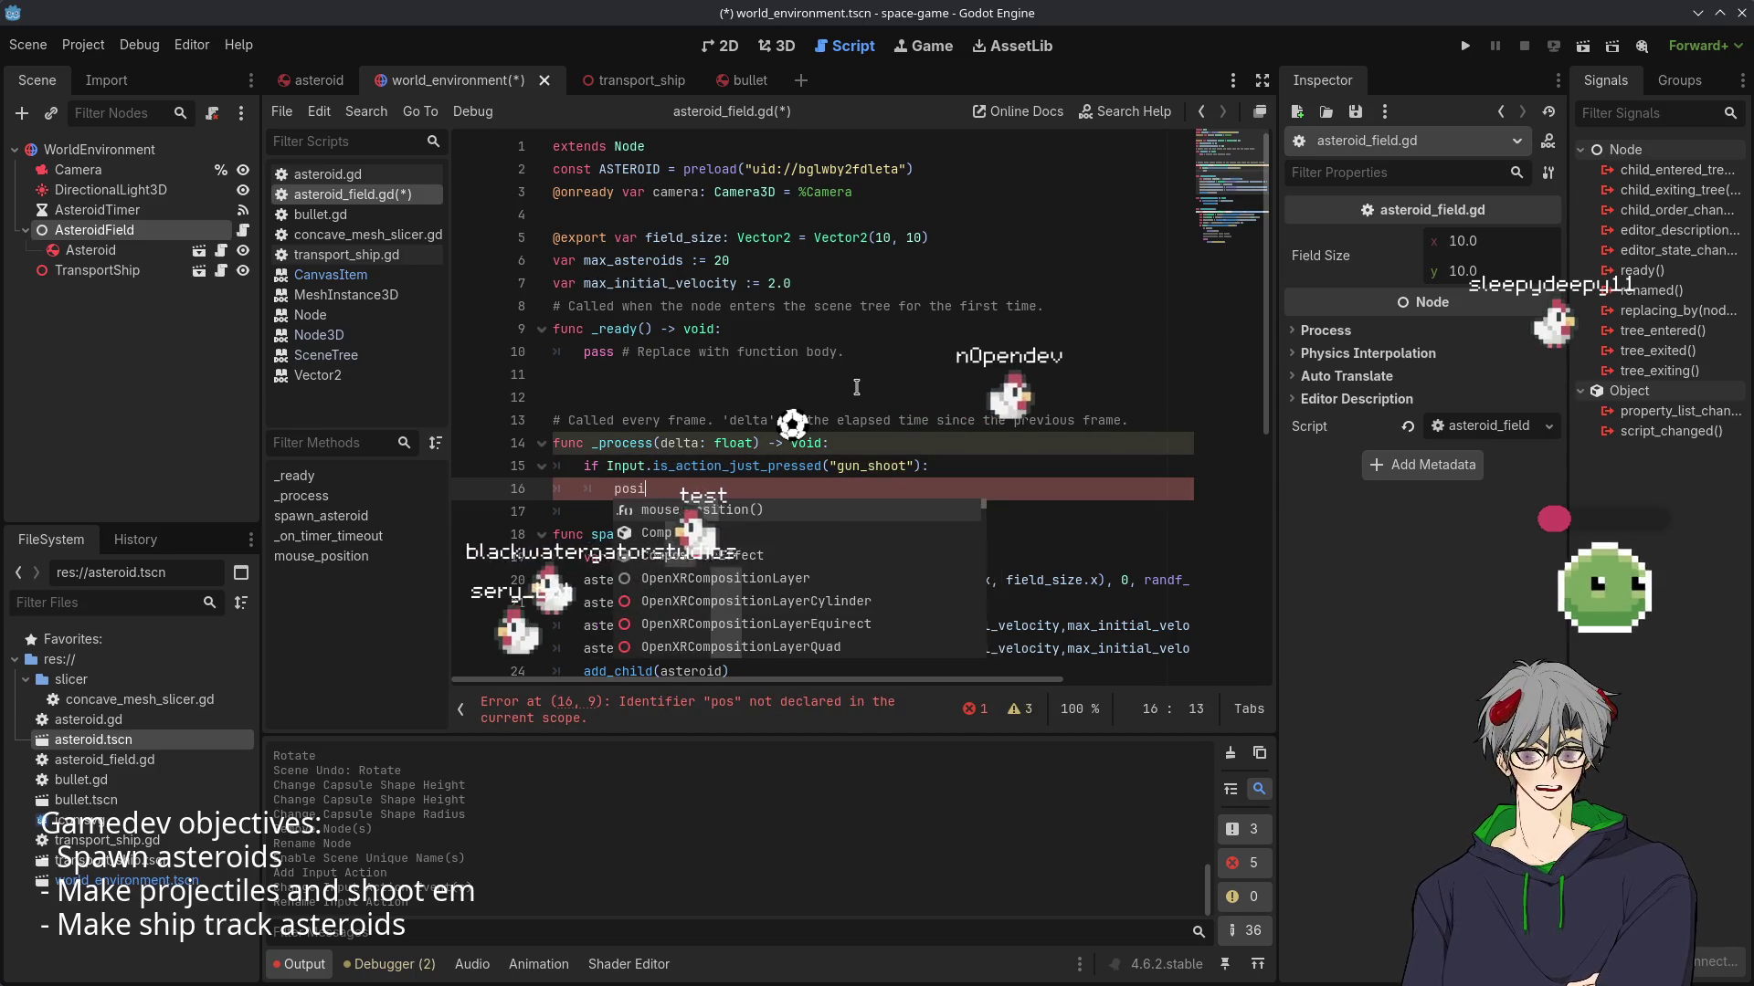
pyautogui.write('tion')
pyautogui.press('Return')
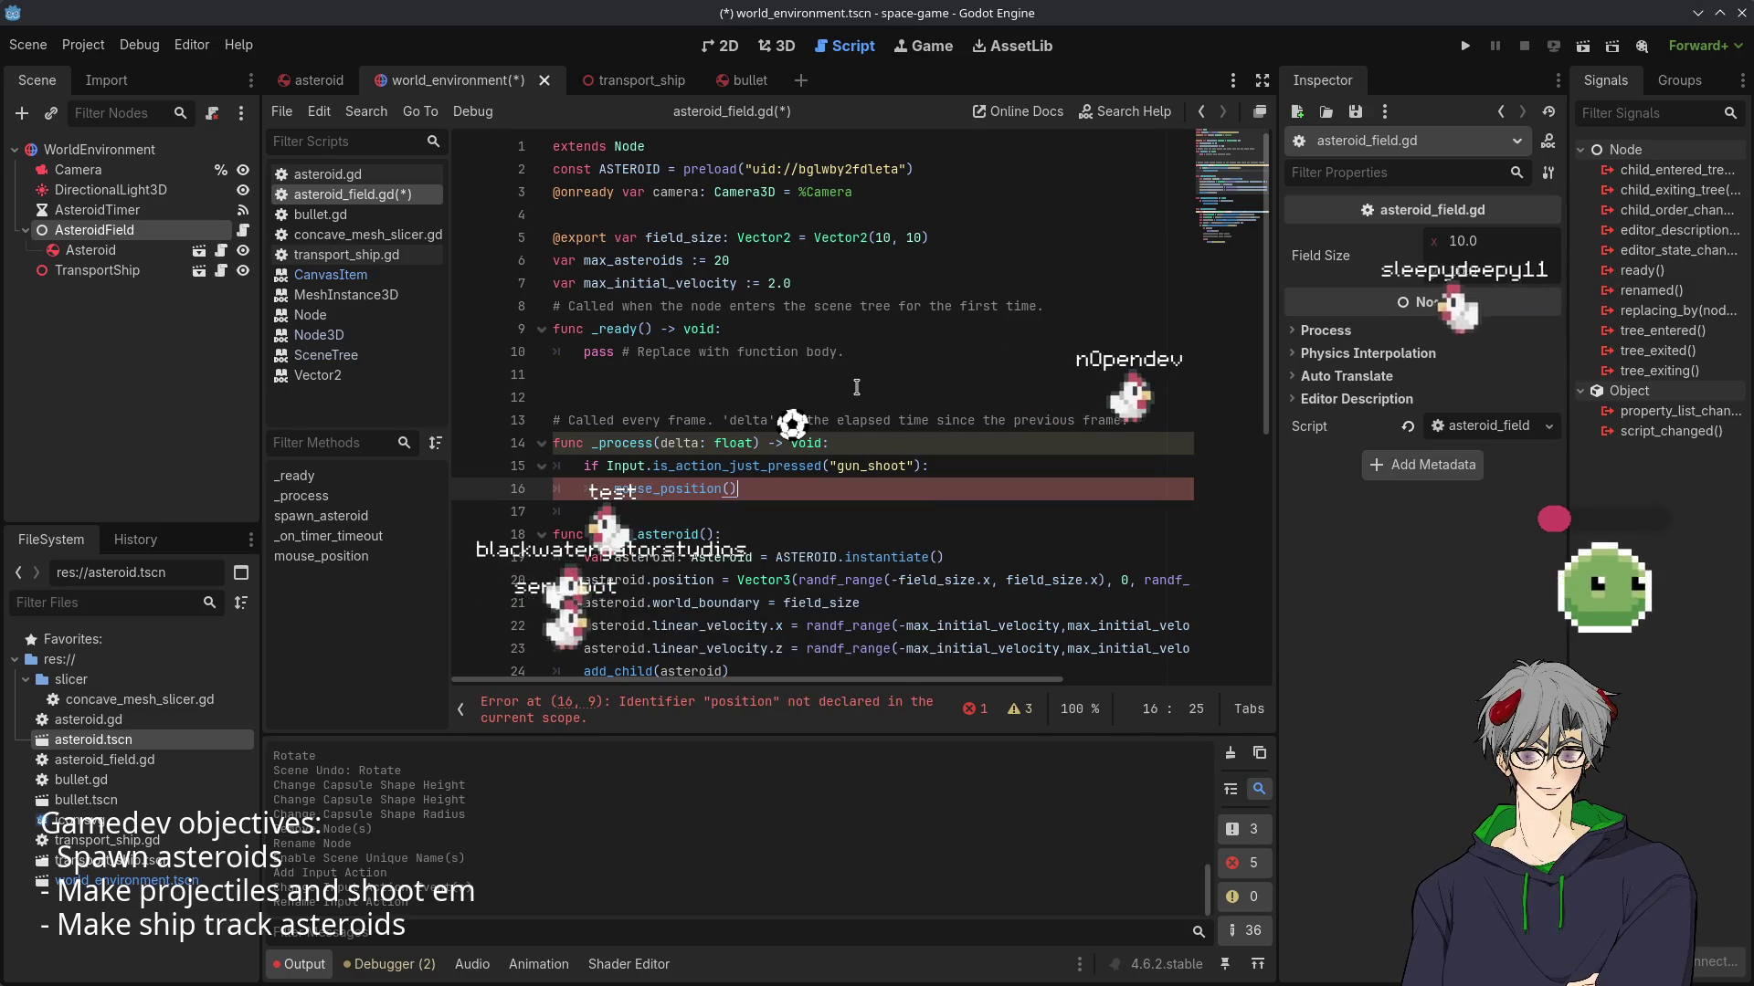
pyautogui.scroll(-6, 902, 444)
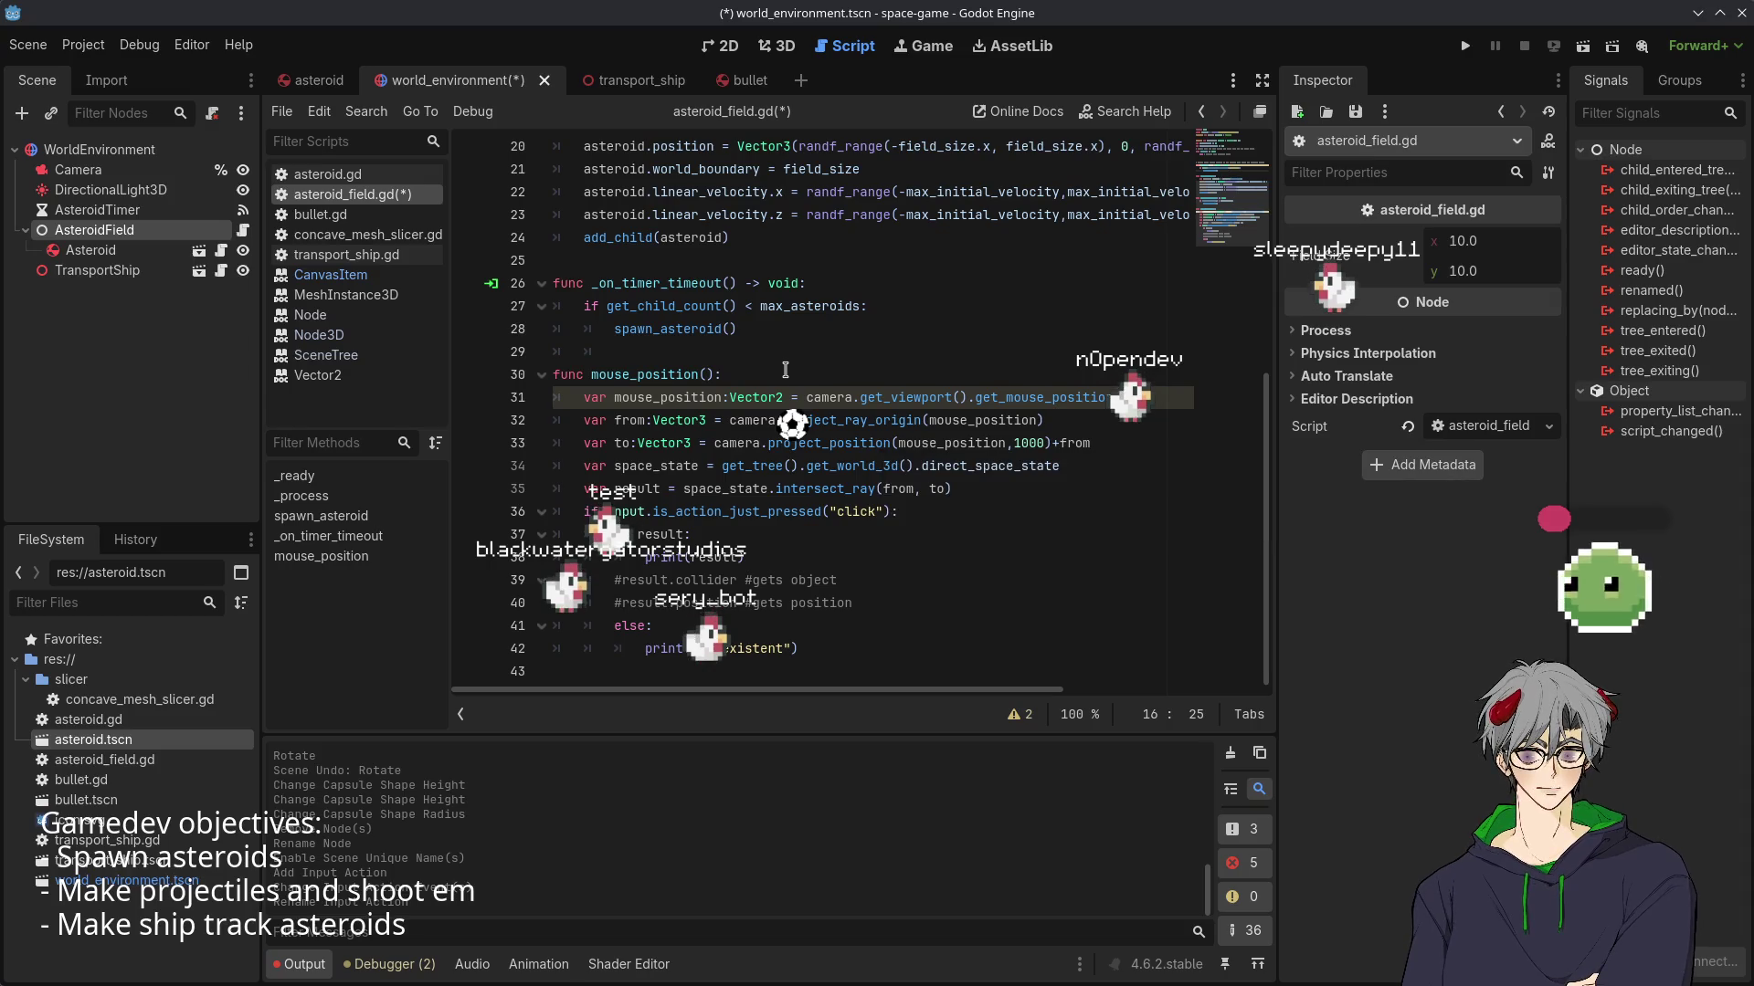
pyautogui.click(883, 422)
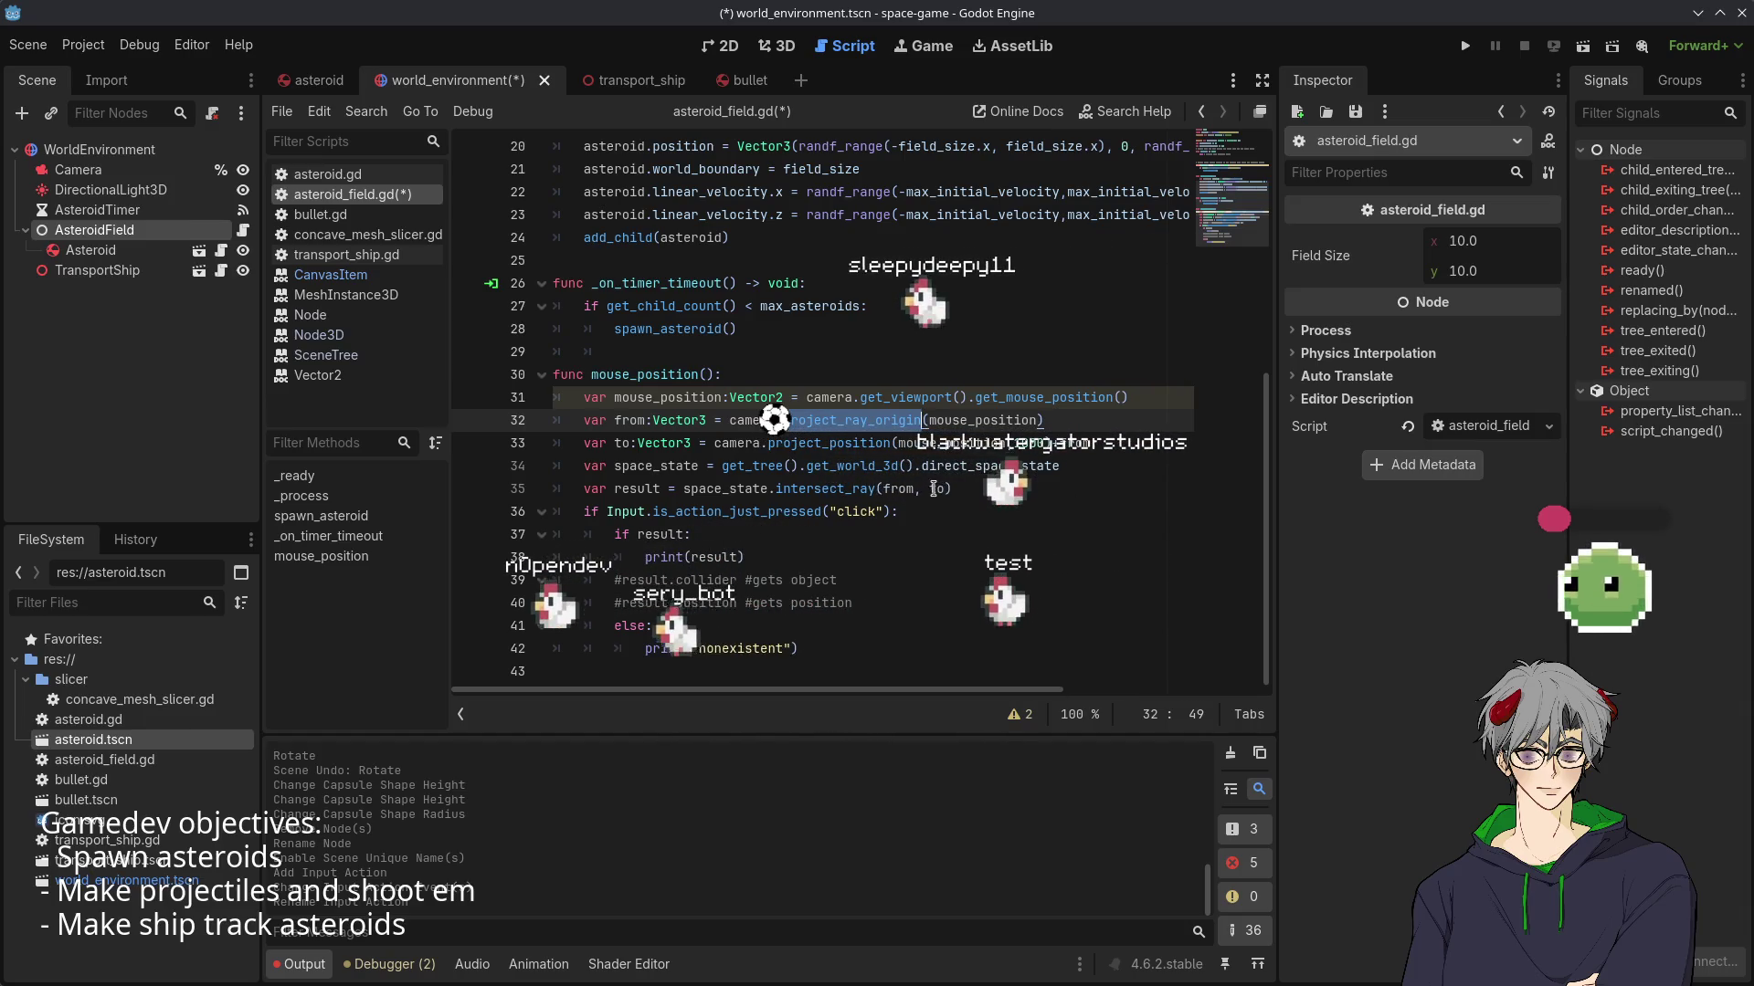
pyautogui.press('Down')
pyautogui.press('Down')
pyautogui.press('Down')
pyautogui.press('Right')
pyautogui.press('Right')
pyautogui.press('Right')
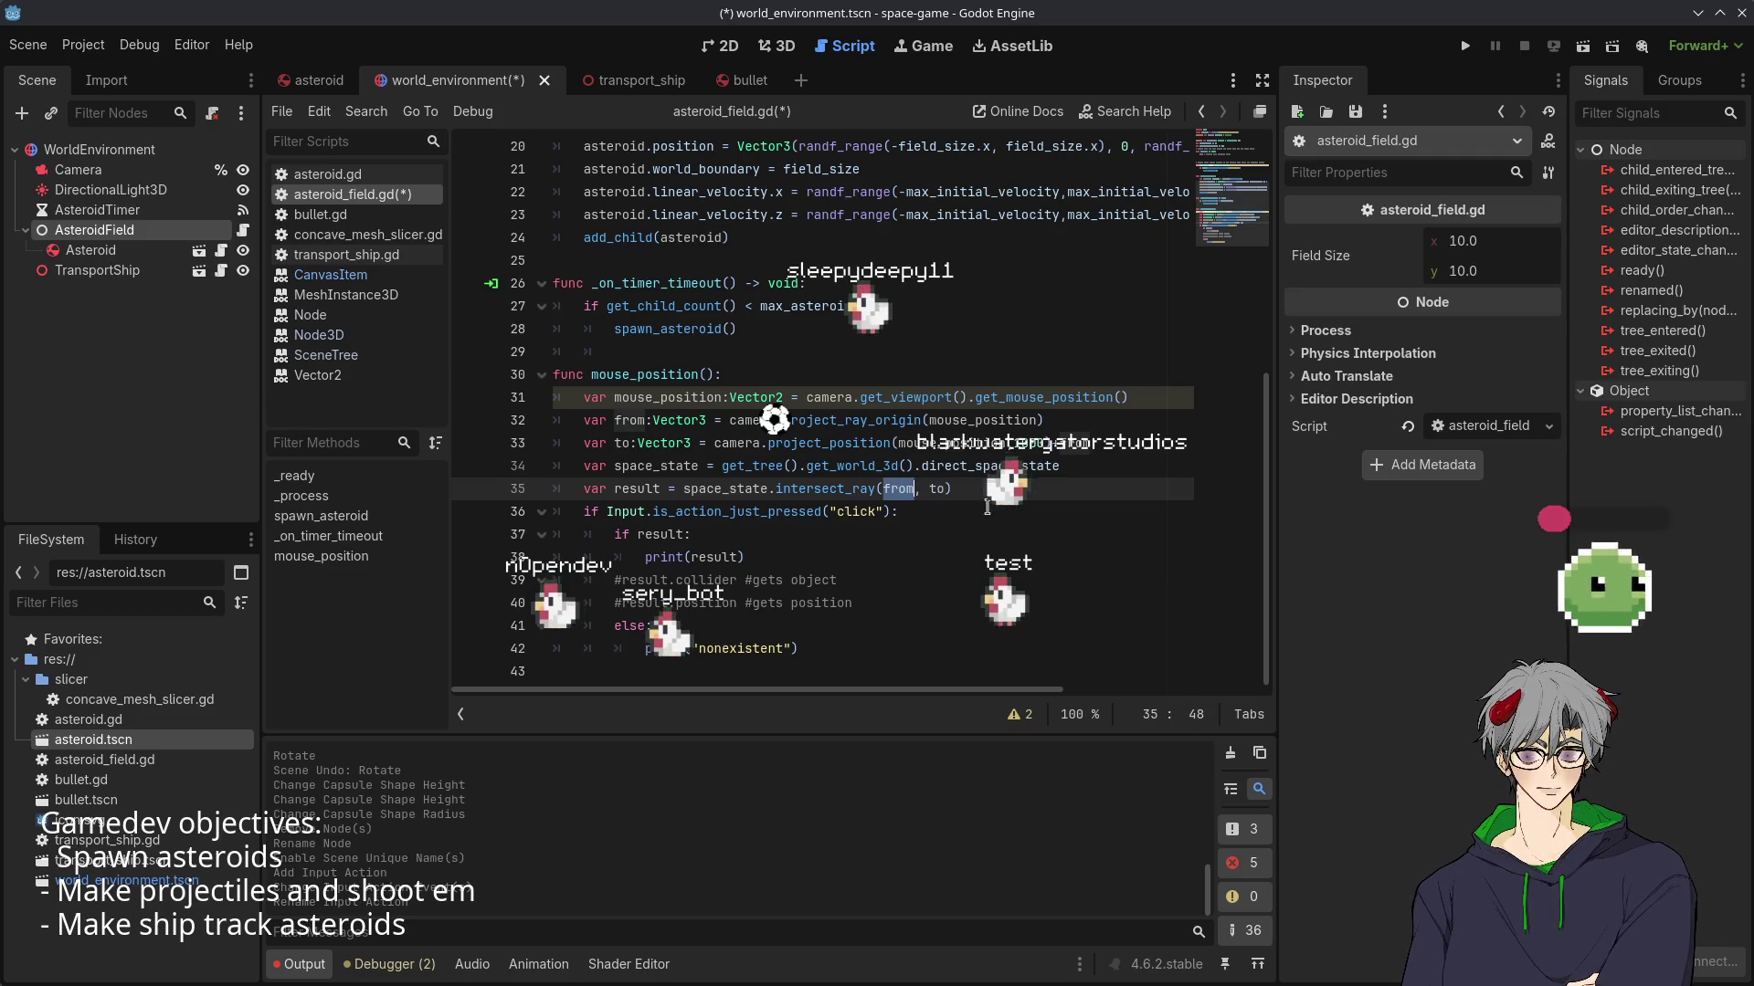
pyautogui.click(938, 490)
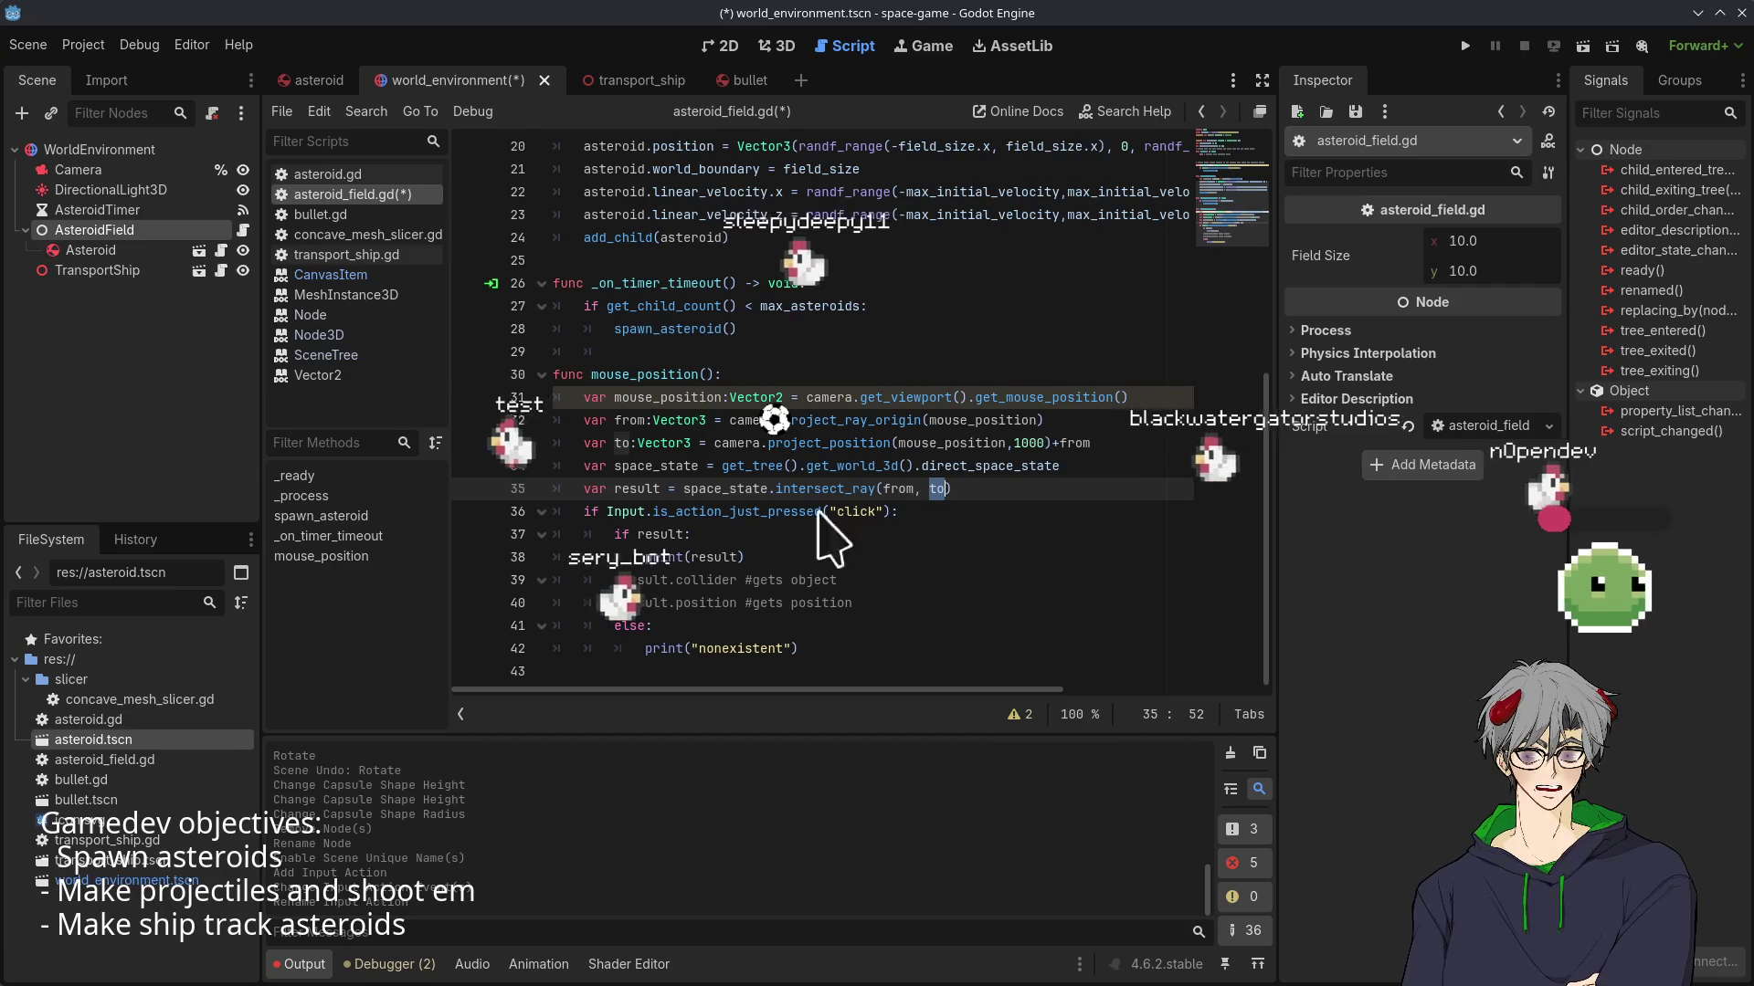
pyautogui.moveTo(745, 511)
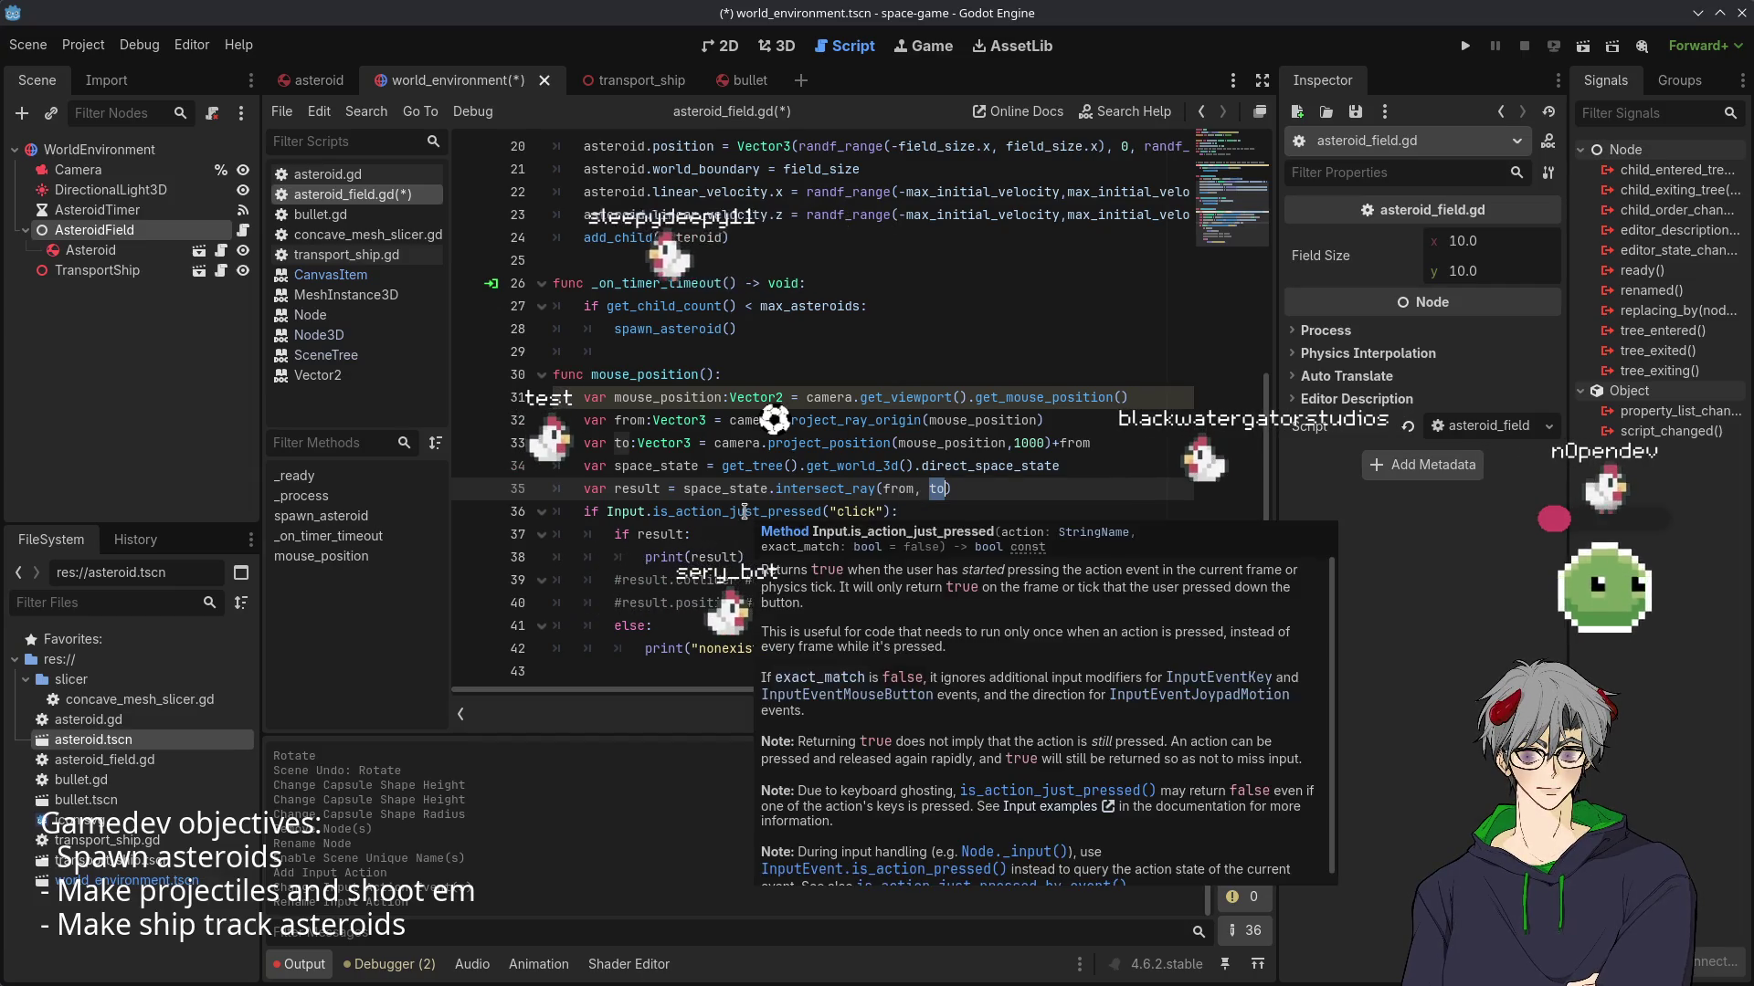
pyautogui.doubleClick(802, 513)
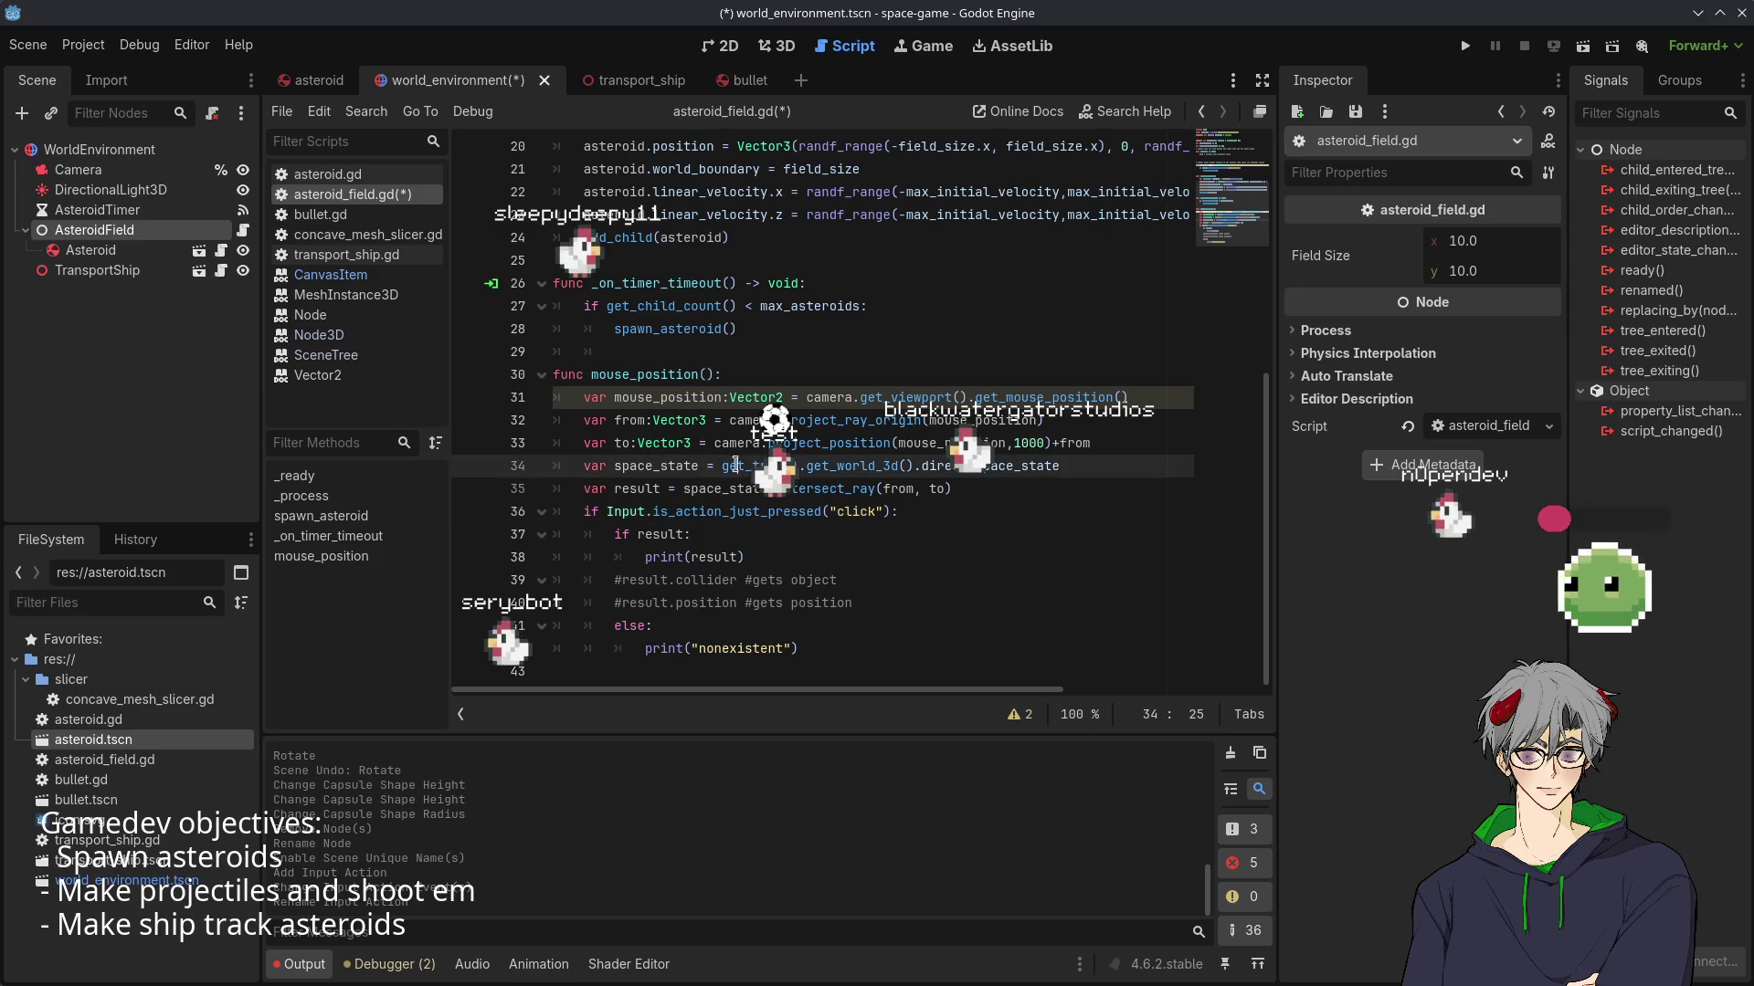
pyautogui.doubleClick(851, 465)
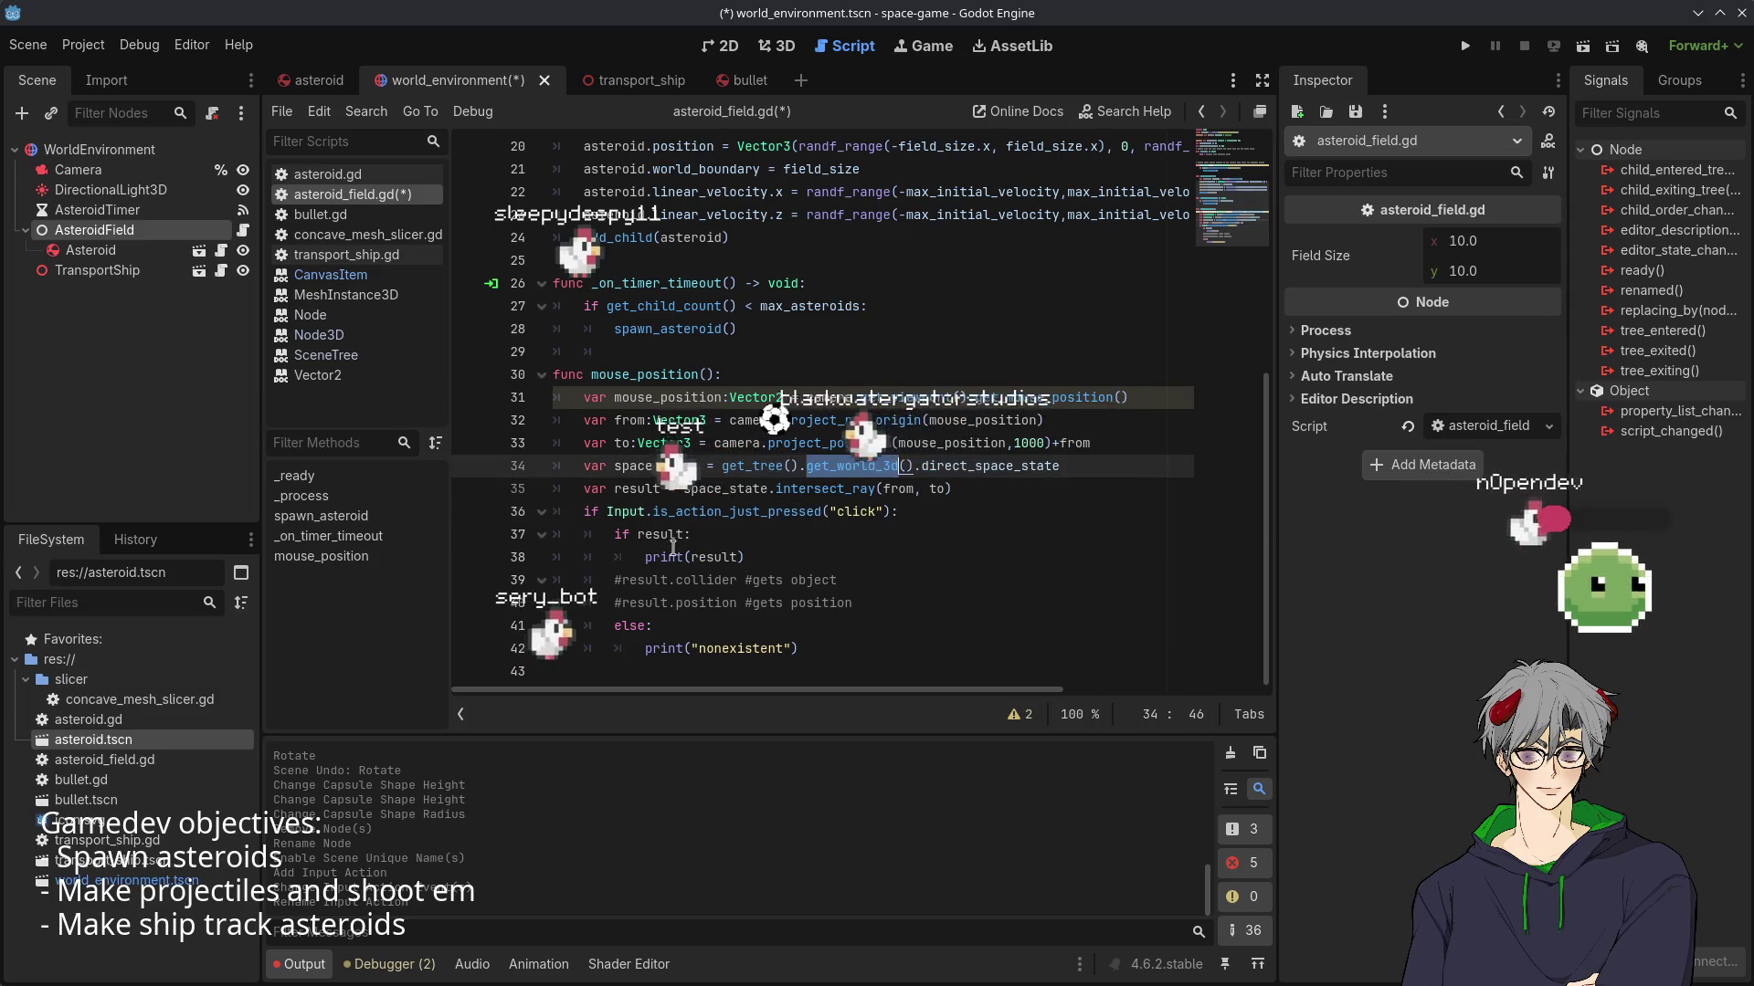
pyautogui.doubleClick(714, 557)
pyautogui.doubleClick(826, 489)
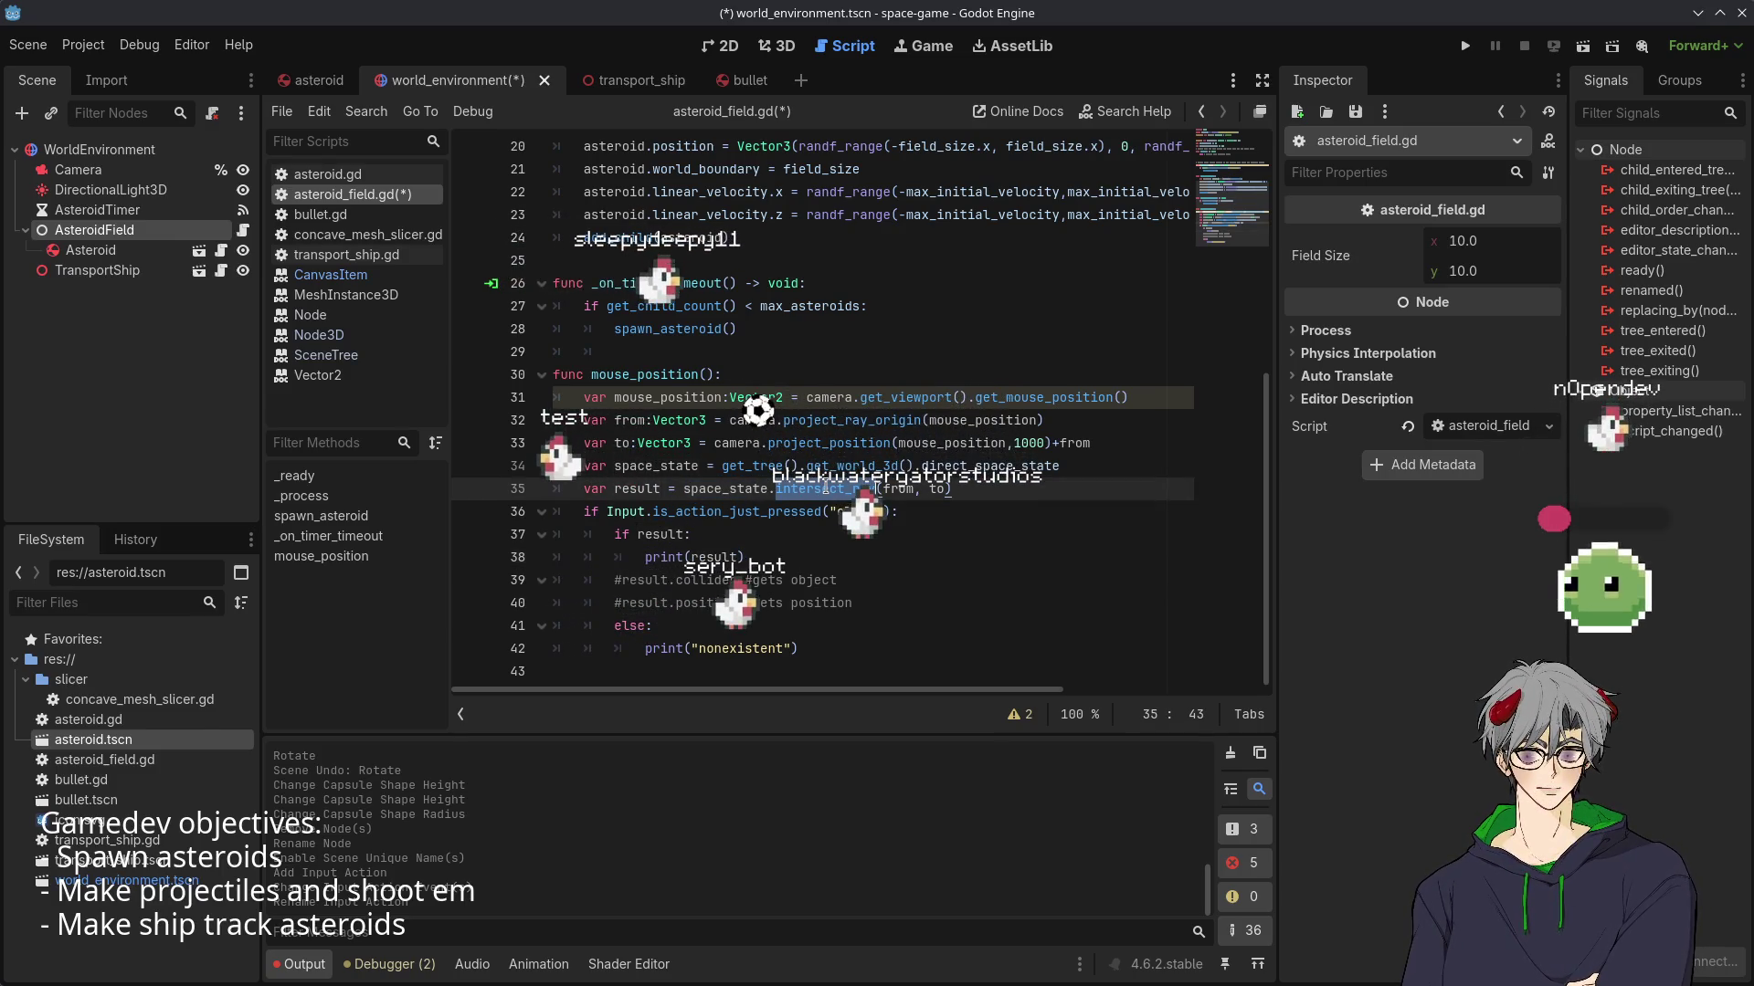
pyautogui.doubleClick(936, 489)
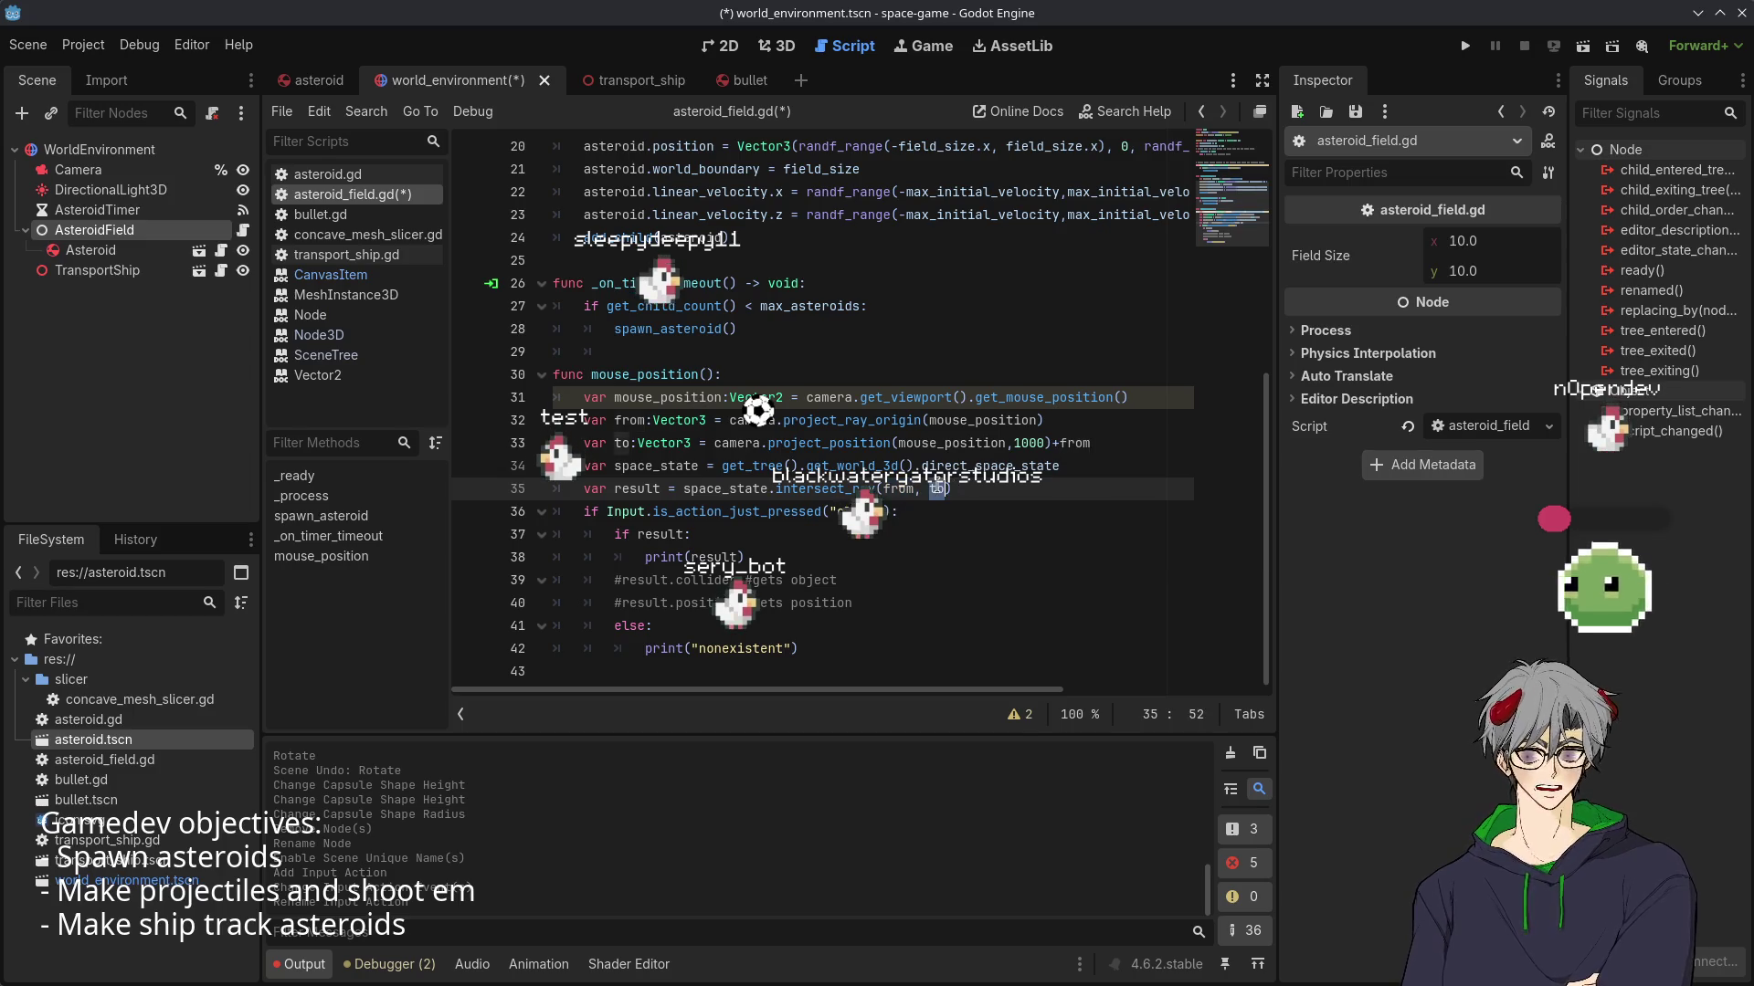
pyautogui.doubleClick(828, 443)
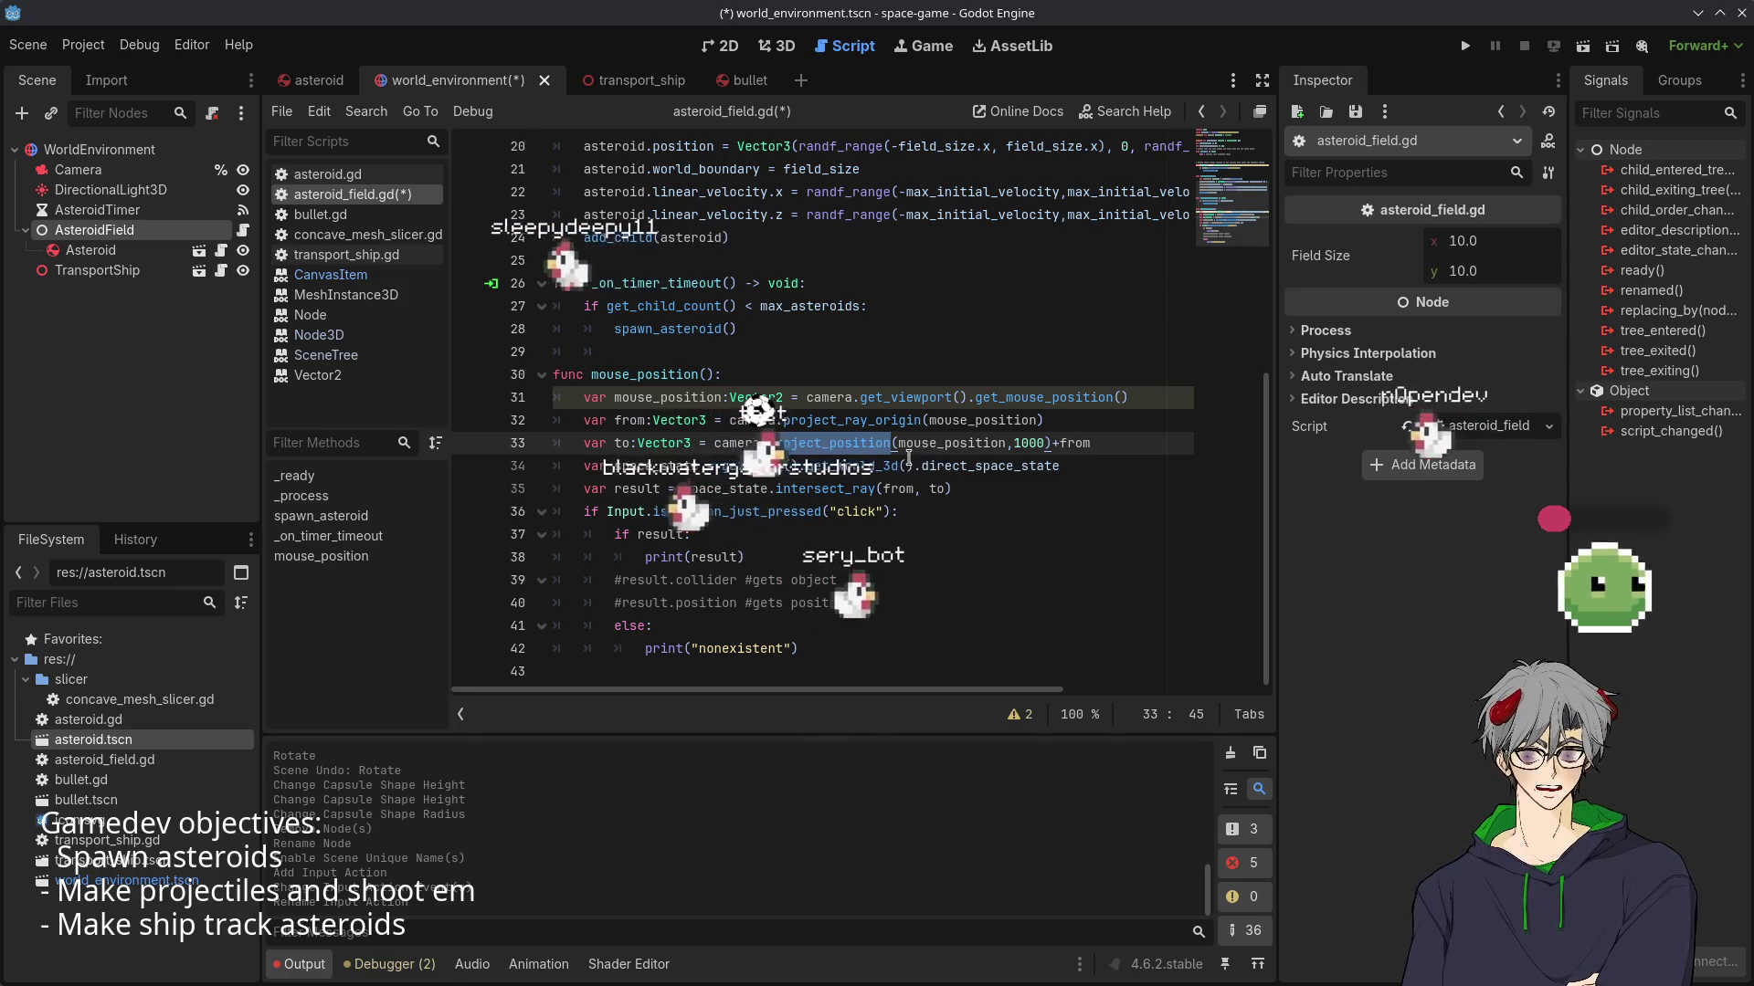
pyautogui.doubleClick(1074, 443)
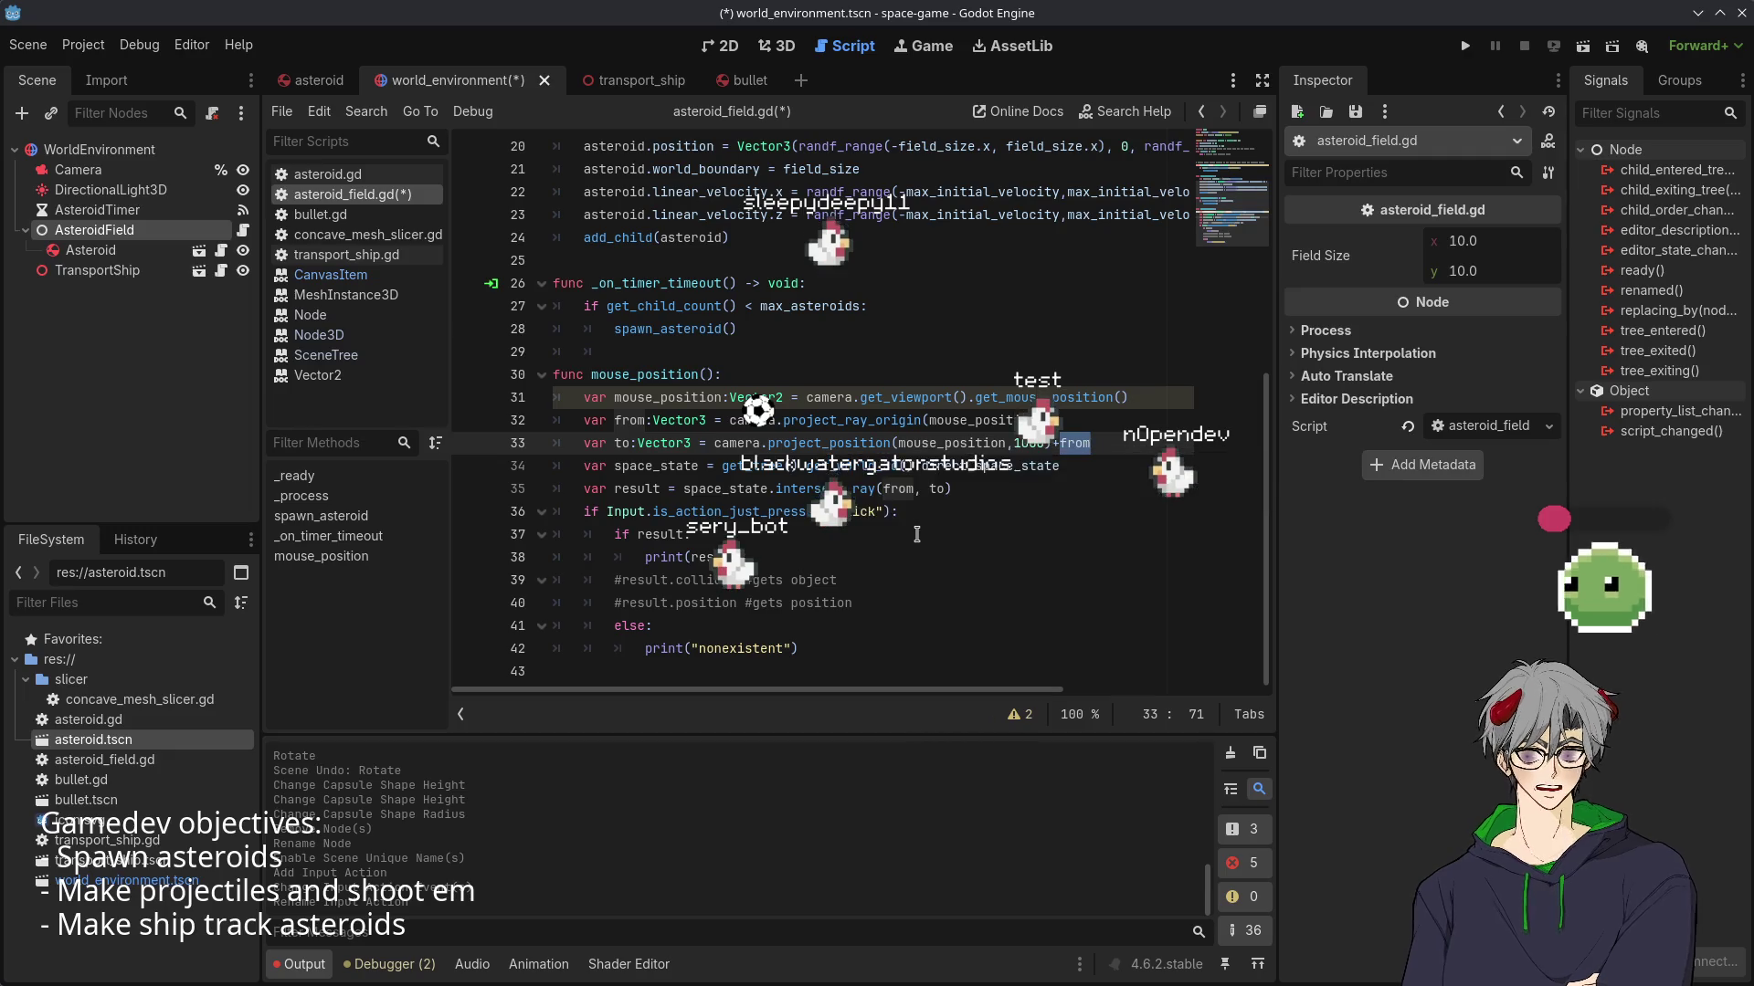
pyautogui.moveTo(831, 443)
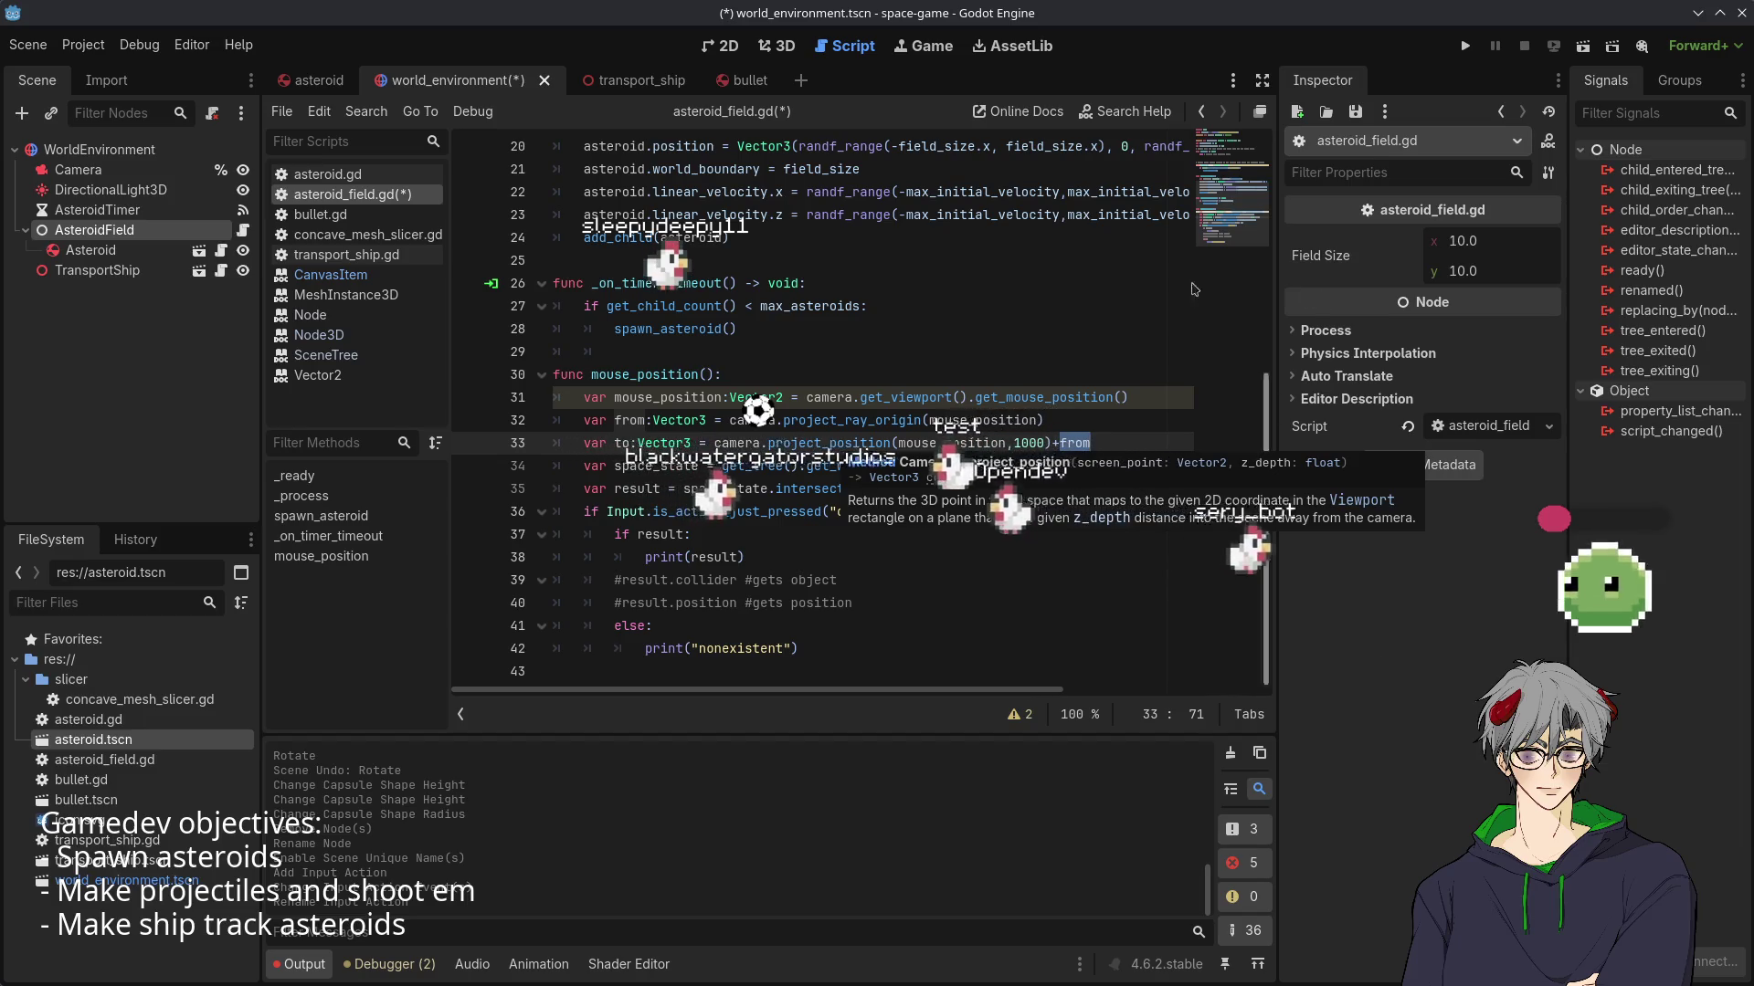
pyautogui.click(1037, 444)
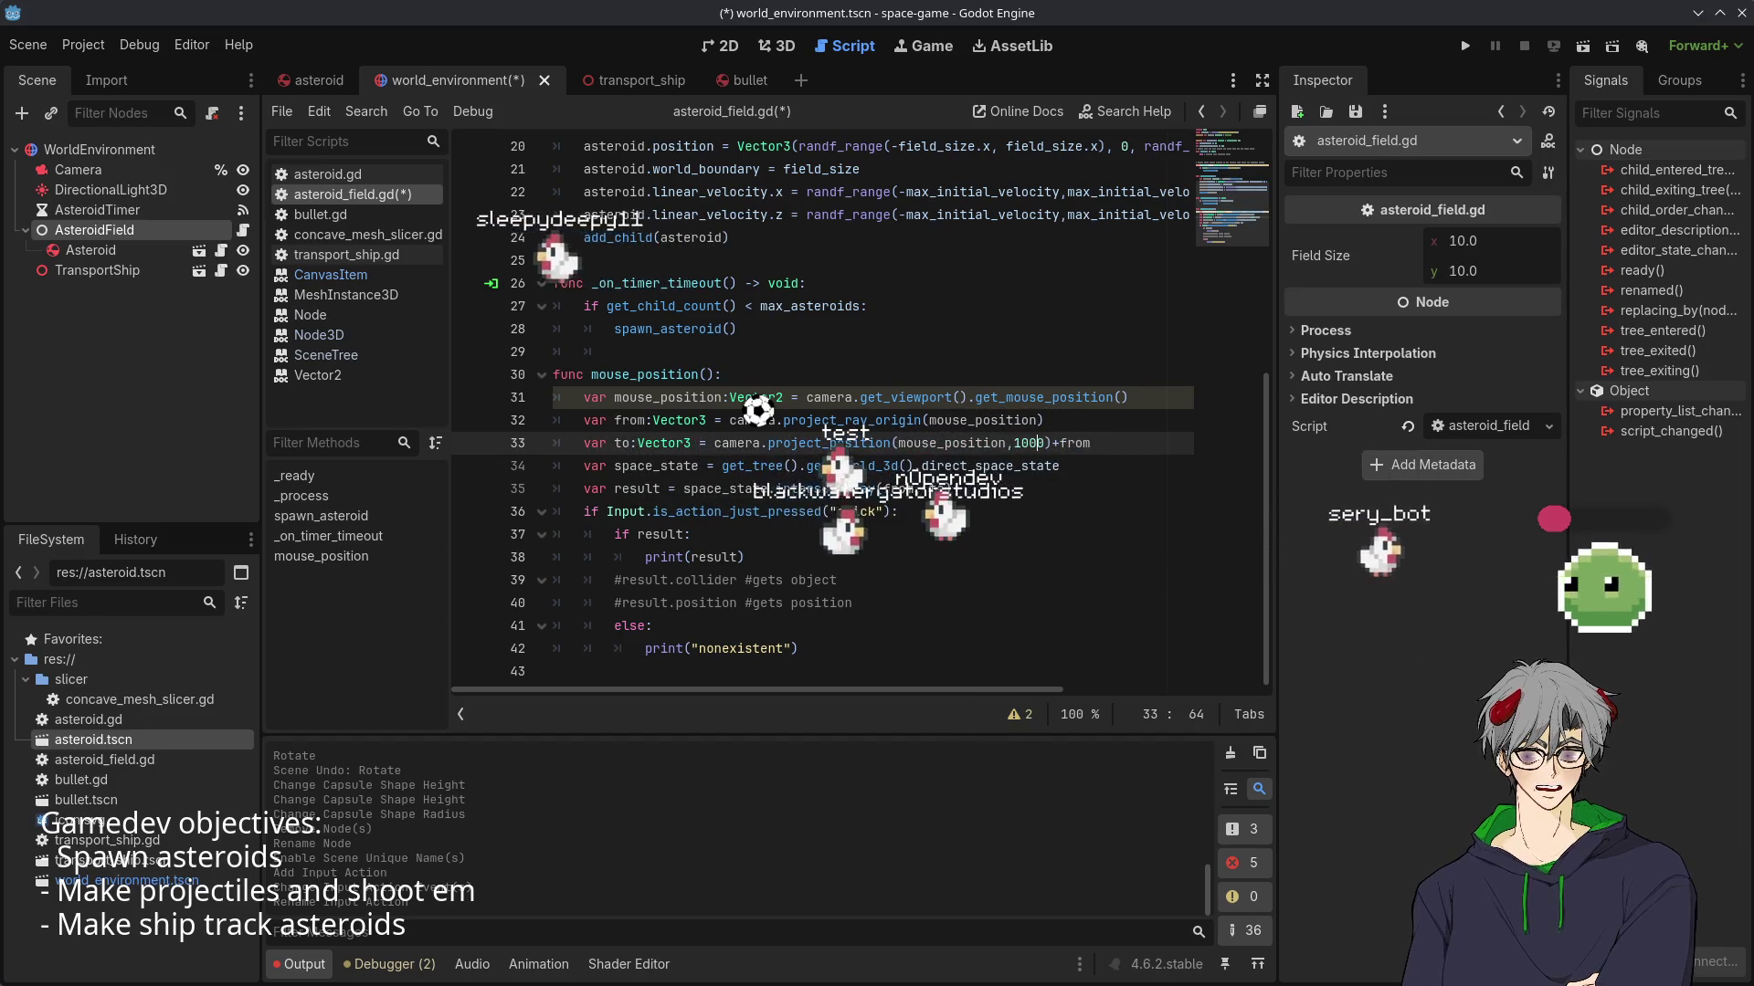
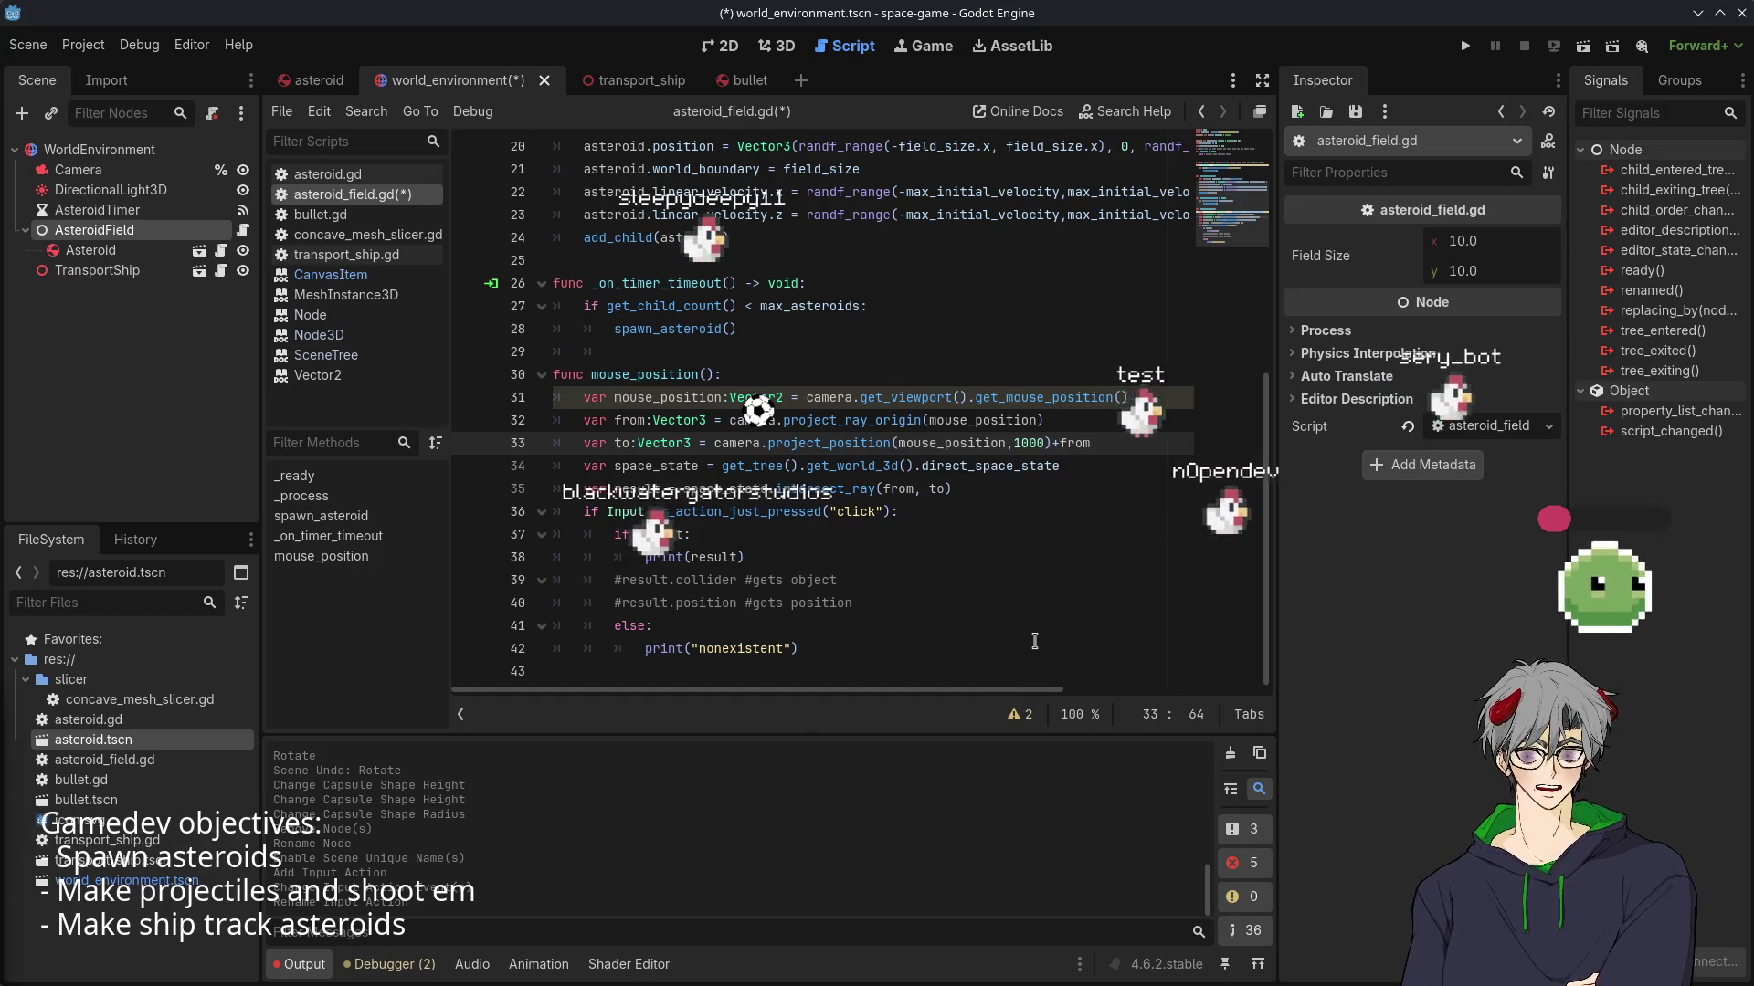
# - Replace the physics space state on line 34 with Plane(Vector3.UP, 0) and select the old click-check block
pyautogui.doubleClick(710, 487)
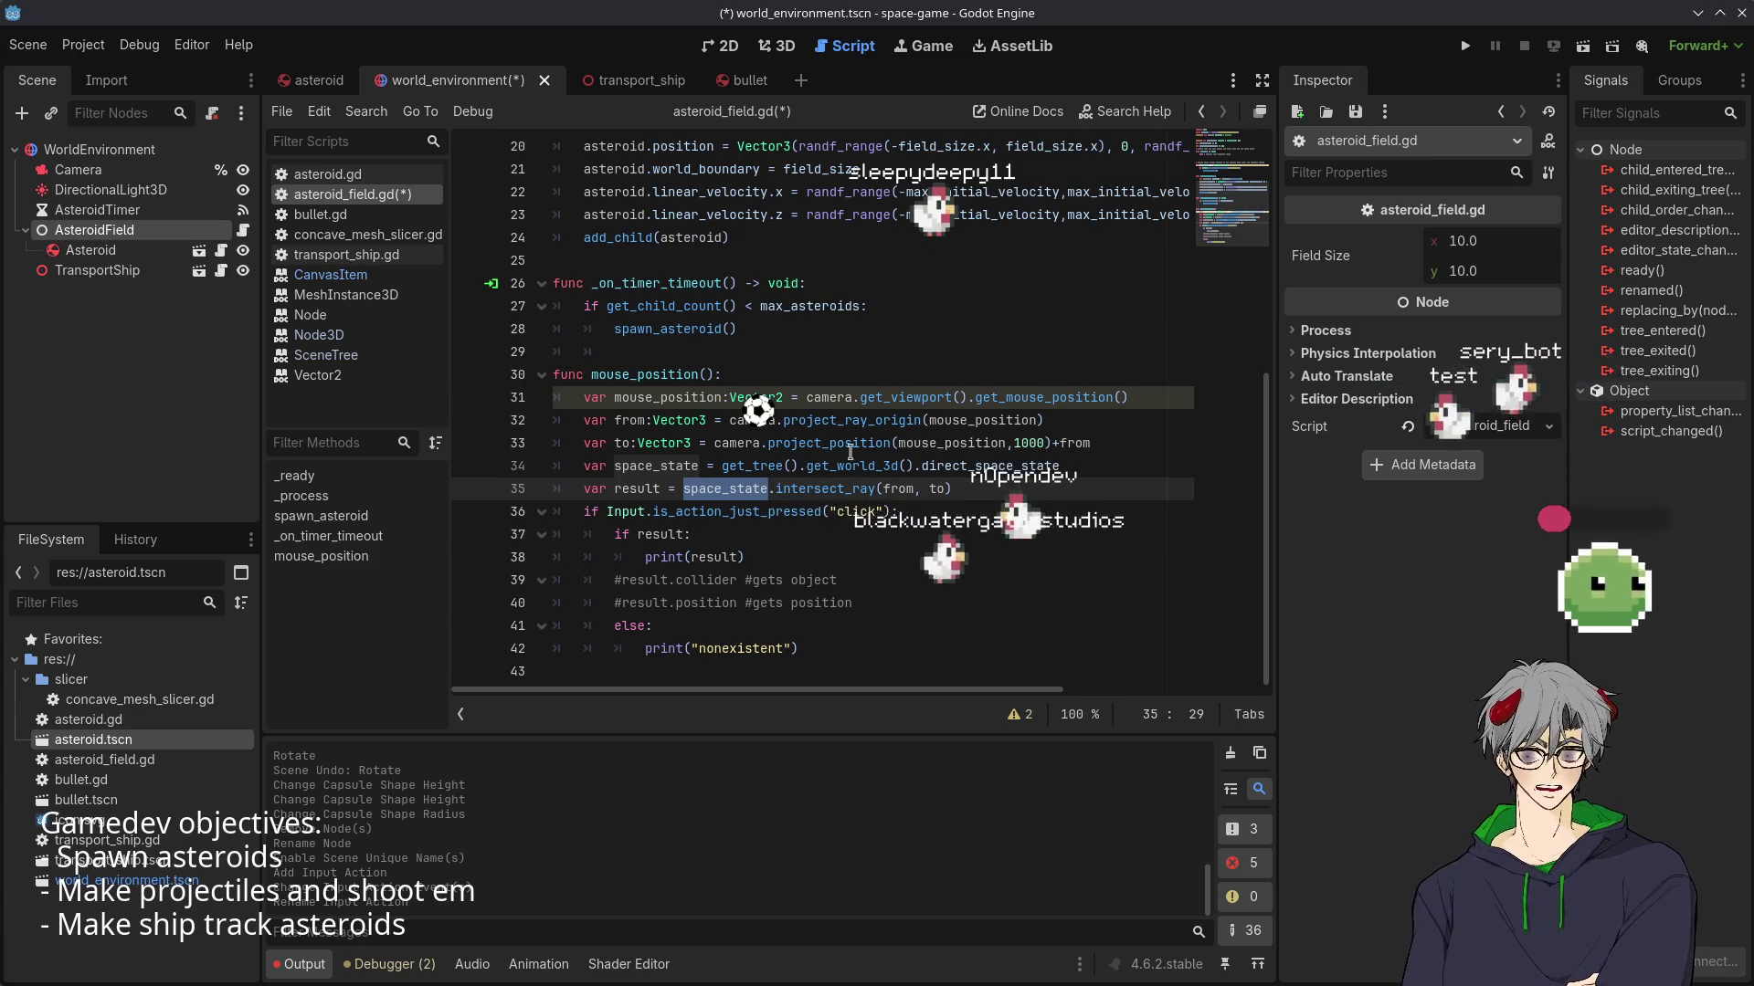
pyautogui.doubleClick(990, 465)
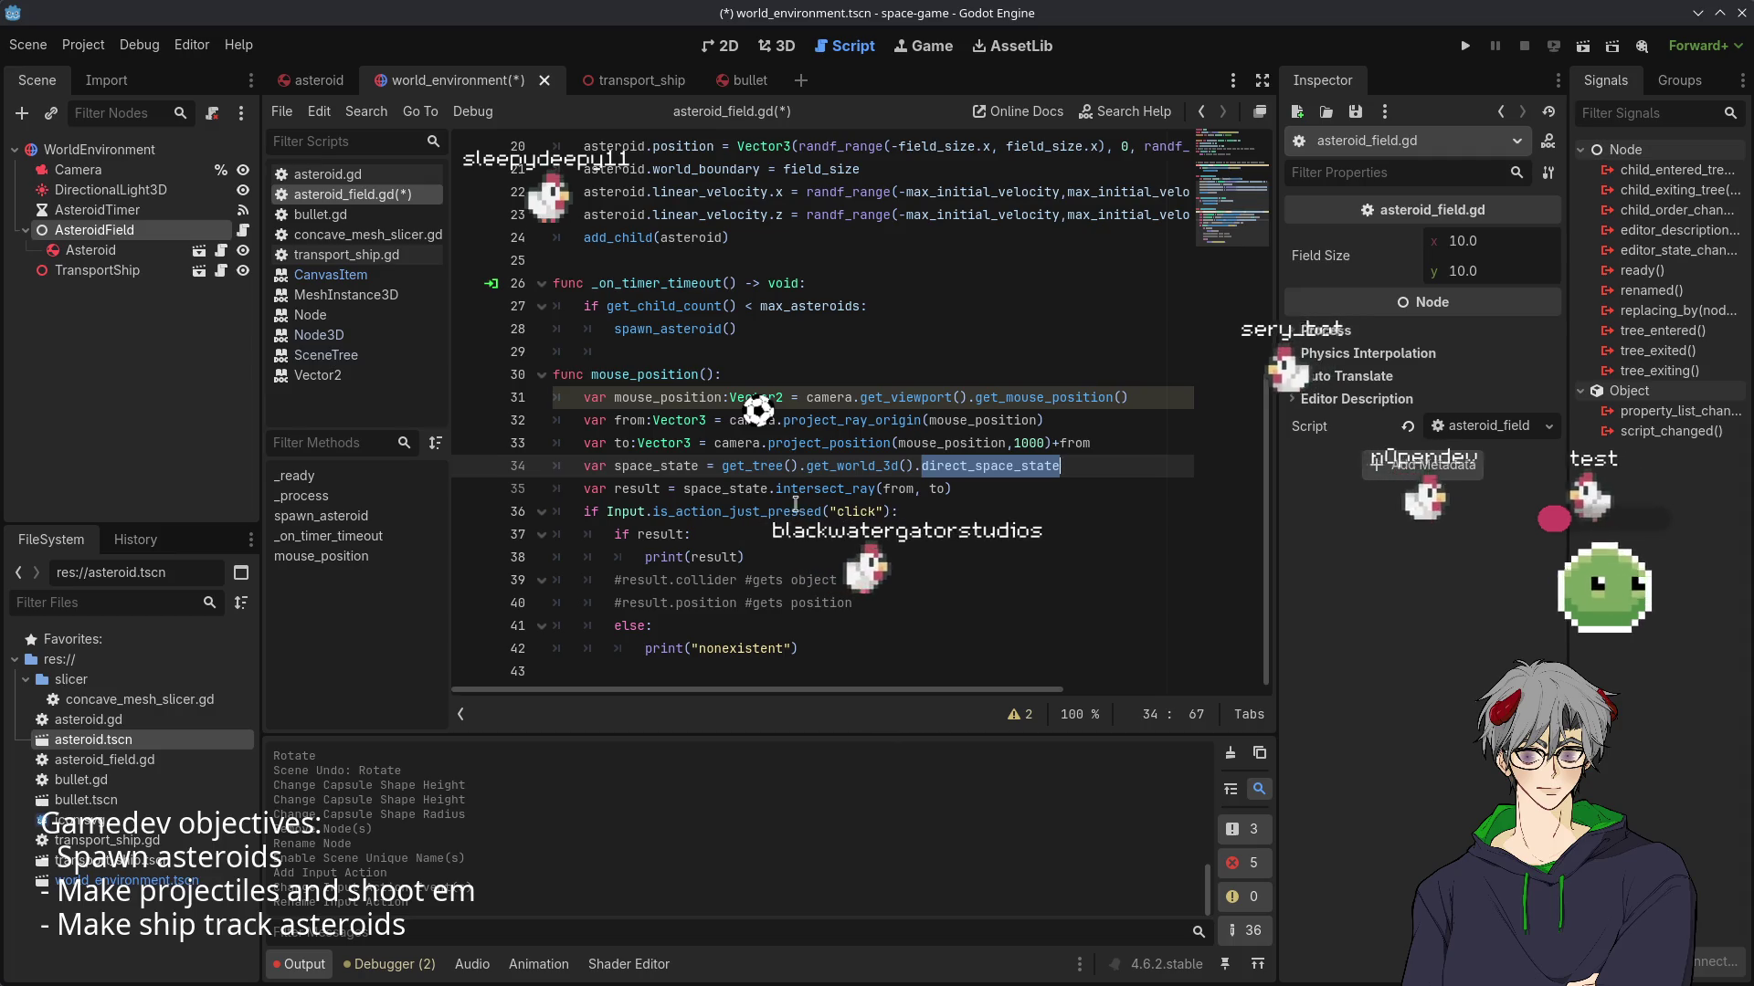
pyautogui.click(876, 465)
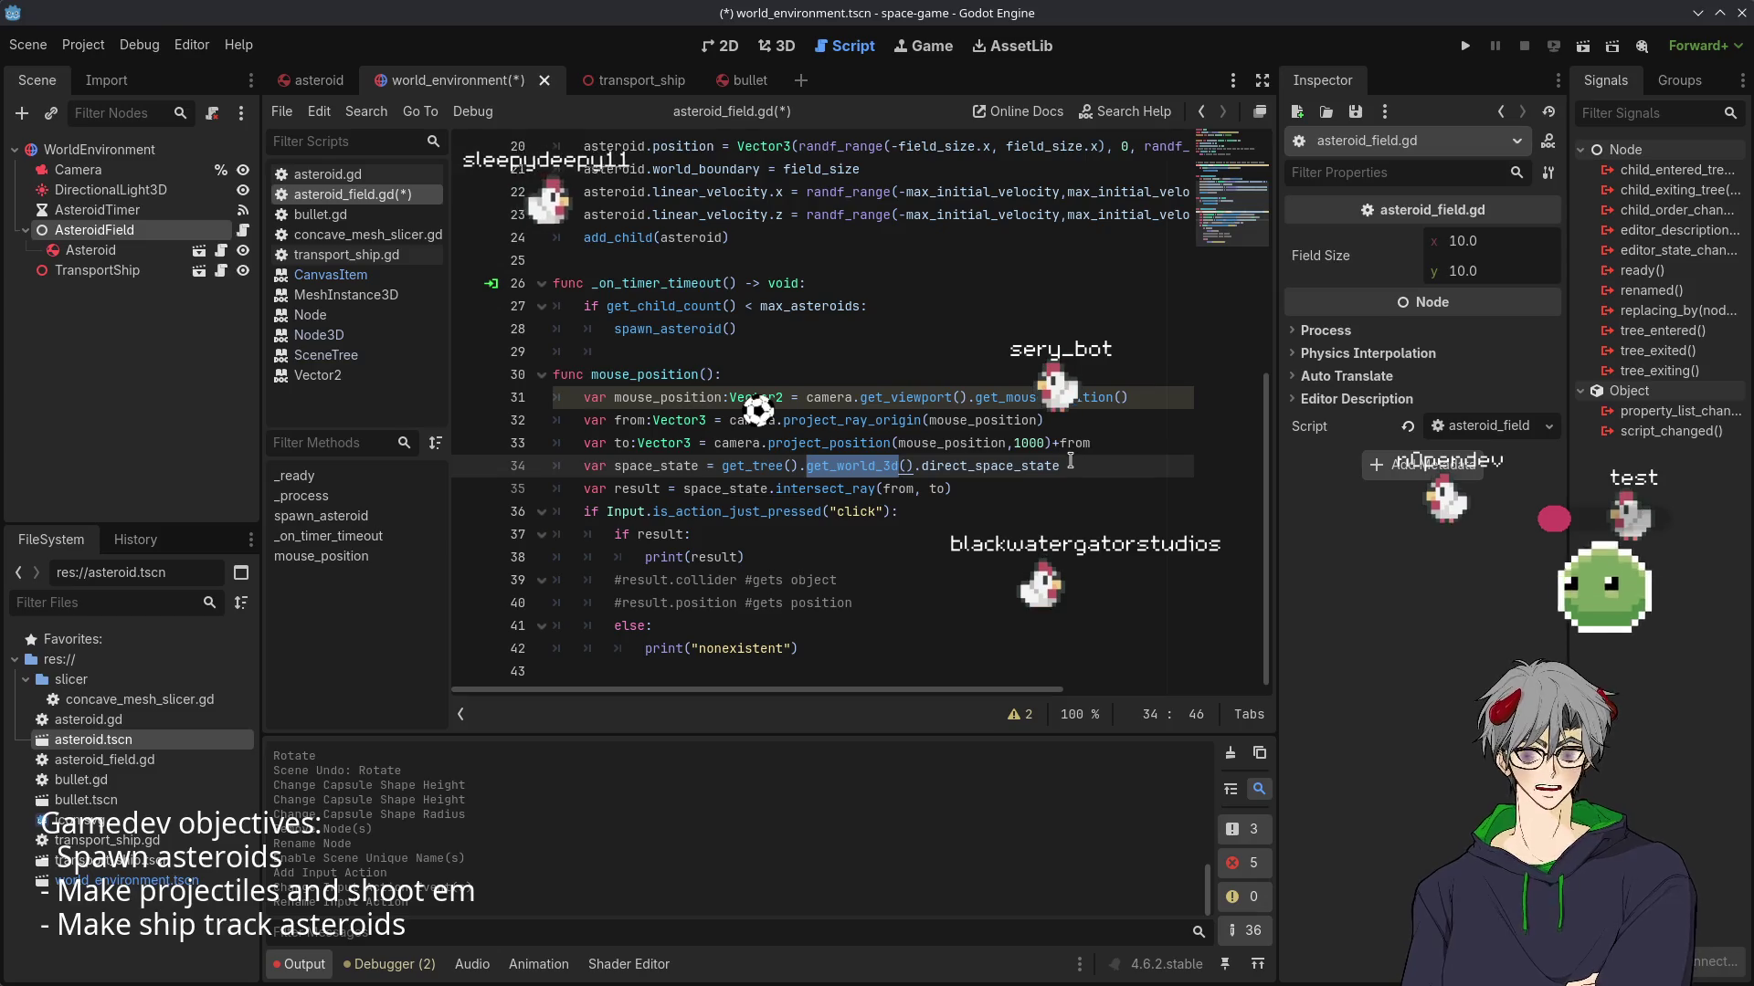
pyautogui.moveTo(1070, 465); pyautogui.dragTo(721, 460)
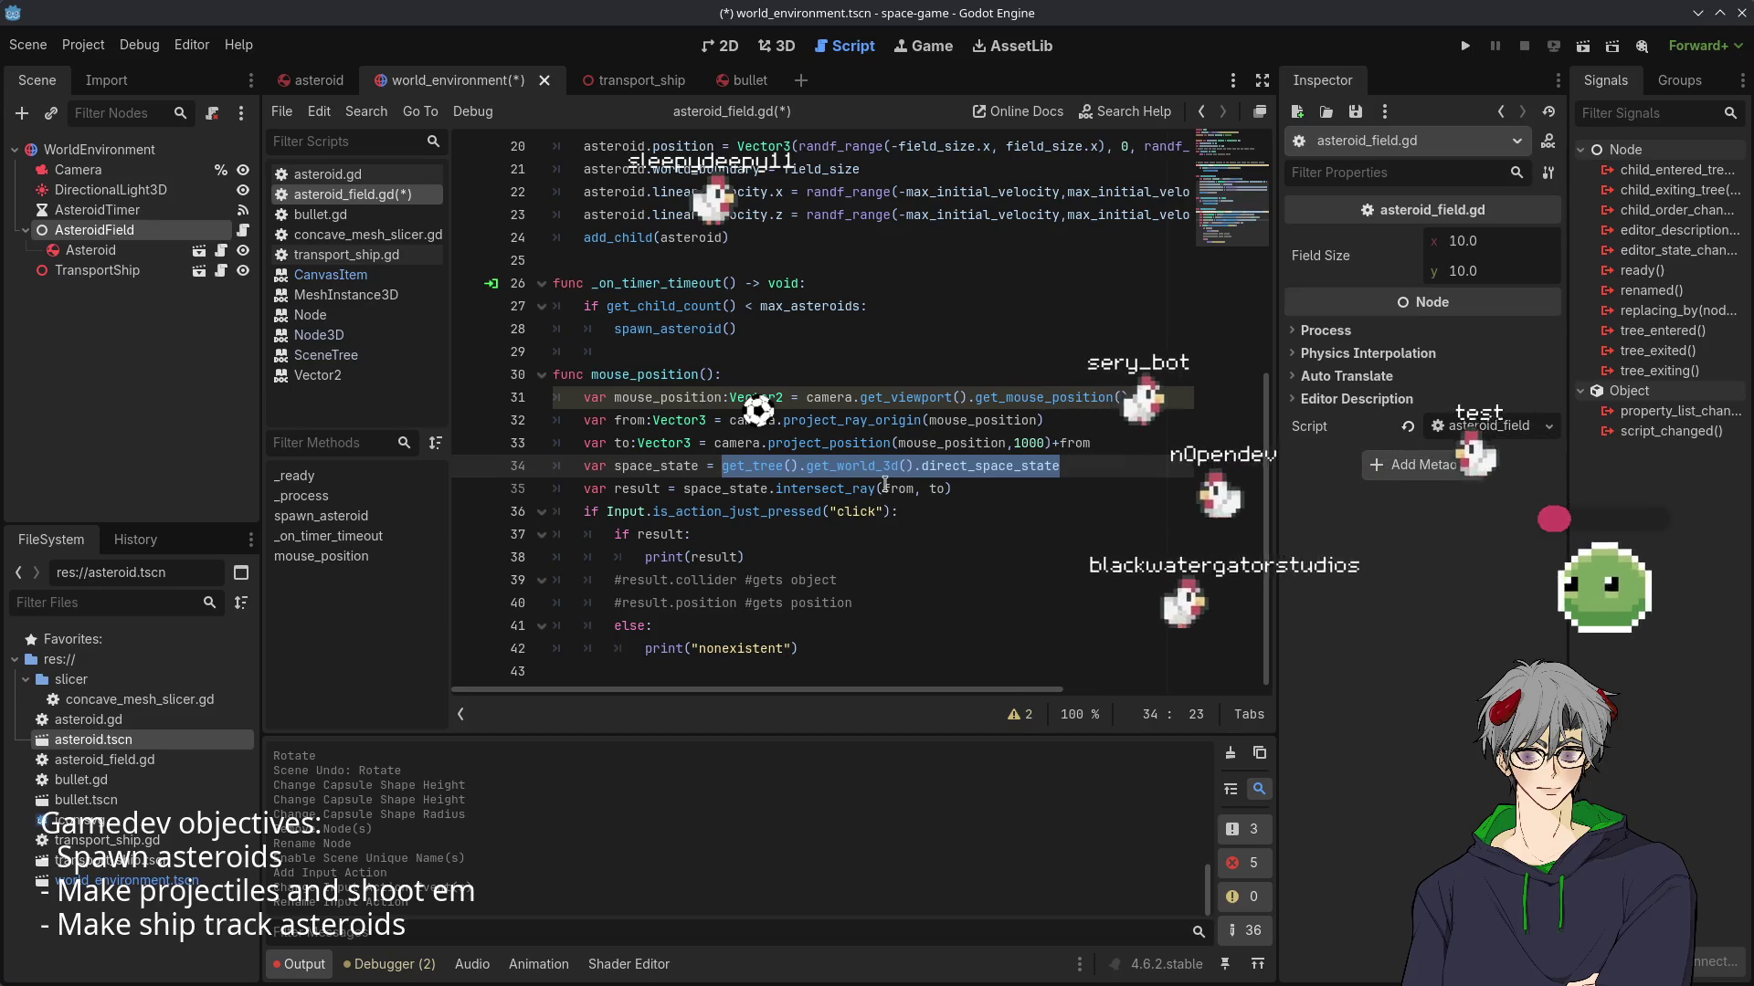
pyautogui.doubleClick(989, 466)
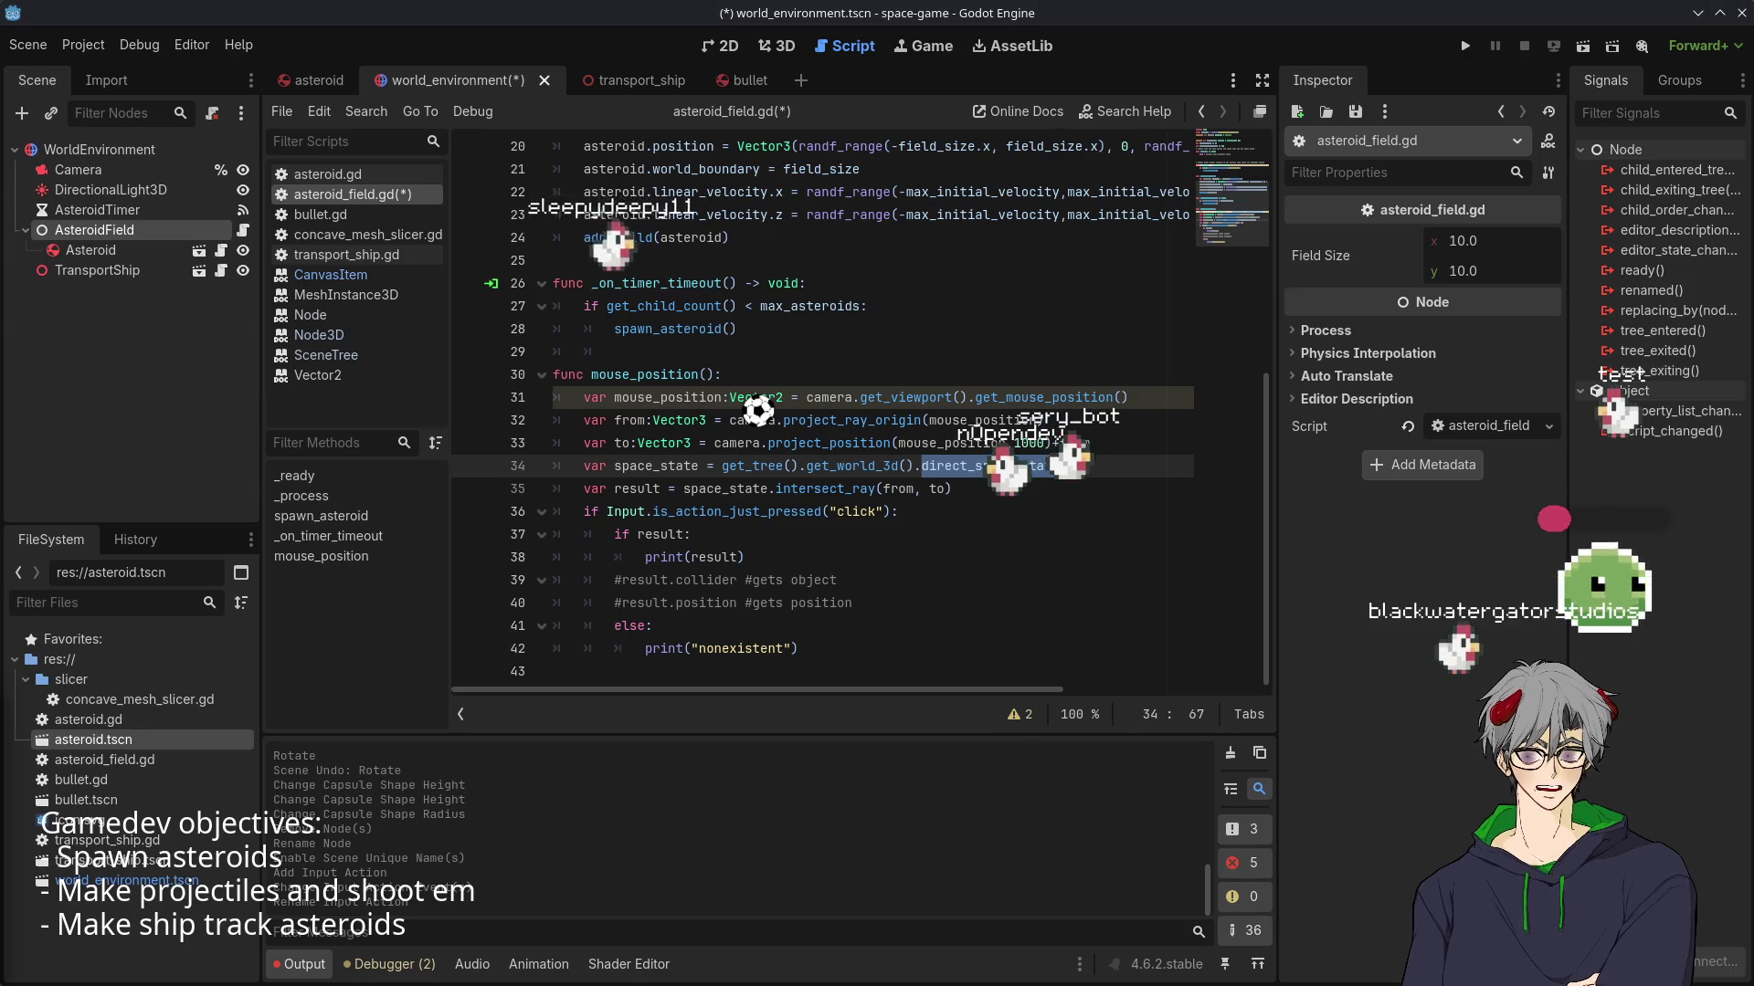
pyautogui.moveTo(1074, 466); pyautogui.dragTo(722, 466)
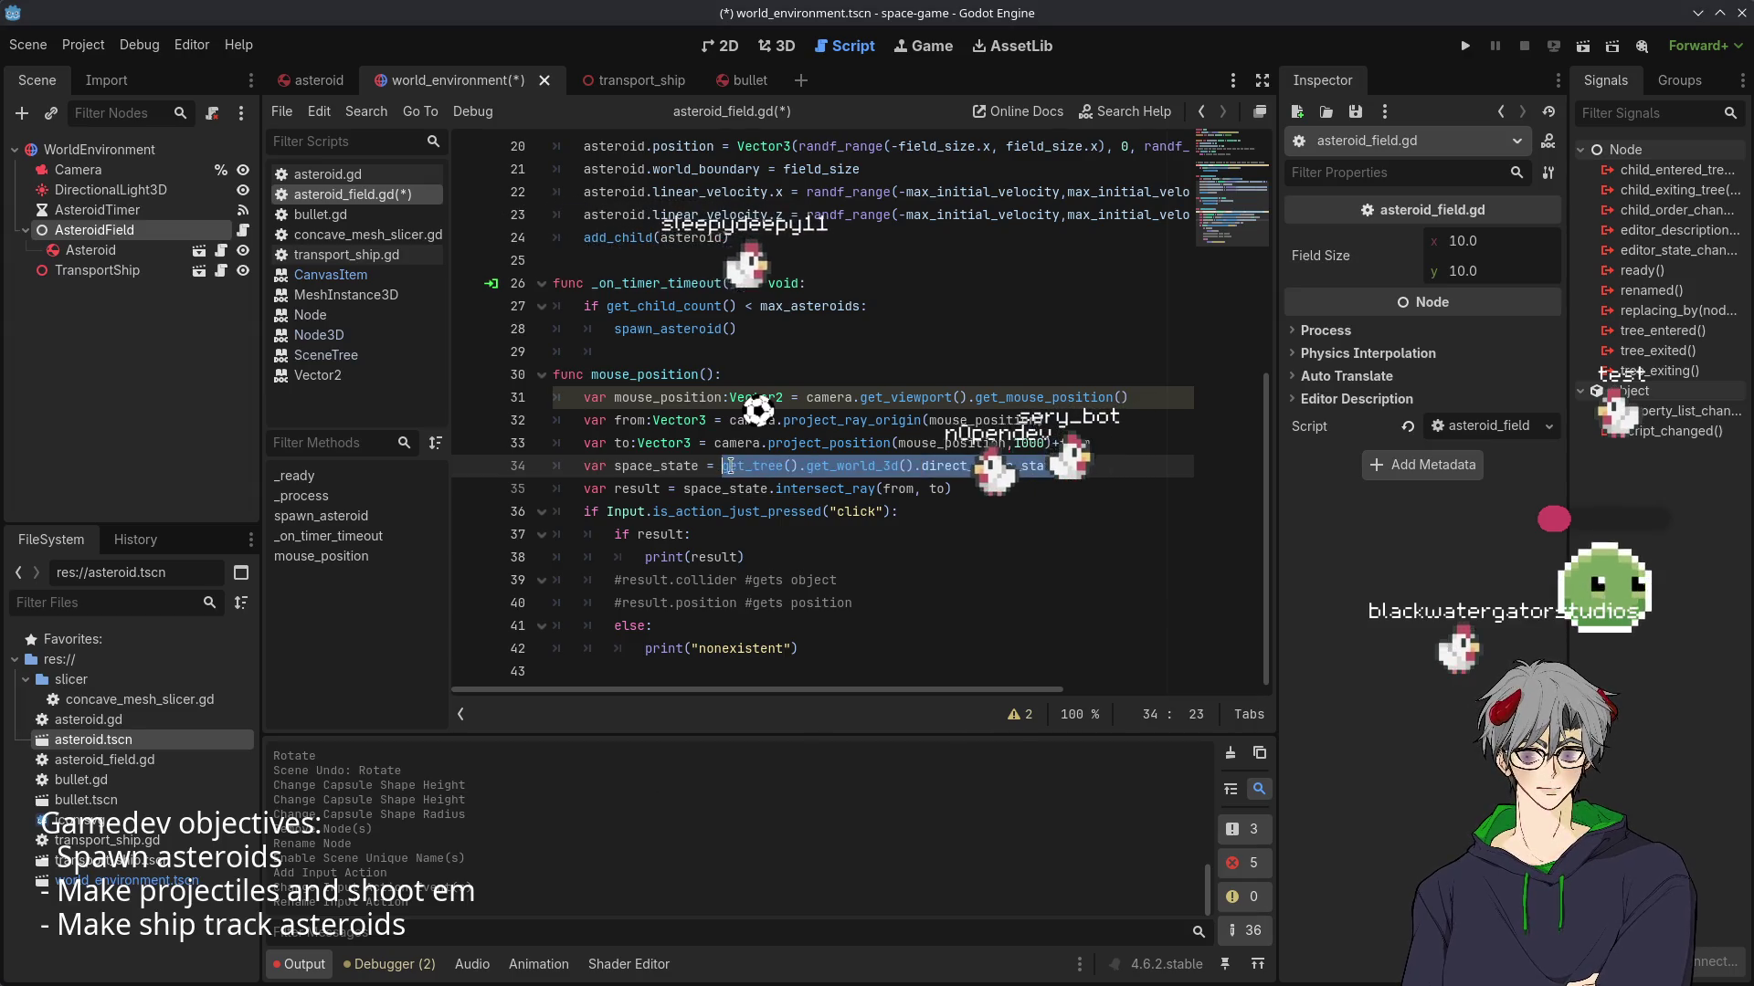
pyautogui.write('Plane(Vector3.UP, 0)')
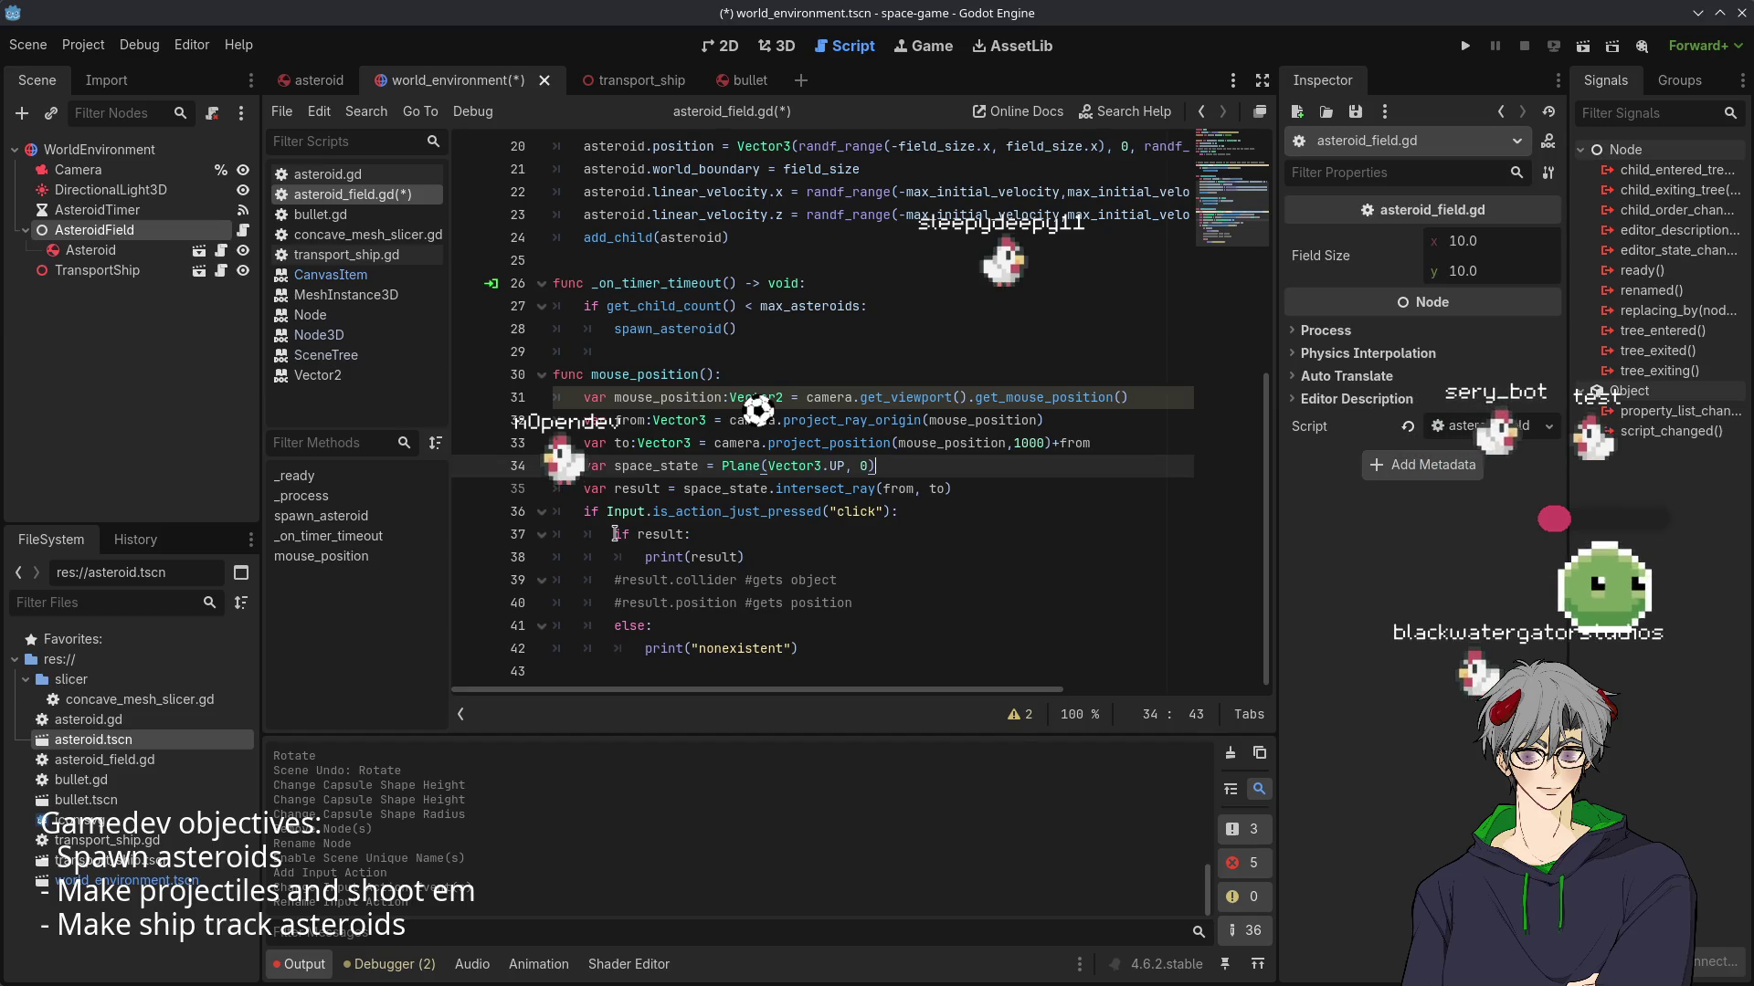
pyautogui.moveTo(581, 511)
pyautogui.mouseDown()
pyautogui.moveTo(899, 531)
pyautogui.moveTo(906, 550)
pyautogui.mouseUp()
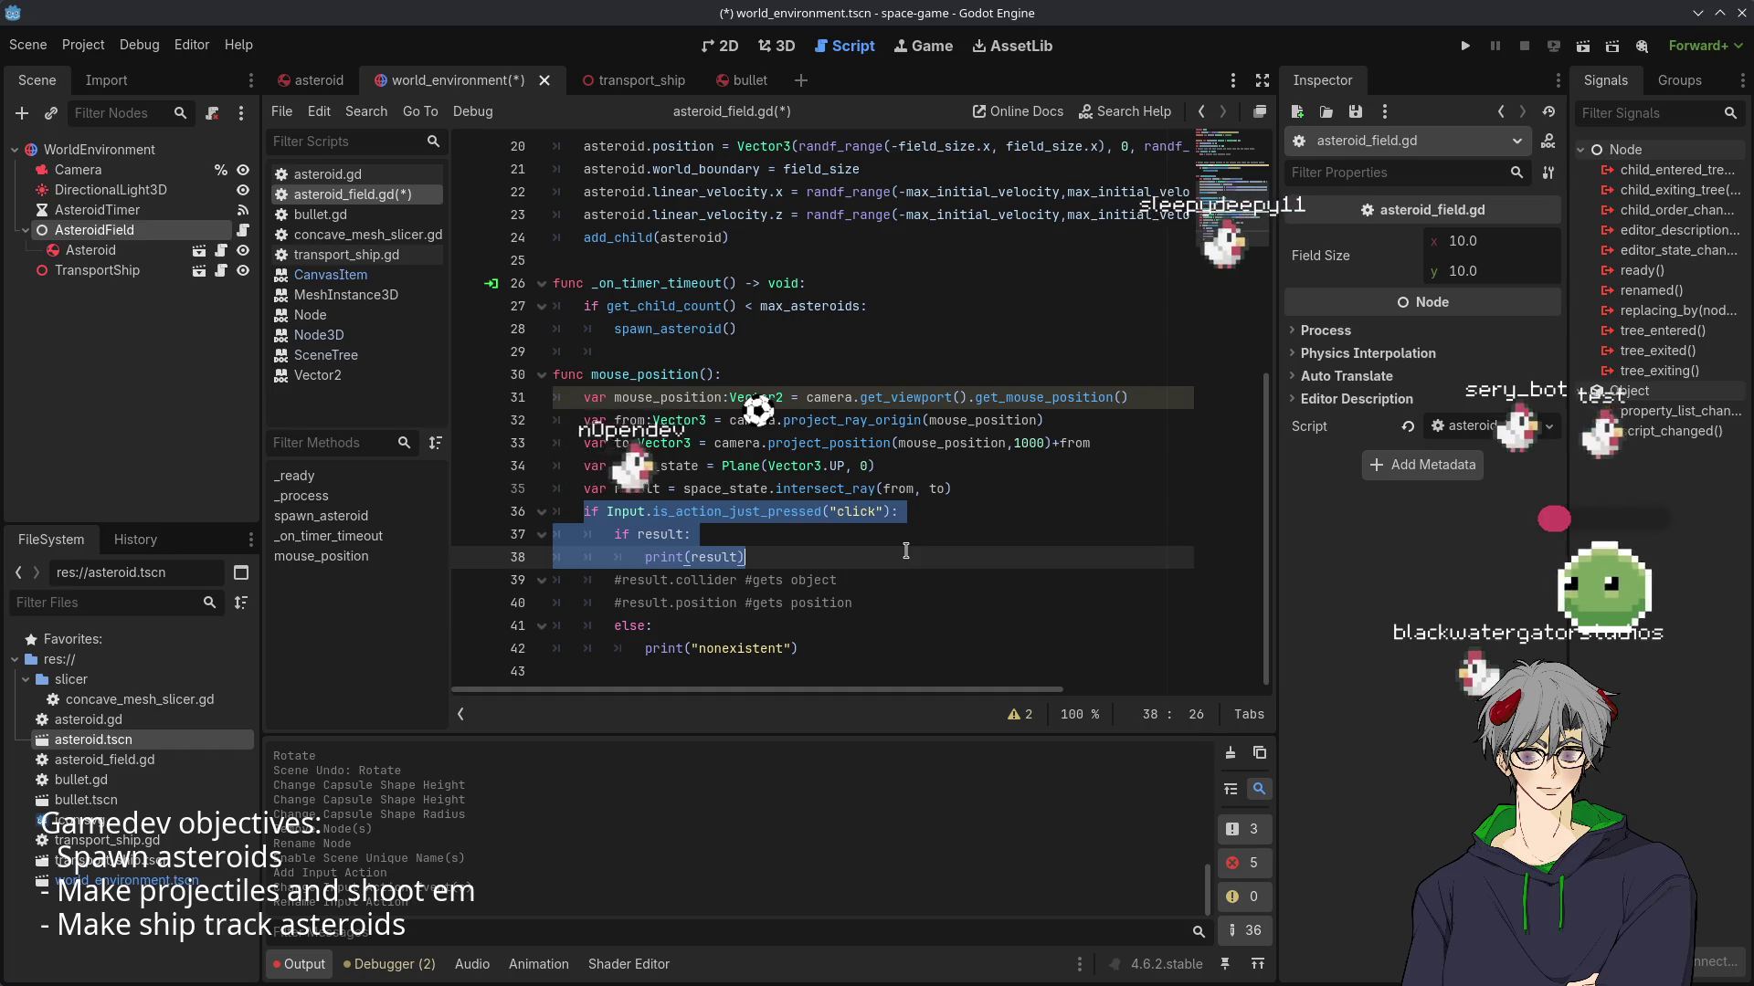
pyautogui.moveTo(906, 551); pyautogui.dragTo(922, 652)
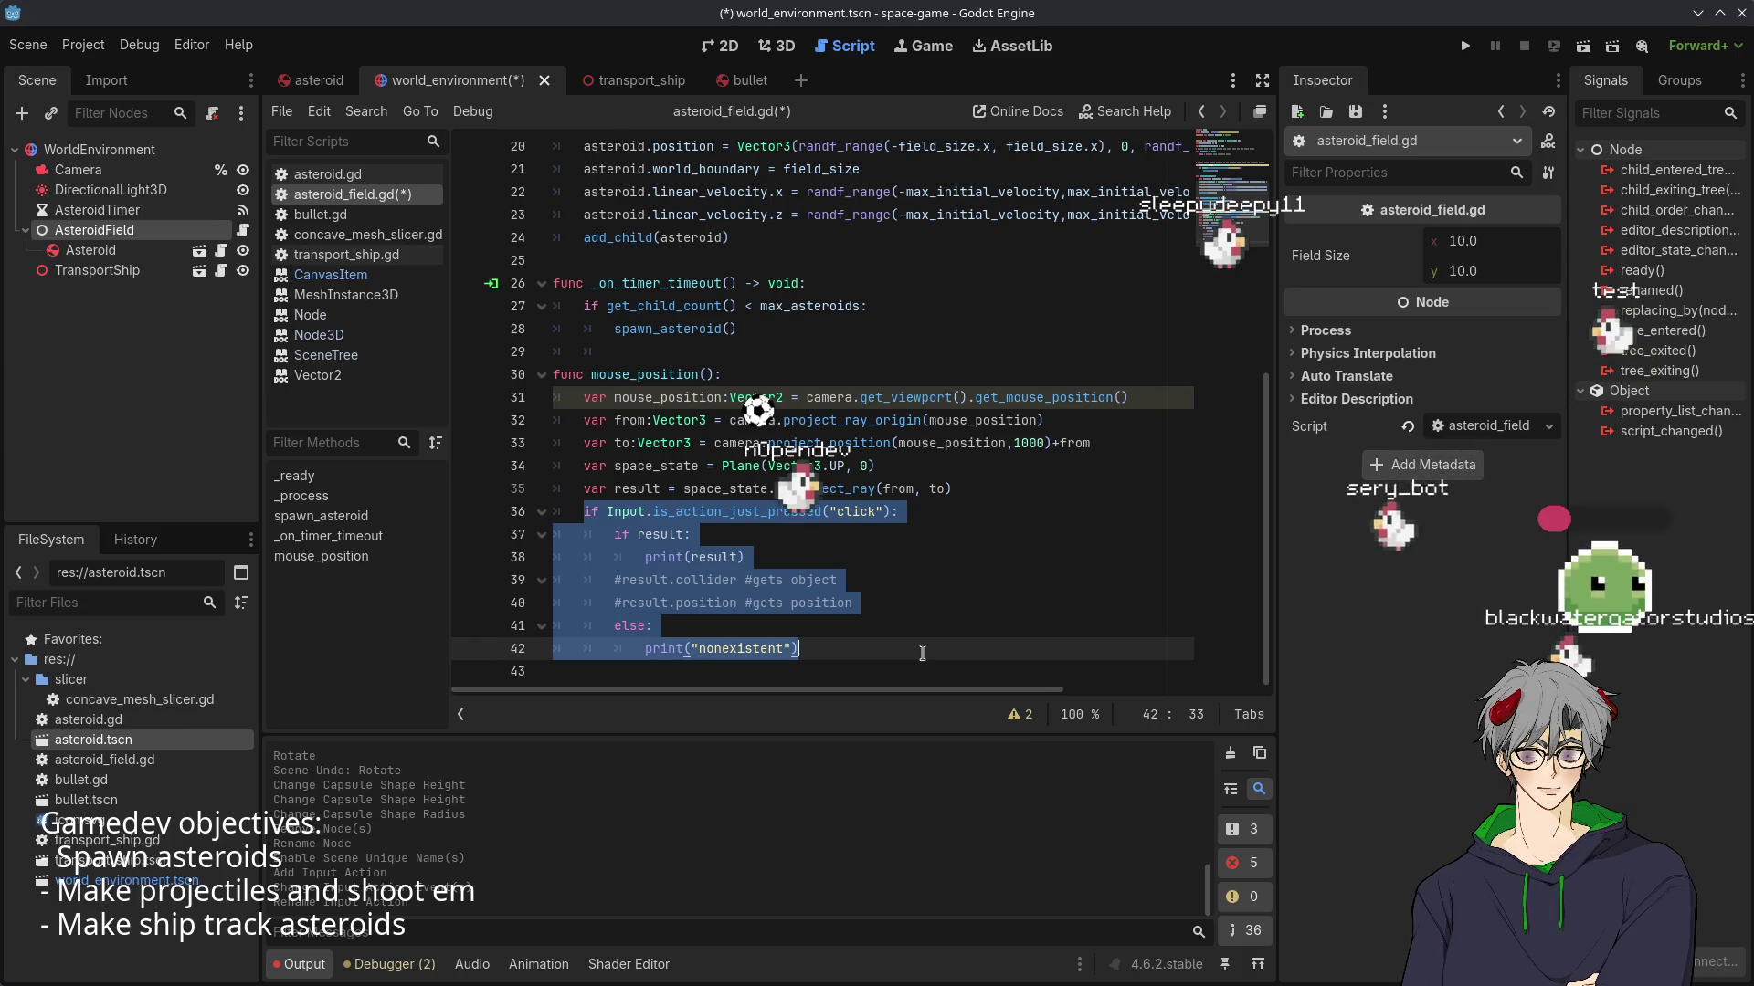
# - Replace the old block with 'if result:' followed by an indented 'return result'
pyautogui.press('BackSpace')
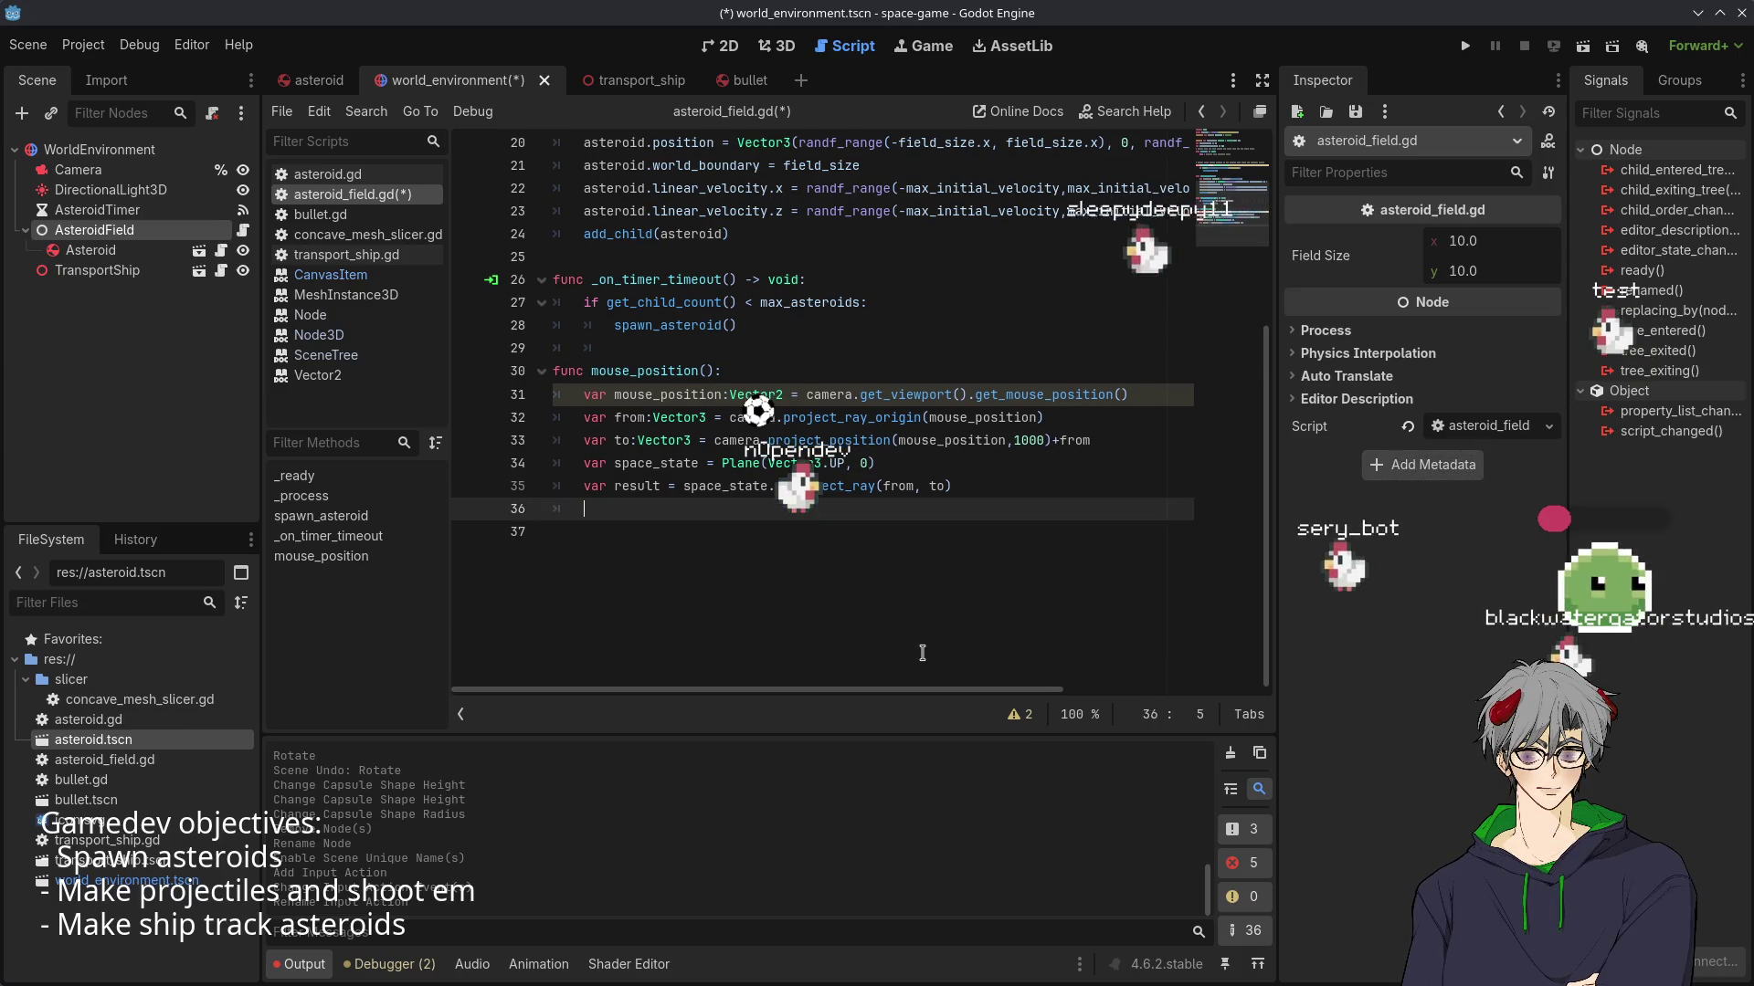
pyautogui.write('ifres')
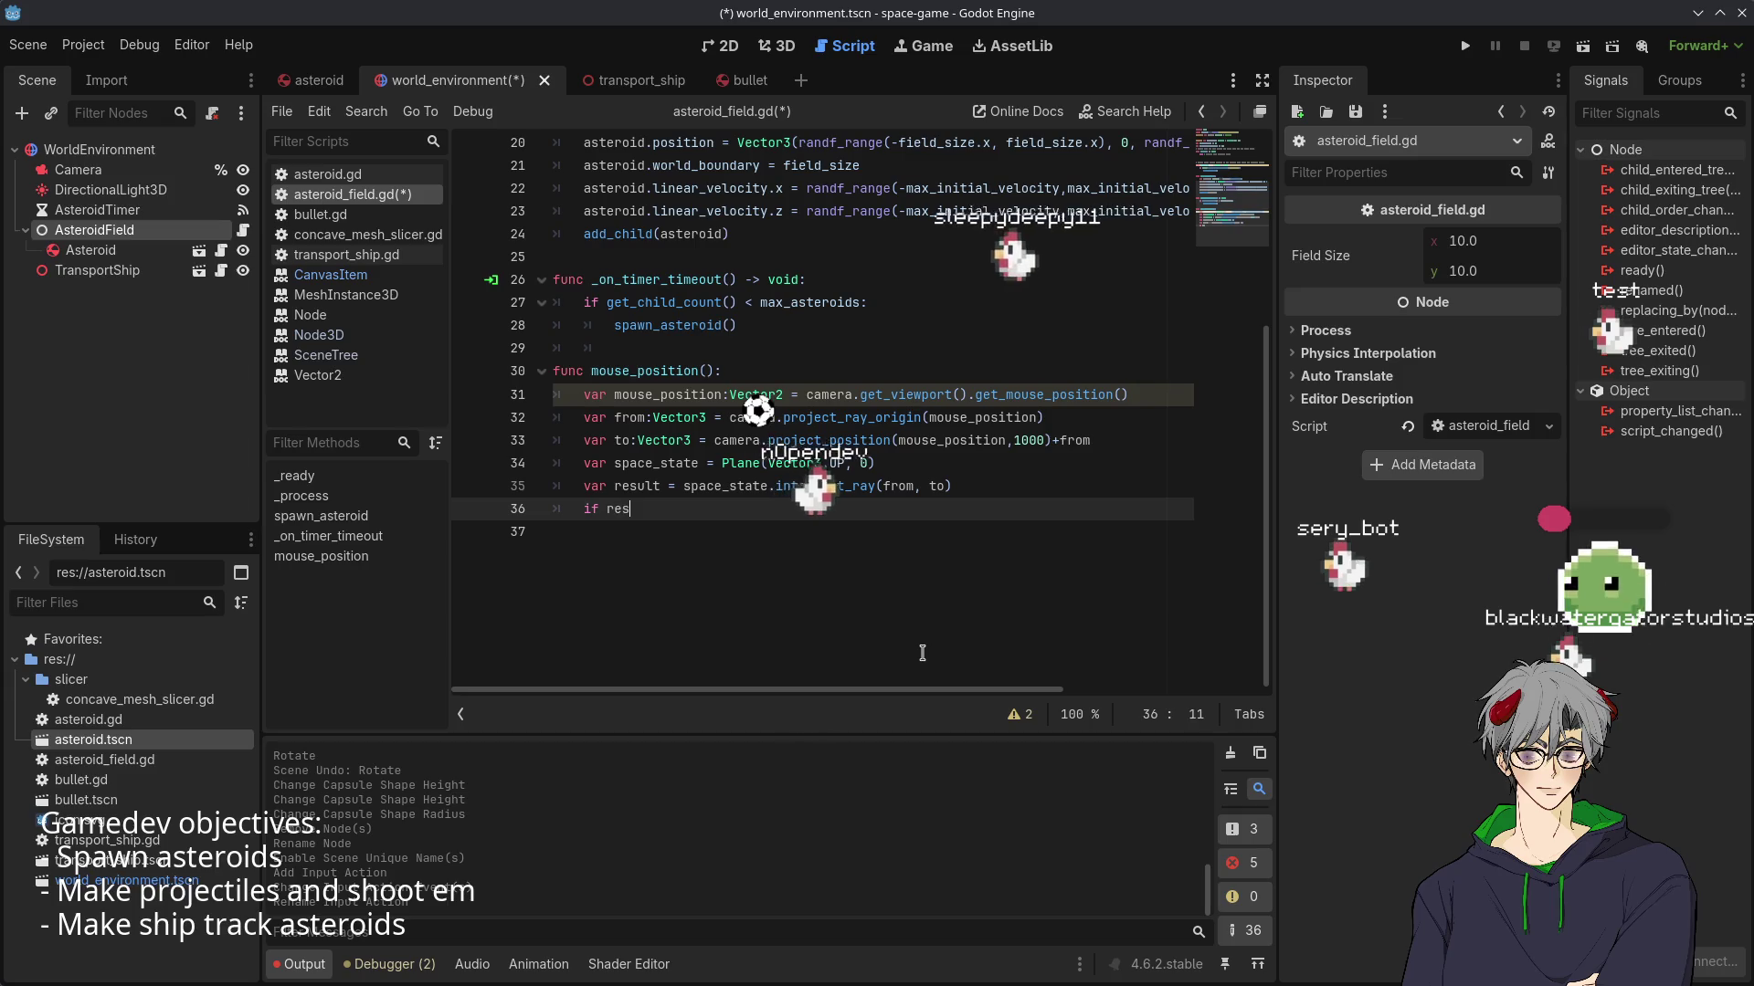
pyautogui.write('uklt')
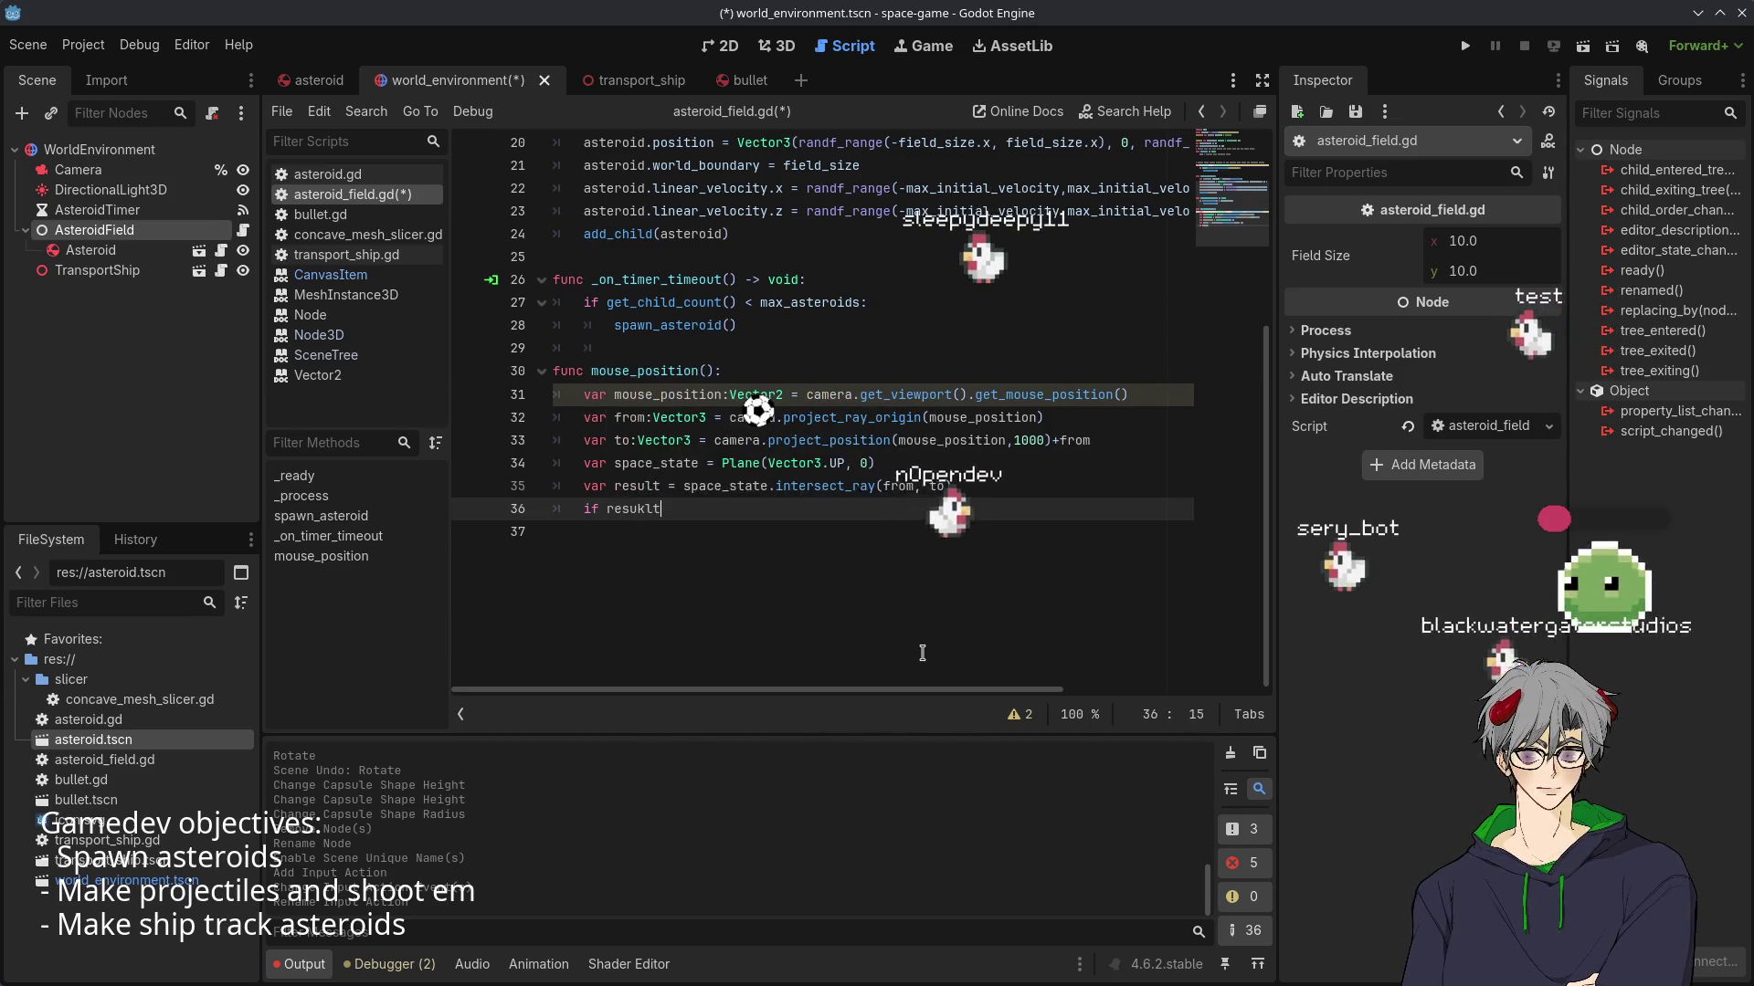
pyautogui.press('BackSpace')
pyautogui.press('BackSpace')
pyautogui.press('BackSpace')
pyautogui.write('lt')
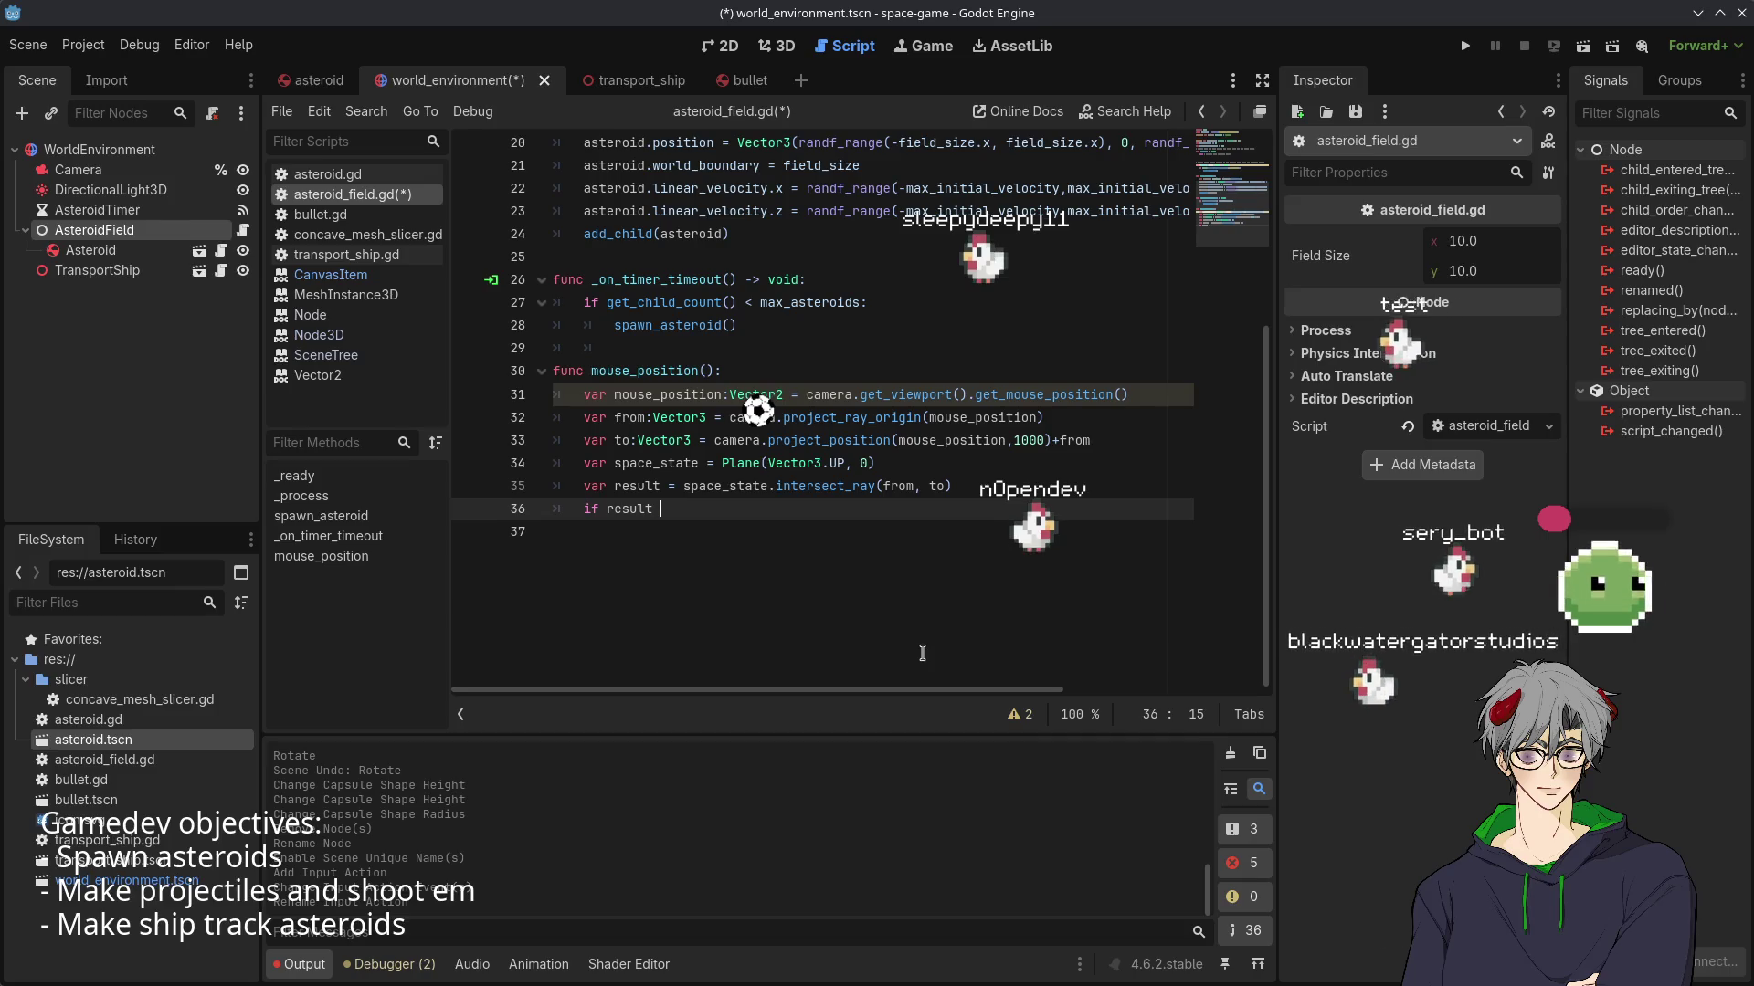
pyautogui.press('BackSpace')
pyautogui.write(':')
pyautogui.press('Return')
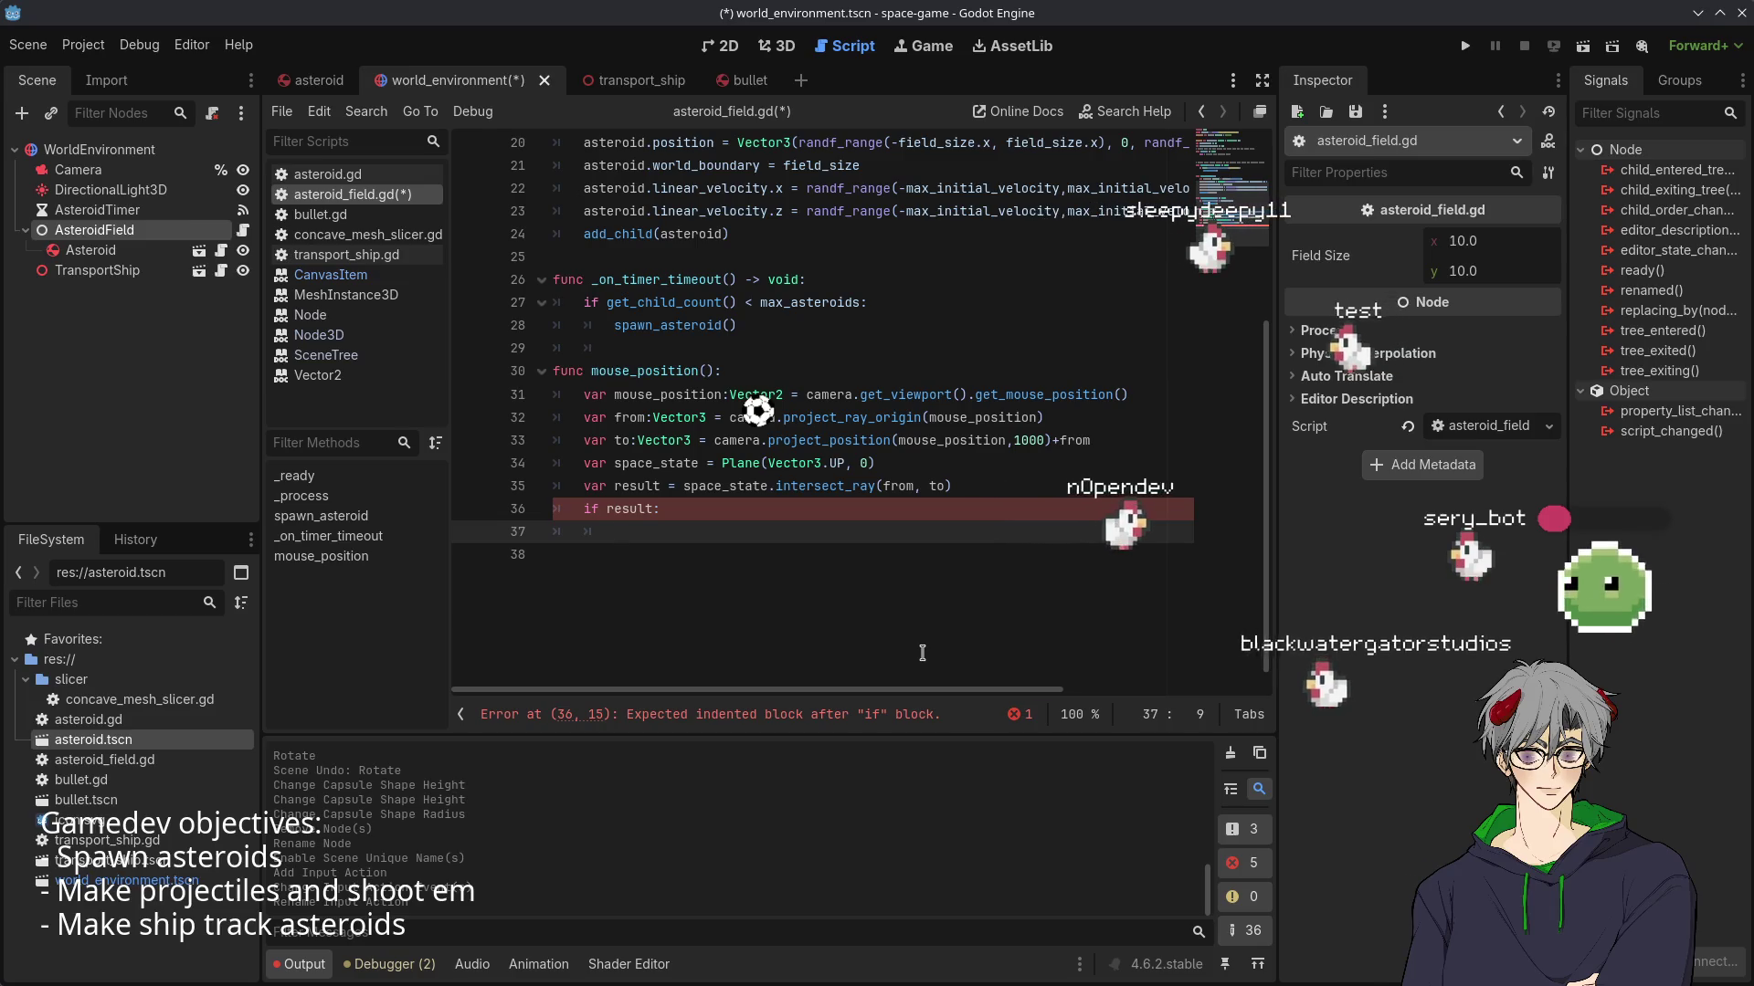
pyautogui.write('rety')
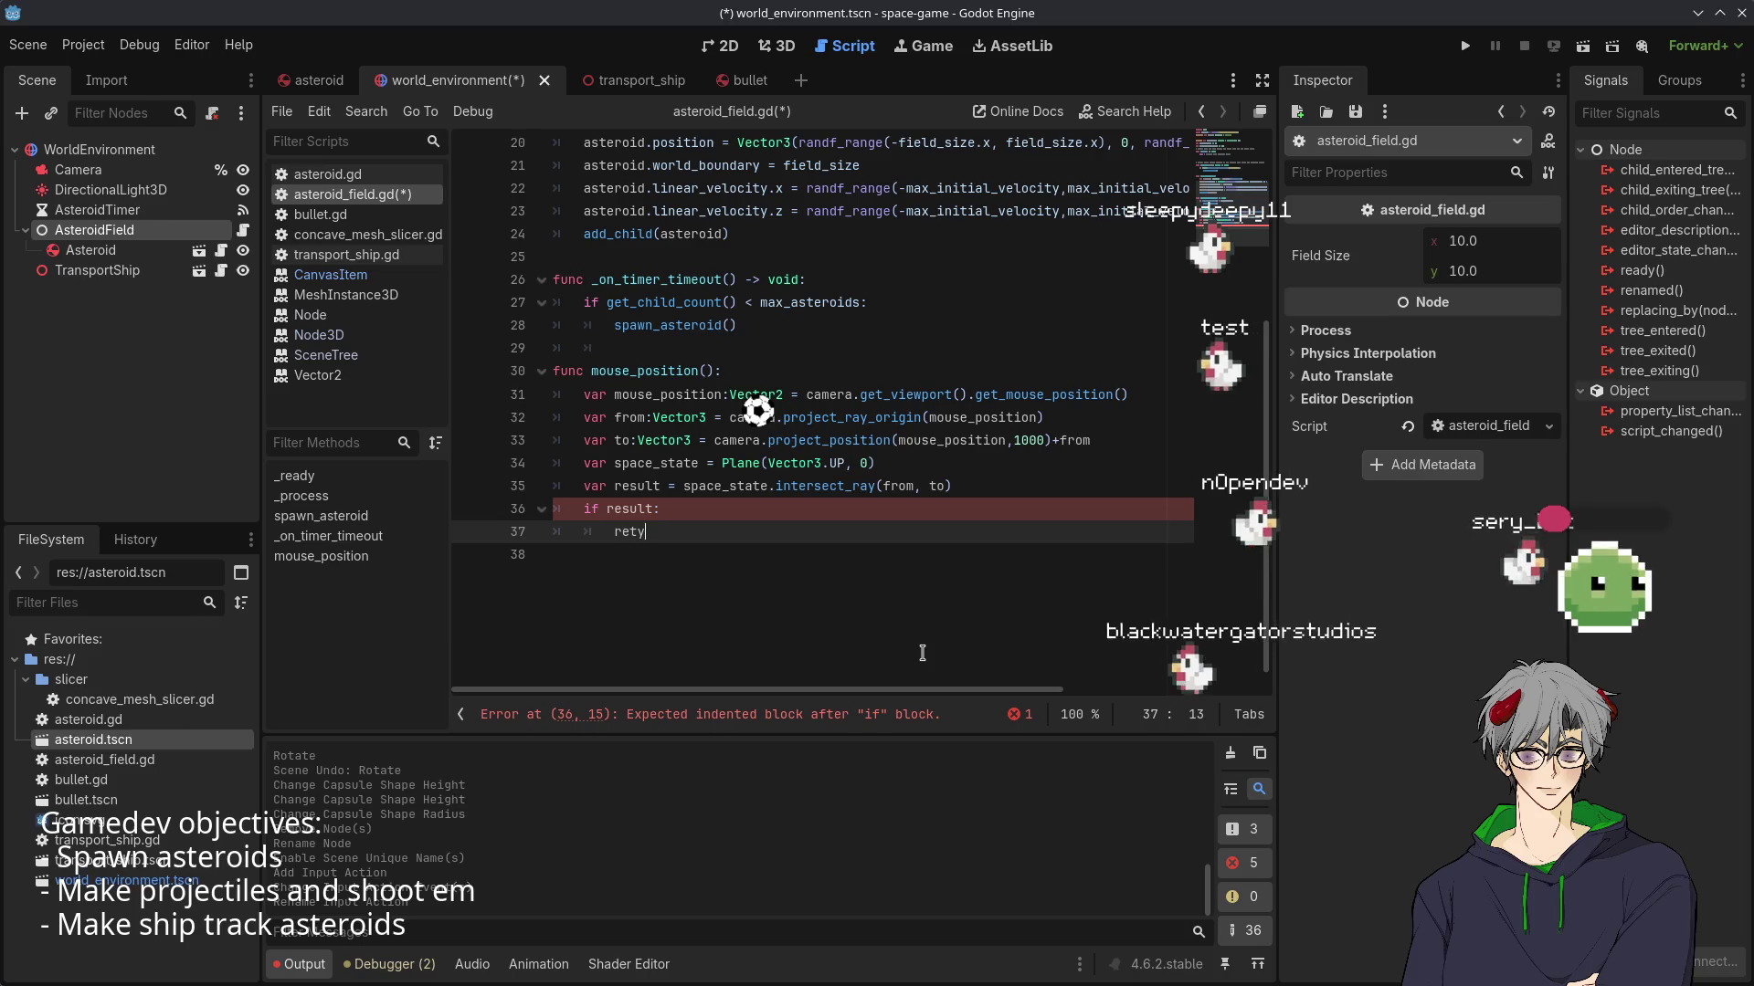
pyautogui.write('rbn¿¿')
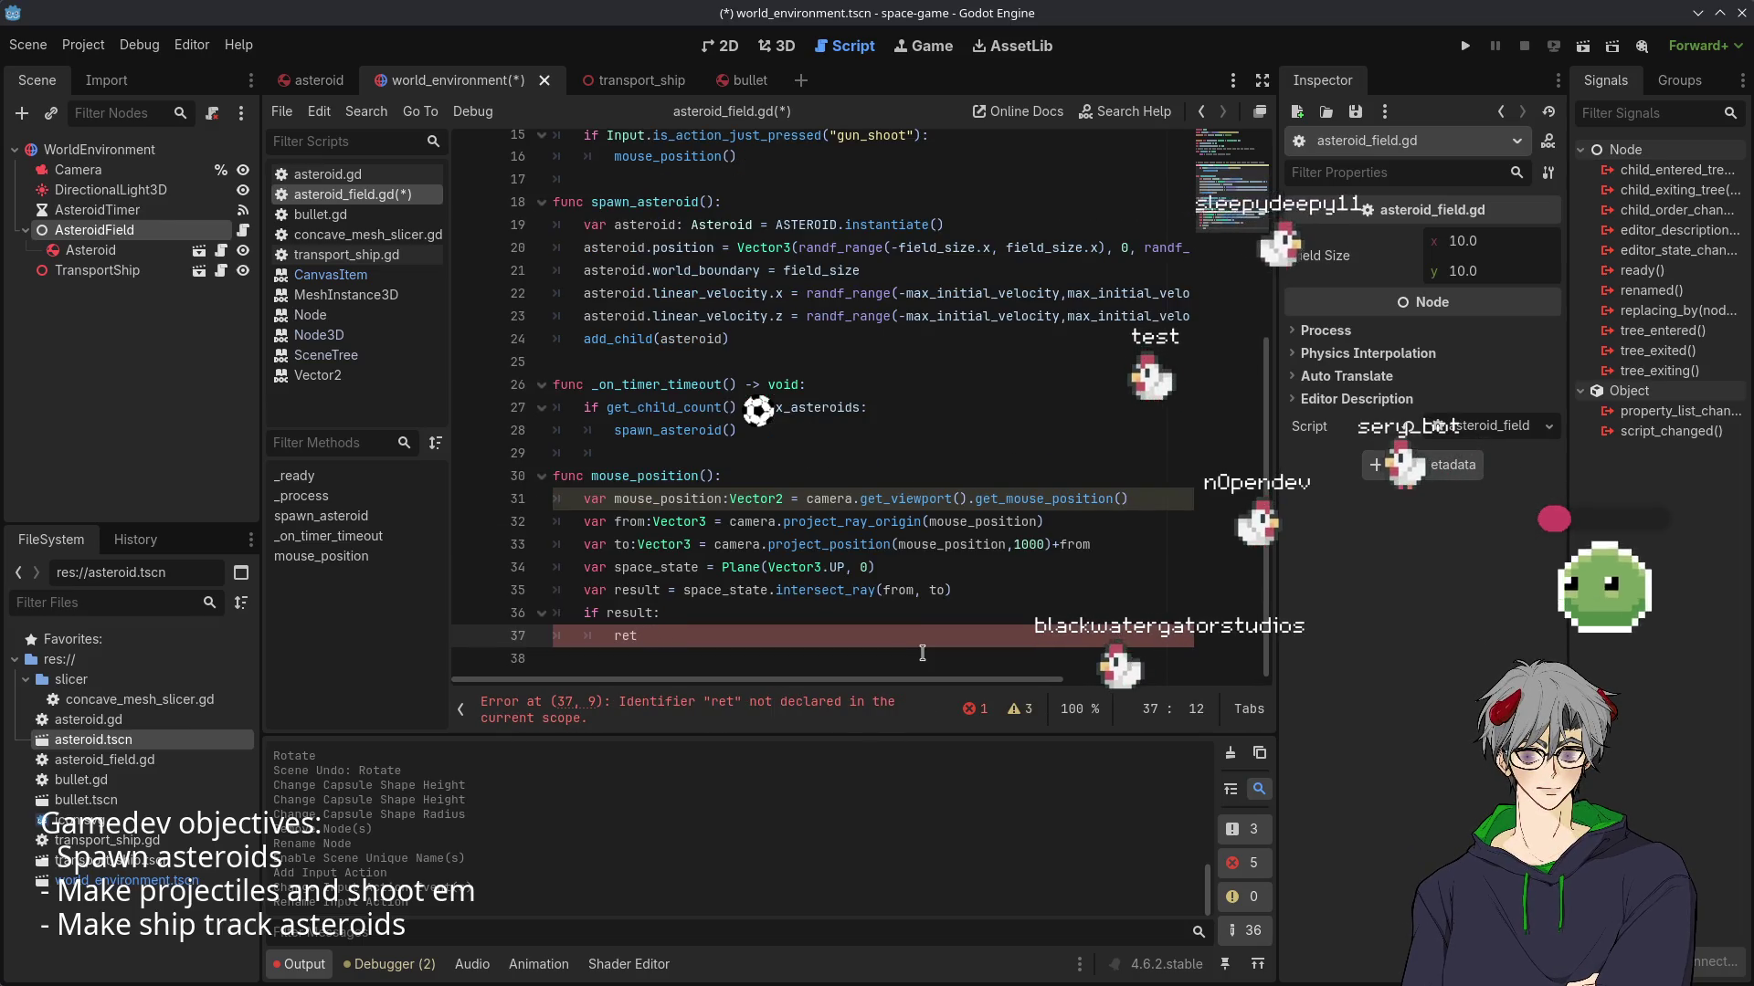
pyautogui.write('rn result')
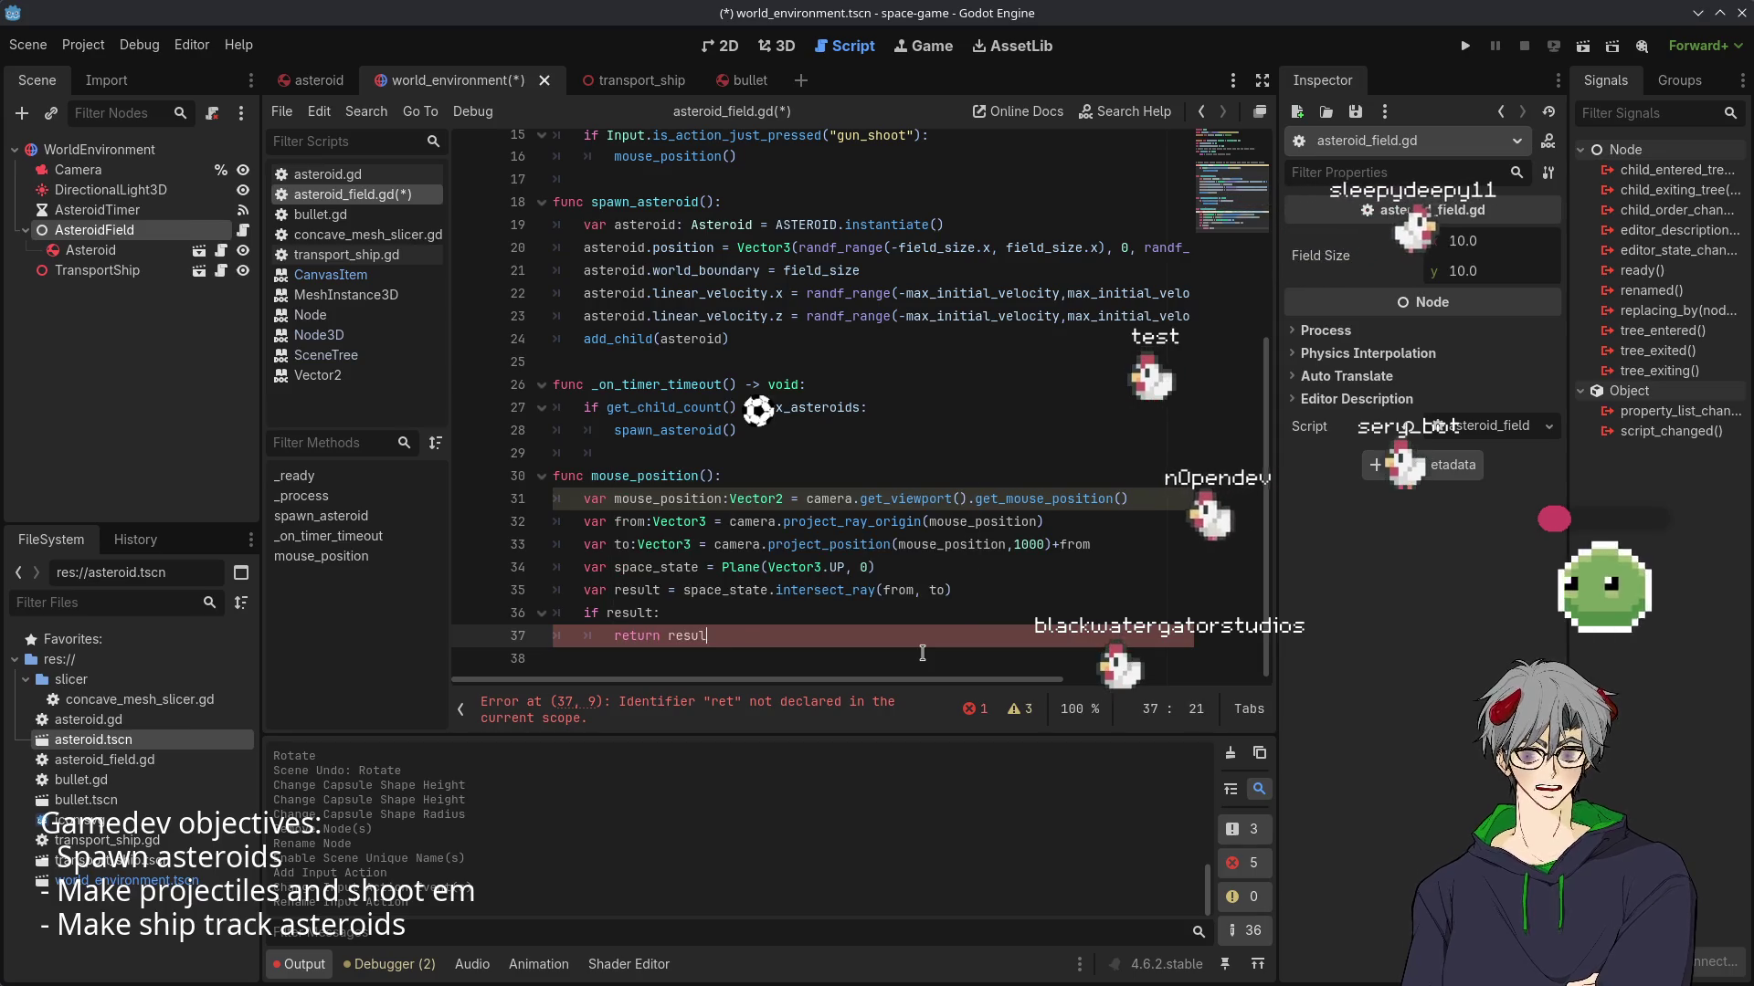
pyautogui.press('Return')
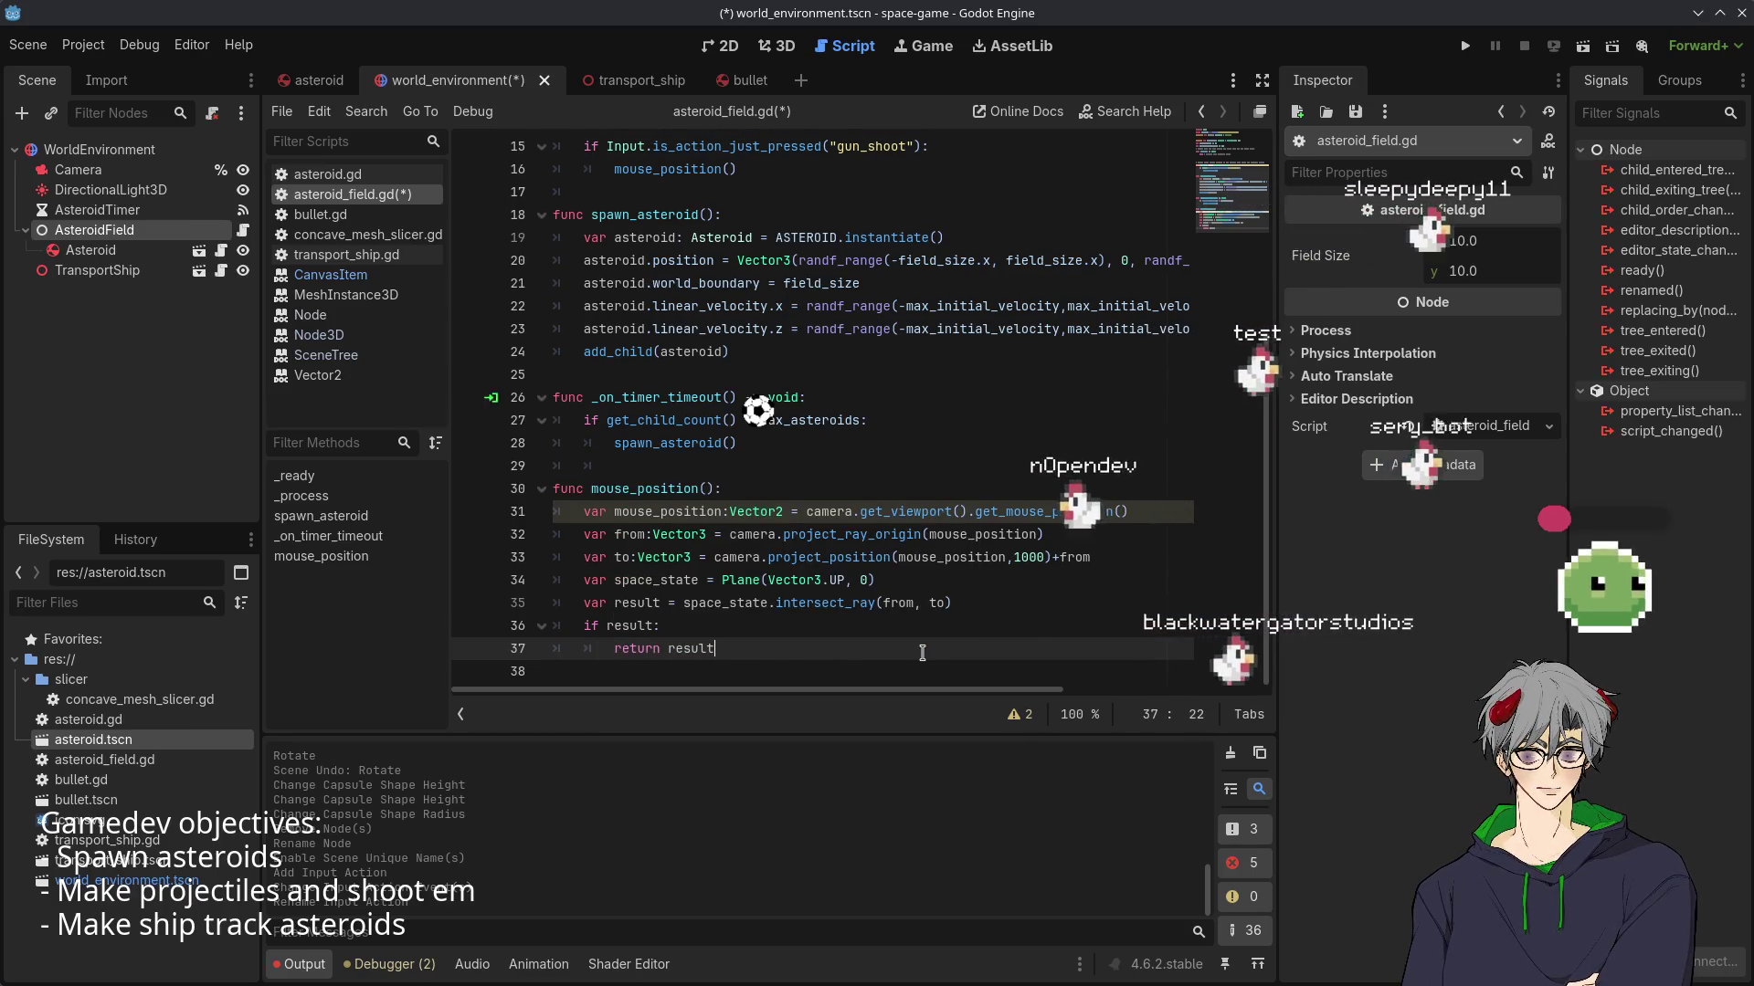
# - Add an 'else return Vector3.ZERO' line at the if level
pyautogui.press('Return')
pyautogui.press('BackSpace')
pyautogui.write('else re')
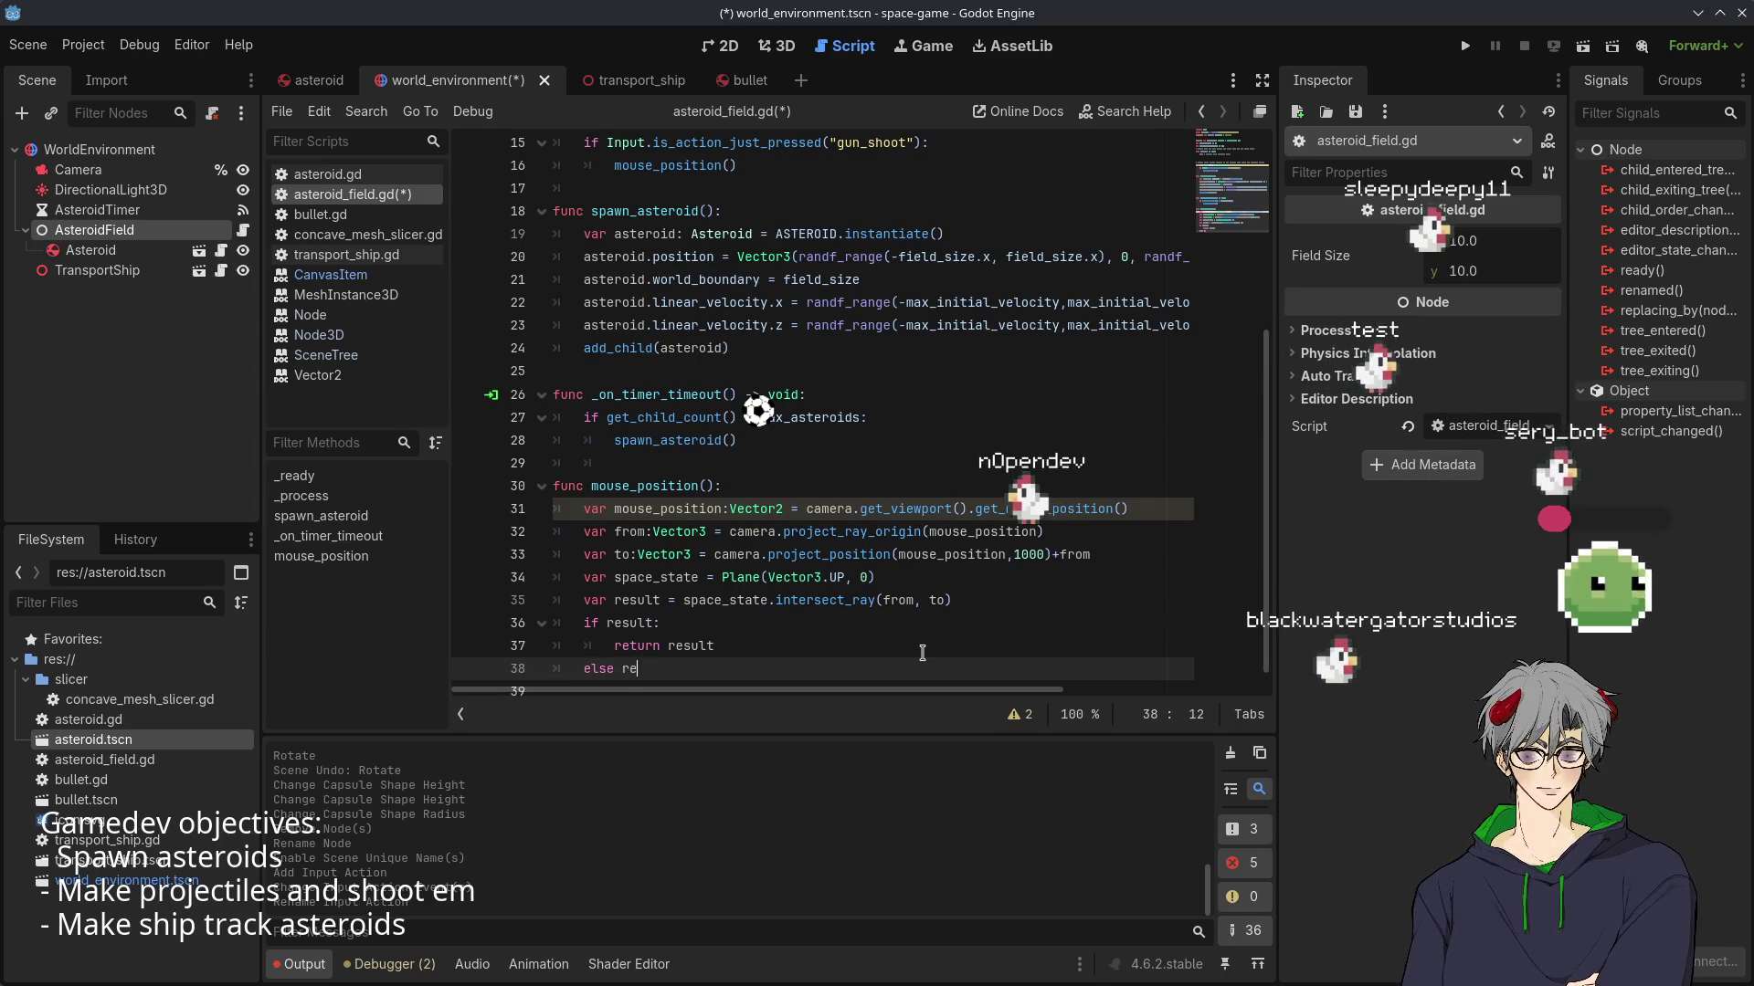
pyautogui.write('turn Ve')
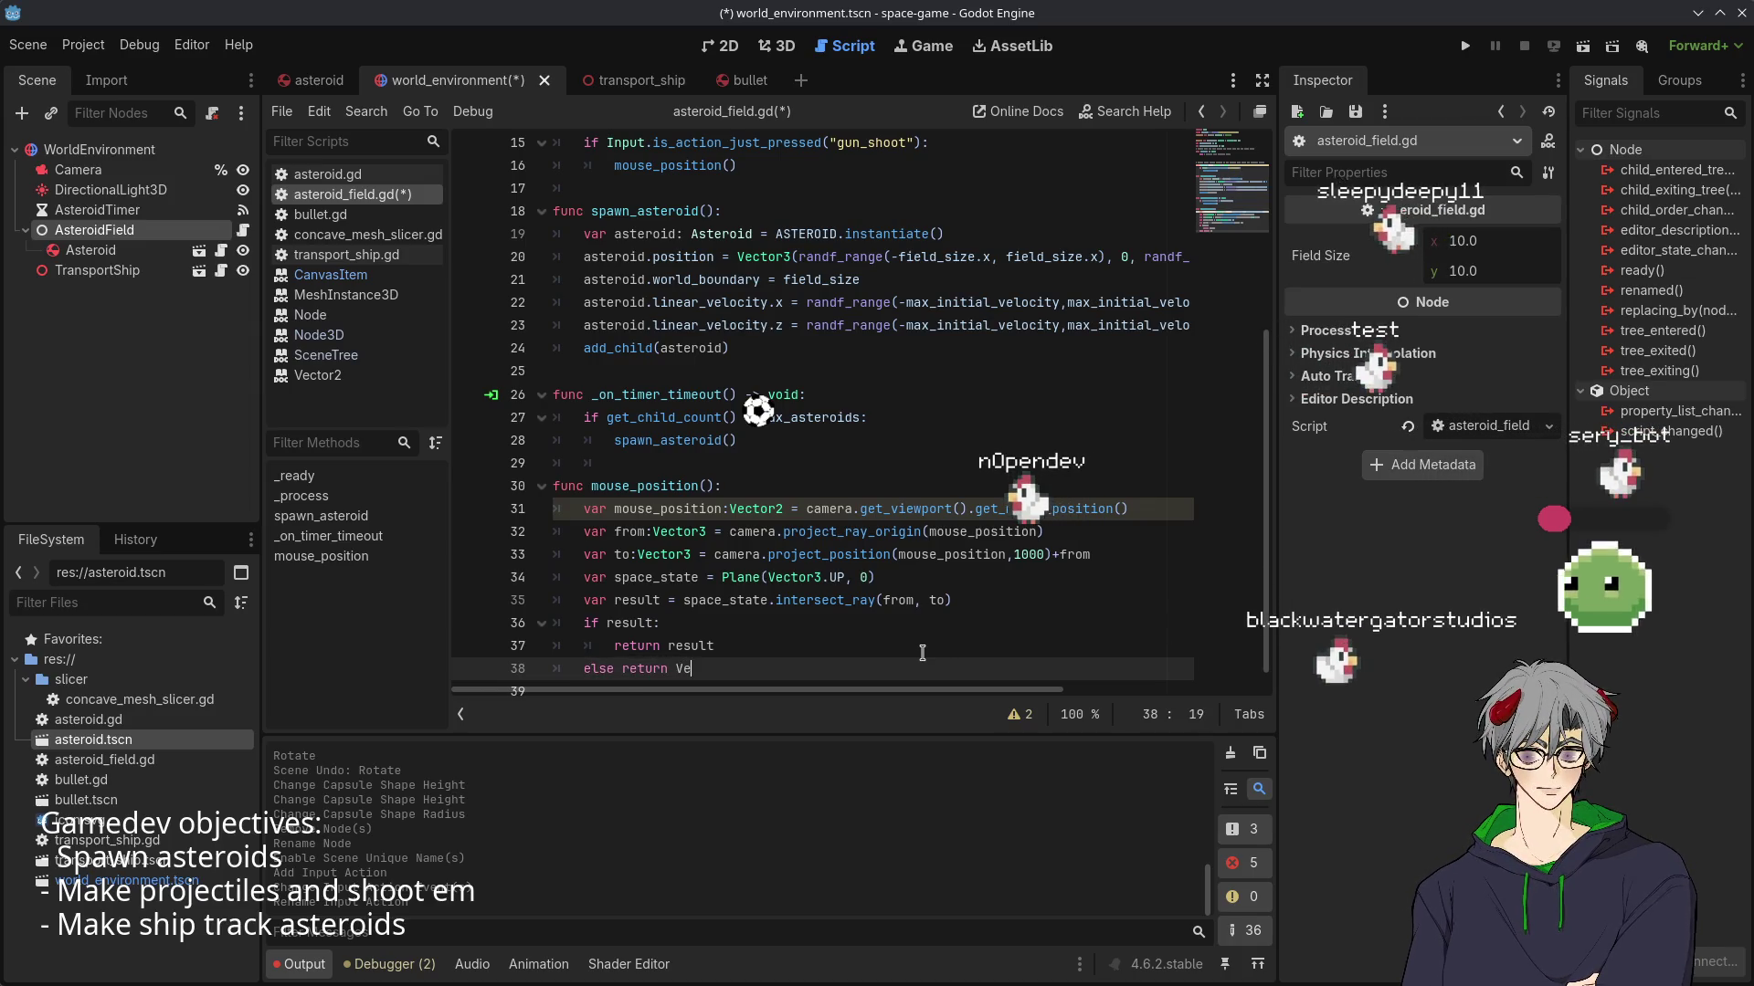
pyautogui.write('ctor3.z')
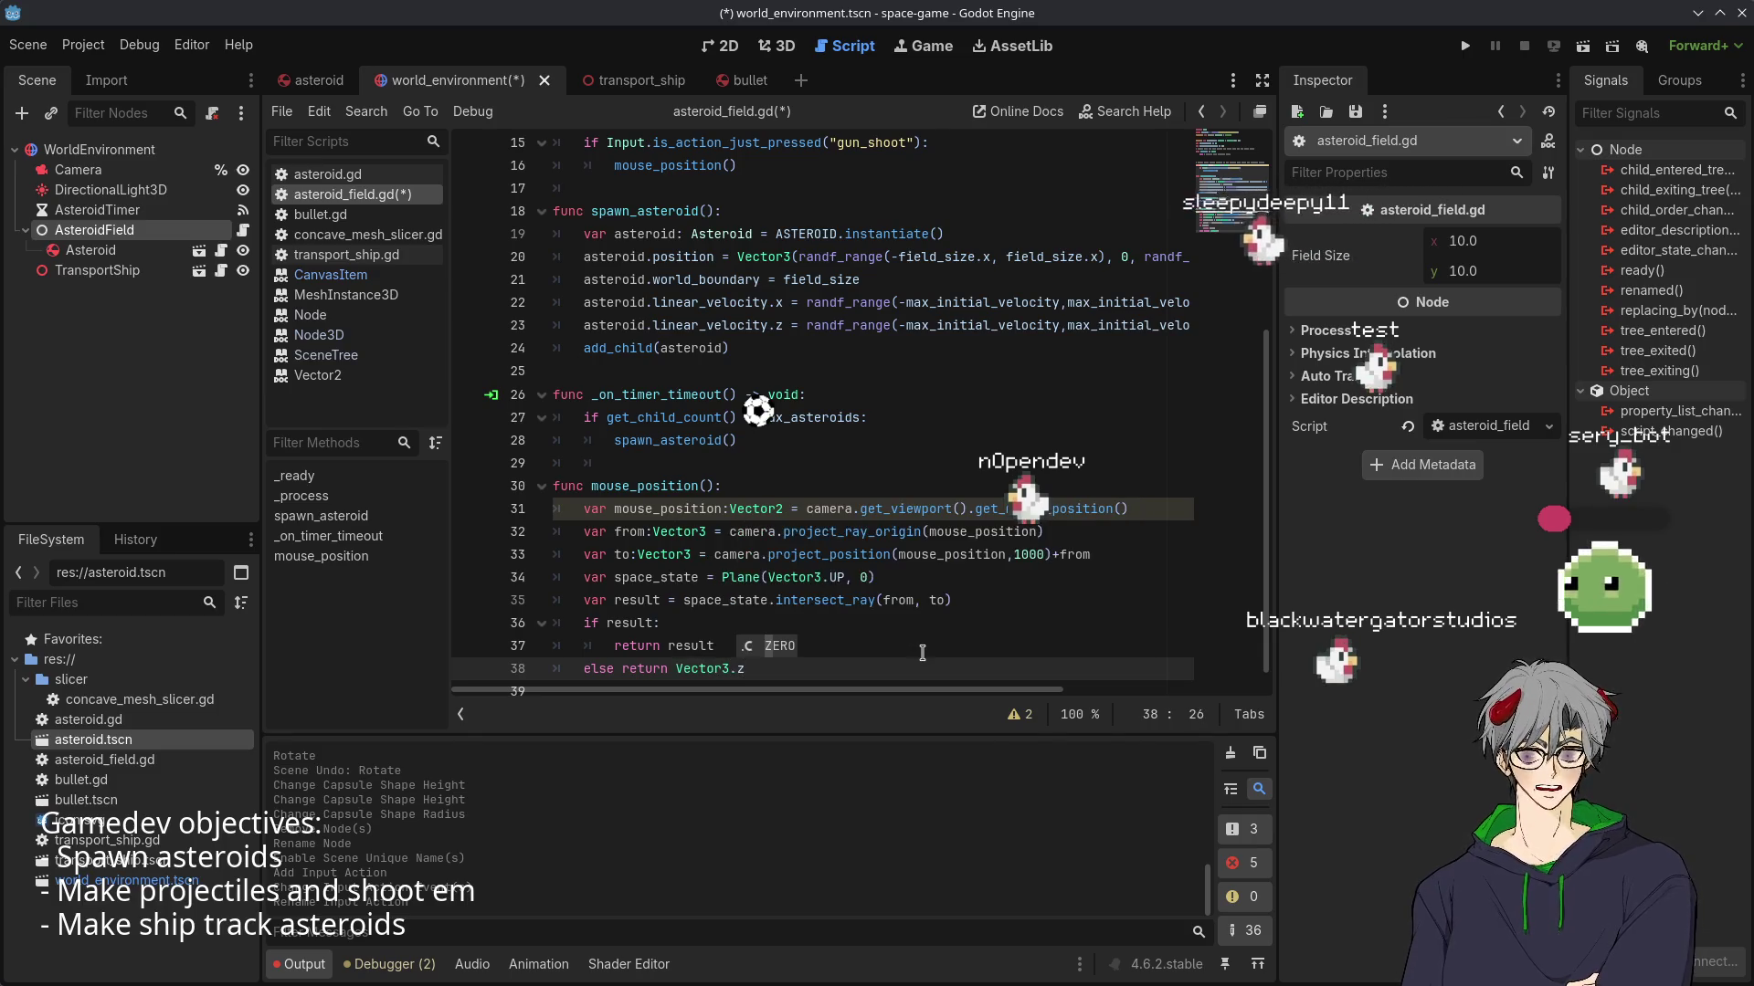
pyautogui.press('Return')
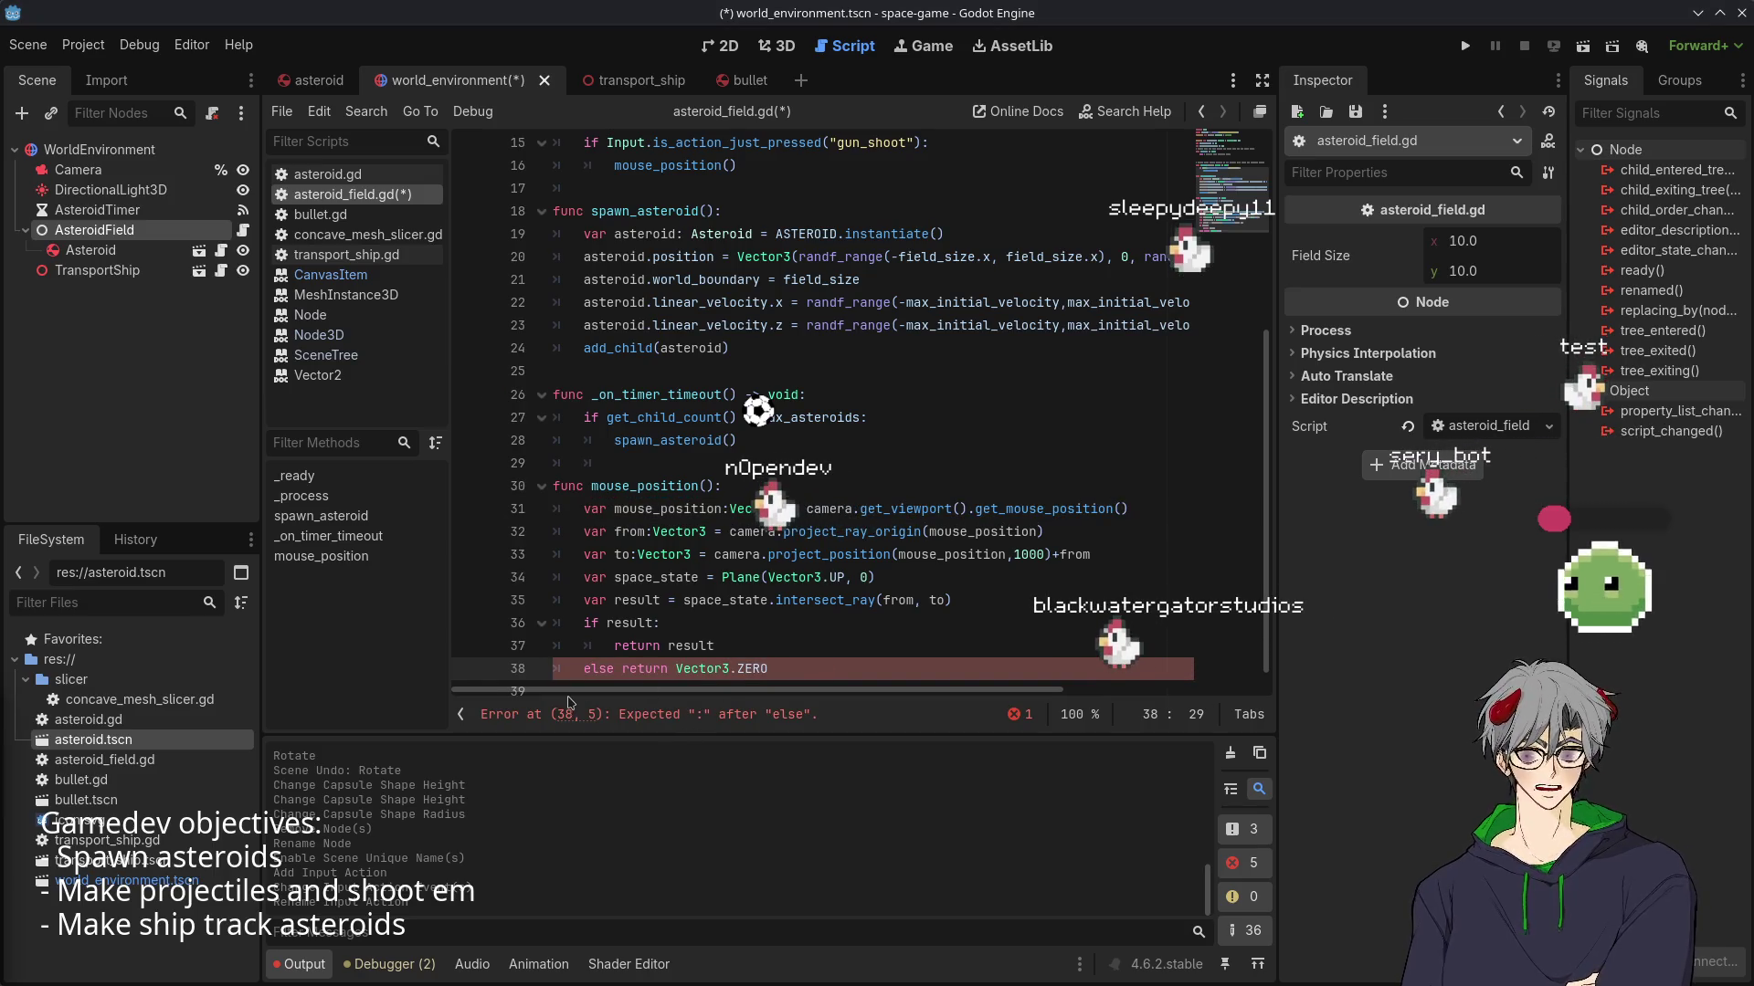
# - Add the missing colon after else
pyautogui.click(941, 509)
pyautogui.scroll(-1, 851, 545)
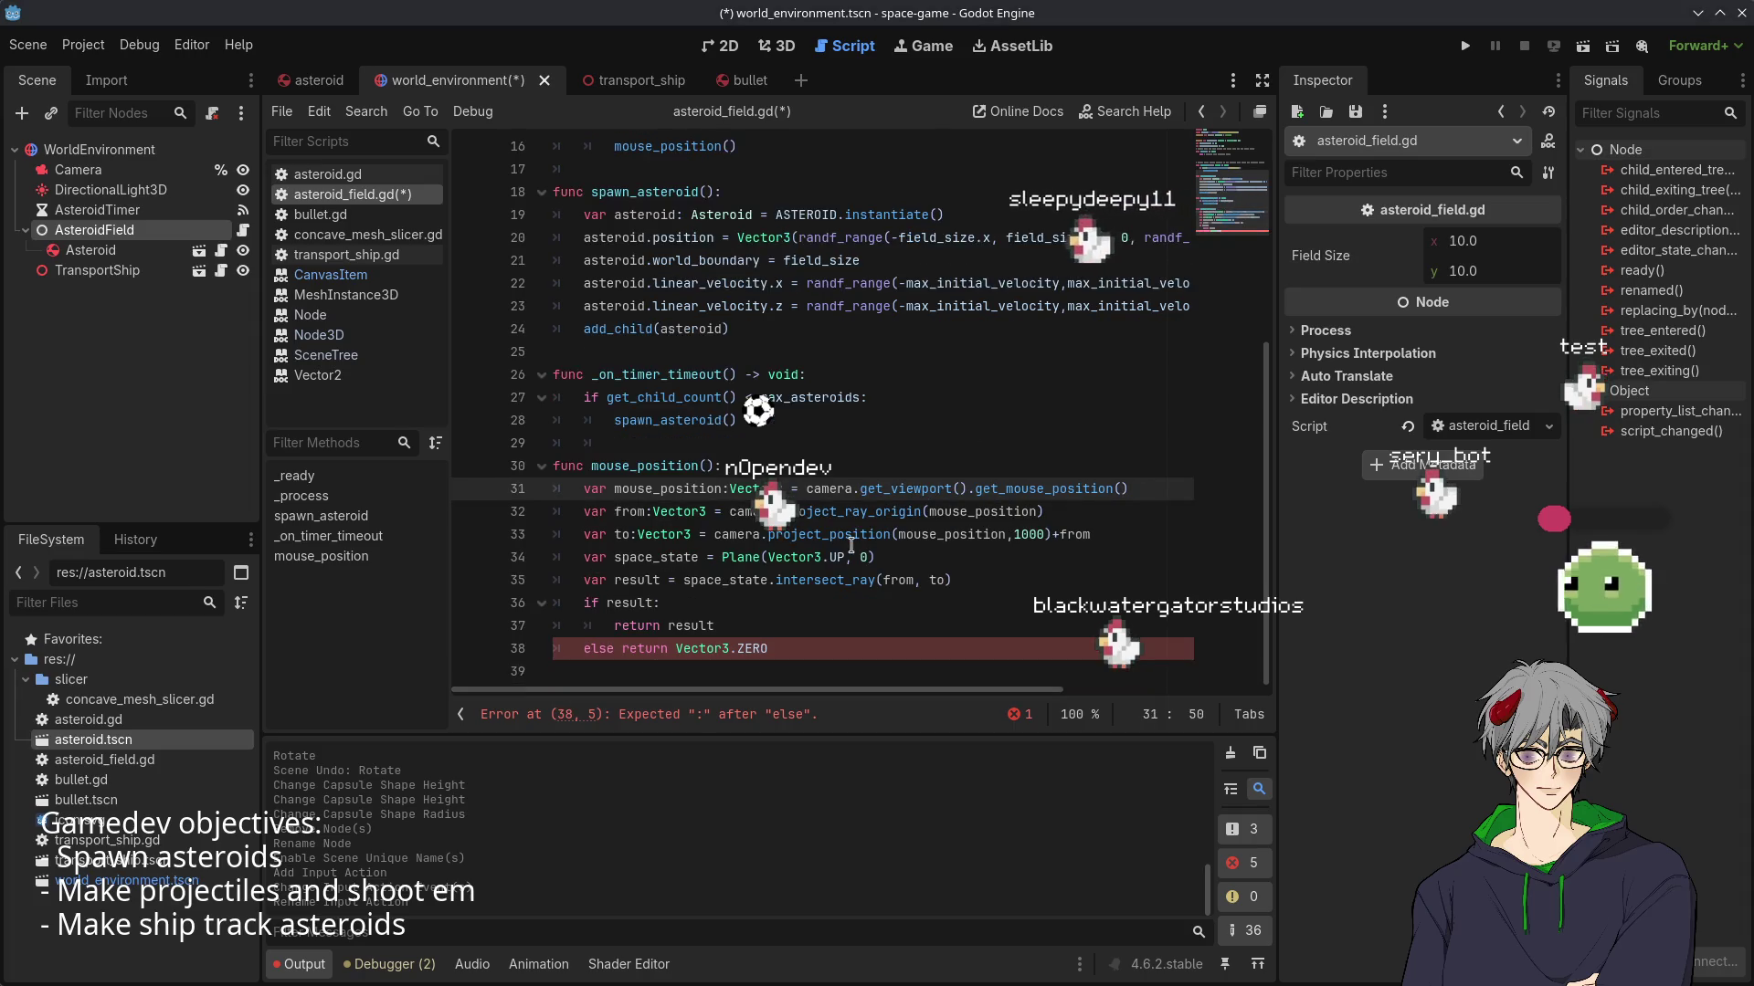
pyautogui.click(800, 628)
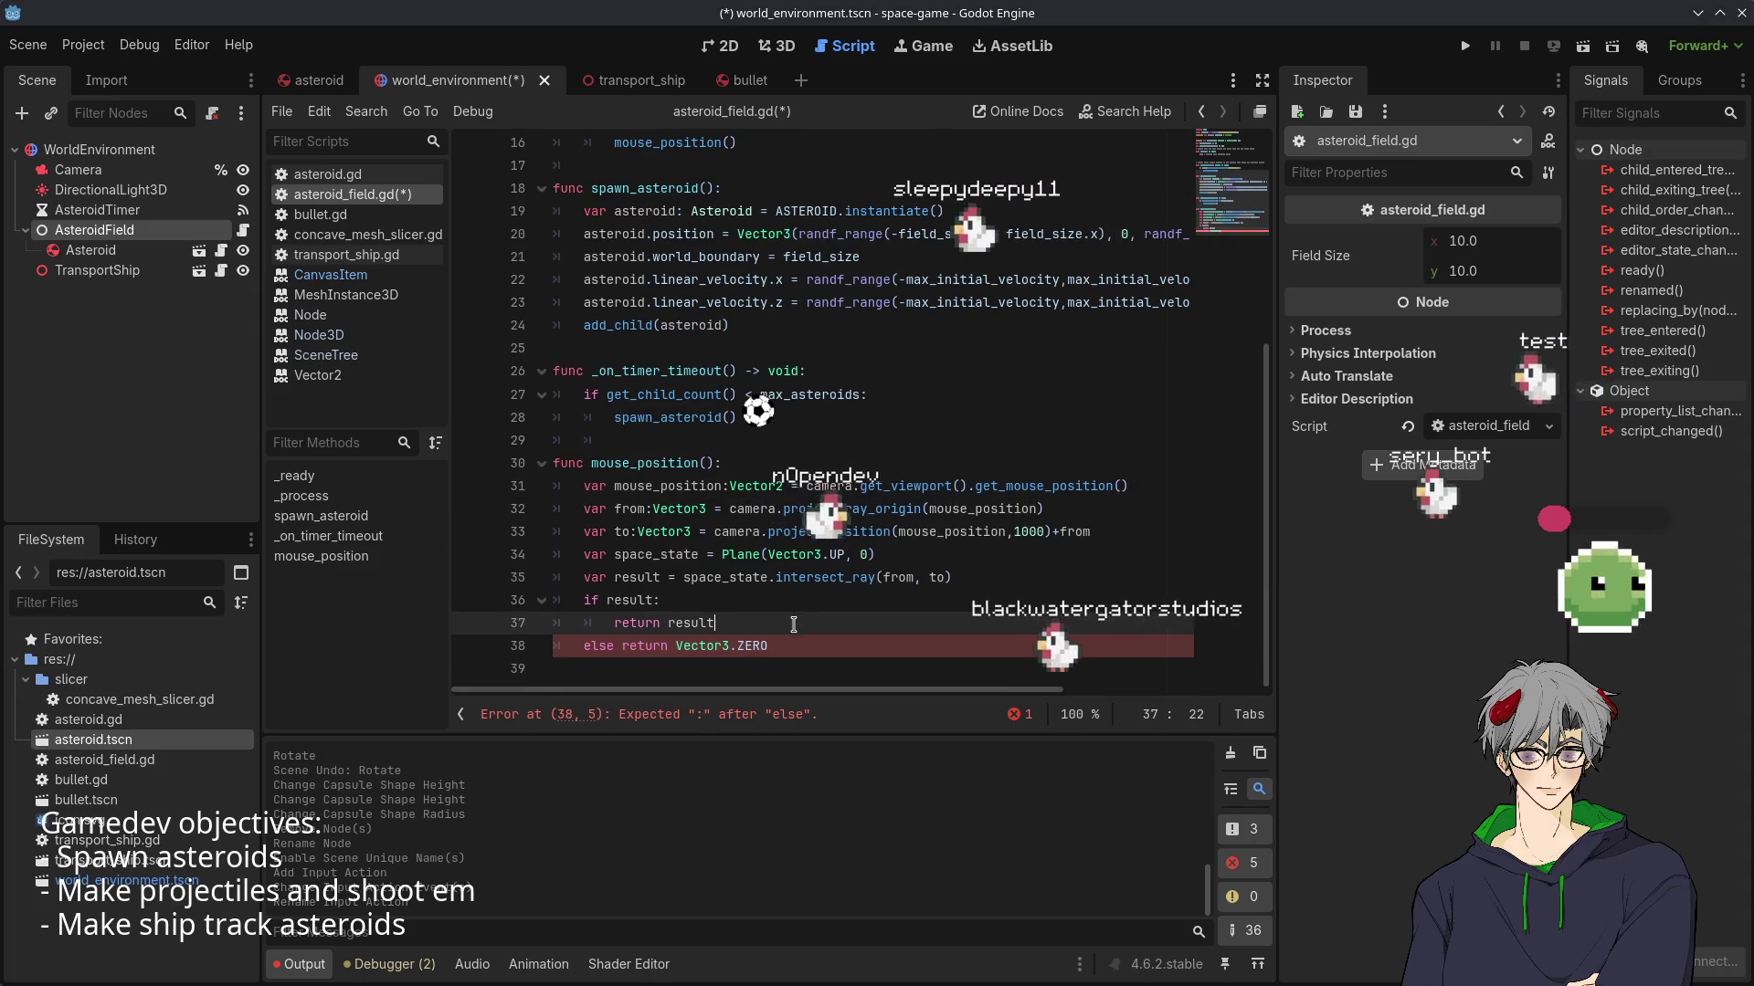
pyautogui.press('Down')
pyautogui.press('Home')
pyautogui.hotkey('ctrl', 'Right')
pyautogui.write(':')
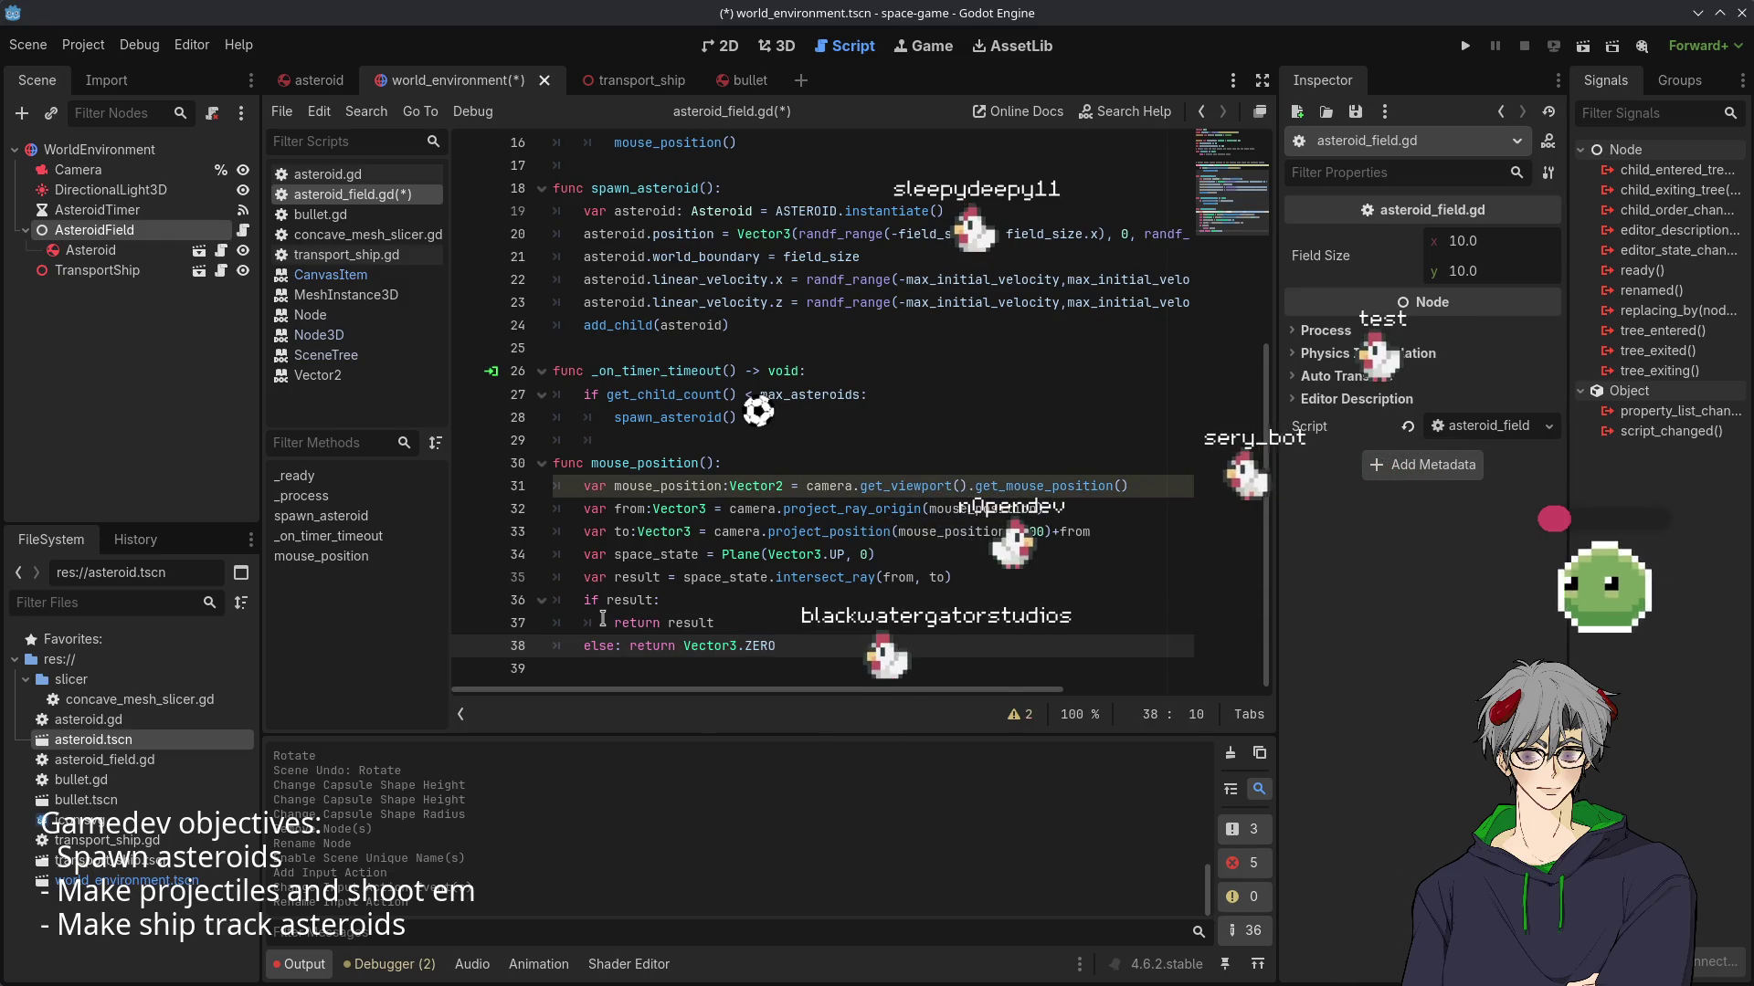
# - Join 'return result' onto the if line so it reads 'if result: return result'
pyautogui.moveTo(613, 622); pyautogui.dragTo(677, 605)
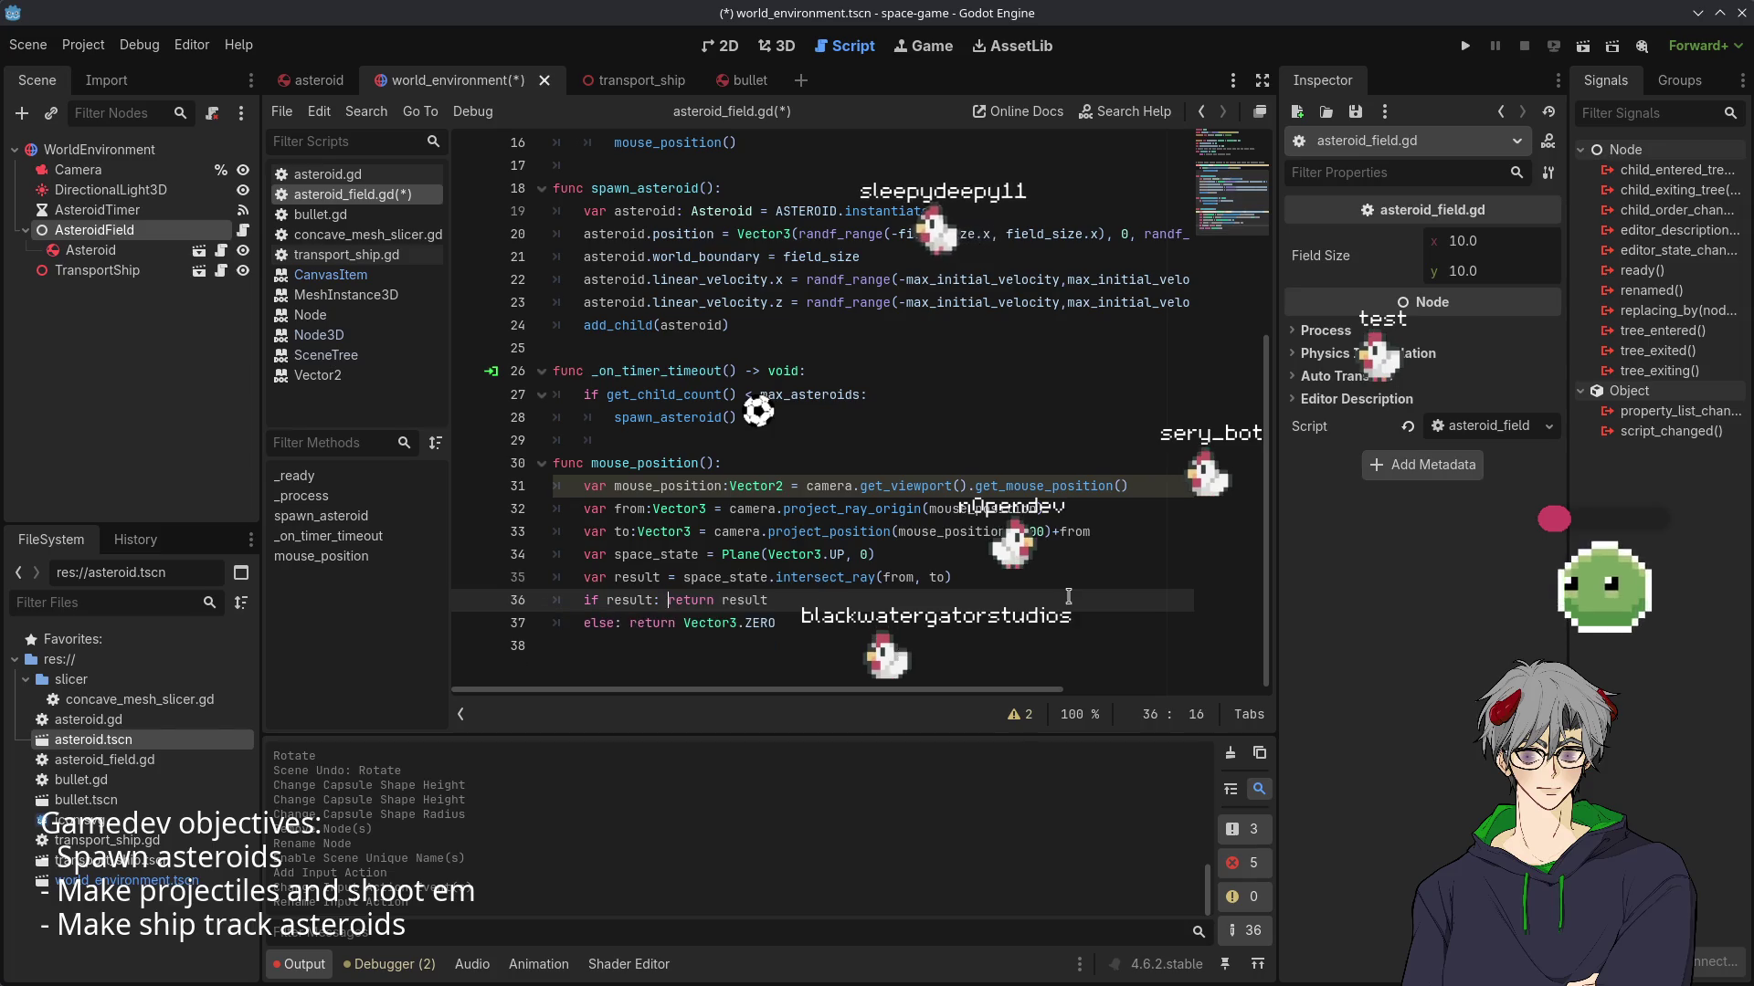
pyautogui.click(909, 620)
pyautogui.scroll(1, 773, 573)
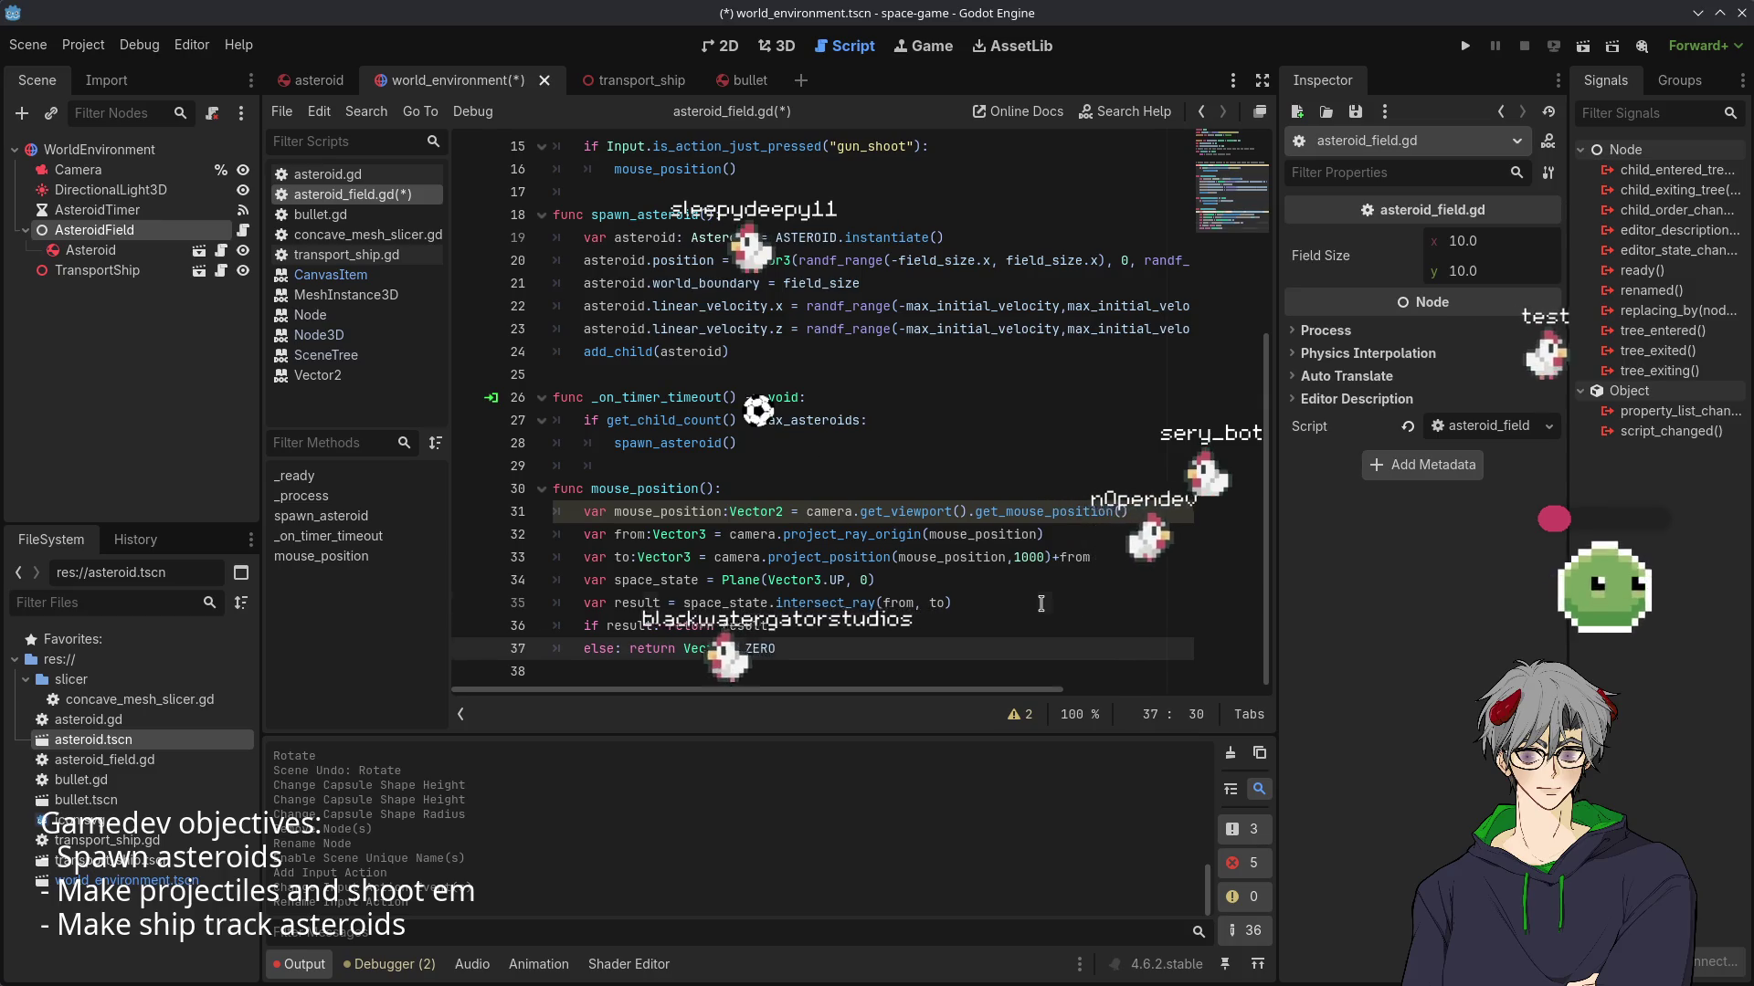
pyautogui.click(977, 603)
pyautogui.scroll(5, 982, 565)
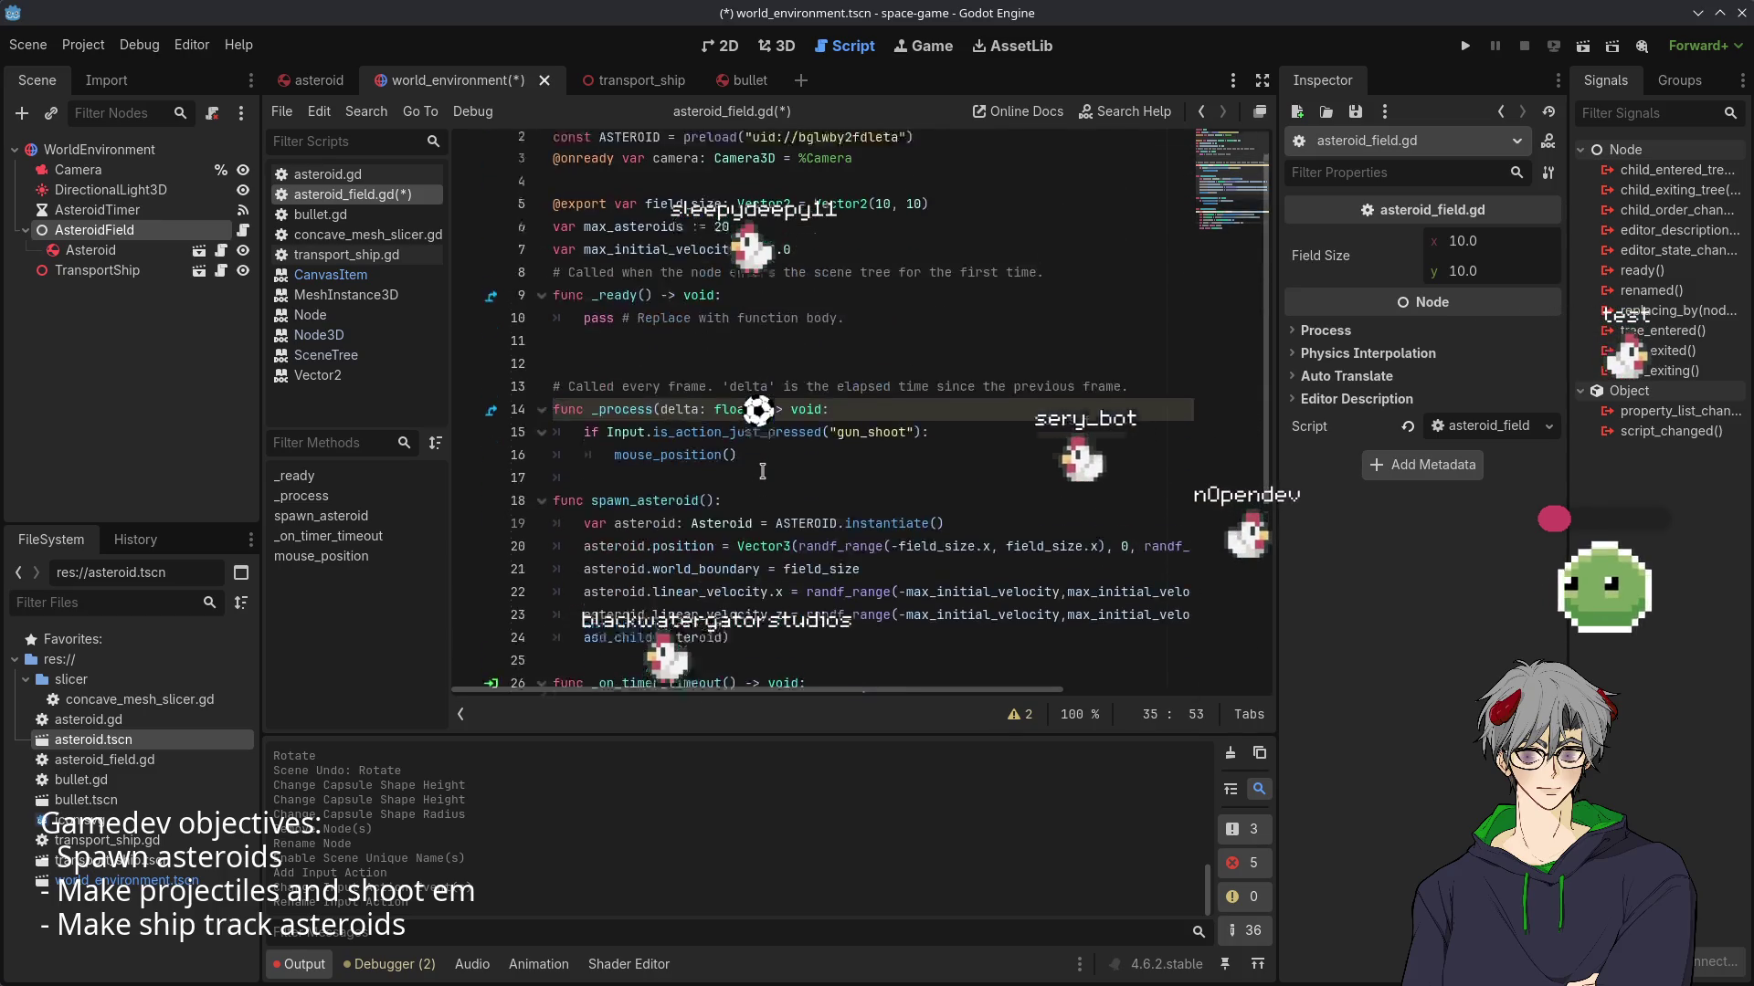
pyautogui.scroll(-5, 762, 471)
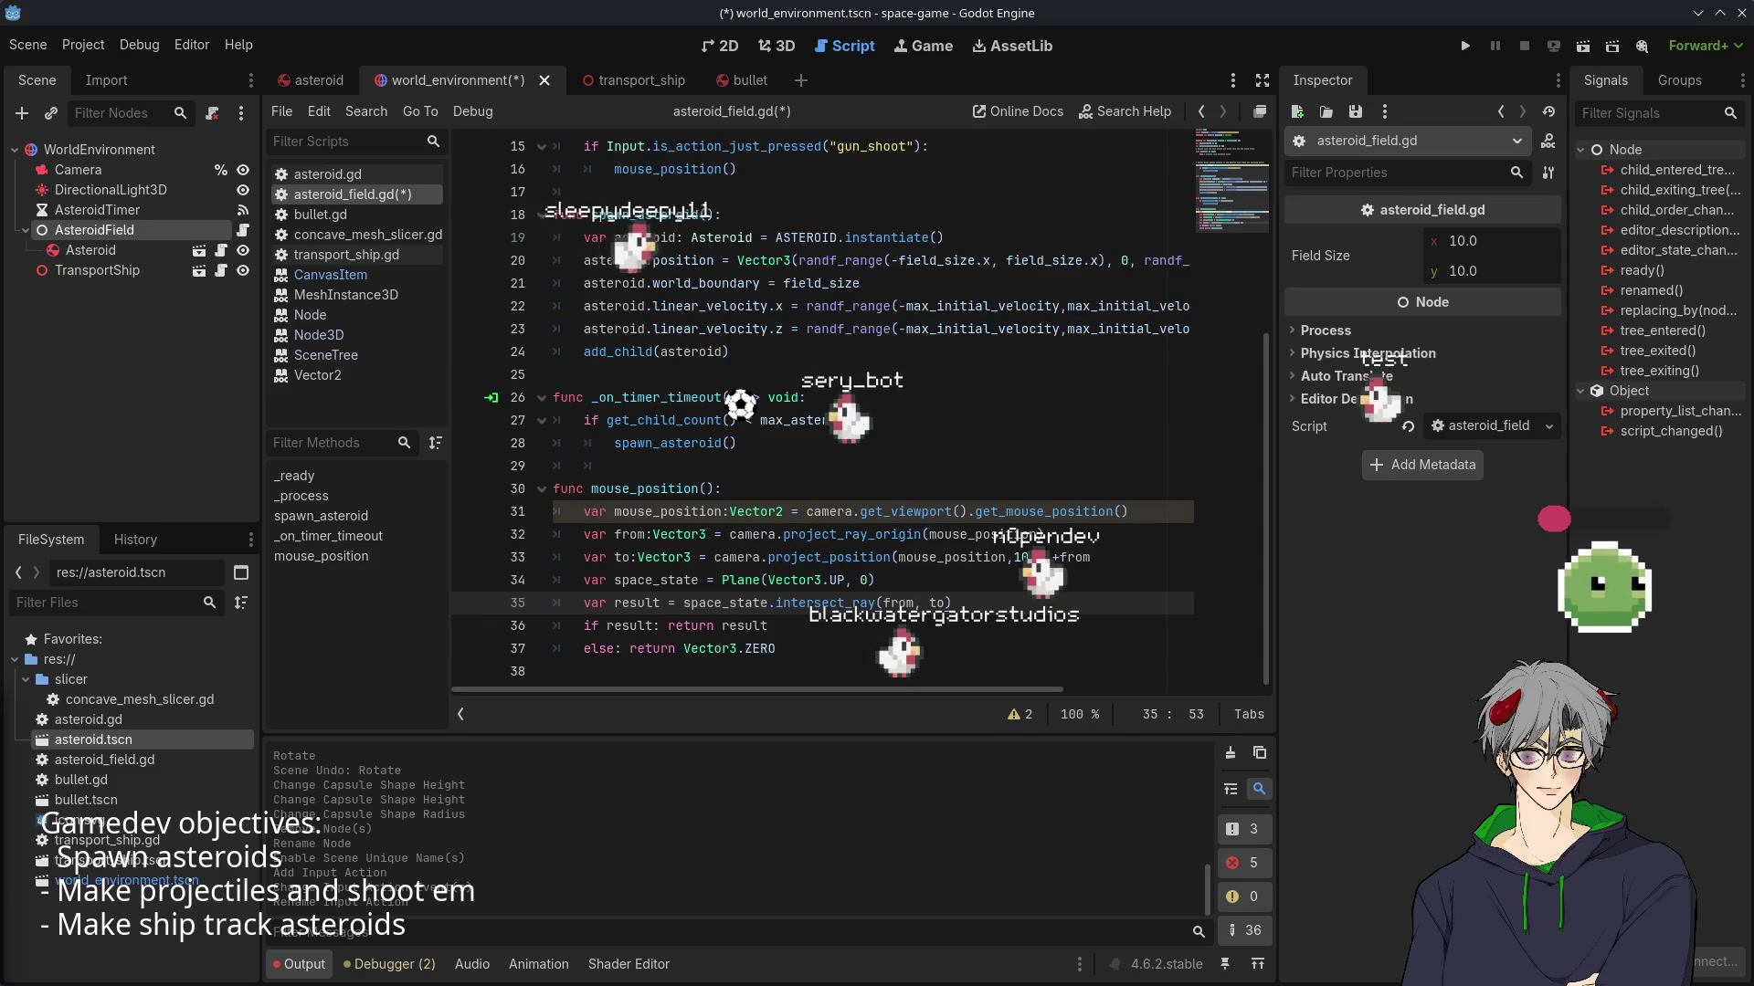
# - Change line 33's projection call to camera.project_ray_normal(mouse_position)
pyautogui.doubleClick(825, 557)
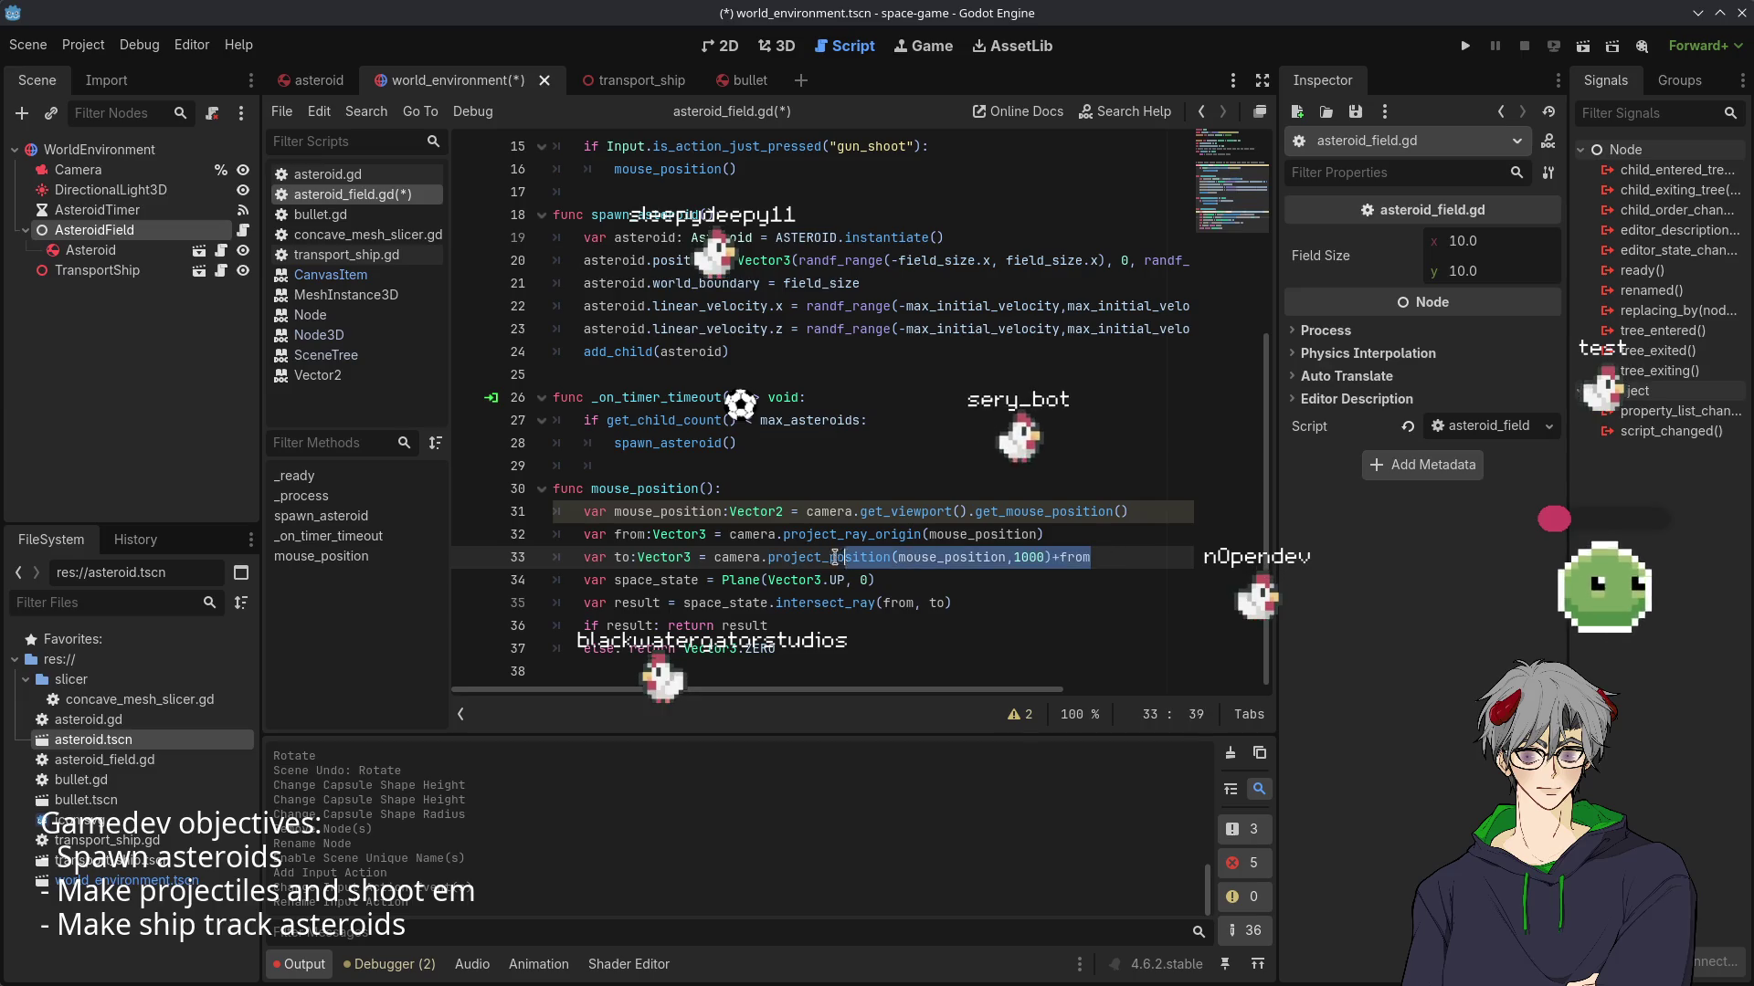
pyautogui.write('.')
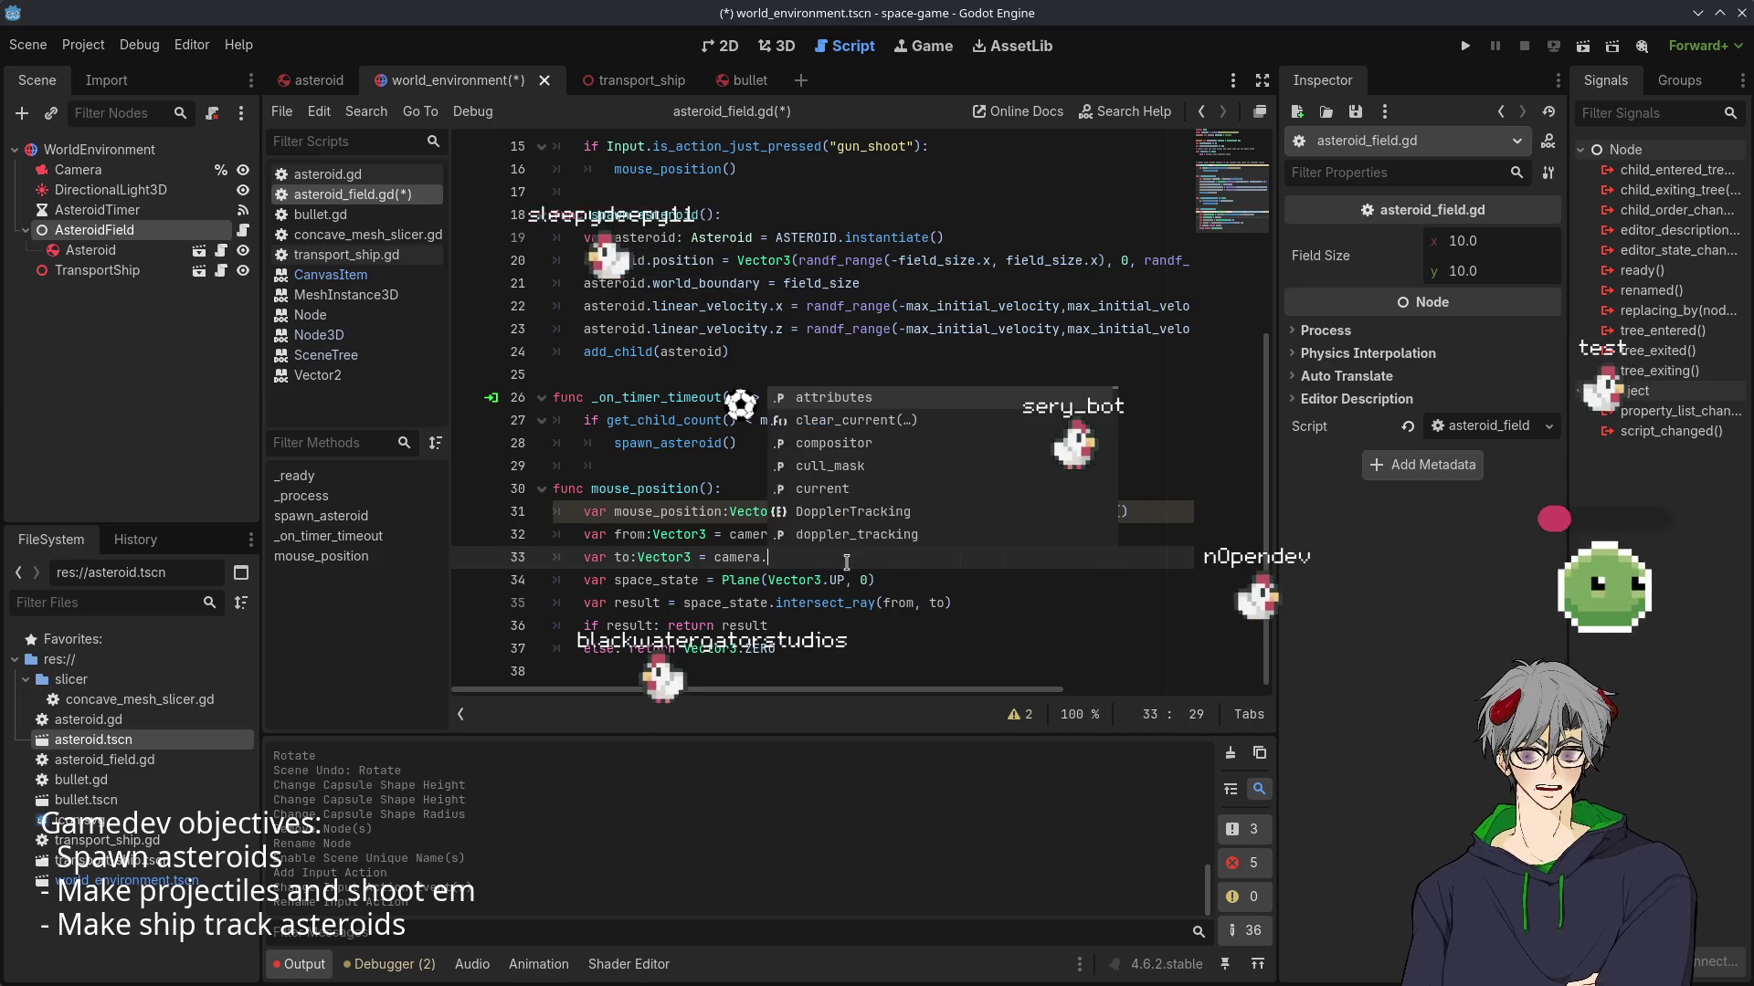
pyautogui.write('projec')
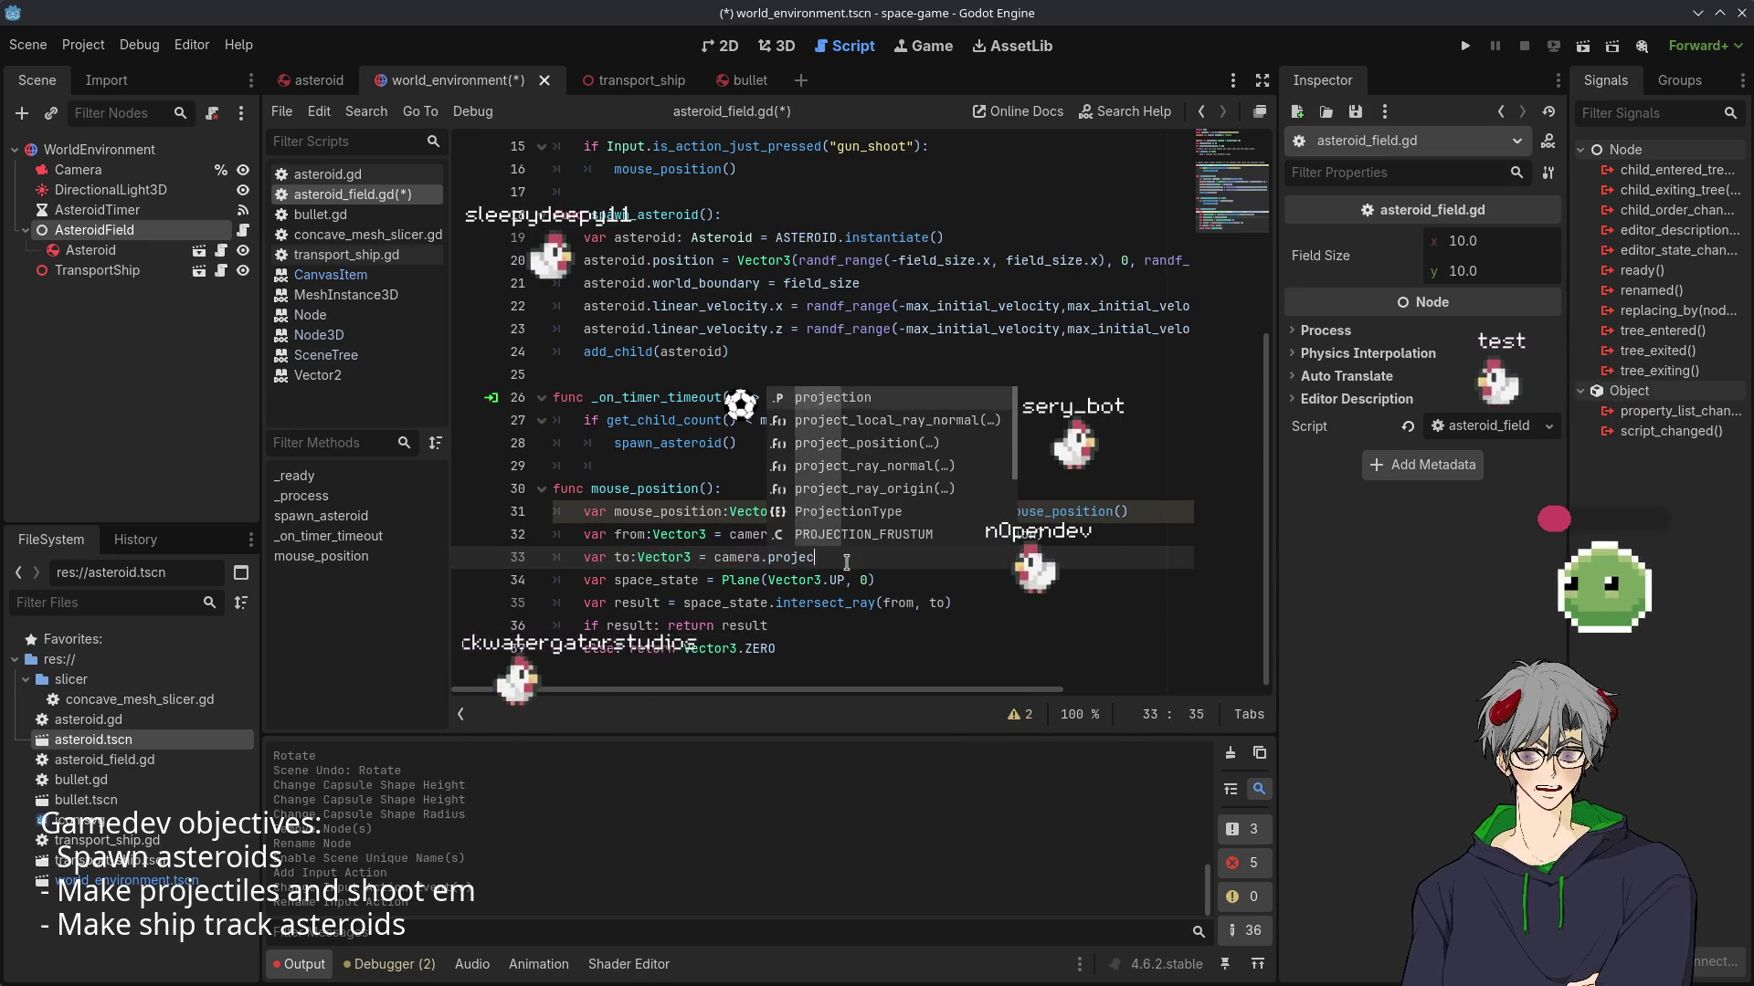
pyautogui.write('t_ray')
pyautogui.press('Return')
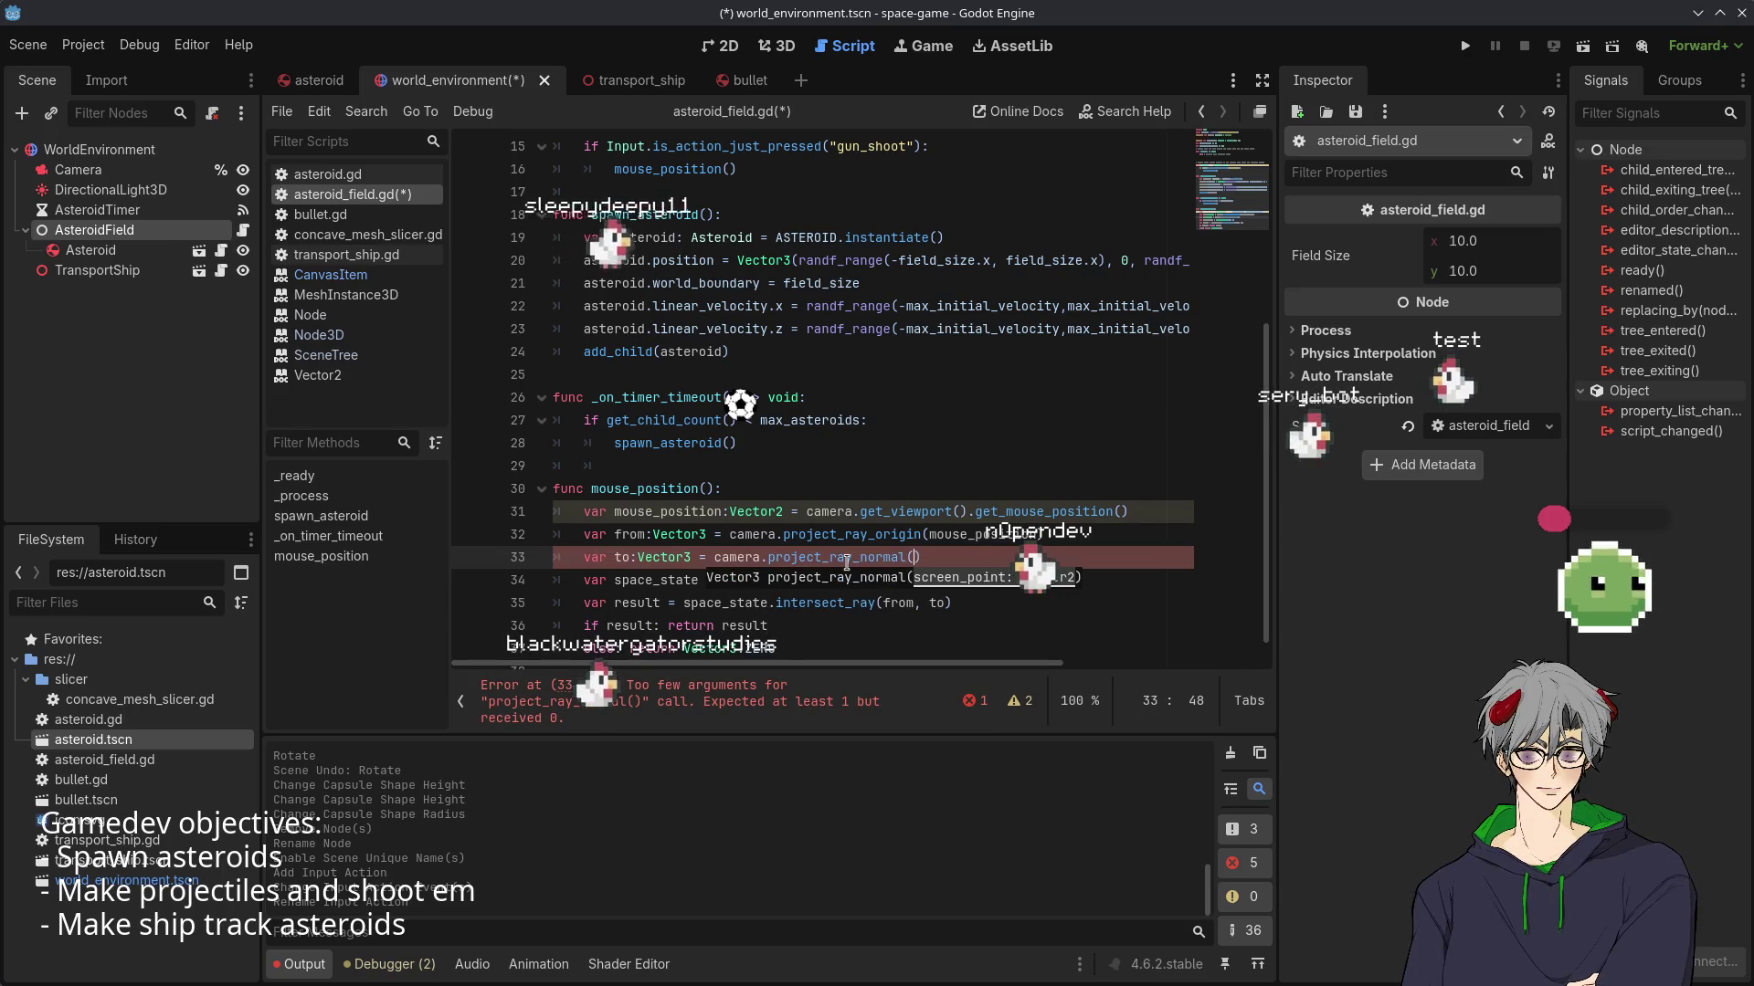
pyautogui.write('mo')
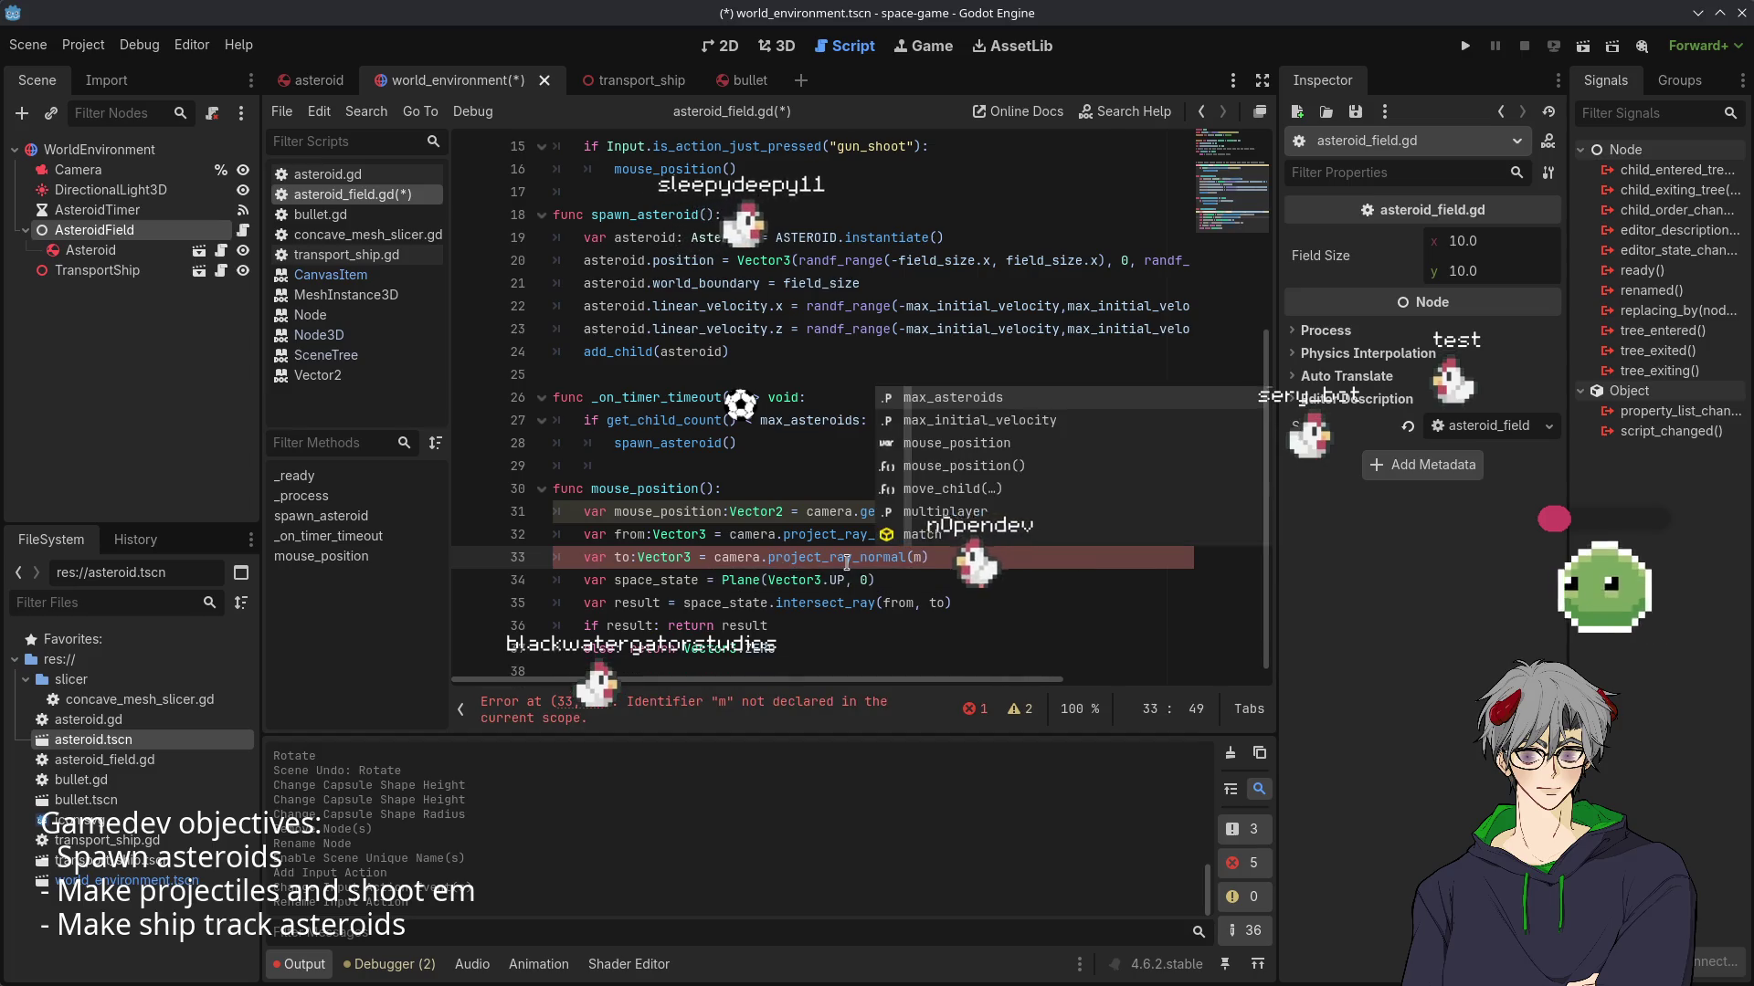
pyautogui.press('Return')
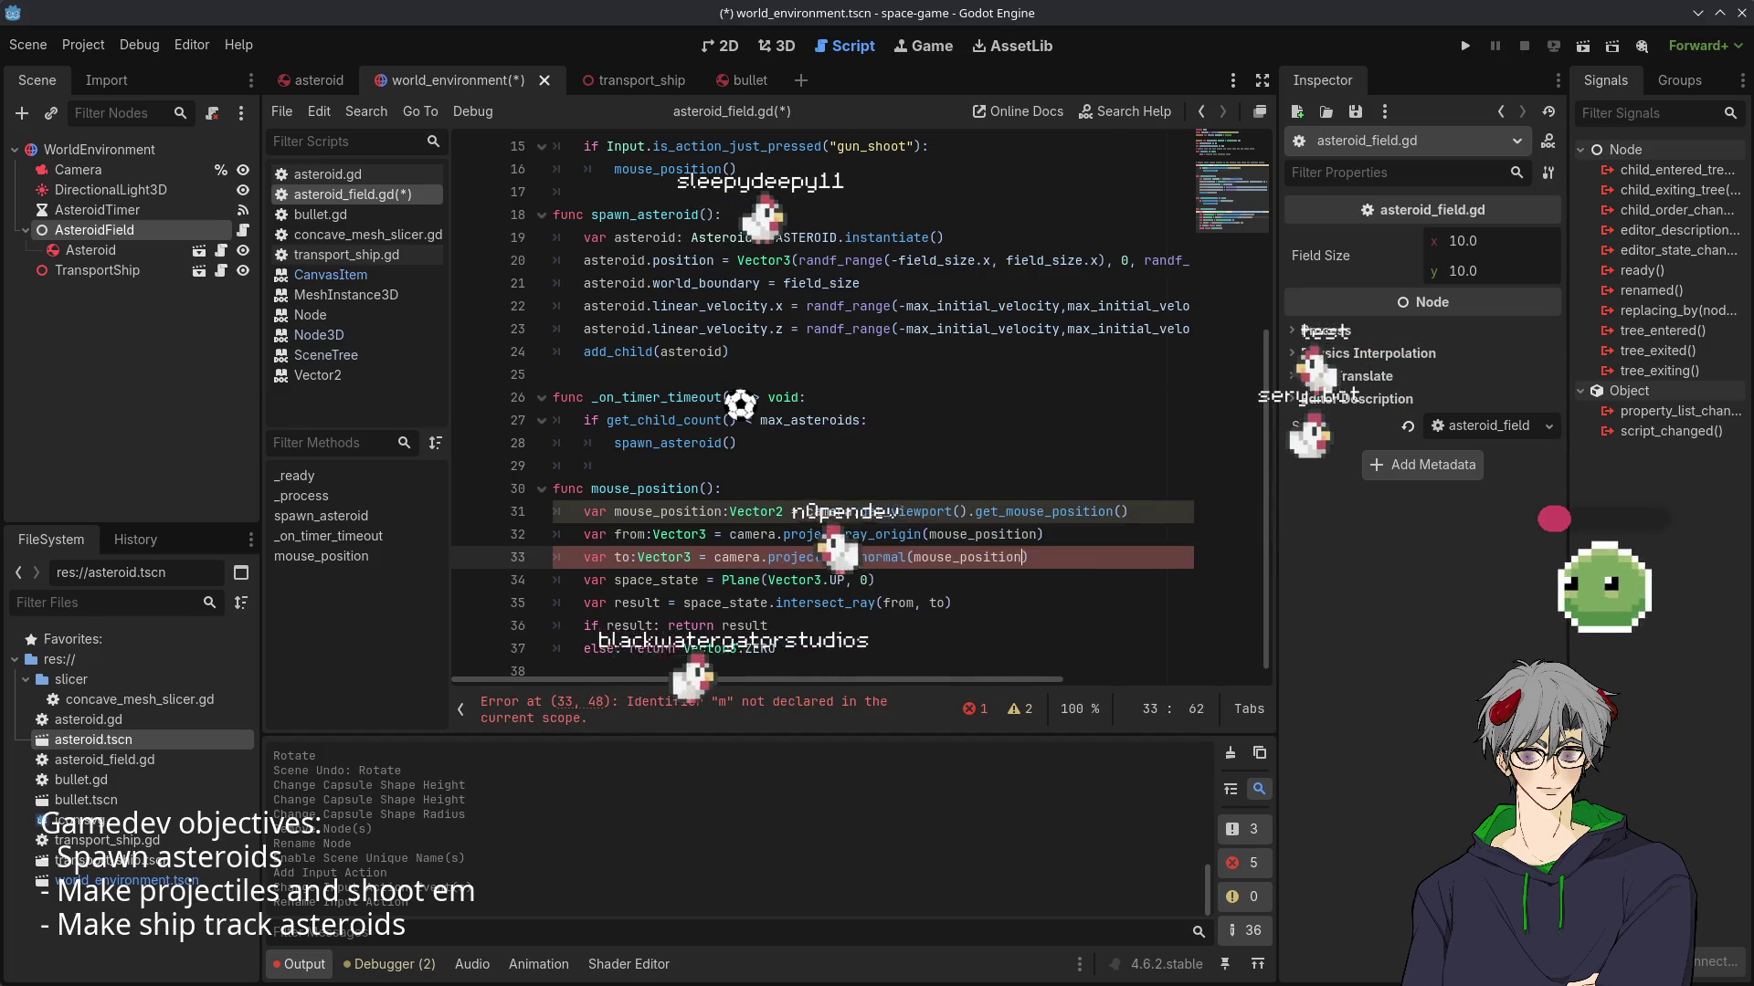
# - Check the project_ray_origin call on line 32 and its documentation
pyautogui.doubleClick(872, 534)
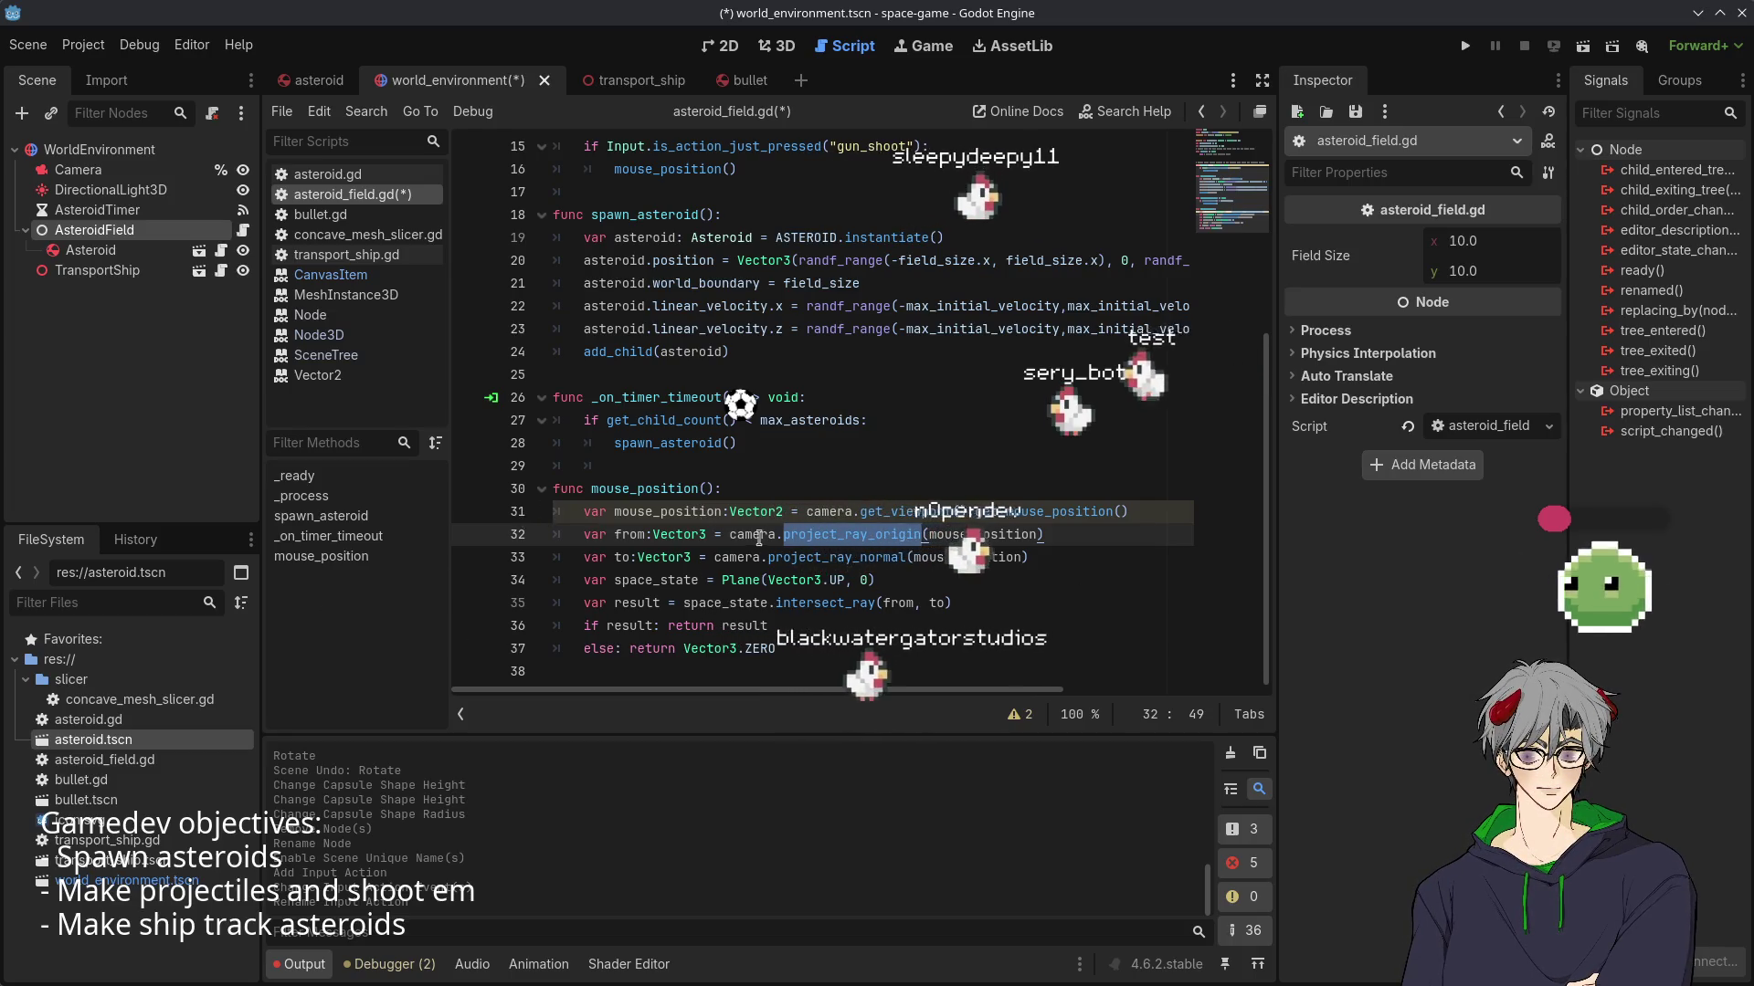
pyautogui.moveTo(731, 554)
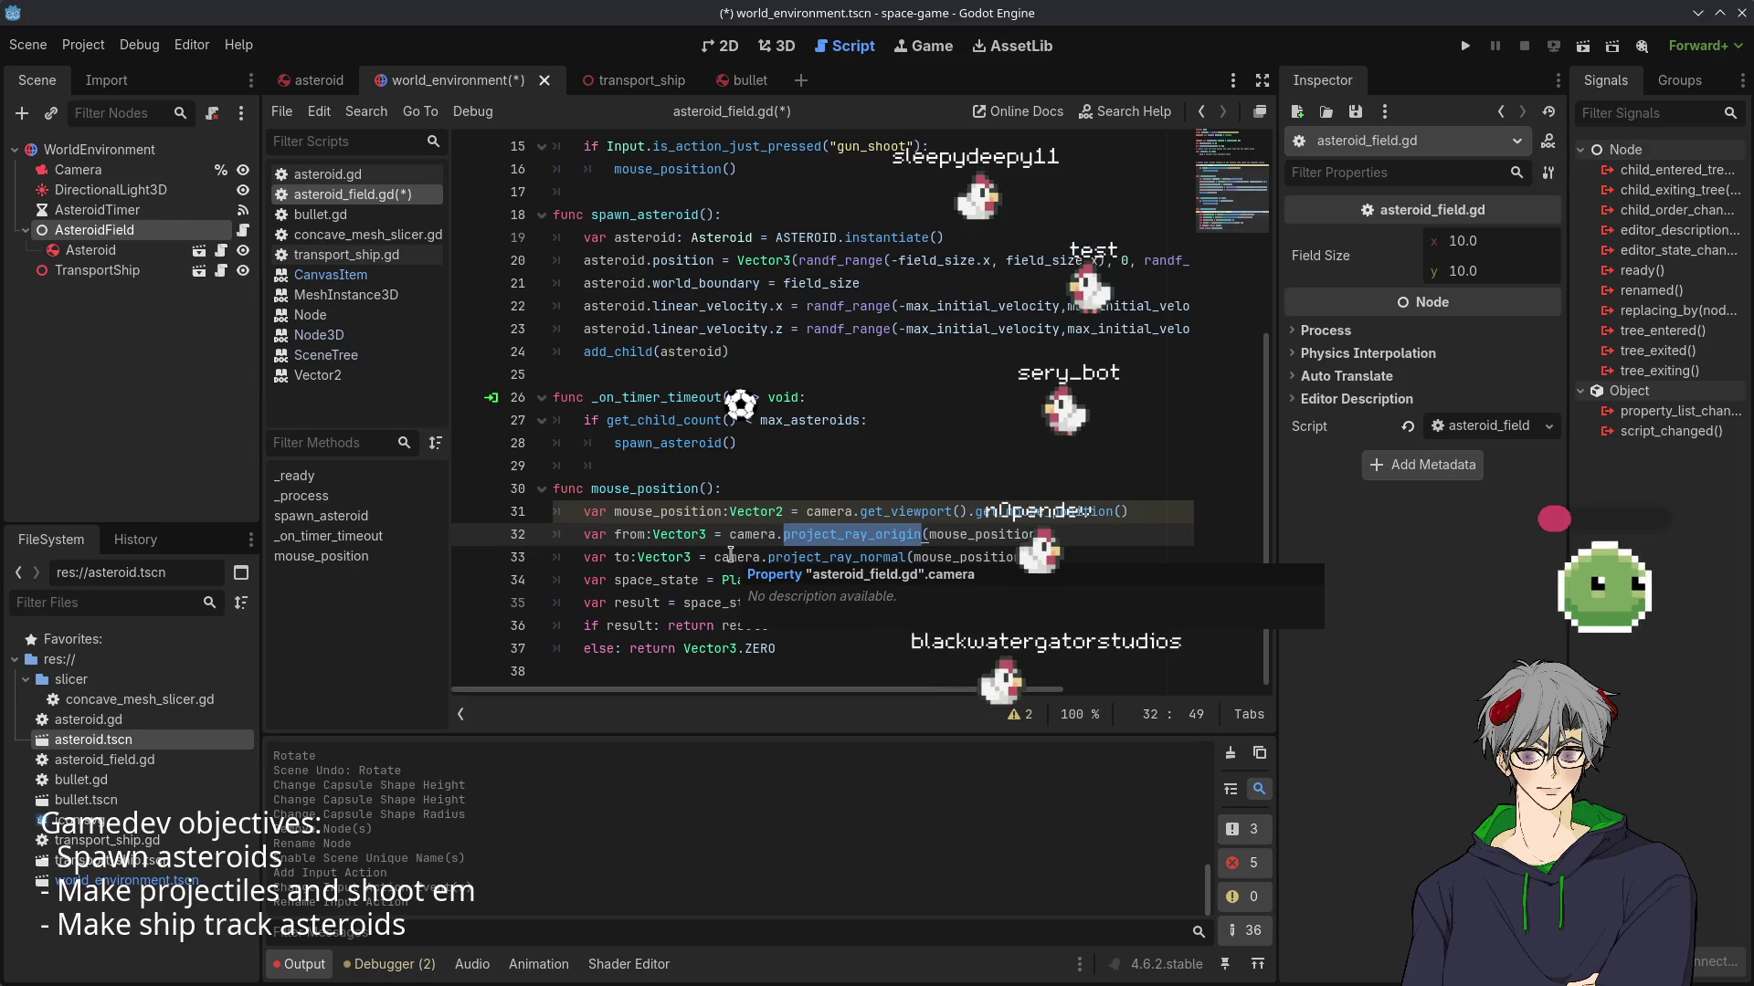
pyautogui.click(614, 511)
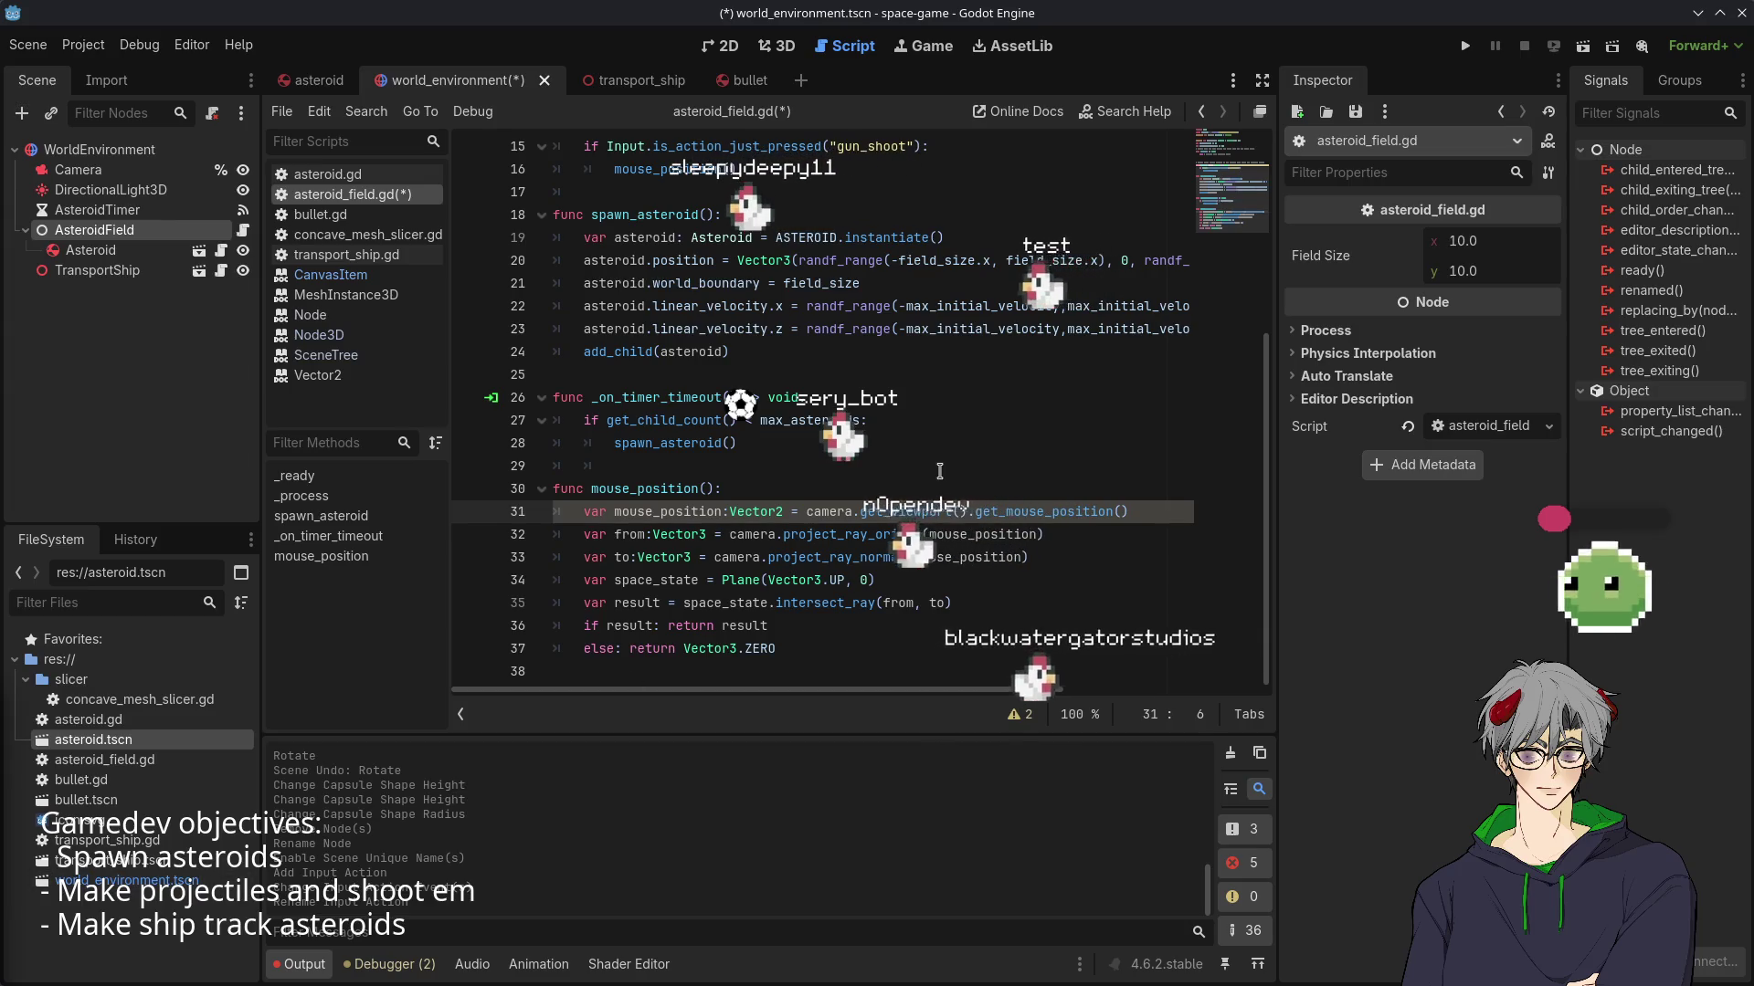
pyautogui.click(721, 601)
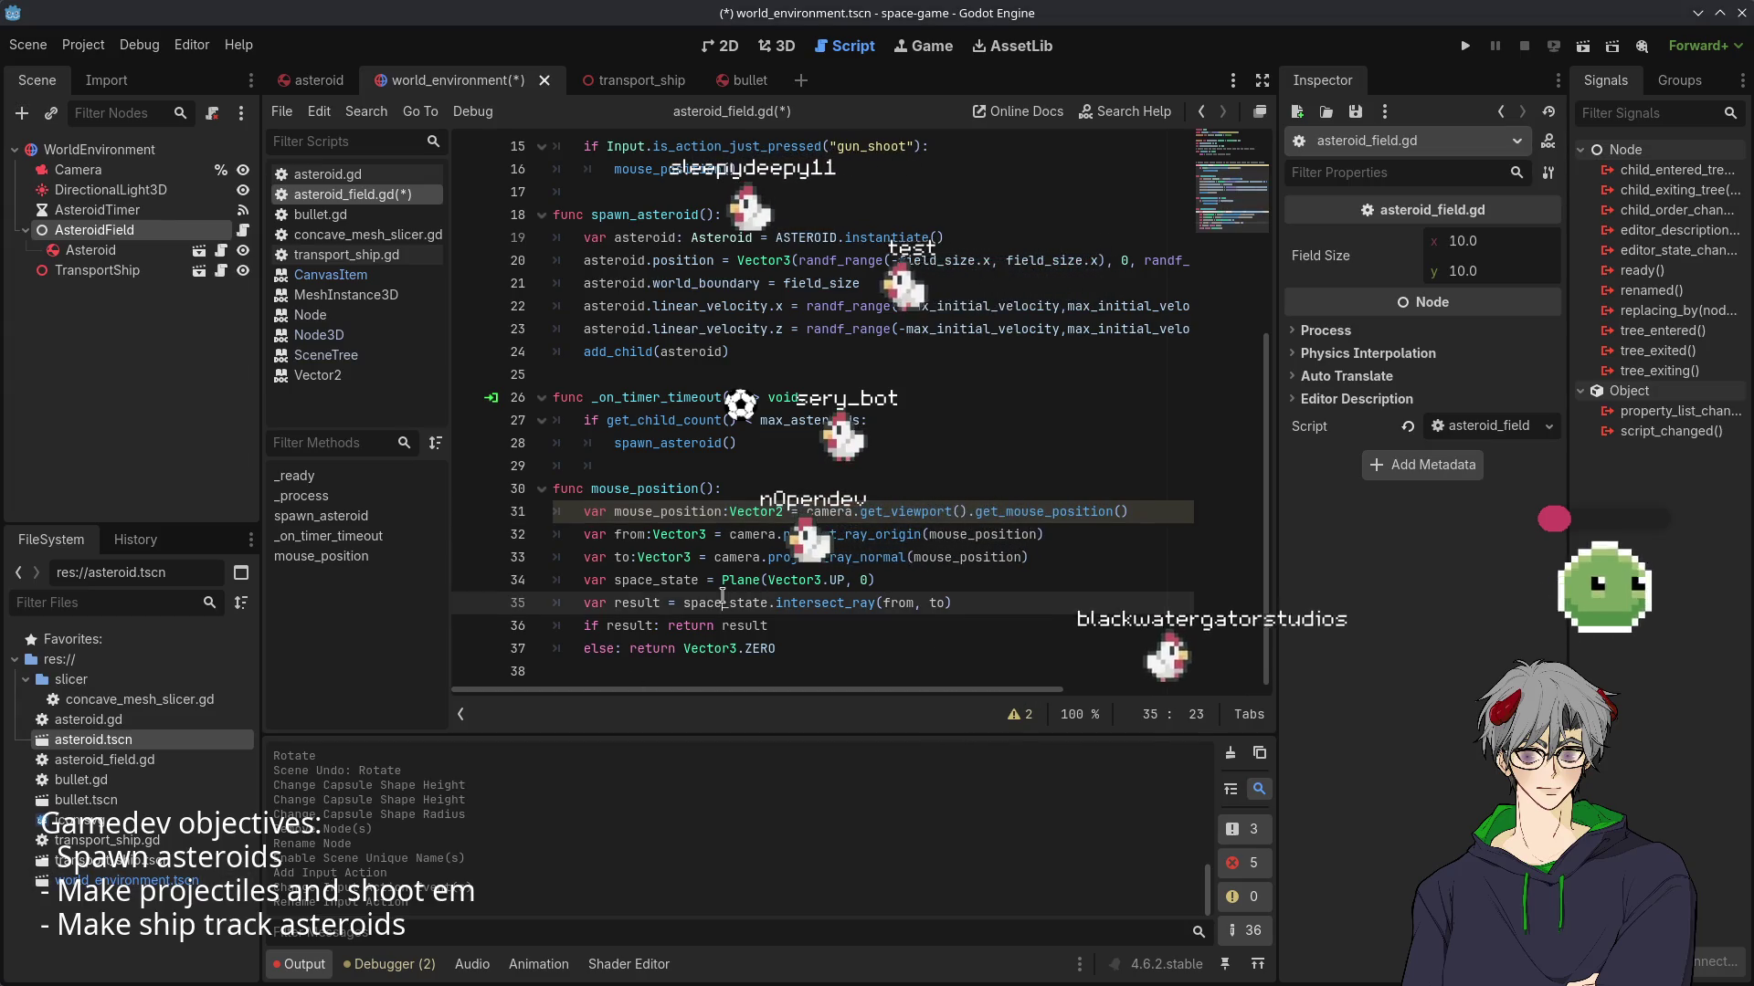
pyautogui.click(640, 557)
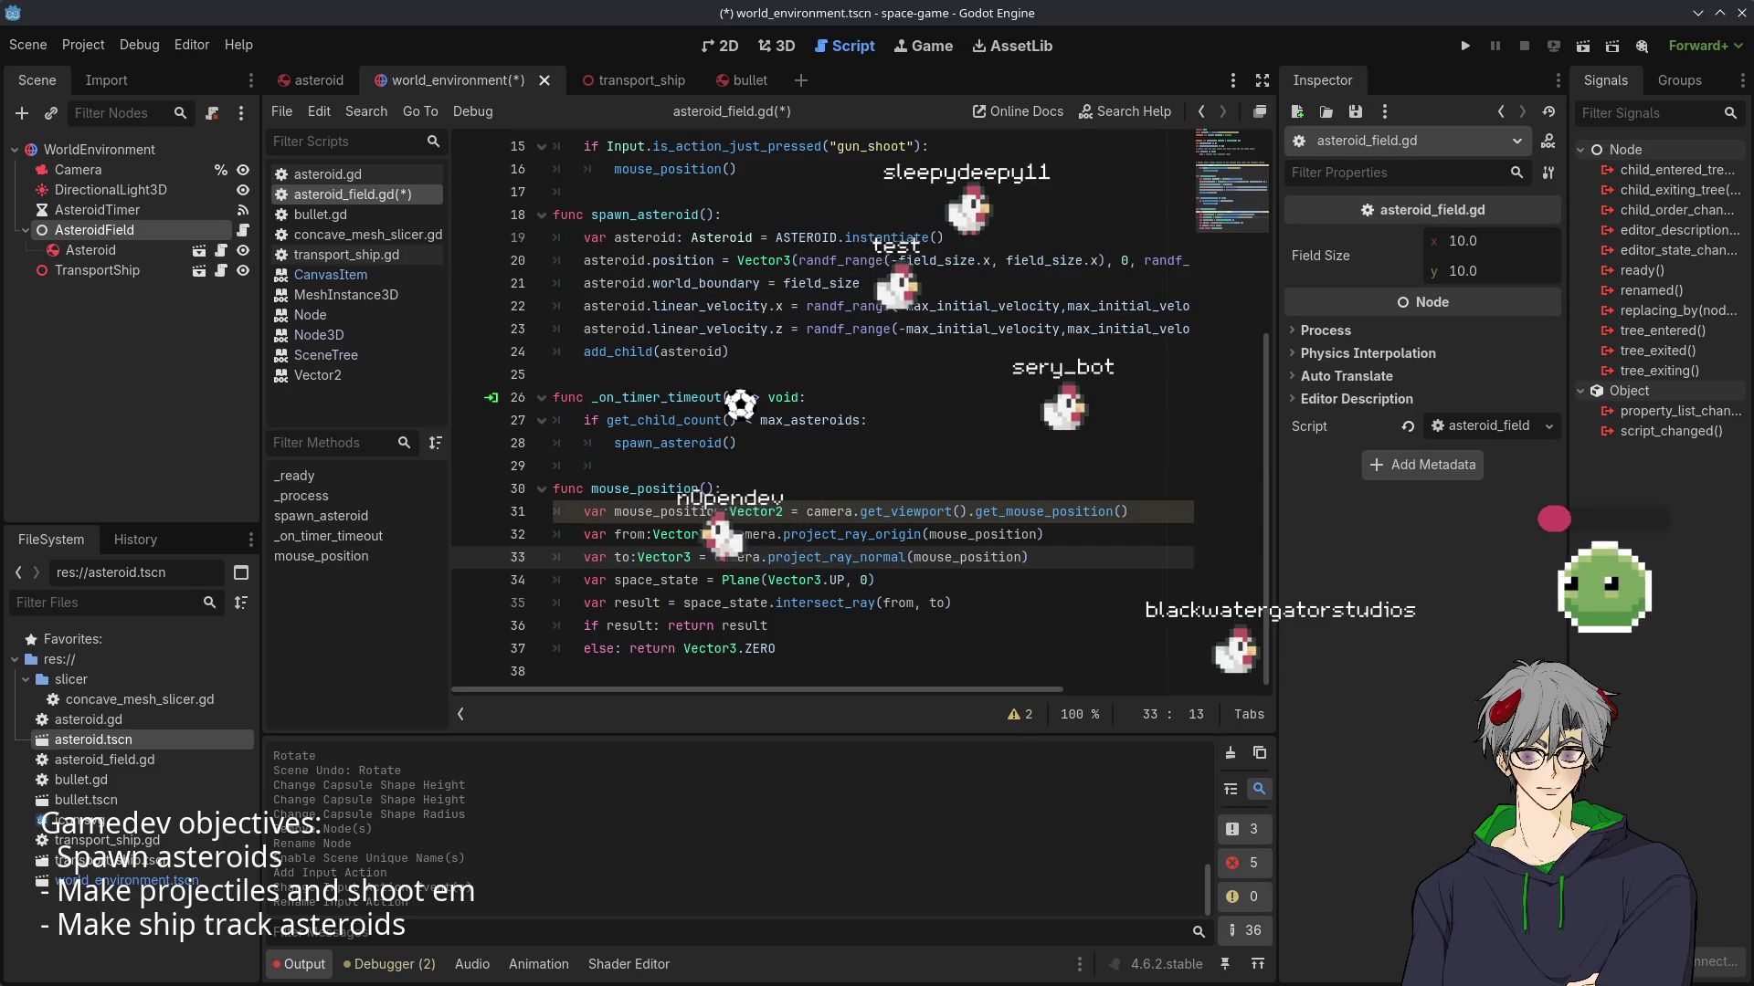
# - Assign the mouse_position() call on line 16 to 'var pos =' and open a new line below
pyautogui.scroll(3, 901, 444)
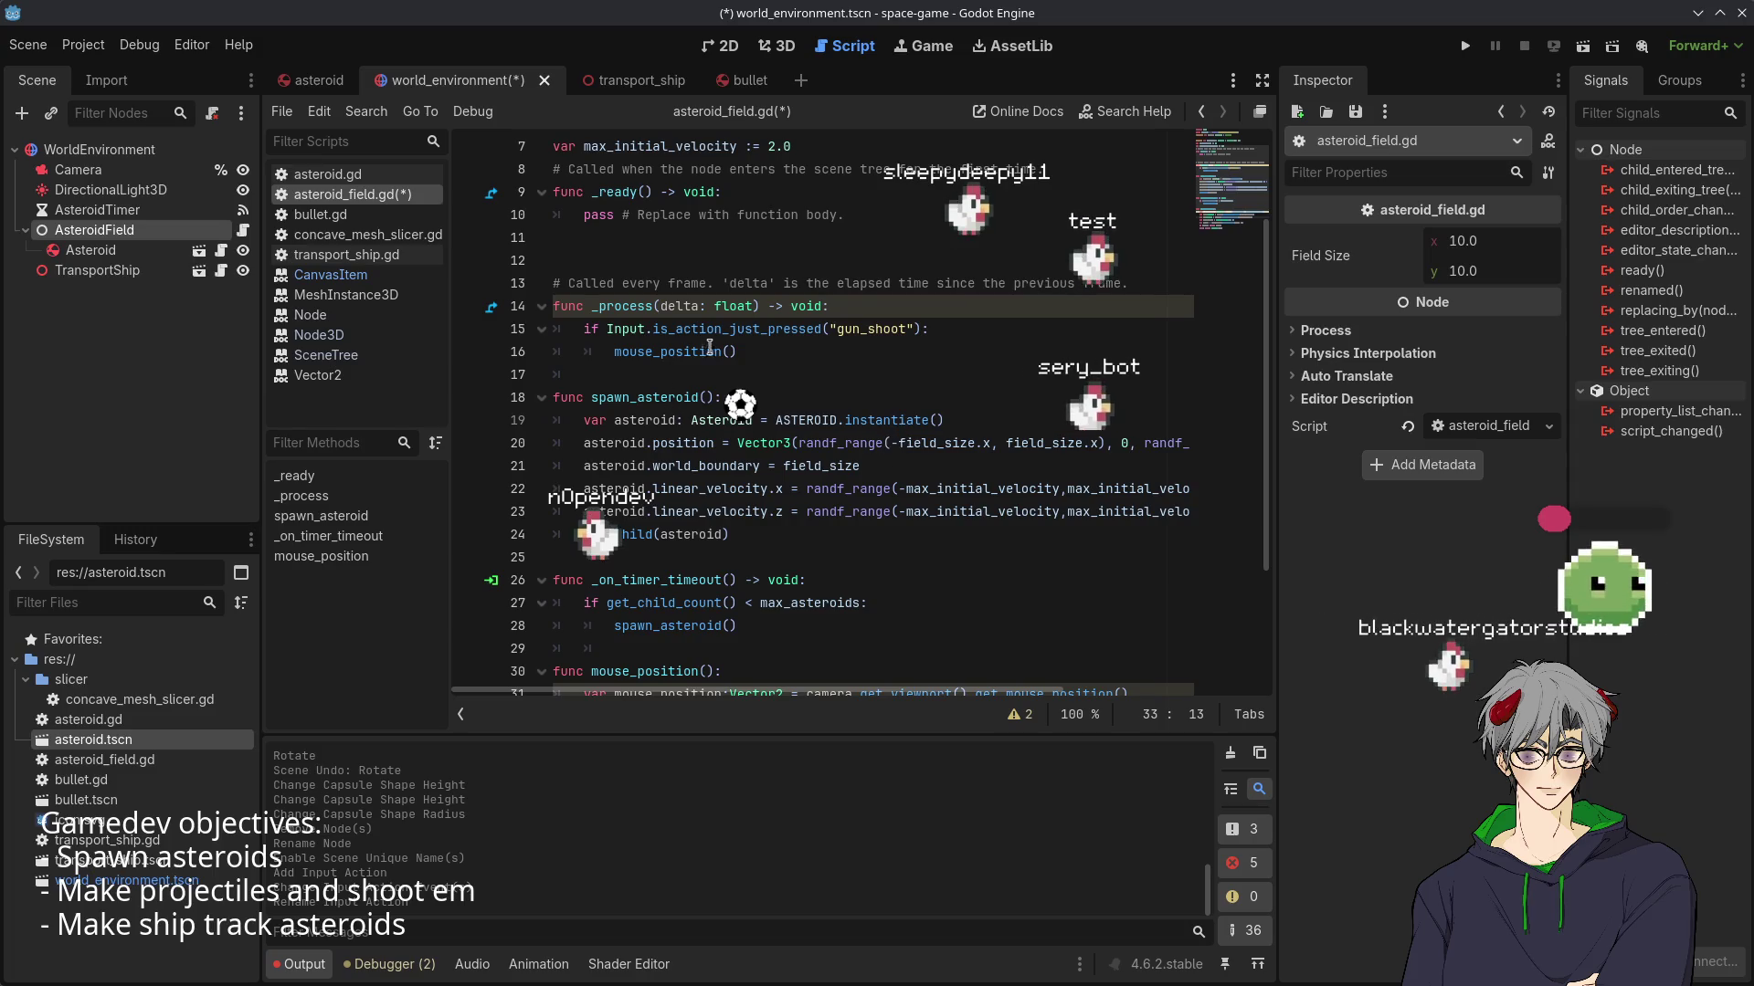
pyautogui.click(616, 350)
pyautogui.write('po')
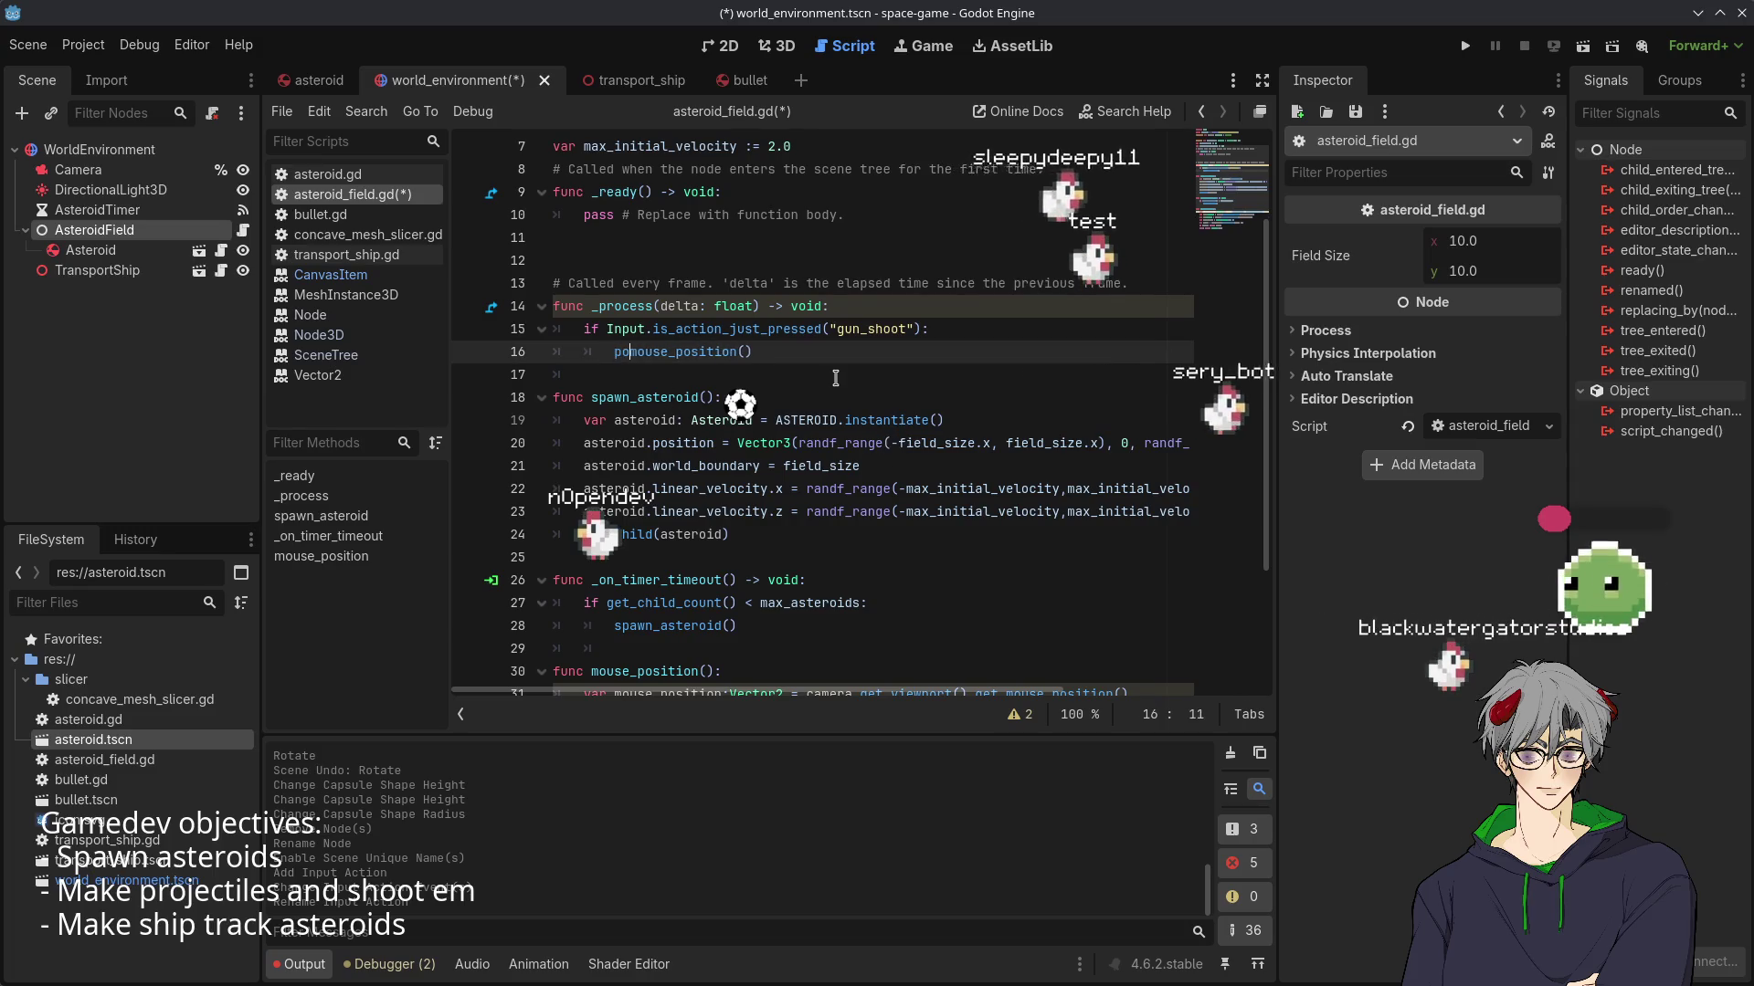
pyautogui.press('BackSpace')
pyautogui.press('BackSpace')
pyautogui.write('var po')
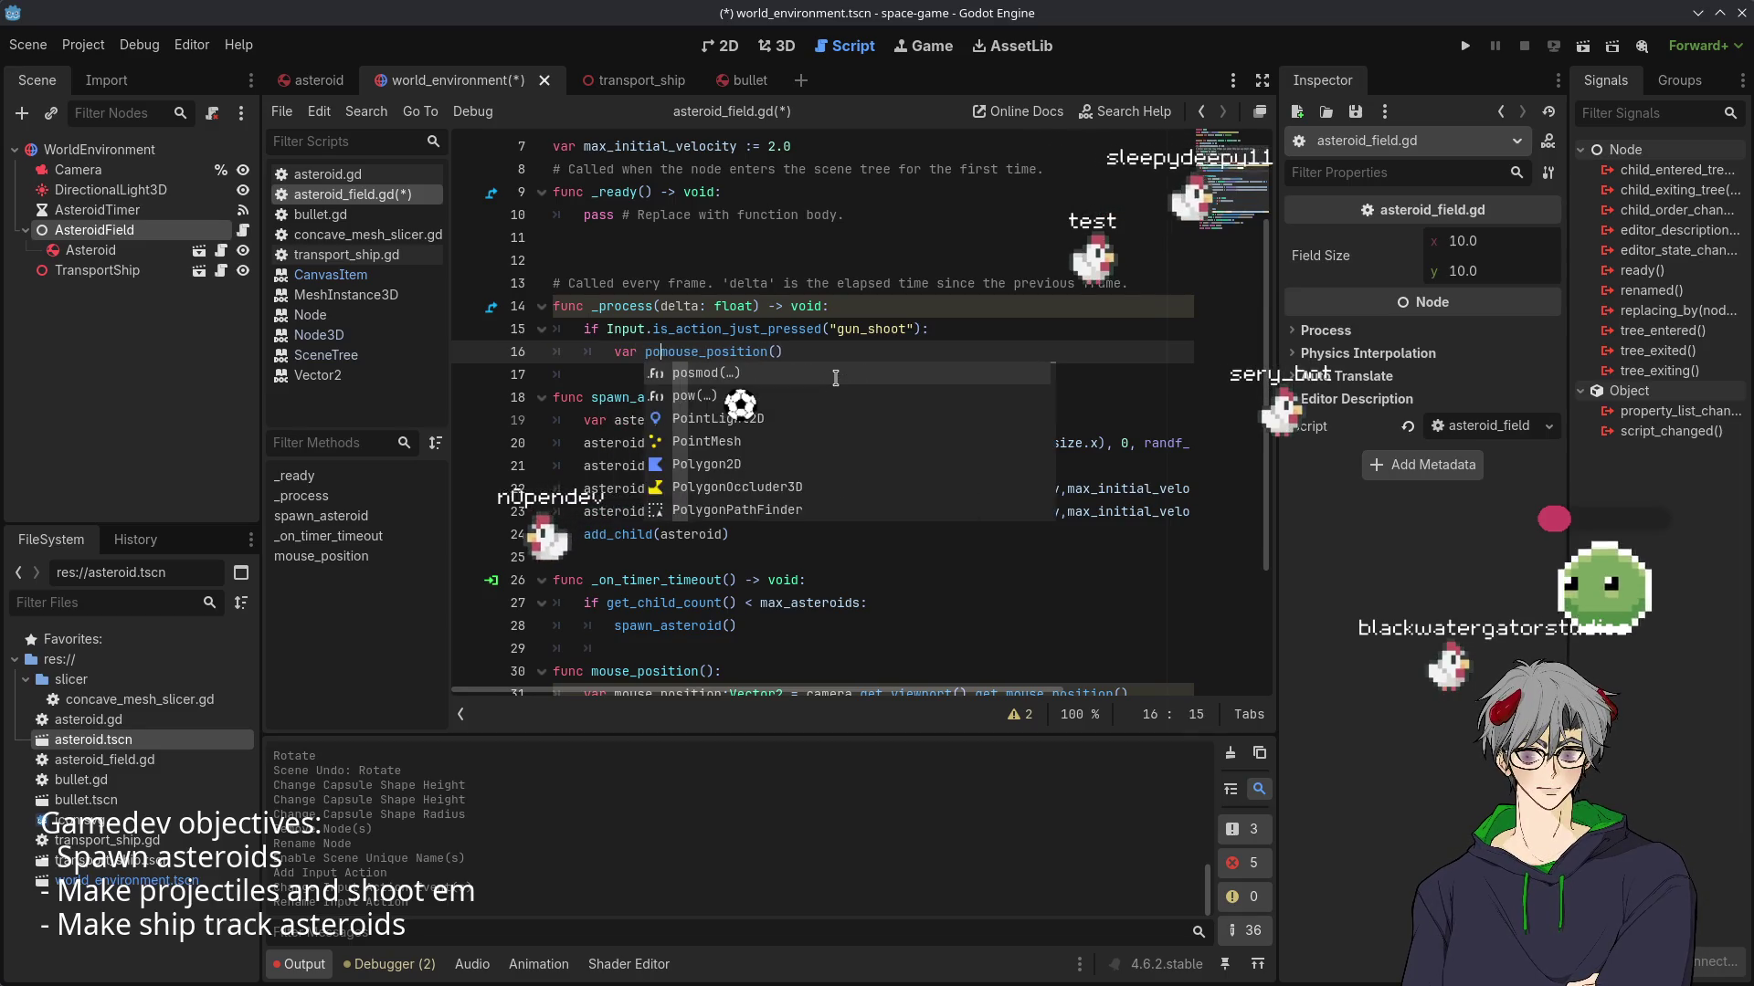
pyautogui.write('s =')
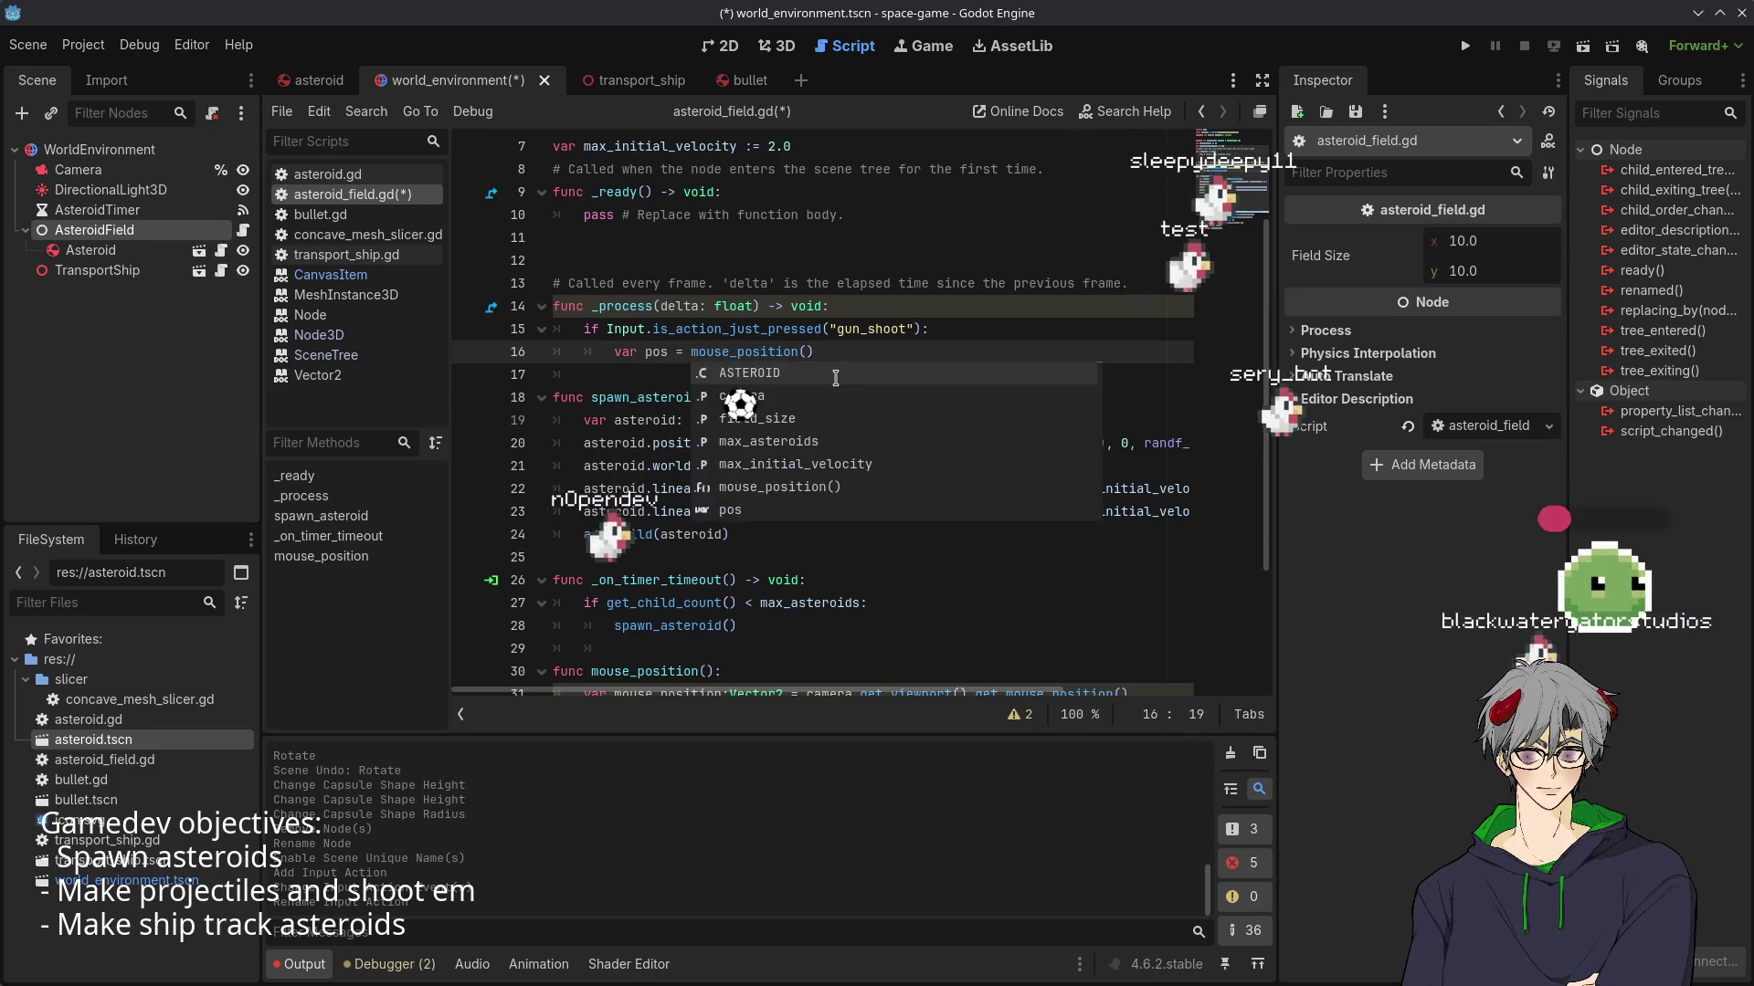
pyautogui.click(819, 329)
pyautogui.click(869, 361)
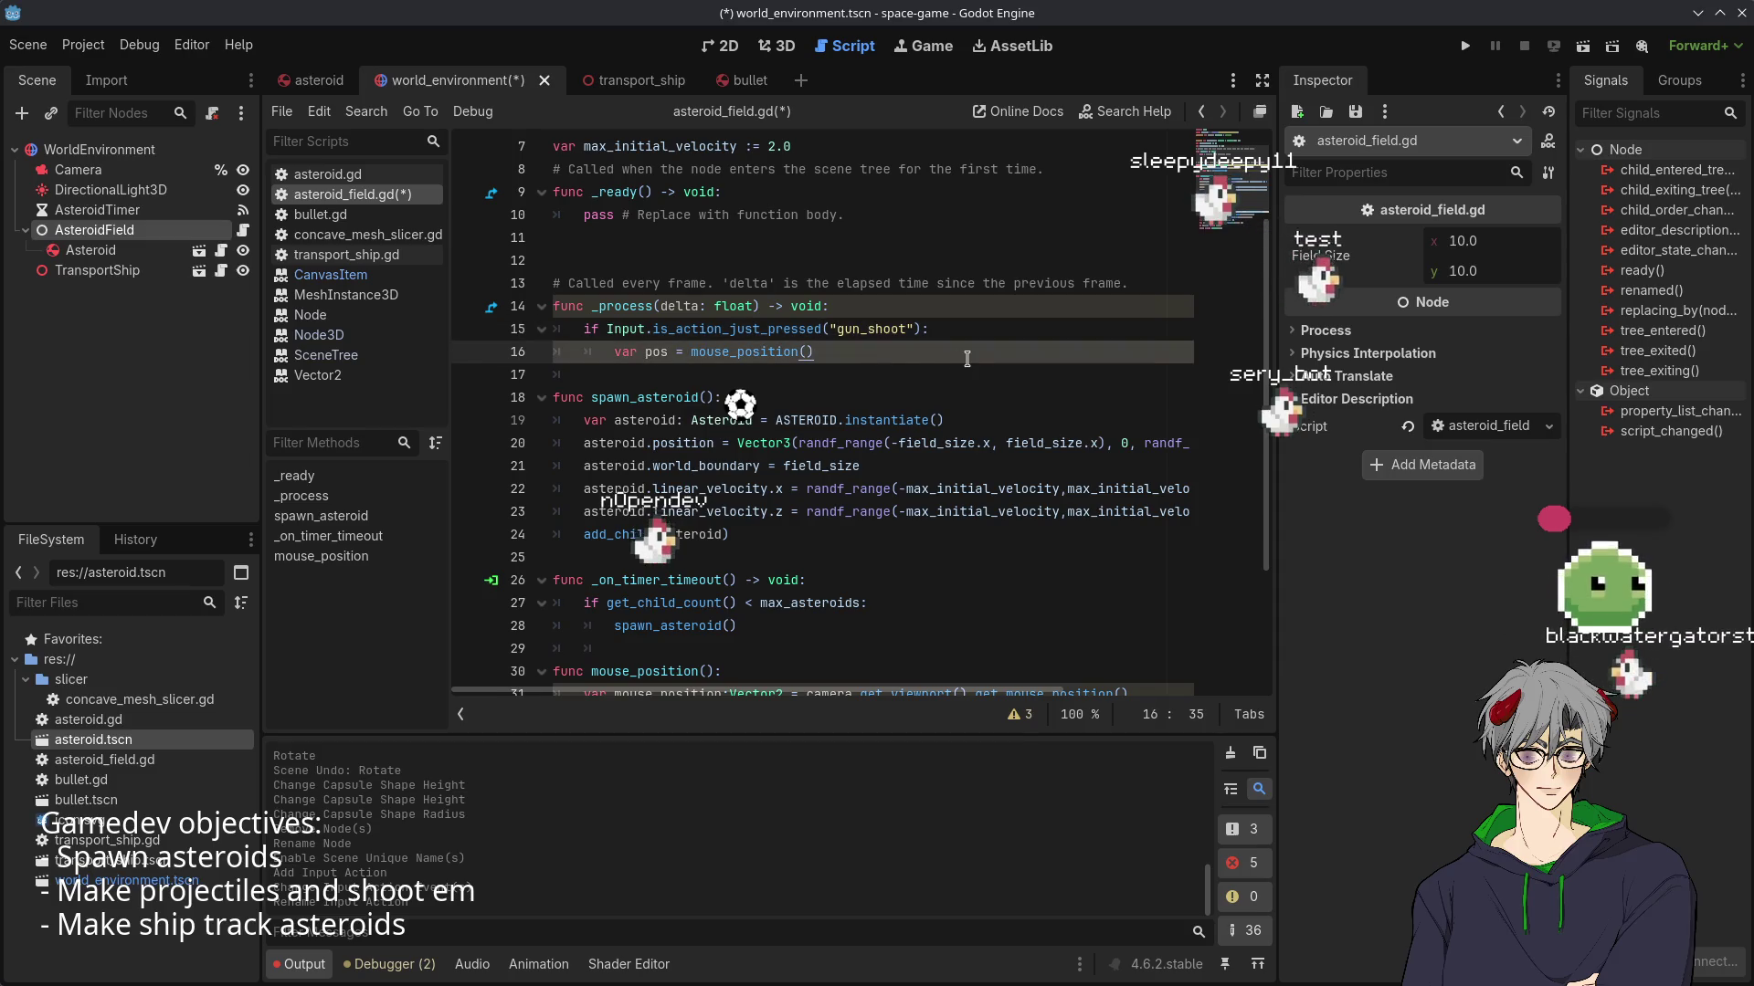
pyautogui.press('Return')
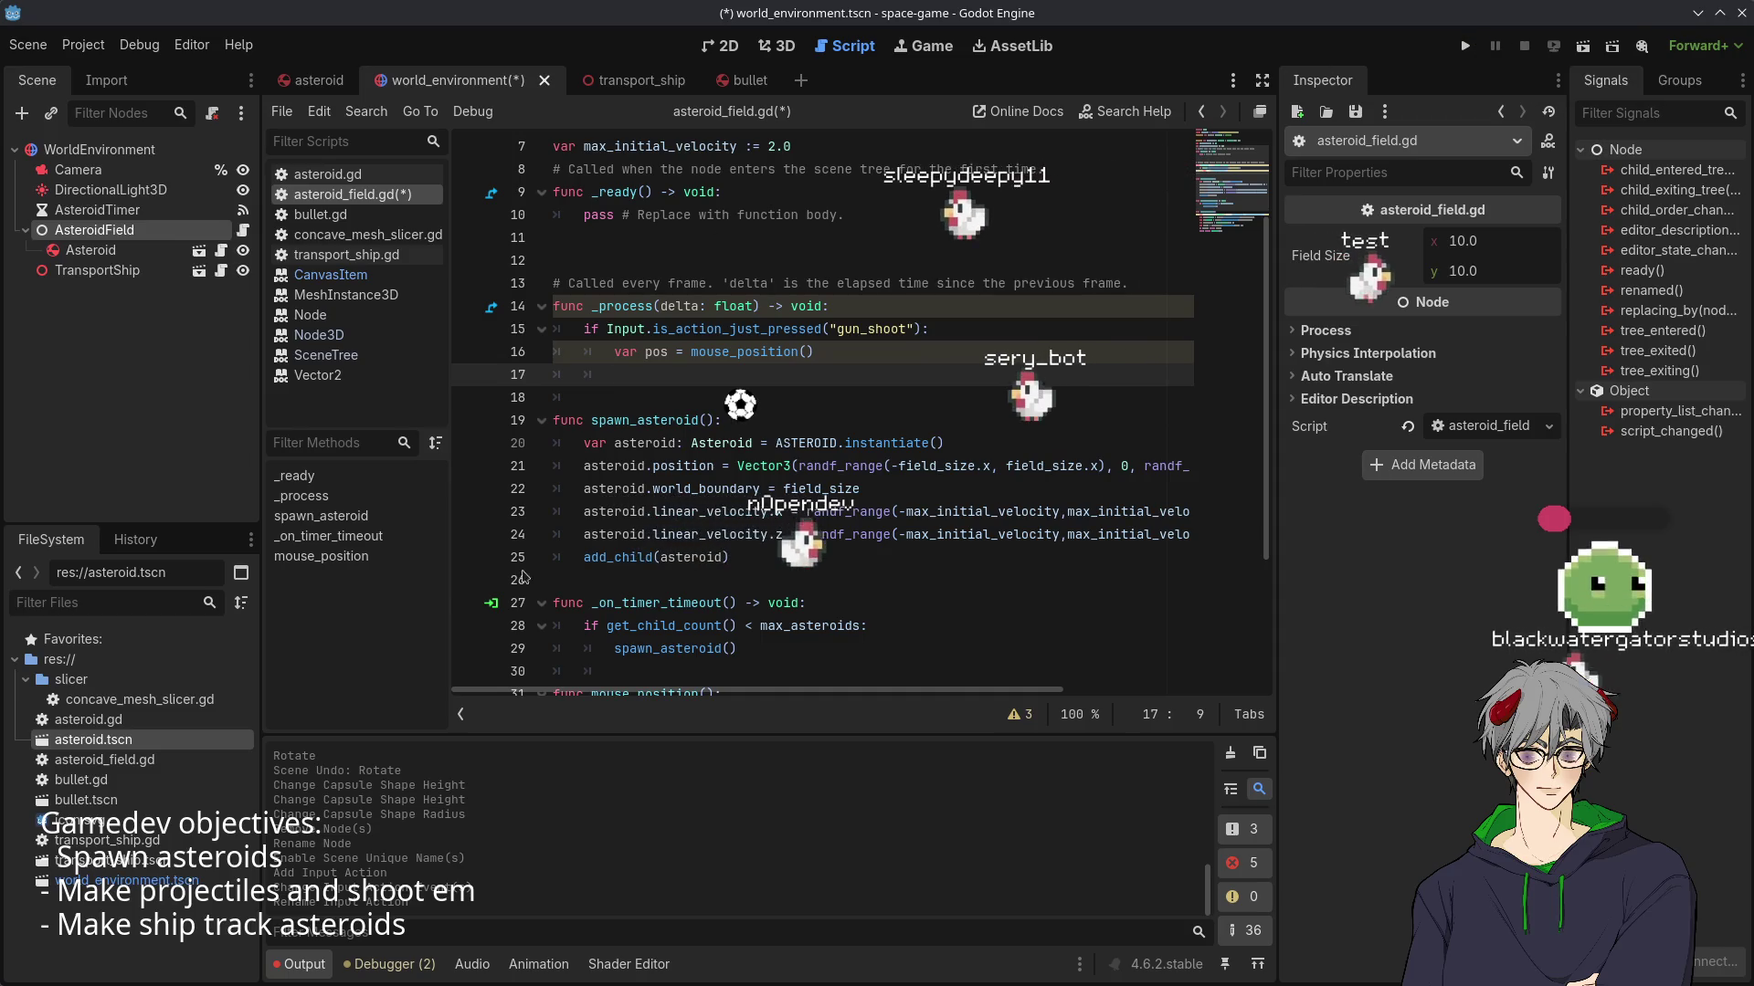
# - Ctrl-drag bullet.tscn into the script to declare a preloaded const BULLET on line 3, below ASTEROID
pyautogui.scroll(2, 657, 365)
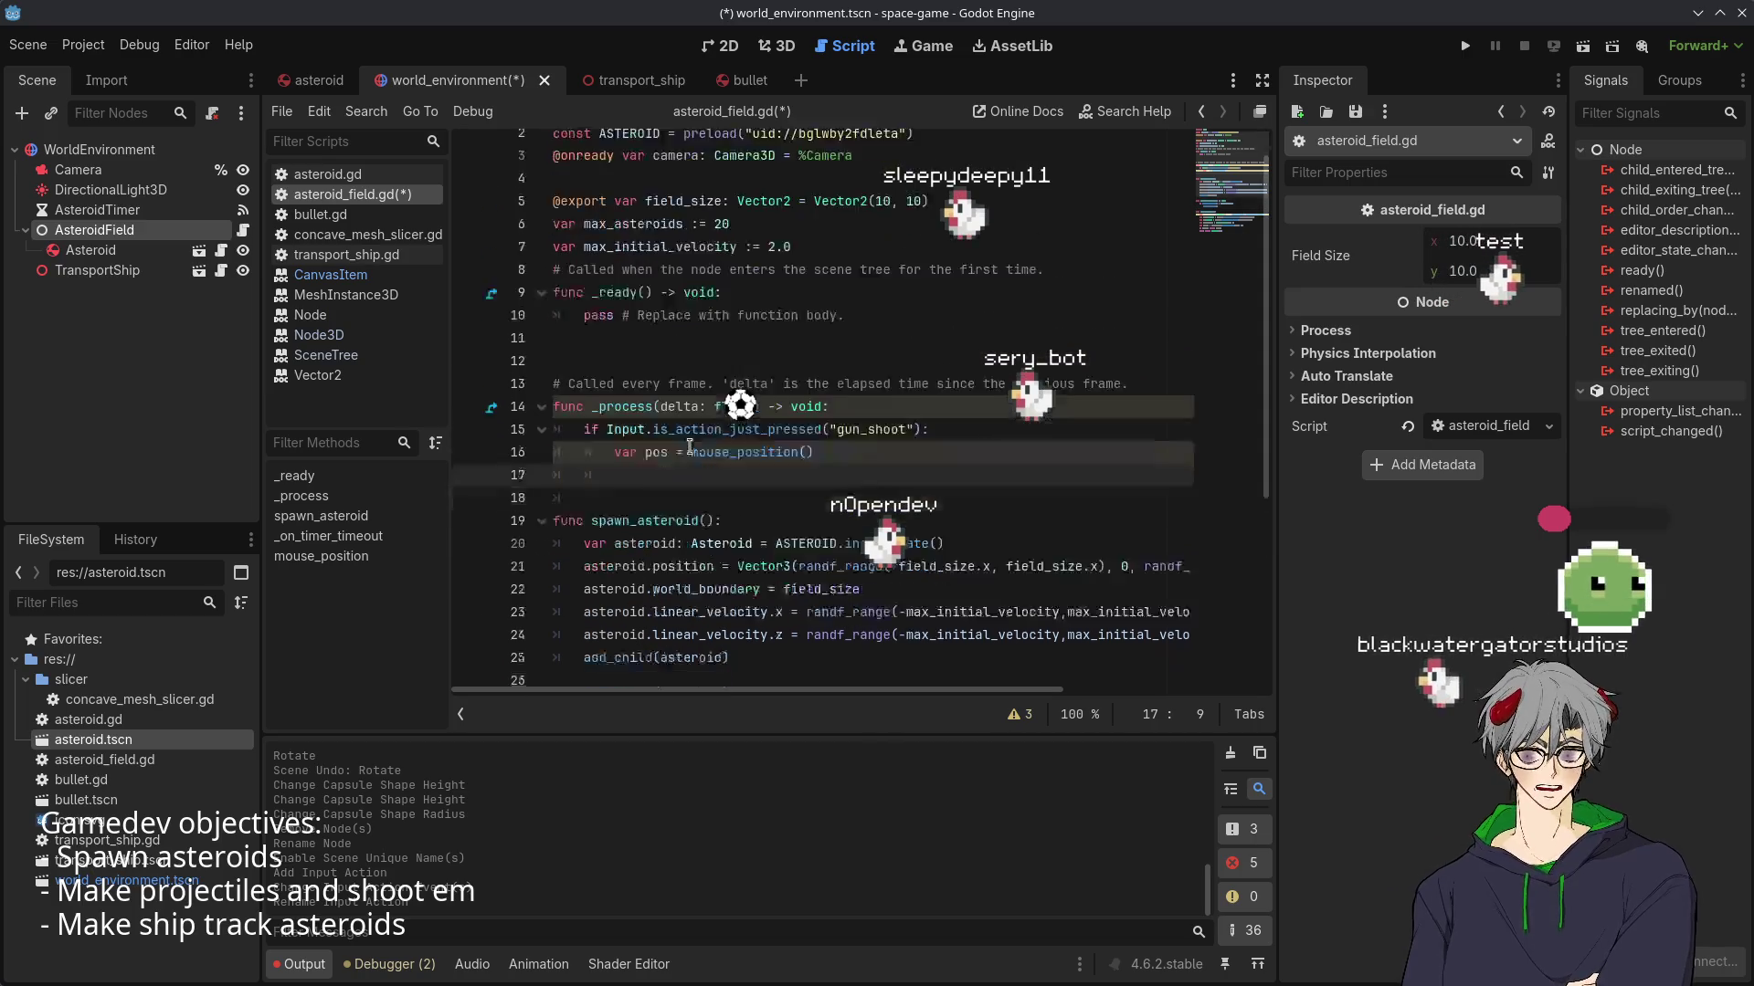
pyautogui.scroll(-5, 689, 447)
pyautogui.scroll(5, 690, 447)
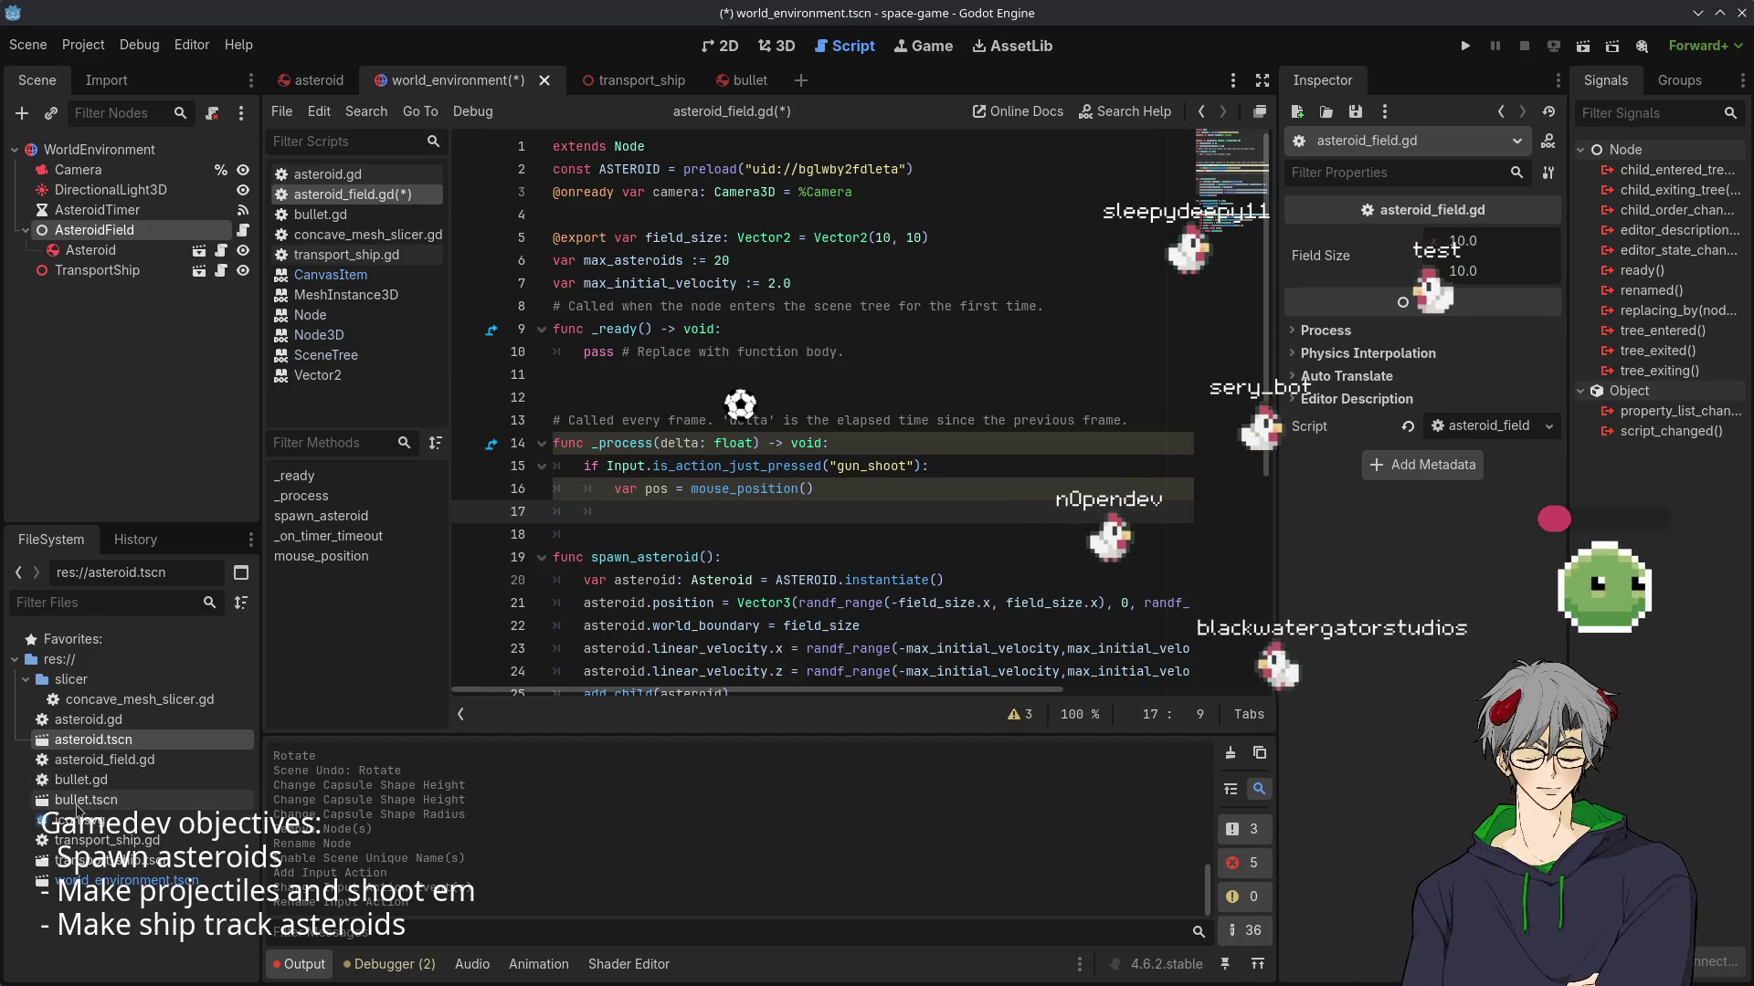
pyautogui.moveTo(87, 802)
pyautogui.mouseDown()
pyautogui.moveTo(914, 109)
pyautogui.moveTo(959, 178)
pyautogui.moveTo(1006, 173)
pyautogui.moveTo(511, 169)
pyautogui.mouseUp()
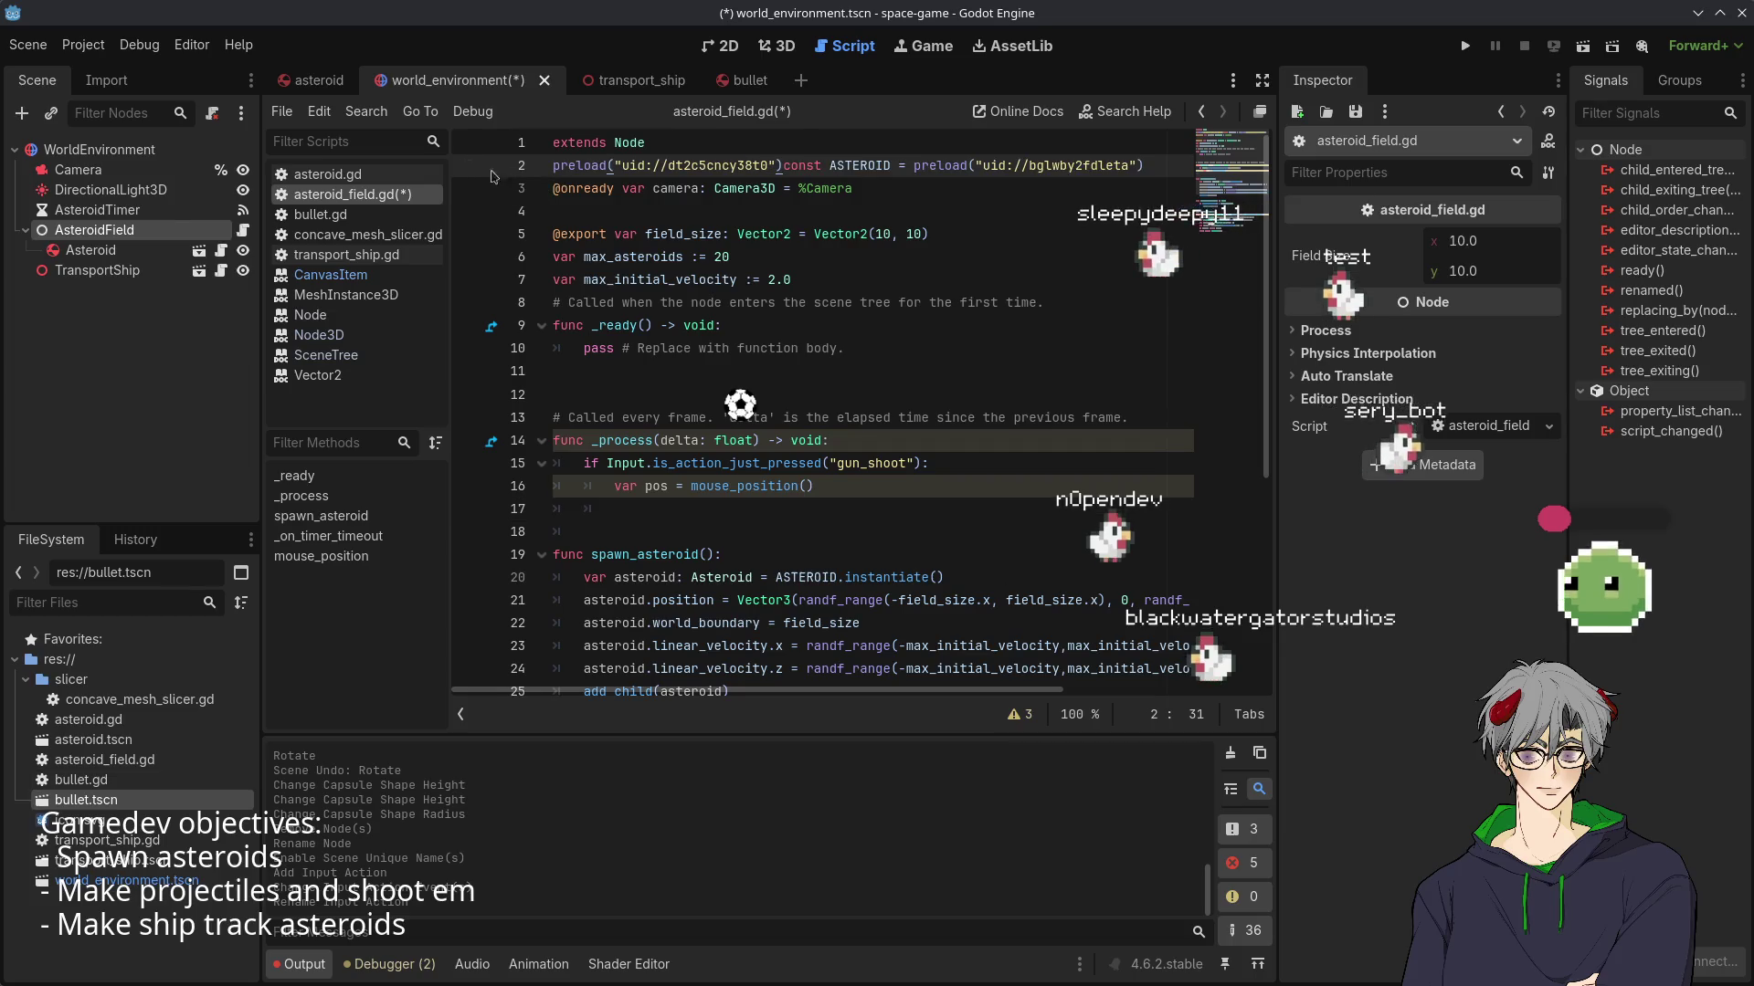
pyautogui.hotkey('ctrl', 'z')
pyautogui.hotkey('ctrl', 'z')
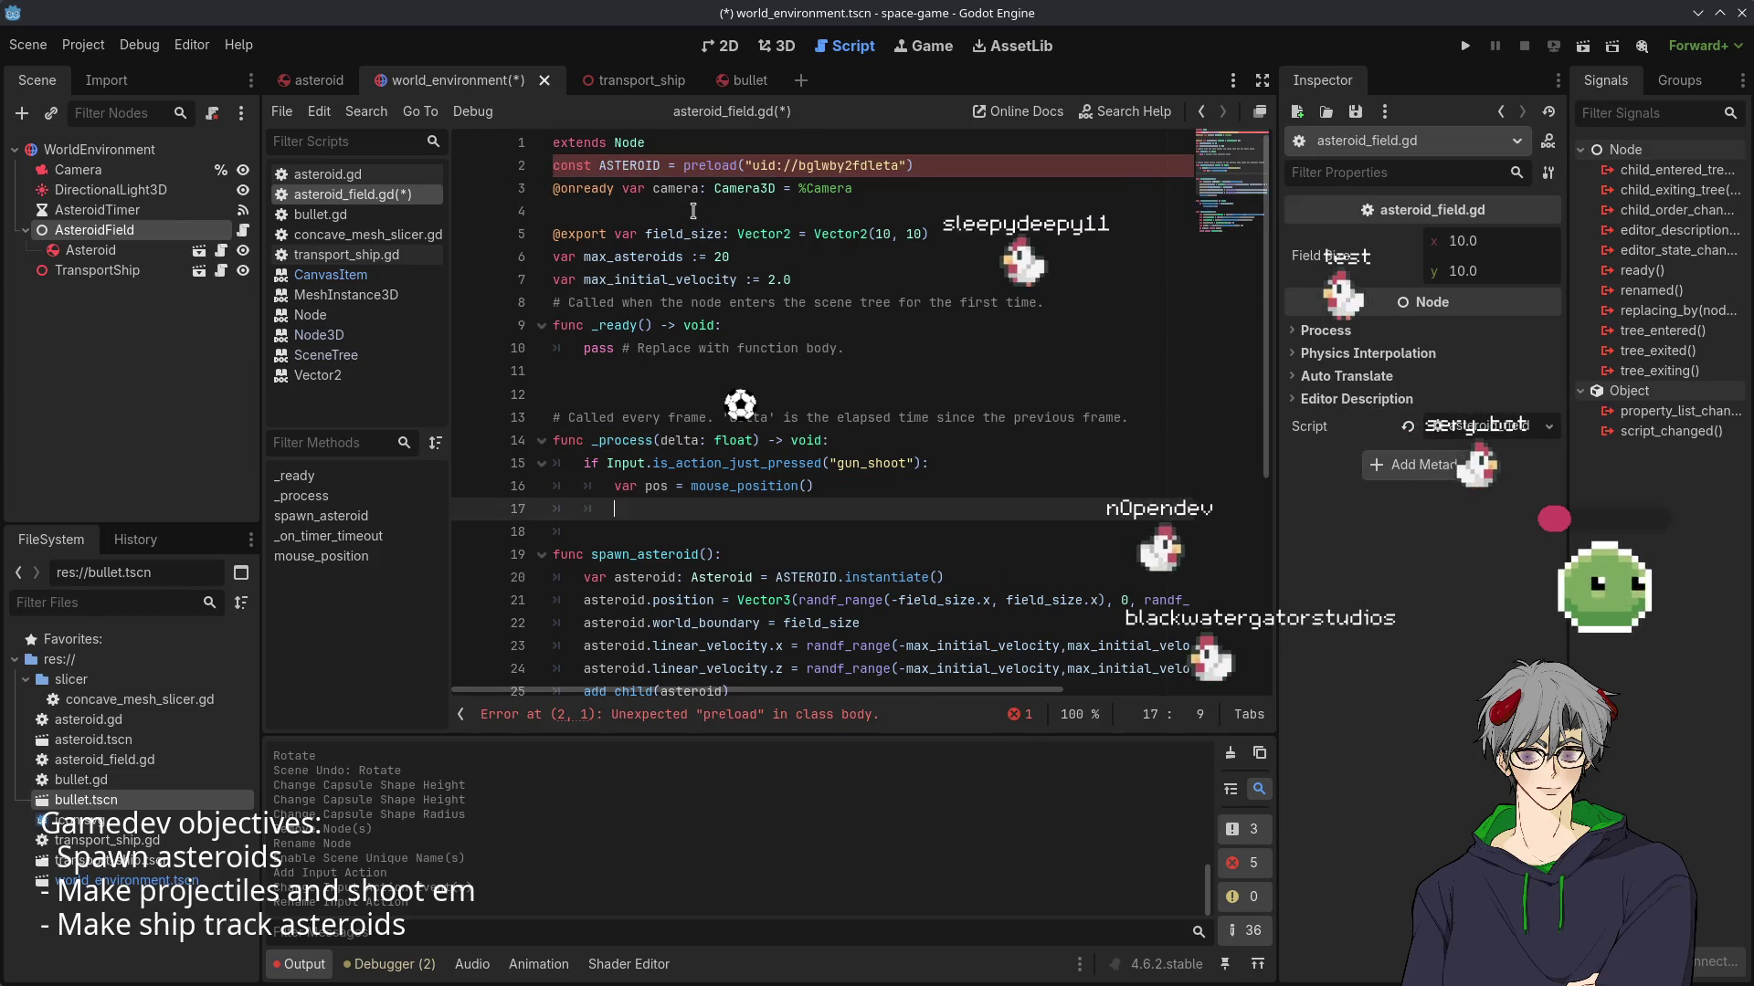
pyautogui.click(1012, 165)
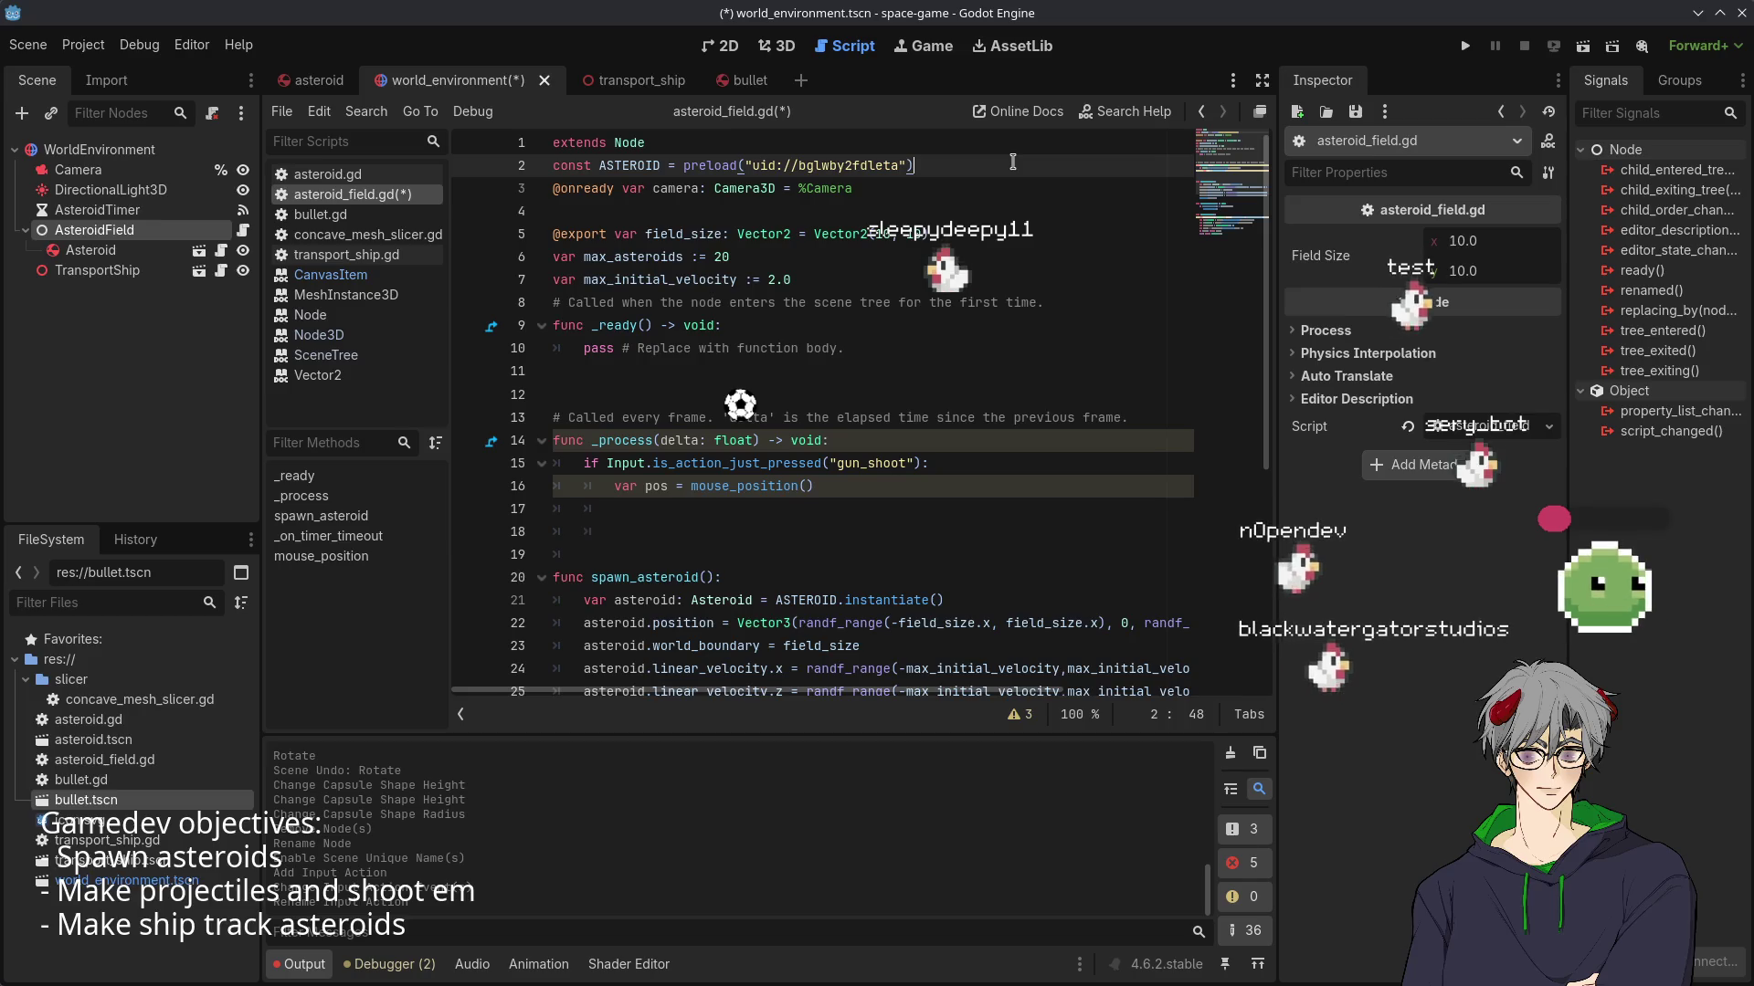
pyautogui.press('Return')
pyautogui.moveTo(87, 799)
pyautogui.mouseDown()
pyautogui.moveTo(137, 793)
pyautogui.moveTo(548, 164)
pyautogui.moveTo(710, 182)
pyautogui.moveTo(684, 195)
pyautogui.mouseUp()
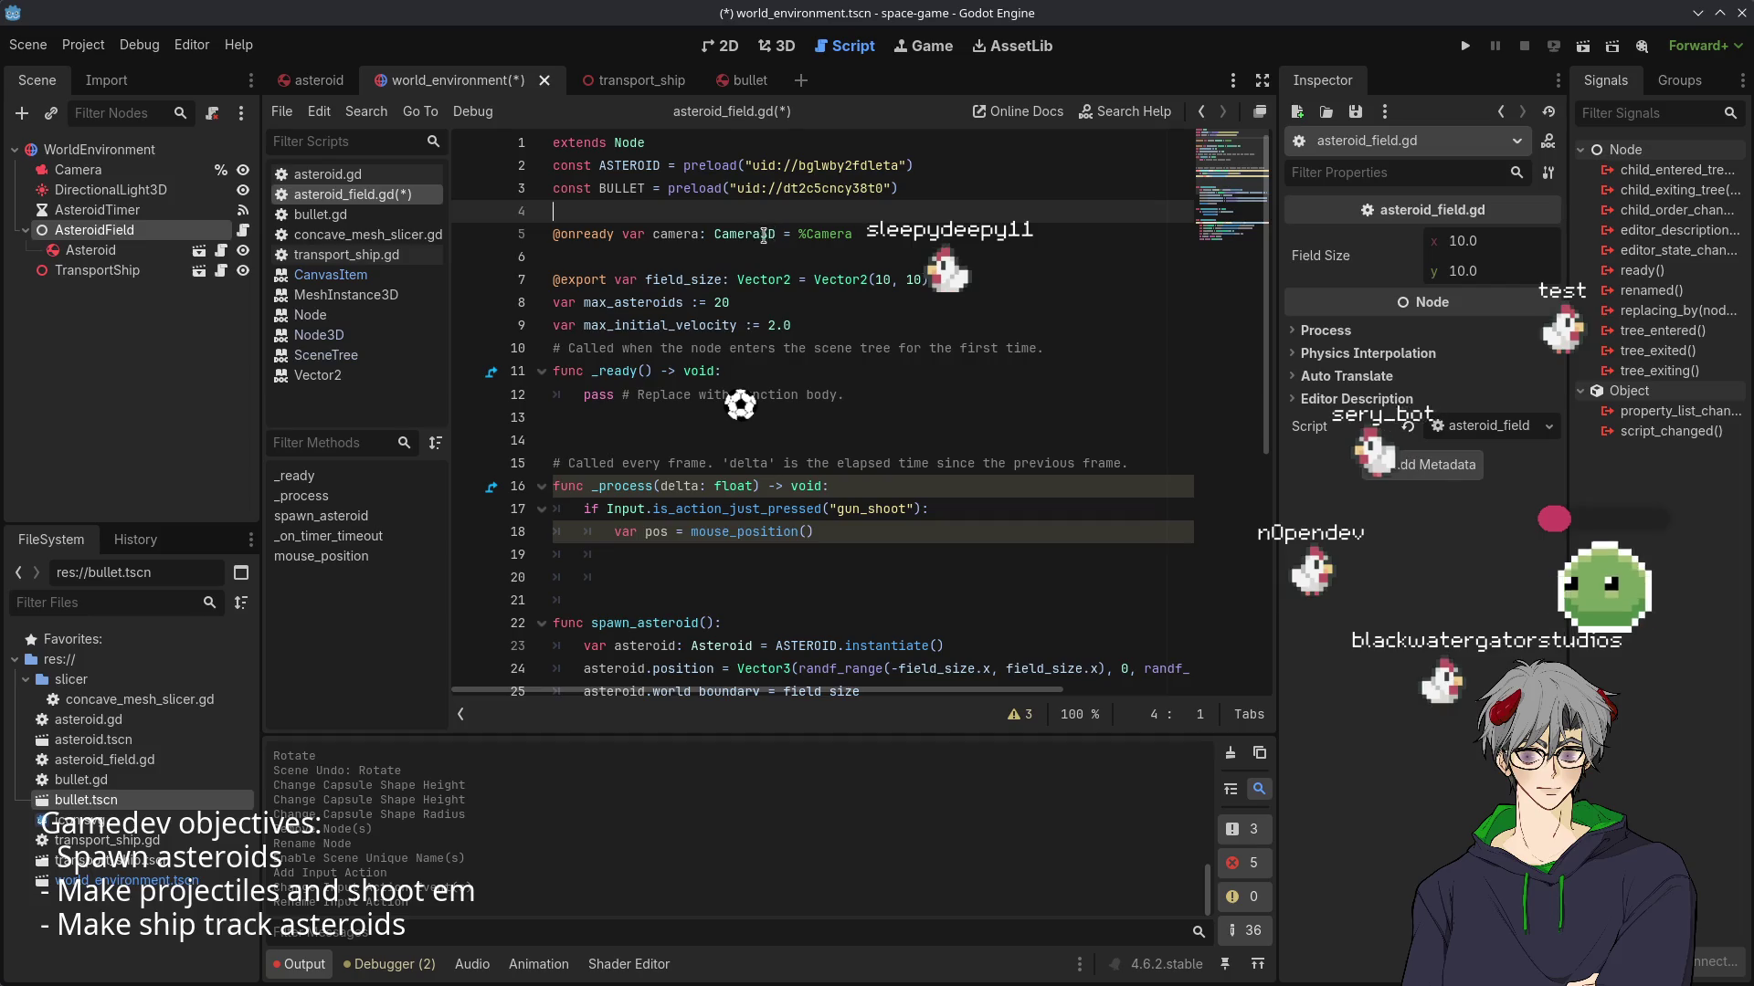
pyautogui.doubleClick(643, 195)
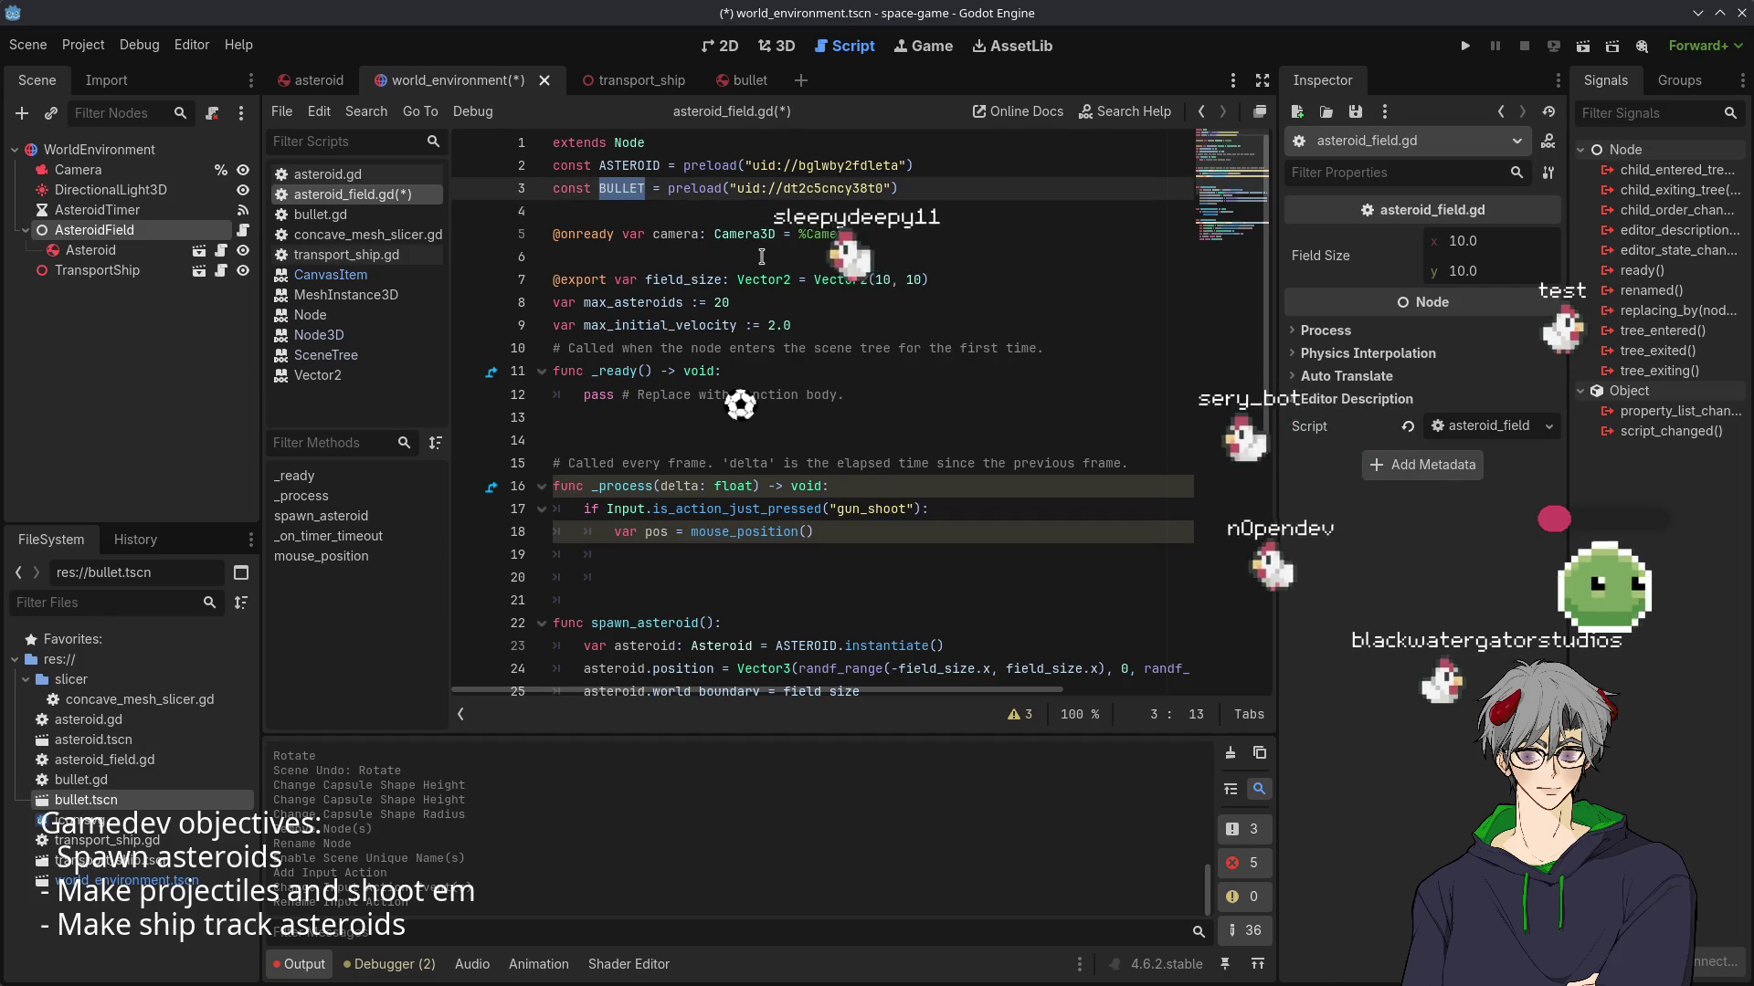
# - Write 'var bullet = BULLET.instantiate()' on line 19 and begin 'bullet.linea' on the next line
pyautogui.scroll(-5, 759, 447)
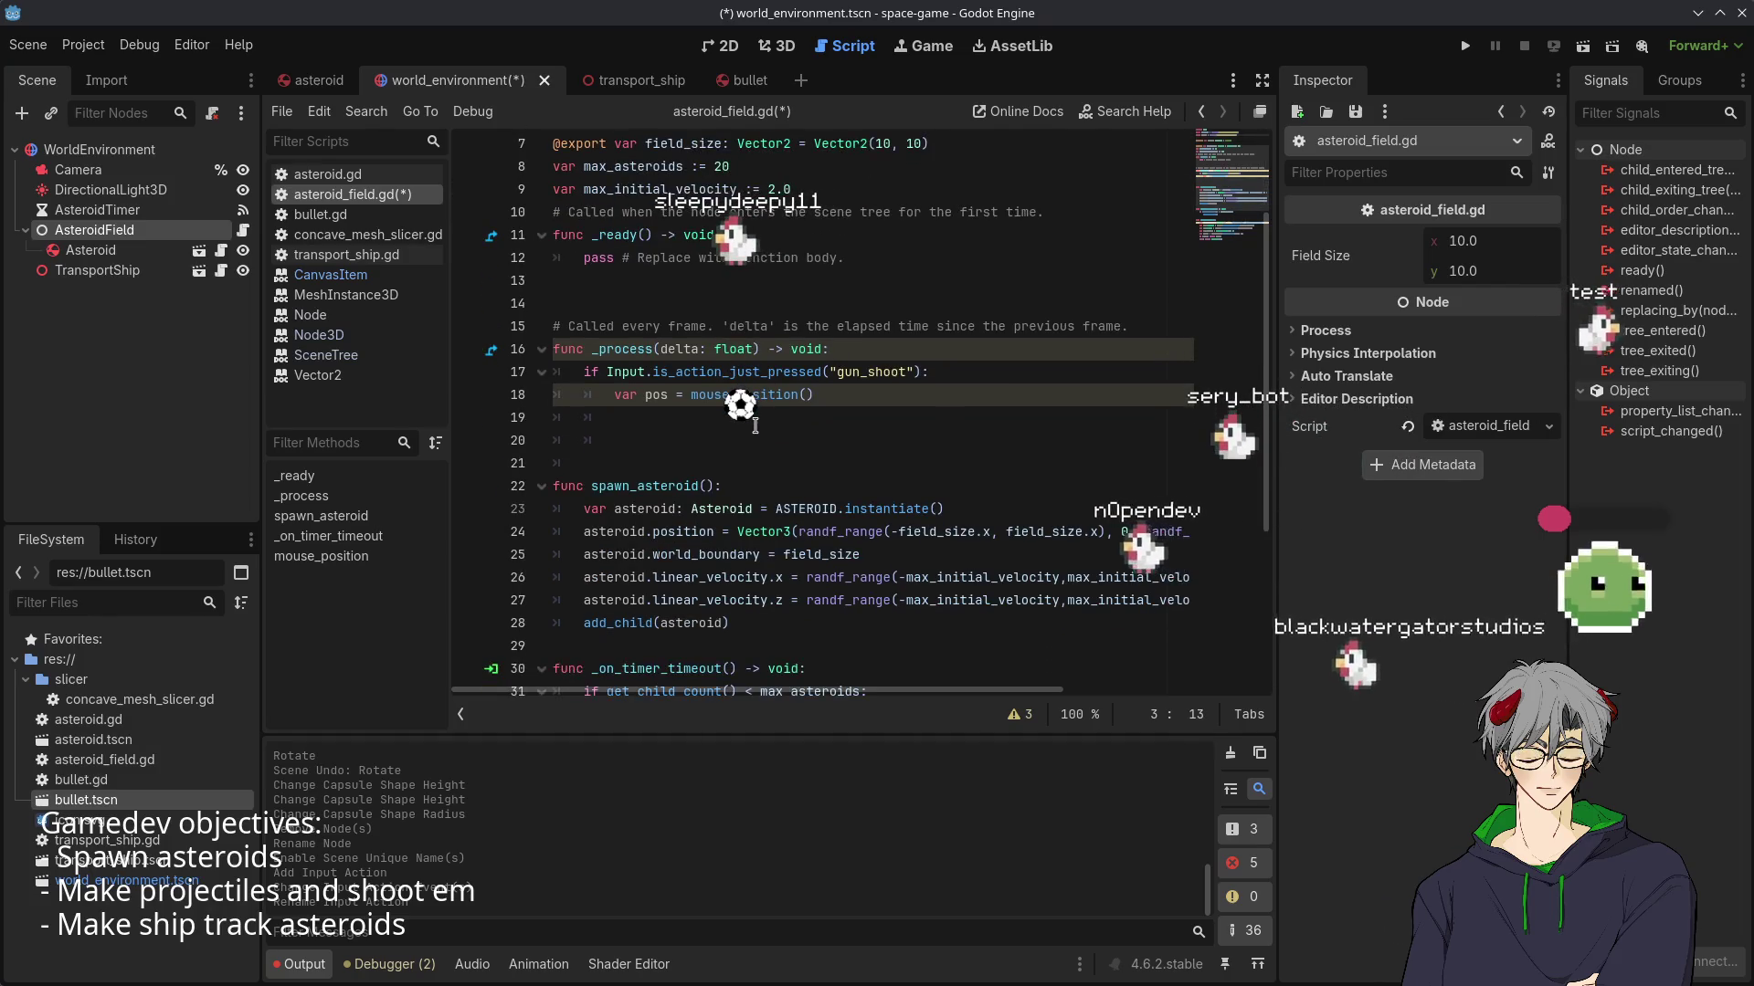
pyautogui.scroll(-2, 750, 434)
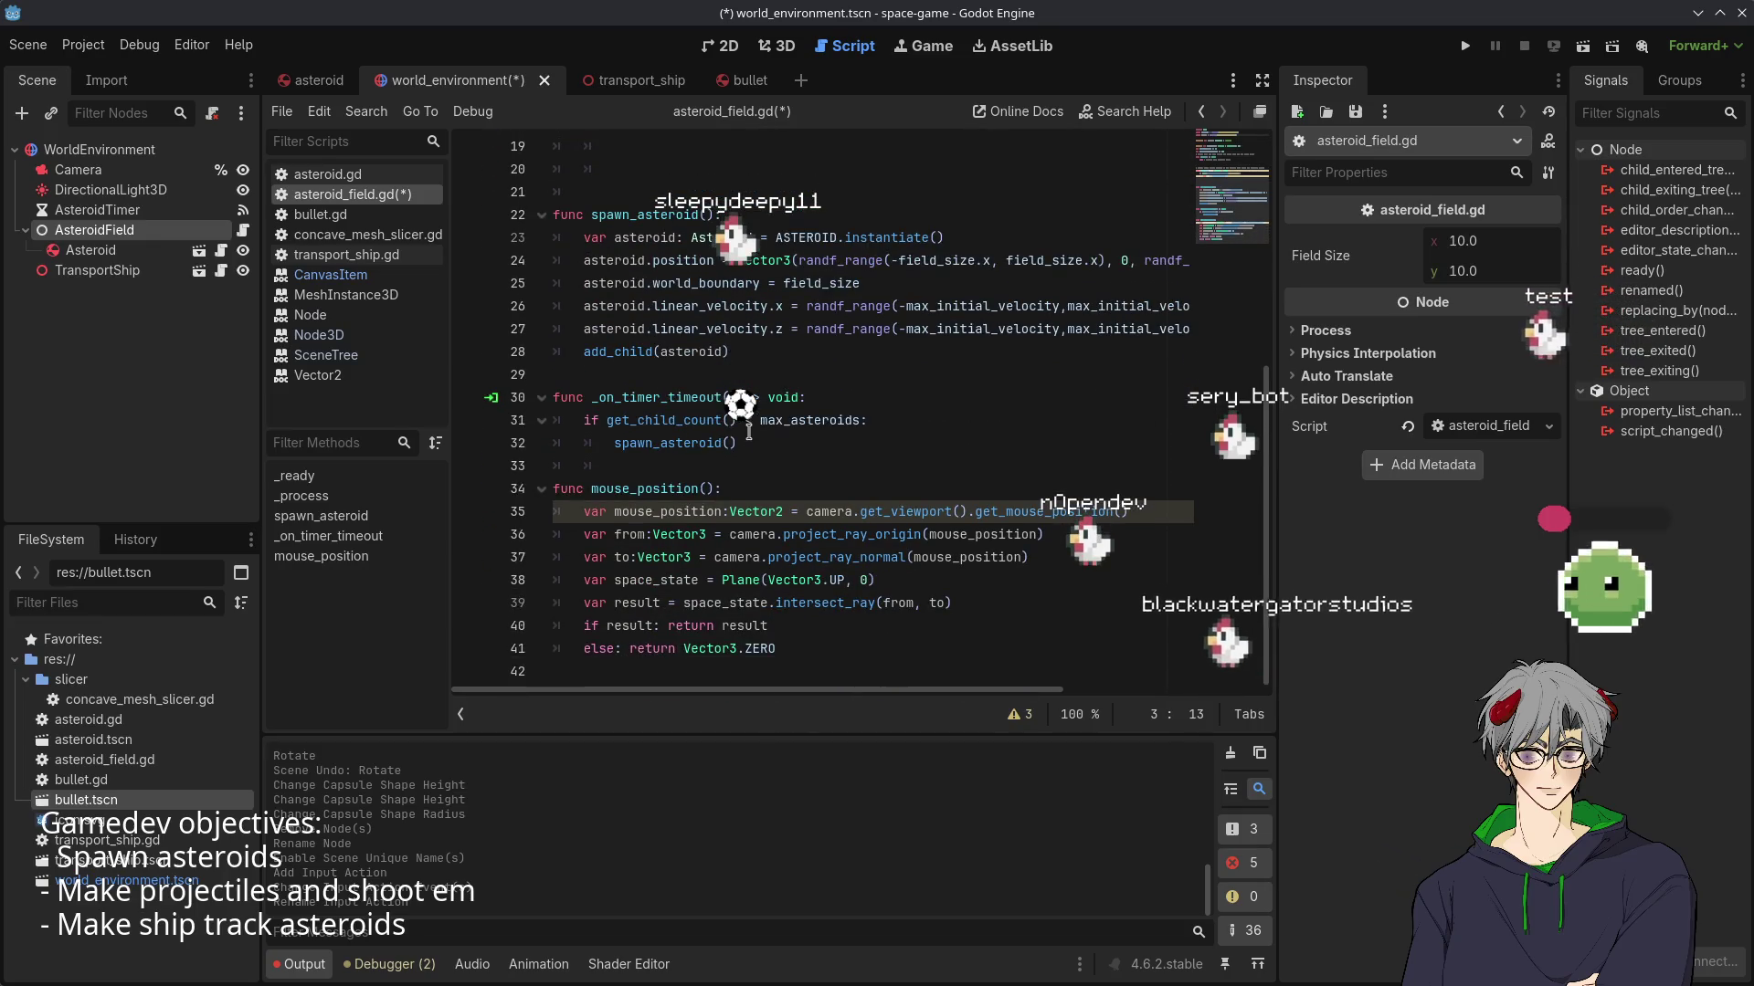
pyautogui.scroll(4, 747, 434)
pyautogui.scroll(-2, 747, 434)
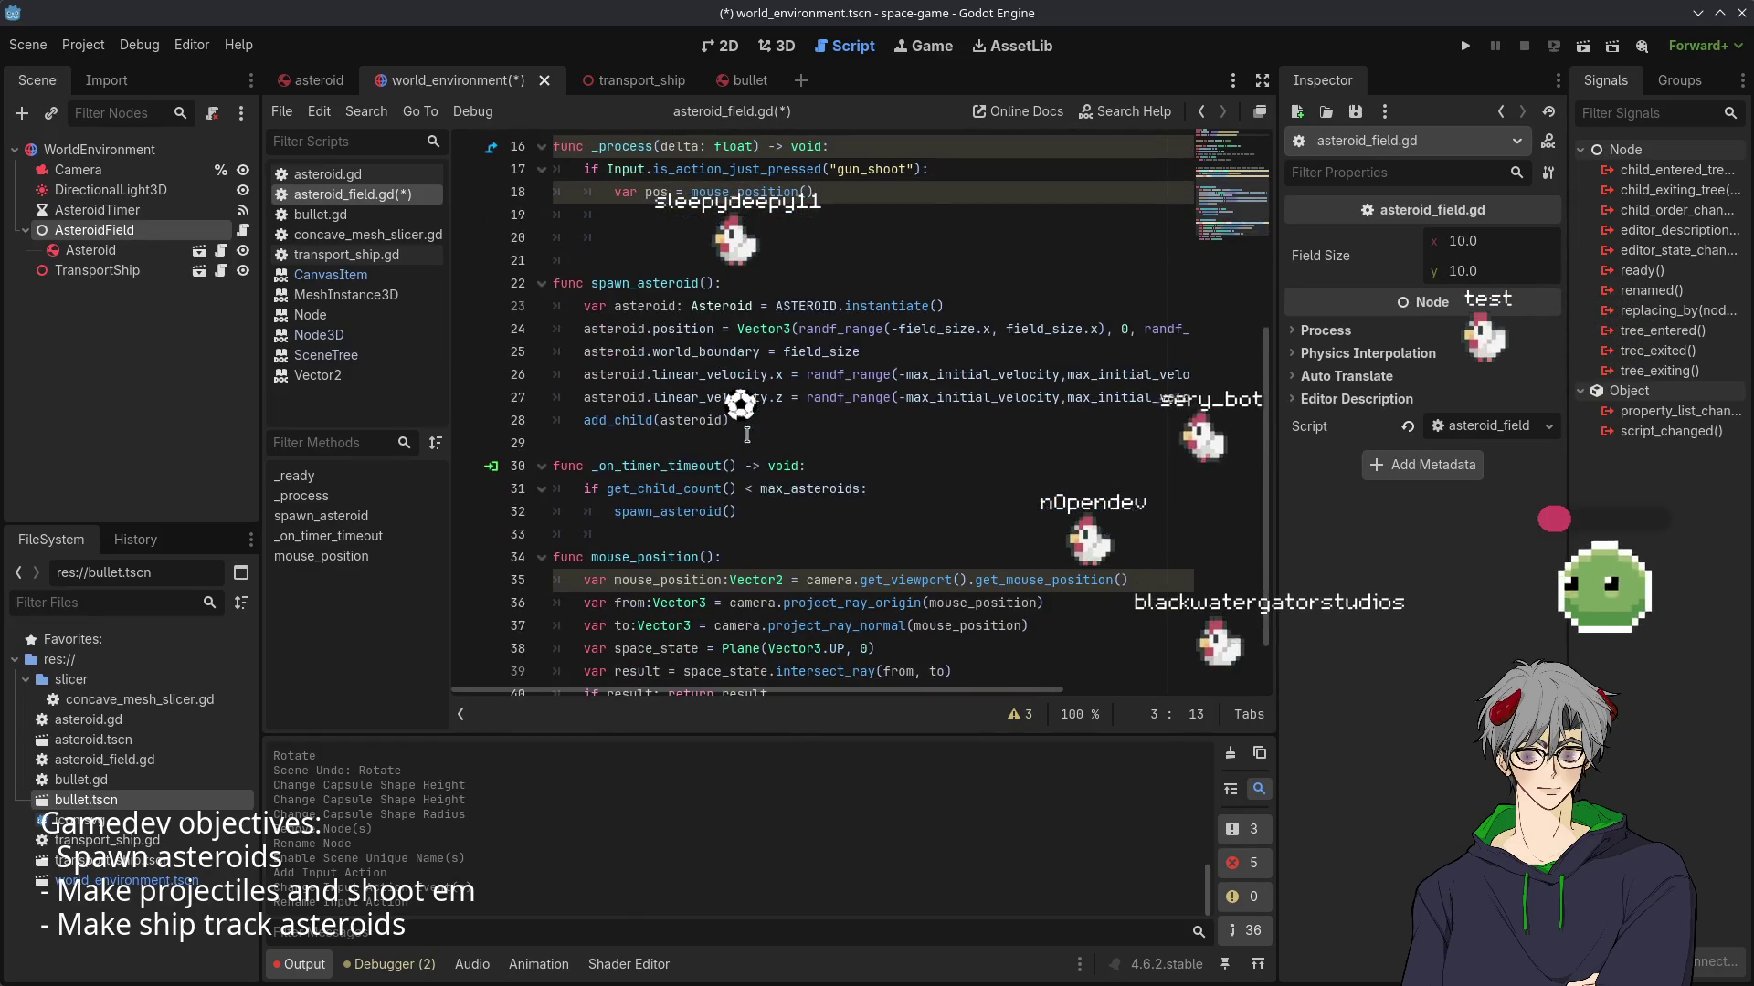
pyautogui.scroll(2, 755, 494)
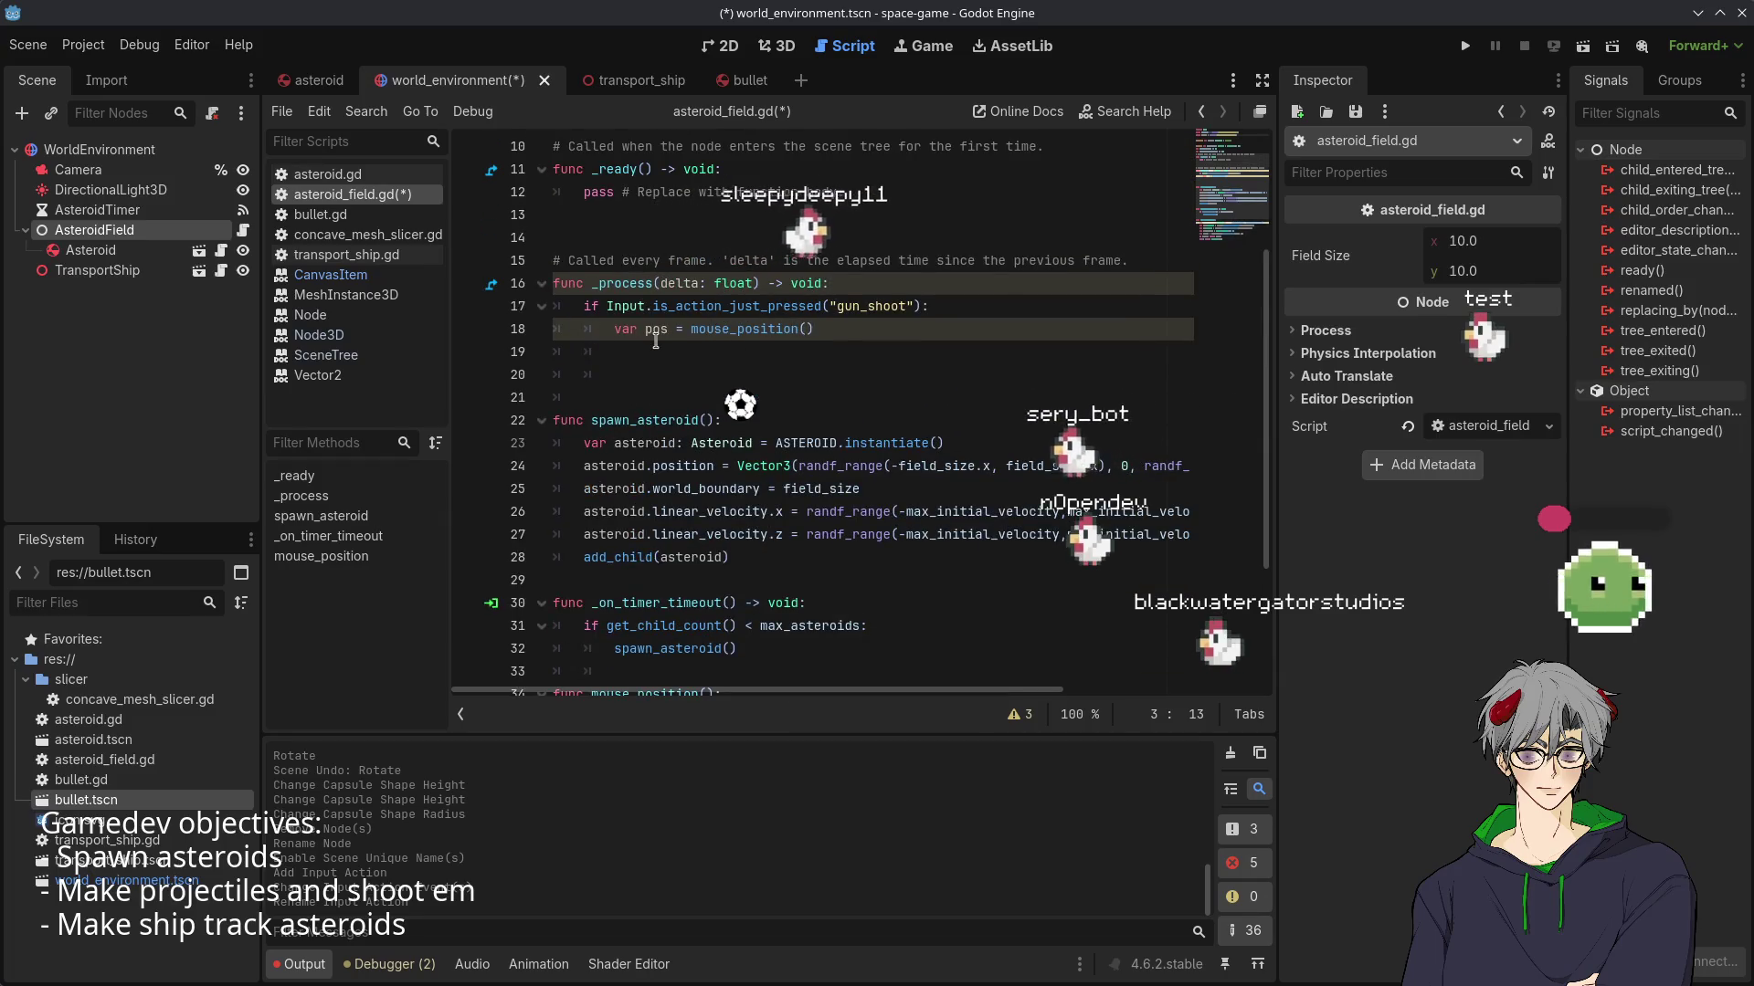
pyautogui.scroll(3, 656, 340)
pyautogui.scroll(-3, 713, 352)
pyautogui.click(760, 362)
pyautogui.write('bu')
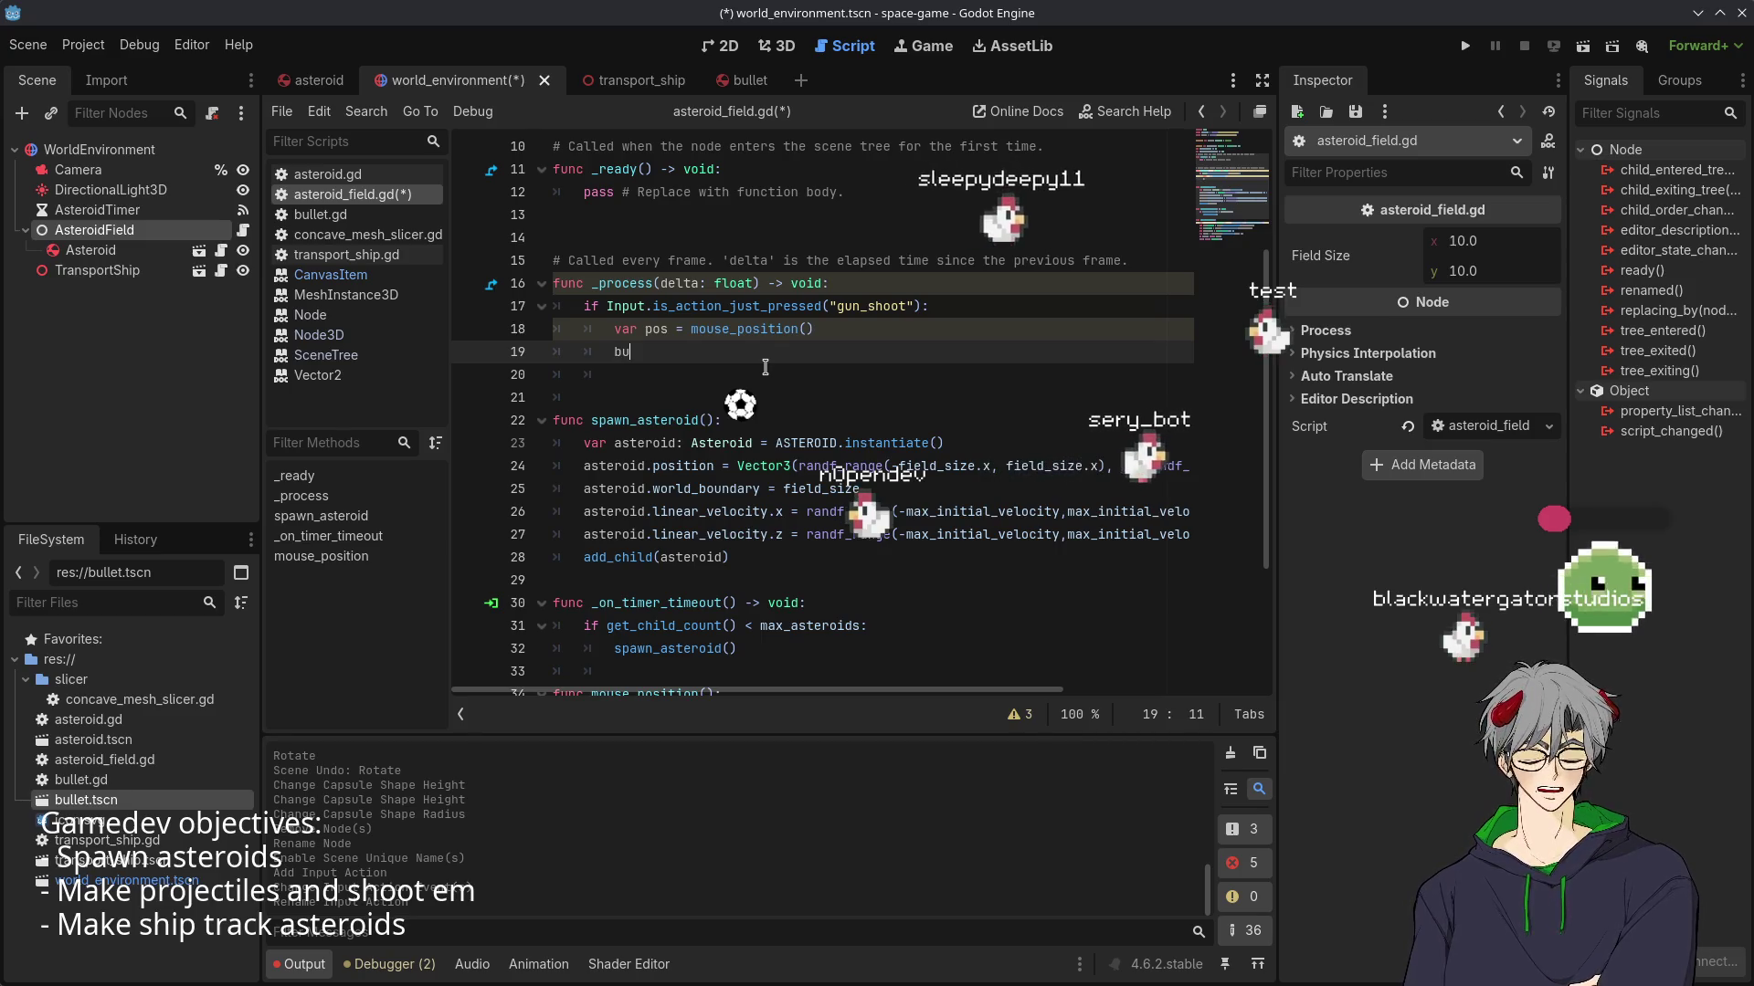
pyautogui.write('var bullet = ')
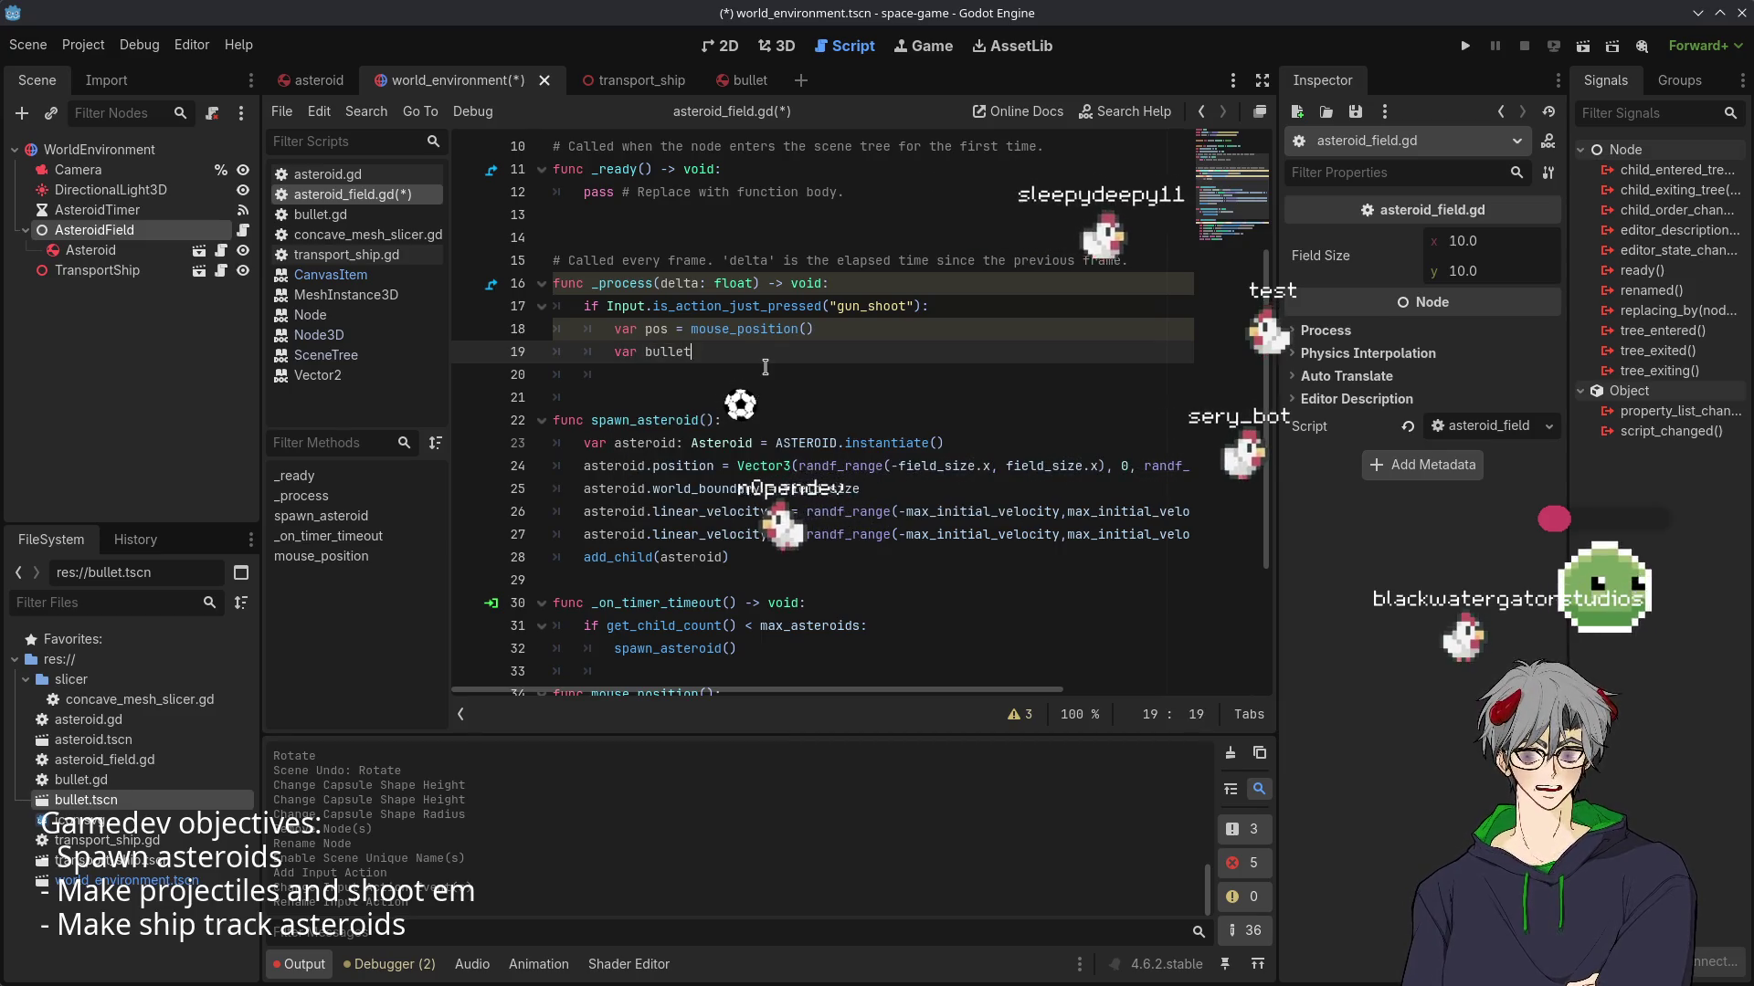
pyautogui.write('BU')
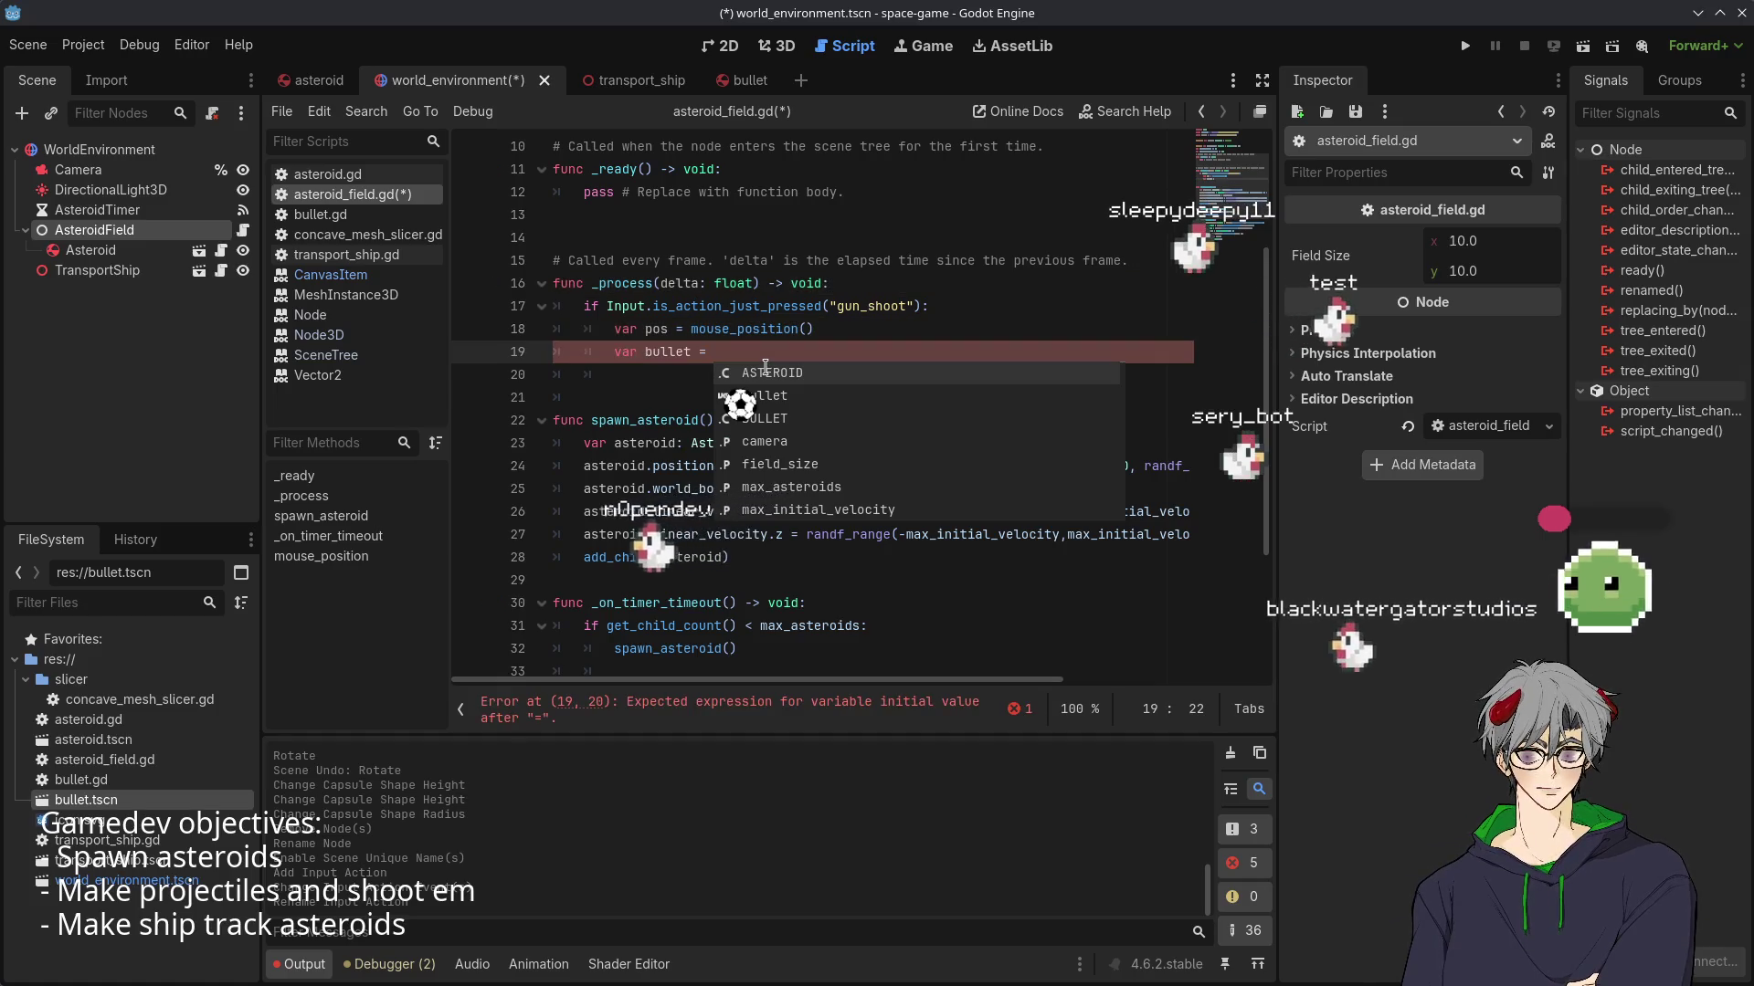
pyautogui.press('Return')
pyautogui.write('.')
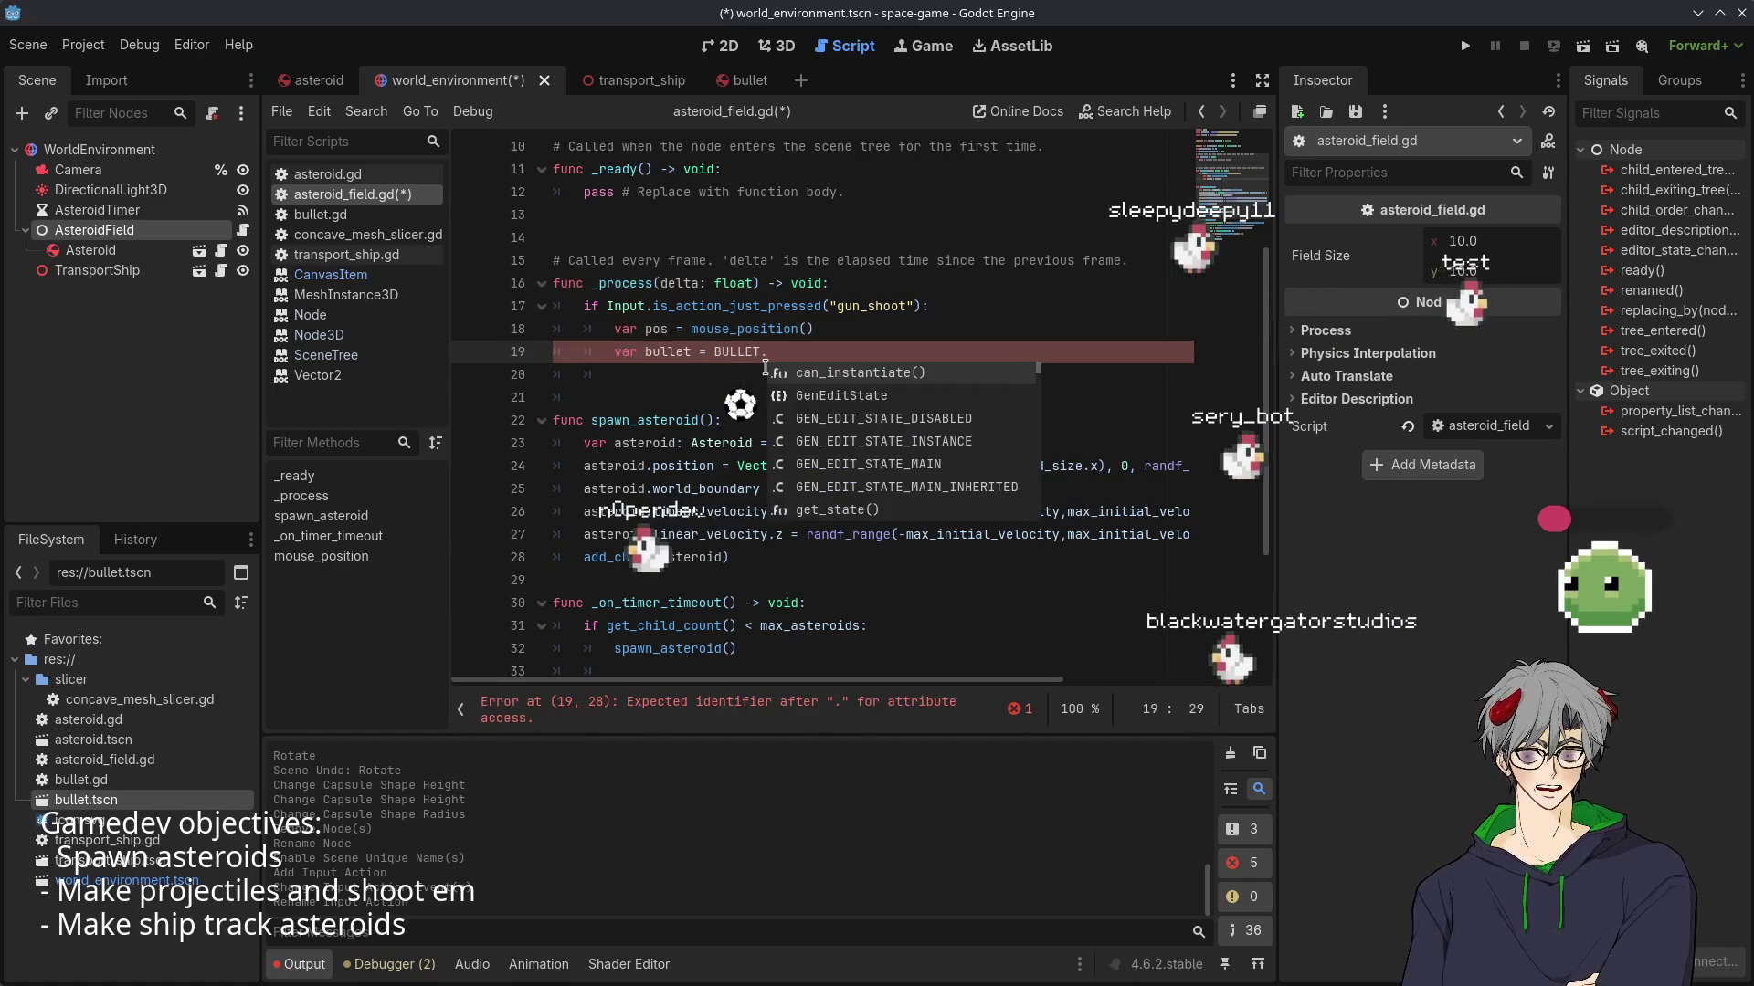
pyautogui.write('inst')
pyautogui.press('Return')
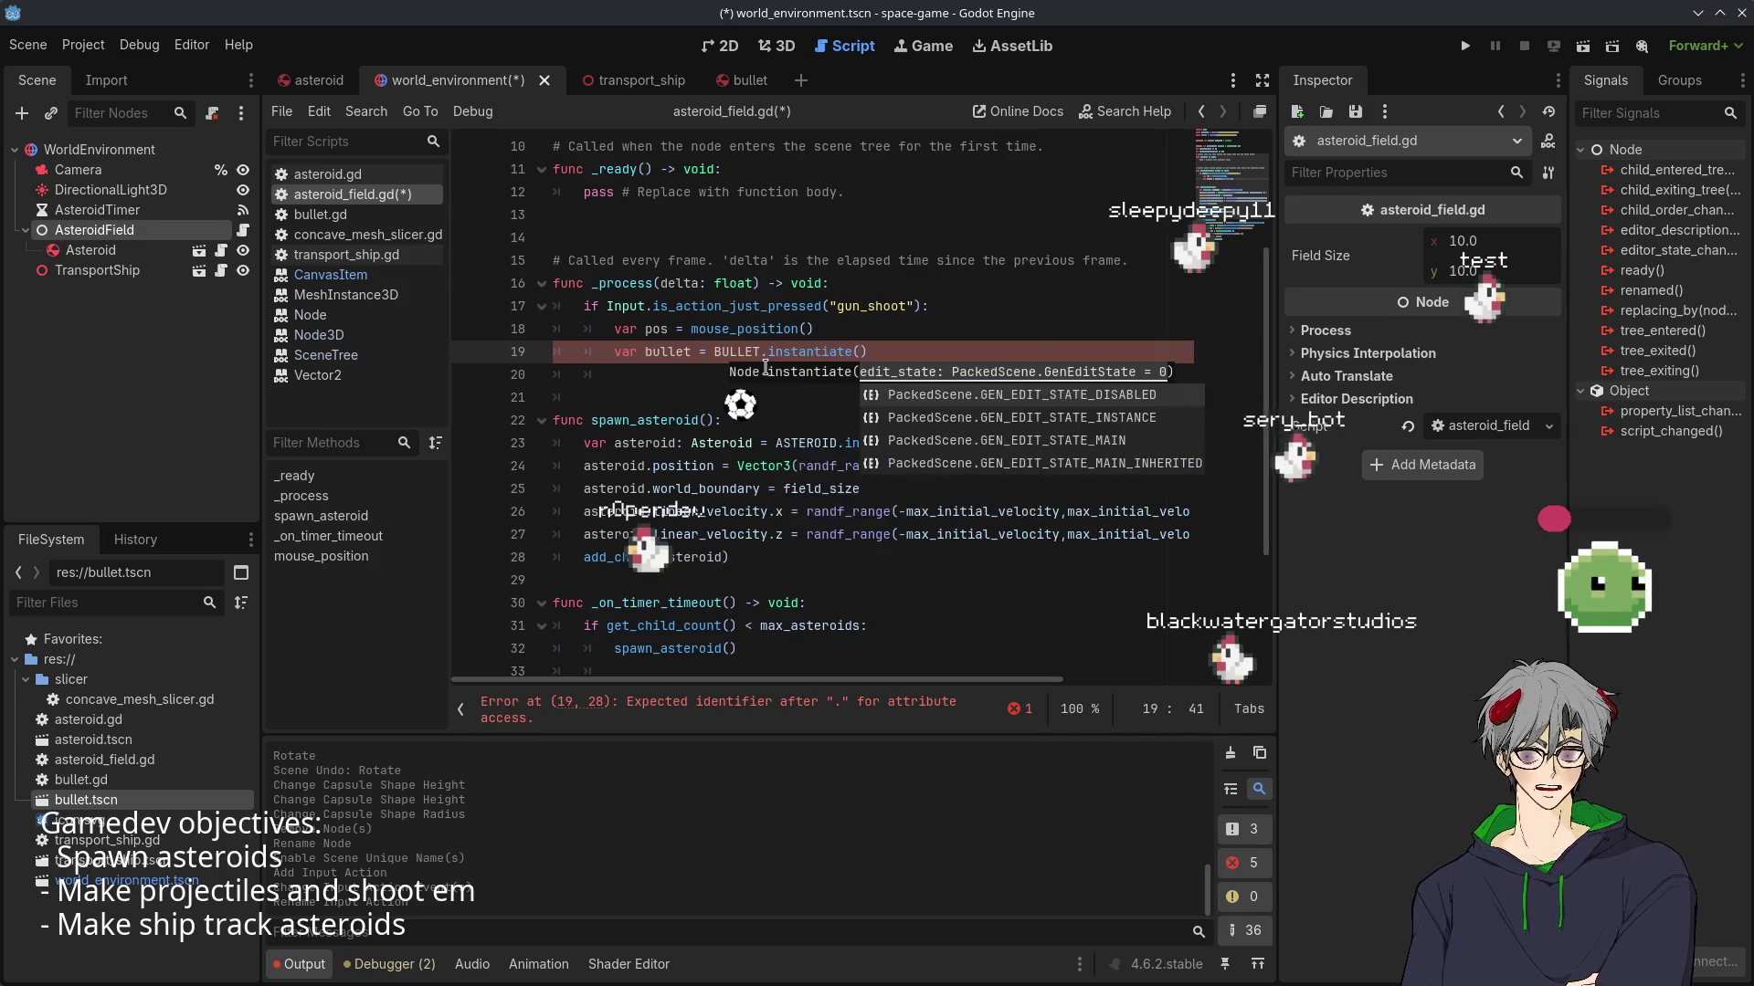
pyautogui.press('Right')
pyautogui.press('BackSpace')
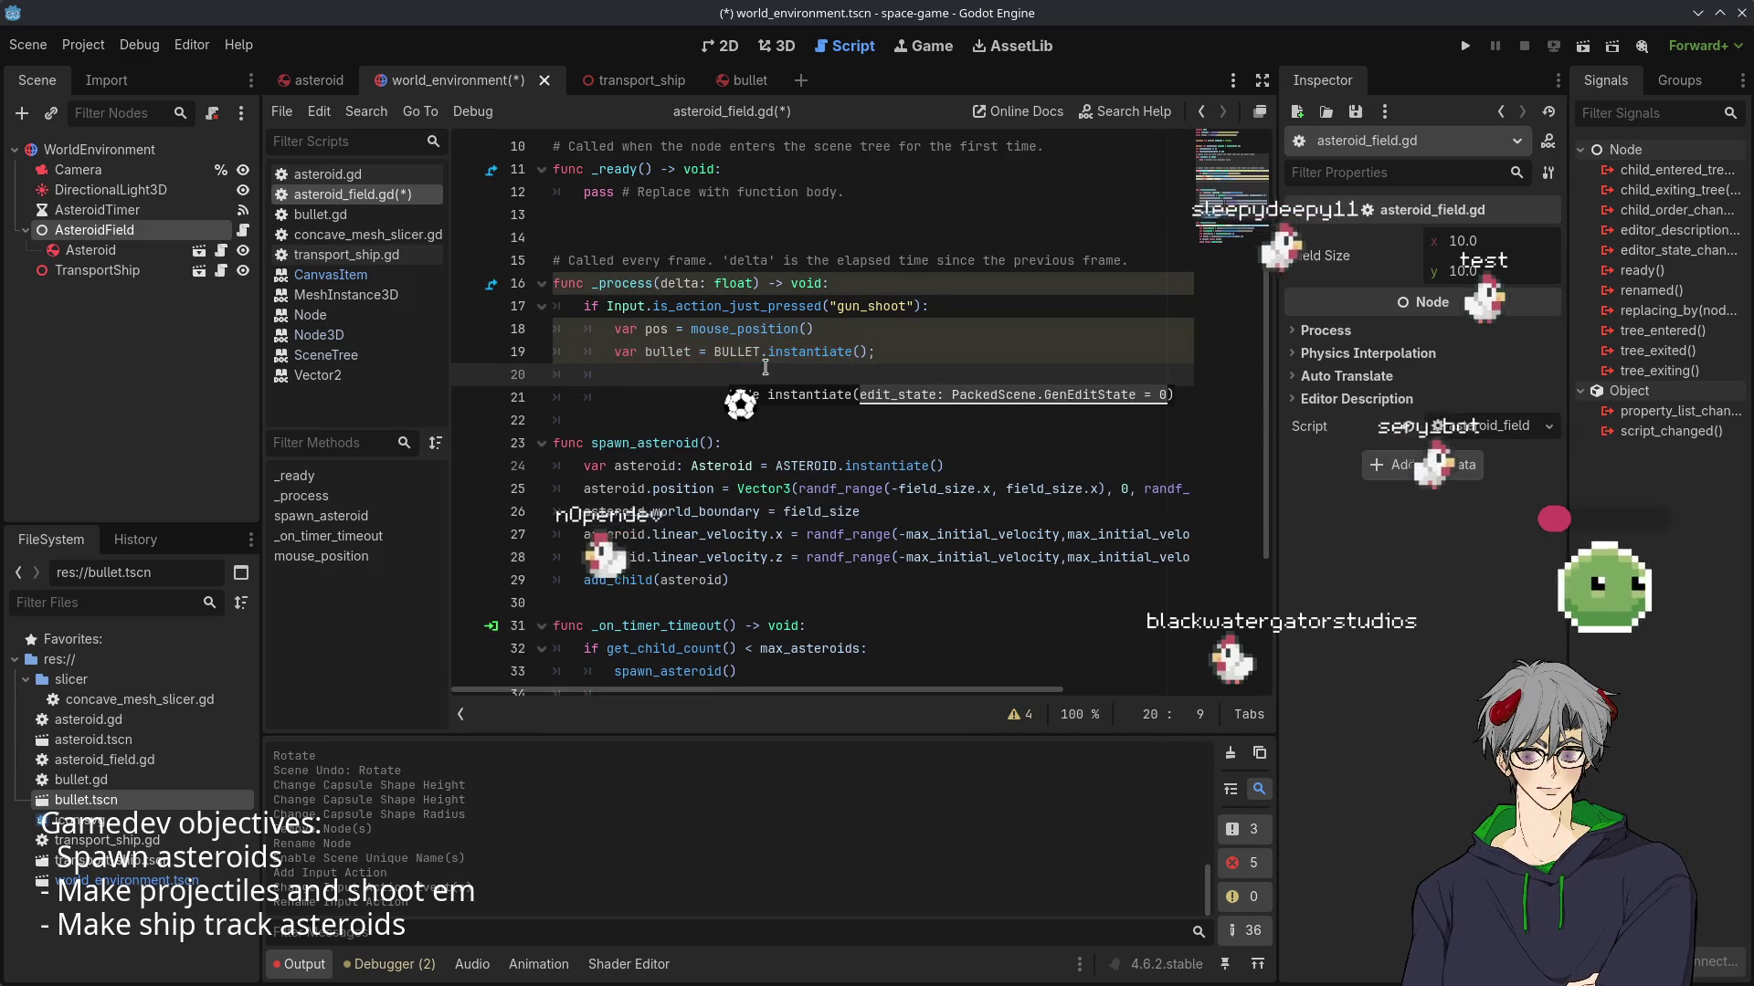
pyautogui.press('Return')
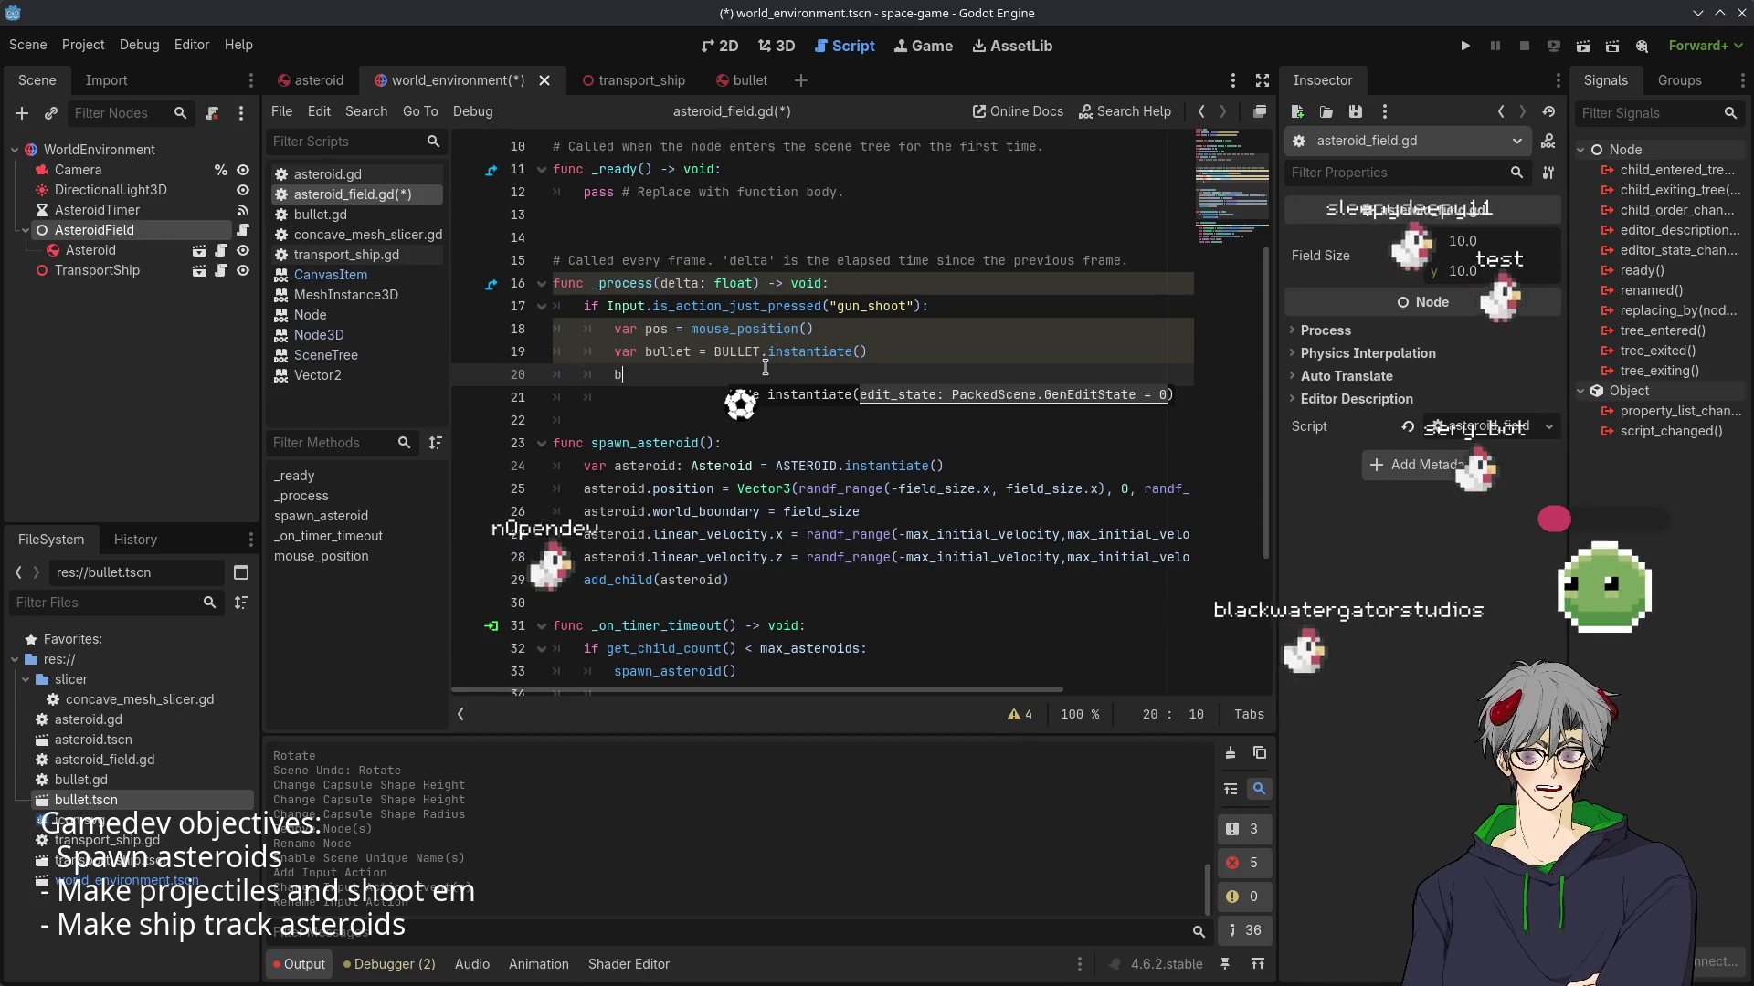
pyautogui.write('bullet.')
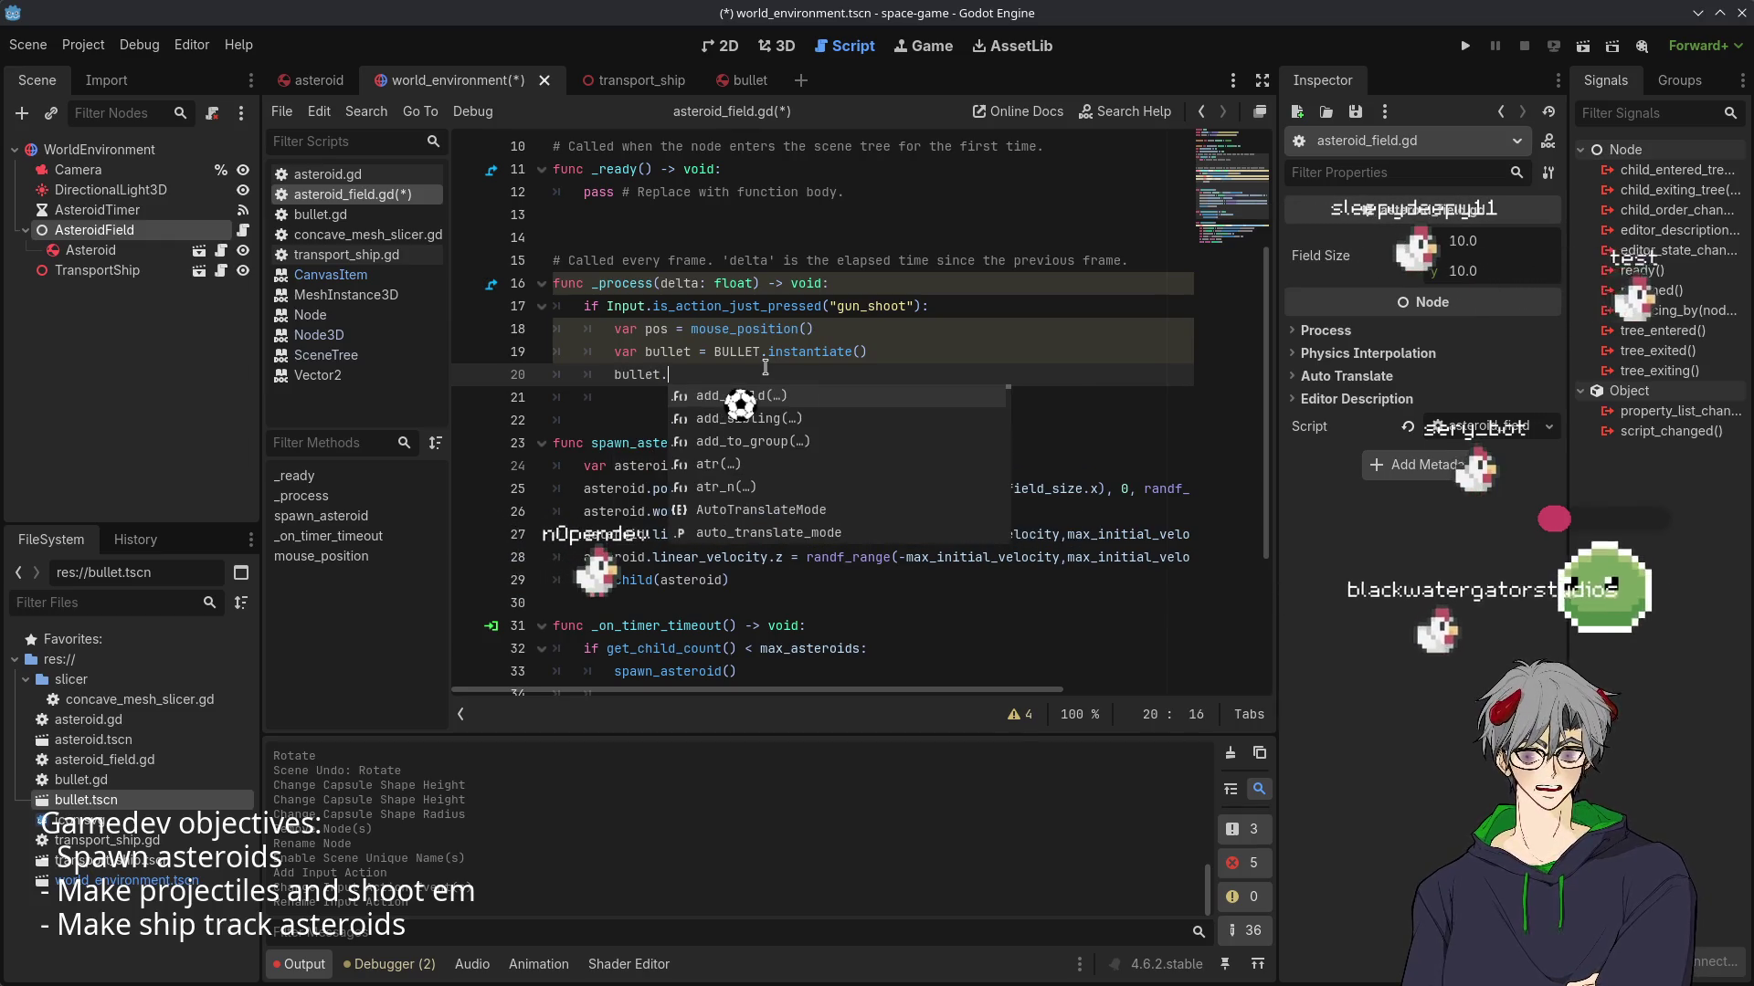
pyautogui.write('line')
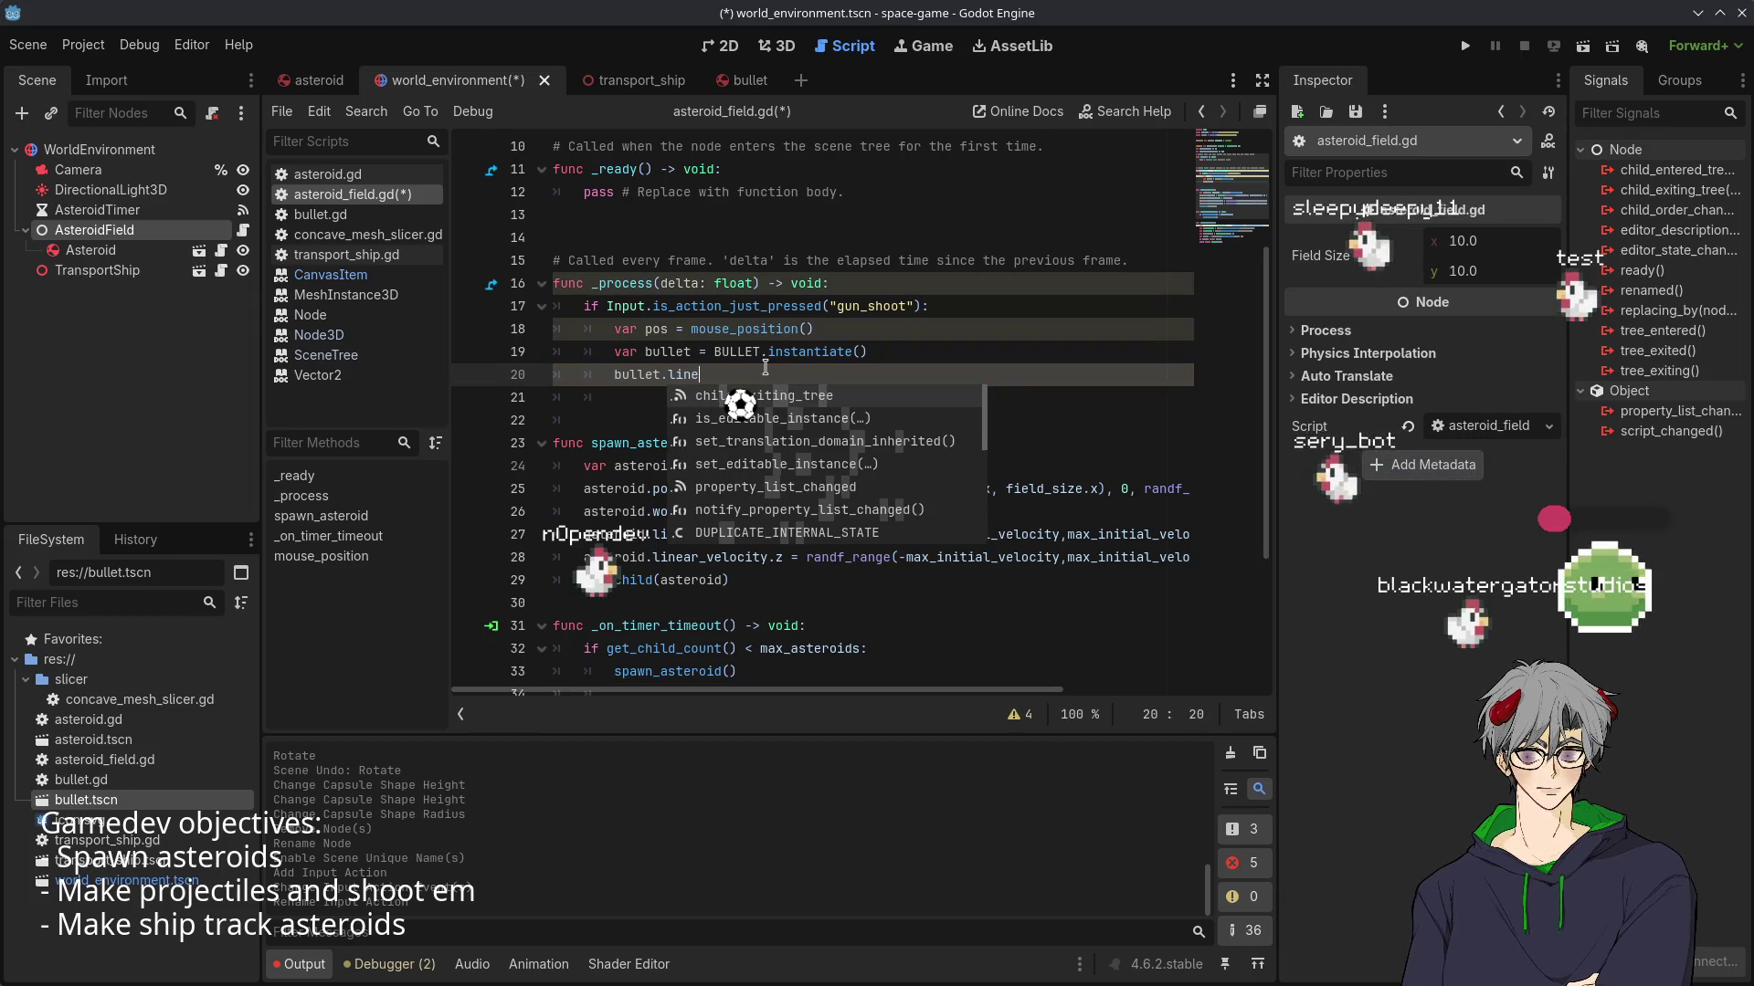
pyautogui.write('a')
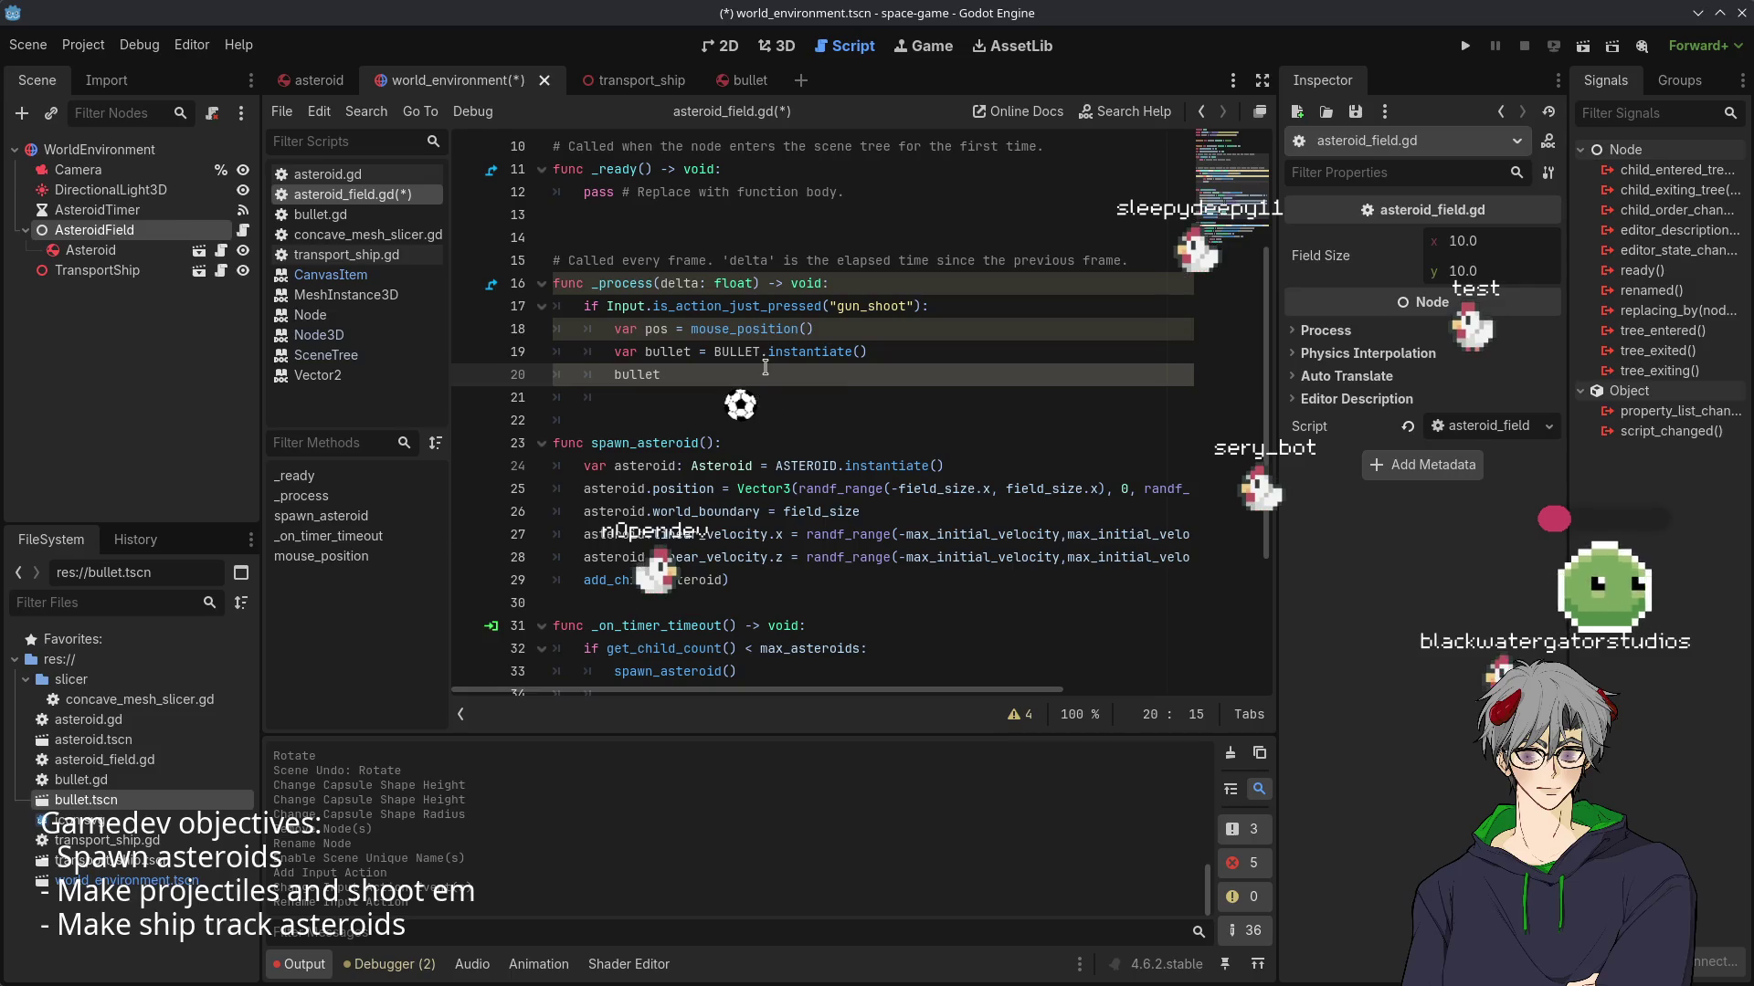
# - Type the bullet variable as Bullet and write 'bullet.linear_velocity = Vector3.FORWARD' on line 20
pyautogui.press('Up')
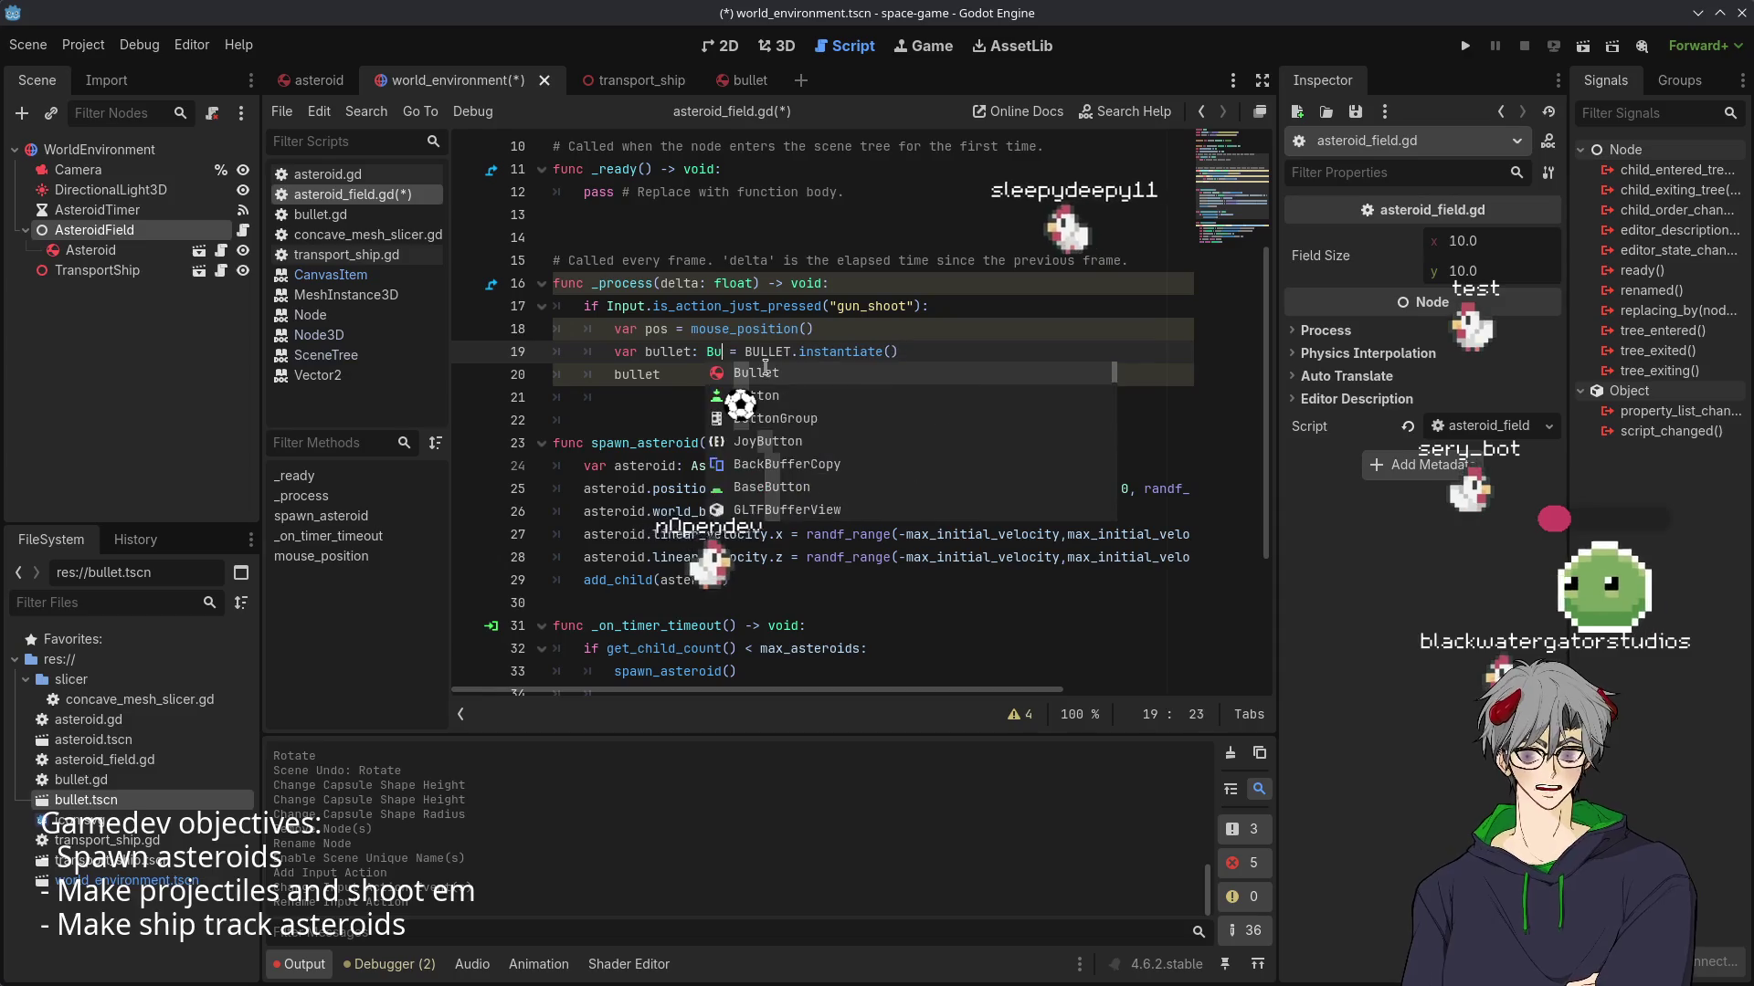
pyautogui.press('Return')
pyautogui.press('Down')
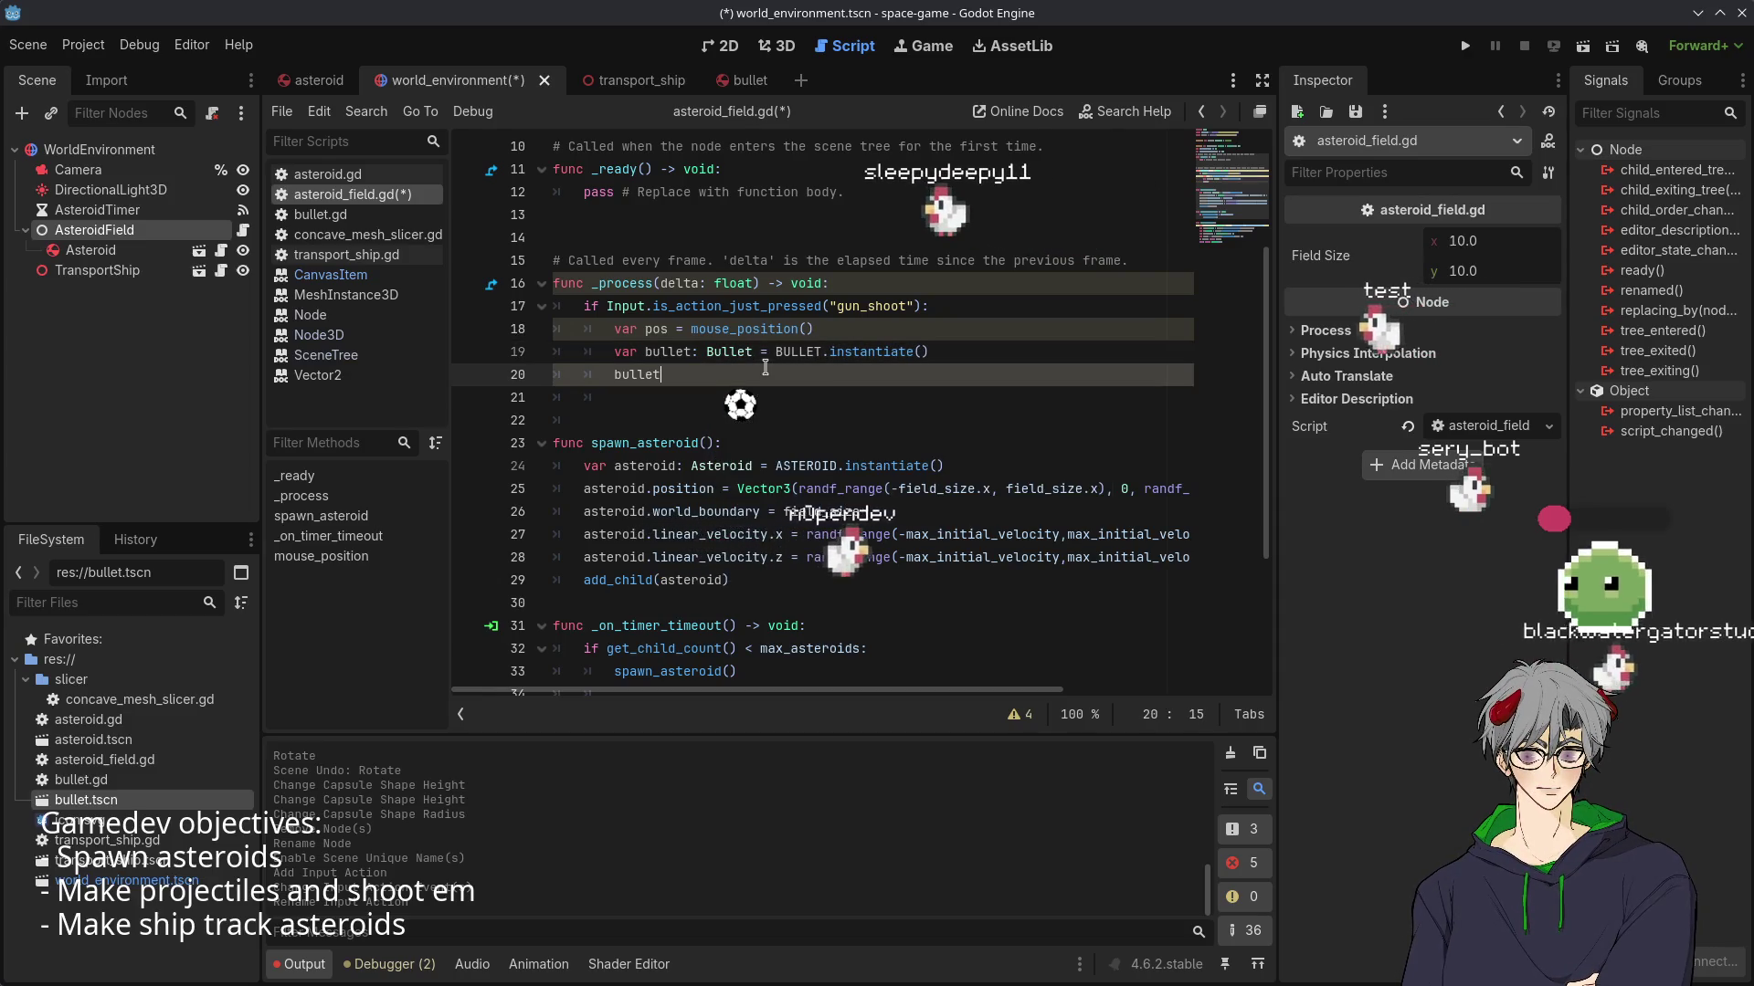
pyautogui.write('.')
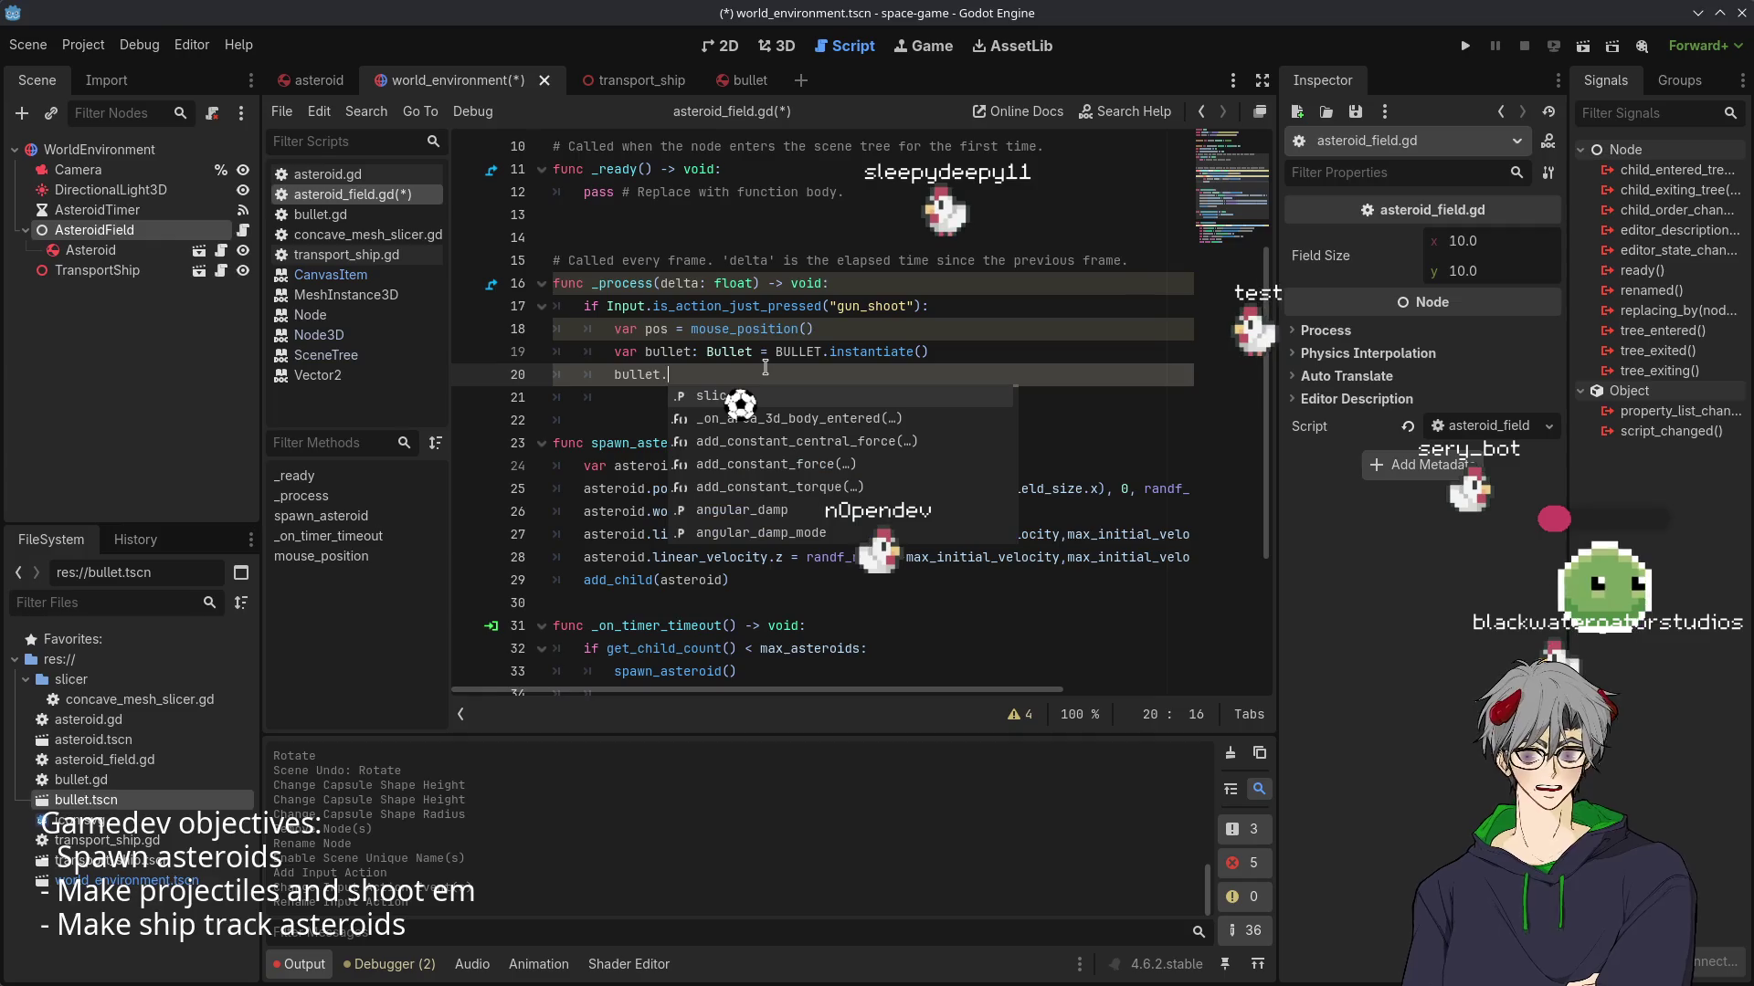
pyautogui.write('s')
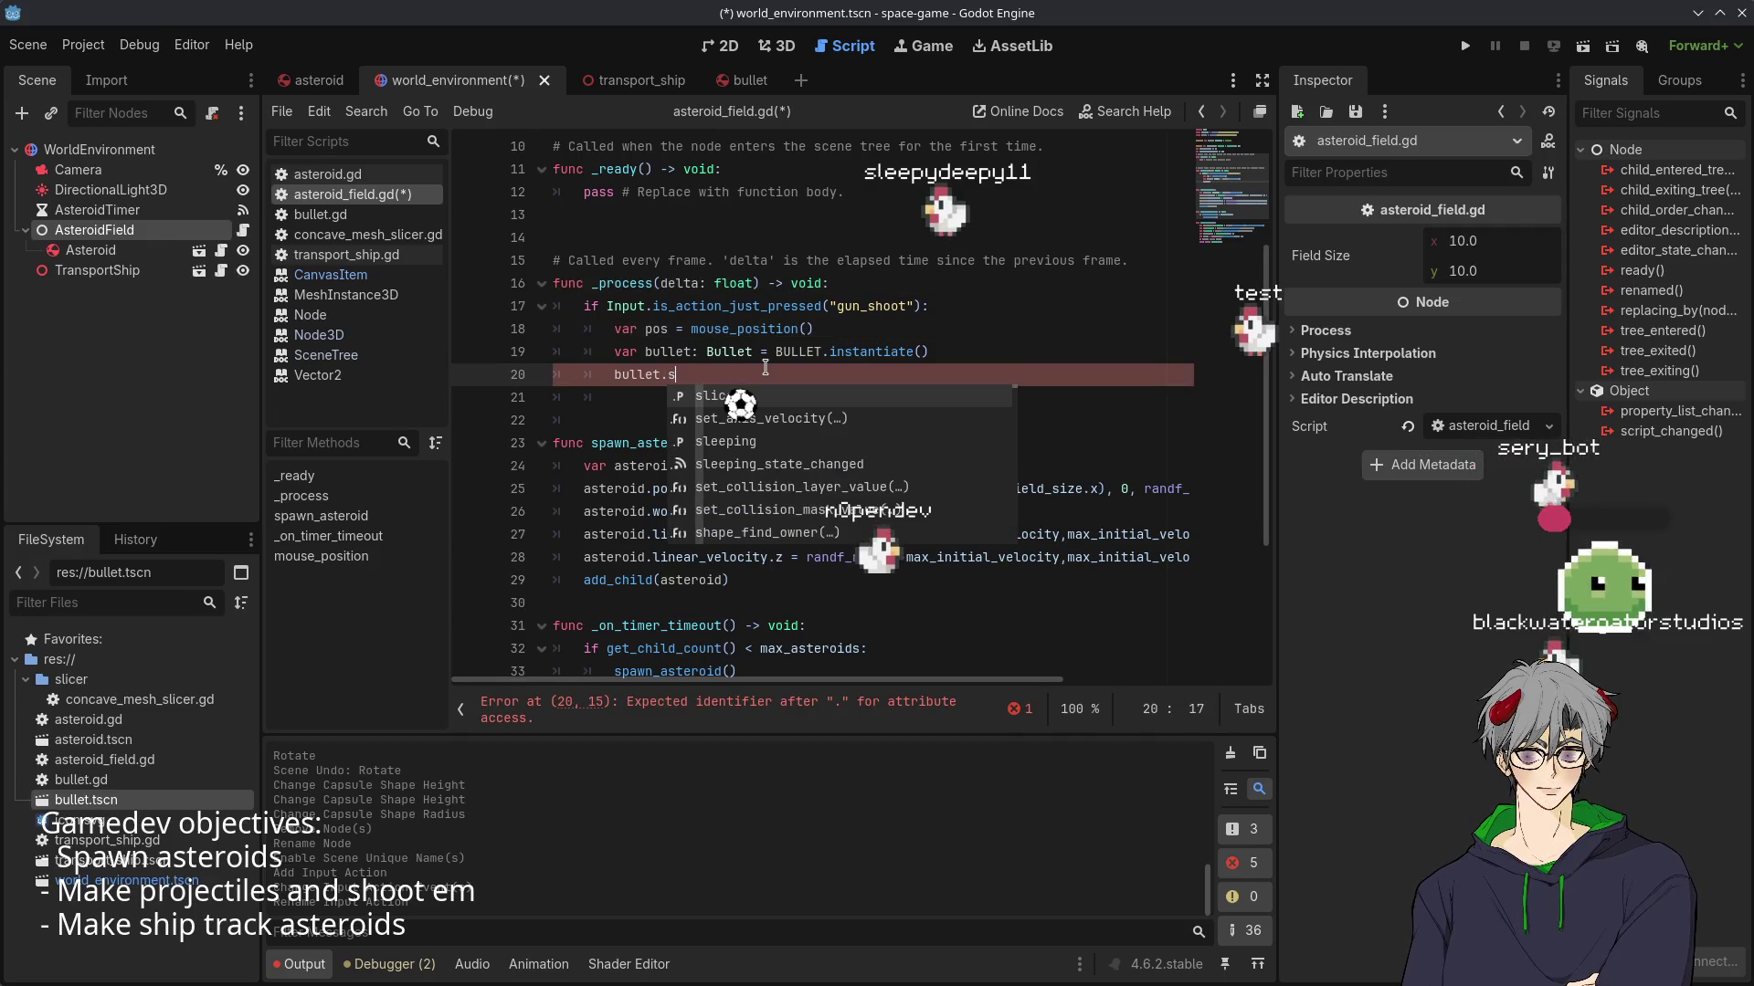
pyautogui.press('BackSpace')
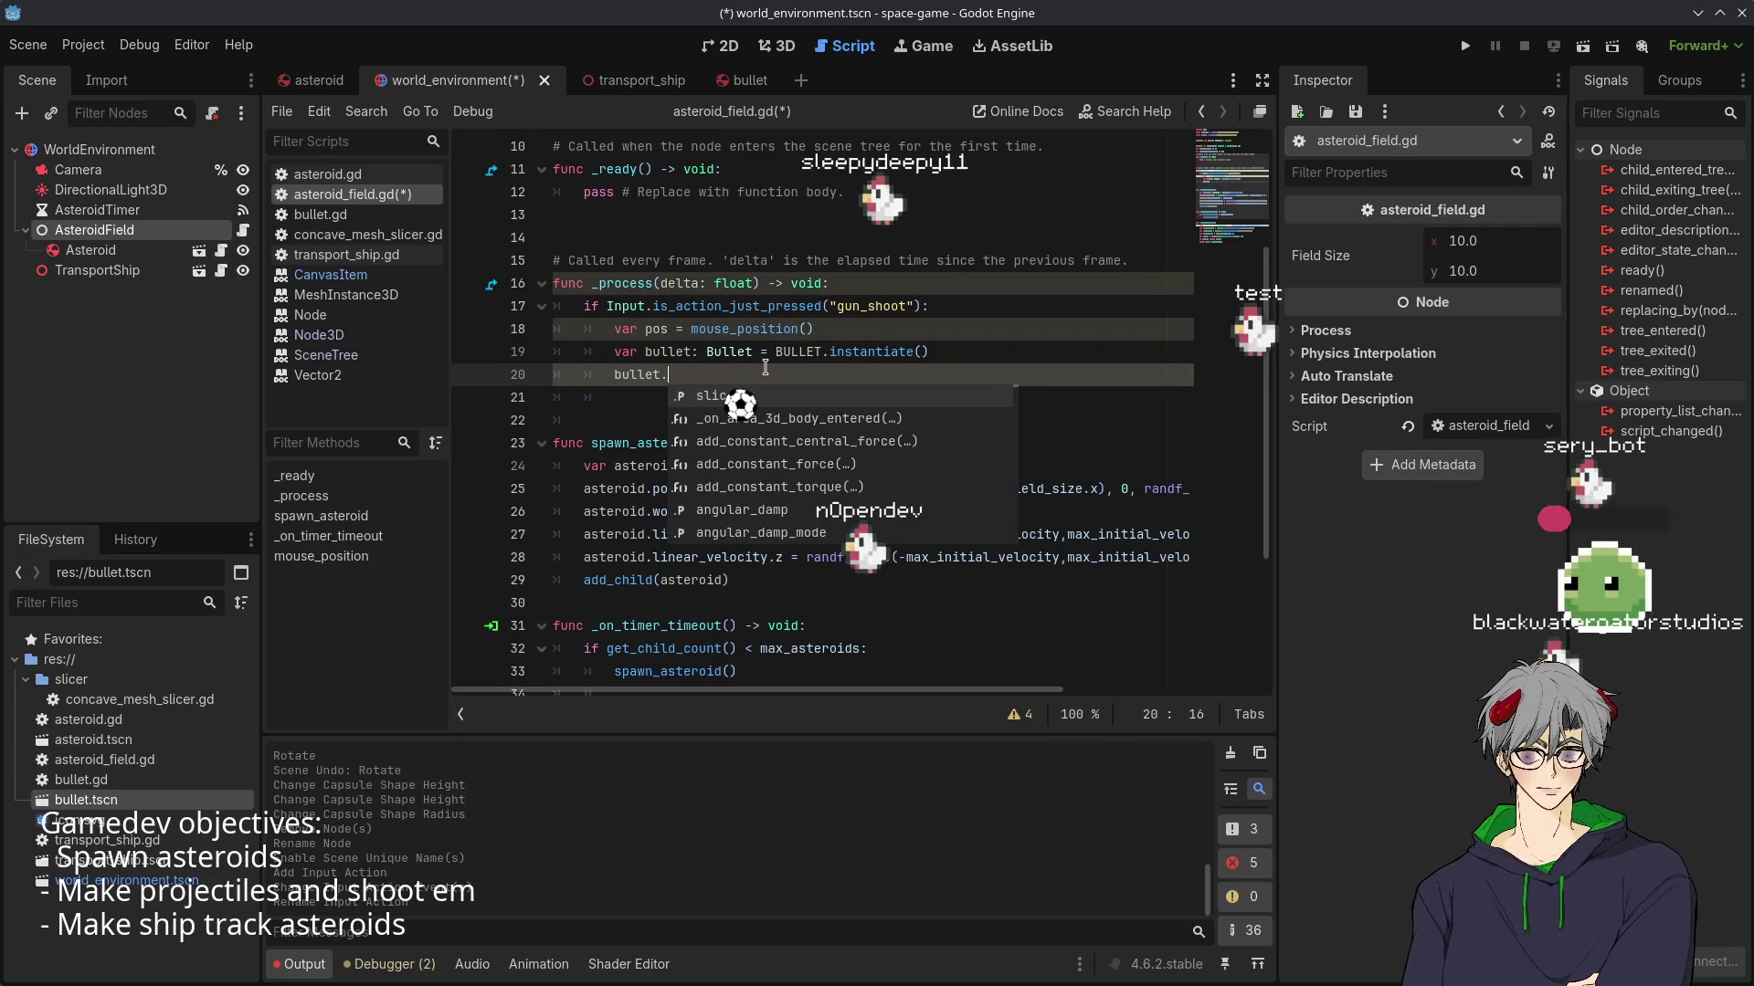
pyautogui.write('linea')
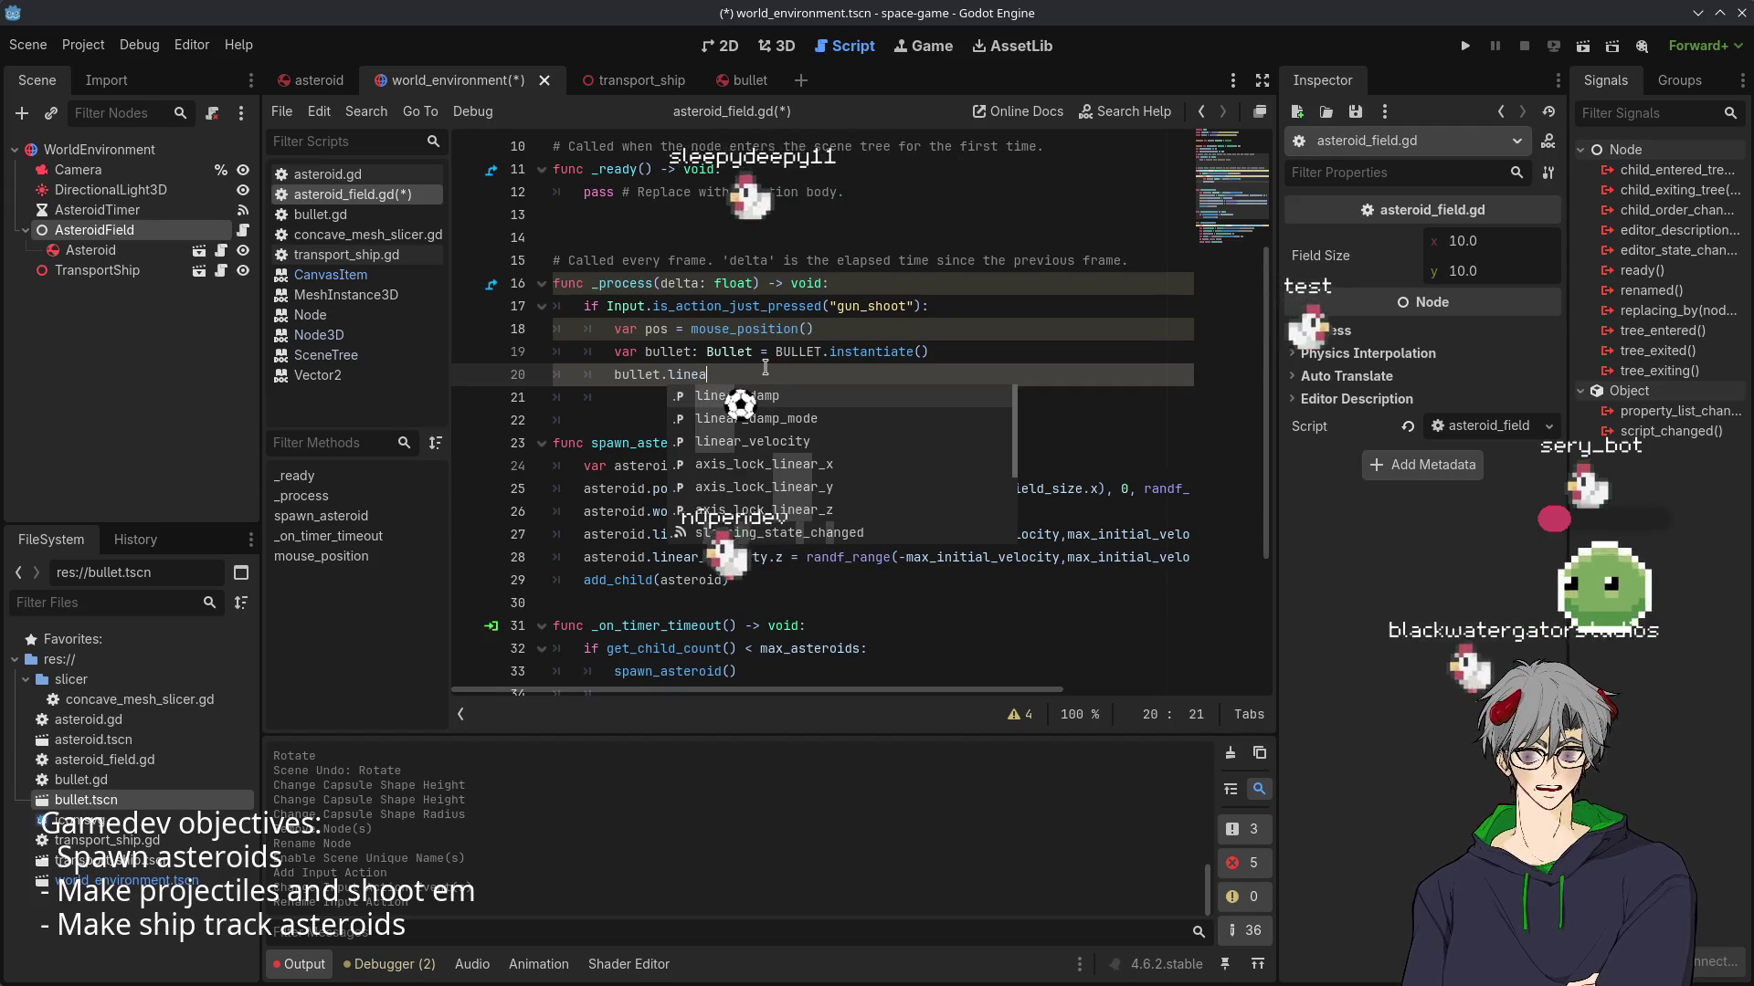
pyautogui.press('Down')
pyautogui.press('Down')
pyautogui.press('Return')
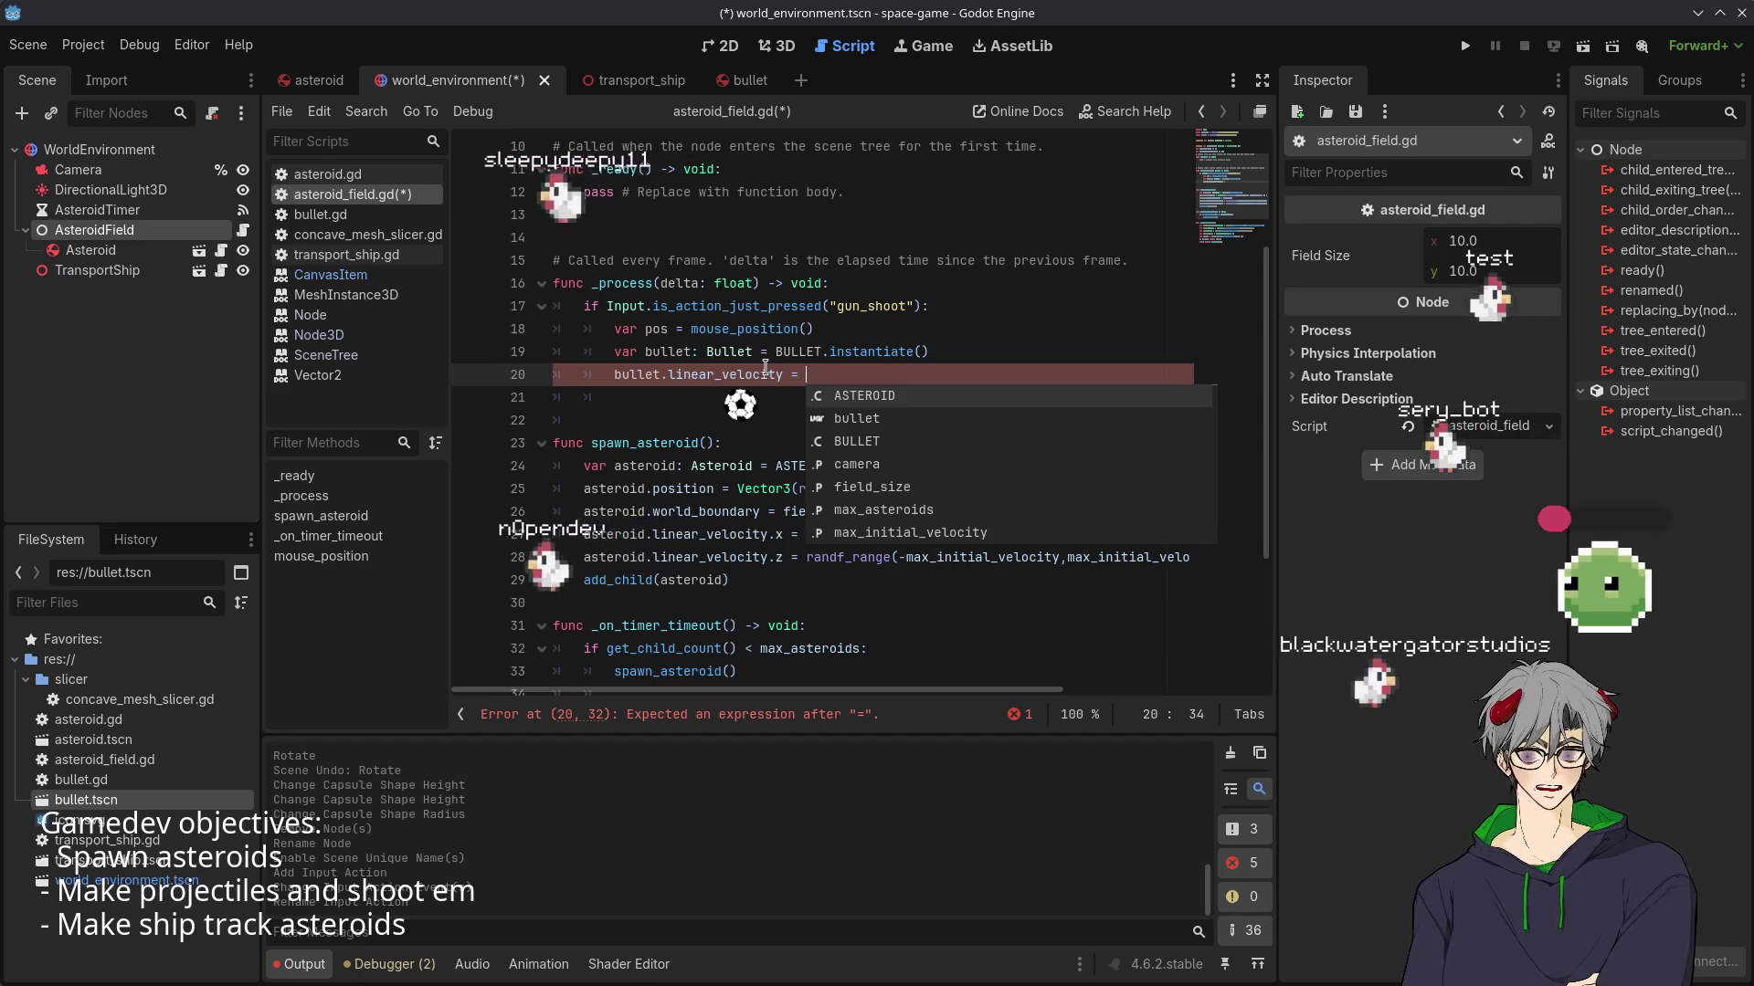
pyautogui.write('Vector3.f')
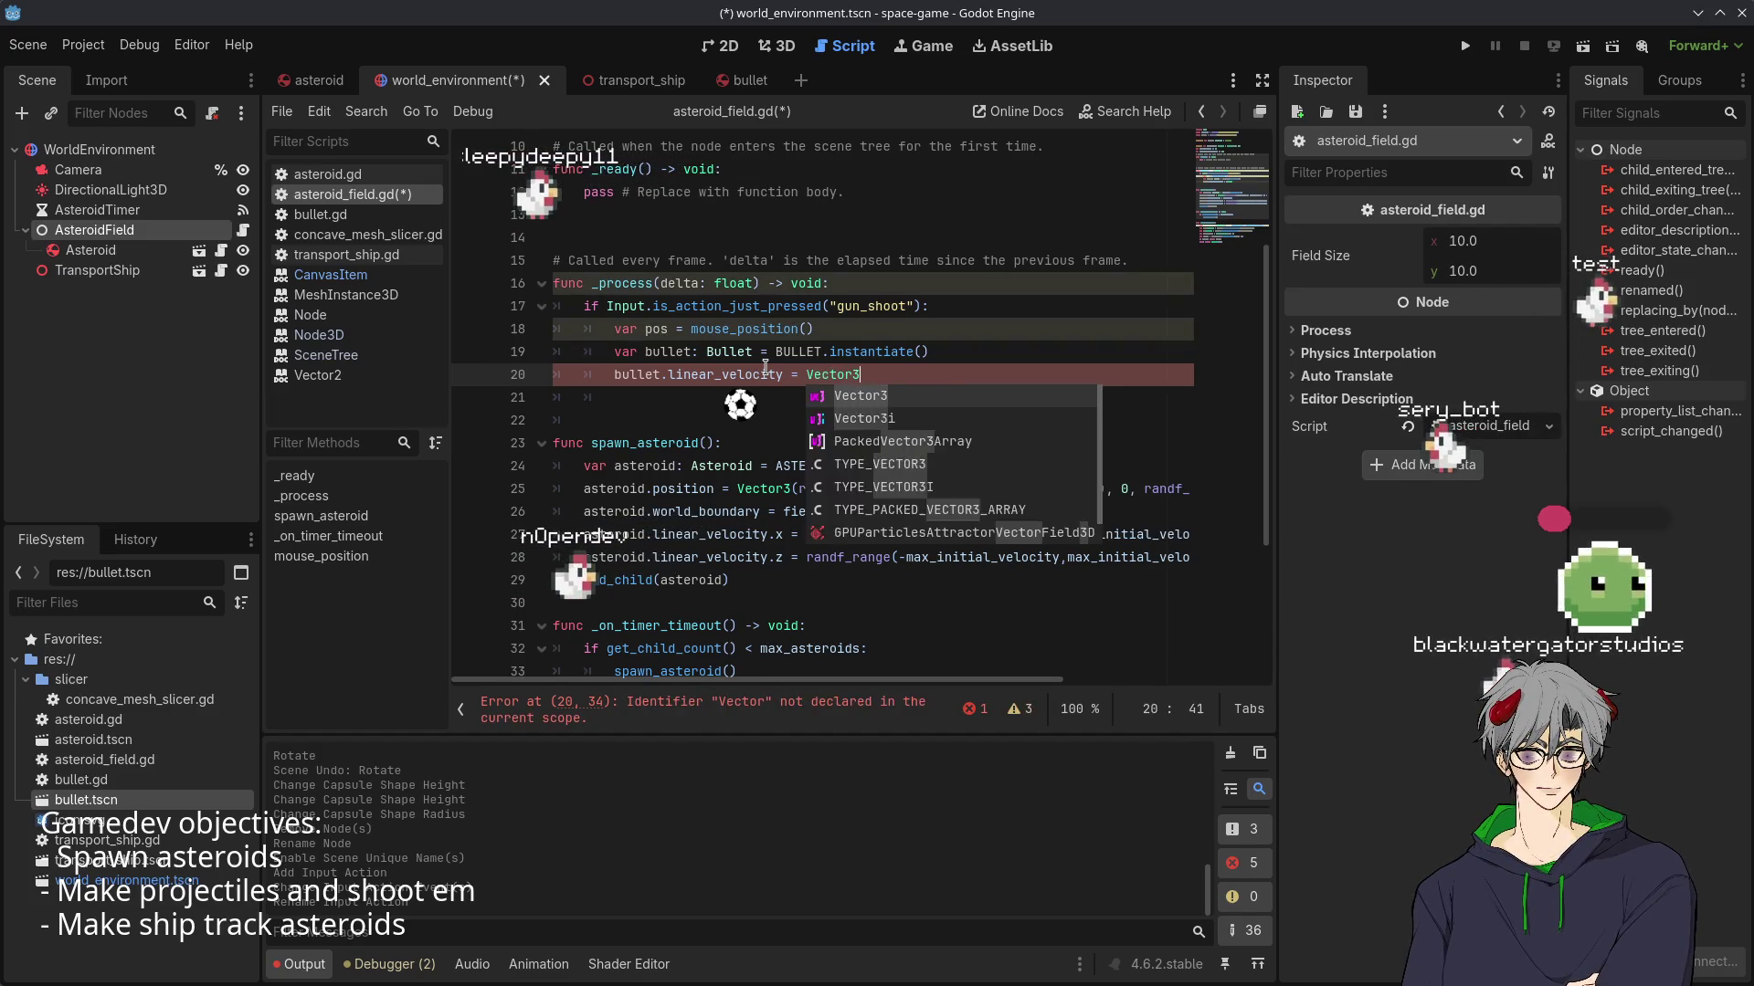
pyautogui.press('Return')
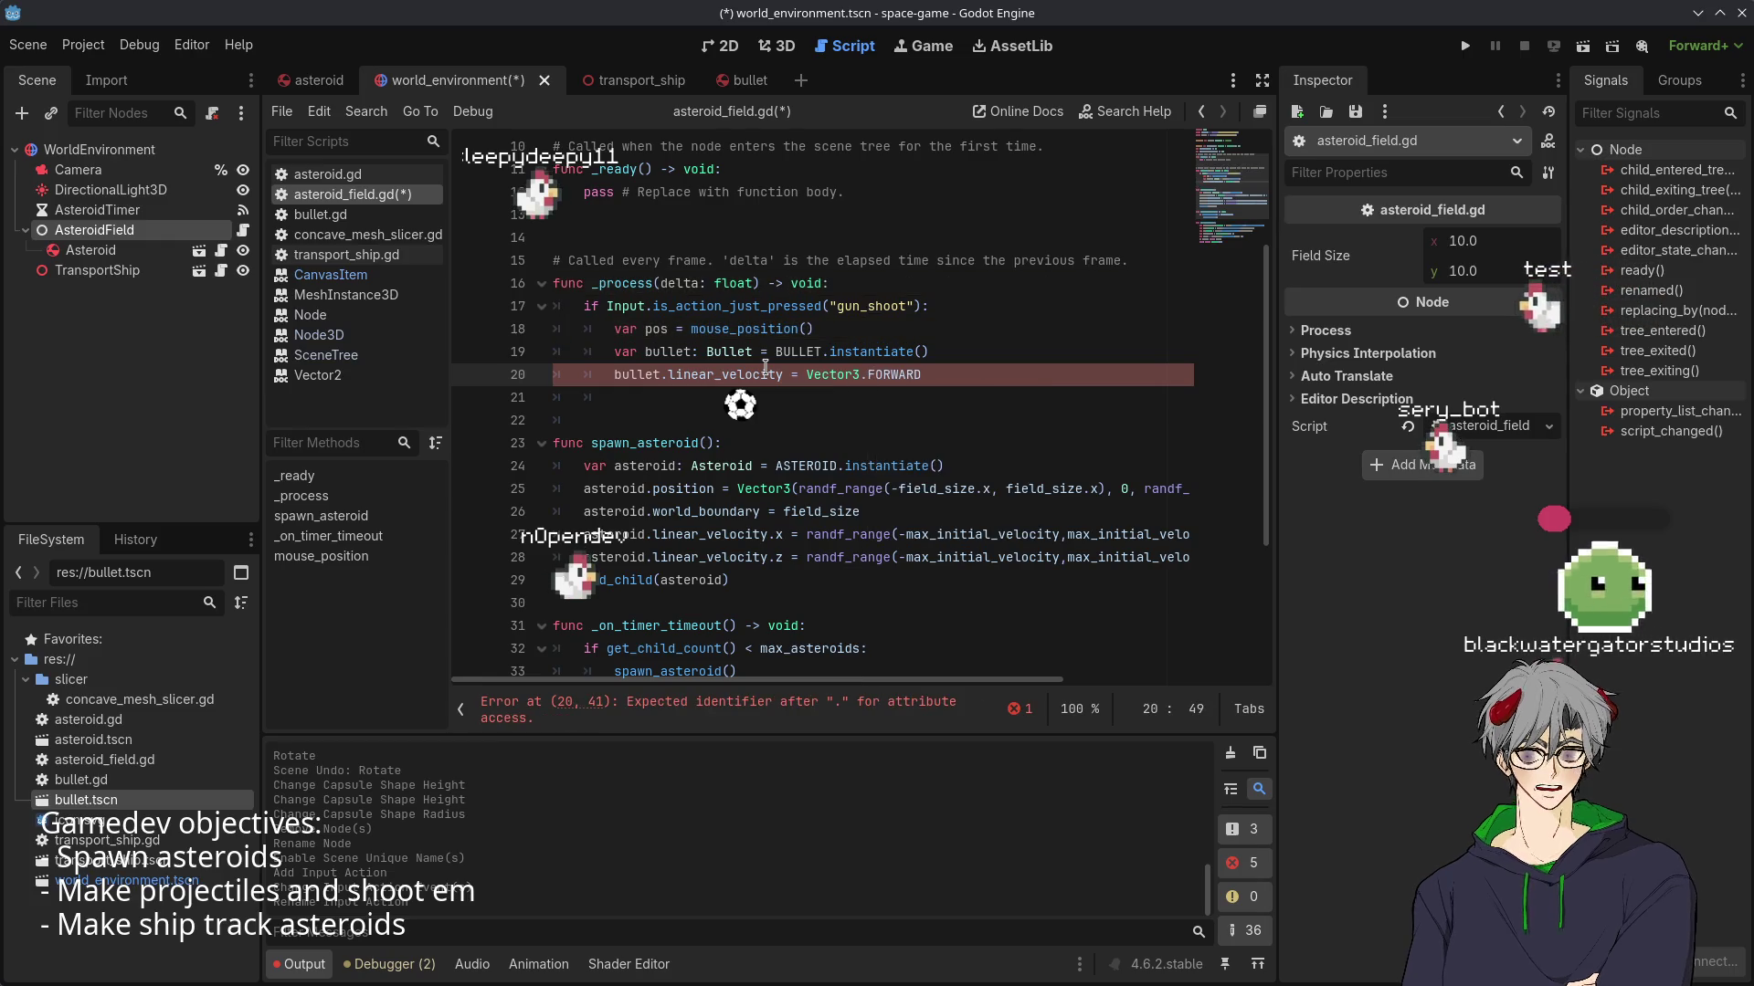
pyautogui.press('BackSpace')
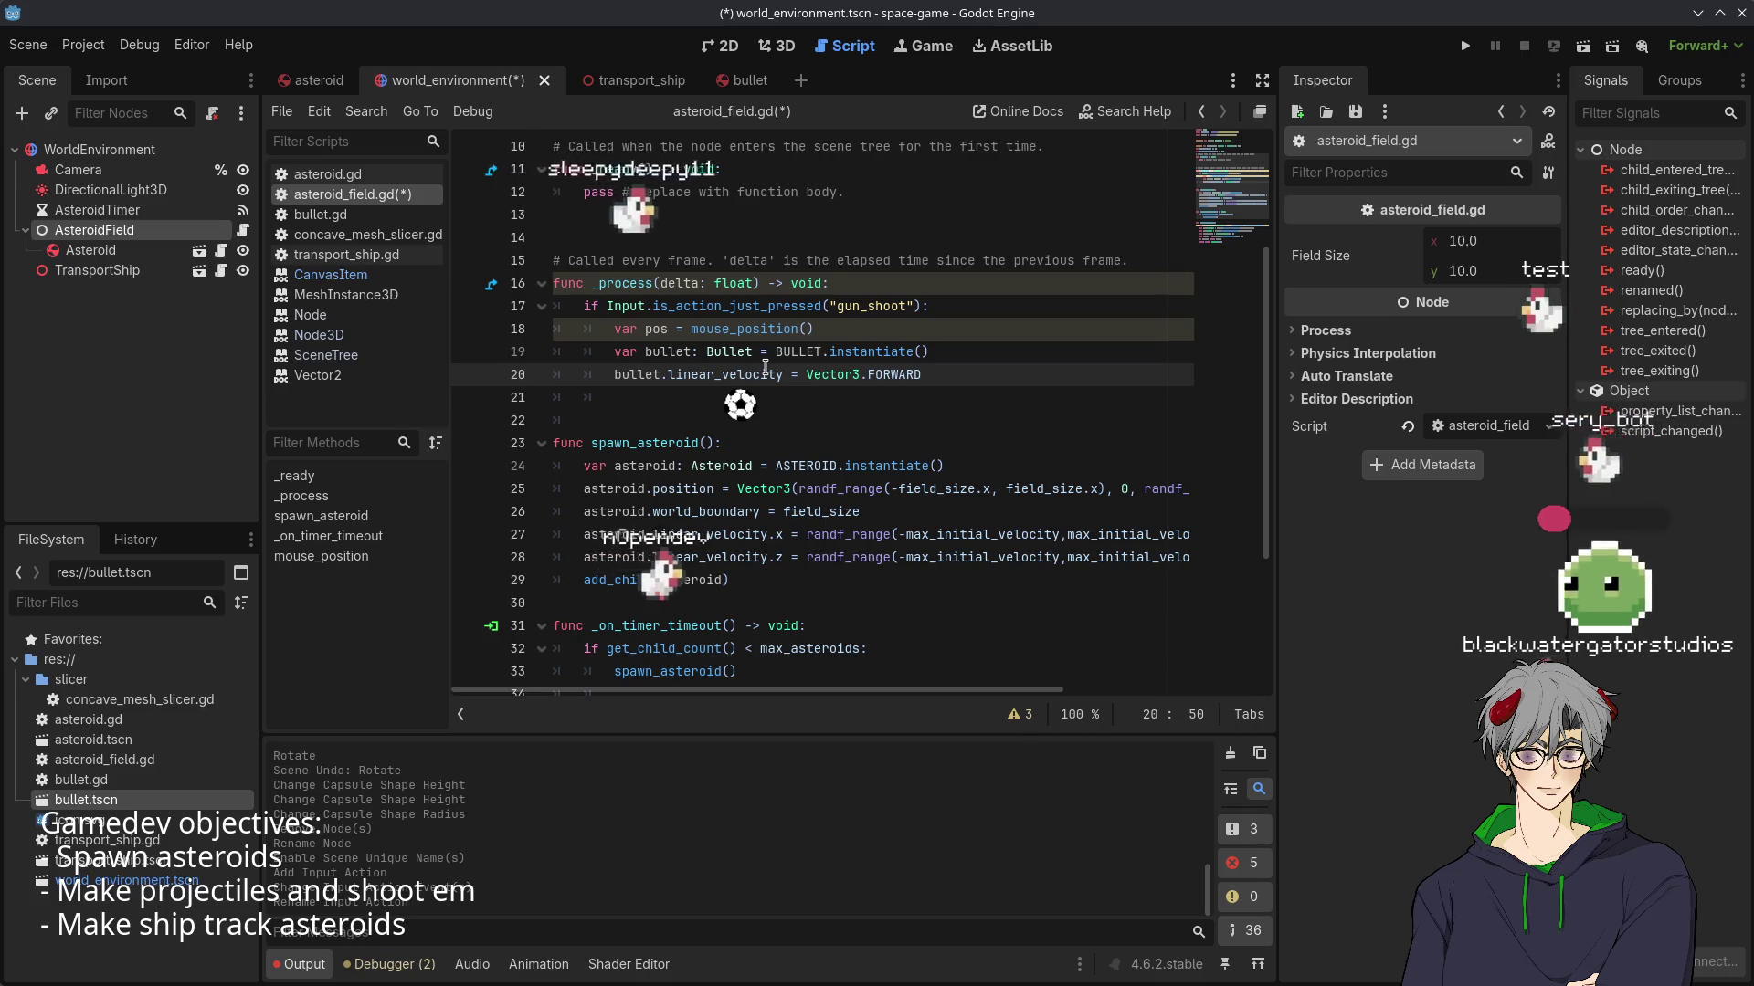
# - Add the '*' on the velocity line and declare 'var bullet_velocity = 10' after line 9
pyautogui.write('*')
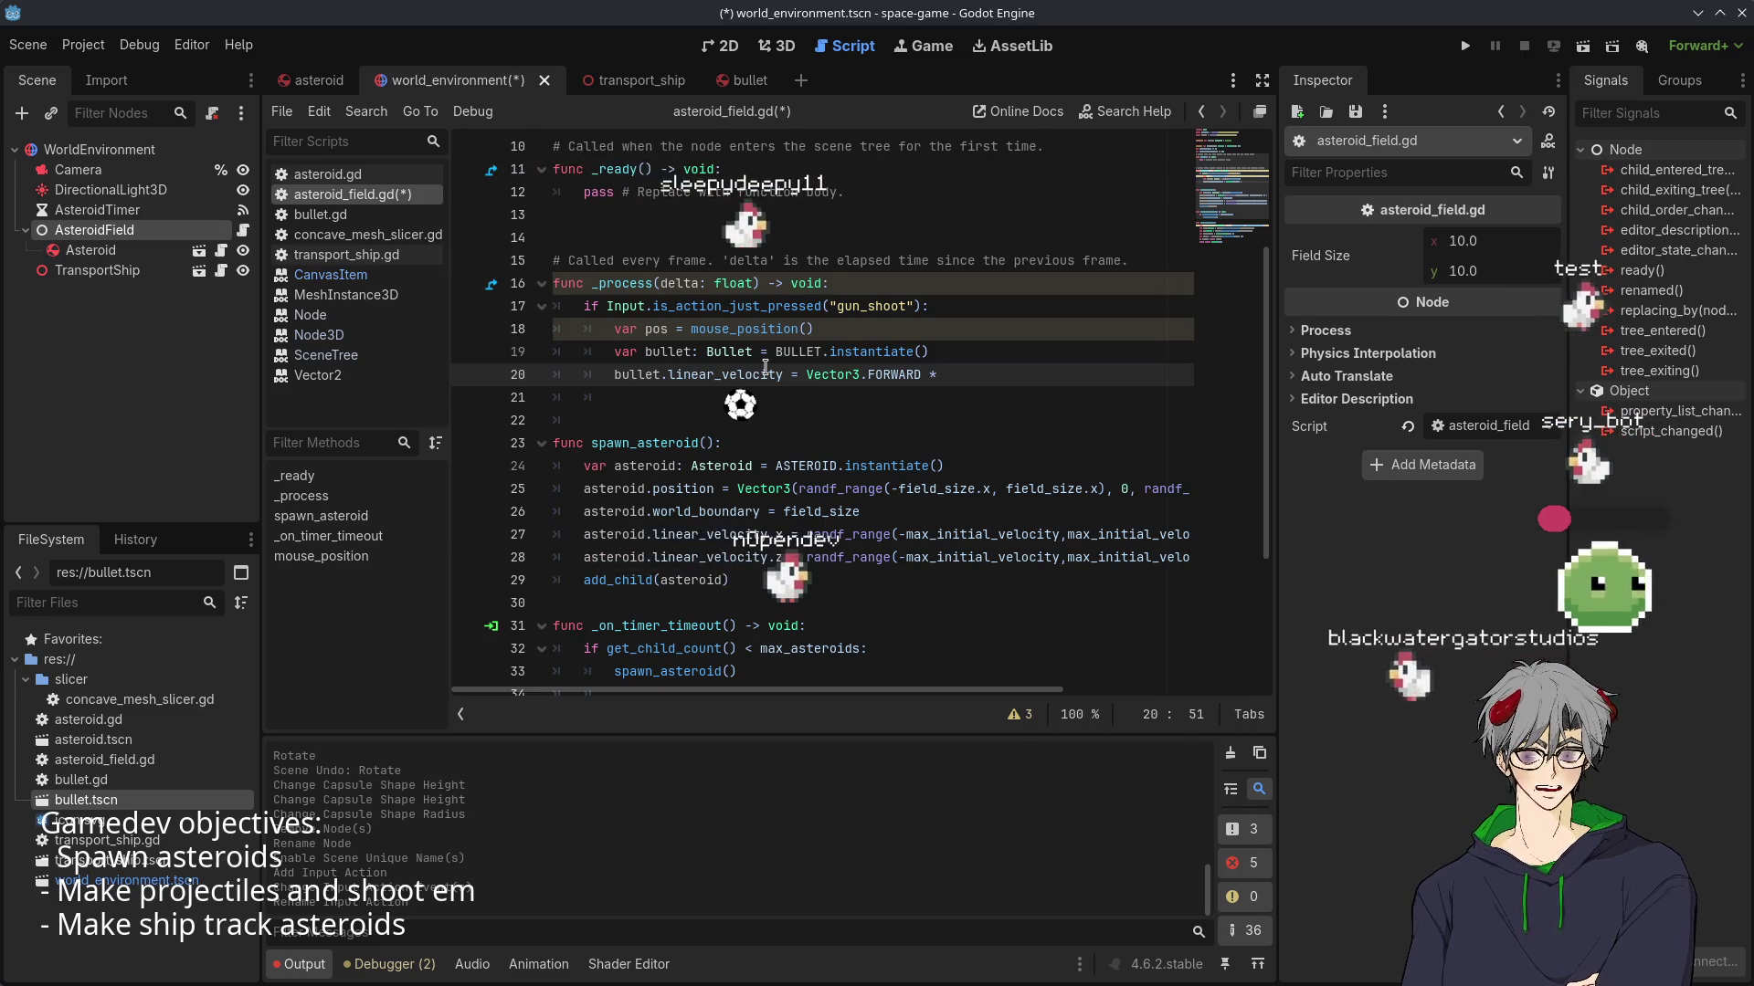
pyautogui.scroll(2, 610, 335)
pyautogui.click(849, 261)
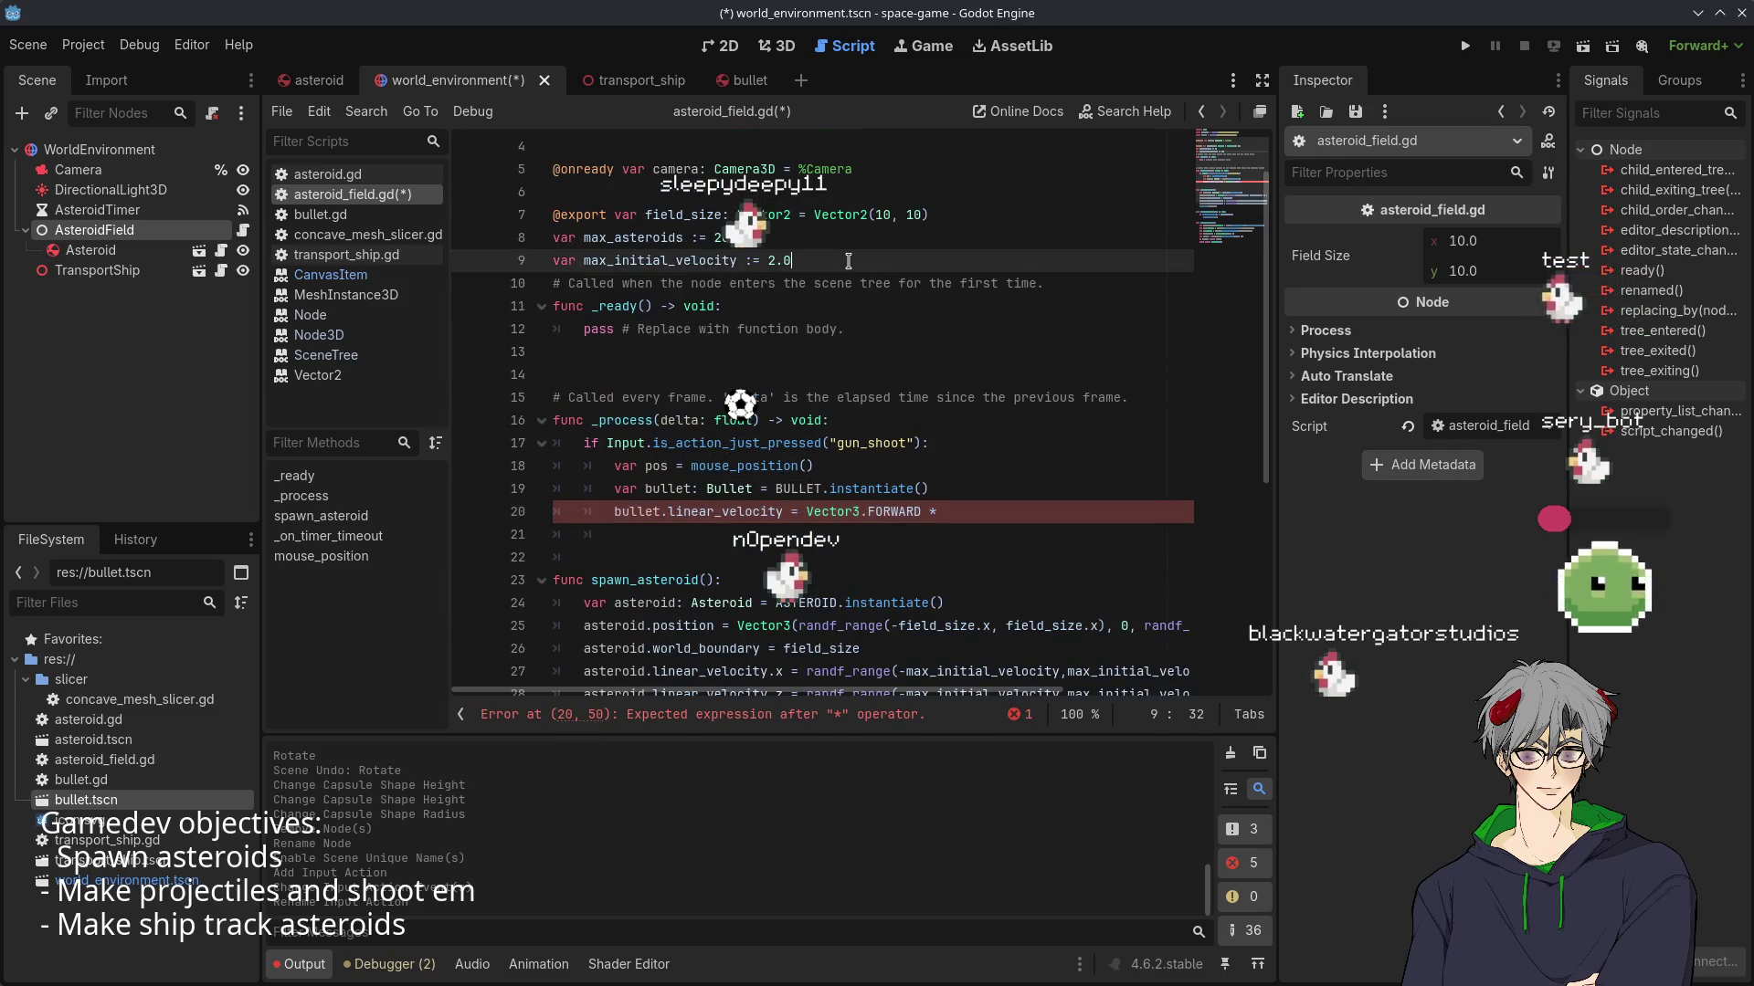
pyautogui.press('Return')
pyautogui.write('var bullet_ve')
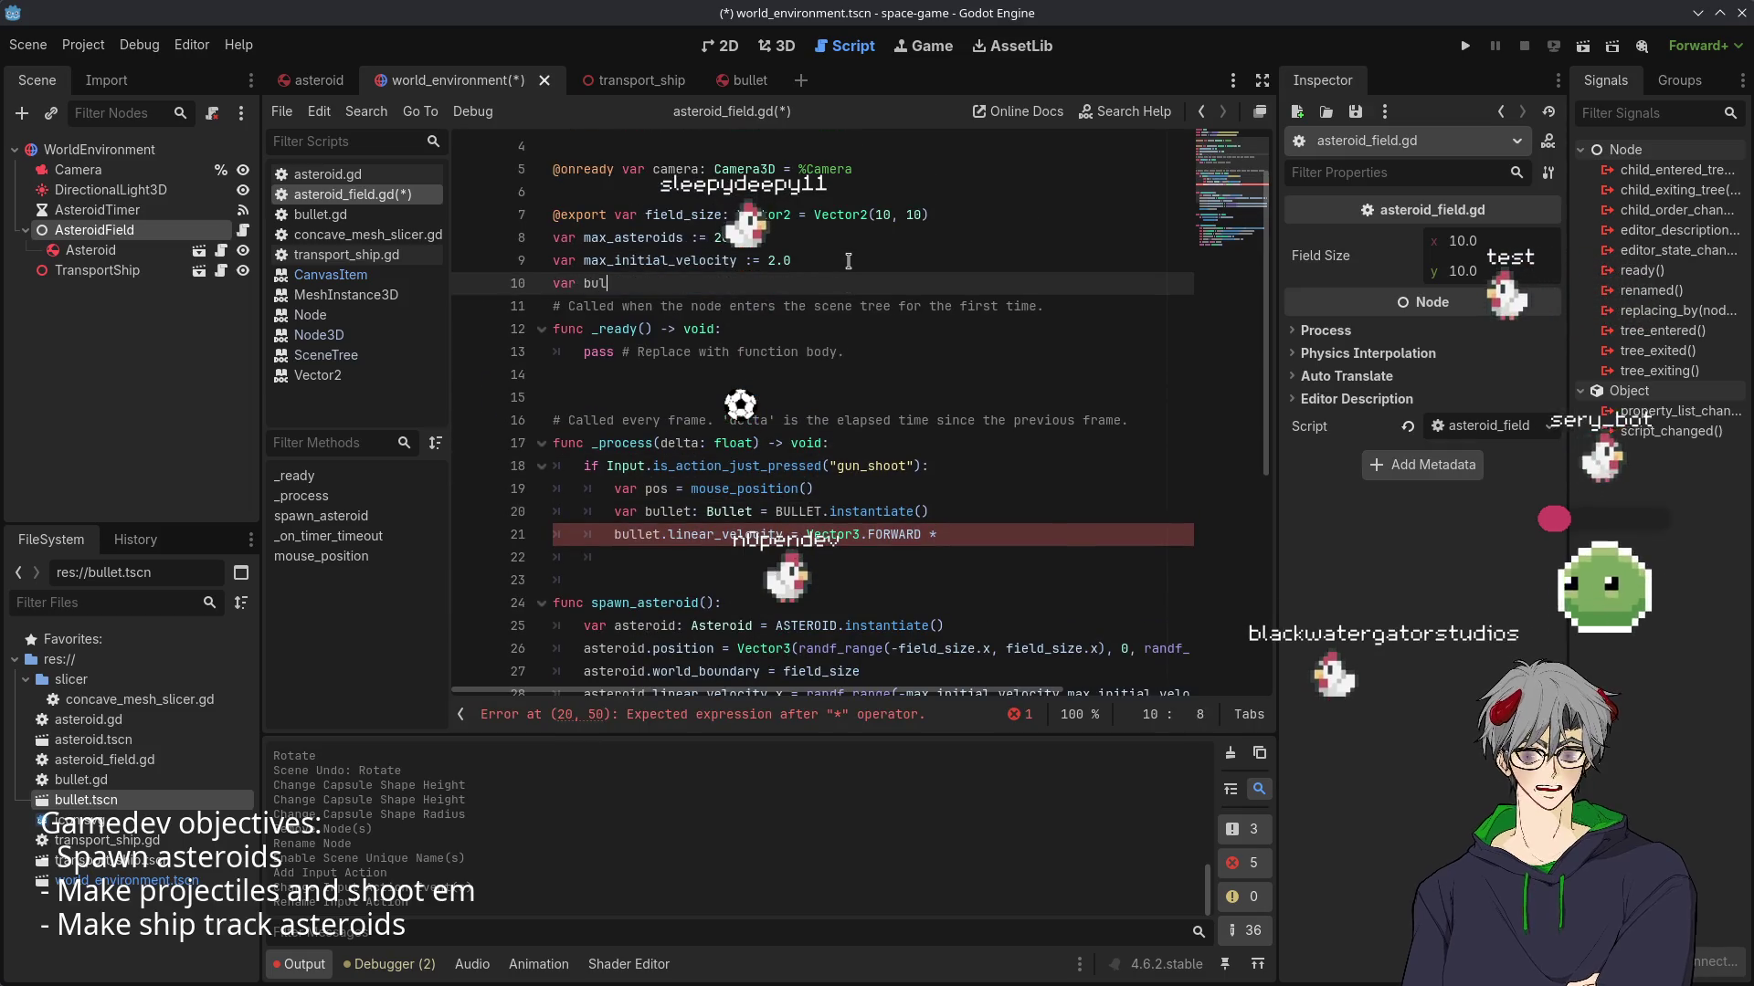
pyautogui.write('locity;')
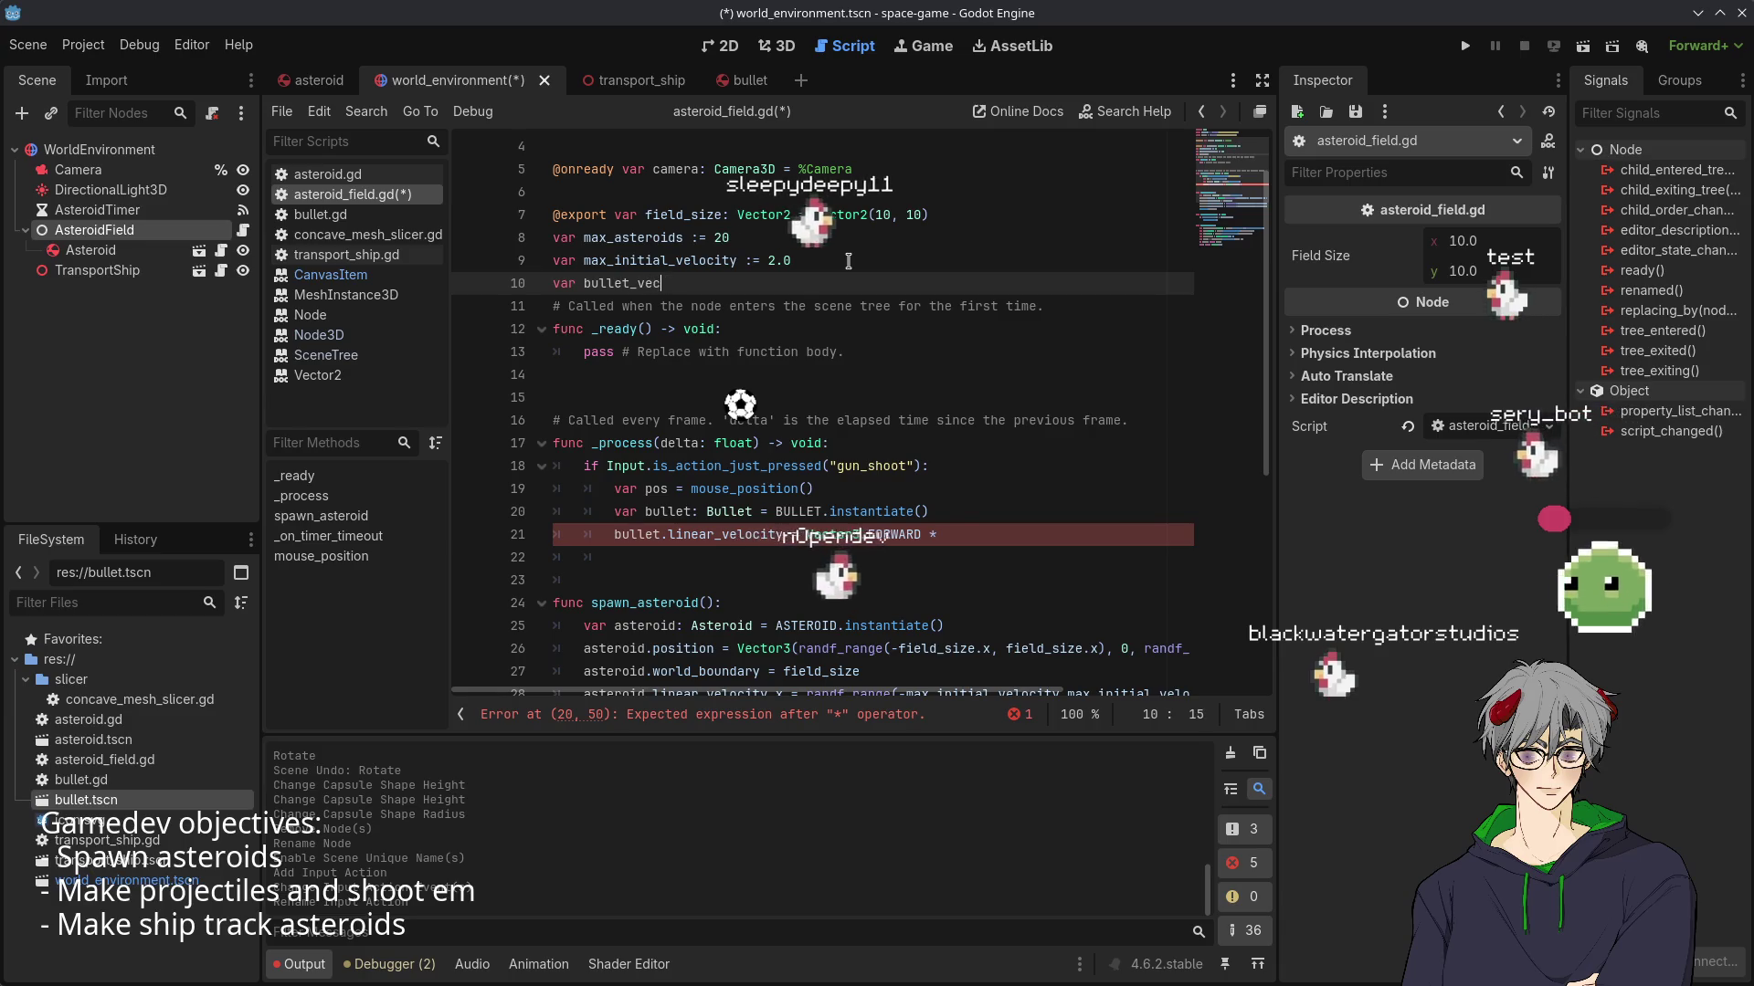
pyautogui.press('BackSpace')
pyautogui.write('= 10')
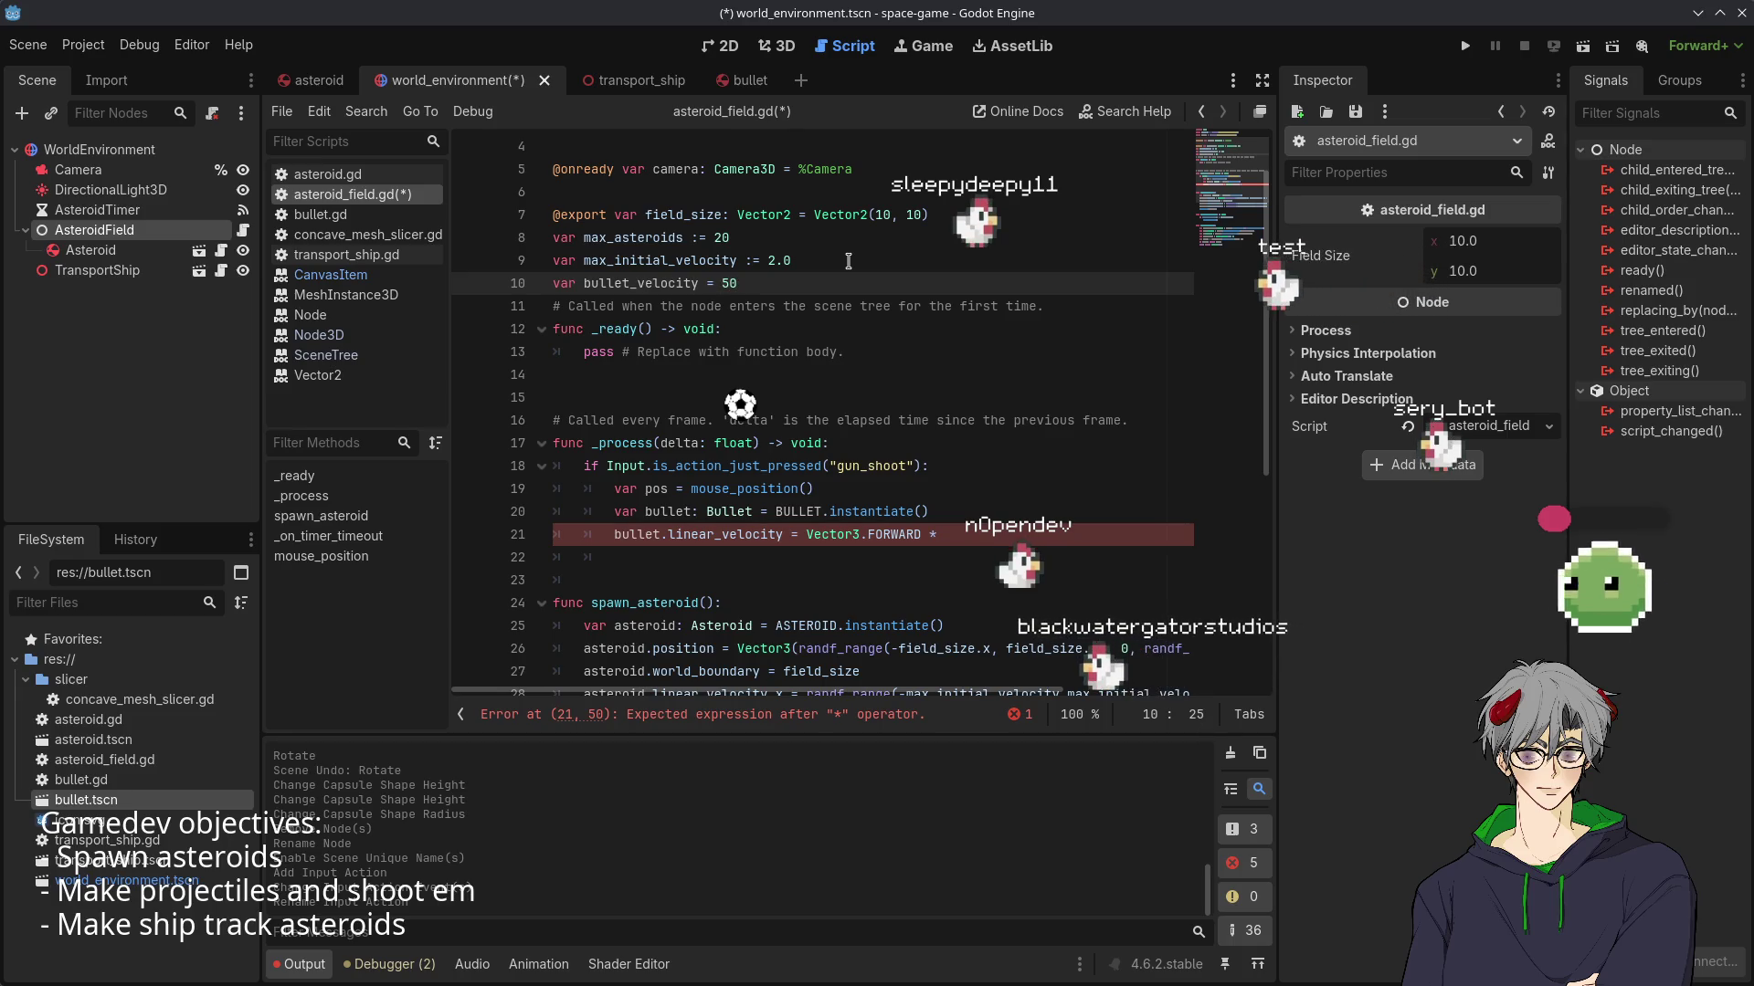
# - Multiply Vector3.FORWARD by bullet_velocity on line 21 and set bullet_velocity to 100
pyautogui.click(631, 284)
pyautogui.hotkey('ctrl', 'c')
pyautogui.click(945, 534)
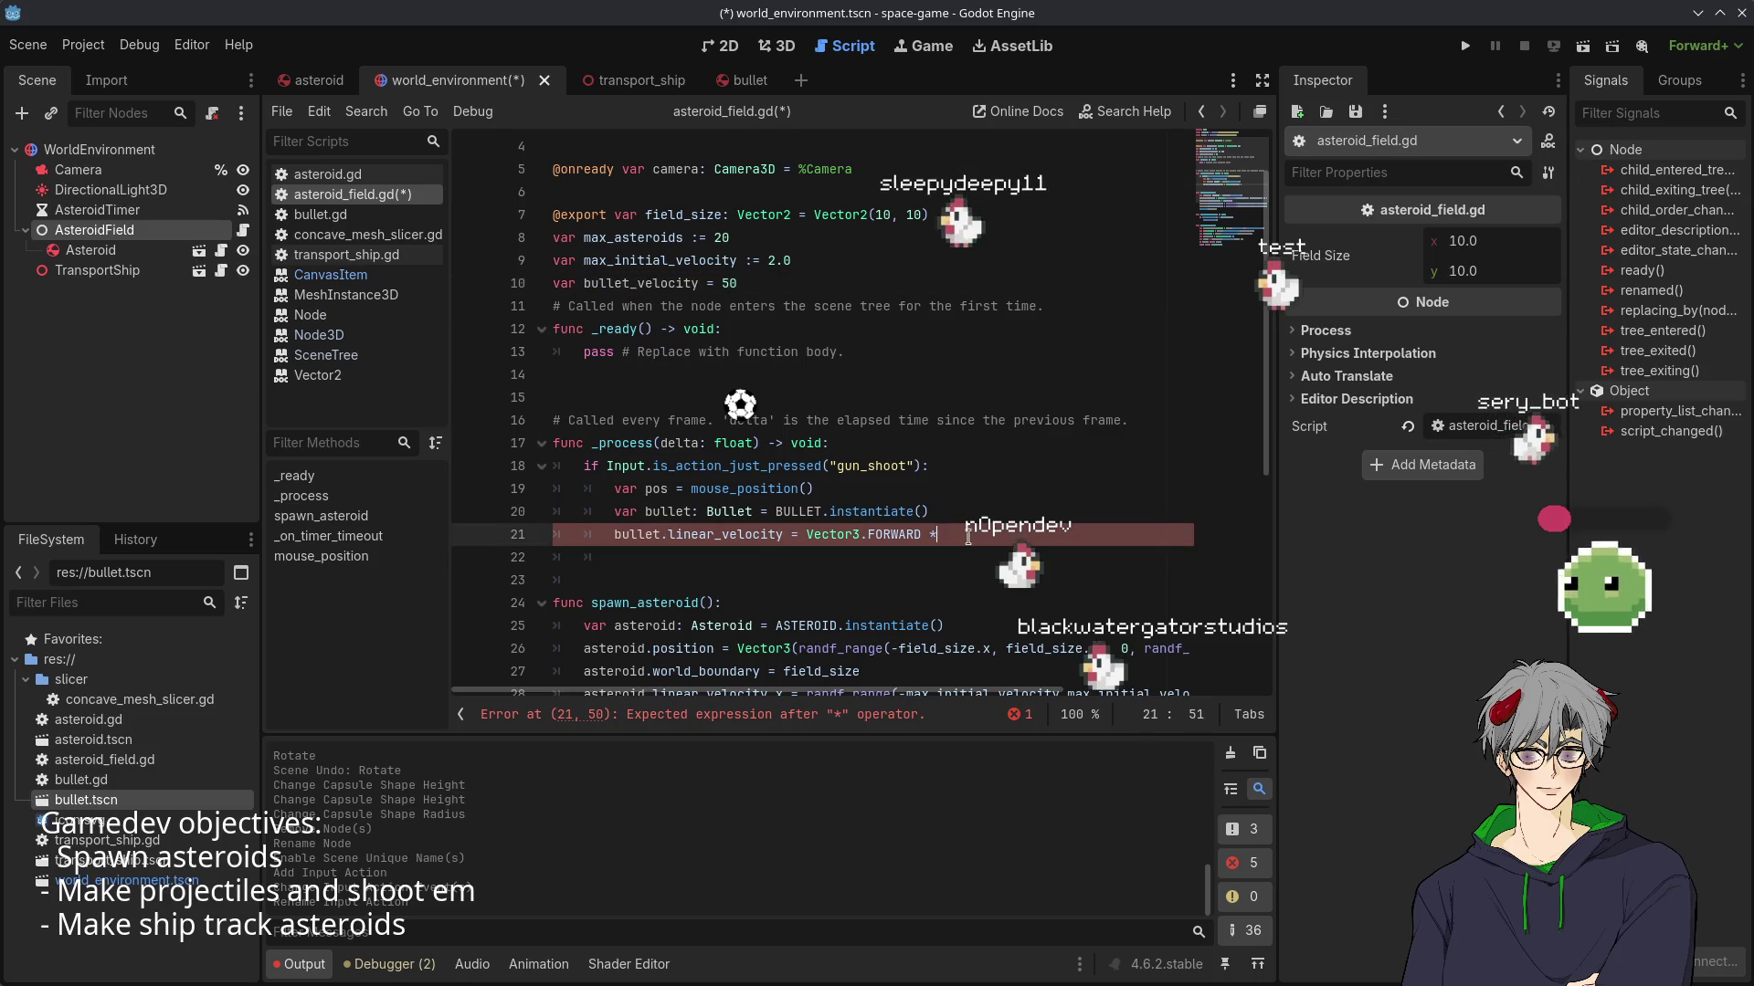
pyautogui.hotkey('ctrl', 'v')
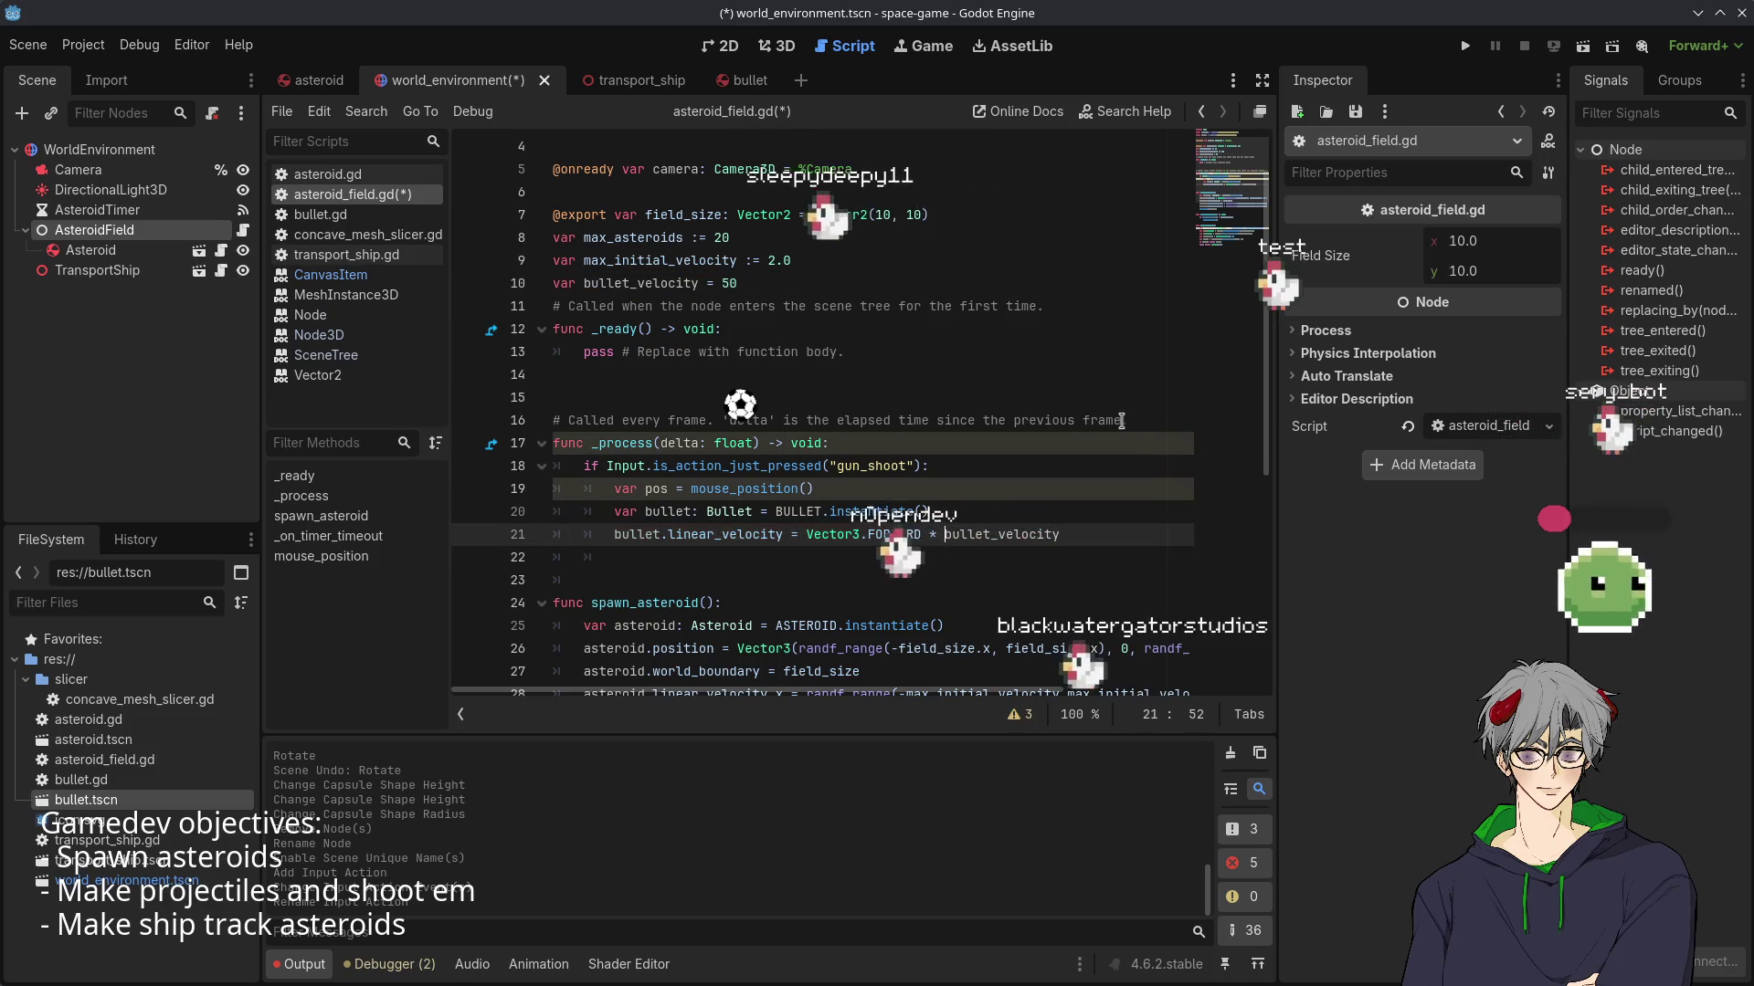
pyautogui.write('*')
pyautogui.doubleClick(728, 284)
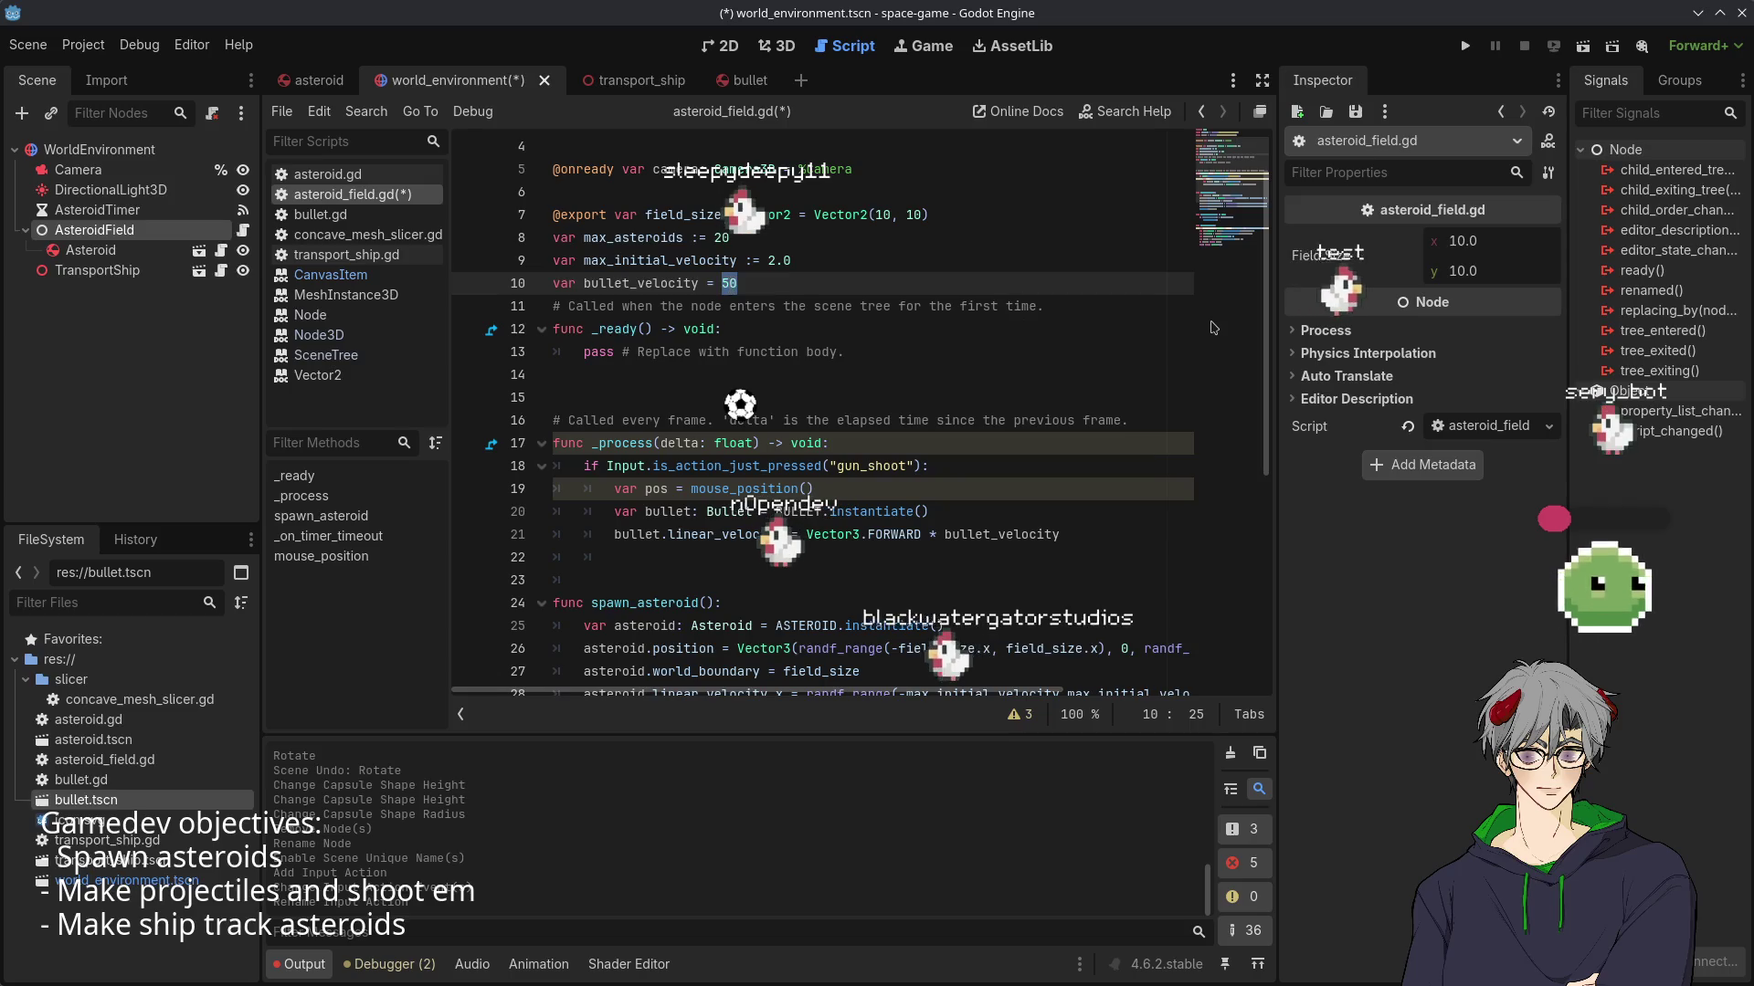
pyautogui.write('100')
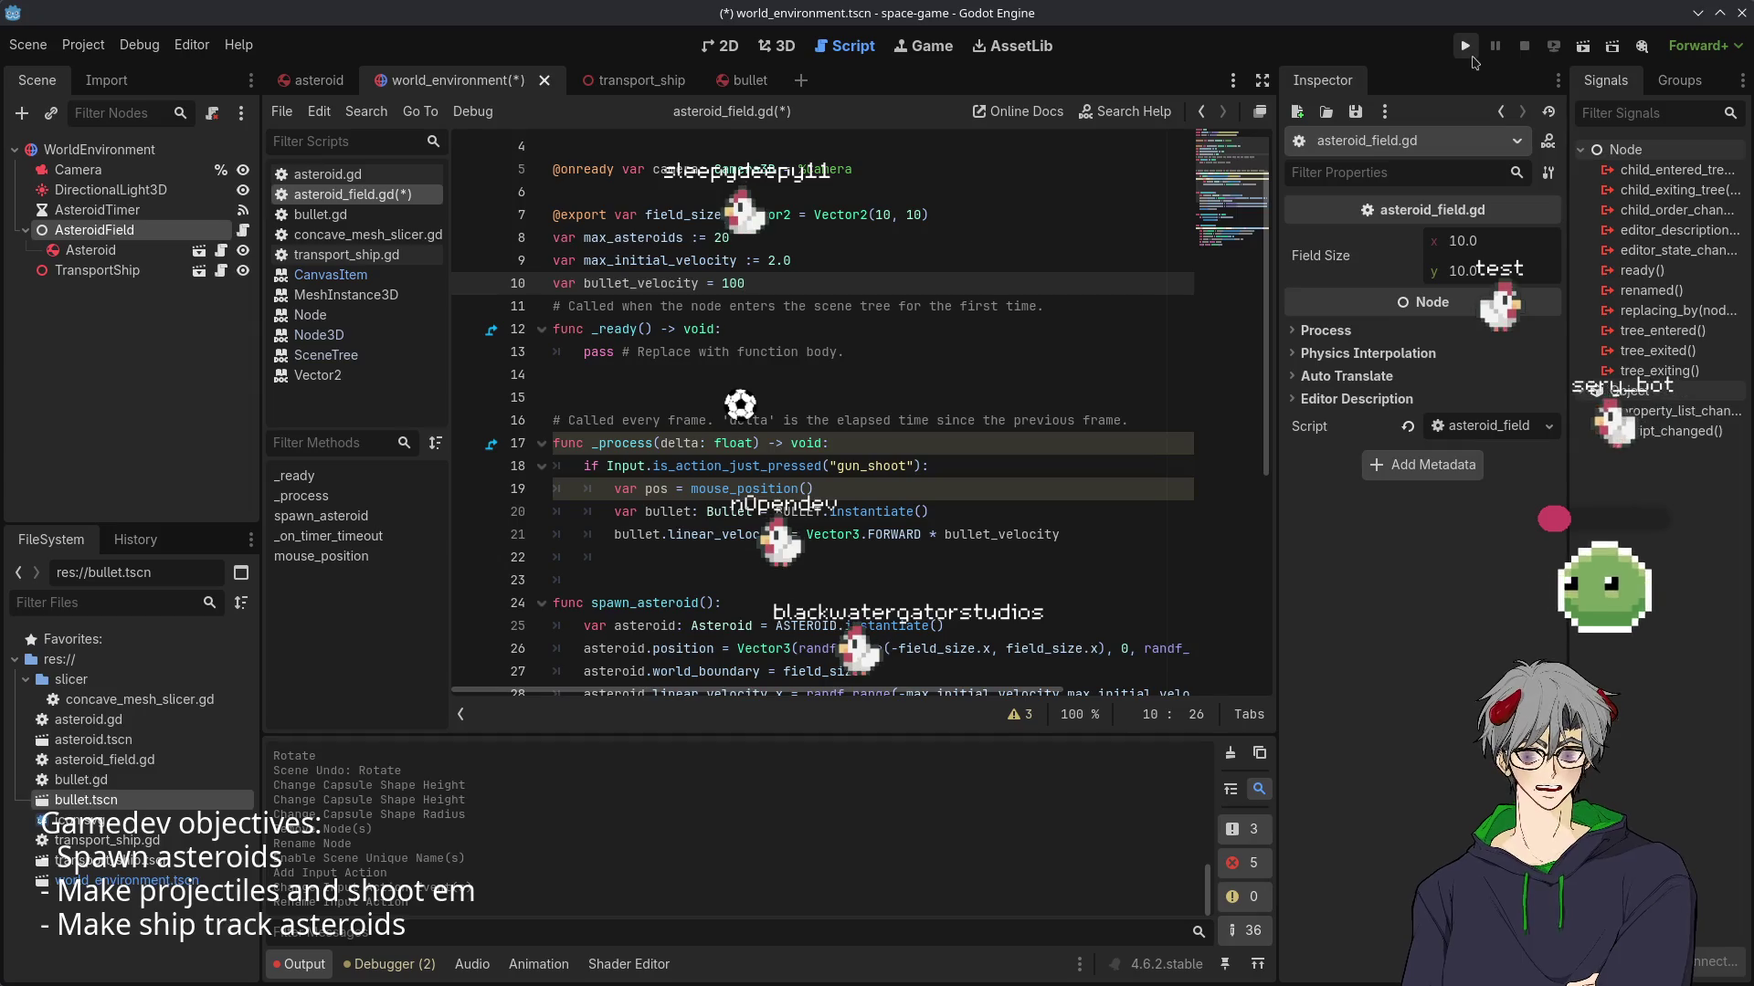
# - Run the game to test shooting bullets, then stop it
pyautogui.click(1465, 47)
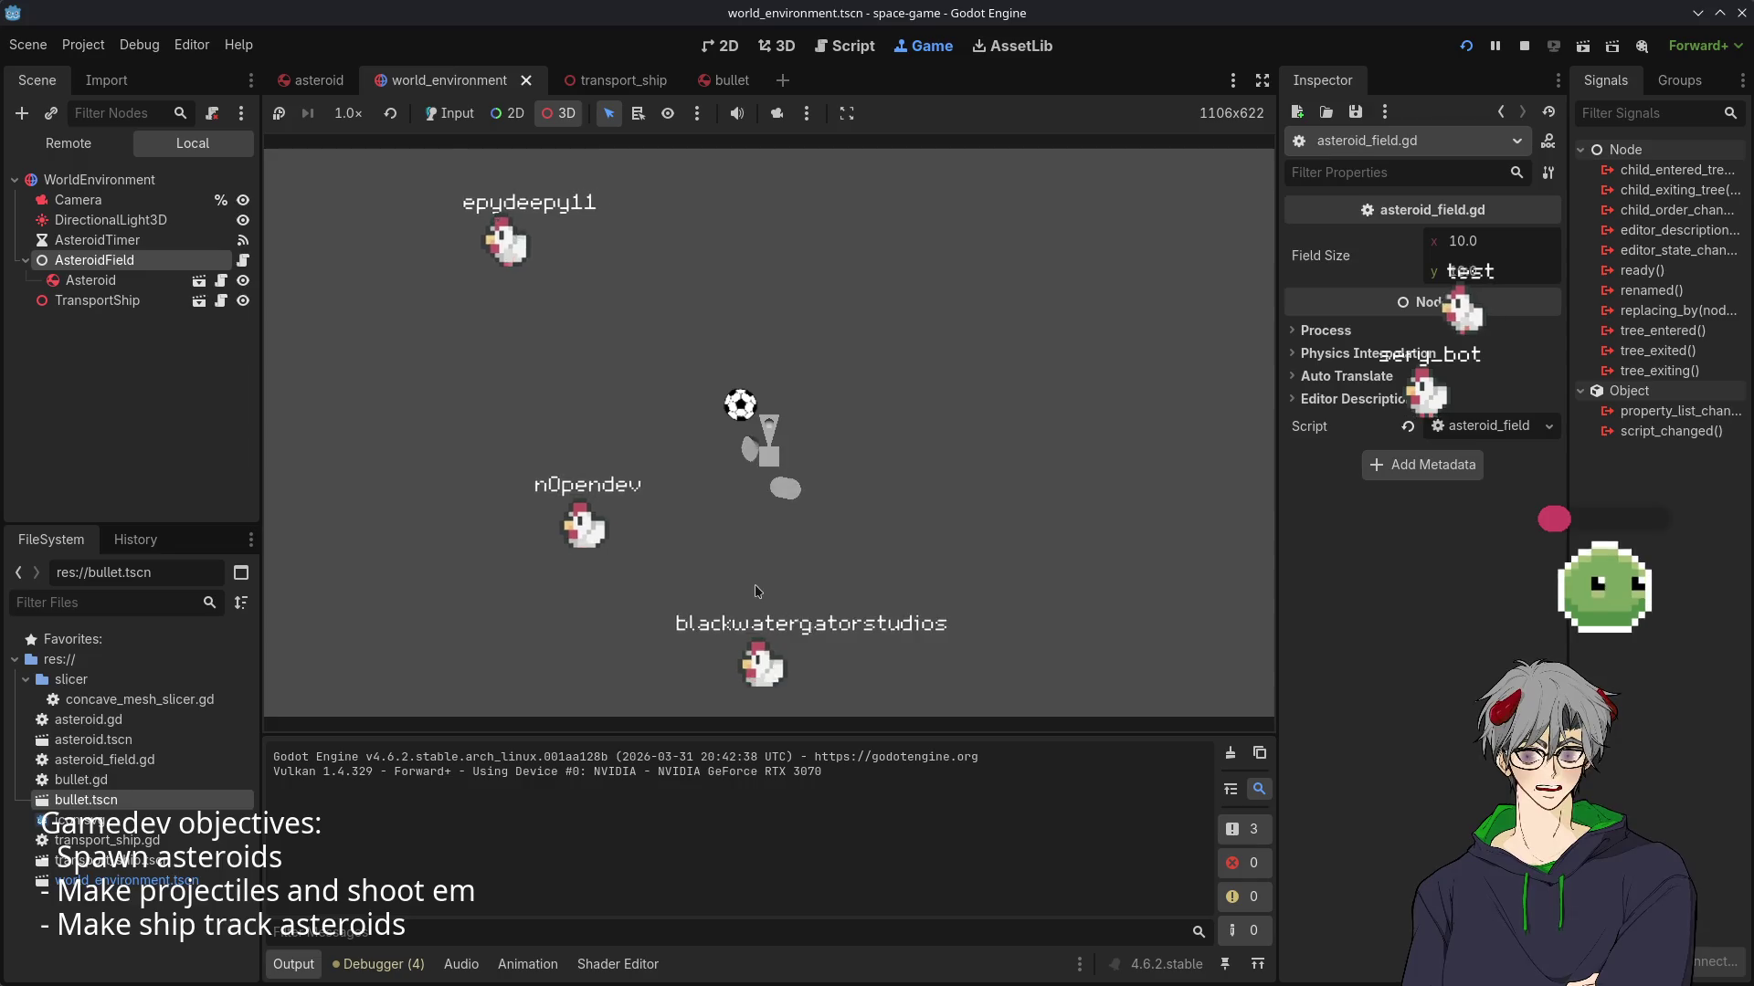
pyautogui.click(1524, 46)
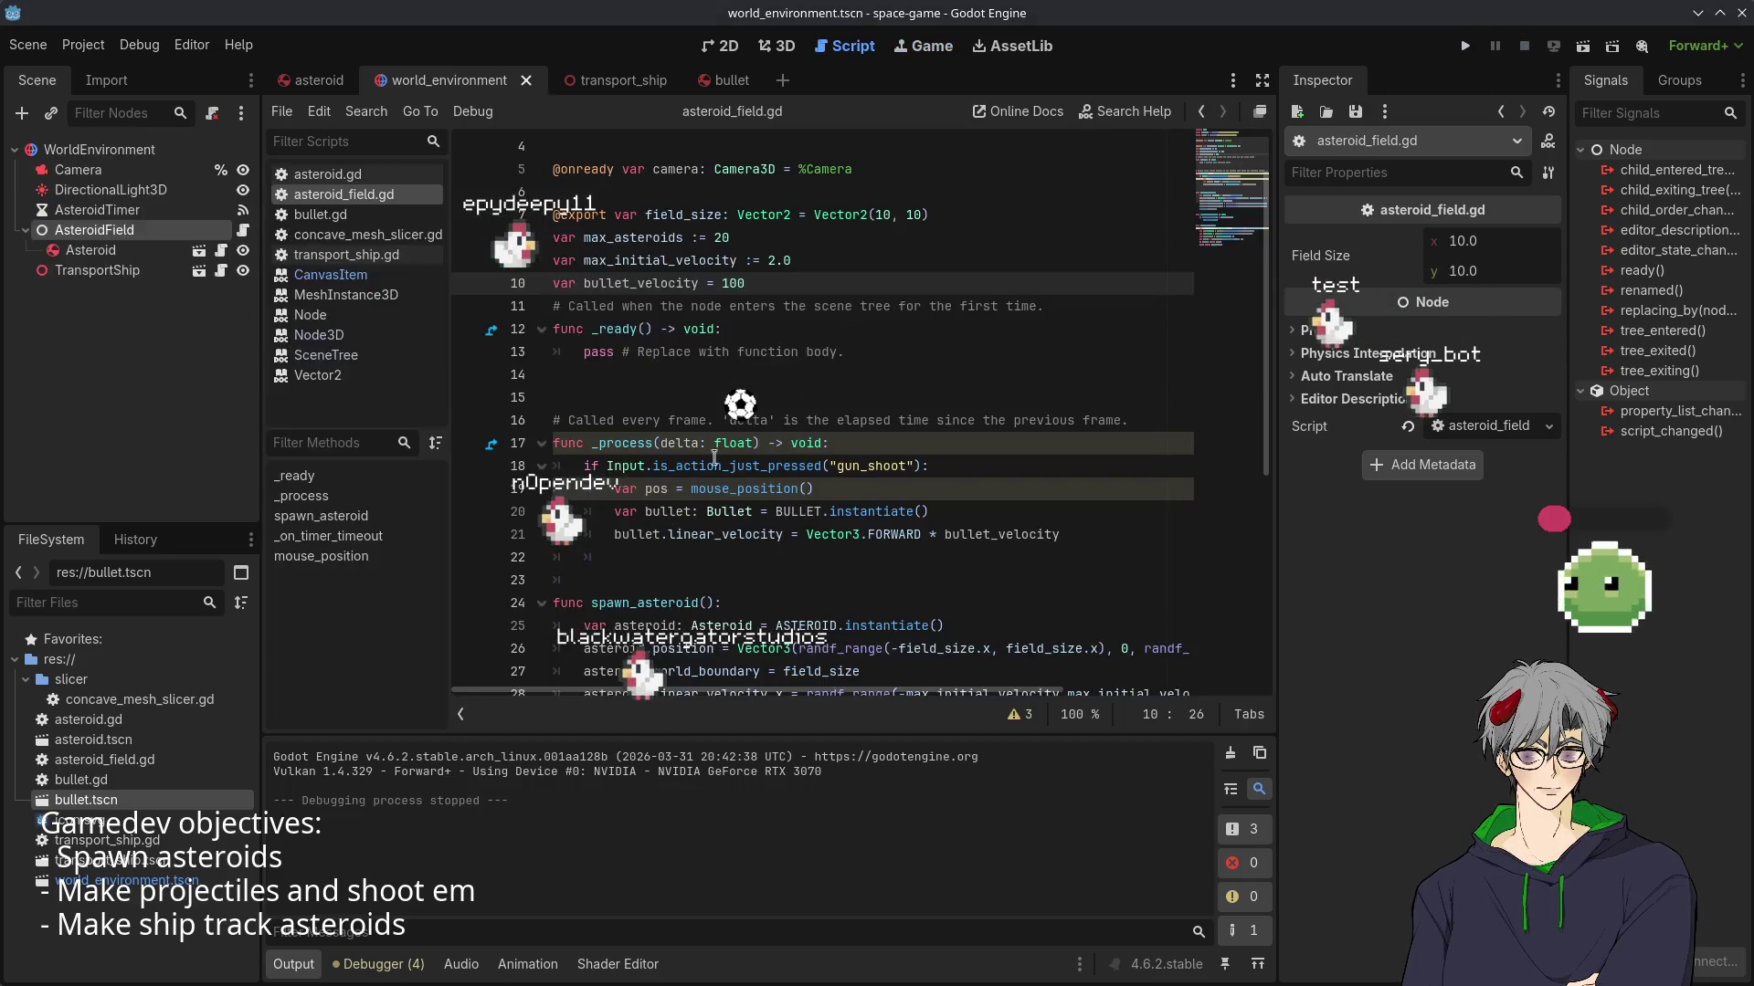
pyautogui.scroll(-2, 747, 377)
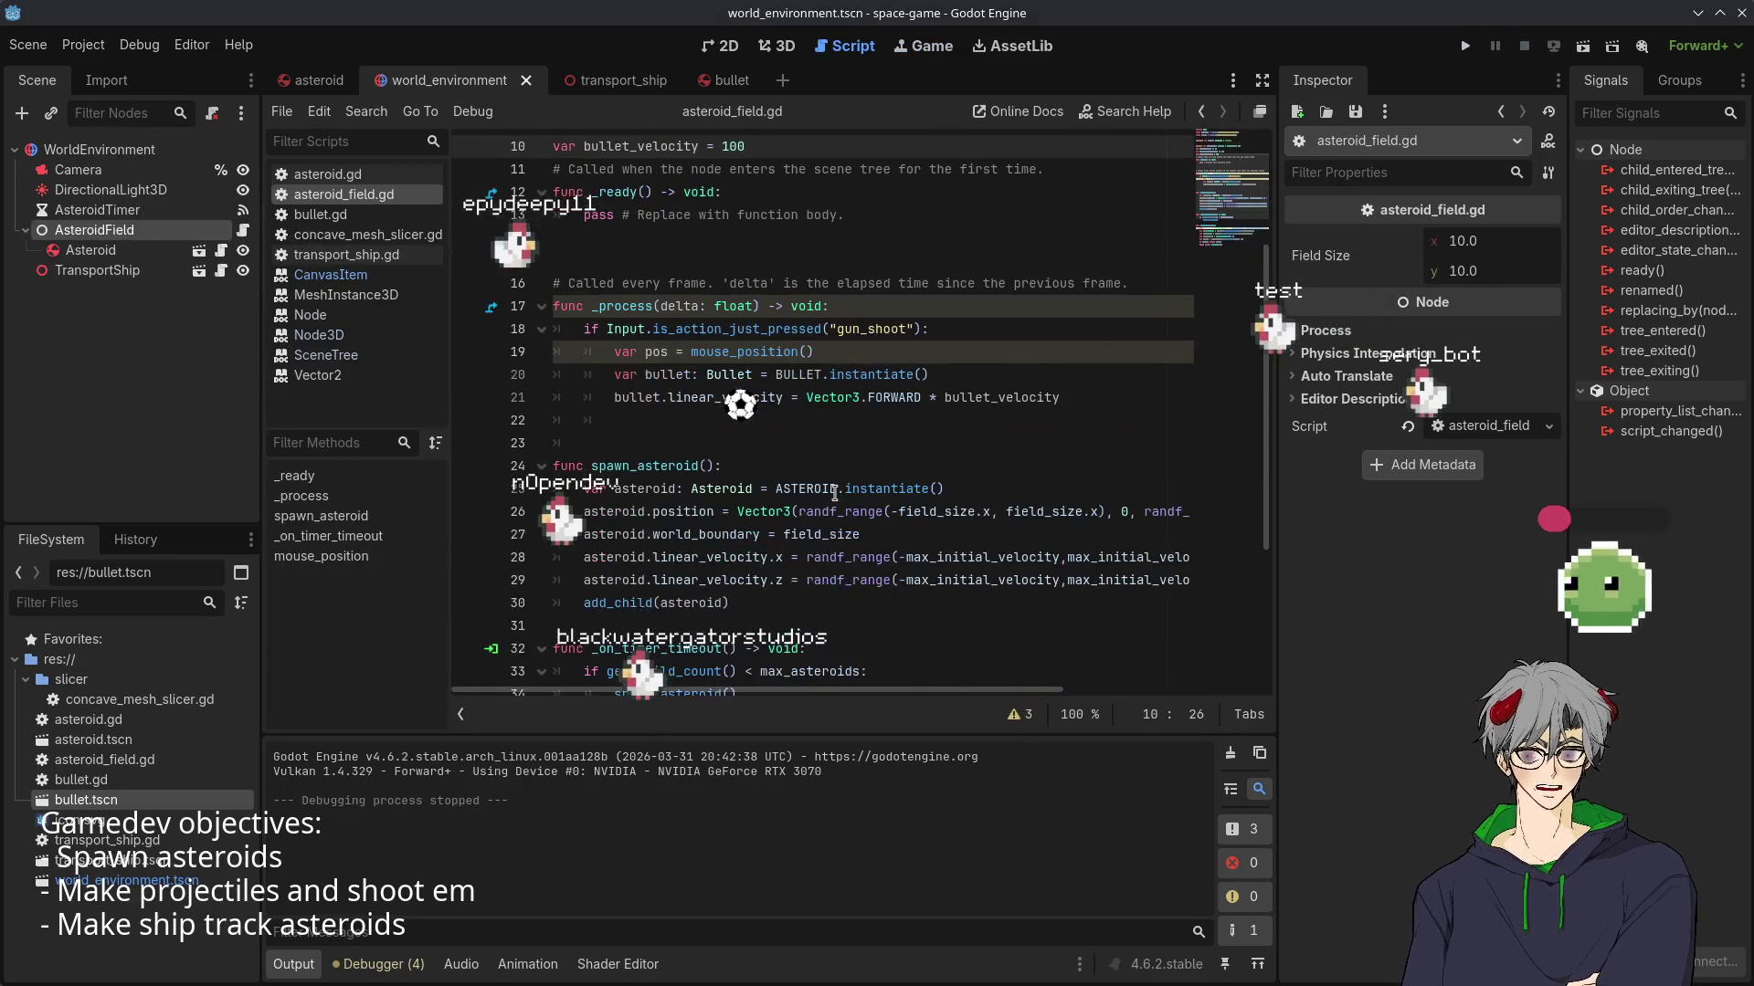
pyautogui.scroll(2, 1047, 552)
# - Open new empty lines after the linear_velocity assignment, leaving the caret on line 23
pyautogui.click(1086, 529)
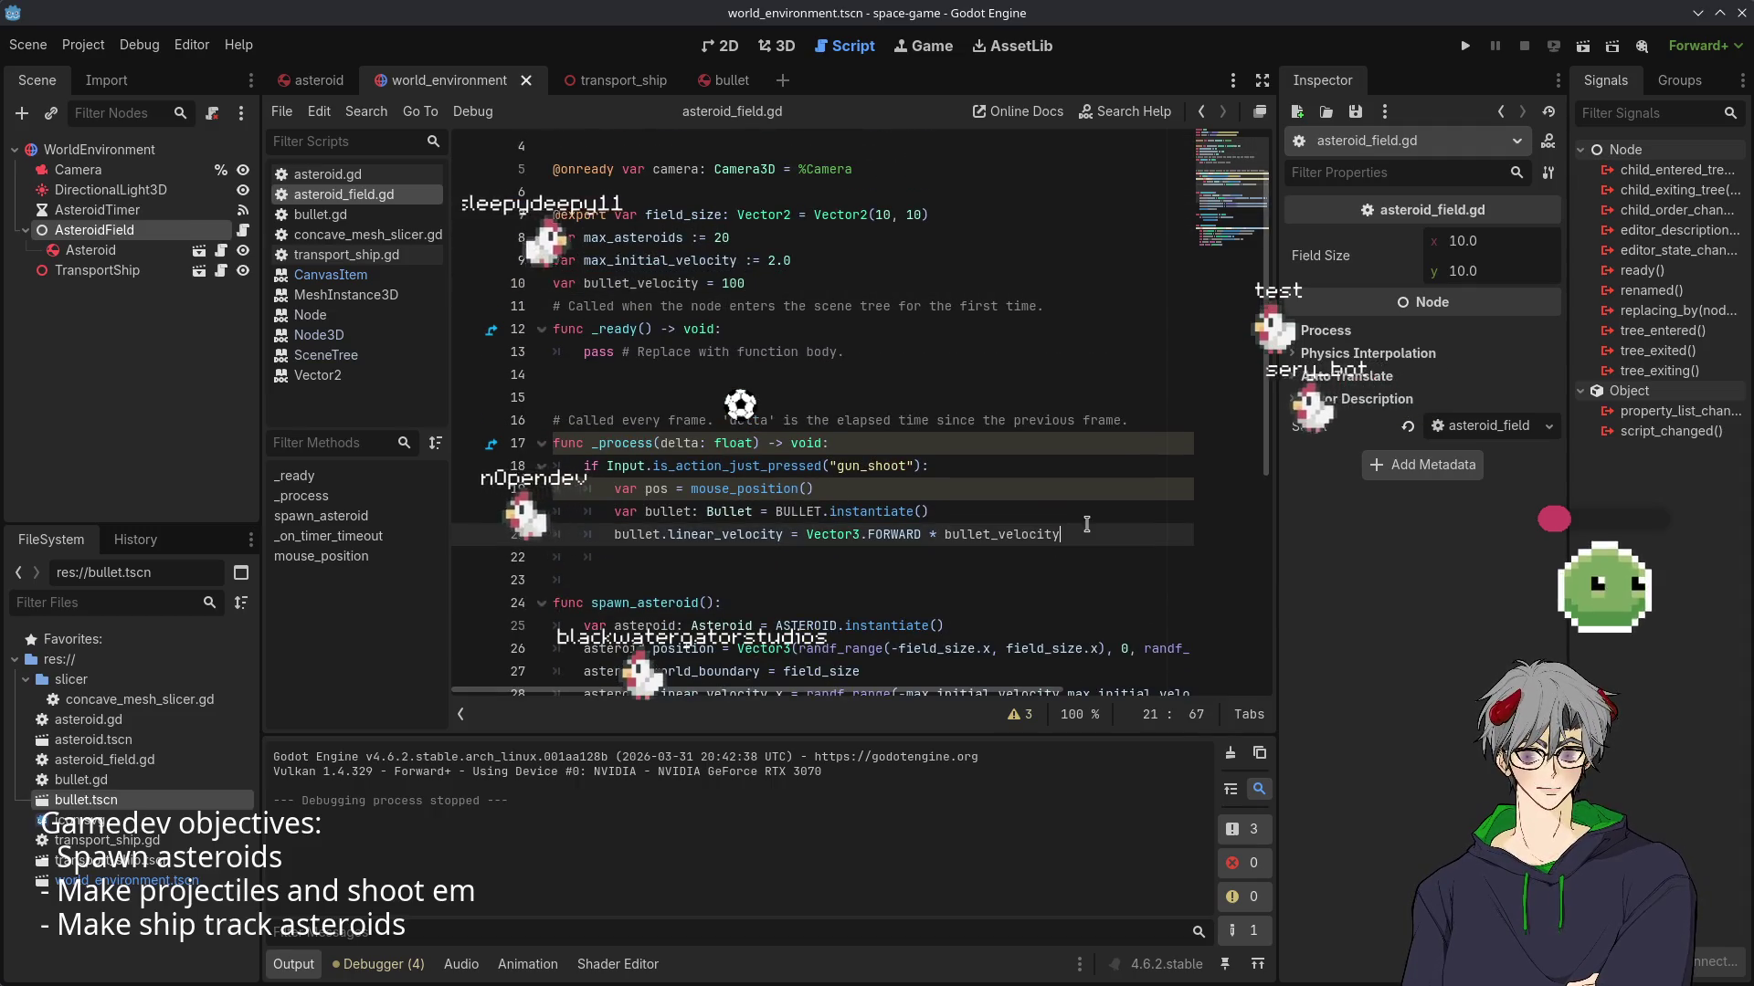
pyautogui.press('Return')
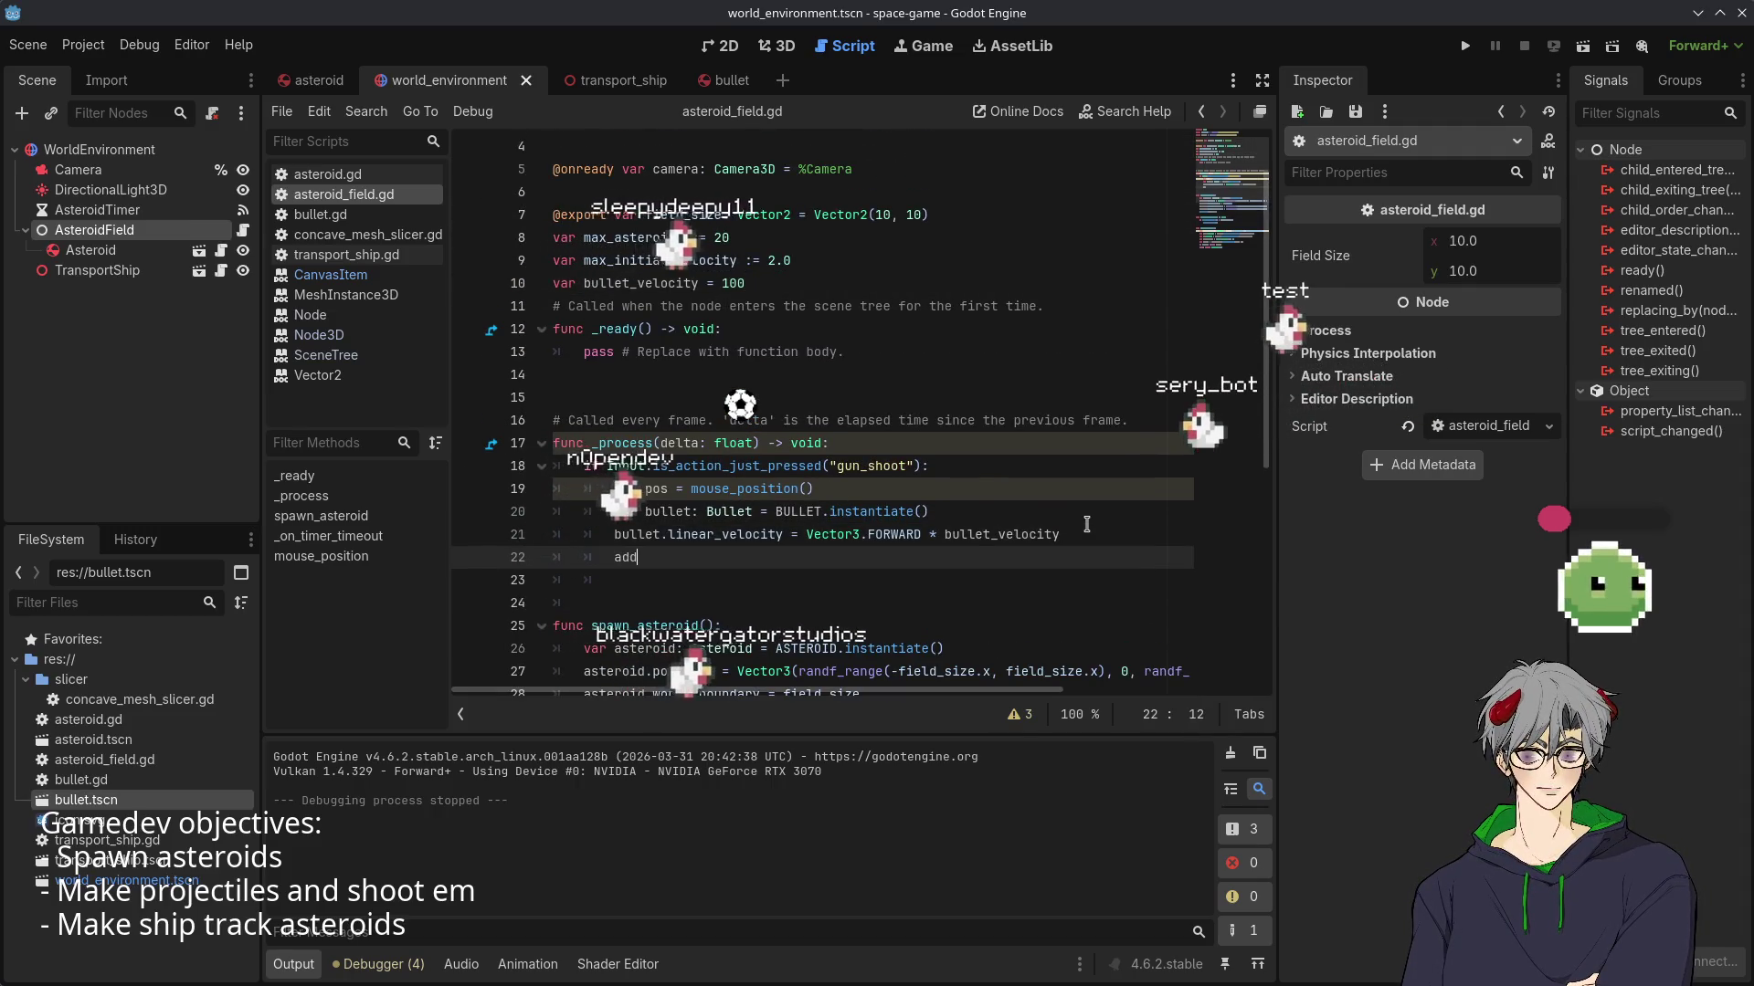
pyautogui.write('add_')
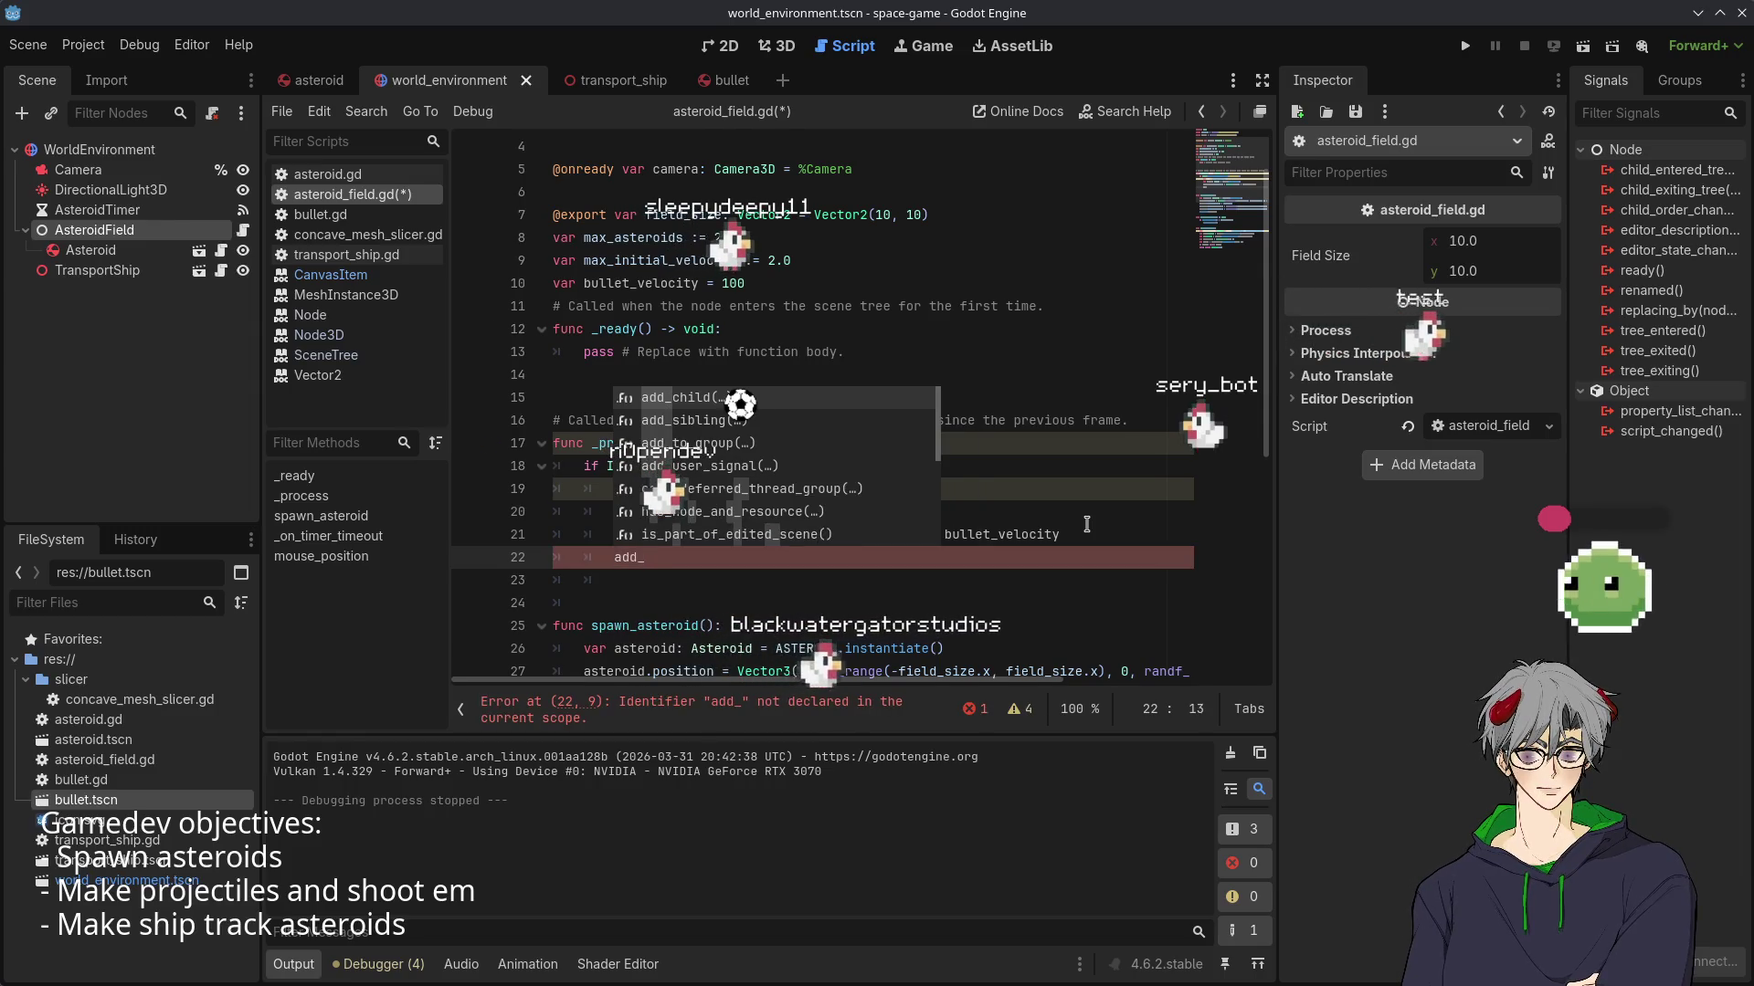
pyautogui.press('BackSpace')
pyautogui.press('BackSpace')
pyautogui.press('BackSpace')
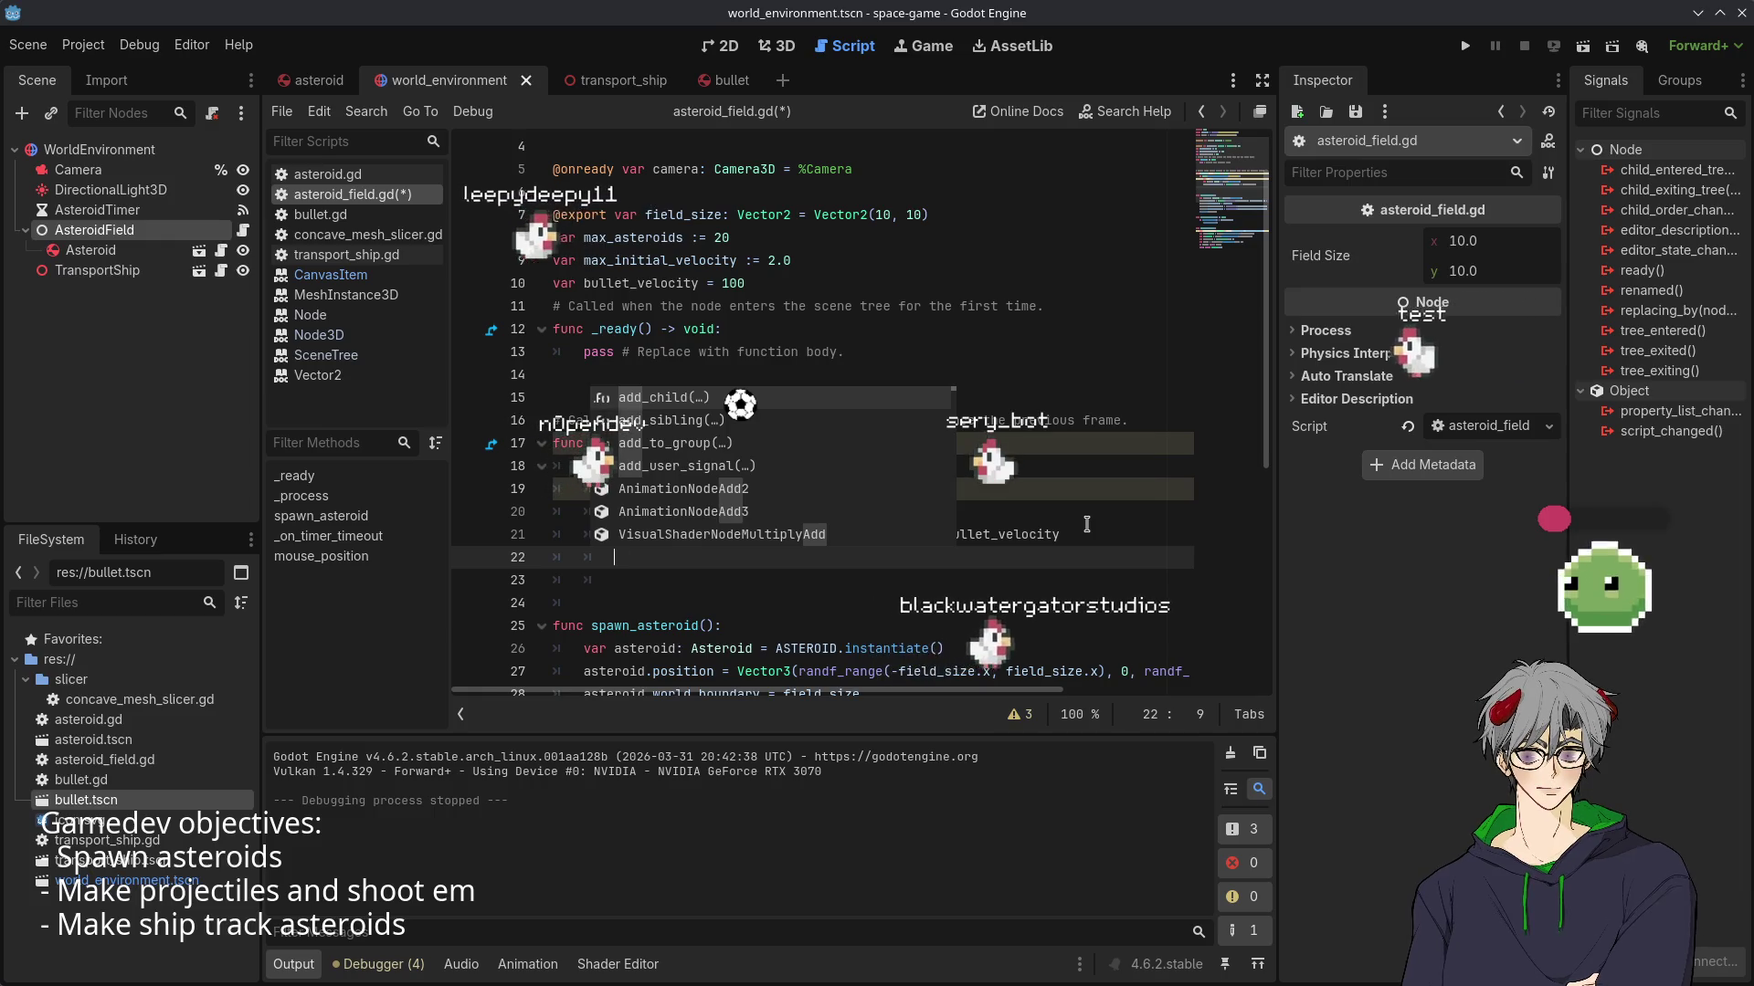
pyautogui.click(1084, 295)
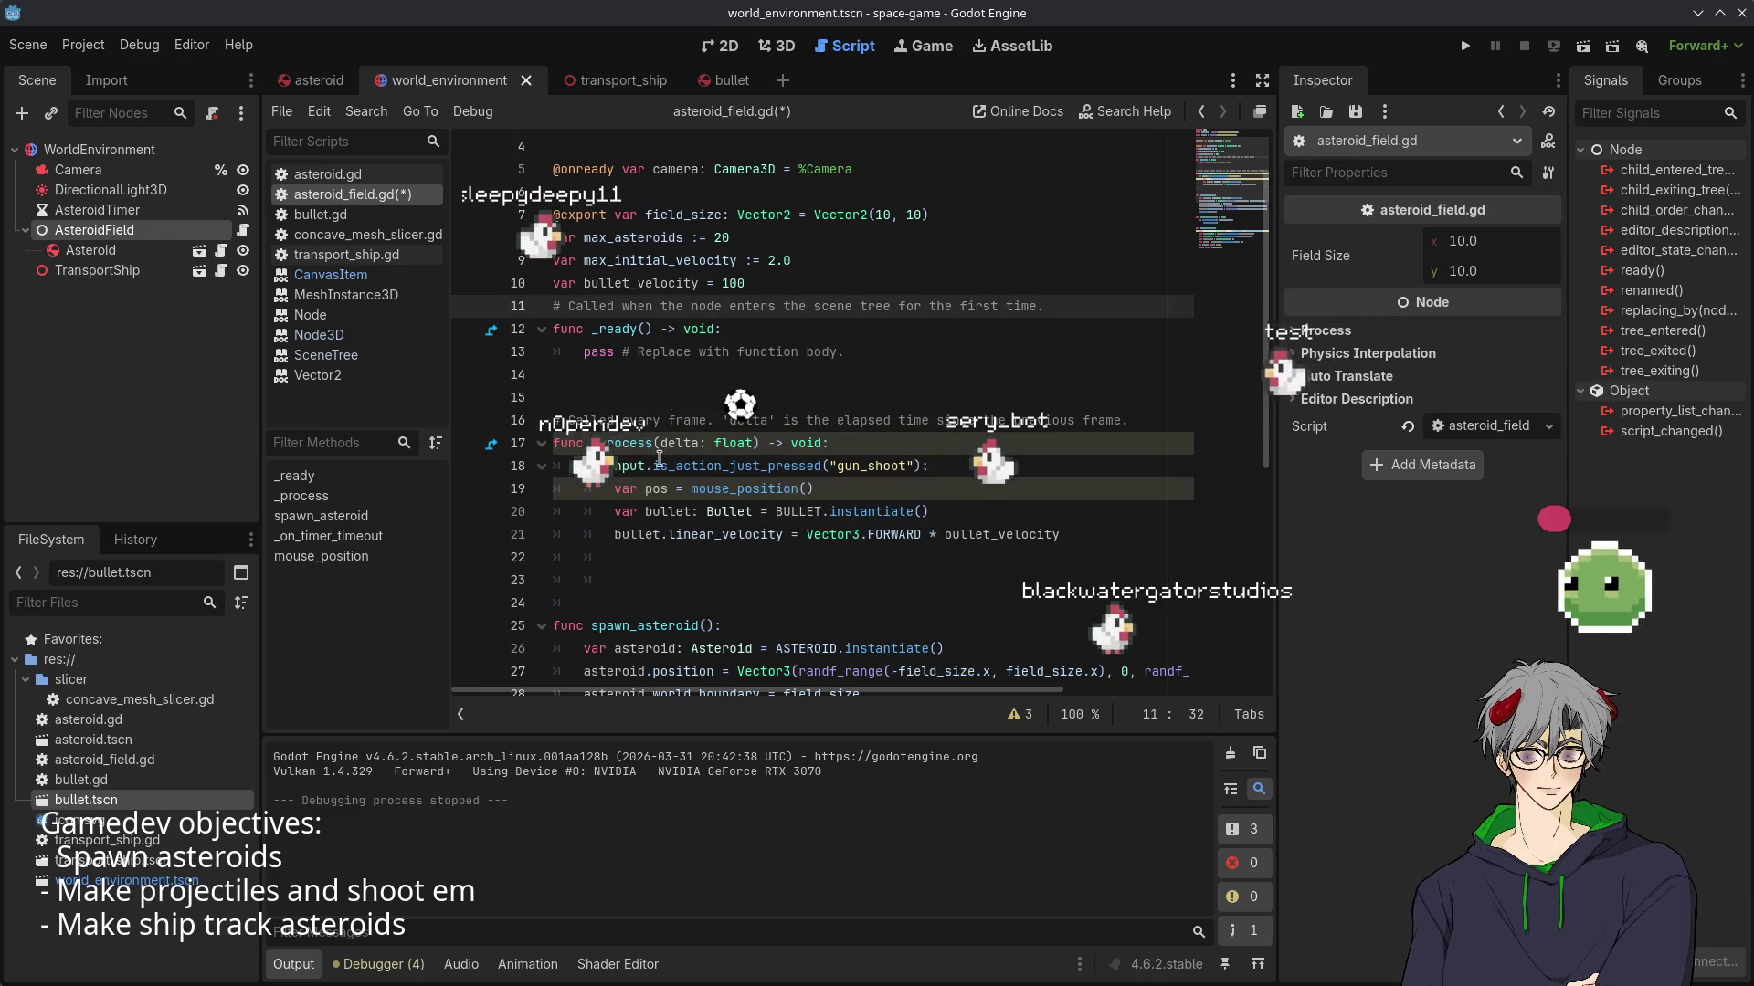
pyautogui.click(631, 580)
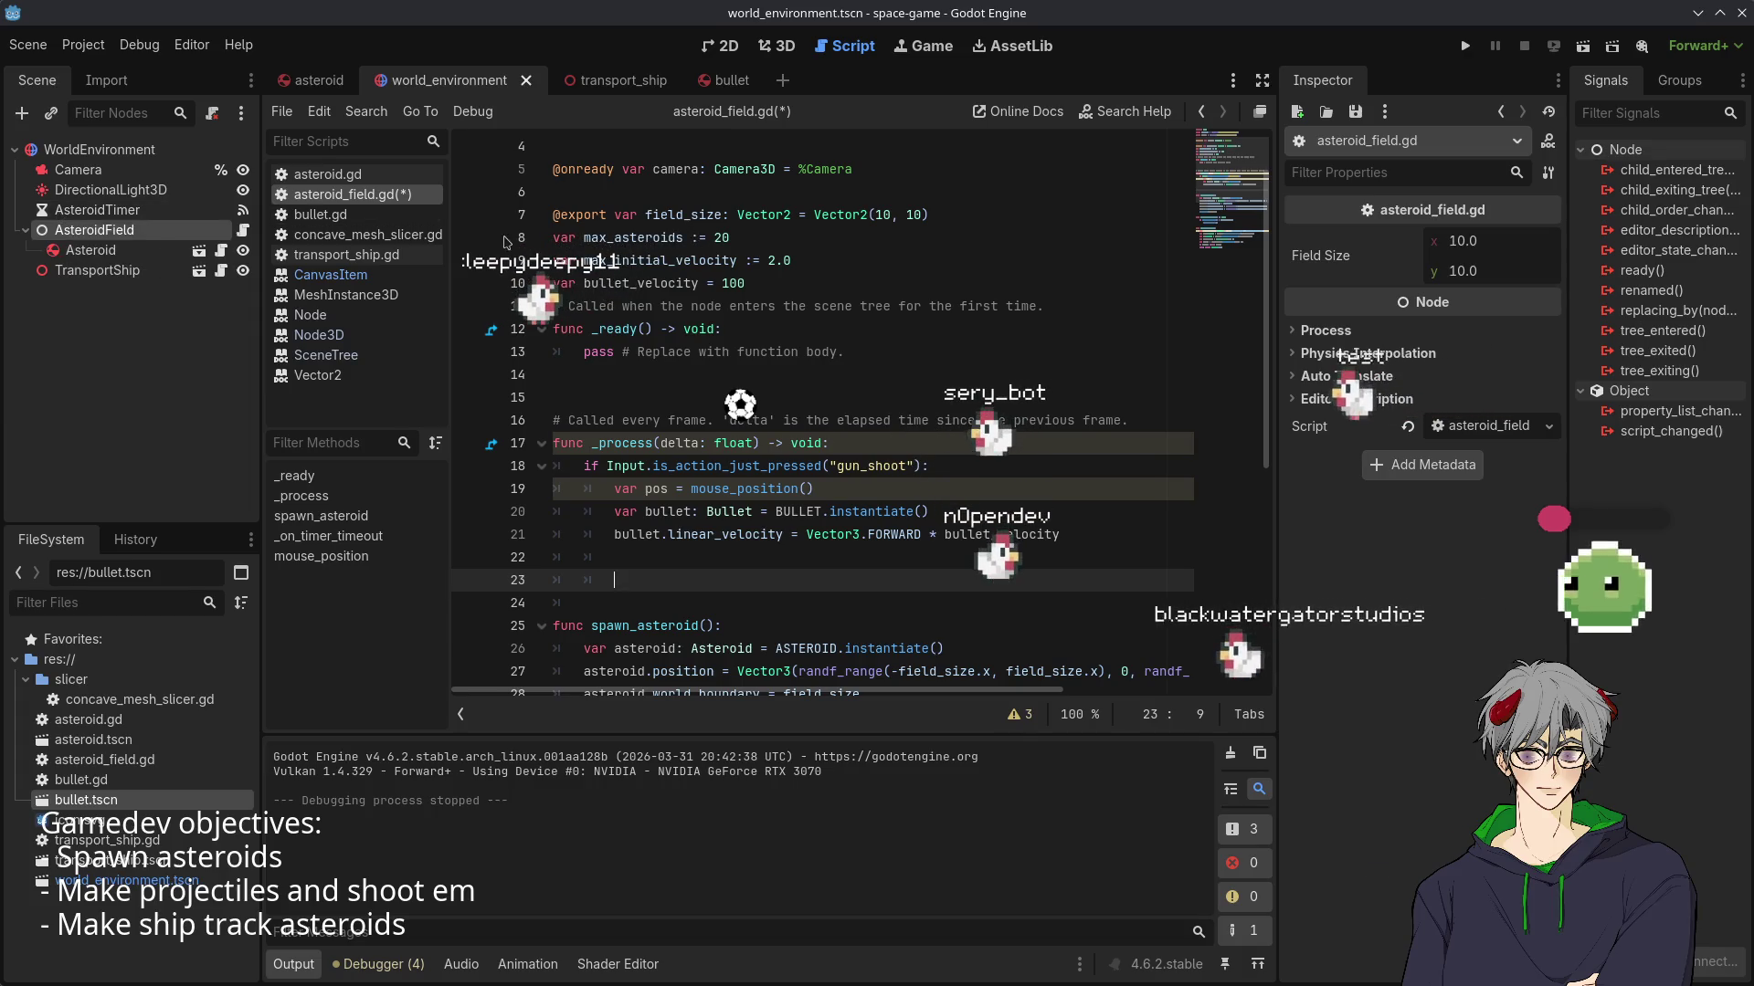
# - Add a plain Node child under WorldEnvironment and rename it BulletField
pyautogui.rightClick(82, 154)
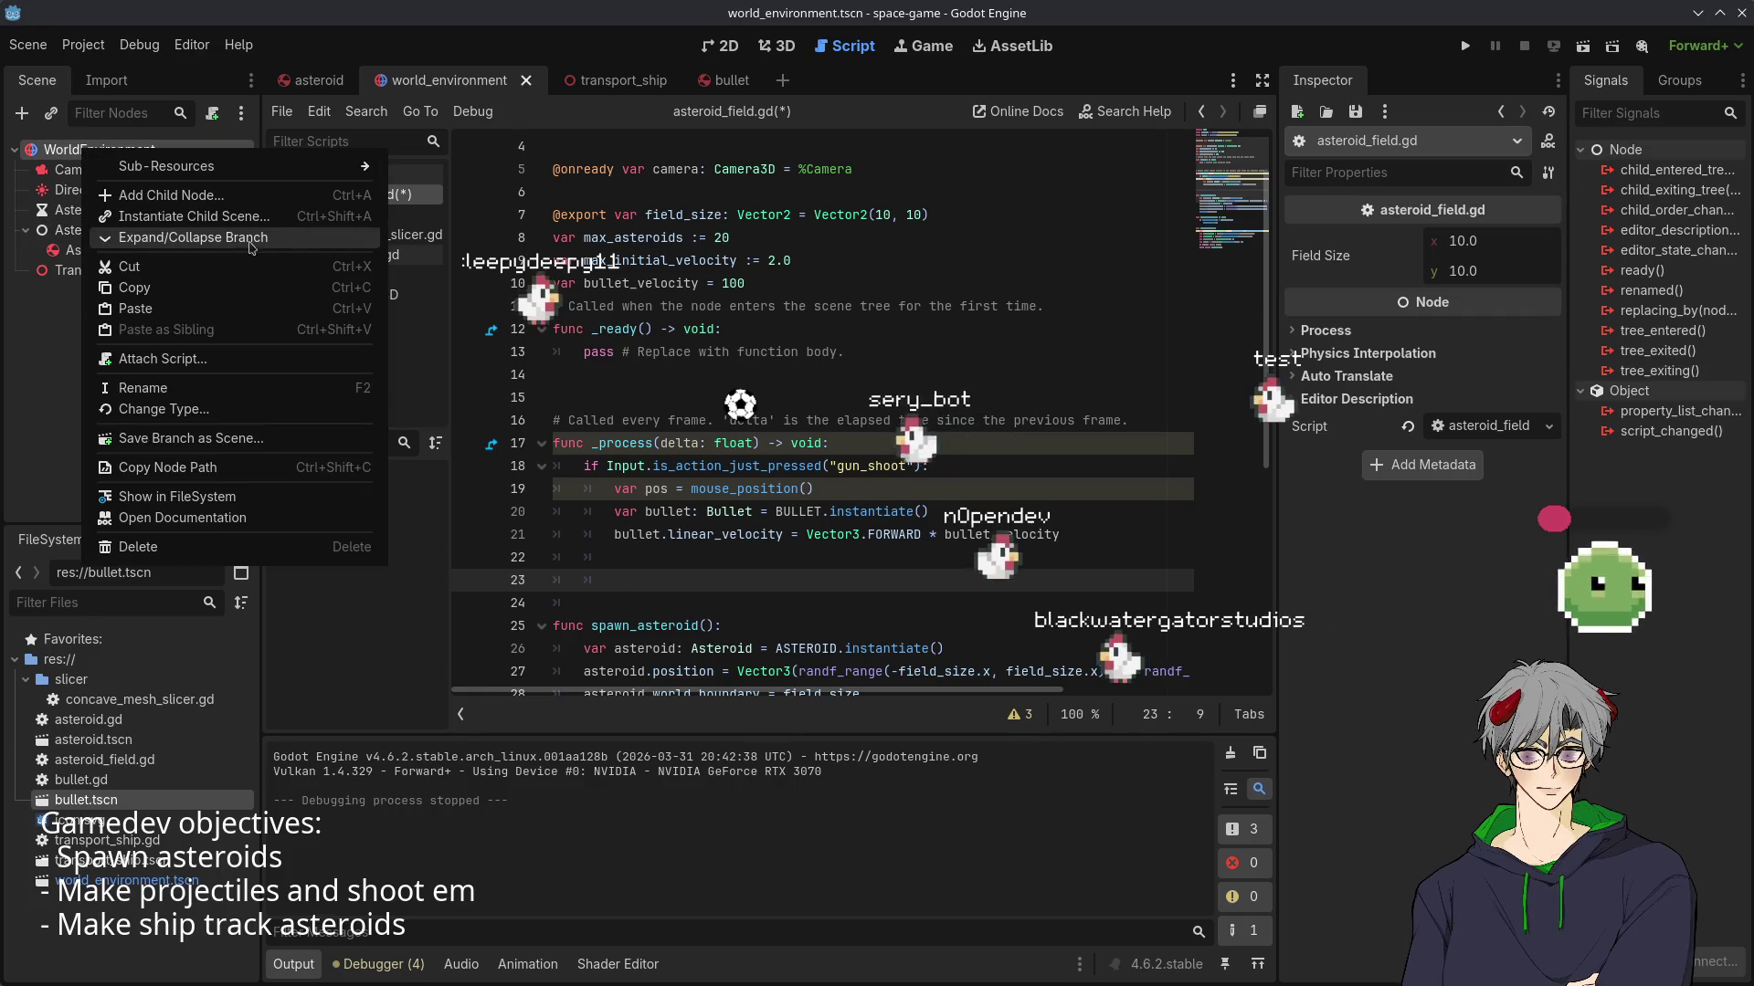
pyautogui.moveTo(242, 175)
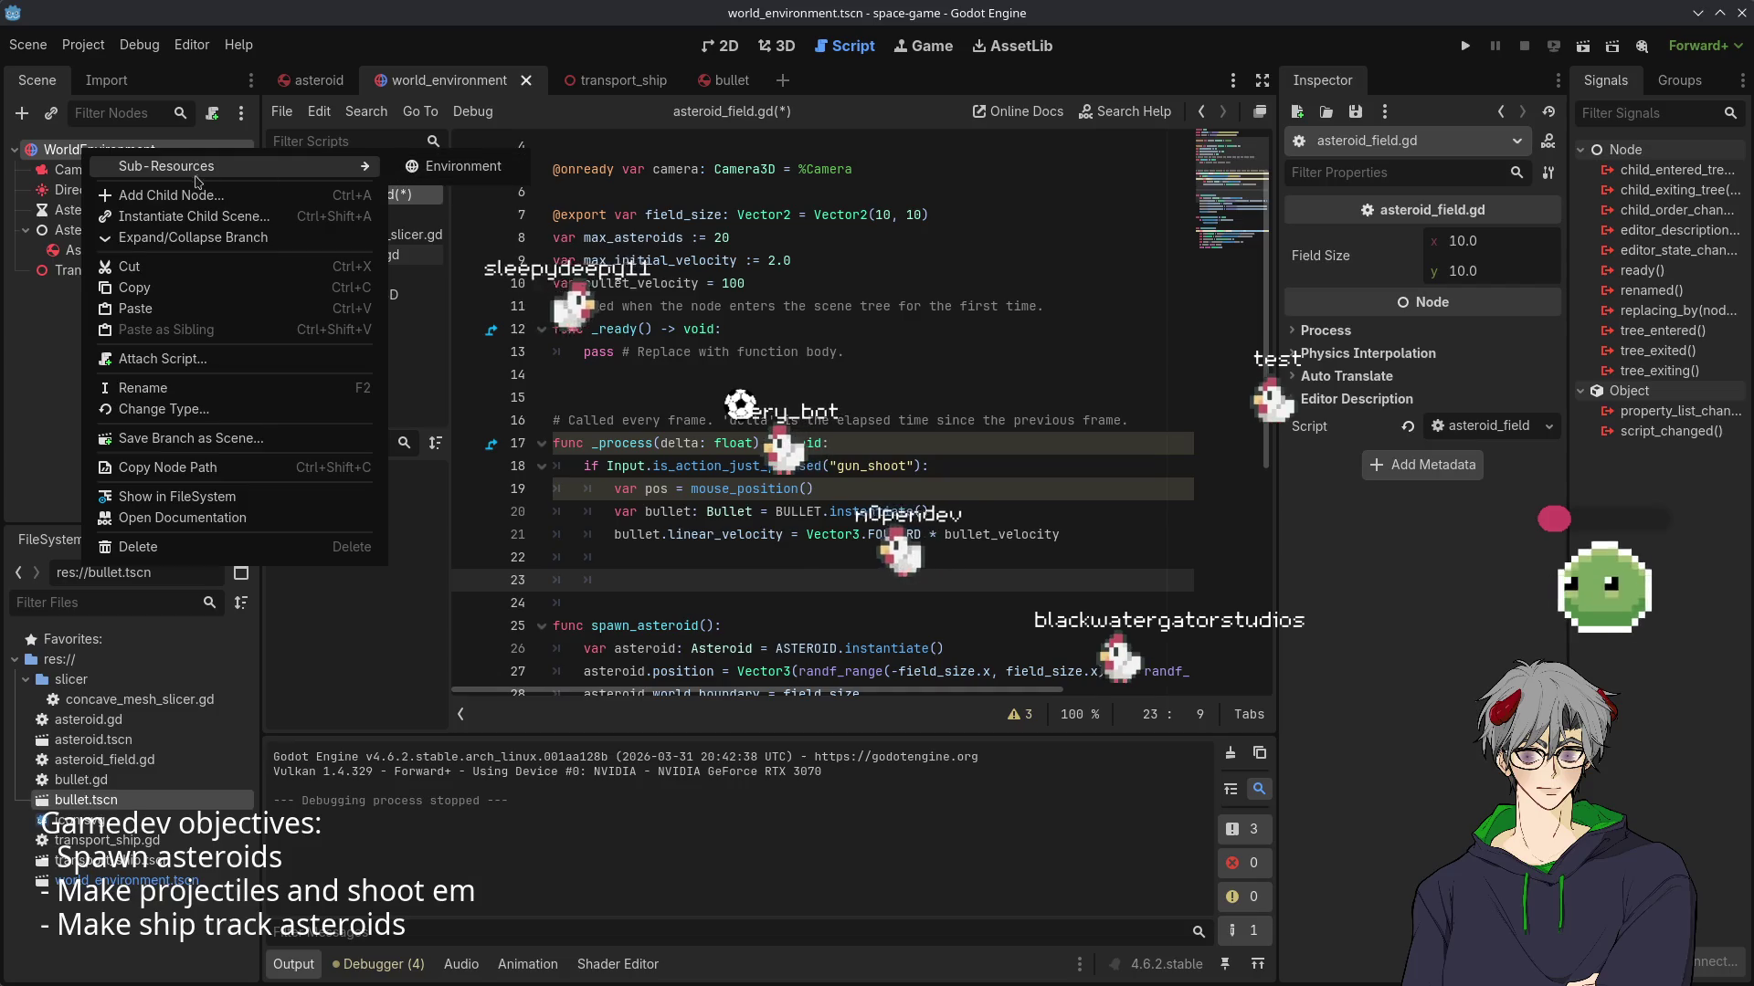
pyautogui.click(179, 203)
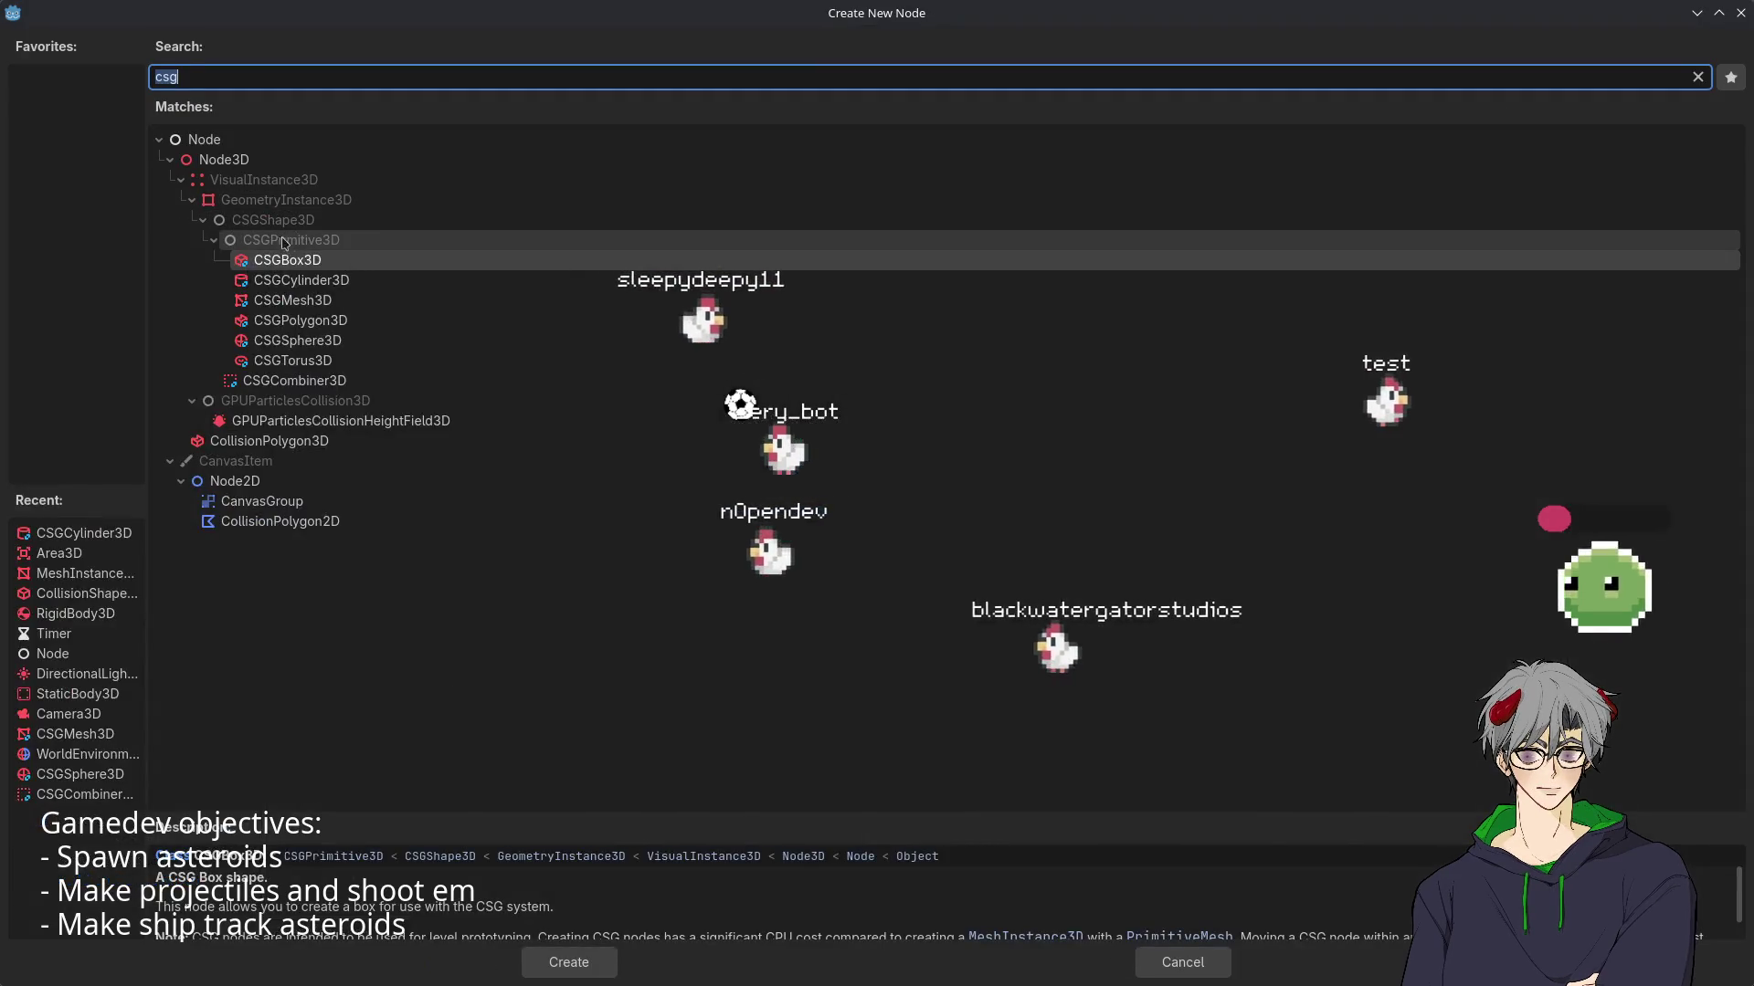
pyautogui.doubleClick(204, 139)
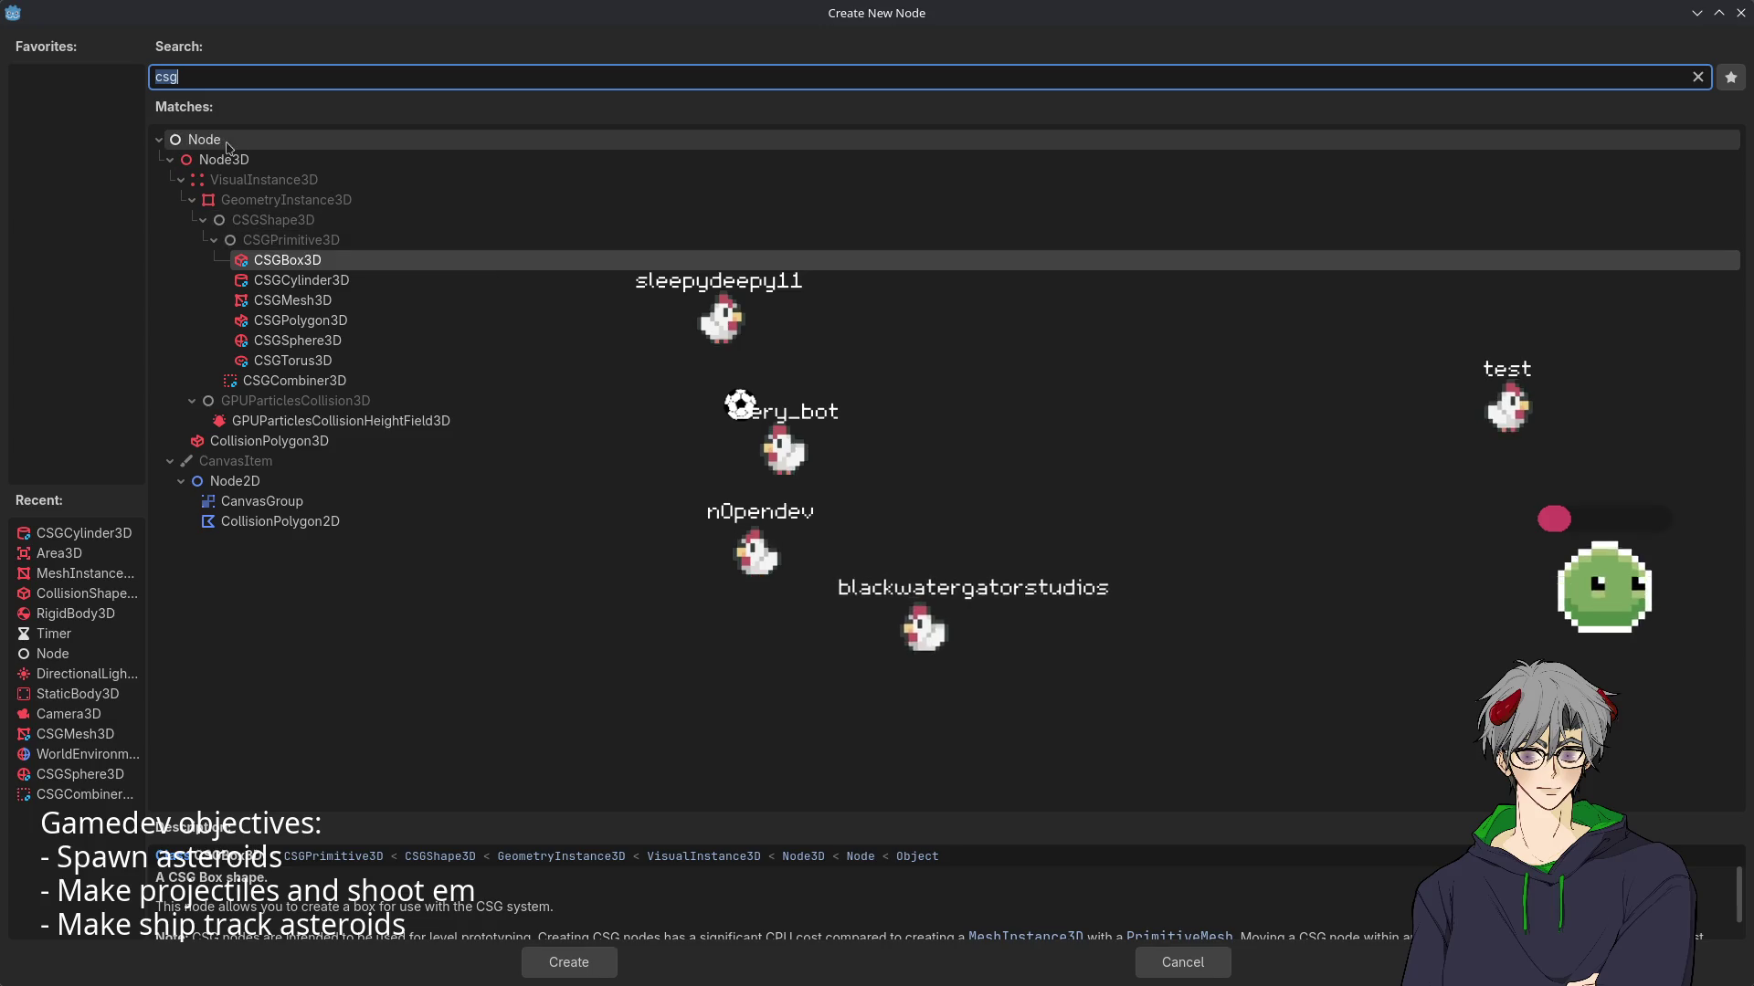
pyautogui.press('F2')
pyautogui.write('Bull')
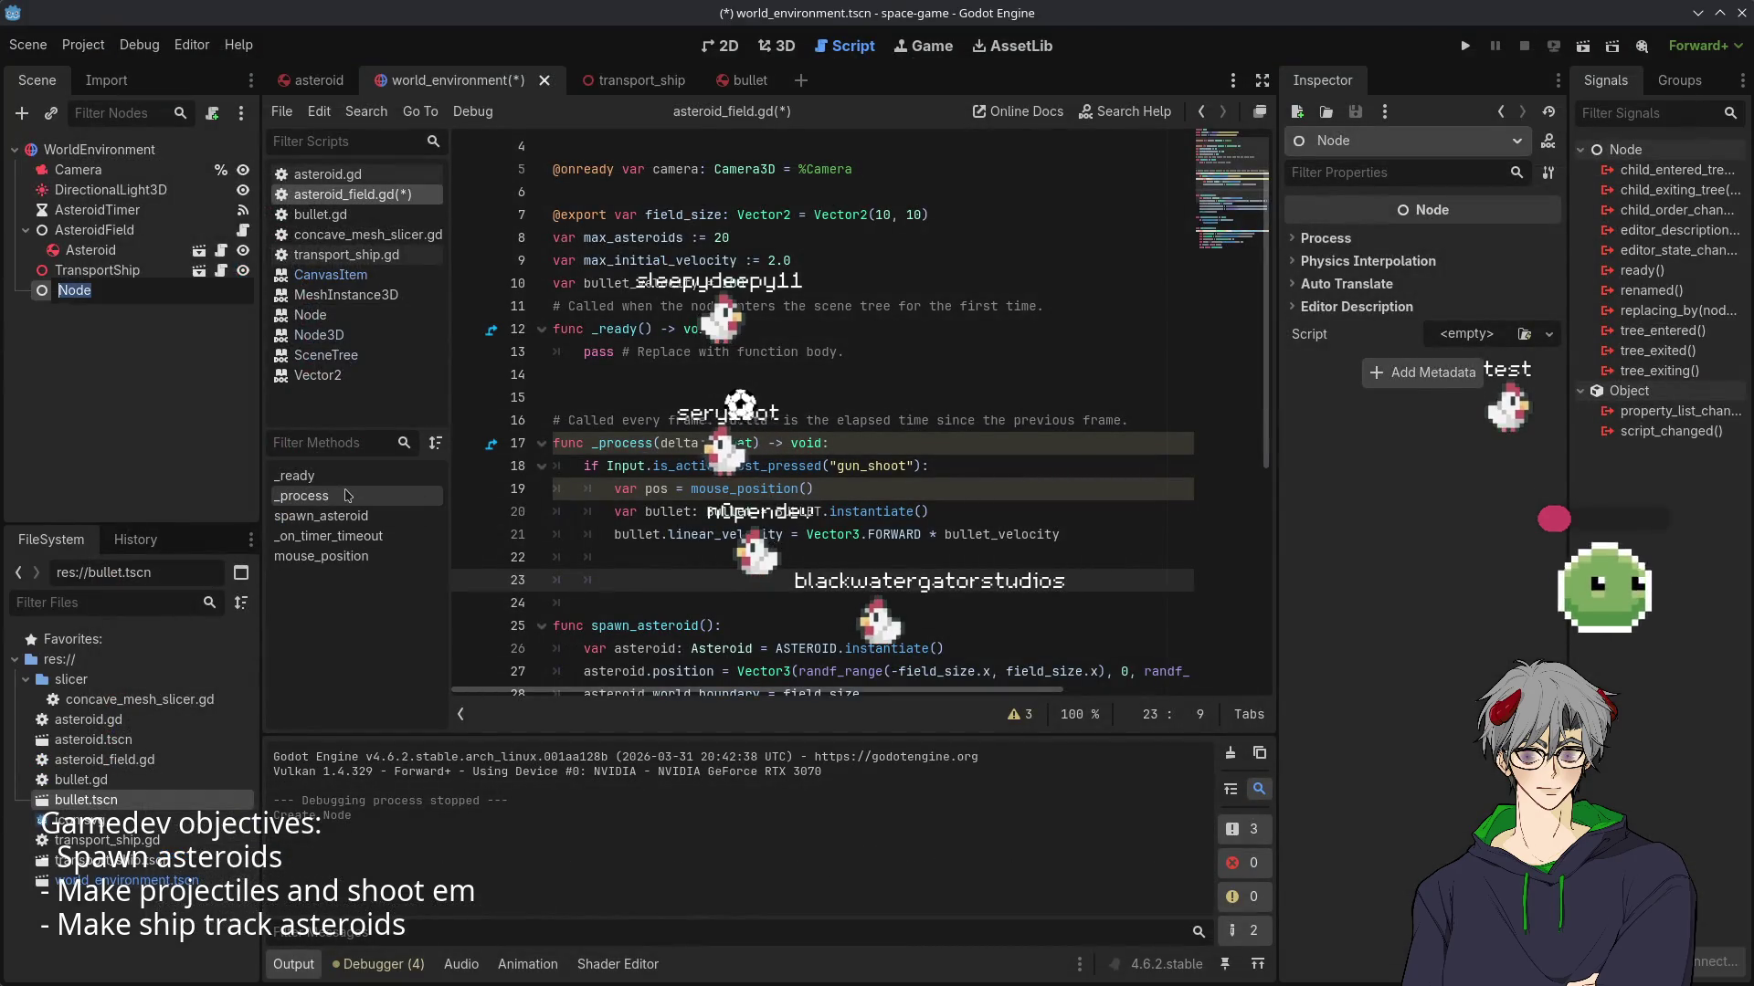
pyautogui.write('etField')
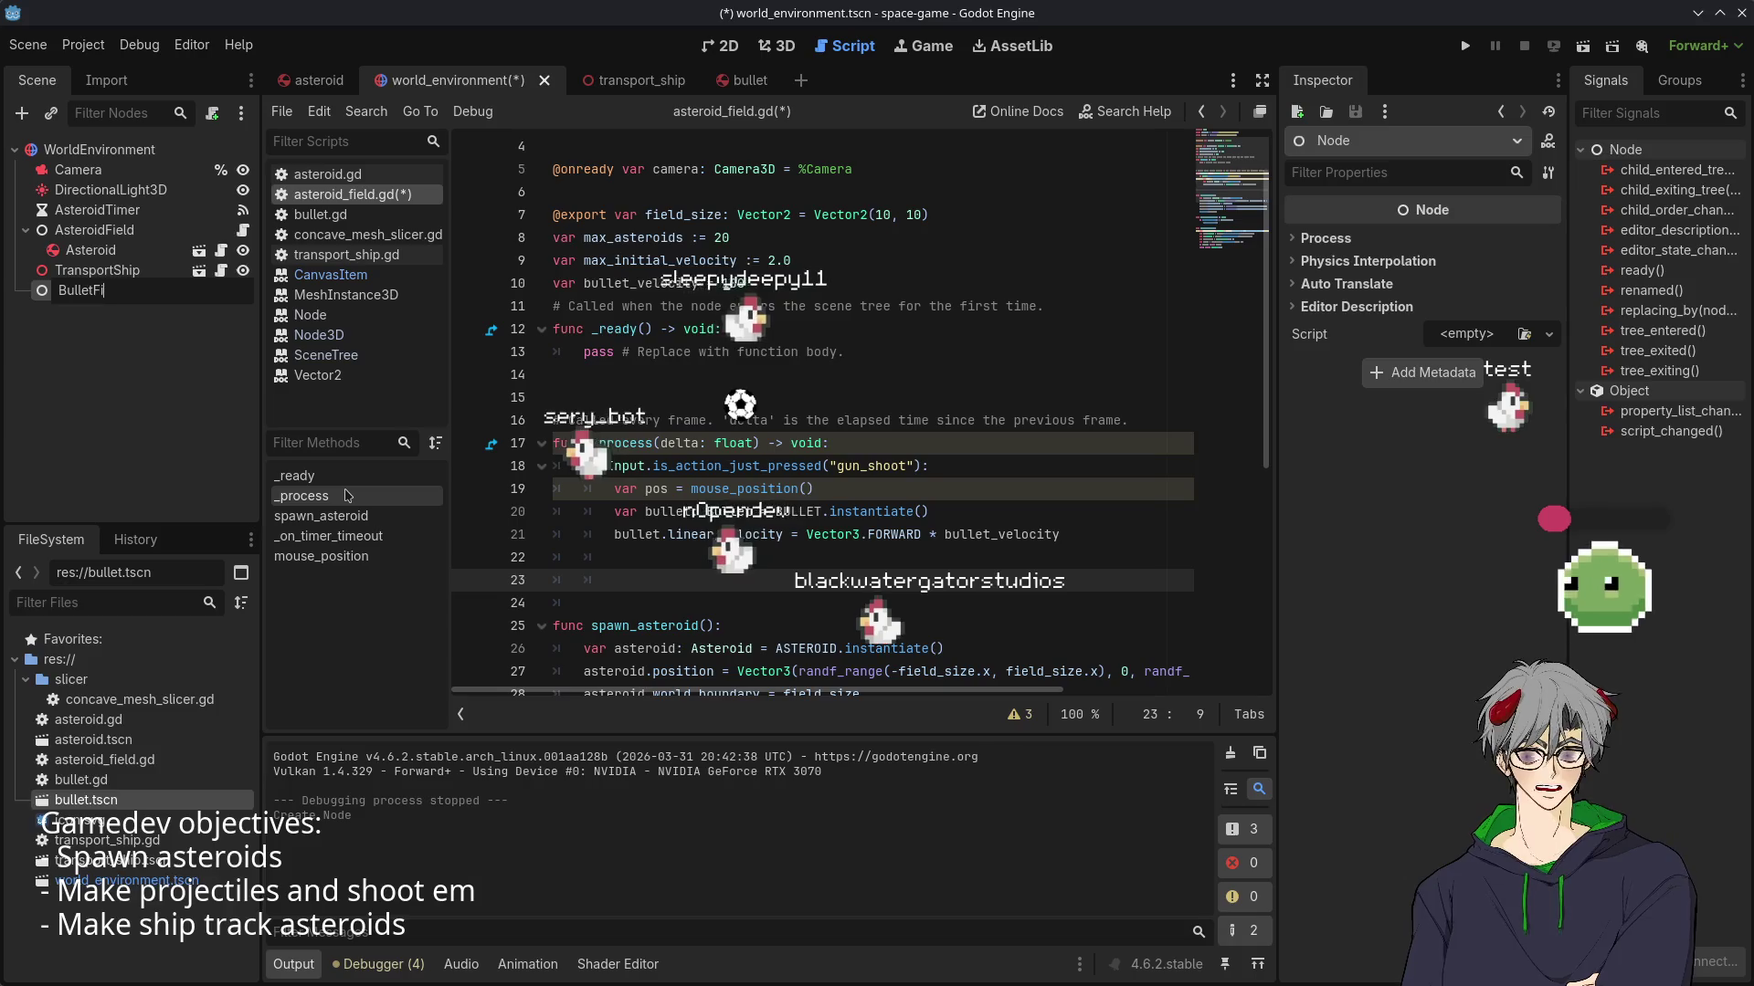
pyautogui.press('Return')
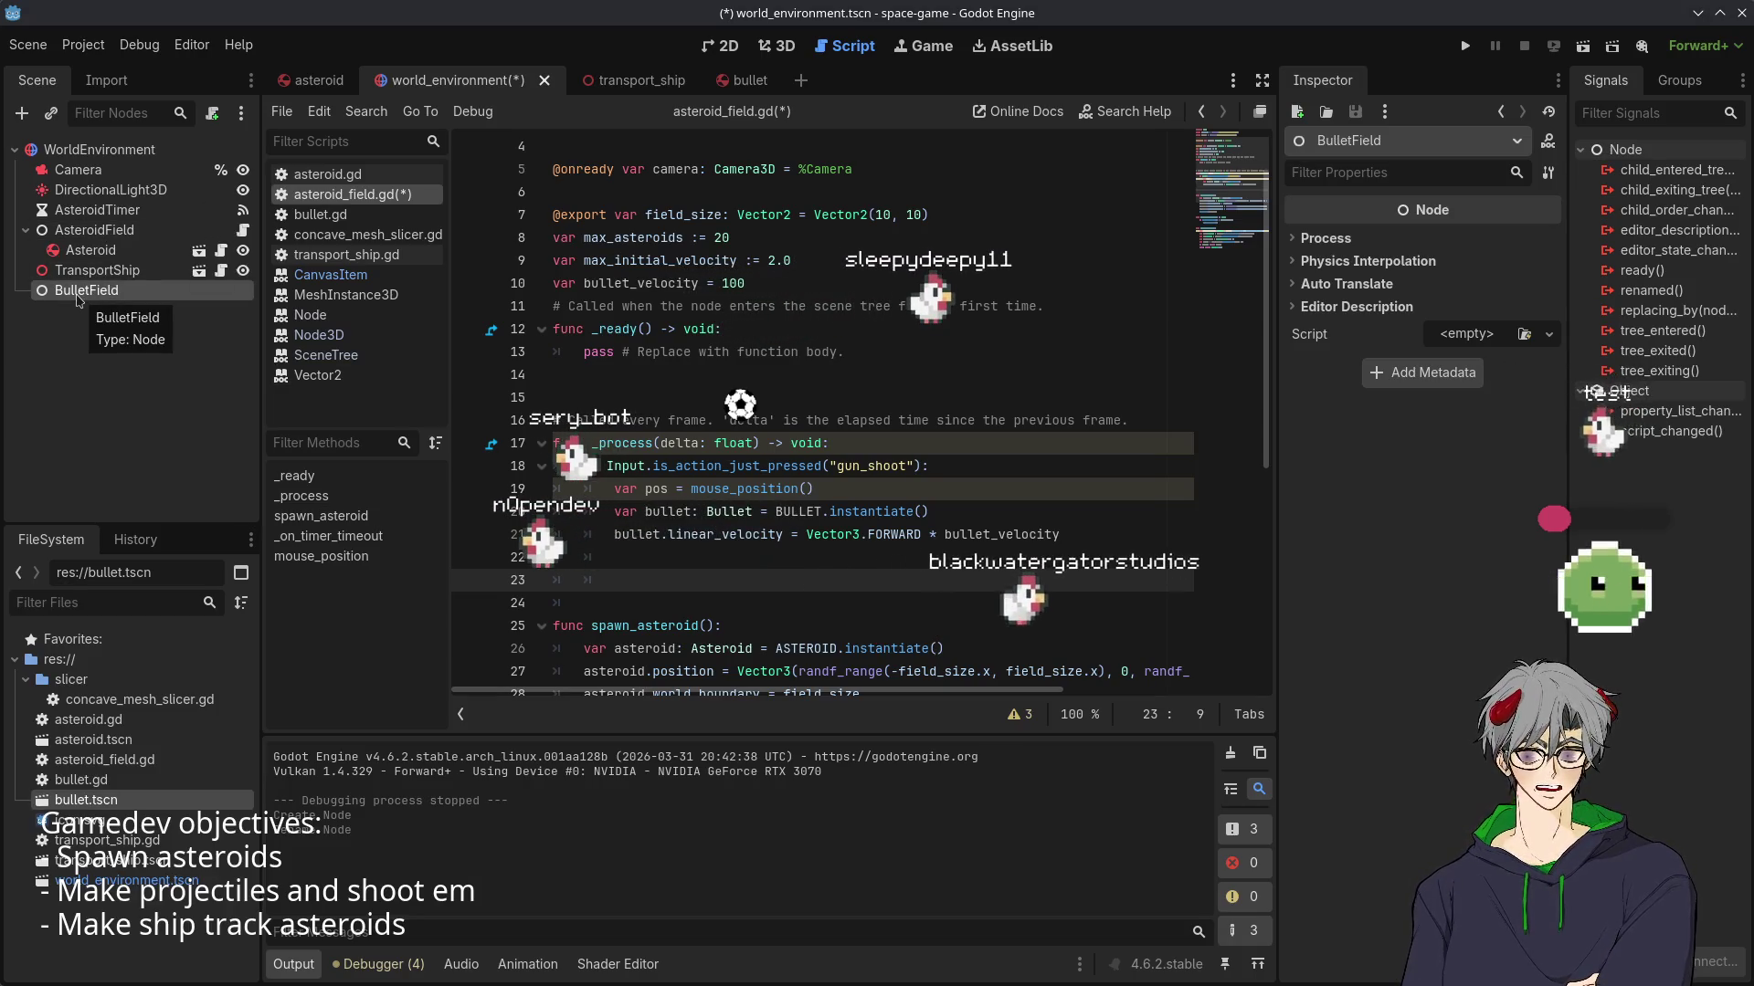
pyautogui.scroll(1, 887, 402)
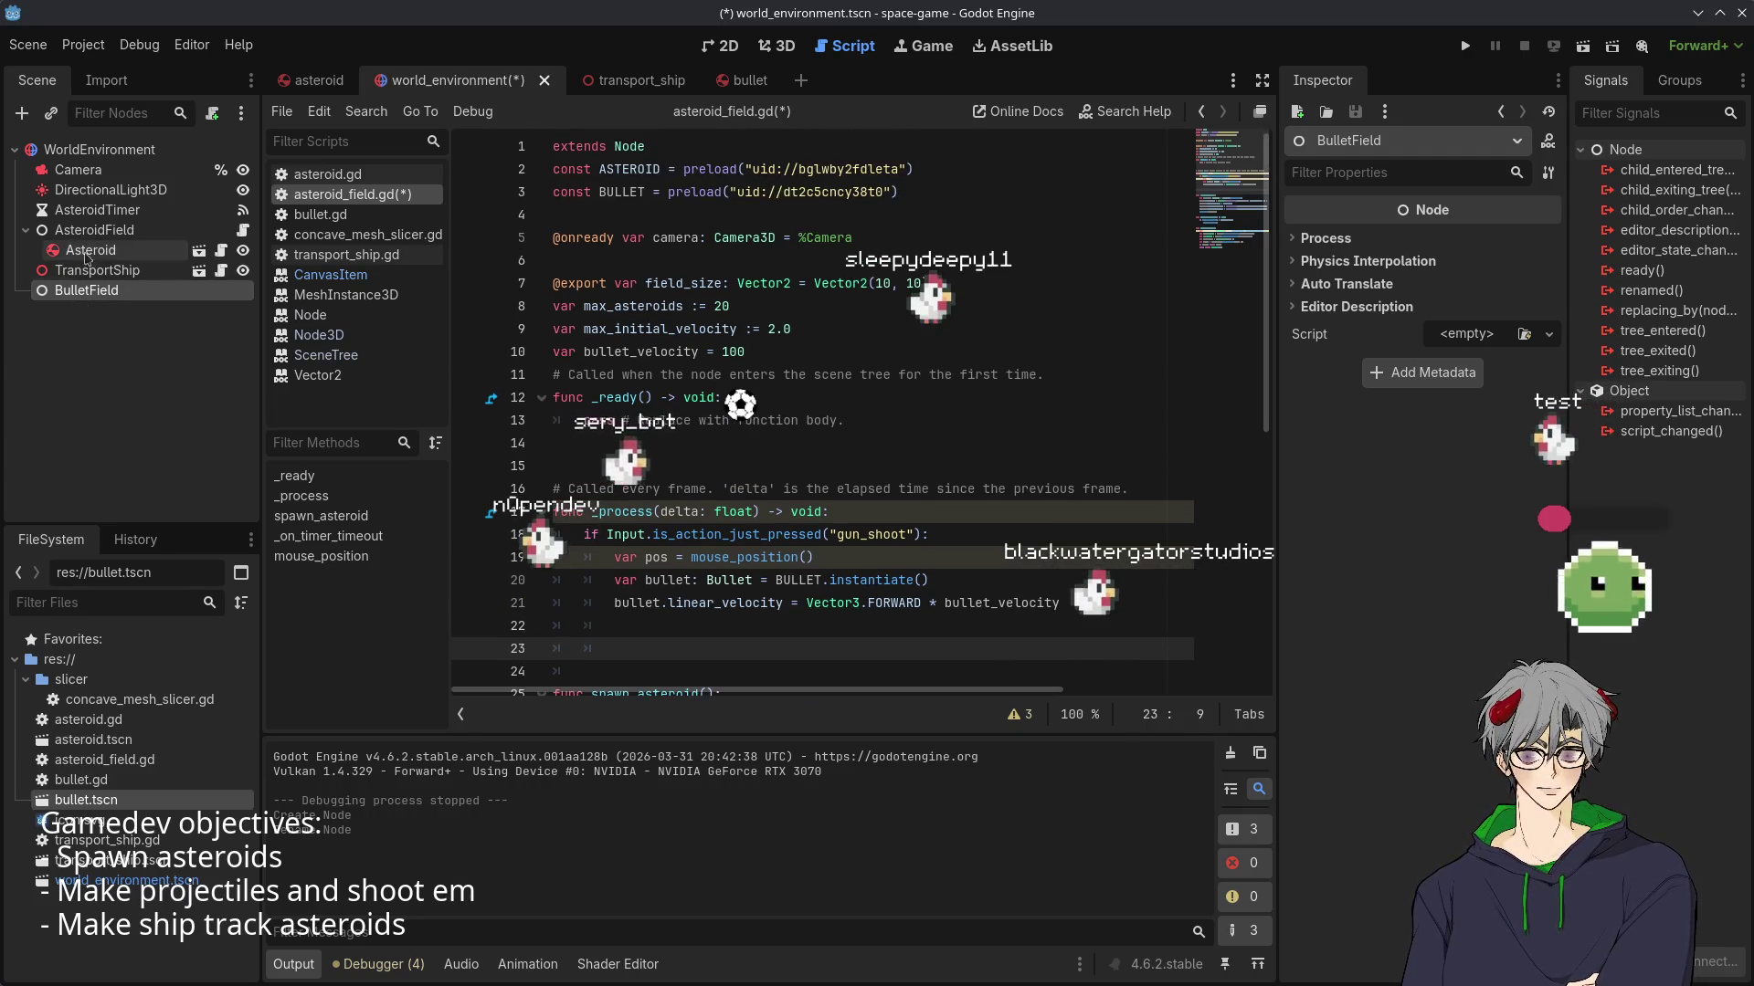
# - Drag BulletField into line 4 of asteroid_field.gd to create an onready bullet_field reference
pyautogui.click(92, 310)
pyautogui.moveTo(87, 290)
pyautogui.mouseDown()
pyautogui.moveTo(493, 265)
pyautogui.moveTo(903, 282)
pyautogui.mouseUp()
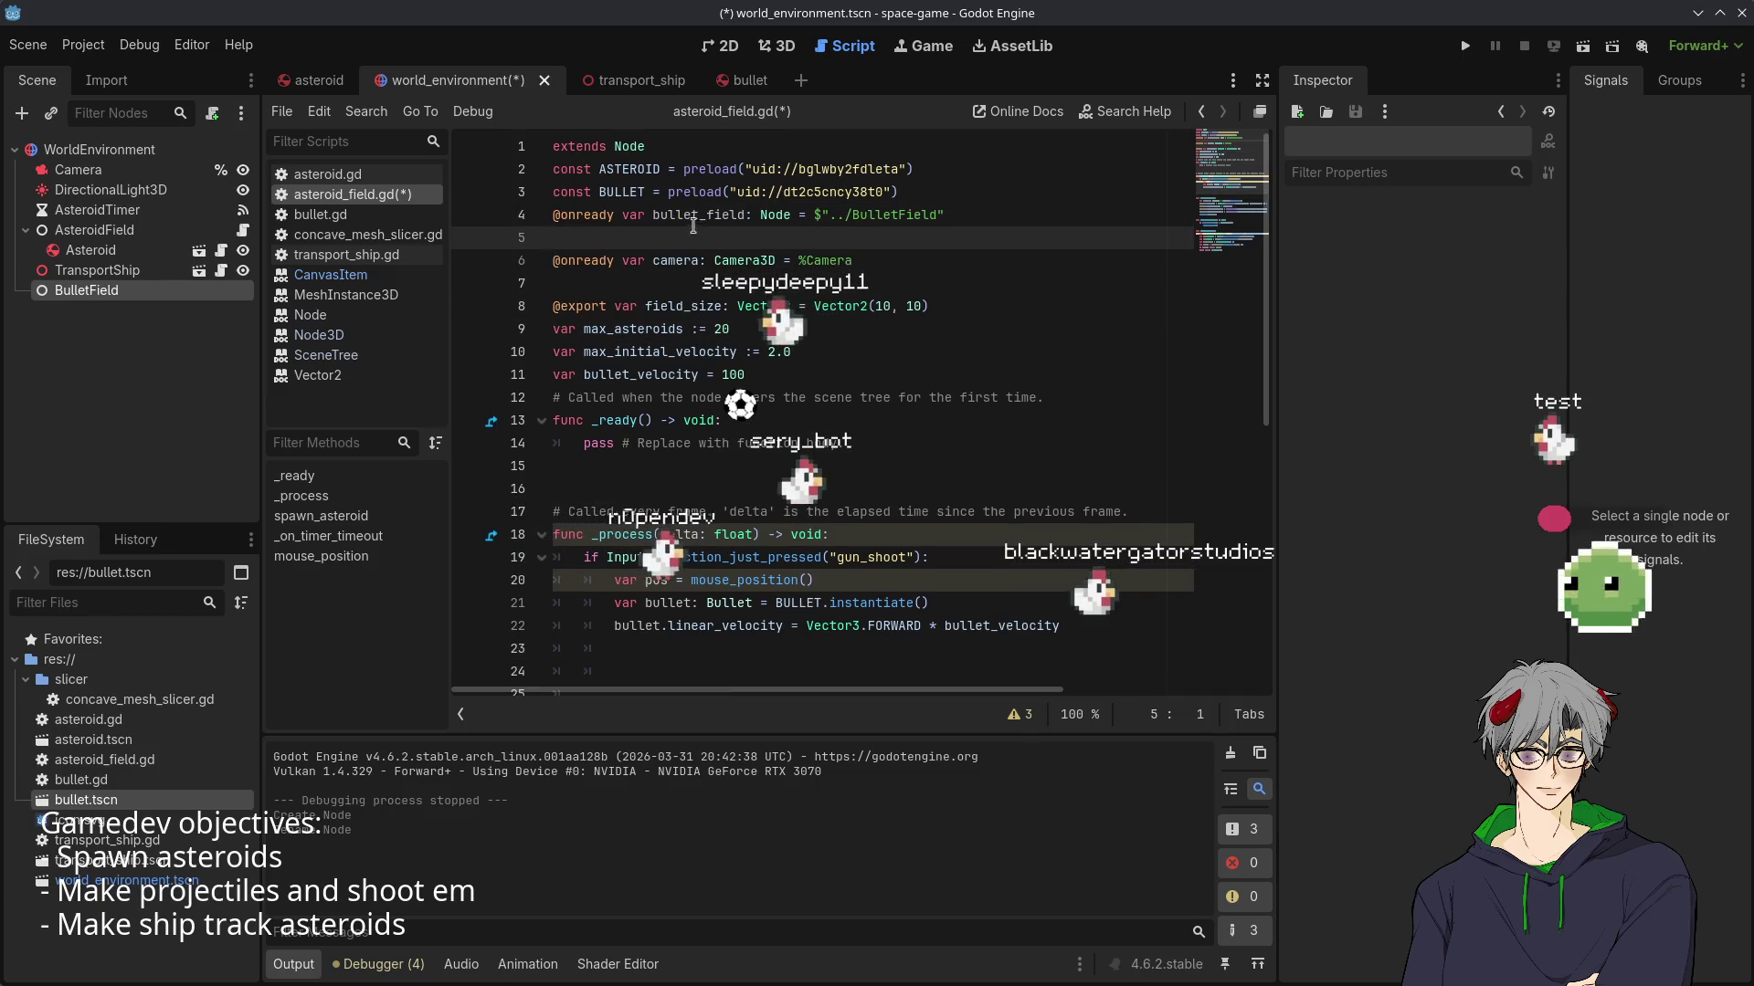
pyautogui.doubleClick(693, 218)
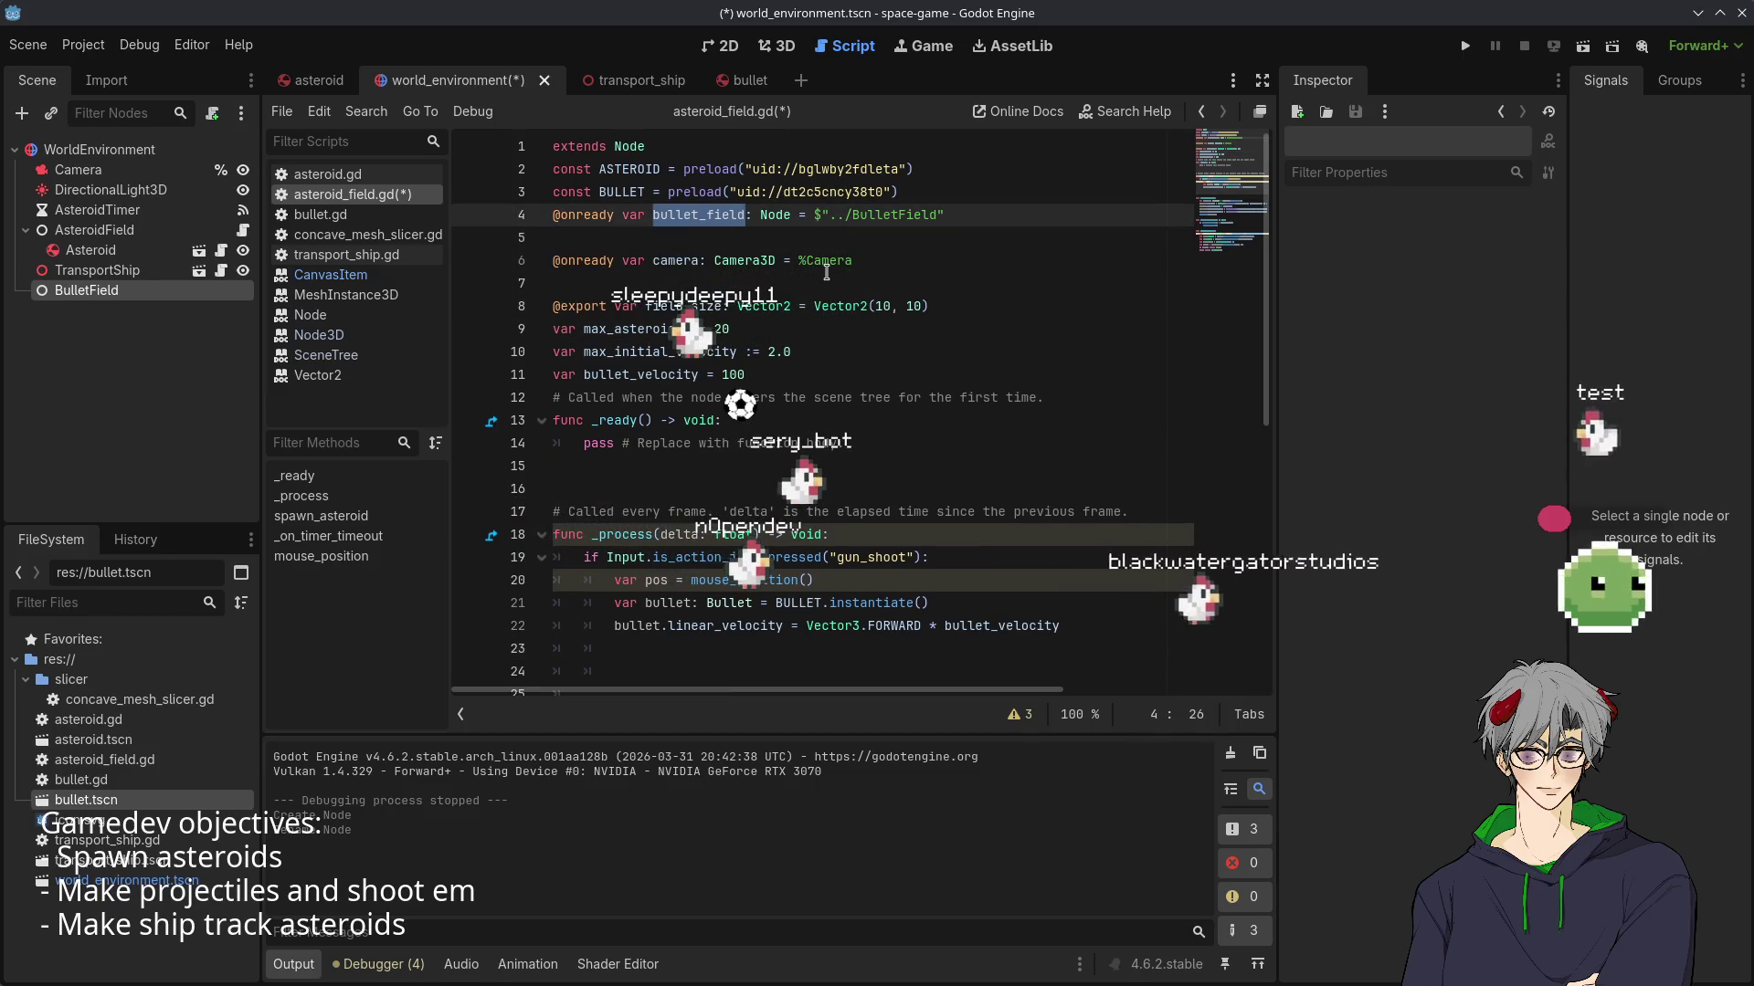
pyautogui.scroll(-5, 822, 311)
pyautogui.scroll(3, 775, 365)
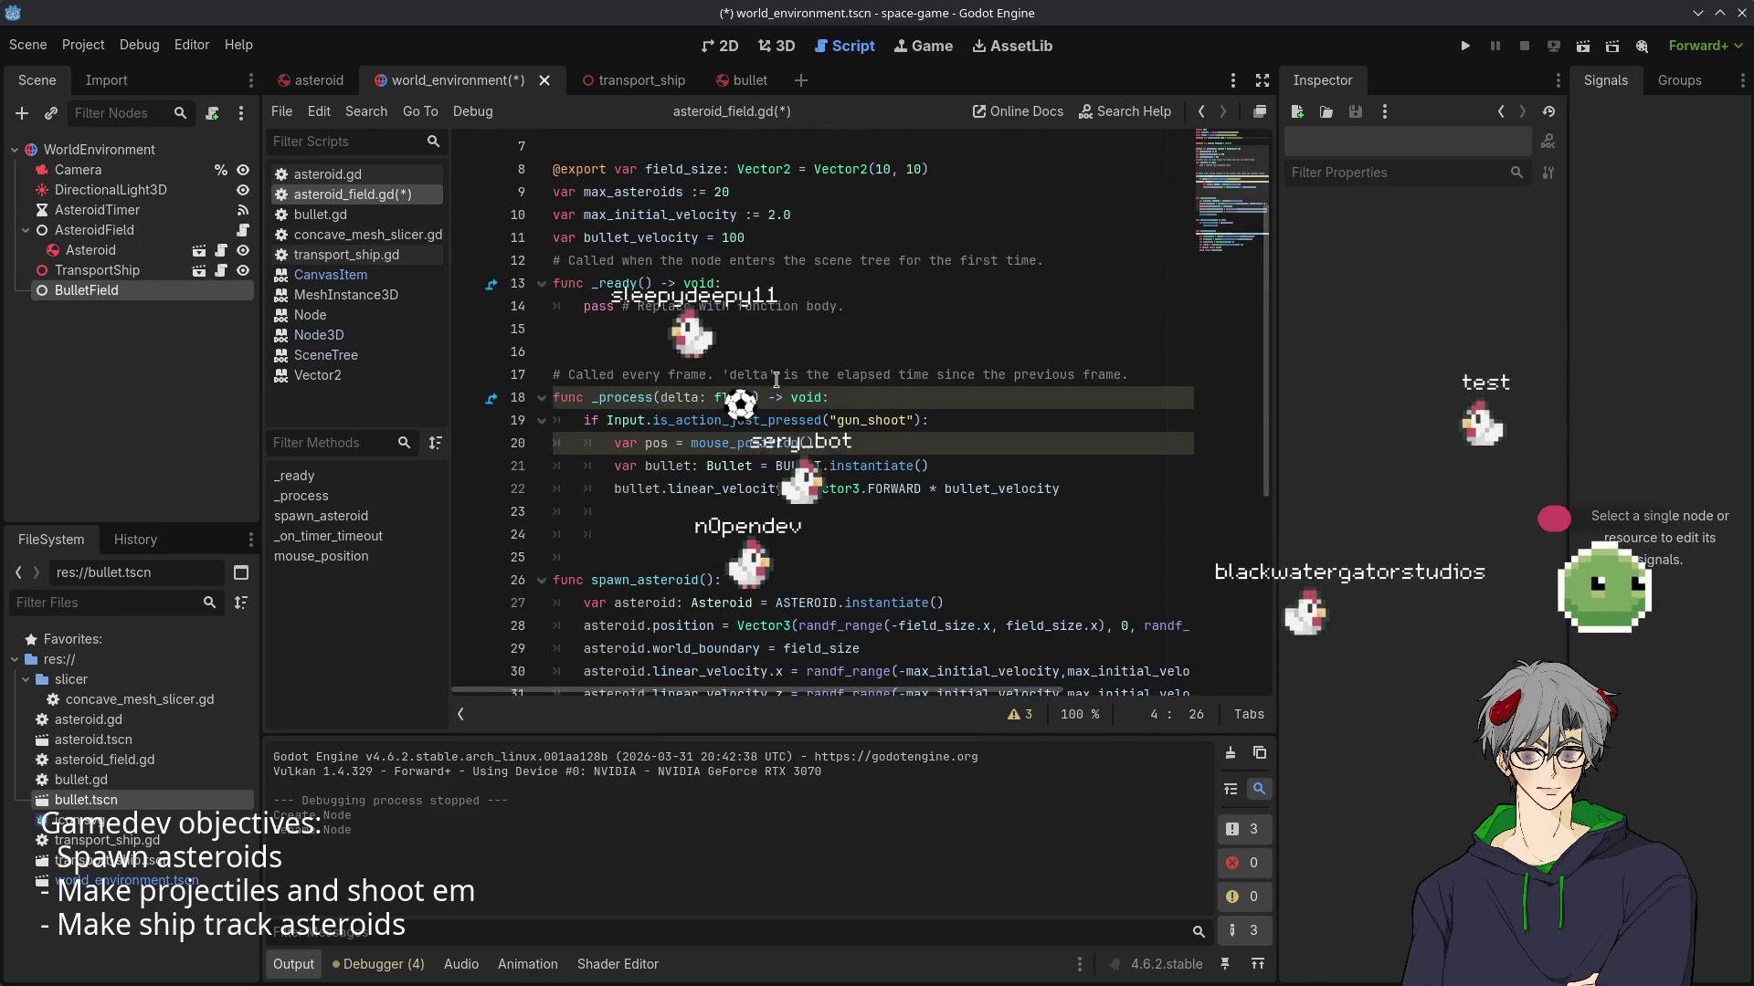
# - On line 23, add each new bullet with bullet_field.add_child(bullet) using autocomplete
pyautogui.click(662, 520)
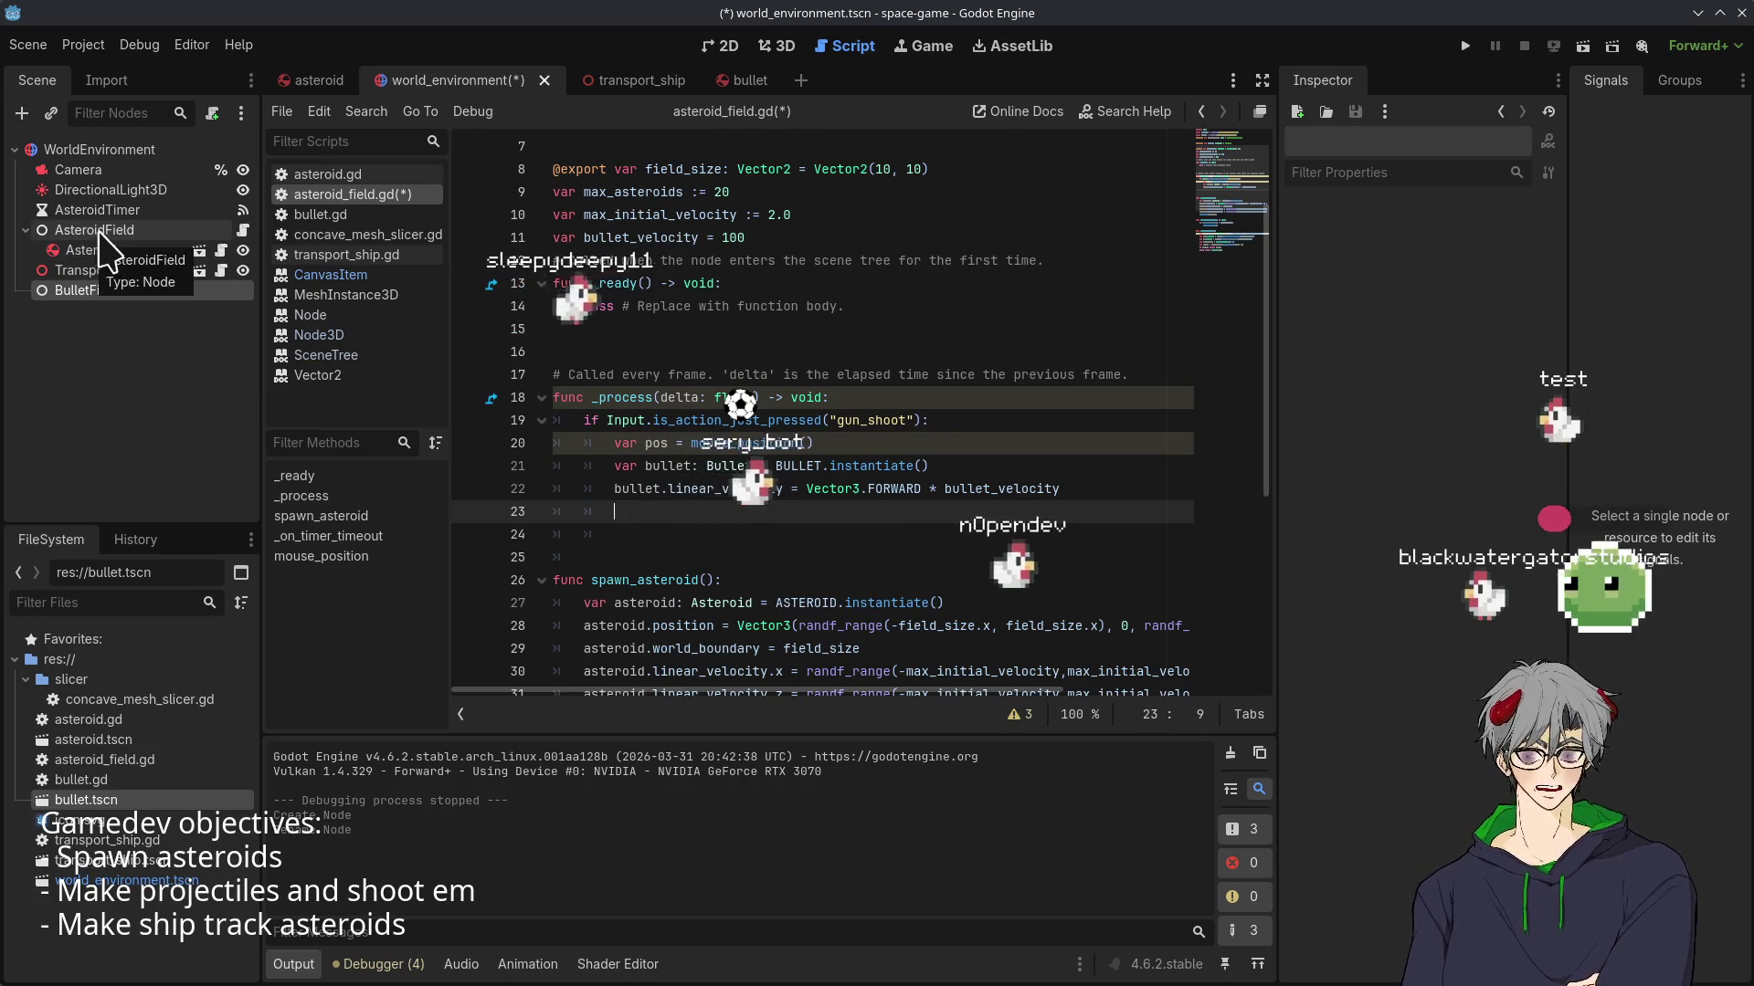
pyautogui.write('bullet_field.')
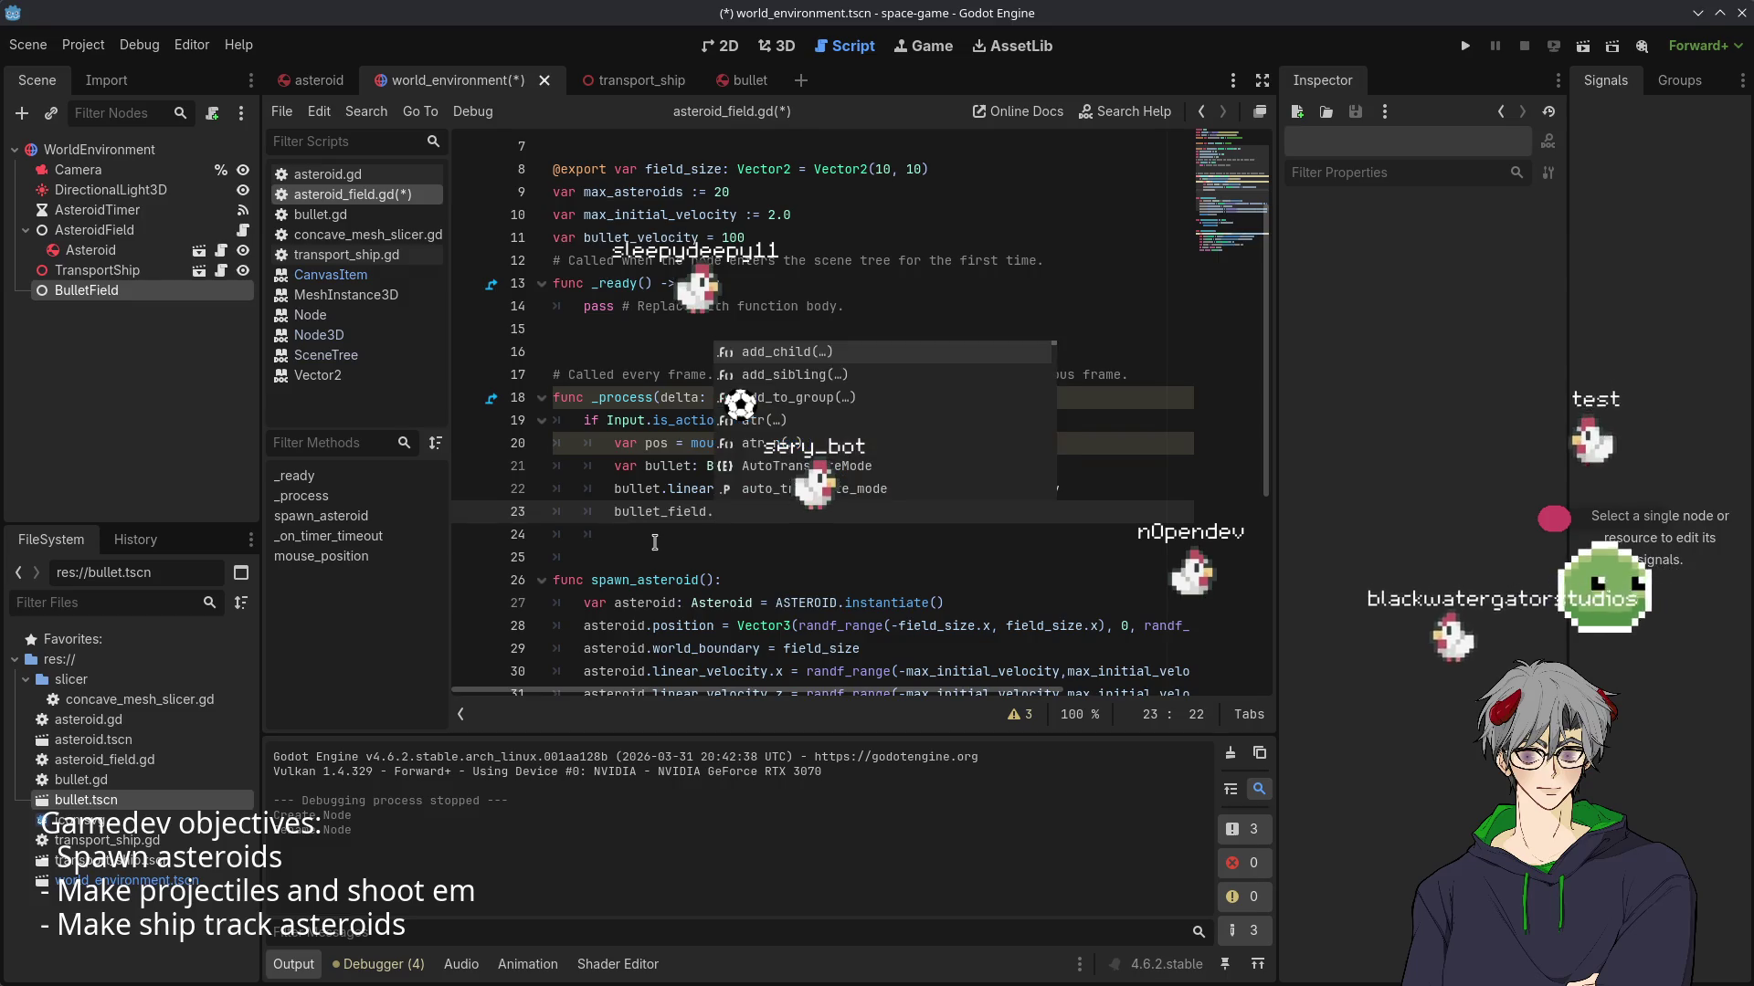
pyautogui.press('Return')
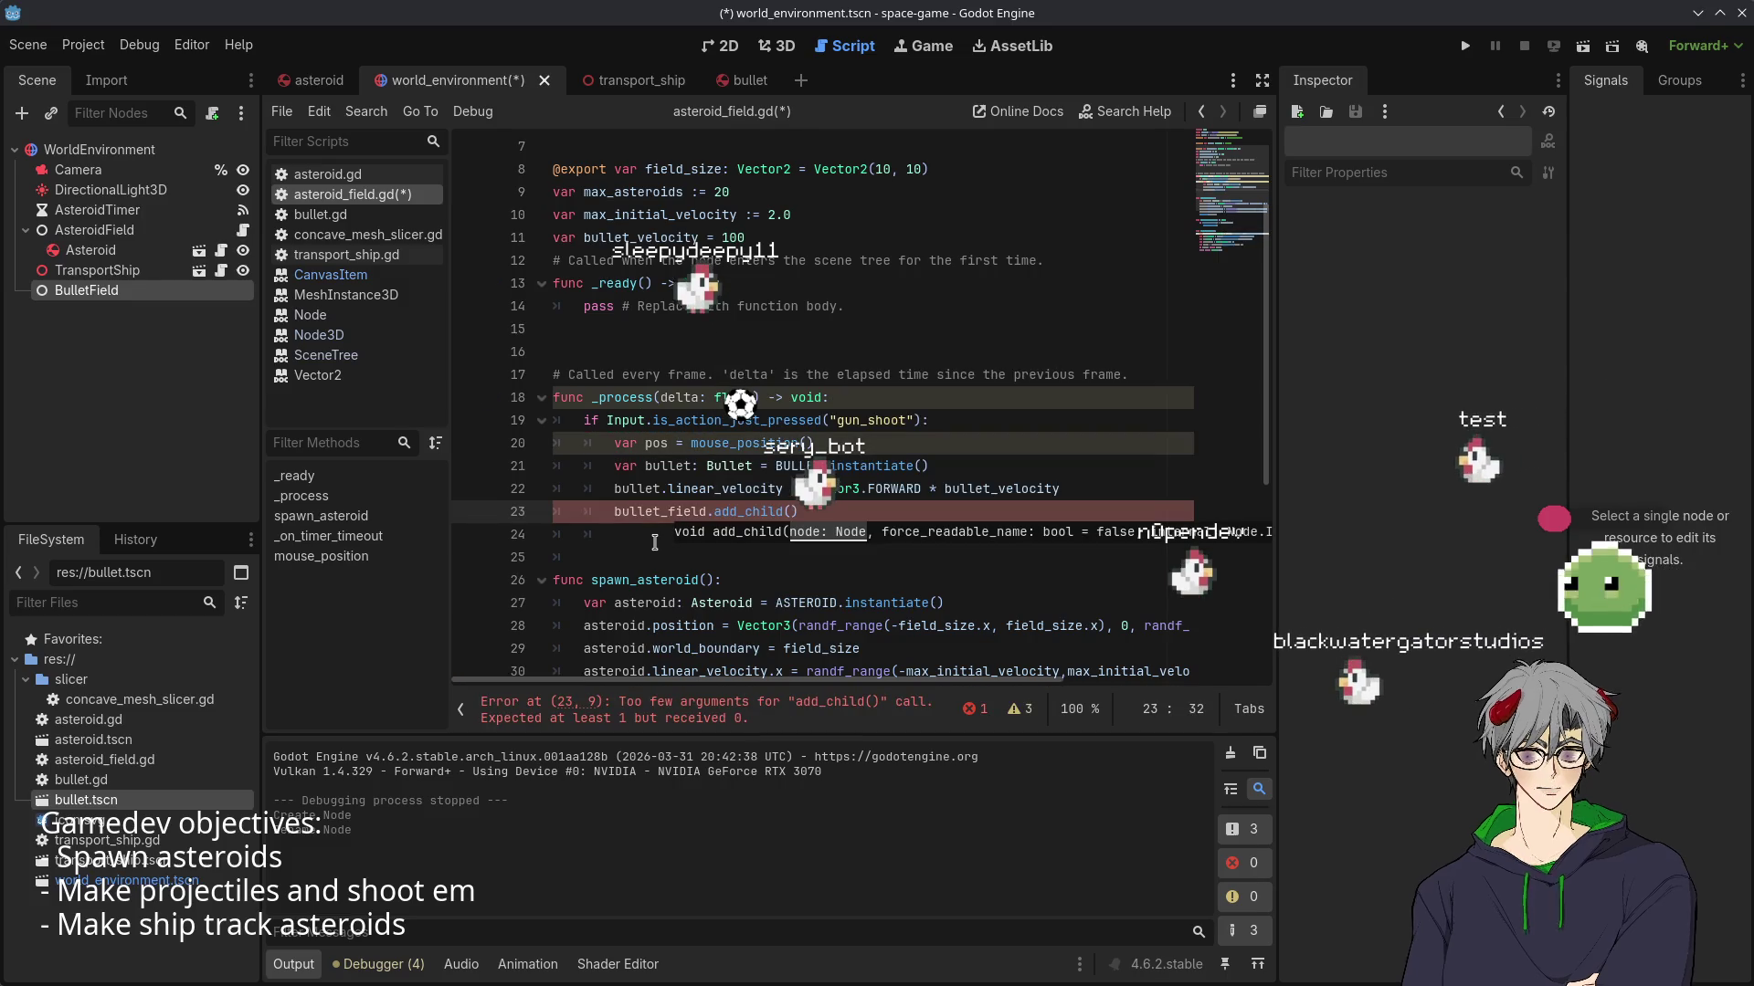
pyautogui.write('bull')
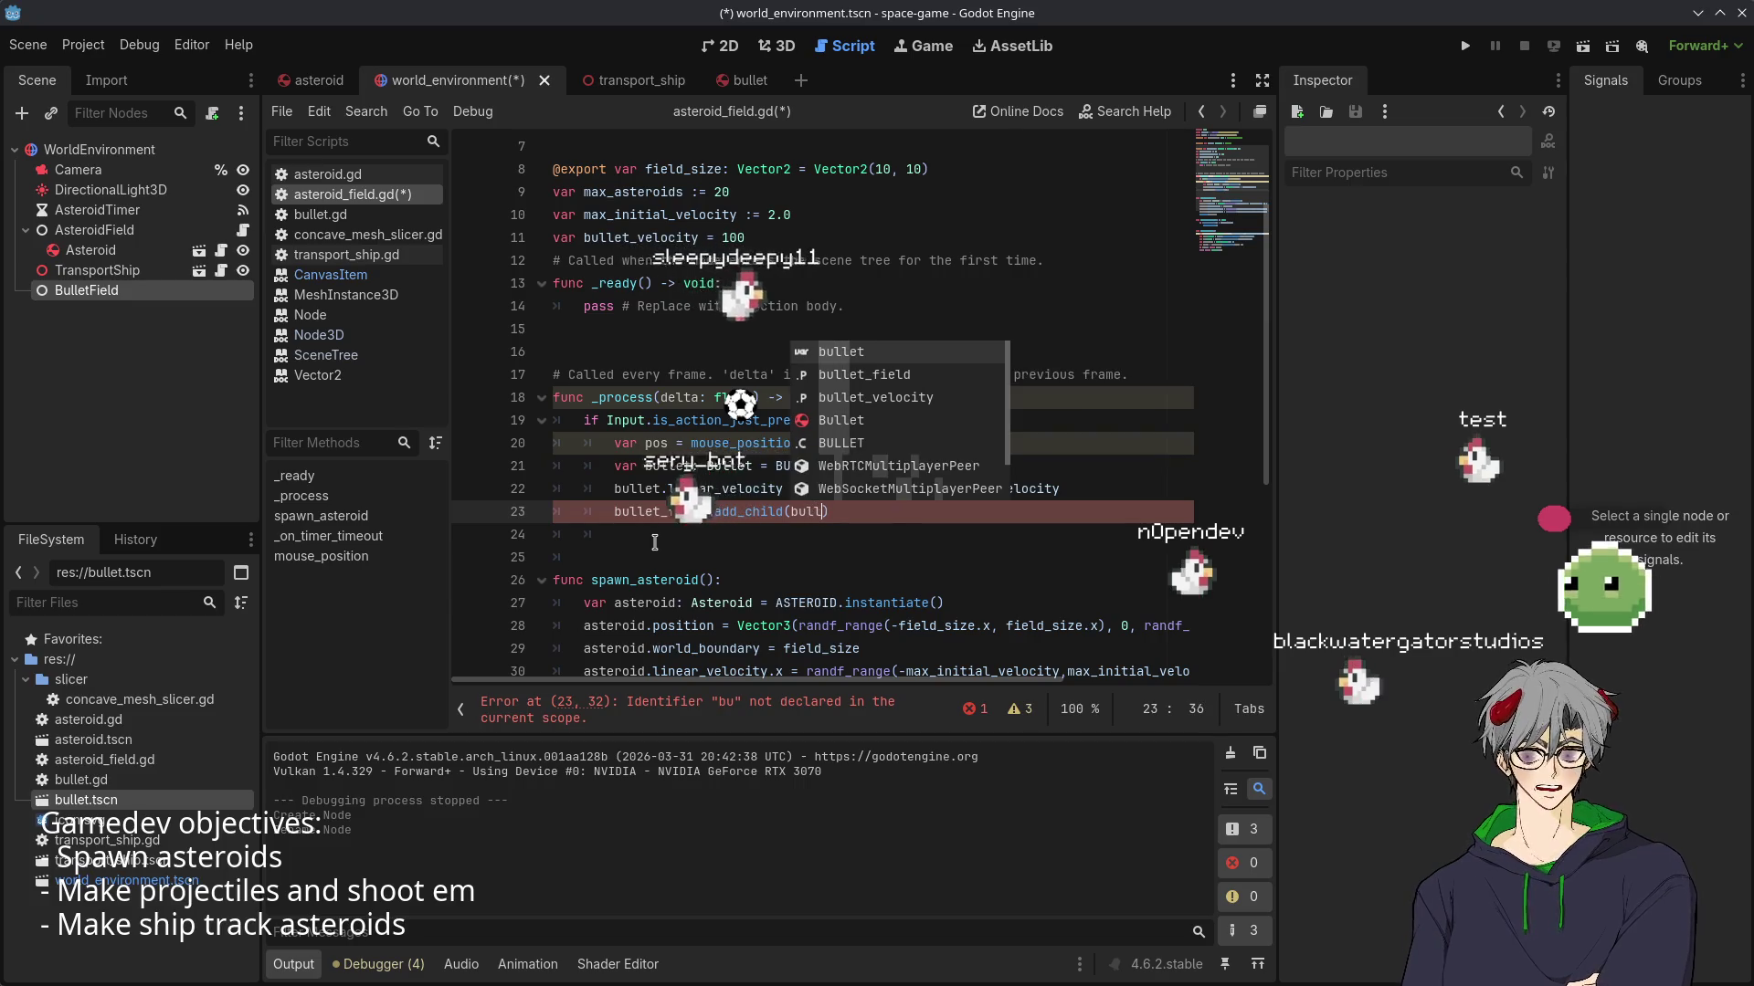
pyautogui.write('e')
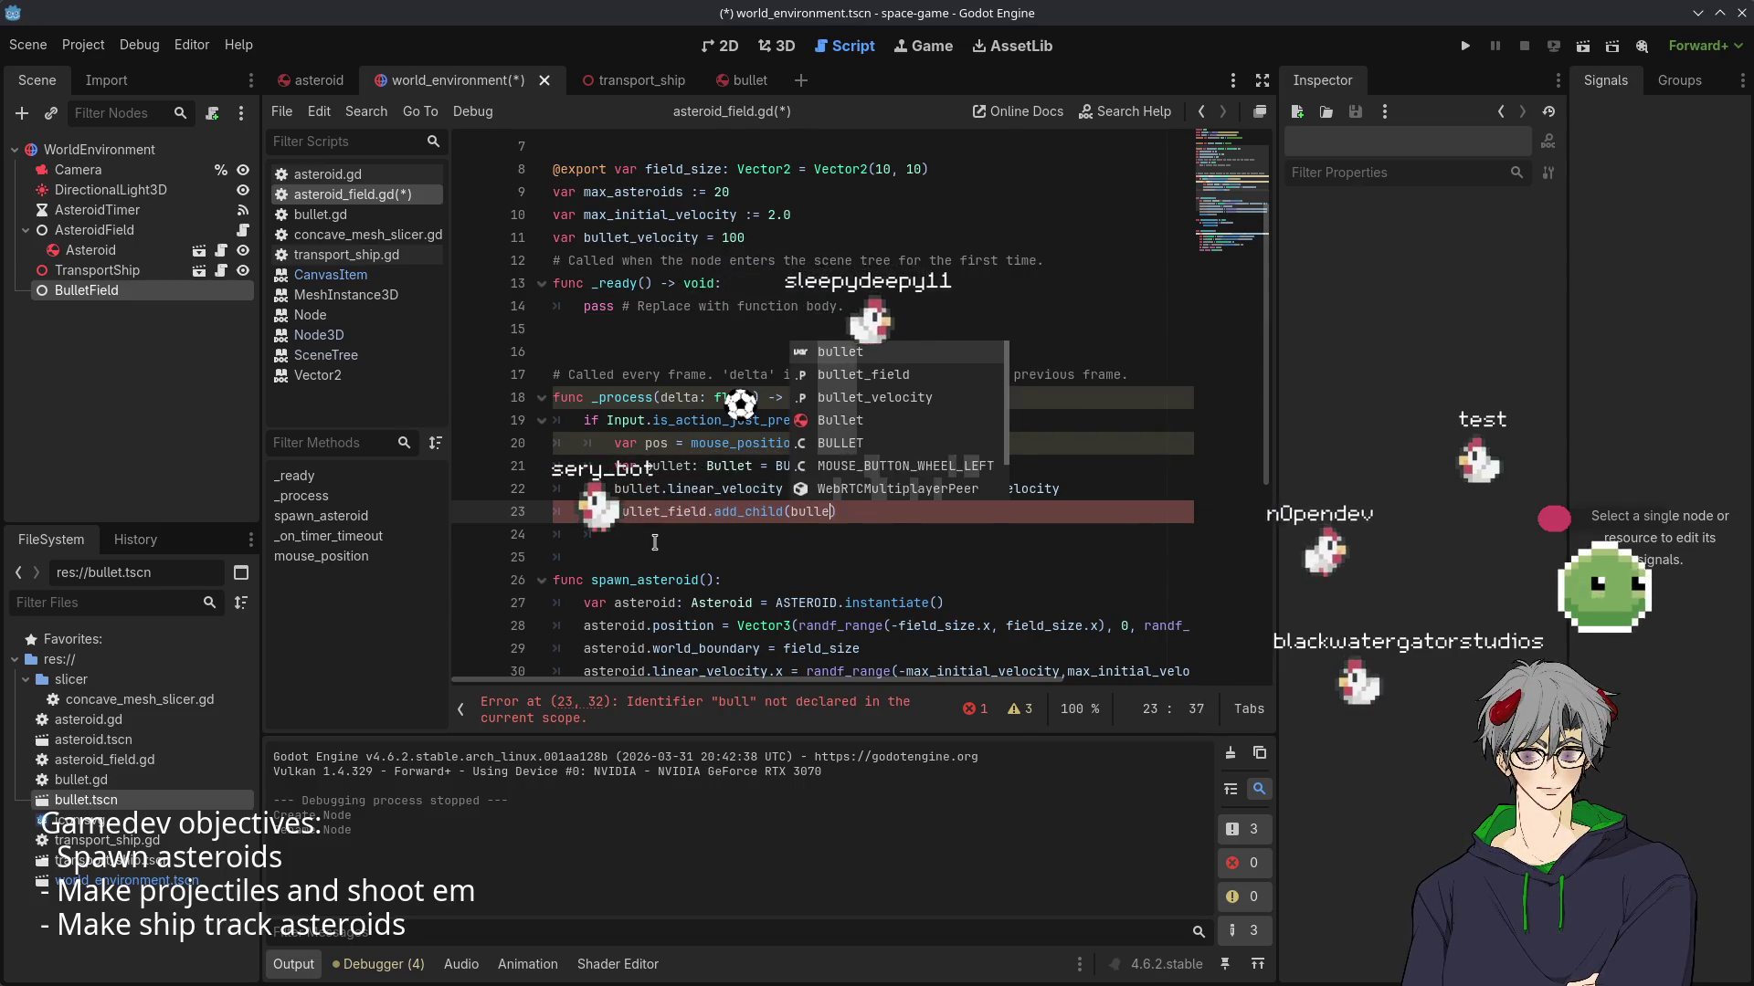
pyautogui.write('t')
pyautogui.press('Return')
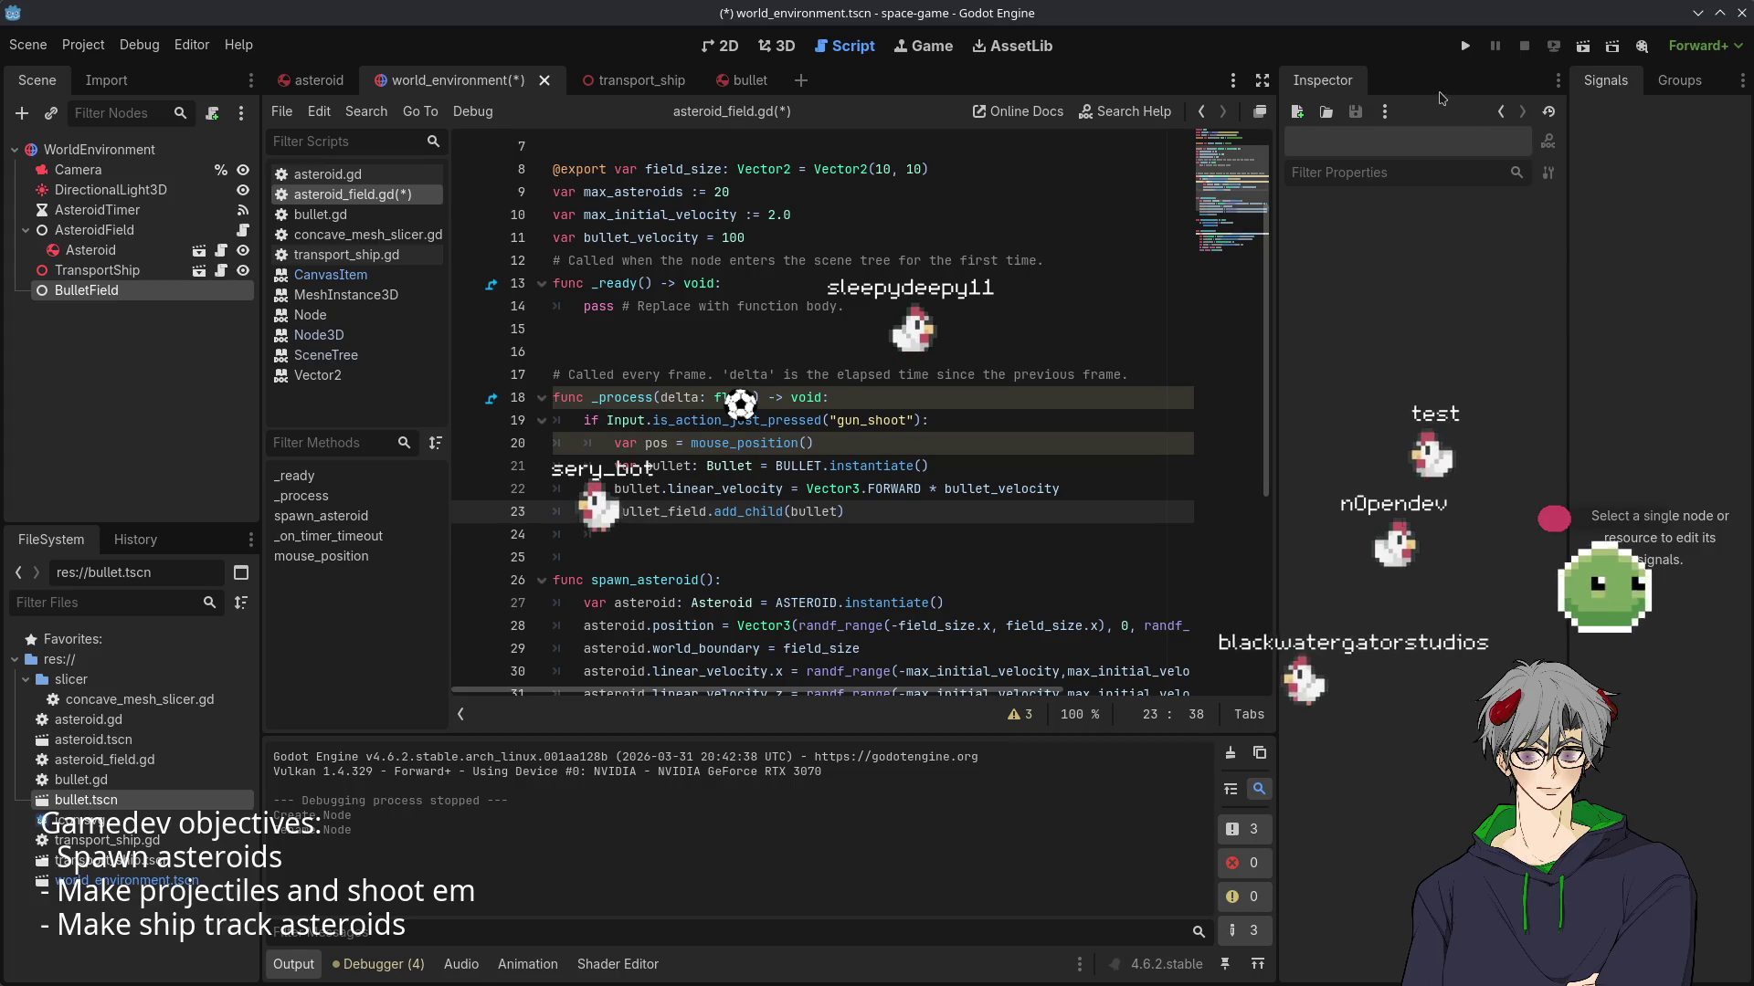
# - Run the project, fire a bullet, glance at the scene tabs, then stop the game
pyautogui.click(1464, 47)
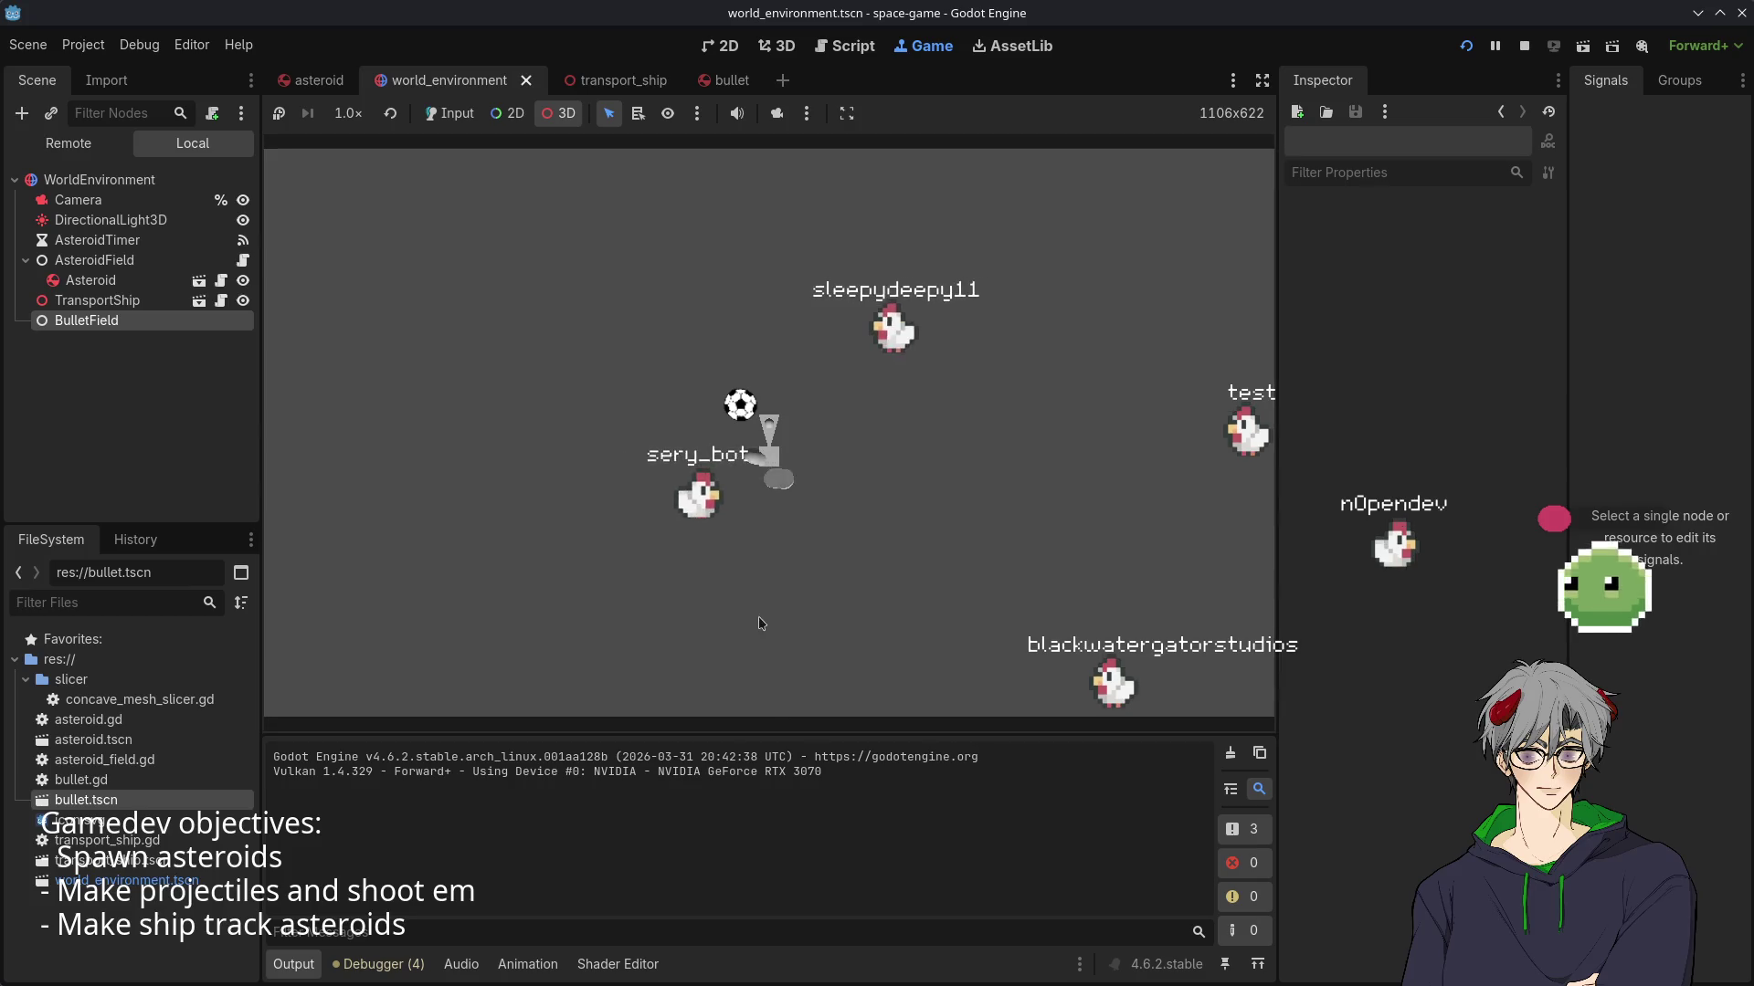
pyautogui.click(709, 585)
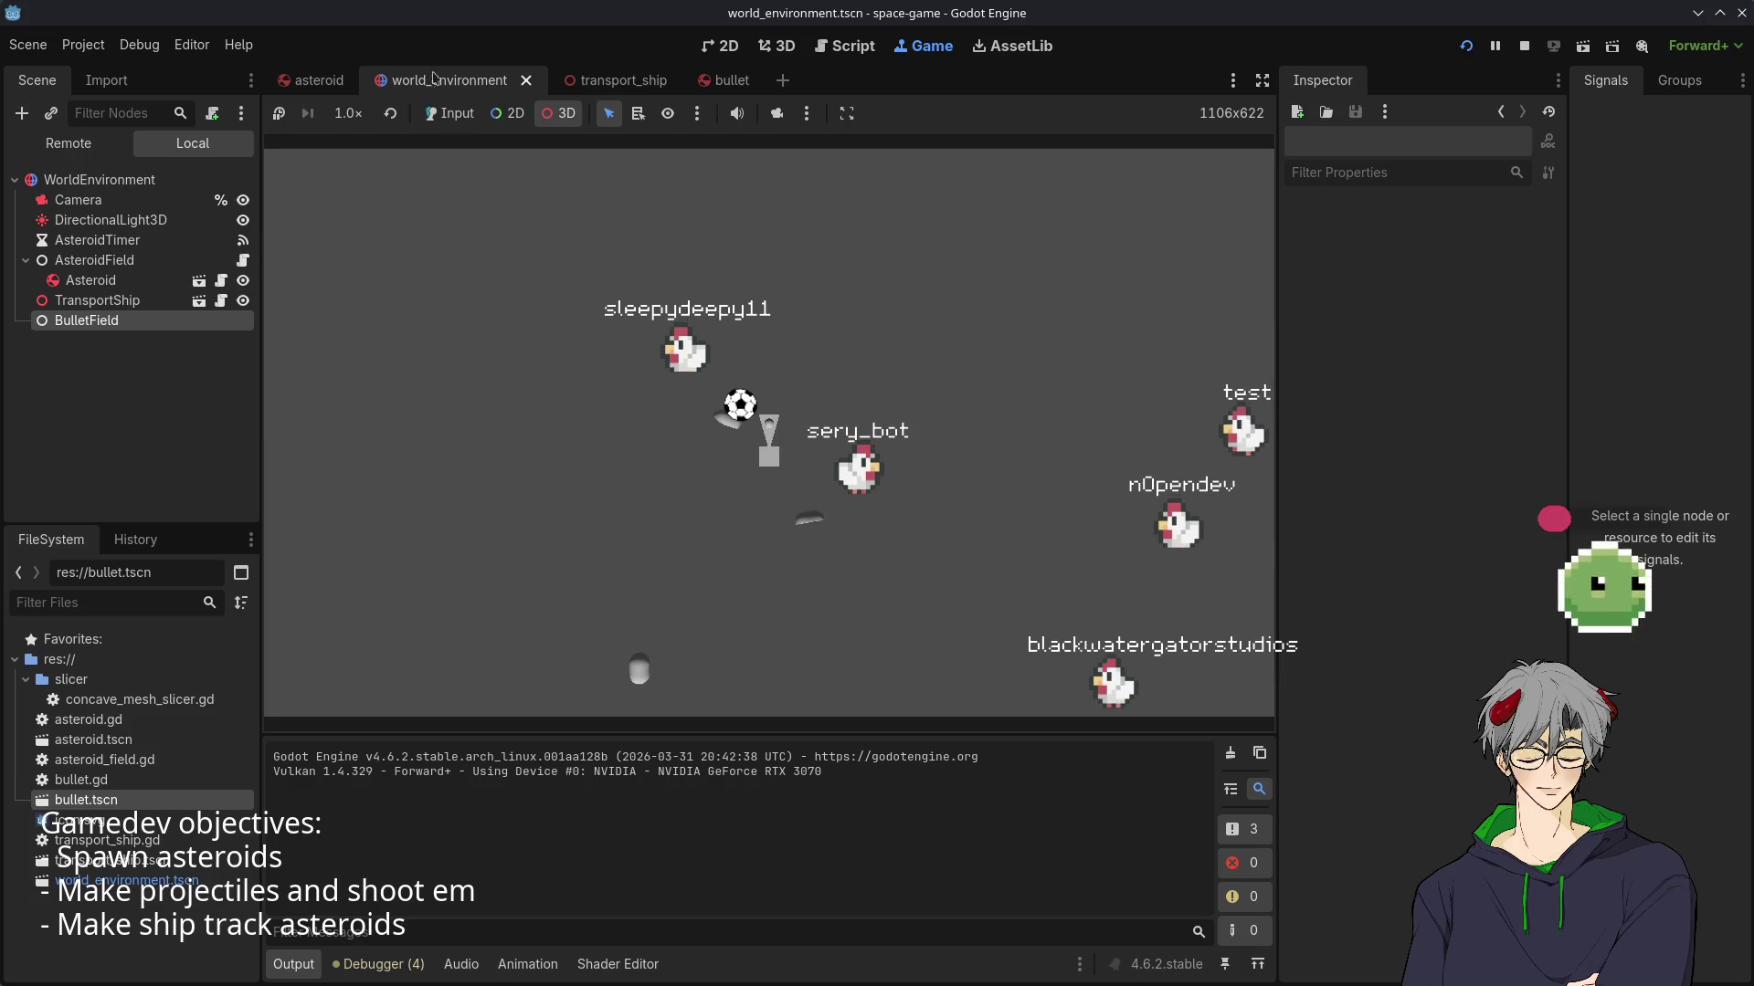
pyautogui.click(311, 80)
pyautogui.click(438, 80)
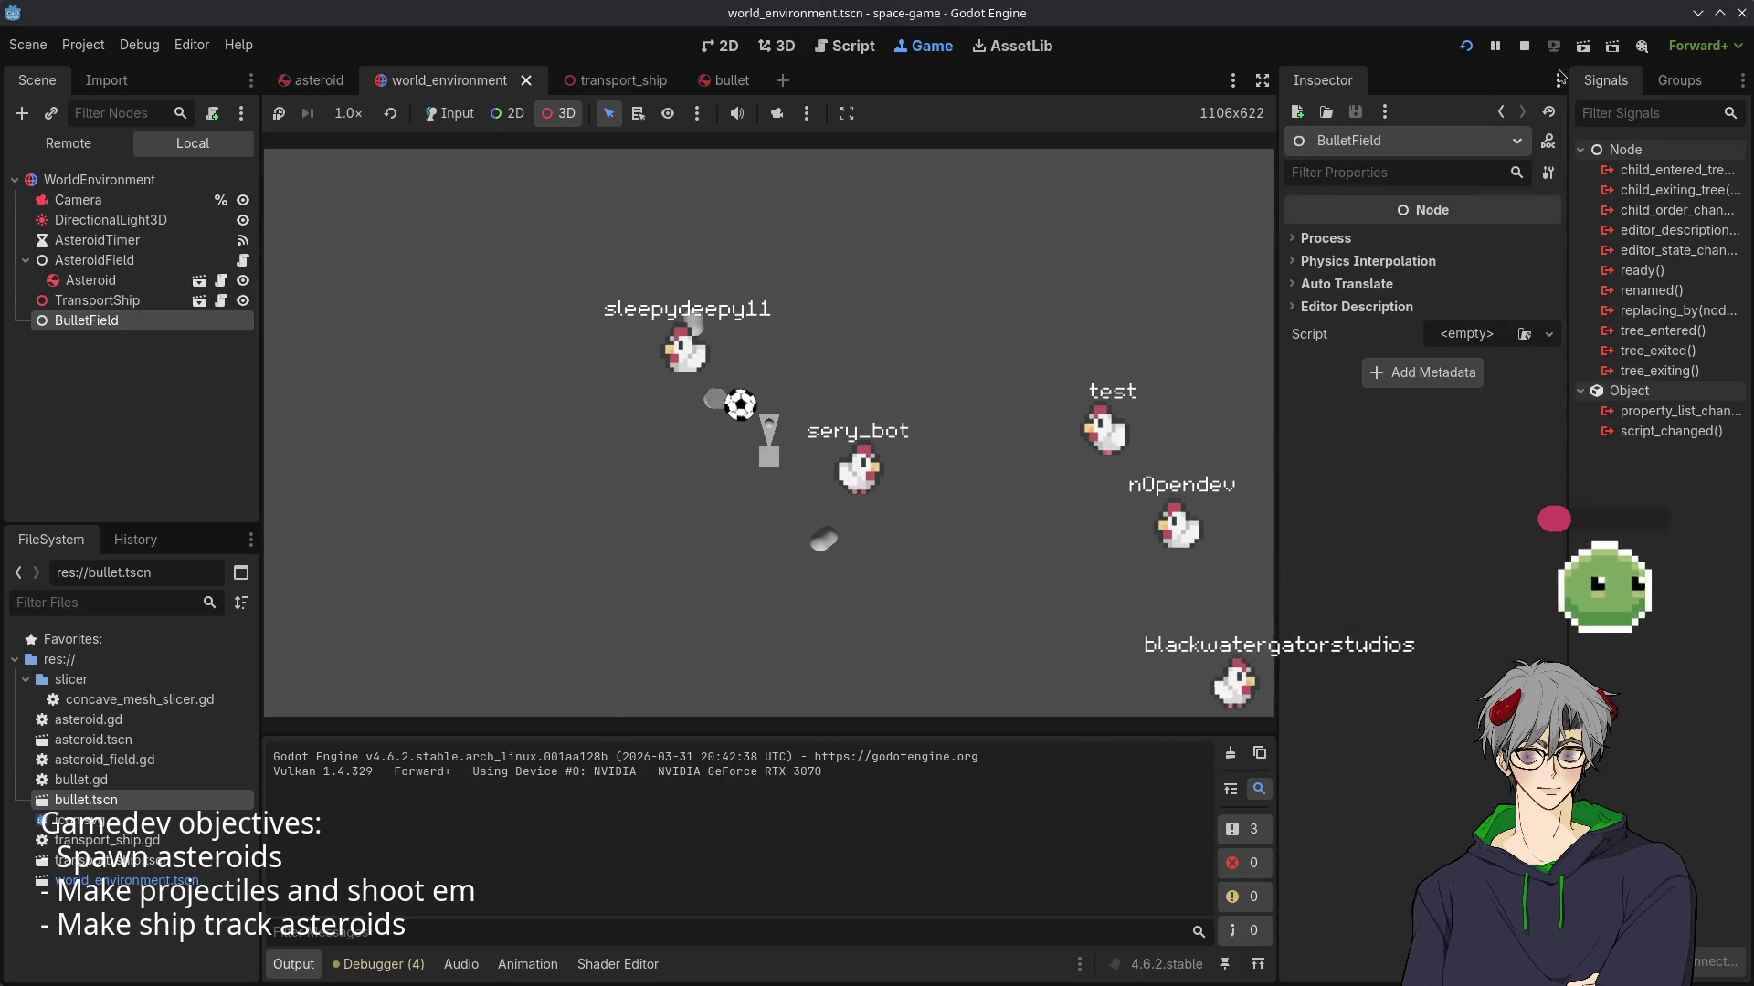
pyautogui.press('F8')
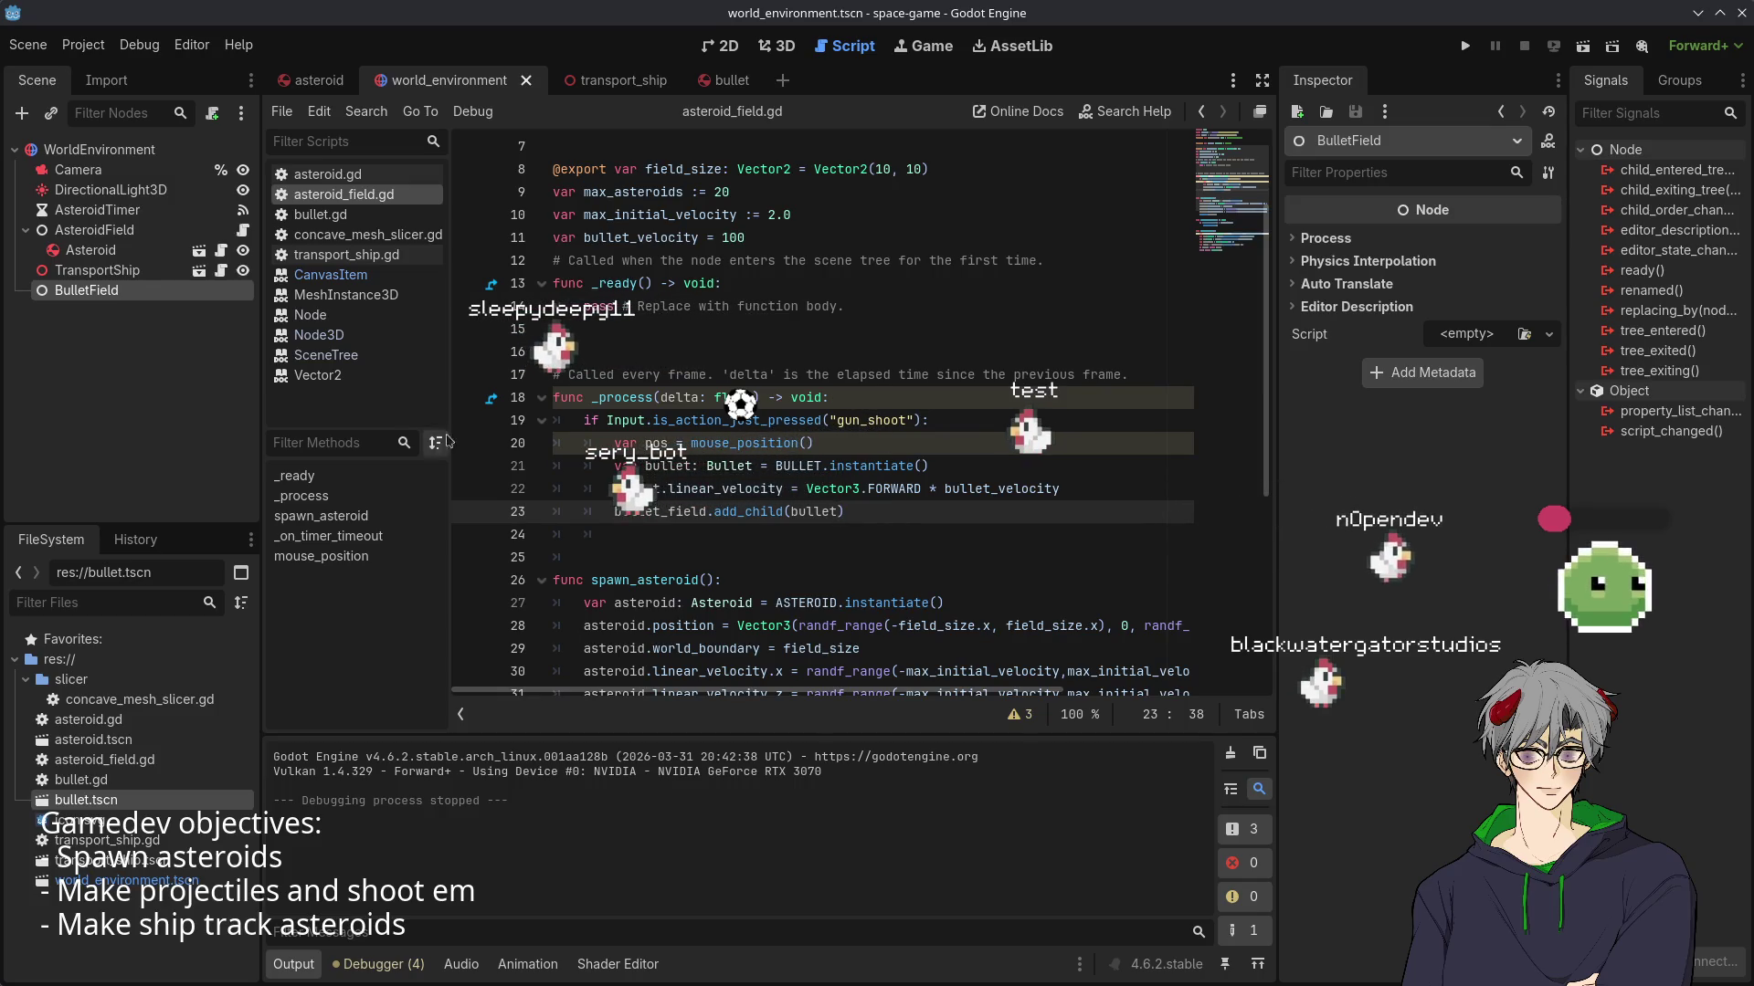
# - Set a breakpoint on line 20, rerun the game, then open Project Settings' Input Map
pyautogui.click(469, 444)
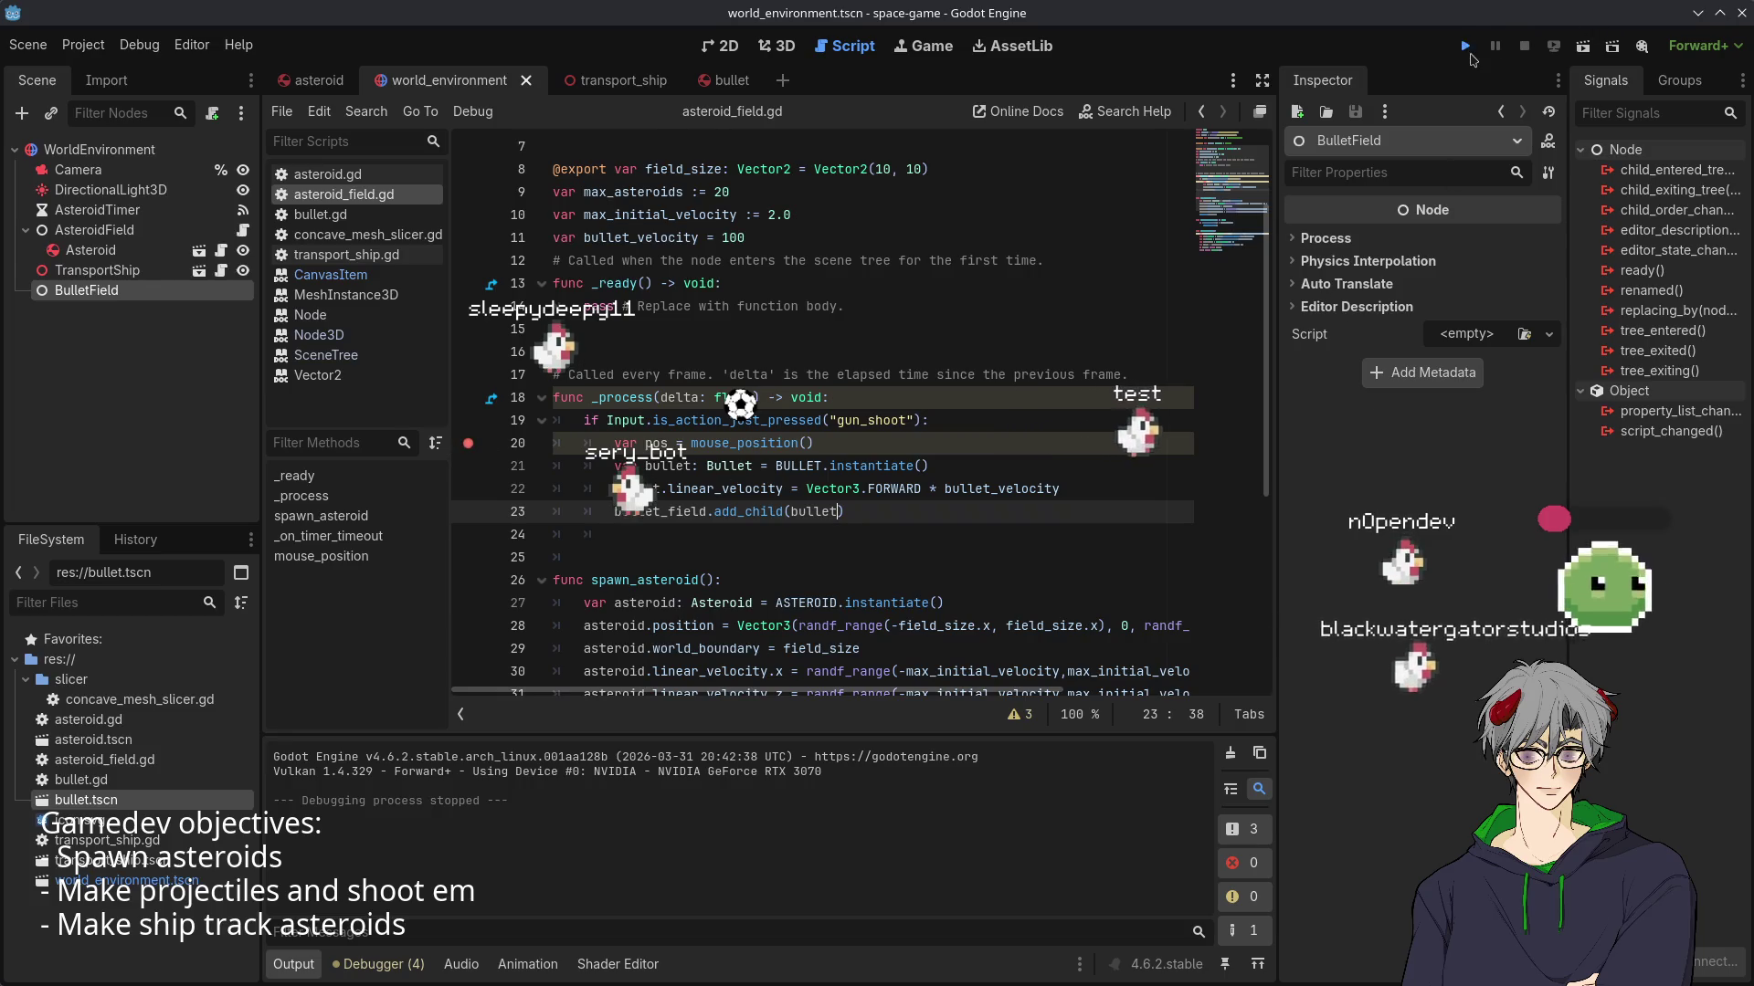
pyautogui.click(1467, 50)
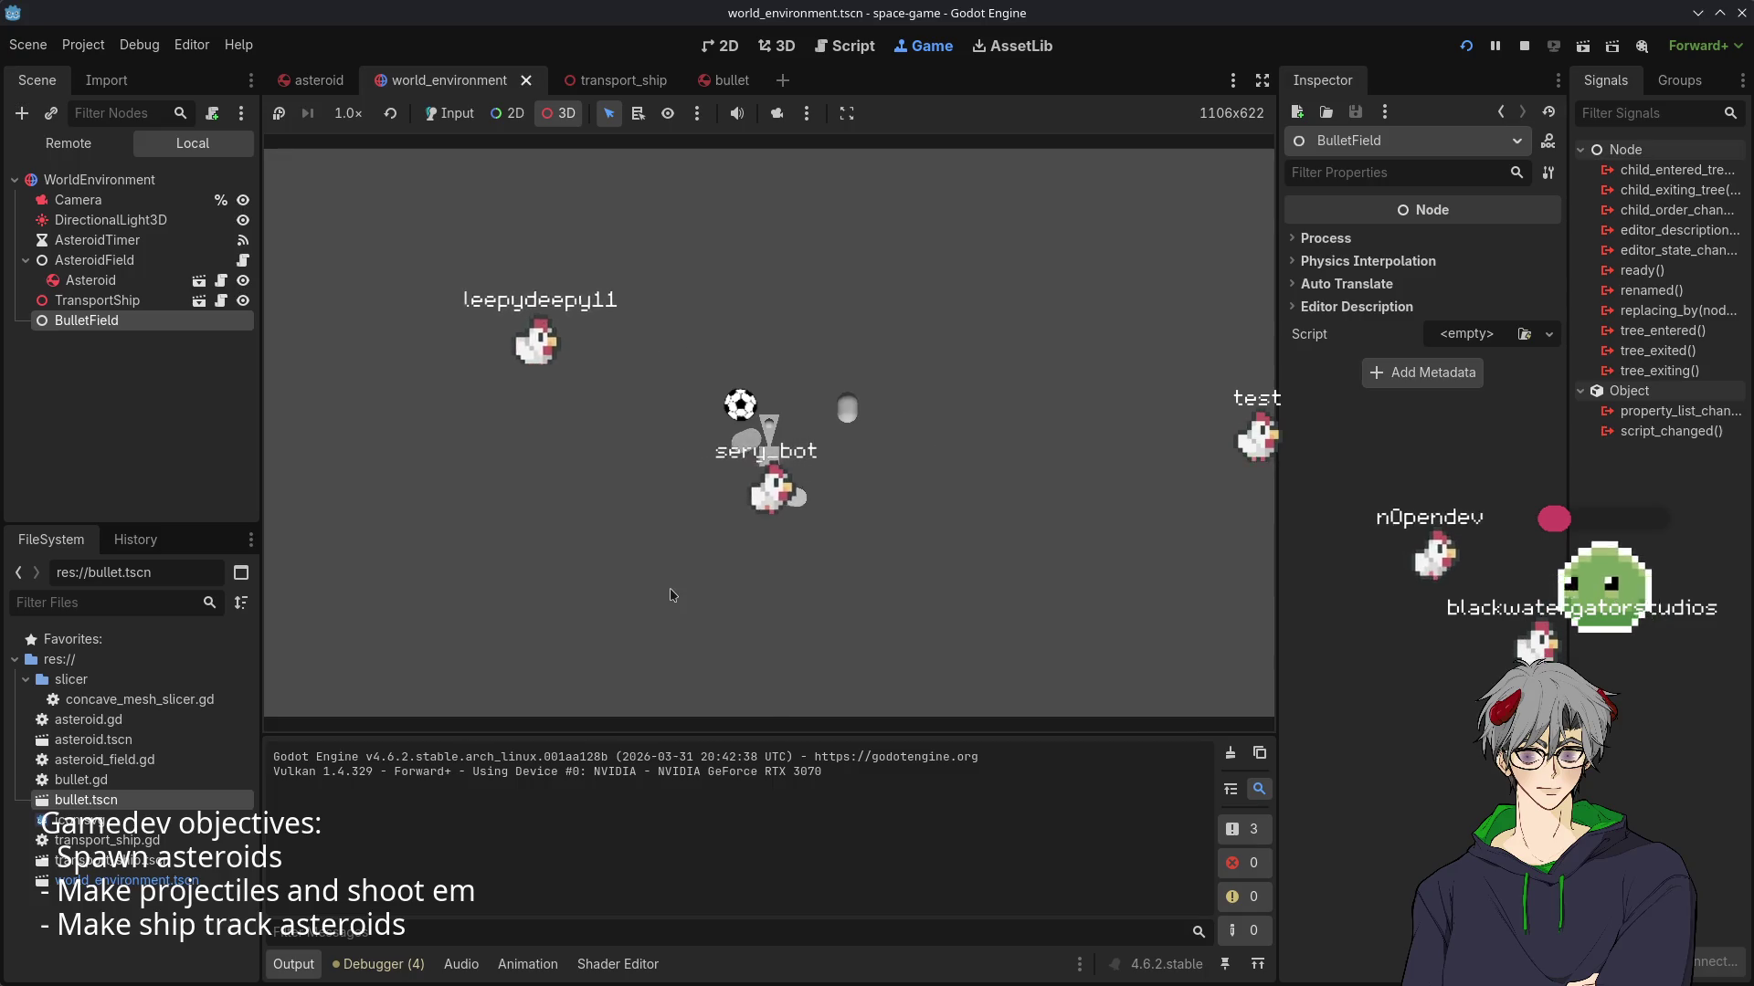
pyautogui.click(243, 260)
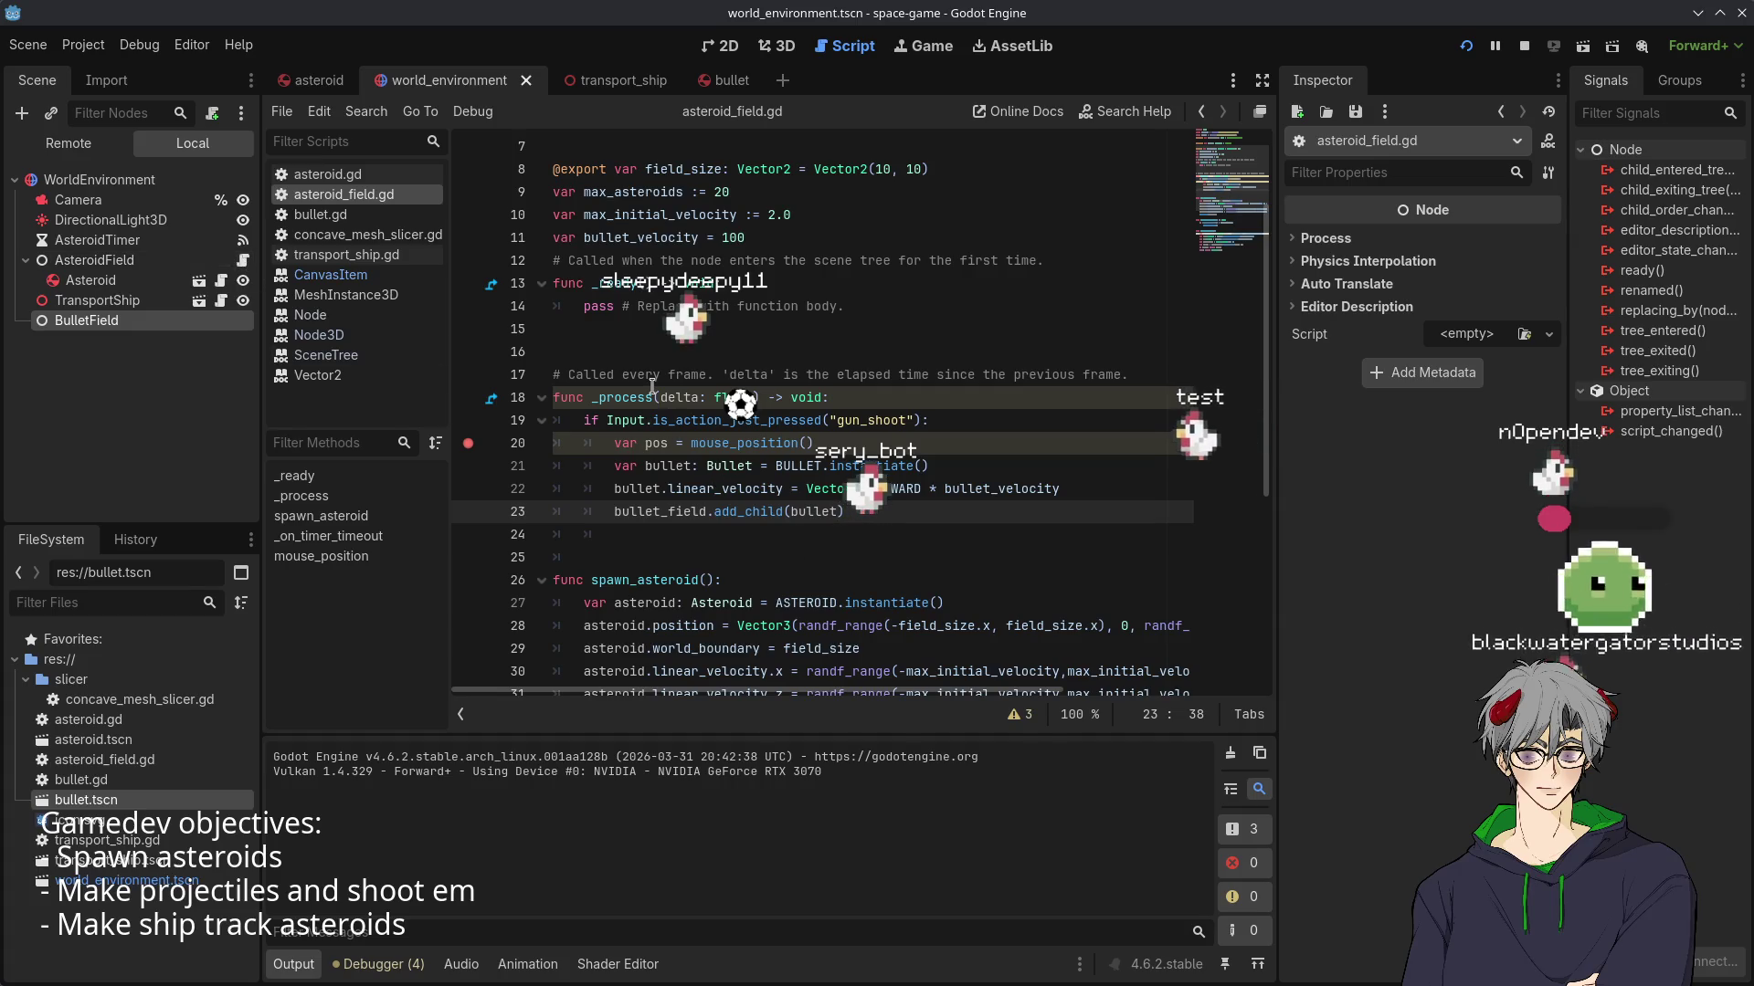
pyautogui.click(729, 306)
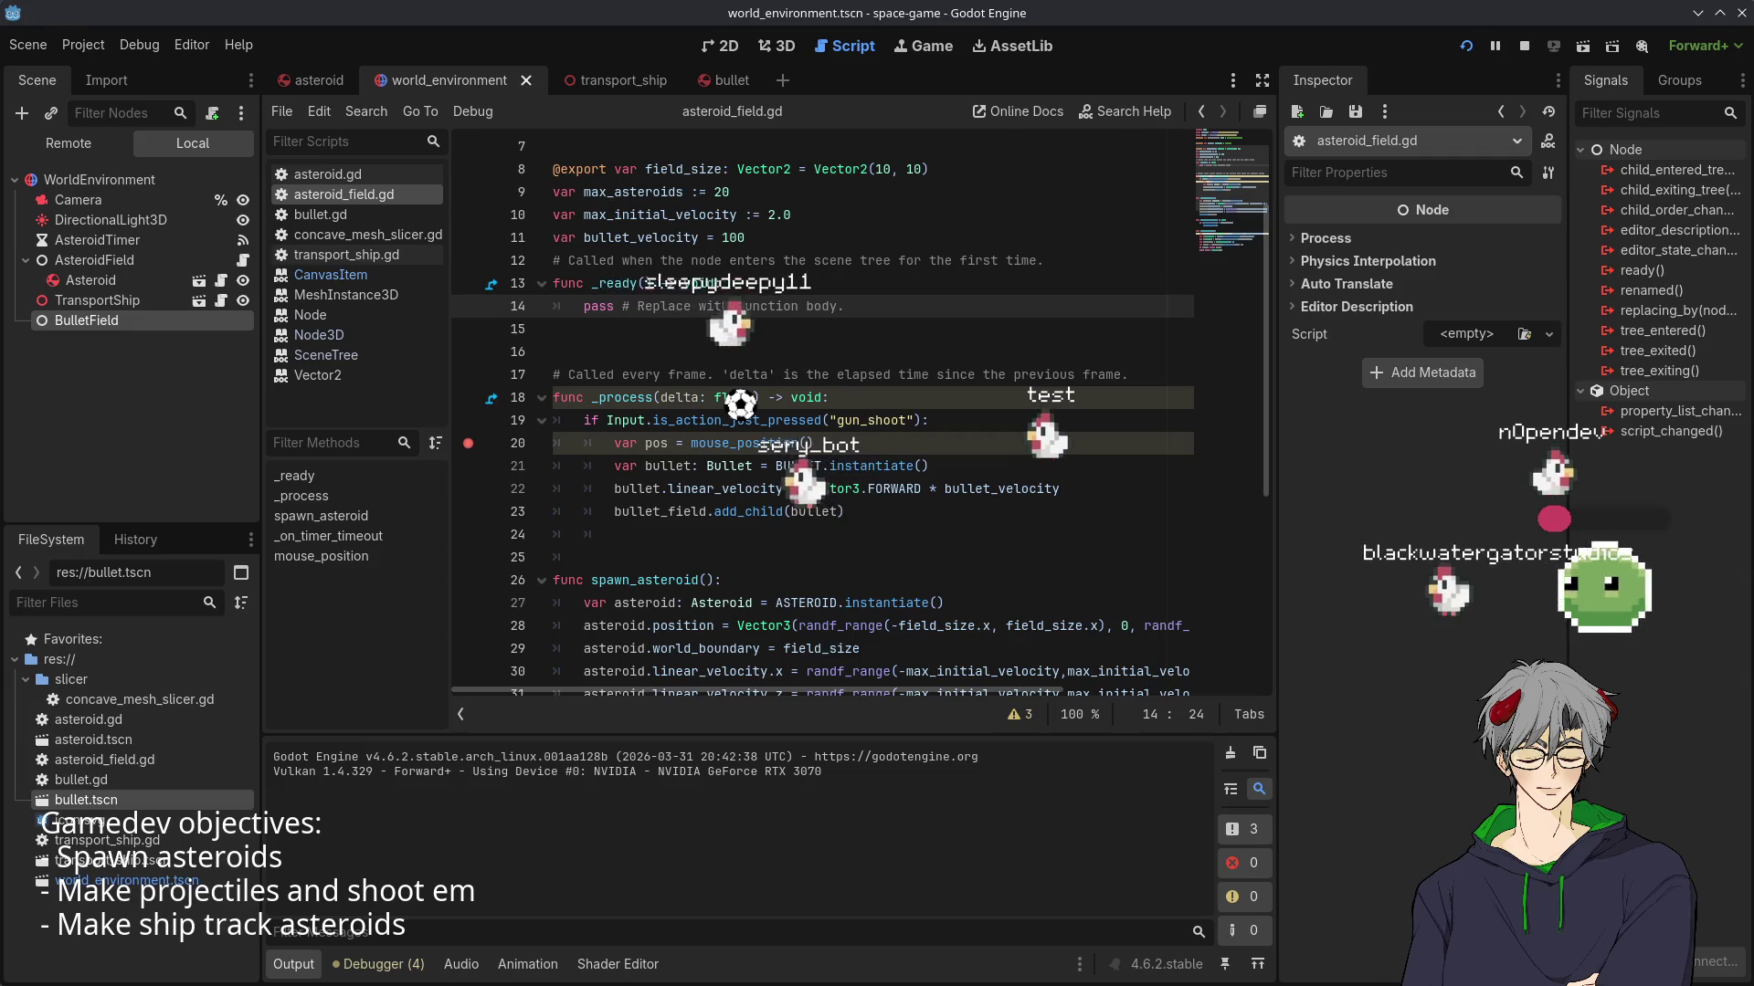
pyautogui.click(83, 44)
pyautogui.click(105, 70)
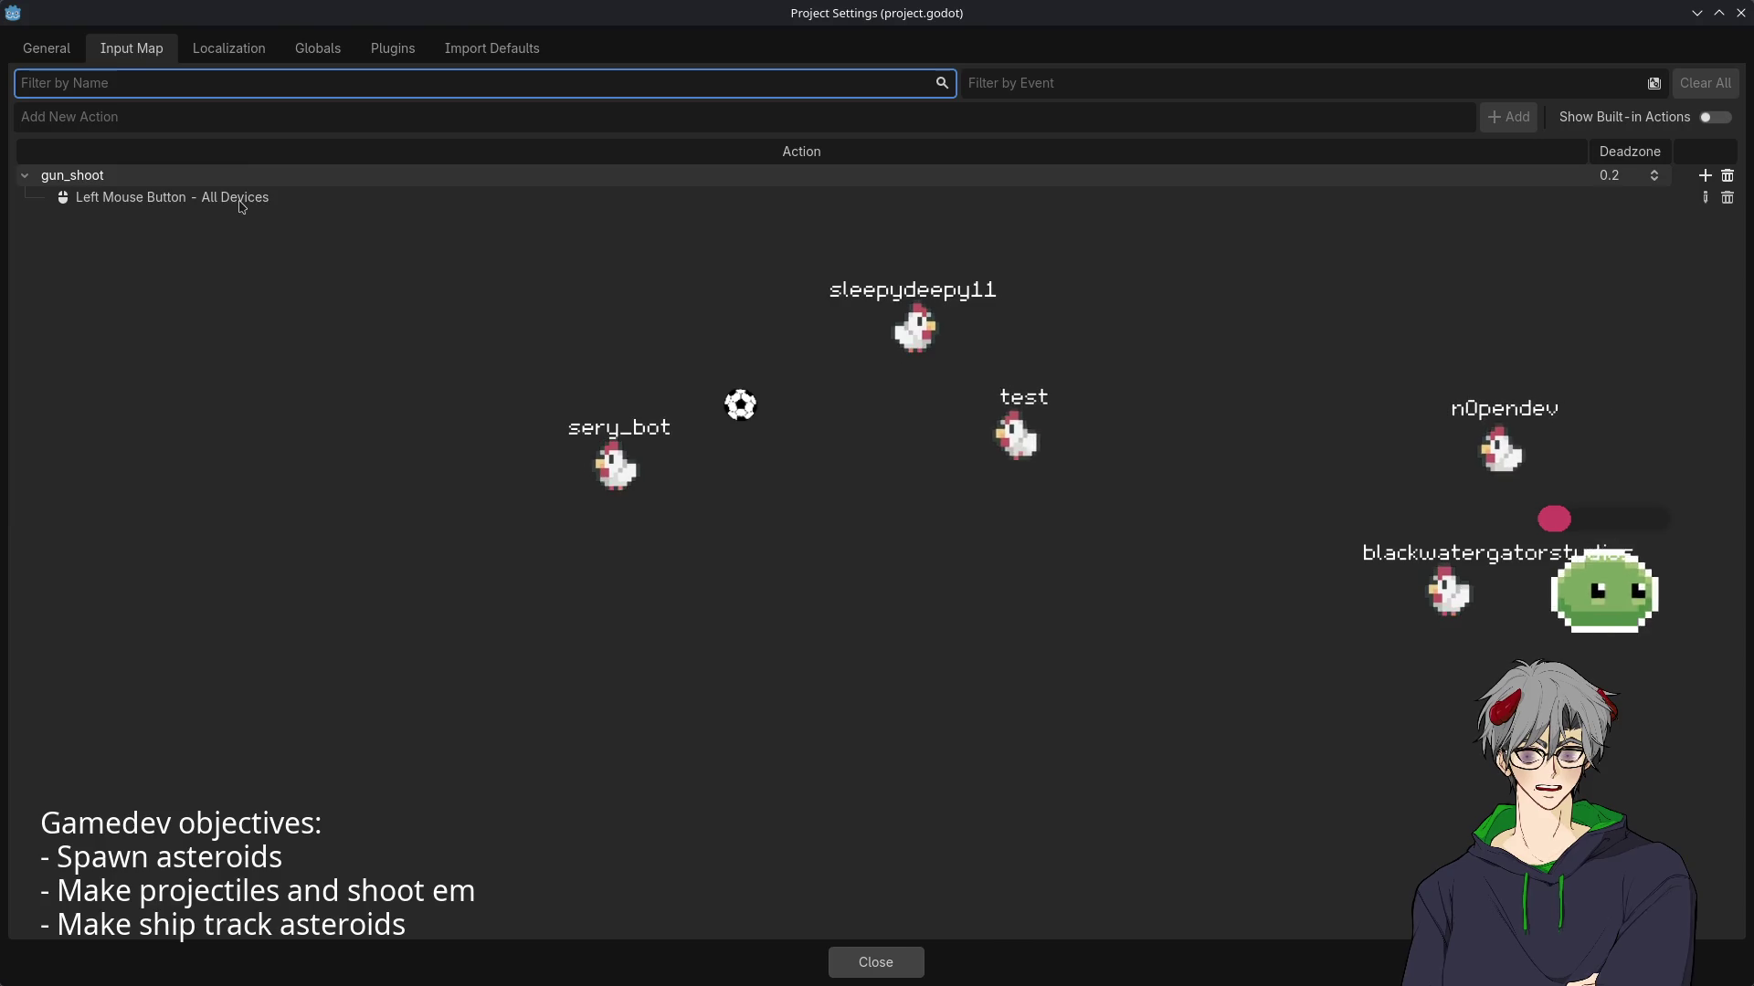
# - Inspect gun_shoot's Left Mouse Button event without changing it, then close Project Settings
pyautogui.click(117, 204)
pyautogui.doubleClick(117, 206)
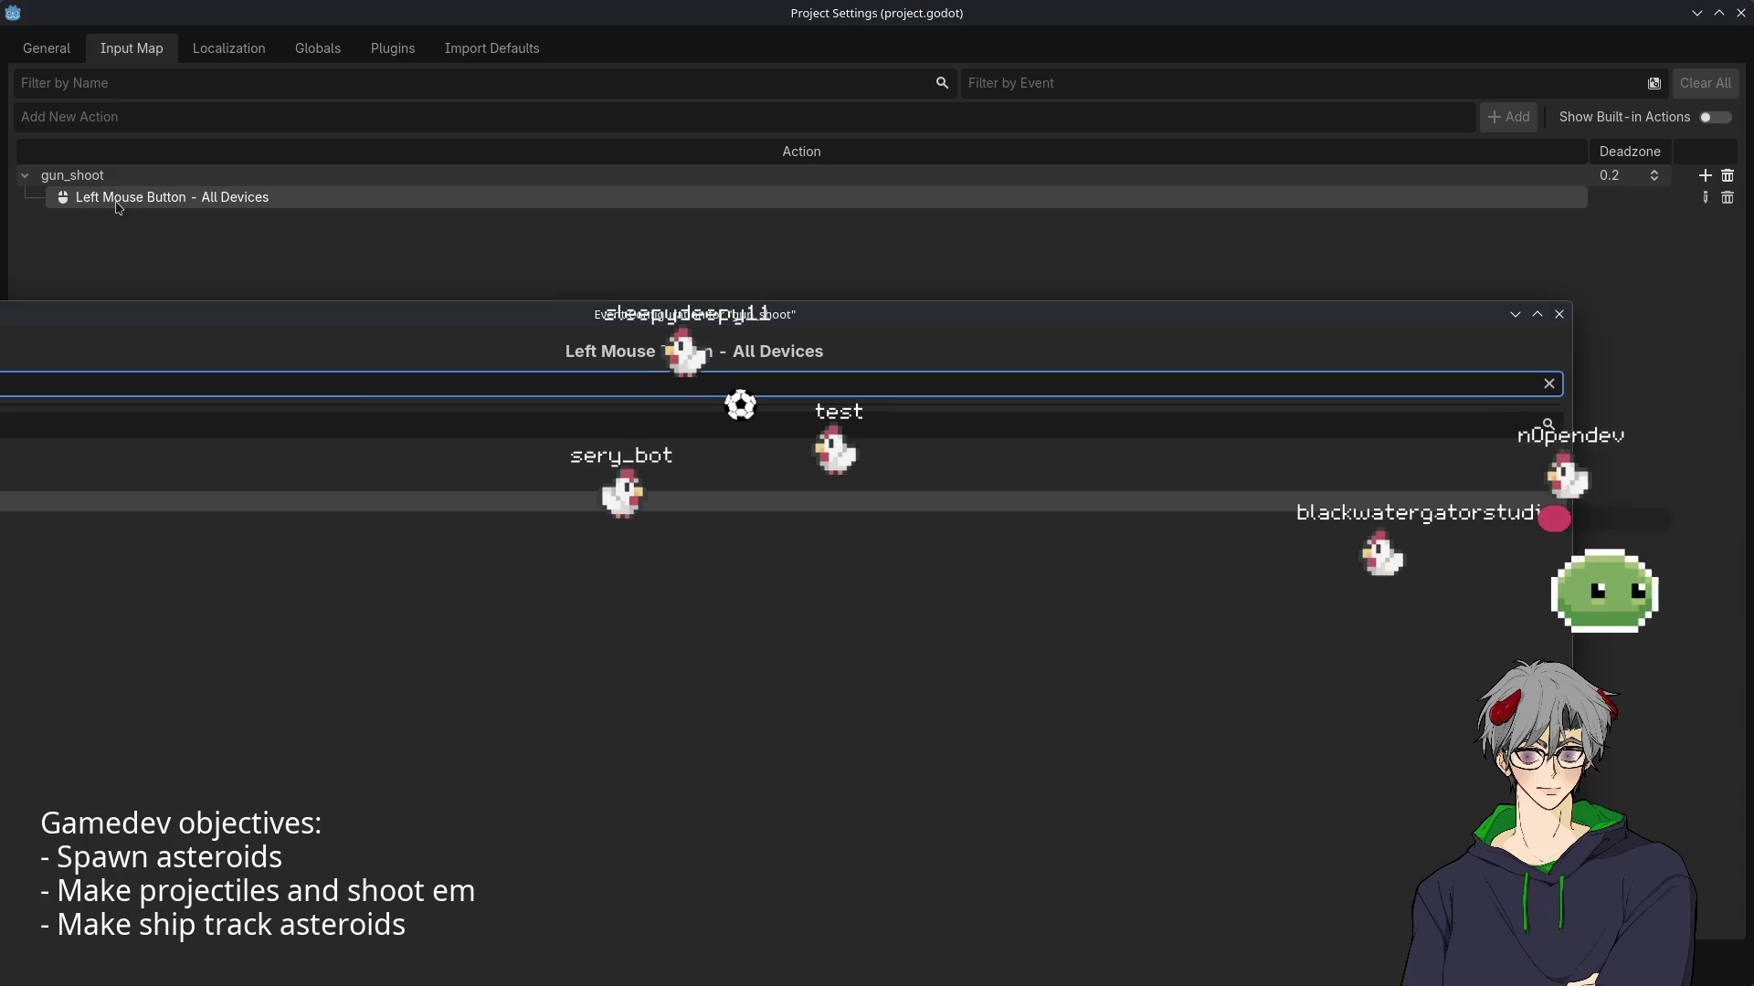
pyautogui.click(685, 560)
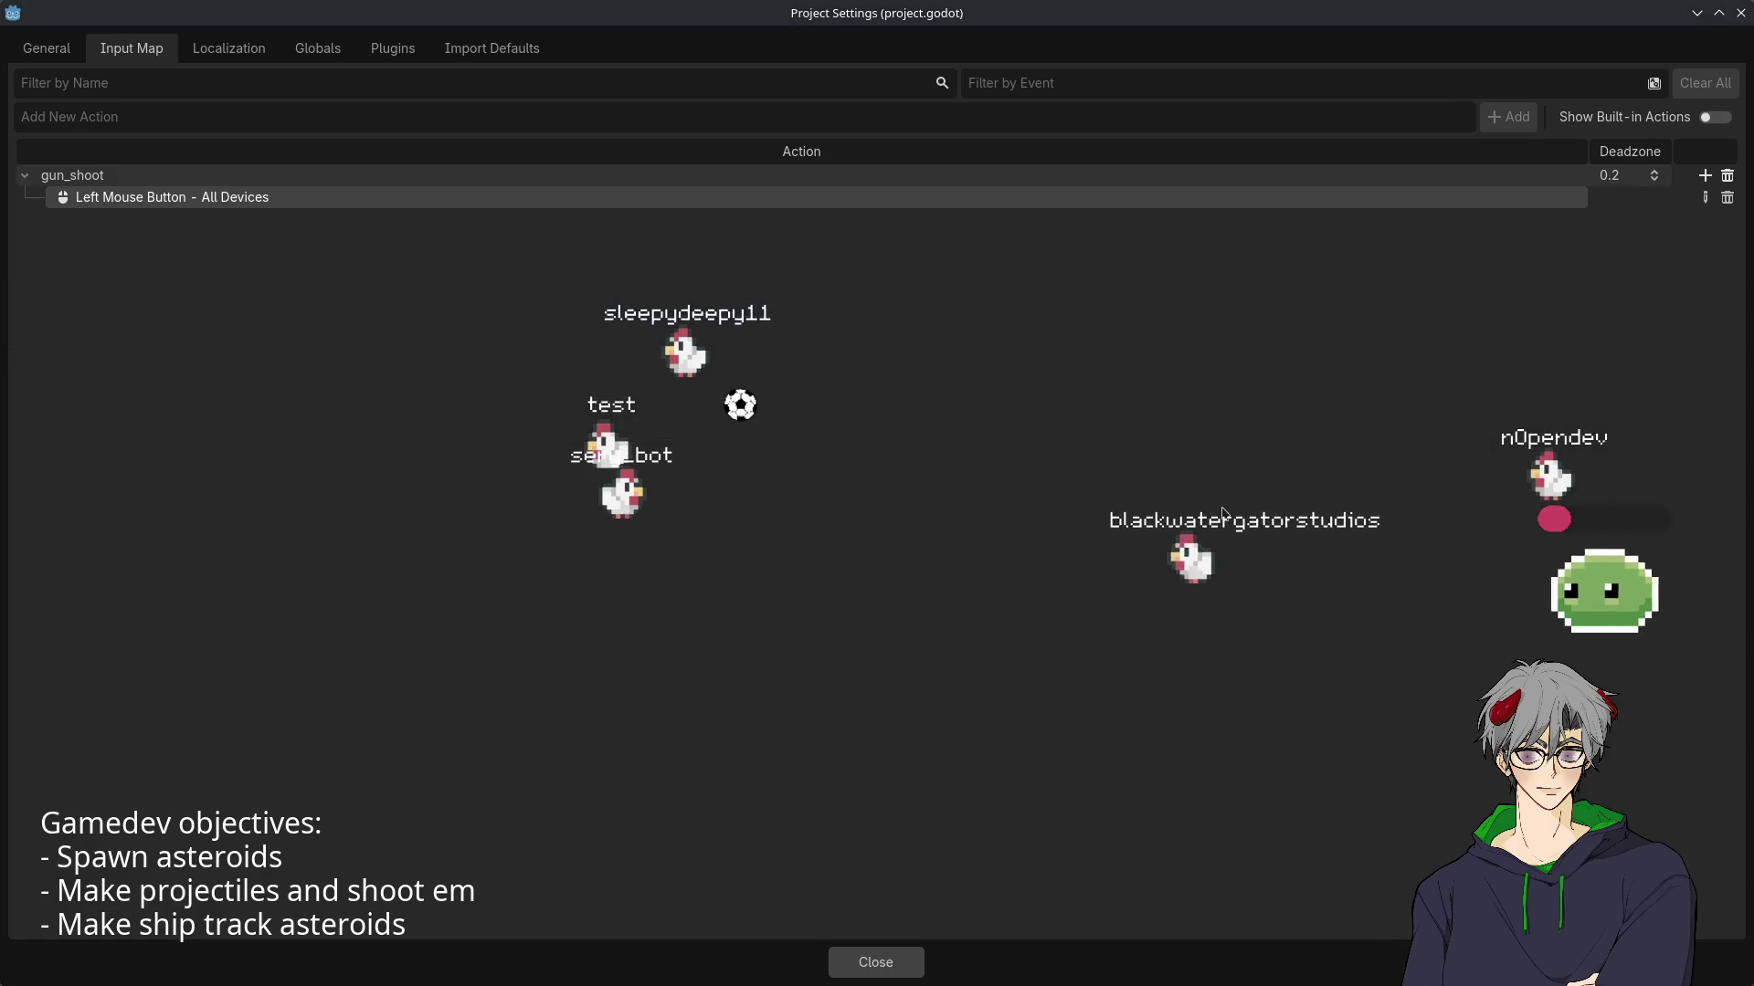
pyautogui.click(878, 972)
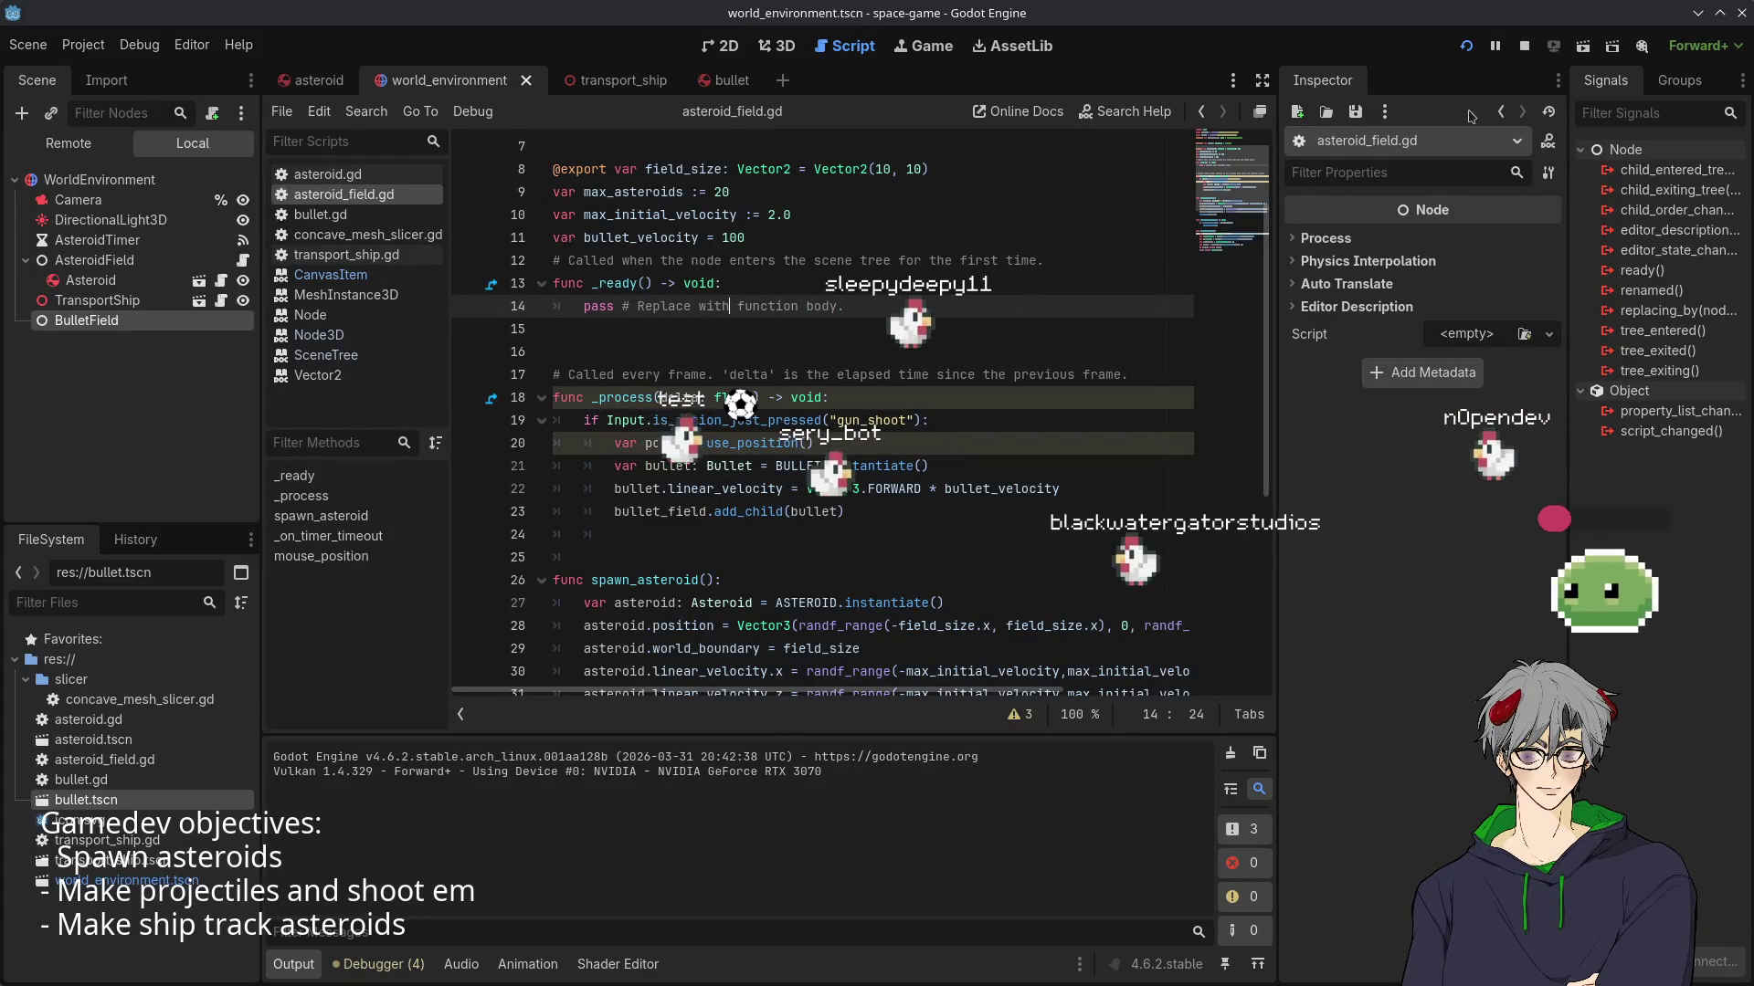
# - Run the game and look through the asteroid and transport_ship scene tabs
pyautogui.click(1468, 45)
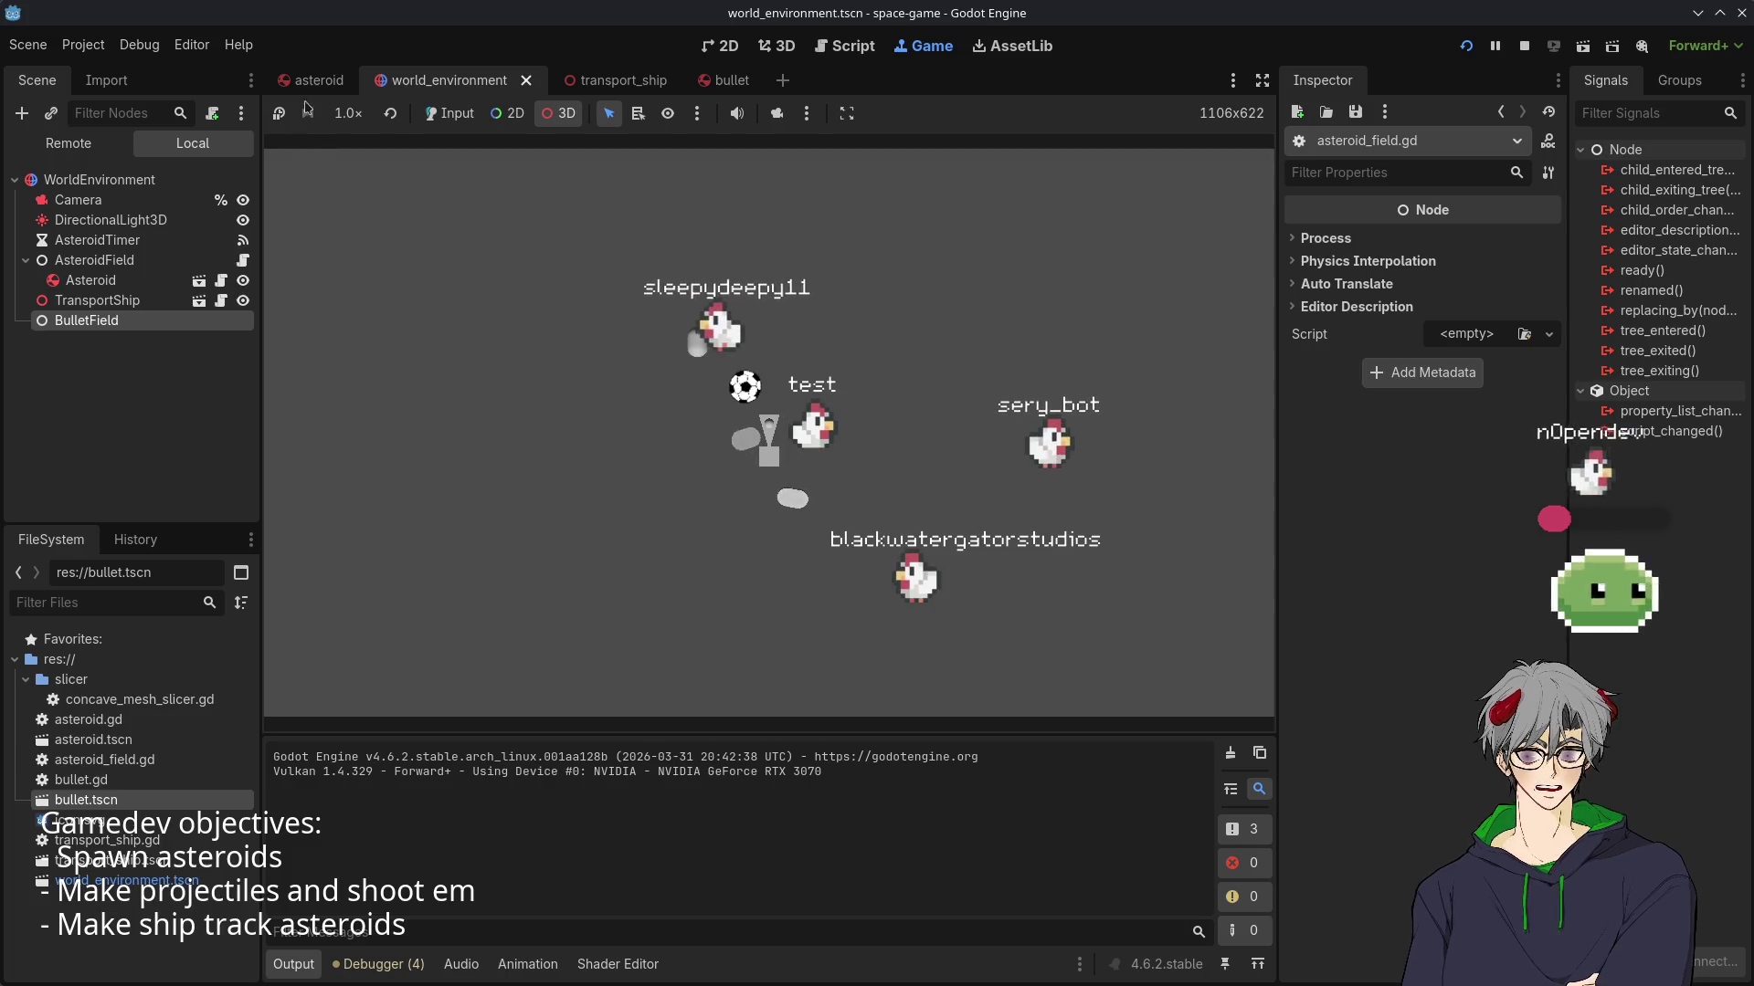
pyautogui.click(313, 81)
pyautogui.click(448, 81)
pyautogui.click(640, 86)
pyautogui.click(421, 79)
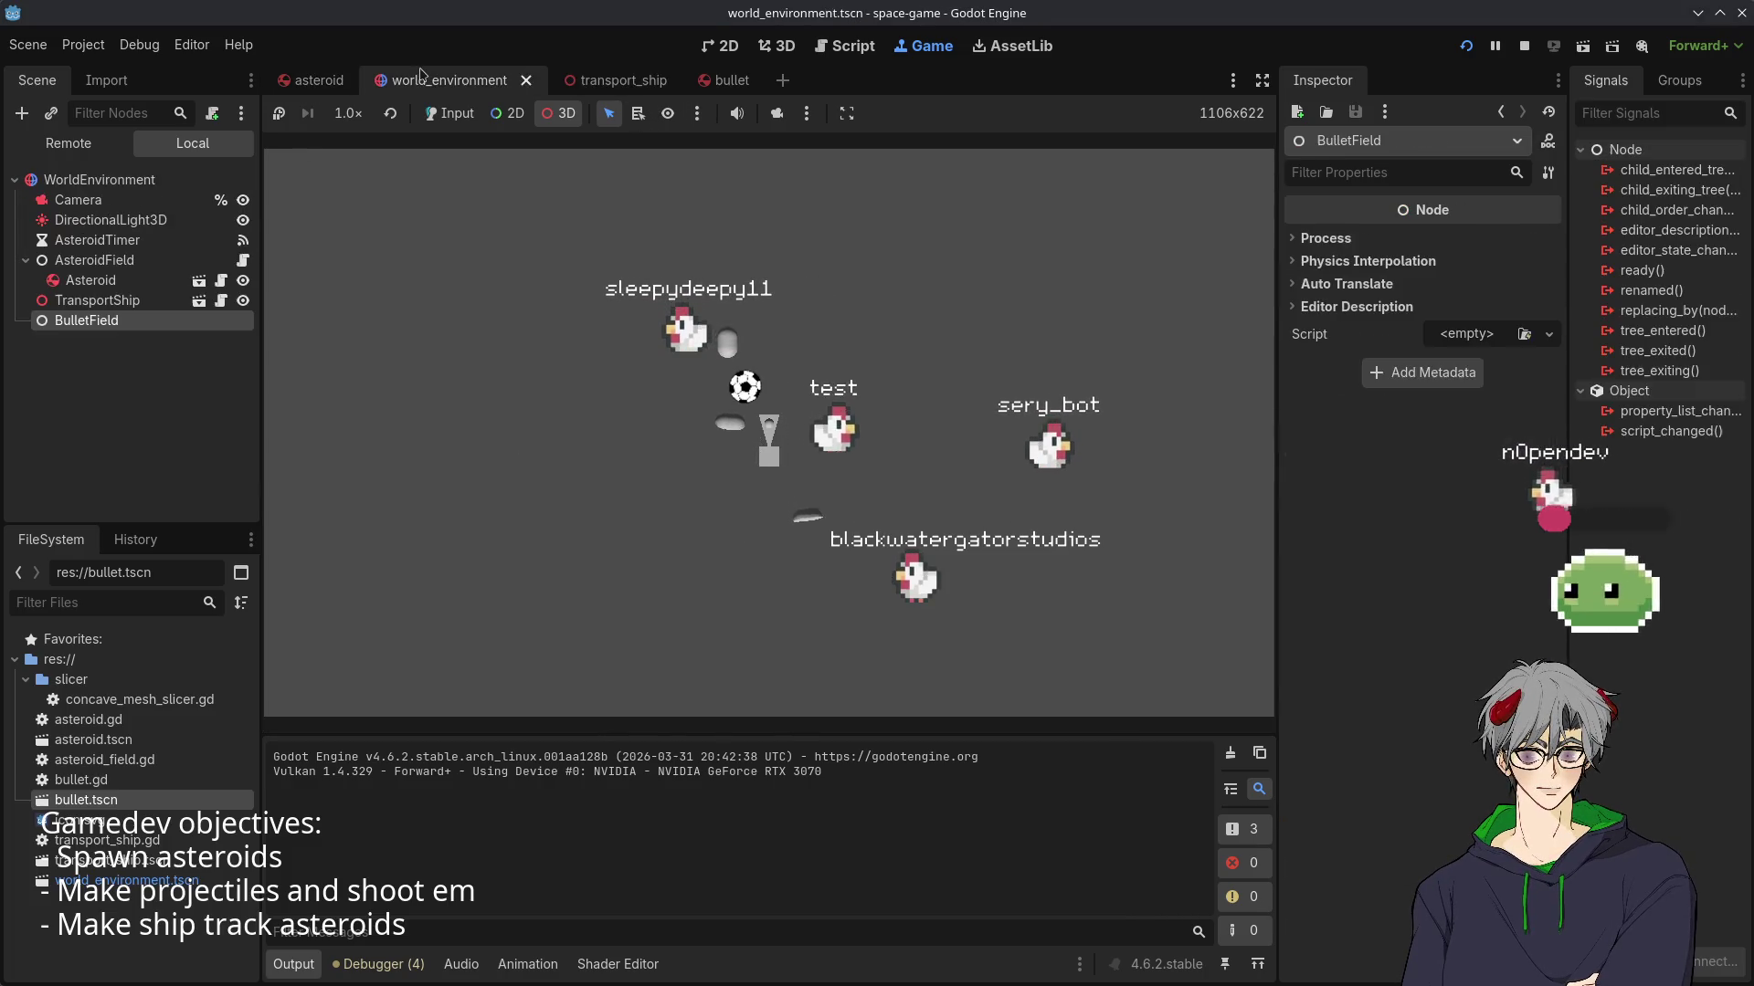
# - Cycle the scene tabs back to world_environment and bring up the Project menu
pyautogui.click(313, 80)
pyautogui.click(617, 80)
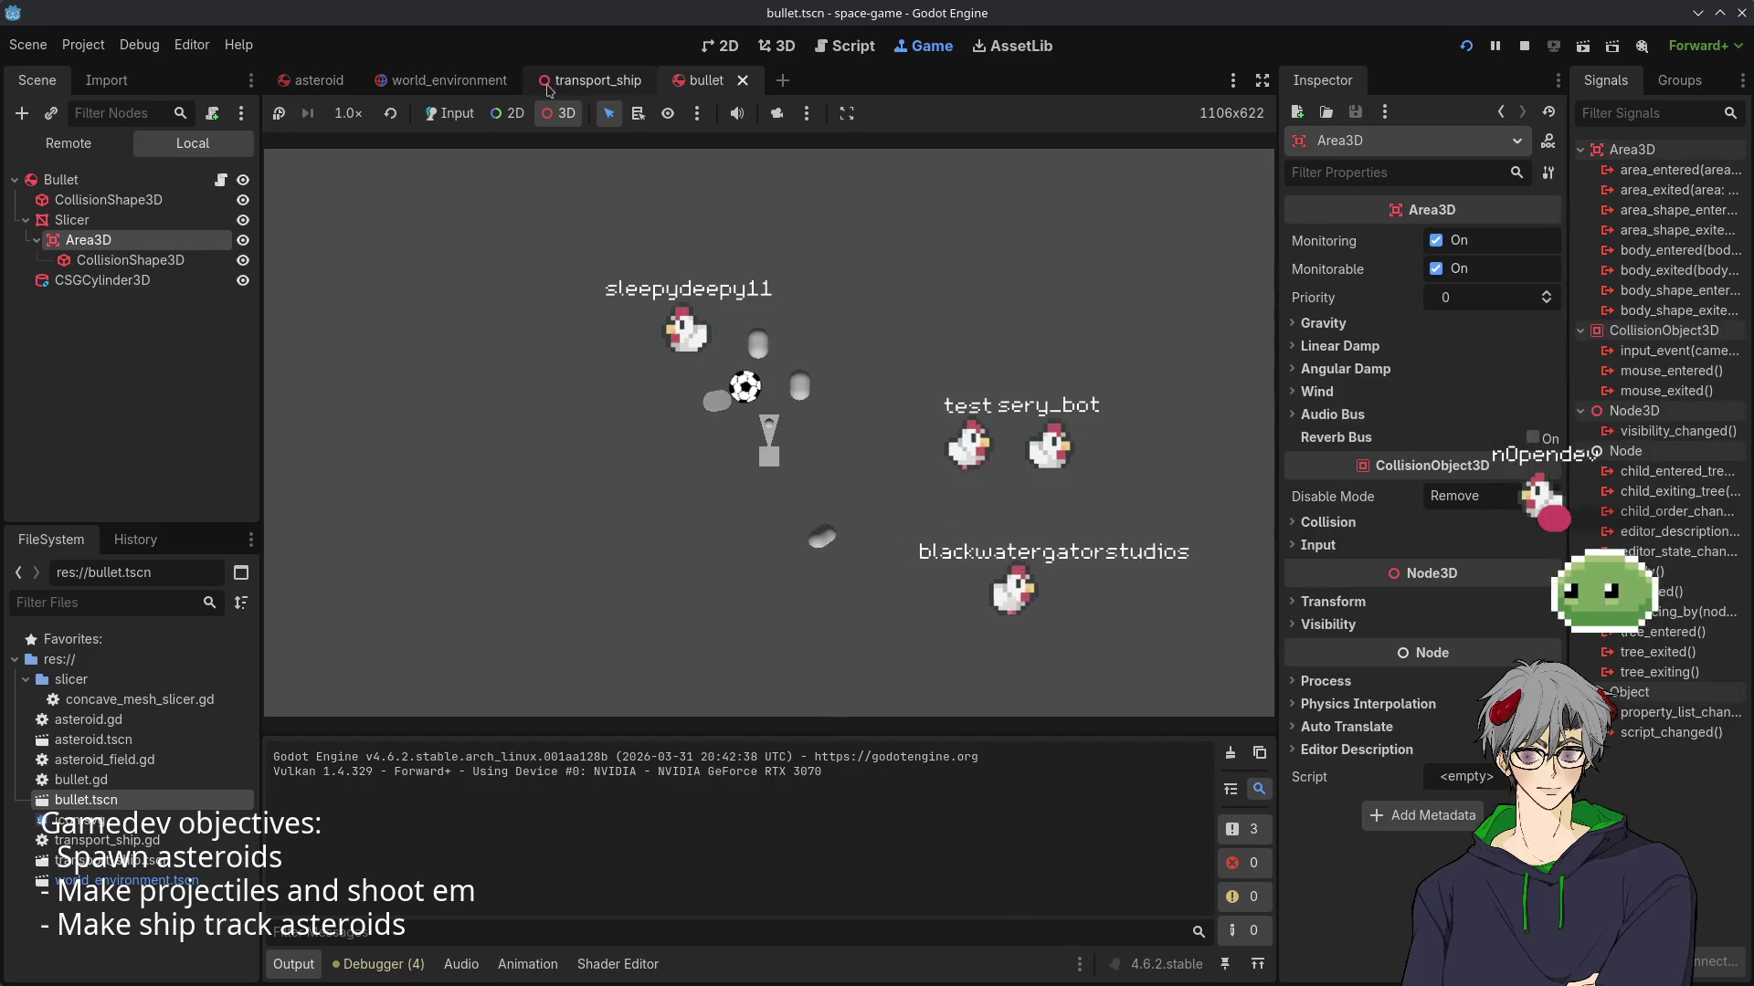
pyautogui.click(442, 80)
pyautogui.click(313, 80)
pyautogui.click(442, 80)
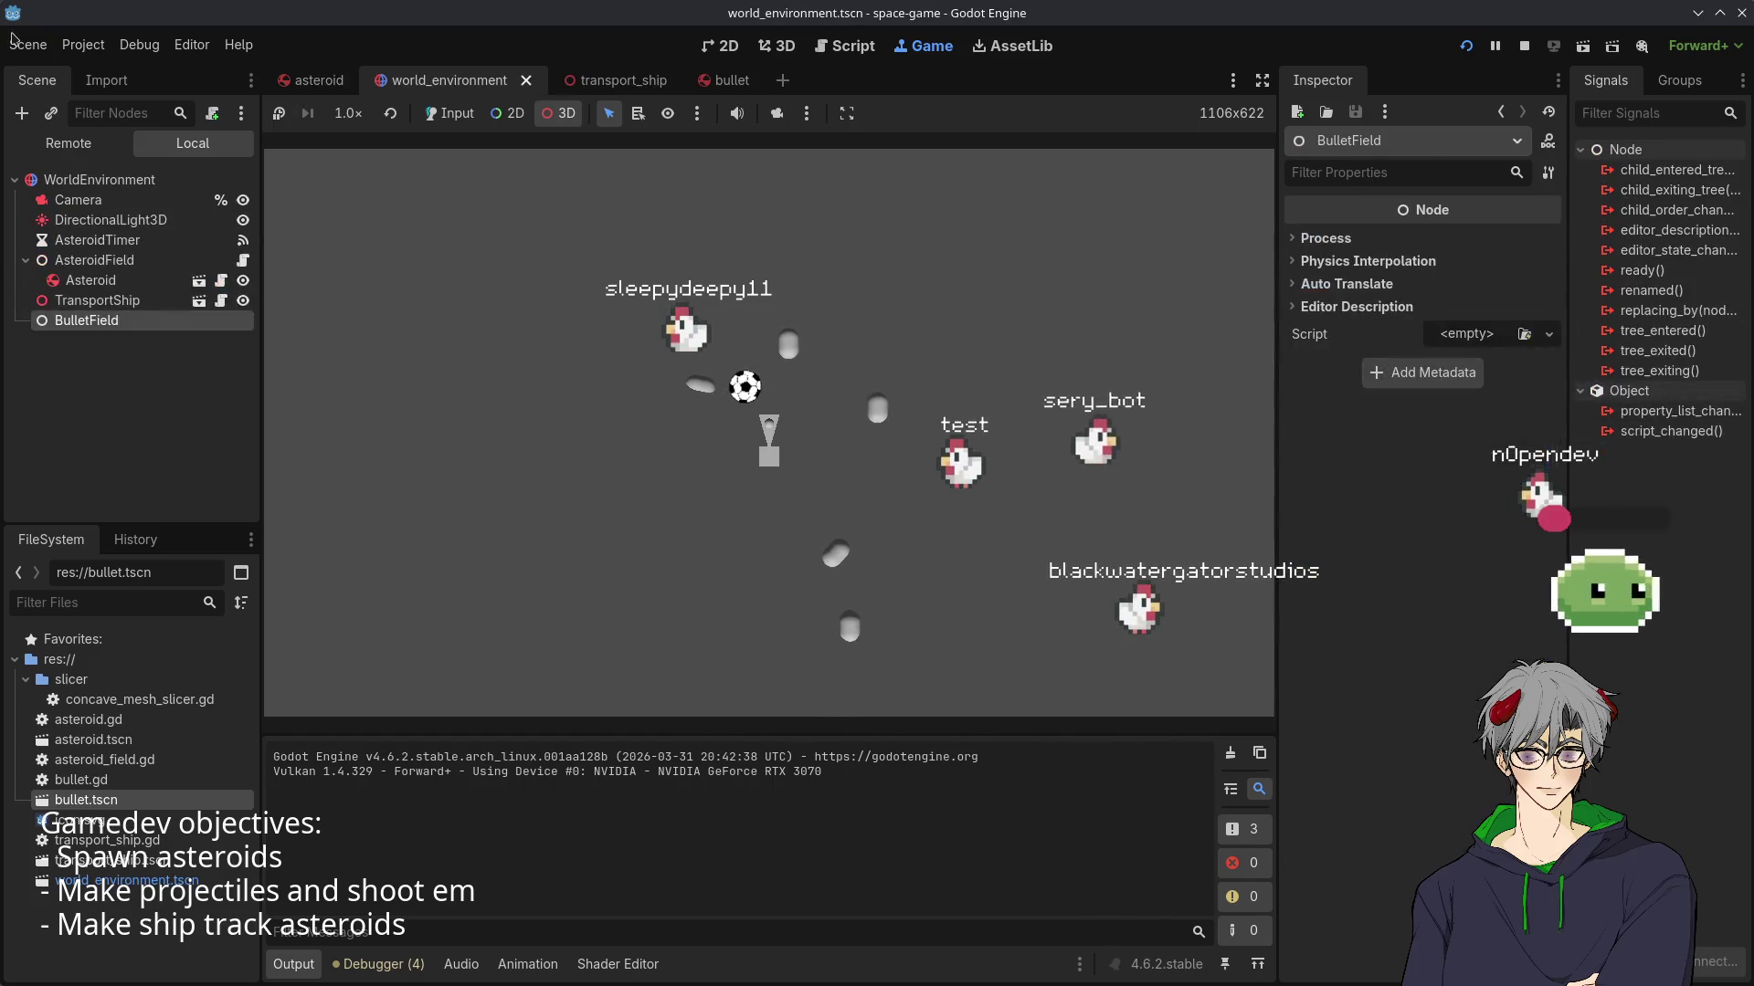
pyautogui.click(63, 47)
pyautogui.click(61, 55)
pyautogui.click(87, 55)
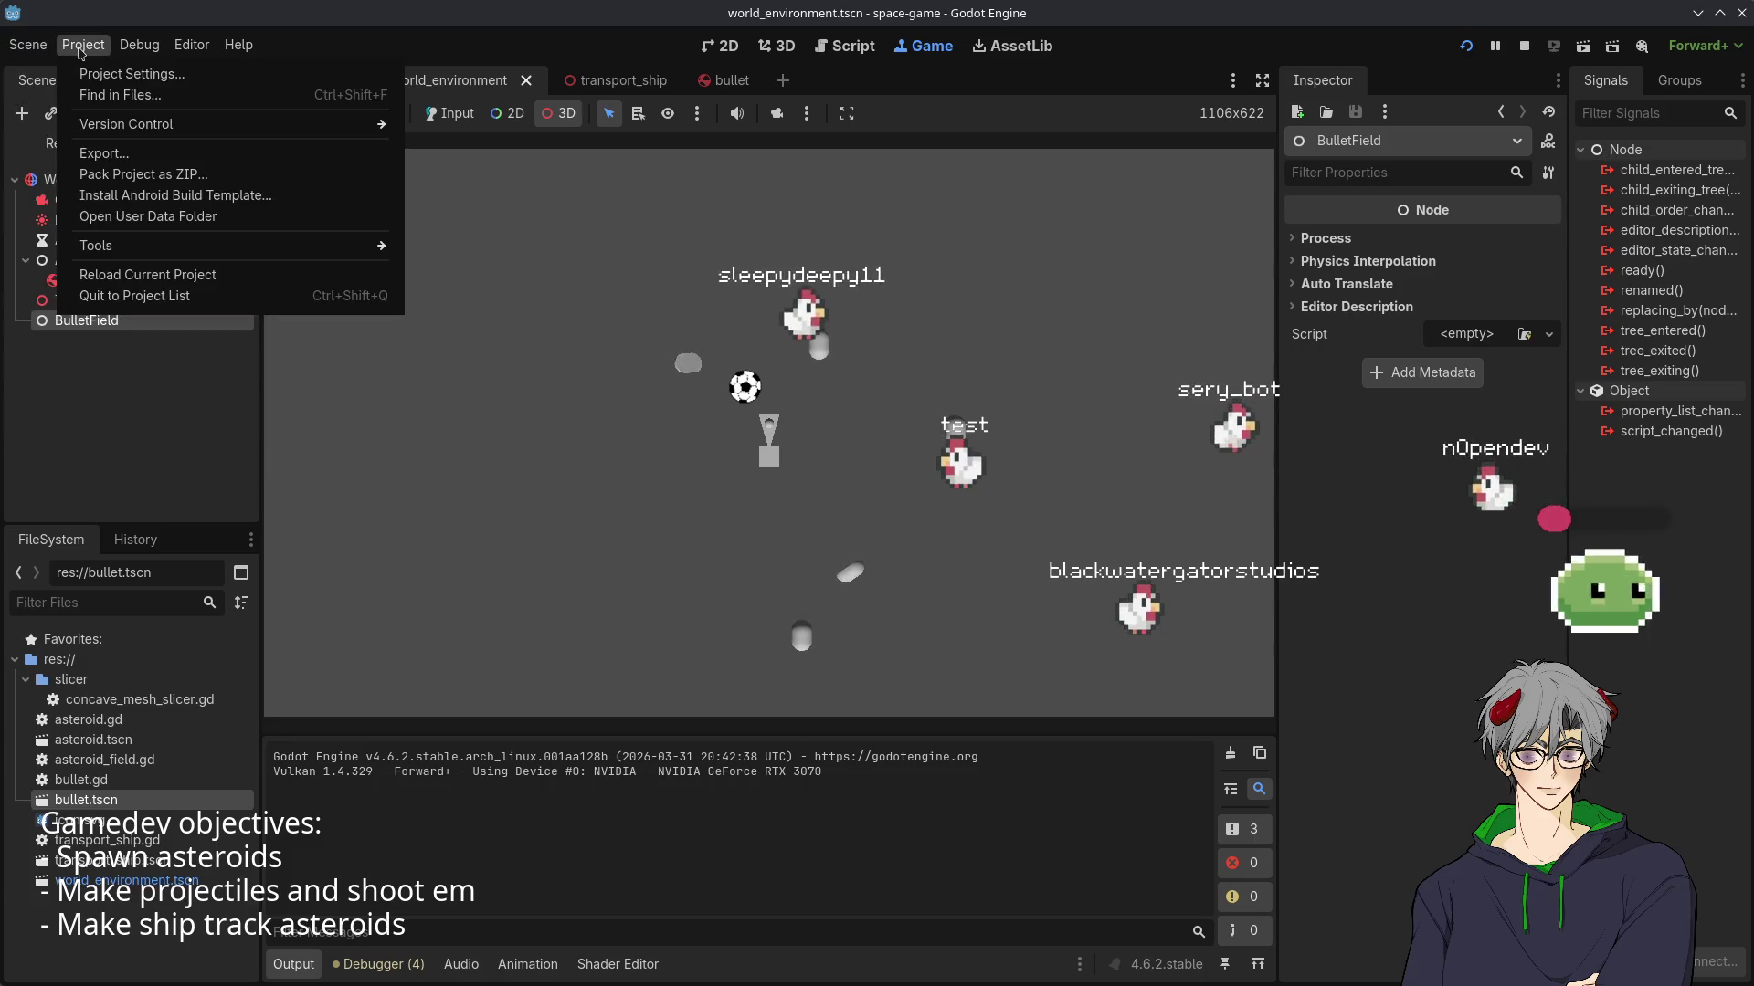
# - Show the Input Map with built-in actions enabled and scroll through the action list
pyautogui.click(101, 73)
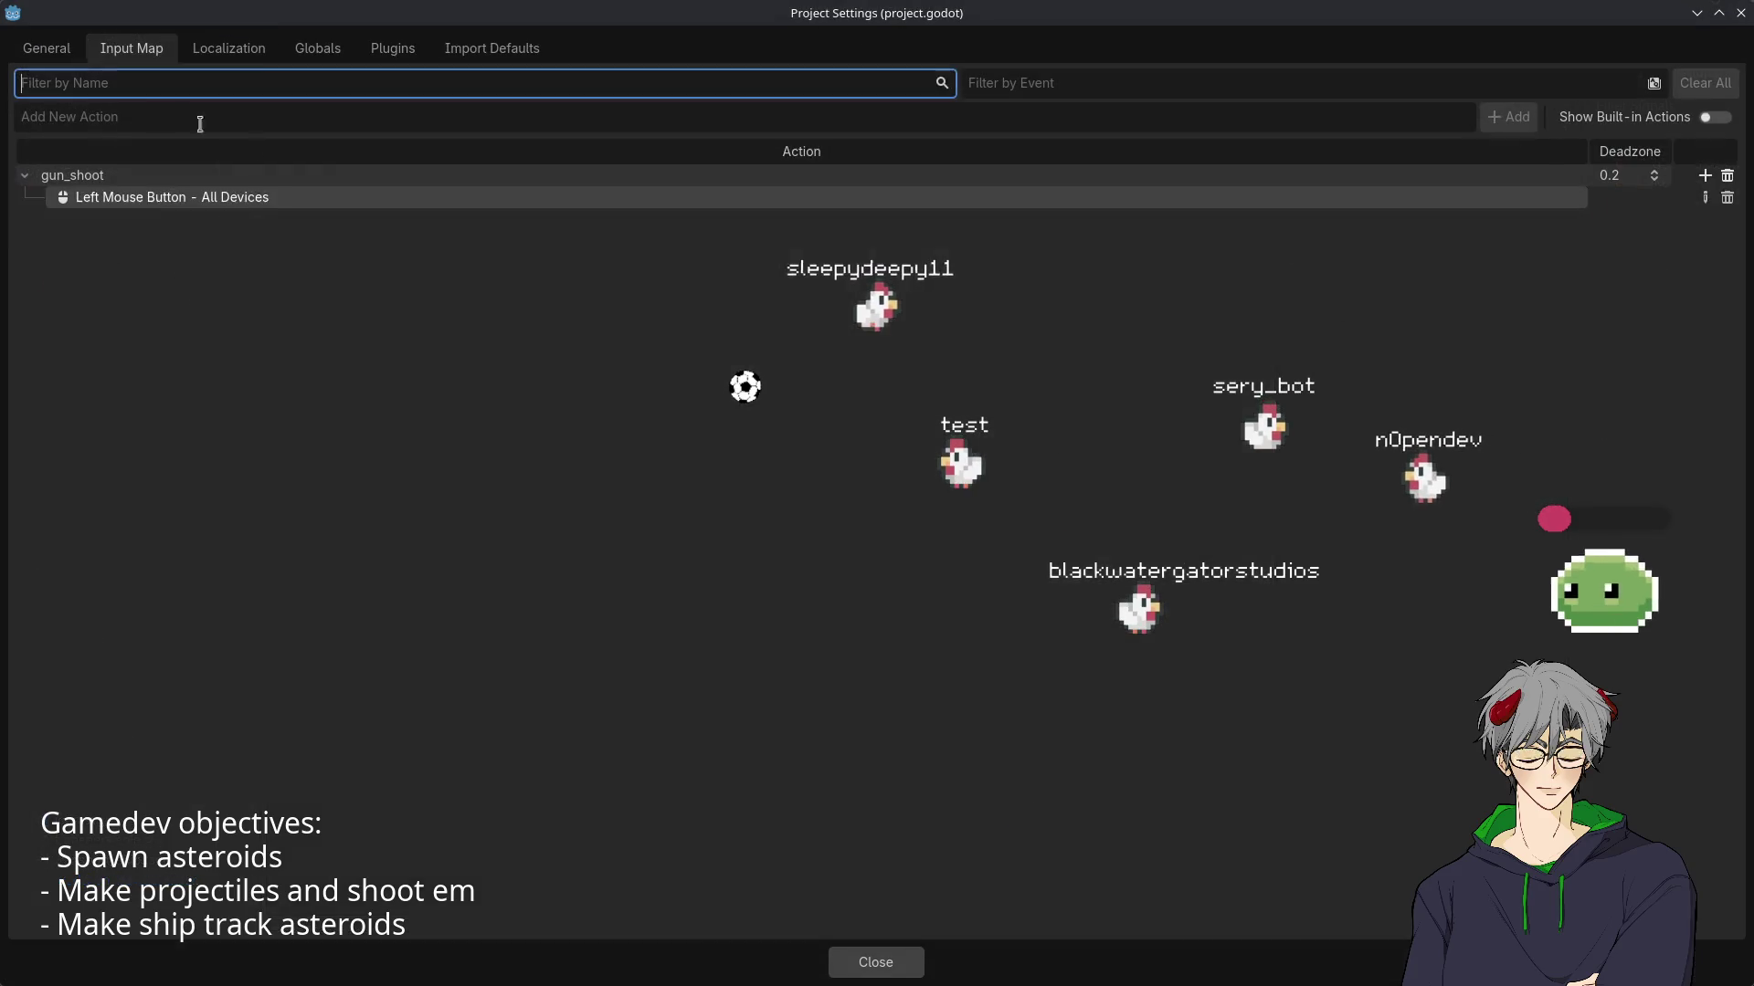
pyautogui.click(1717, 118)
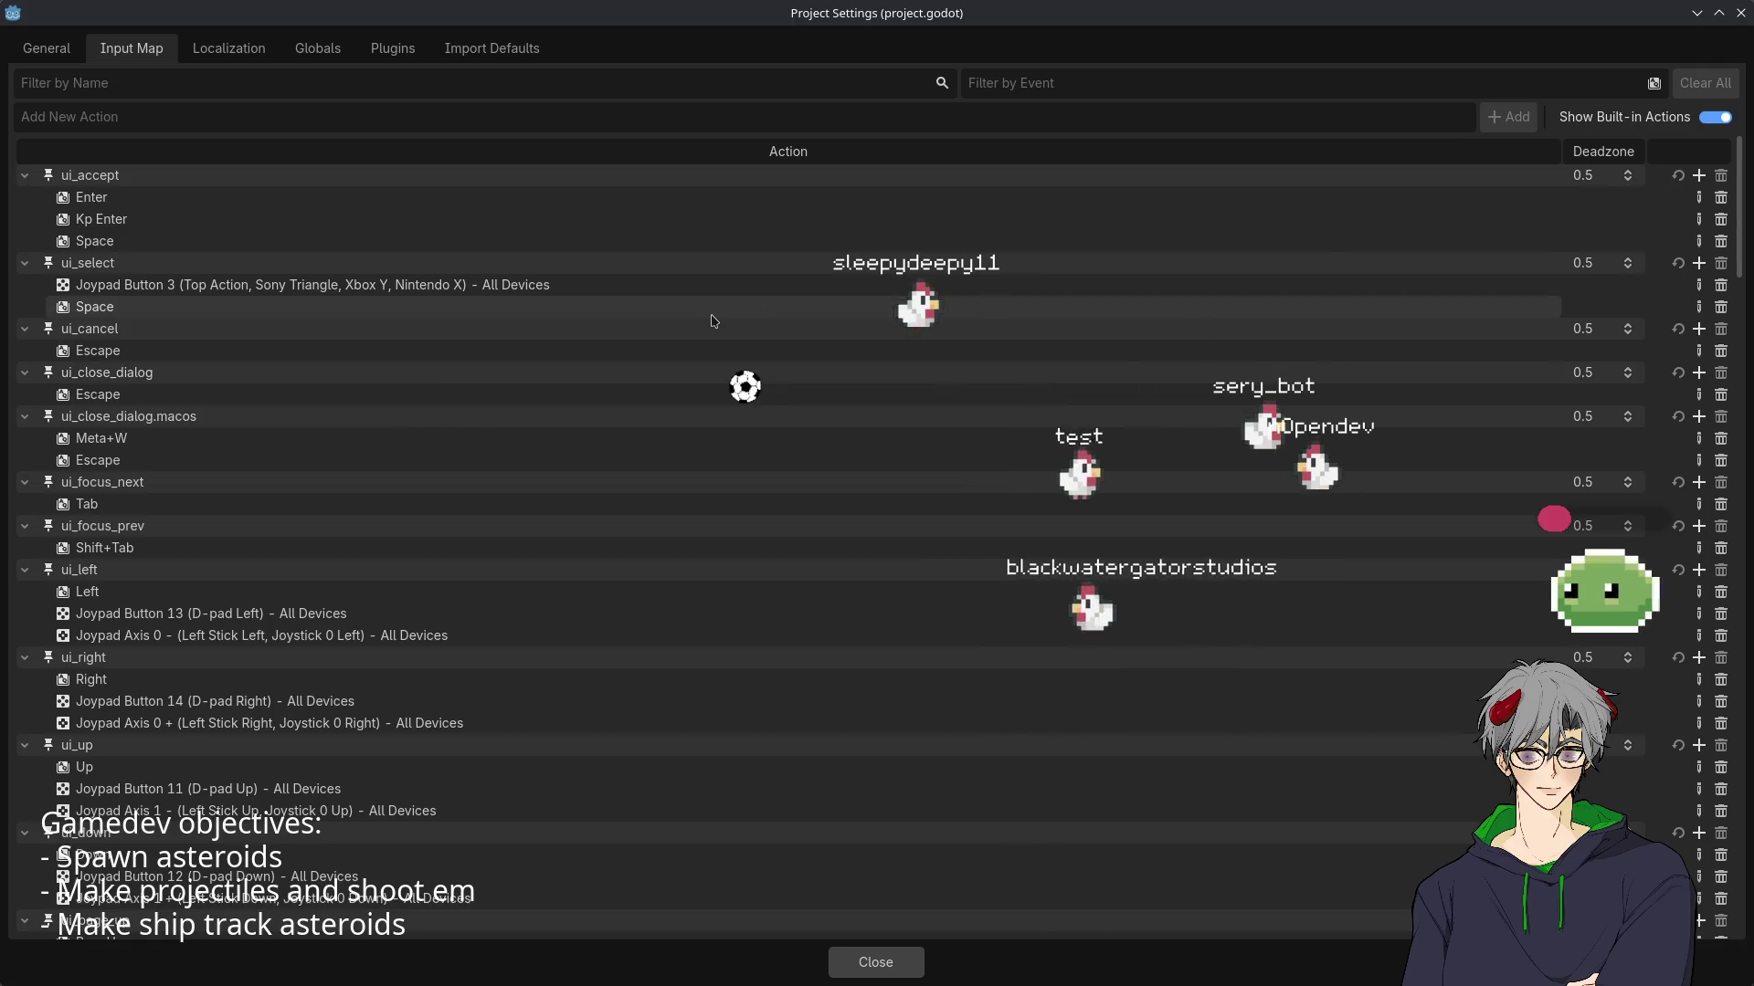
pyautogui.scroll(-5, 272, 419)
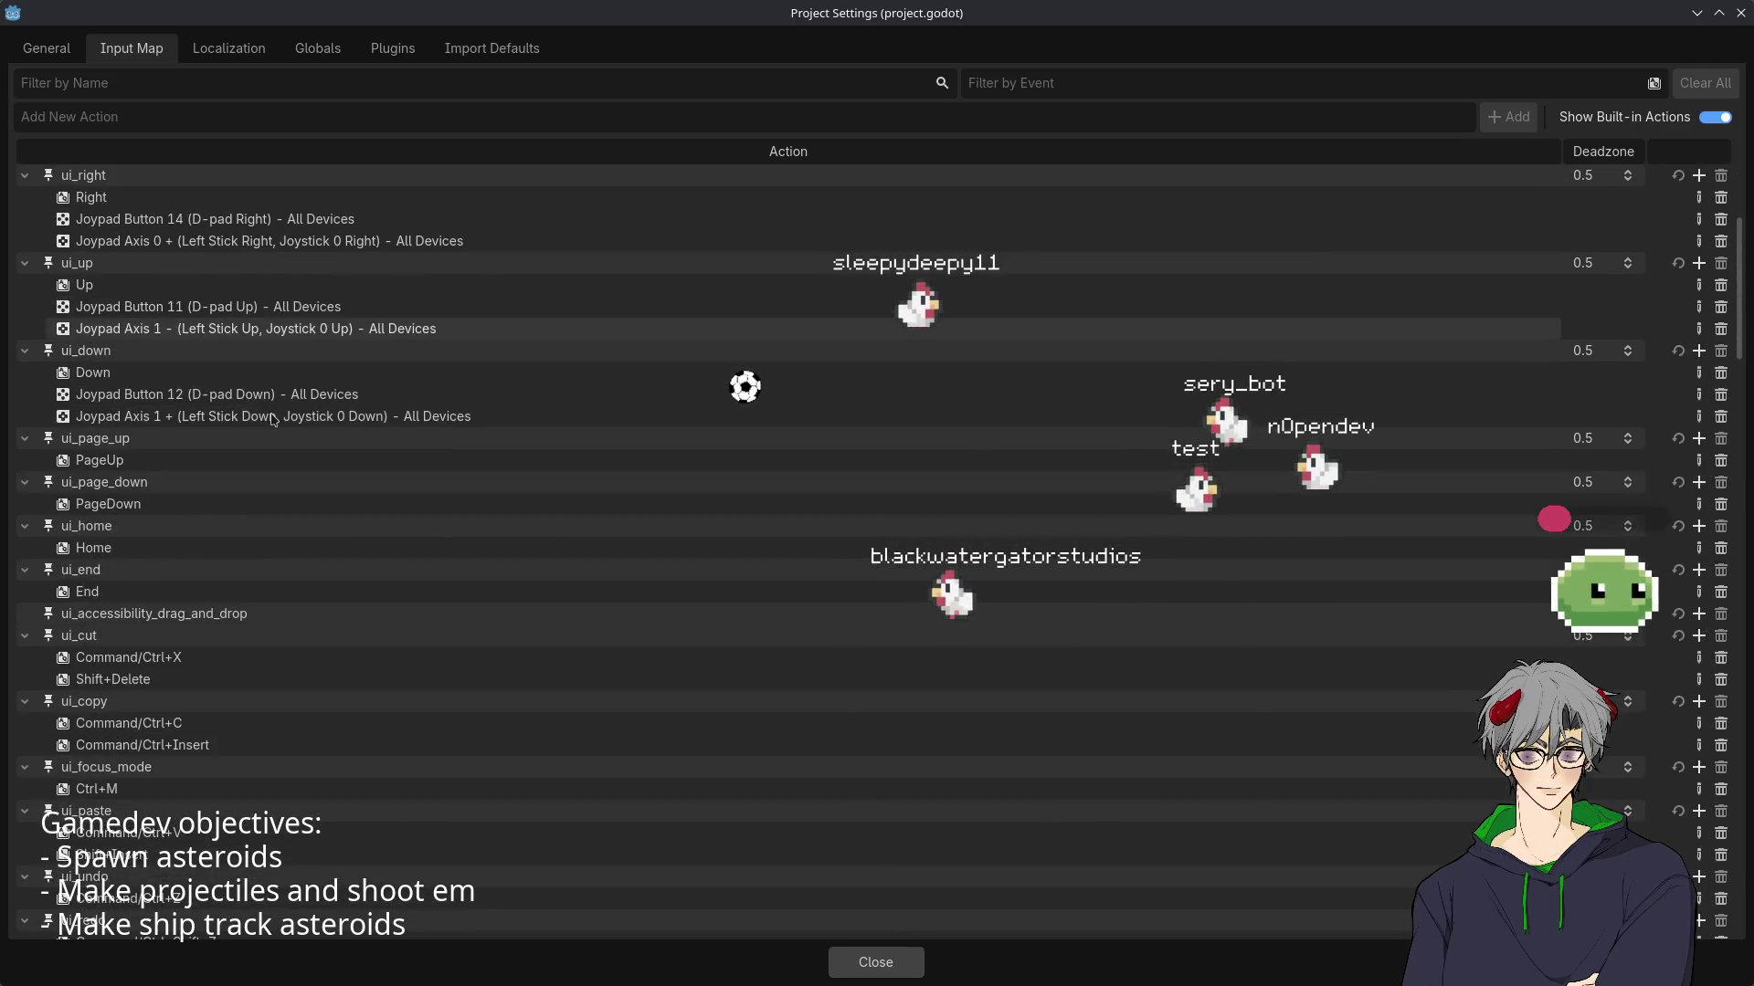
pyautogui.scroll(-6, 272, 419)
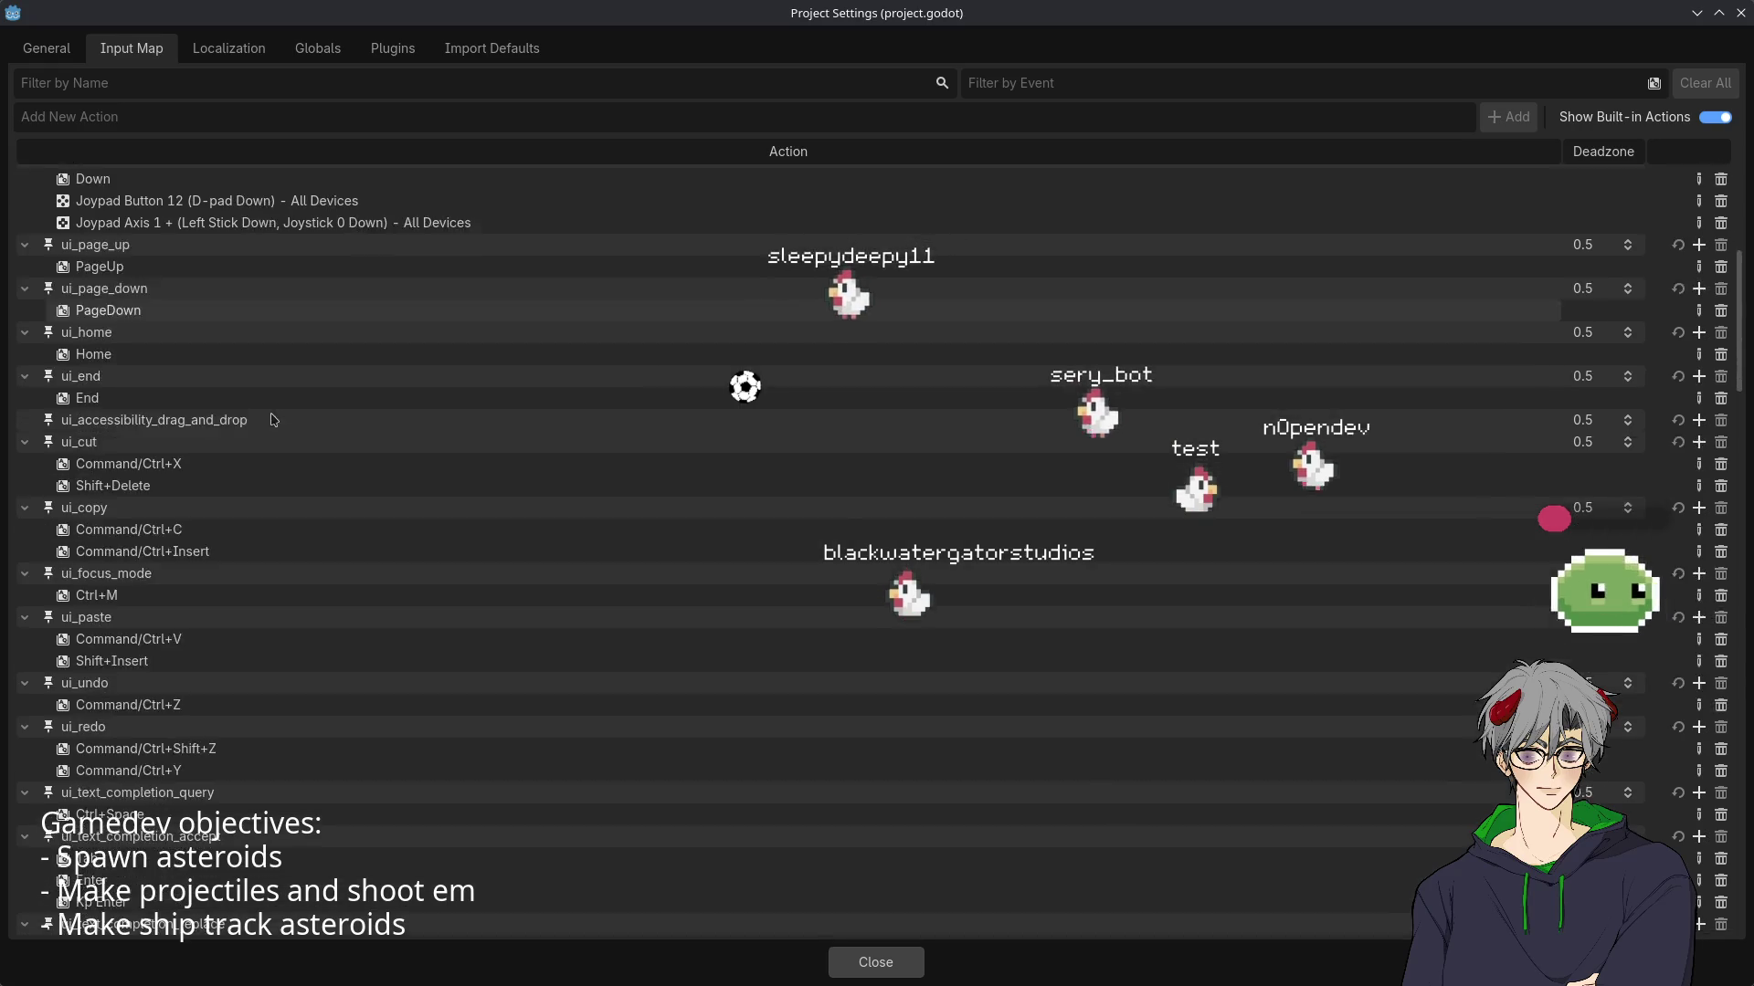
pyautogui.scroll(-11, 272, 420)
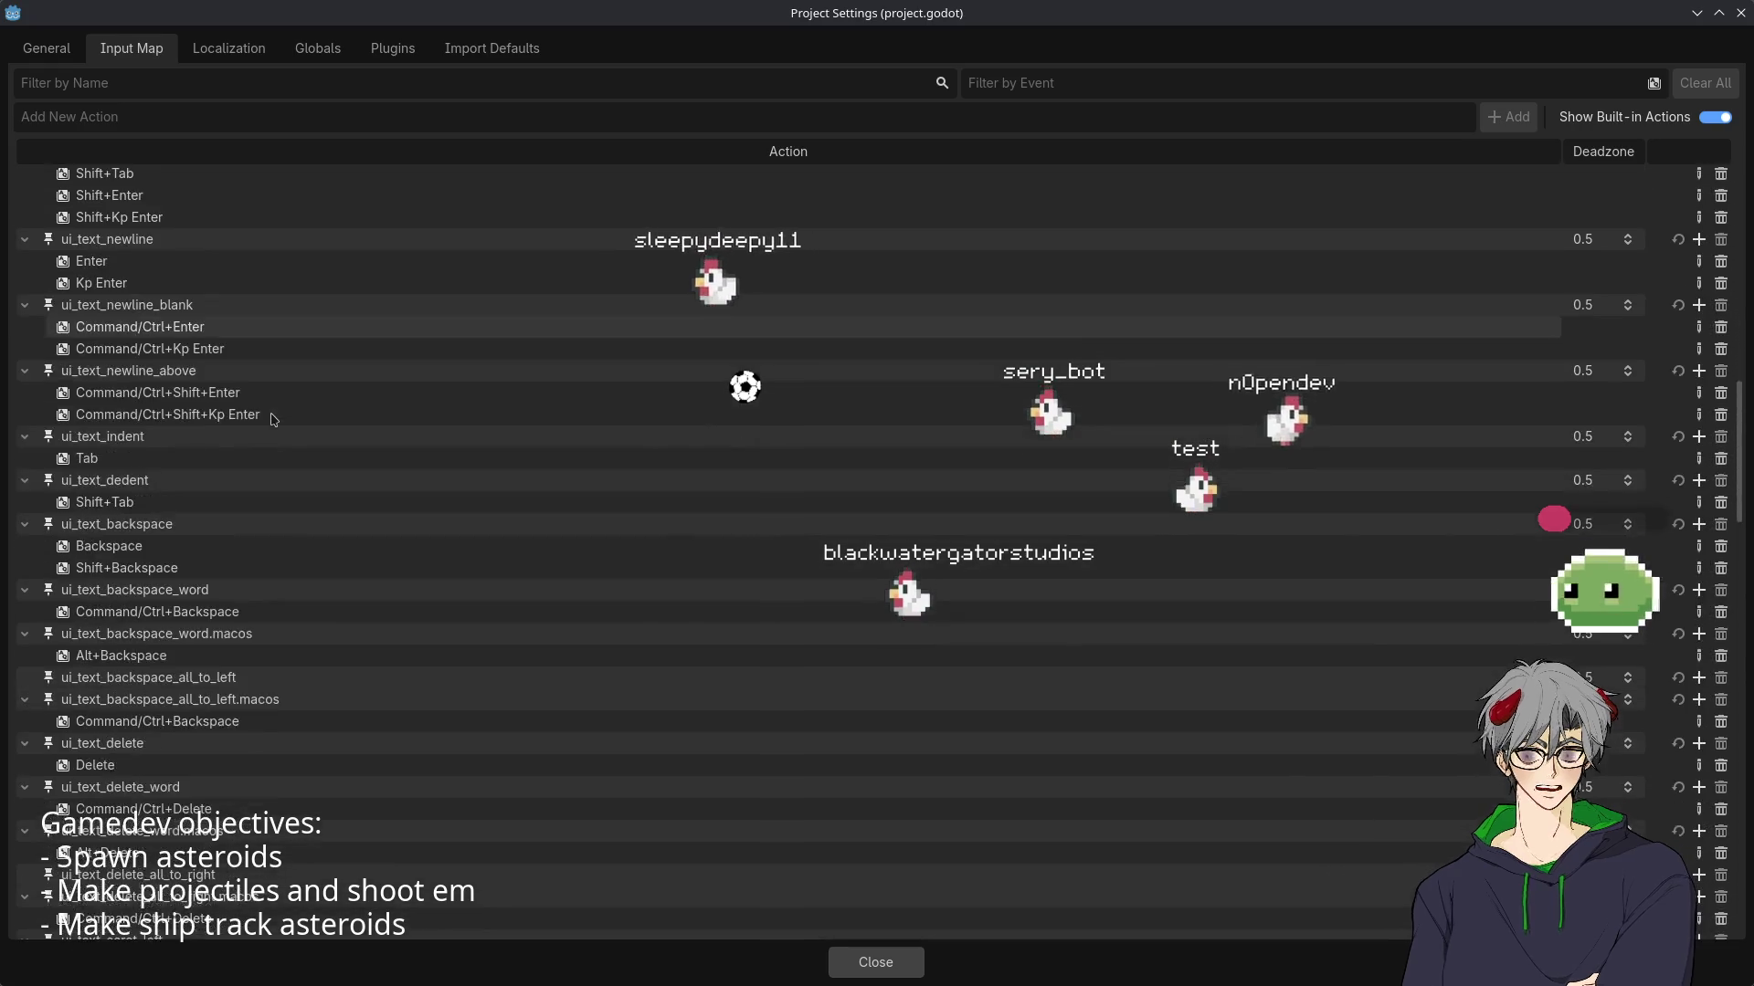
pyautogui.scroll(-12, 272, 419)
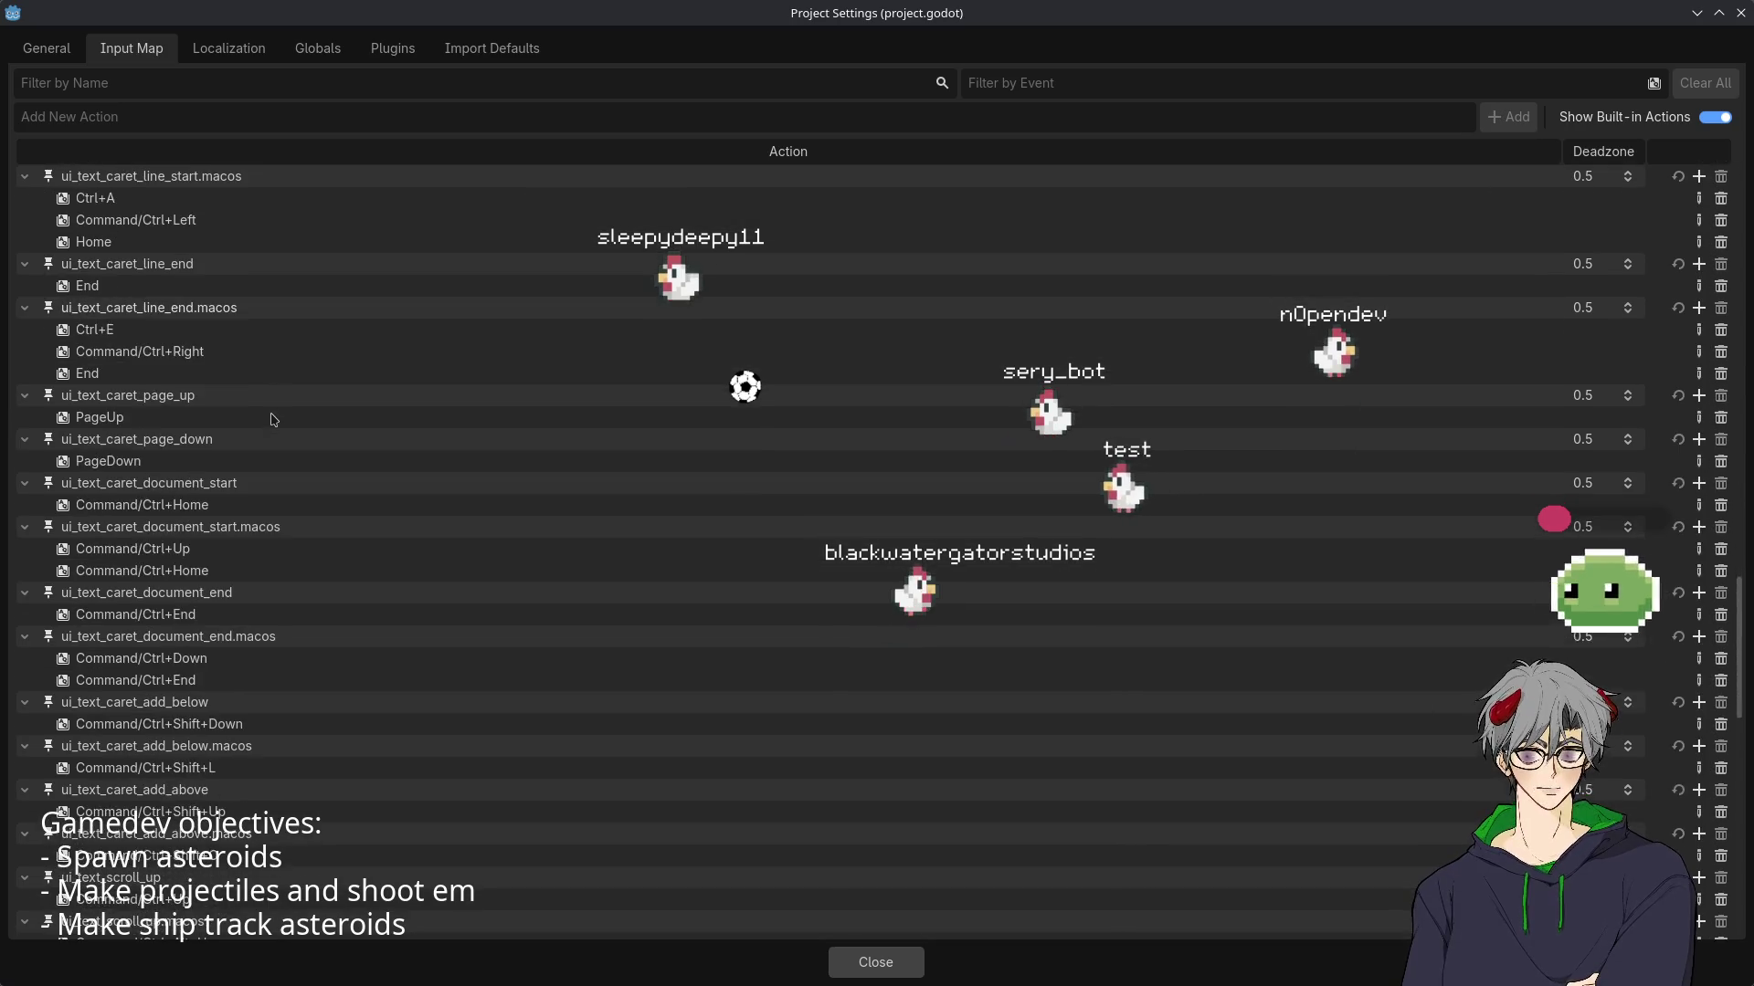
pyautogui.scroll(-1, 272, 419)
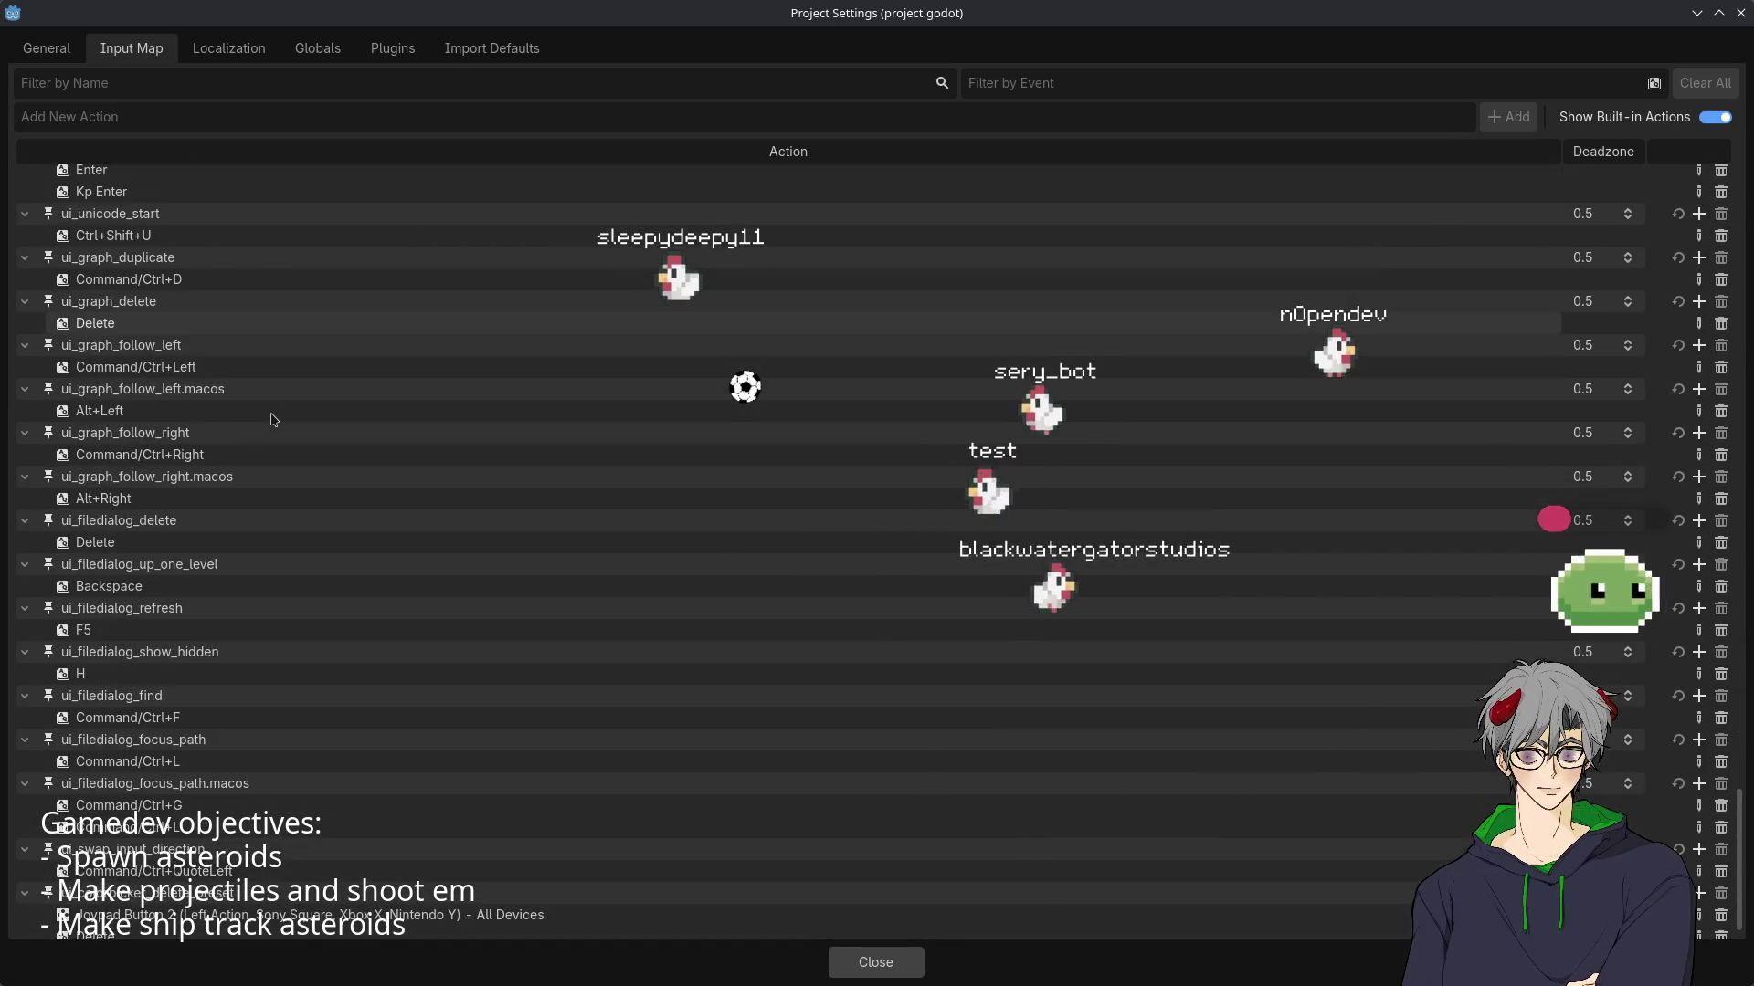
pyautogui.scroll(-1, 272, 420)
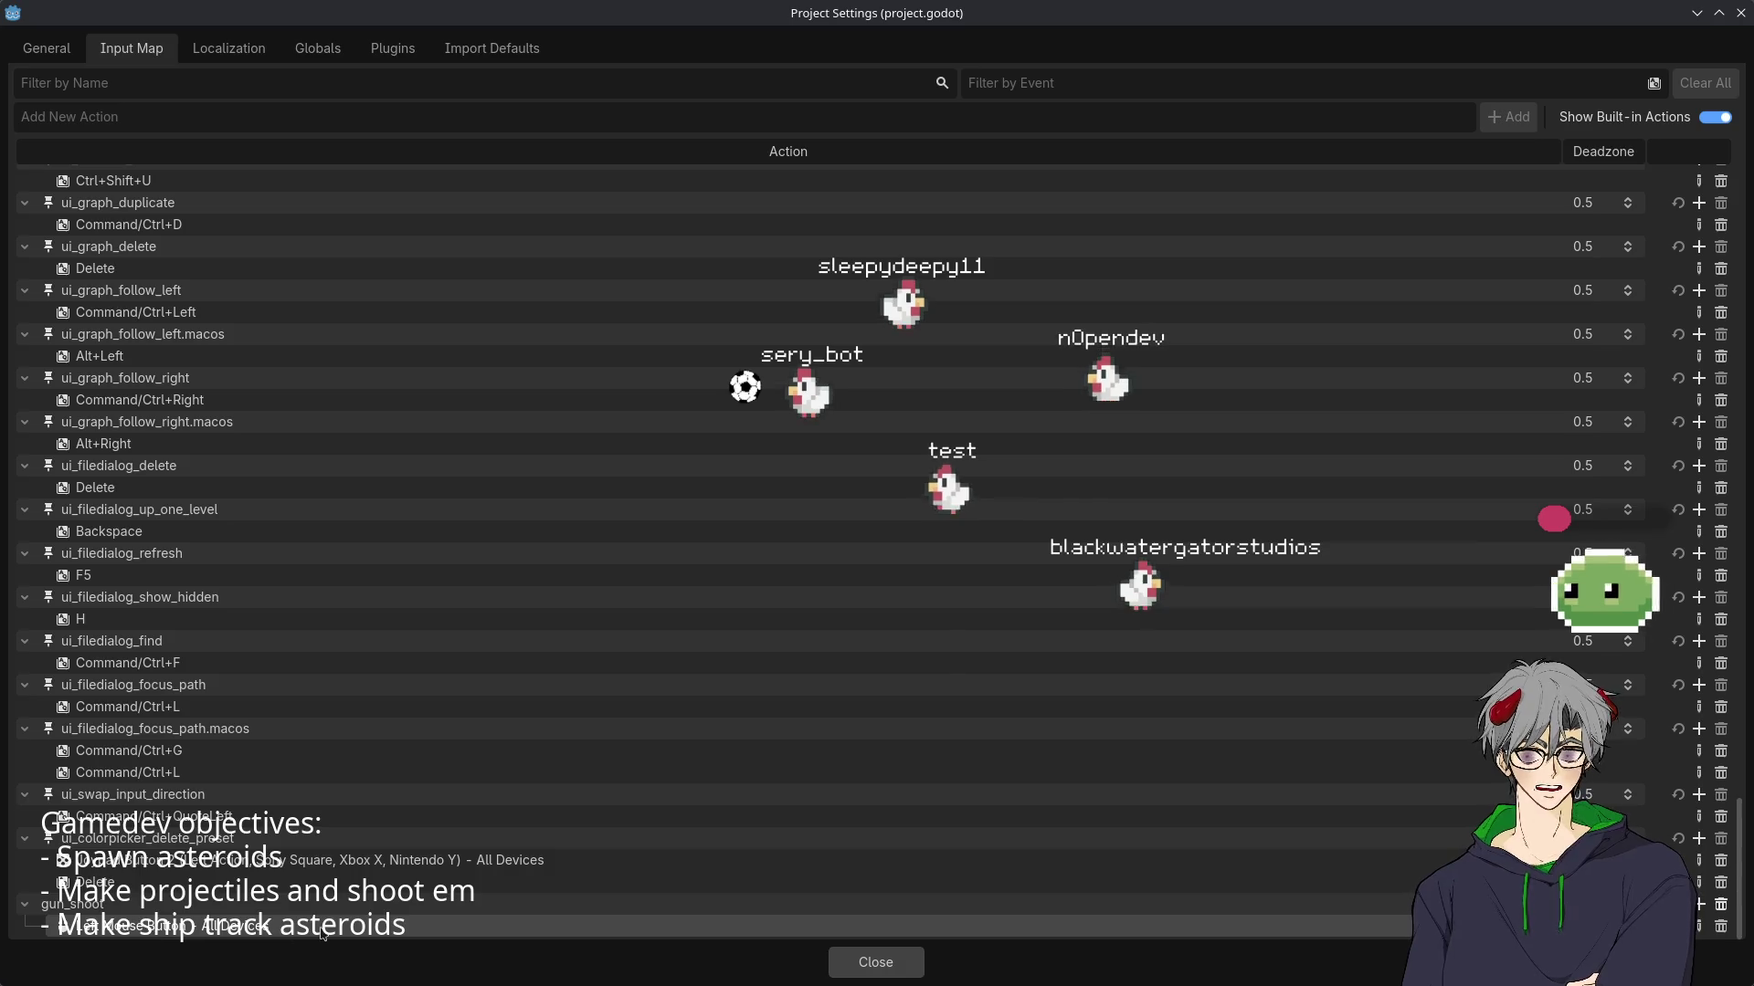
pyautogui.scroll(20, 274, 804)
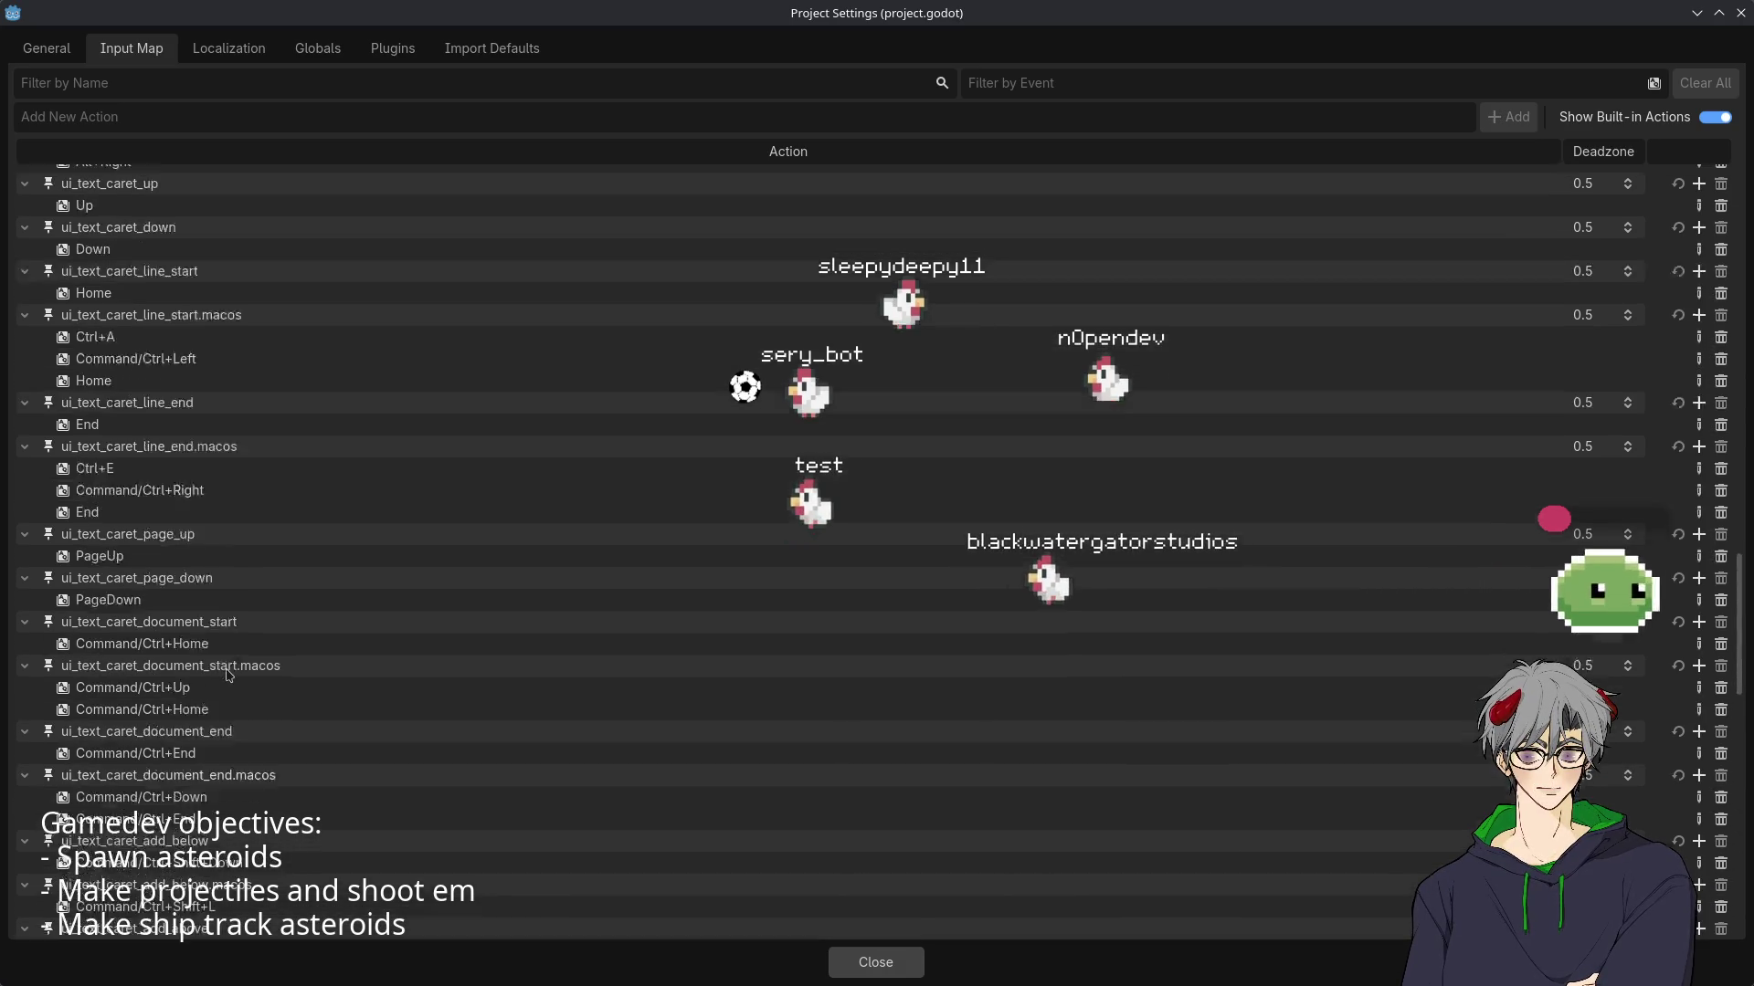
pyautogui.scroll(10, 228, 675)
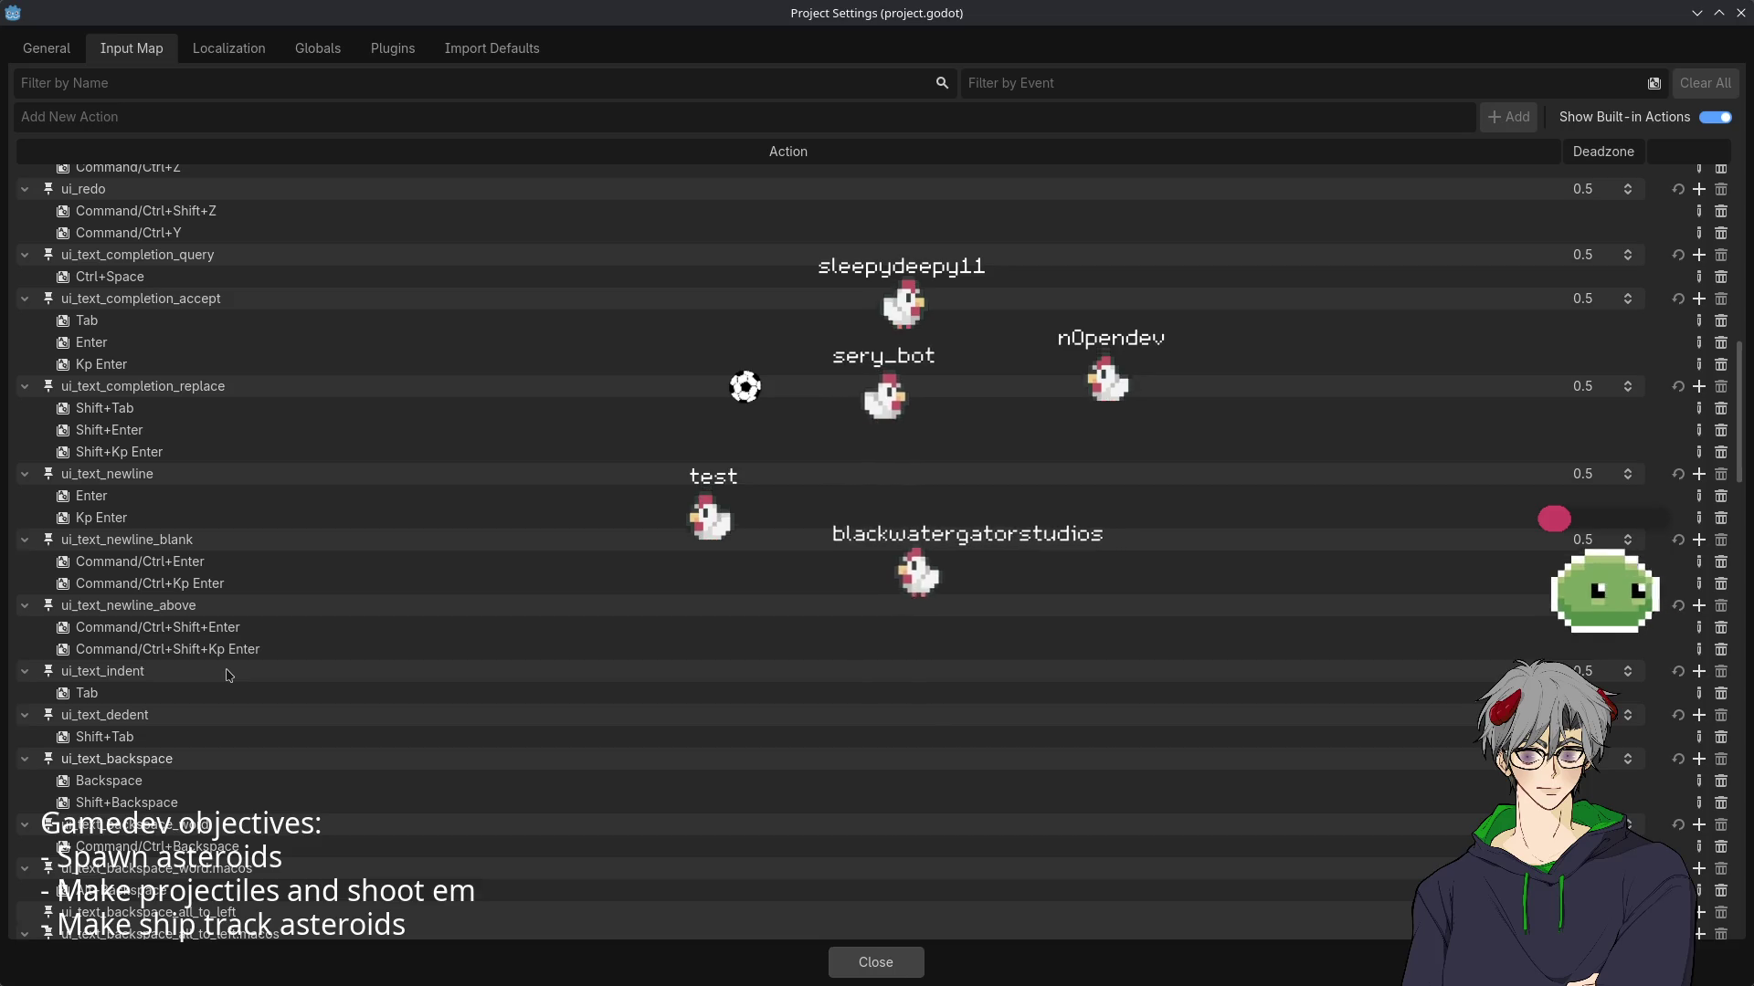
pyautogui.scroll(14, 228, 675)
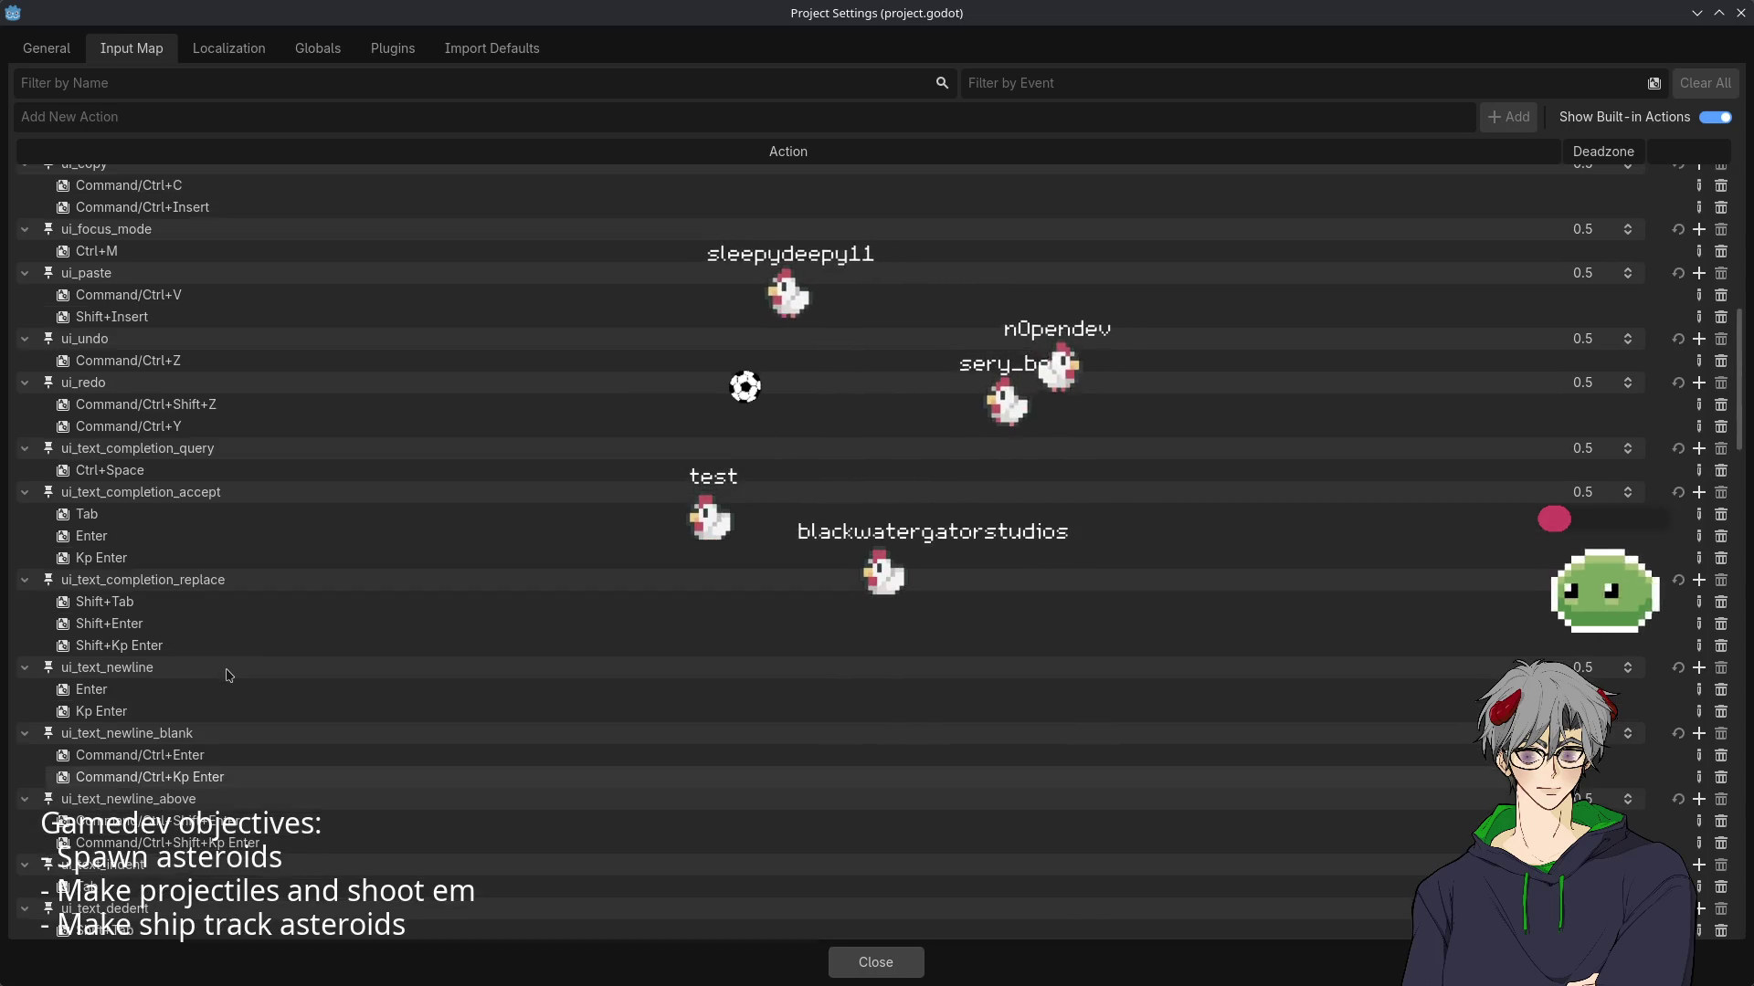
pyautogui.scroll(5, 228, 676)
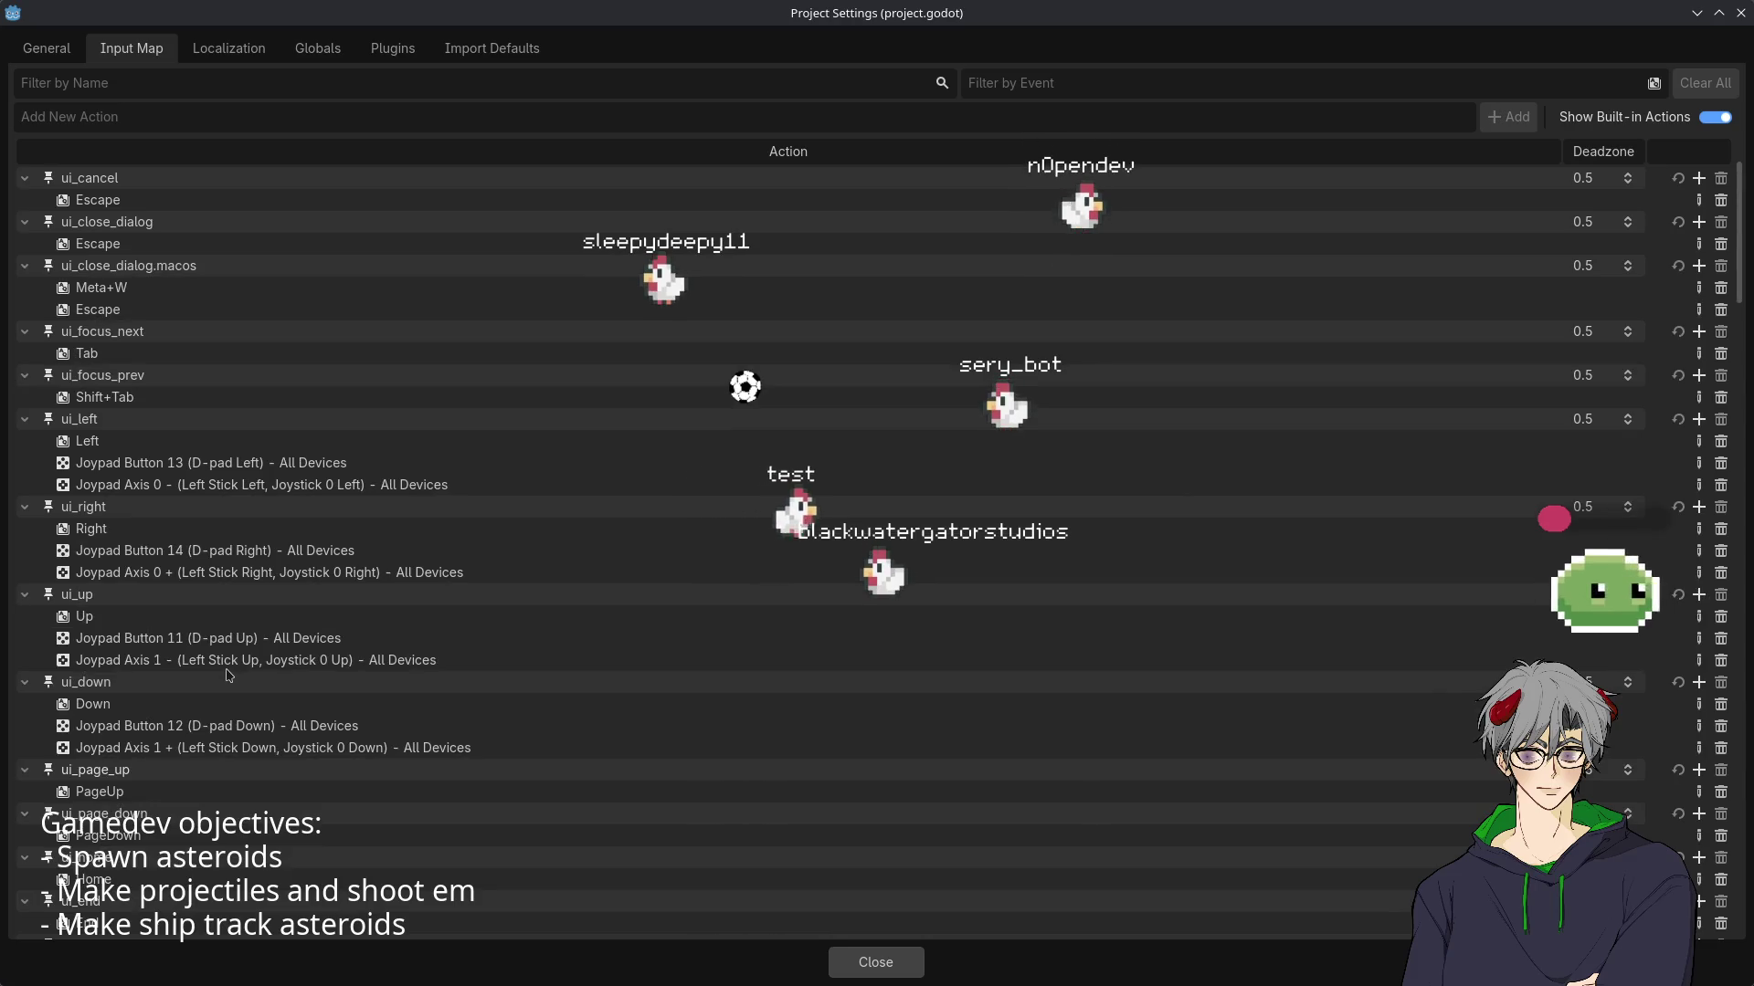
pyautogui.scroll(-20, 228, 675)
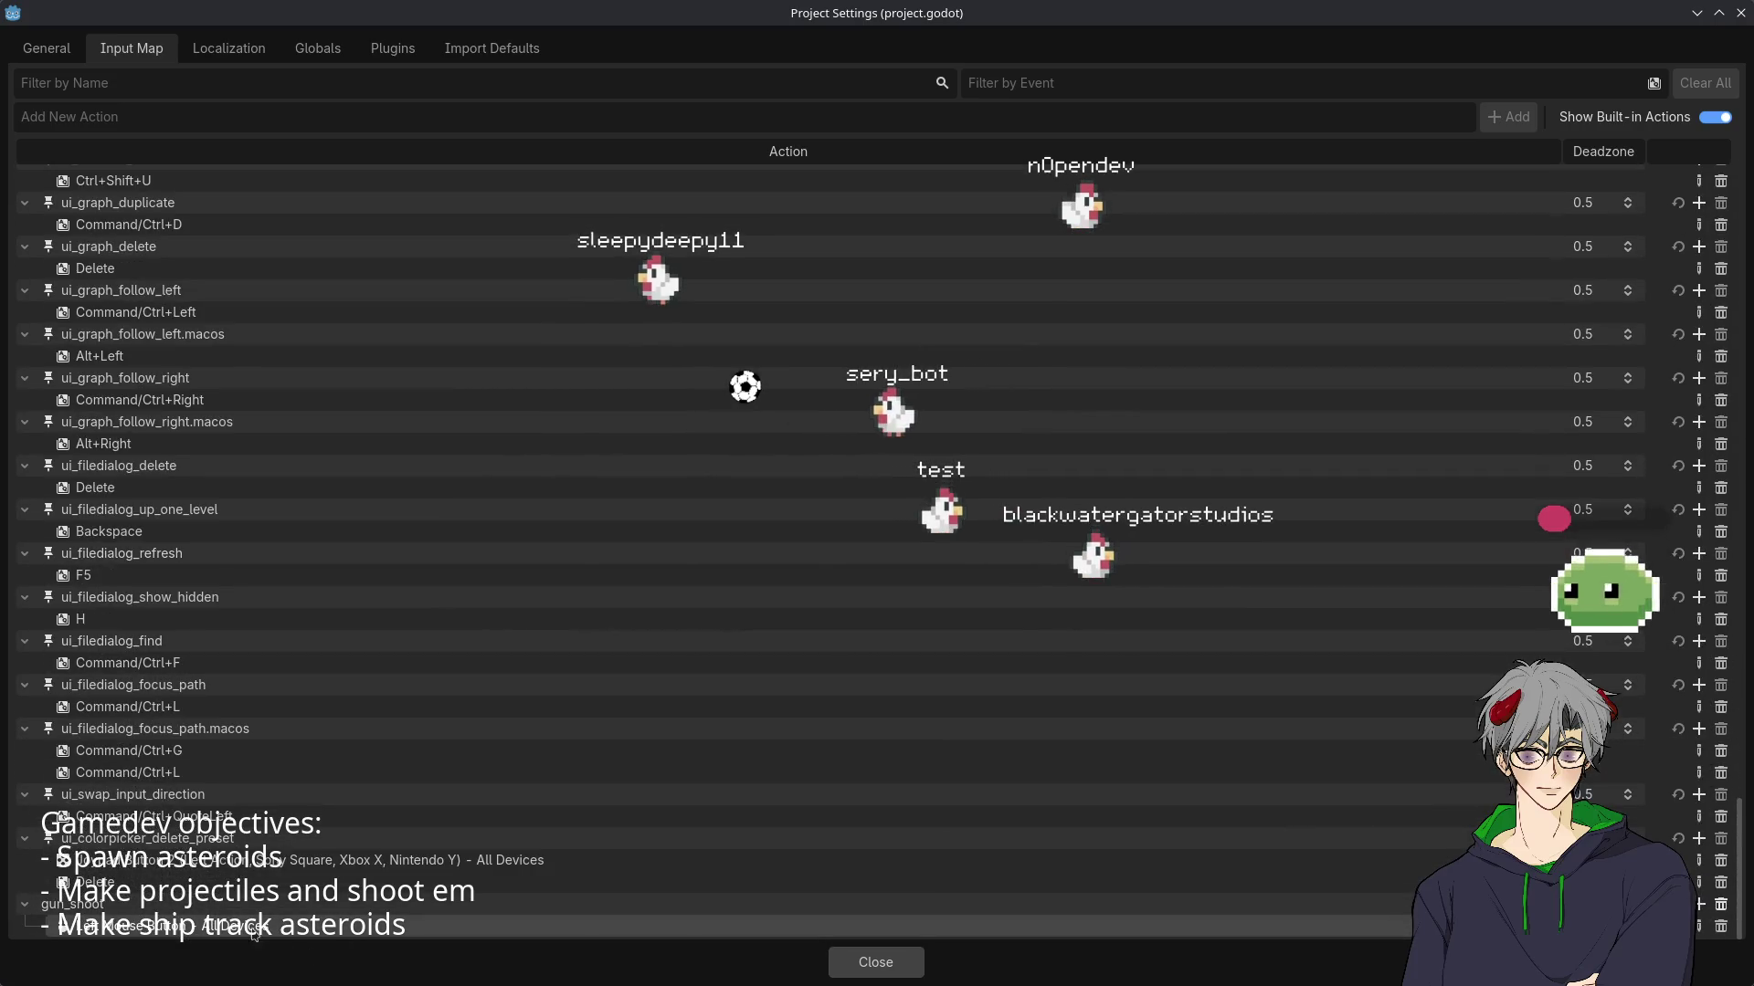
# - Re-apply gun_shoot's Left Mouse Button event and close Project Settings
pyautogui.doubleClick(254, 928)
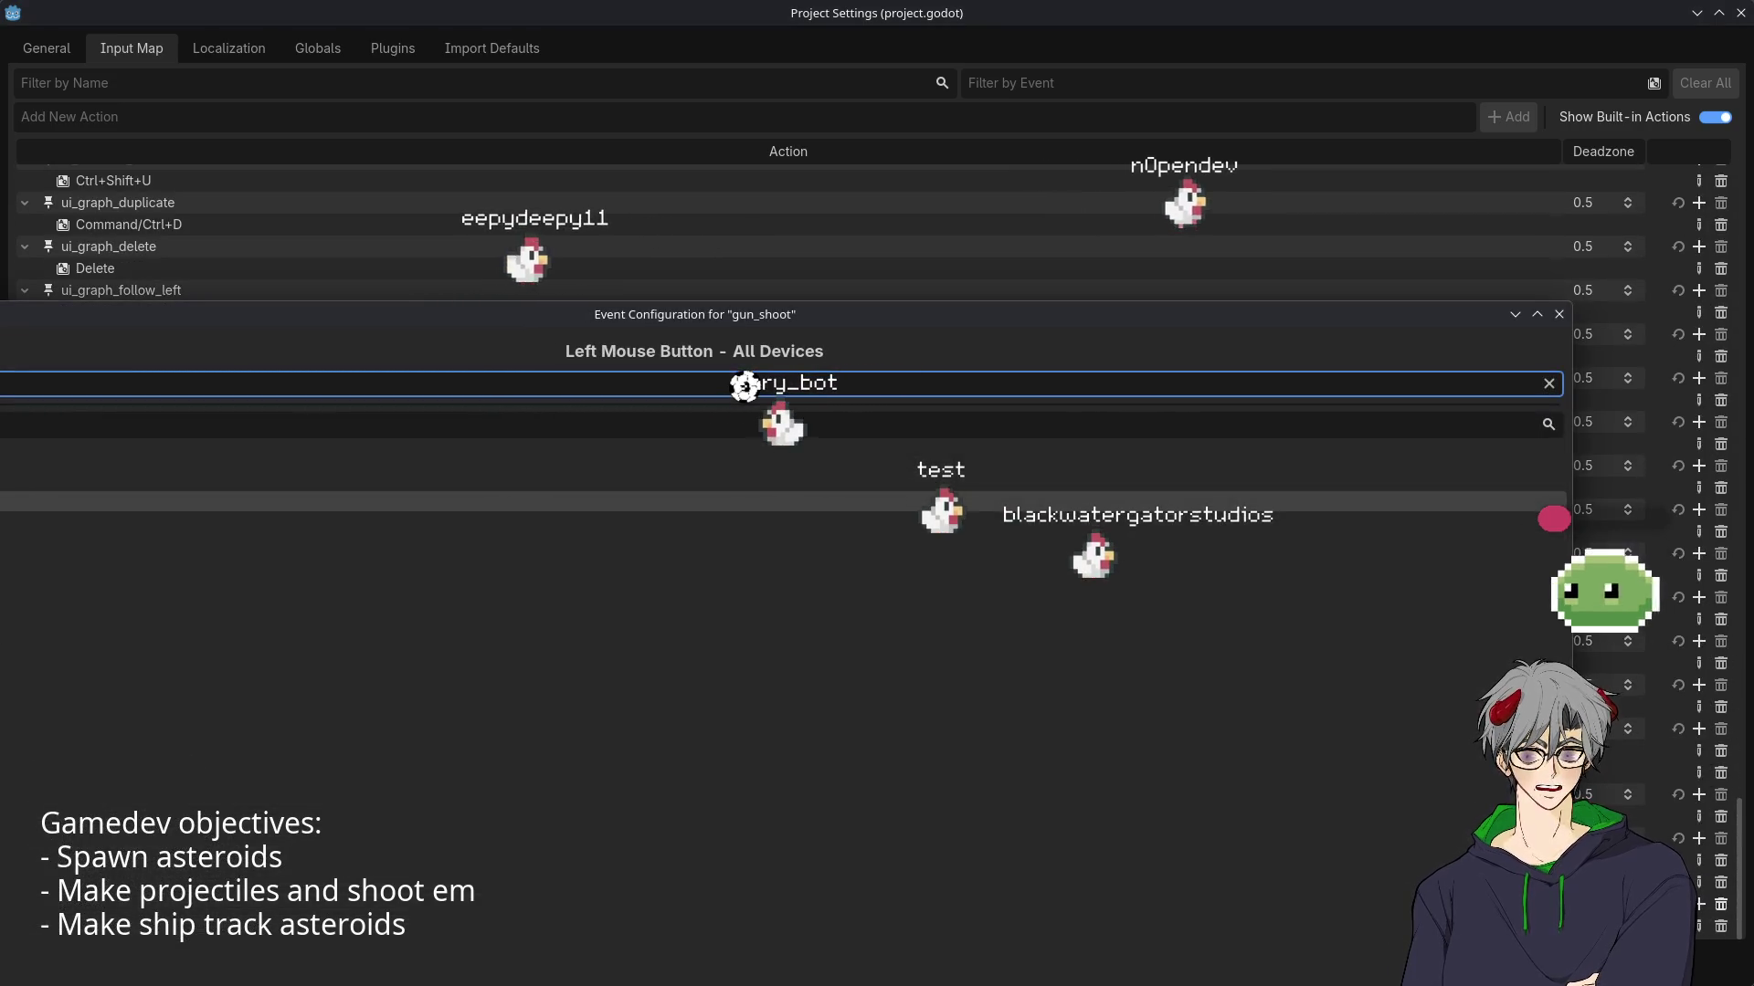
pyautogui.click(116, 870)
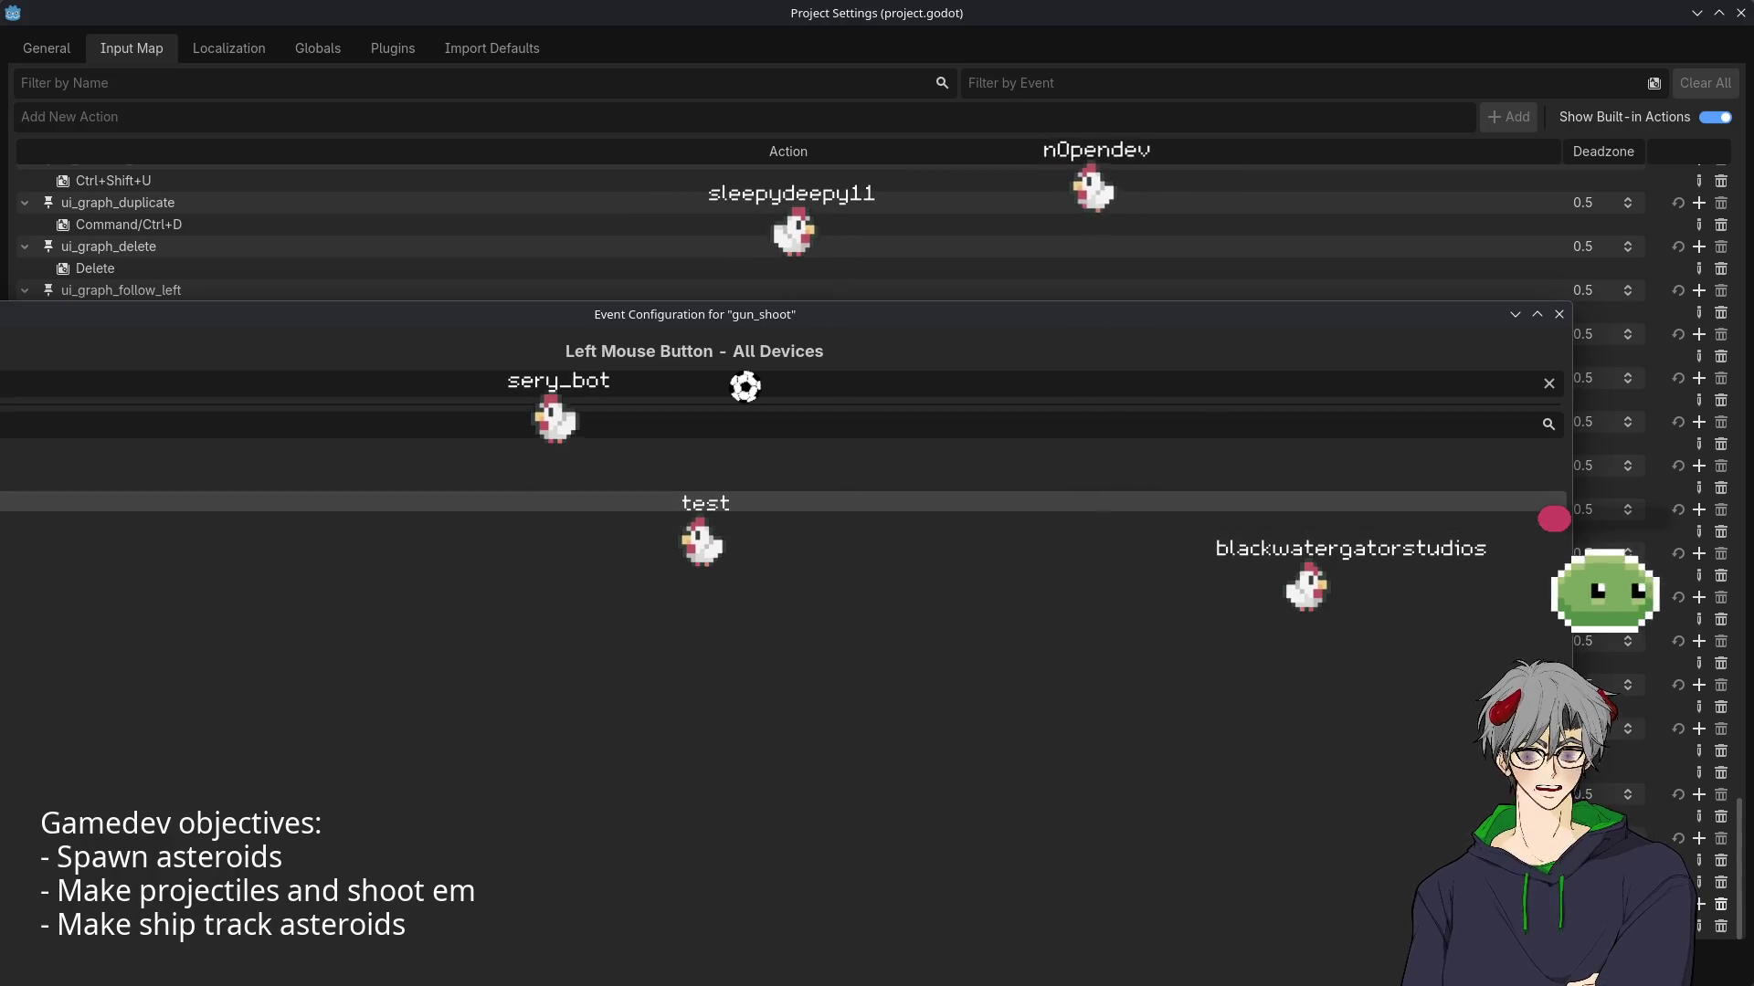
pyautogui.press('Return')
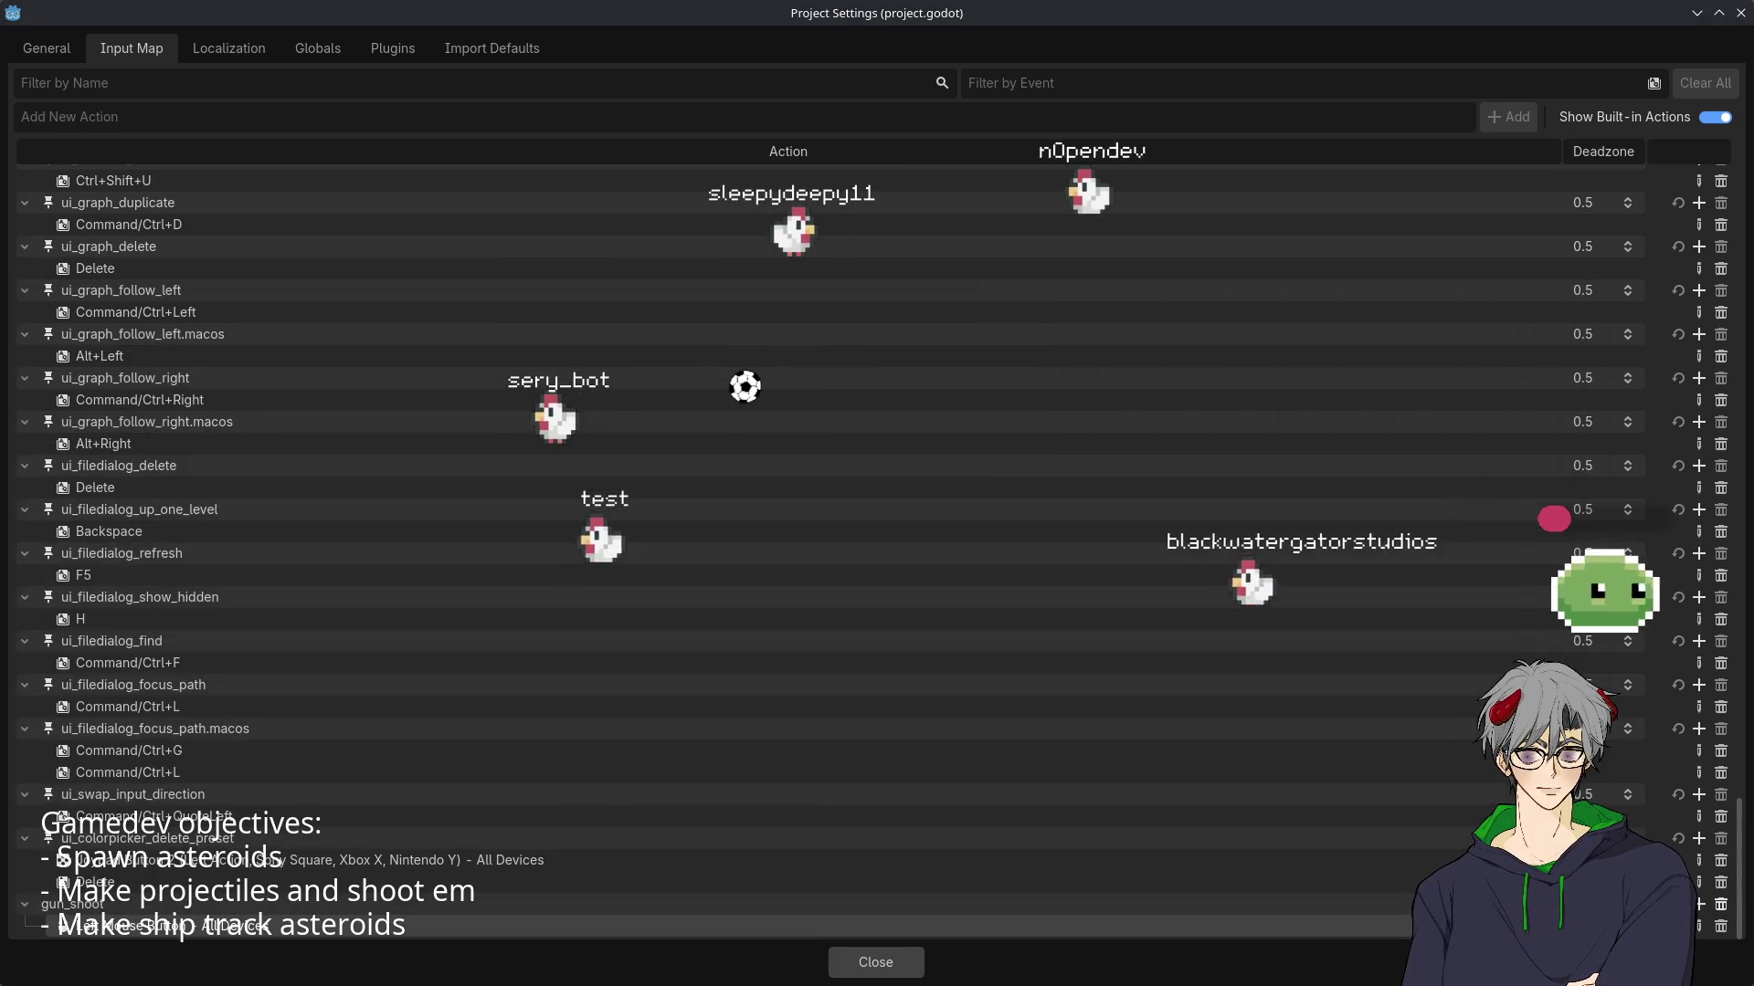
pyautogui.click(845, 960)
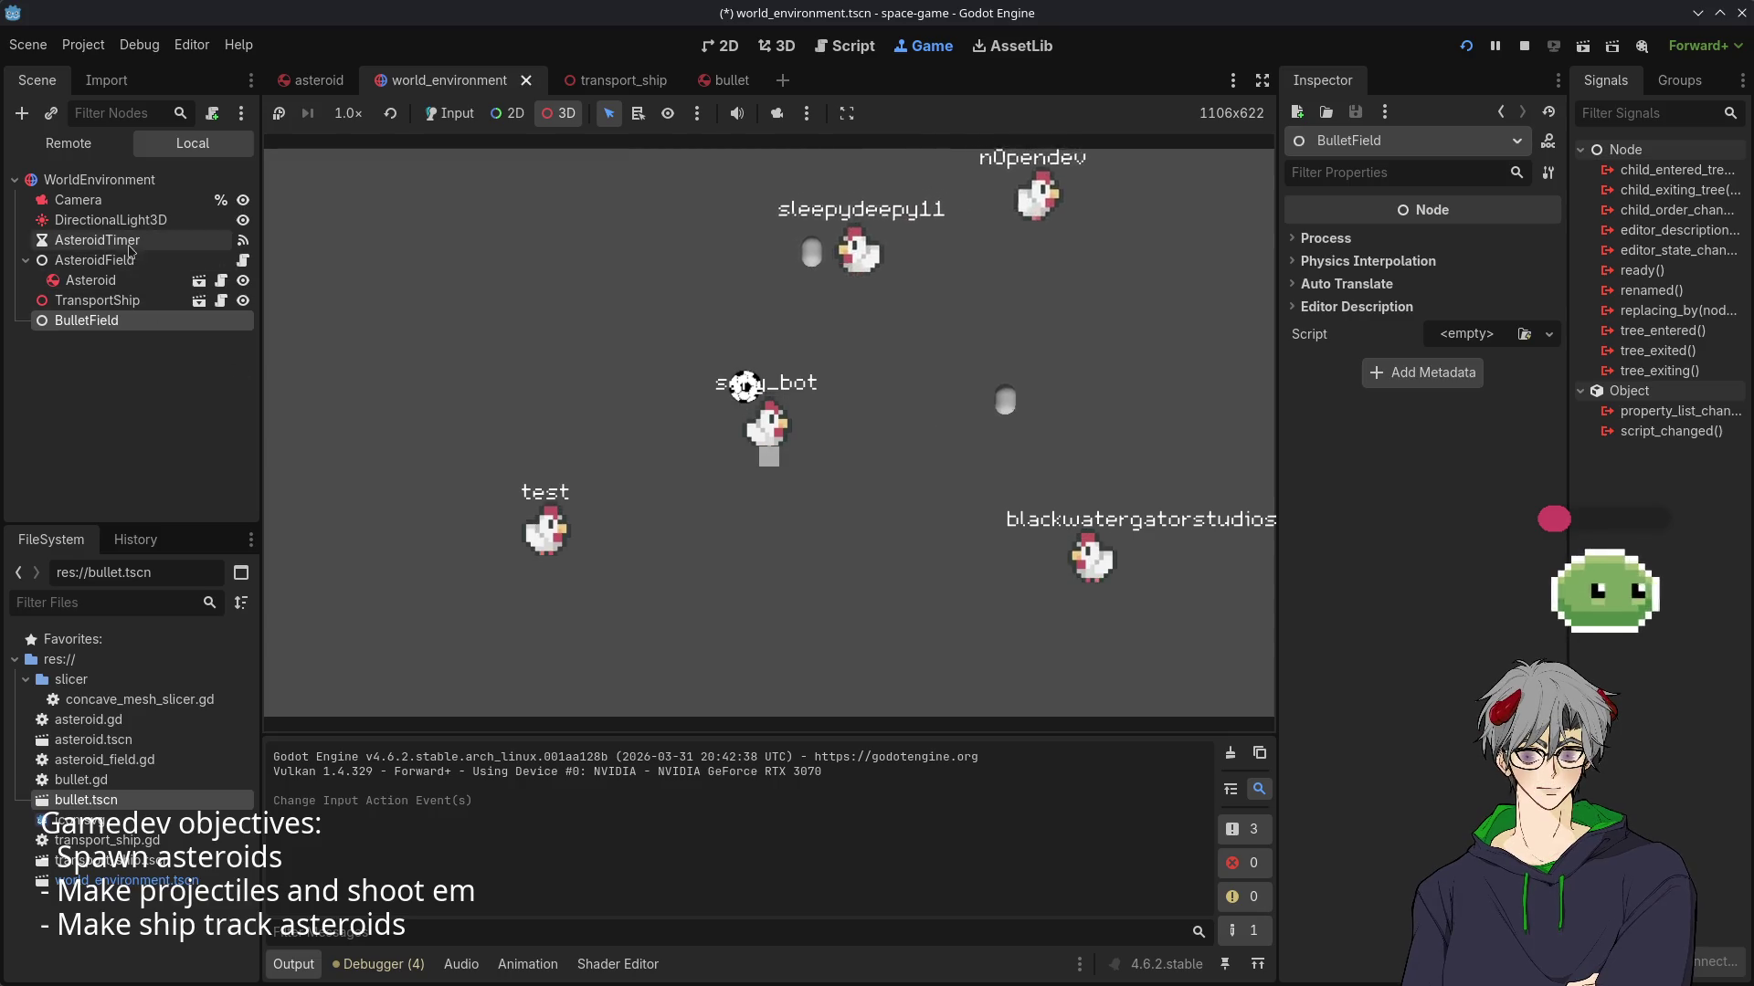
# - Select the AsteroidField node and open its script for editing
pyautogui.click(113, 262)
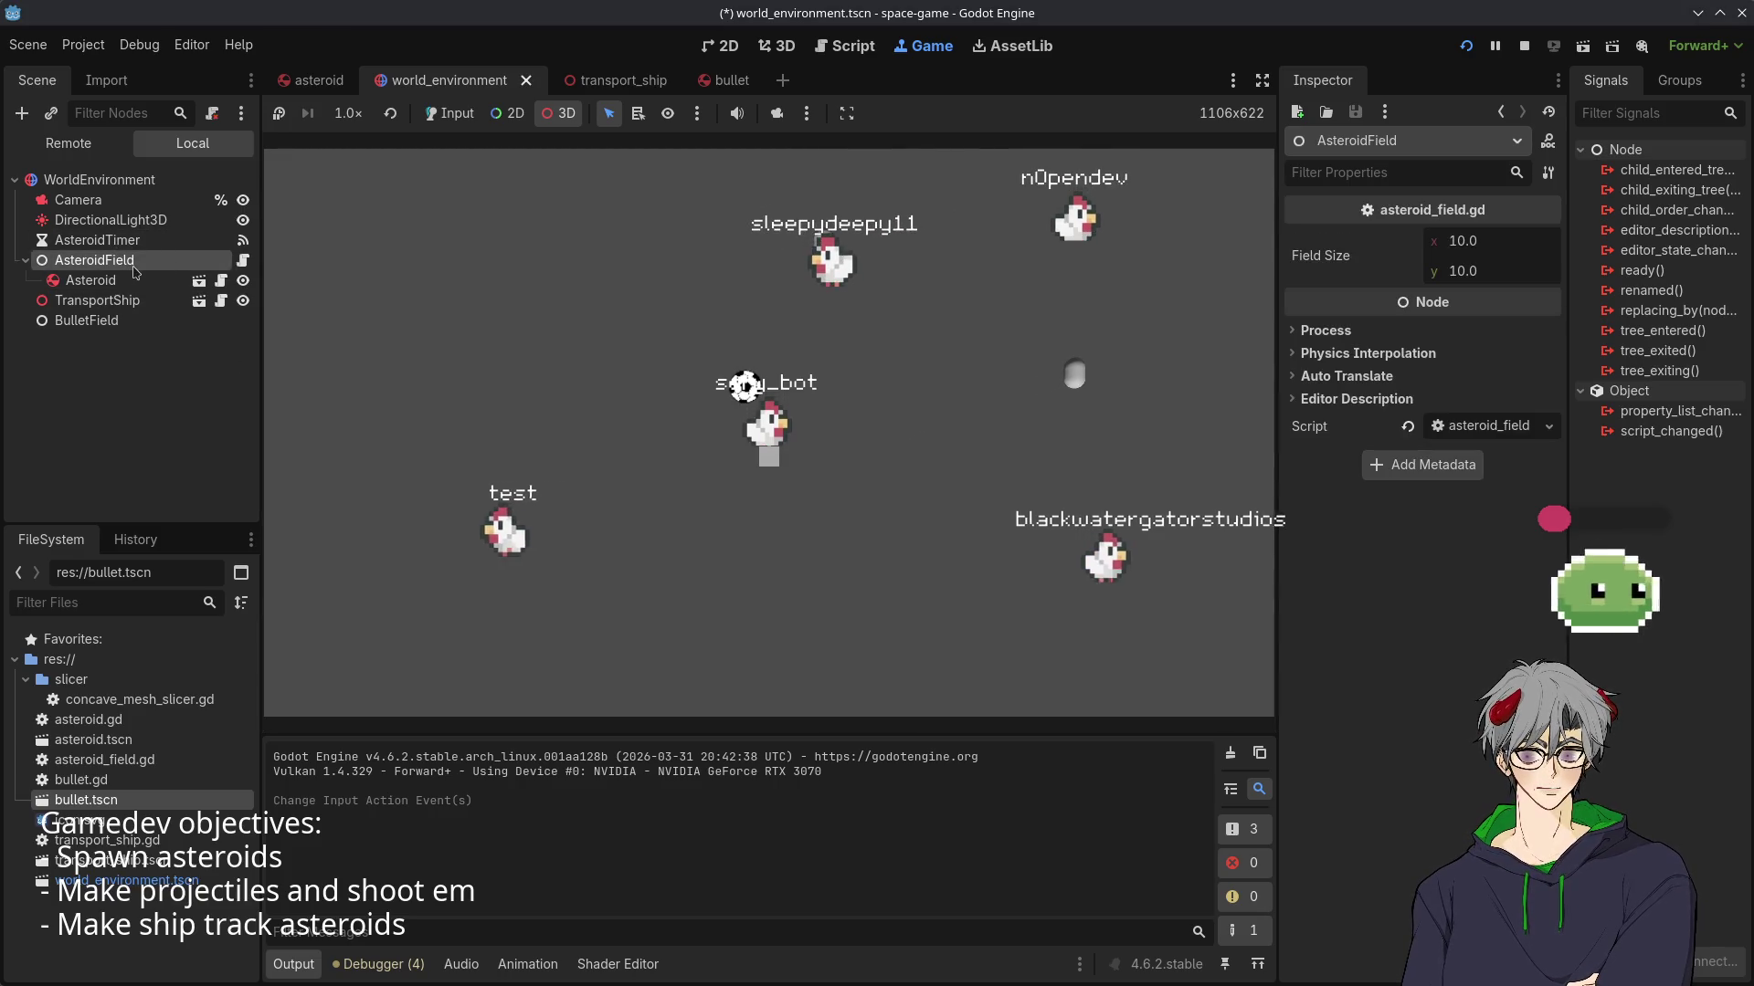
pyautogui.click(243, 260)
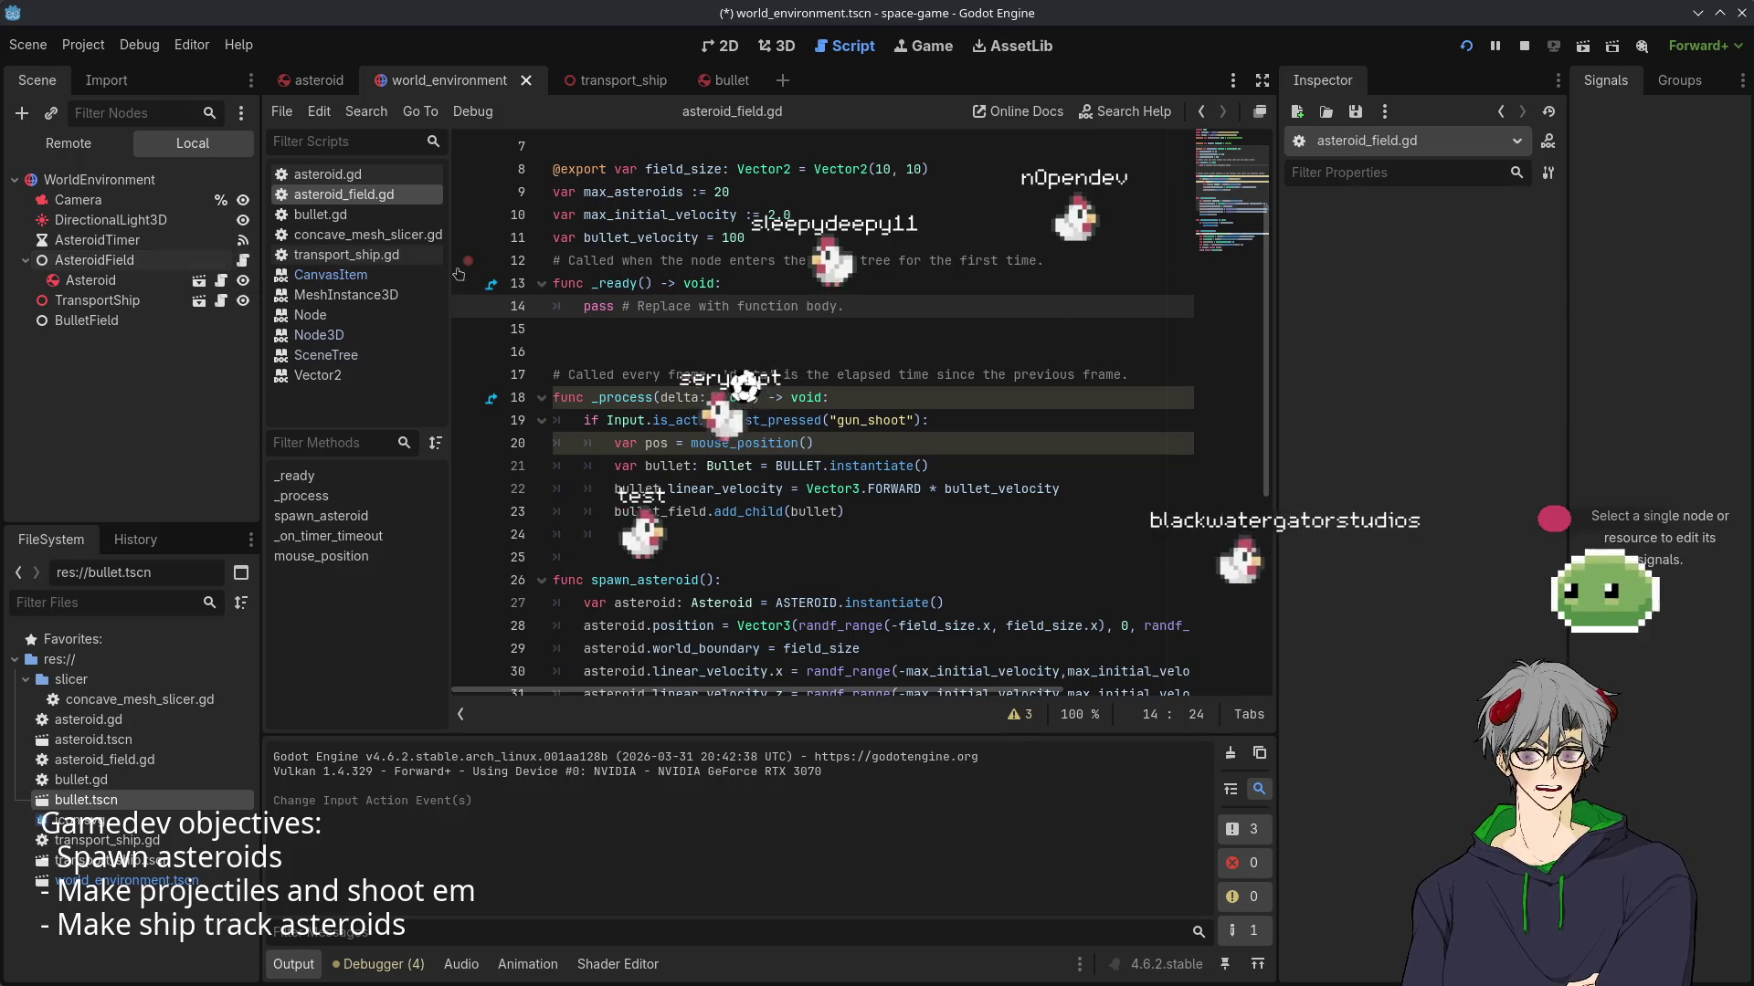
pyautogui.scroll(2, 683, 248)
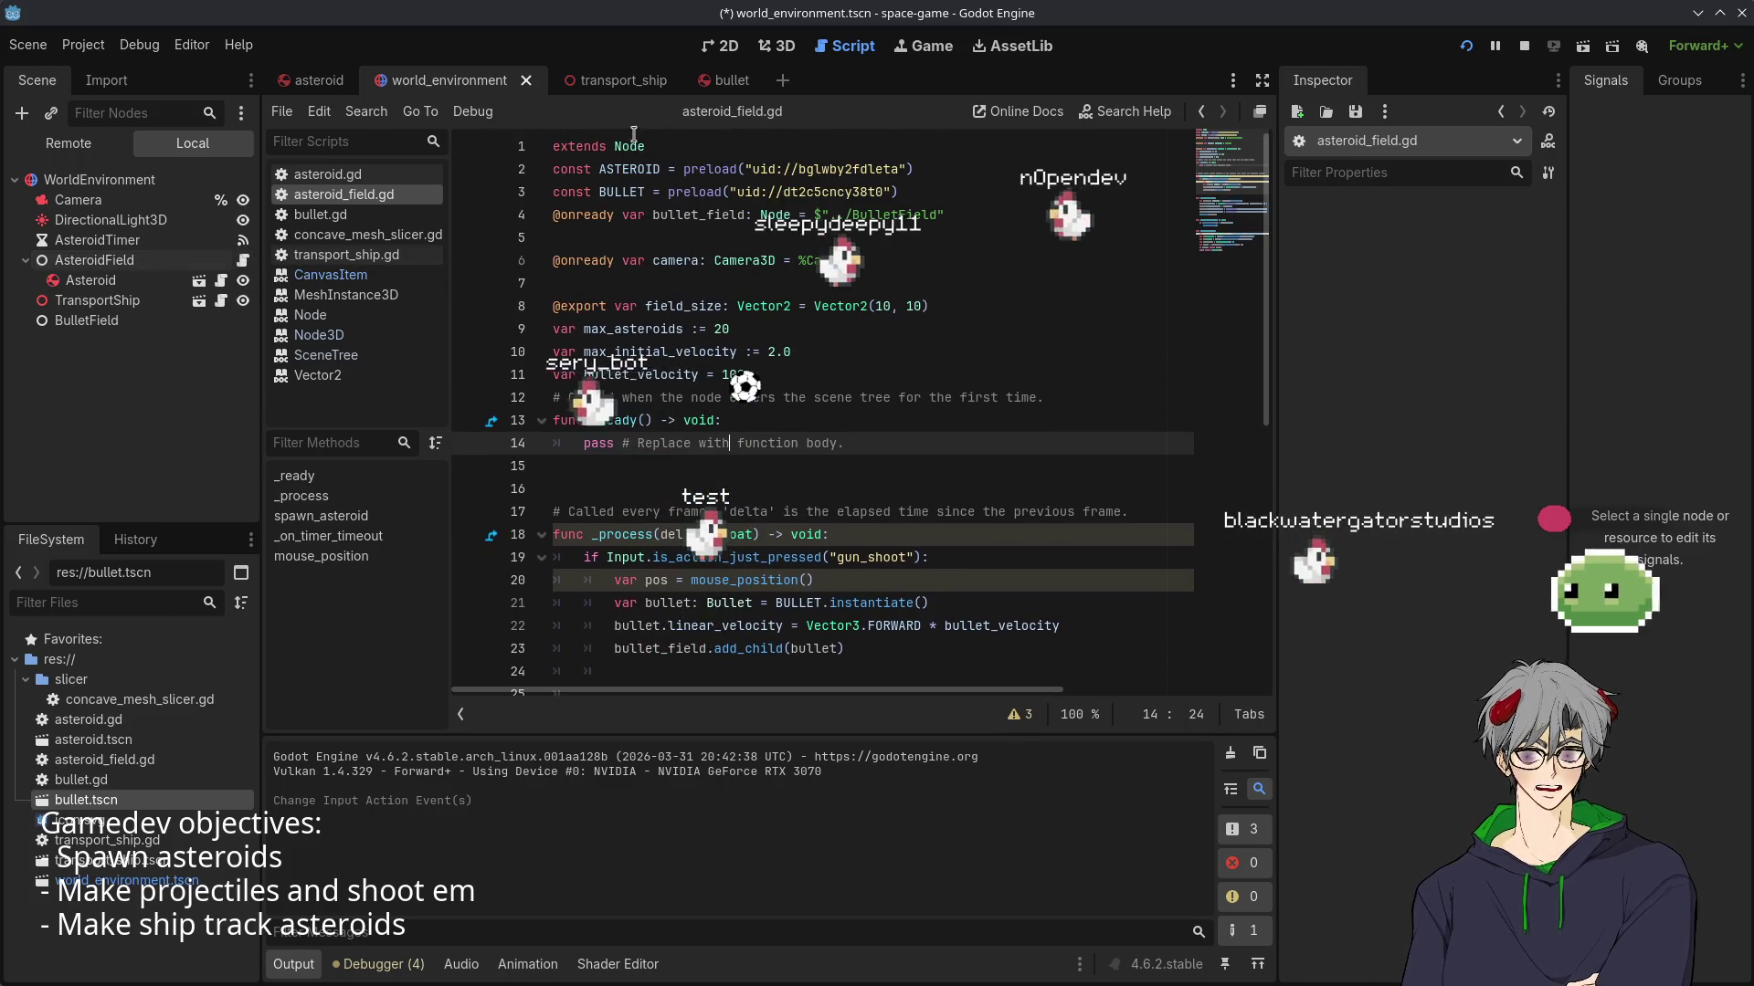
pyautogui.rightClick(97, 261)
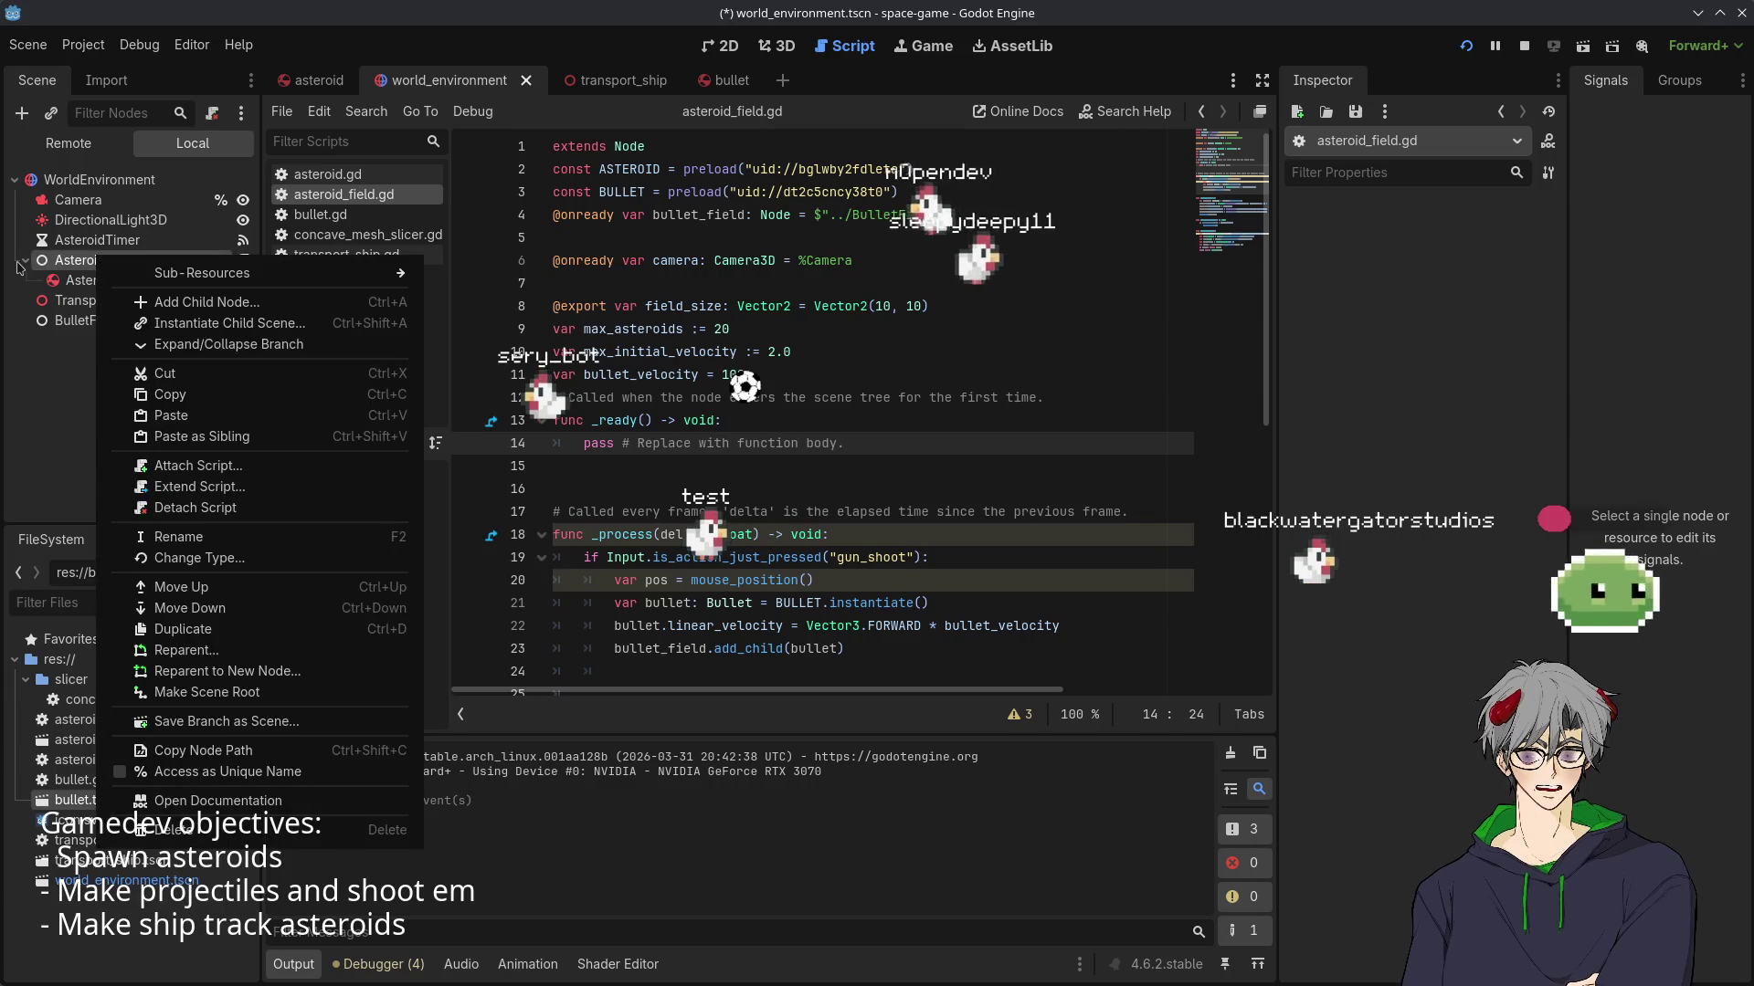
pyautogui.click(859, 422)
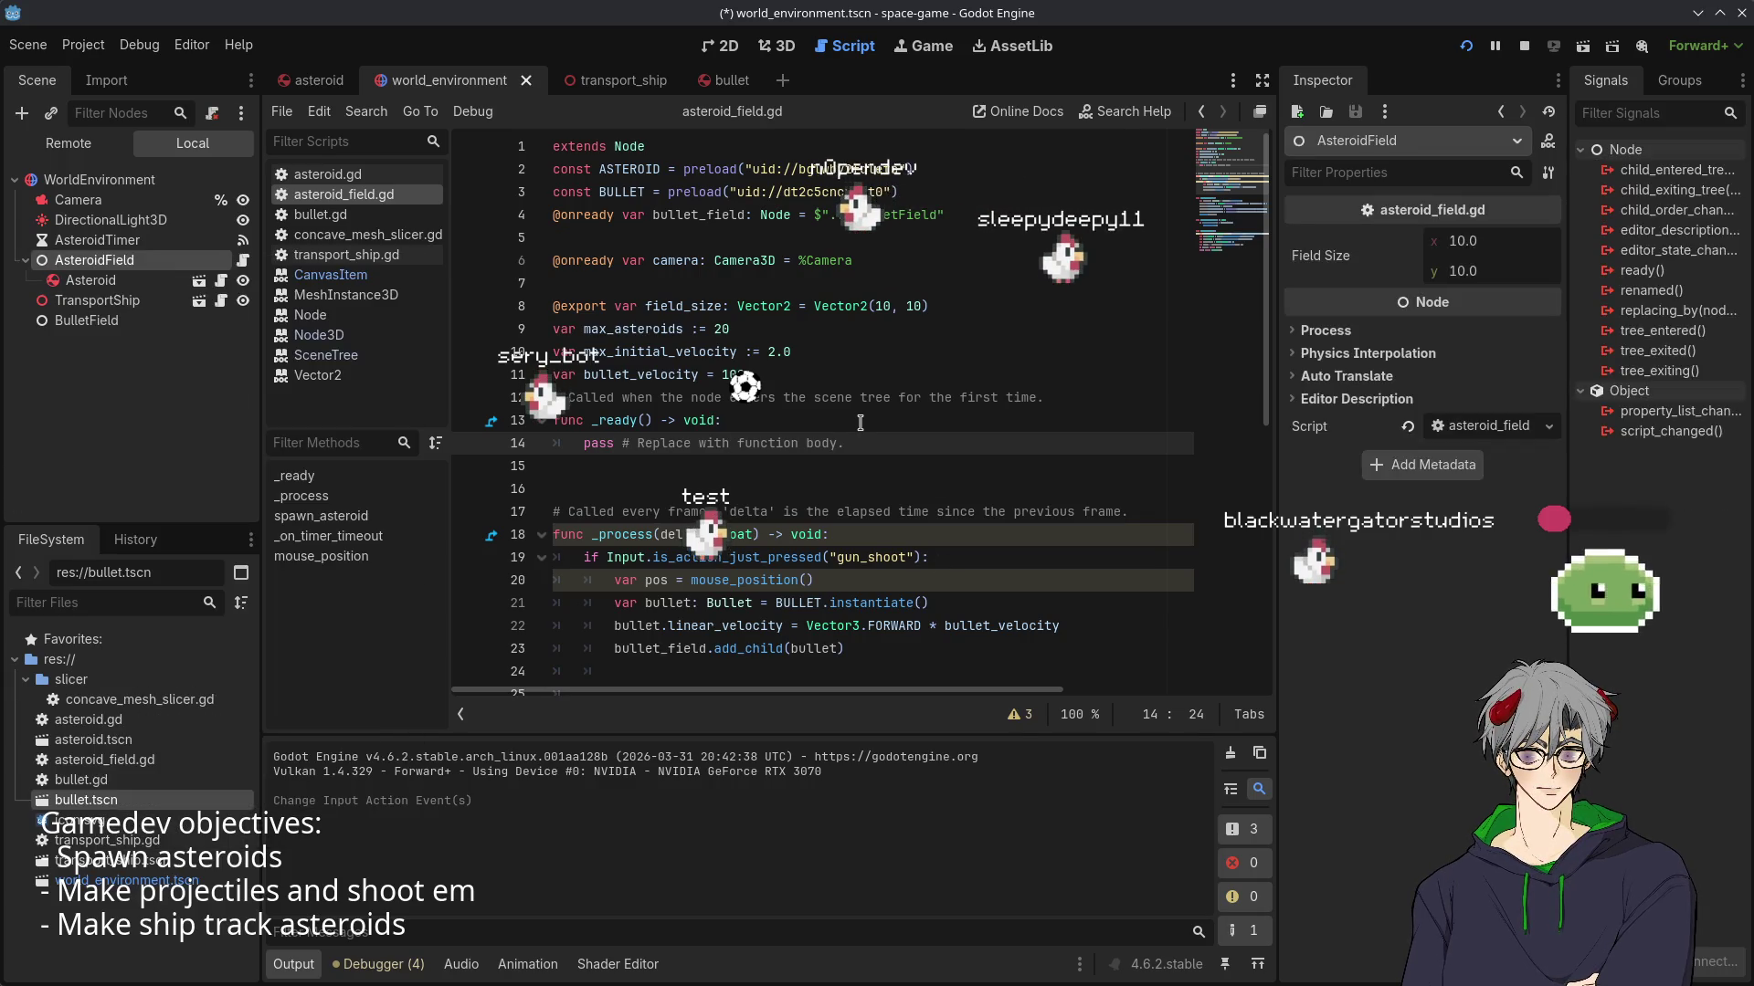
# - Add a breakpoint on line 19's shoot check
pyautogui.scroll(-5, 624, 424)
pyautogui.scroll(-2, 625, 425)
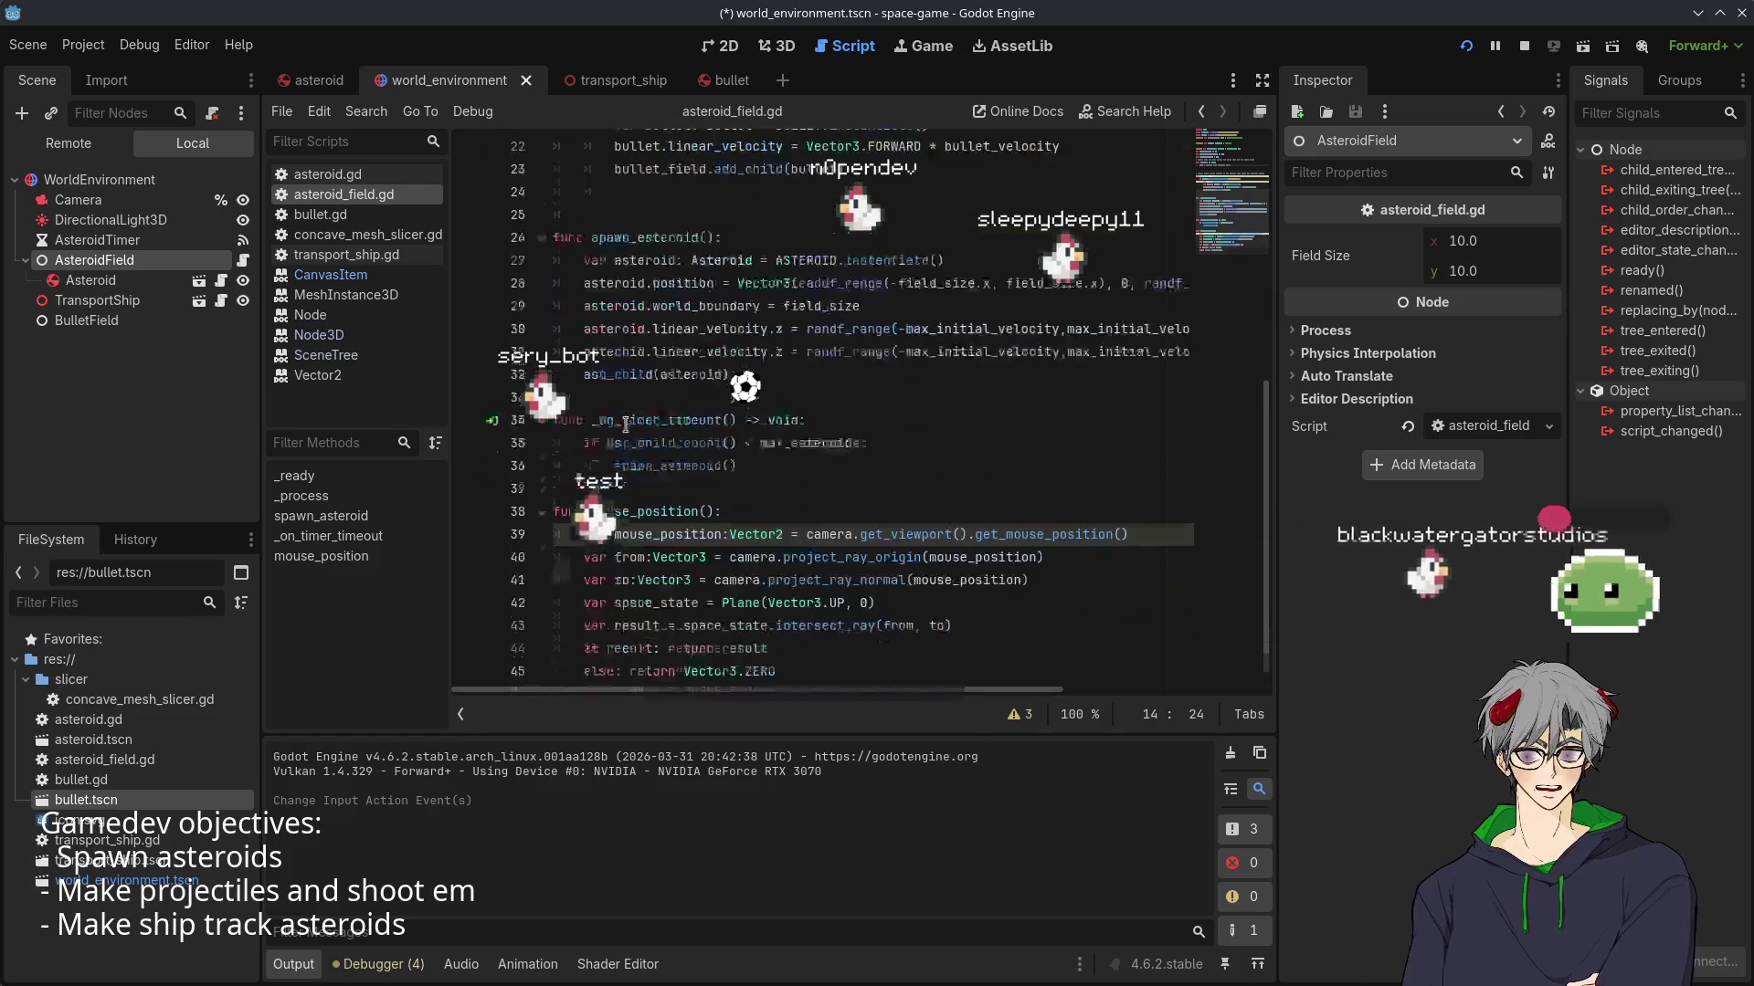
pyautogui.scroll(5, 625, 425)
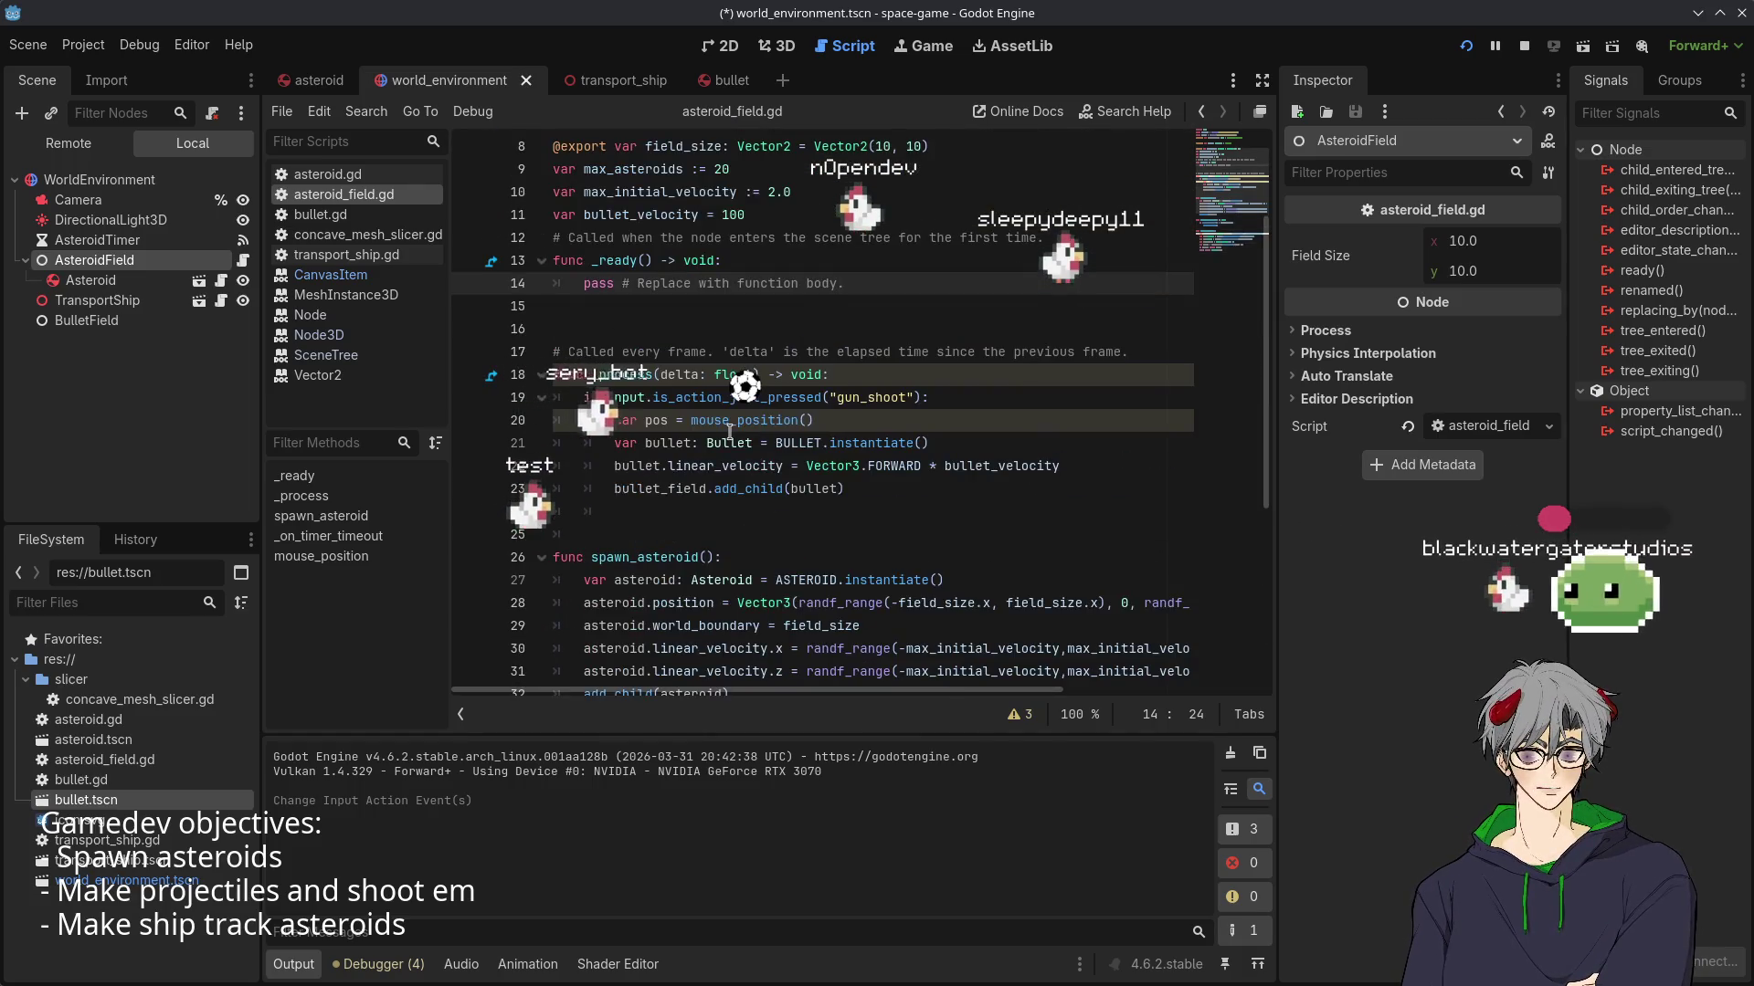
pyautogui.scroll(-1, 729, 431)
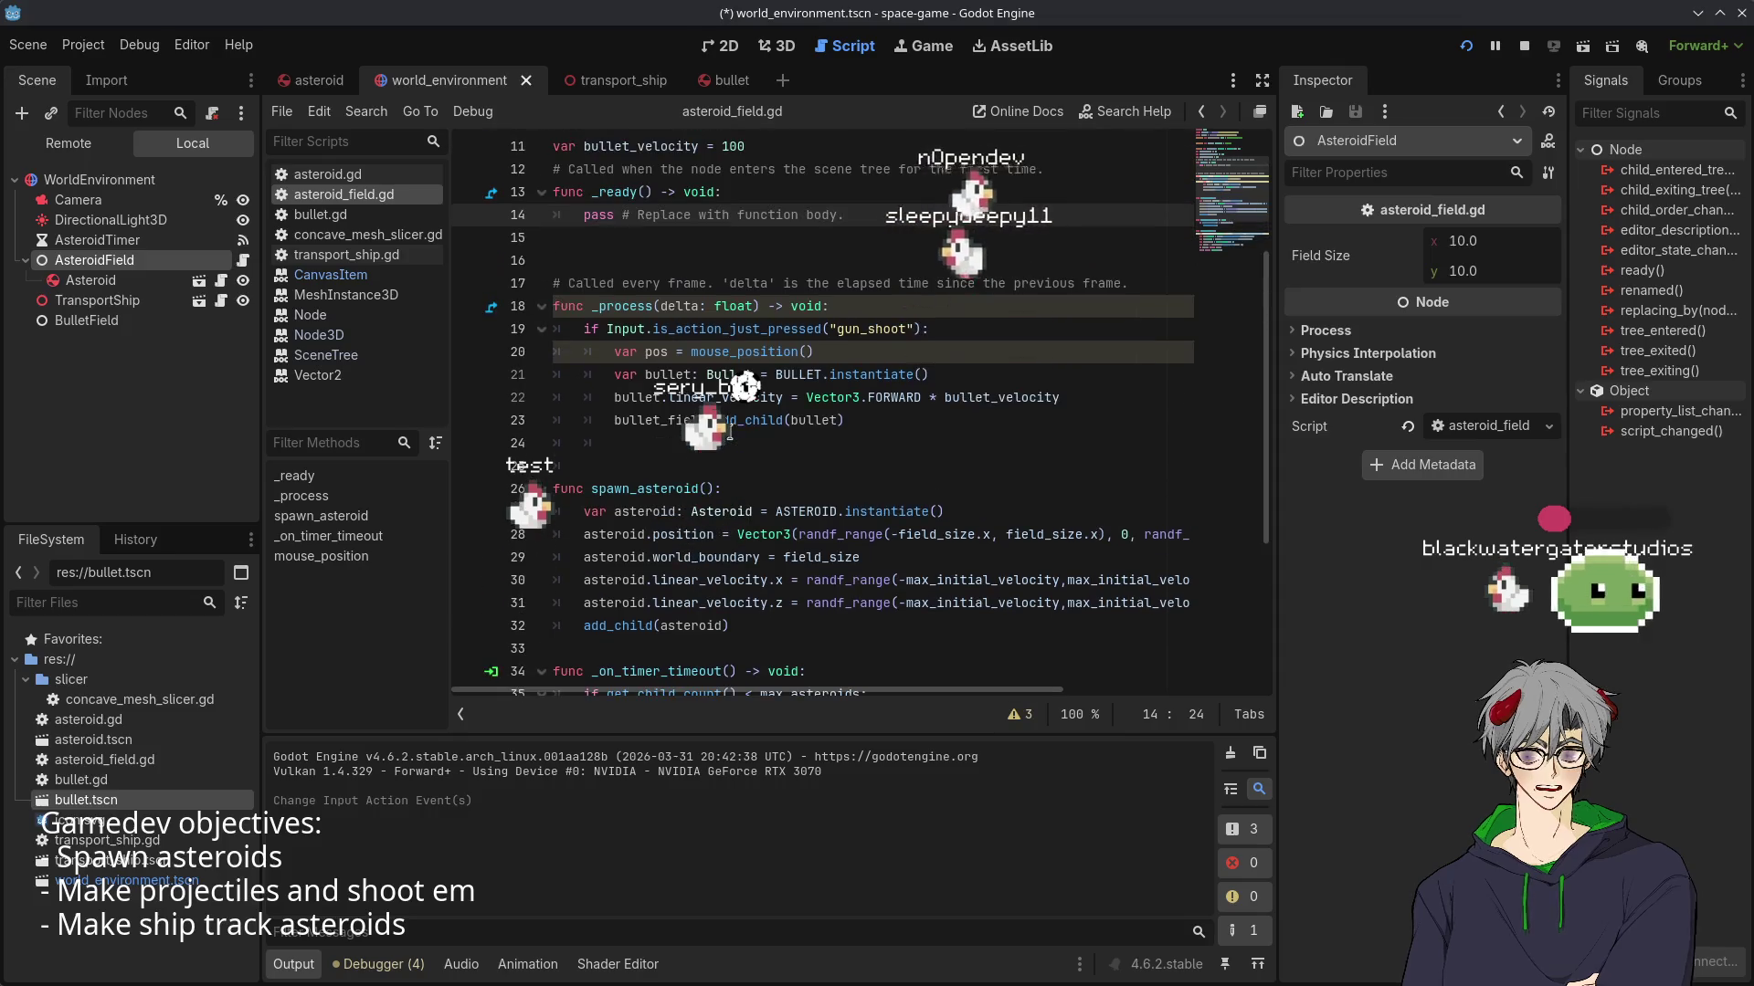
pyautogui.moveTo(624, 320)
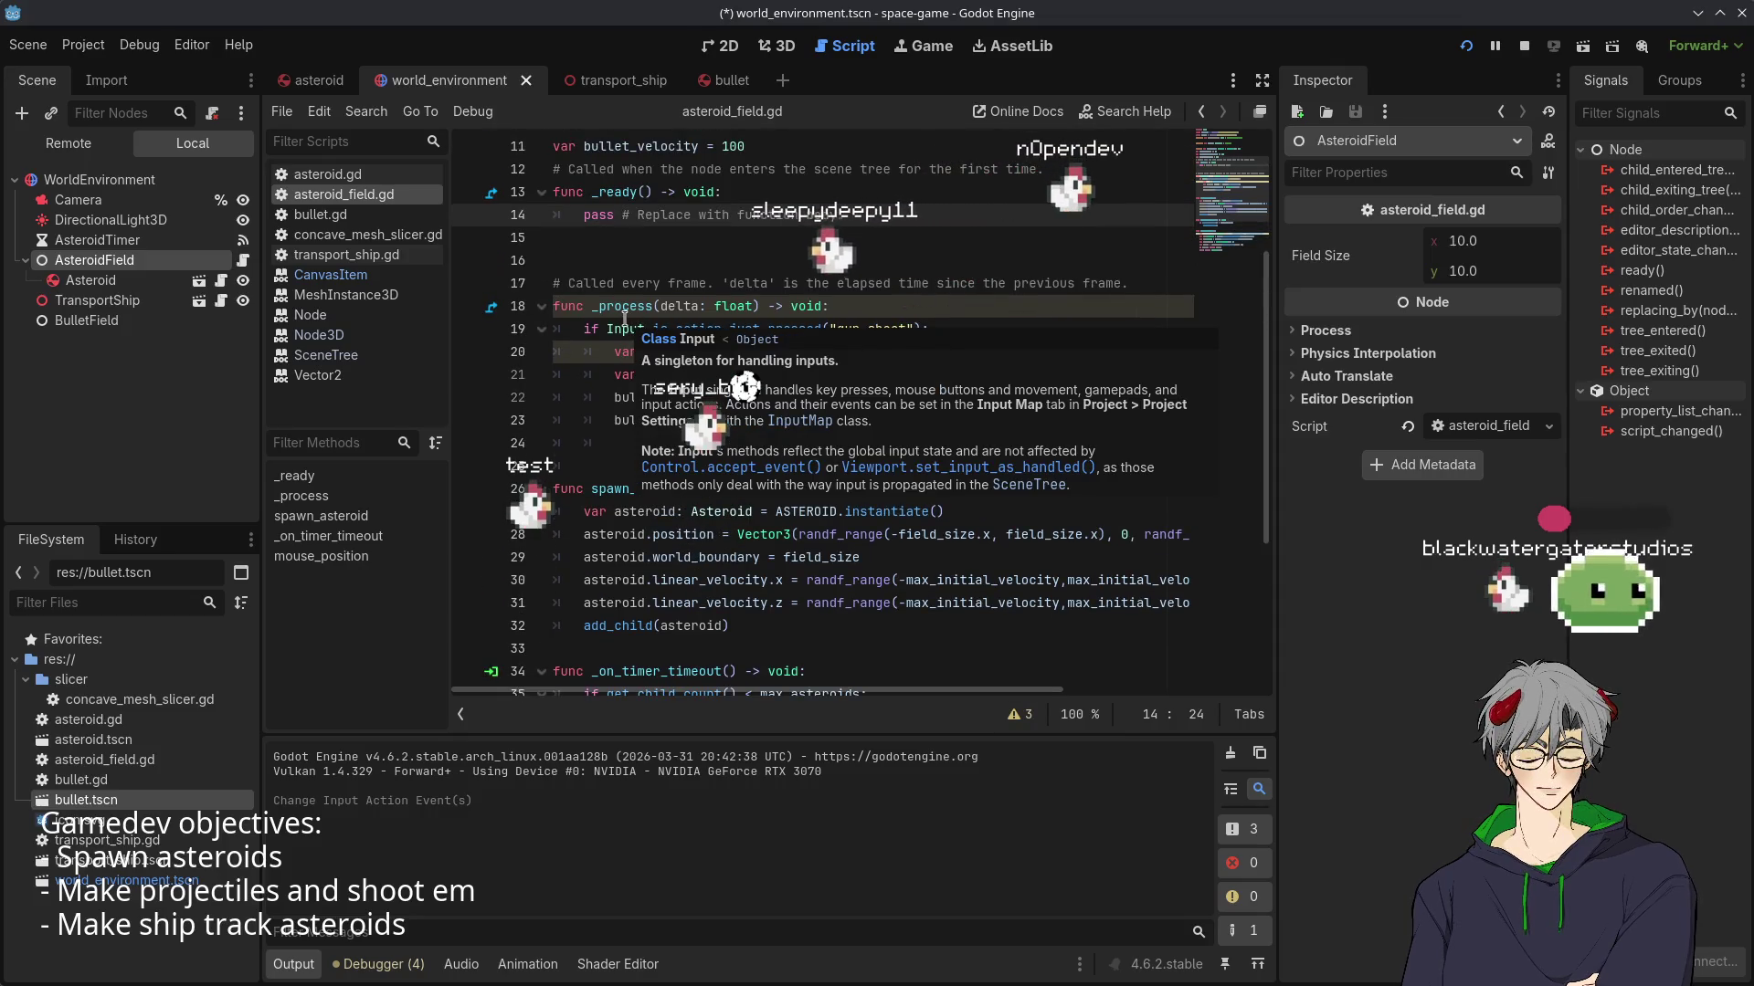
pyautogui.click(474, 334)
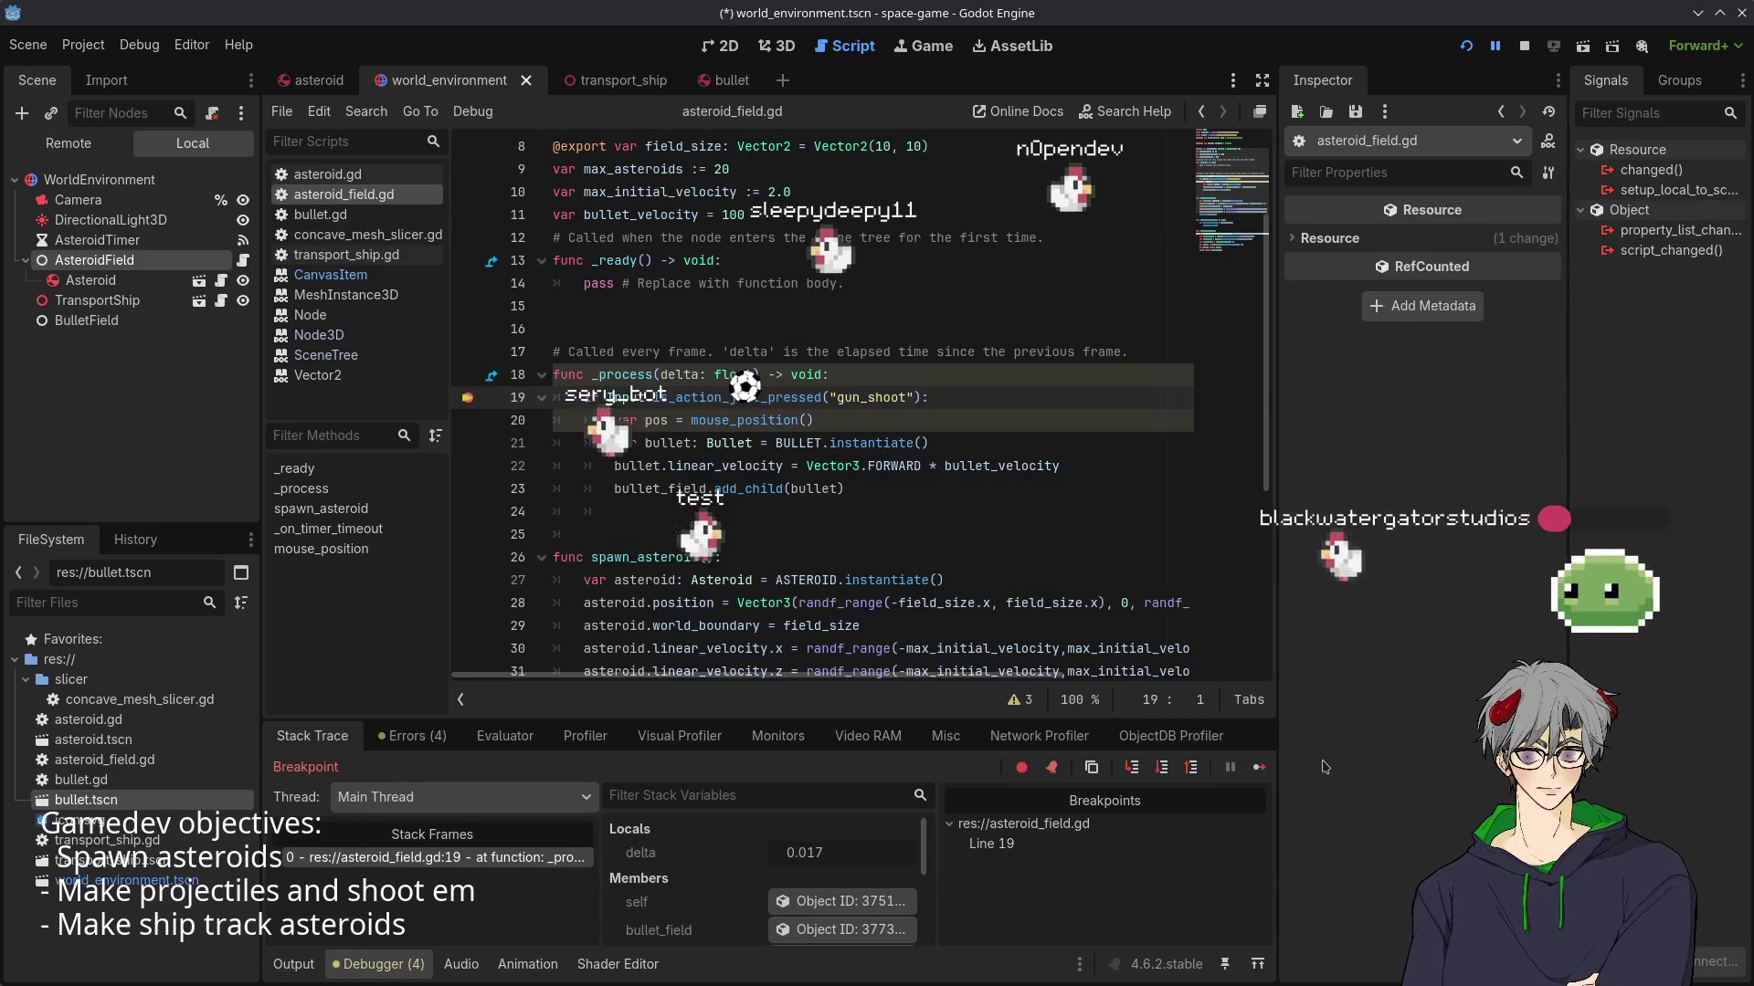
# - Stop the debug session and relaunch the game
pyautogui.moveTo(760, 388)
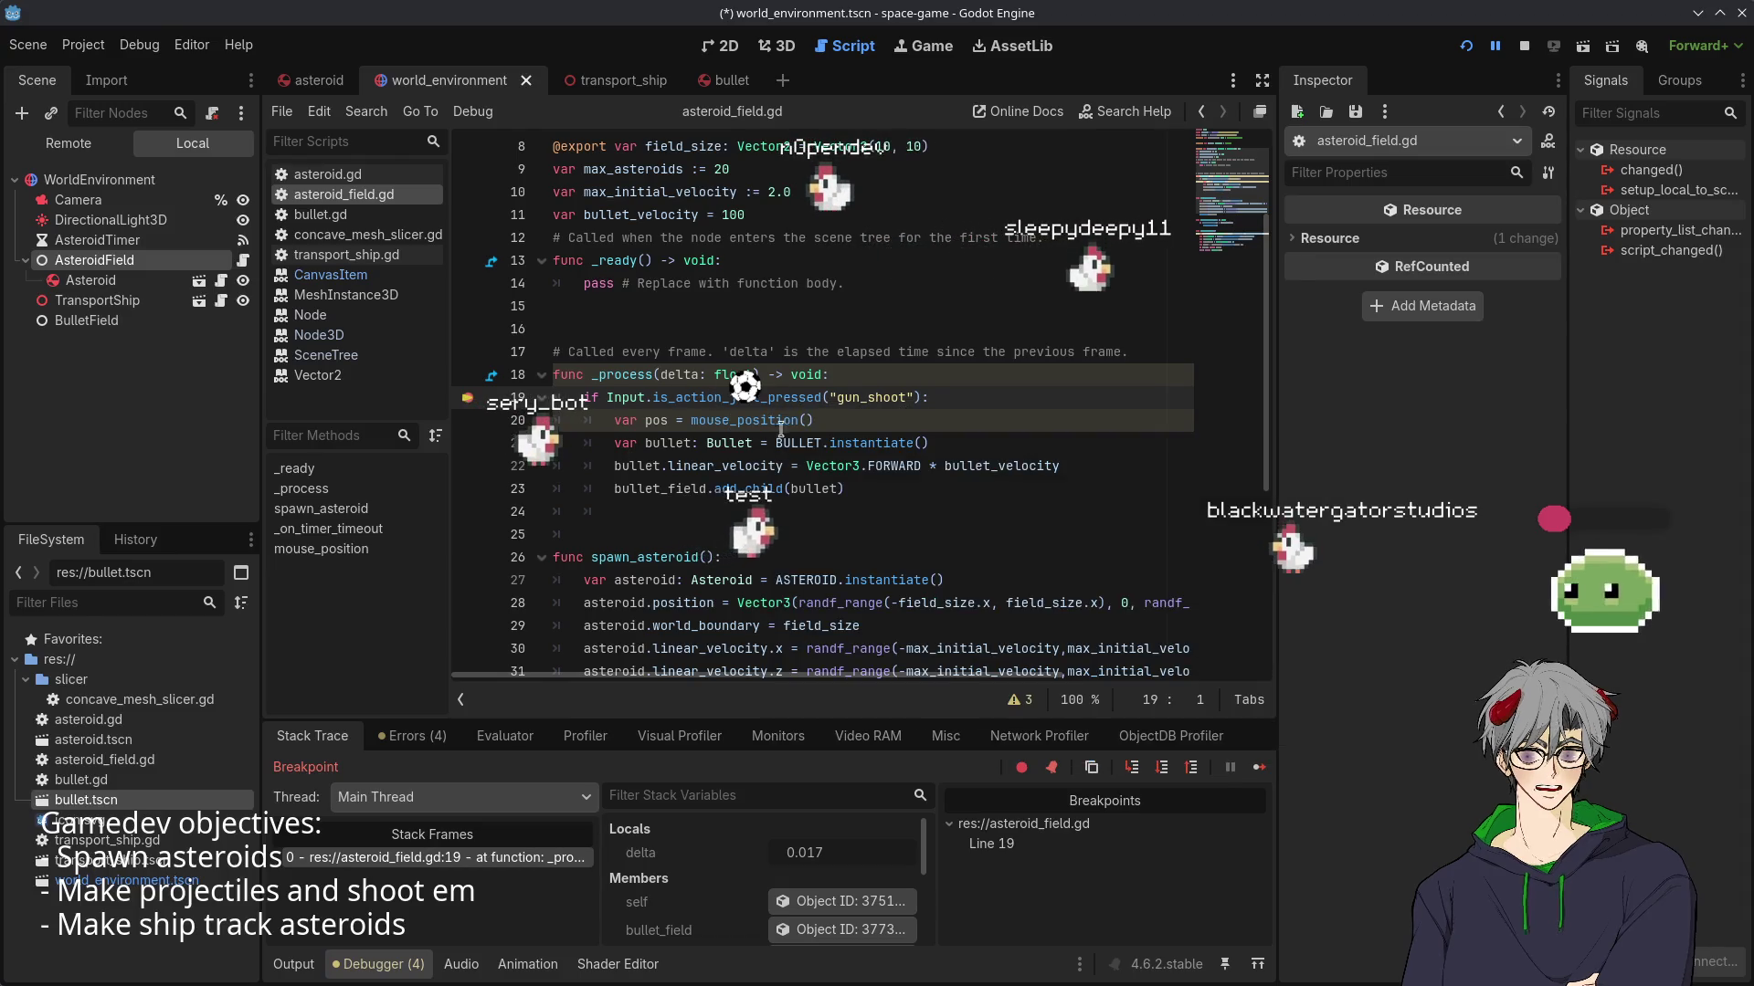
pyautogui.click(1473, 52)
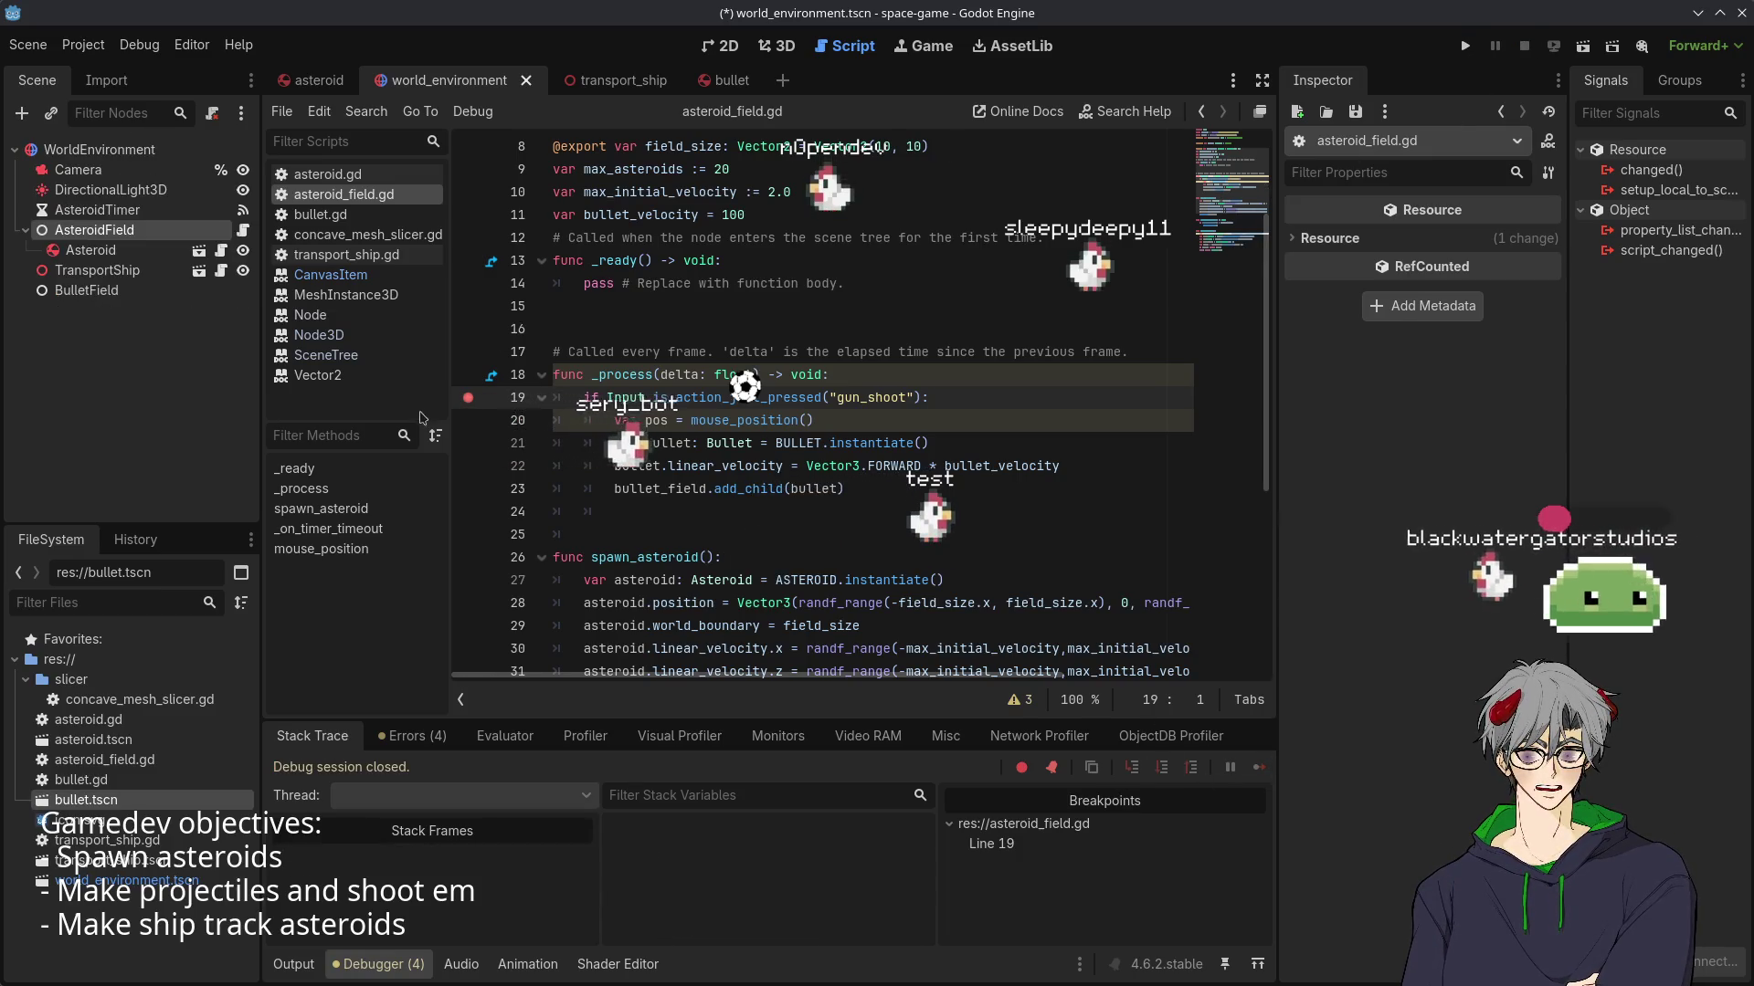
pyautogui.click(1465, 47)
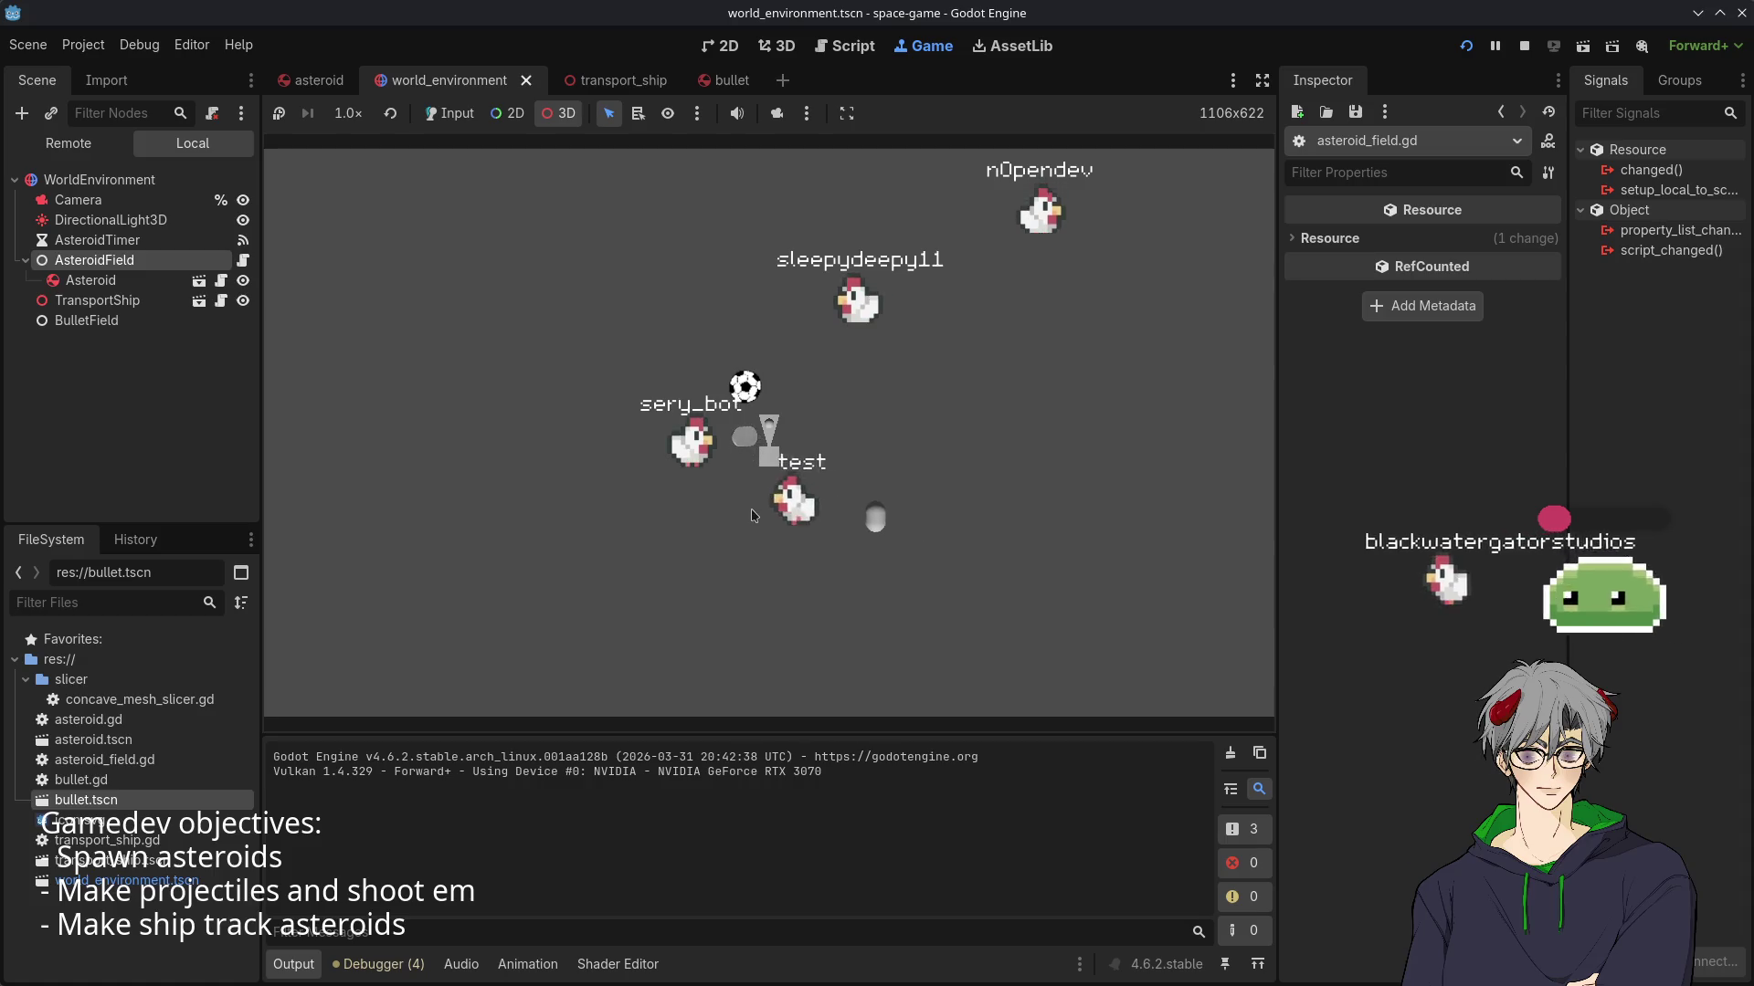
# - Rebind gun_shoot from Left Mouse Button to Space (Physical) and set its deadzone to 0.0
pyautogui.click(83, 45)
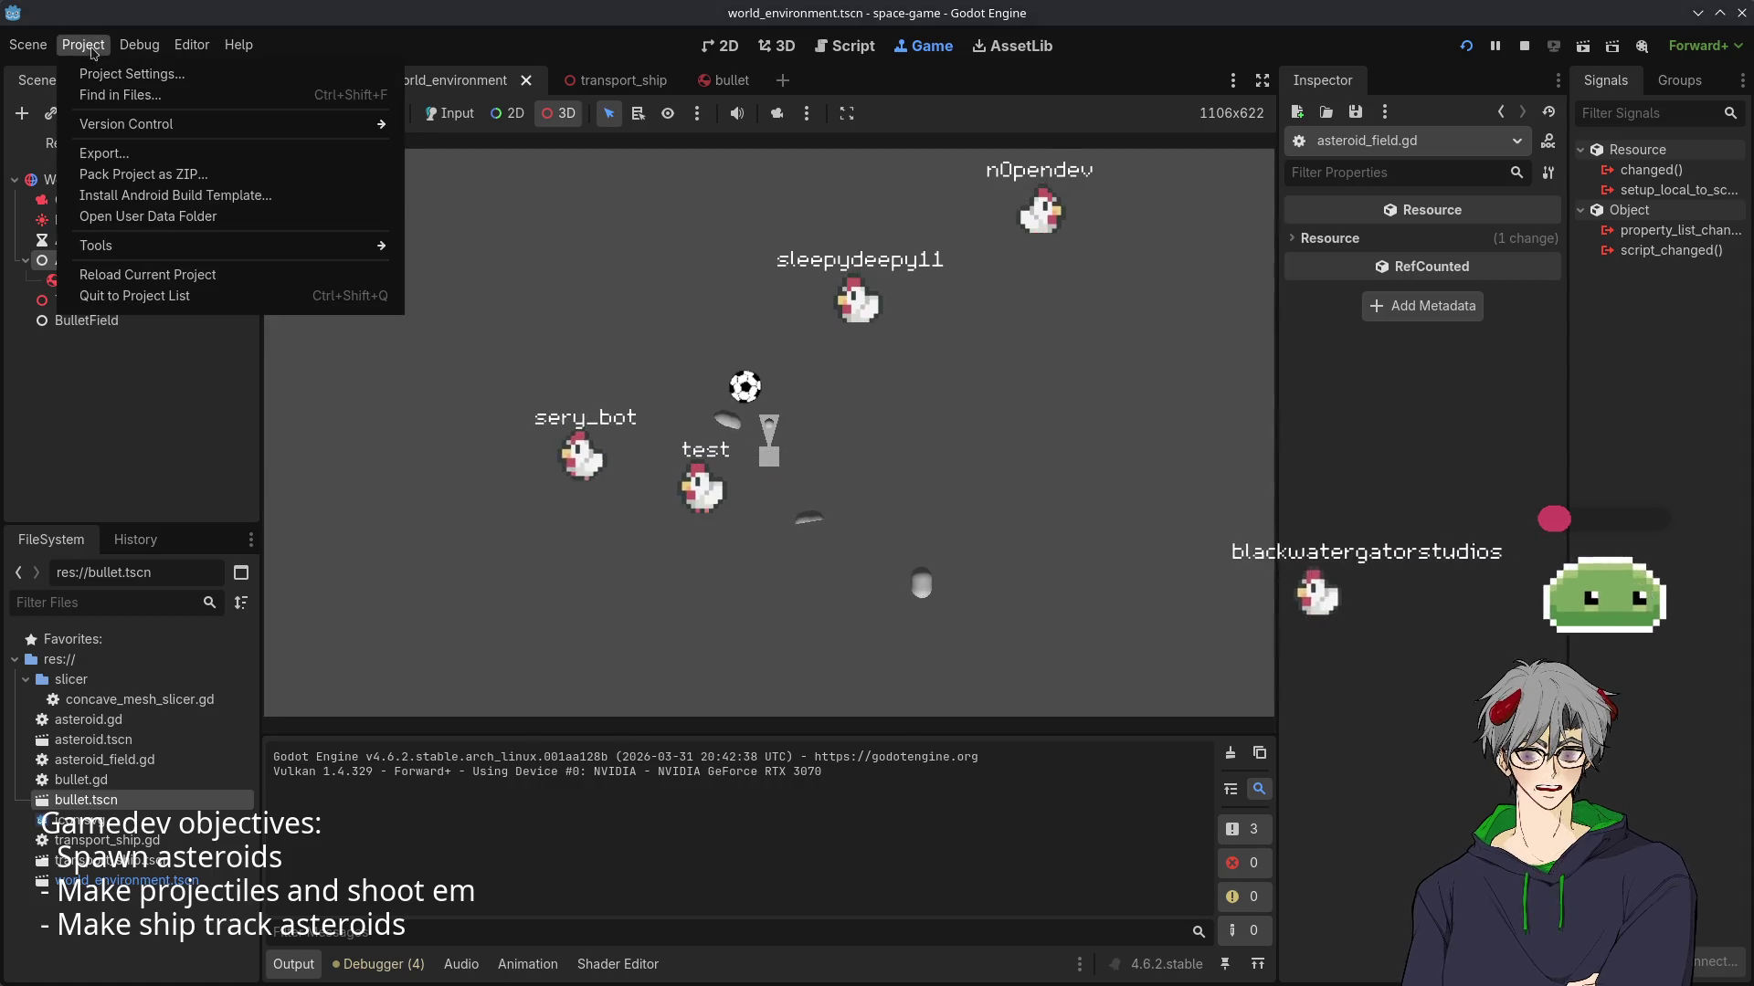
pyautogui.click(139, 45)
pyautogui.click(102, 72)
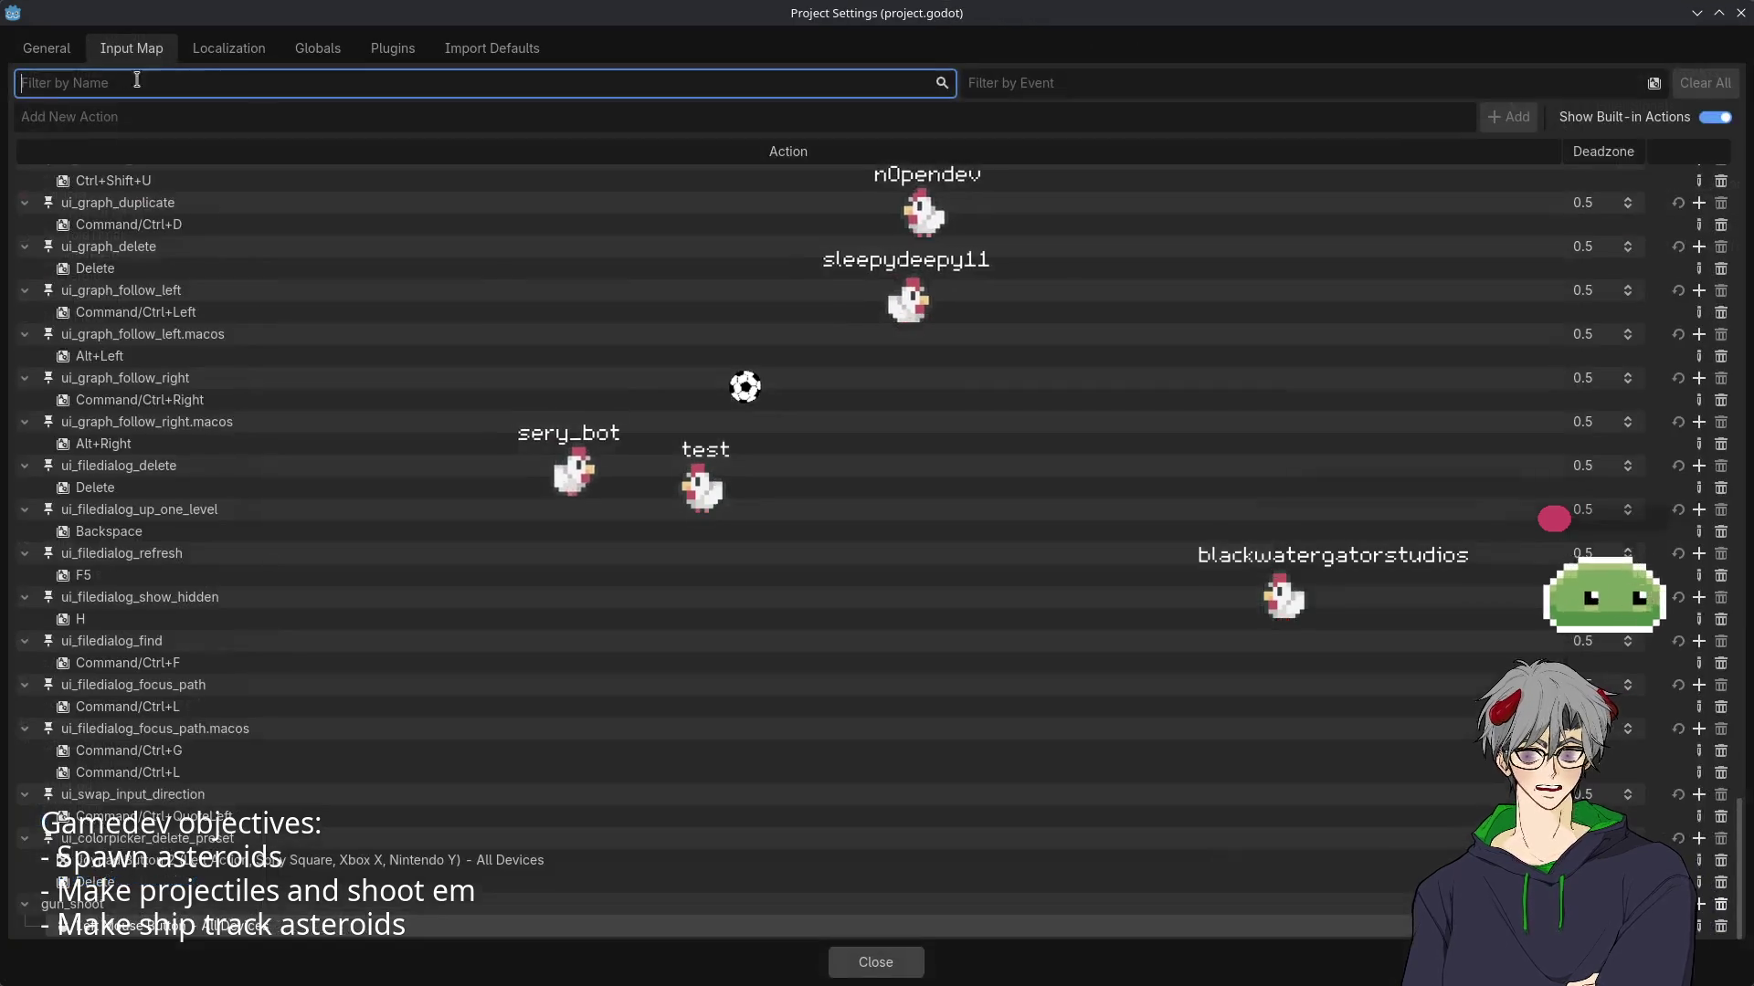
pyautogui.scroll(20, 475, 459)
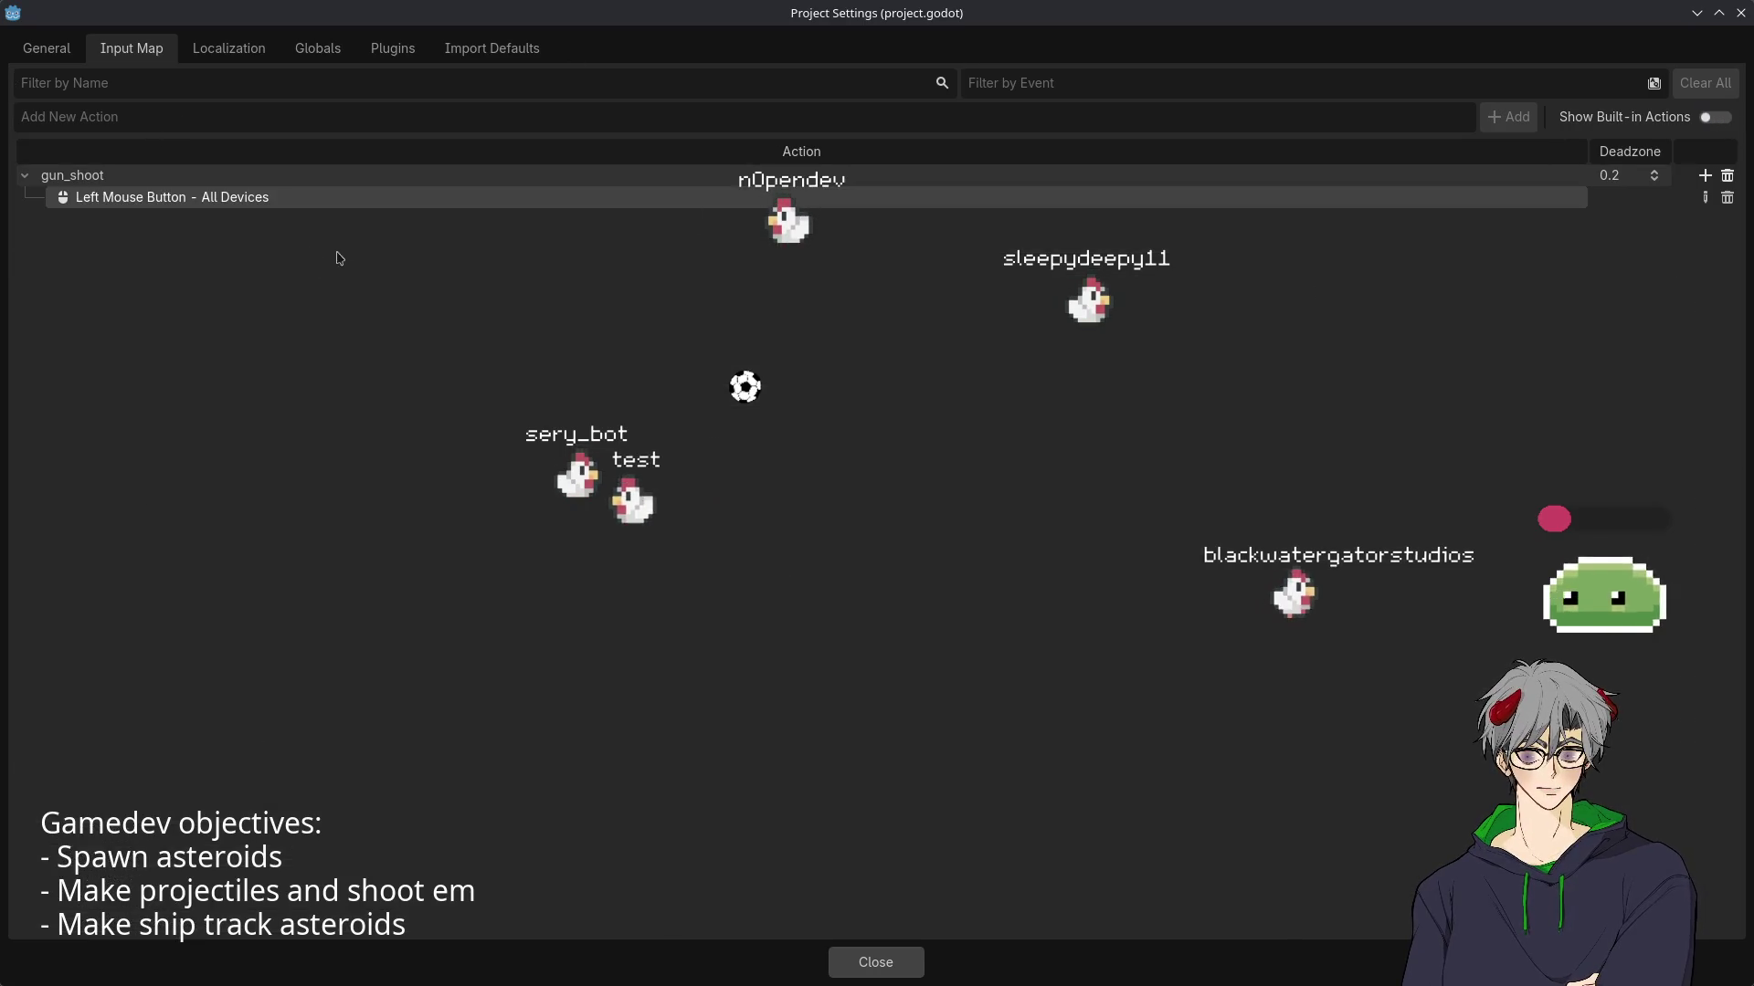
pyautogui.doubleClick(182, 202)
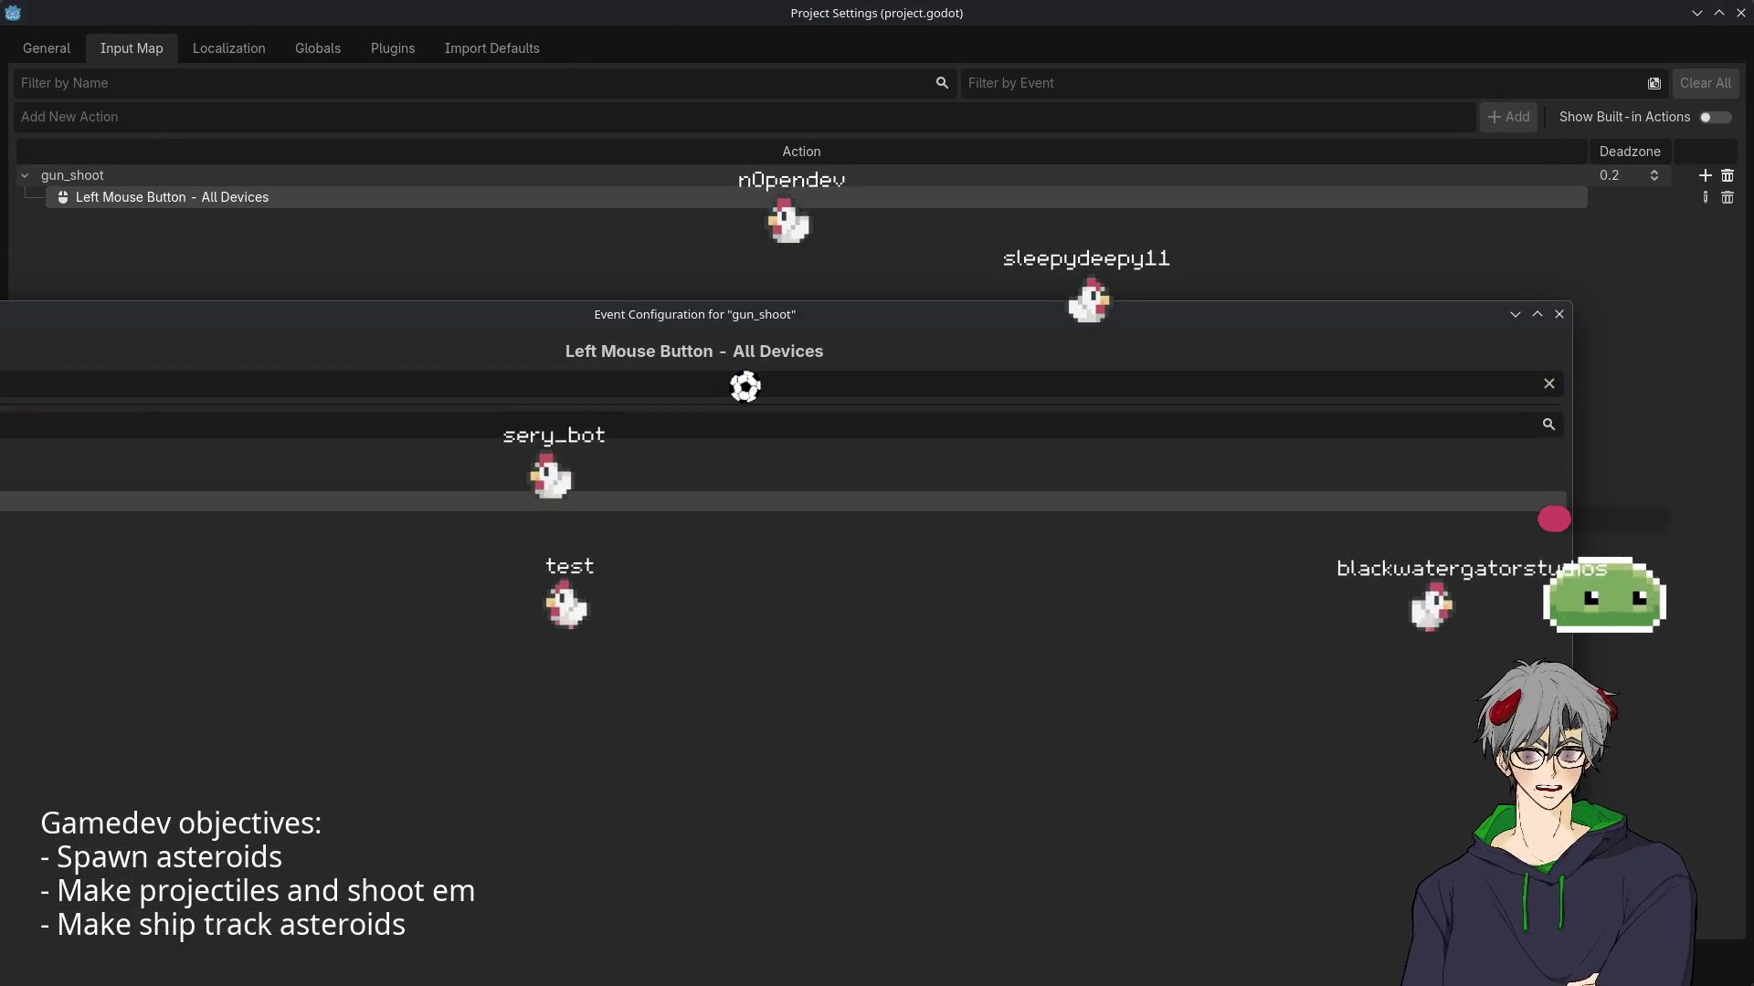
pyautogui.press('space')
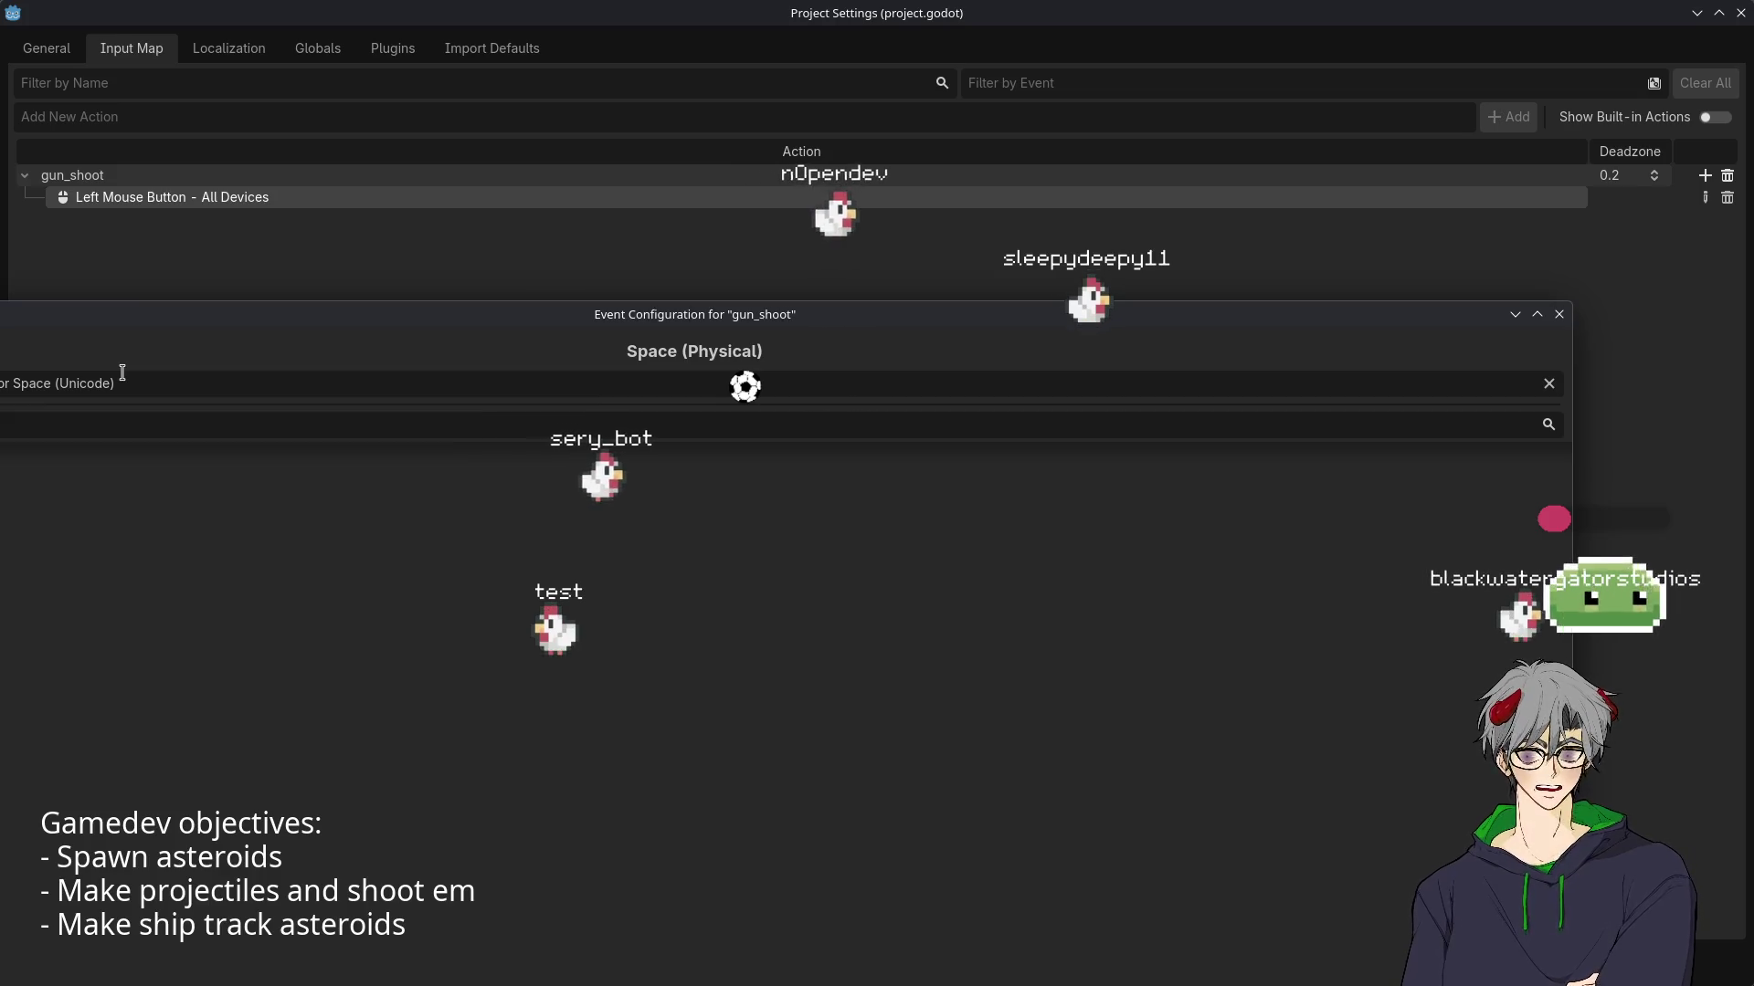
pyautogui.press('Return')
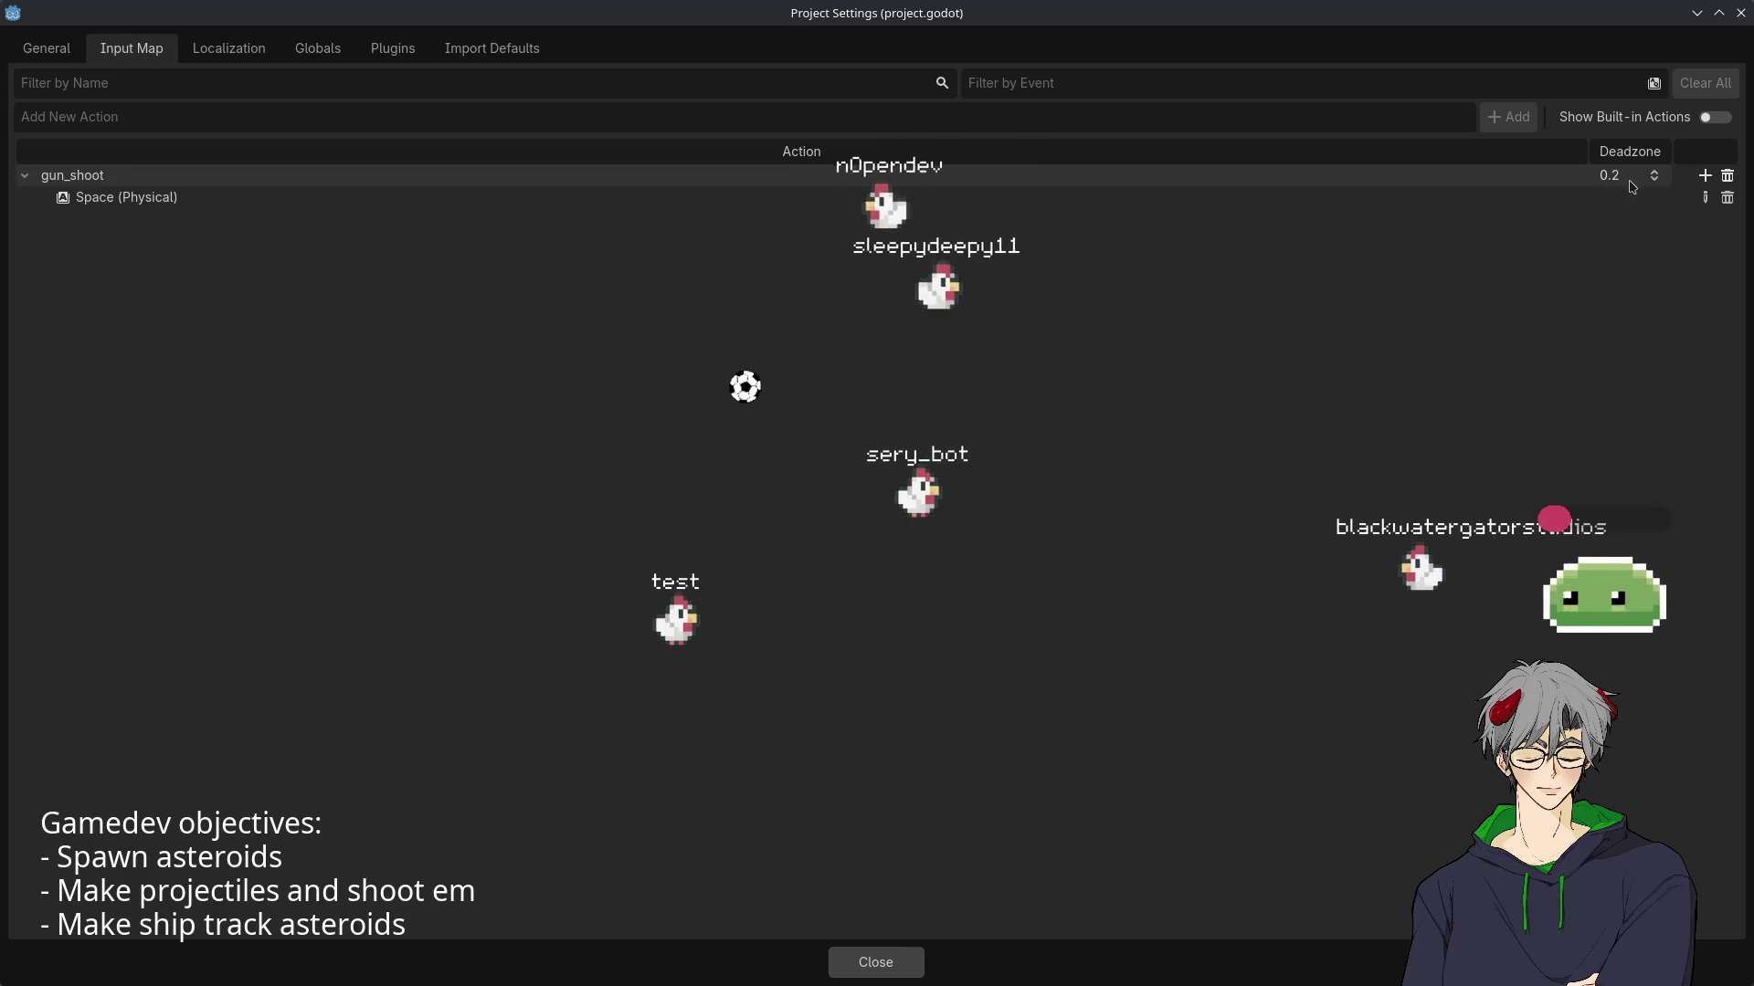
pyautogui.moveTo(1611, 196); pyautogui.dragTo(1360, 173)
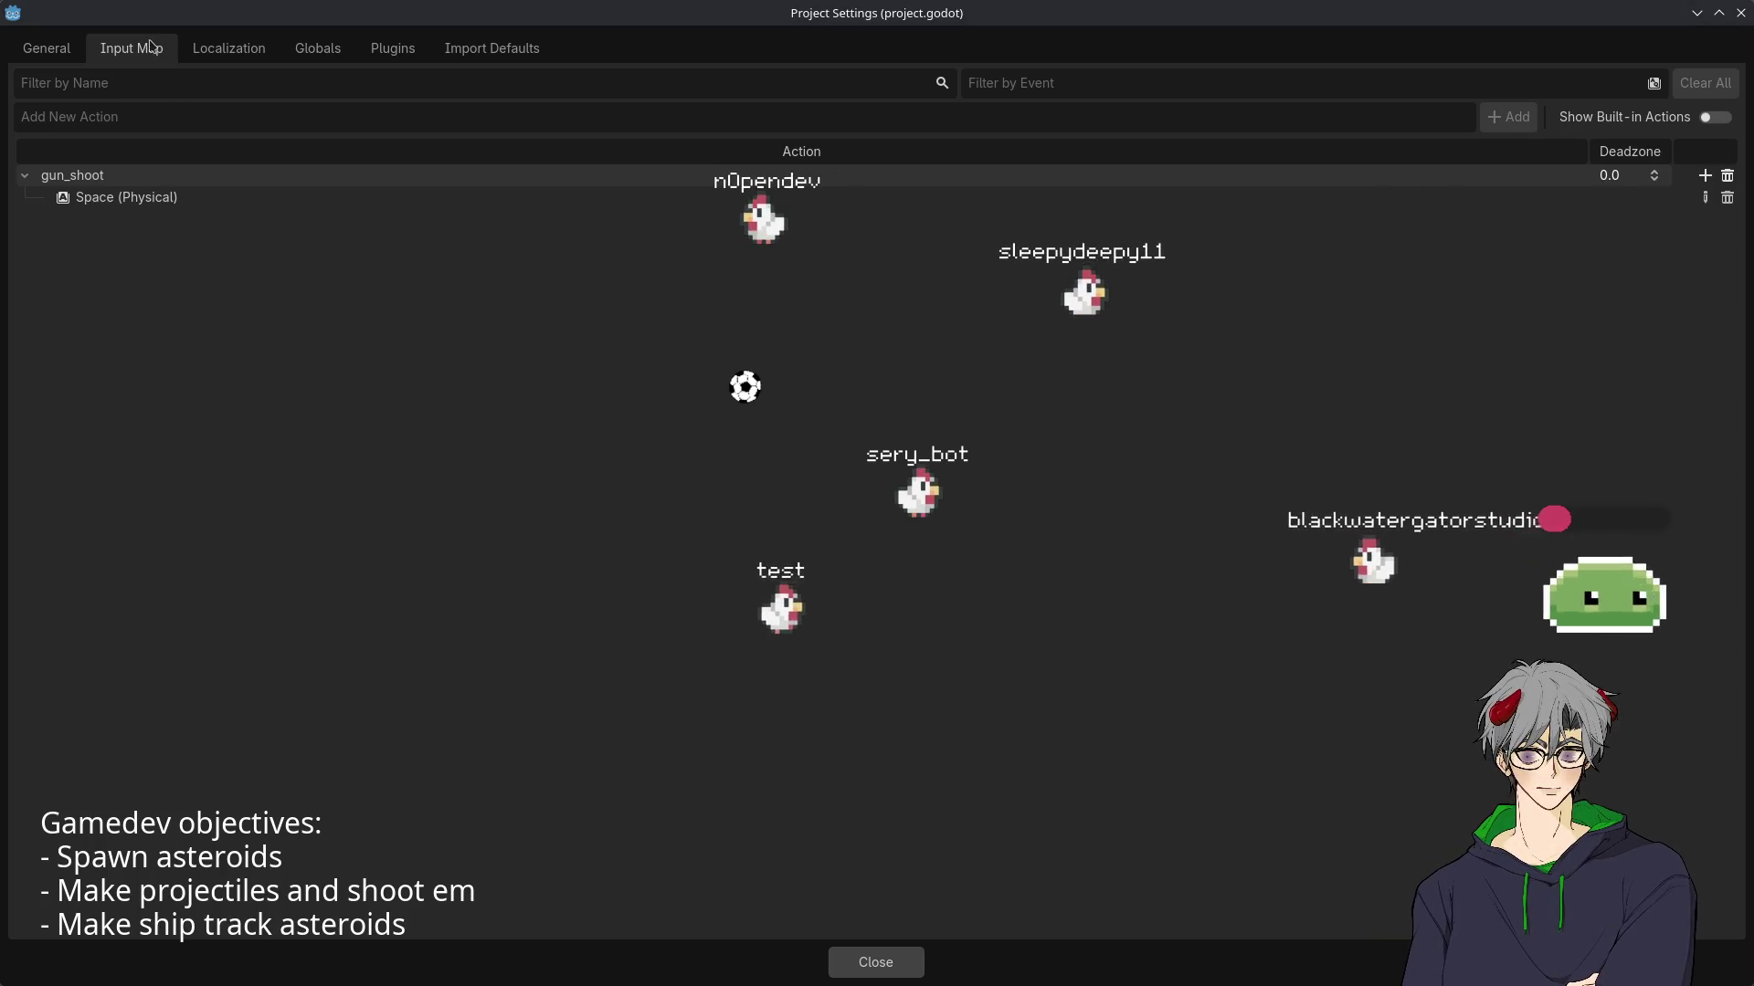
# - Save with Ctrl+S, reopen the AsteroidField script, then enable Input in the Game view
pyautogui.press('Escape')
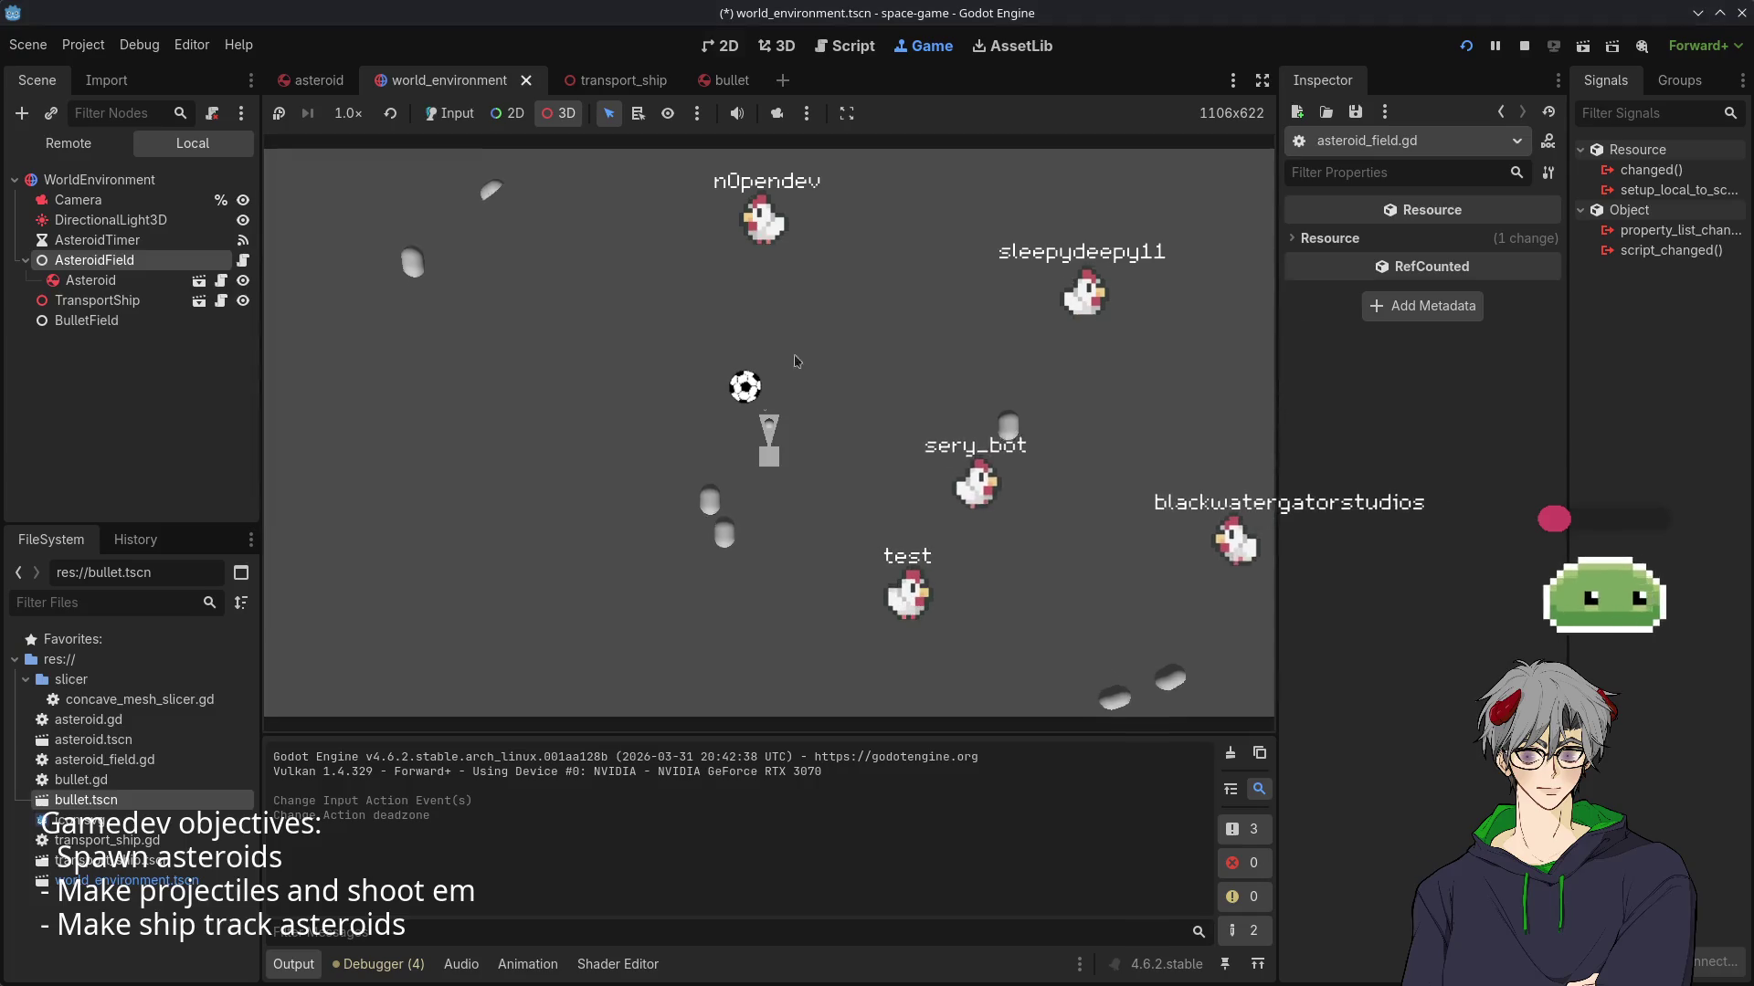
pyautogui.hotkey('ctrl', 's')
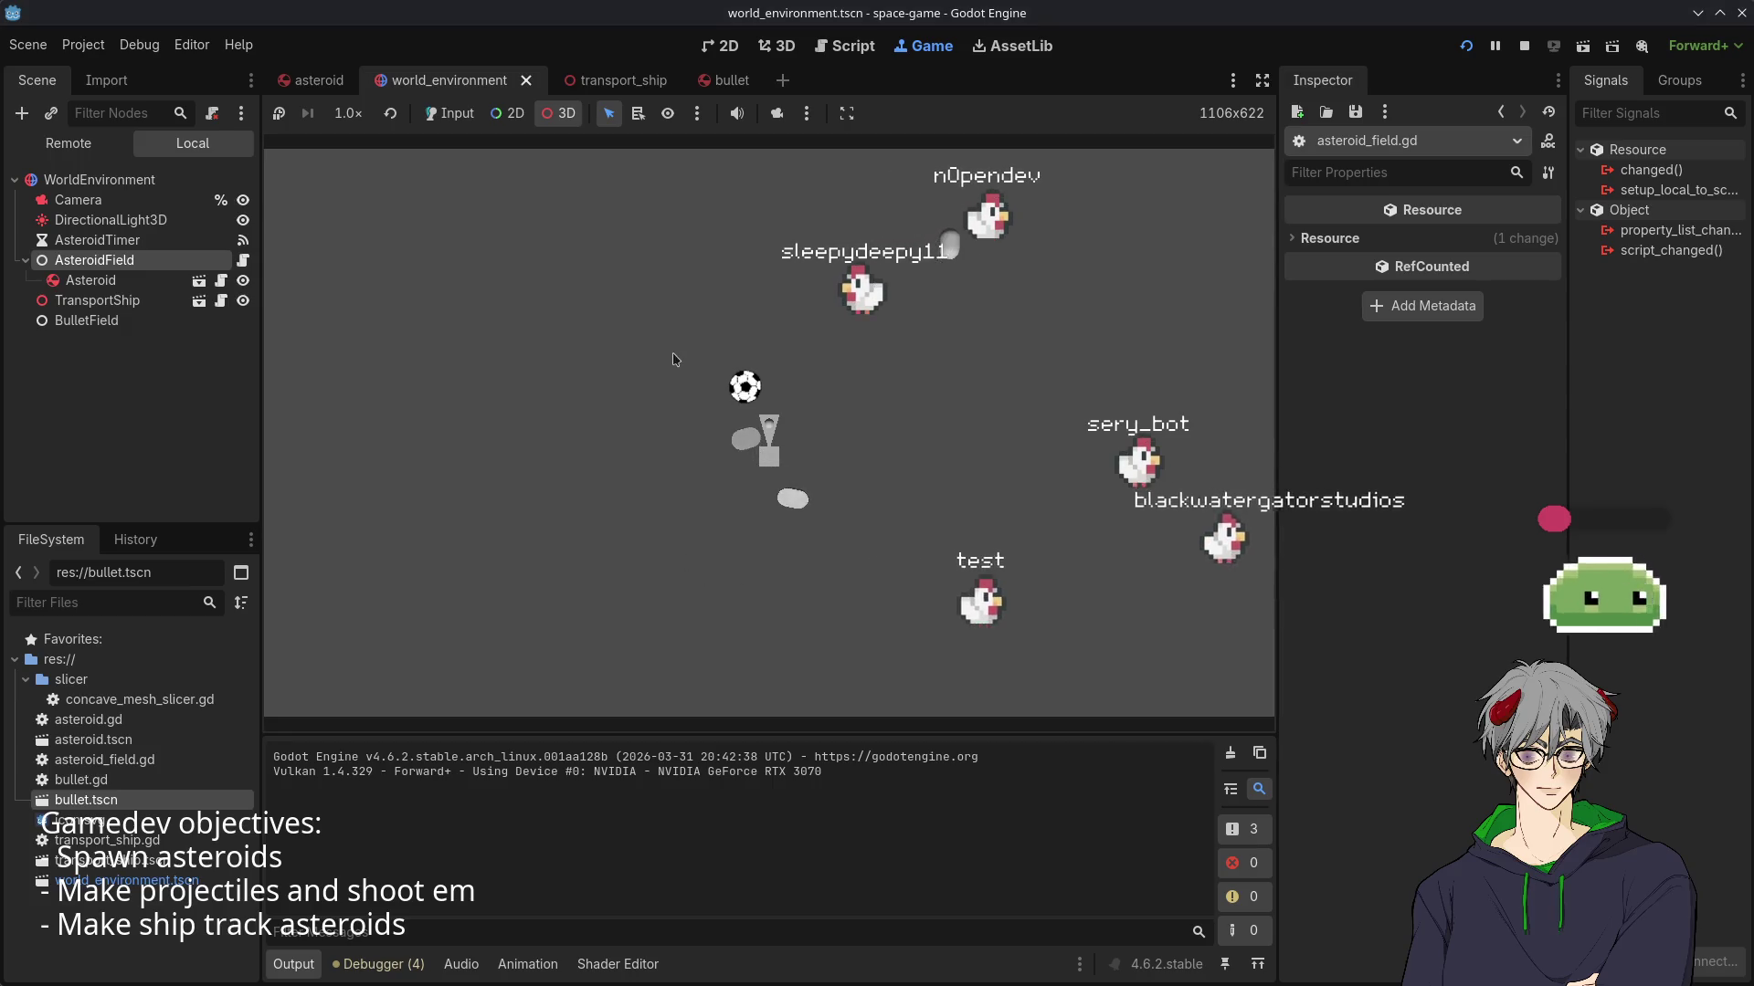
pyautogui.click(311, 80)
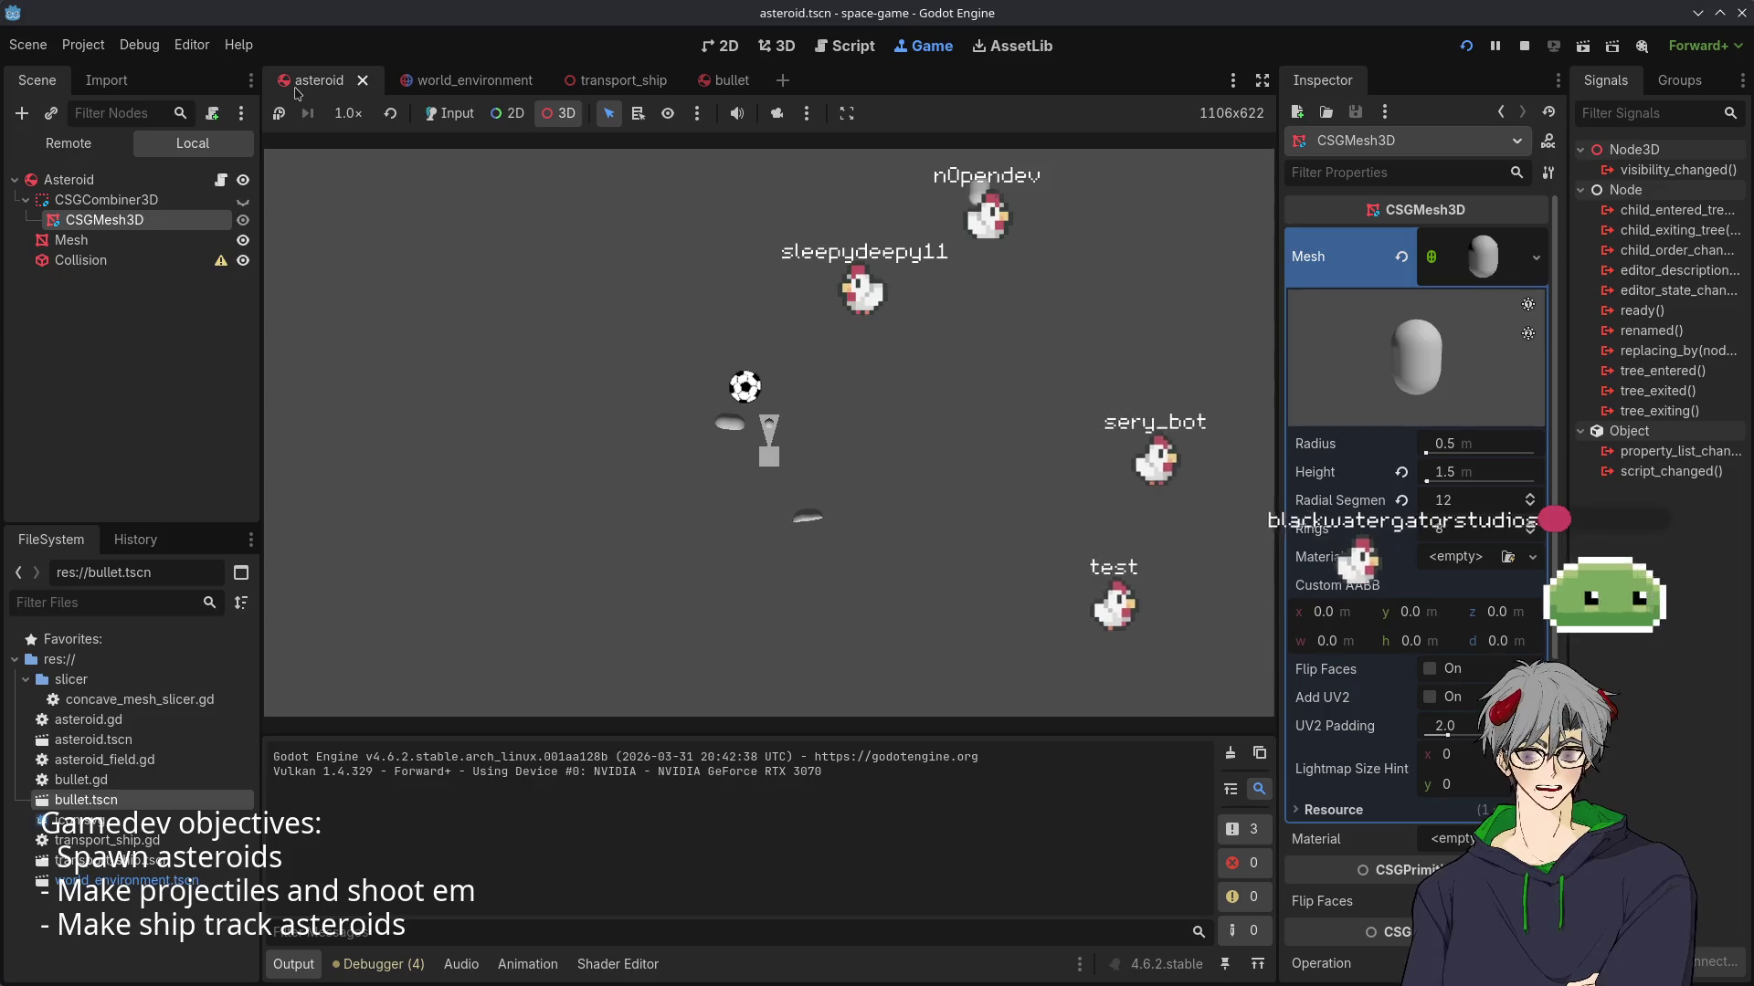
pyautogui.click(443, 80)
pyautogui.click(242, 262)
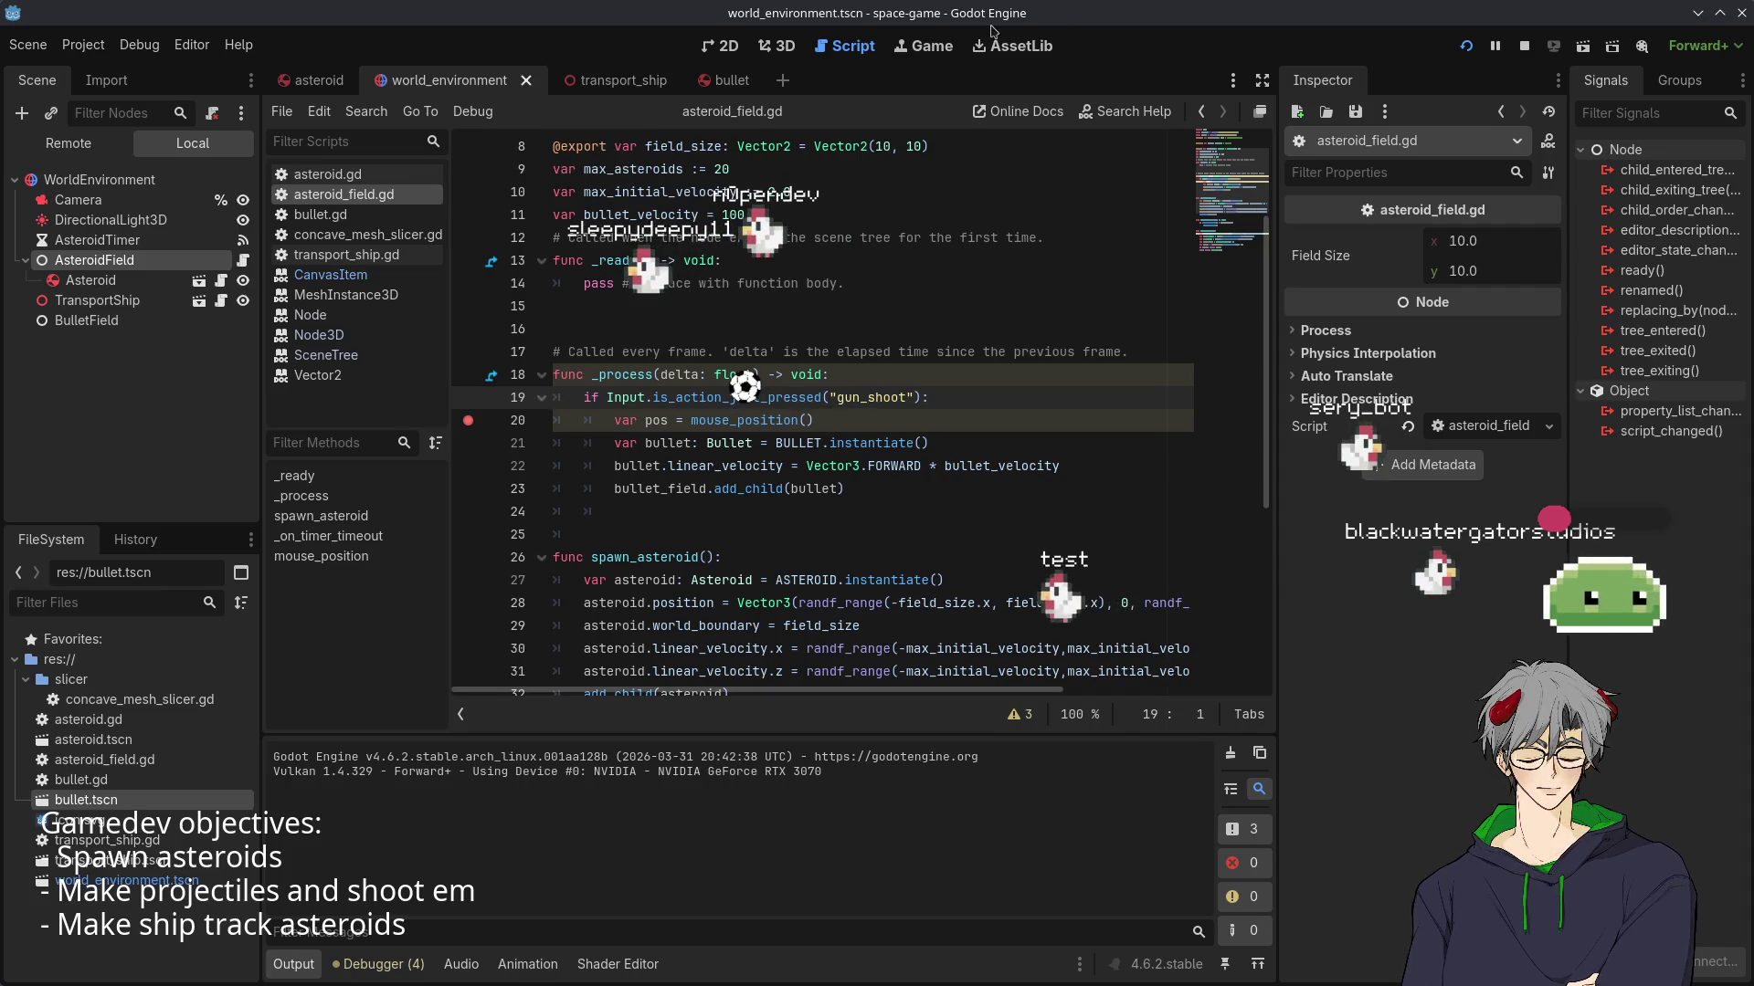
pyautogui.click(923, 46)
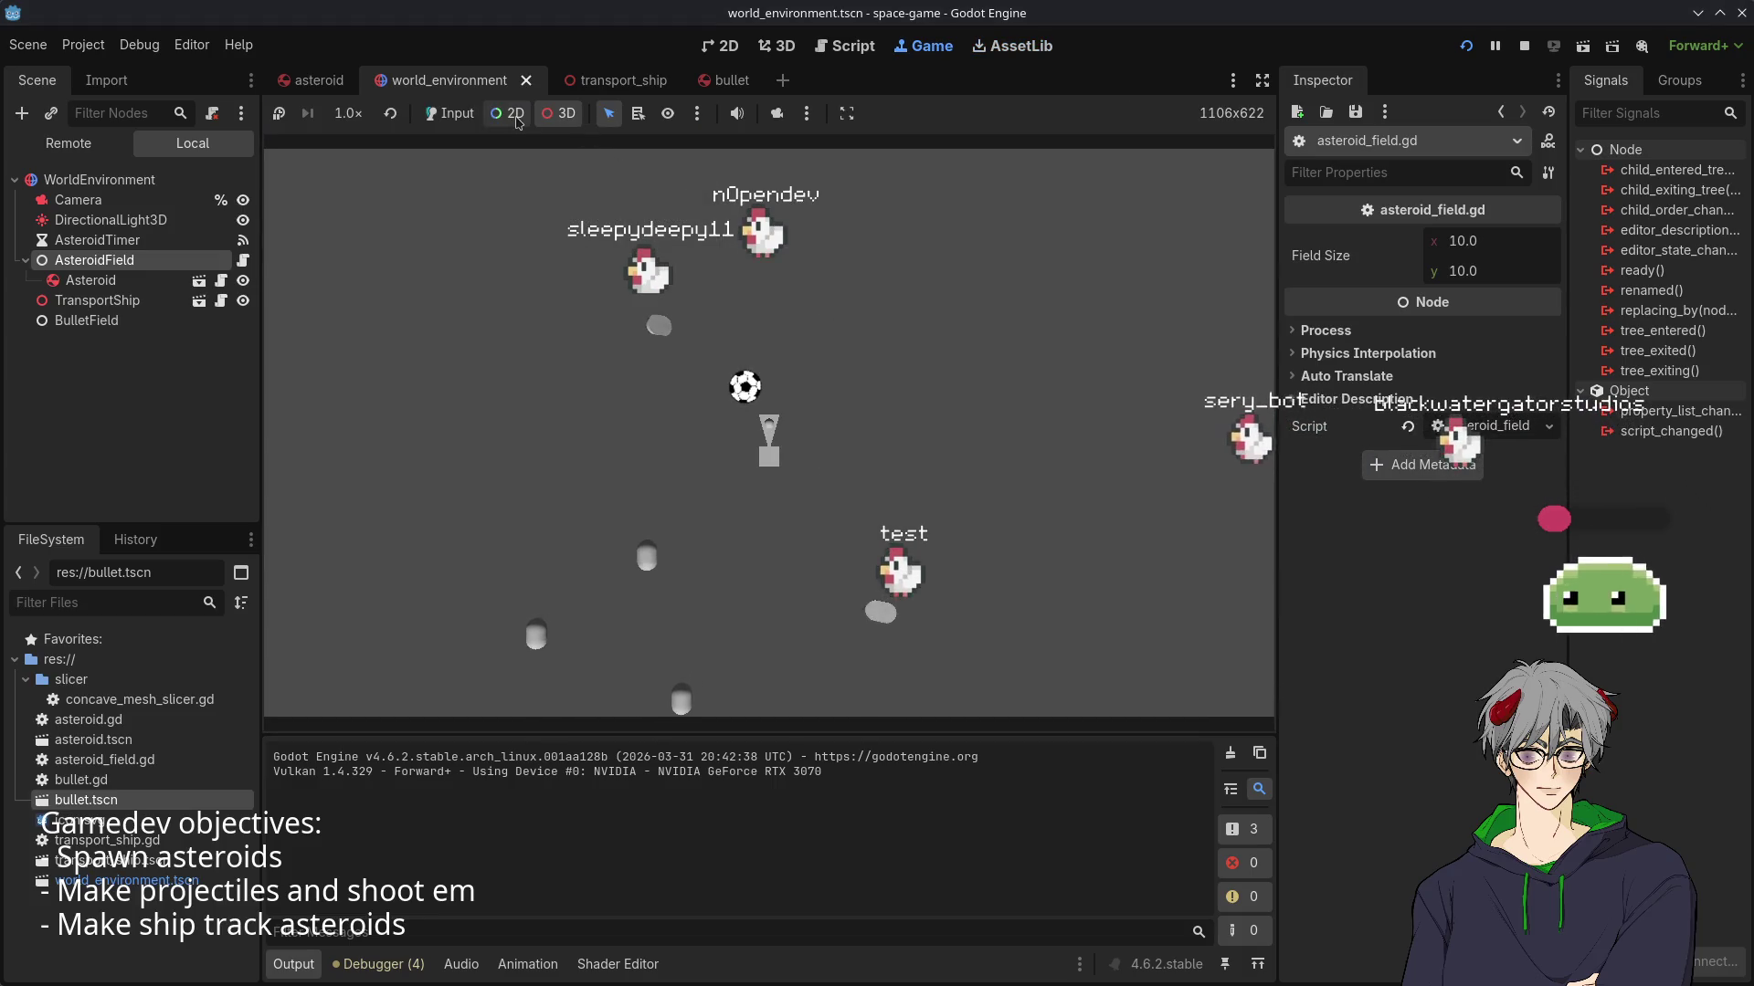
pyautogui.click(452, 115)
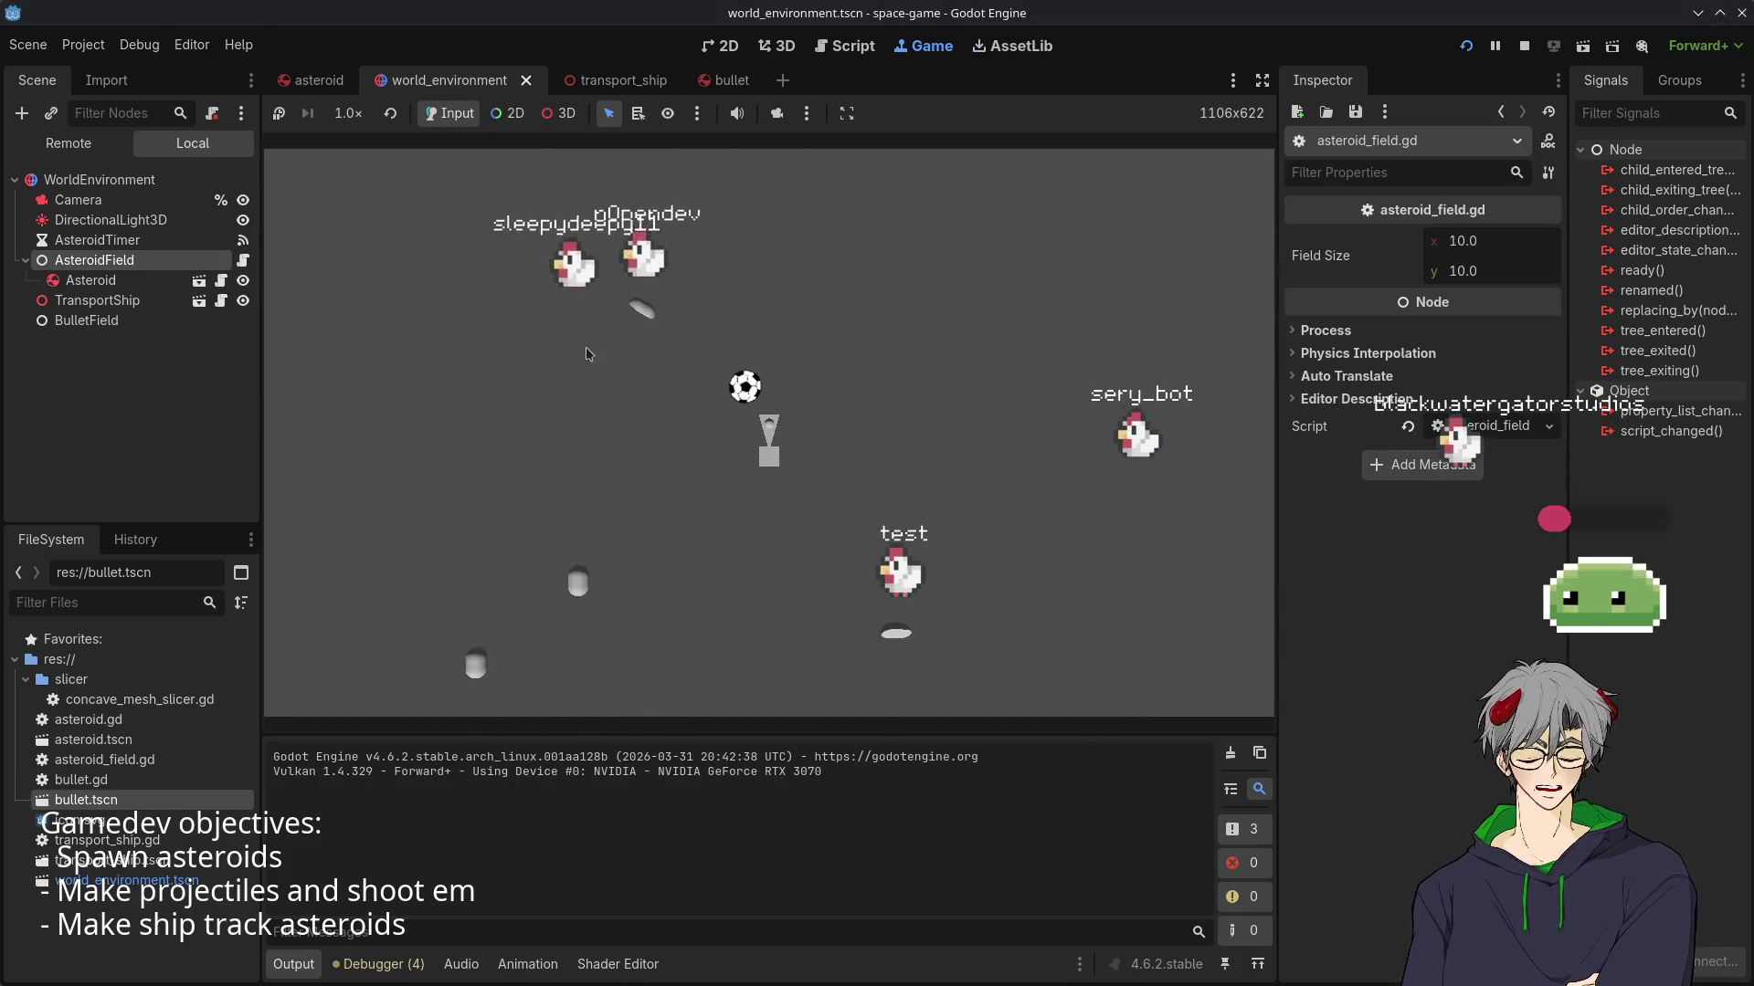
# - Shoot in the game, resume past the breakpoint, then stop the debug session
pyautogui.click(495, 402)
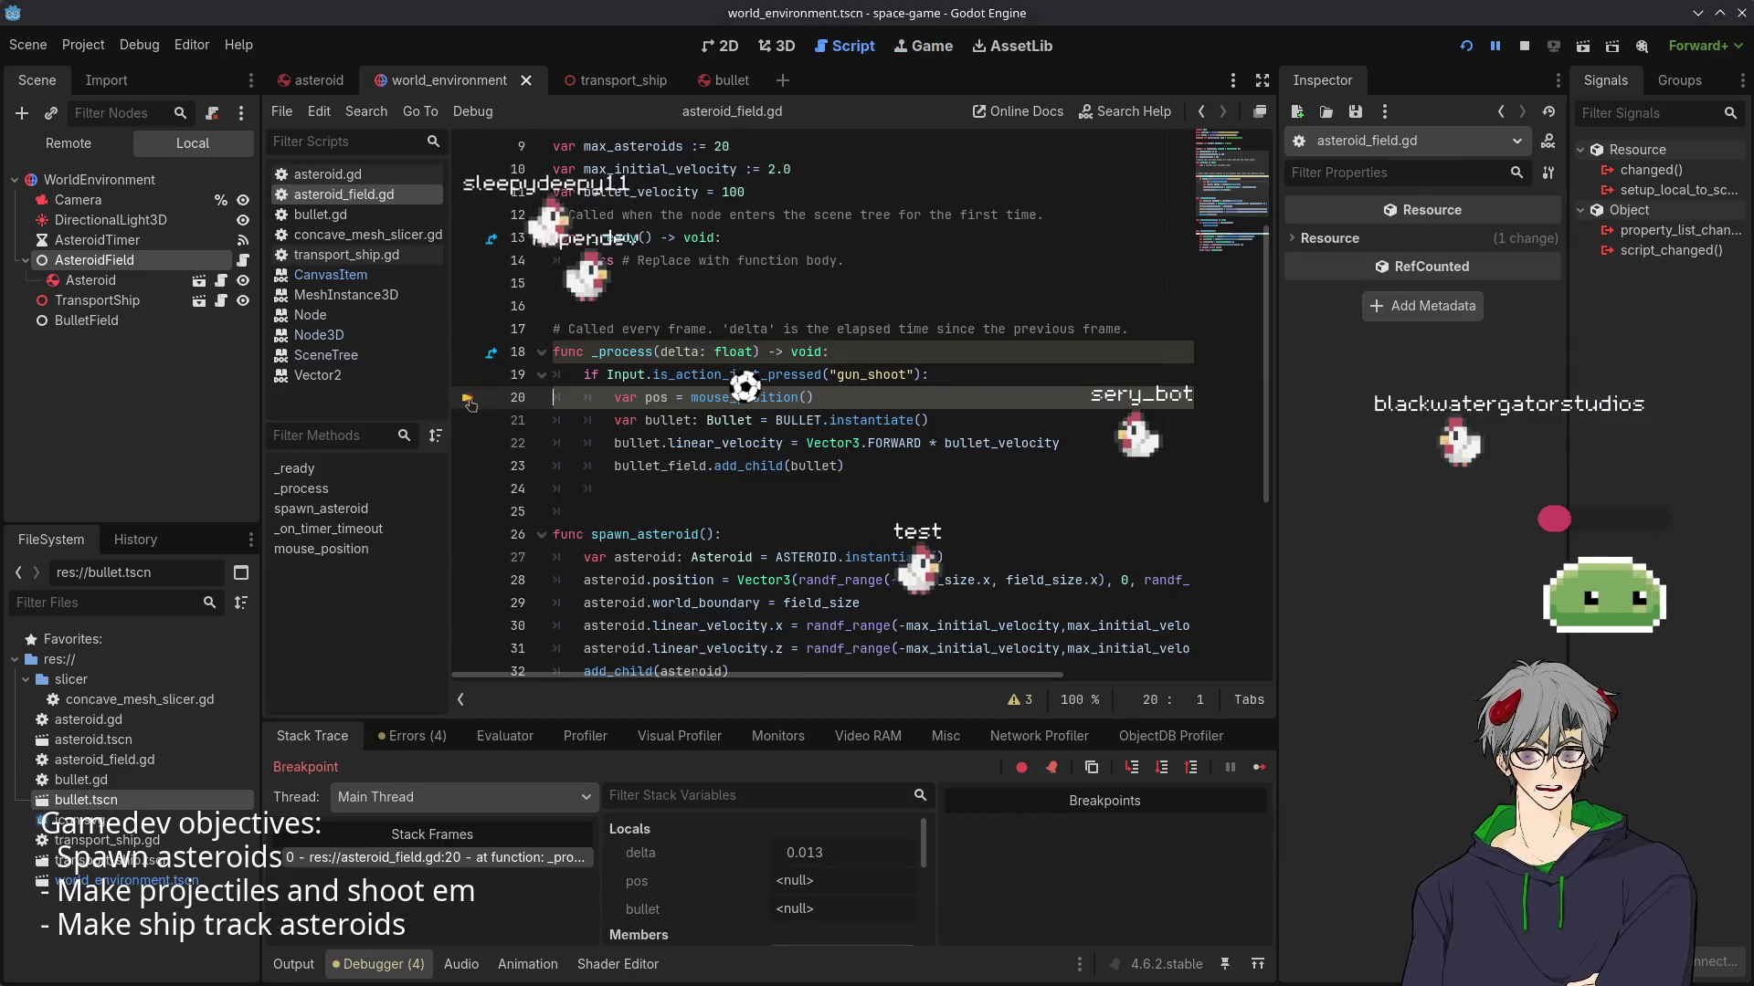
pyautogui.press('F12')
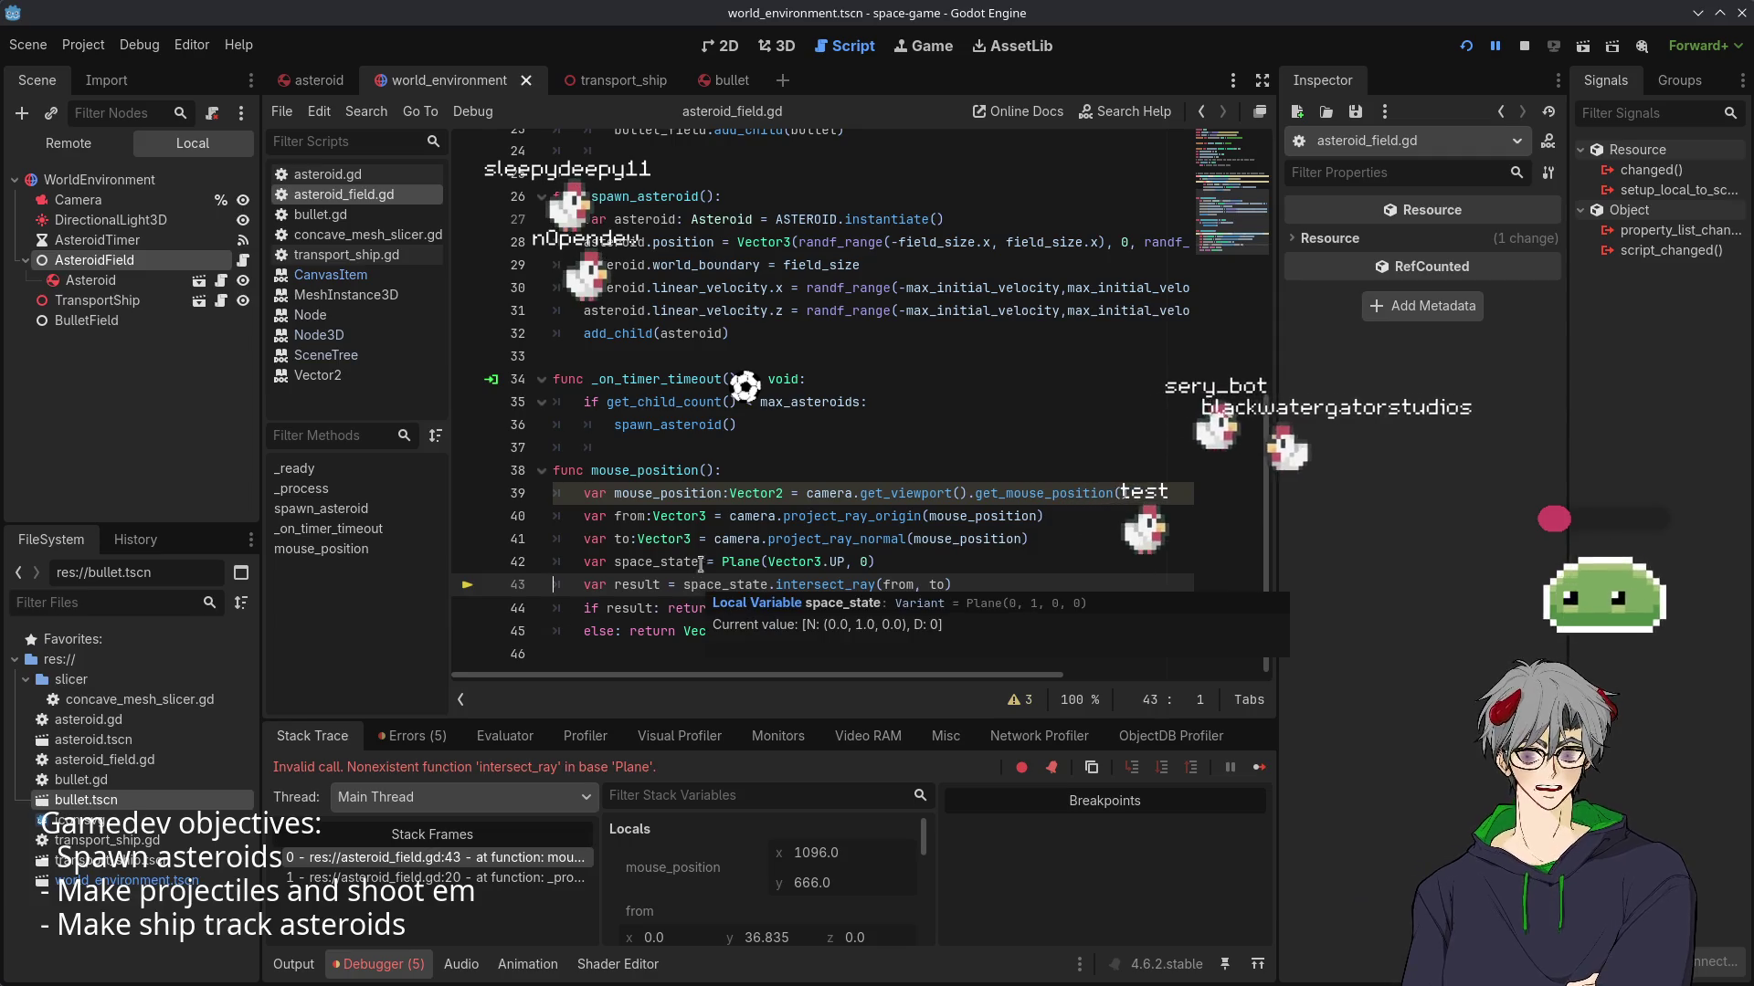
pyautogui.moveTo(664, 558)
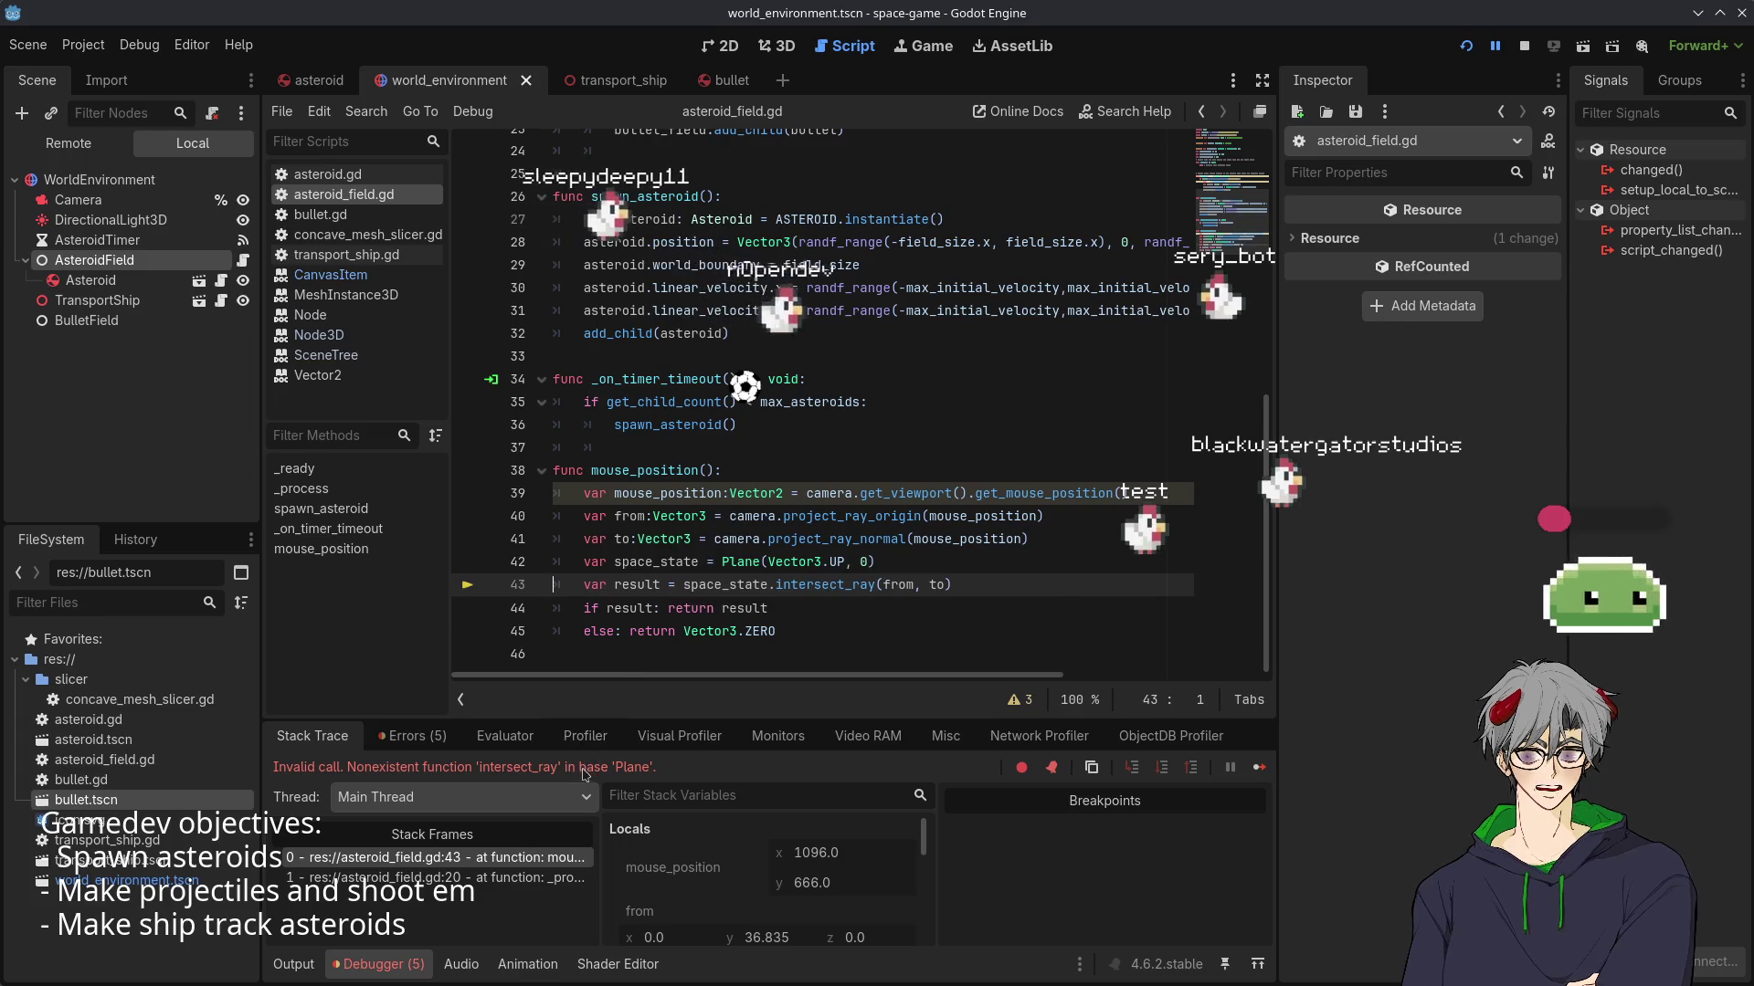
pyautogui.doubleClick(722, 585)
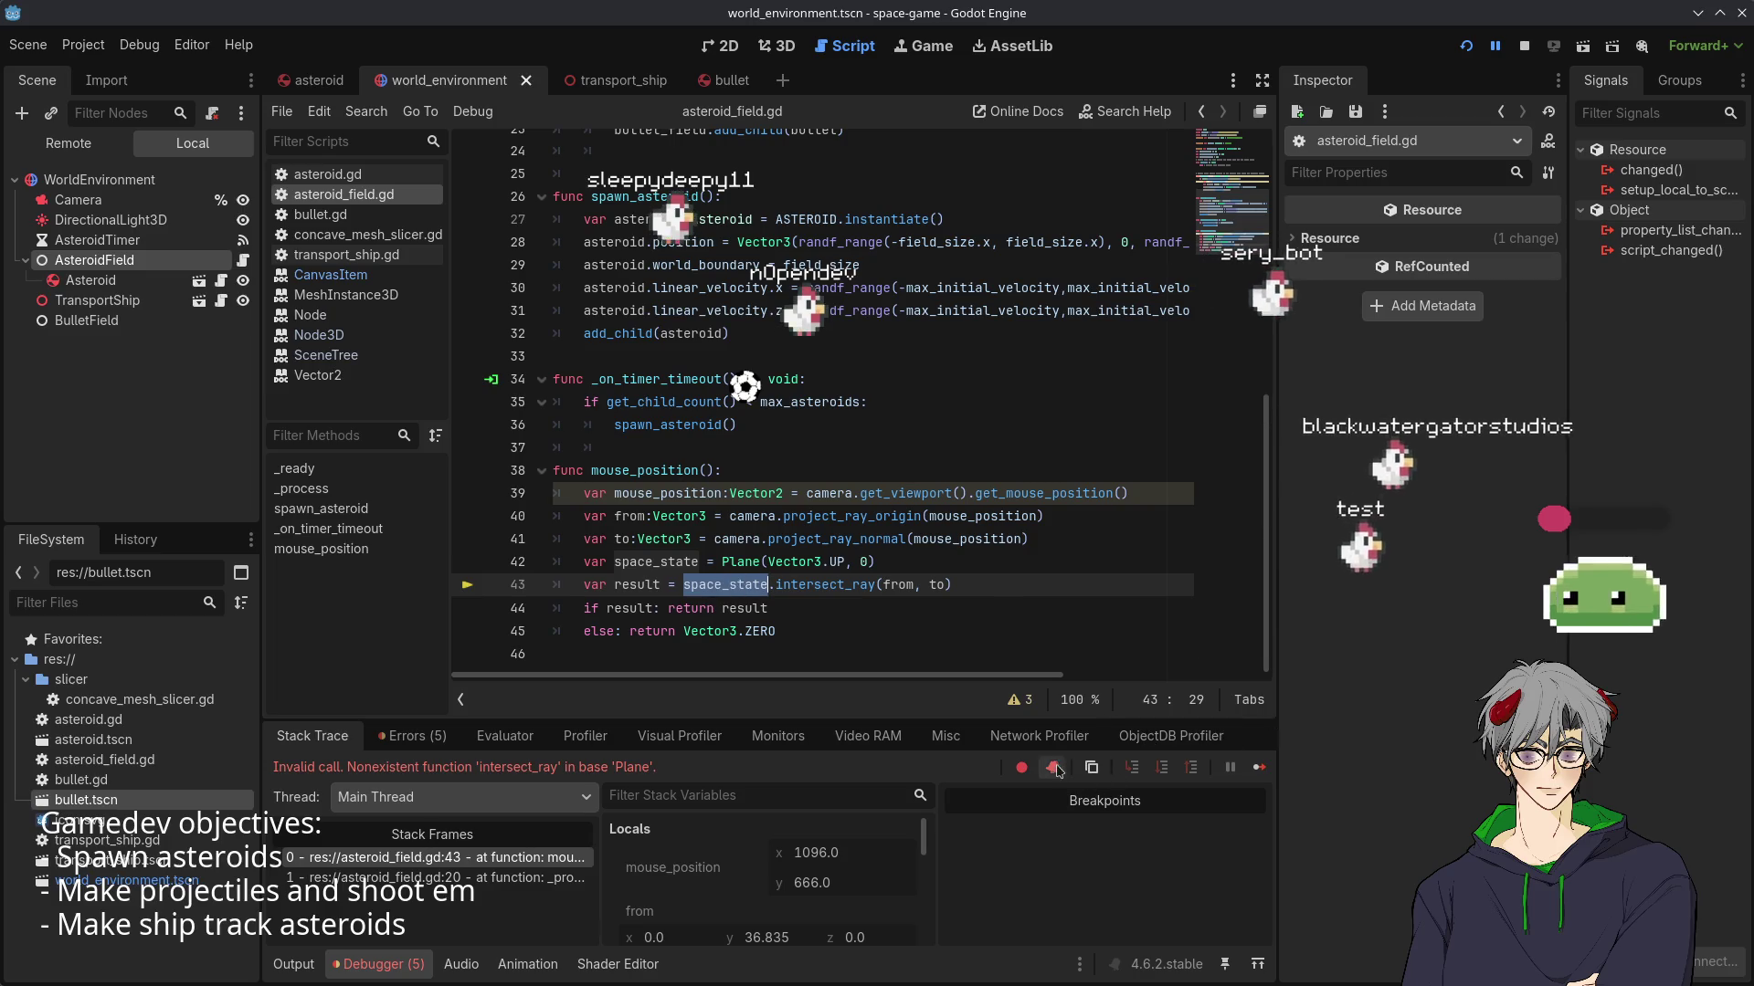
pyautogui.click(1530, 46)
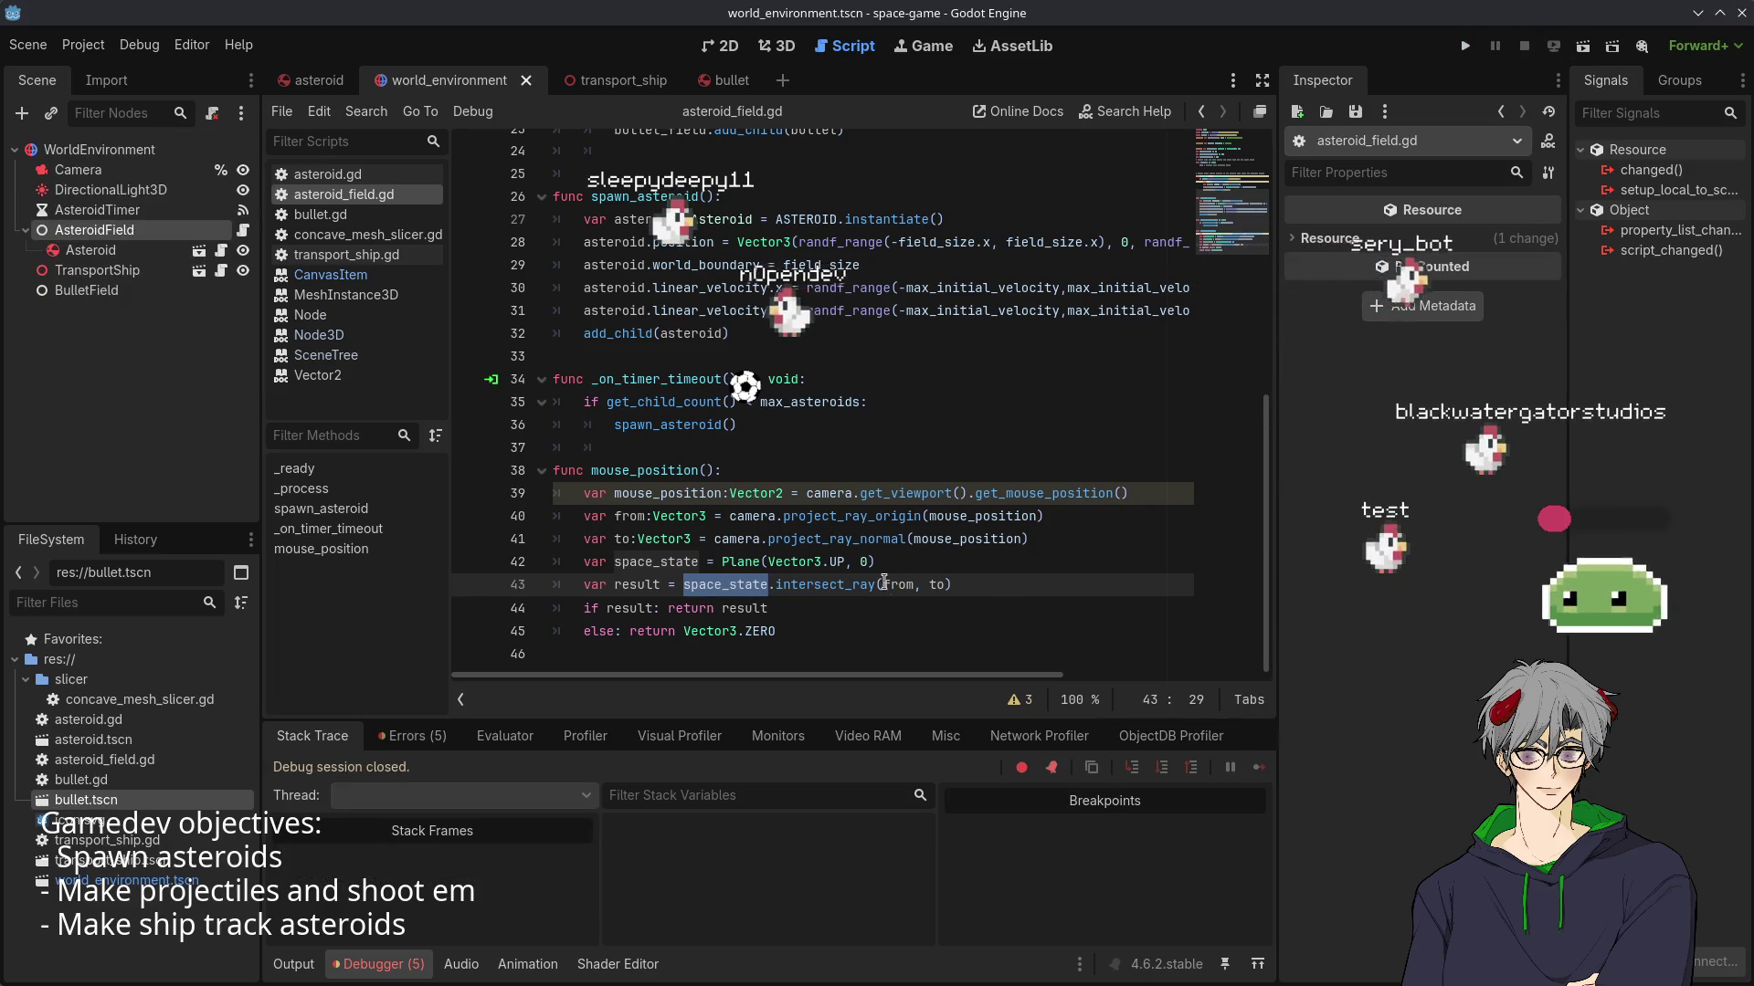
# - Change line 43 to space_state.intersects_ray(from, to) and run the game again
pyautogui.doubleClick(813, 585)
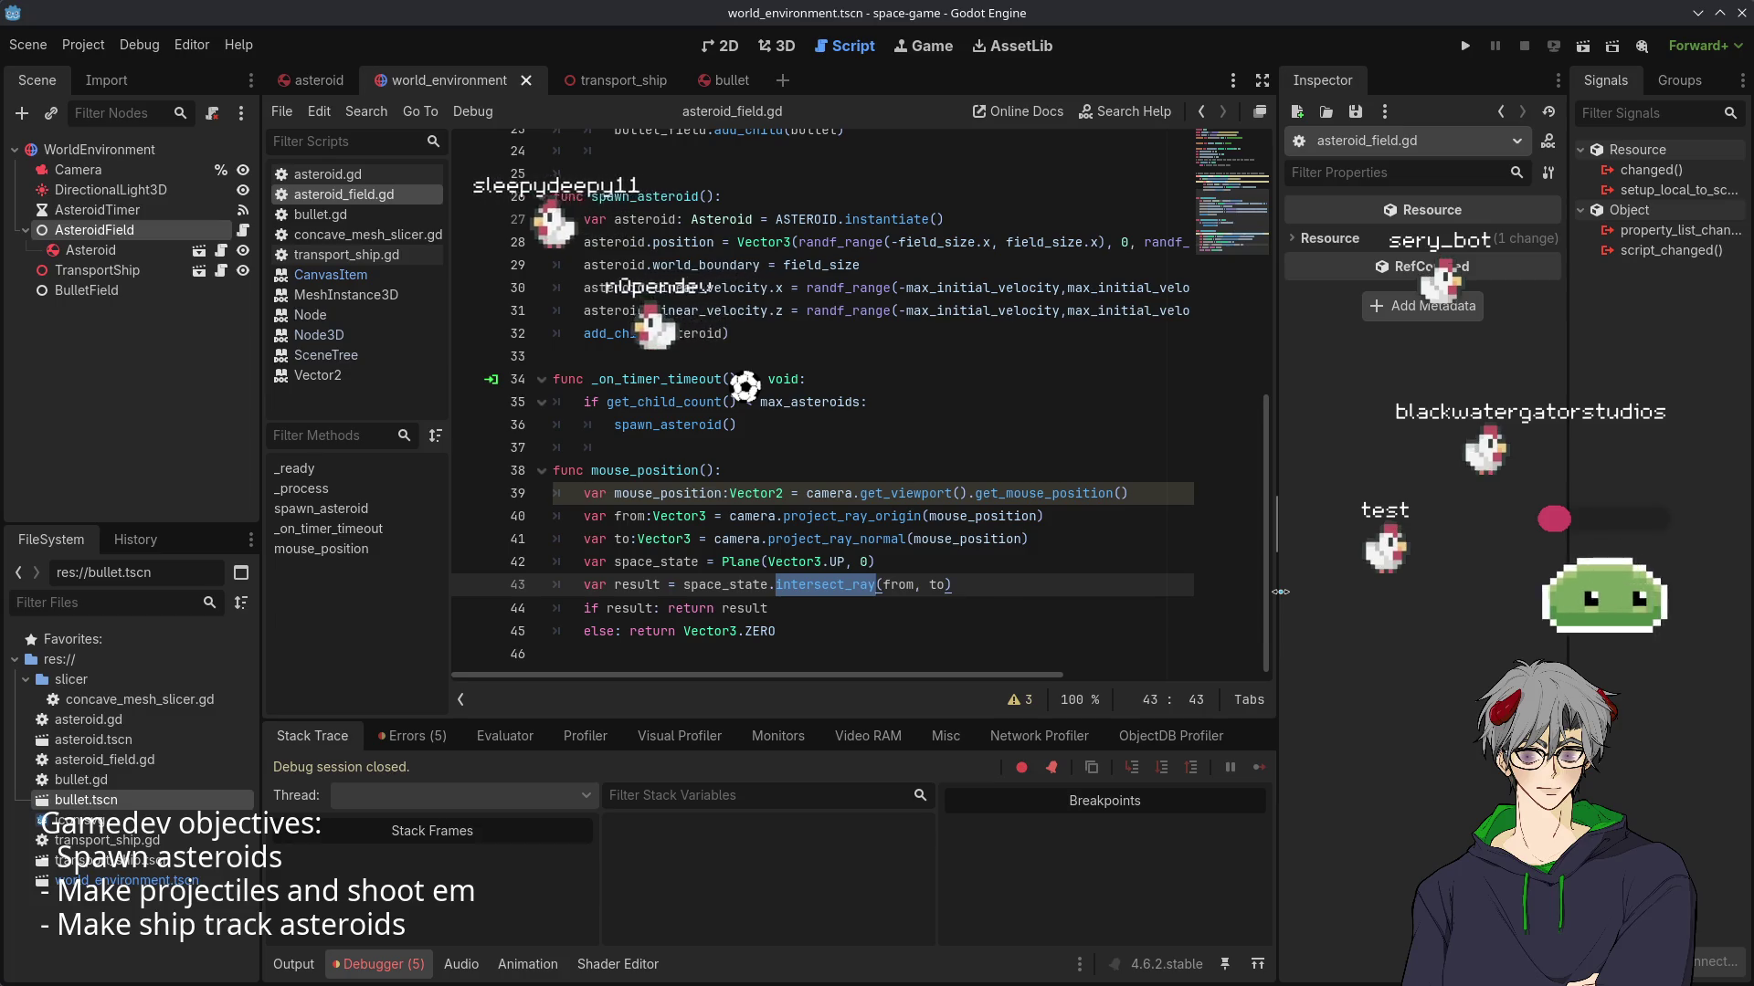
pyautogui.write('i')
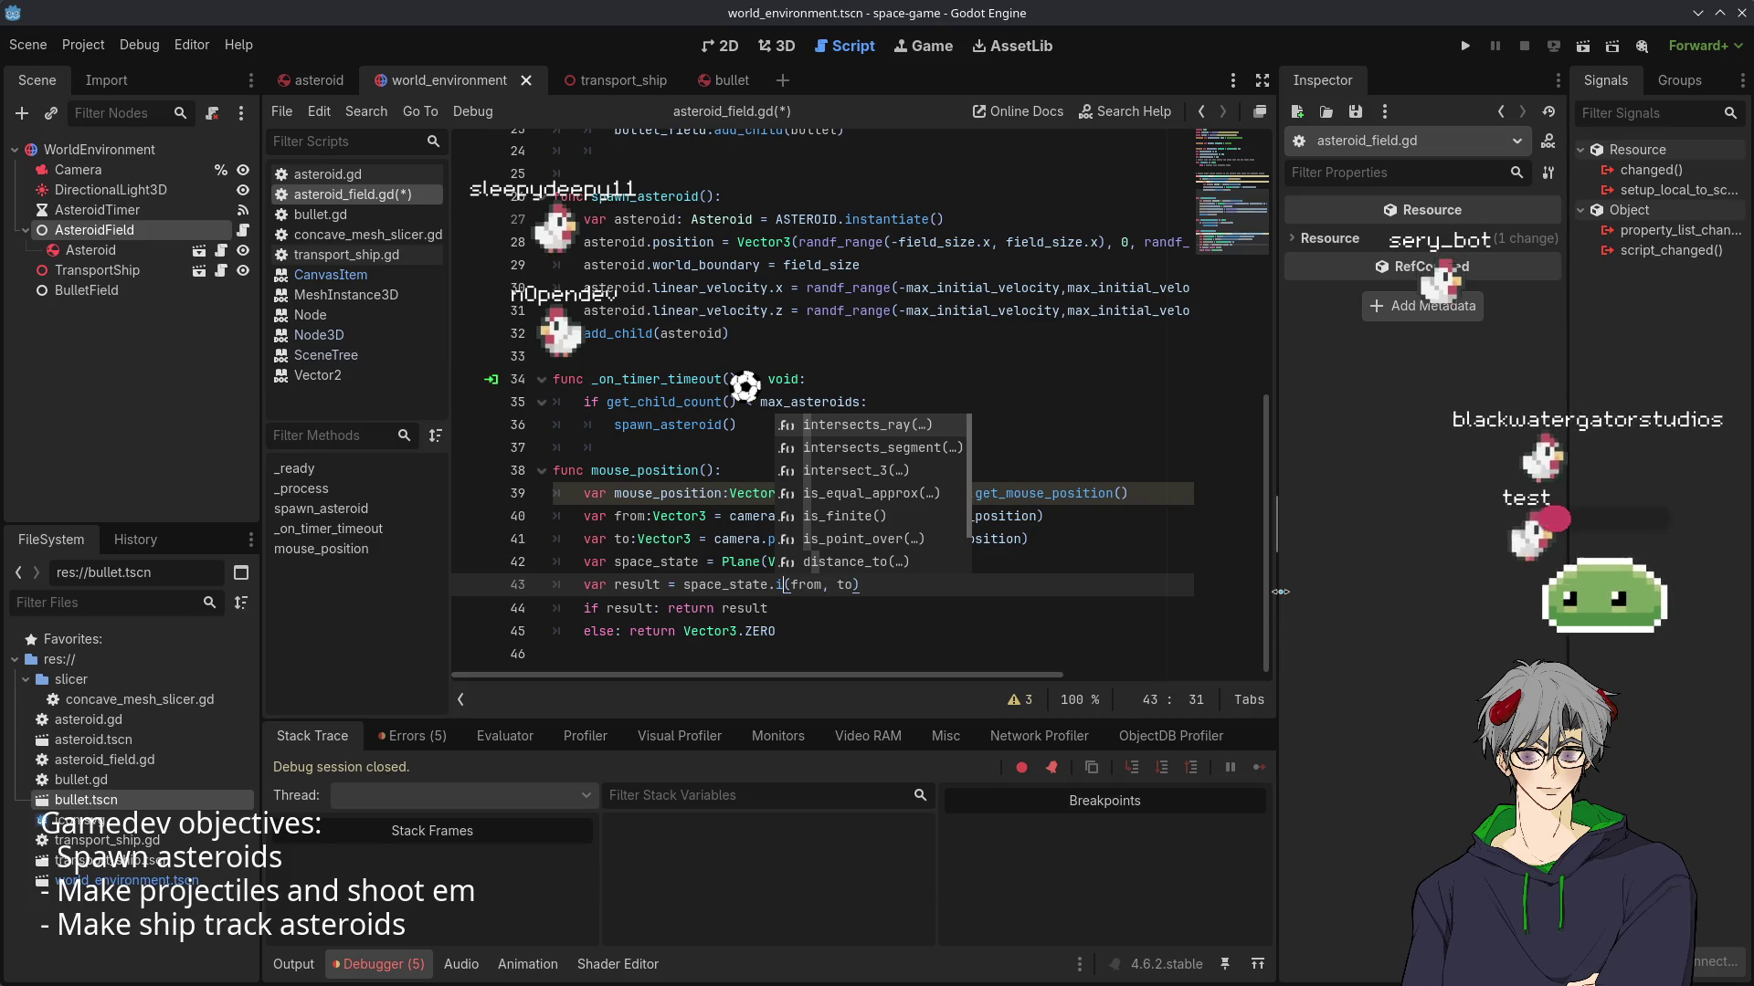
pyautogui.press('Return')
pyautogui.click(1053, 533)
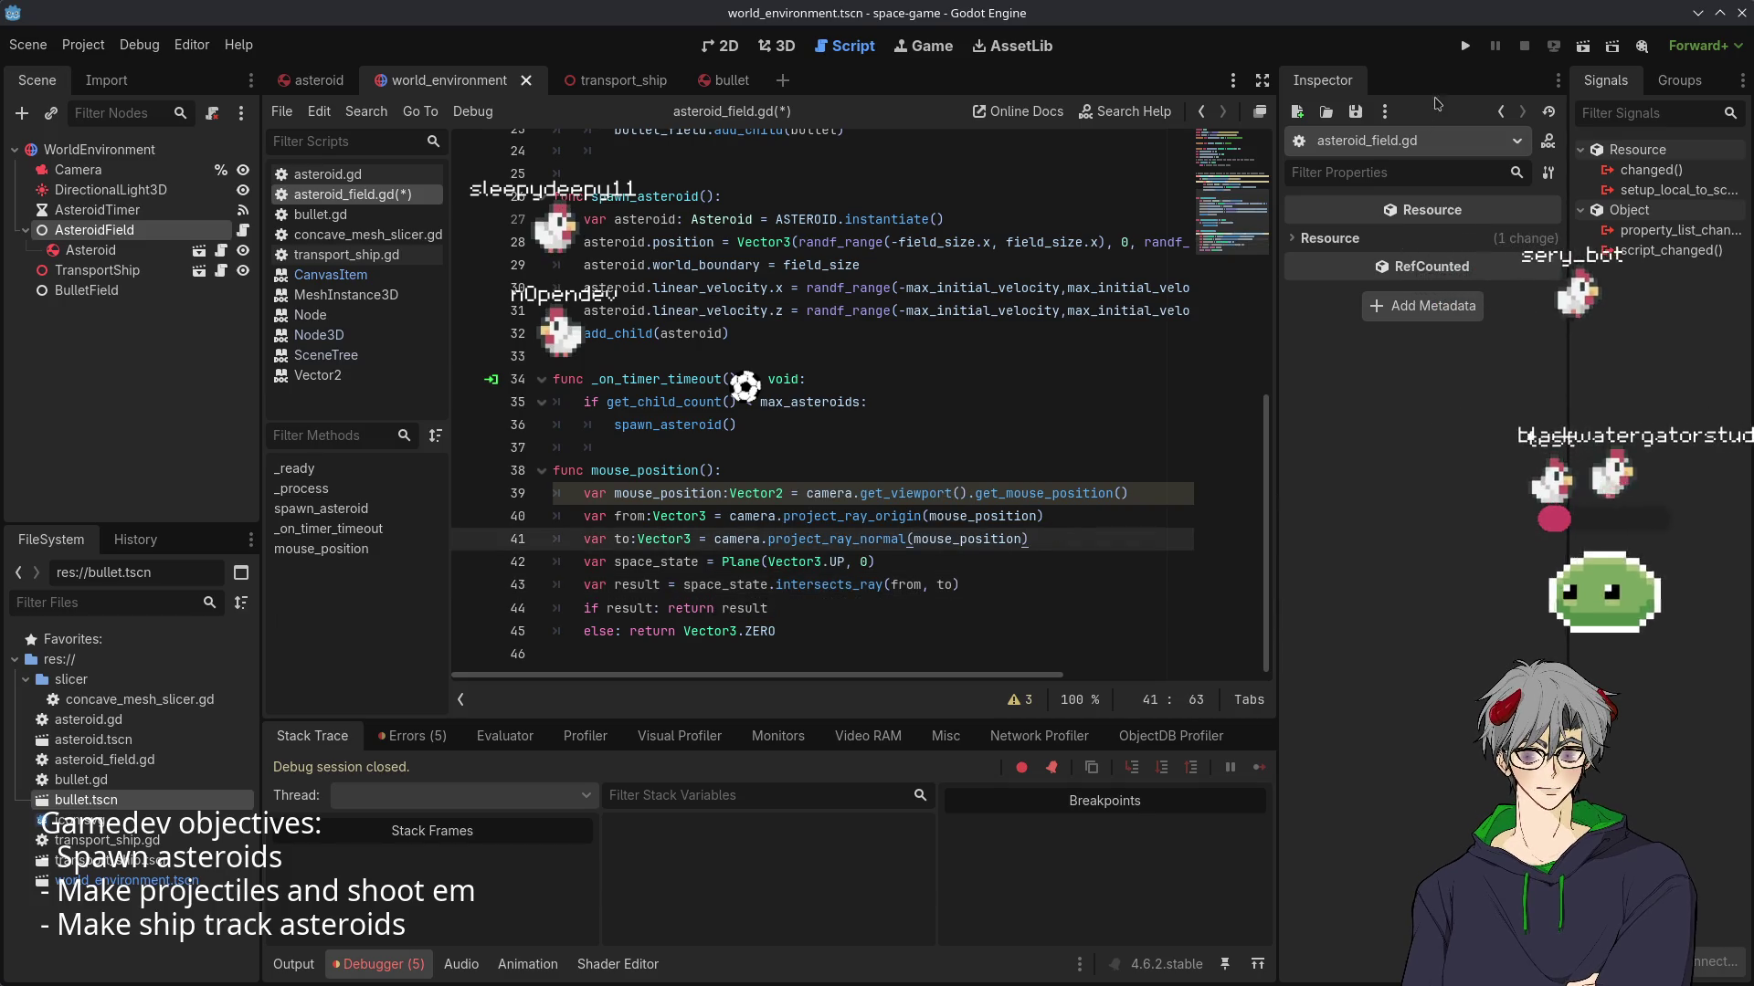
pyautogui.click(1465, 46)
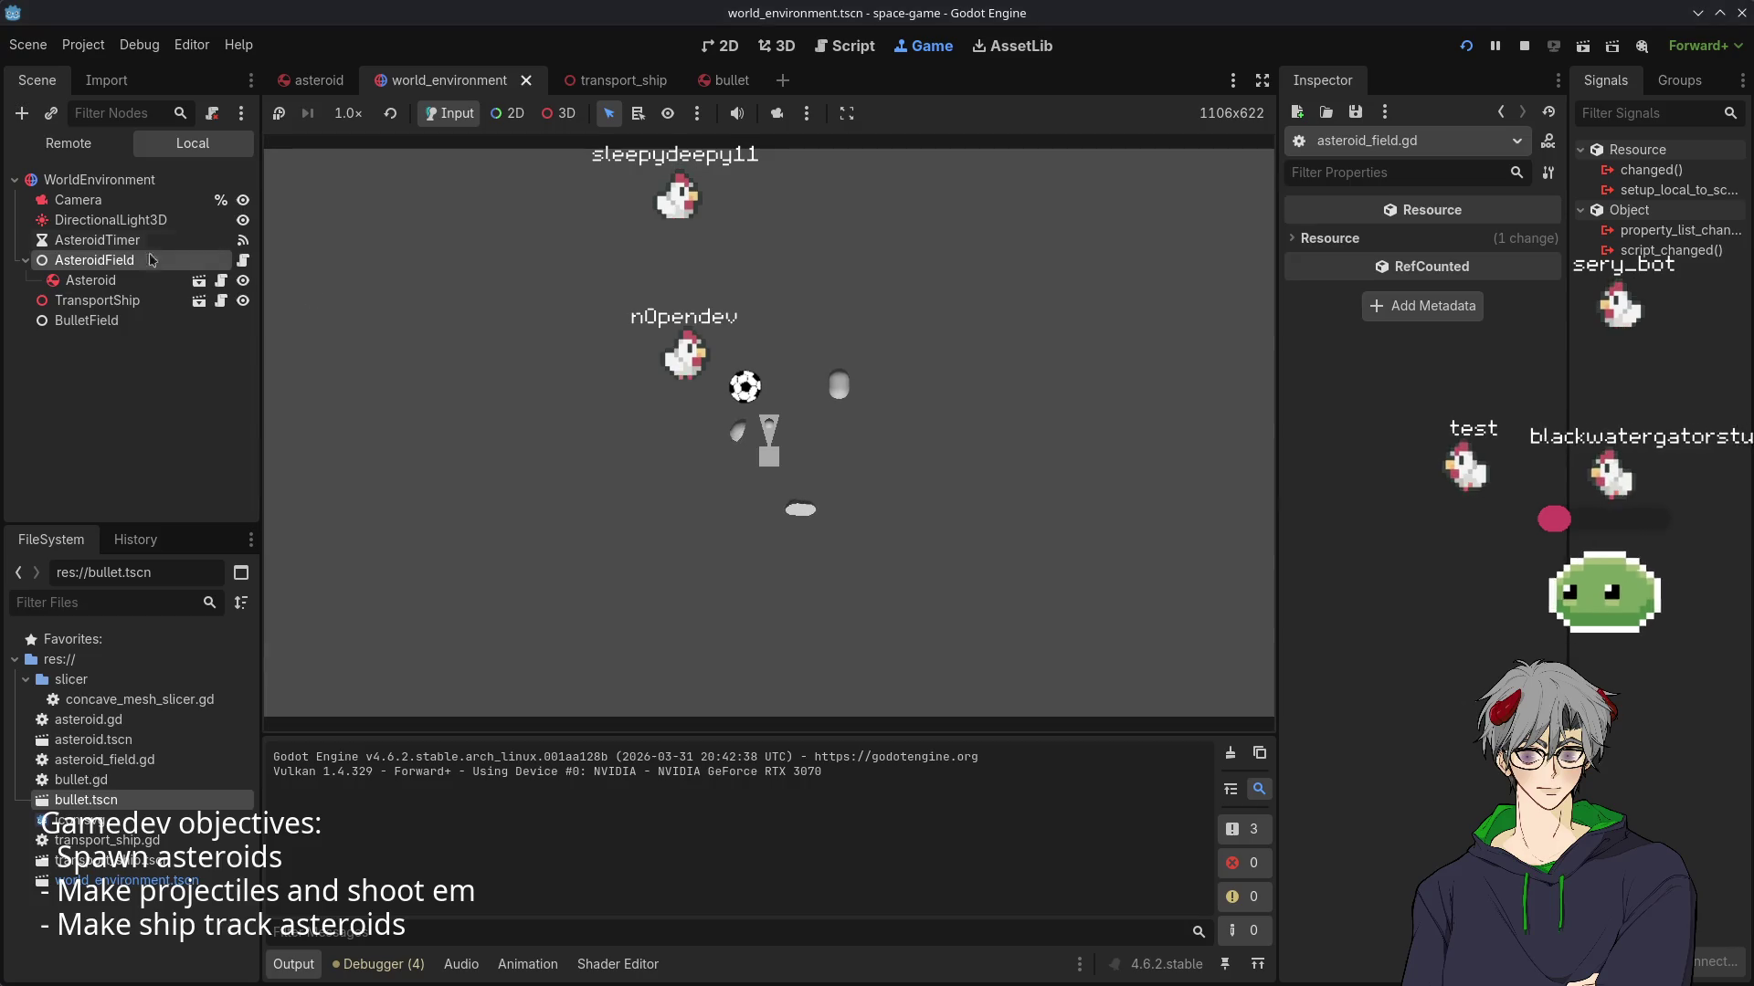
# - Back in asteroid_field.gd, inspect the Asteroid, AsteroidField and BulletField nodes
pyautogui.hotkey('ctrl', 'F3')
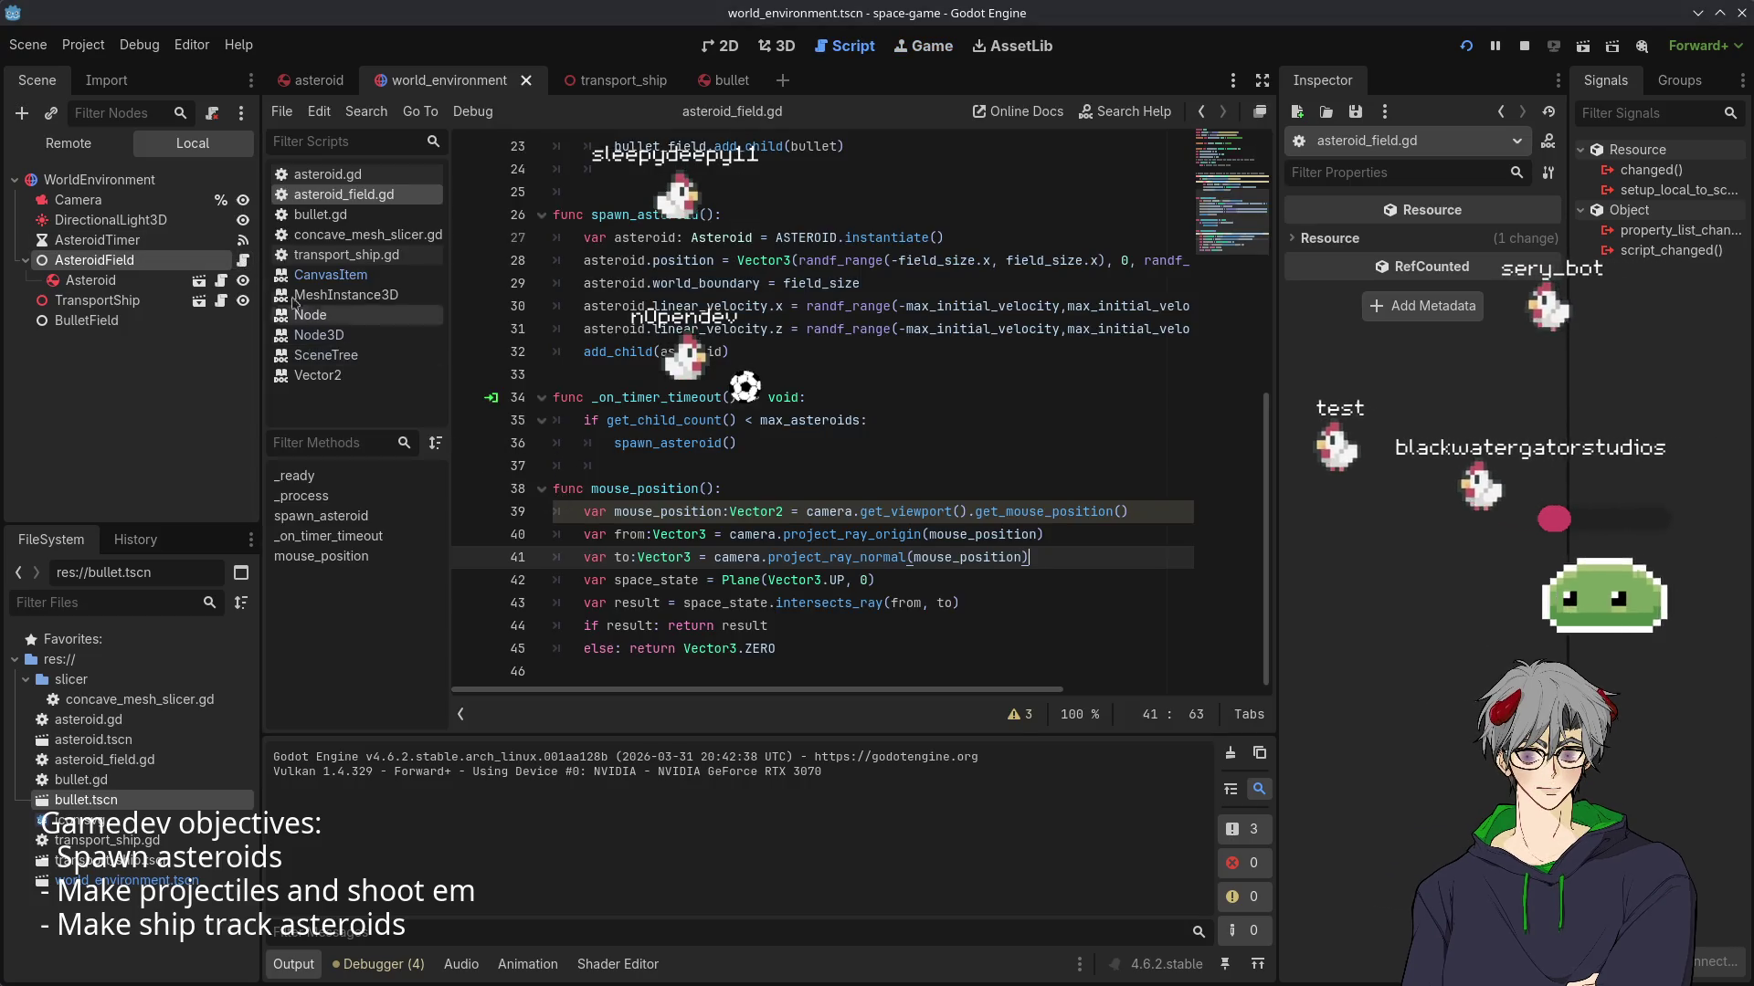
pyautogui.click(113, 290)
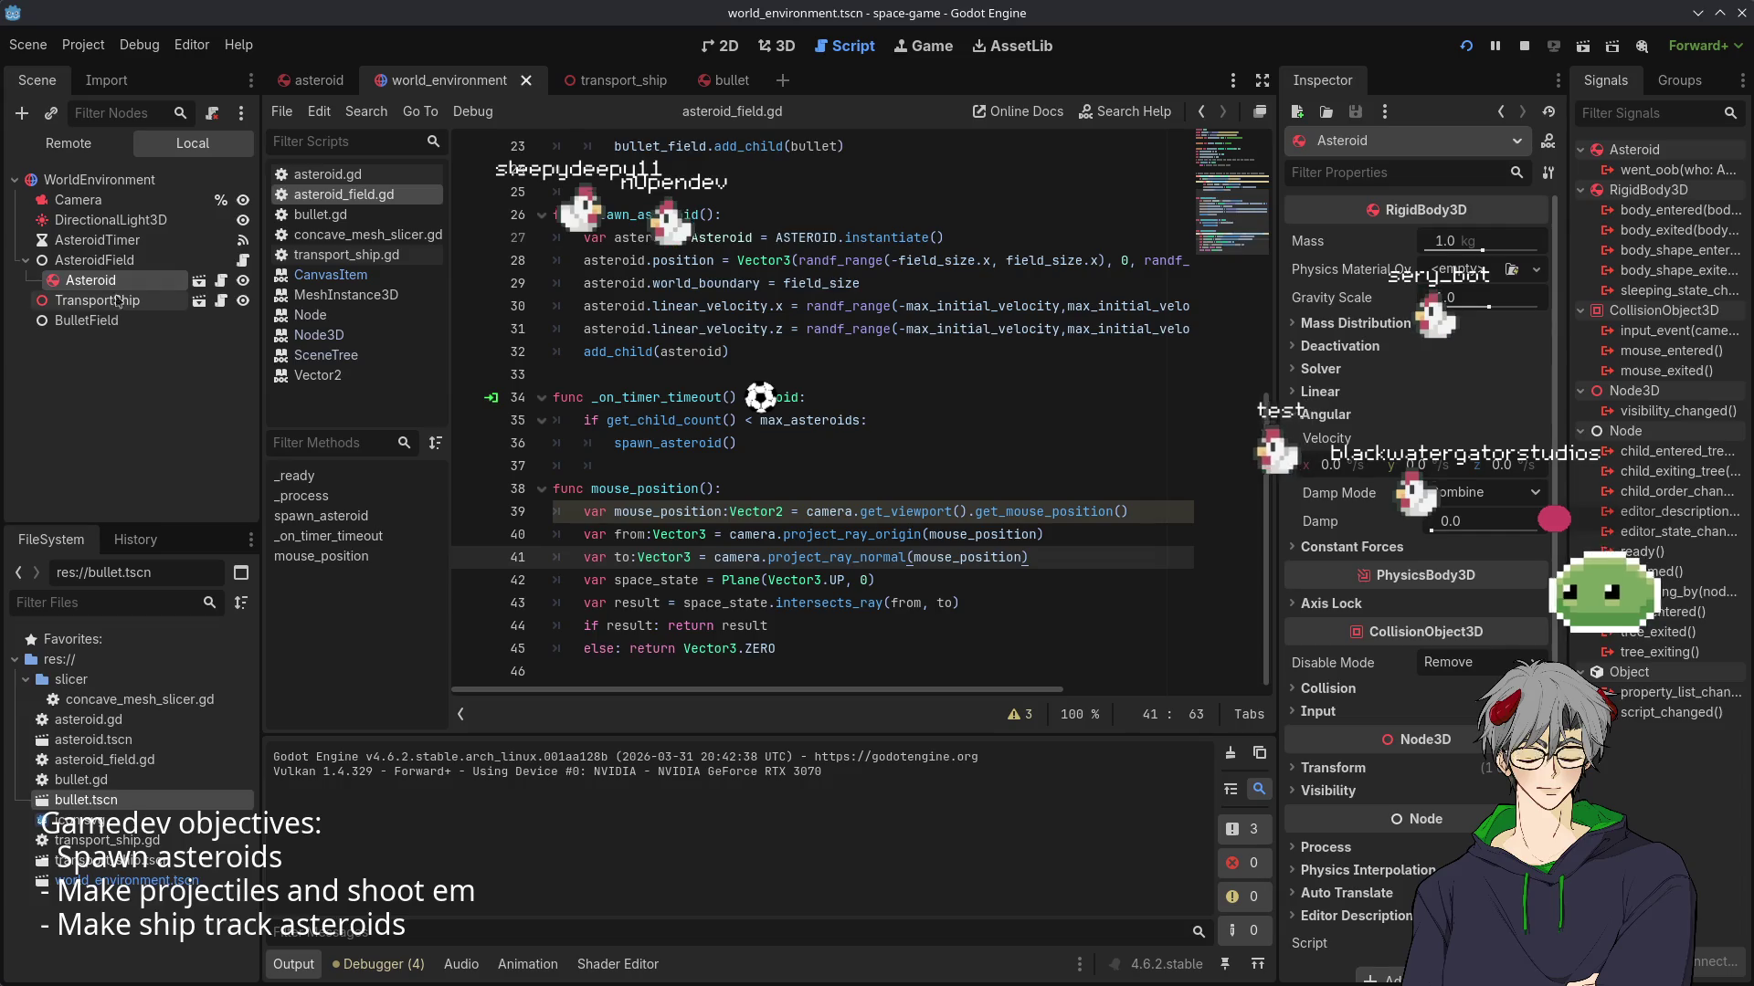
pyautogui.click(119, 264)
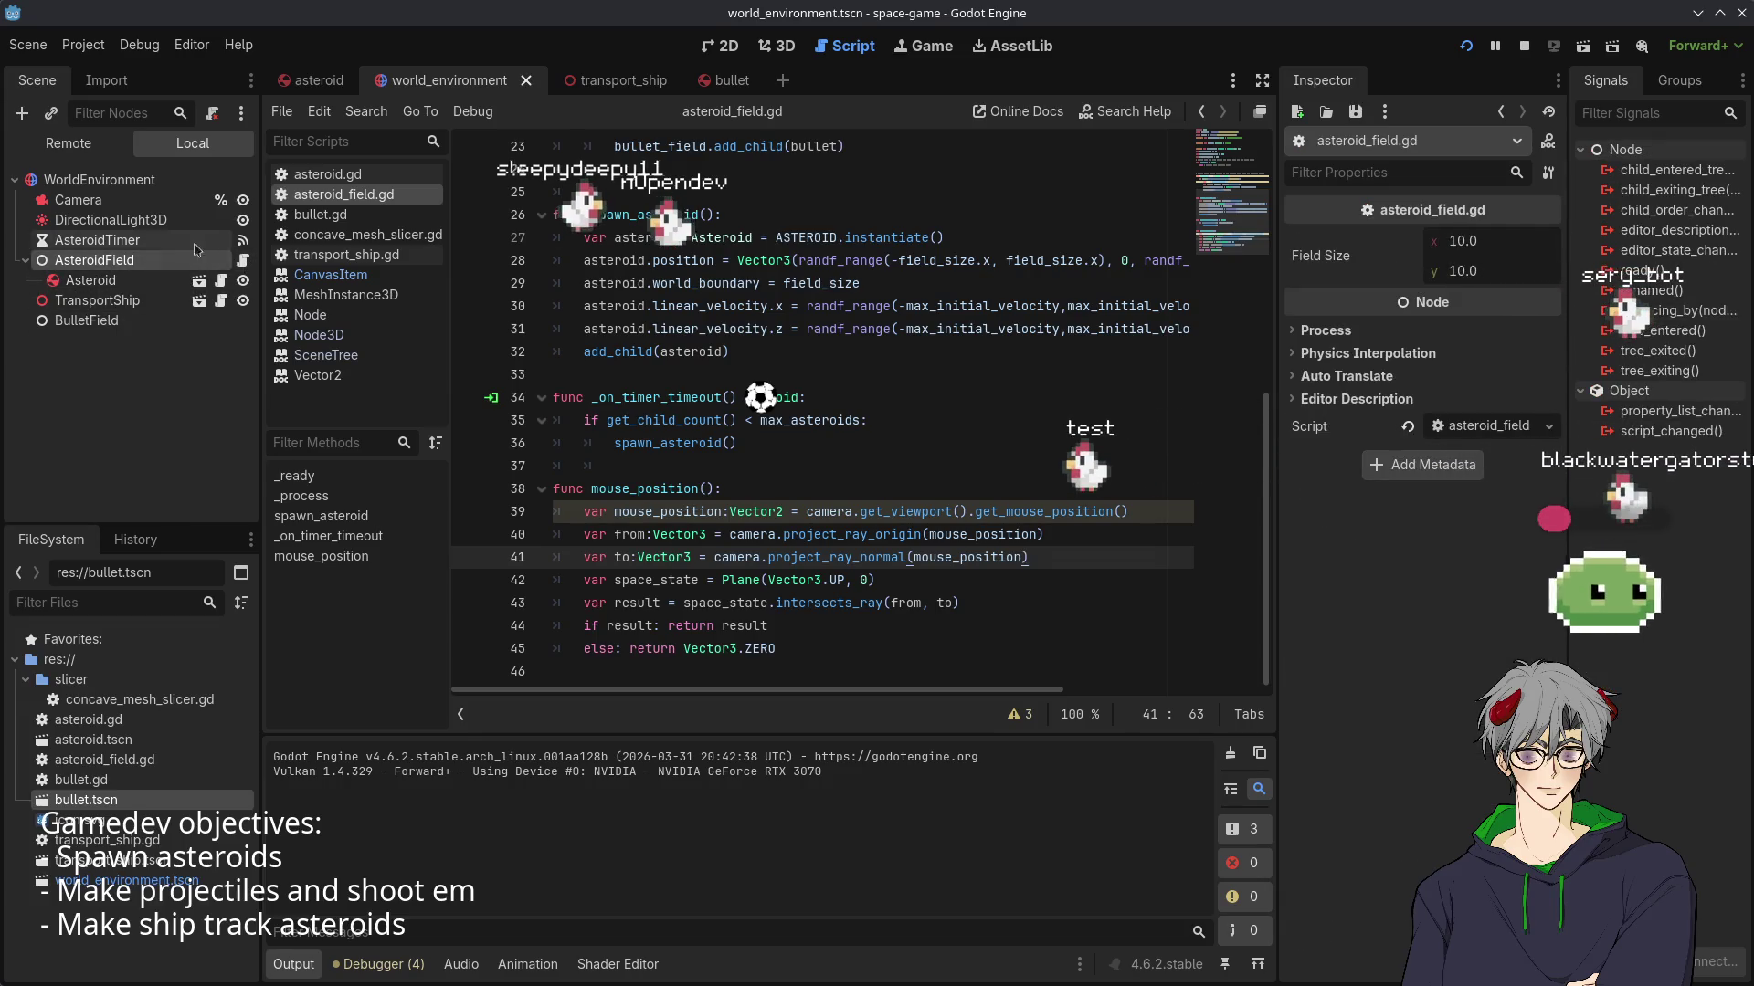
pyautogui.click(118, 323)
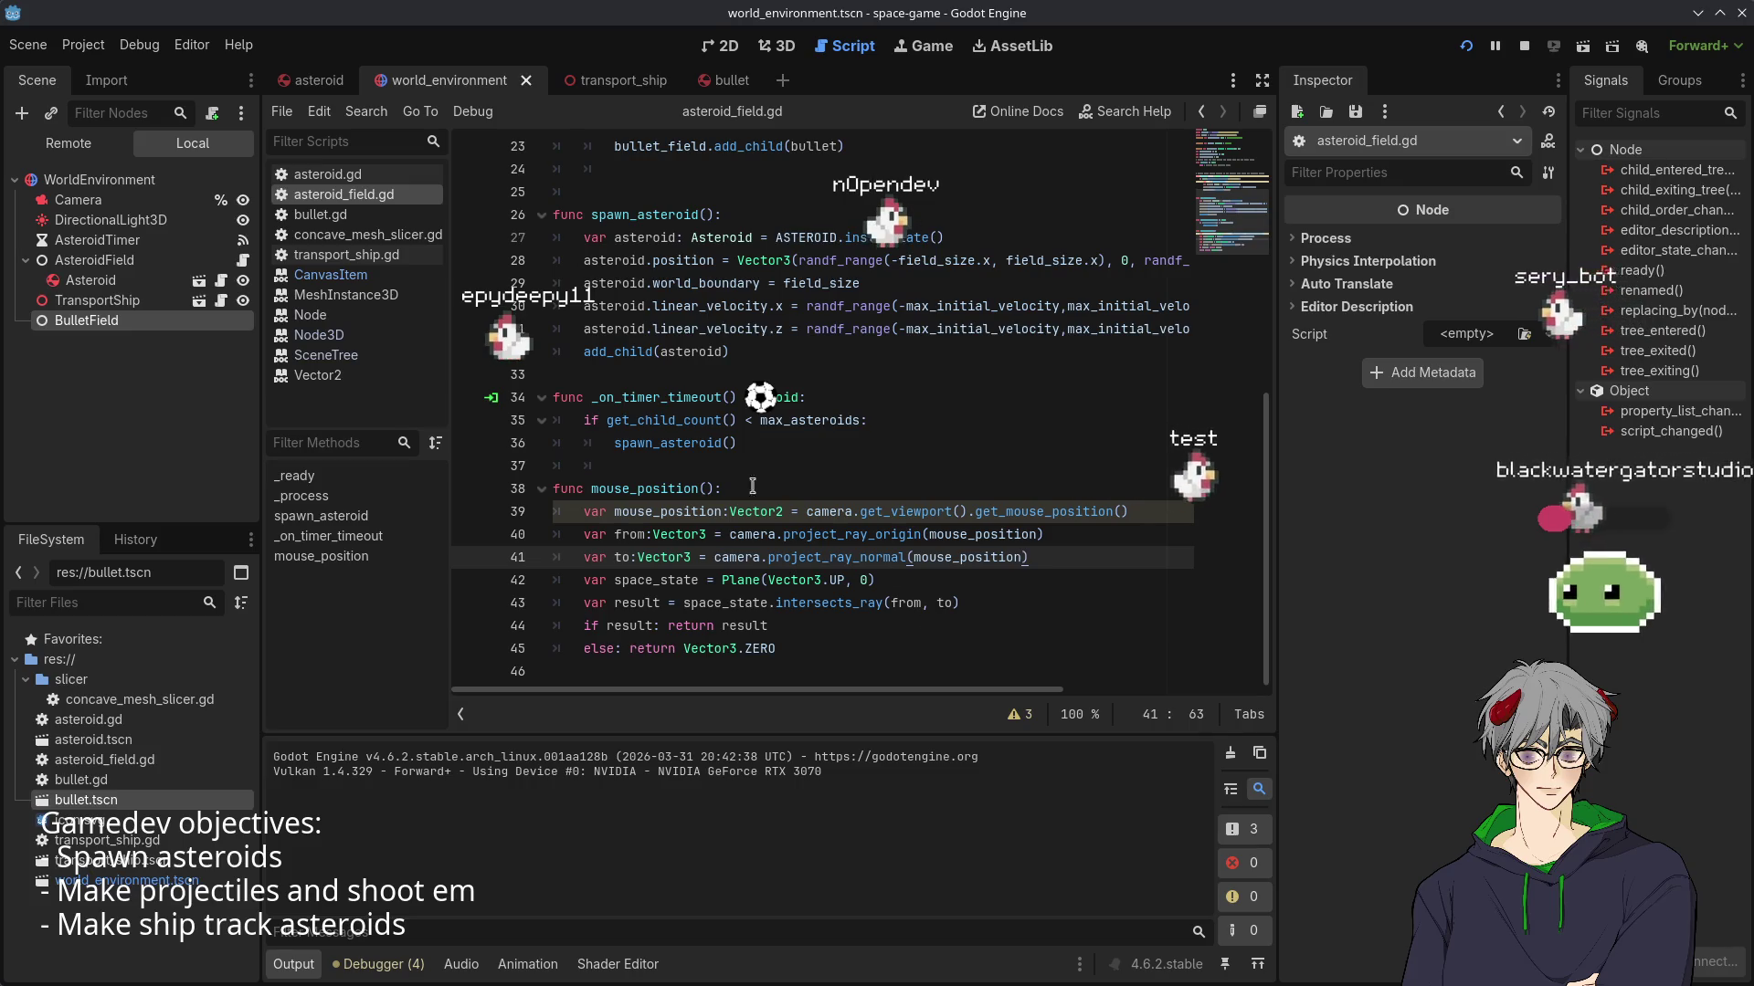
pyautogui.scroll(3, 752, 486)
pyautogui.scroll(3, 608, 548)
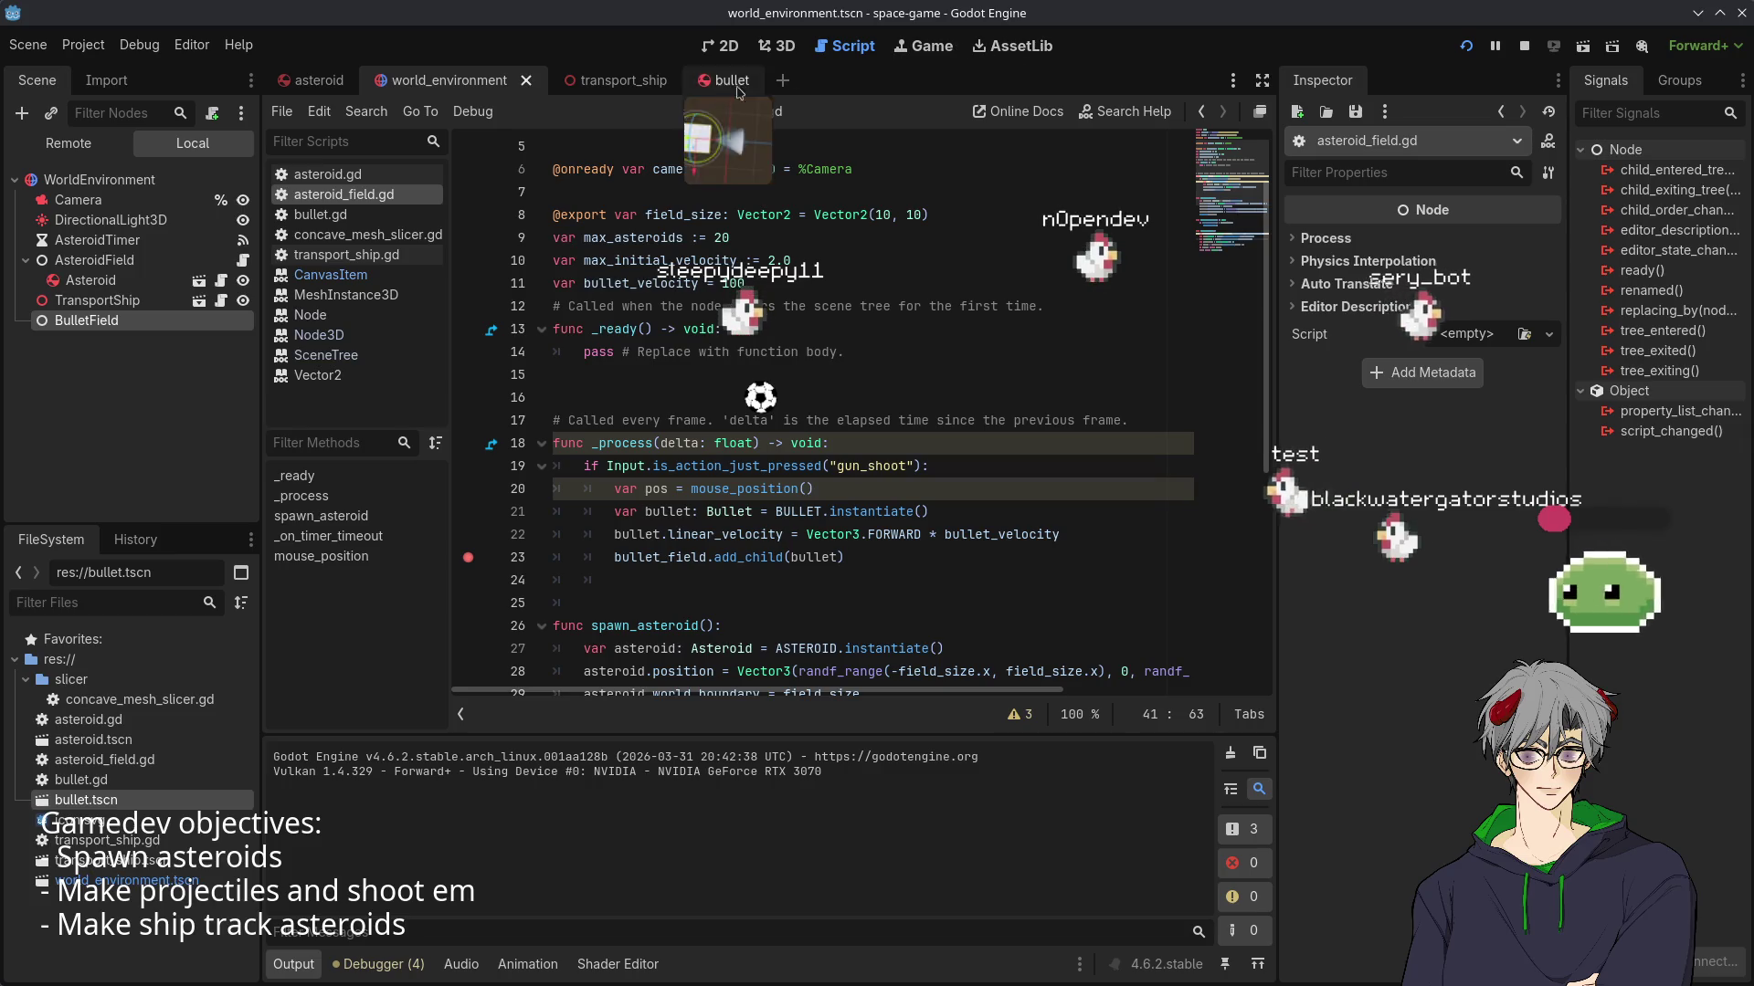
# - Fire a bullet to hit the line 23 breakpoint, check the reload warnings, and stop
pyautogui.click(943, 50)
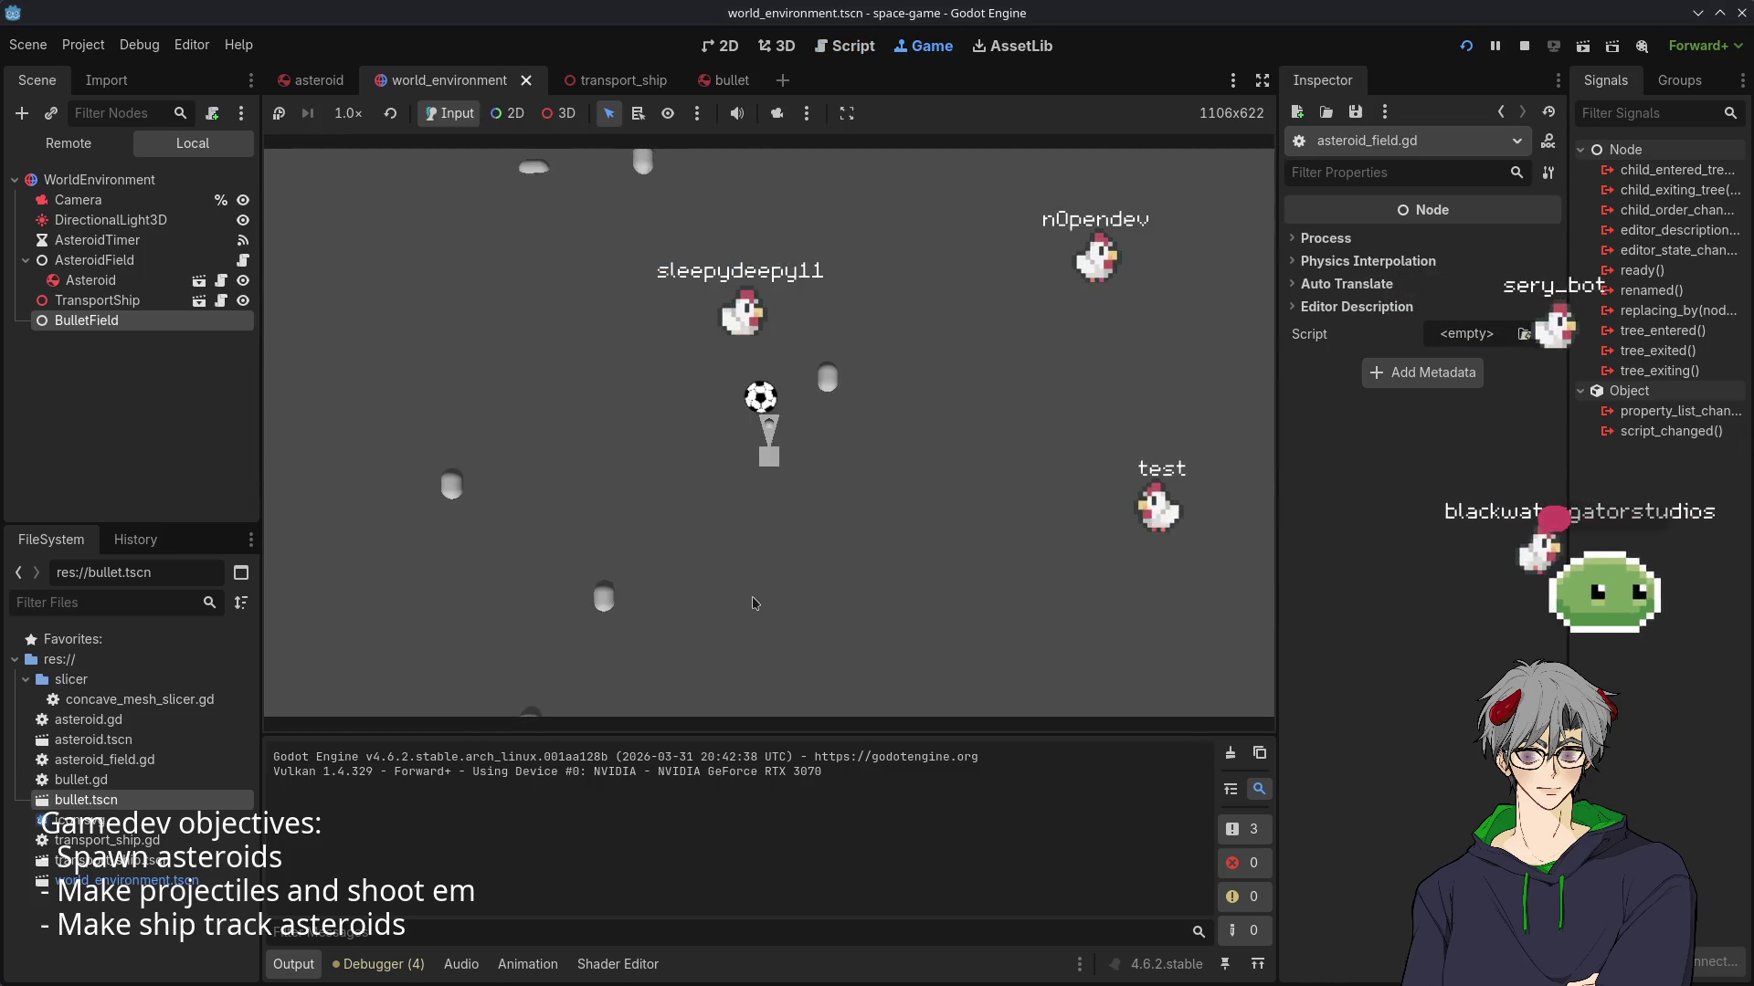
pyautogui.click(755, 604)
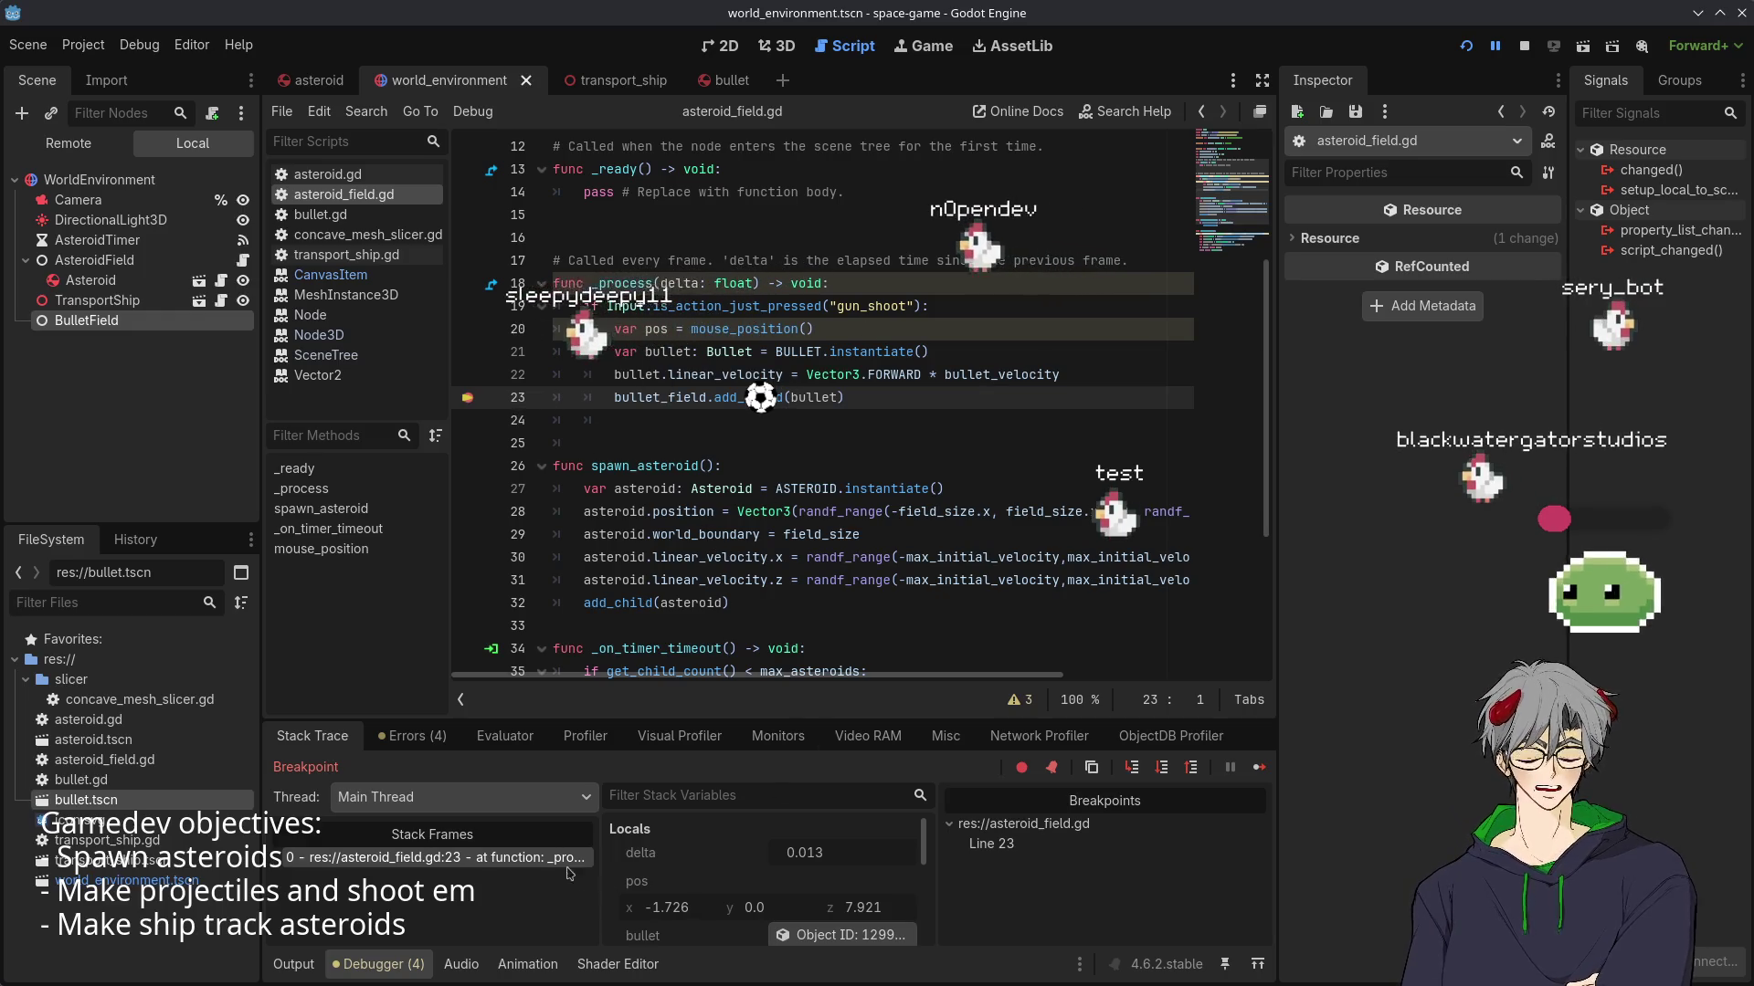
pyautogui.click(409, 736)
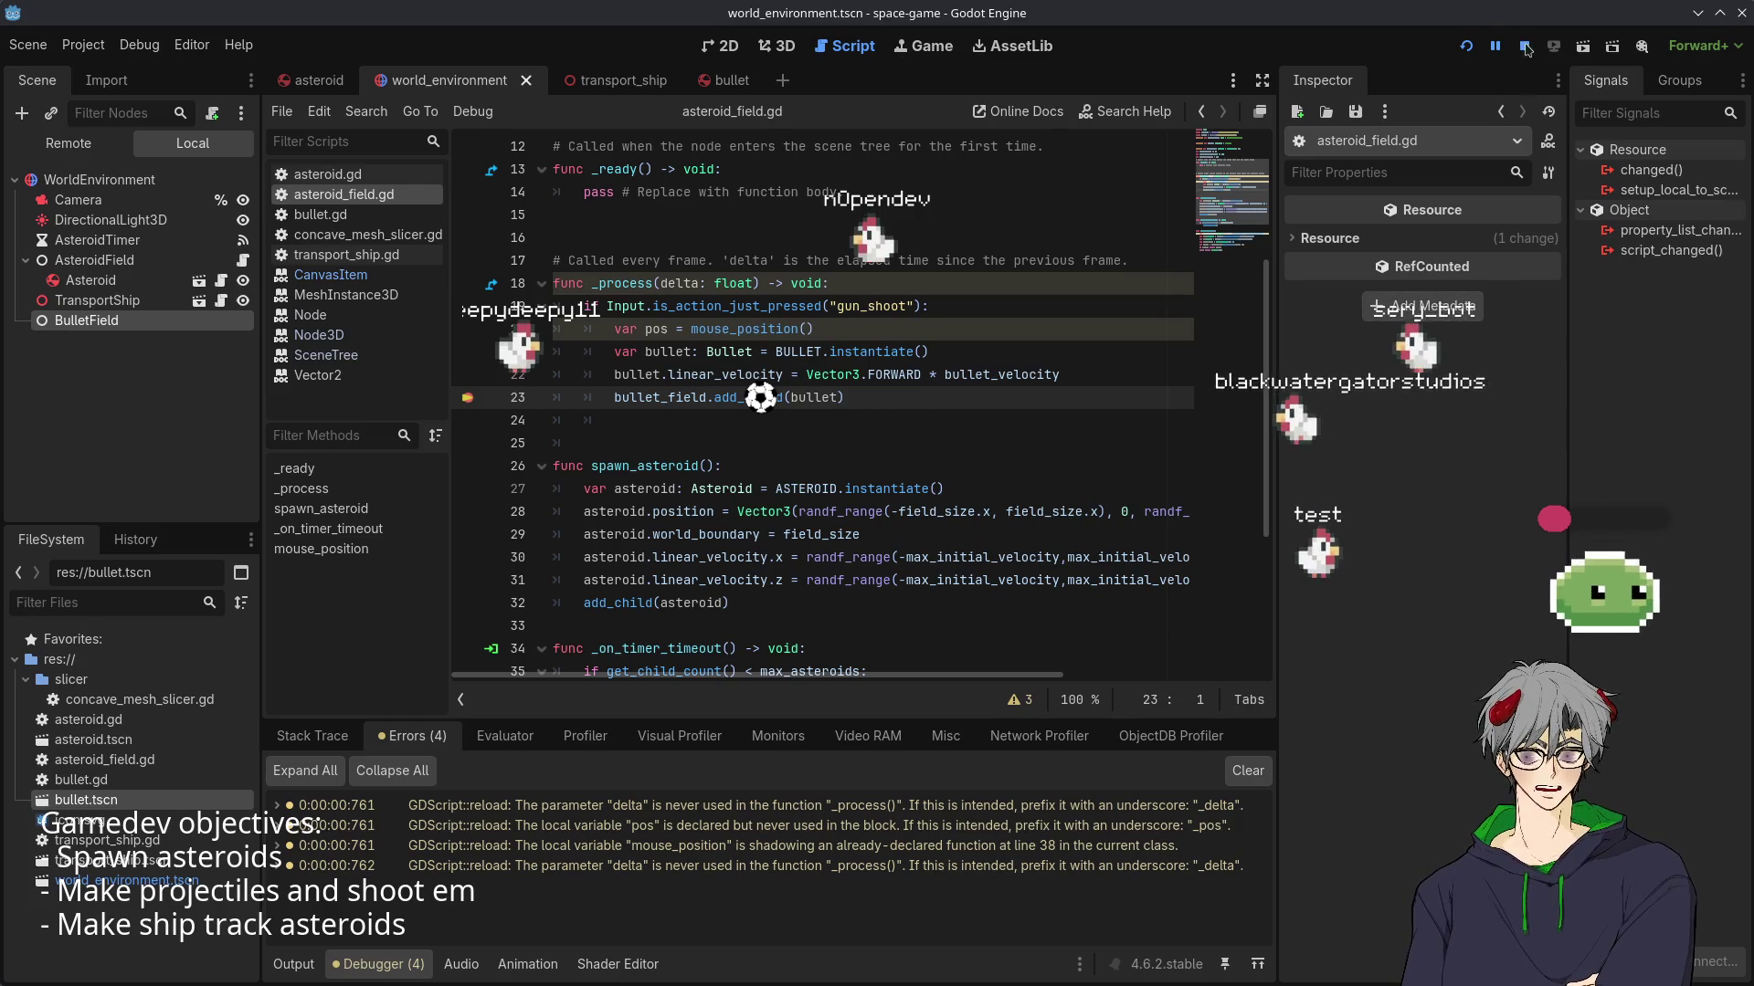
pyautogui.press('F8')
pyautogui.scroll(4, 686, 445)
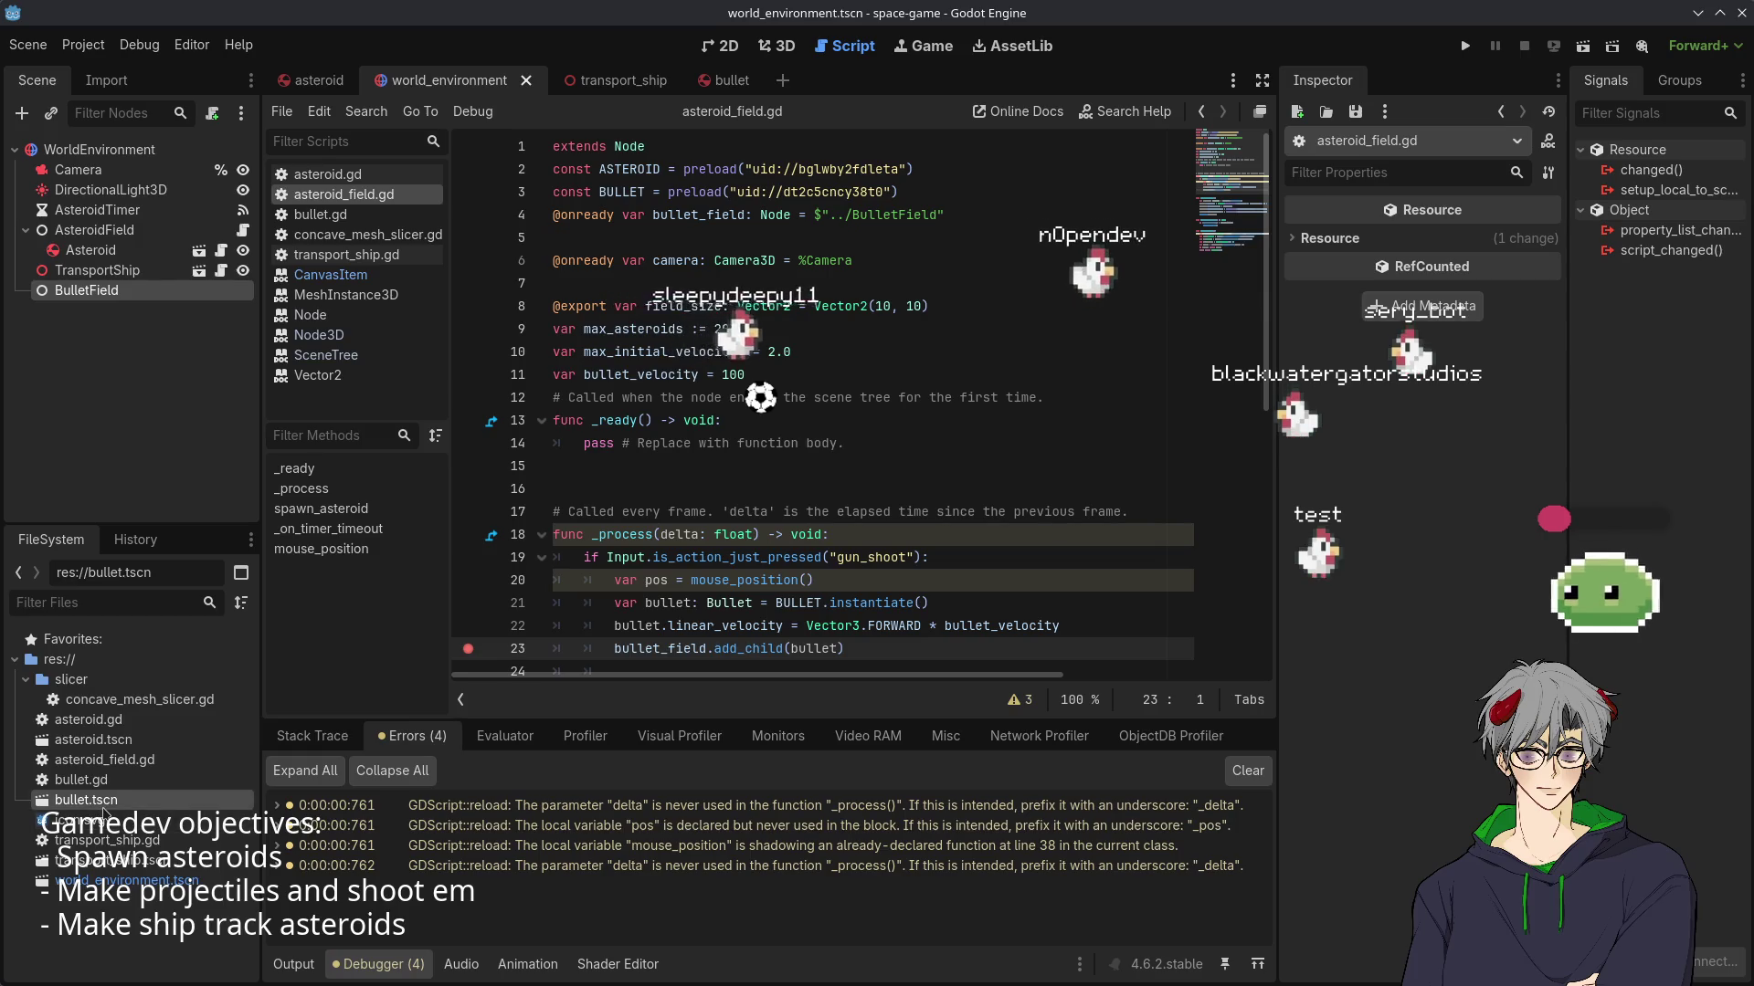
pyautogui.scroll(-5, 474, 512)
pyautogui.scroll(3, 456, 514)
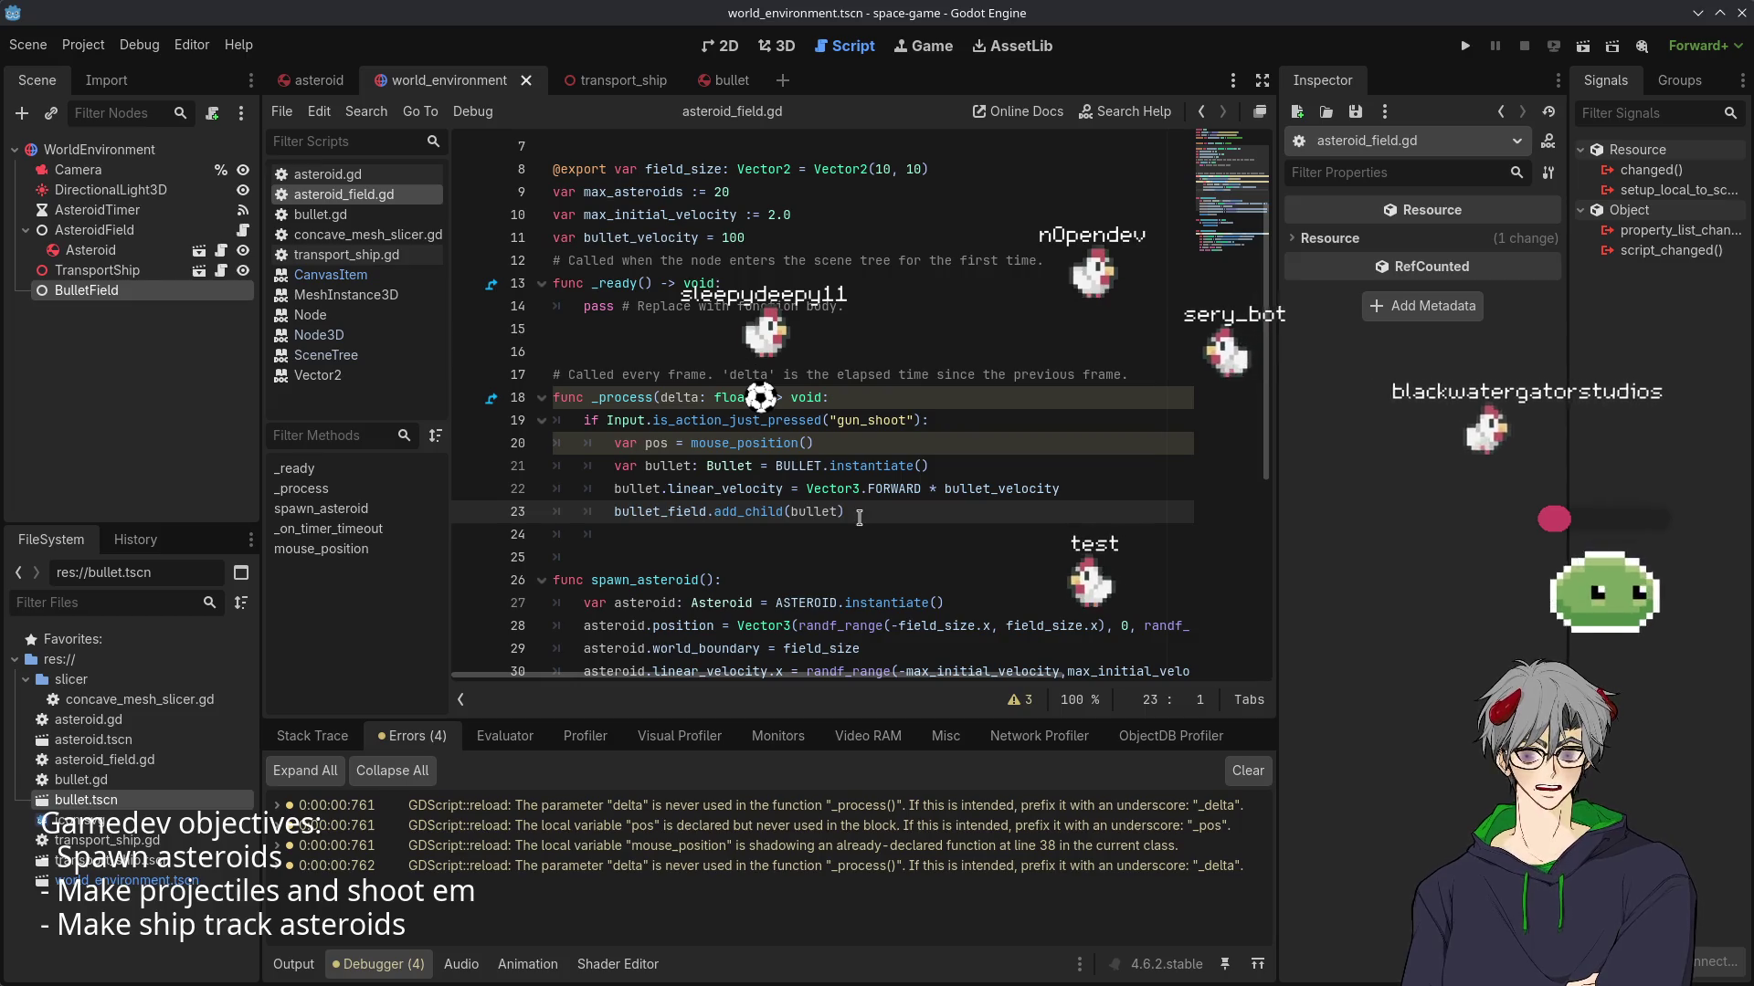
pyautogui.scroll(2, 858, 518)
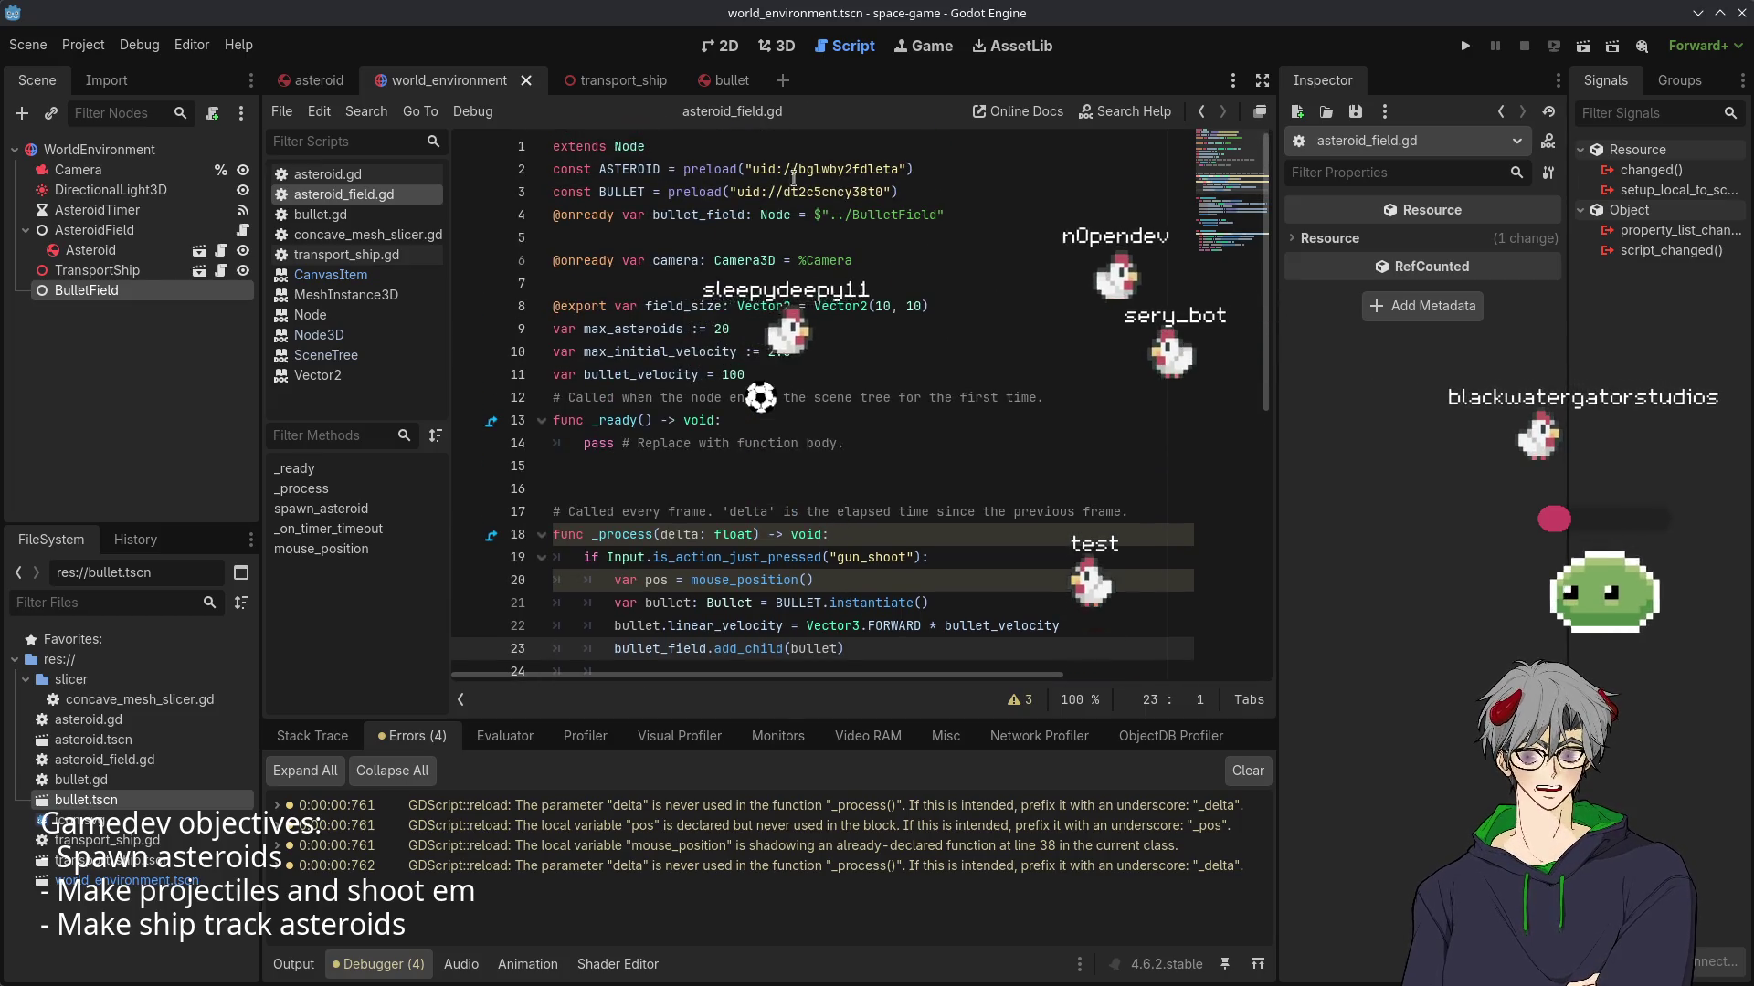
pyautogui.scroll(-2, 875, 422)
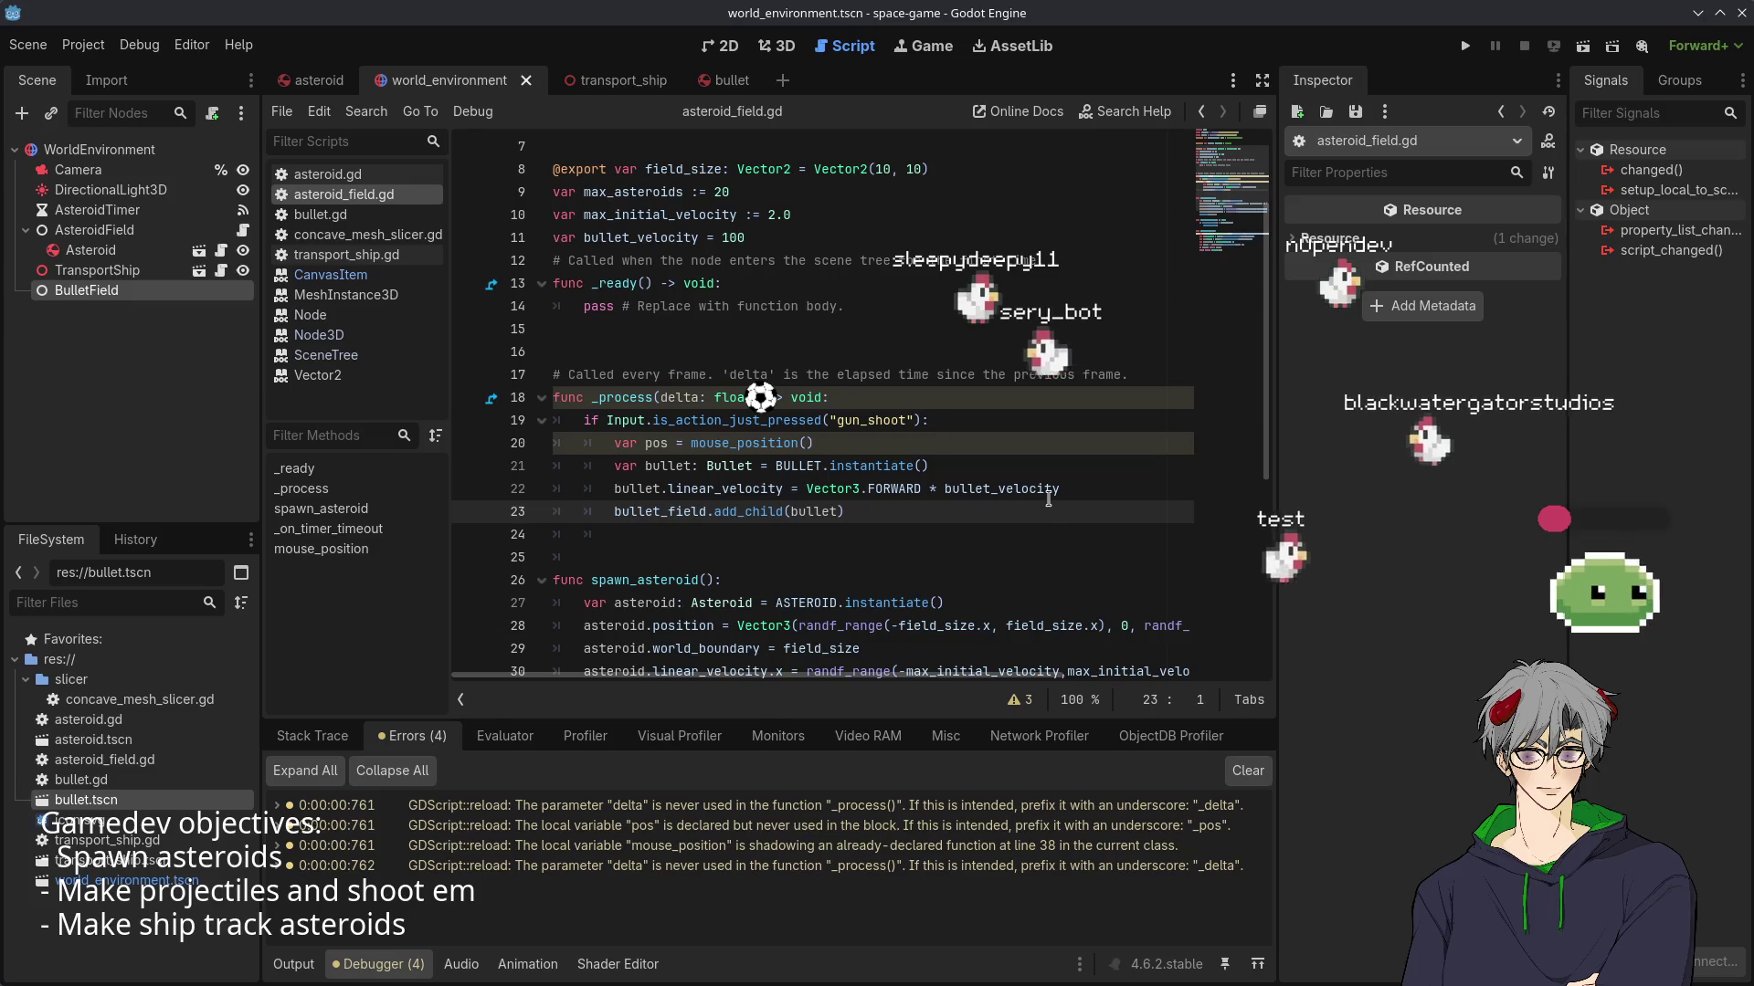
pyautogui.doubleClick(1007, 488)
pyautogui.click(967, 493)
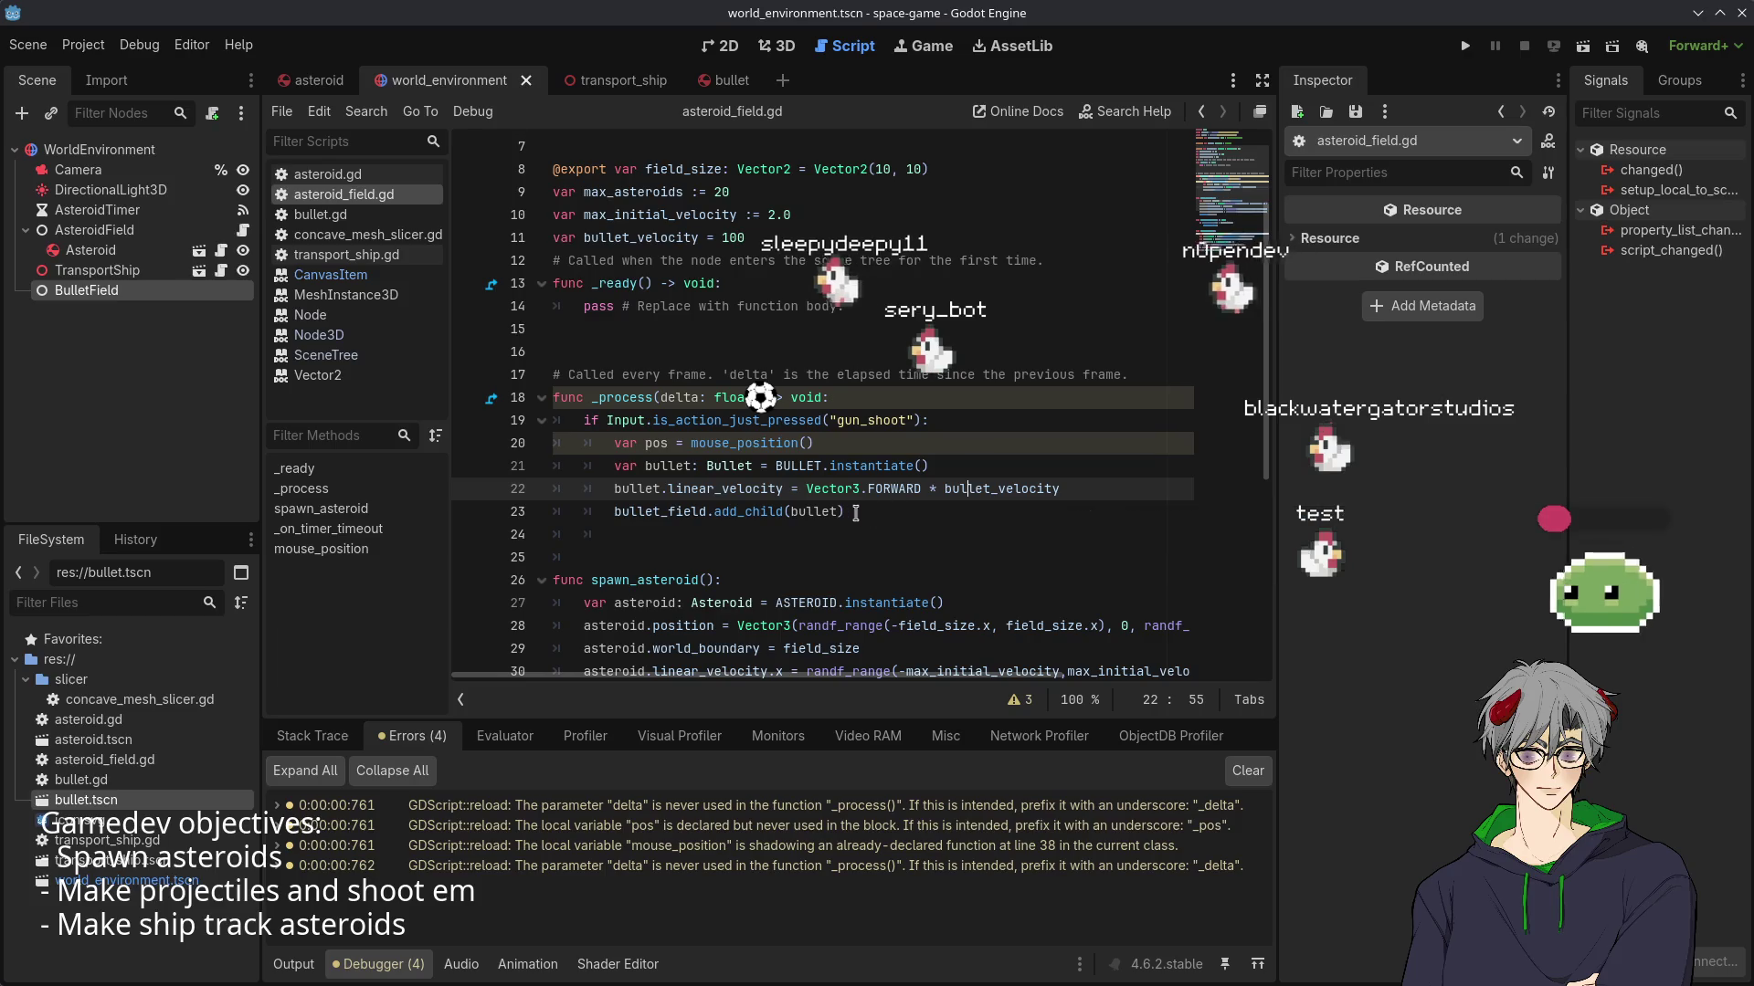
pyautogui.doubleClick(700, 510)
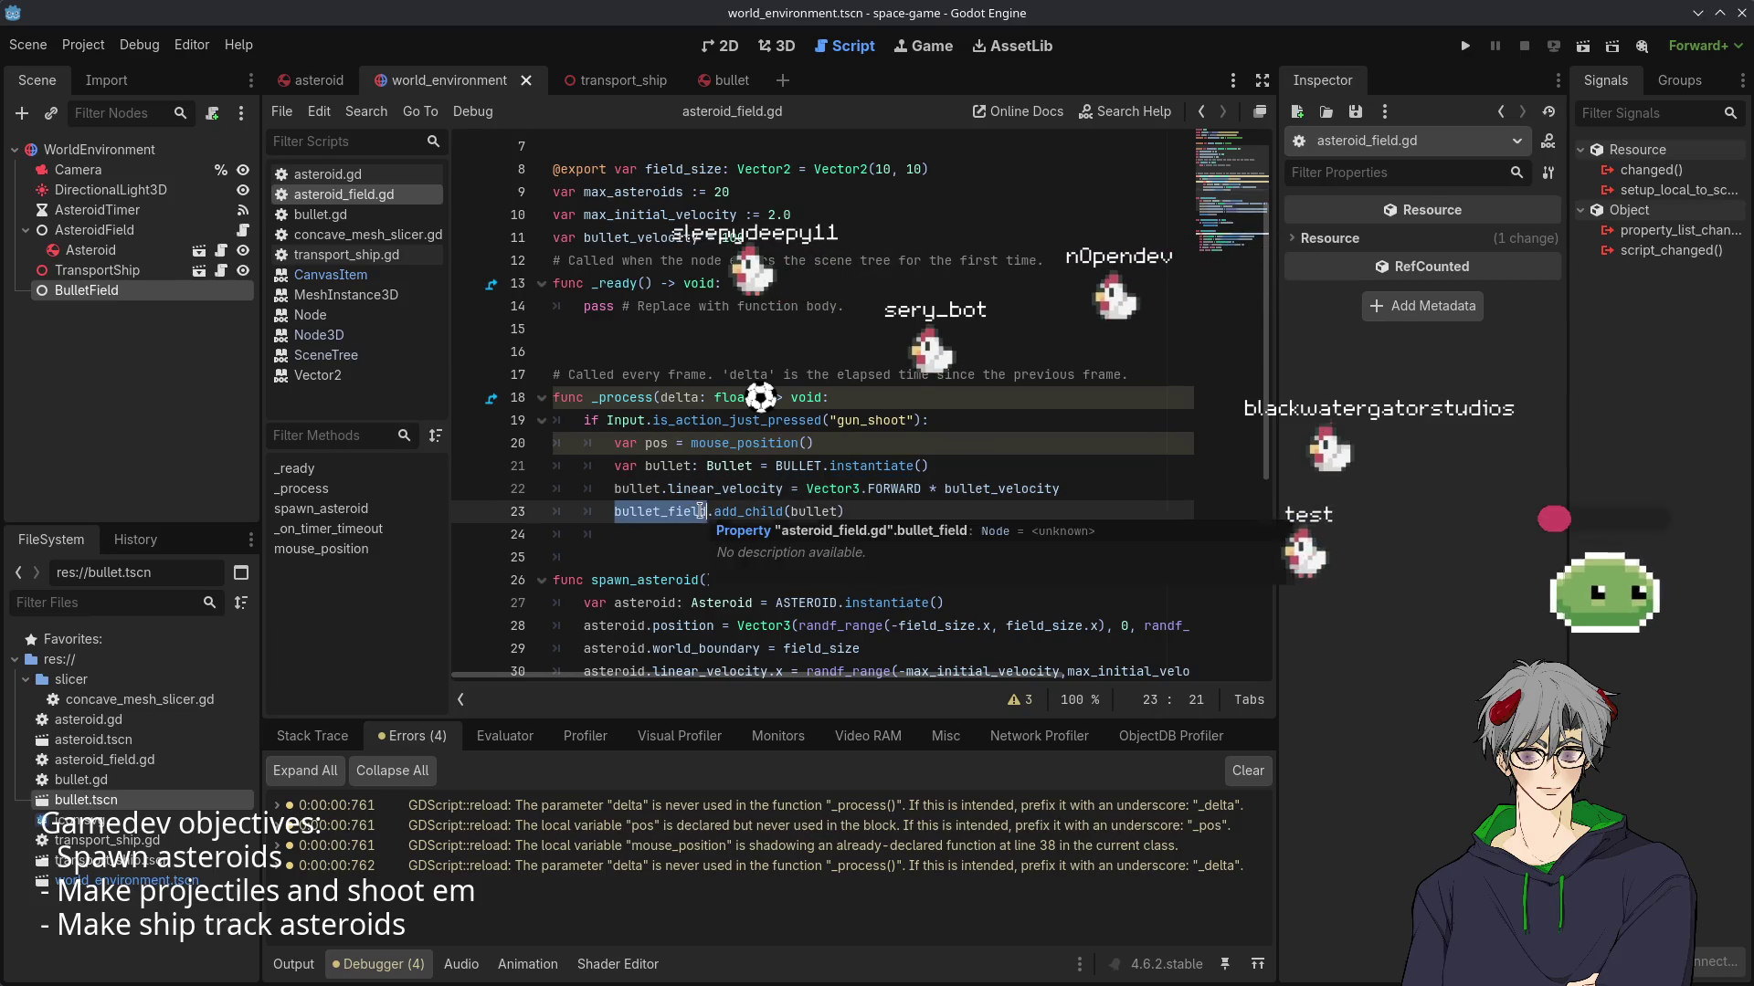
pyautogui.click(805, 448)
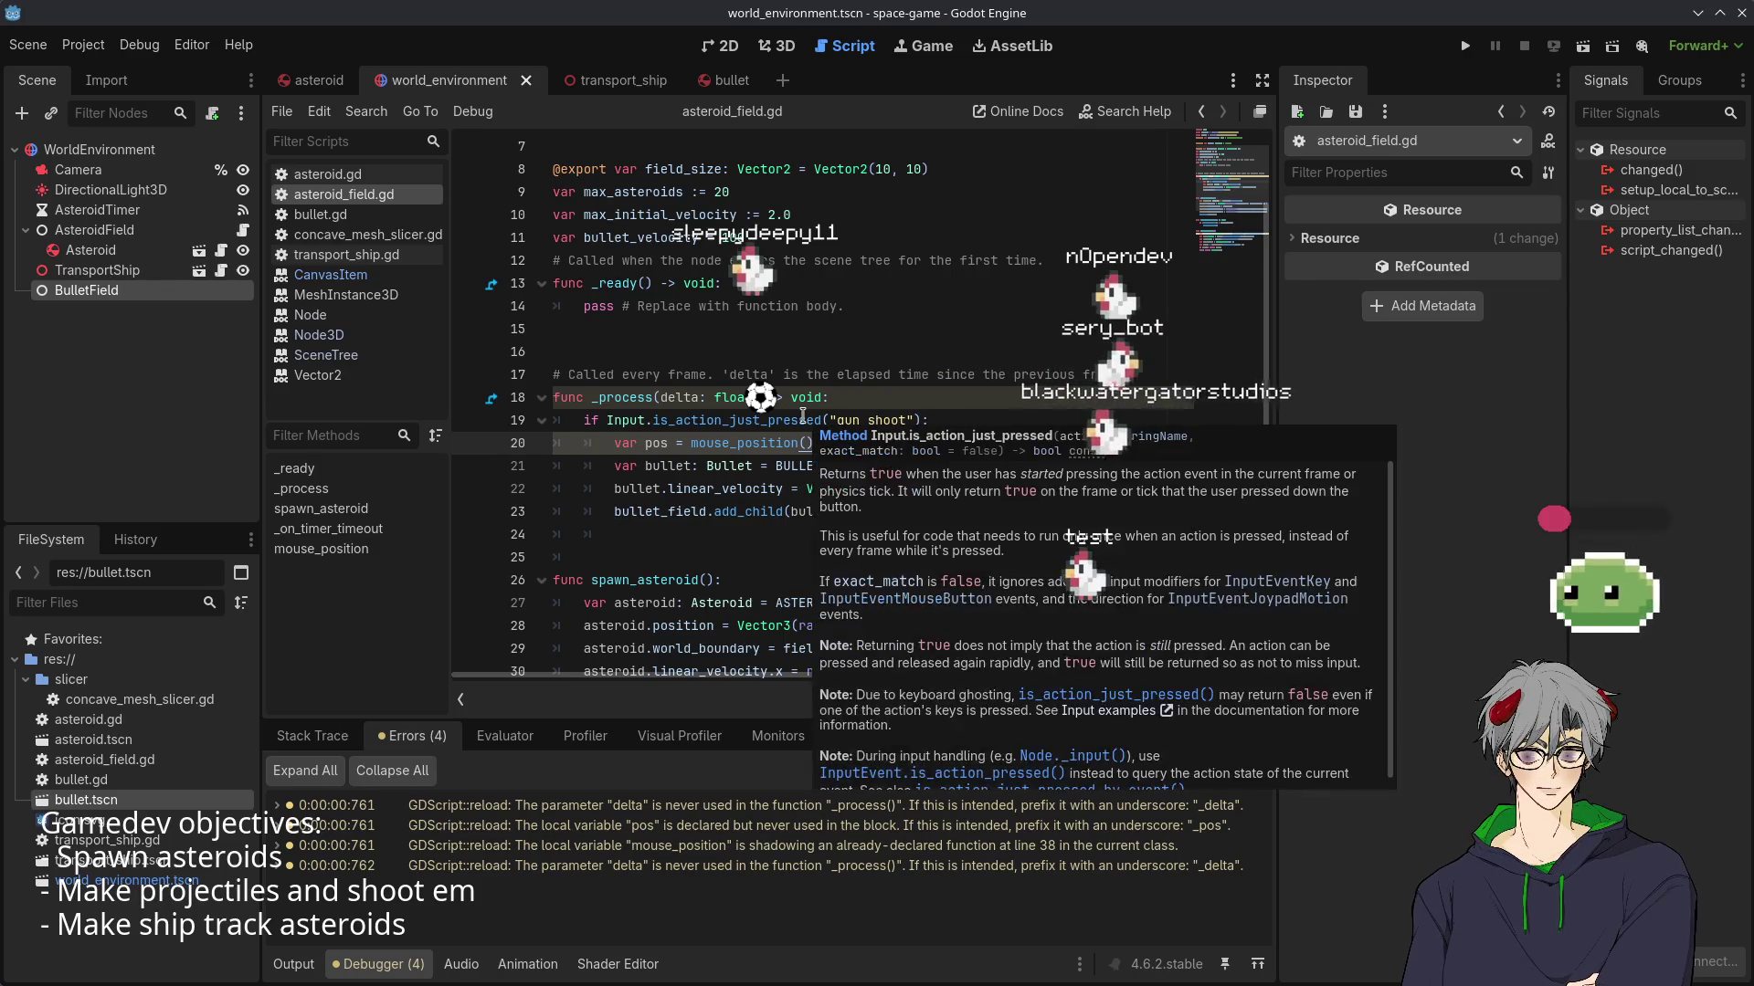
pyautogui.click(1464, 48)
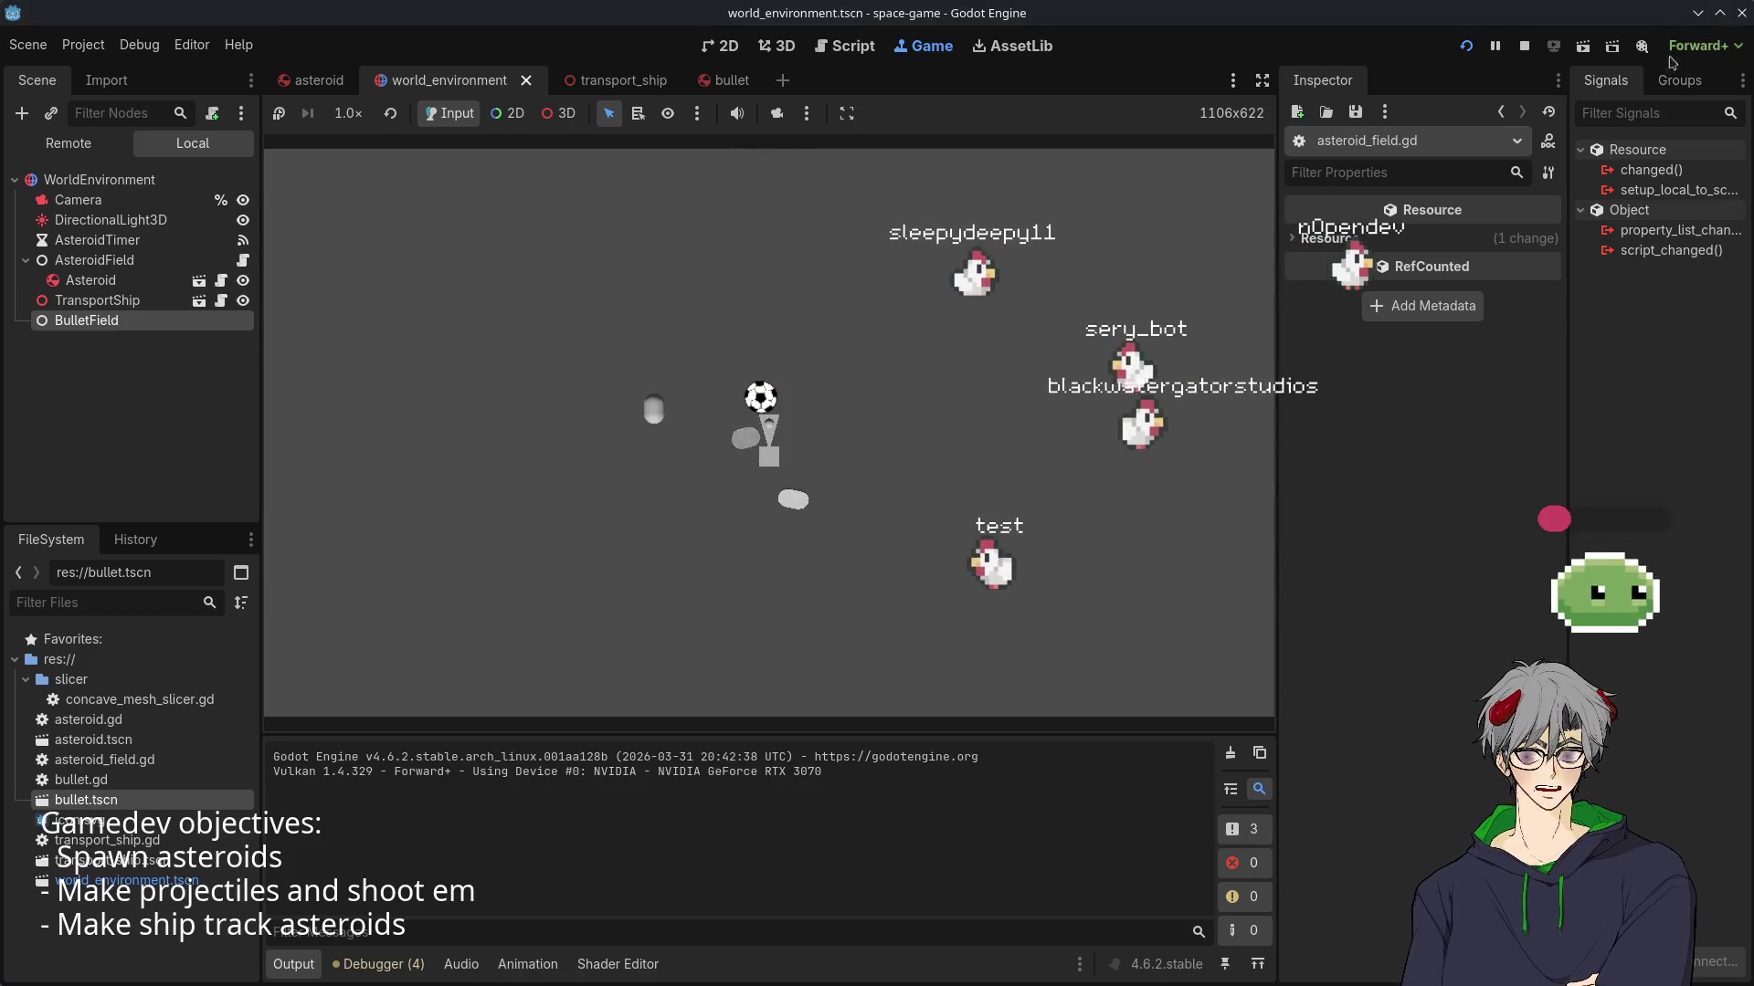
pyautogui.press('F8')
pyautogui.click(875, 520)
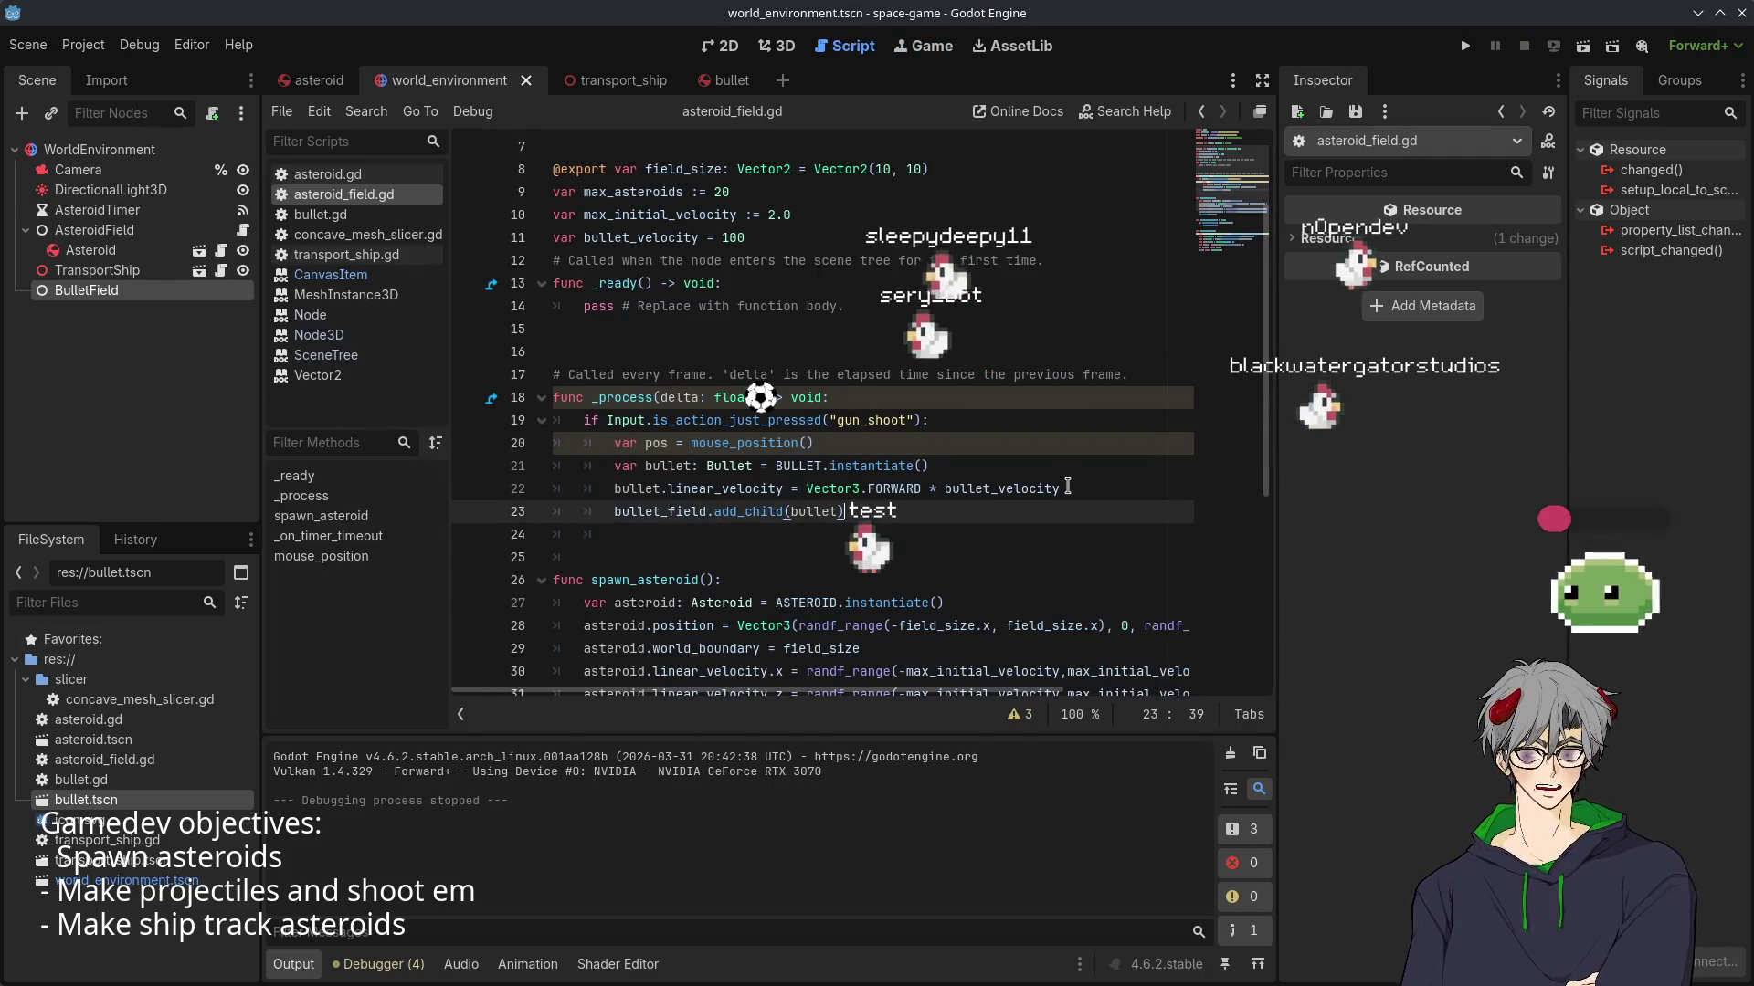
# - Add a new line 23, bullet.position = pos, using autocomplete
pyautogui.click(1066, 487)
pyautogui.press('Return')
pyautogui.write('but')
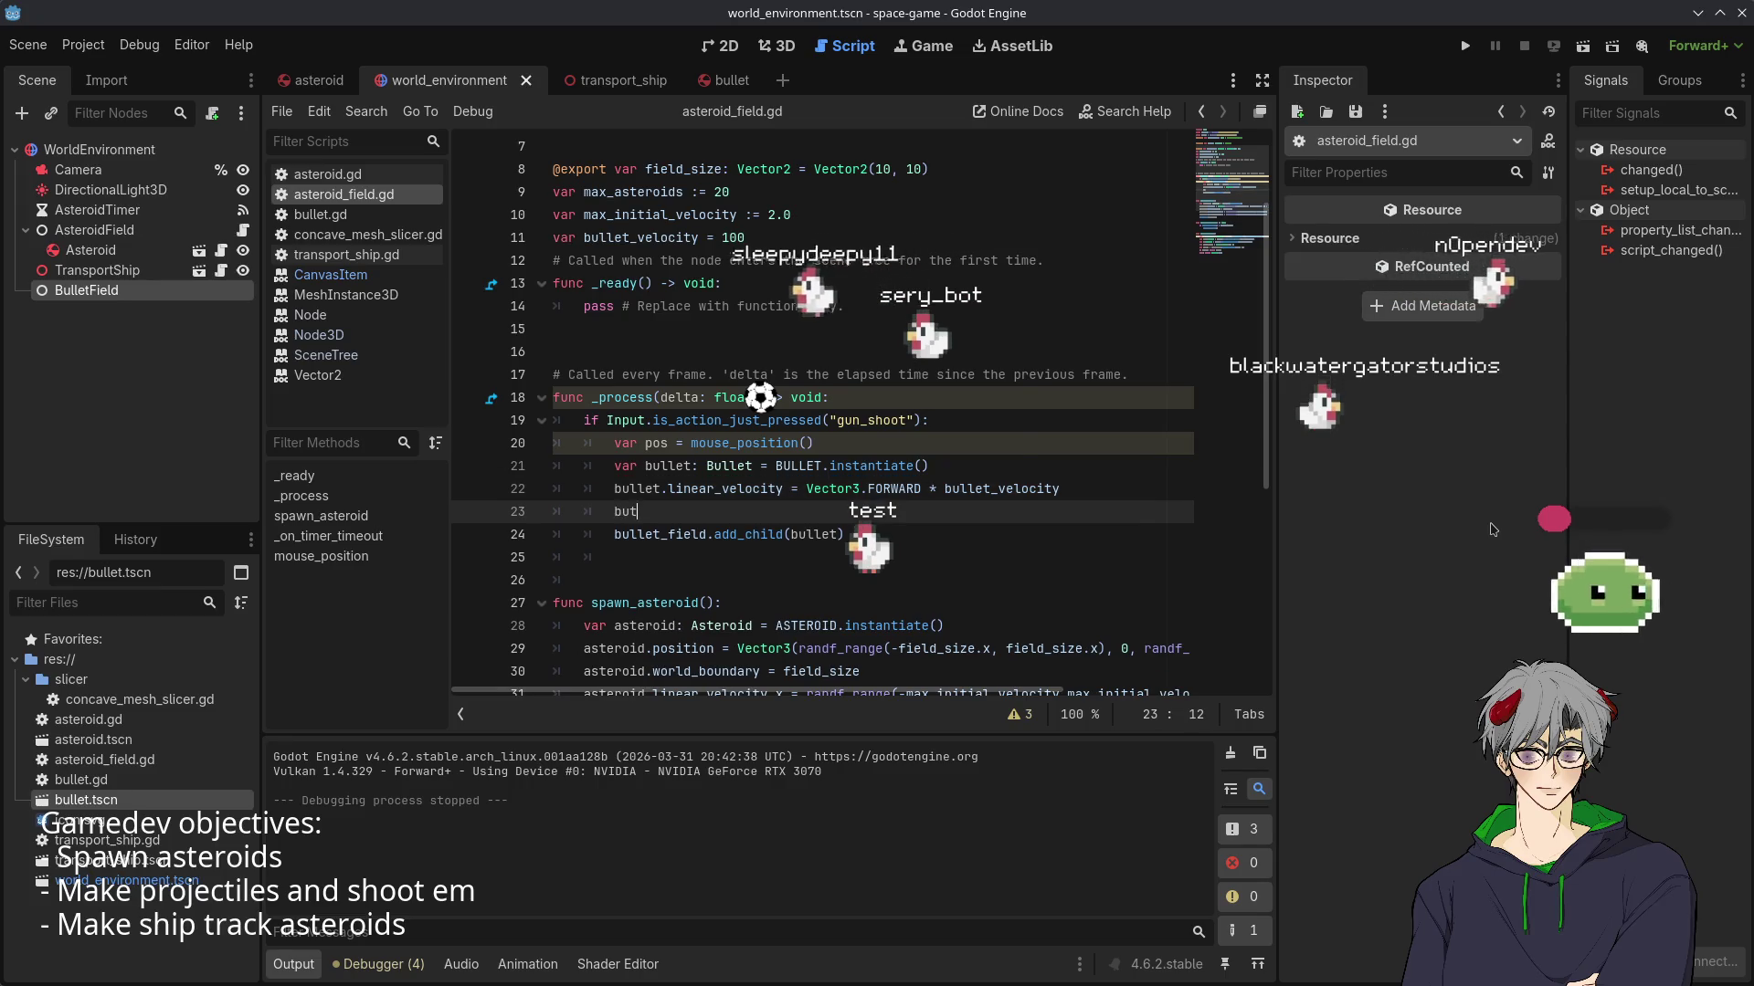
pyautogui.press('Return')
pyautogui.write('.po')
pyautogui.press('Return')
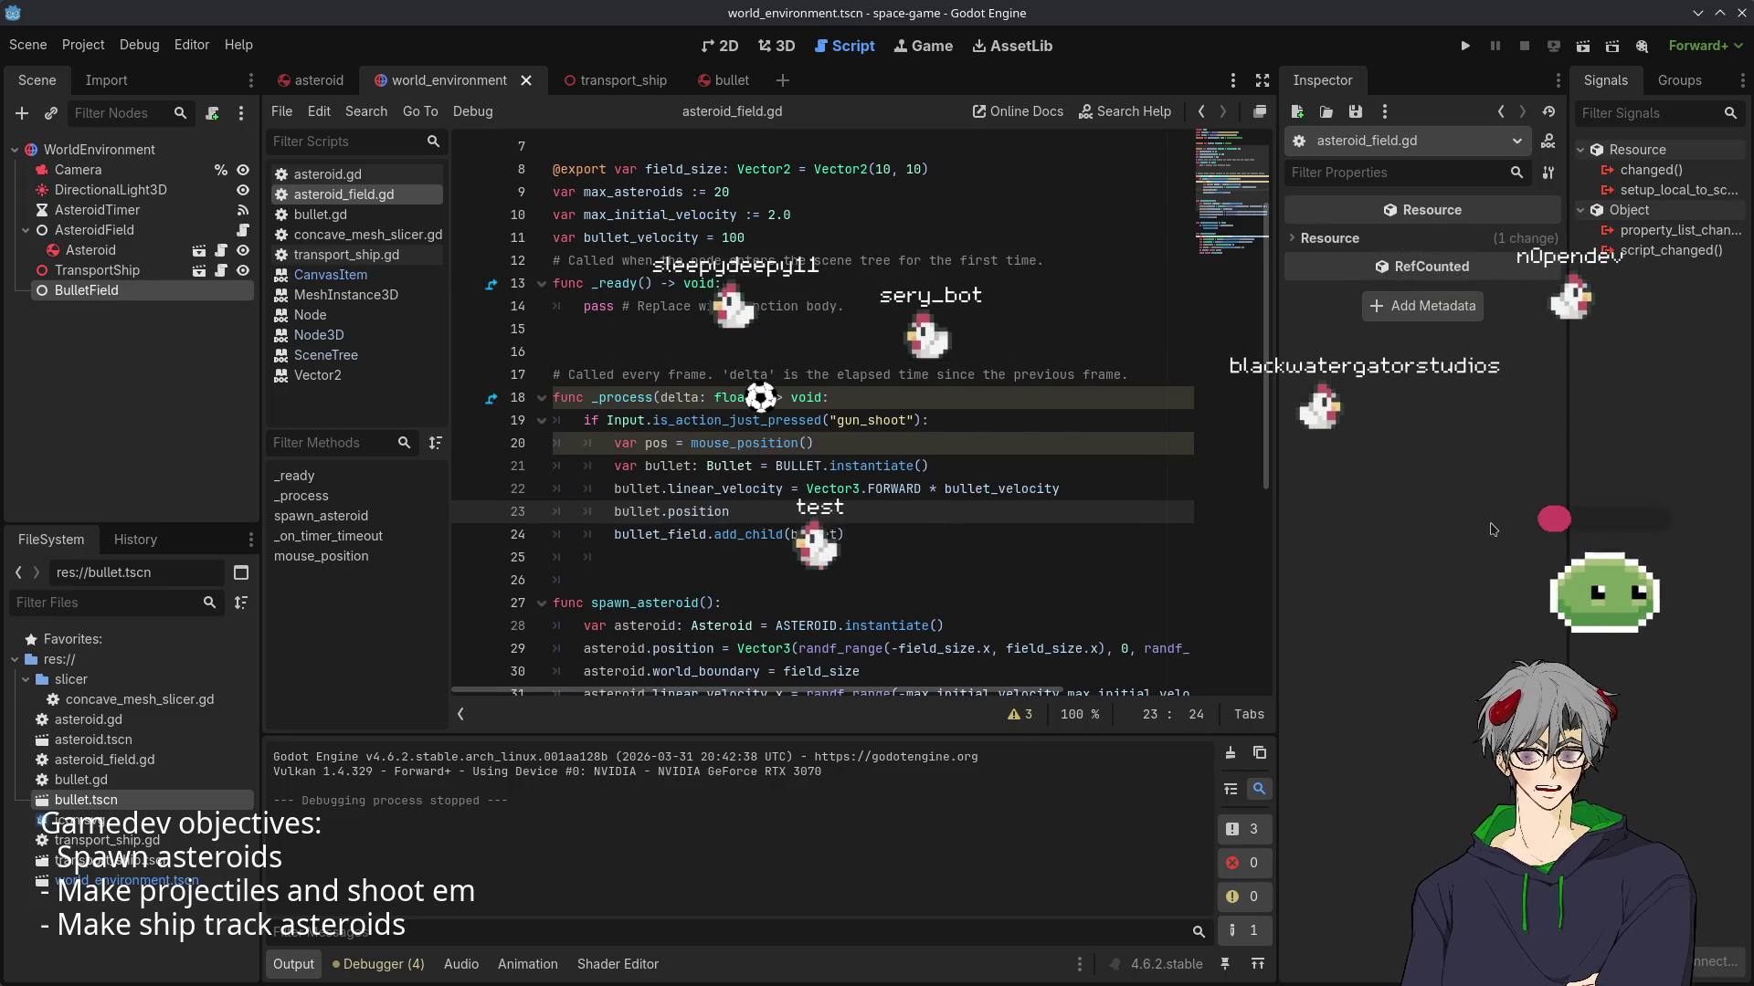
pyautogui.write(' =')
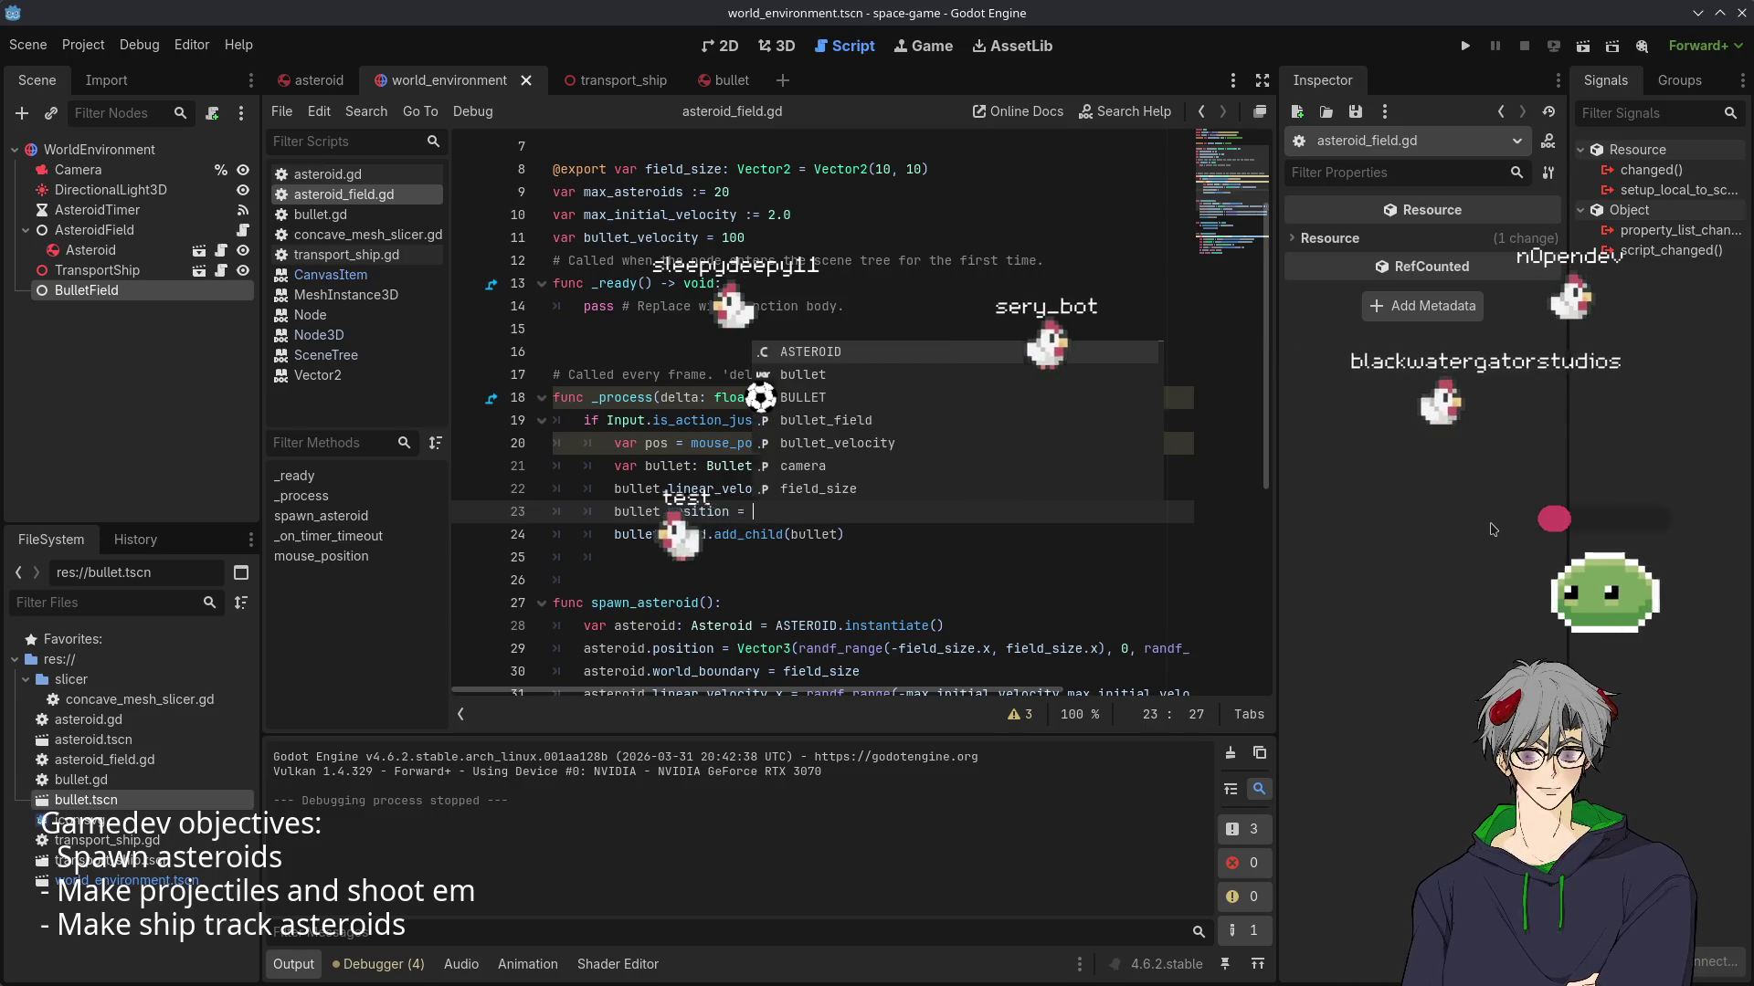
pyautogui.press('Escape')
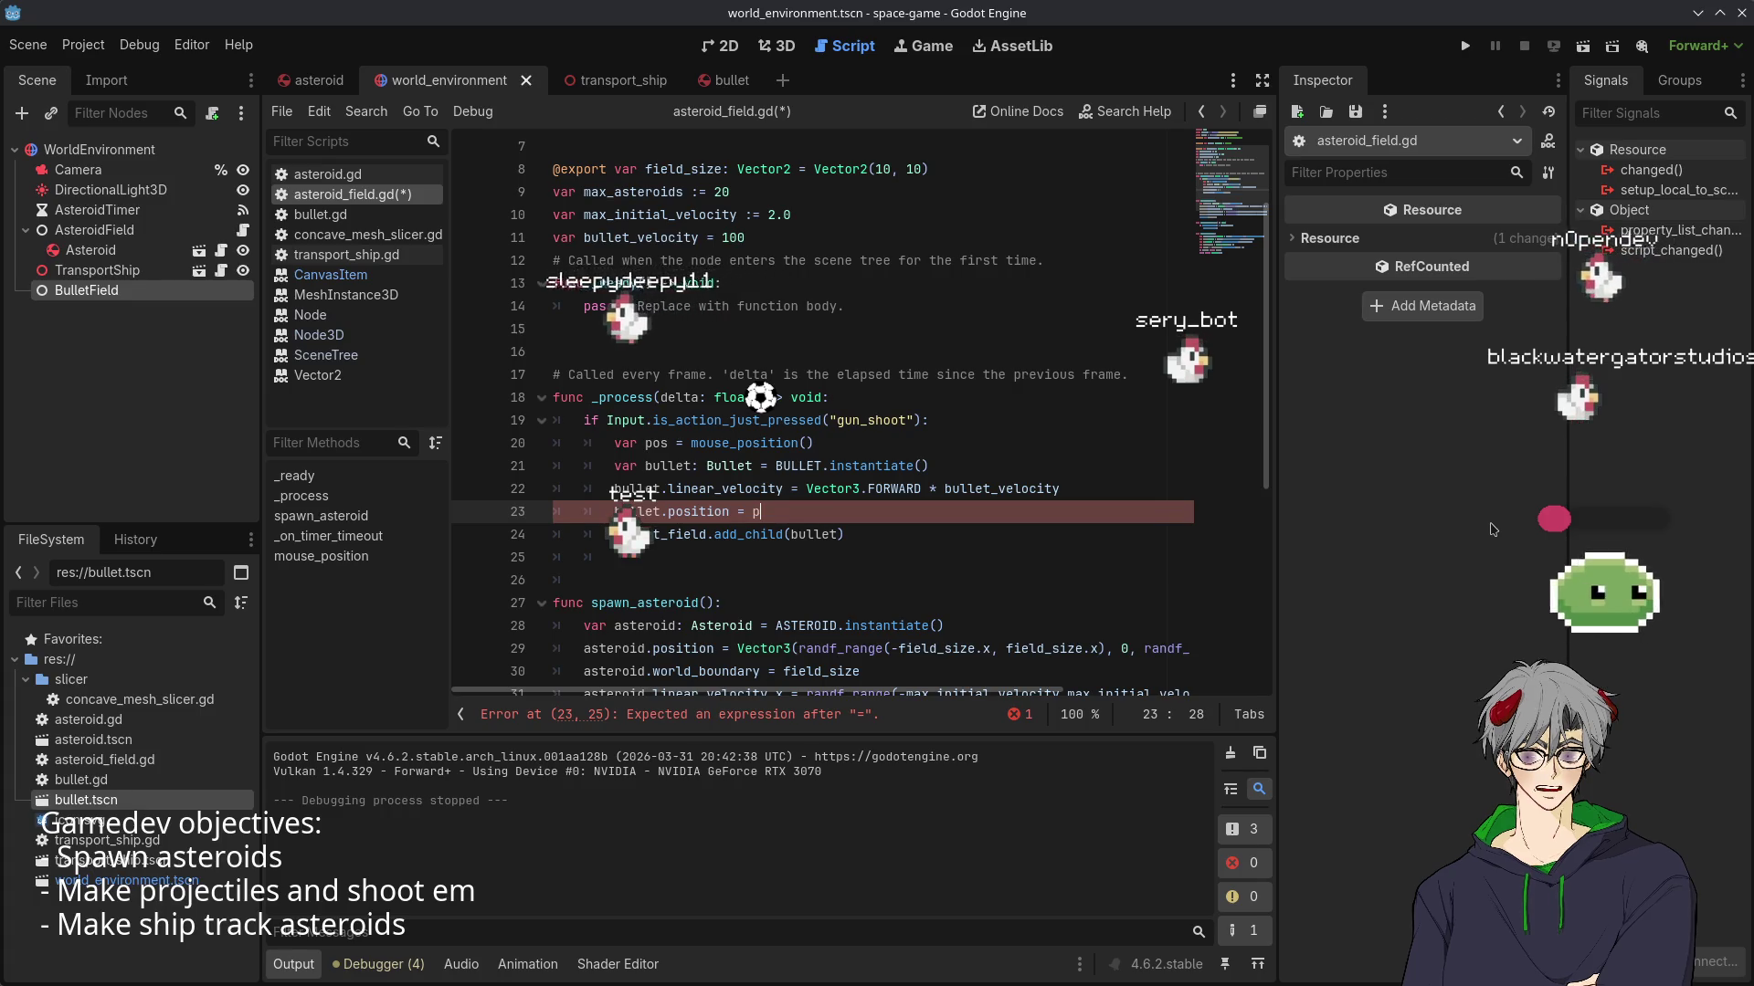
pyautogui.write('pos')
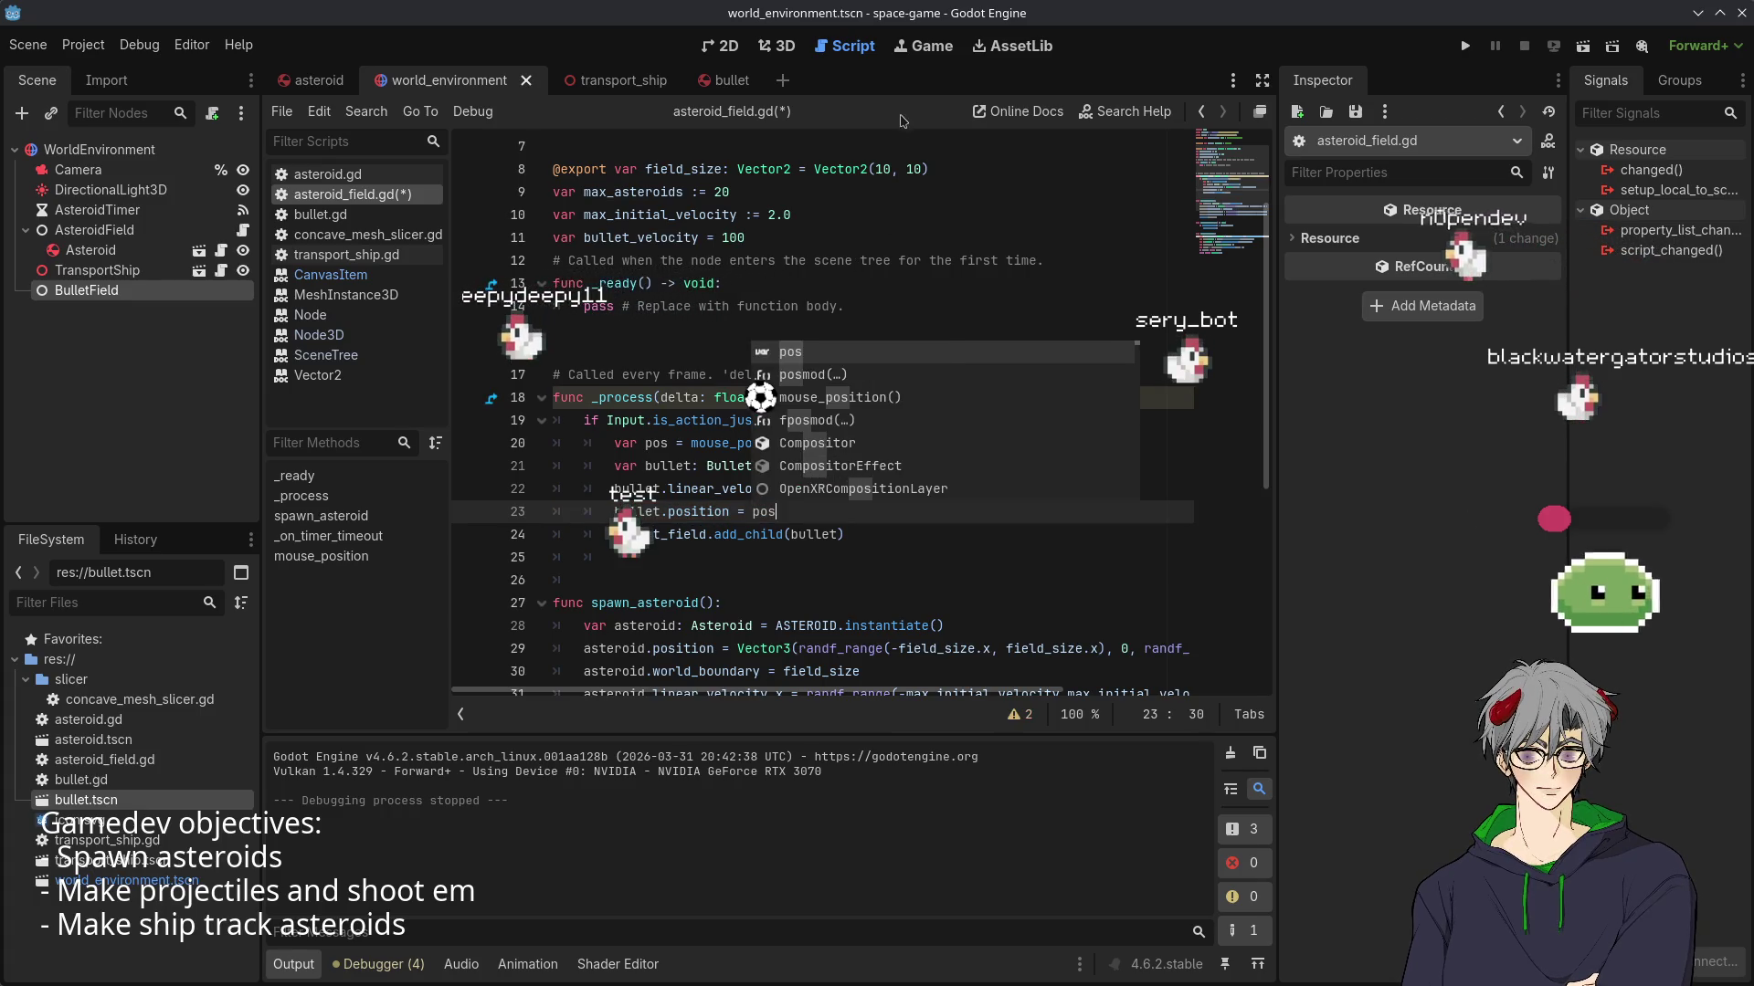
# - Test-run the game, glance at the bullet and world_environment scenes, then stop it
pyautogui.click(1462, 49)
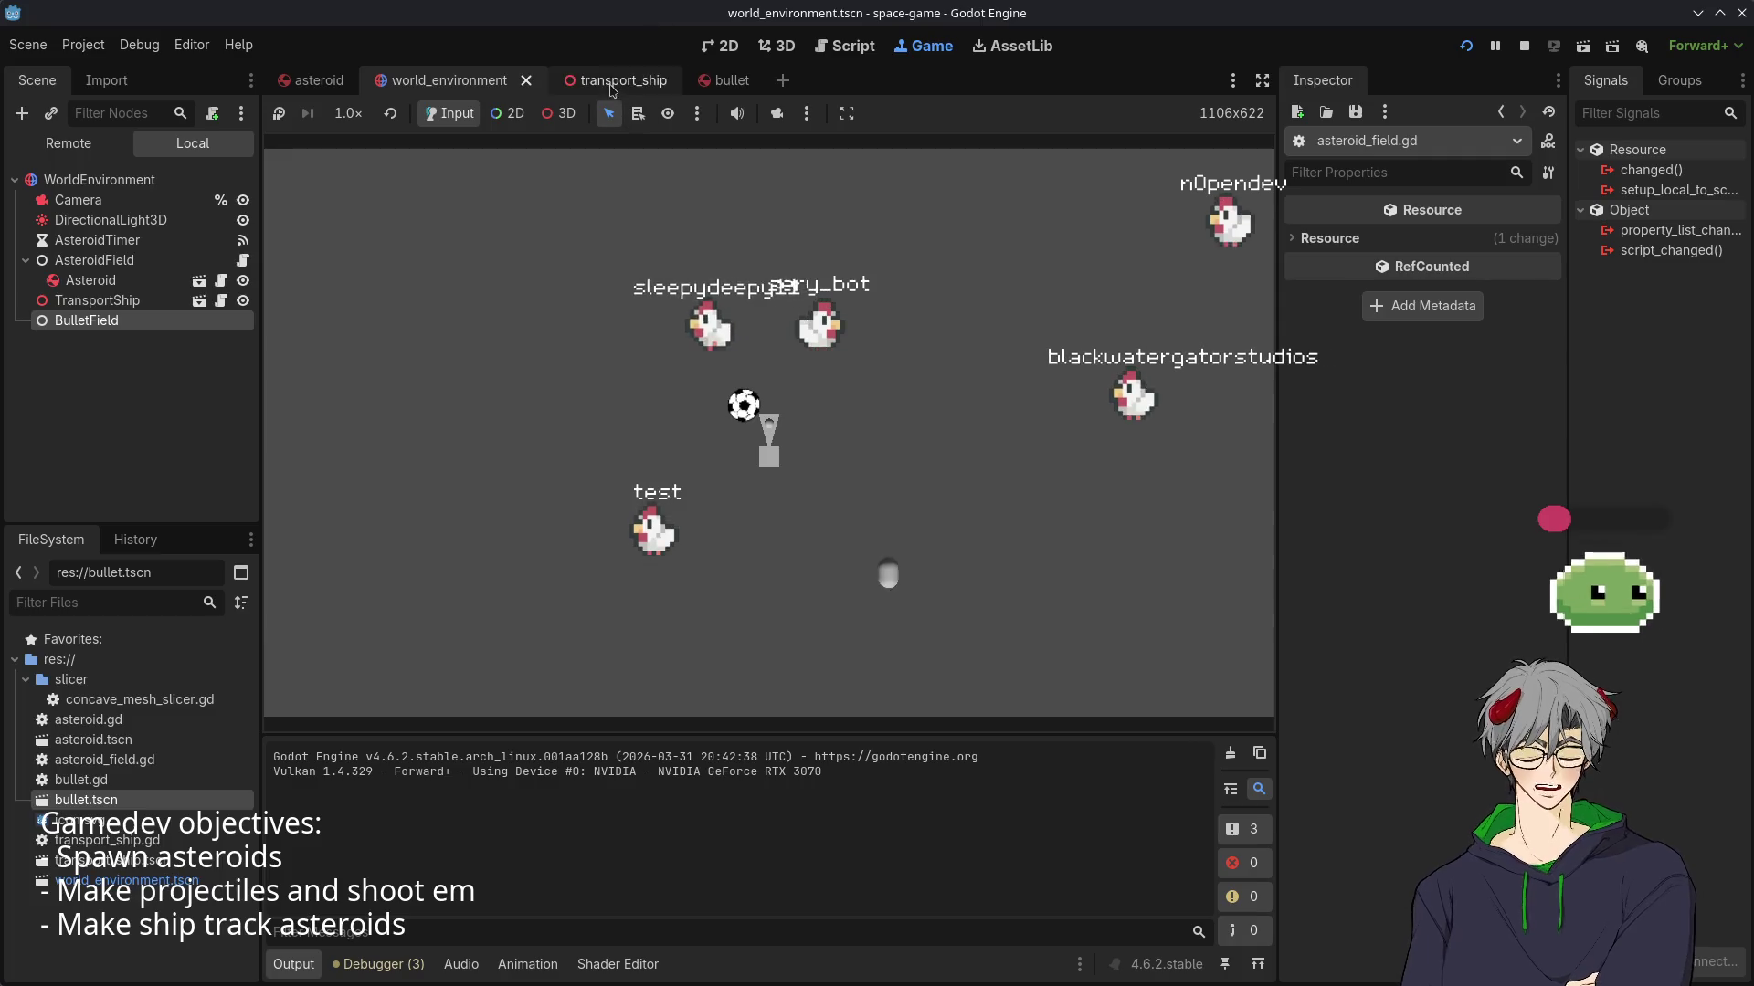
pyautogui.click(722, 81)
pyautogui.click(448, 80)
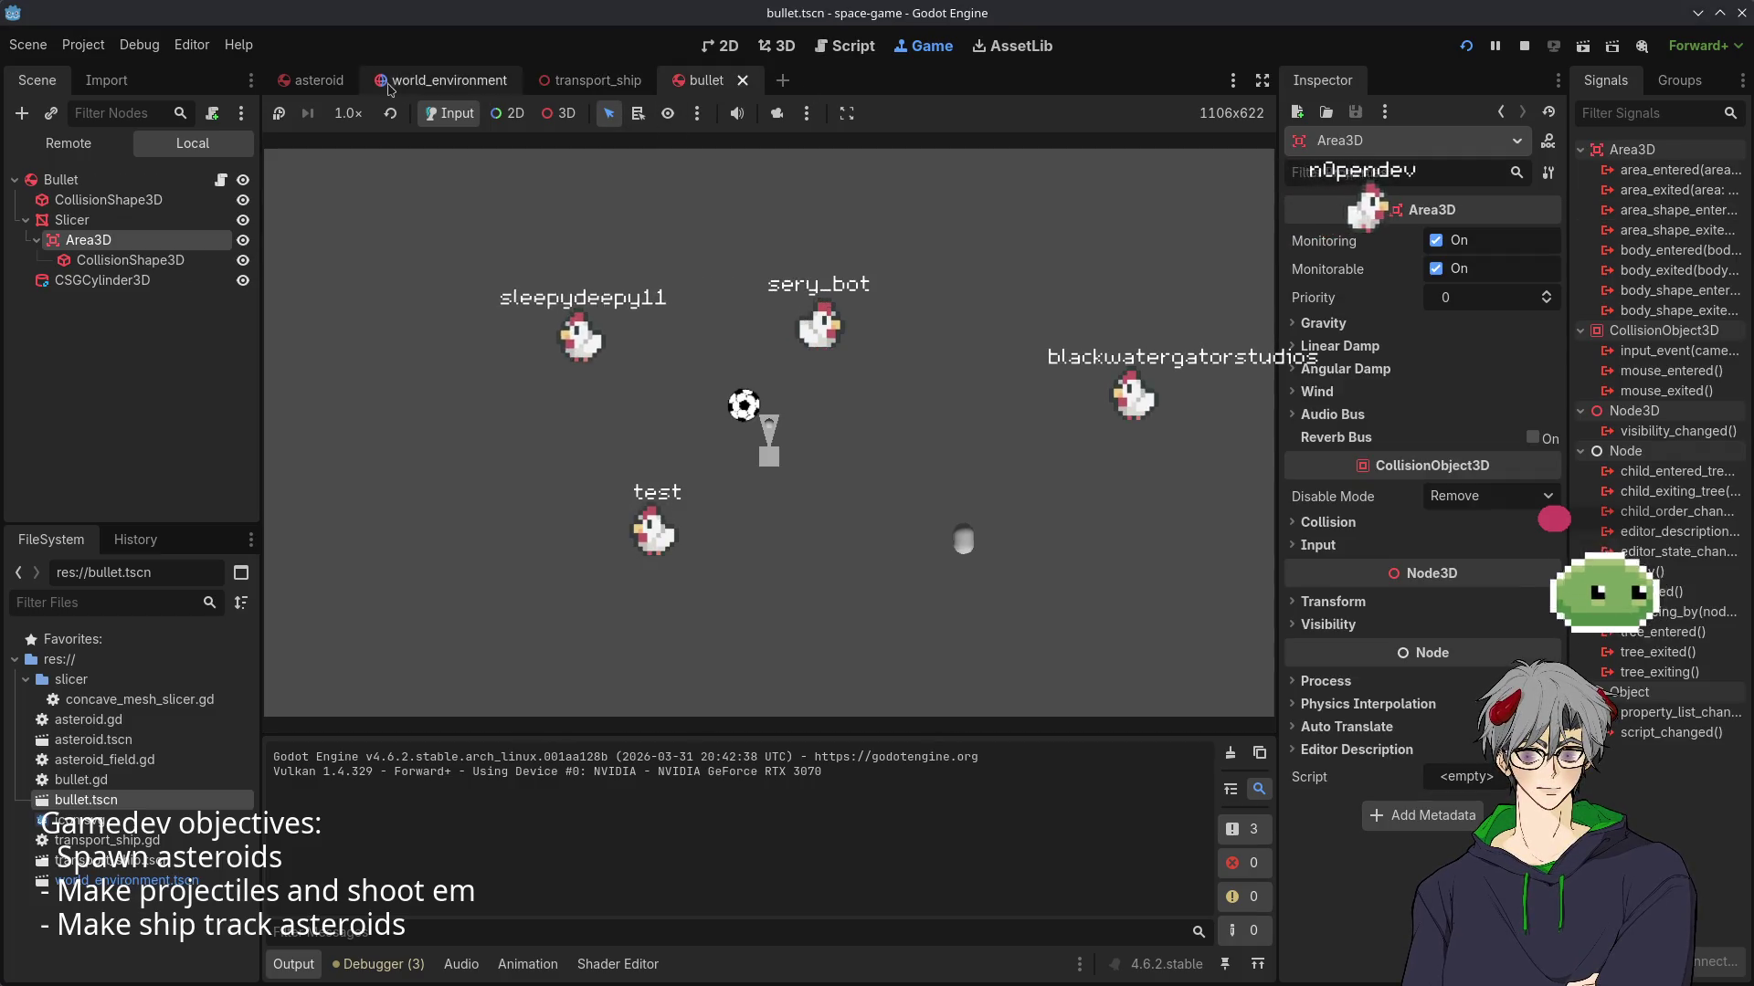
pyautogui.press('F8')
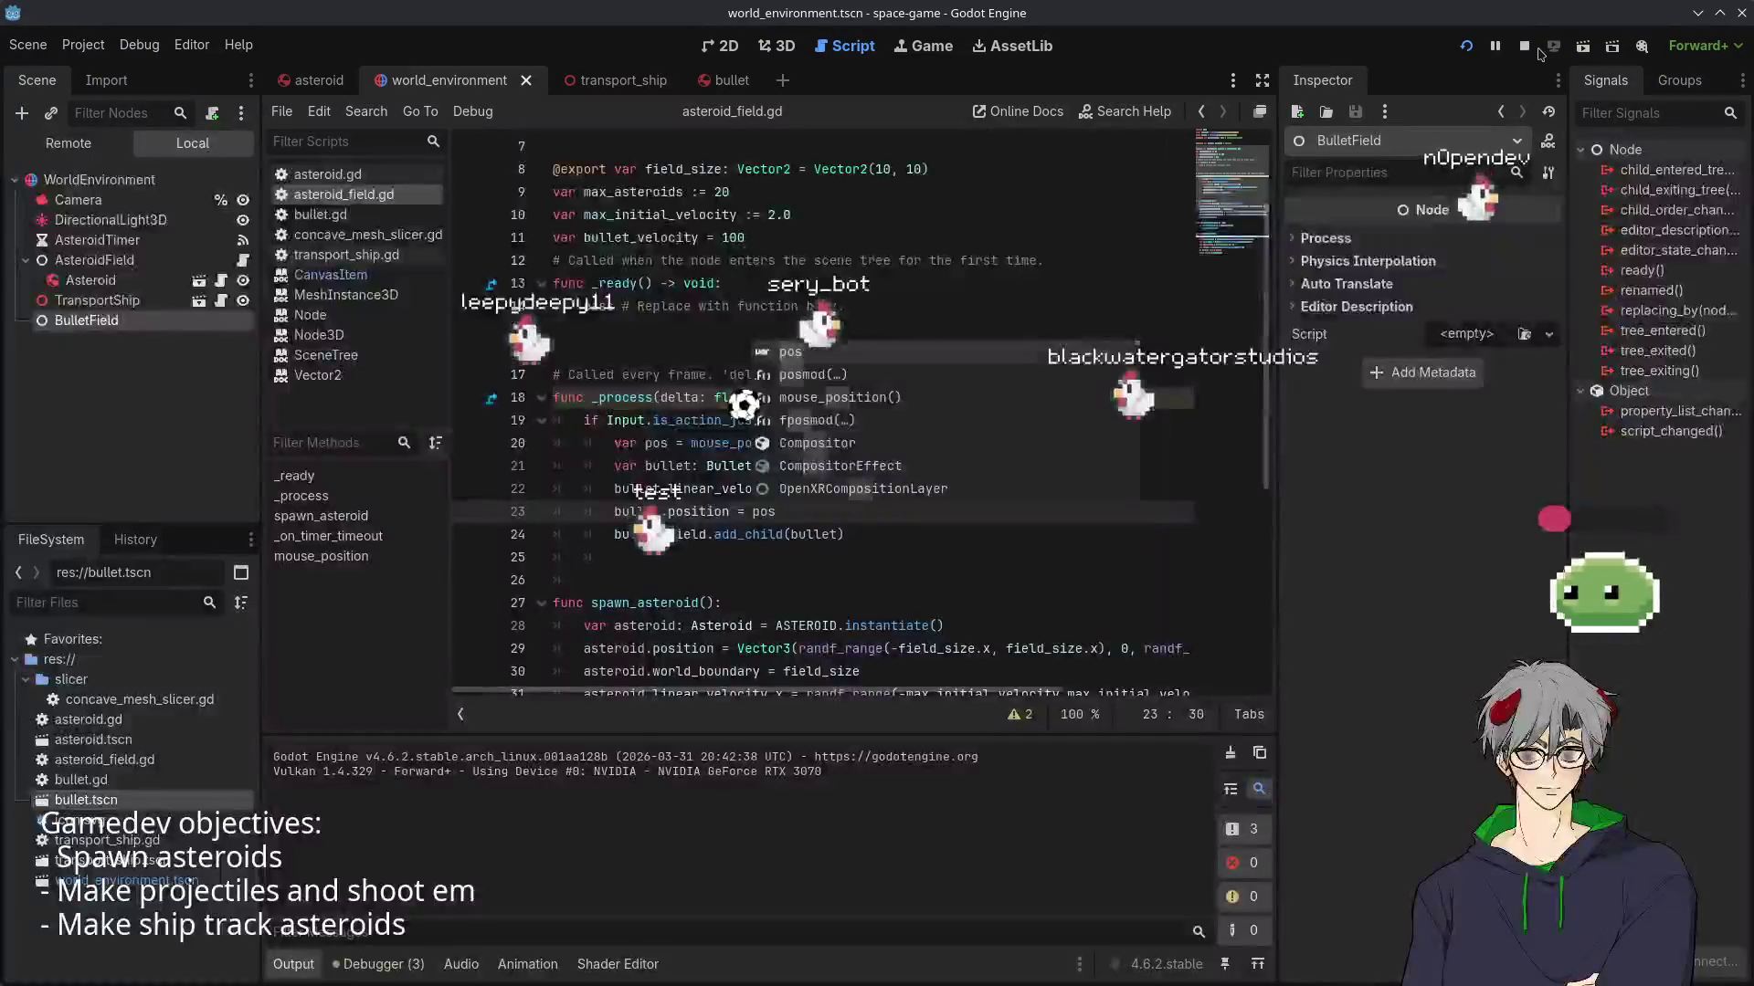
pyautogui.scroll(2, 977, 303)
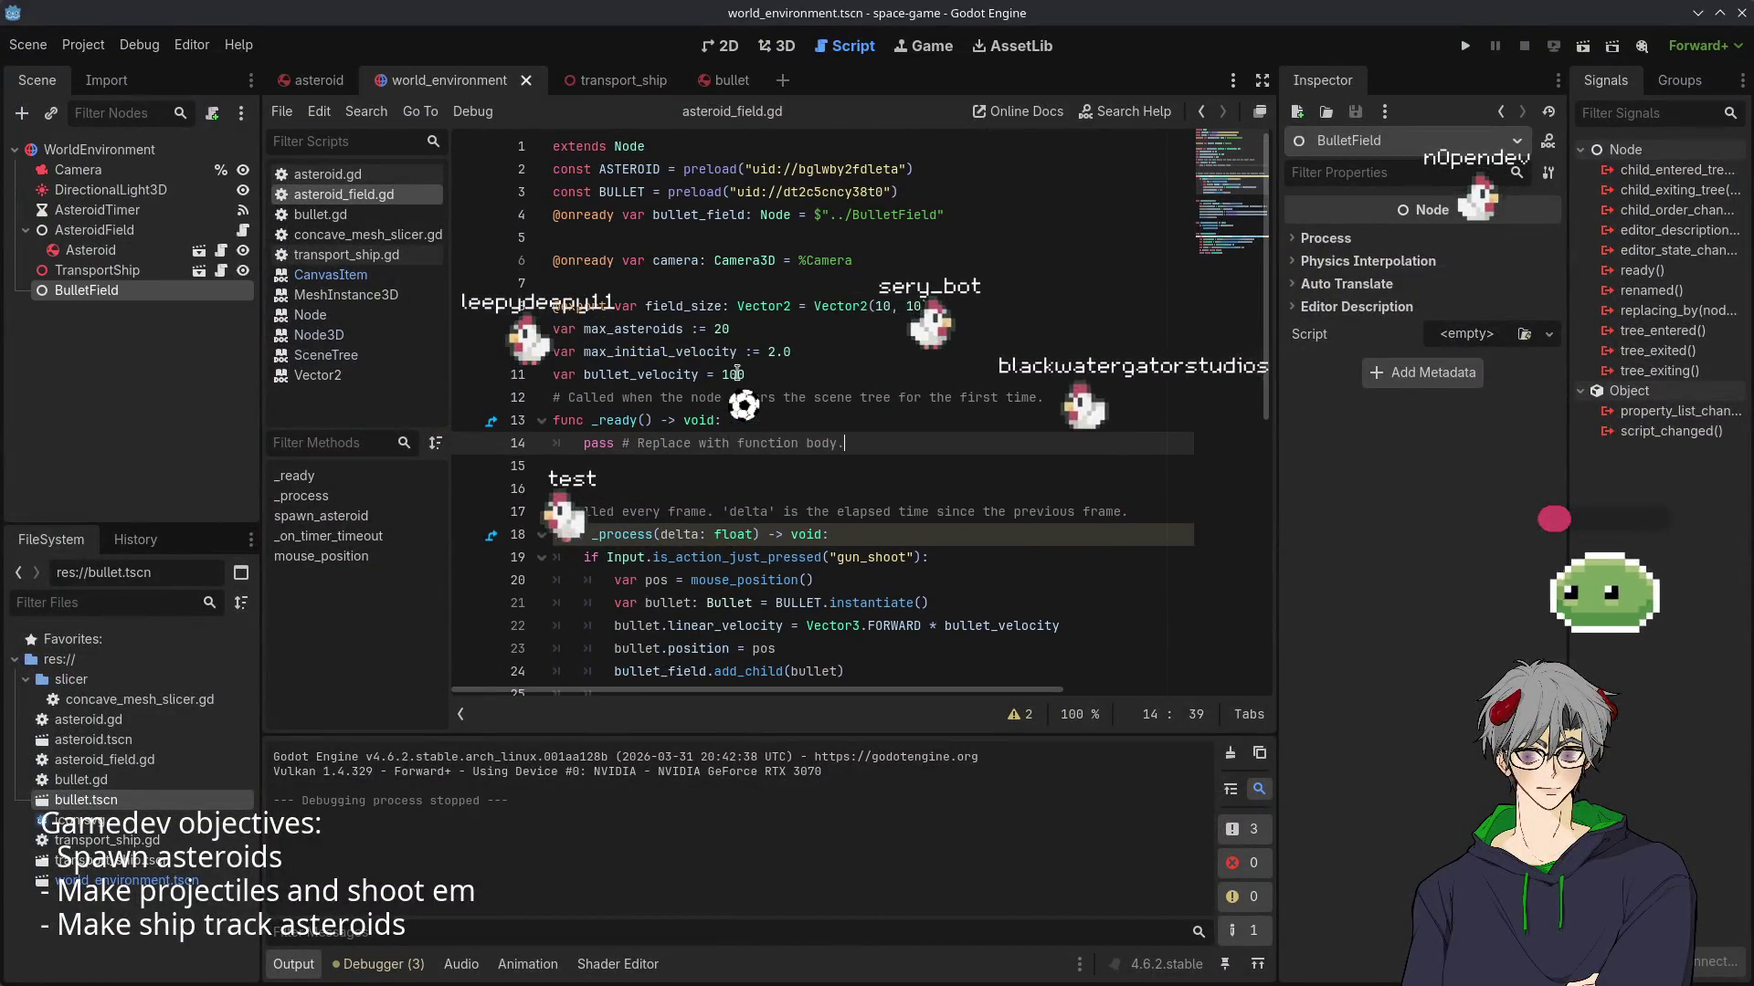
# - Select the bullet velocity value 100 on line 11 and run the game again
pyautogui.doubleClick(740, 375)
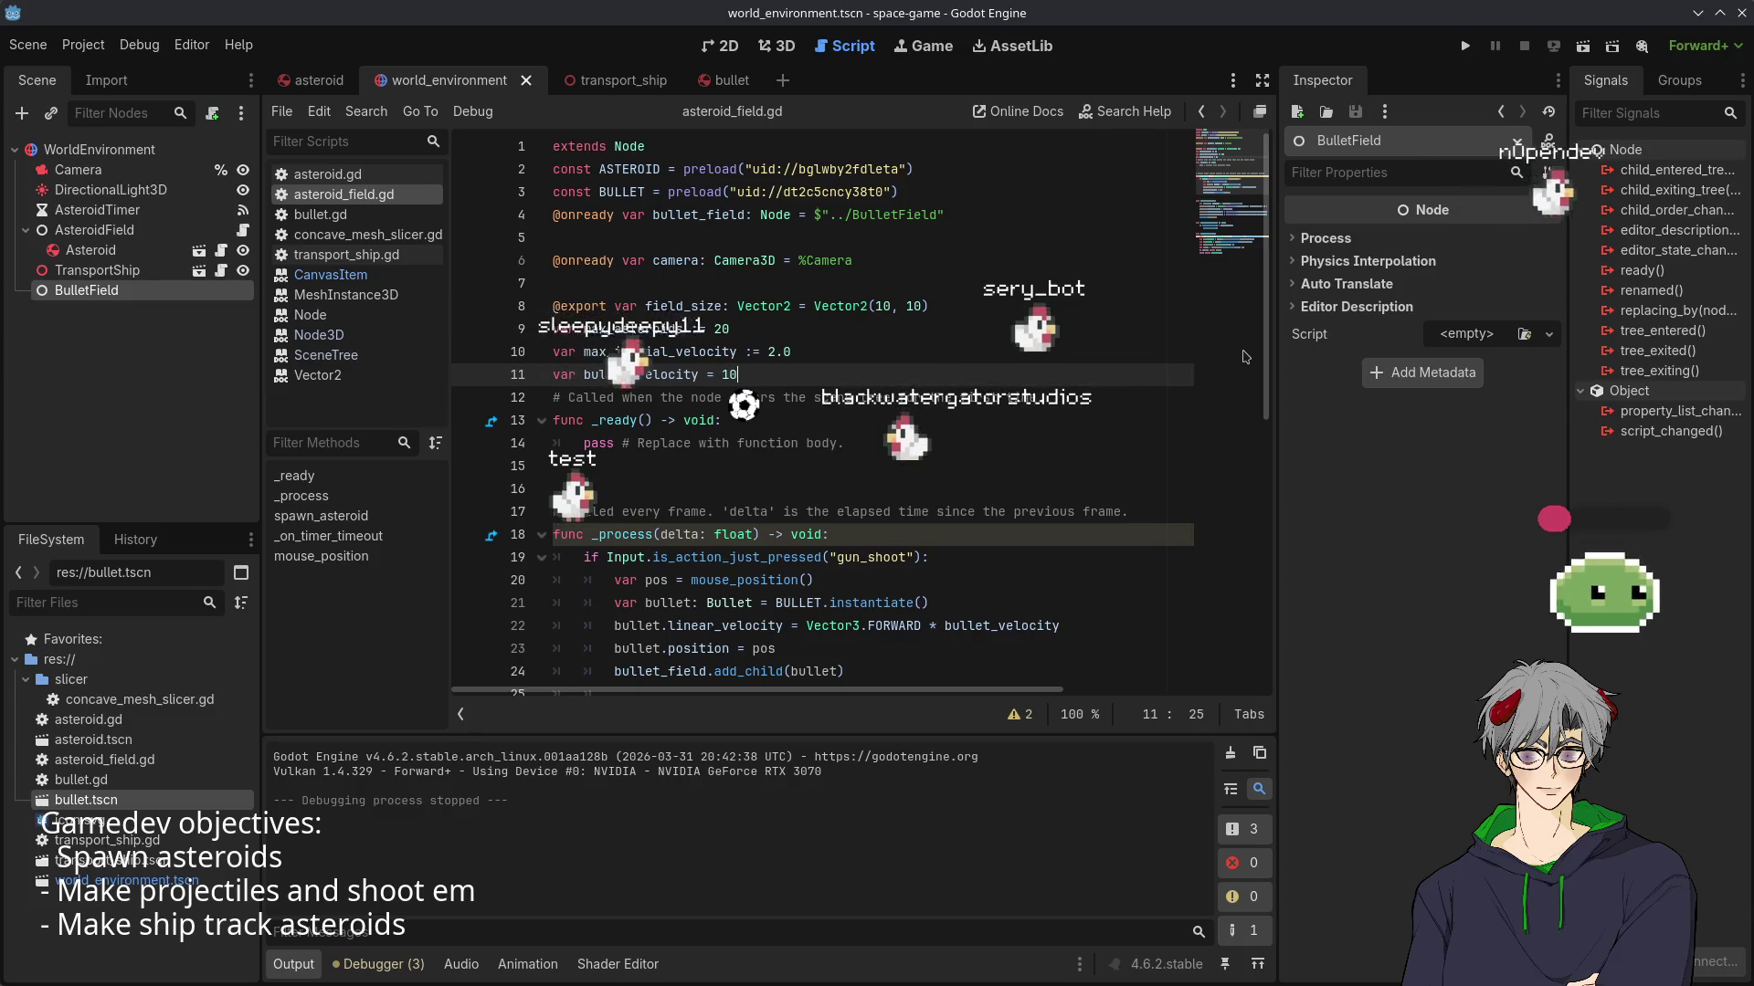
pyautogui.click(1468, 46)
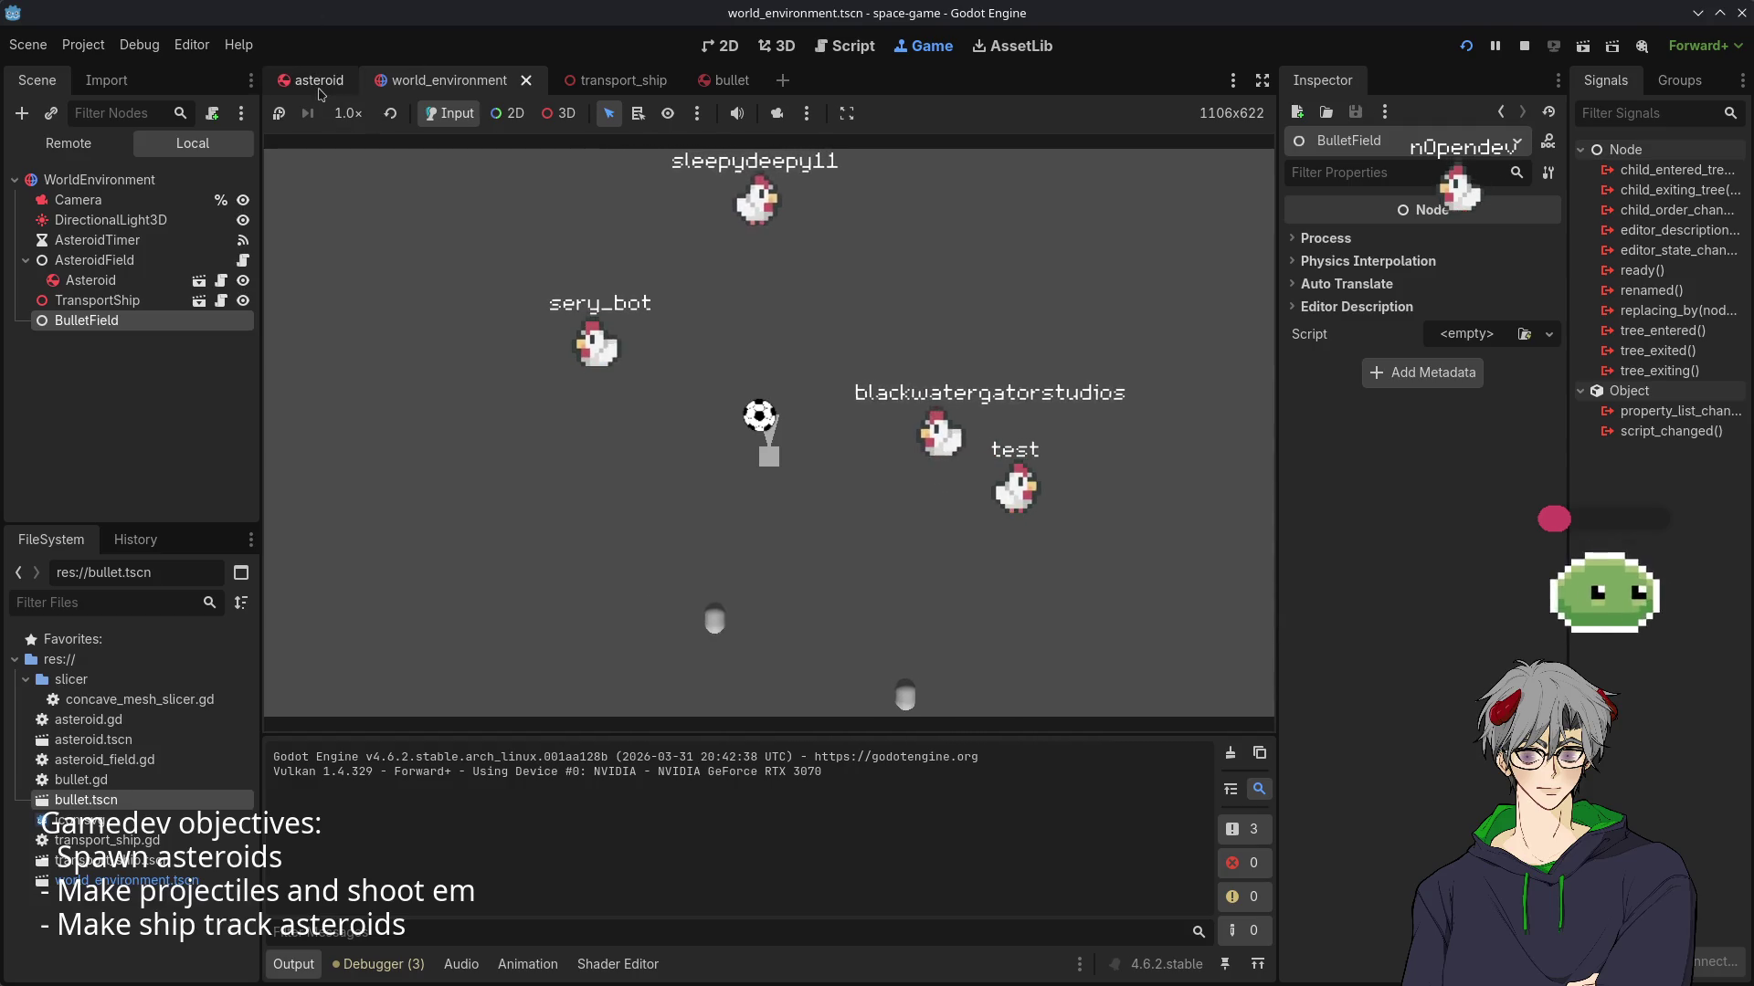
pyautogui.scroll(1, 466, 82)
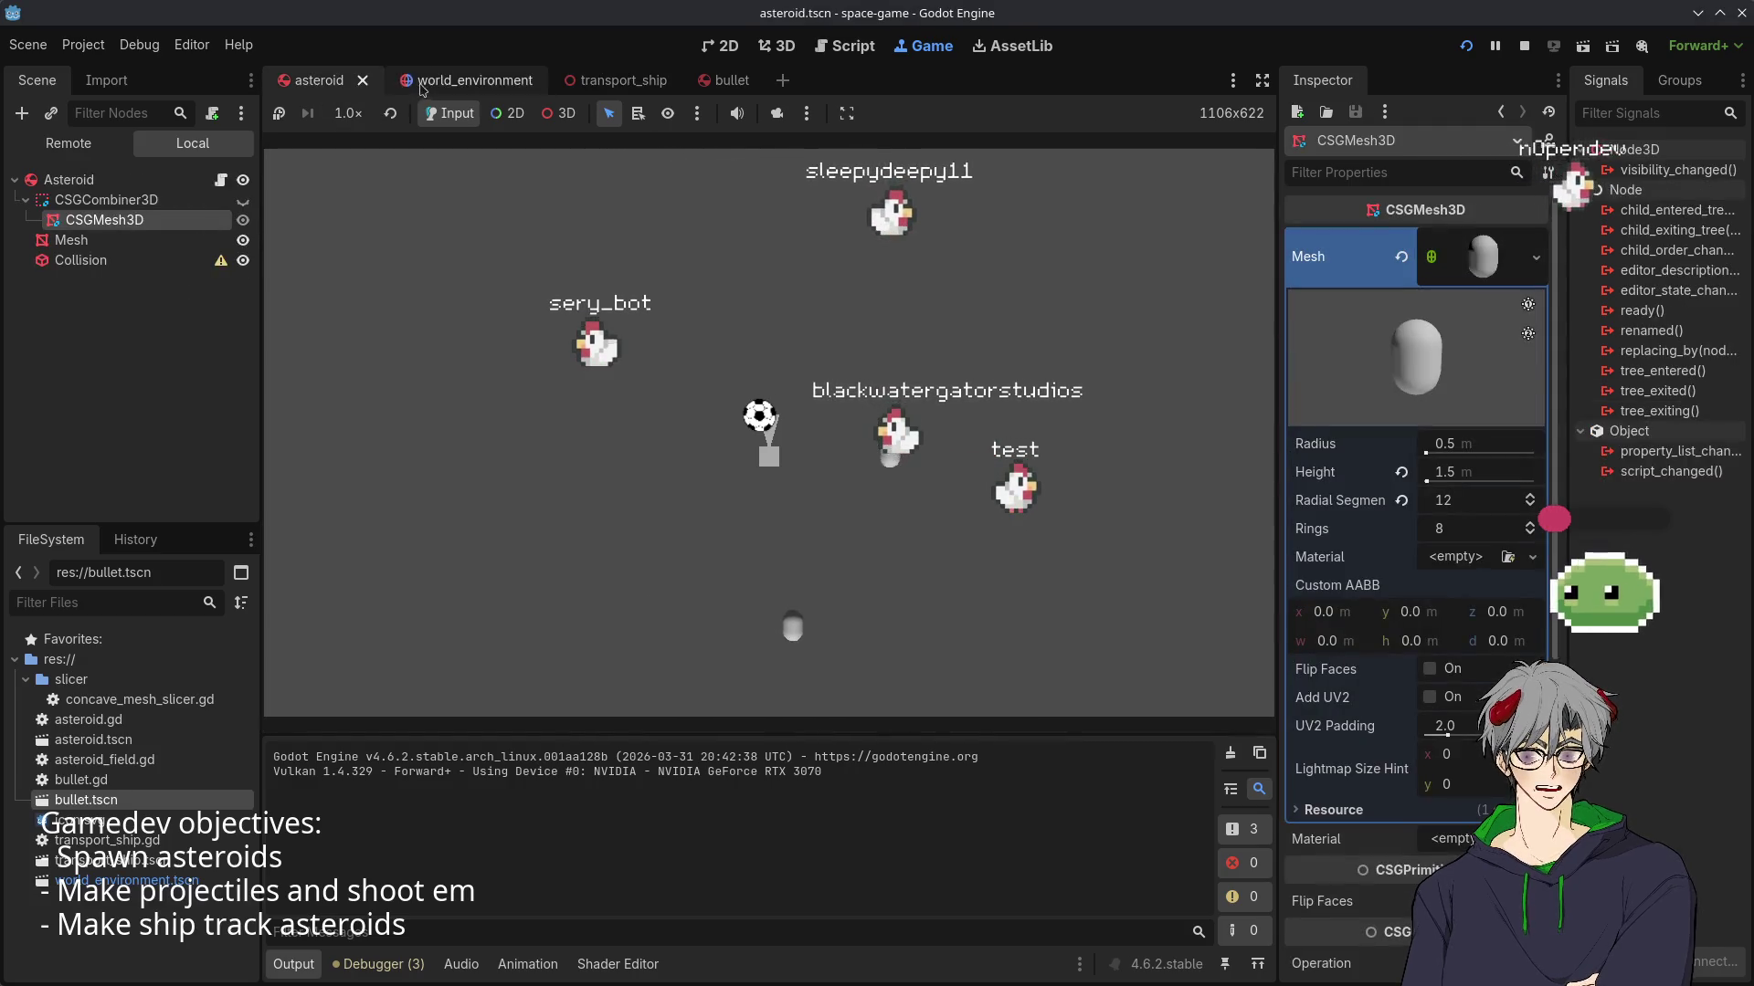
pyautogui.scroll(-2, 548, 83)
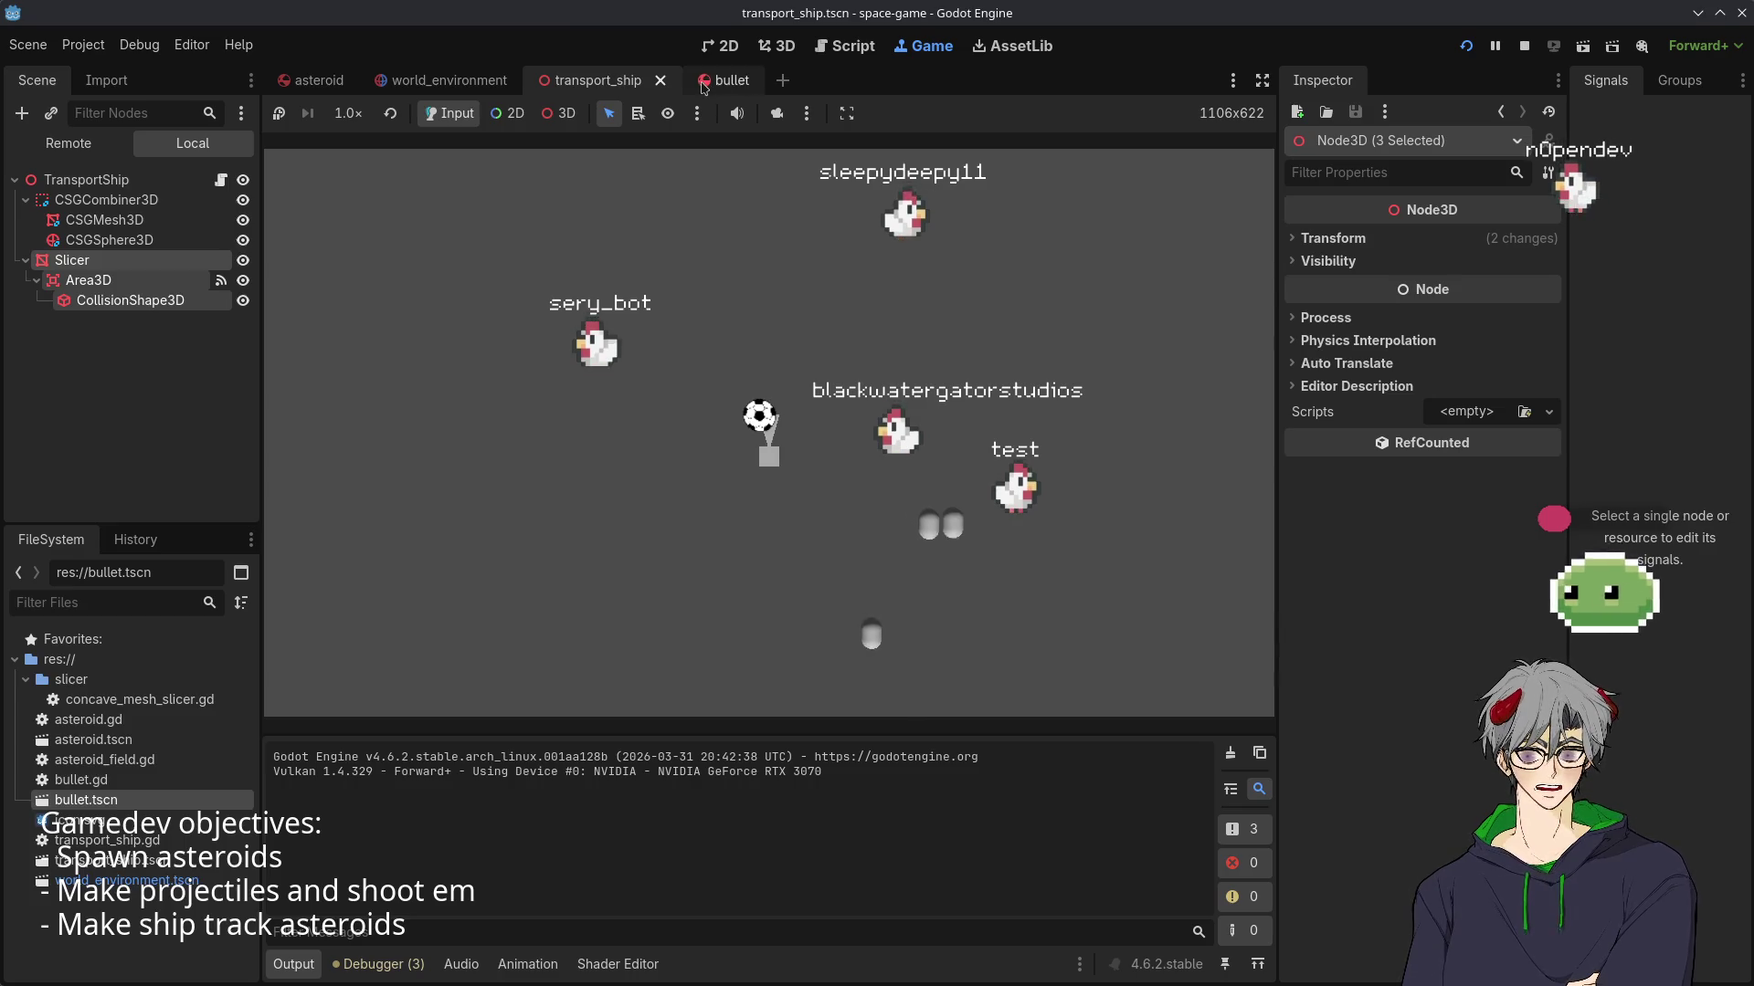
# - Check the bullet, transport_ship, world_environment and asteroid scenes, then stop the game
pyautogui.click(731, 80)
pyautogui.click(594, 81)
pyautogui.click(448, 81)
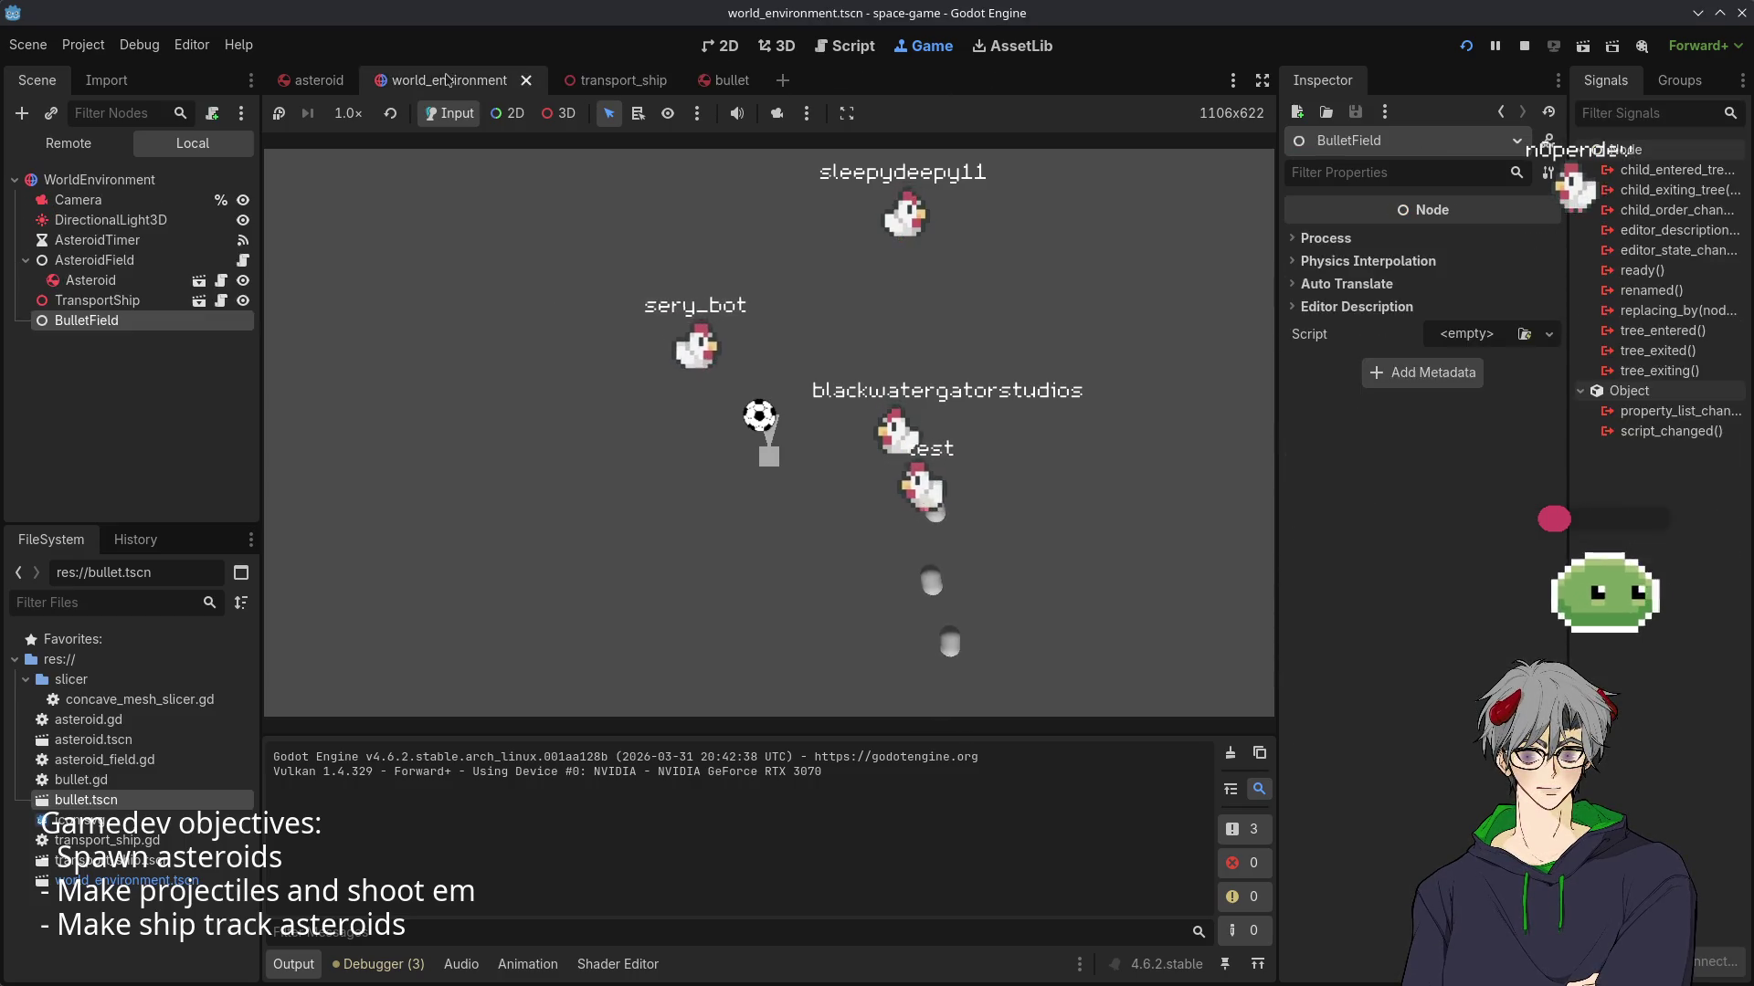
pyautogui.click(315, 80)
pyautogui.click(490, 79)
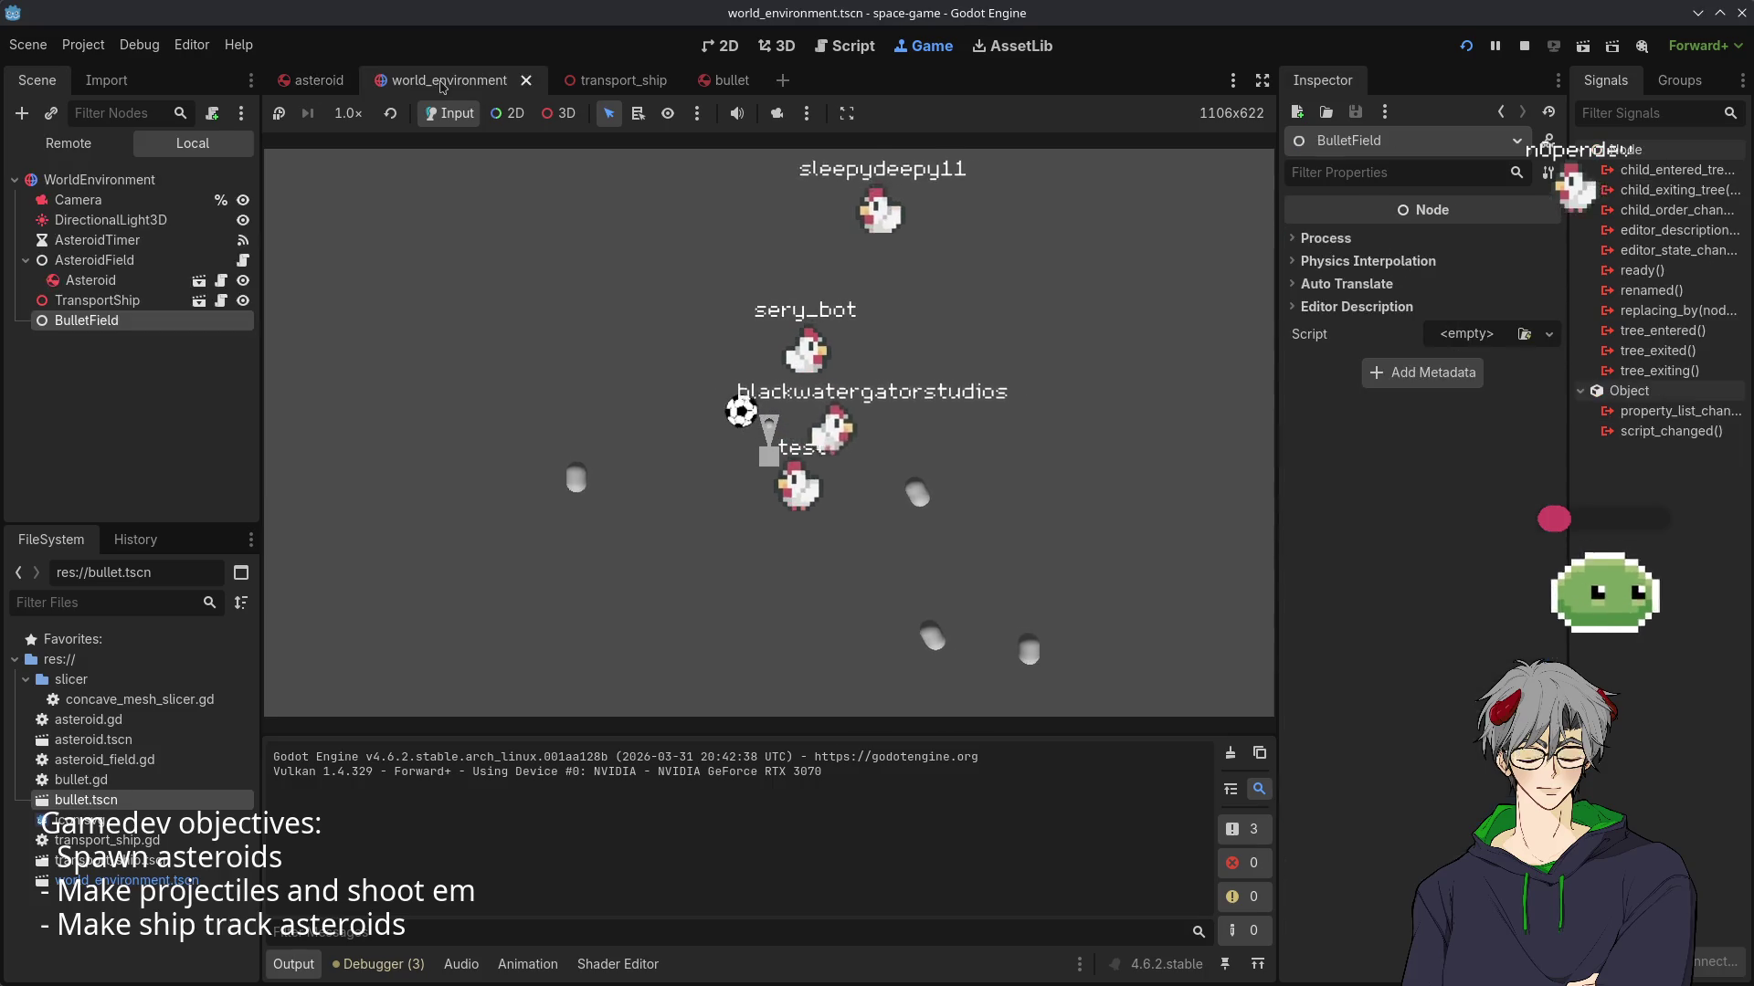
pyautogui.click(594, 80)
pyautogui.click(721, 82)
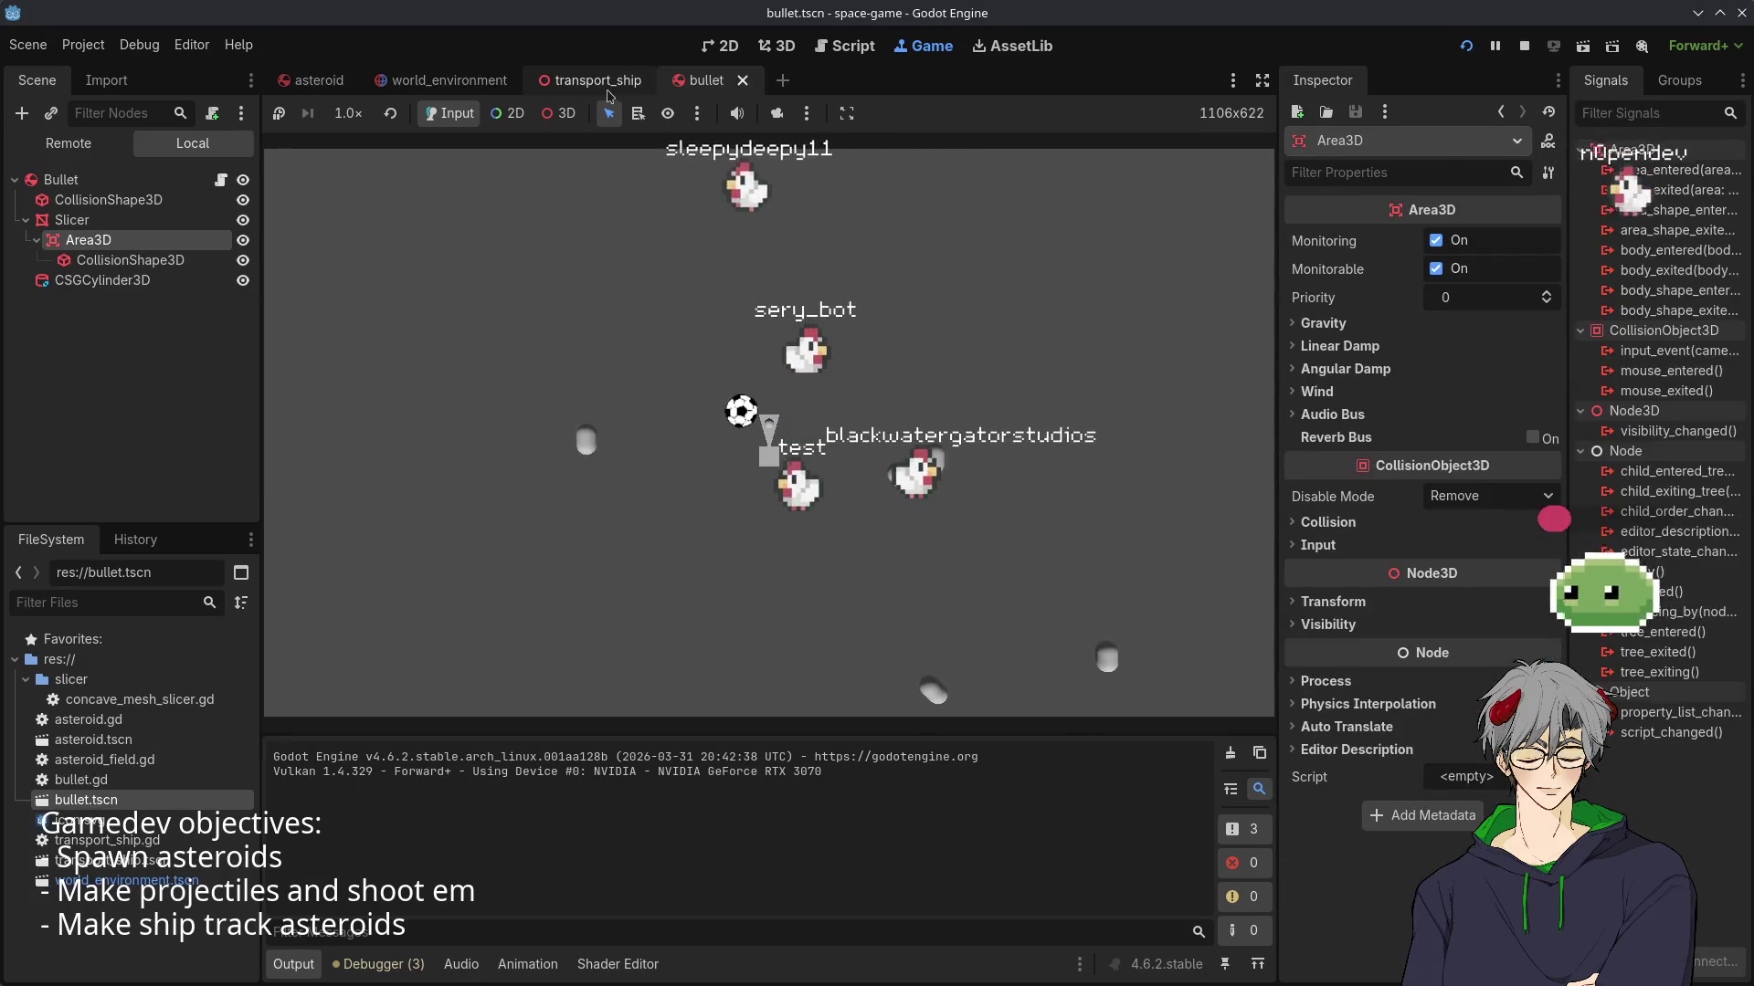
pyautogui.click(594, 80)
pyautogui.click(447, 81)
pyautogui.click(311, 80)
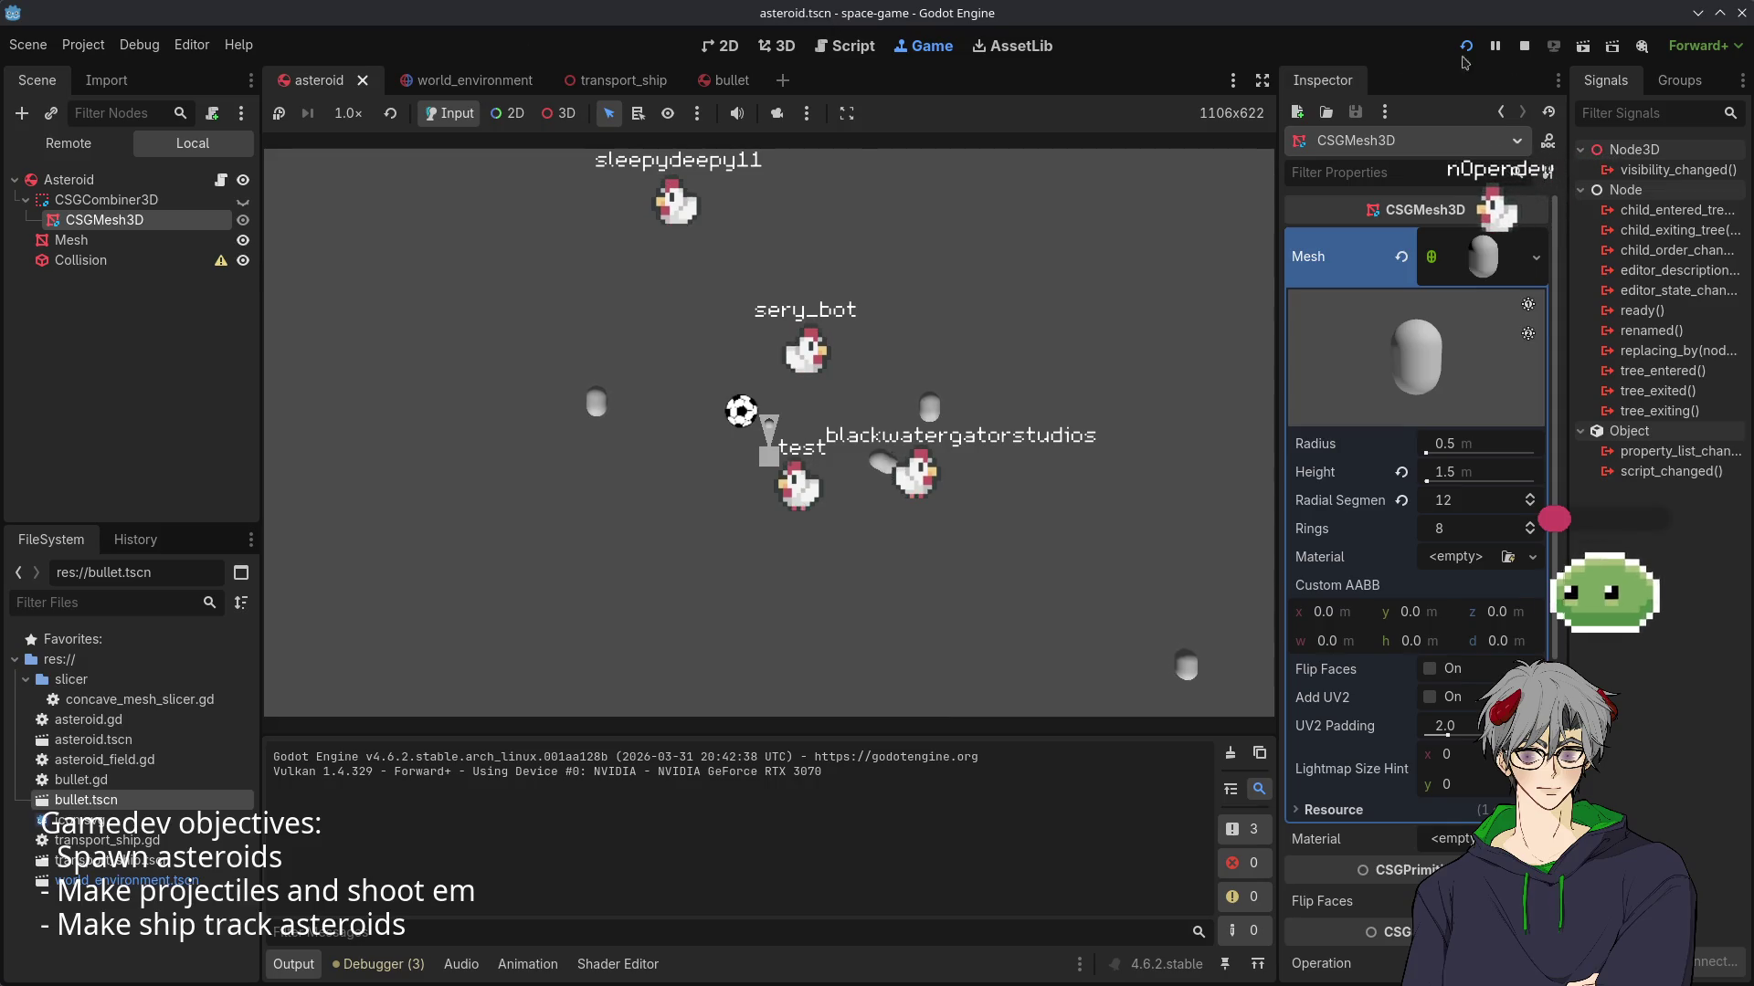
pyautogui.click(1525, 46)
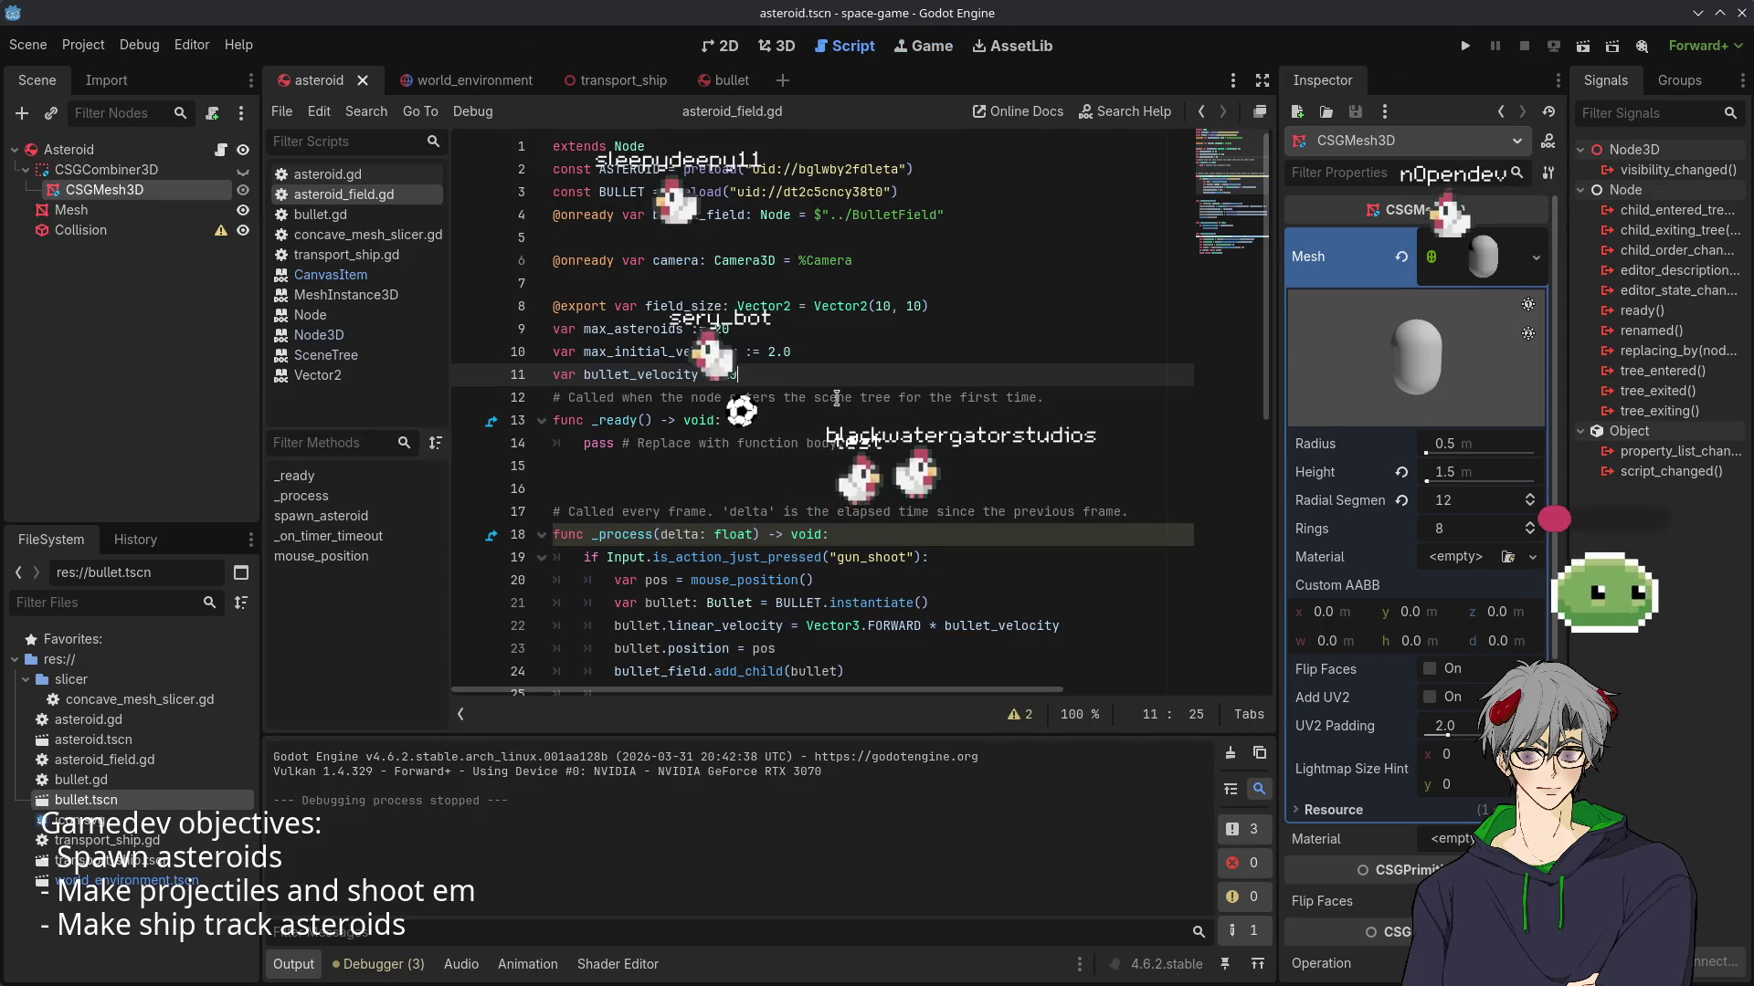
# - Insert bullet.look_at(Vector3.FORWARD) after line 22 via autocomplete and view the look_at documentation
pyautogui.scroll(-2, 809, 443)
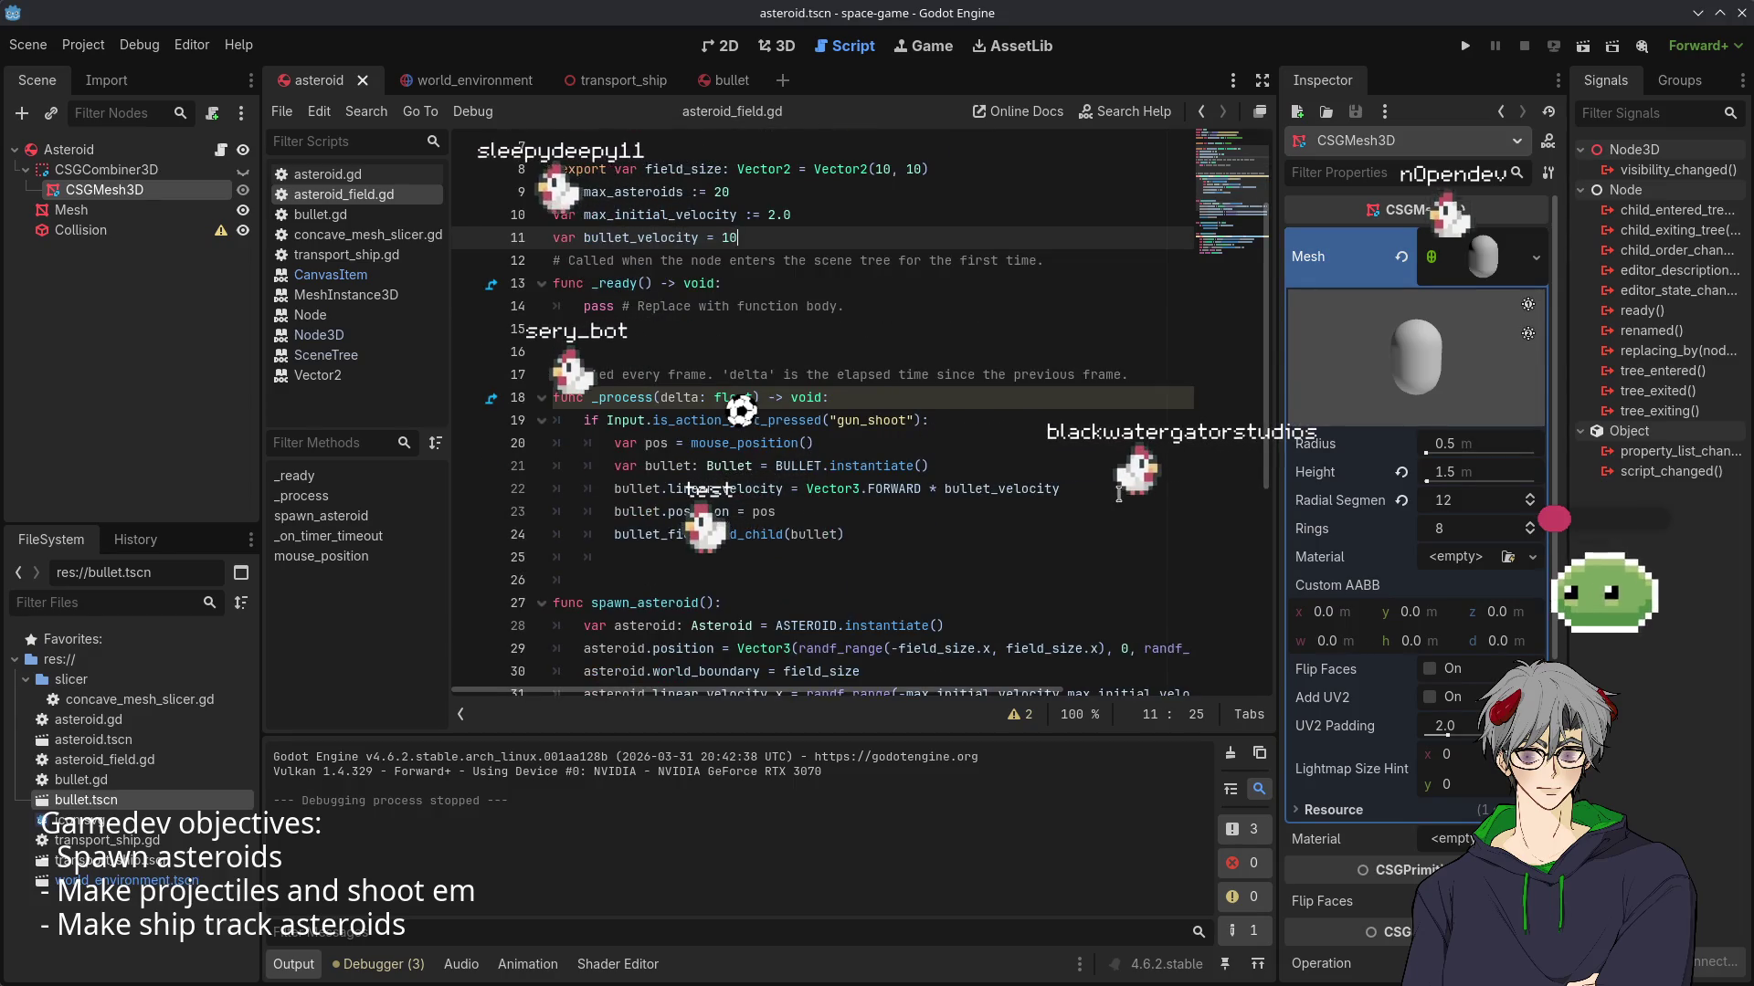
pyautogui.doubleClick(891, 489)
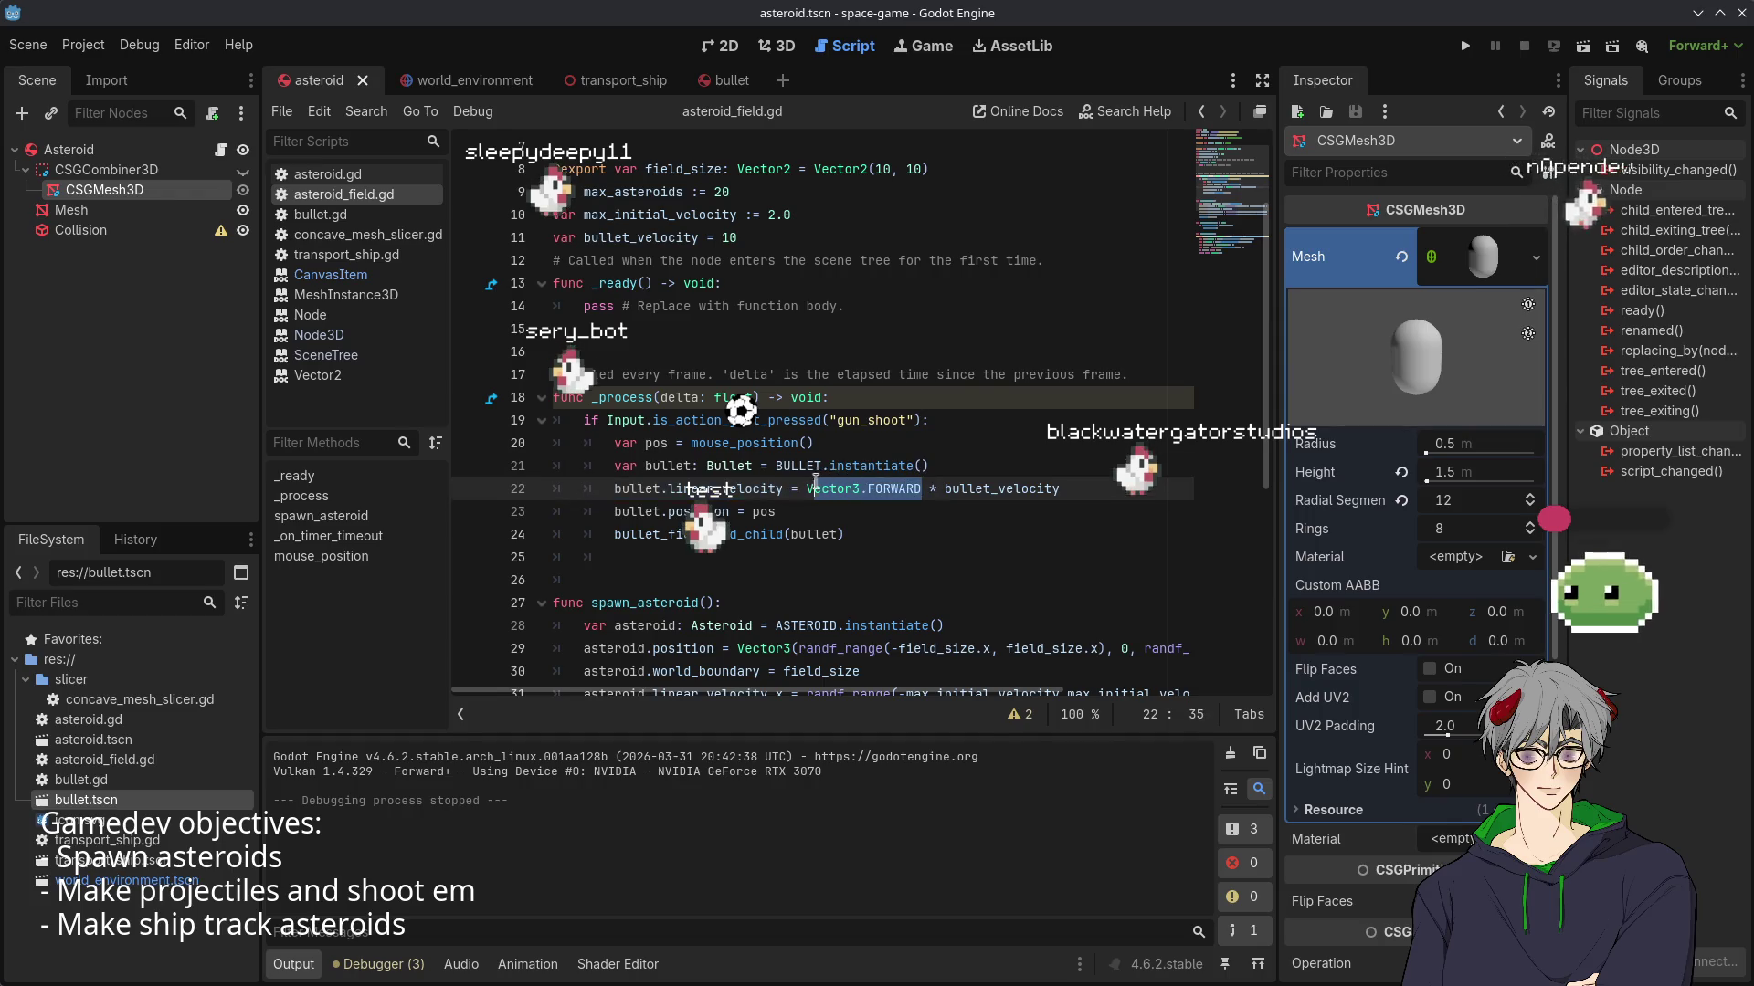
pyautogui.click(1087, 488)
pyautogui.press('Return')
pyautogui.write('b')
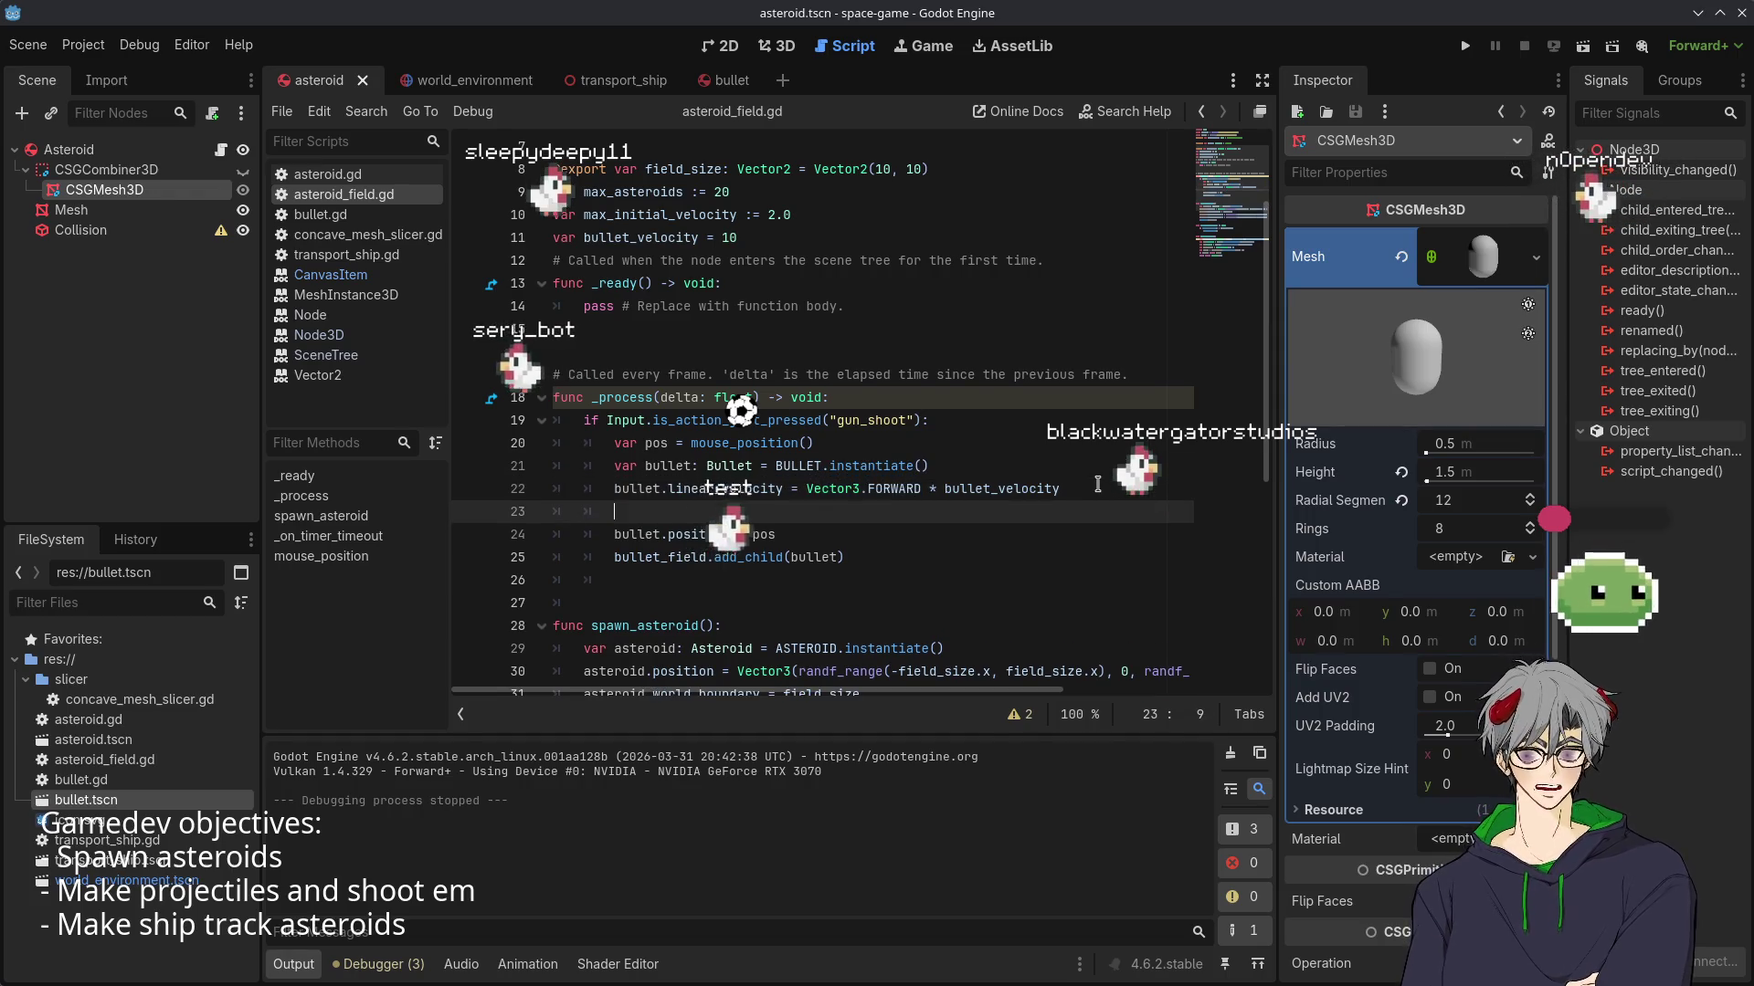
pyautogui.write('ullet.')
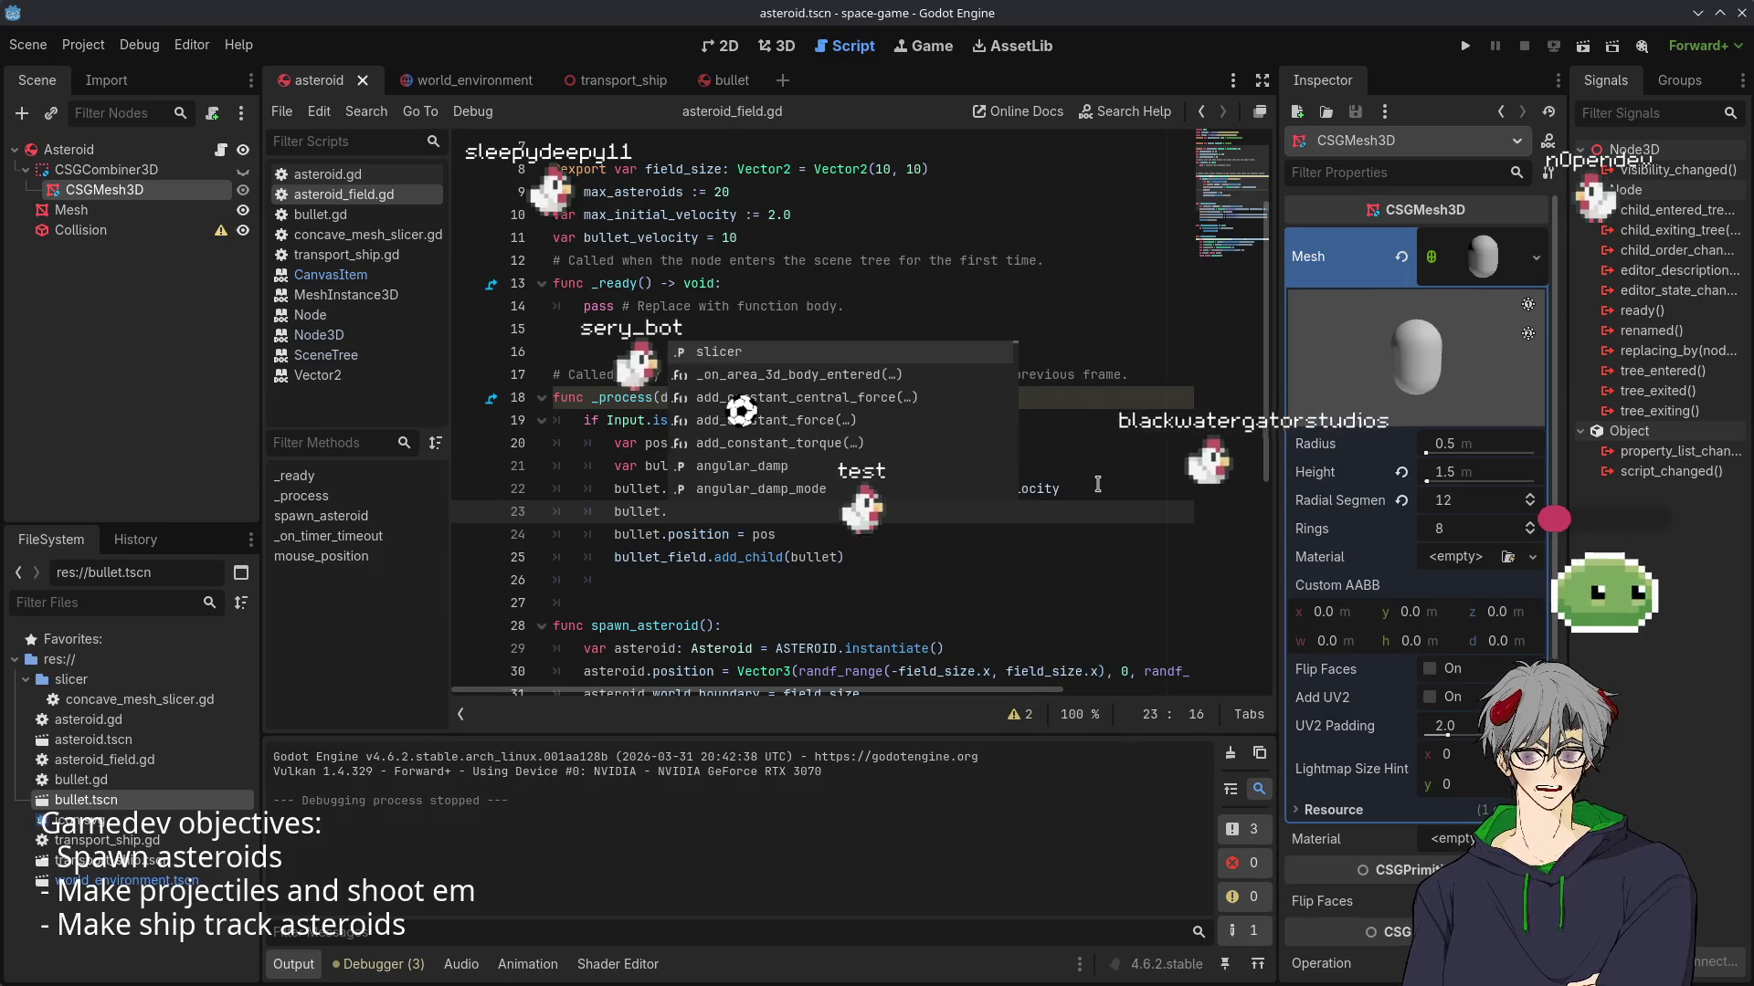
pyautogui.write('loo')
pyautogui.press('Return')
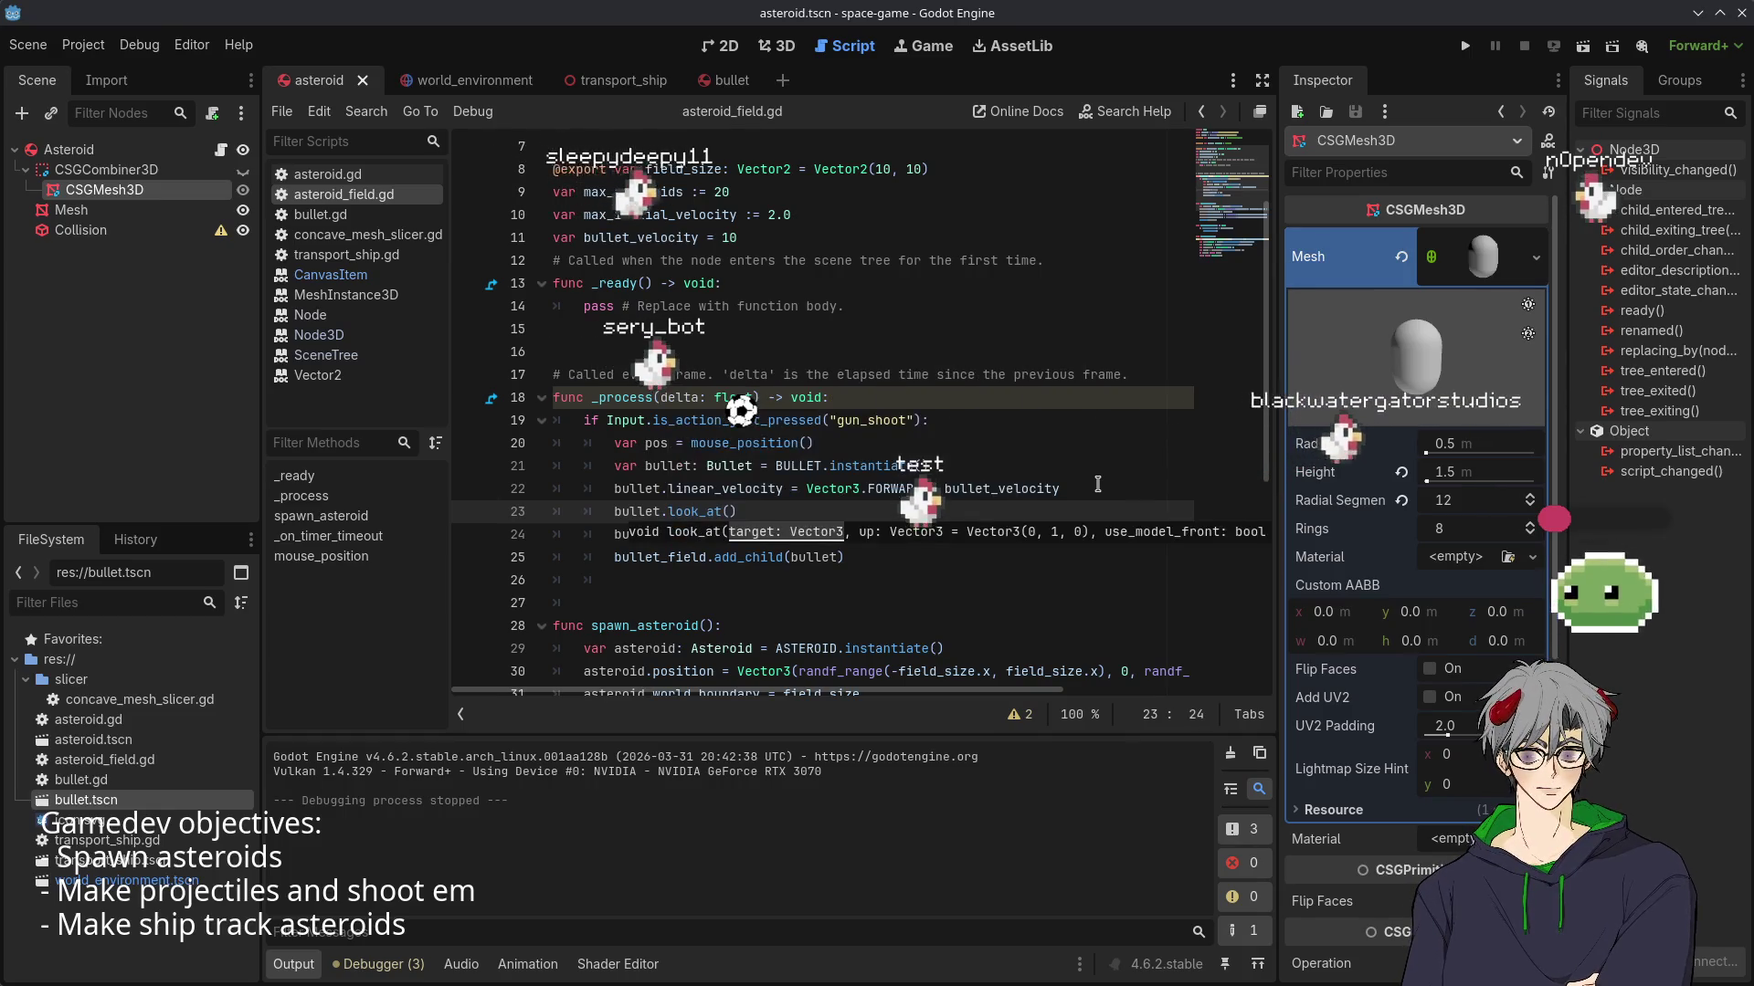
pyautogui.write('Vector3')
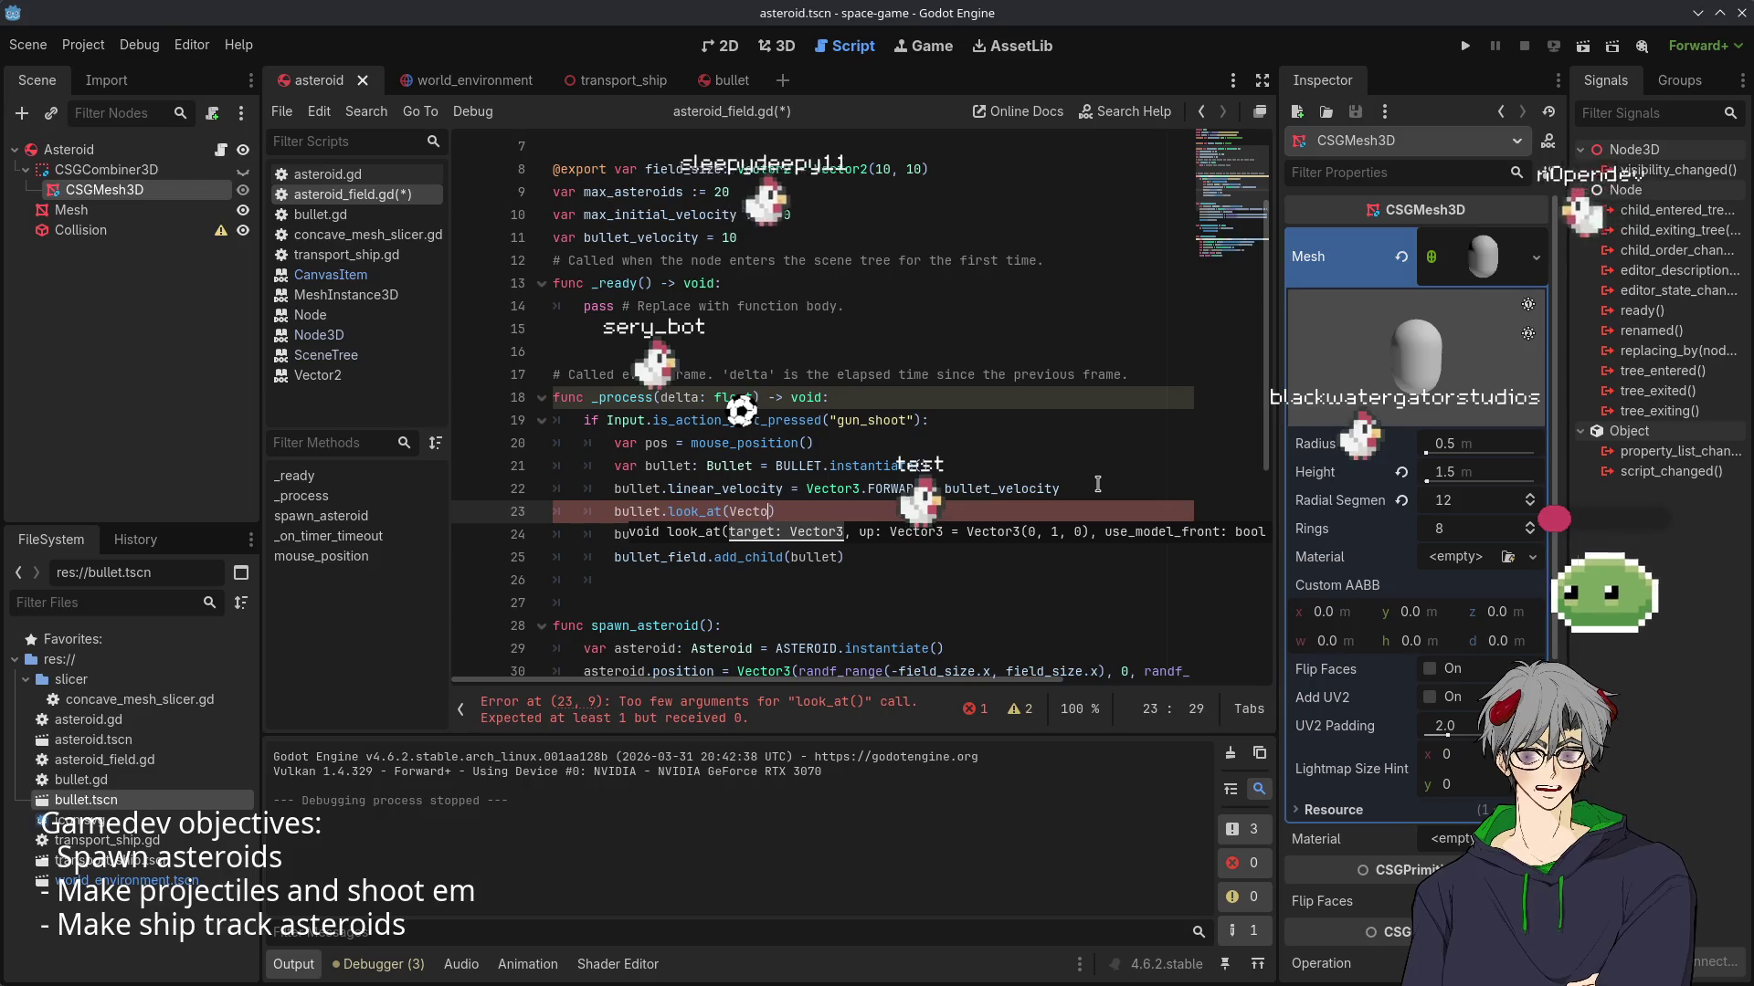
pyautogui.write('.FO')
pyautogui.press('Return')
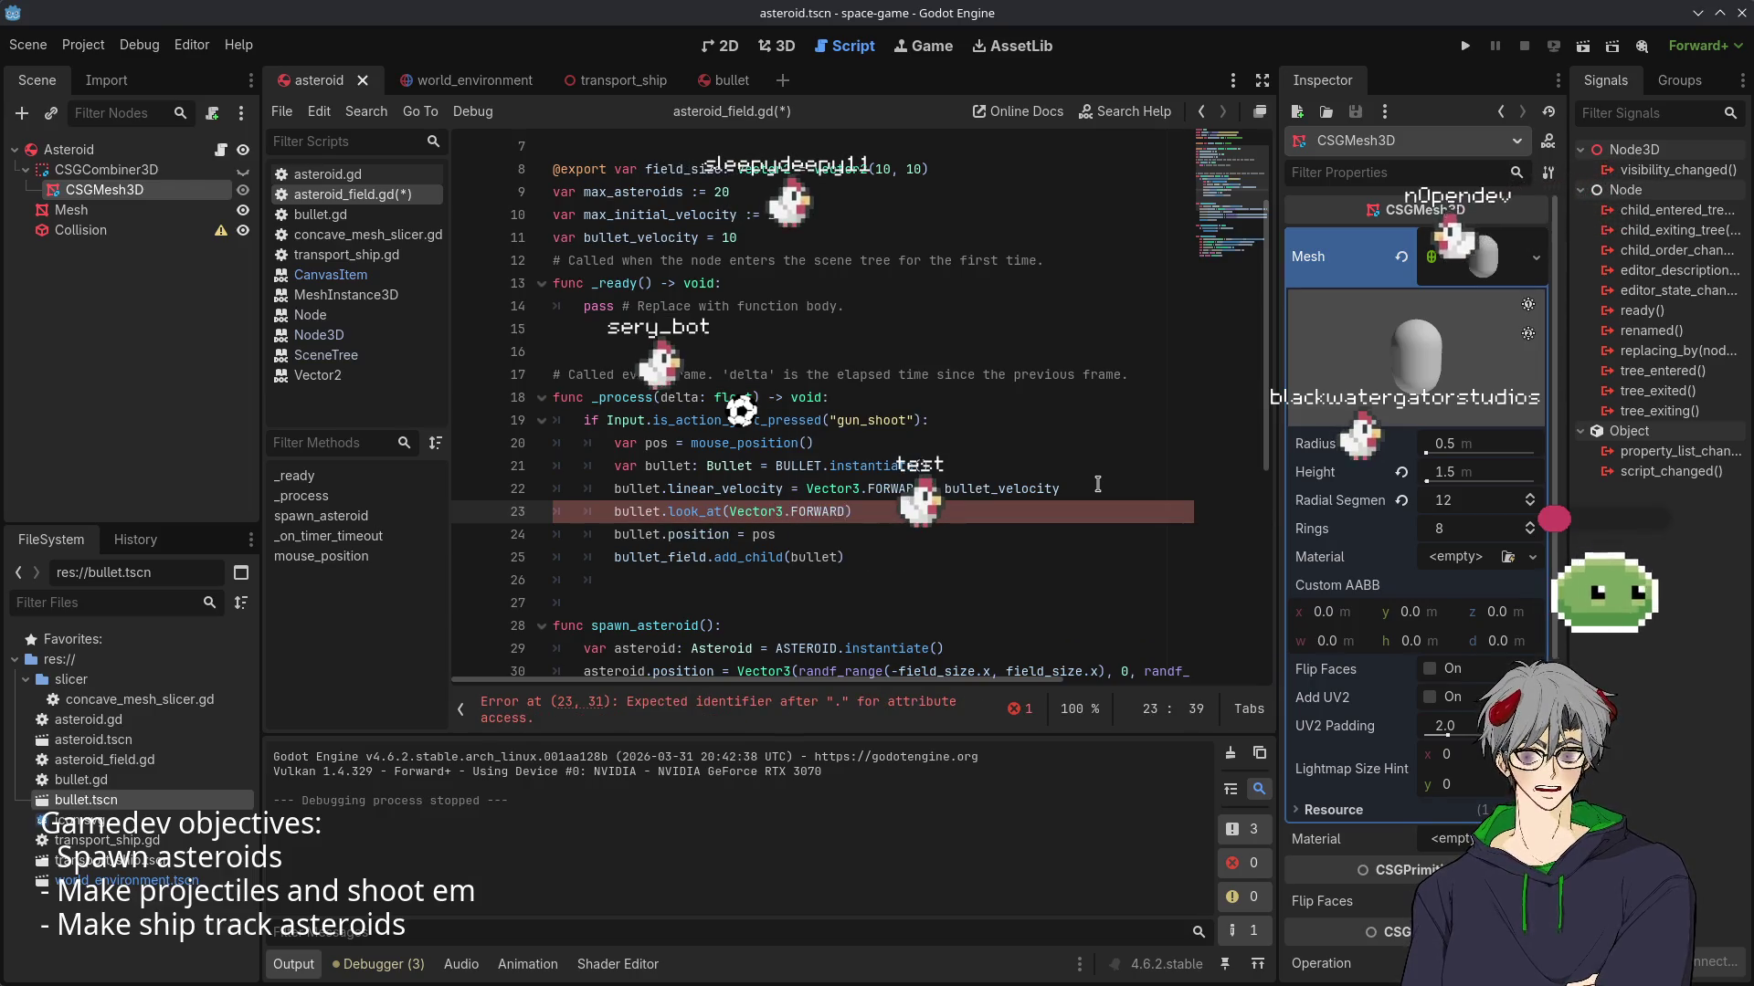
pyautogui.press('Up')
pyautogui.press('Up')
pyautogui.press('Up')
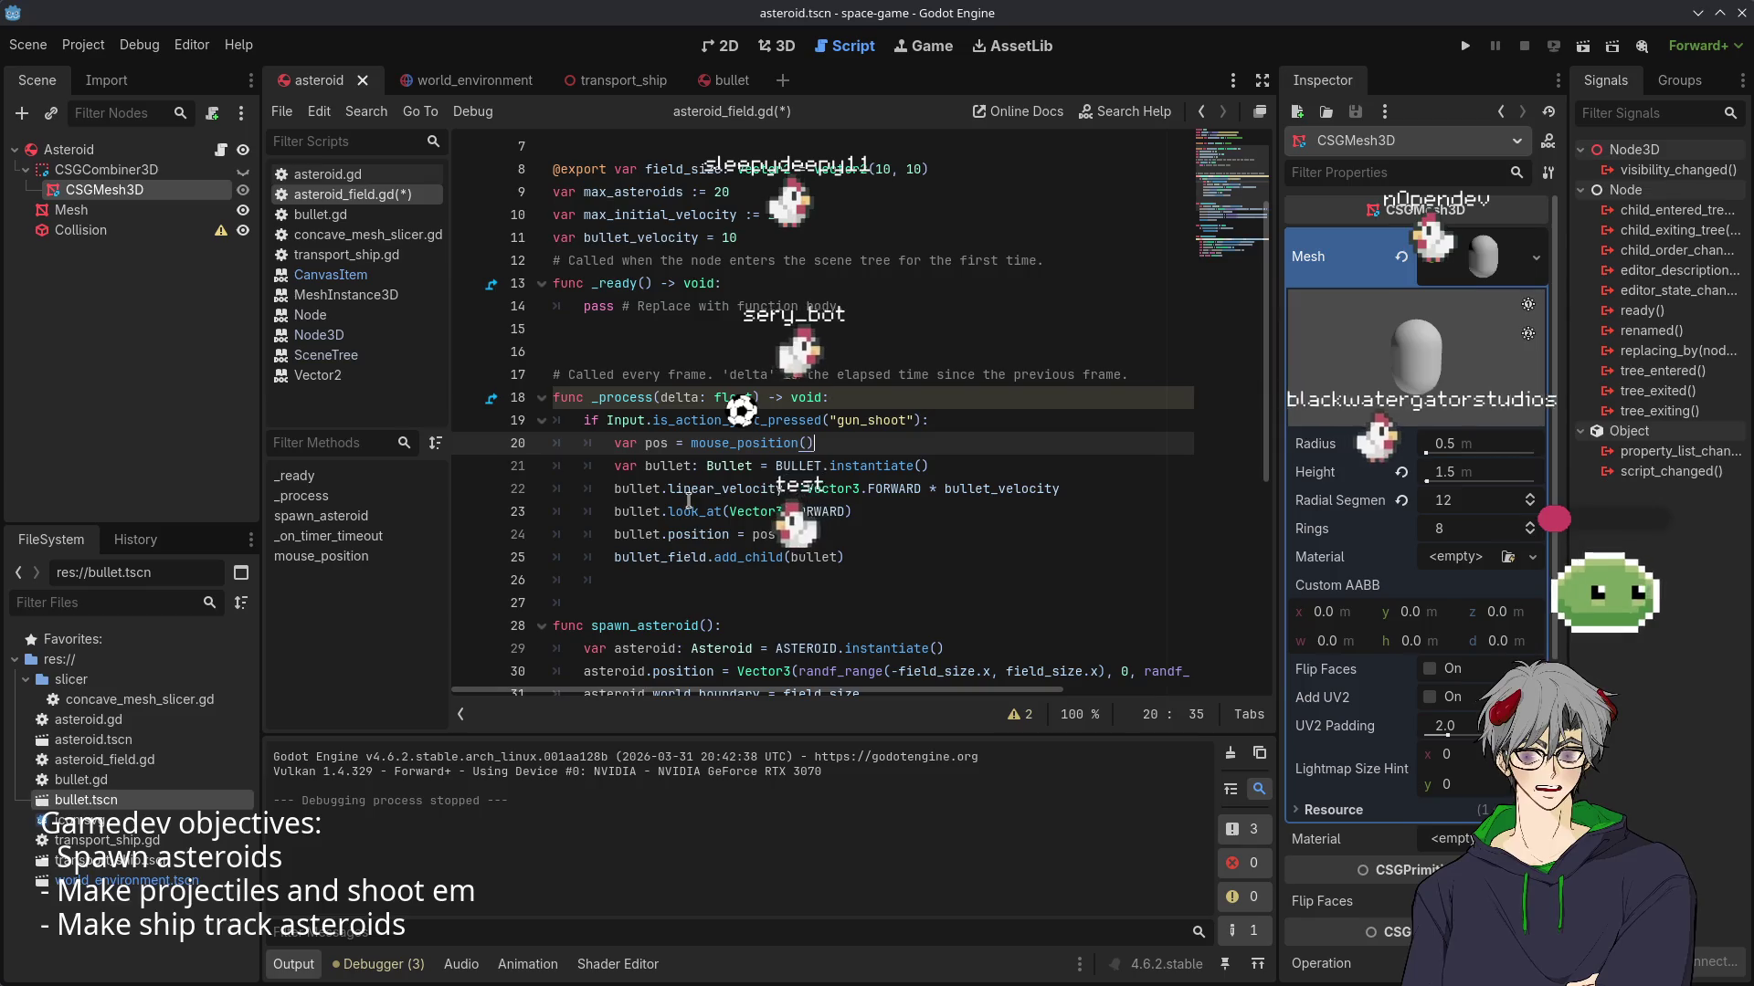
pyautogui.moveTo(699, 513)
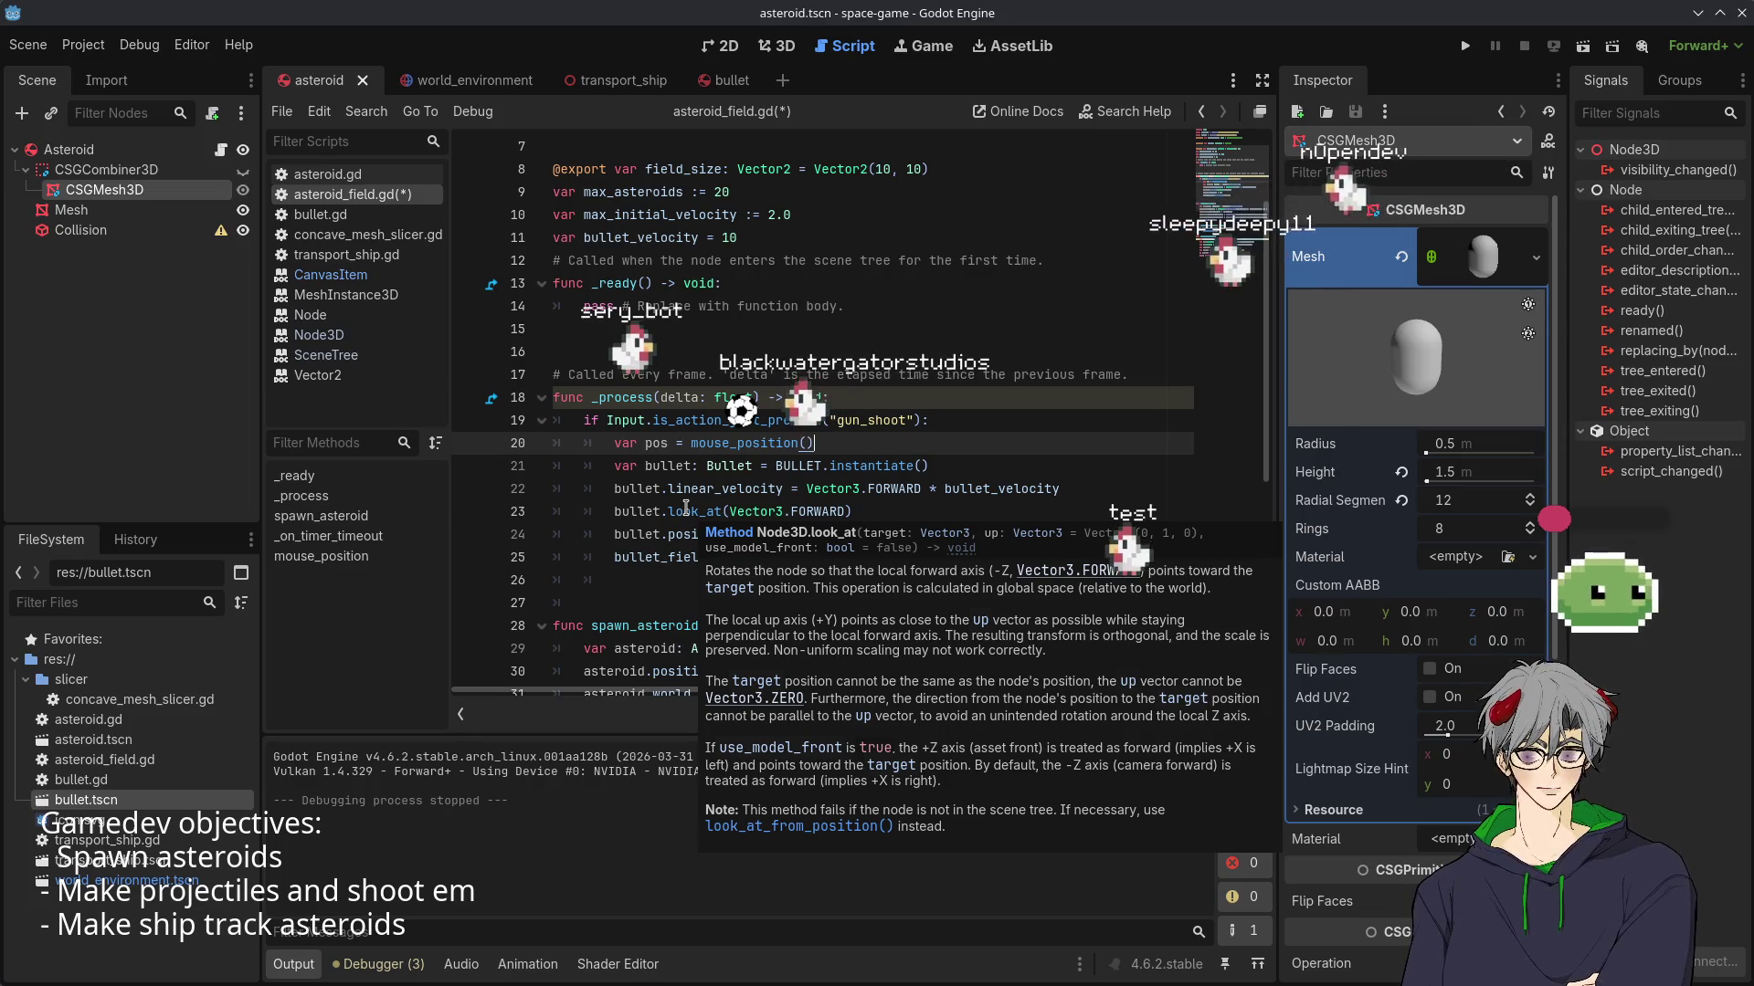
# - Close the look_at documentation and check the documentation for instantiate
pyautogui.click(683, 511)
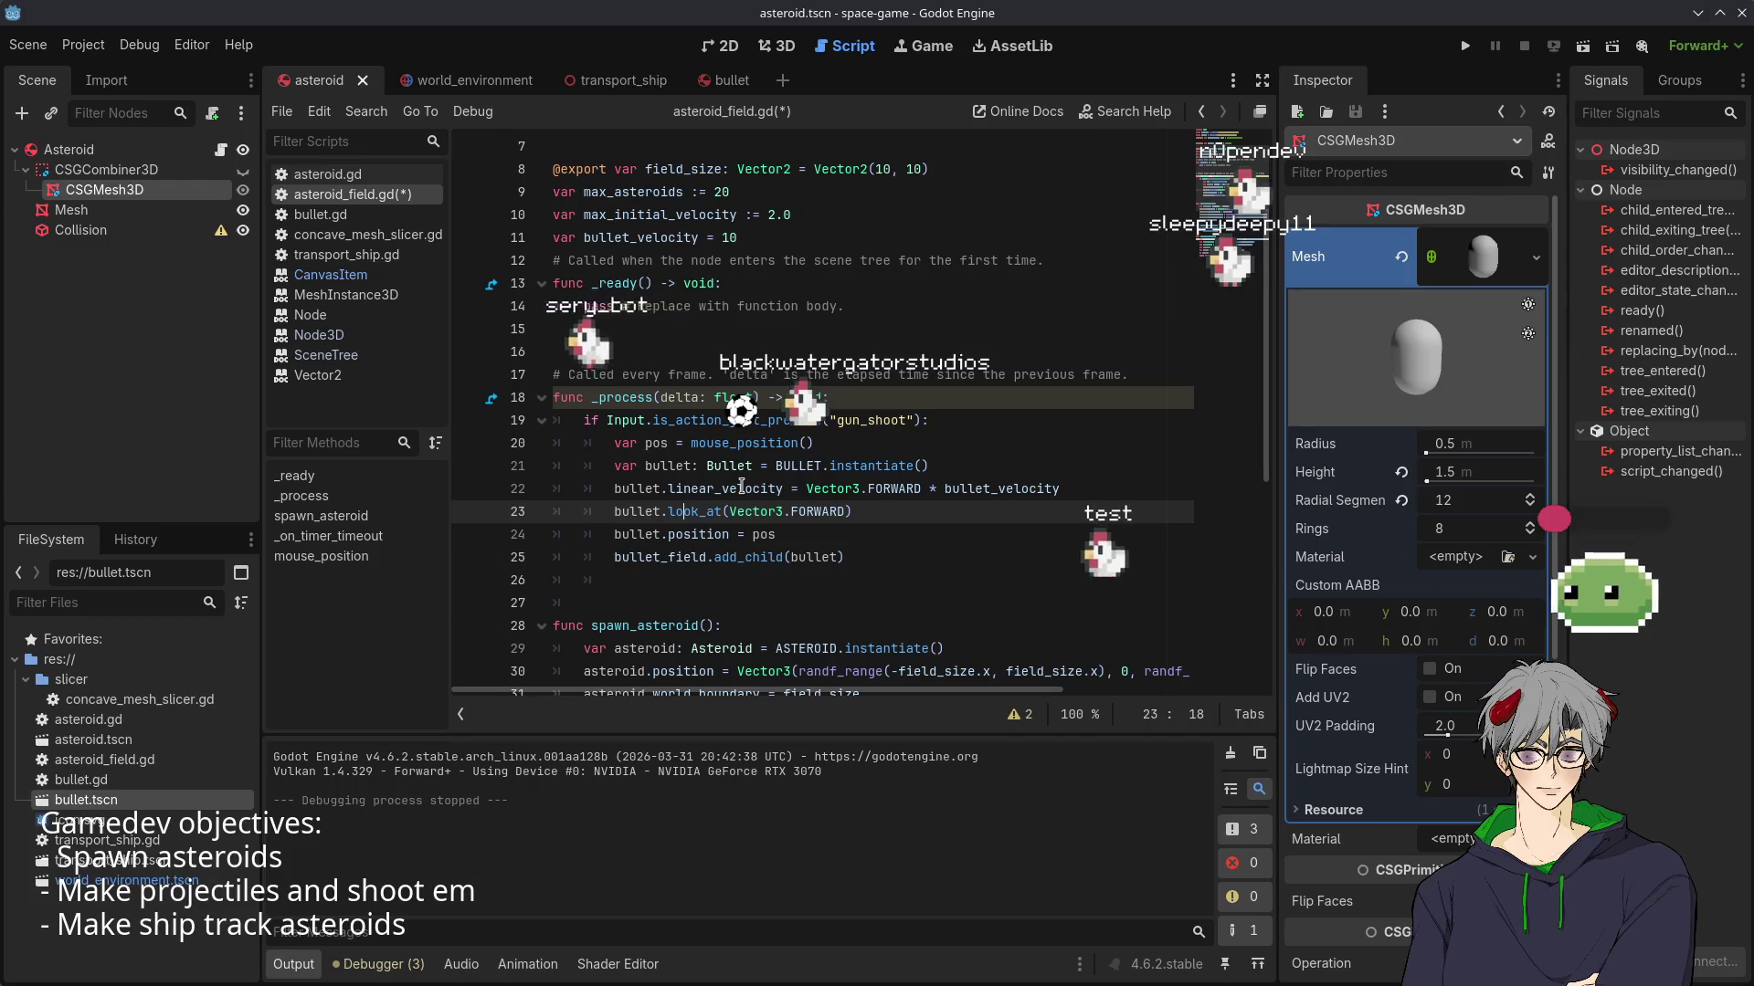
pyautogui.moveTo(741, 485)
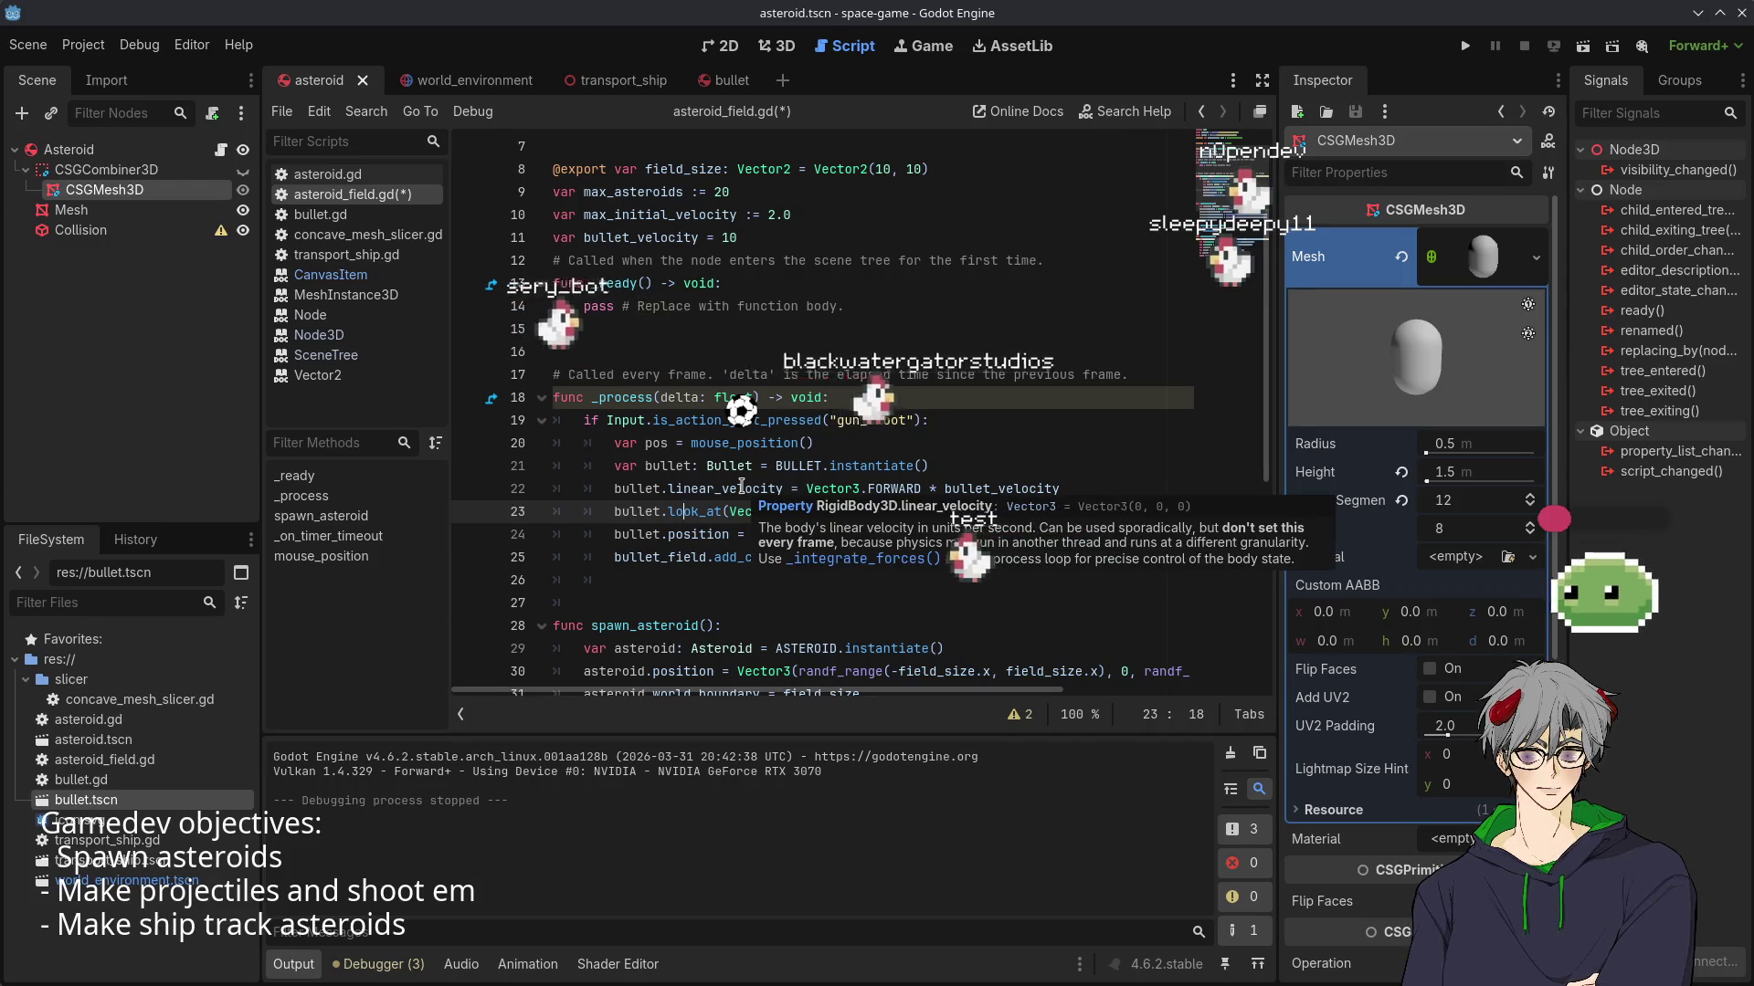
pyautogui.click(858, 466)
pyautogui.moveTo(859, 469)
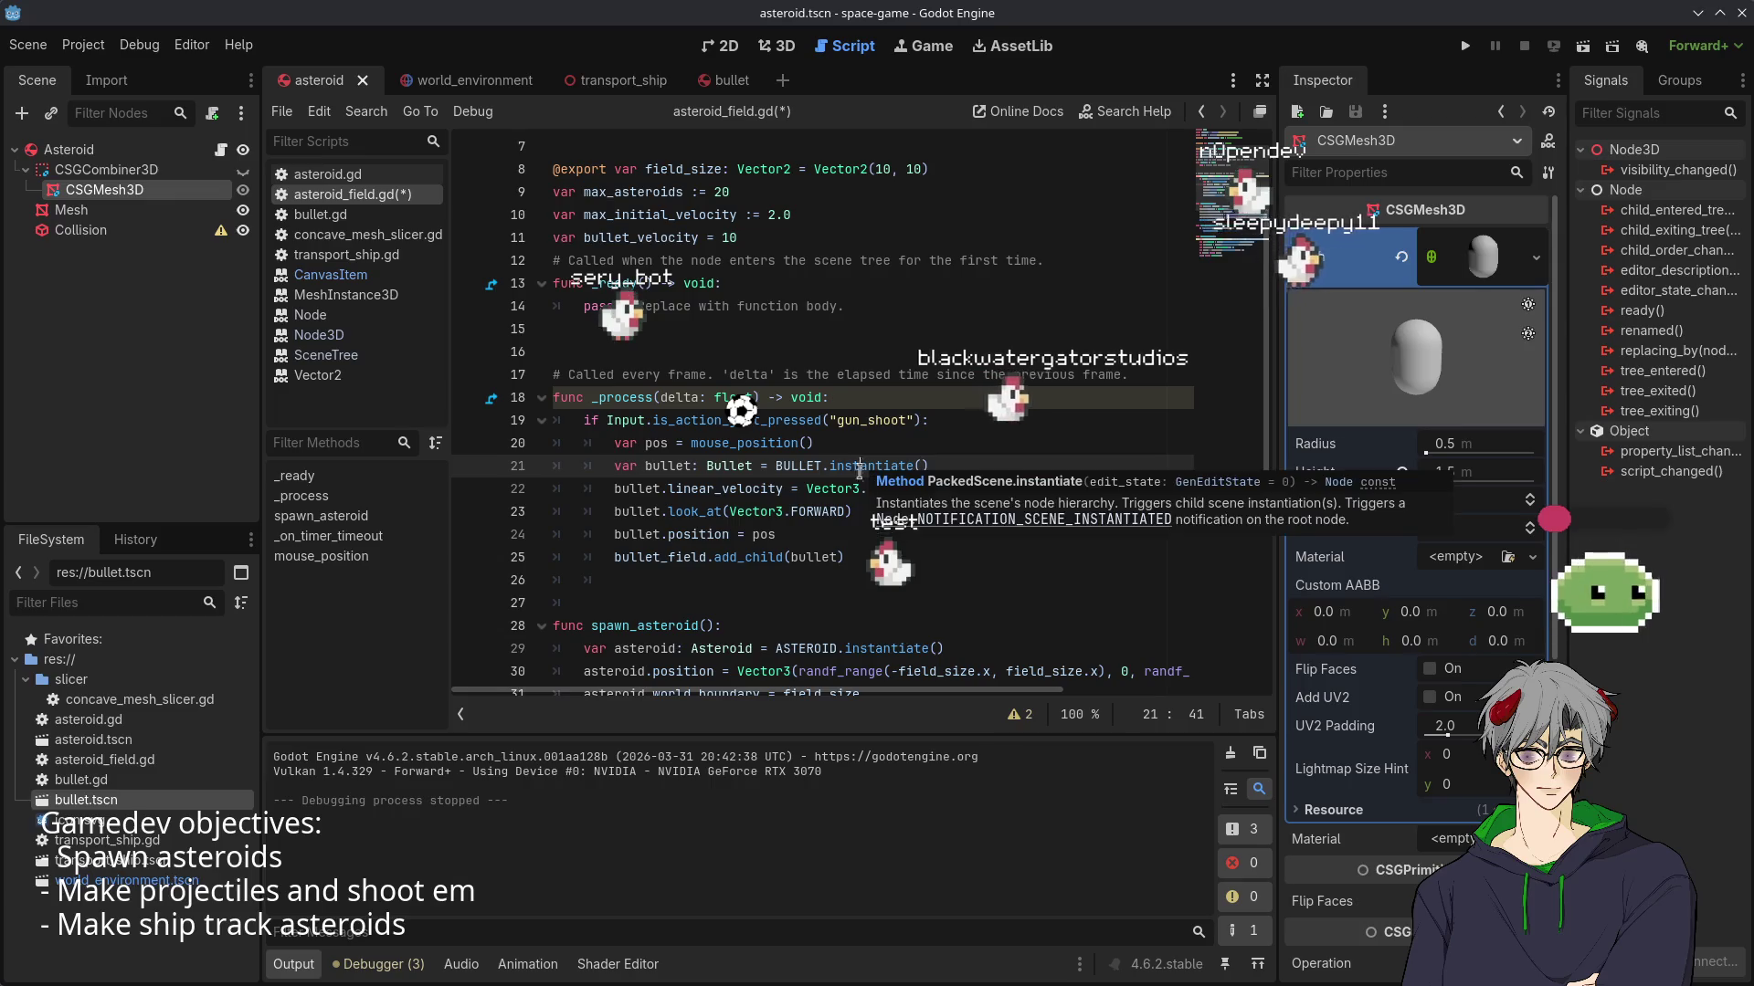
# - Delete the look_at(Vector3.FORWARD) call on line 23 and start a bullet rotate call
pyautogui.moveTo(847, 511); pyautogui.dragTo(714, 511)
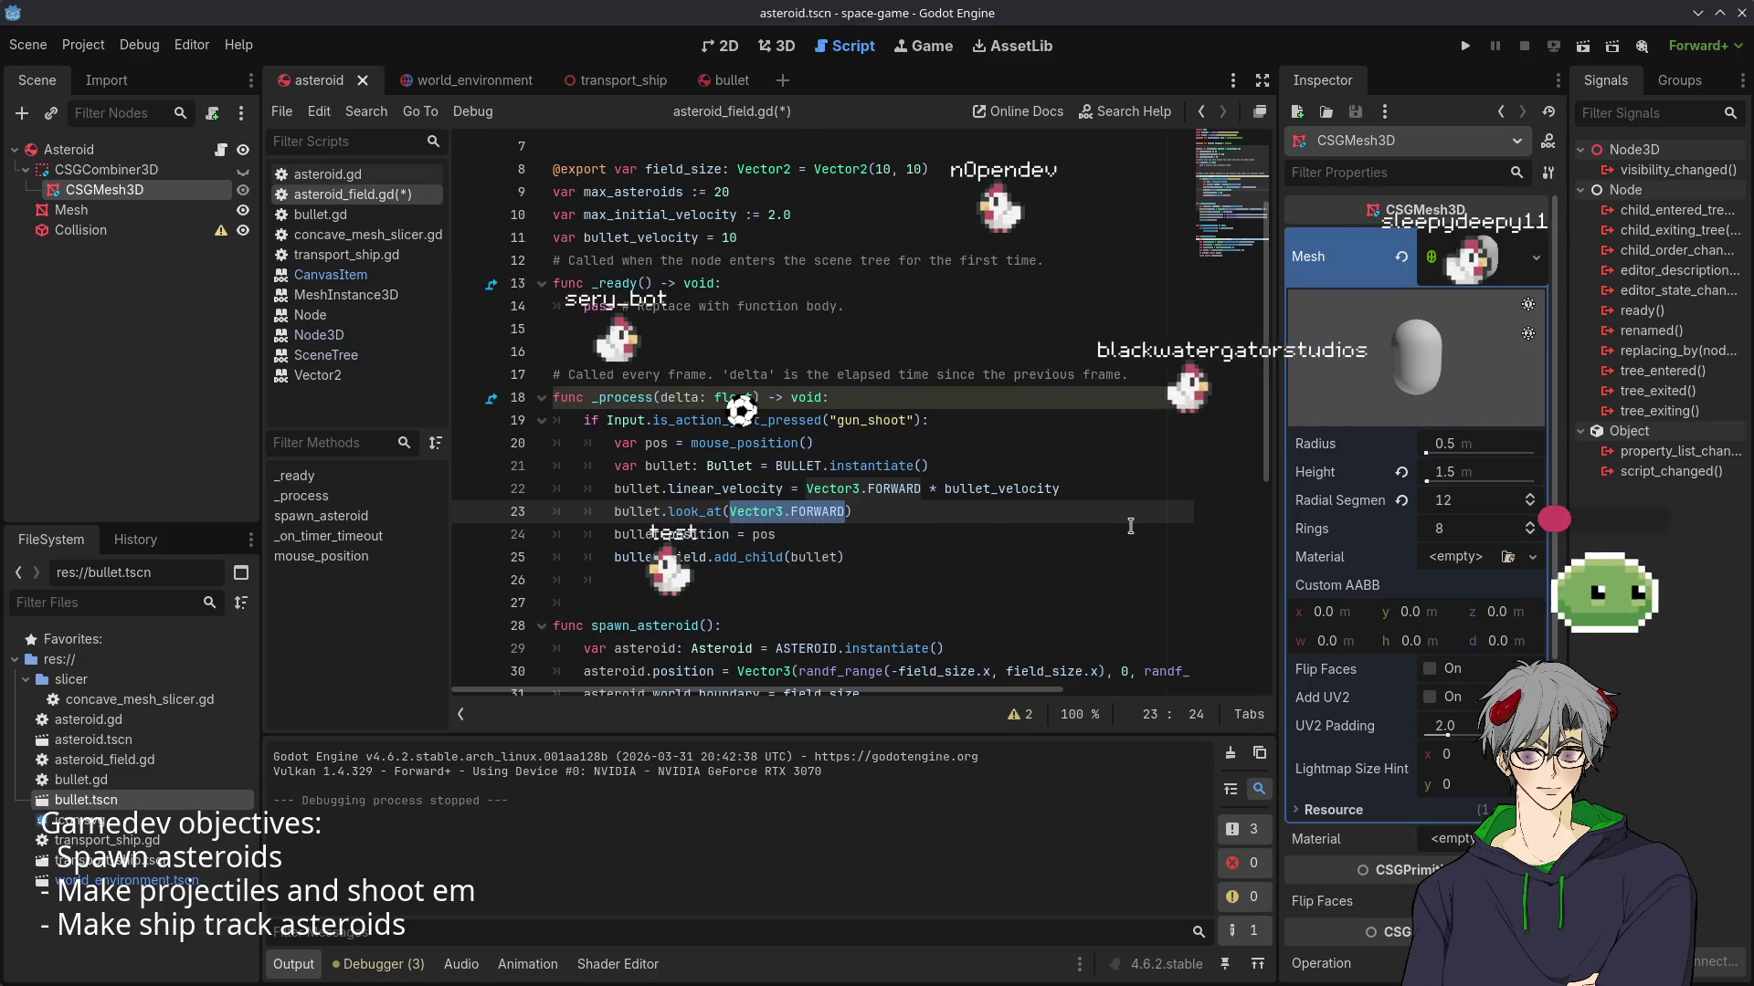
pyautogui.press('BackSpace')
pyautogui.press('BackSpace')
pyautogui.press('BackSpace')
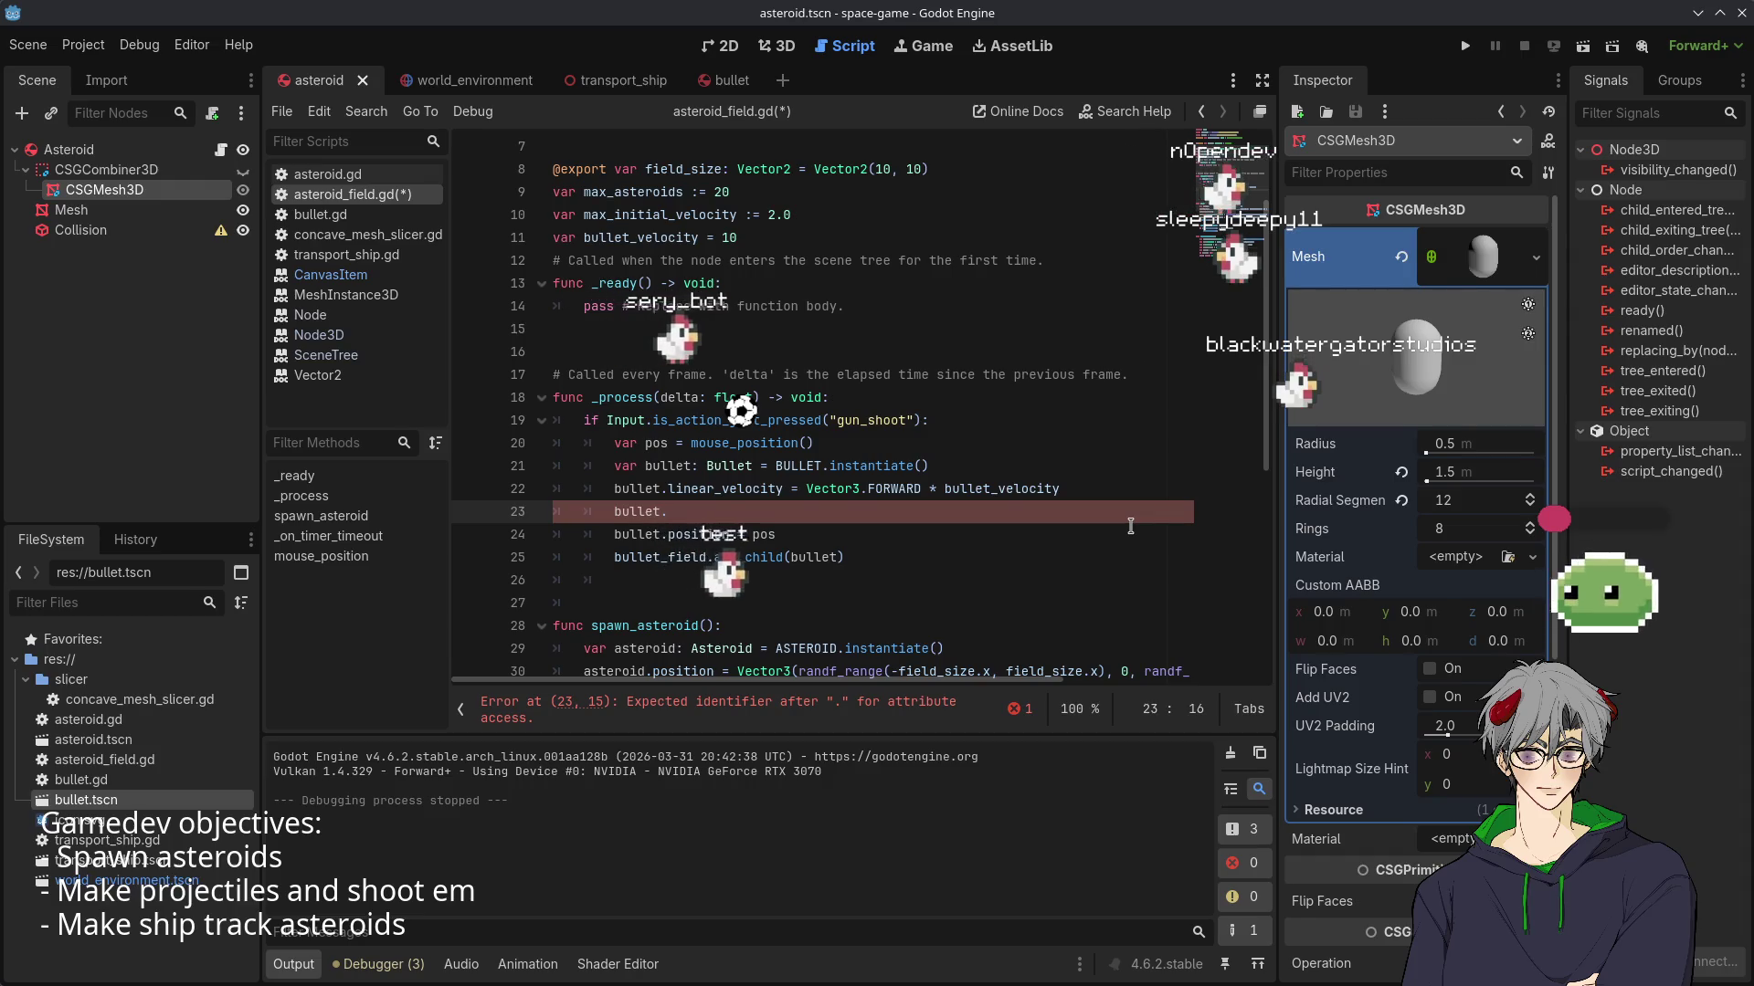
pyautogui.write('b')
pyautogui.hotkey('ctrl', 'space')
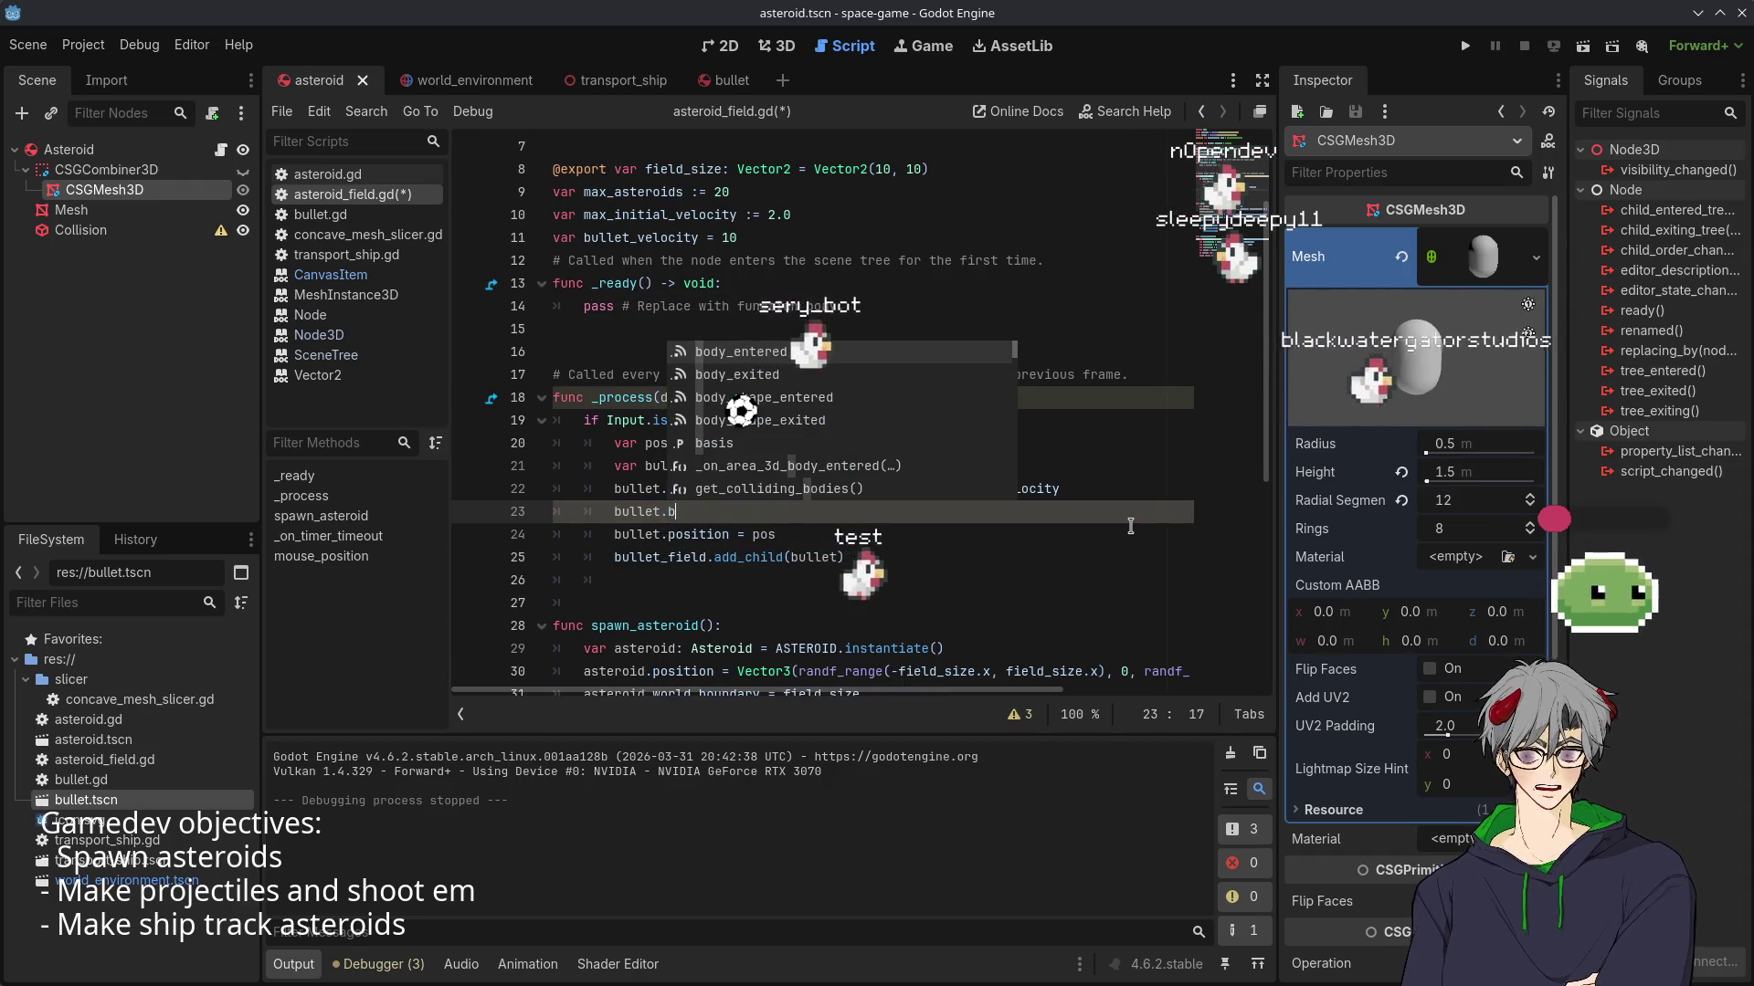
pyautogui.write('rot')
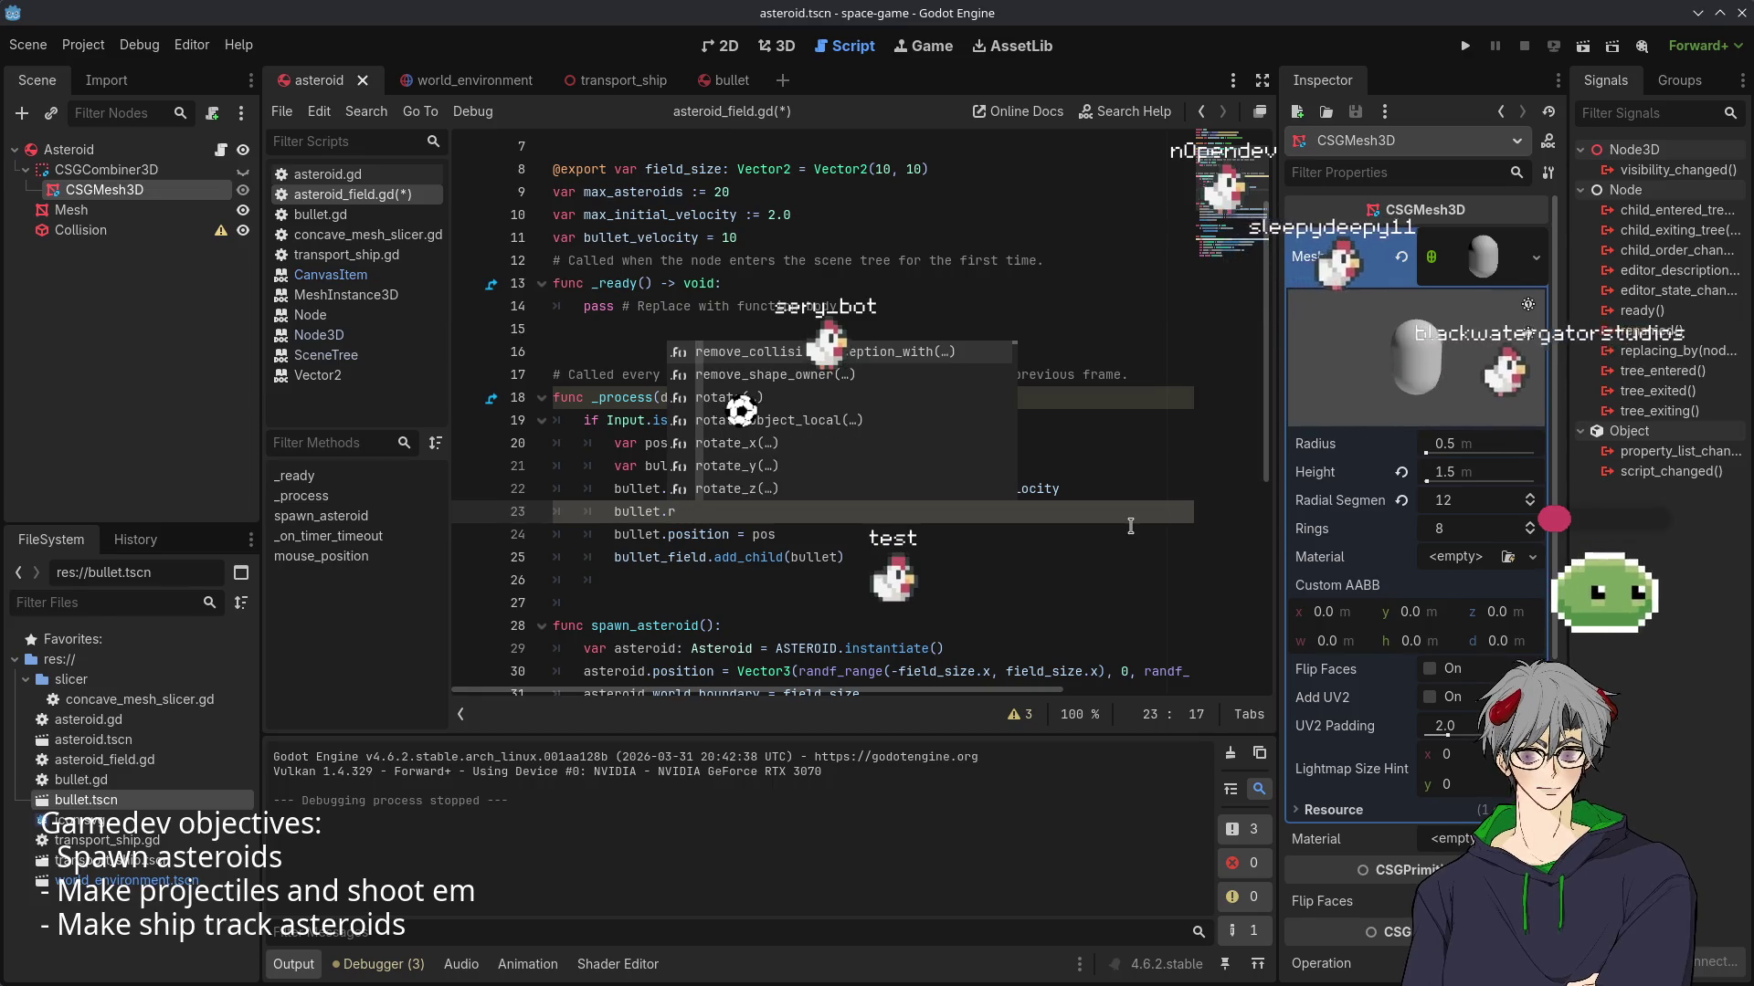